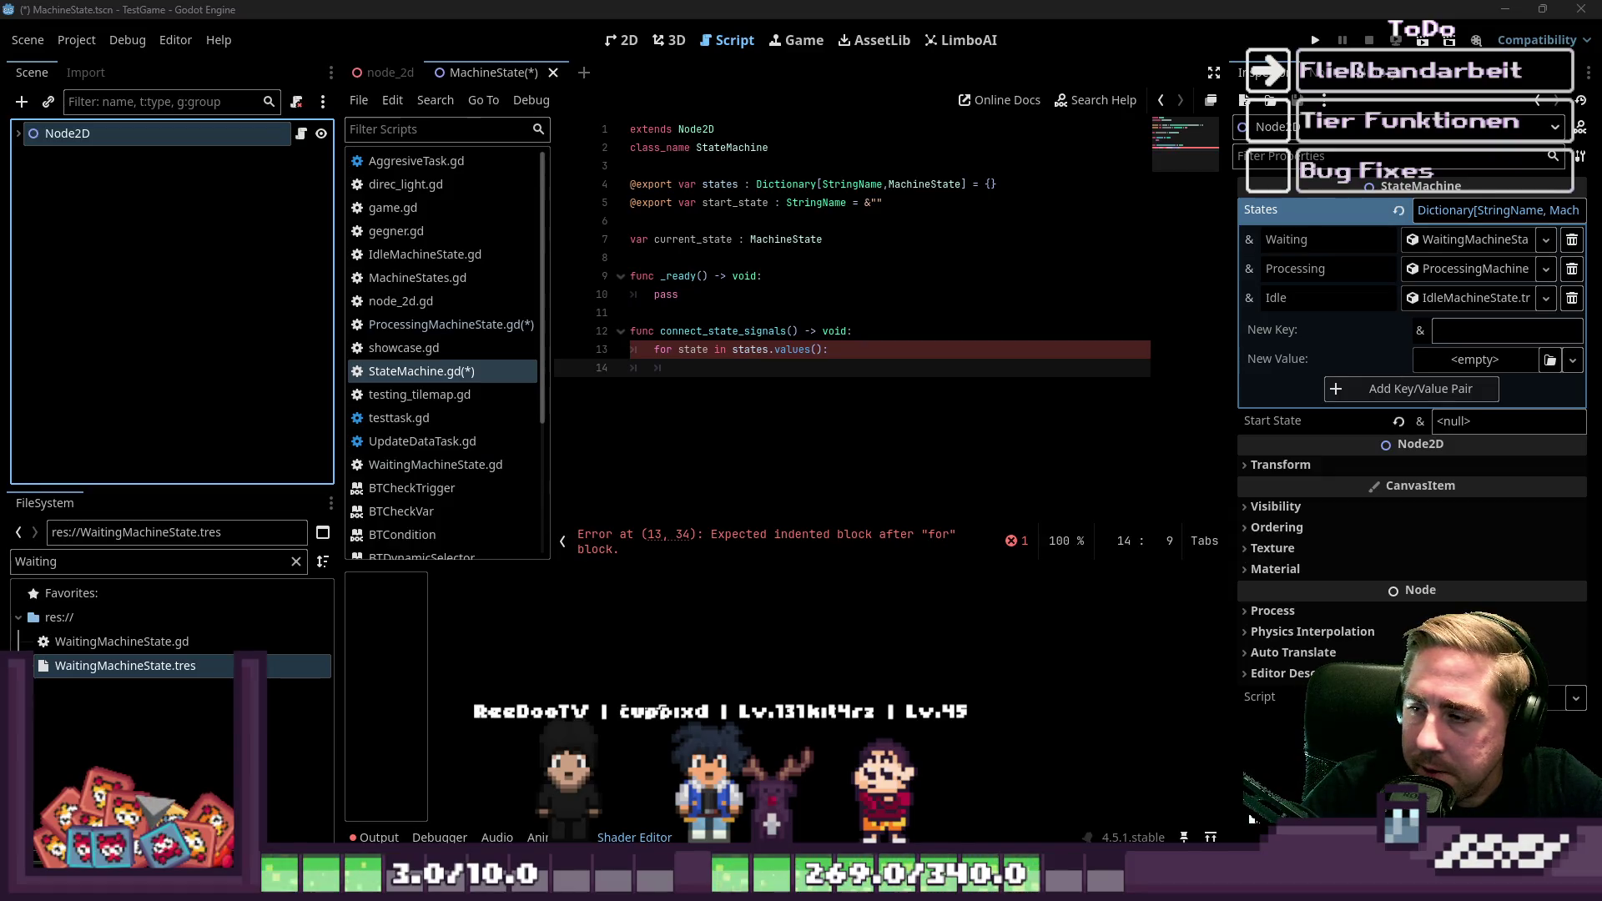
Step: Switch to the node_2d scene and orbit its 3D view to inspect the building and ground grid
click(715, 350)
key(Down)
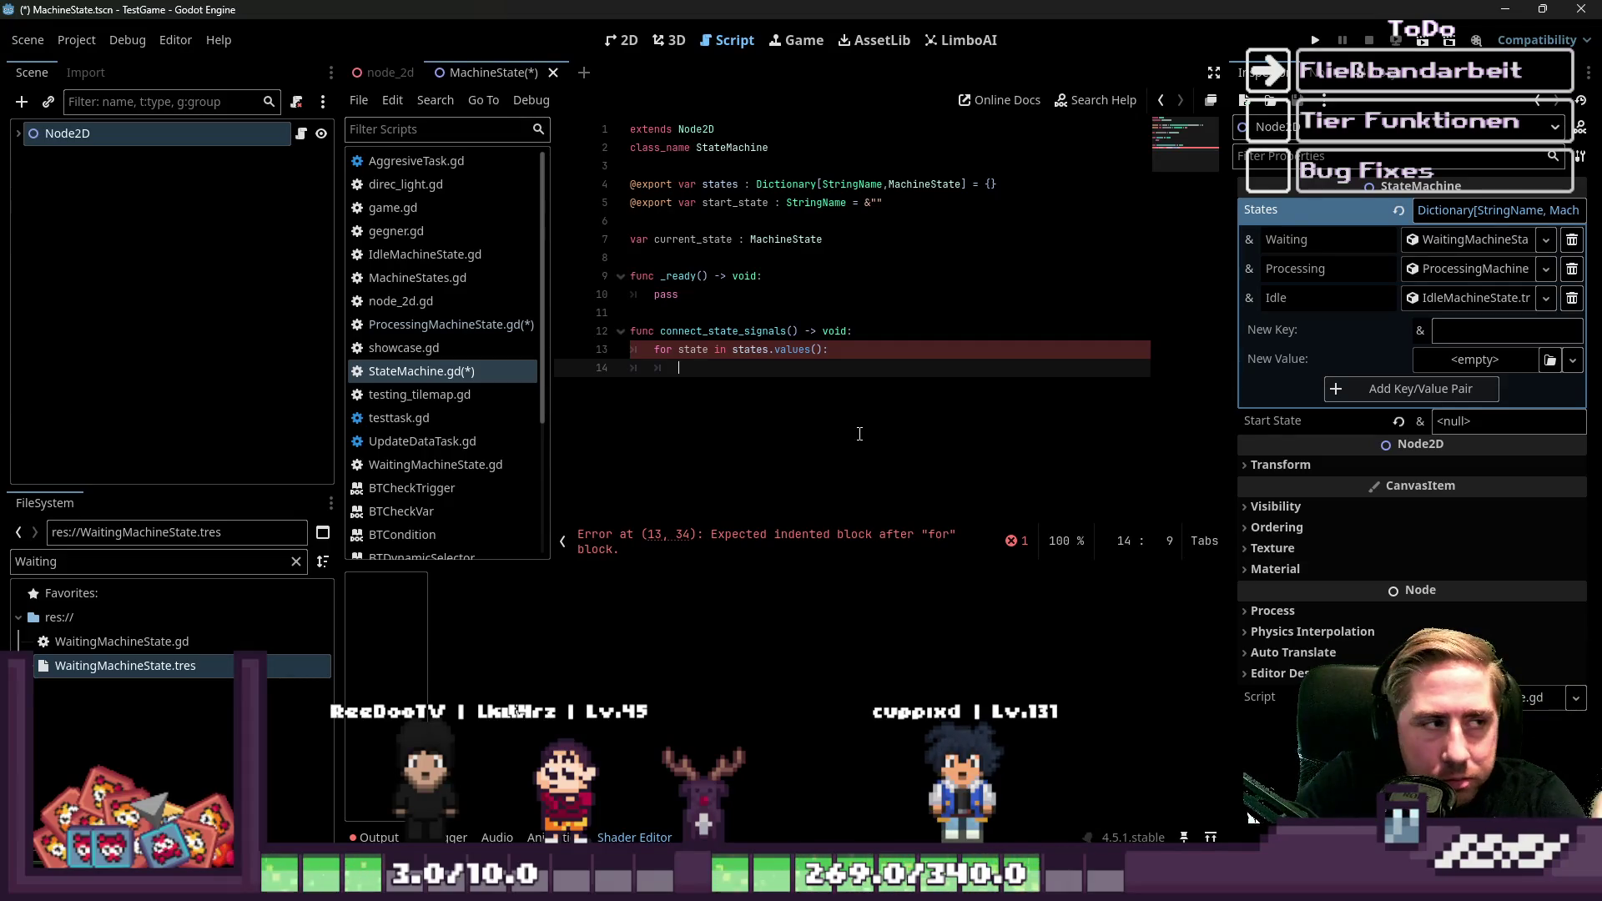
click(371, 75)
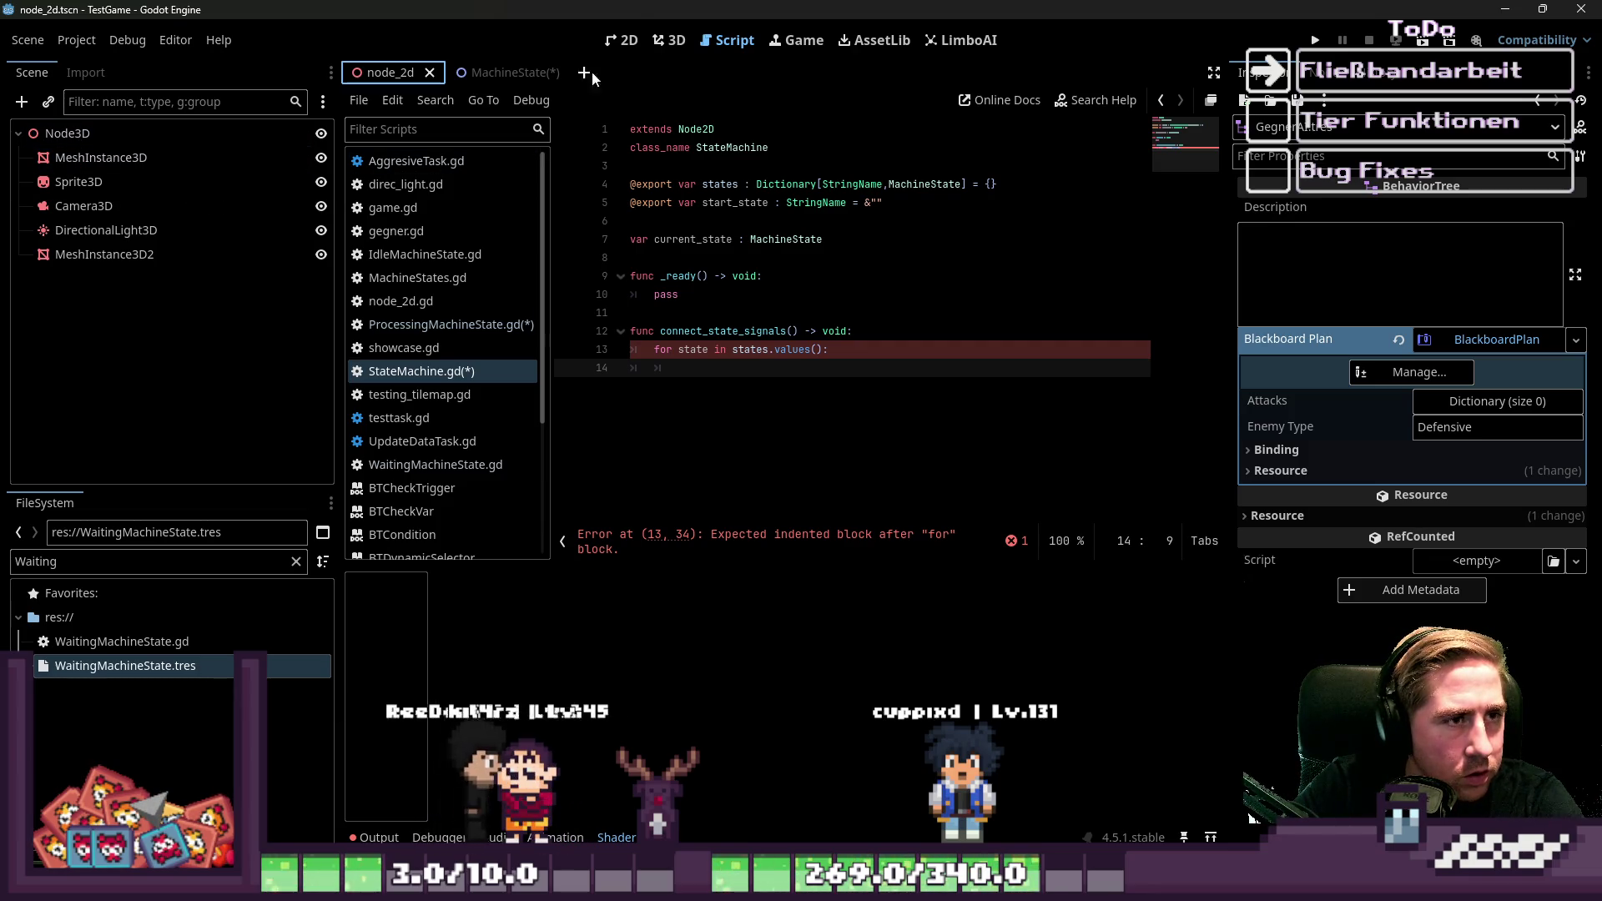
click(623, 40)
scroll(726, 367, down, 5)
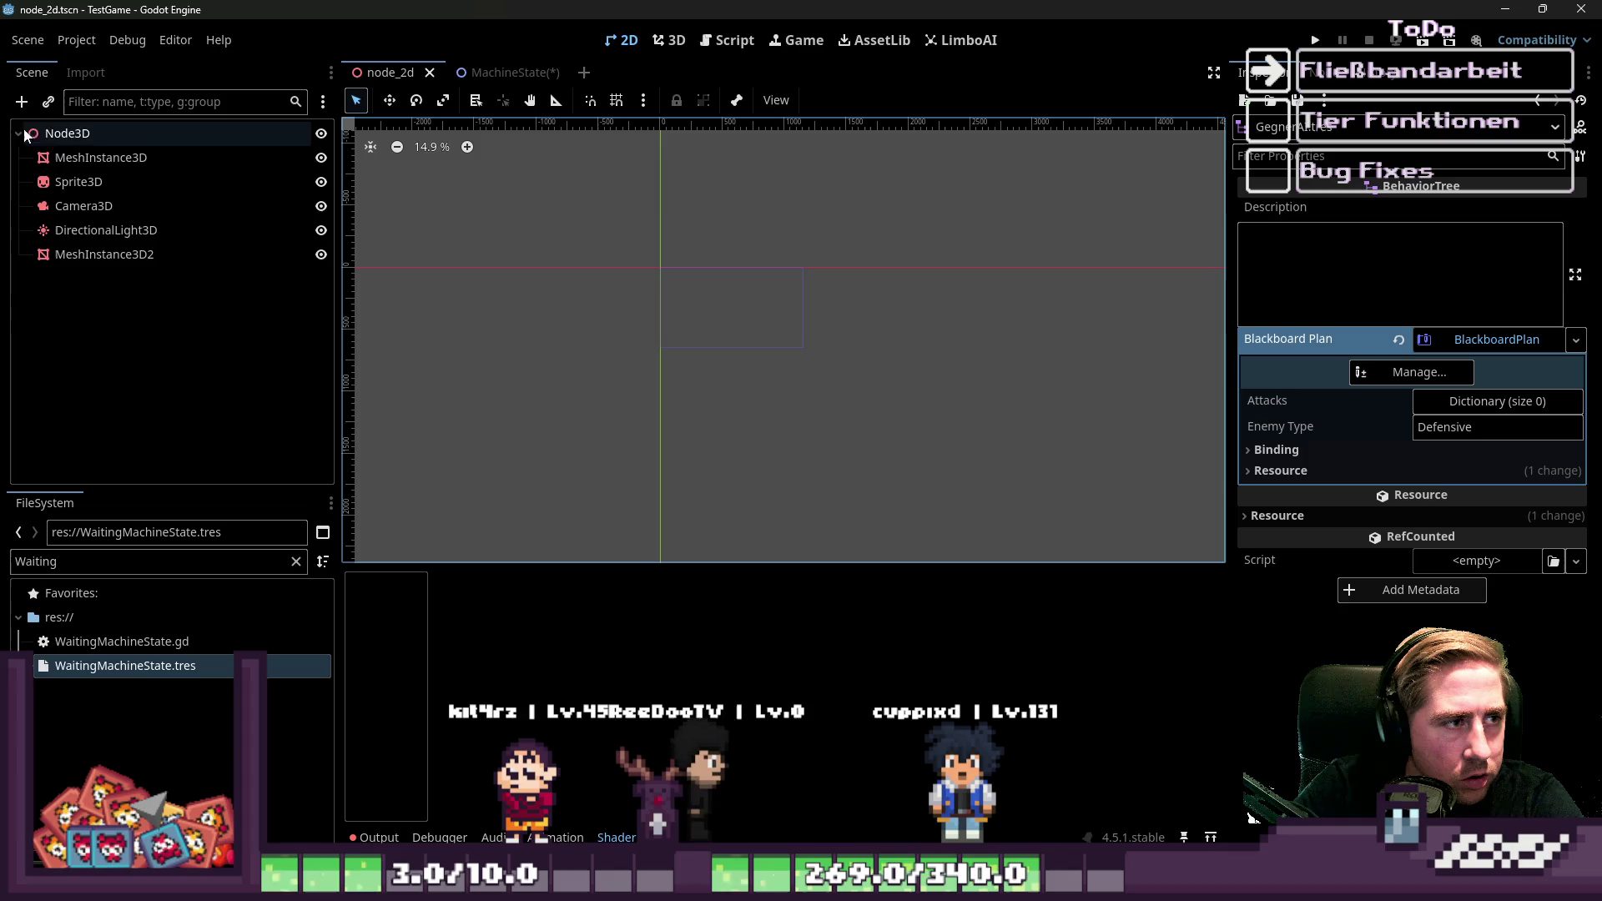
click(123, 141)
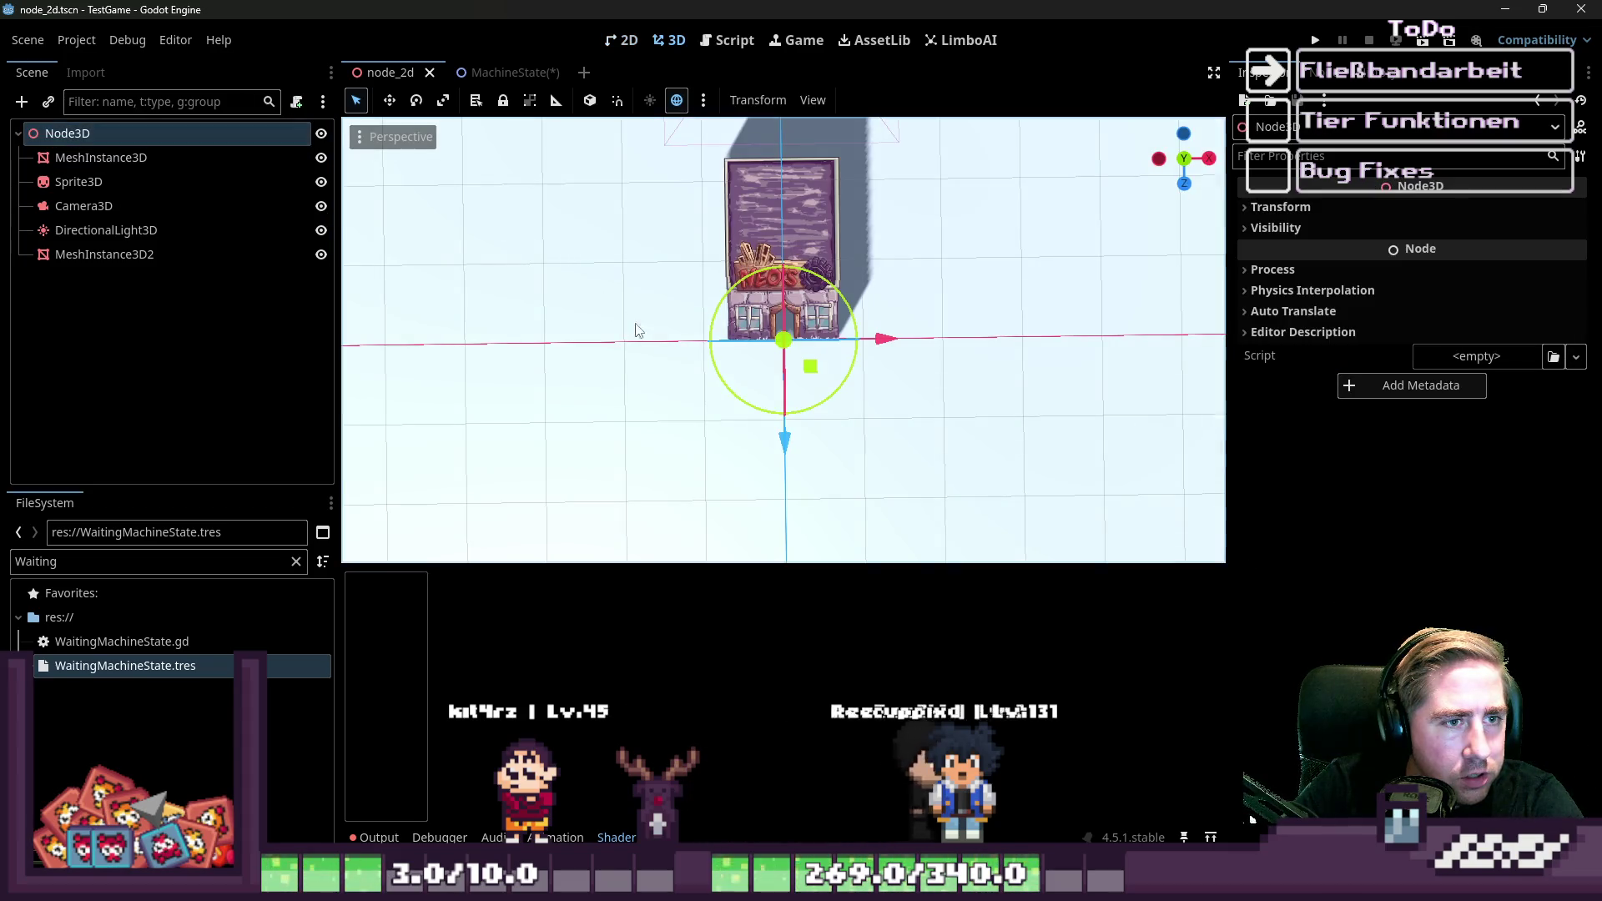
scroll(747, 433, down, 4)
scroll(799, 250, up, 2)
scroll(799, 249, up, 5)
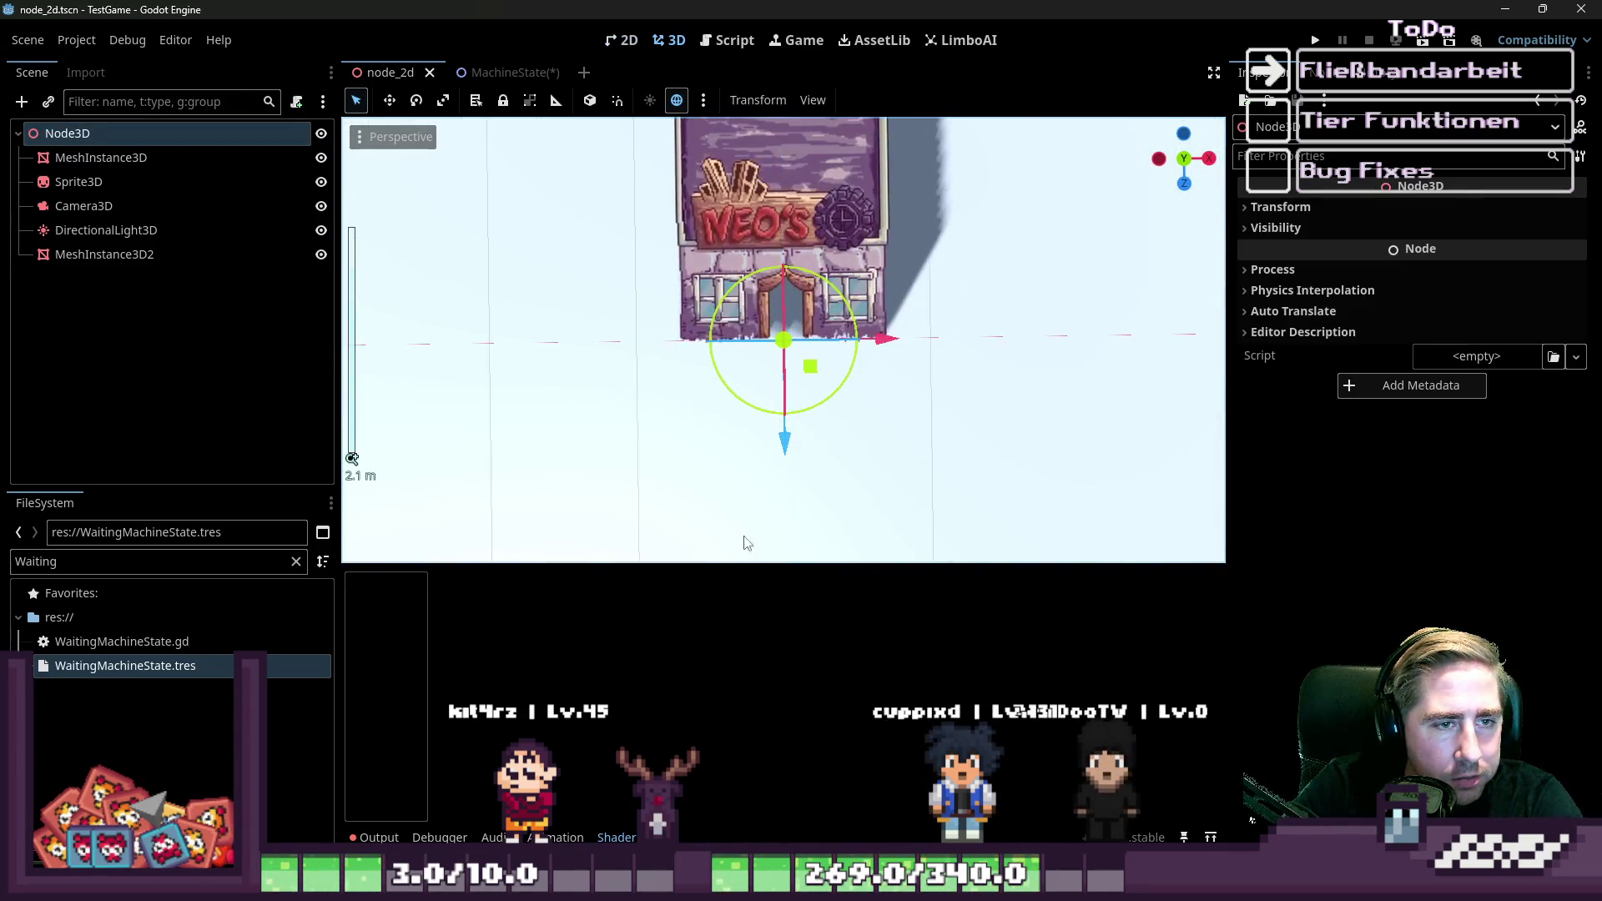
scroll(804, 242, down, 4)
scroll(804, 247, up, 2)
scroll(803, 246, up, 4)
scroll(801, 234, down, 4)
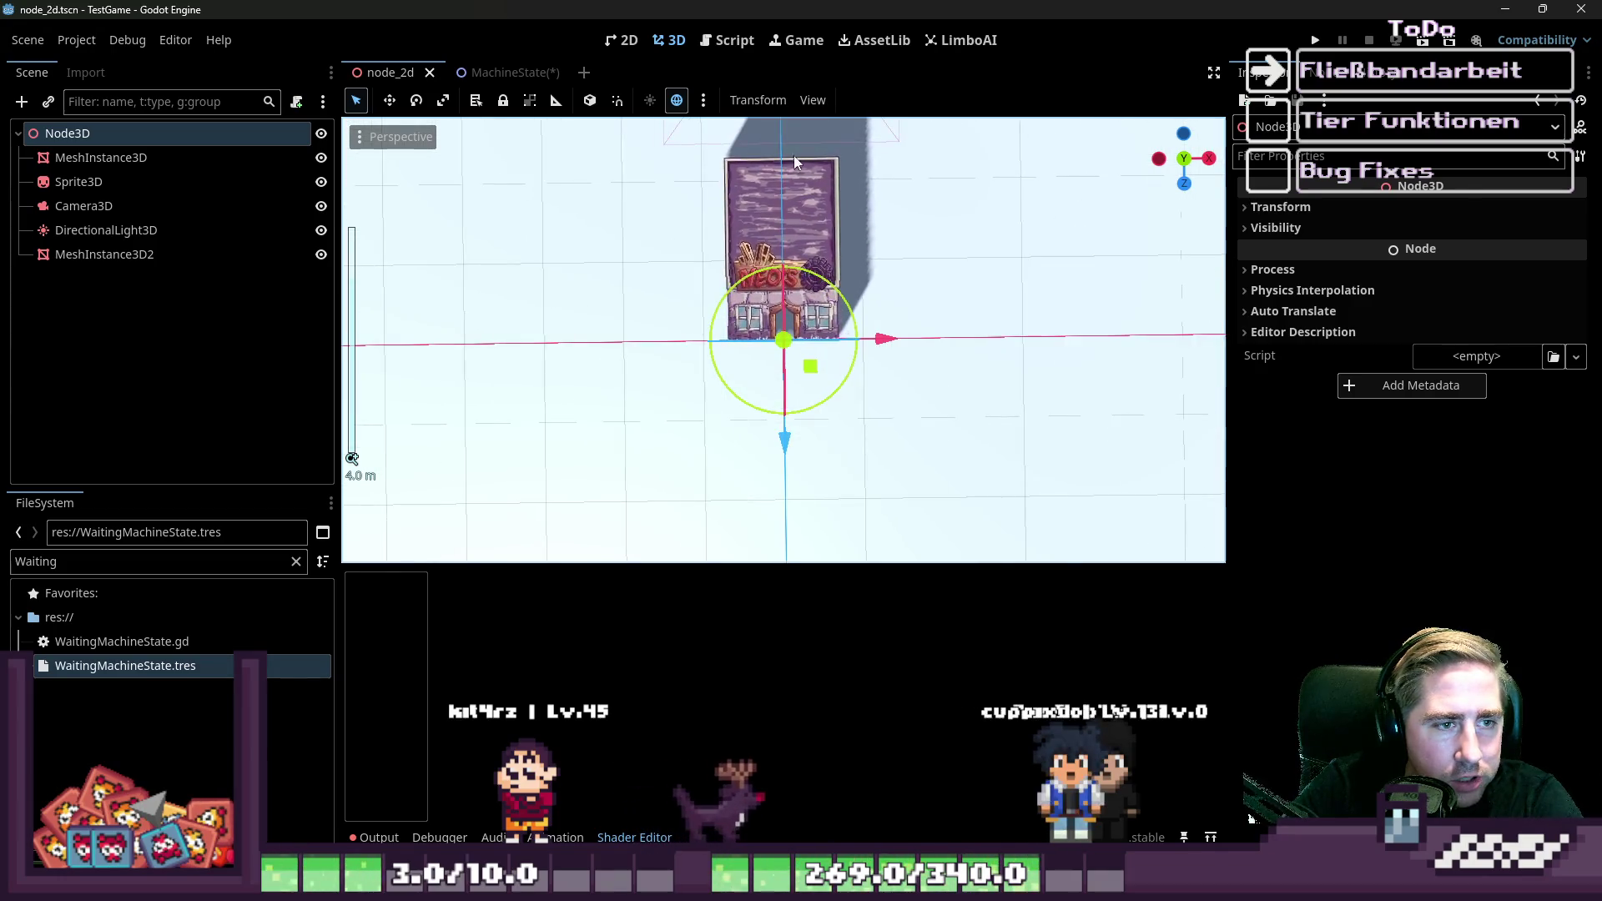
scroll(805, 216, up, 2)
scroll(801, 334, down, 8)
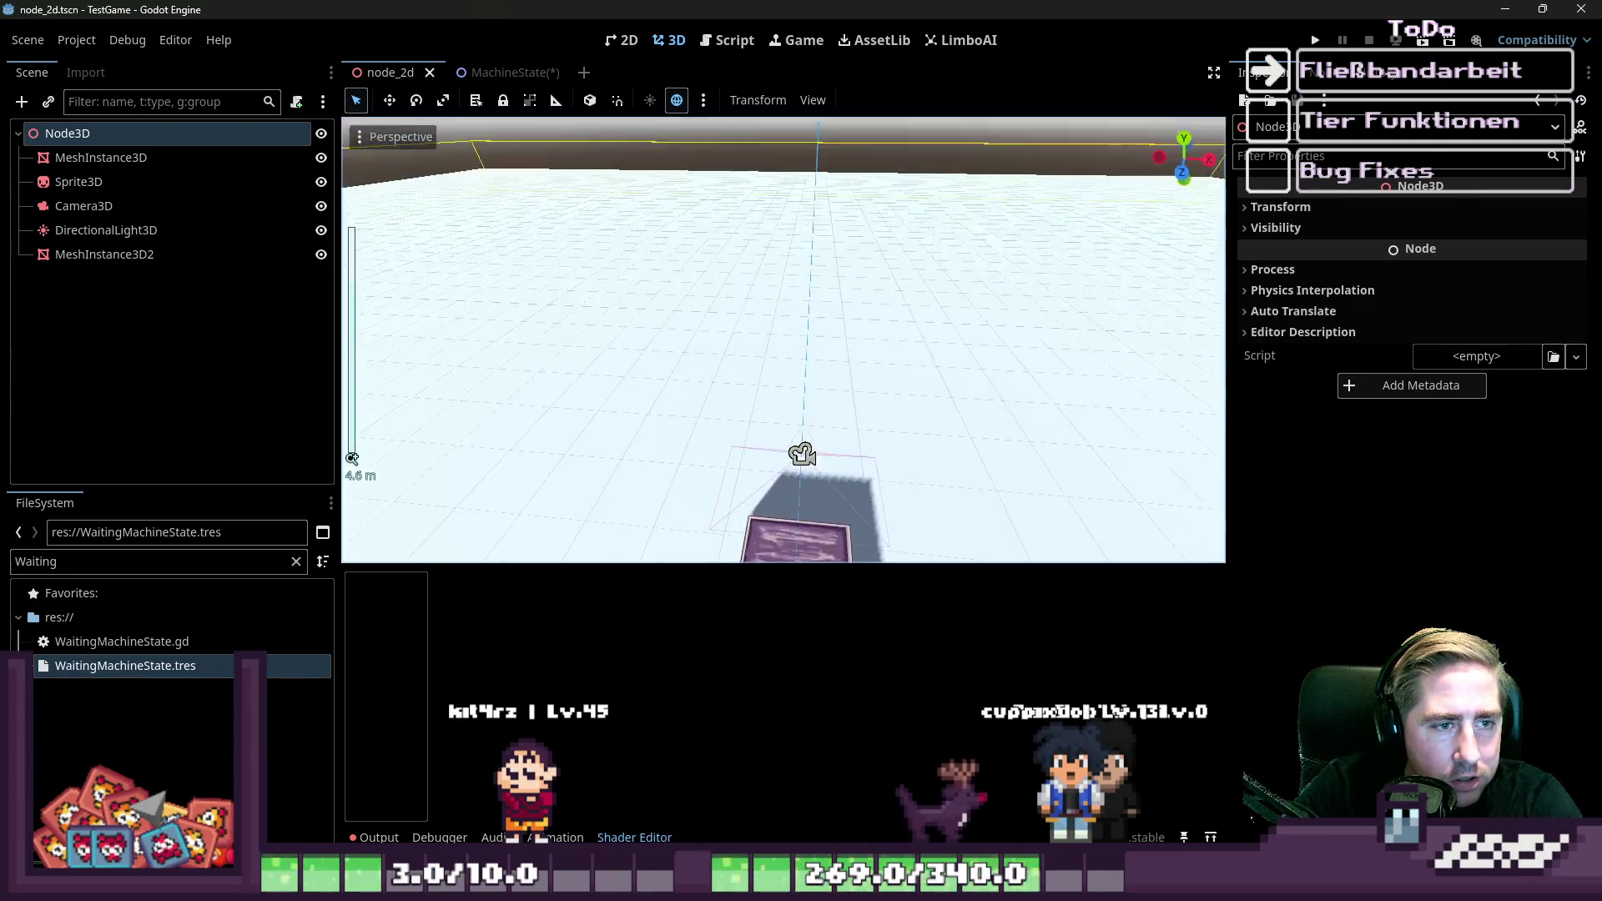
mouse_move(839, 383)
mouse_down()
mouse_move(847, 357)
mouse_move(815, 279)
mouse_up()
click(822, 419)
mouse_move(822, 419)
mouse_down()
mouse_move(815, 257)
mouse_move(762, 222)
mouse_up()
drag(776, 368, 769, 215)
scroll(766, 219, up, 3)
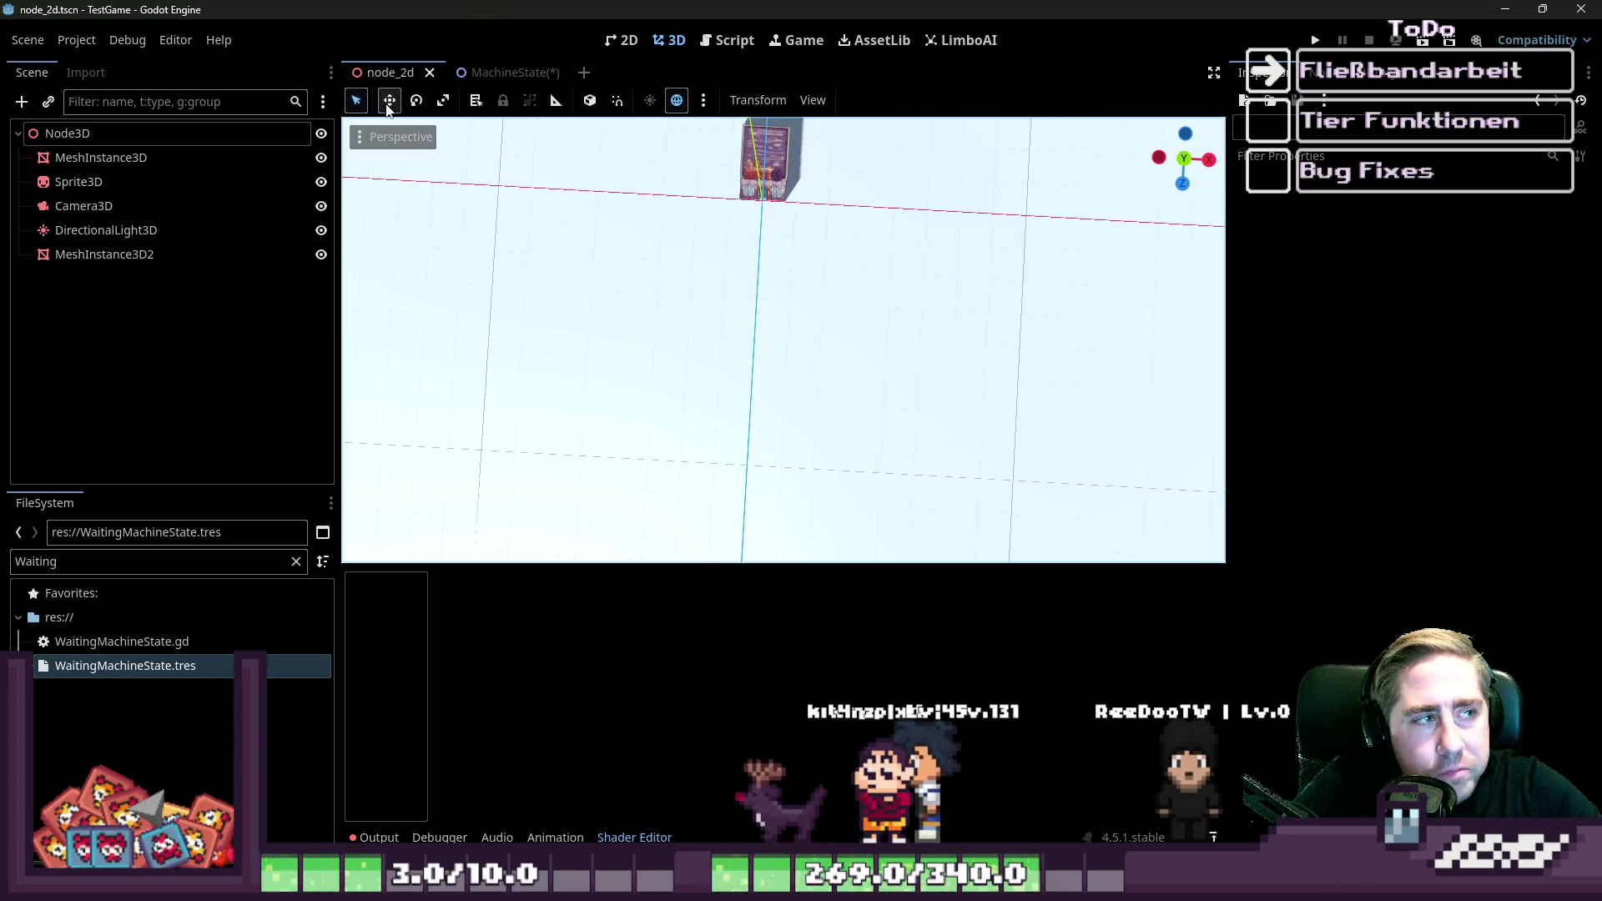
Step: Back in the MachineState scene, expand Node2D to list its children and reopen StateMachine.gd
click(509, 73)
drag(695, 225, 897, 434)
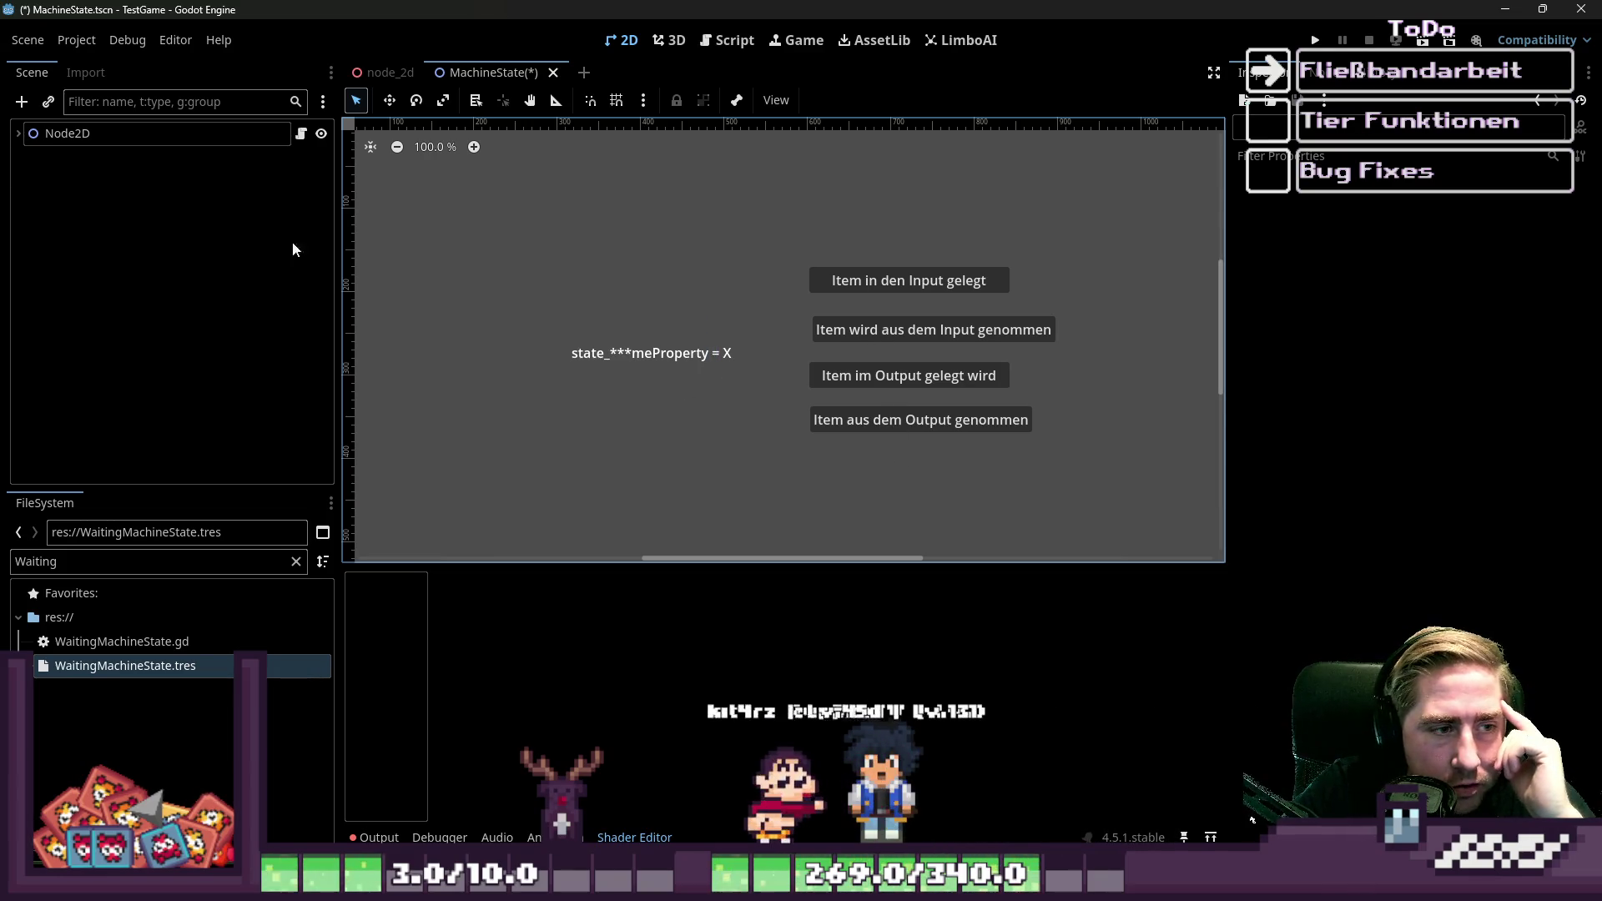
click(67, 134)
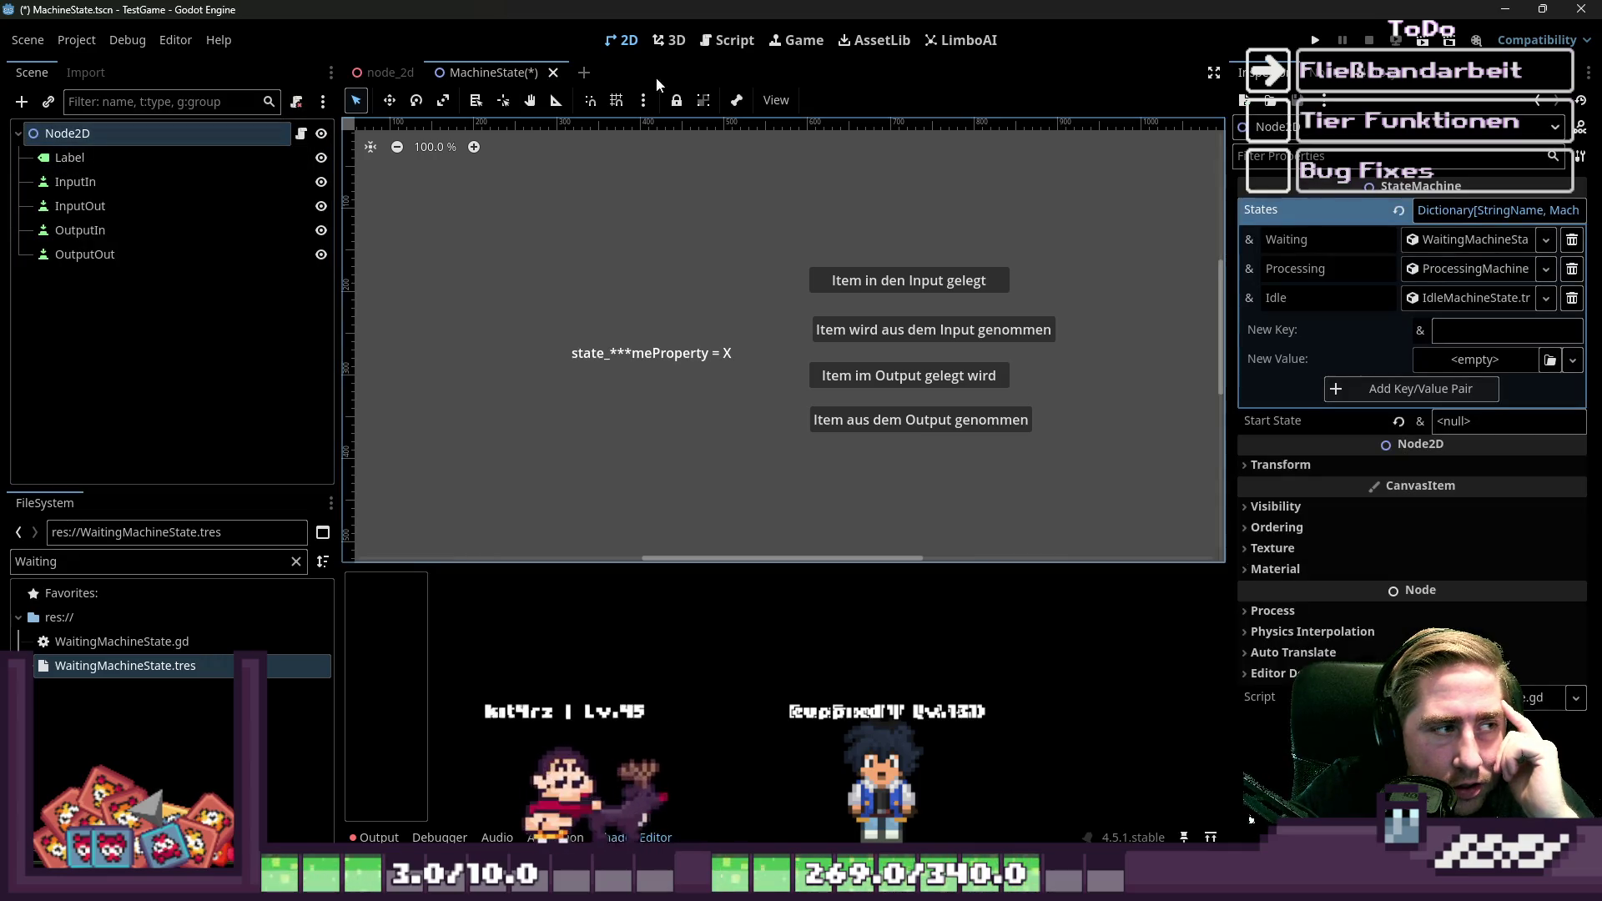
click(722, 40)
click(625, 42)
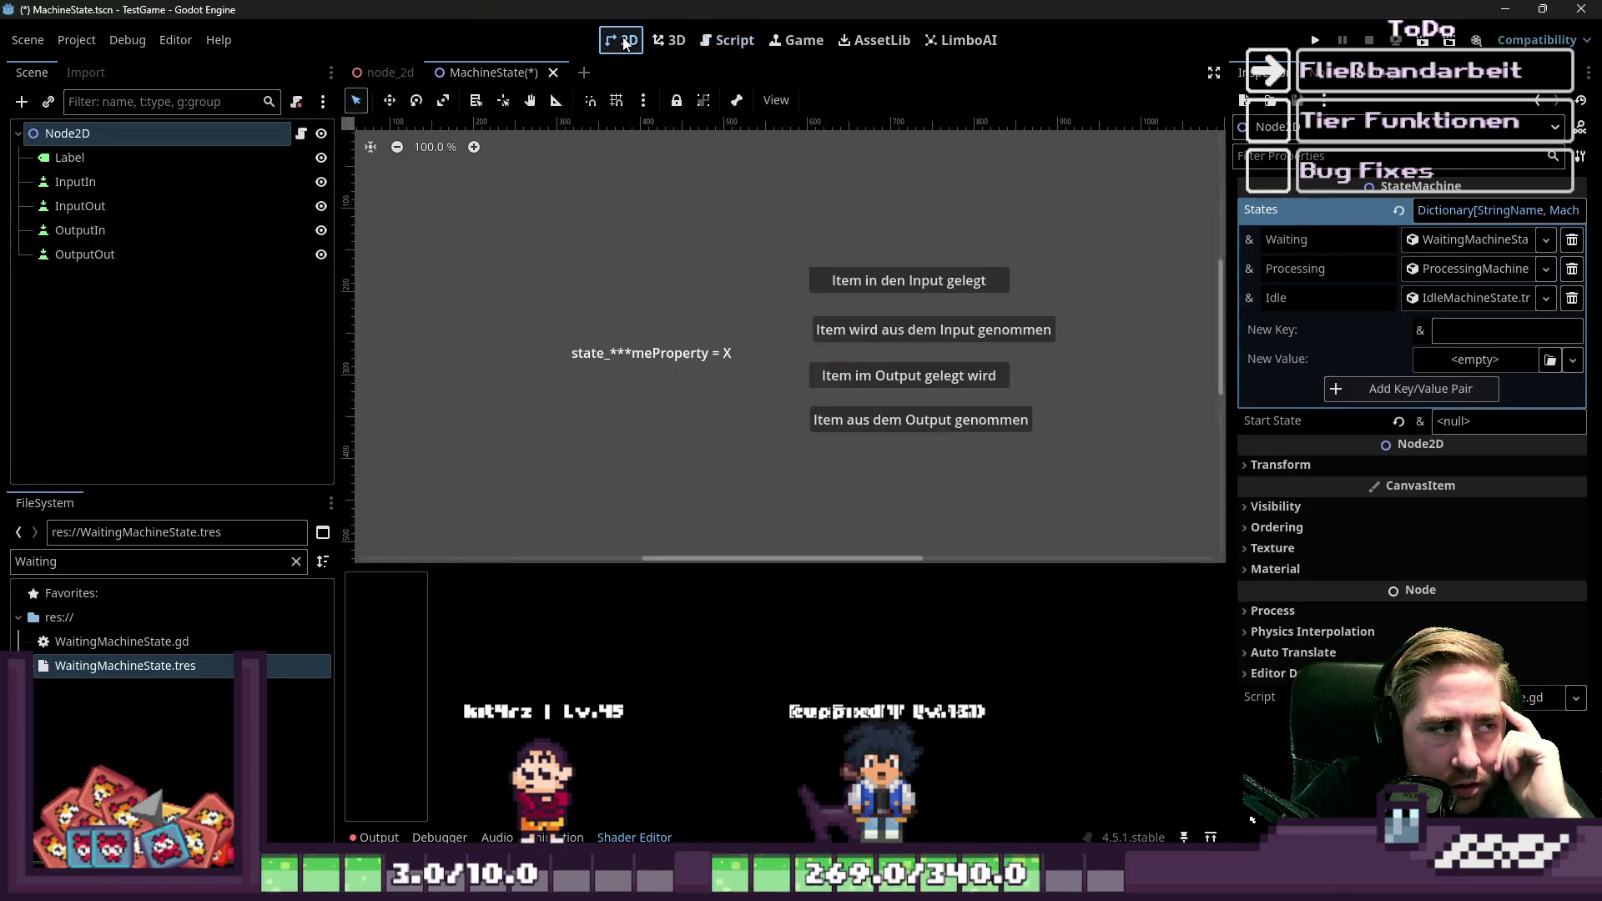
click(713, 46)
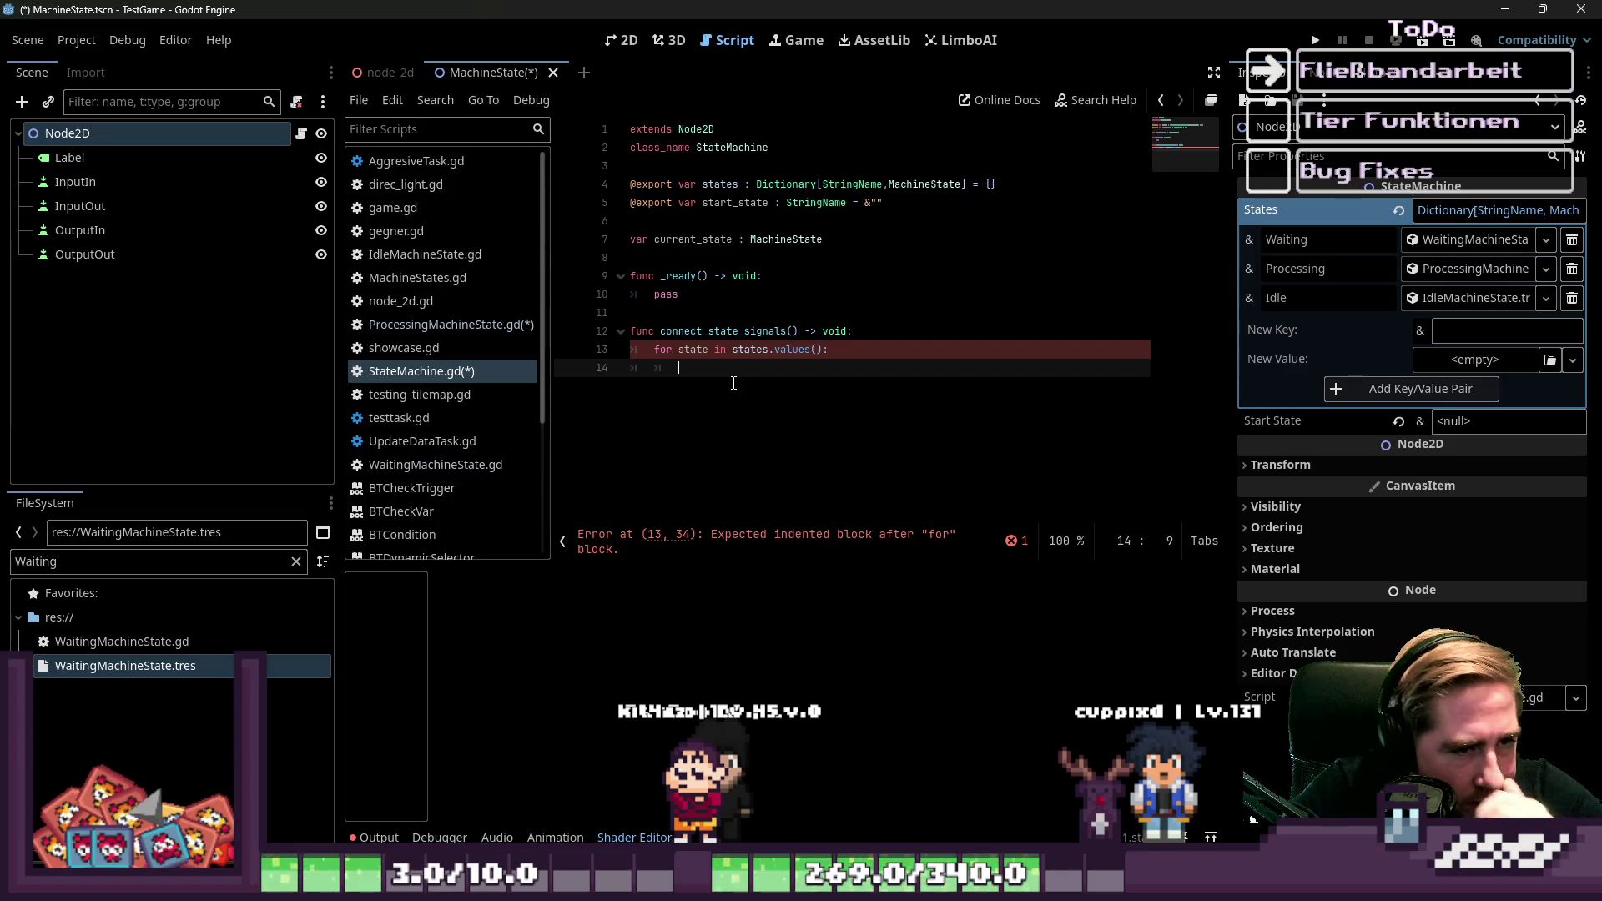
Step: Move StateMachine, Processing, Waiting and Idle machine-state scripts to the top of the script list
key(Up)
key(Up)
key(Up)
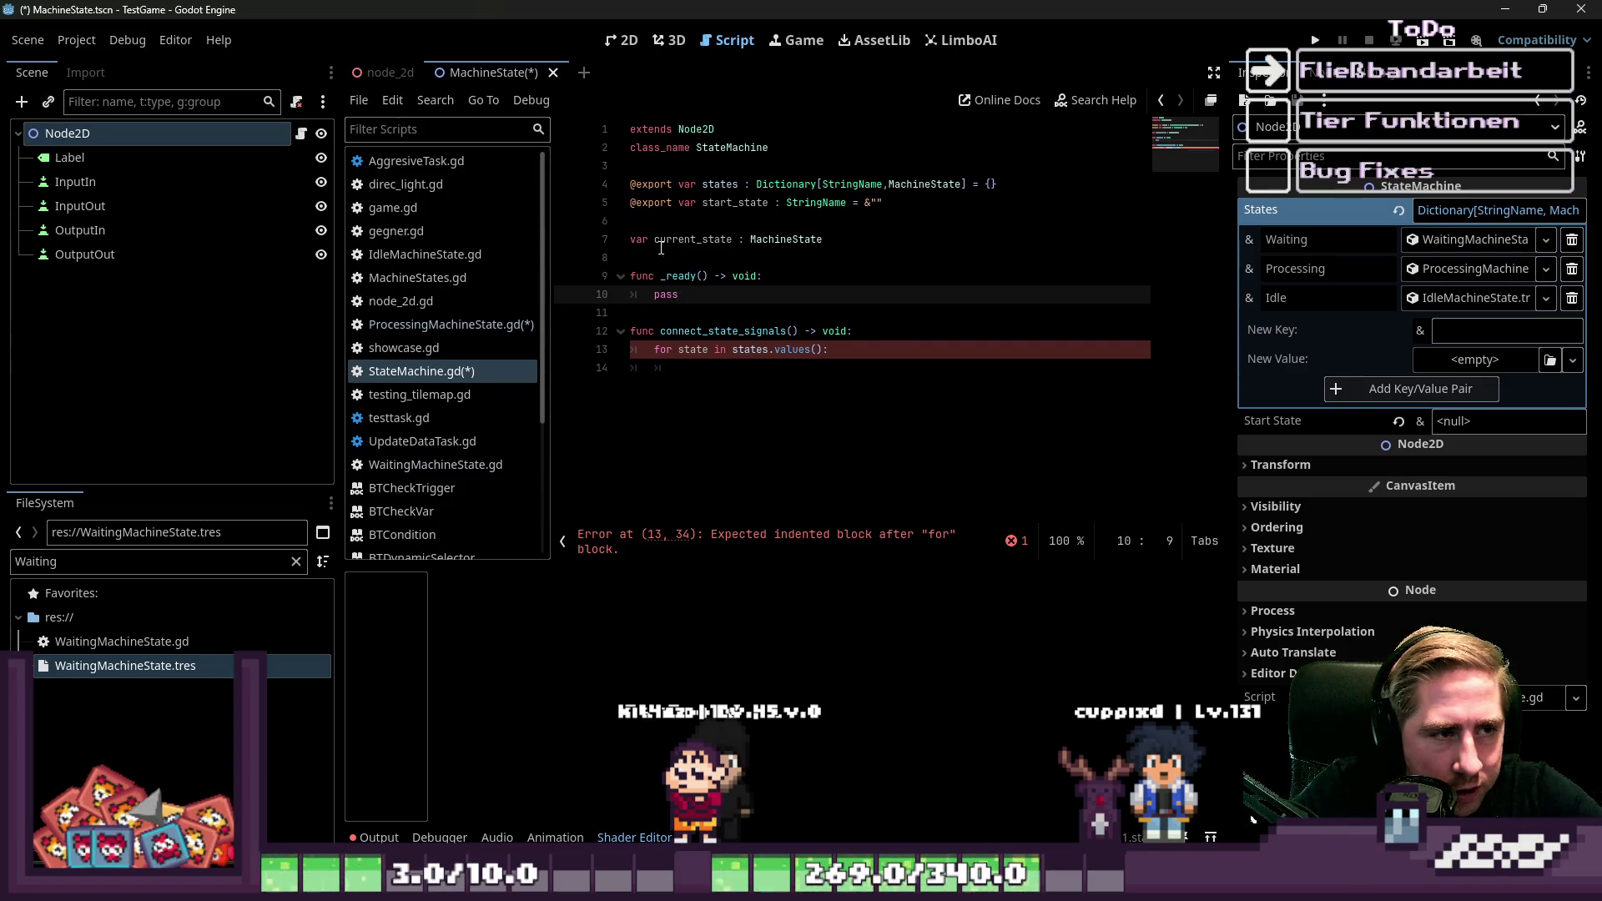
click(727, 148)
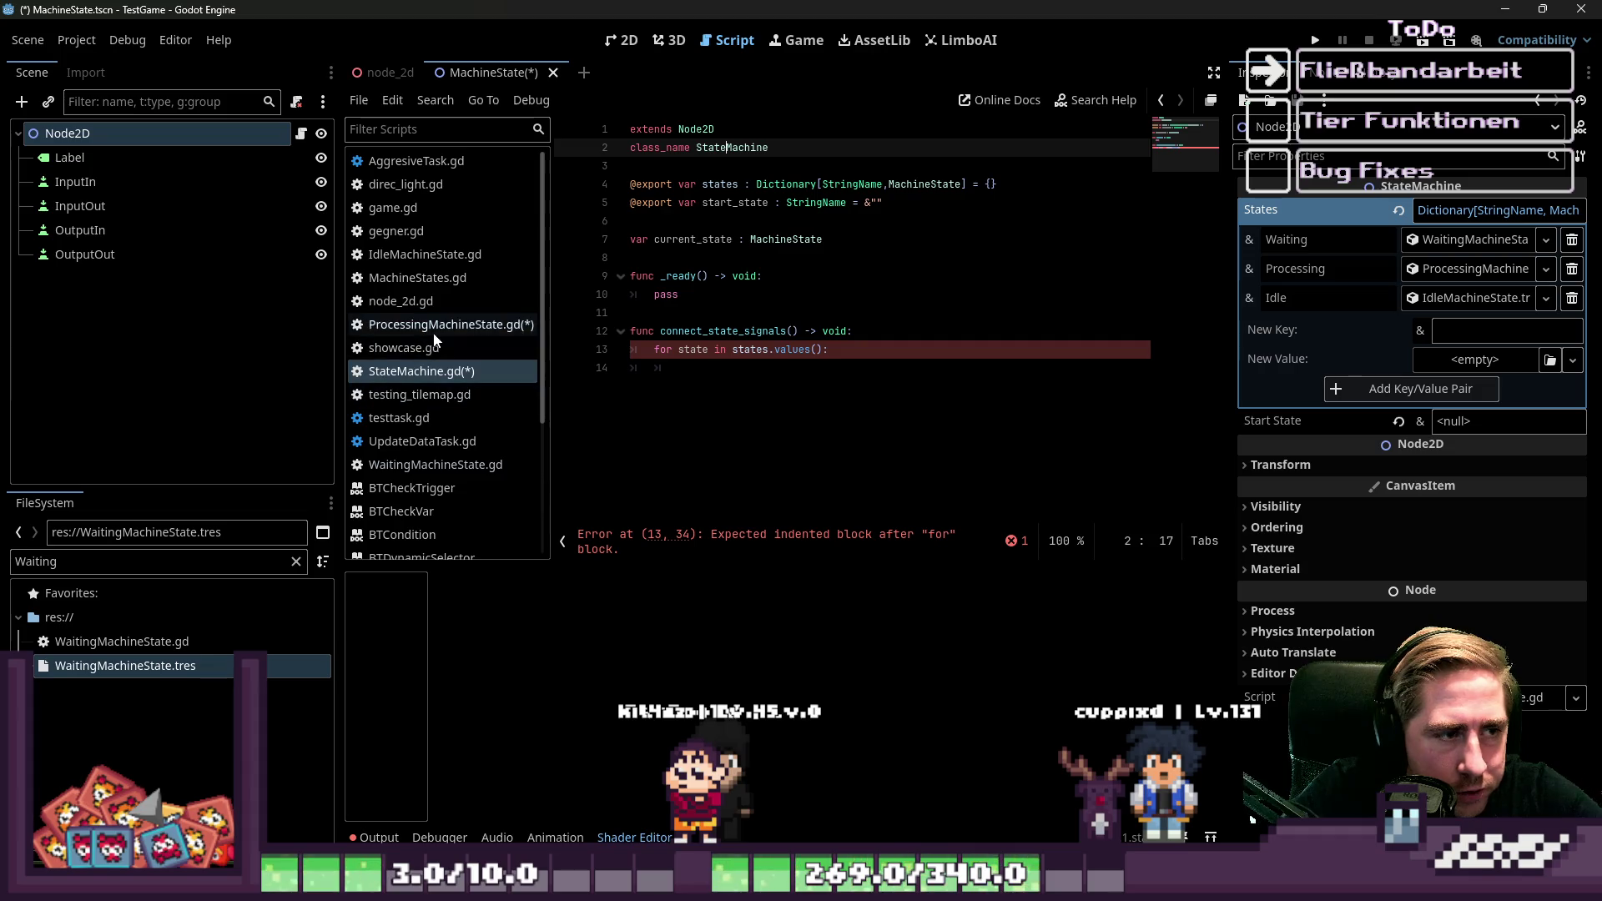
drag(438, 258, 432, 158)
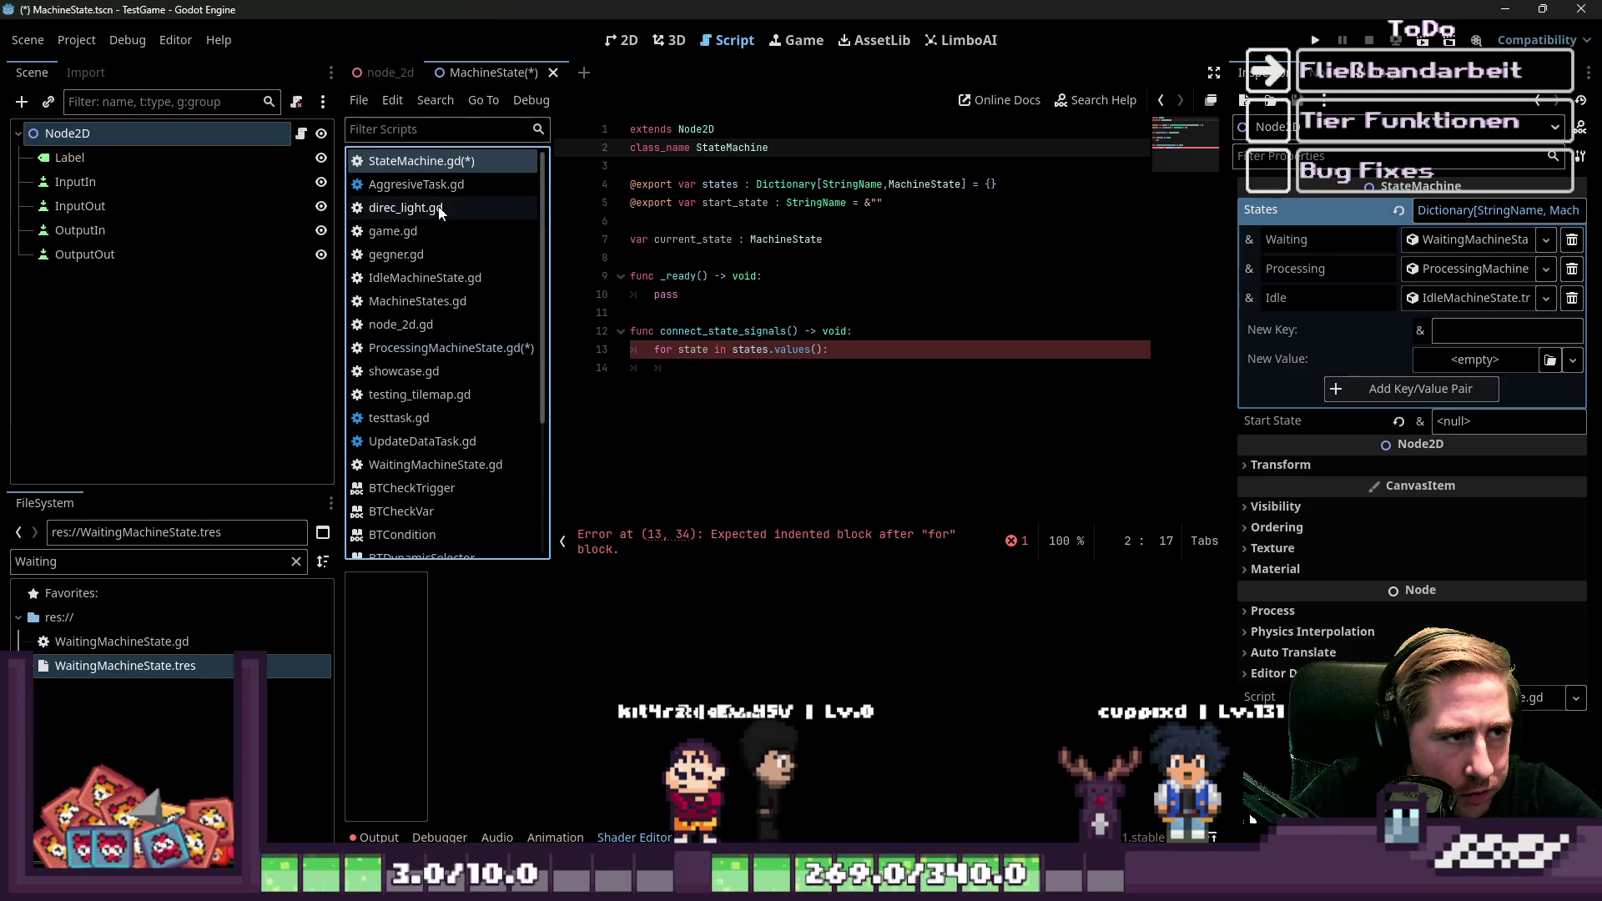
drag(432, 348, 433, 178)
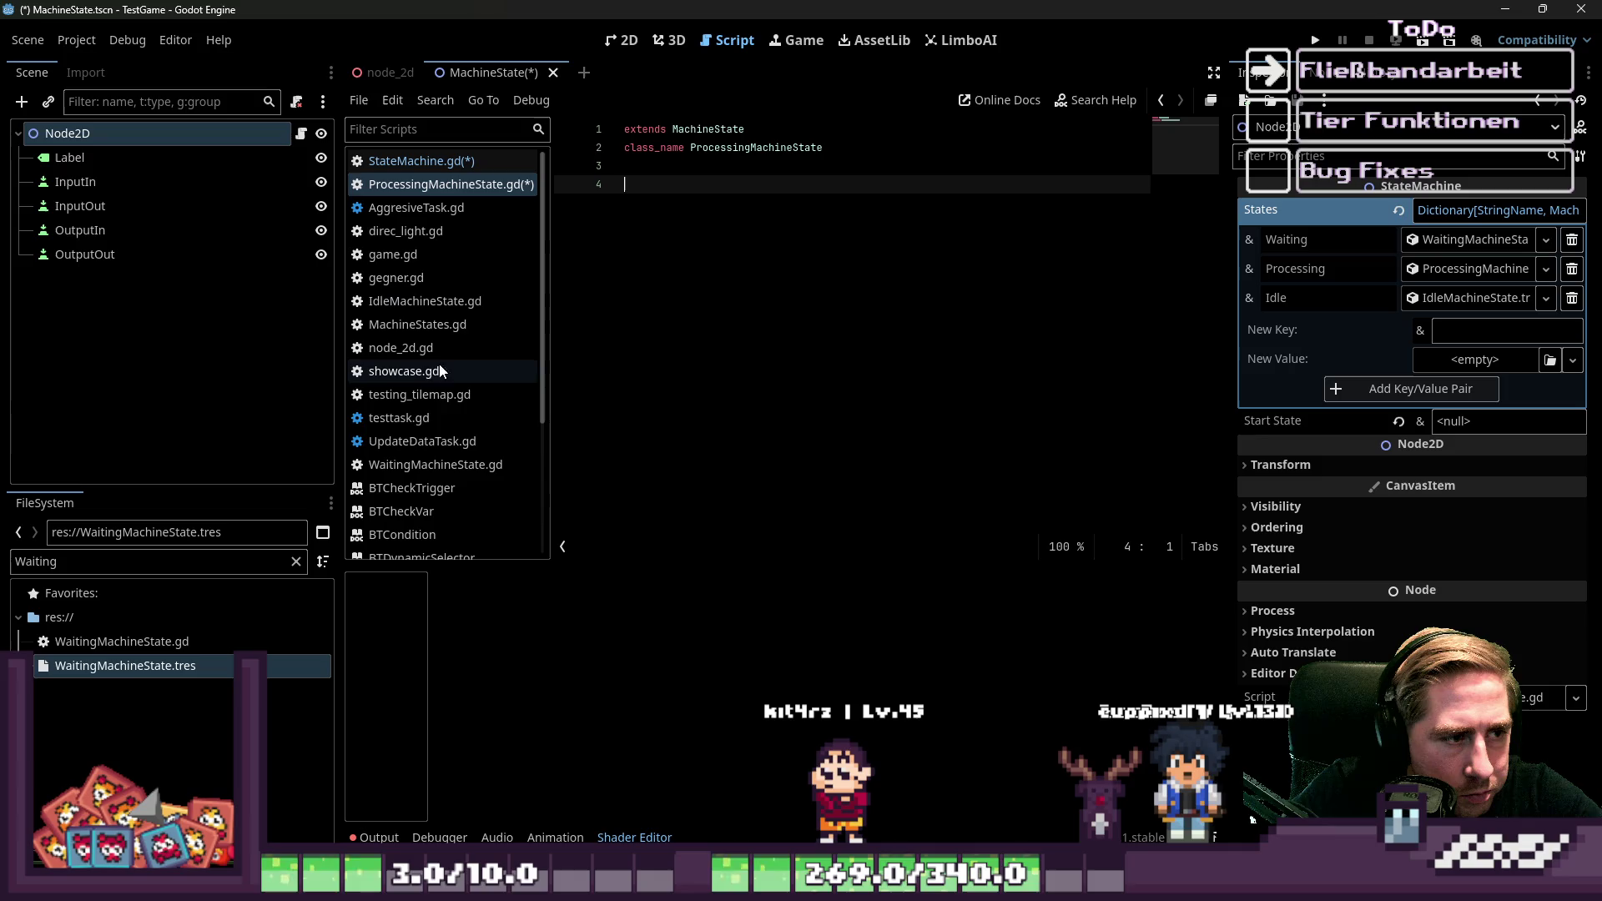
mouse_move(420, 466)
mouse_down()
mouse_move(417, 193)
mouse_move(380, 187)
mouse_up()
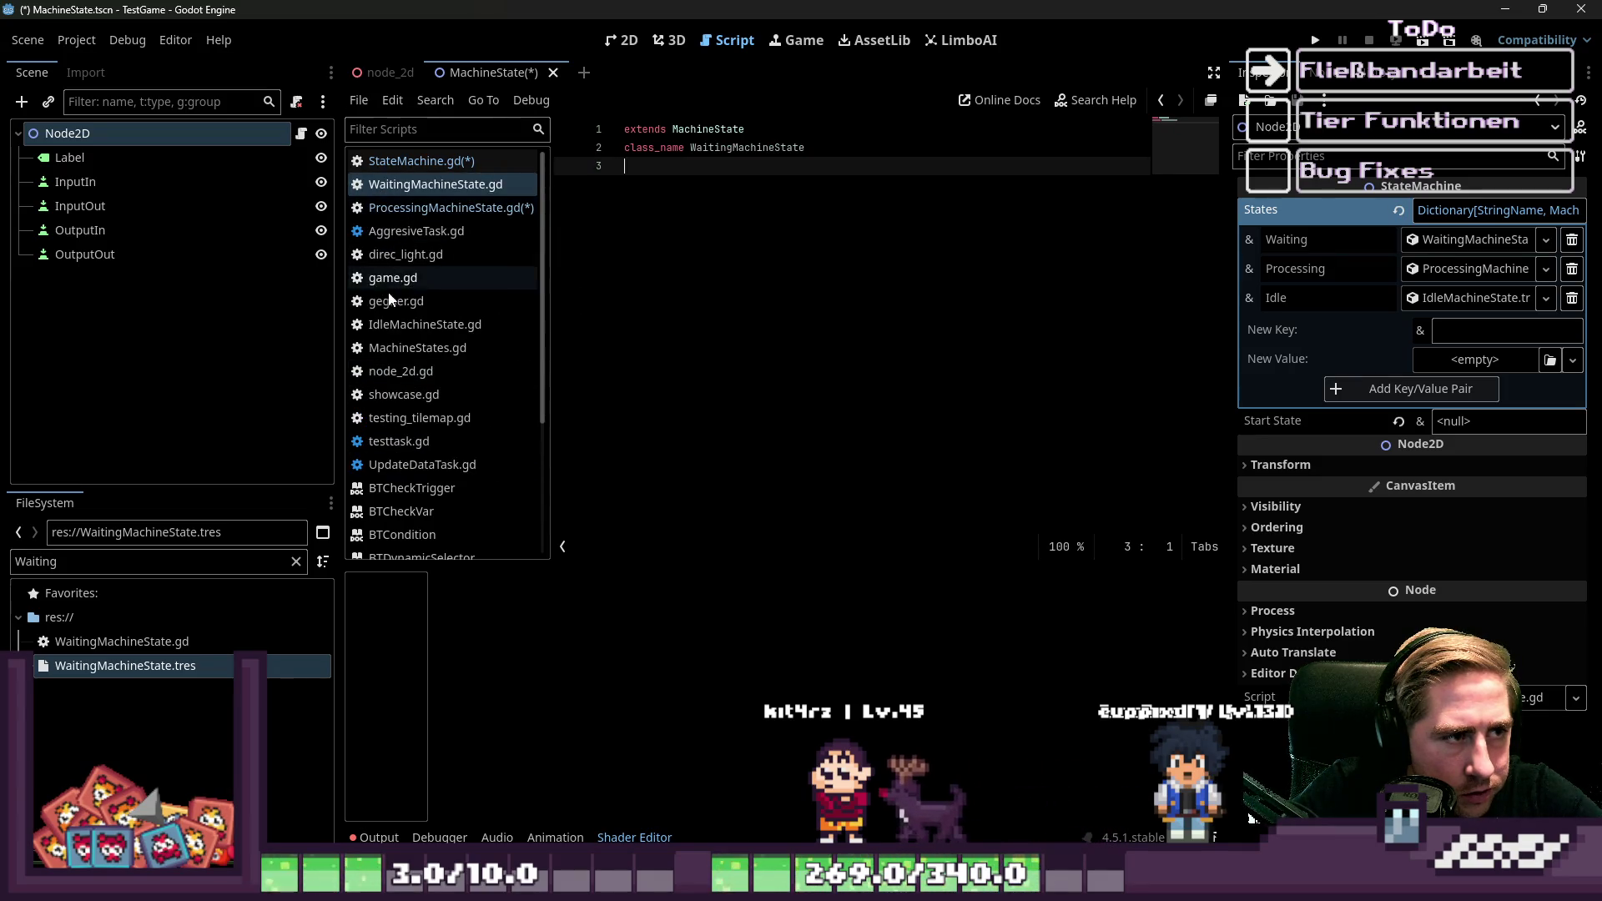
mouse_move(421, 324)
mouse_down()
mouse_move(392, 231)
mouse_move(394, 157)
mouse_up()
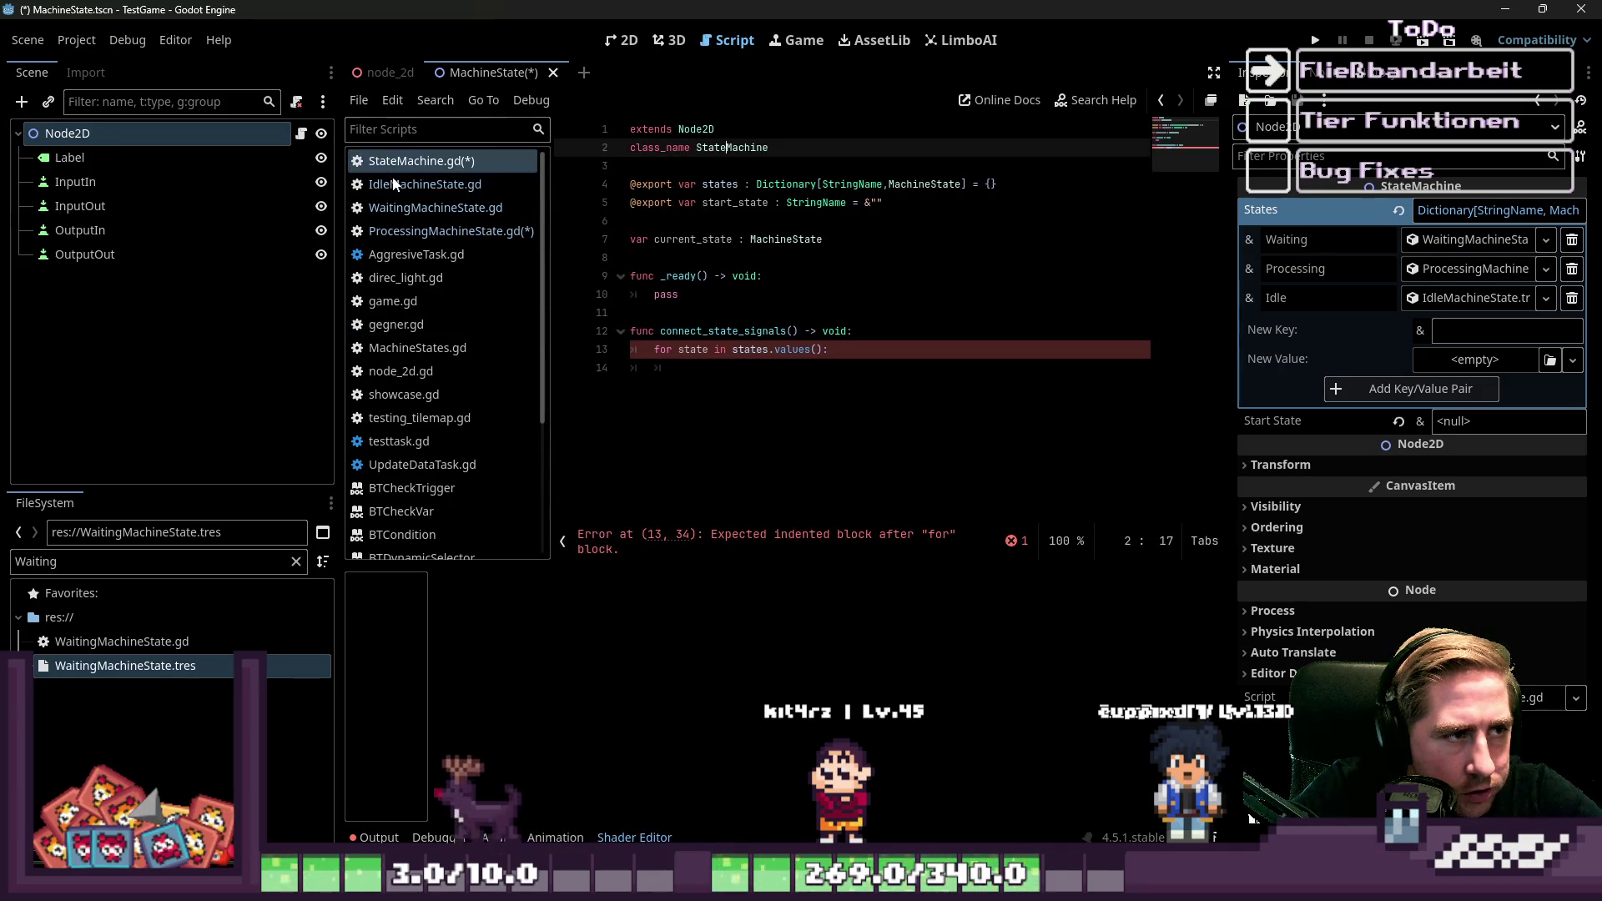
Step: Close all scripts below ProcessingMachineState.gd and save the remaining scripts
click(397, 251)
click(398, 240)
right_click(398, 240)
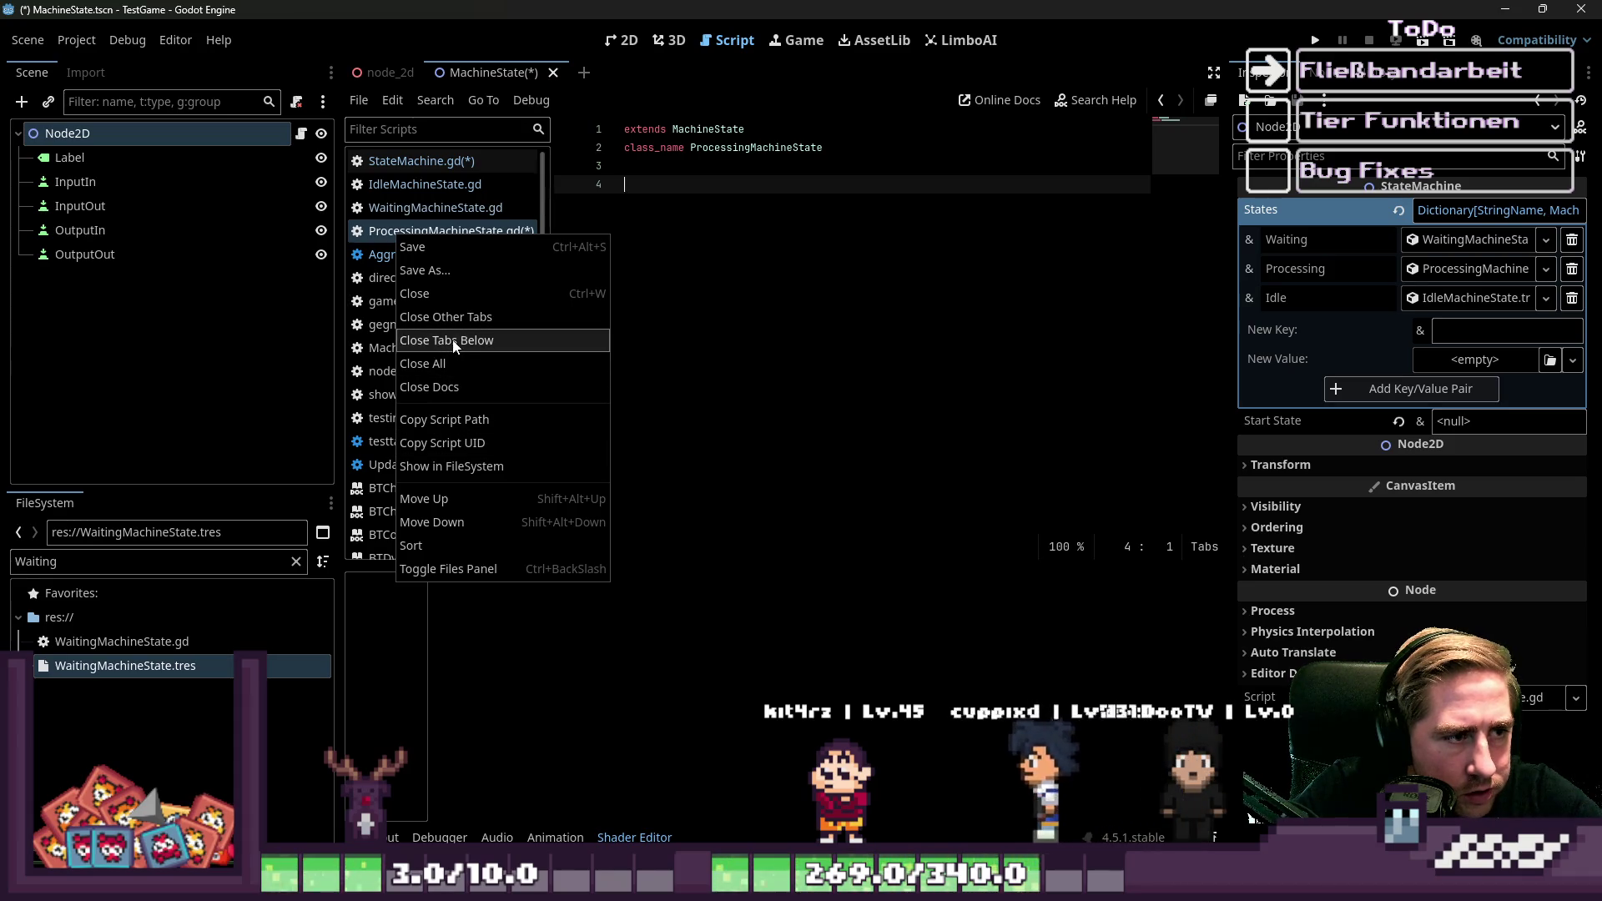
click(453, 341)
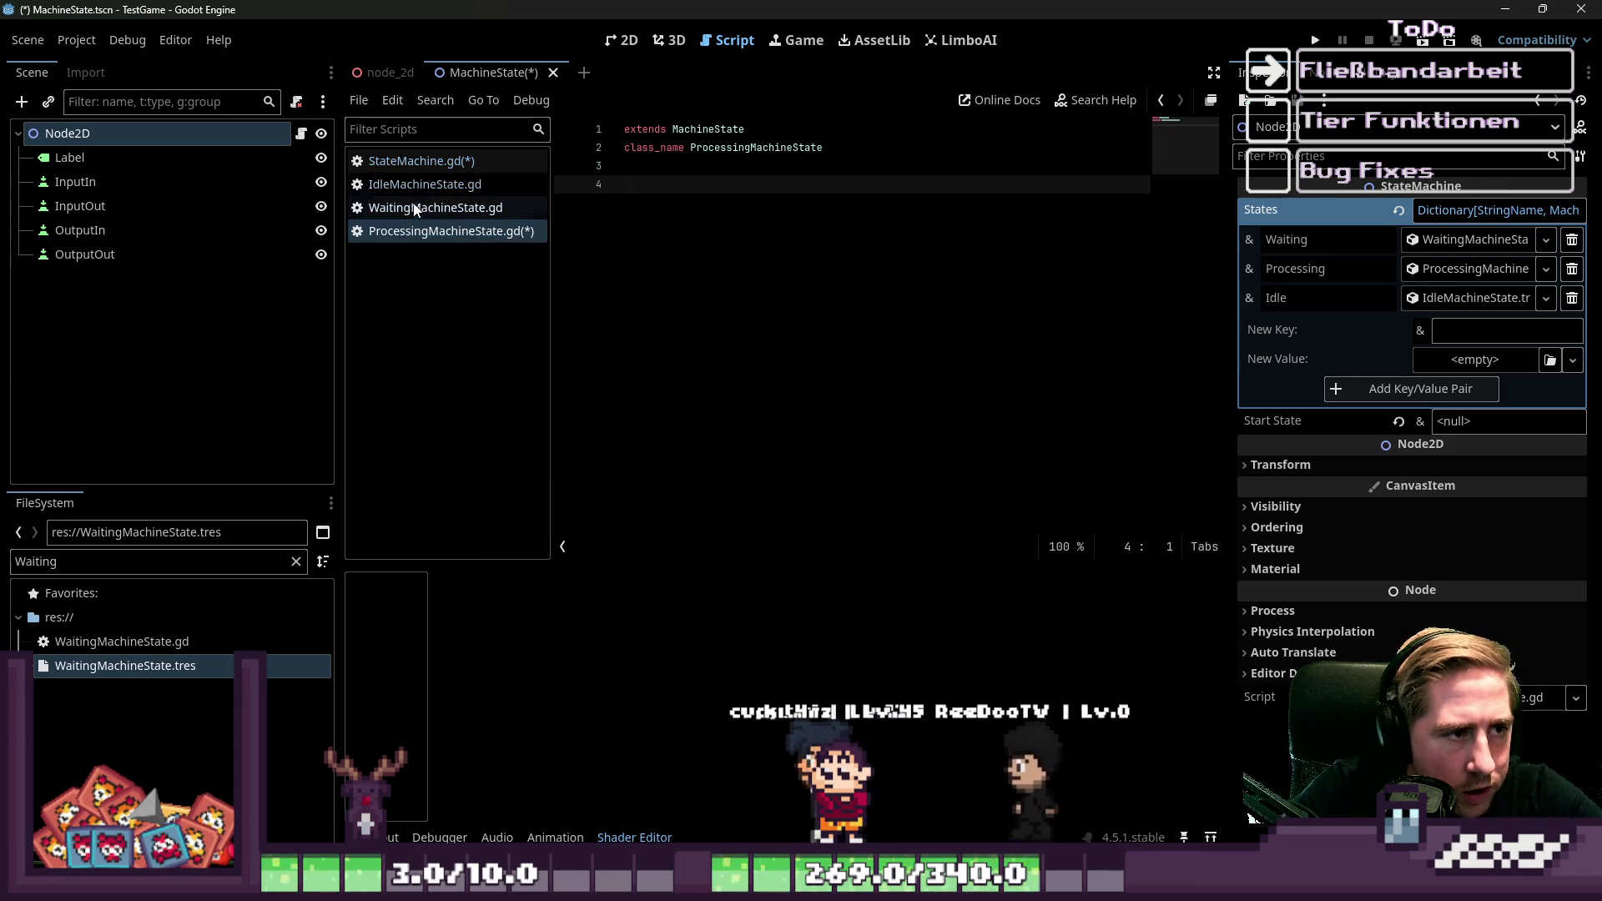
click(447, 208)
click(450, 231)
key(ctrl+s)
Step: From IdleMachineState.gd, jump to the MachineState base class script
click(463, 209)
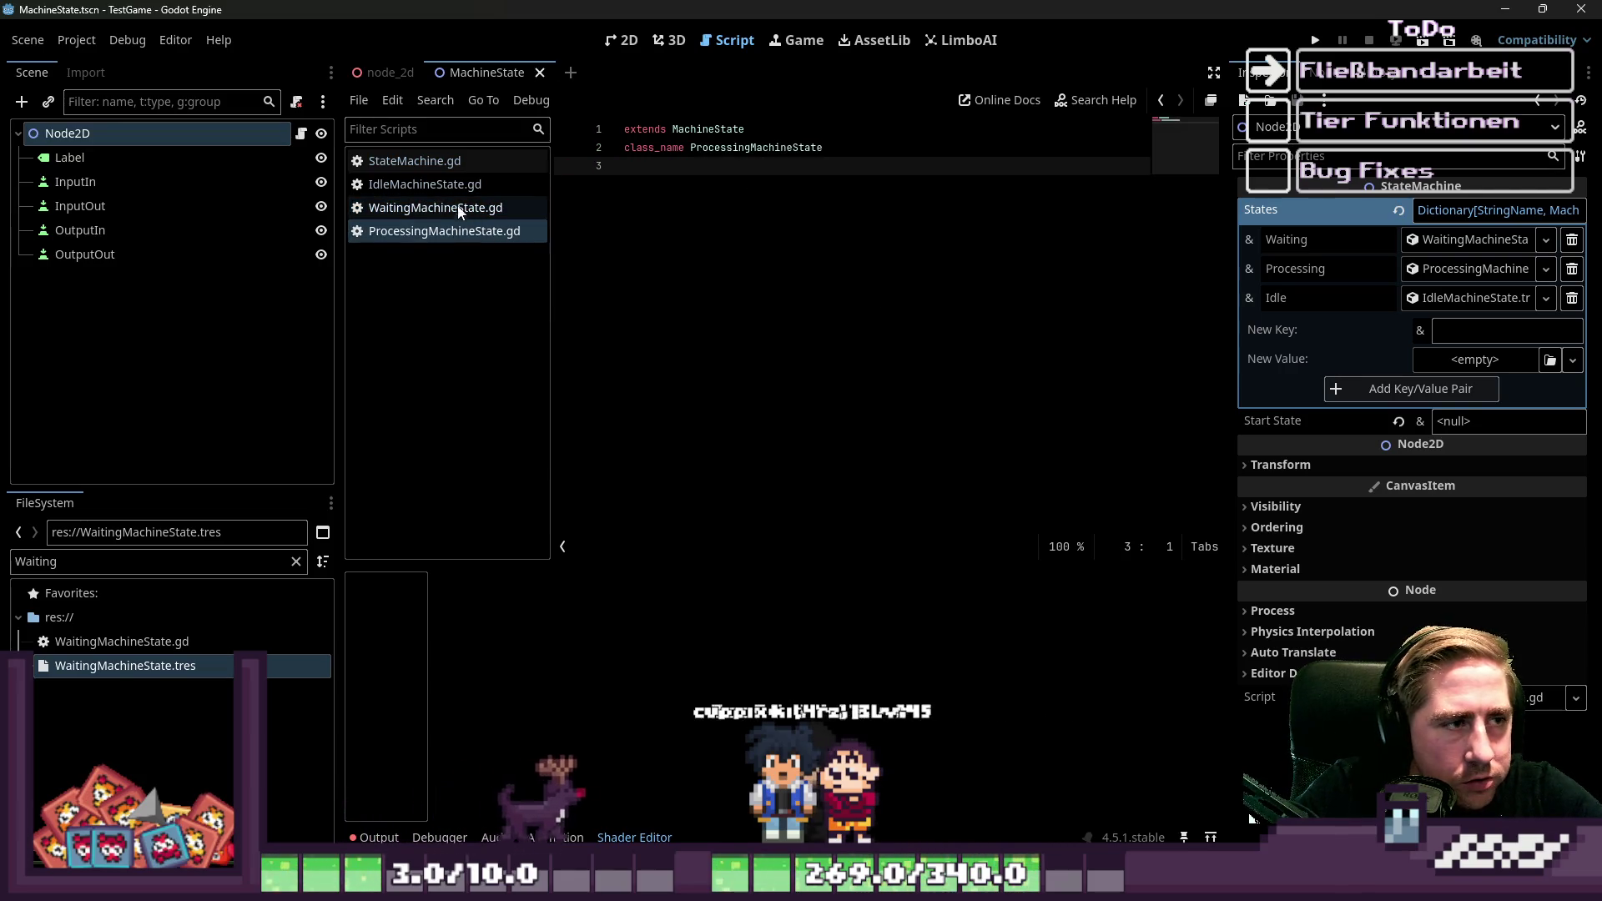
click(439, 162)
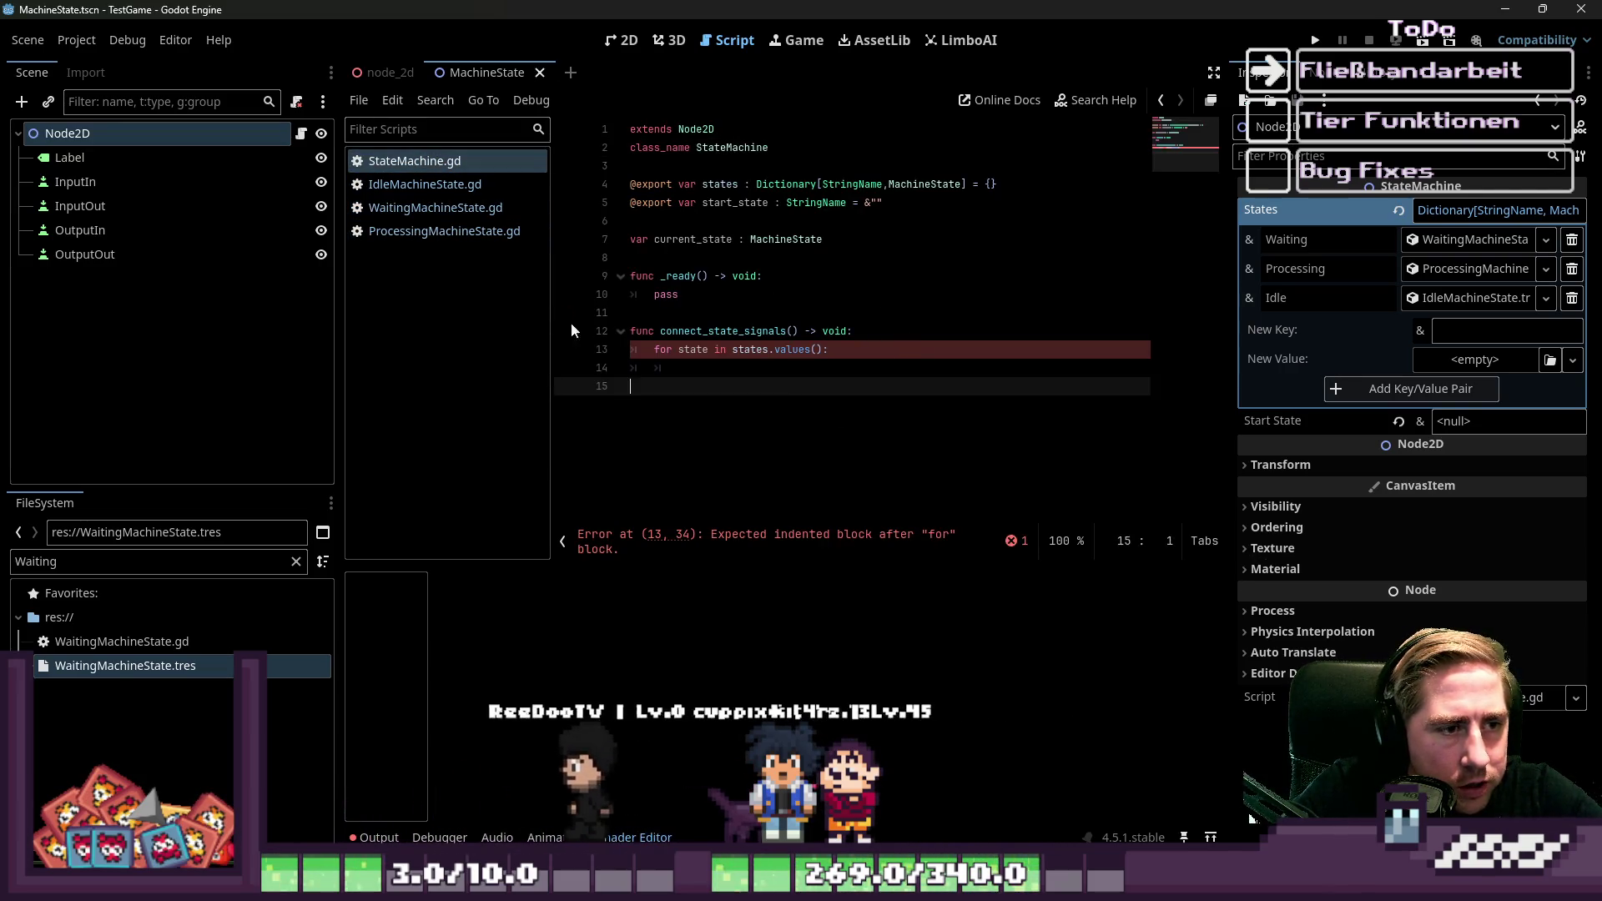
click(472, 199)
click(471, 191)
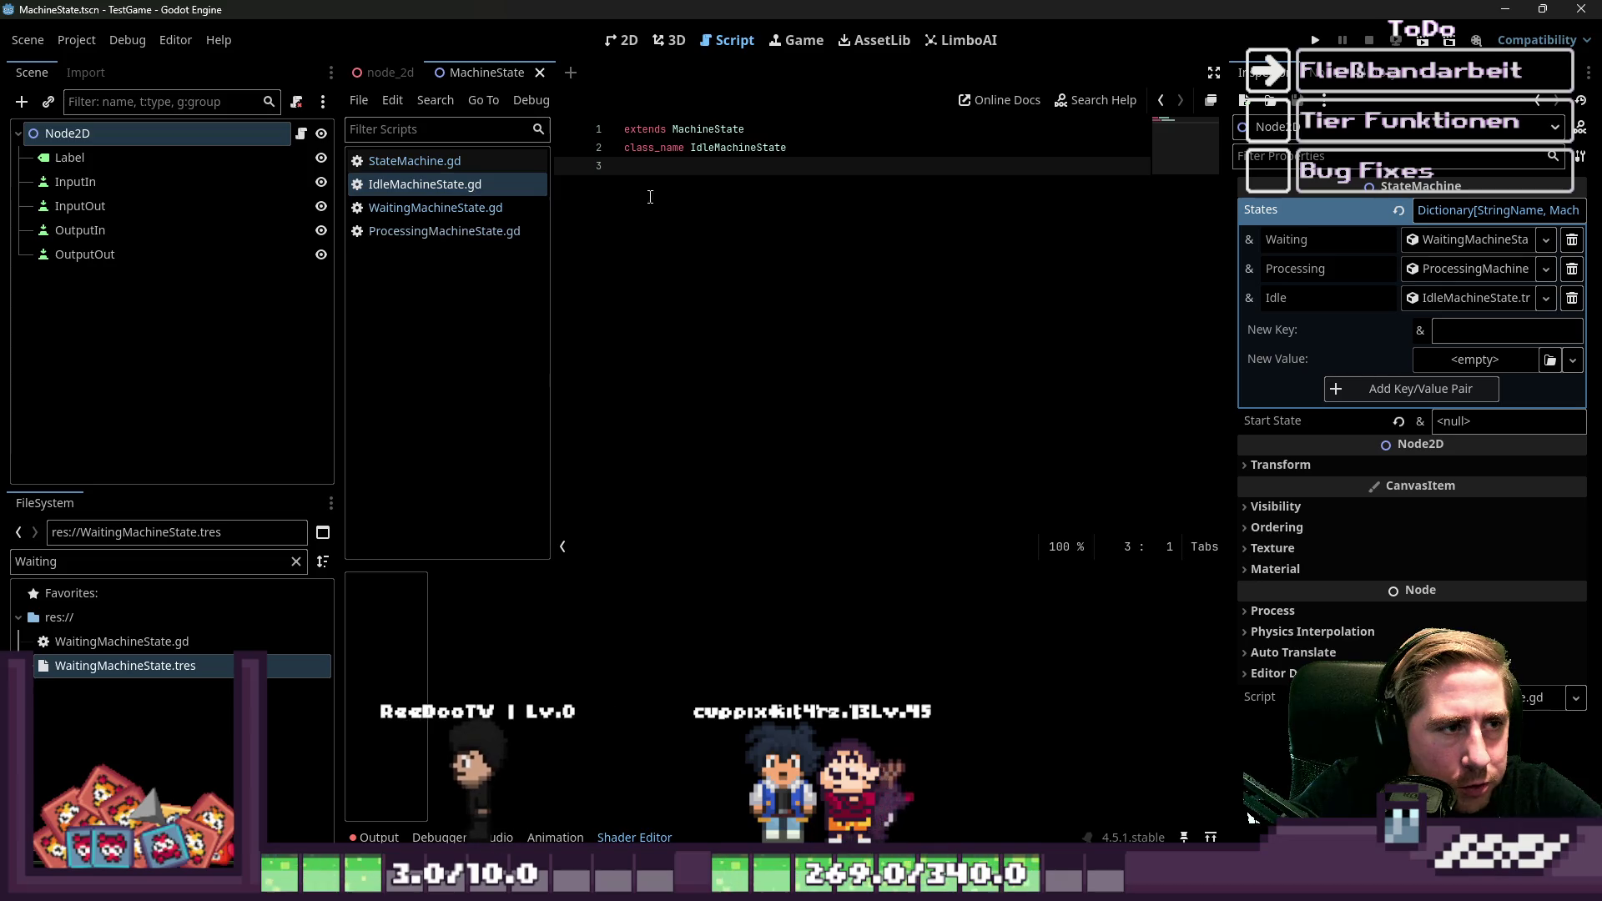
click(728, 129)
ctrl+click(701, 130)
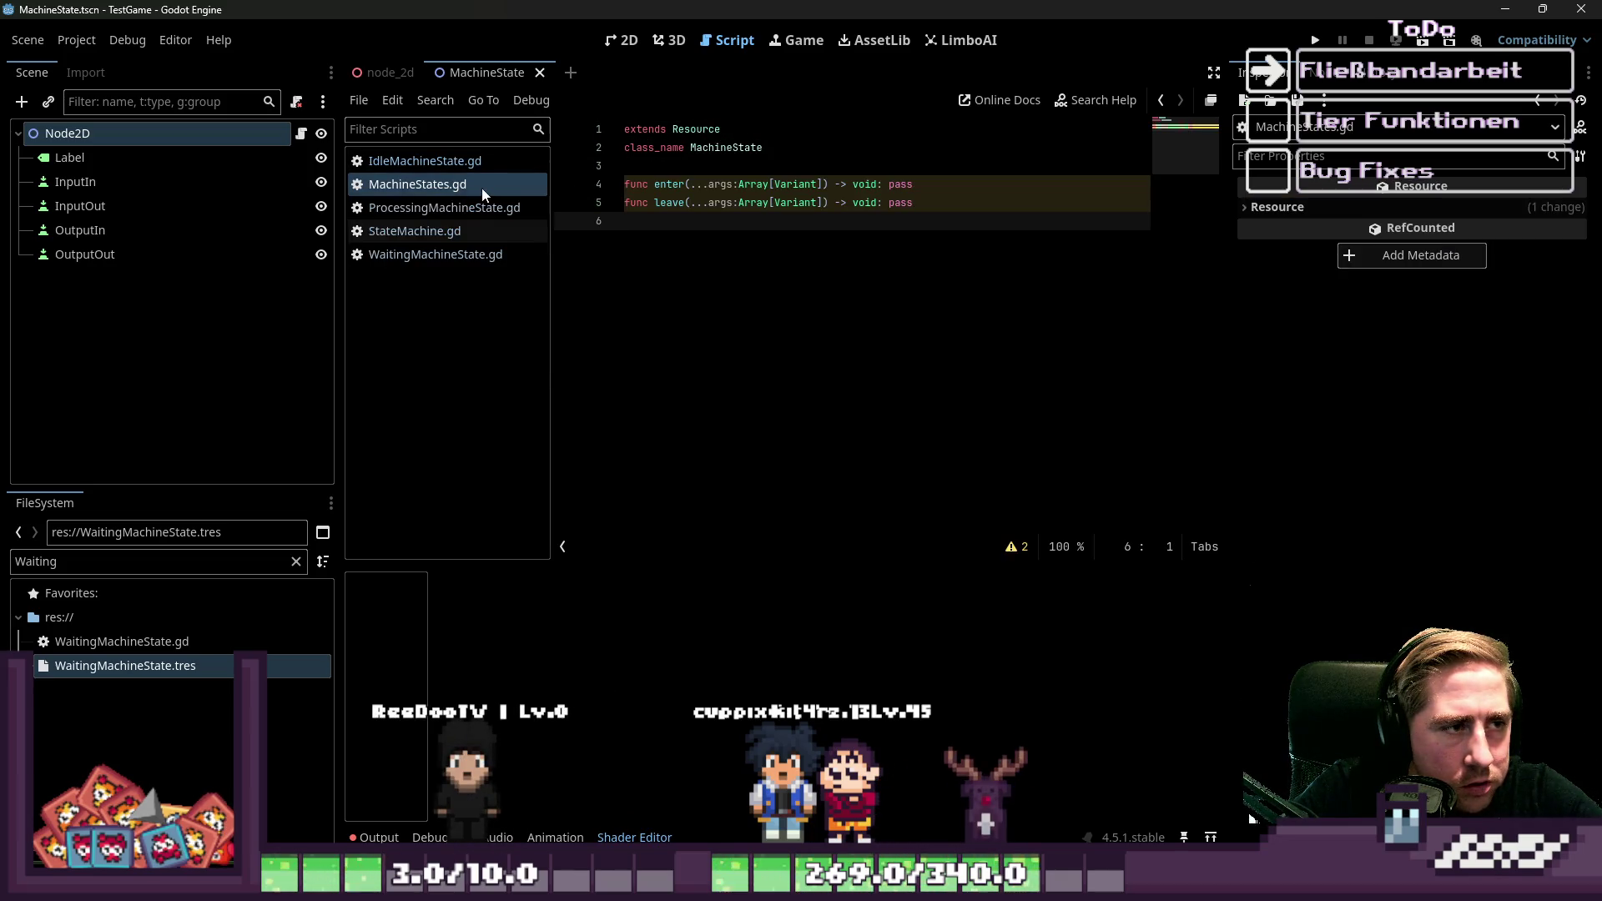
Step: Insert blank lines below class_name and begin a 'signal' declaration
click(716, 165)
key(Return)
key(Return)
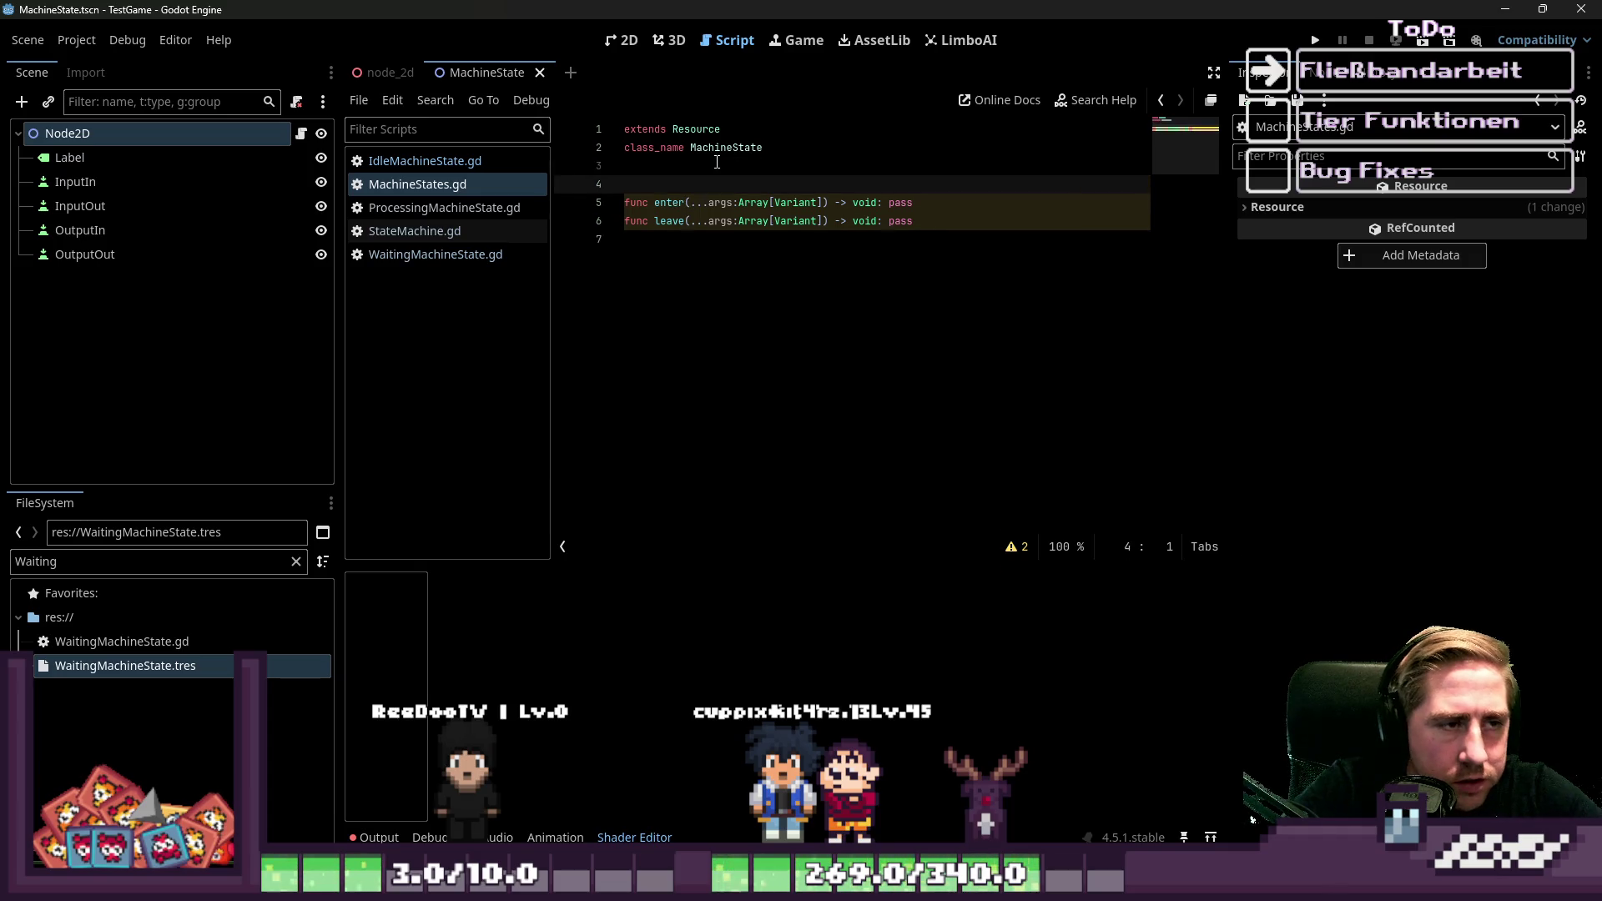
key(Up)
text(signal)
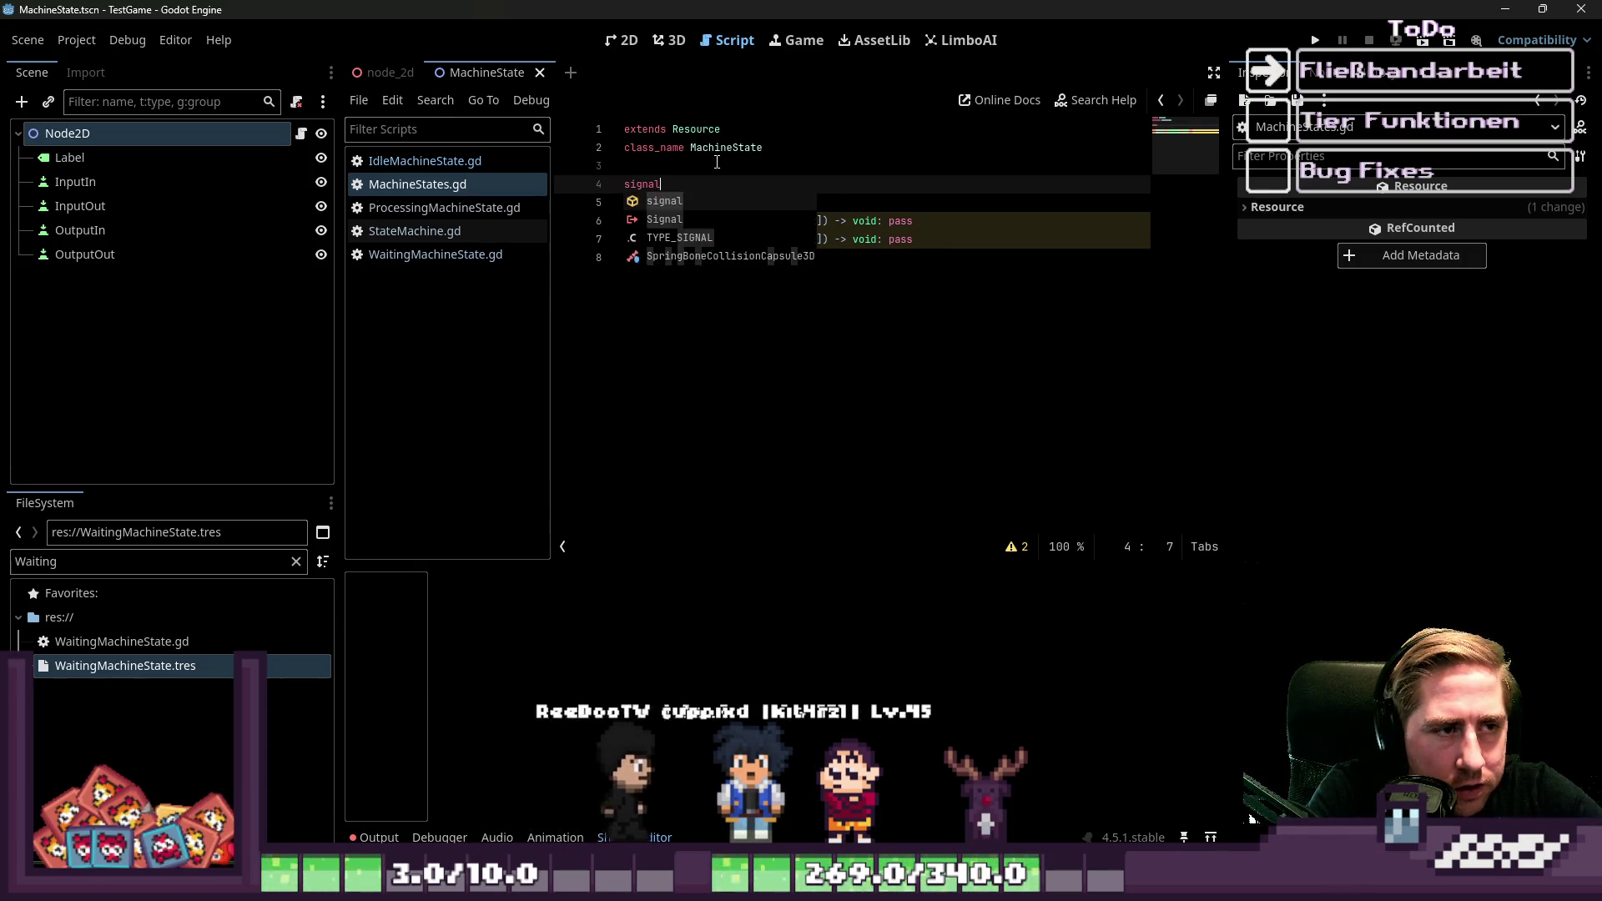
Step: Paste the 'class_name AbstractState extends Resource' line at the end as a single line
click(1094, 330)
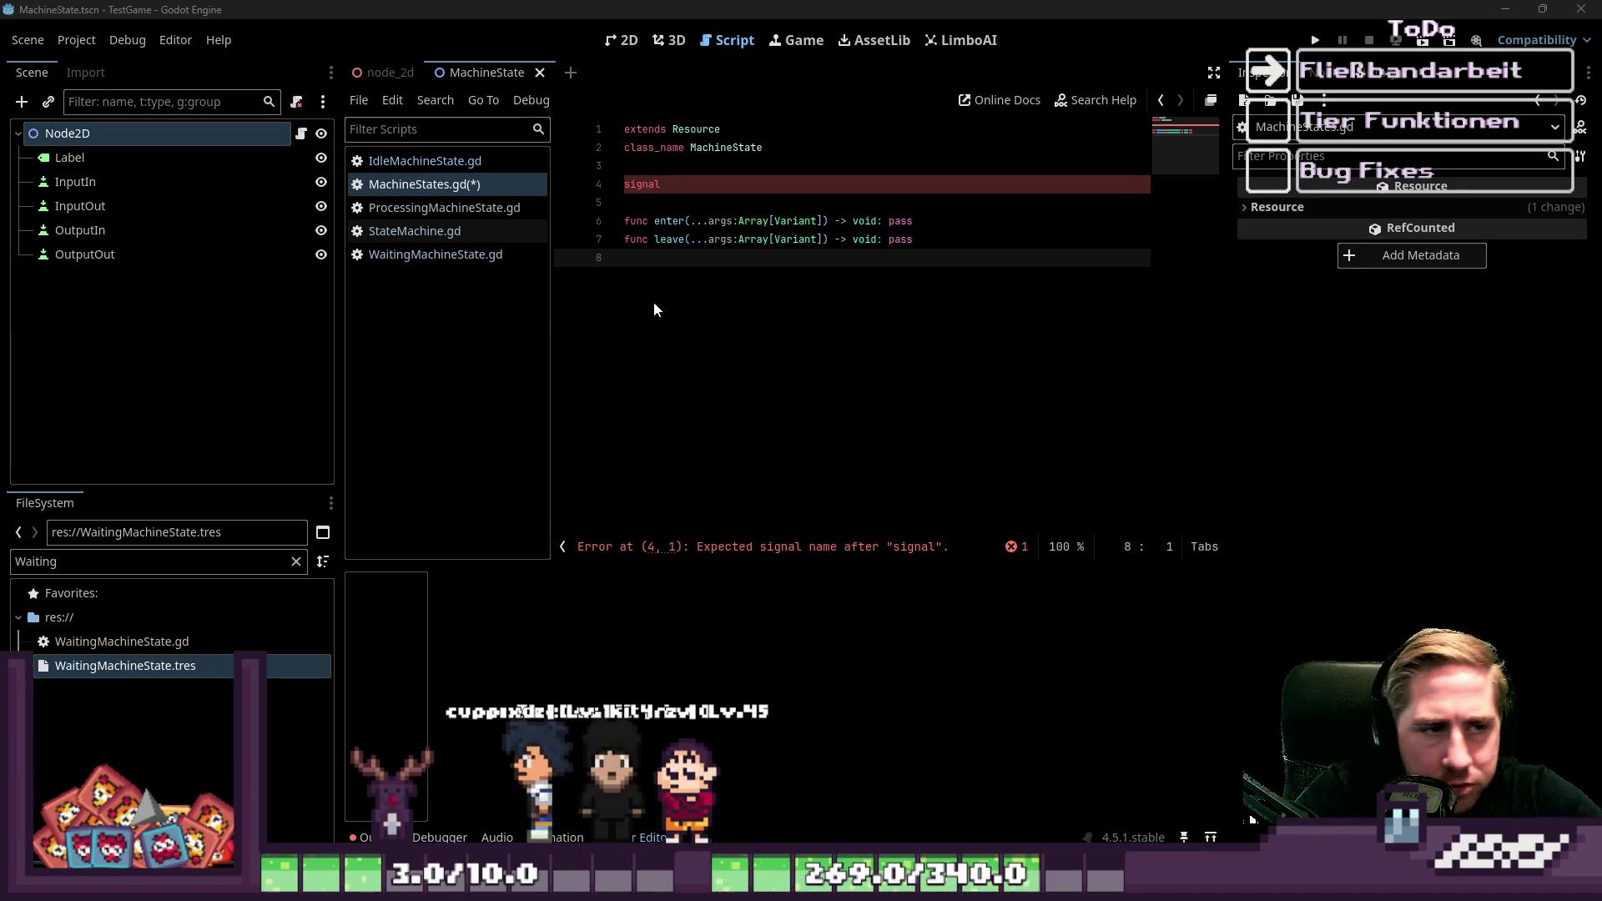
key(Return)
text(class_name AbstractState extends Resource)
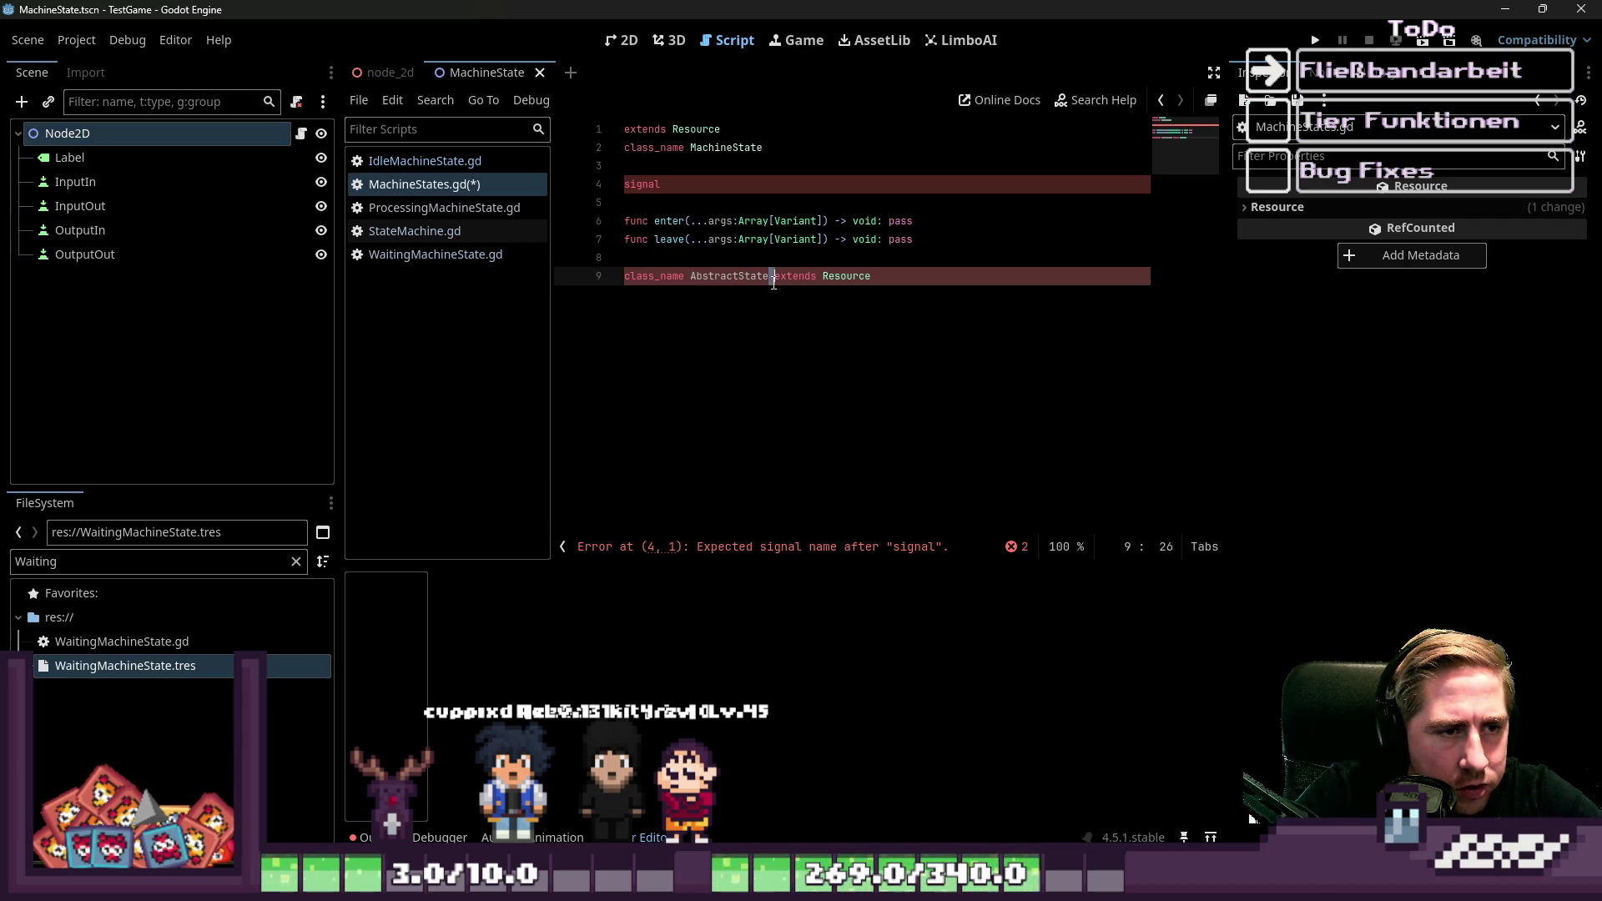
key(Return)
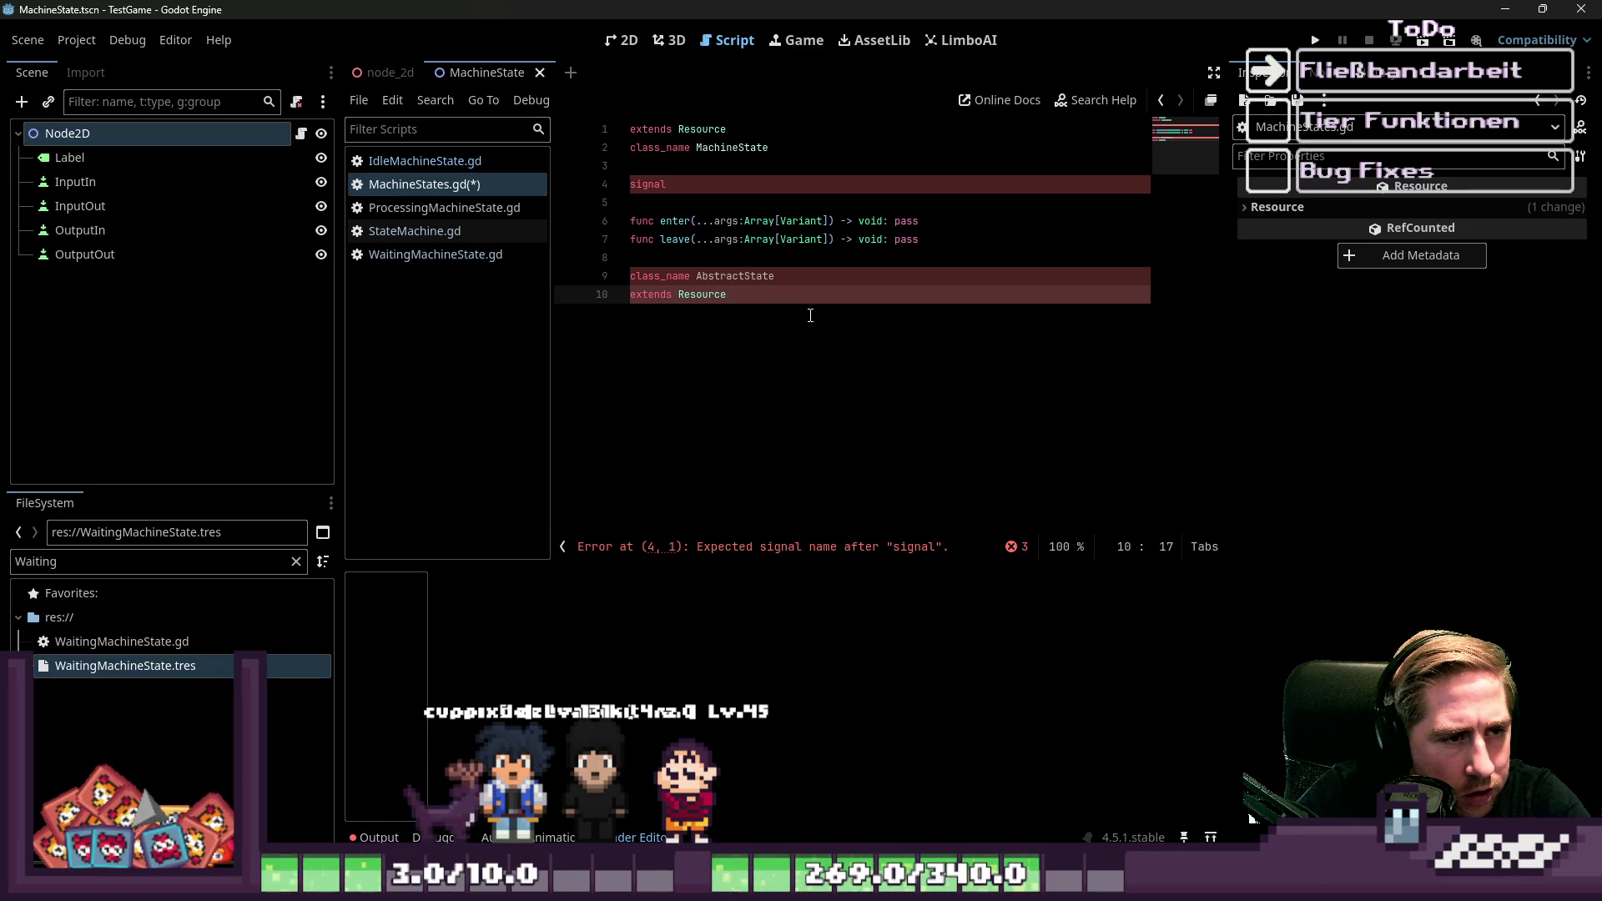
key(ctrl+z)
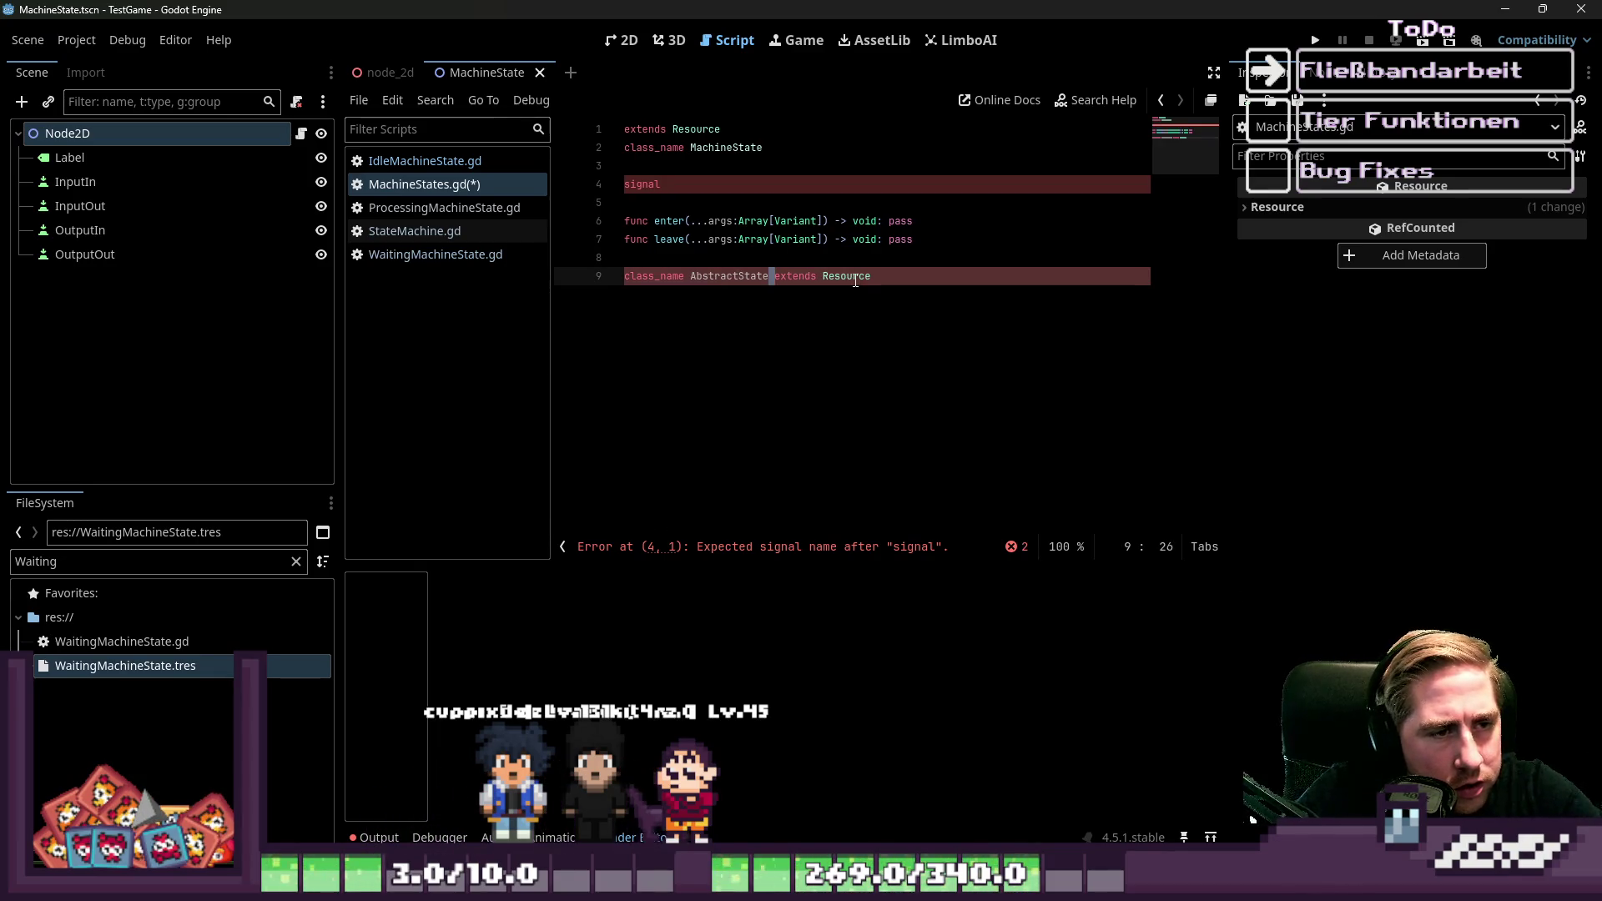
Step: Copy the AbstractState line, try pasting it over header lines 1–2, then undo
triple_click(903, 268)
key(ctrl+c)
drag(789, 152, 528, 96)
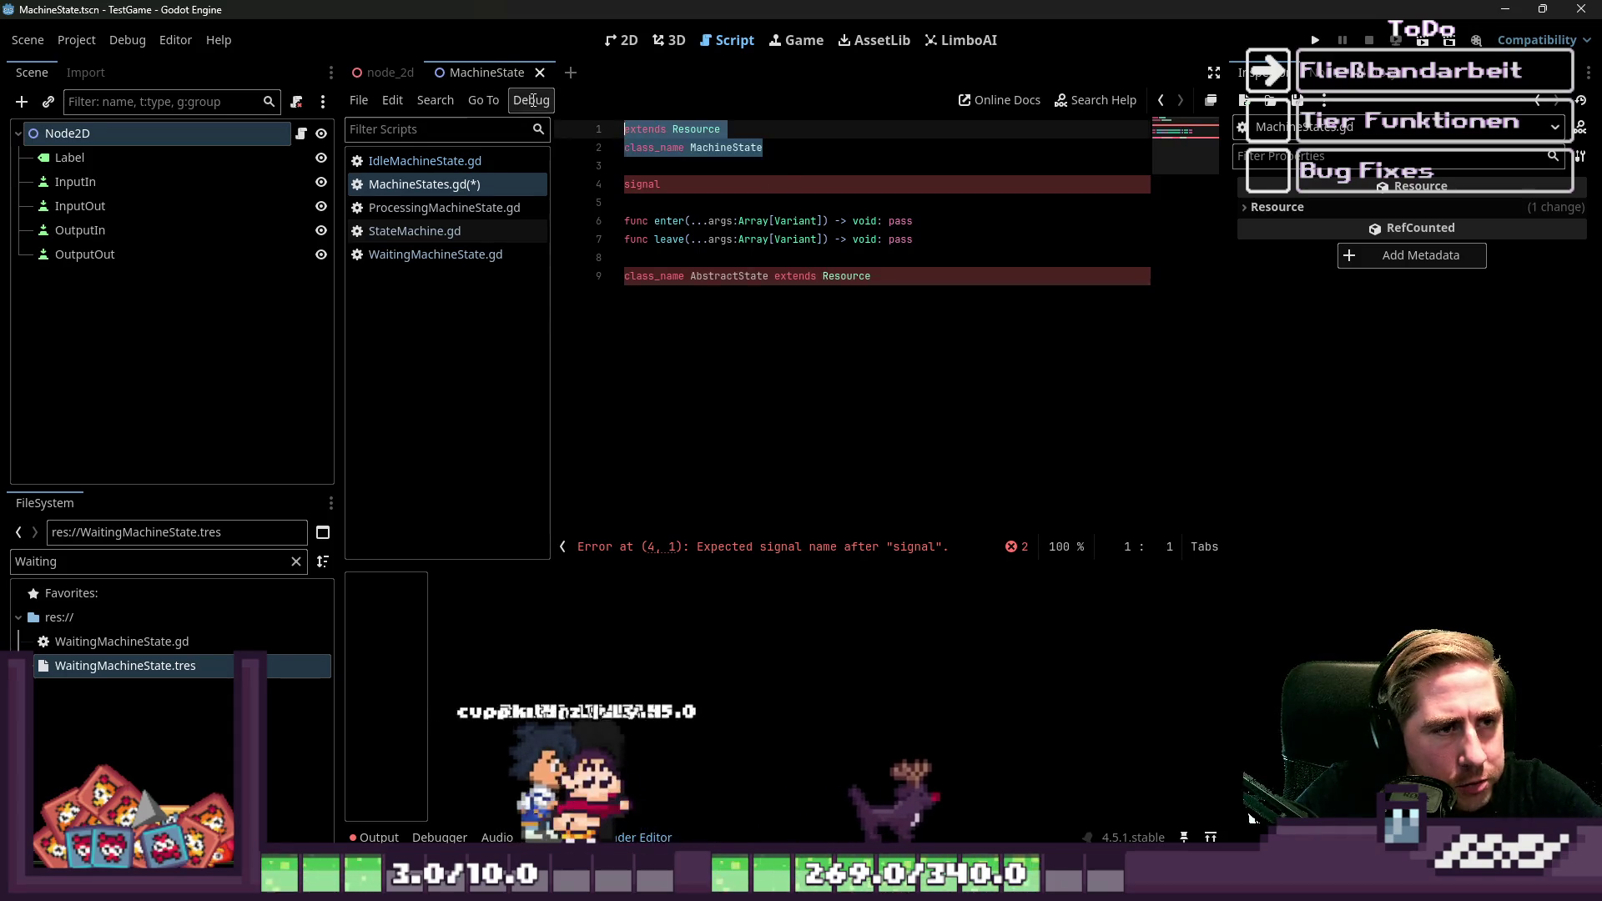
key(ctrl+v)
key(ctrl+z)
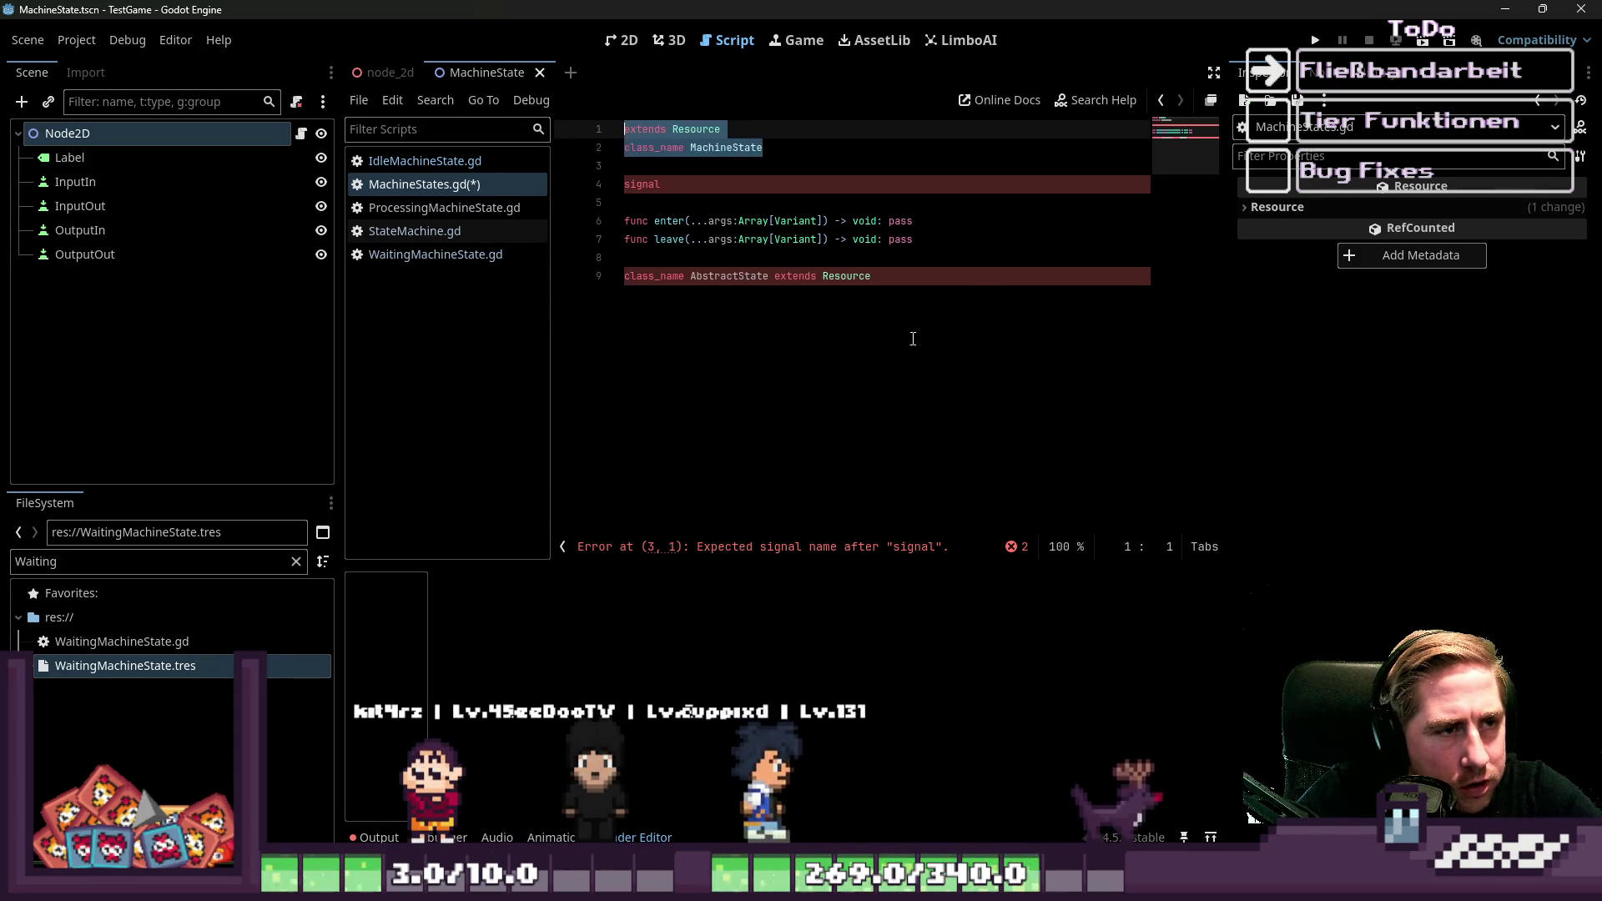
click(826, 129)
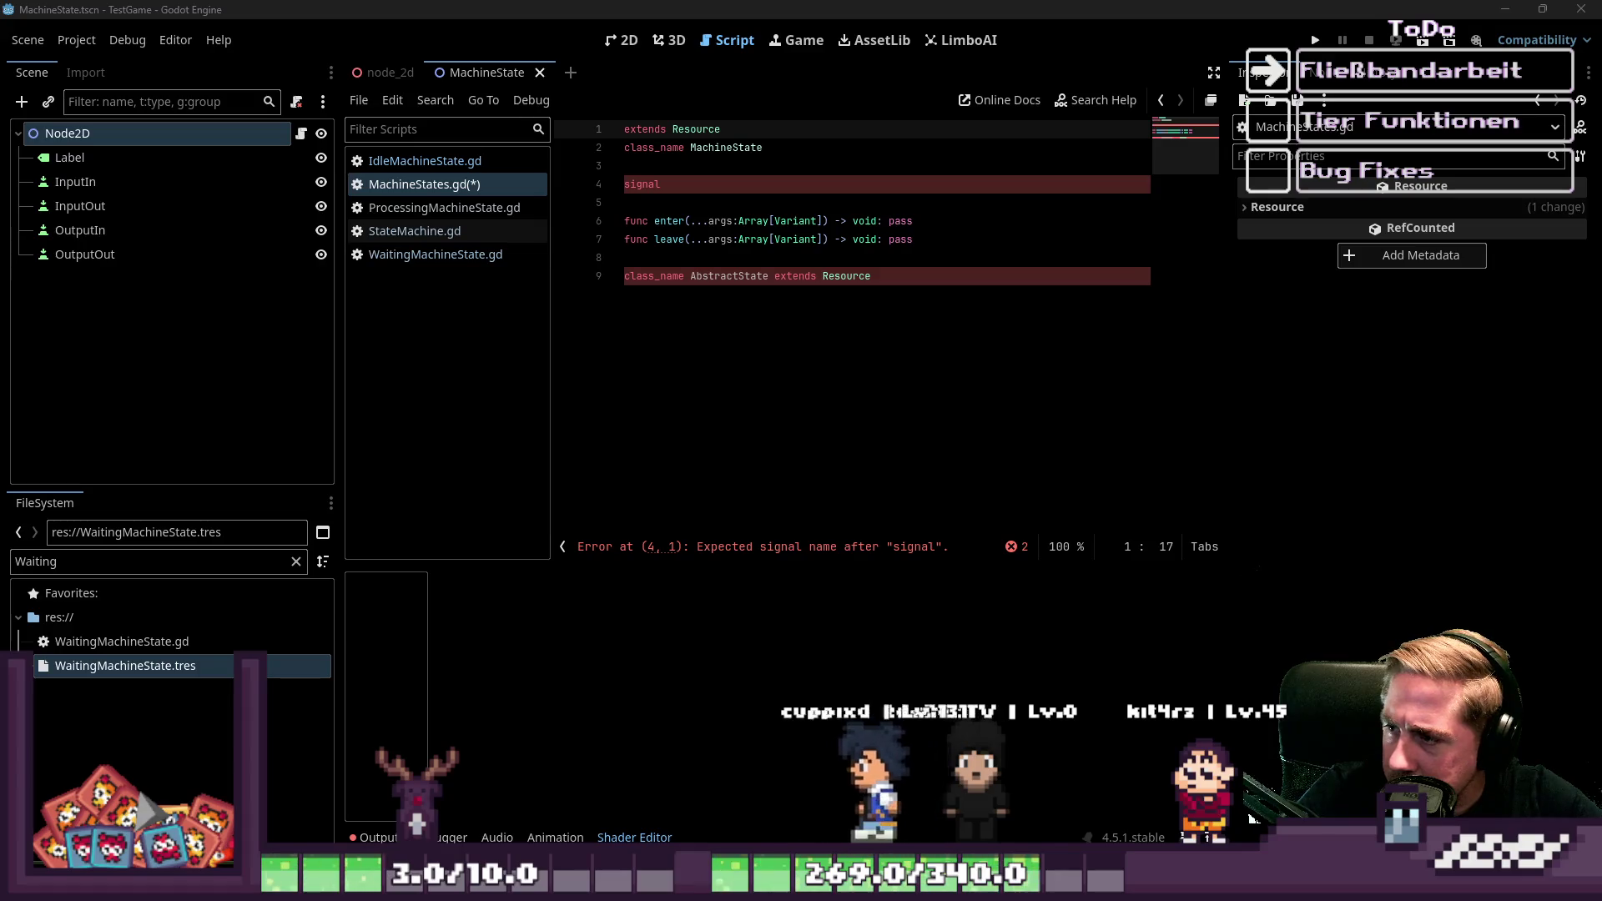
click(731, 165)
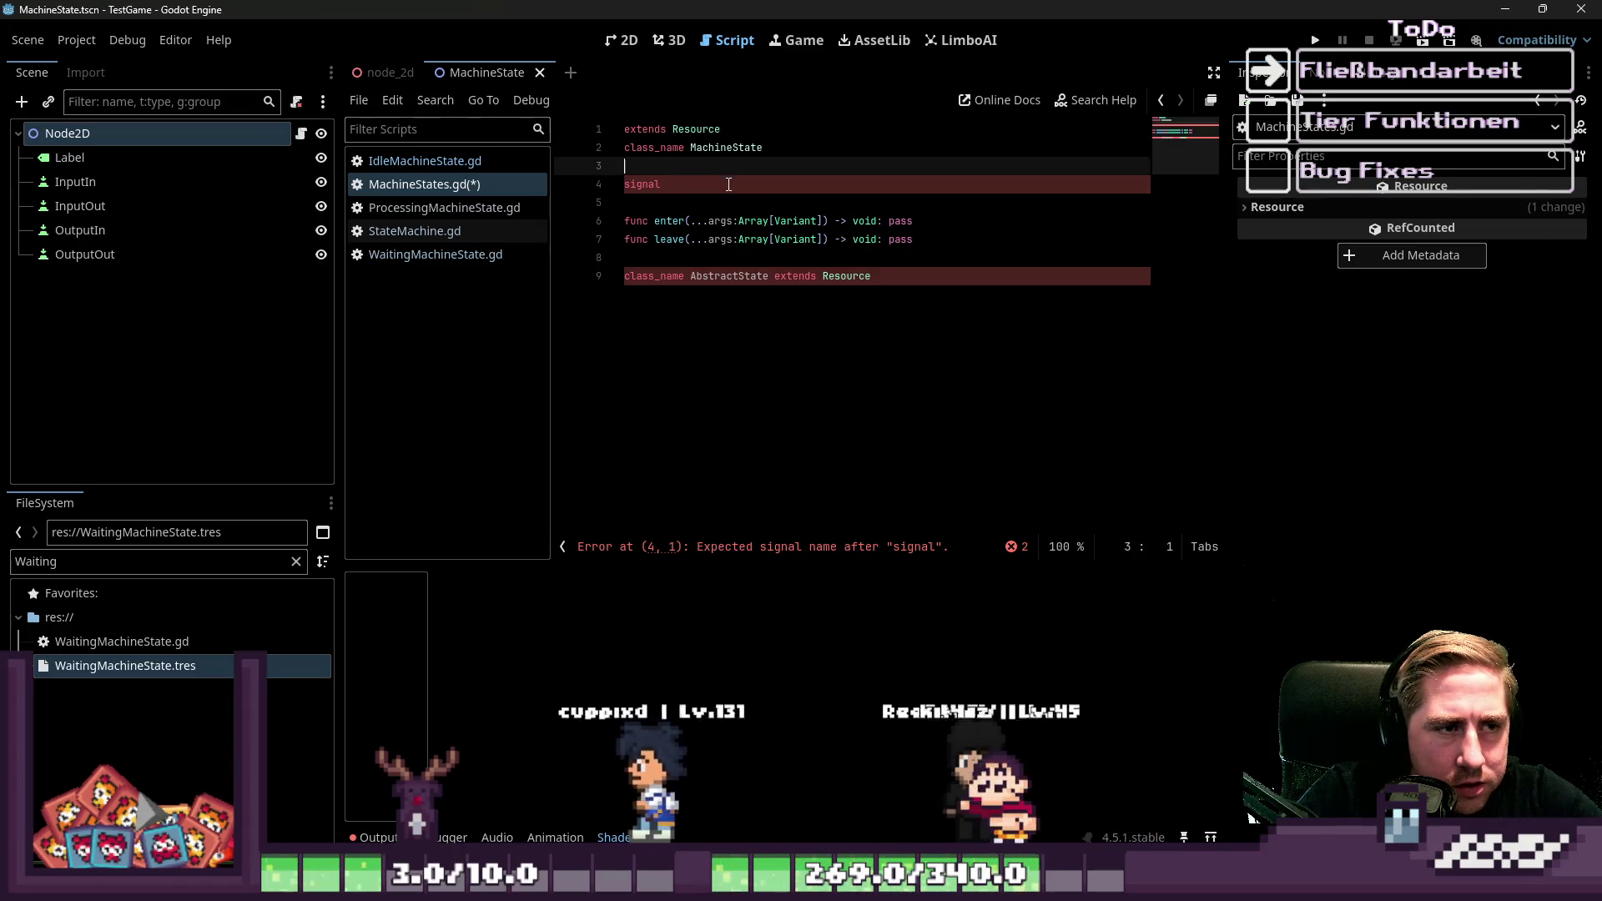
Step: Complete line 4 as 'signal request_transition(NextState : MachineState)'
click(977, 179)
text(request_transition(NextState :)
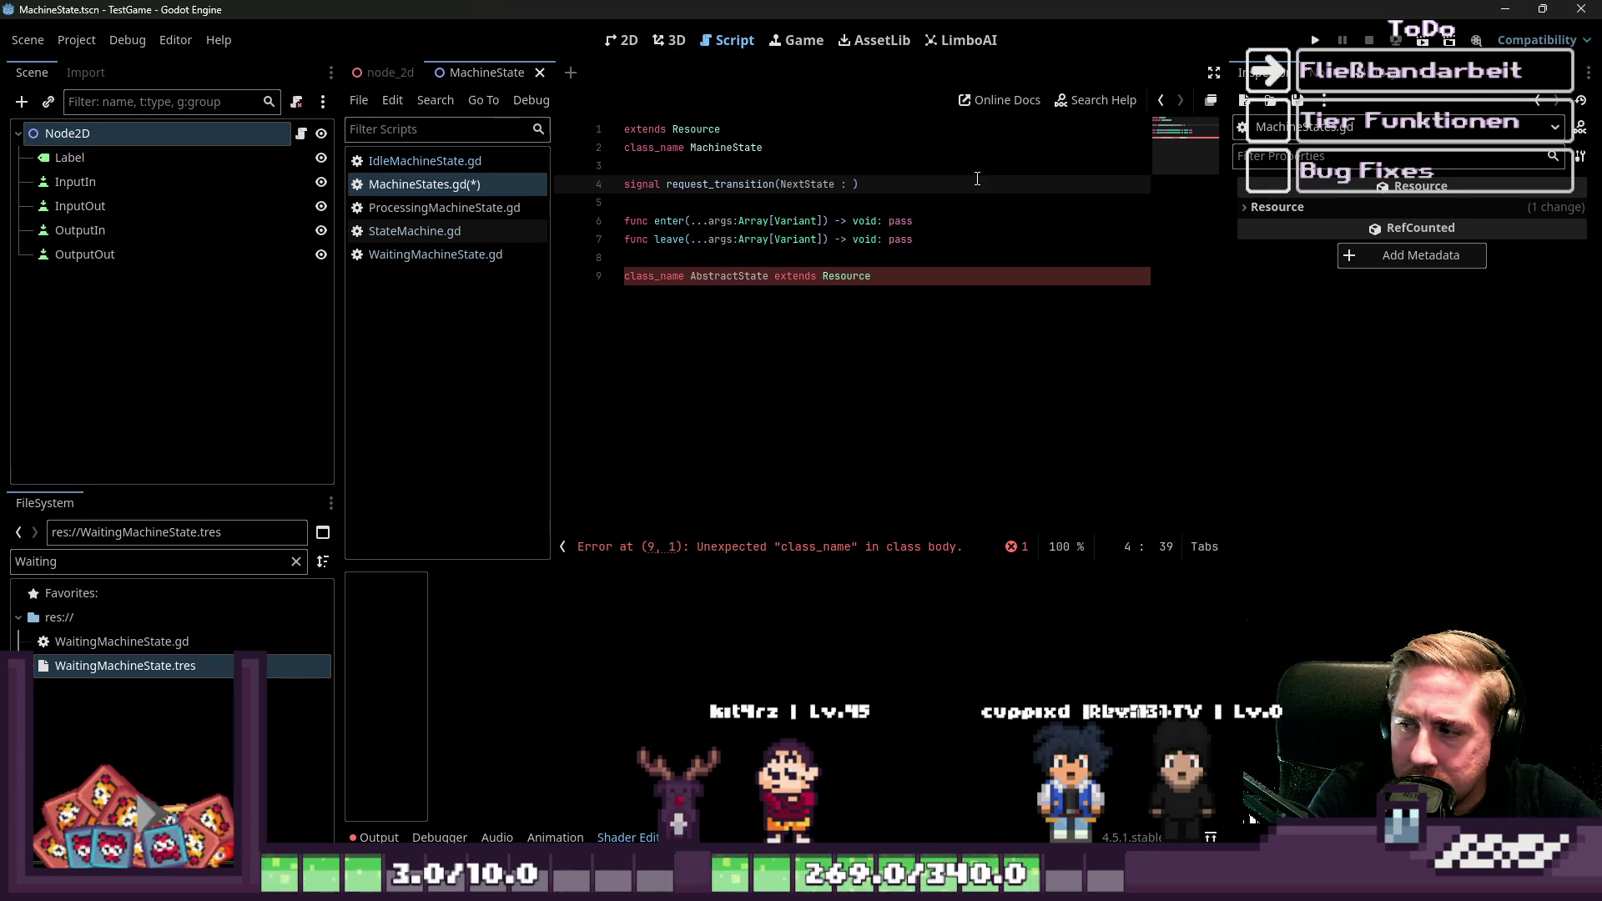
text(MachineState)
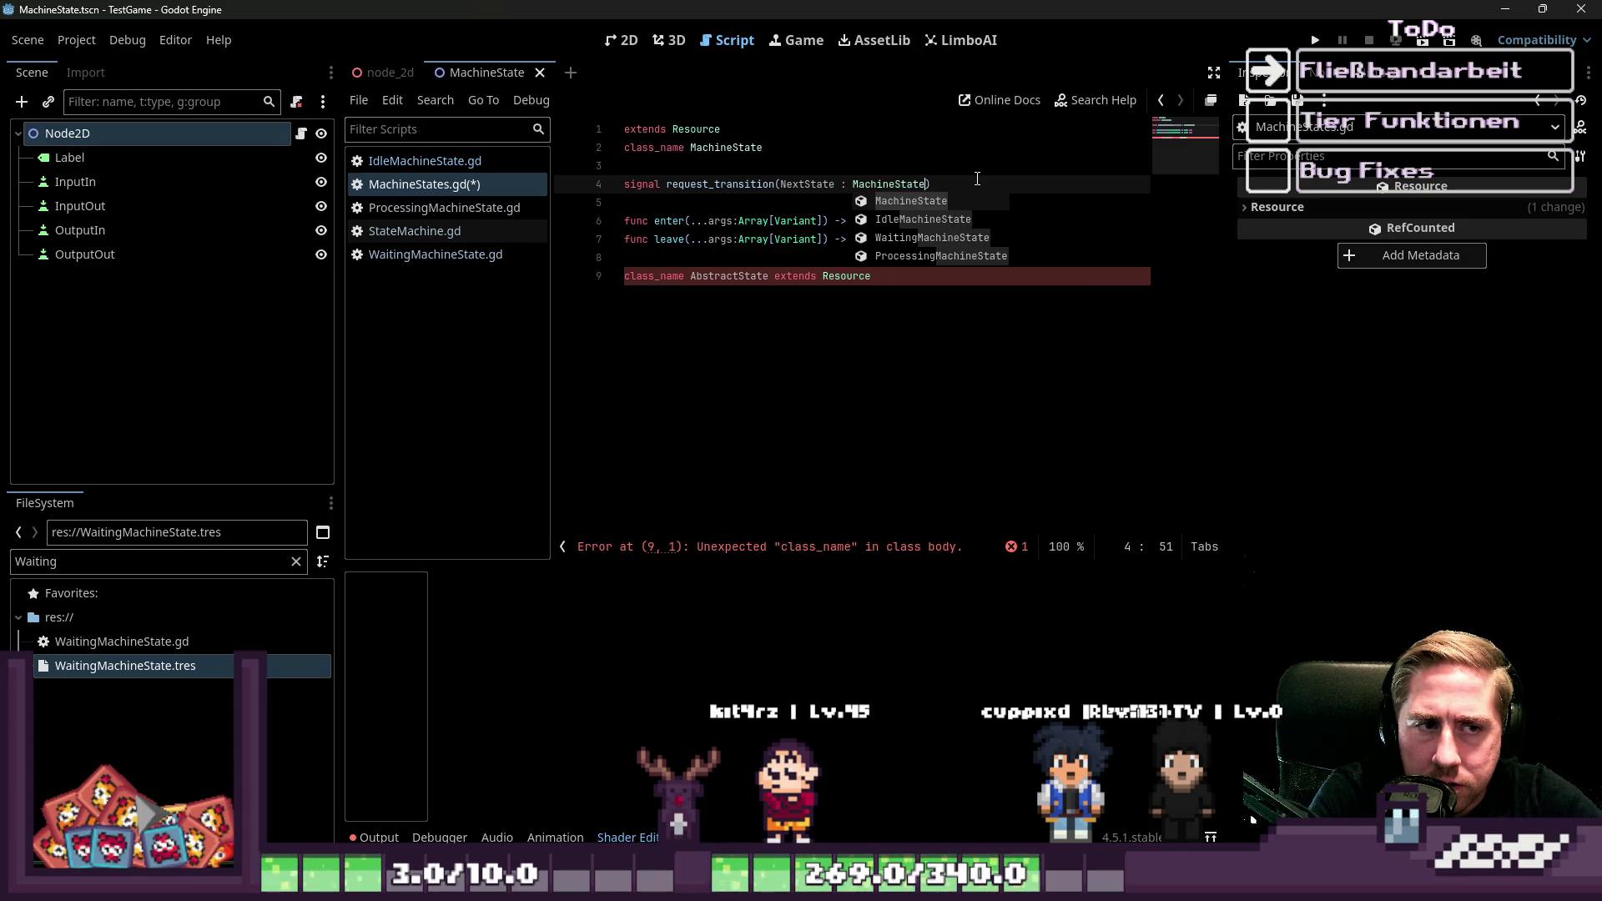
key(Escape)
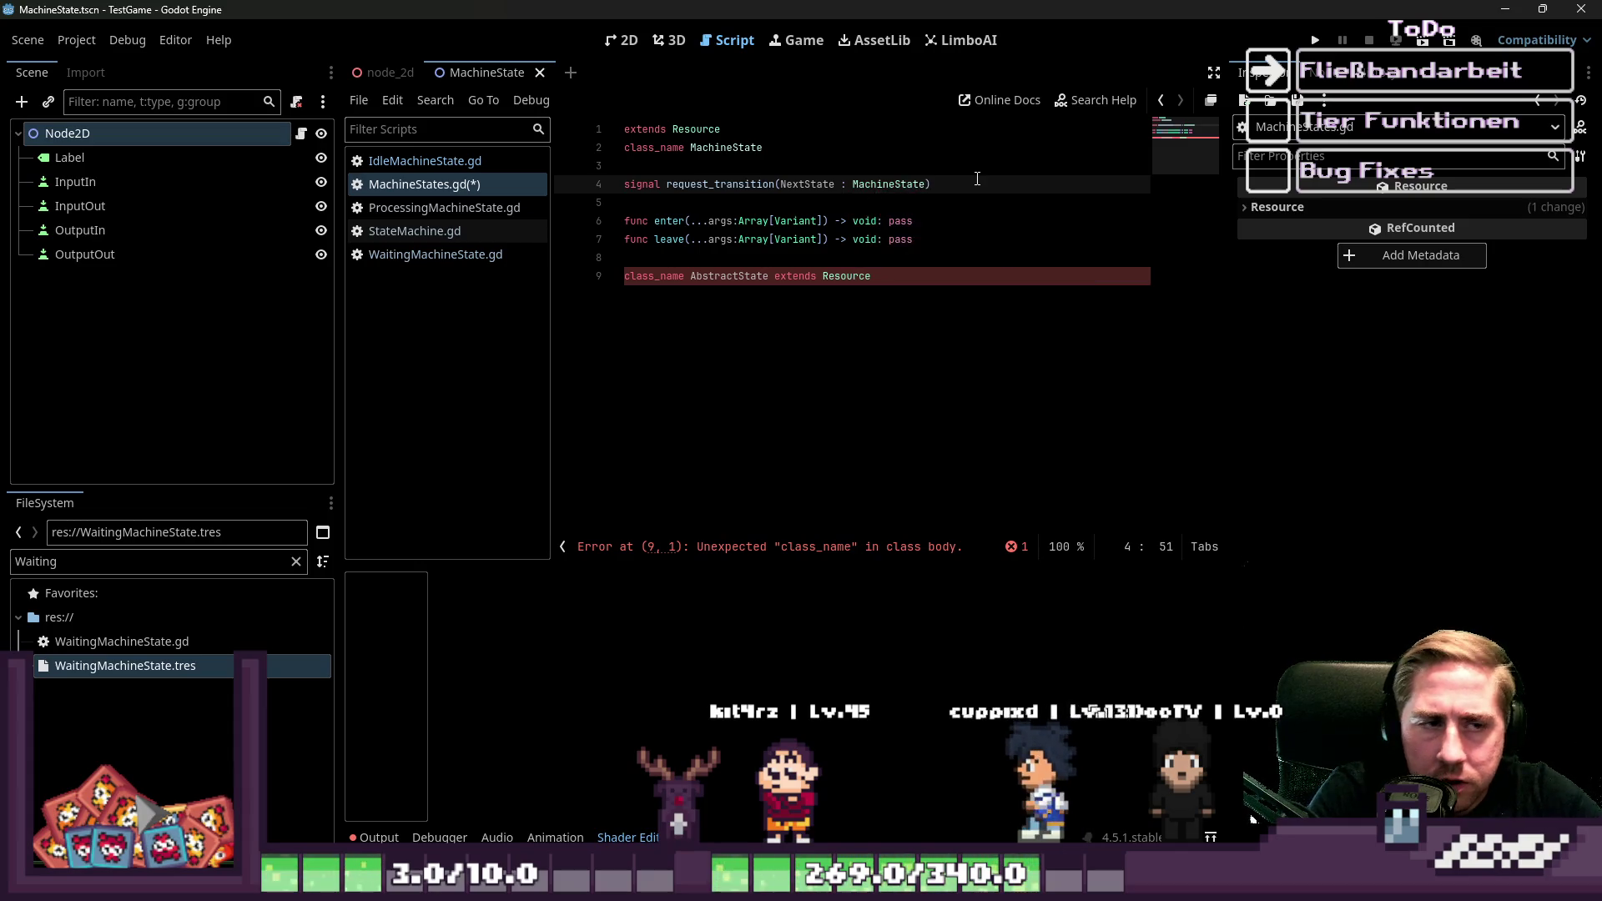
Step: Delete the AbstractState line 9, save, and browse the scripts back to StateMachine.gd
mouse_move(952, 306)
mouse_down()
mouse_move(634, 242)
mouse_move(501, 277)
mouse_move(345, 277)
mouse_up()
key(BackSpace)
key(BackSpace)
key(Left)
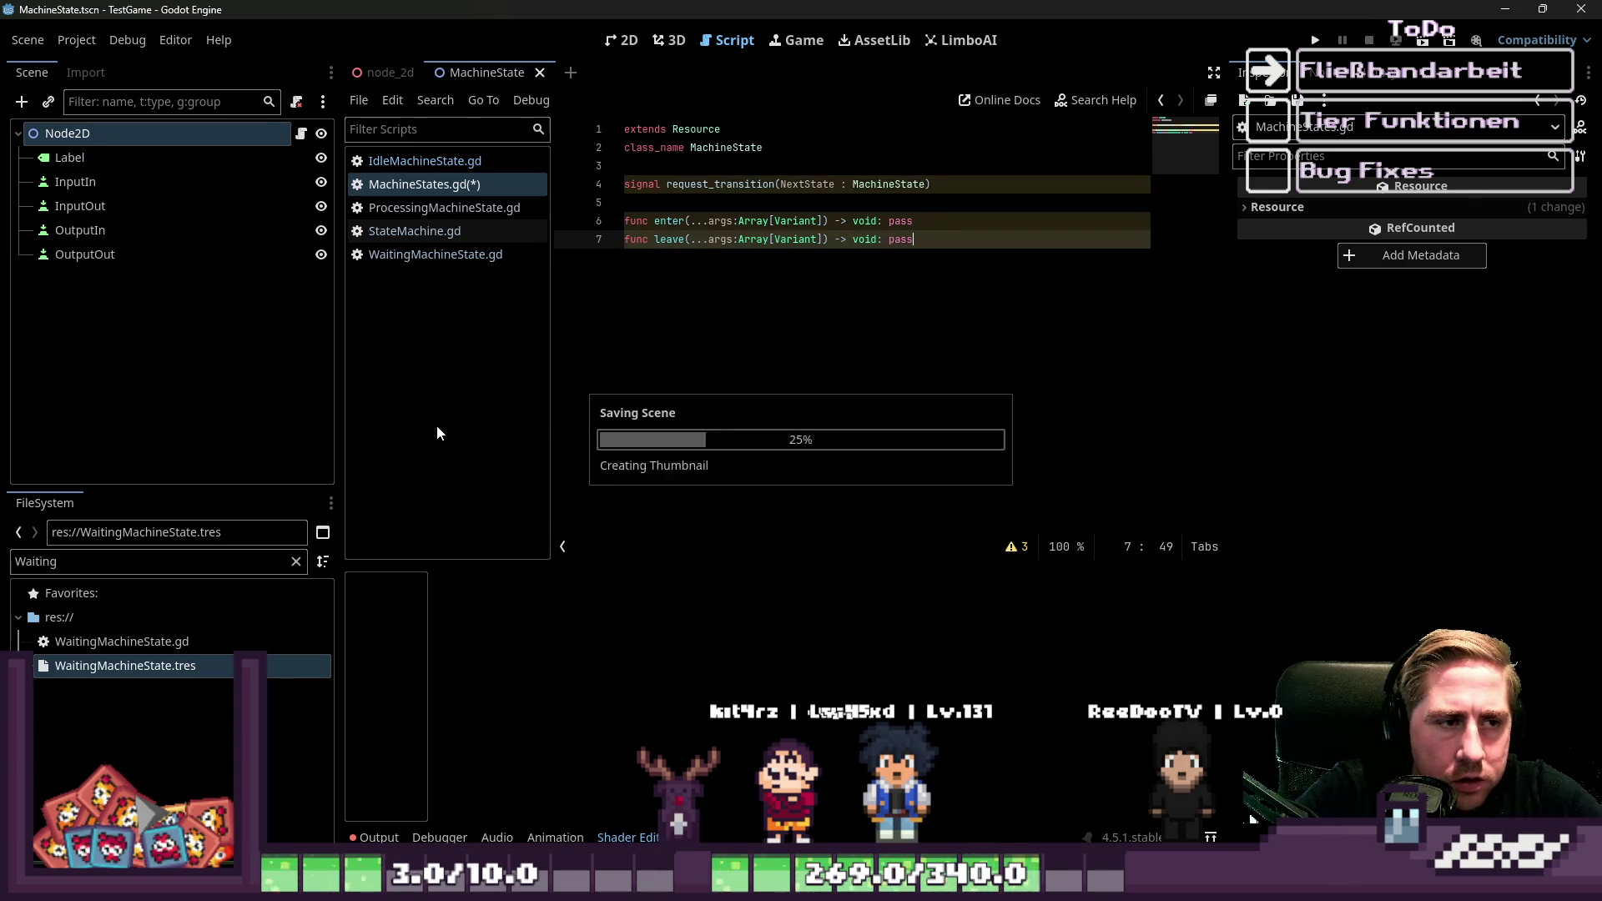
click(424, 161)
click(432, 254)
click(435, 185)
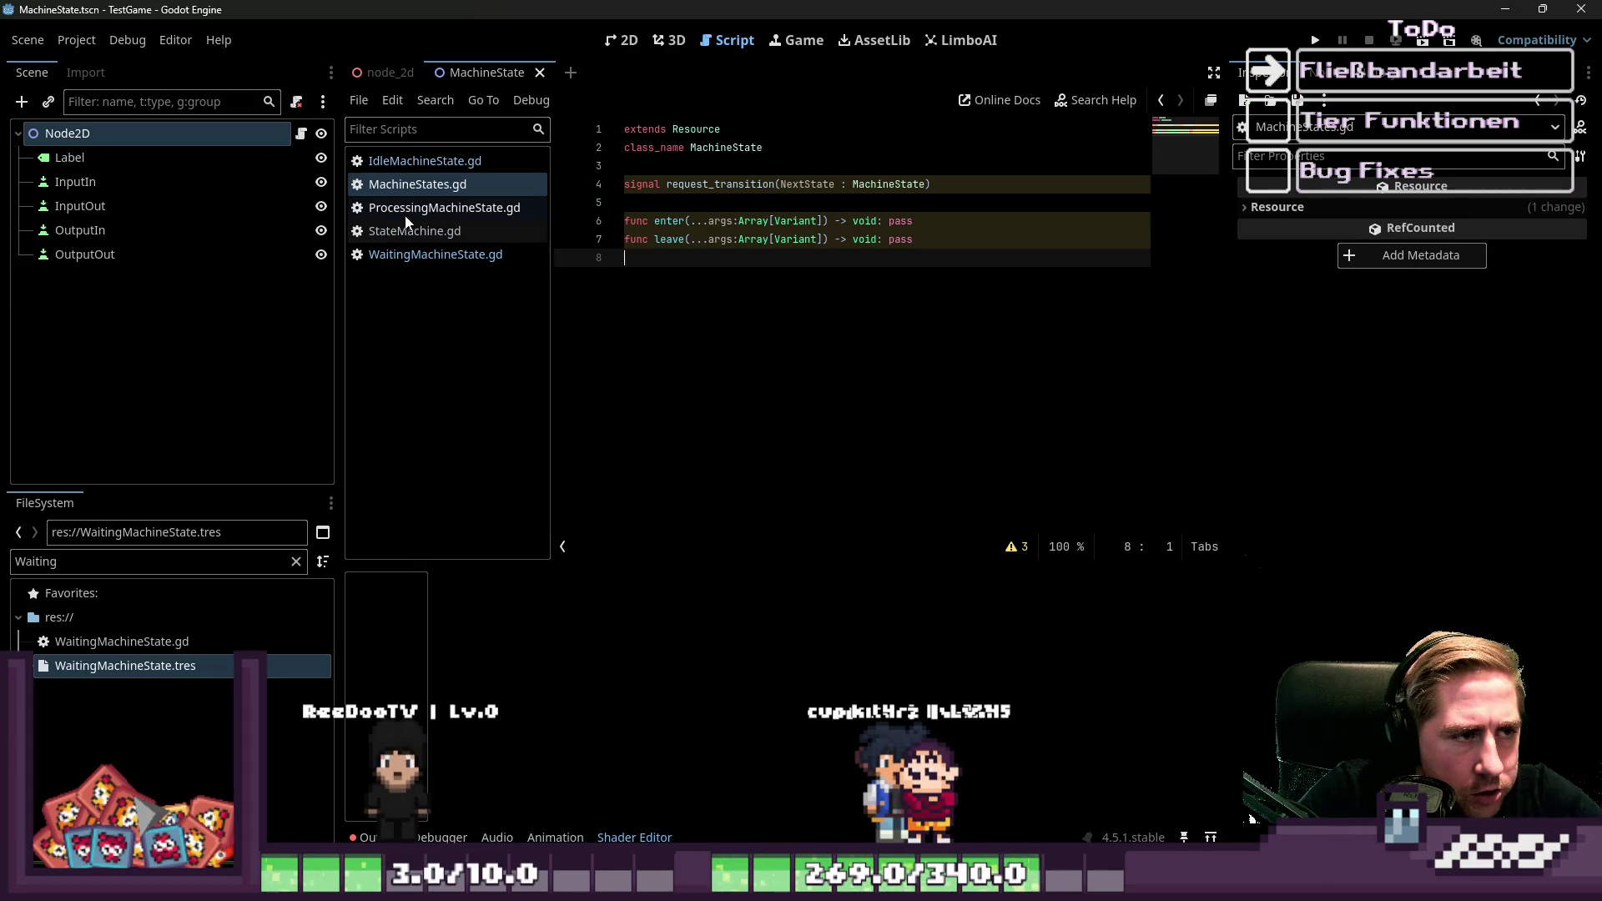
click(415, 234)
Step: Rename the signal to RequestTransition and write 'state.RequestTransition' in StateMachine.gd's loop body
click(739, 372)
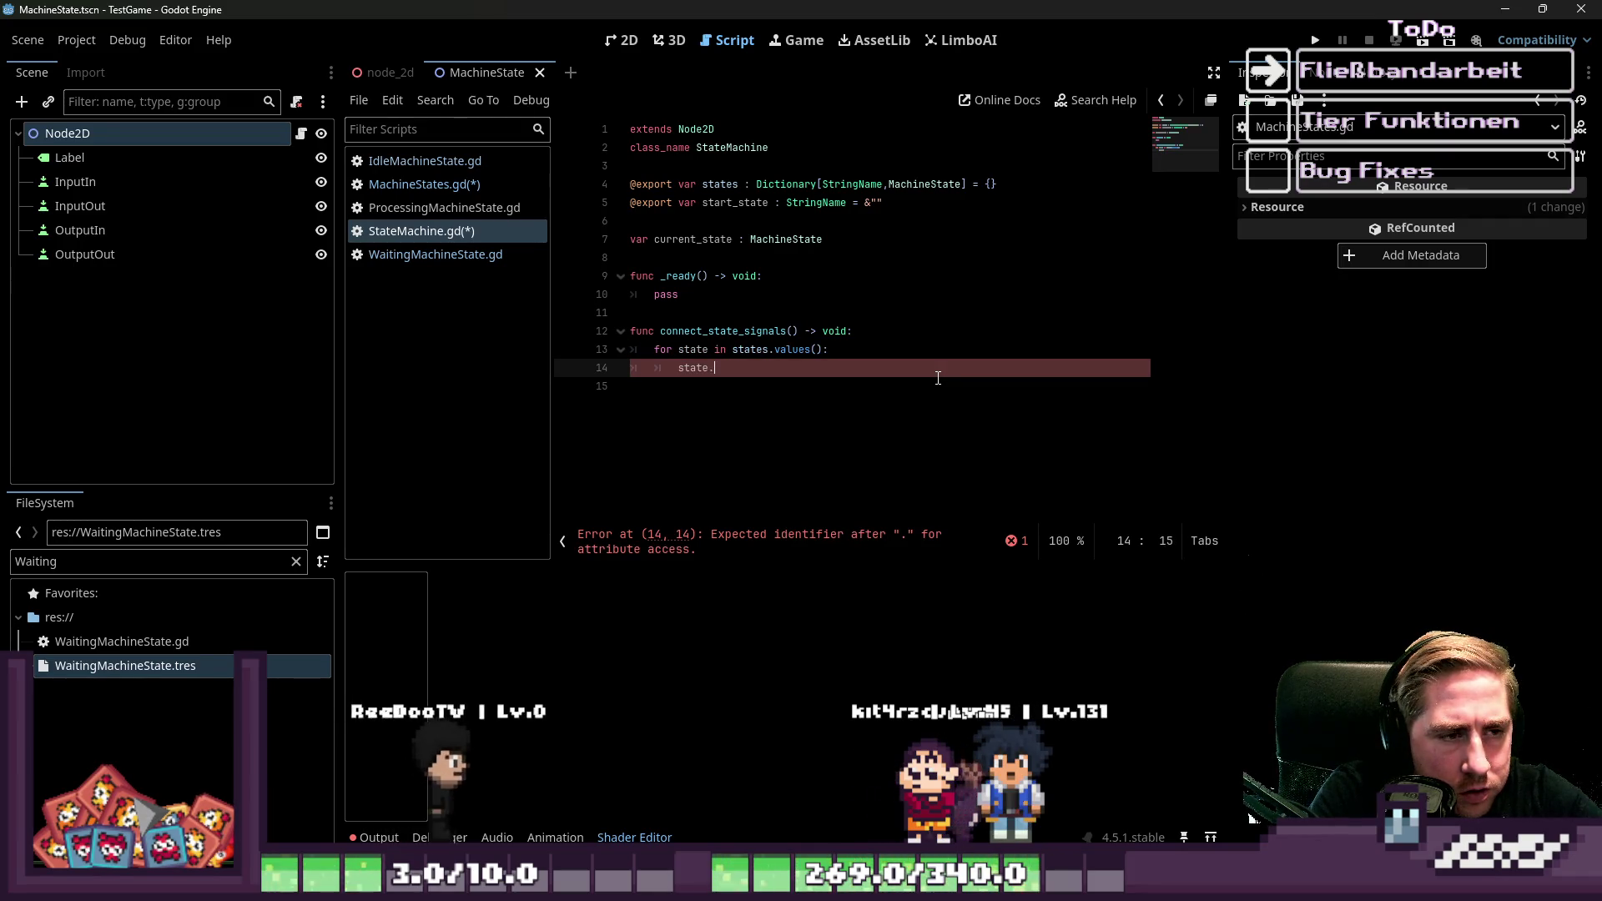
key(BackSpace)
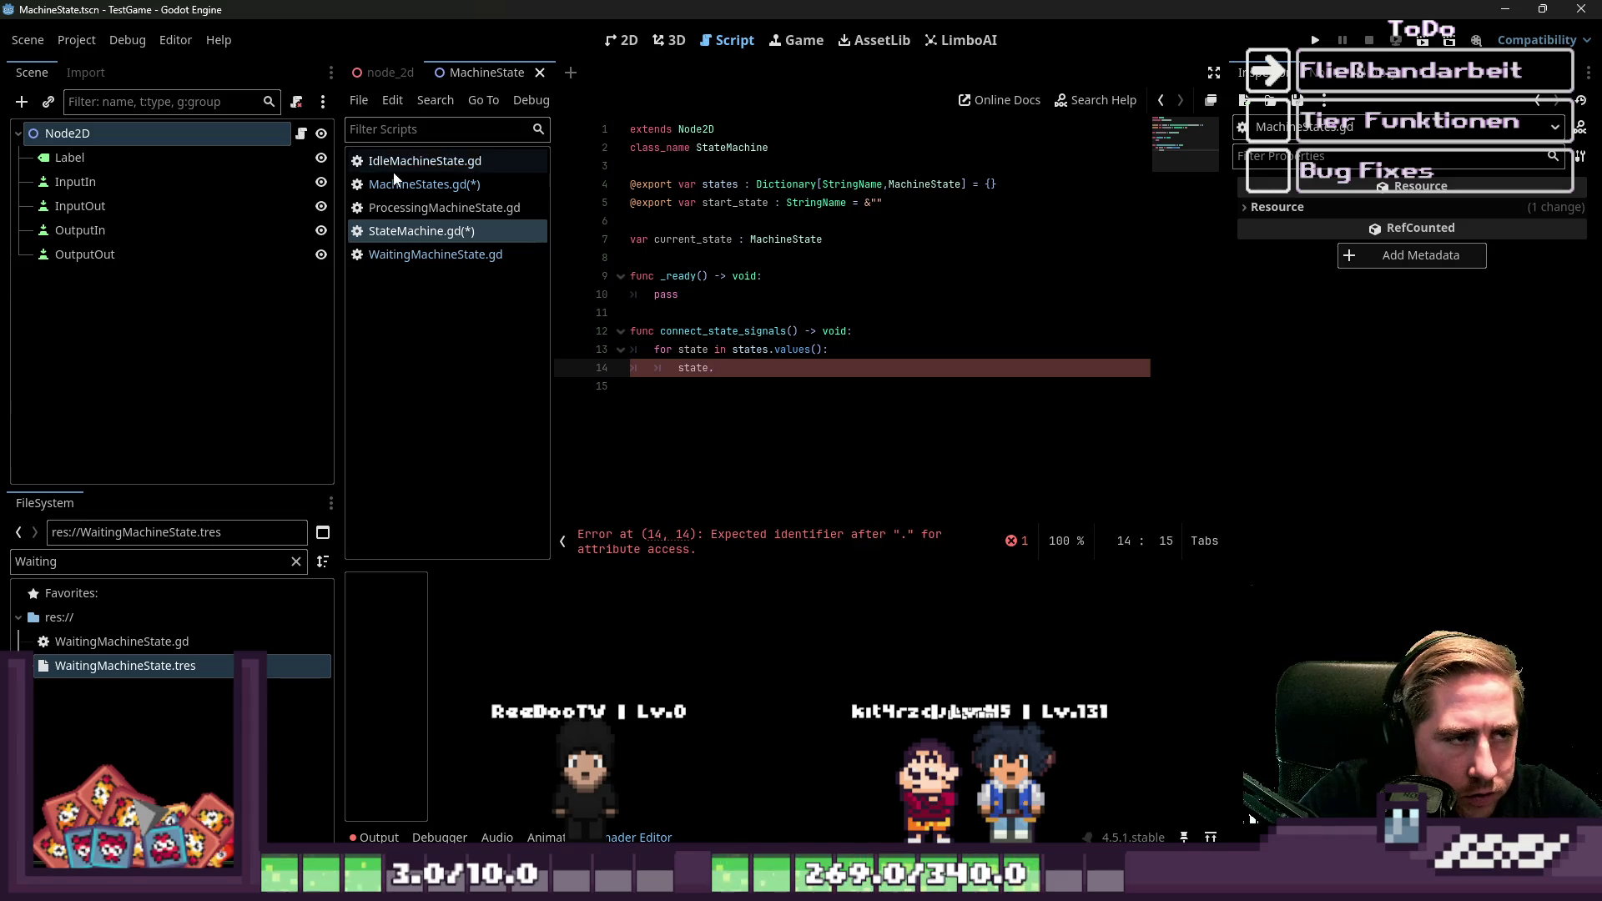
text(R)
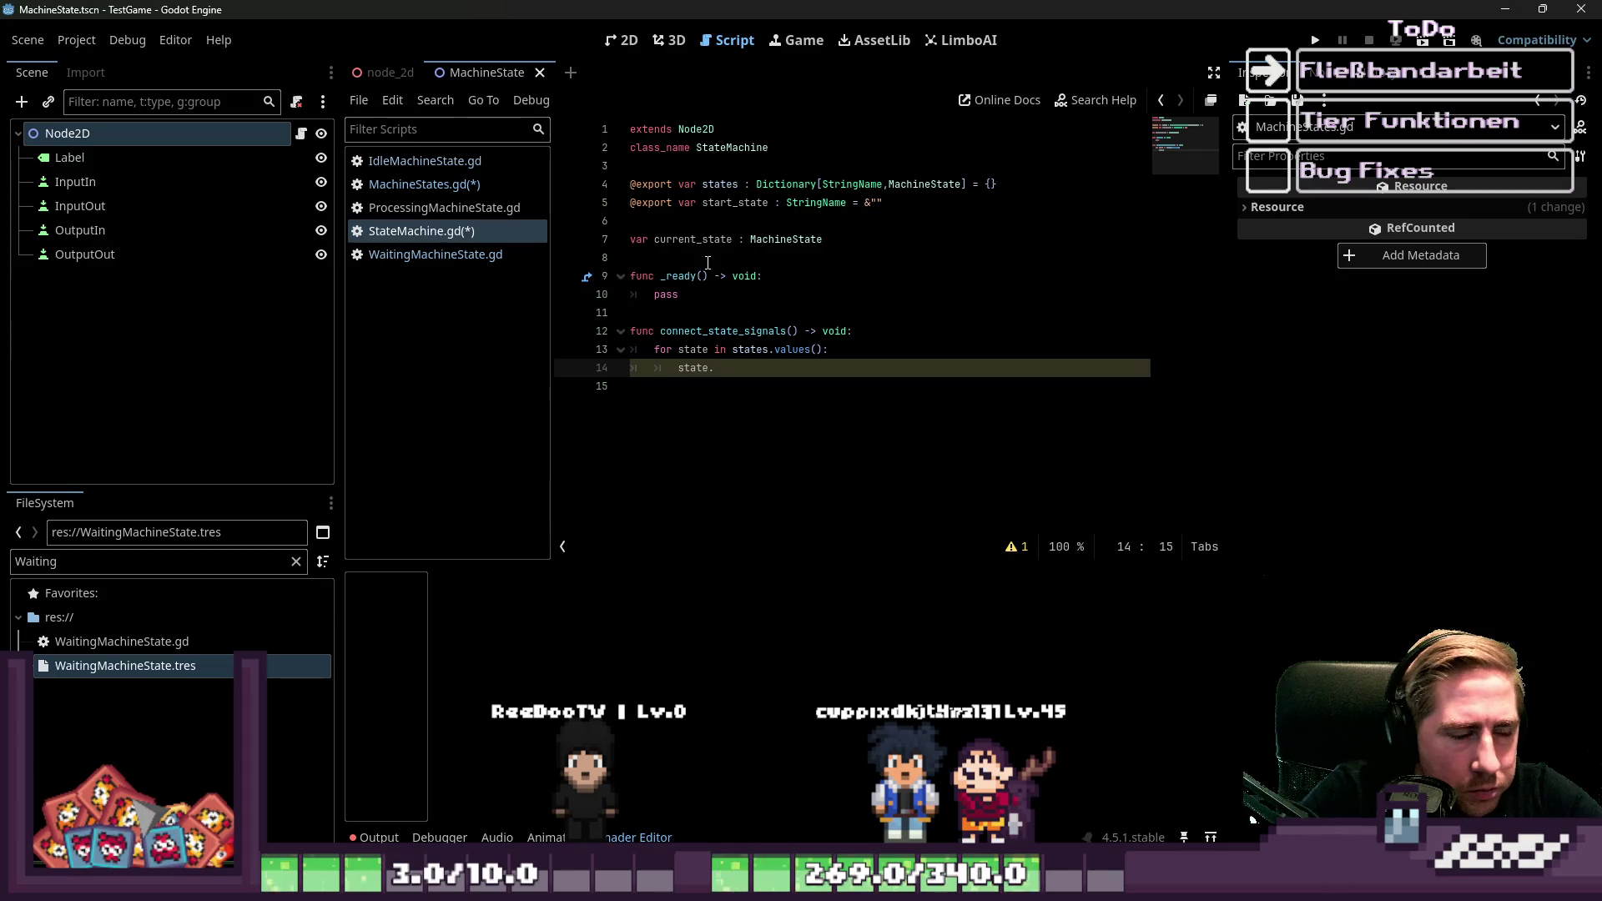
click(424, 183)
double_click(720, 184)
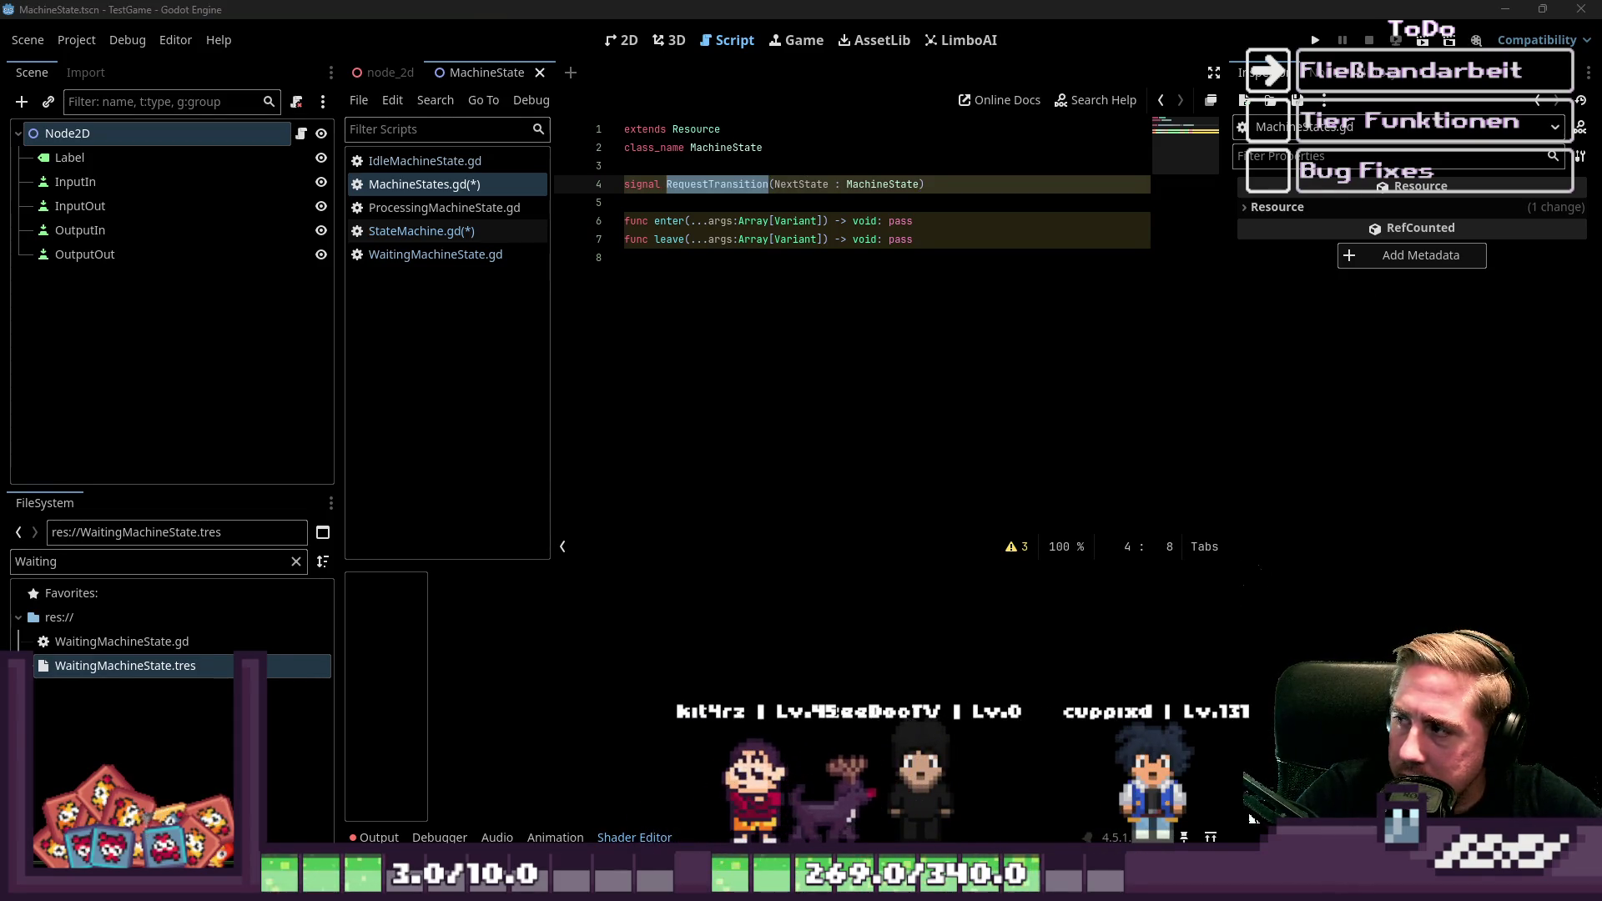
click(406, 186)
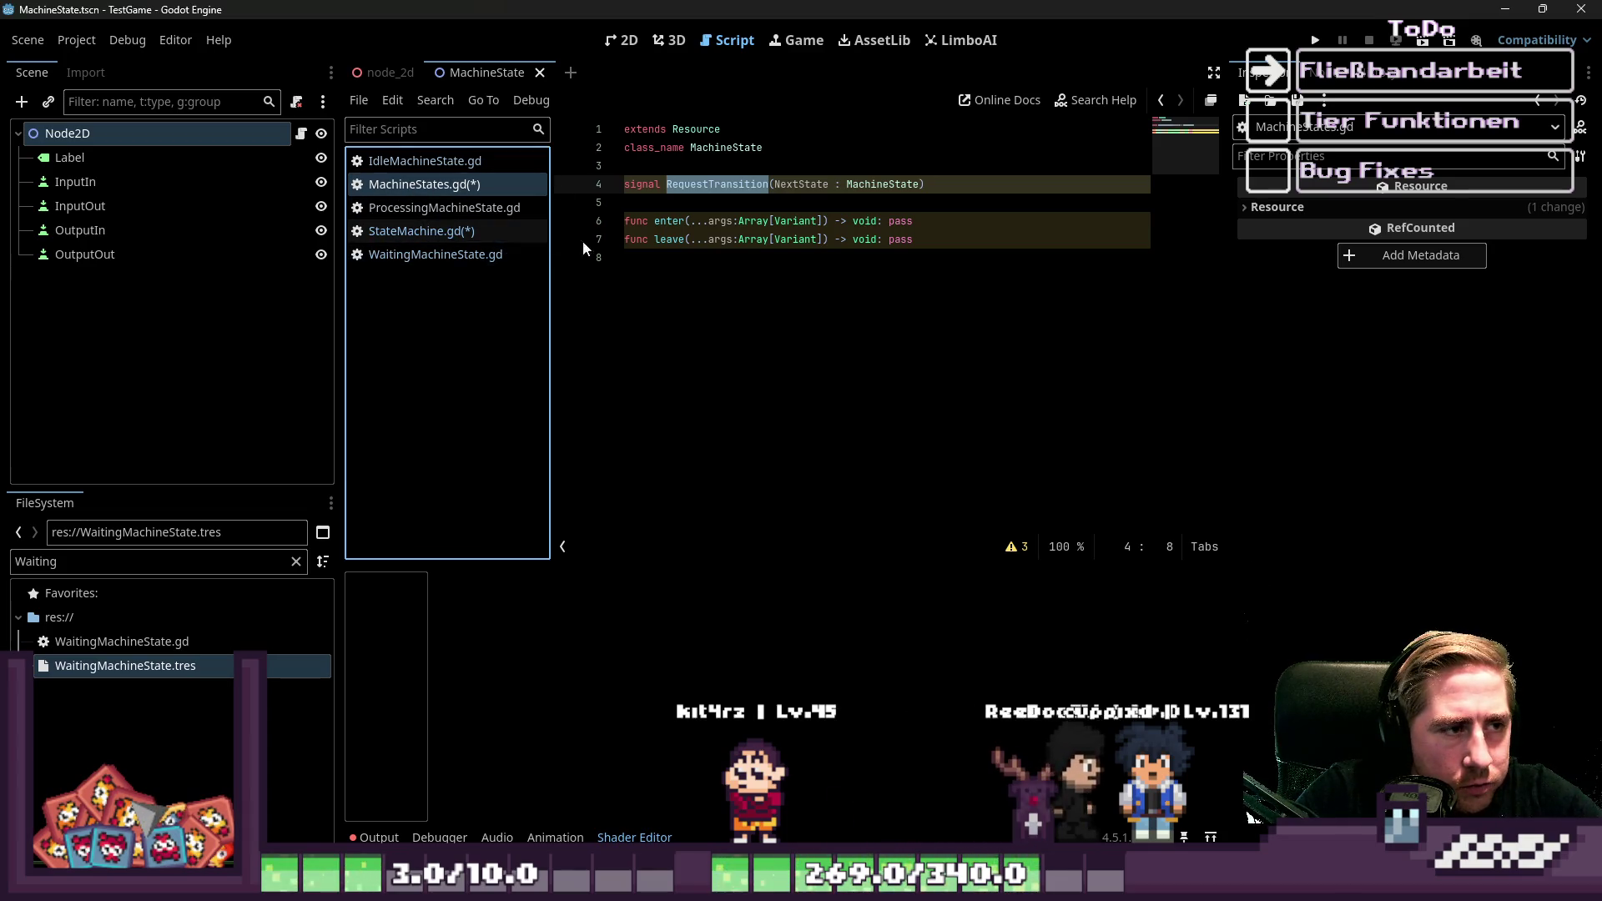
click(443, 234)
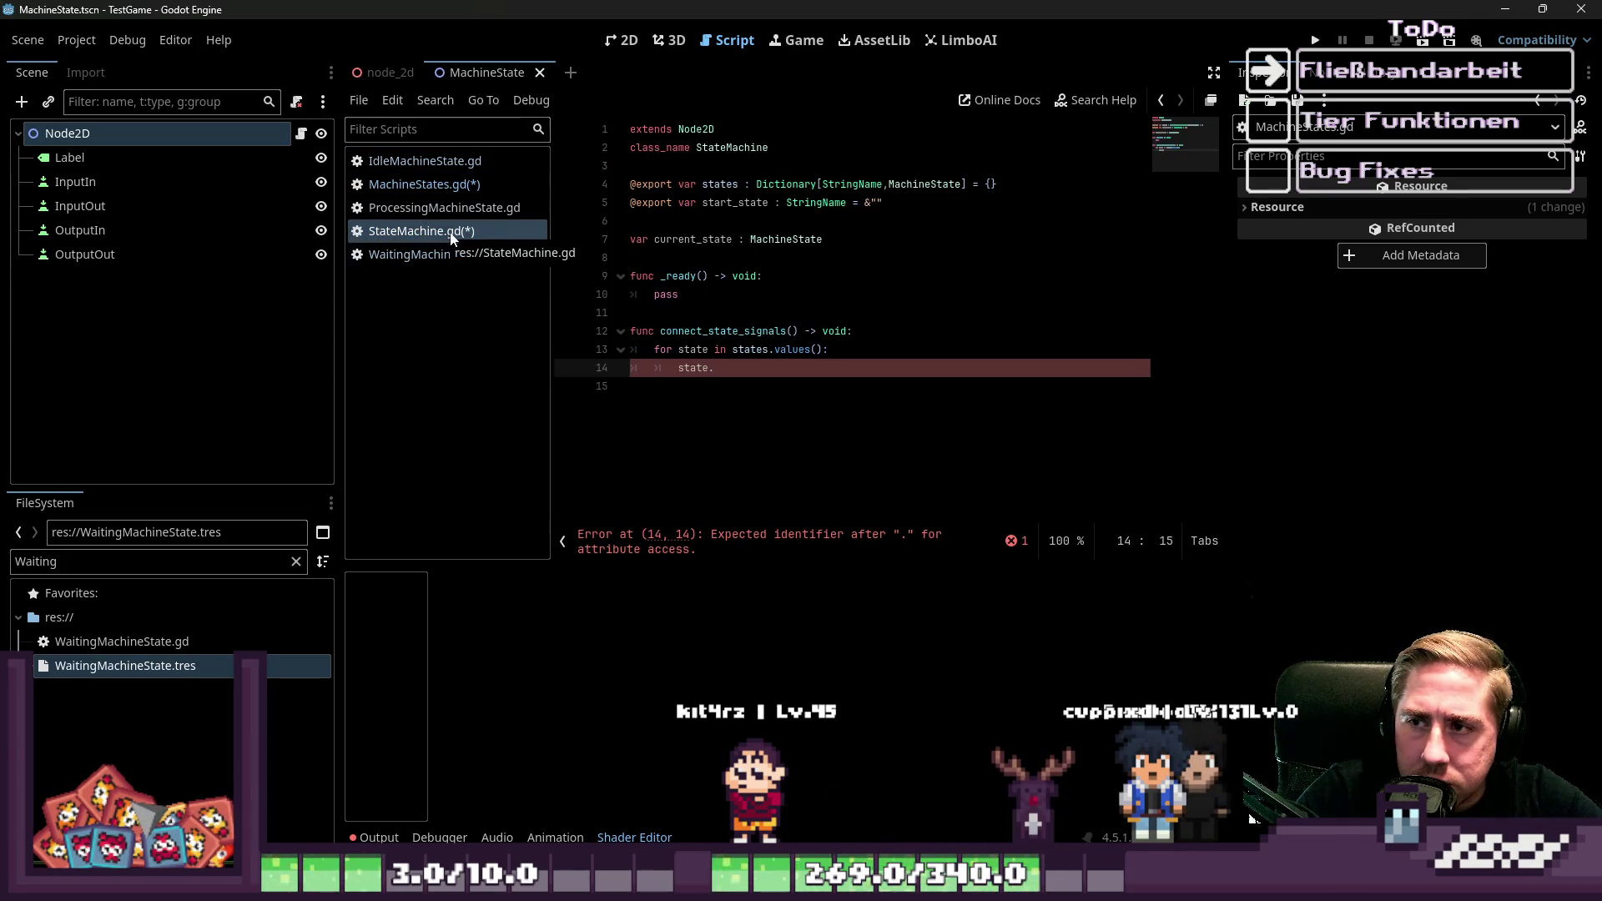
text(.connect)
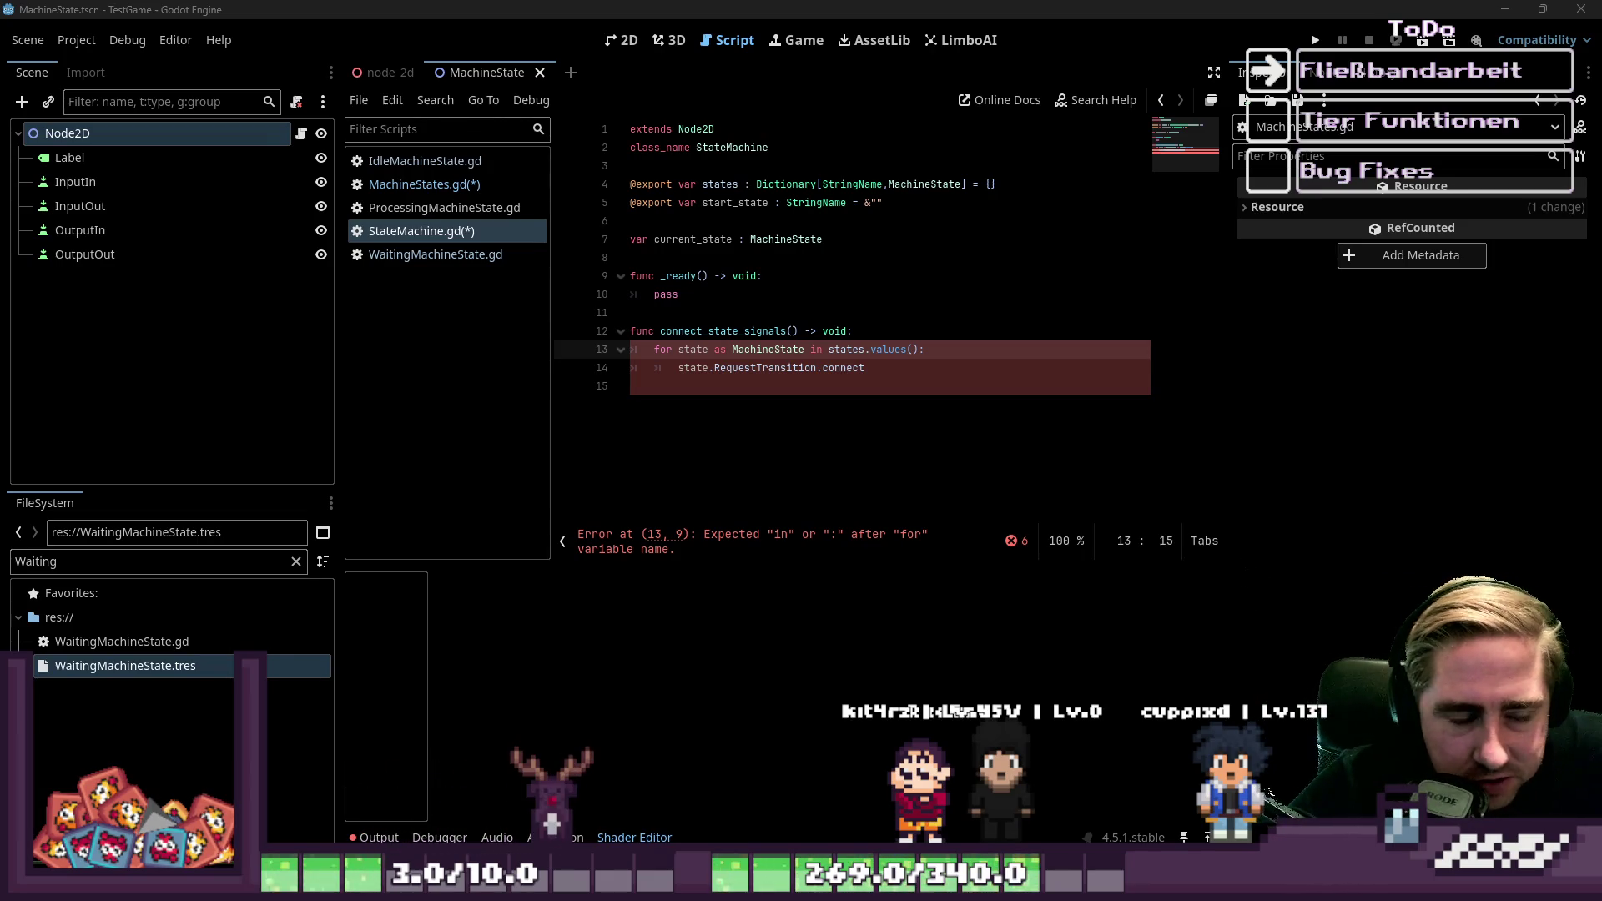
click(978, 368)
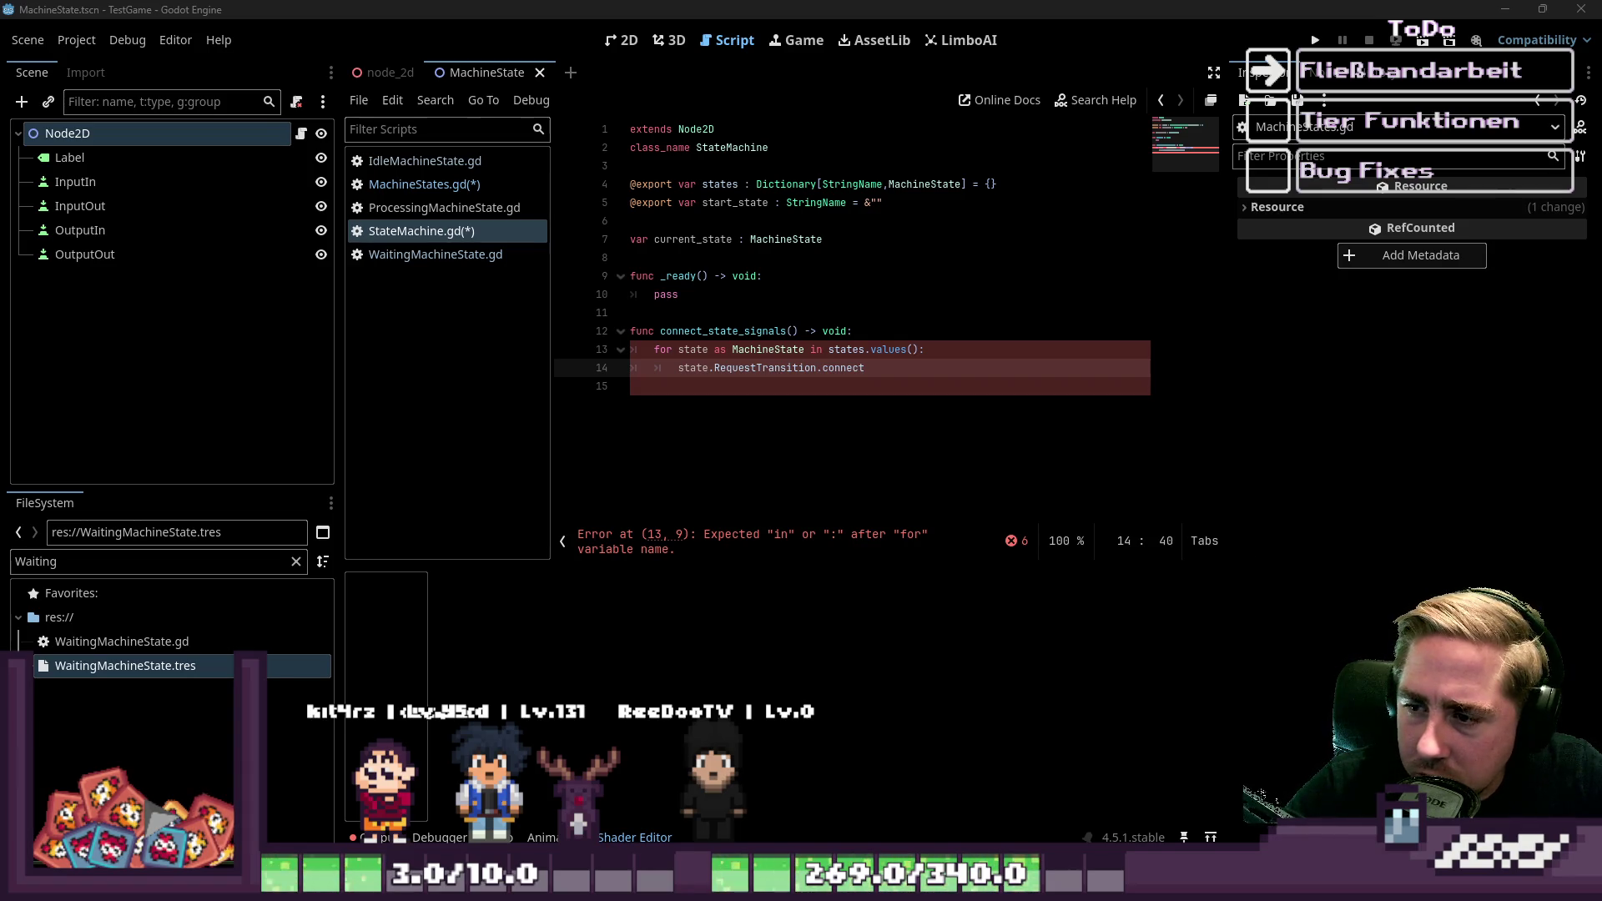
Step: Make line 14 connect each state's RequestTransition to on_transition_requested
text(_on_transition_requested)
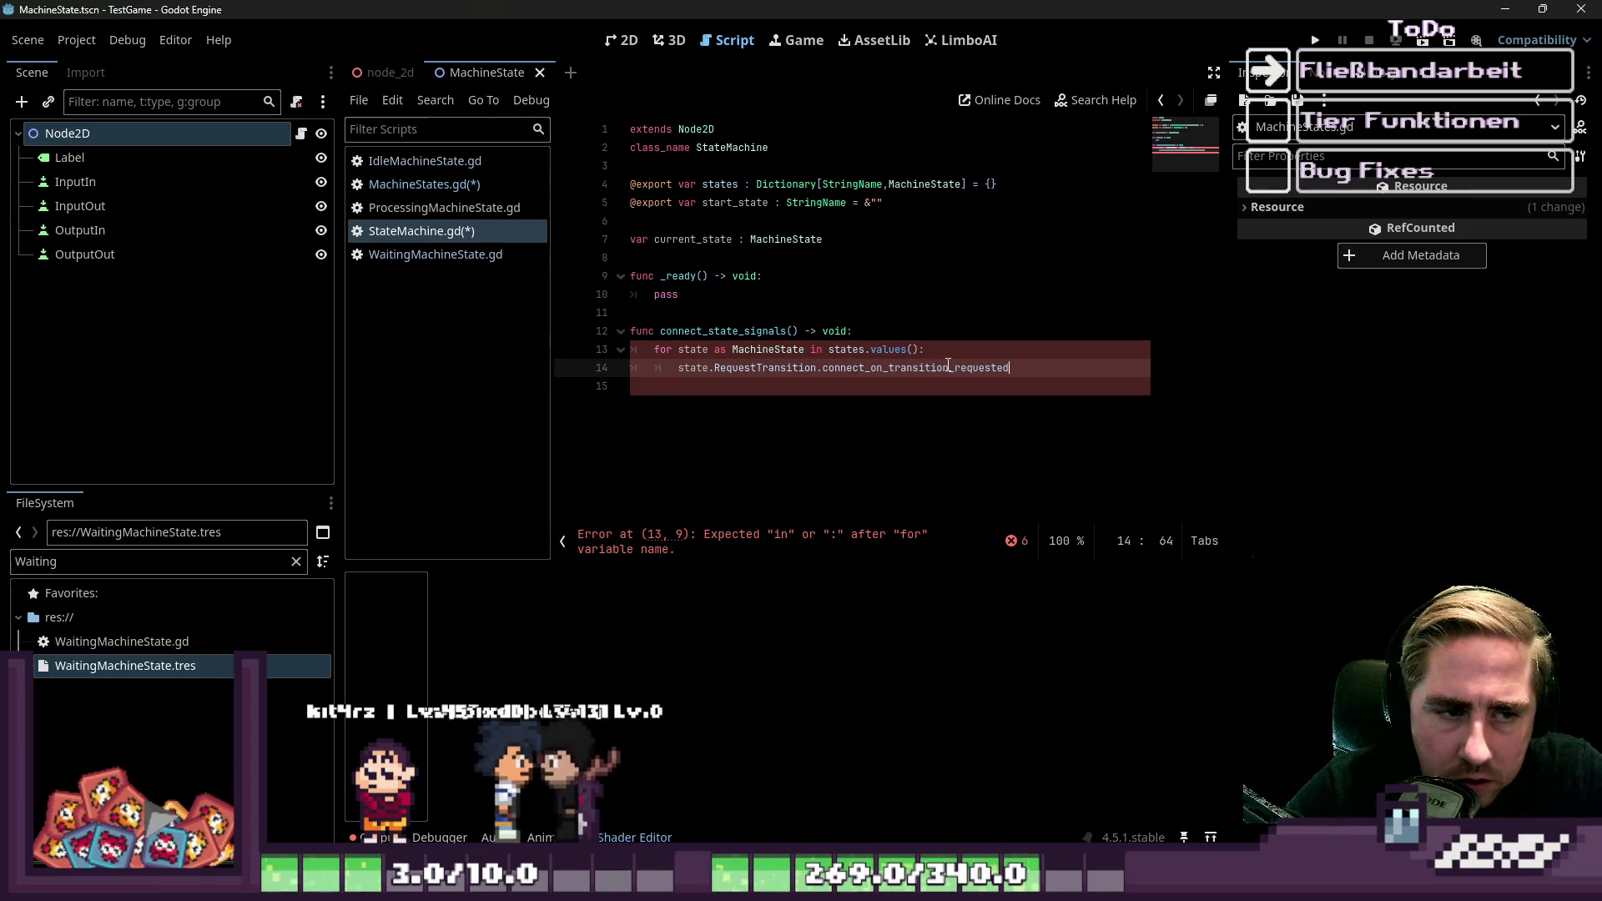
key(ctrl+z)
text(._on_transition_requested()
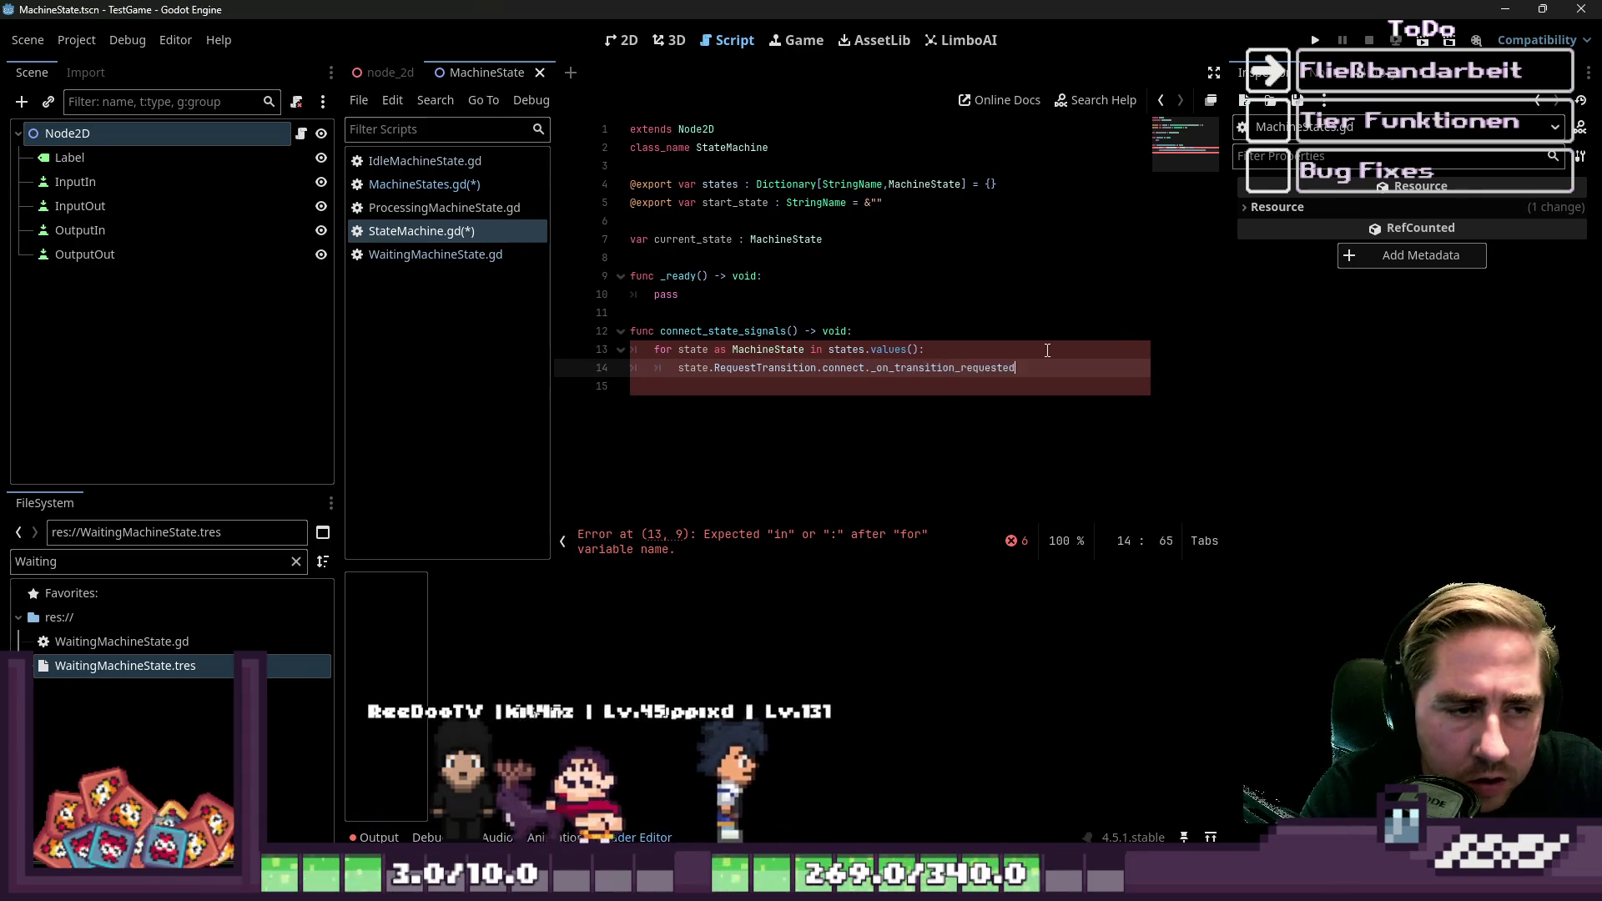
key(BackSpace)
key(ctrl+shift+Left)
key(BackSpace)
text(on)
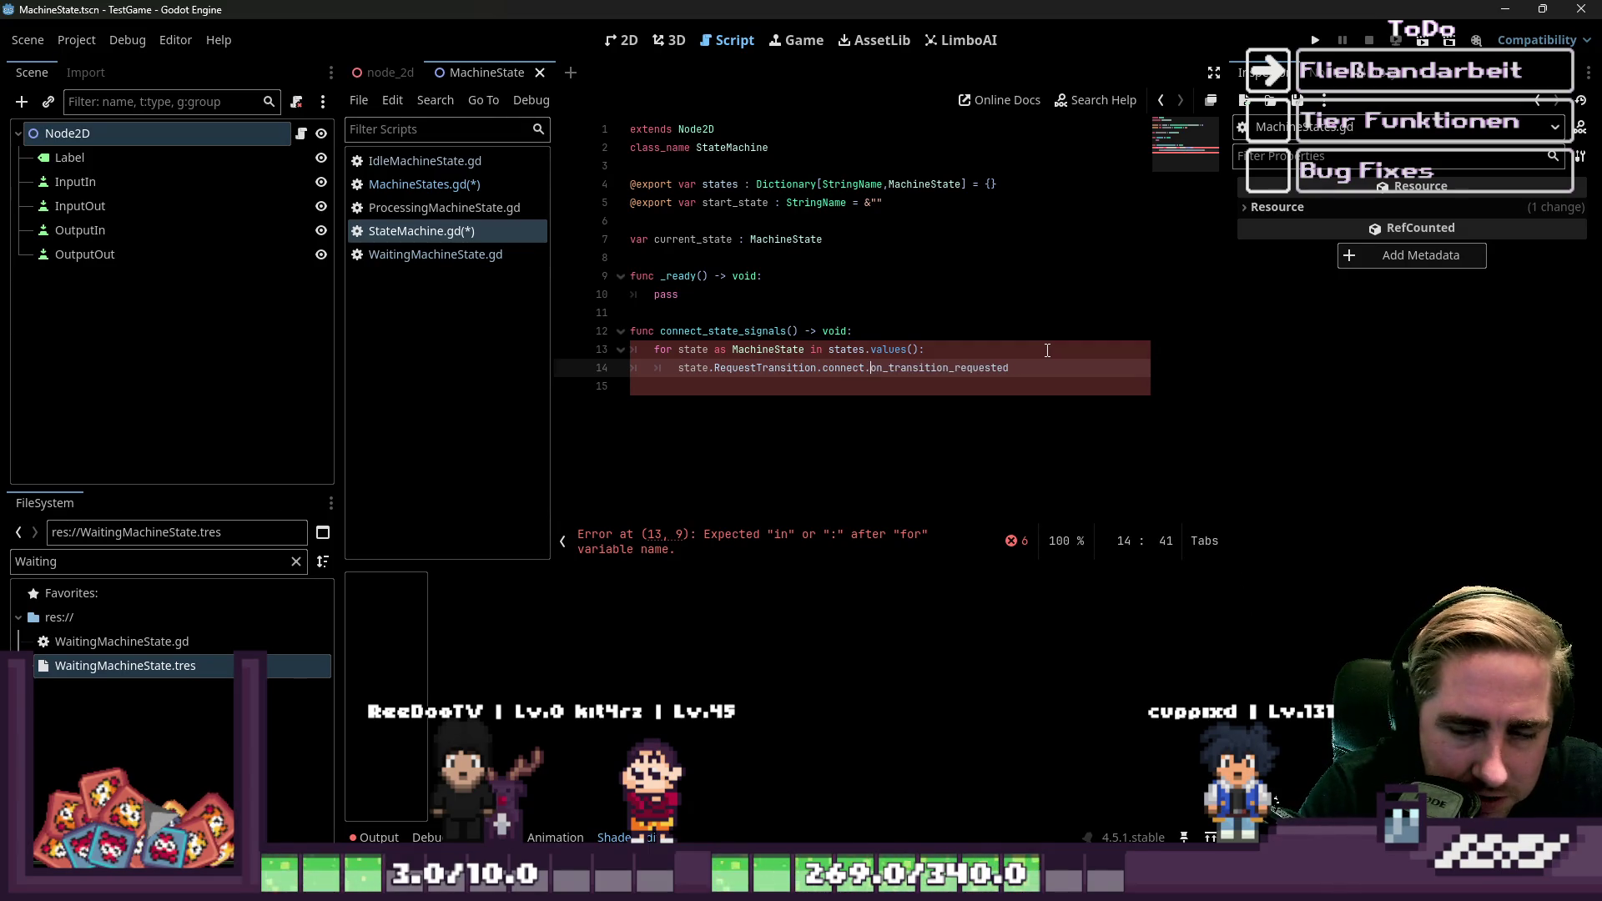
key(End)
text(()
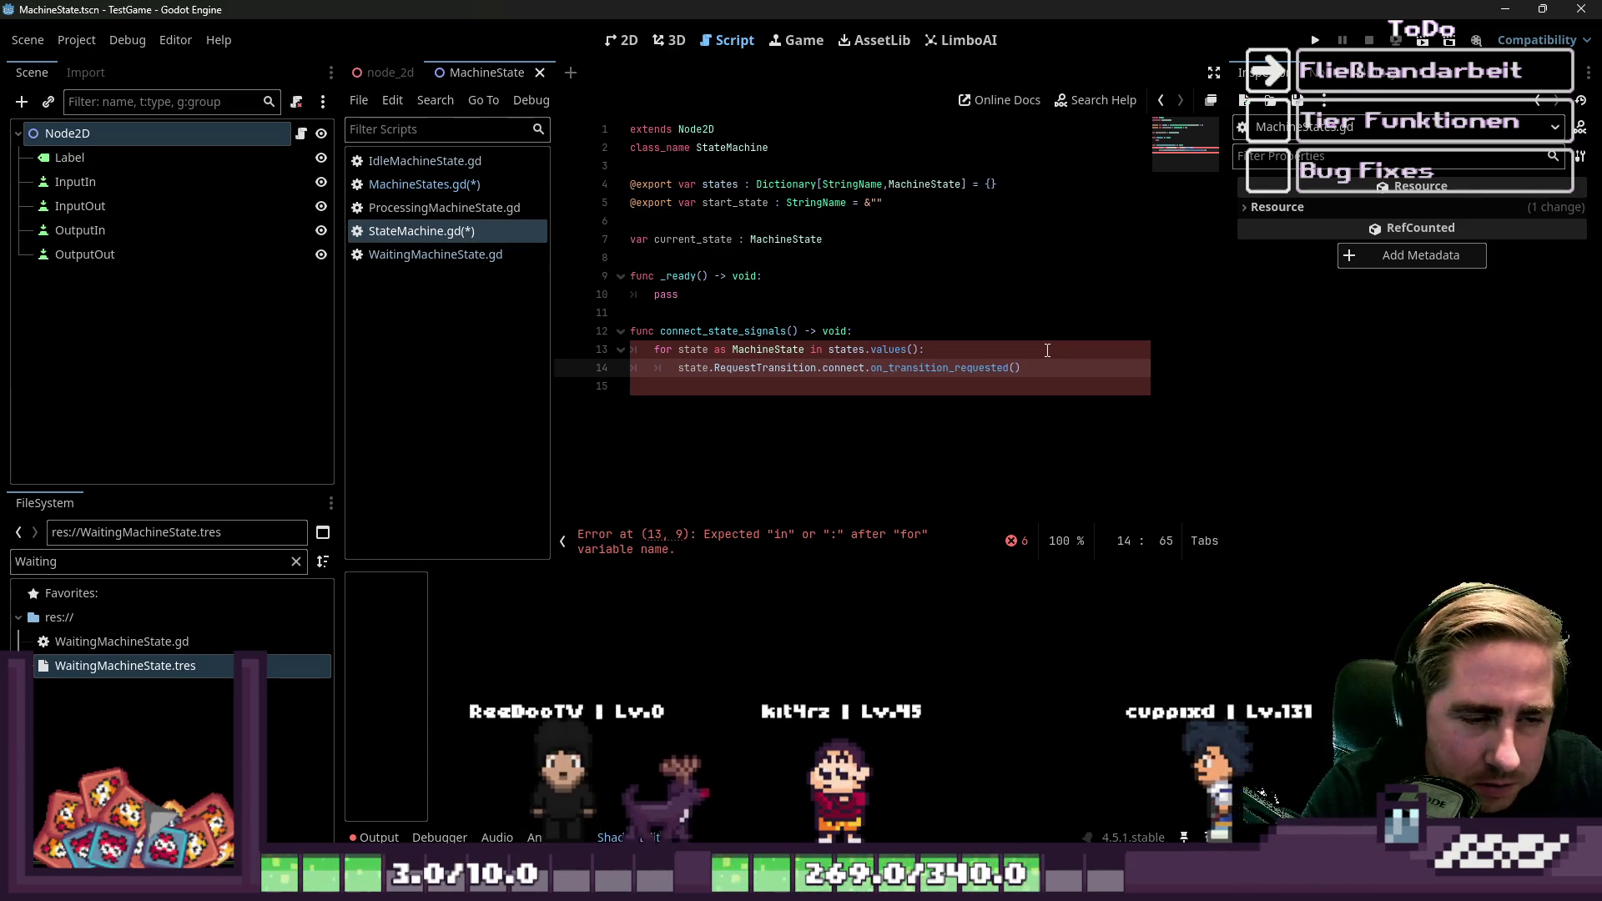
key(BackSpace)
key(ctrl+shift+Left)
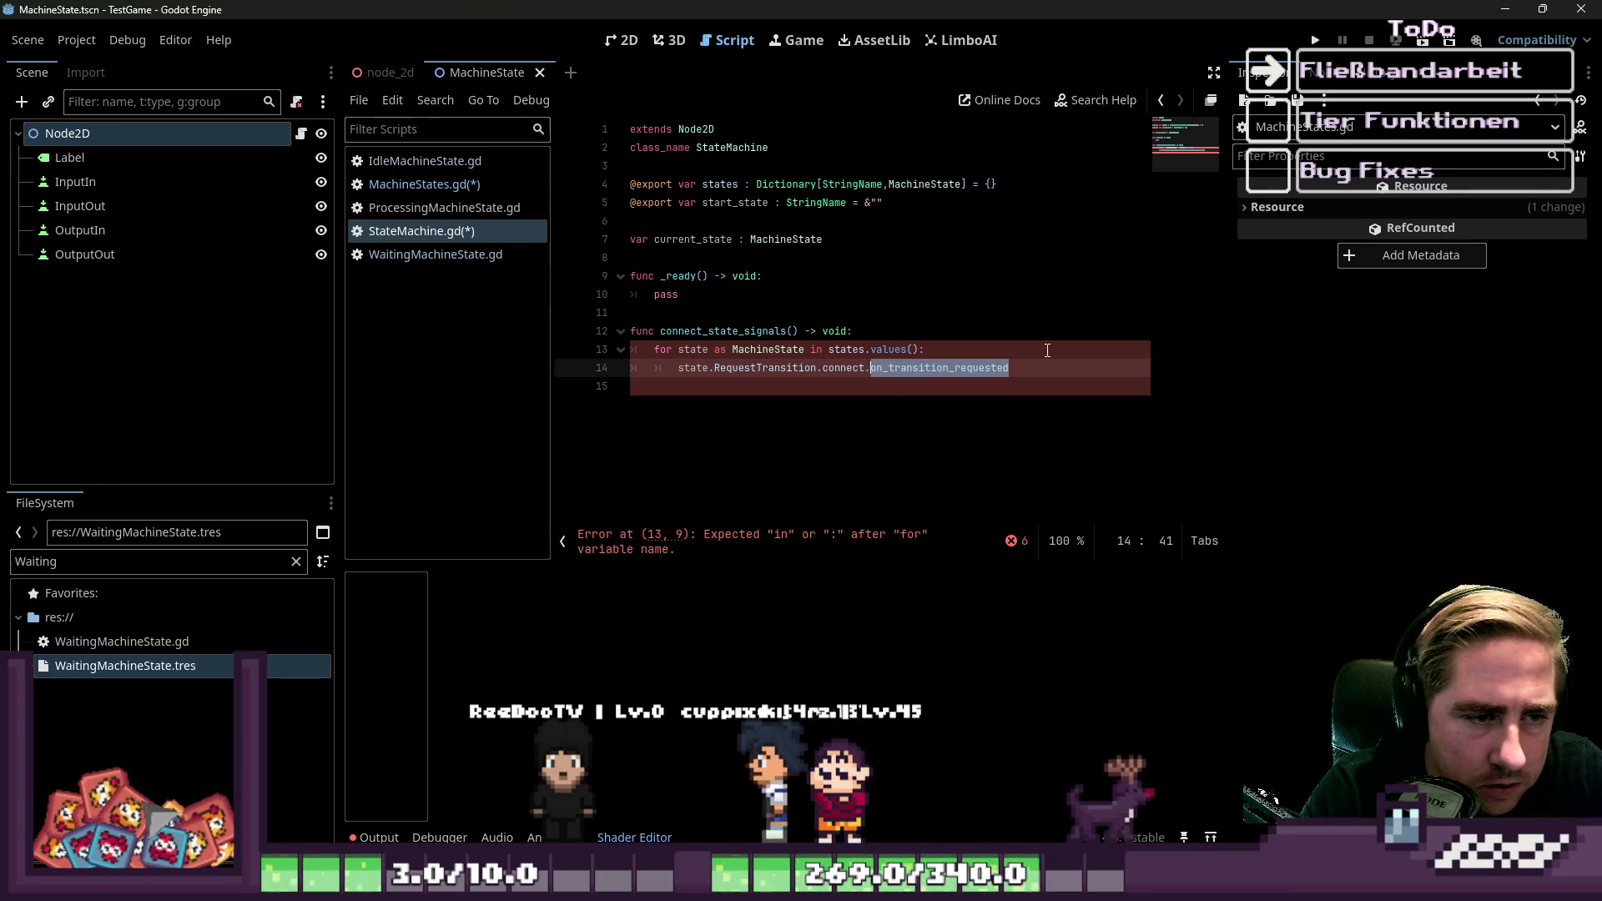
key(BackSpace)
key(BackSpace)
text(()
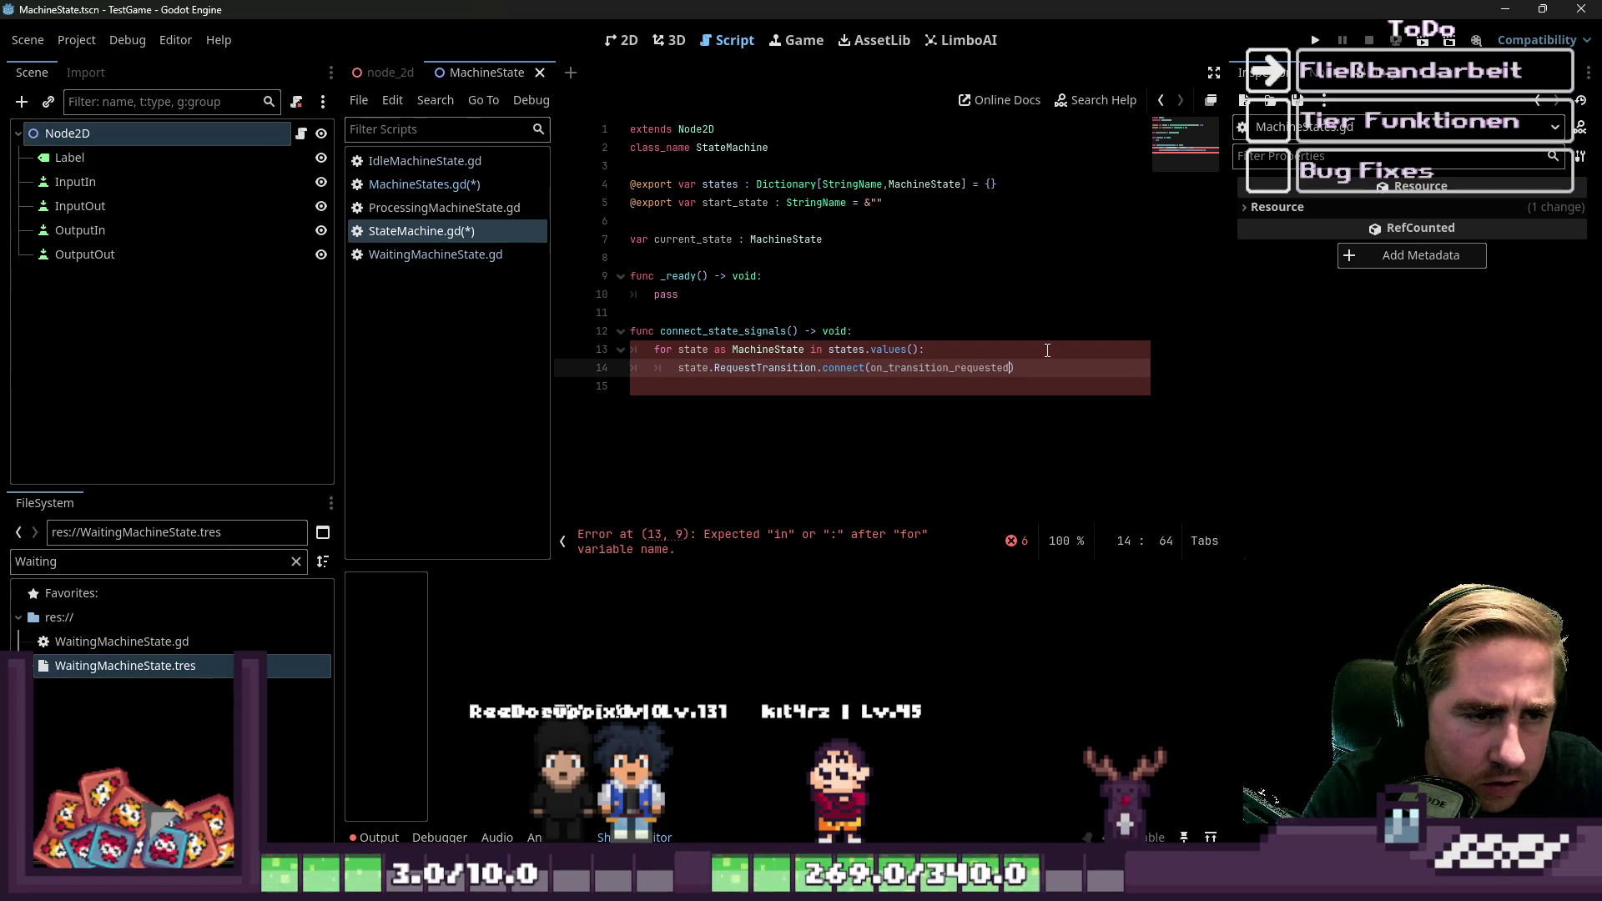
Step: Start a 'func on_transition_requested() -> void:' declaration below the loop
key(Down)
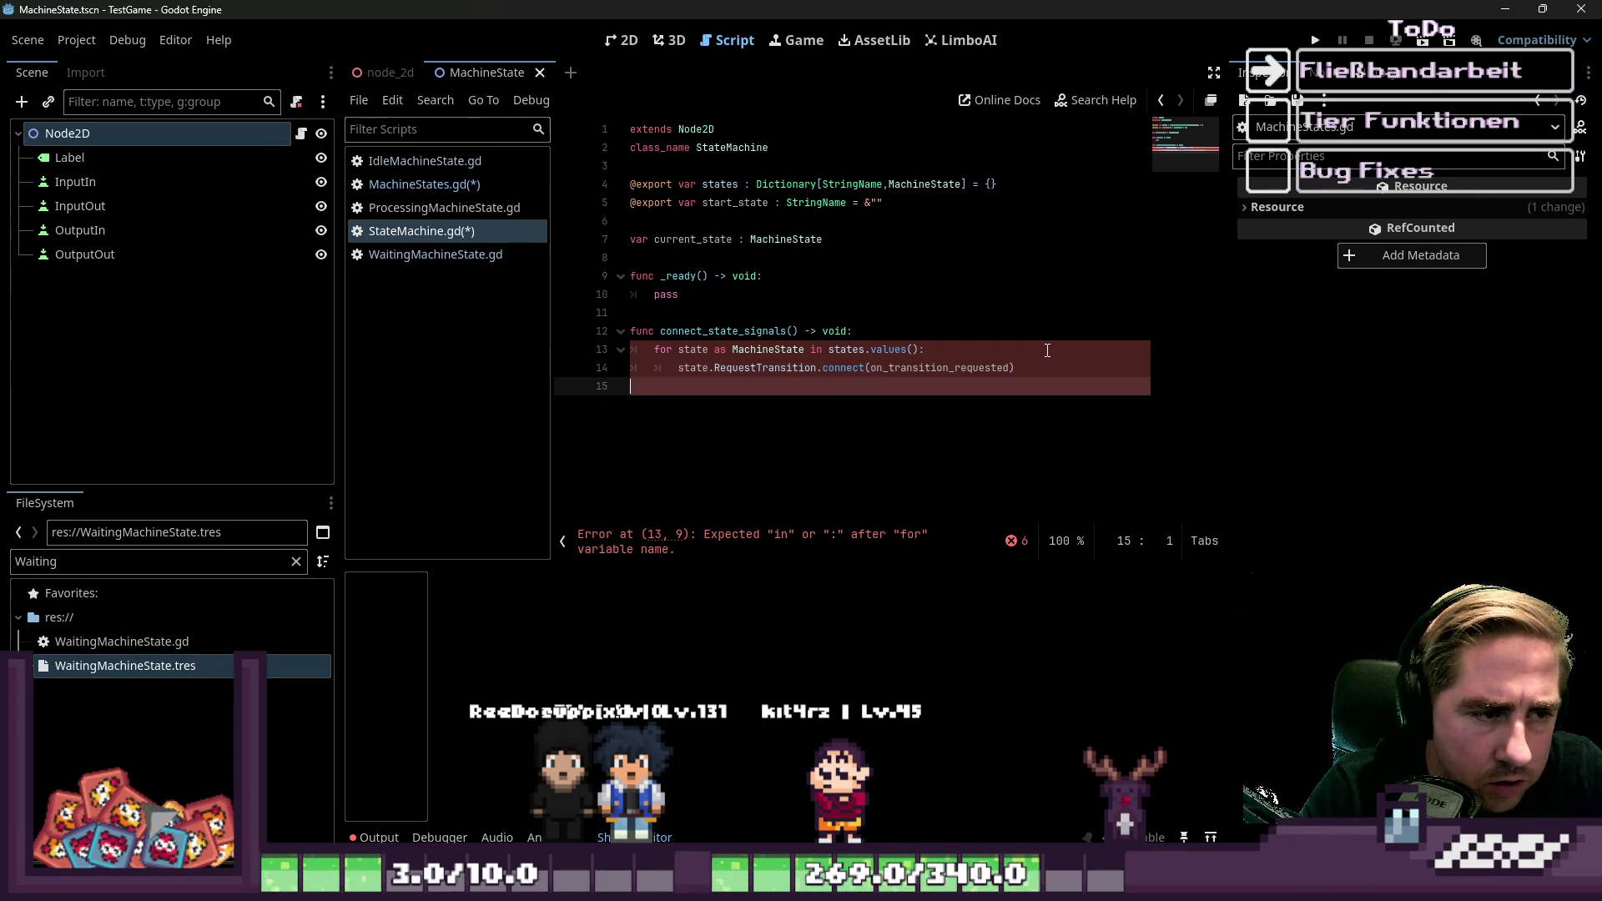
key(Return)
text(func on_transition_requested() -> )
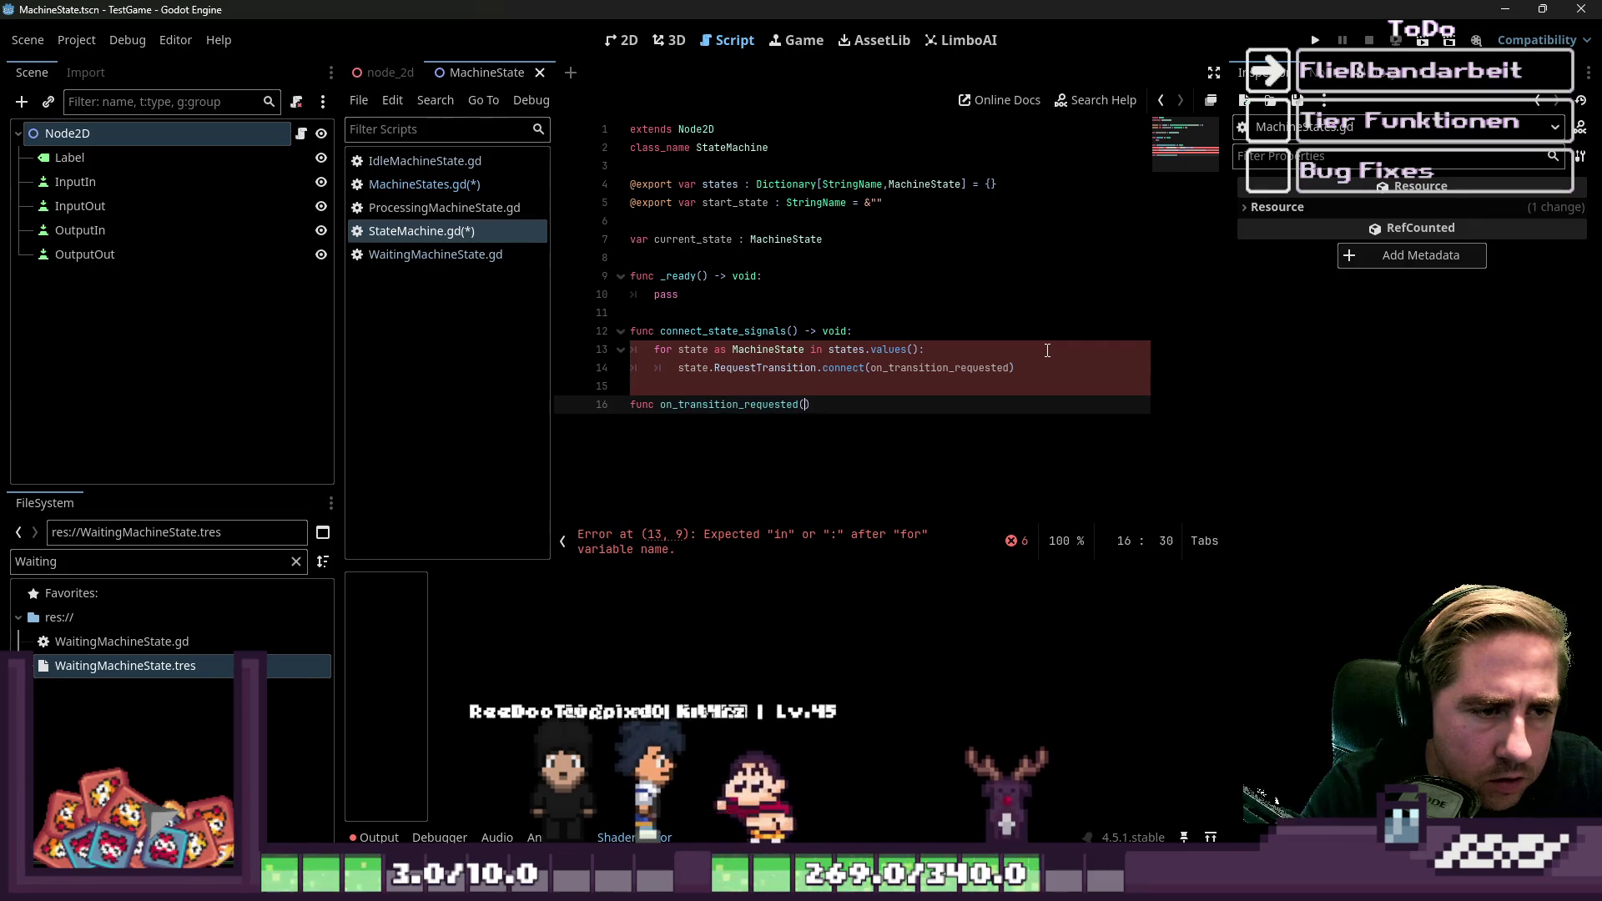
text(void:)
Step: Give on_transition_requested a 'pass' body
key(Return)
text(pass)
key(Return)
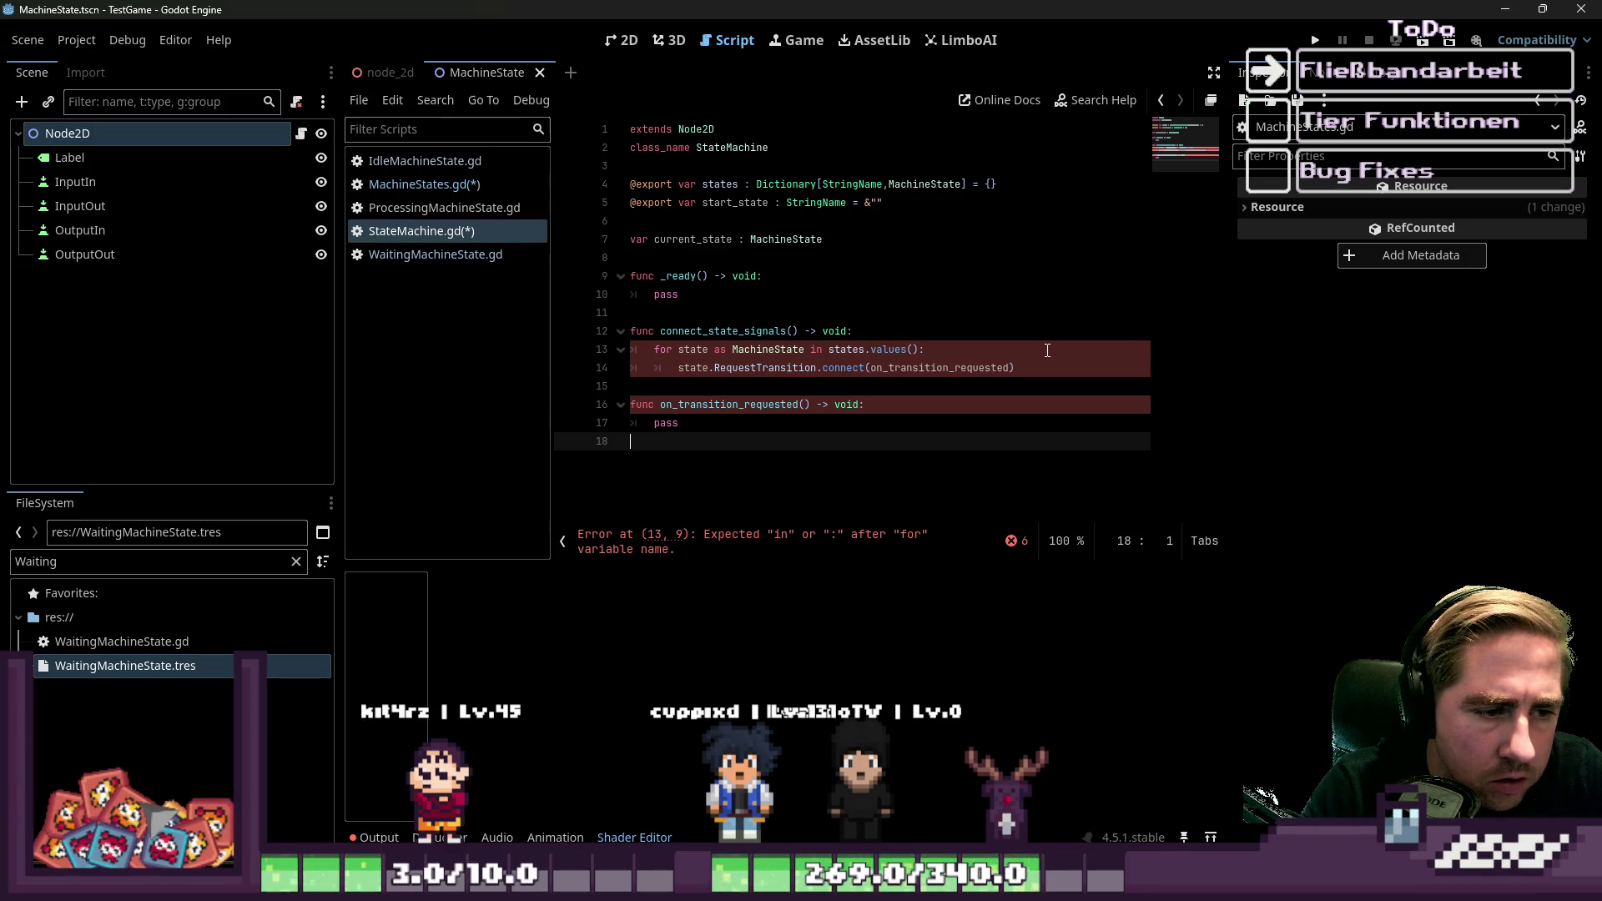
Step: Add the missing ':' after the loop variable on line 13
click(694, 368)
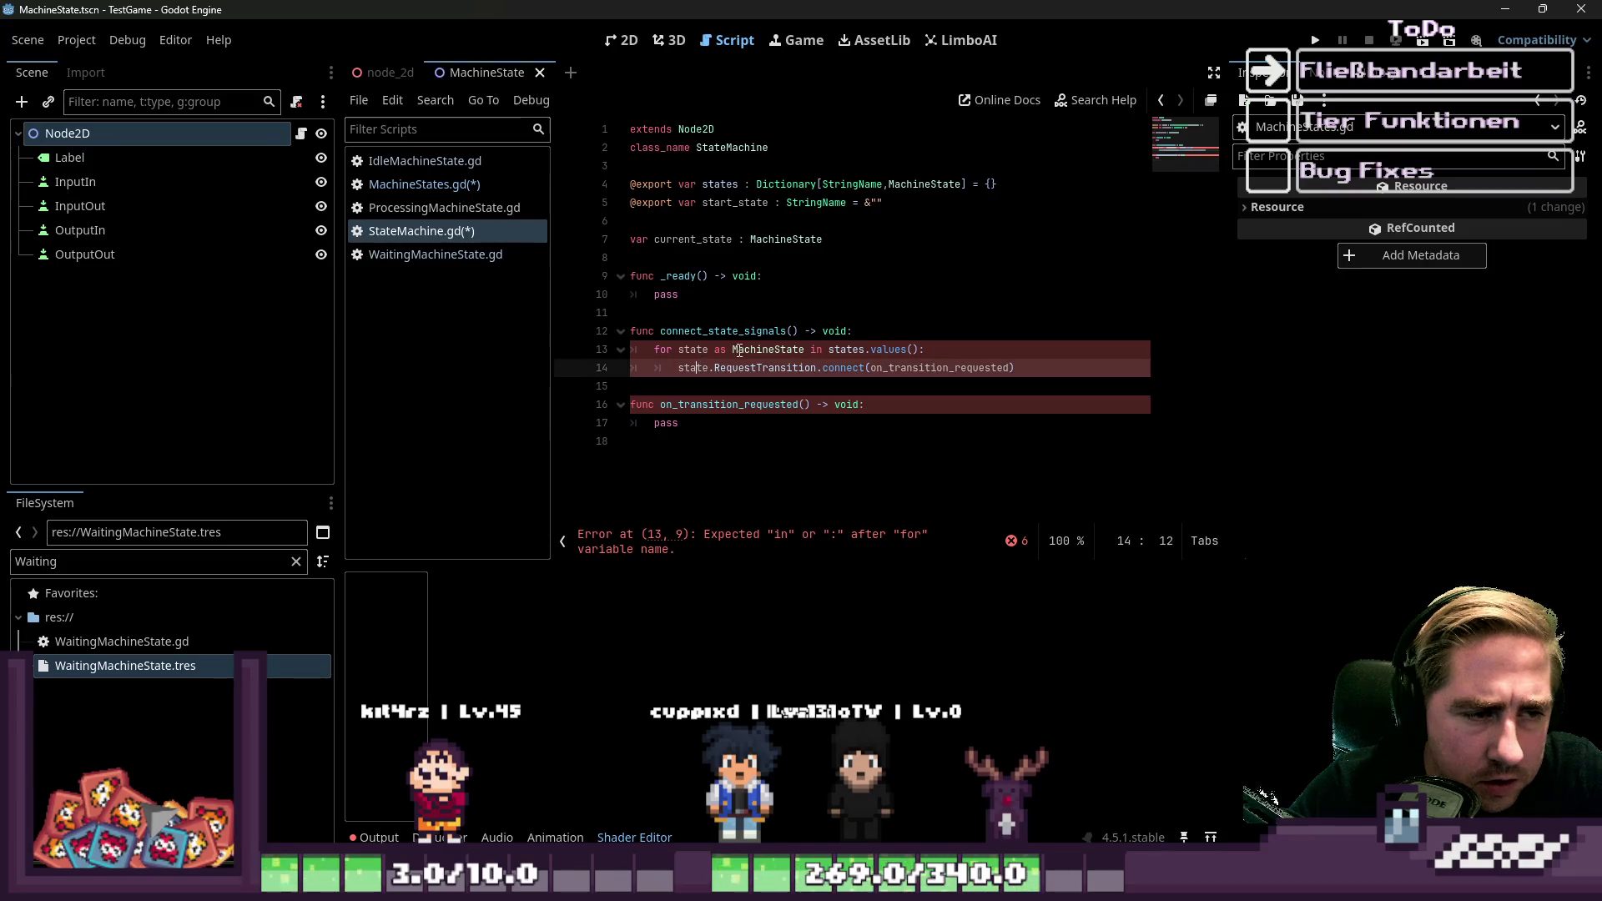
key(Up)
key(Right)
key(Right)
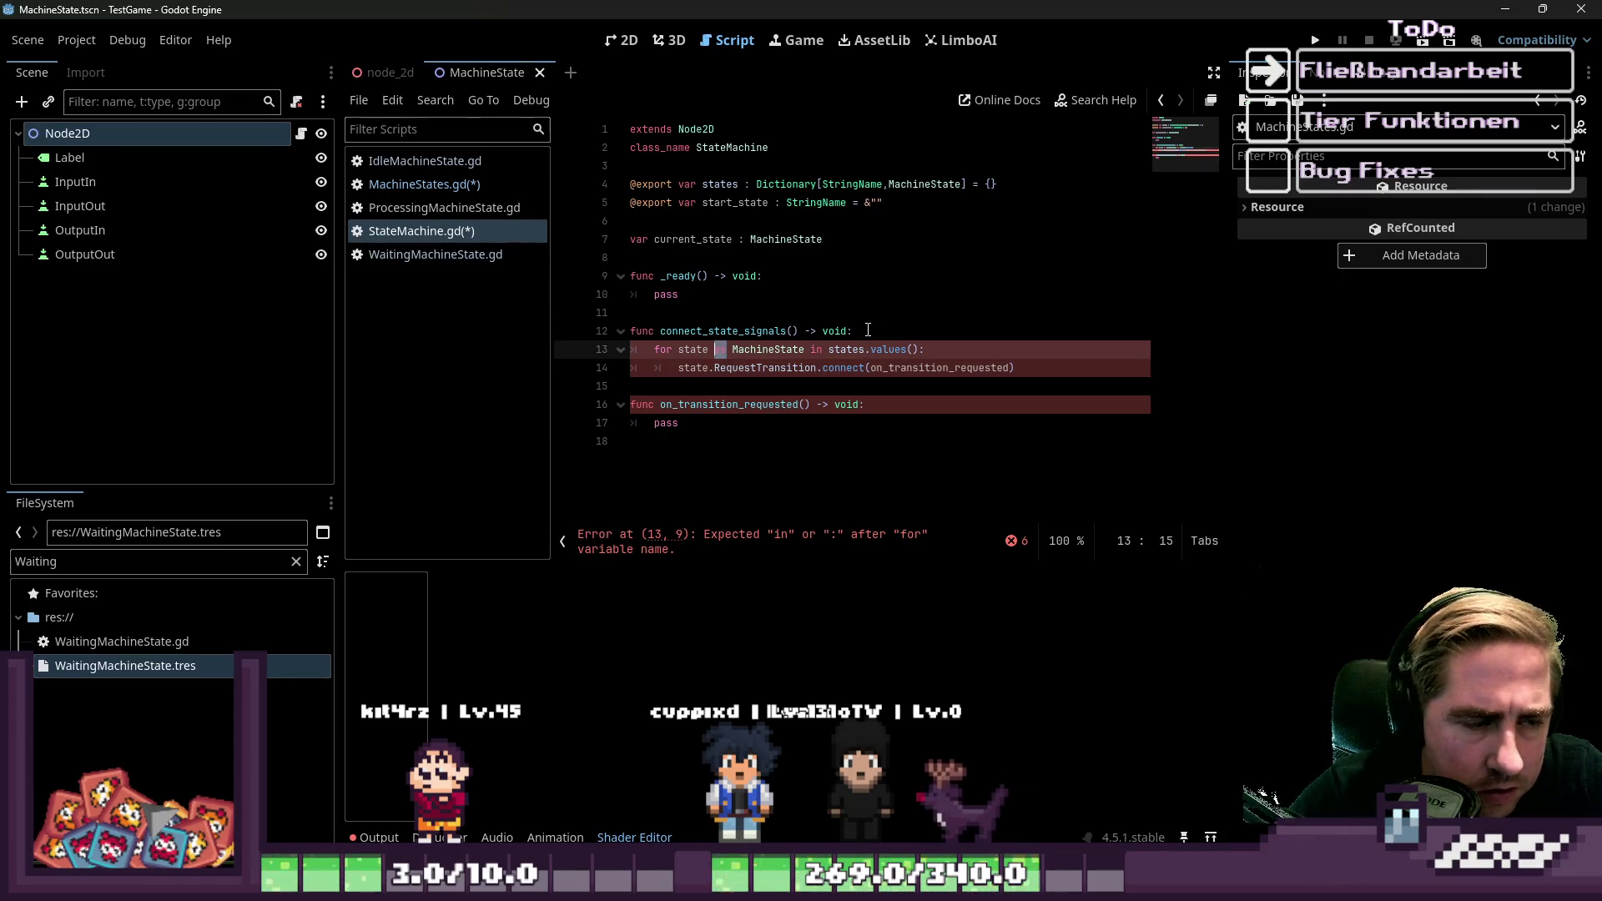
text(:)
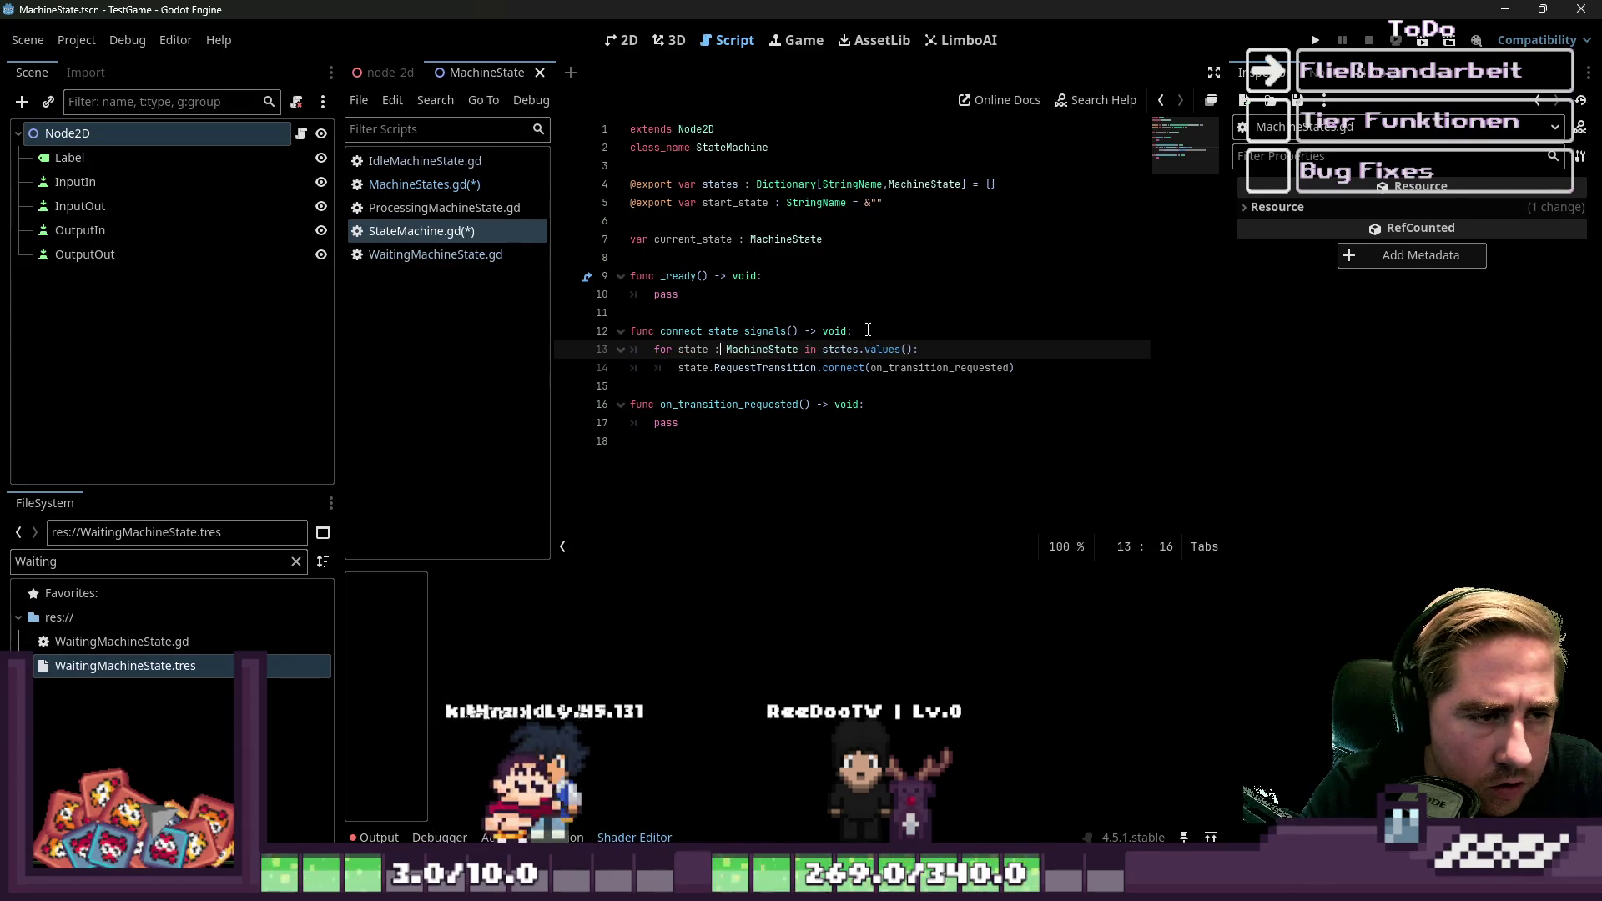
Step: Clear line 14's connection code after 'state.' and begin retyping it with autocomplete
key(Down)
key(Up)
key(Down)
key(Left)
key(ctrl+shift+Right)
key(ctrl+shift+Right)
key(ctrl+shift+Right)
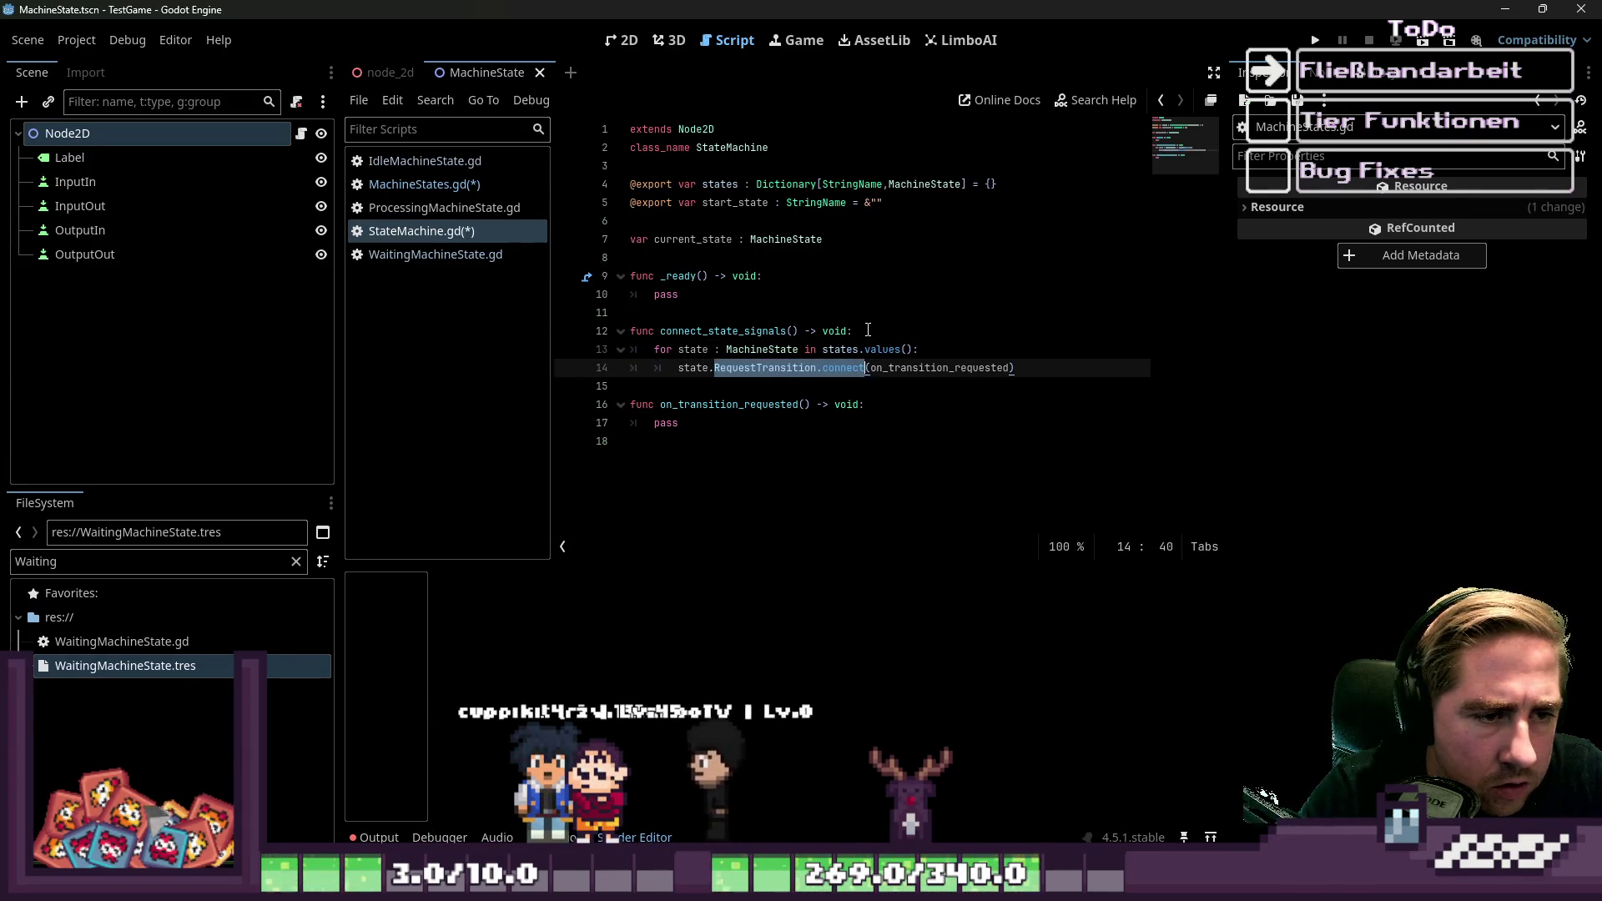
key(Delete)
text(eq)
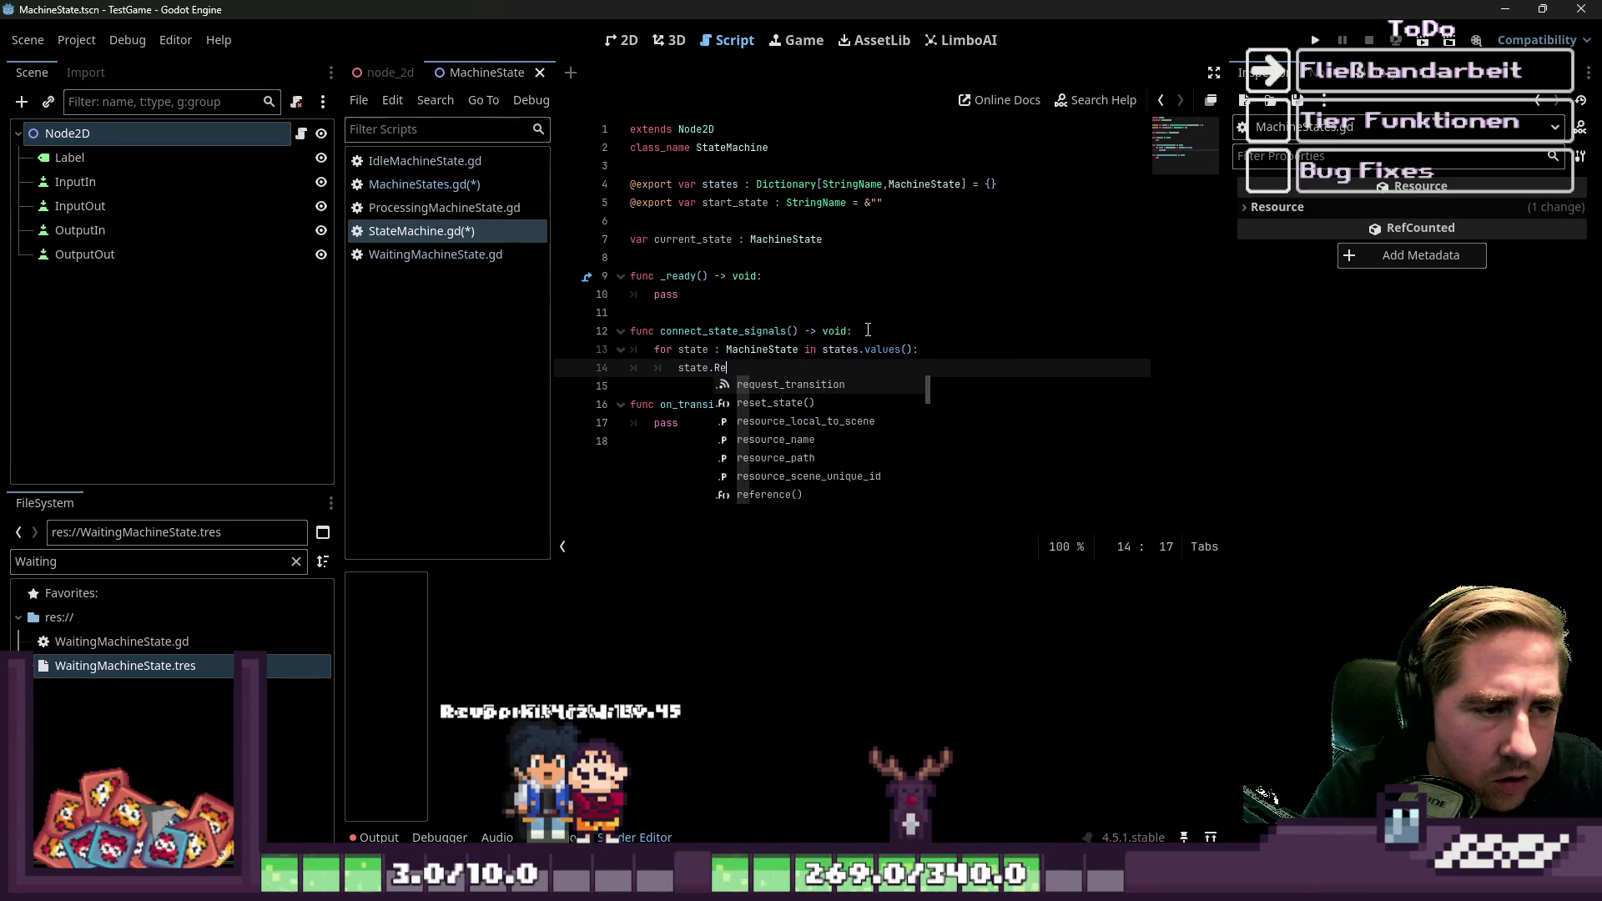
key(Return)
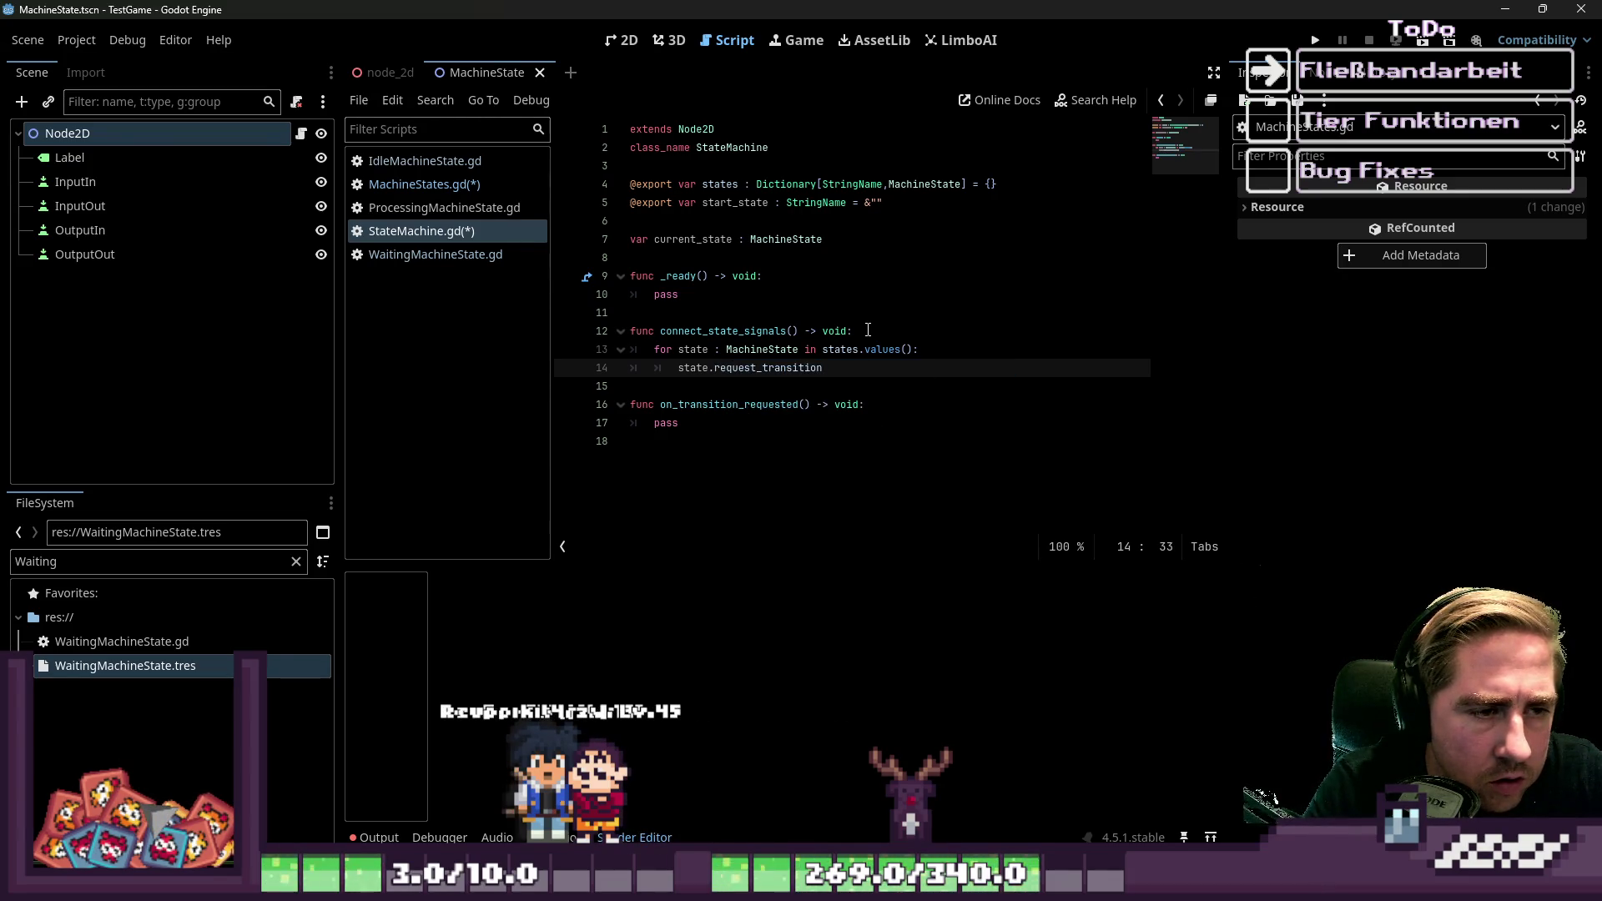
Step: After checking the signal name, finish line 14 as 'state.RequestTransition.connect(on_transition_requested)'
click(417, 184)
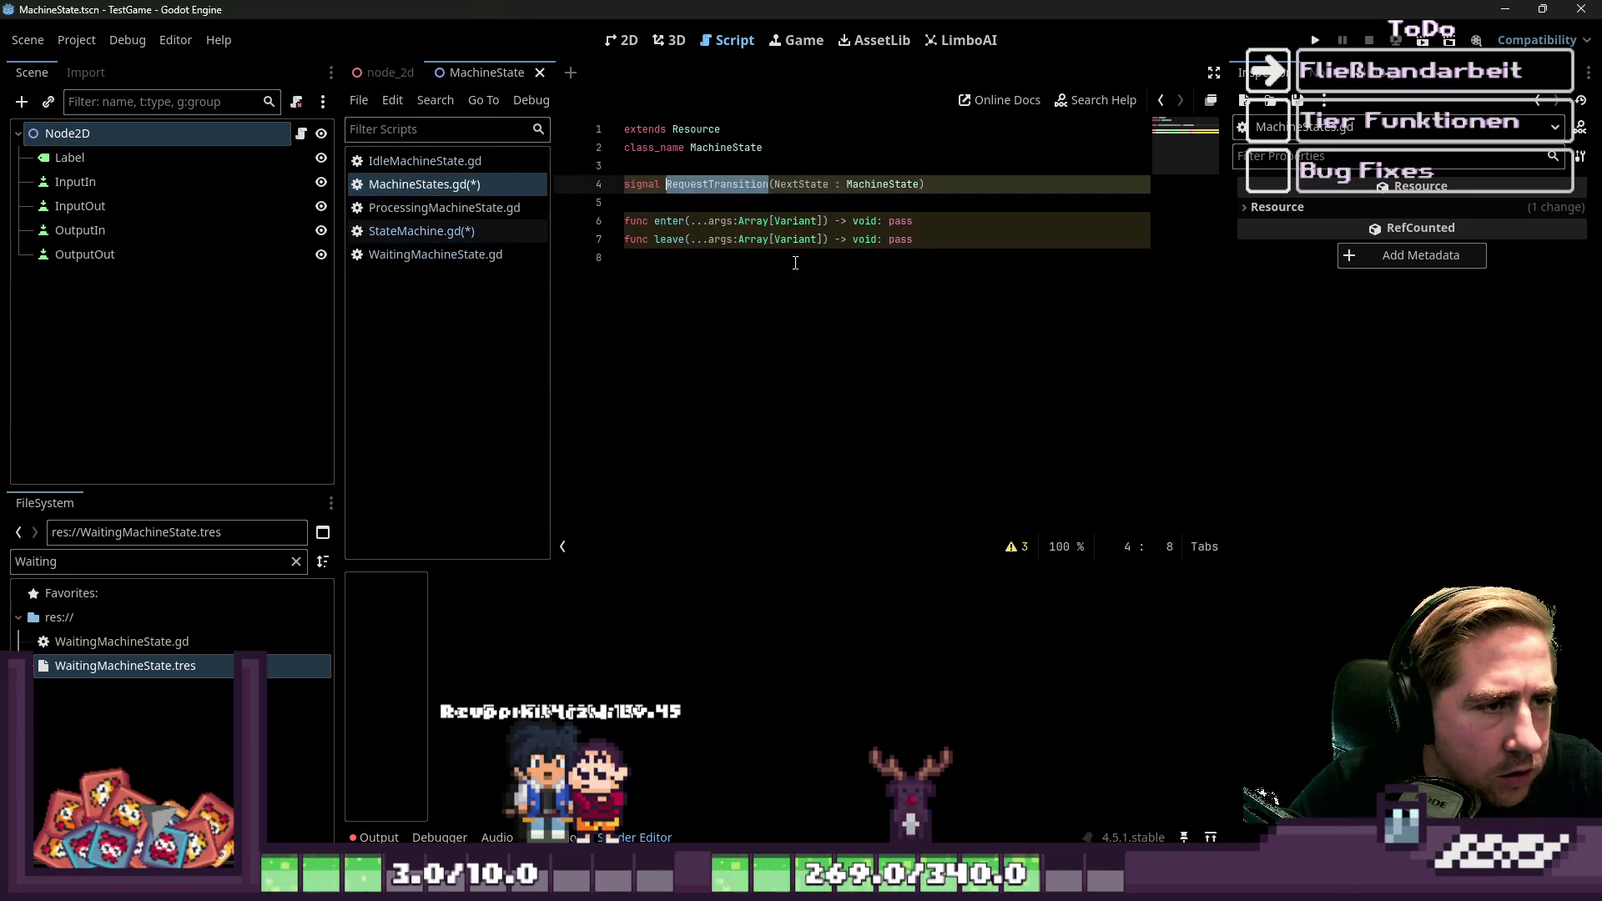
click(425, 231)
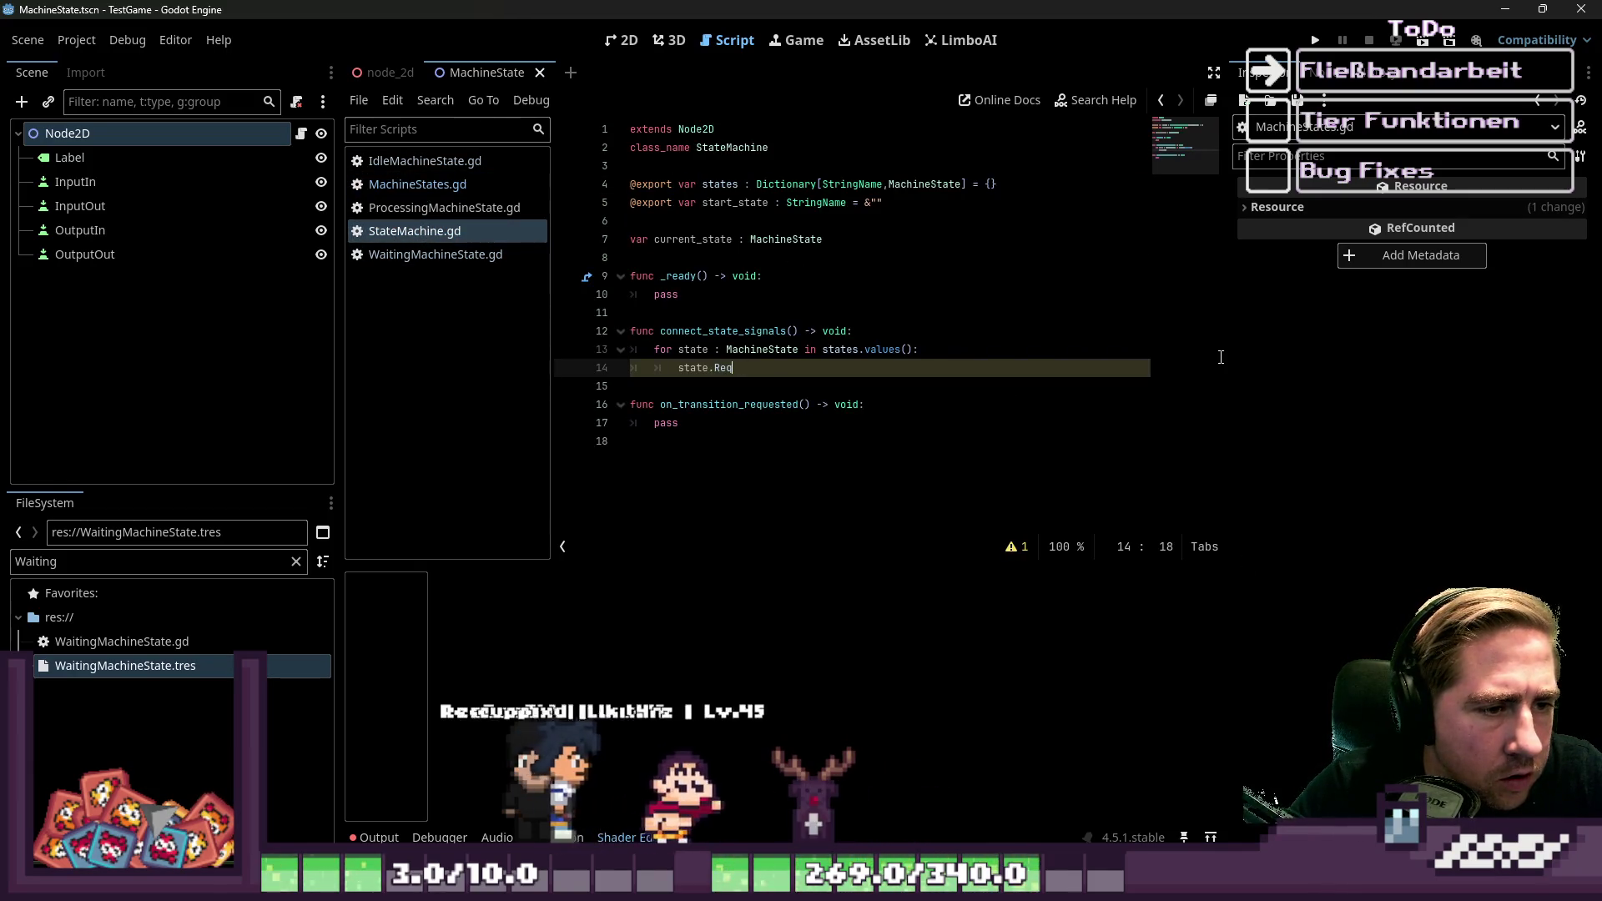
text(uestTransition.connect(on_transition_requested))
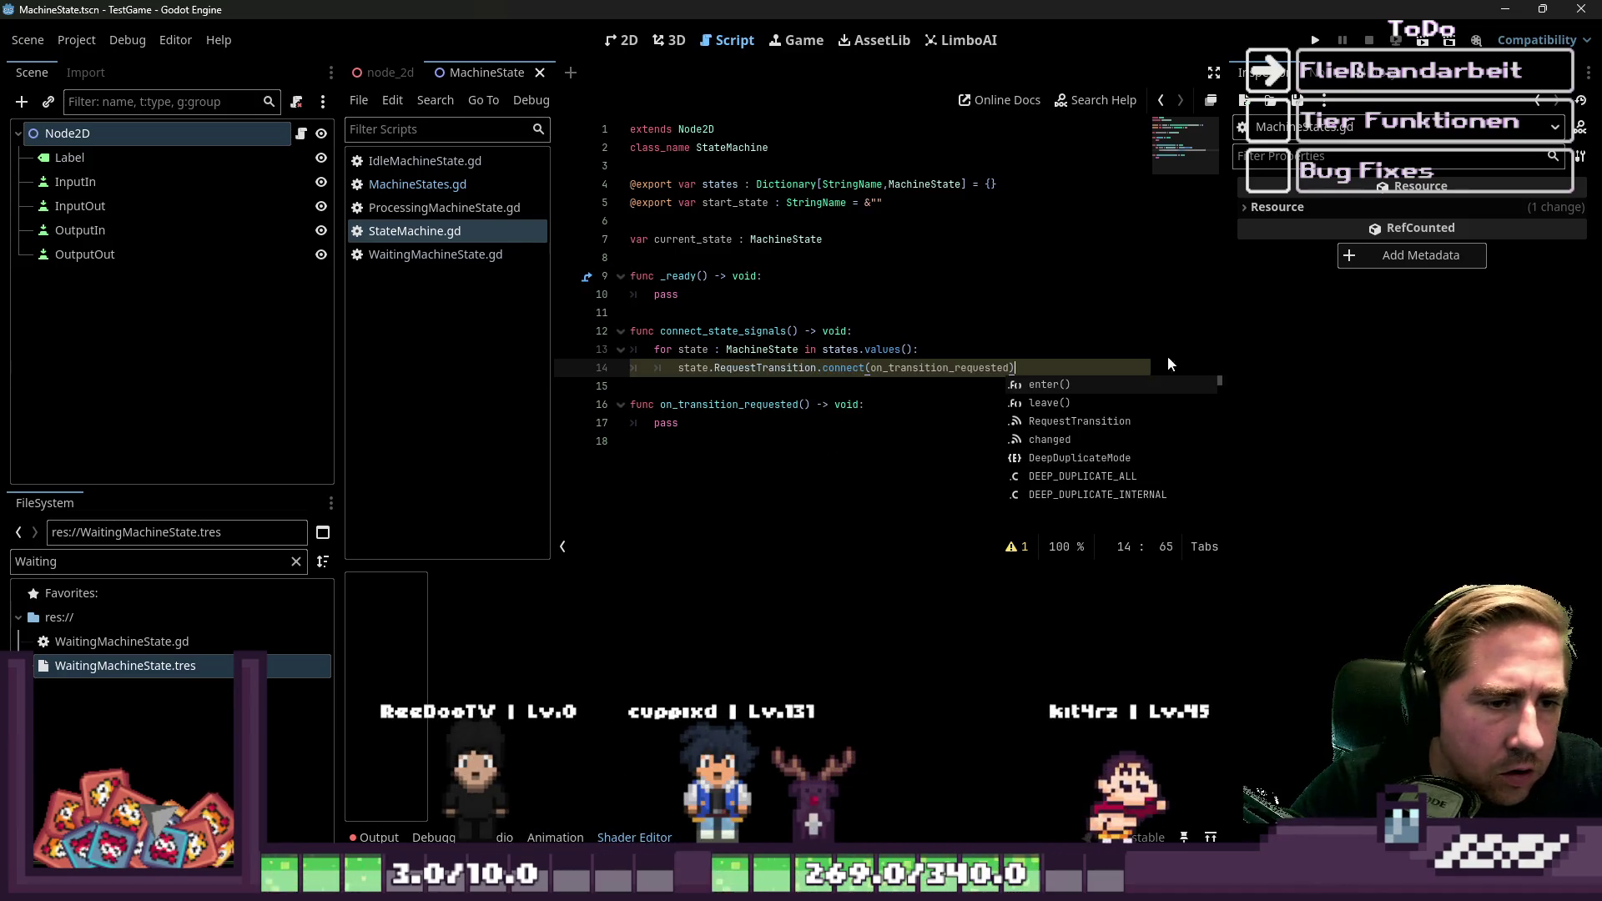
click(969, 309)
double_click(968, 368)
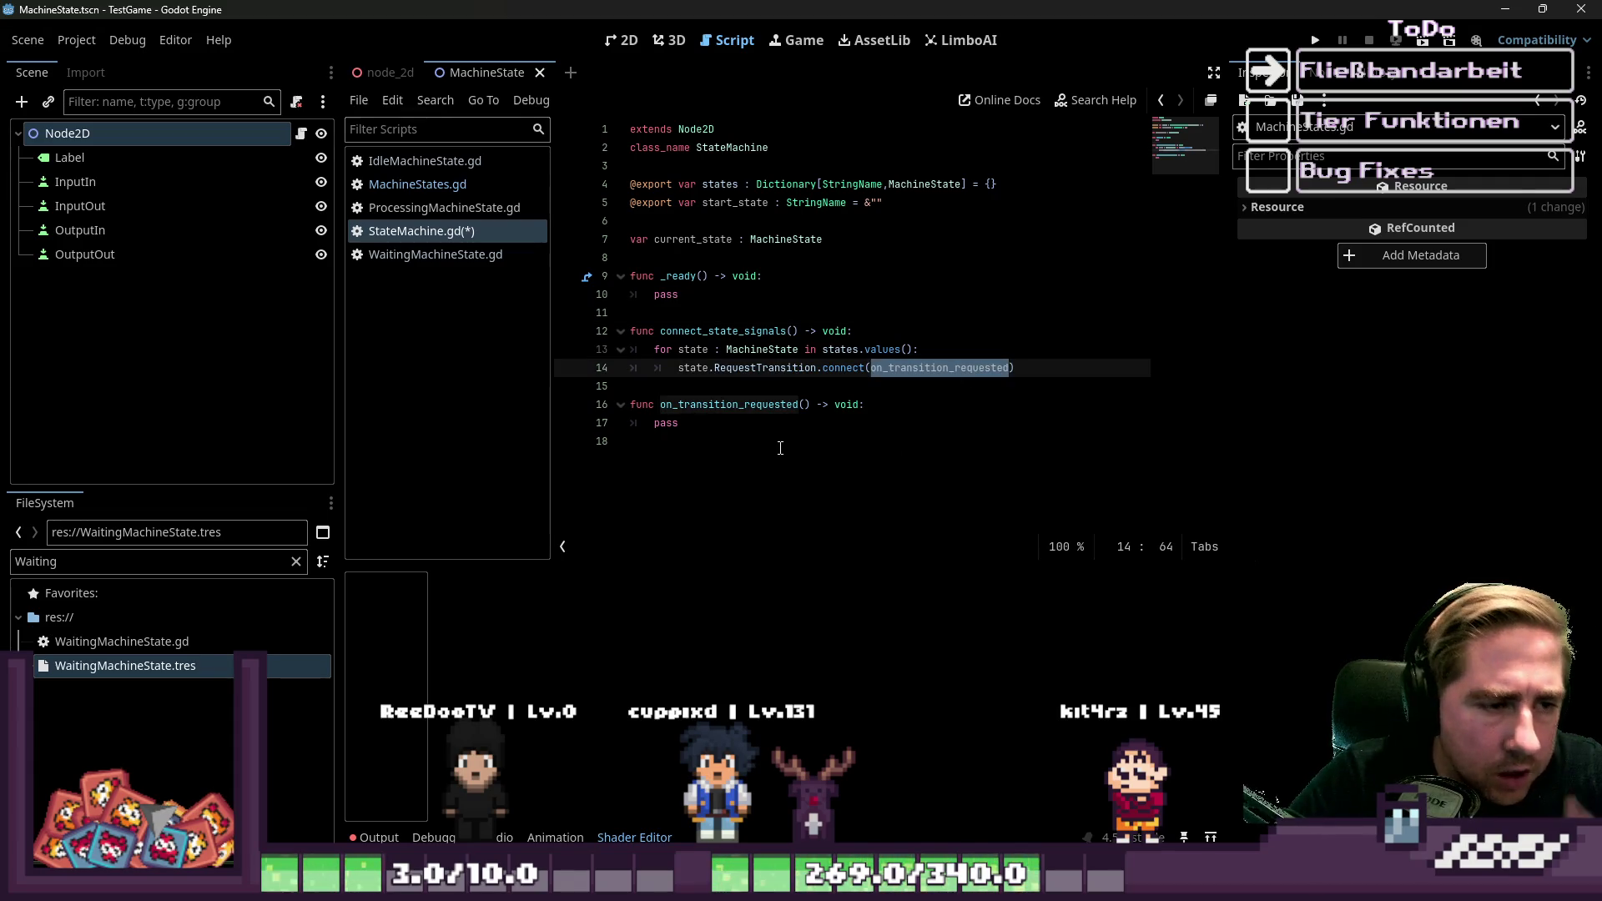
click(805, 406)
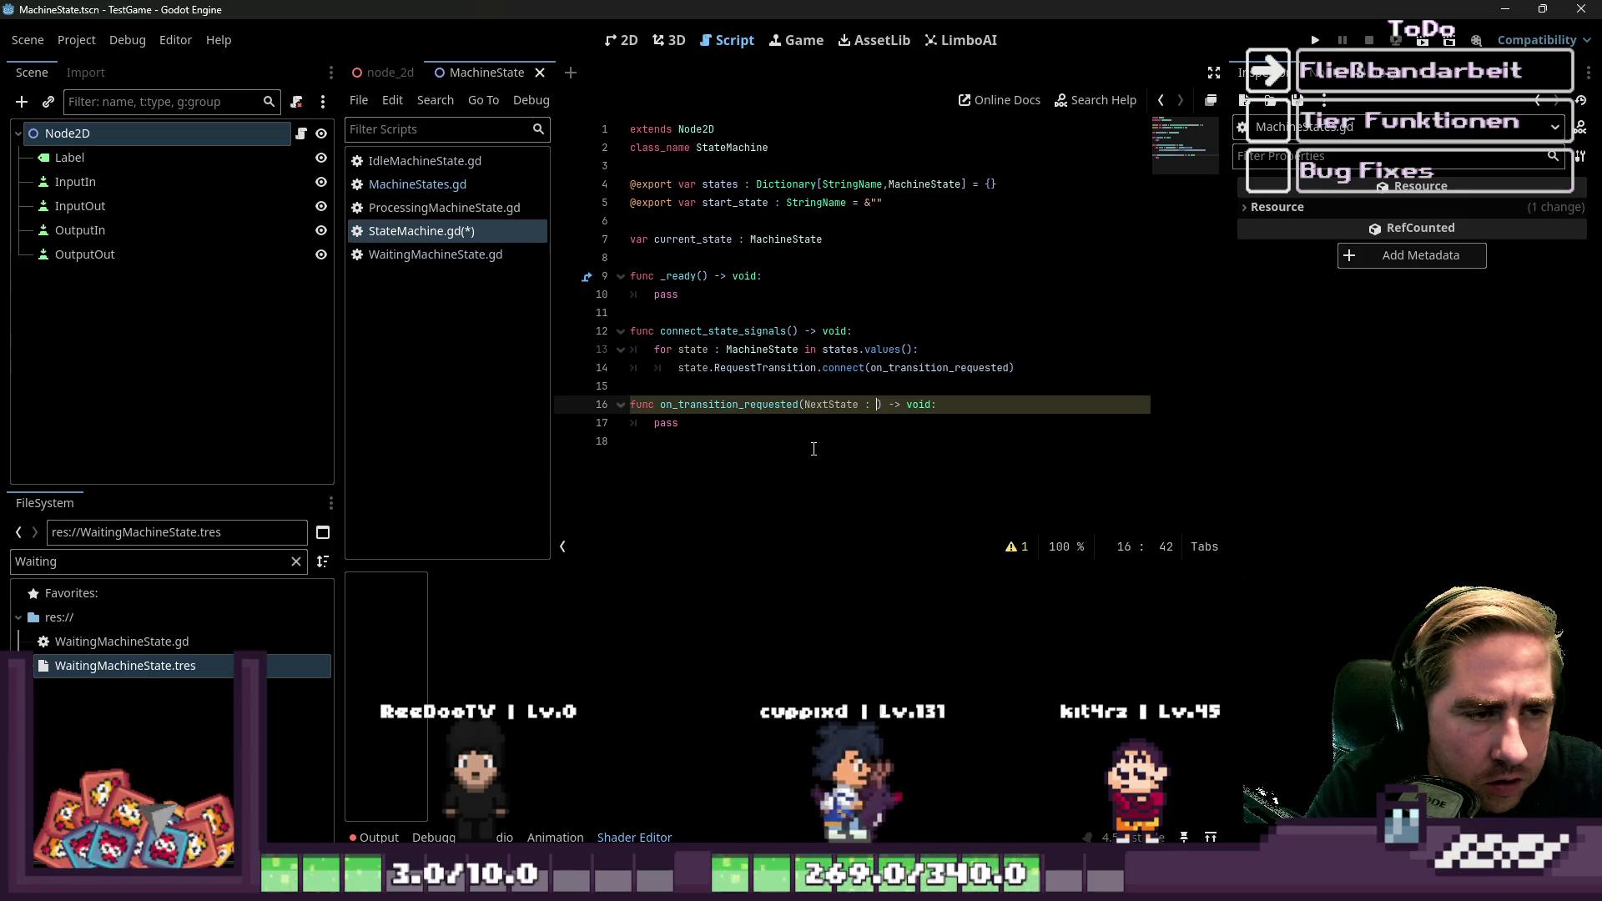
Step: Type the handler parameter as 'NextState : MachineState', verifying against the RequestTransition signal
text(MachineSta)
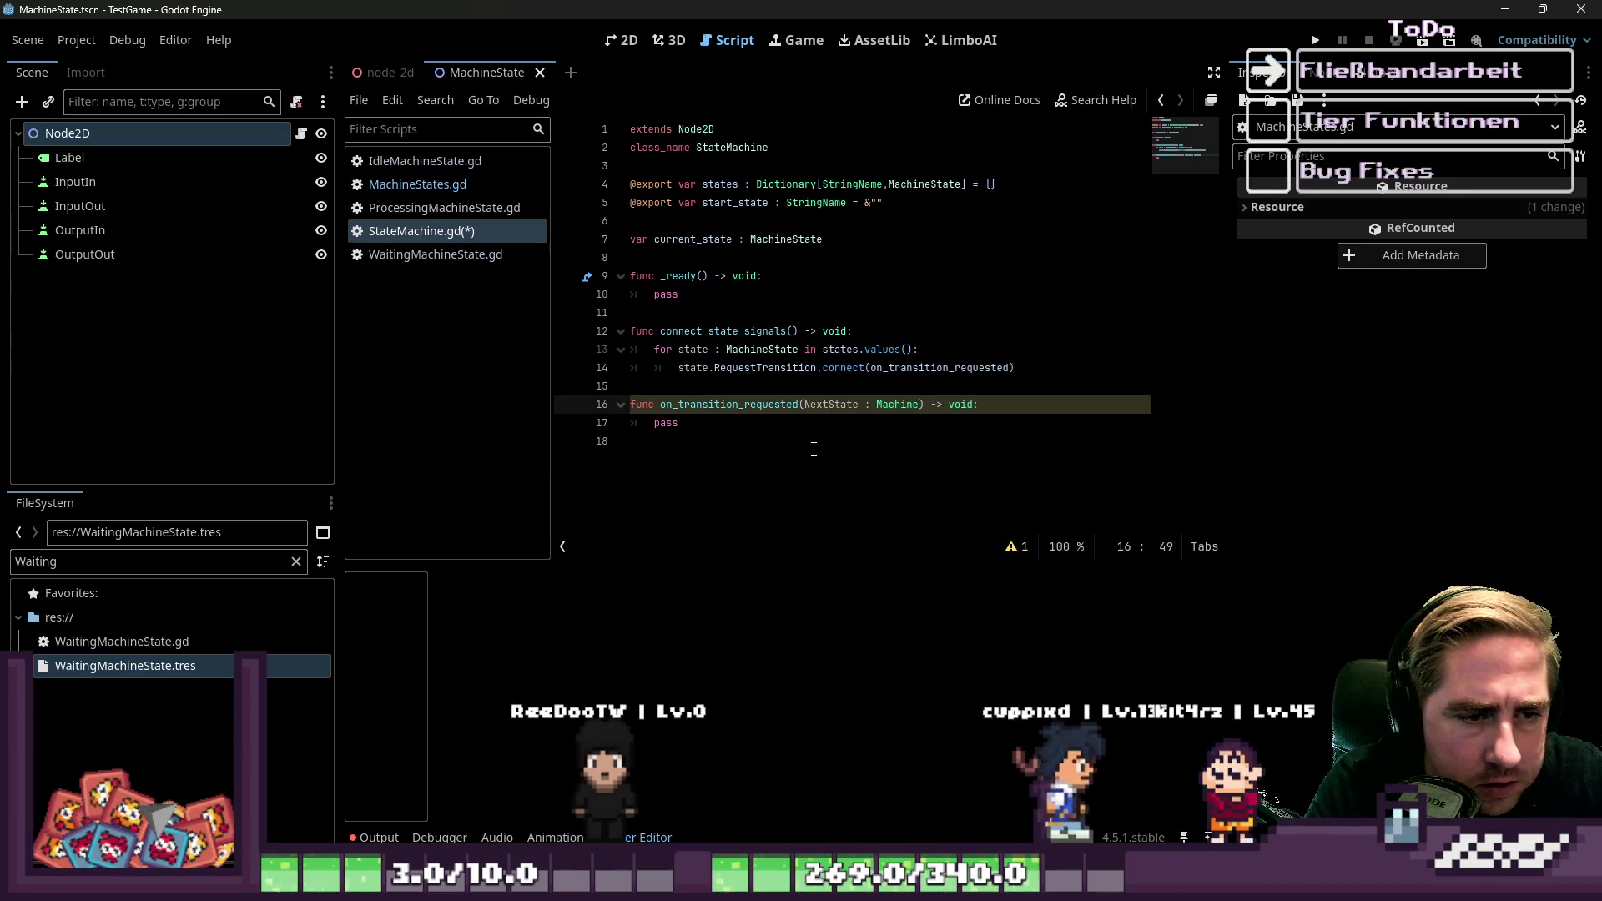
key(Return)
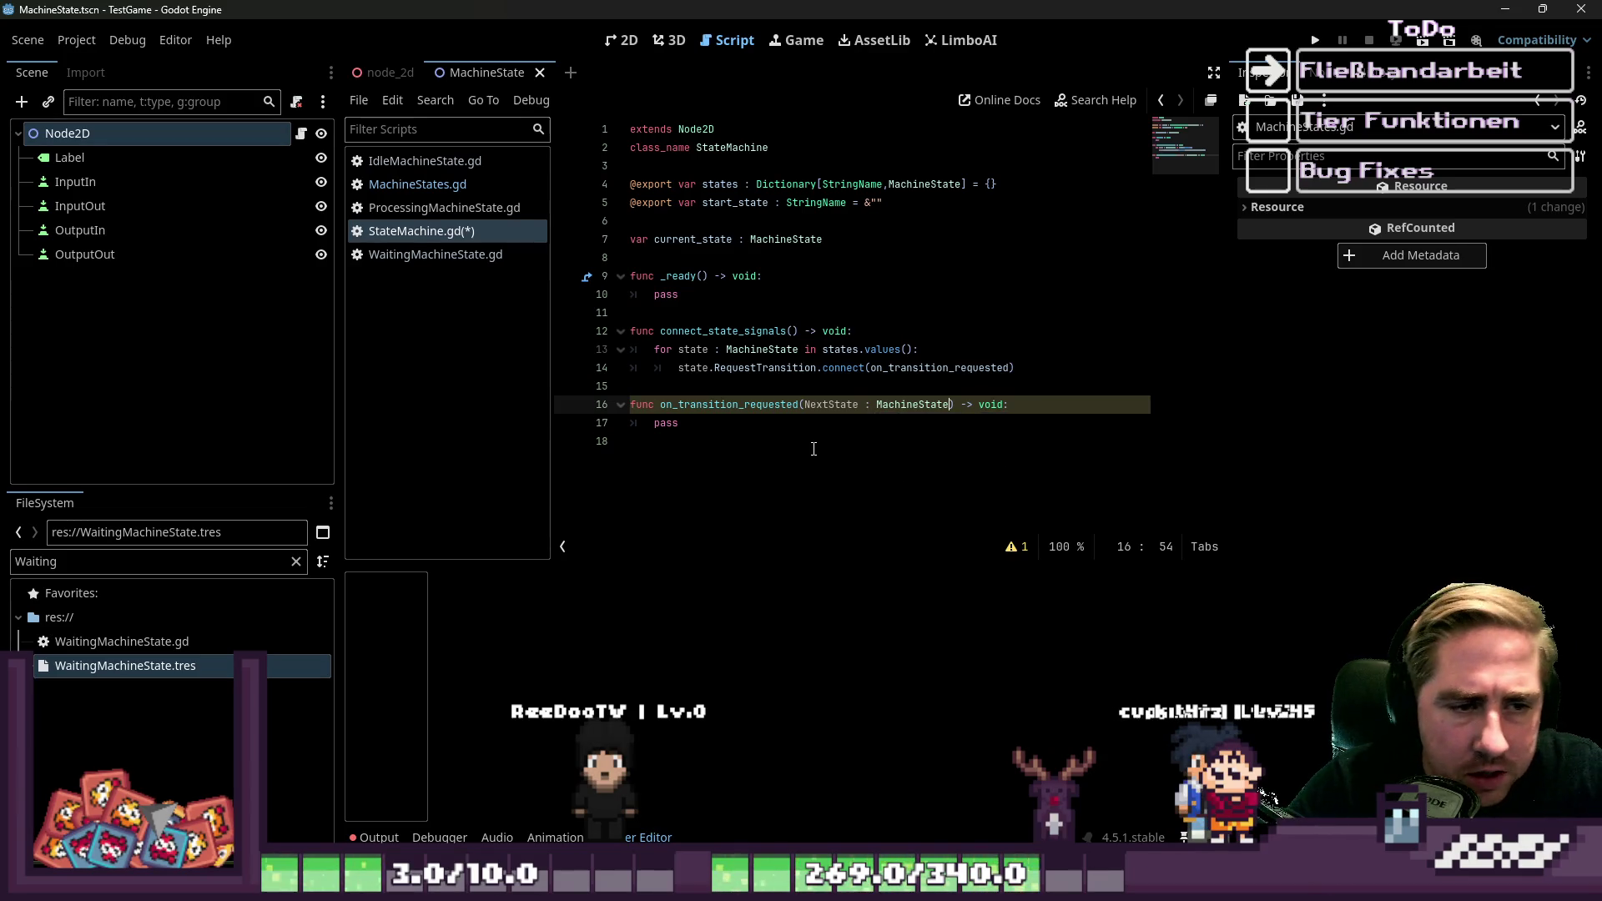
click(849, 386)
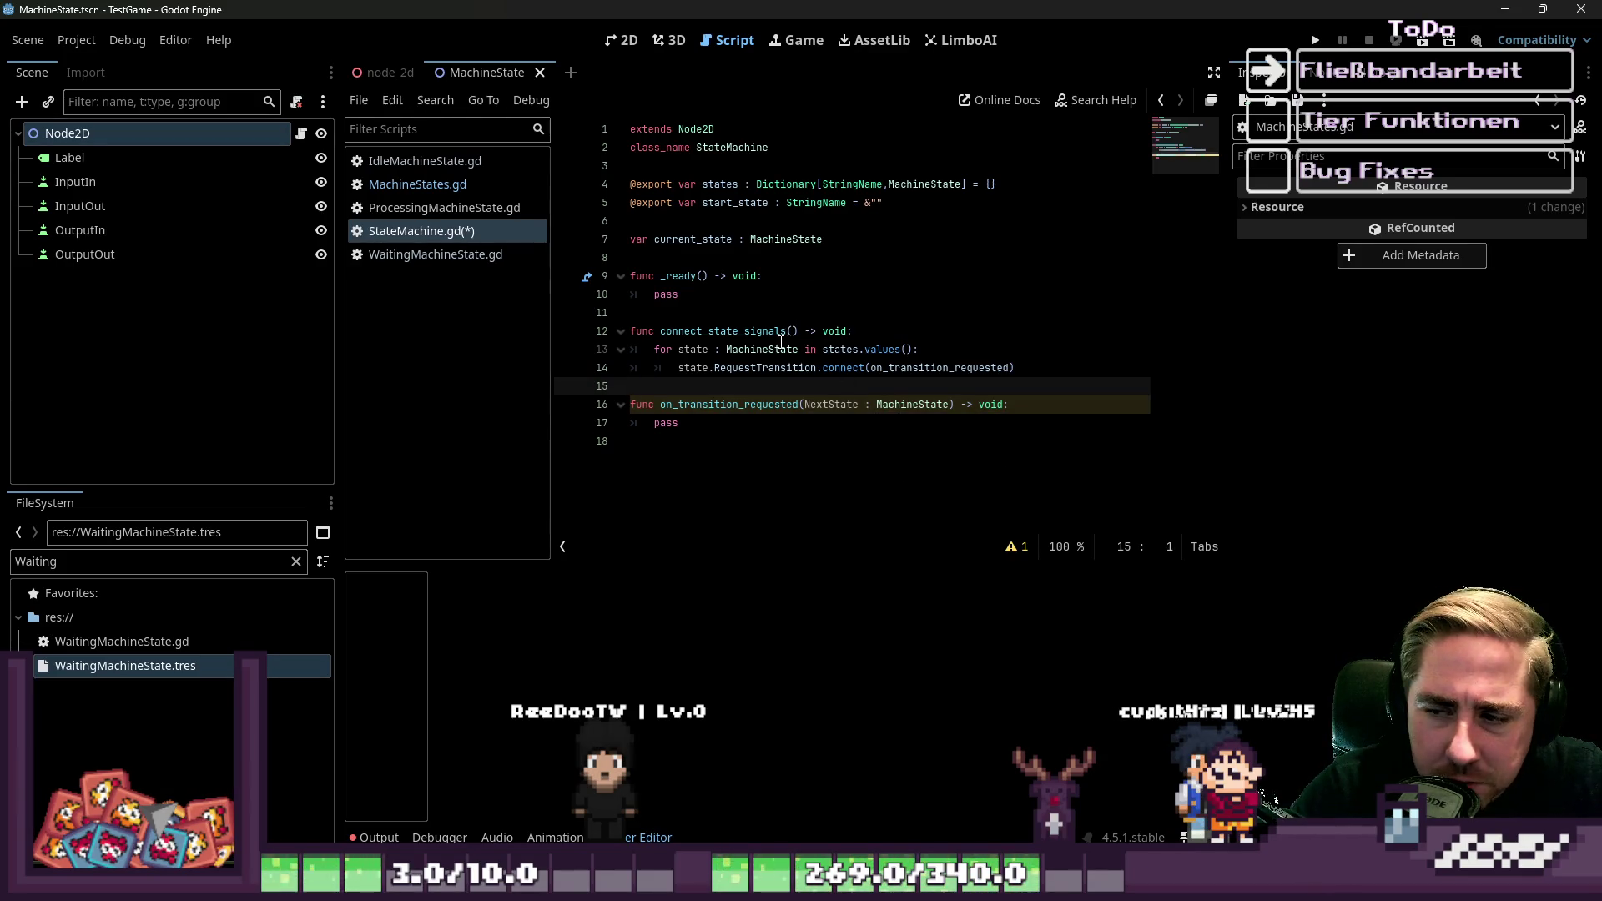
ctrl+click(751, 368)
click(727, 185)
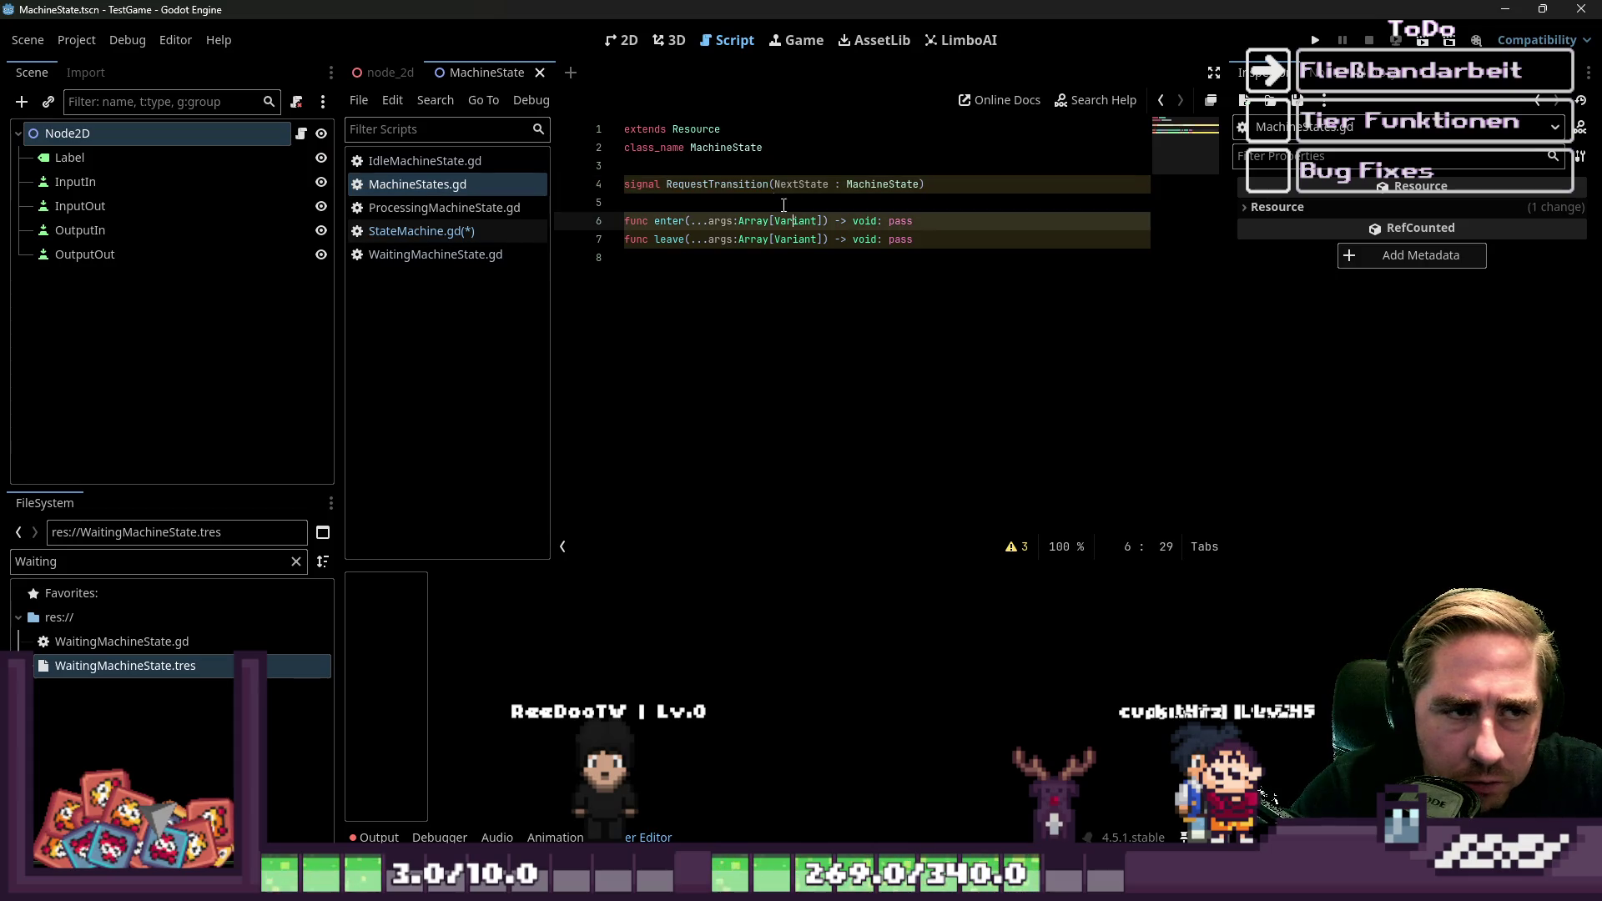
click(833, 316)
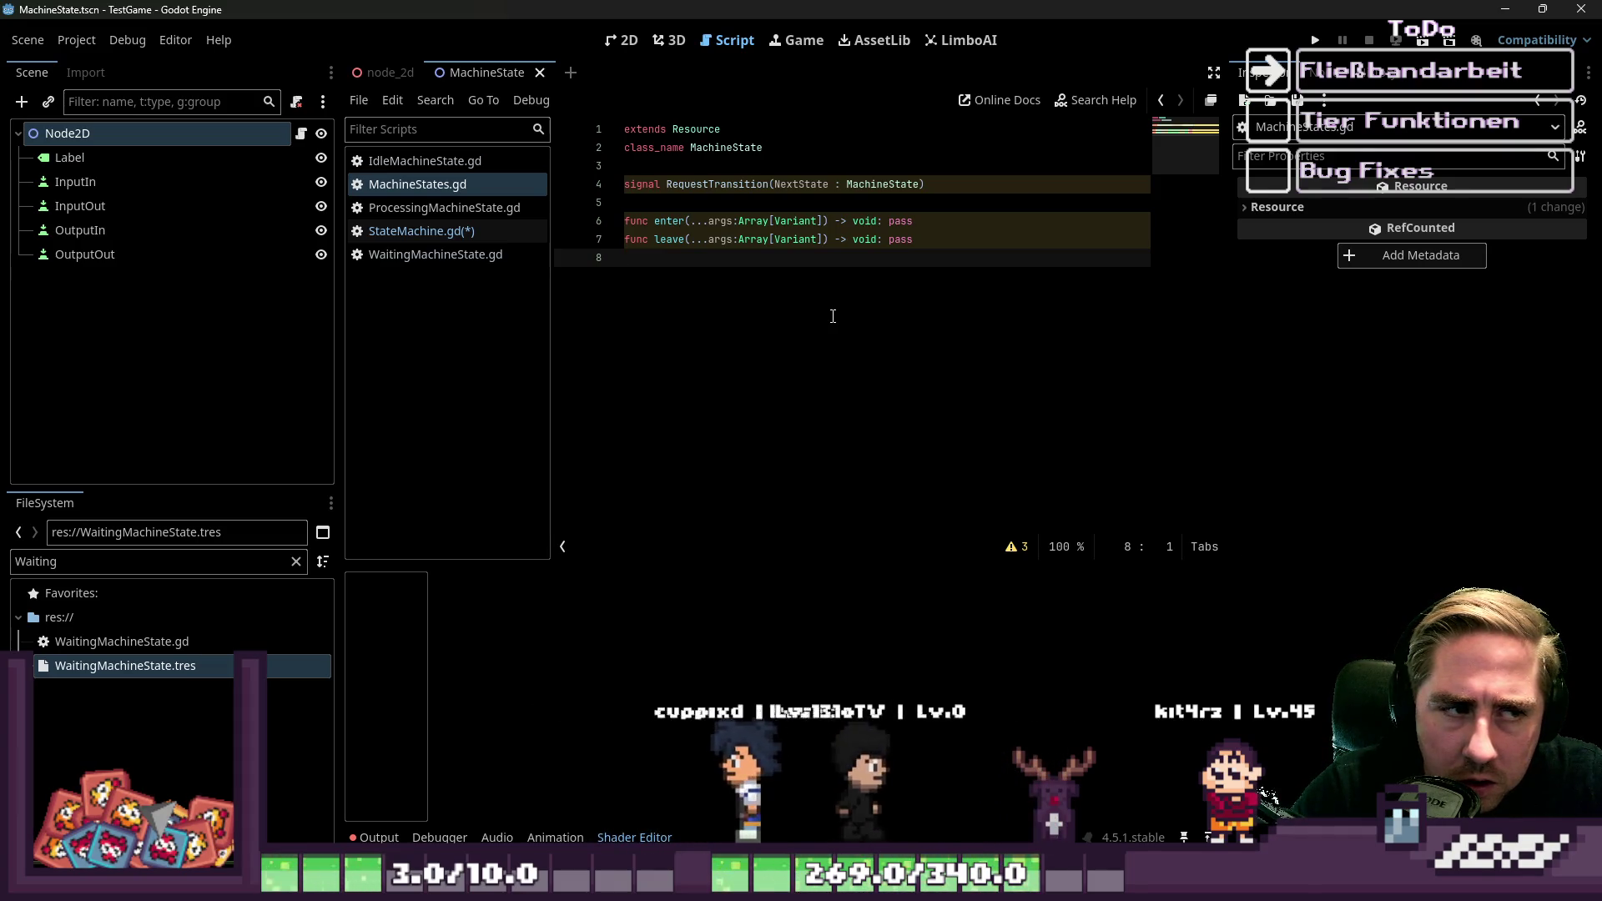
click(453, 232)
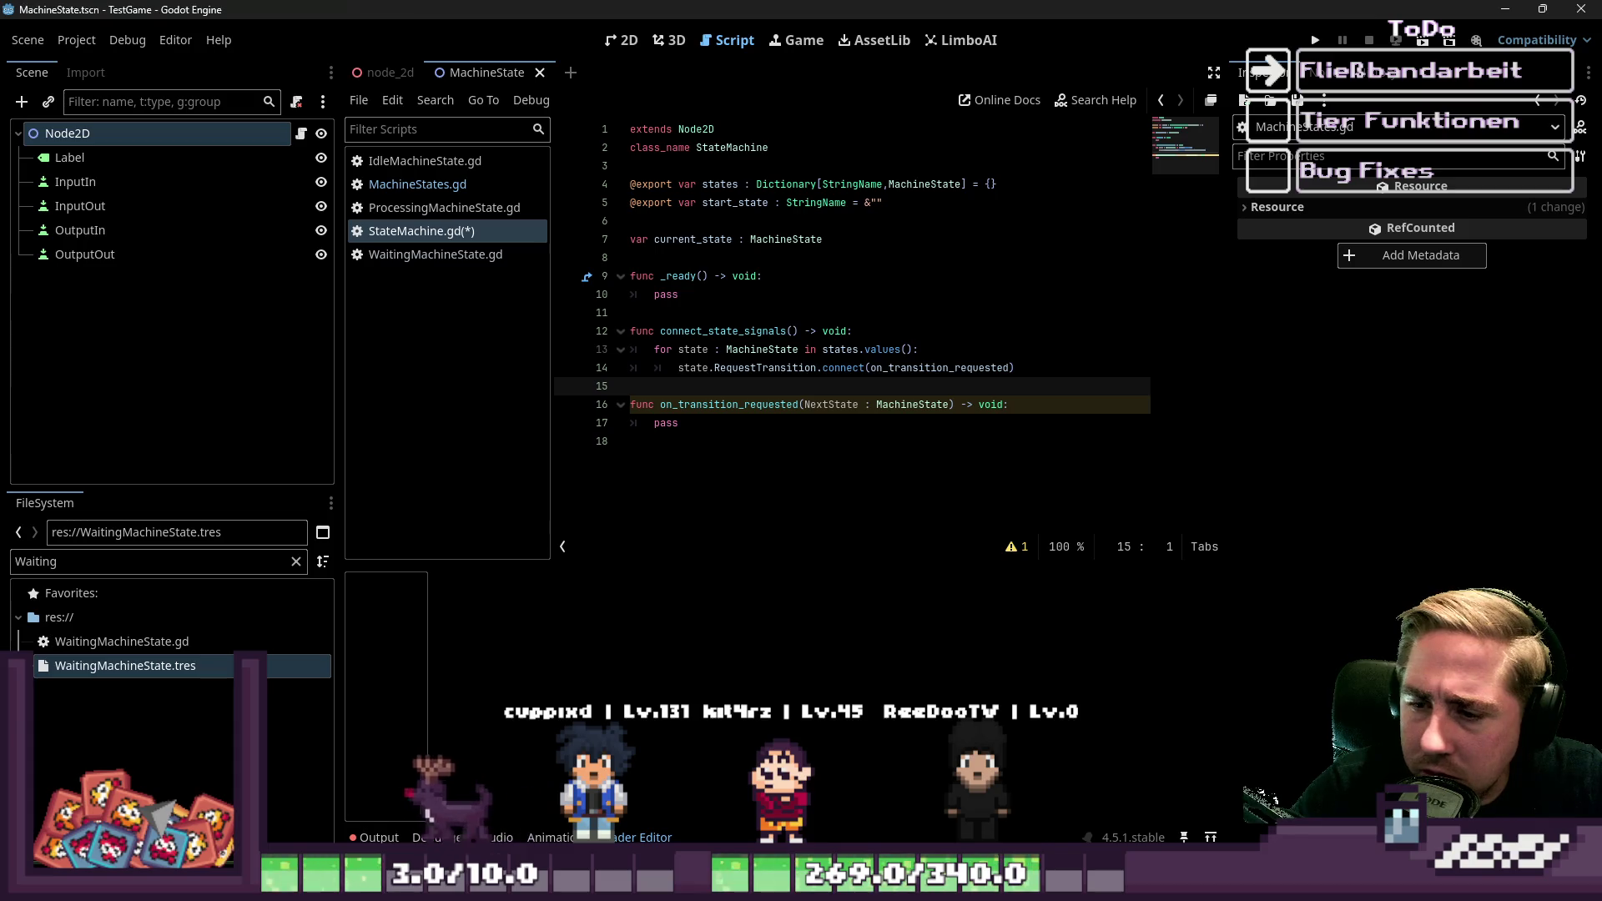
mouse_move(1168, 885)
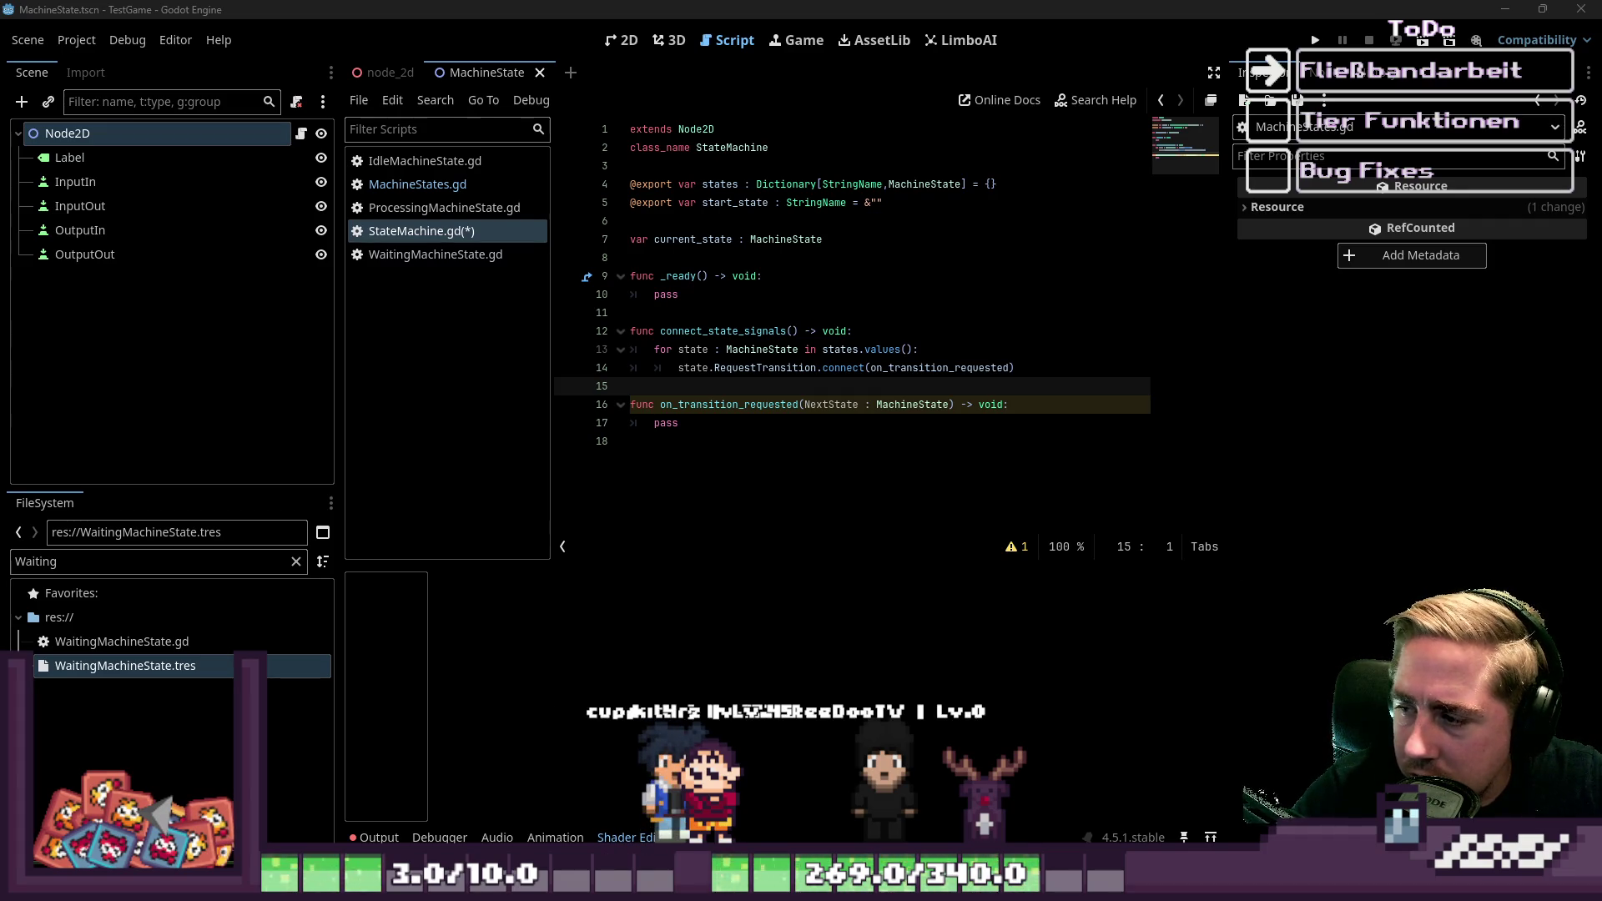
click(925, 404)
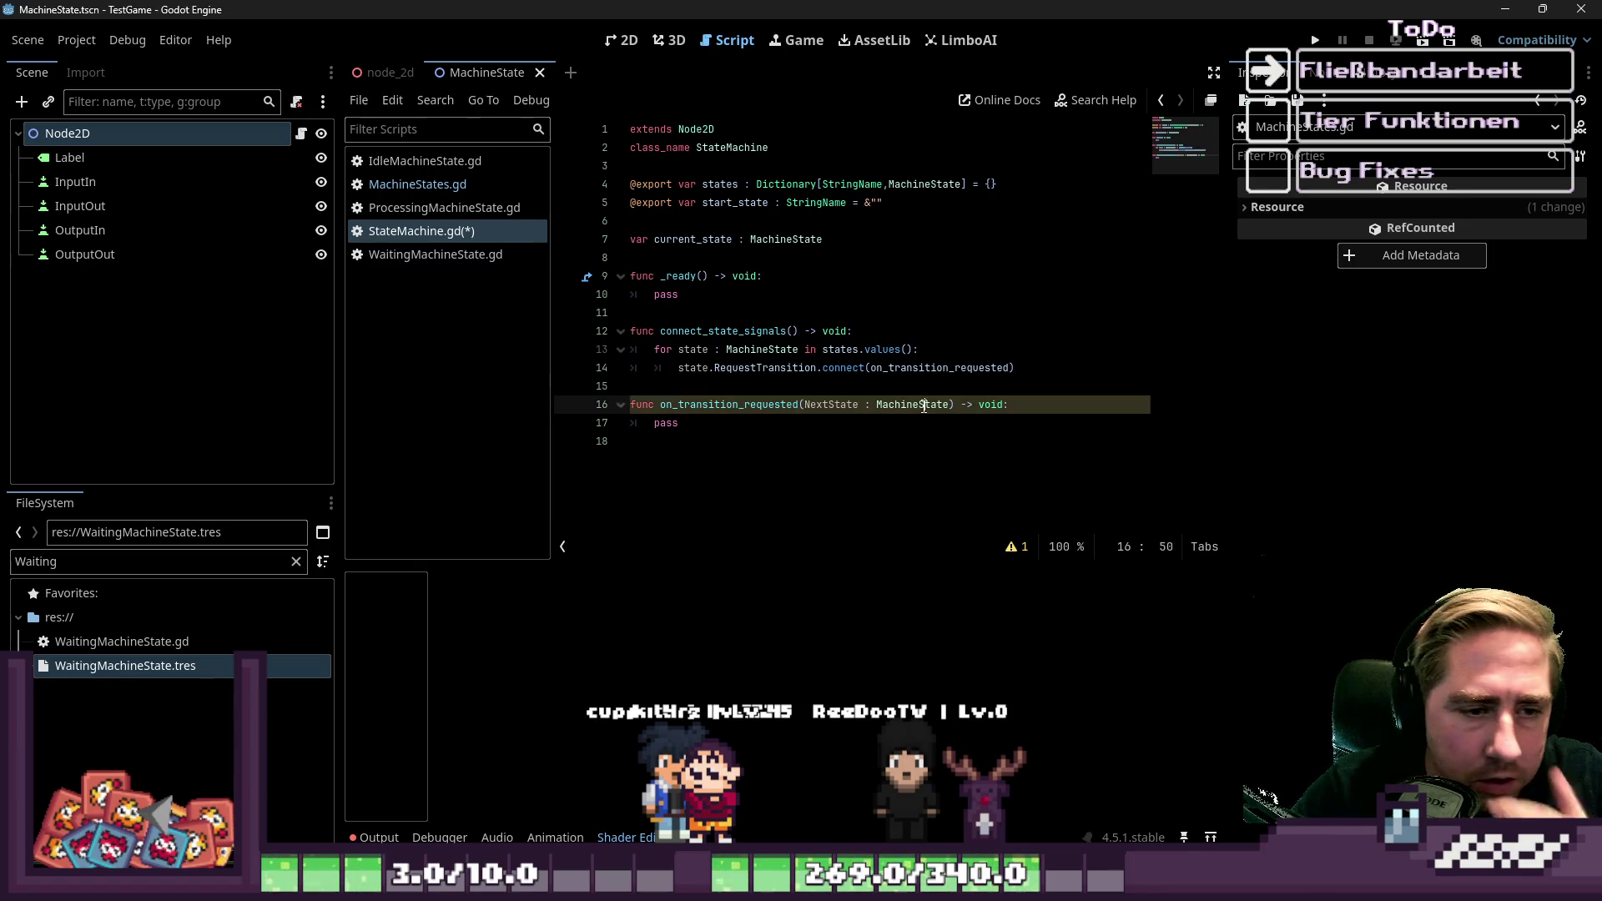
Step: Append '.bind(state)' to the connection and add 'PreviousState : MachineState = null' to the handler
click(1012, 367)
text(bind()
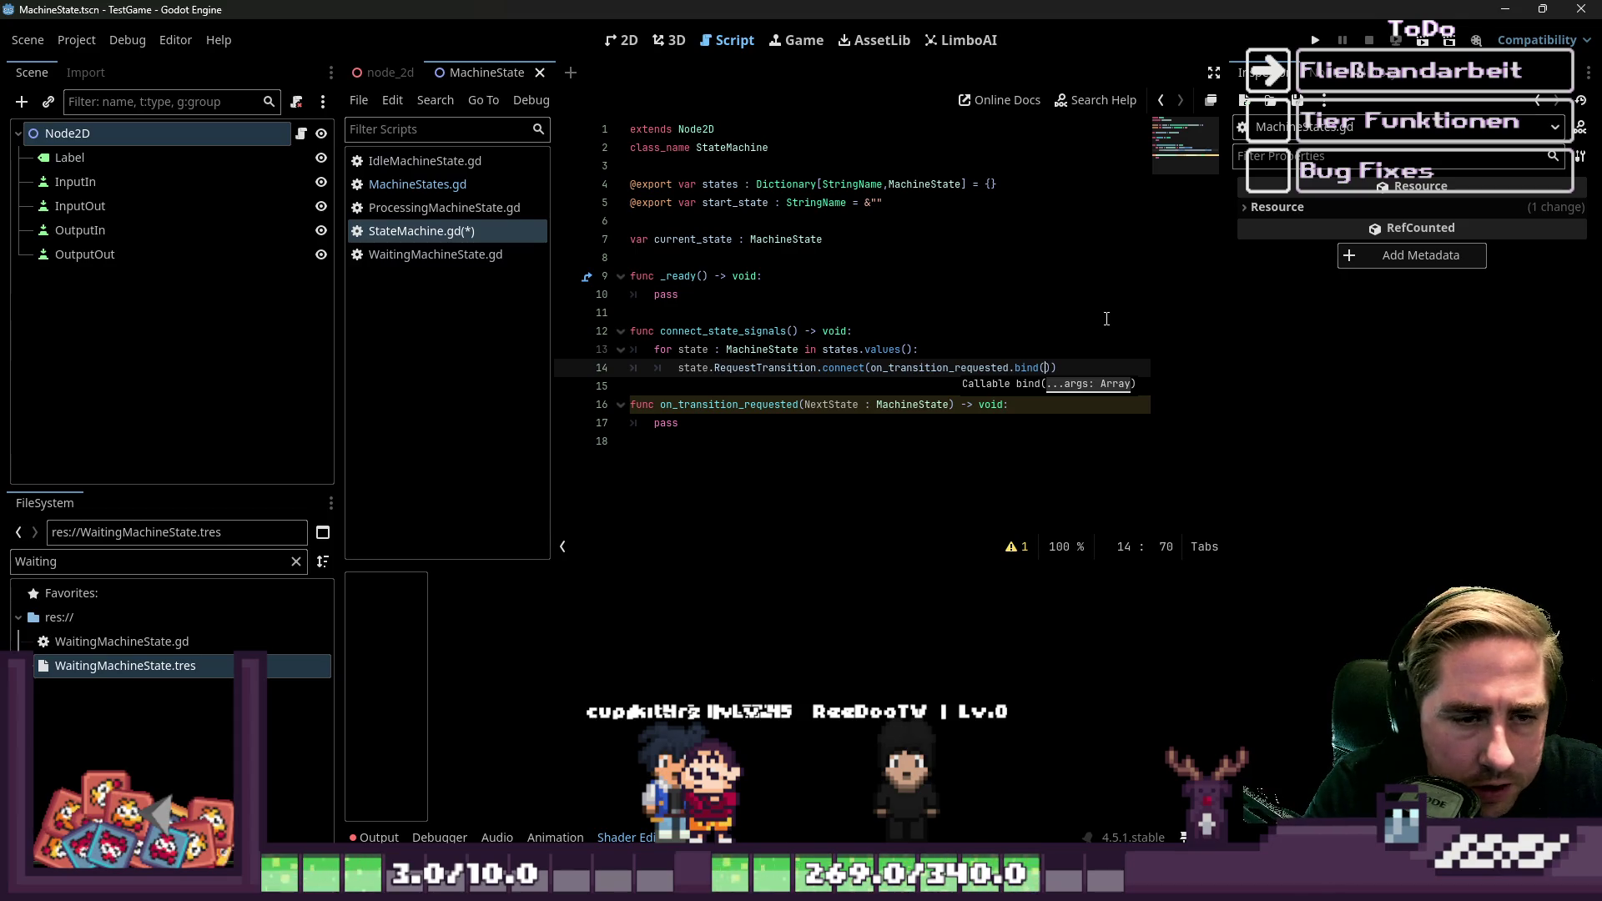
text(state)
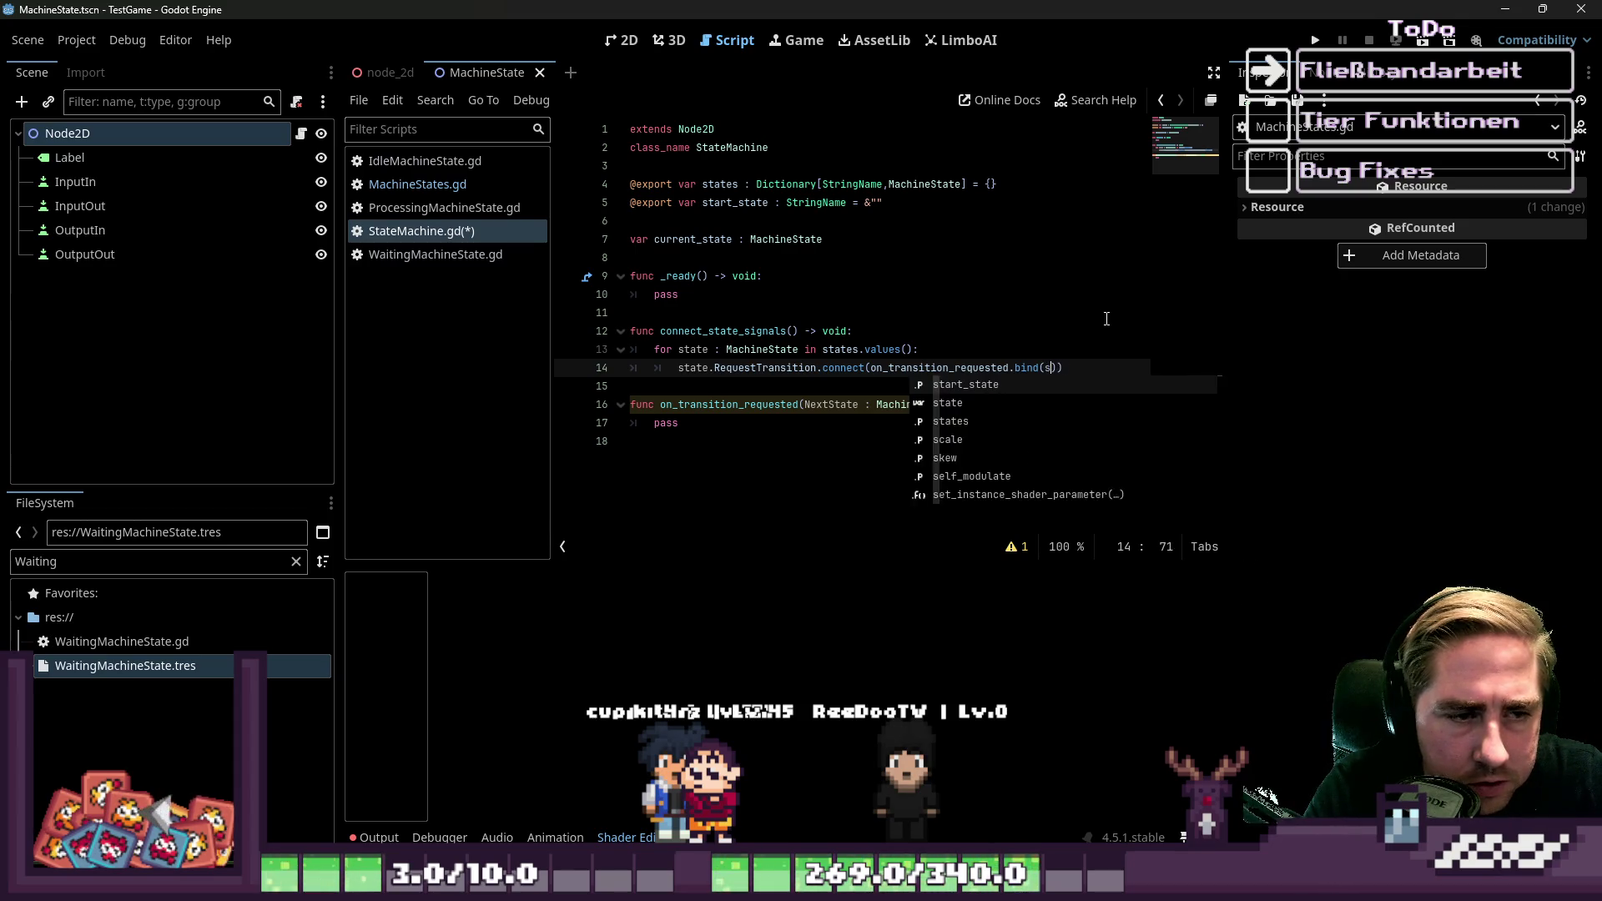
click(1109, 318)
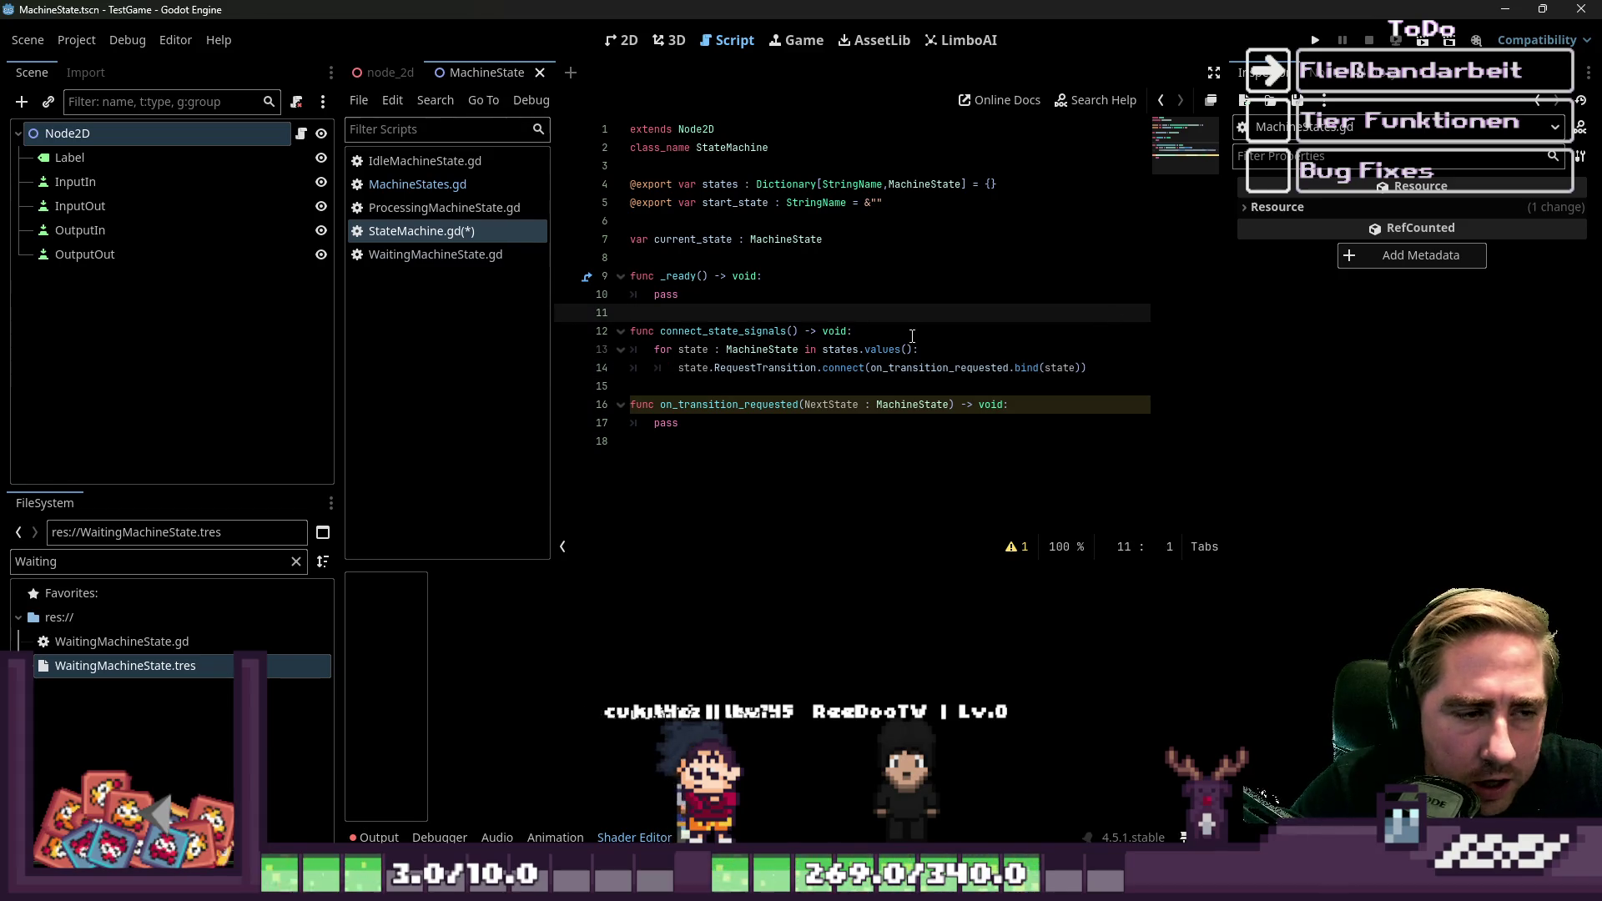
click(950, 405)
text(, PreviousState :)
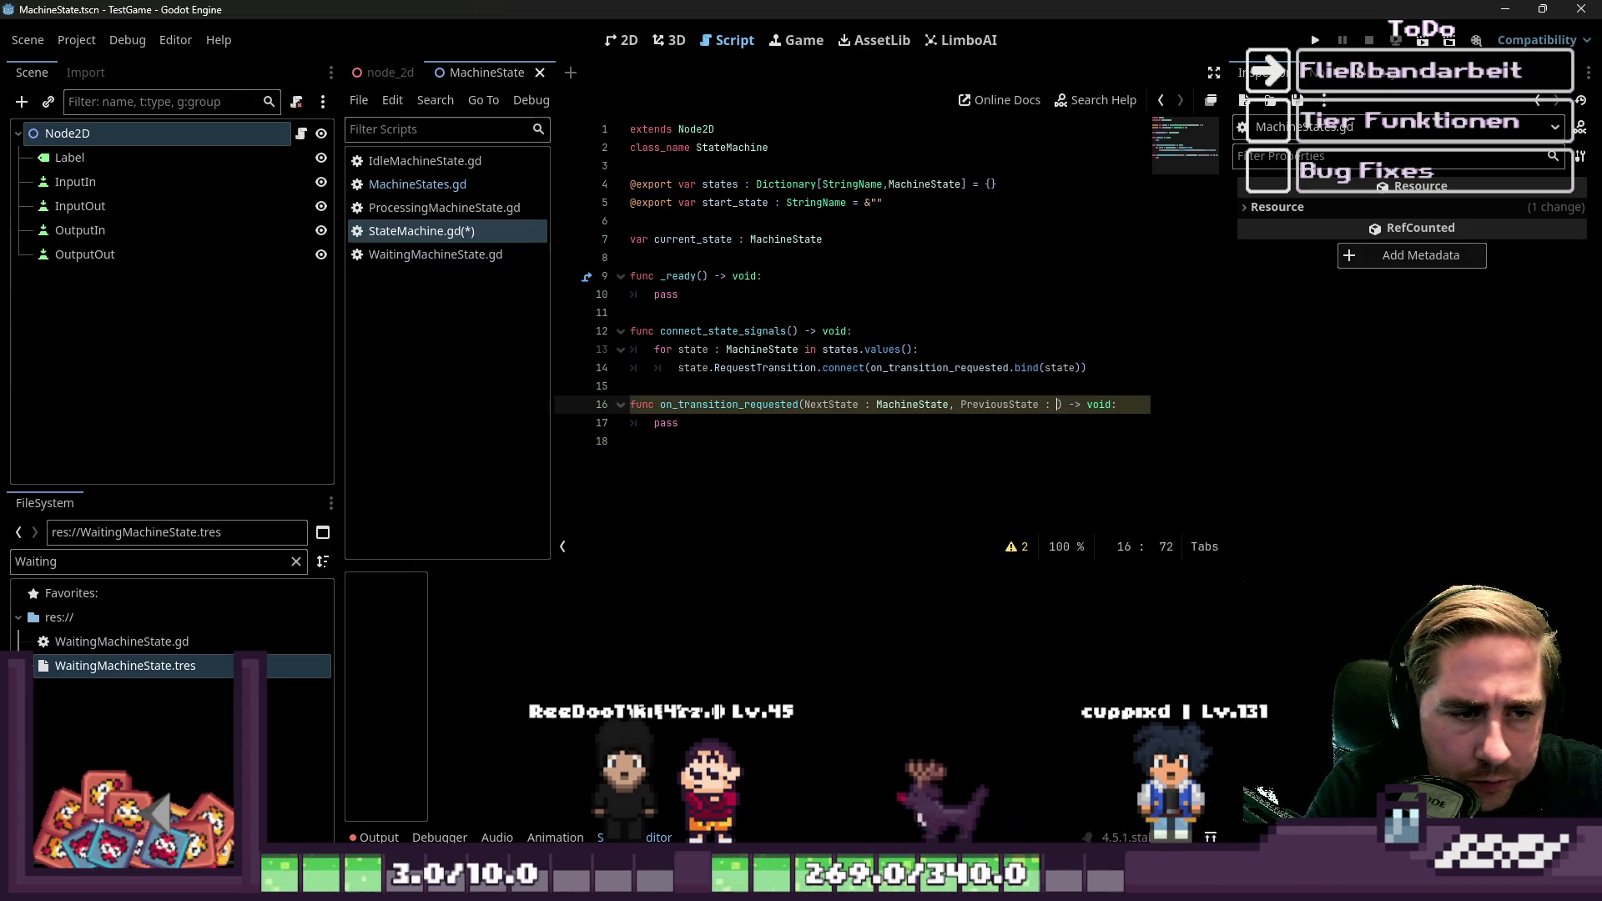
text(chineState =)
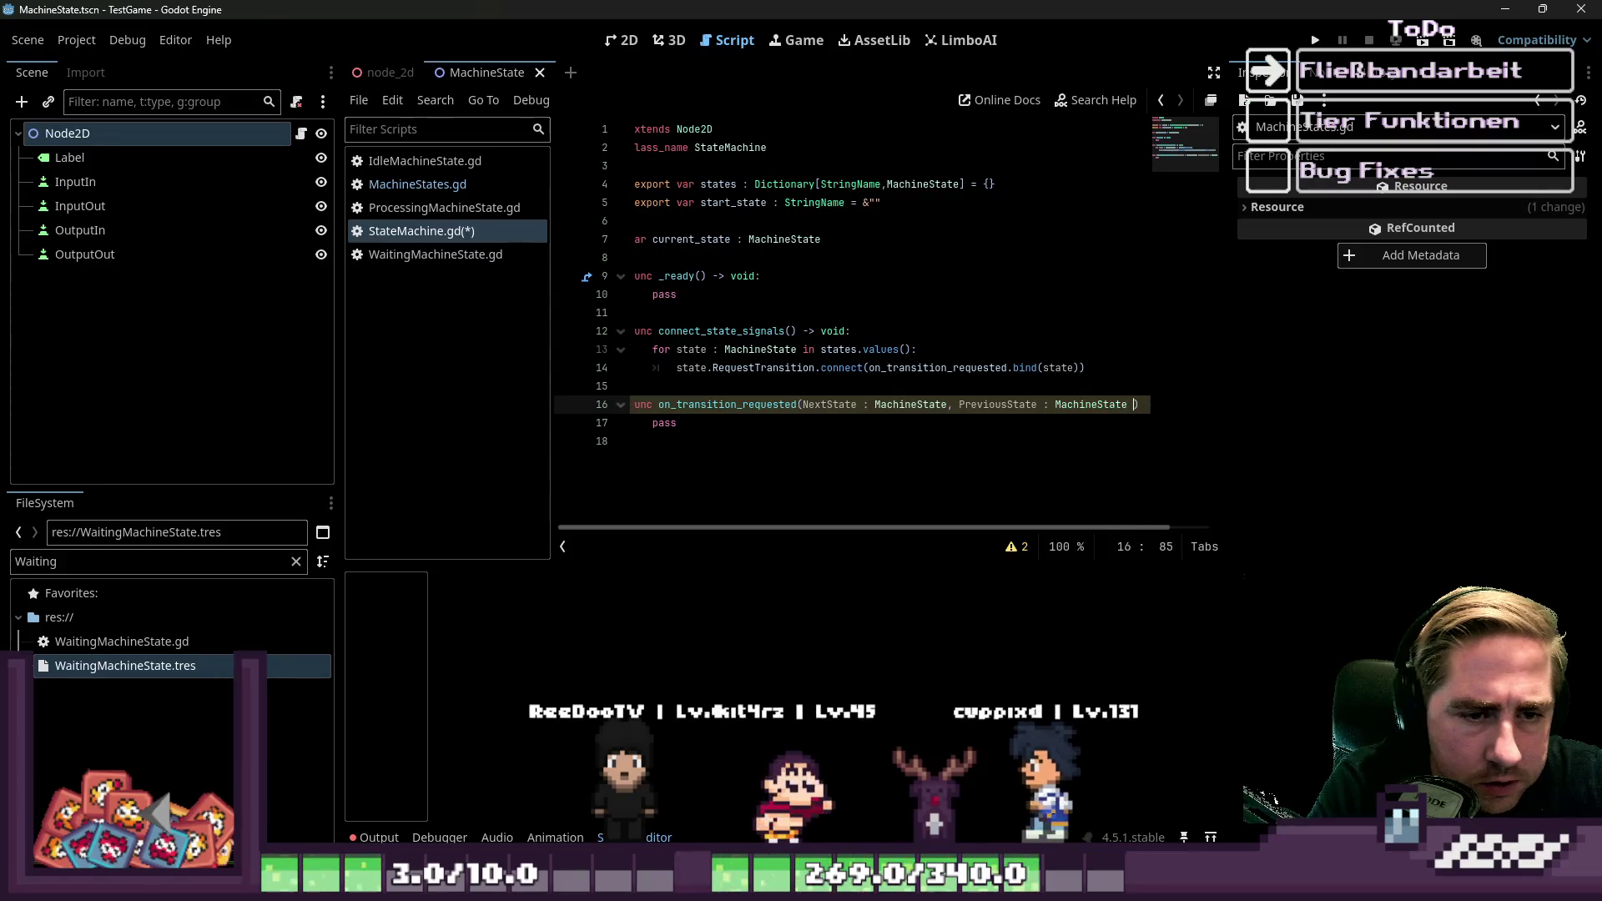
key(Escape)
key(Up)
key(Down)
key(Down)
key(Down)
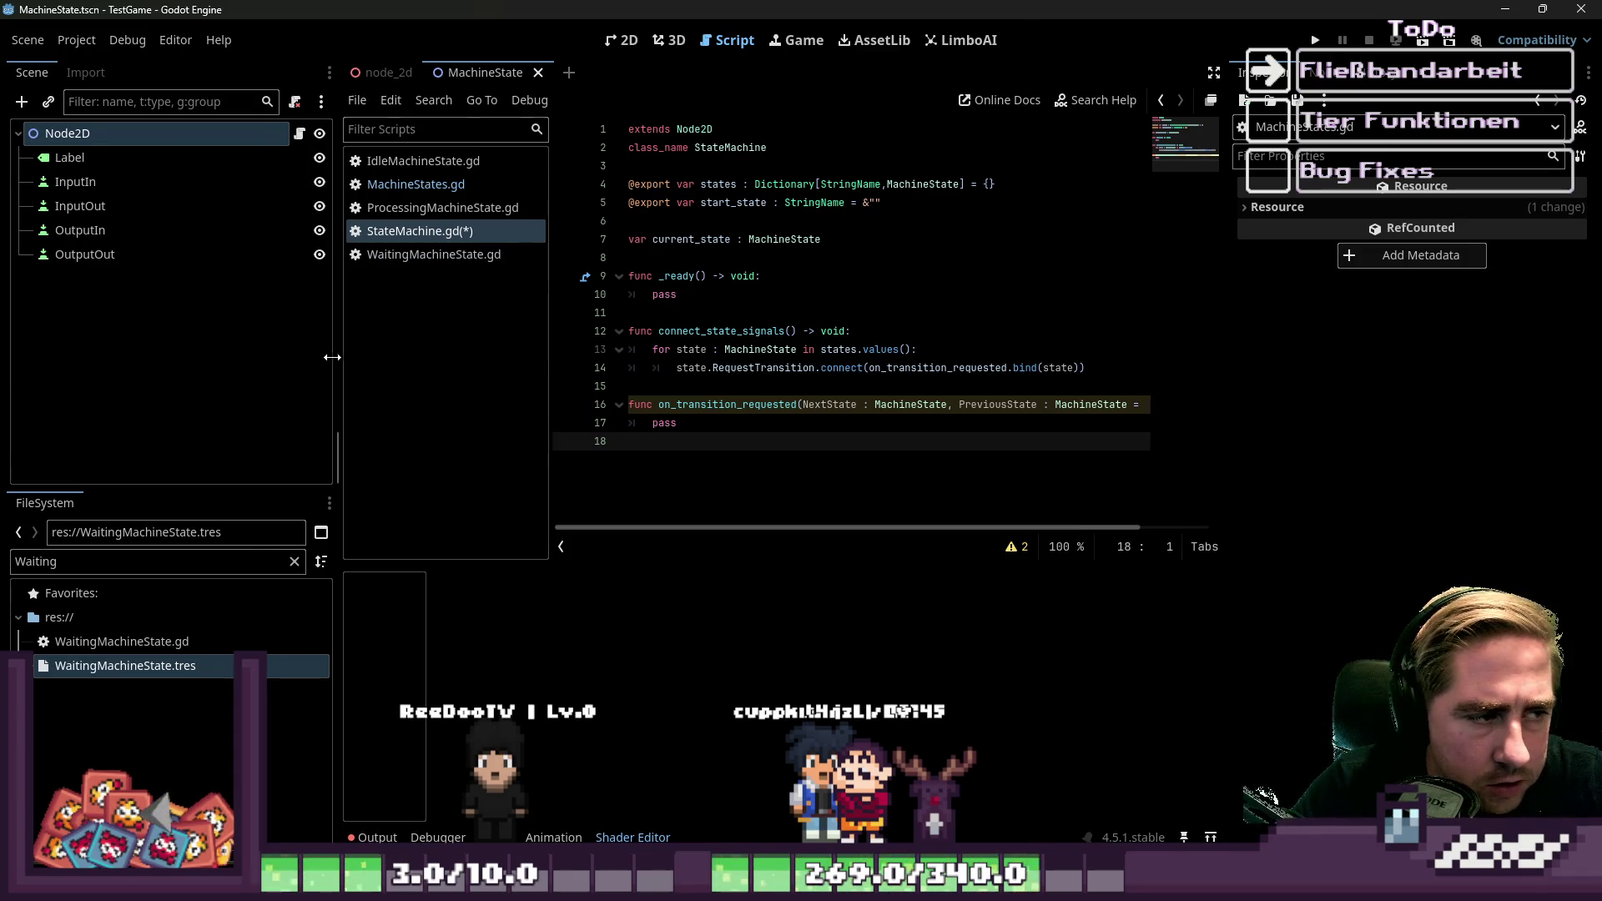
Step: Narrow the side panels for more code room and reselect line 16's PreviousState type and default
drag(337, 357, 169, 357)
click(527, 422)
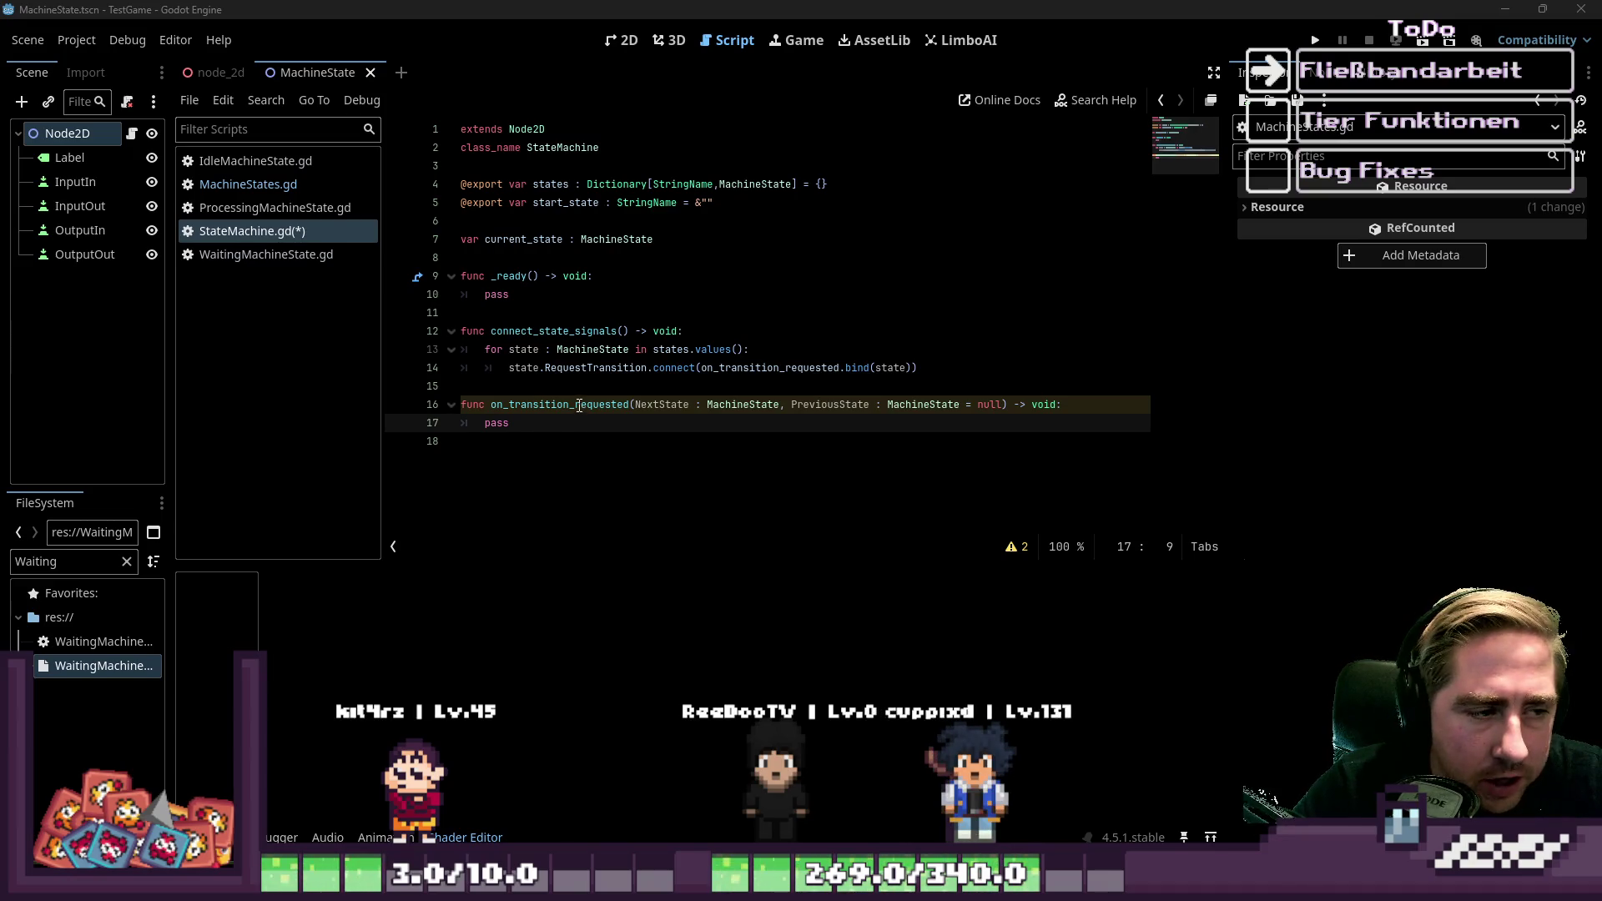
drag(884, 405, 972, 406)
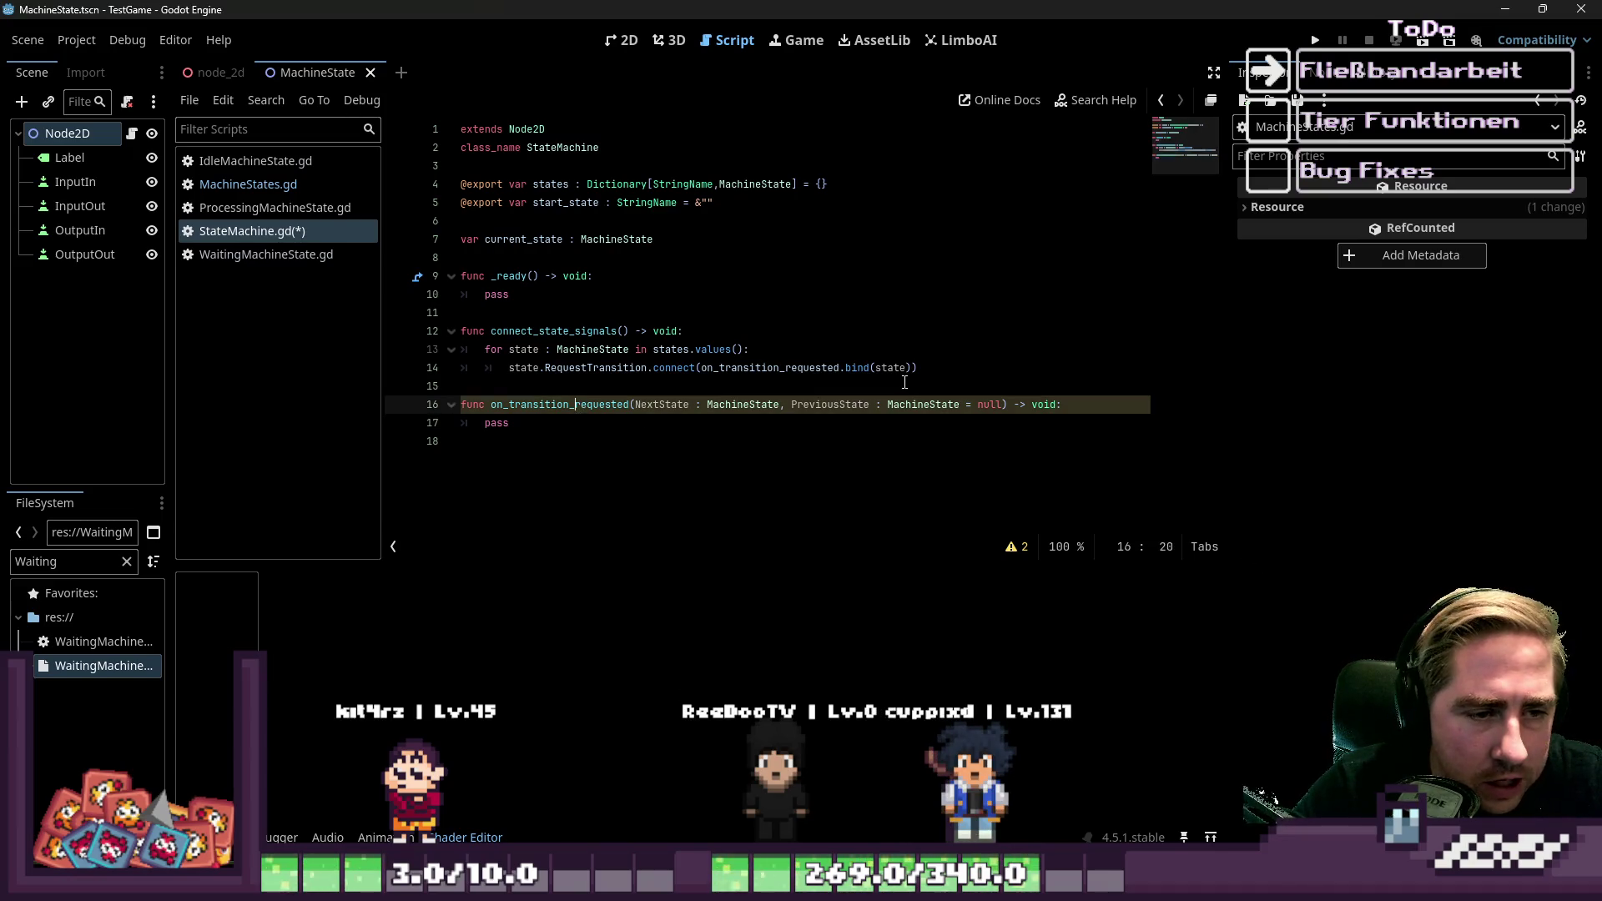
click(990, 404)
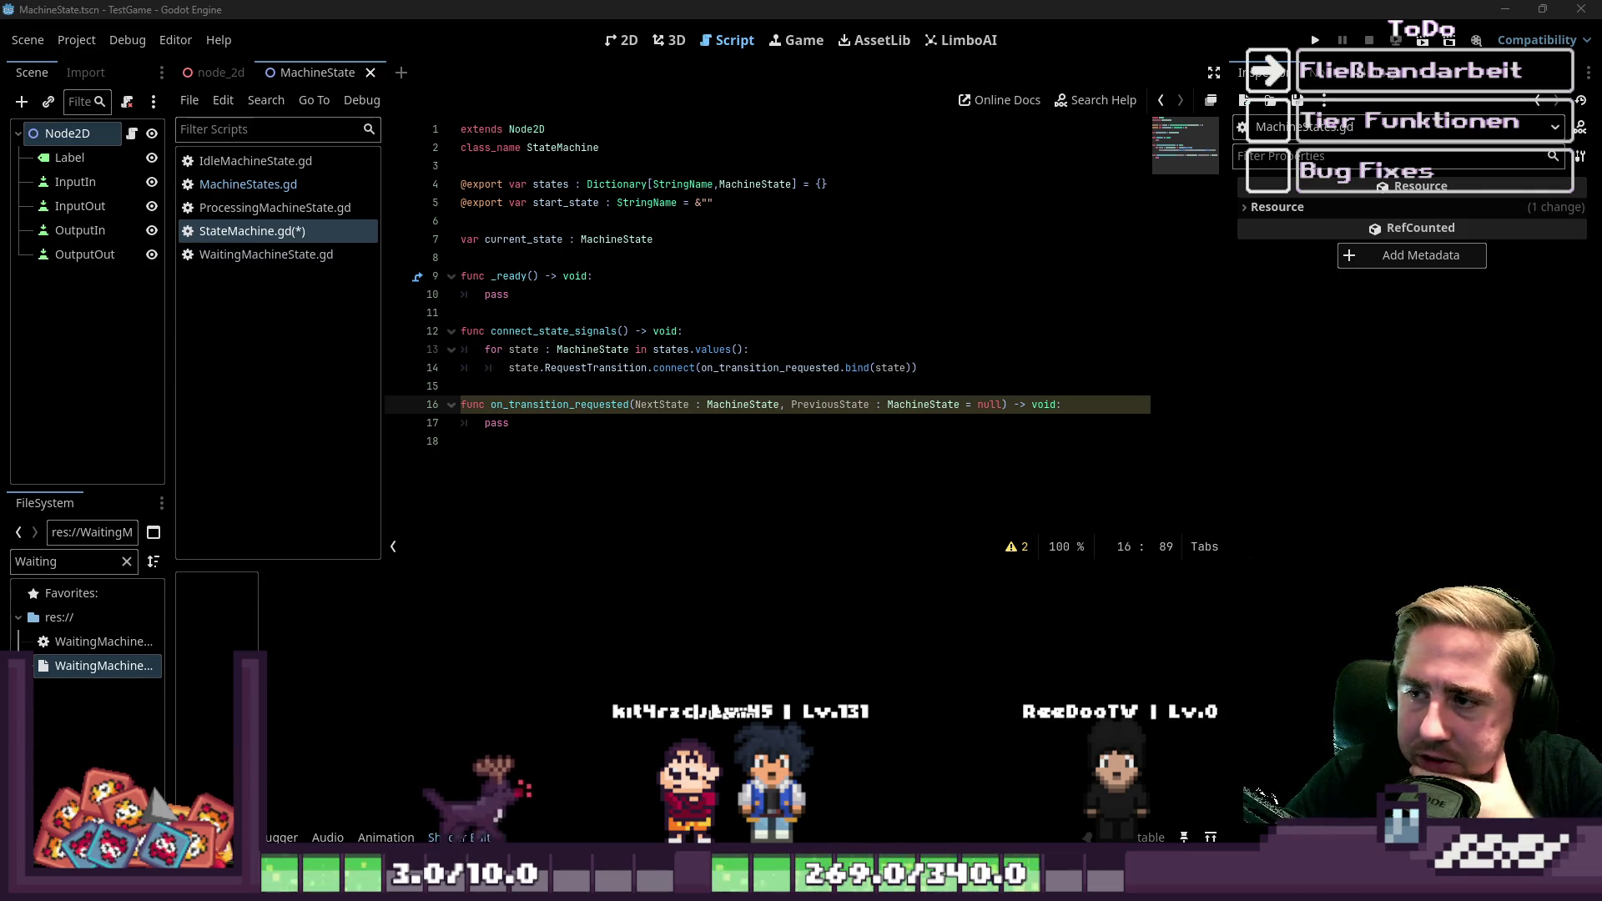
click(500, 437)
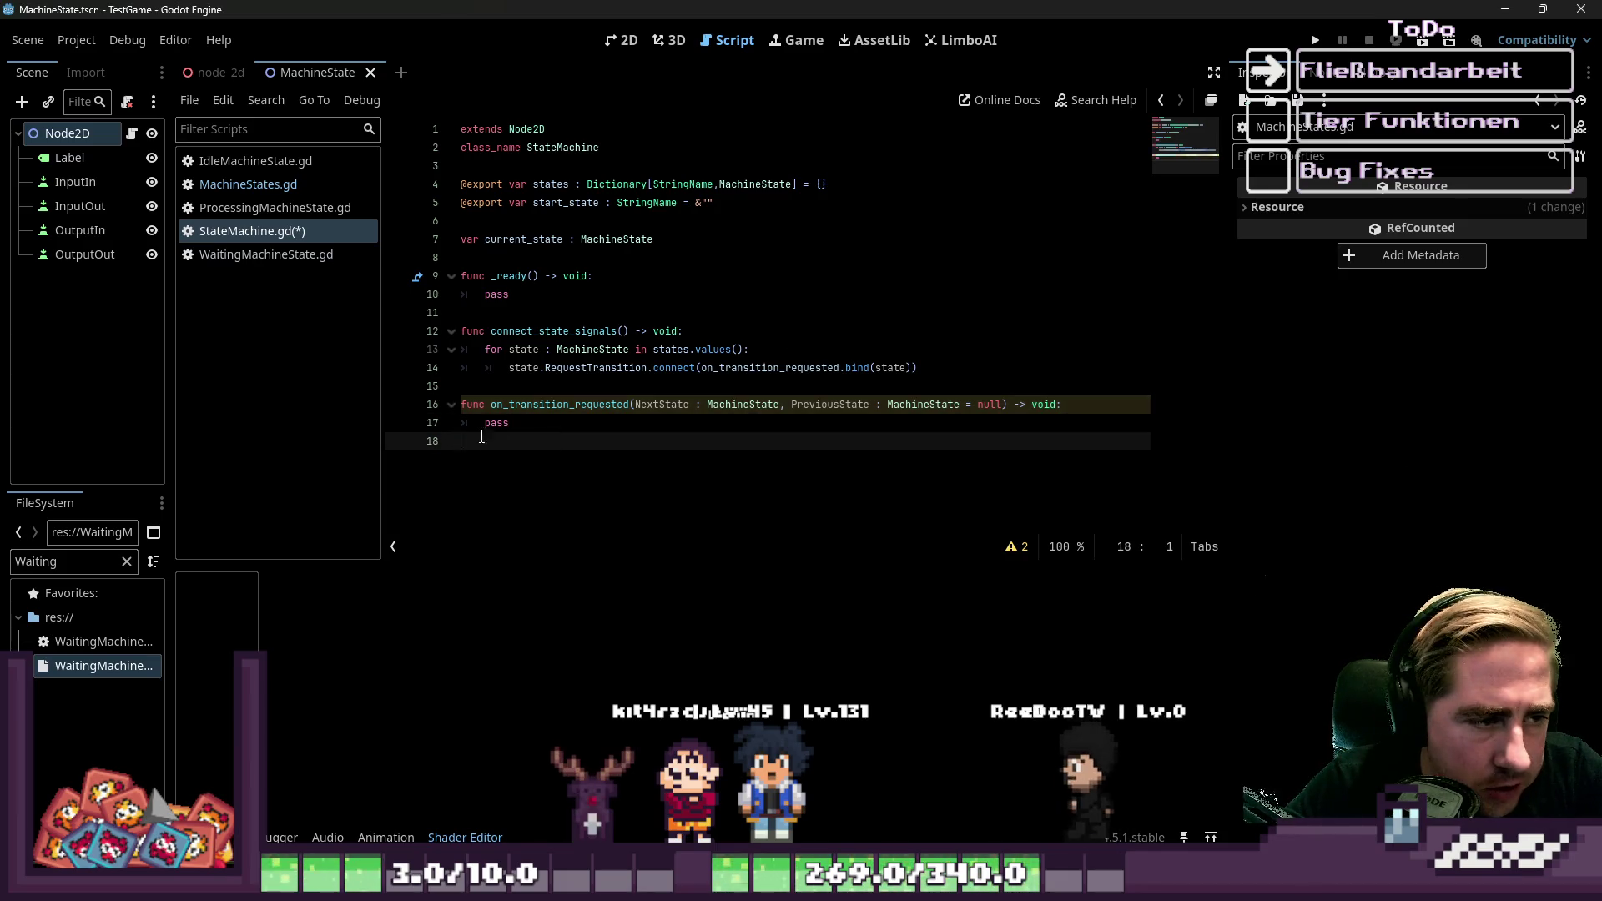
Step: Replace the pass placeholder with the pasted transition logic and delete the stray second signature line
key(shift+Up)
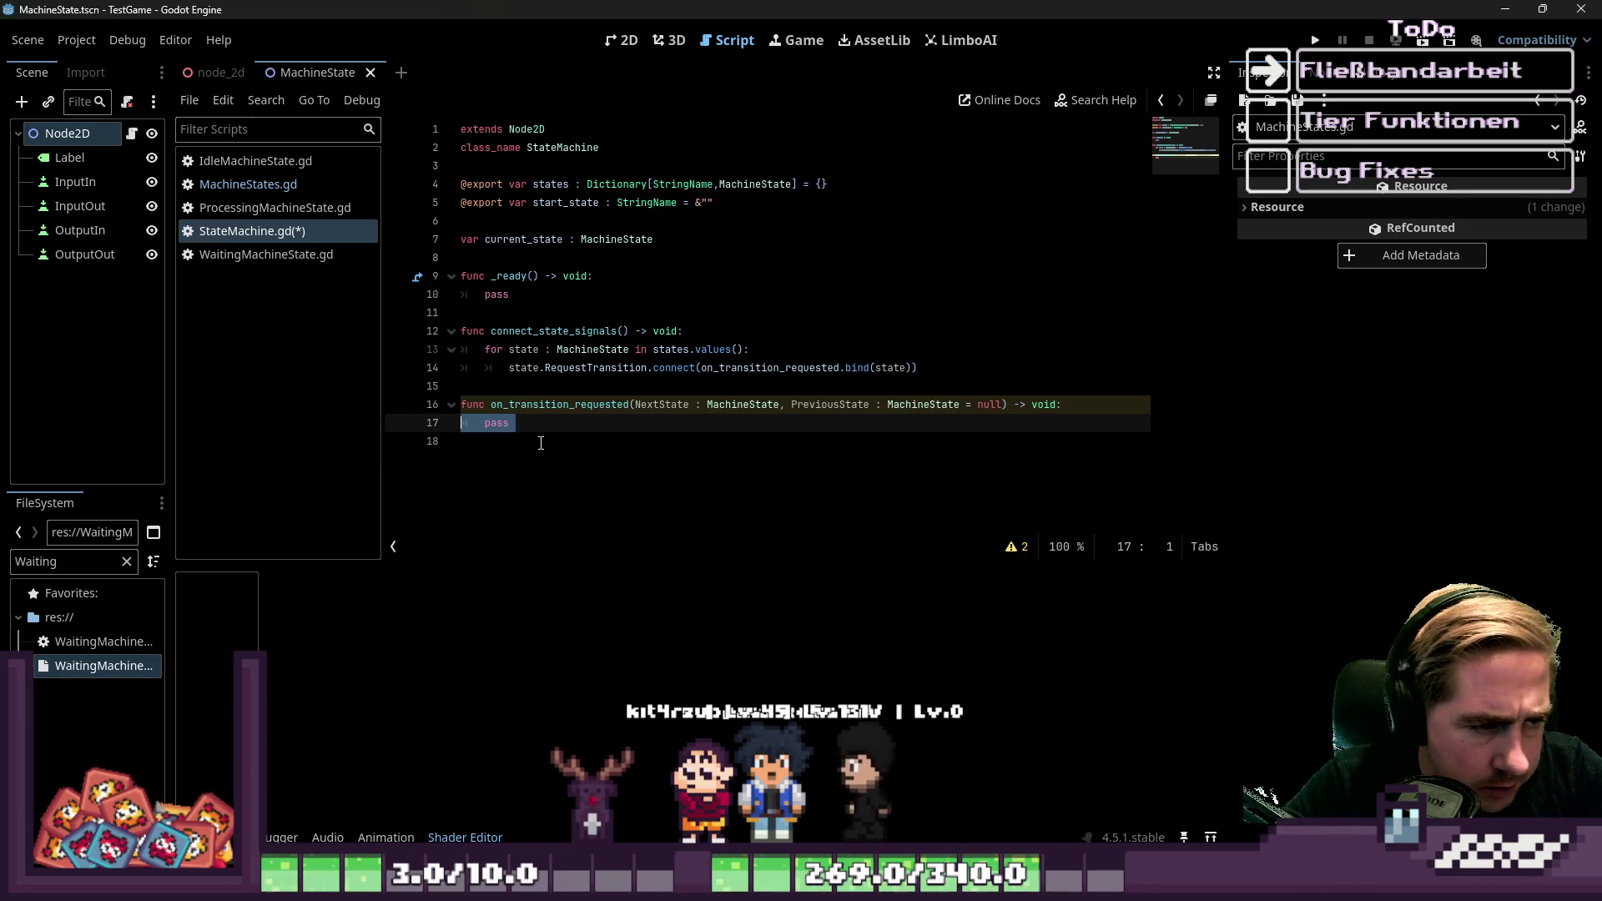
key(ctrl+v)
shift+click(461, 389)
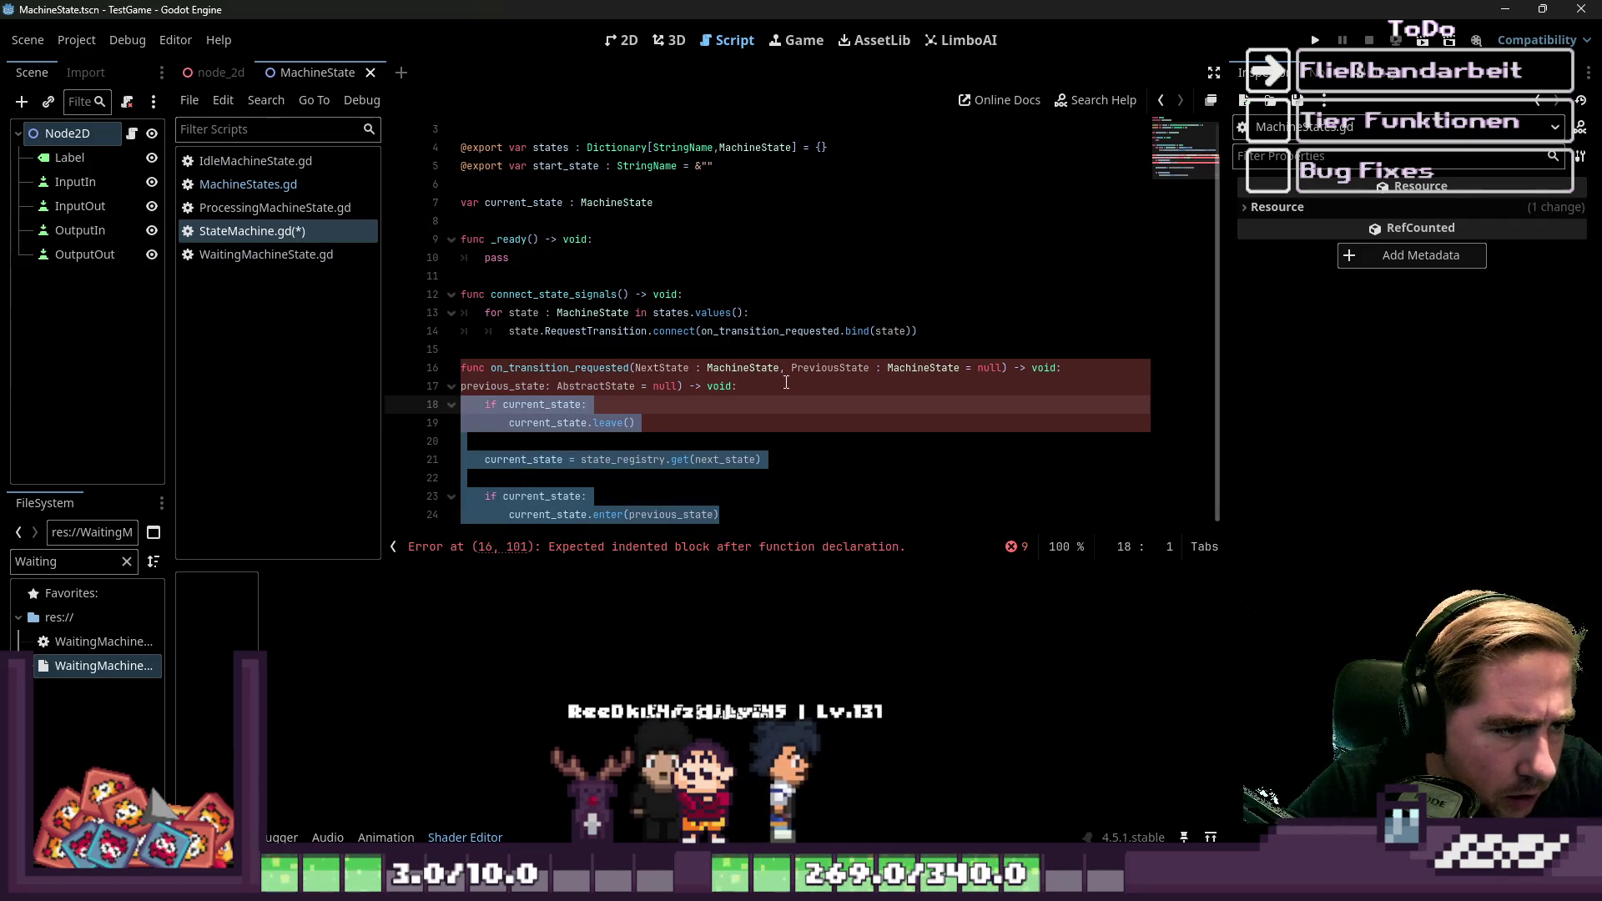
drag(742, 385, 380, 365)
triple_click(584, 386)
key(BackSpace)
key(BackSpace)
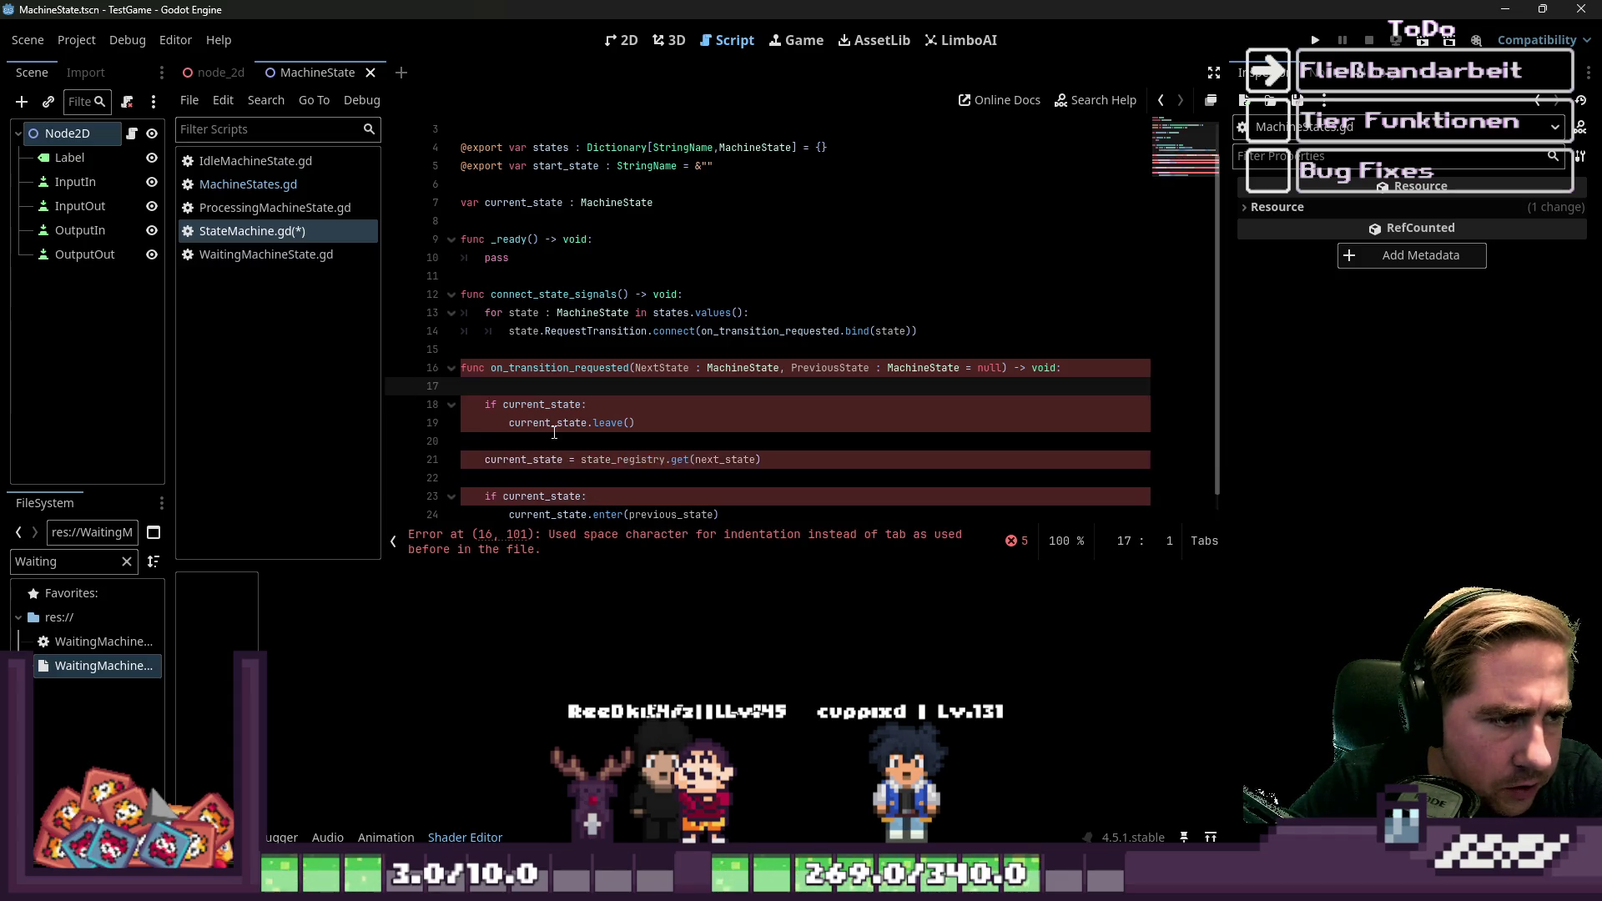
Step: Re-indent the if line on line 17 with a tab instead of spaces
click(491, 389)
drag(475, 396, 468, 393)
key(Tab)
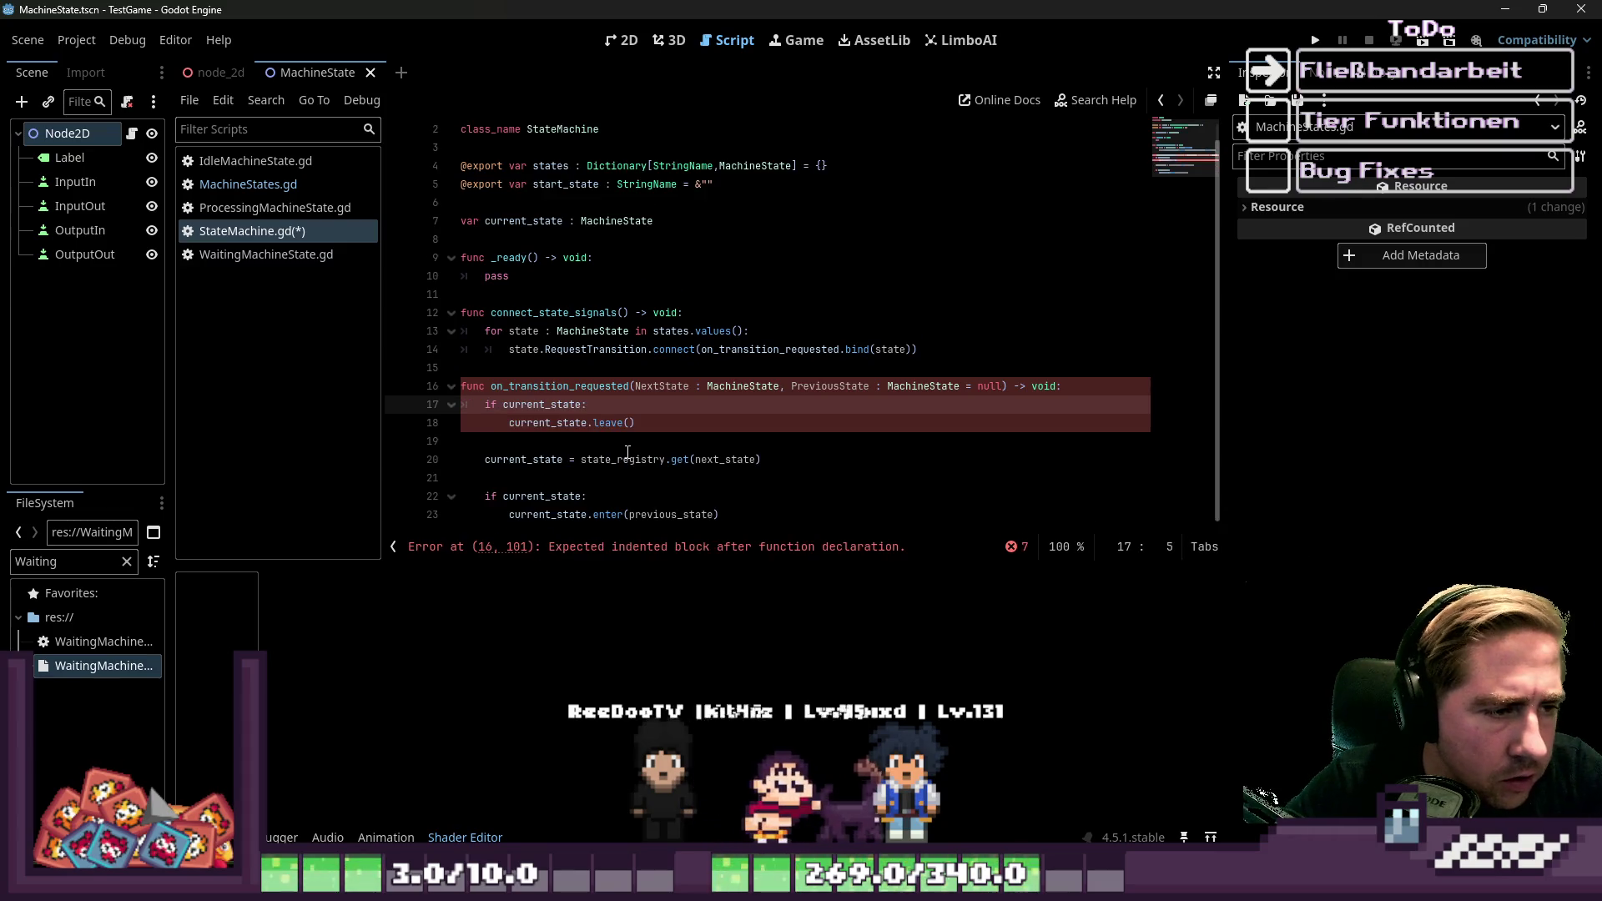
key(Right)
key(Right)
key(Right)
key(ctrl+Delete)
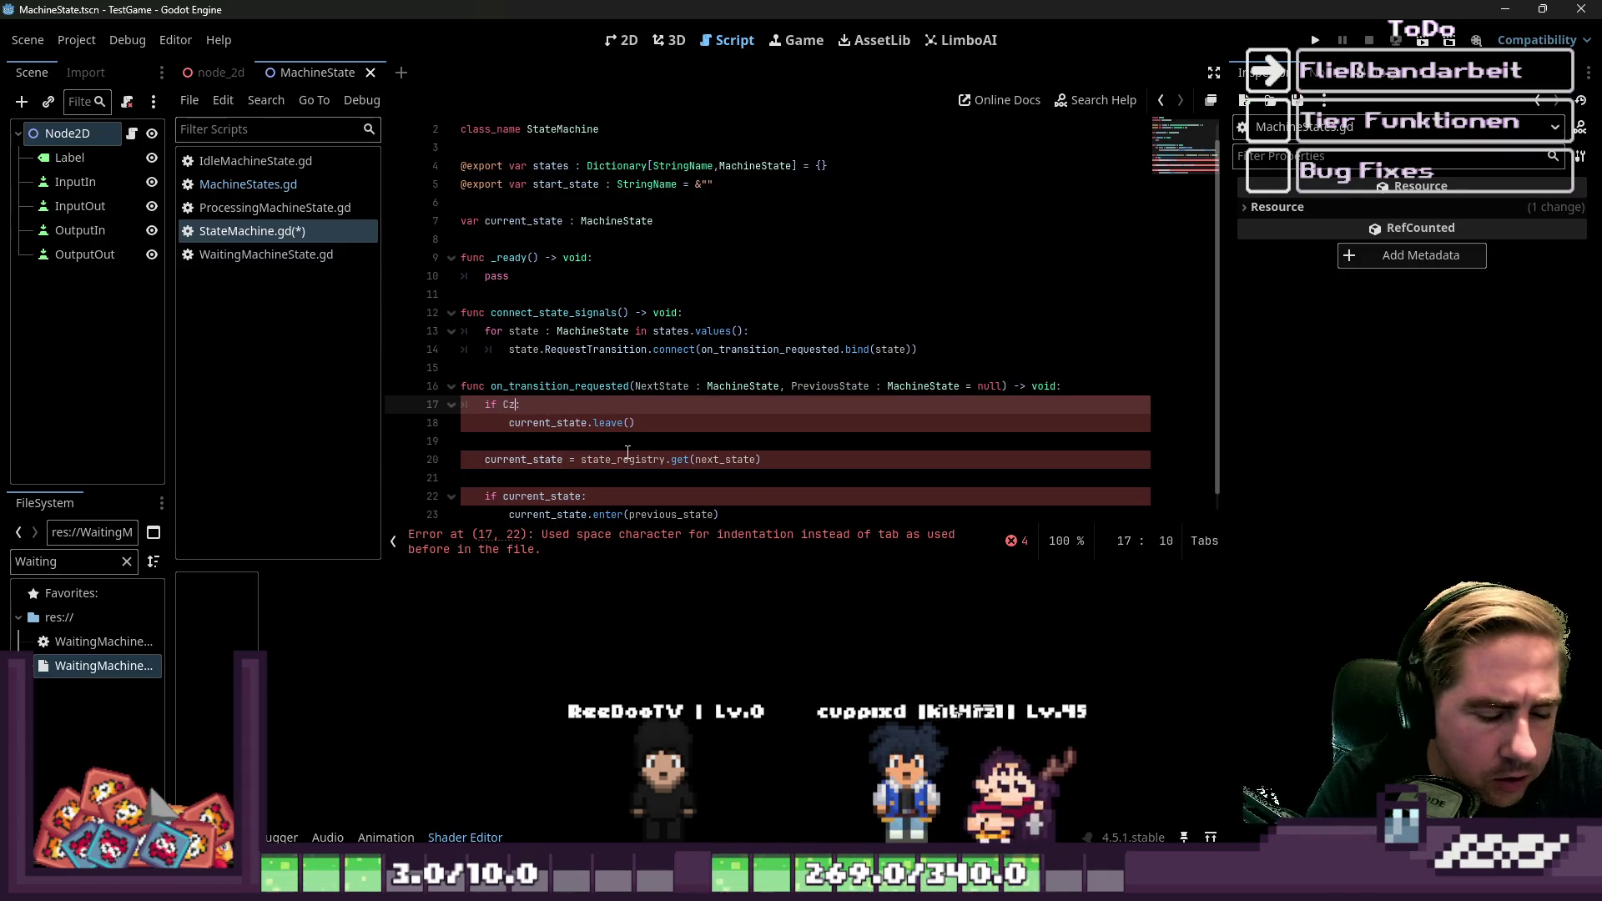
key(ctrl+space)
text(Curren)
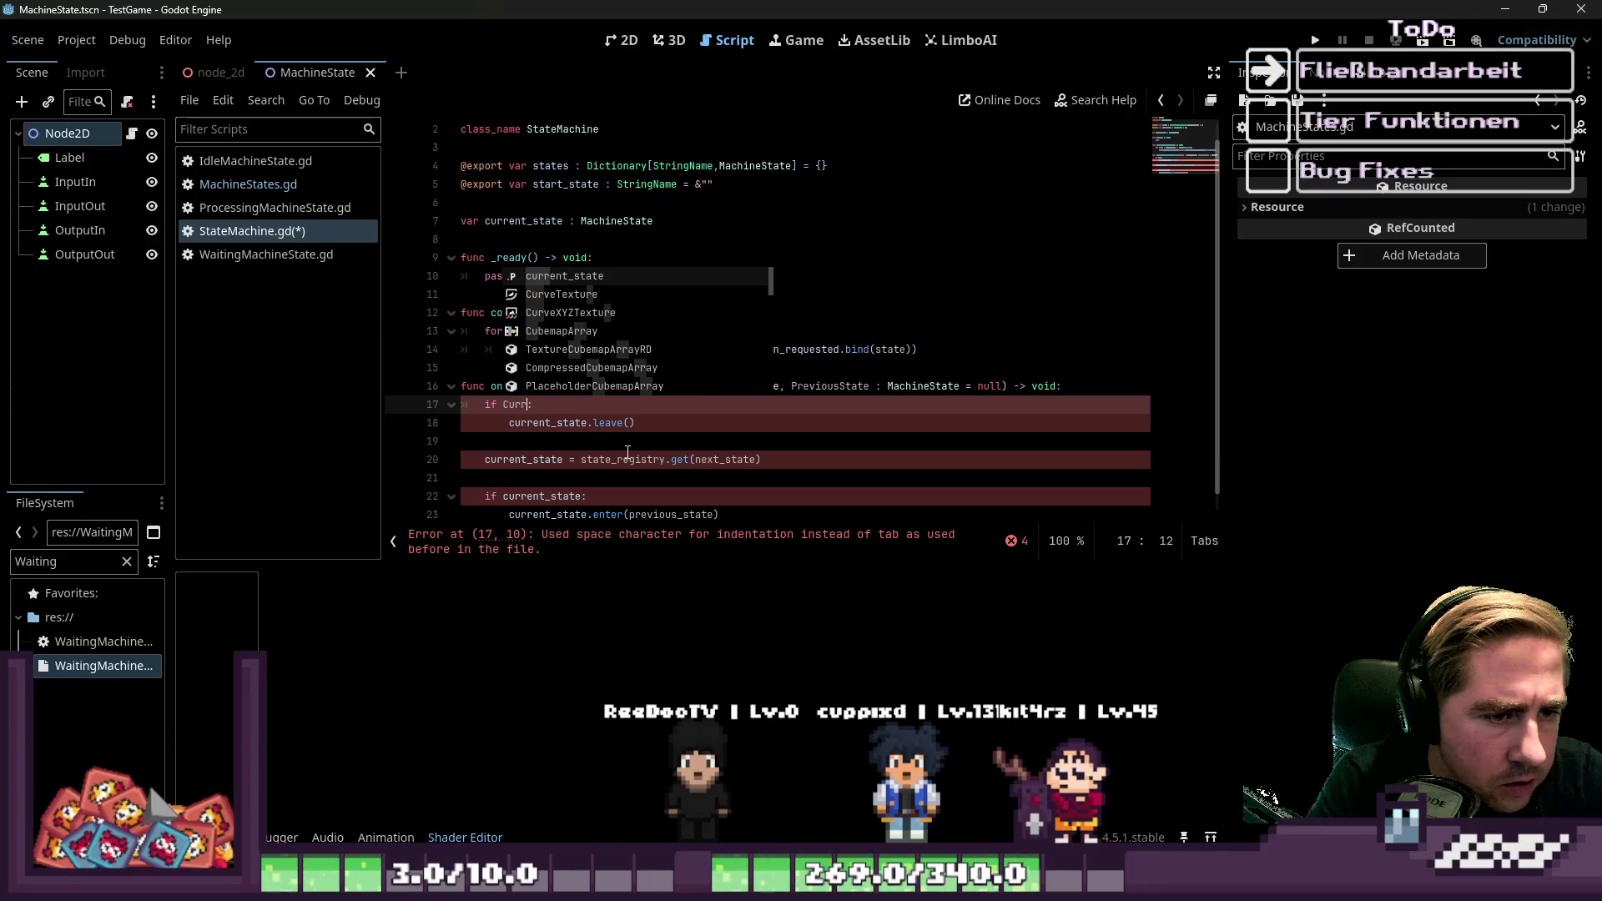
key(BackSpace)
key(BackSpace)
key(BackSpace)
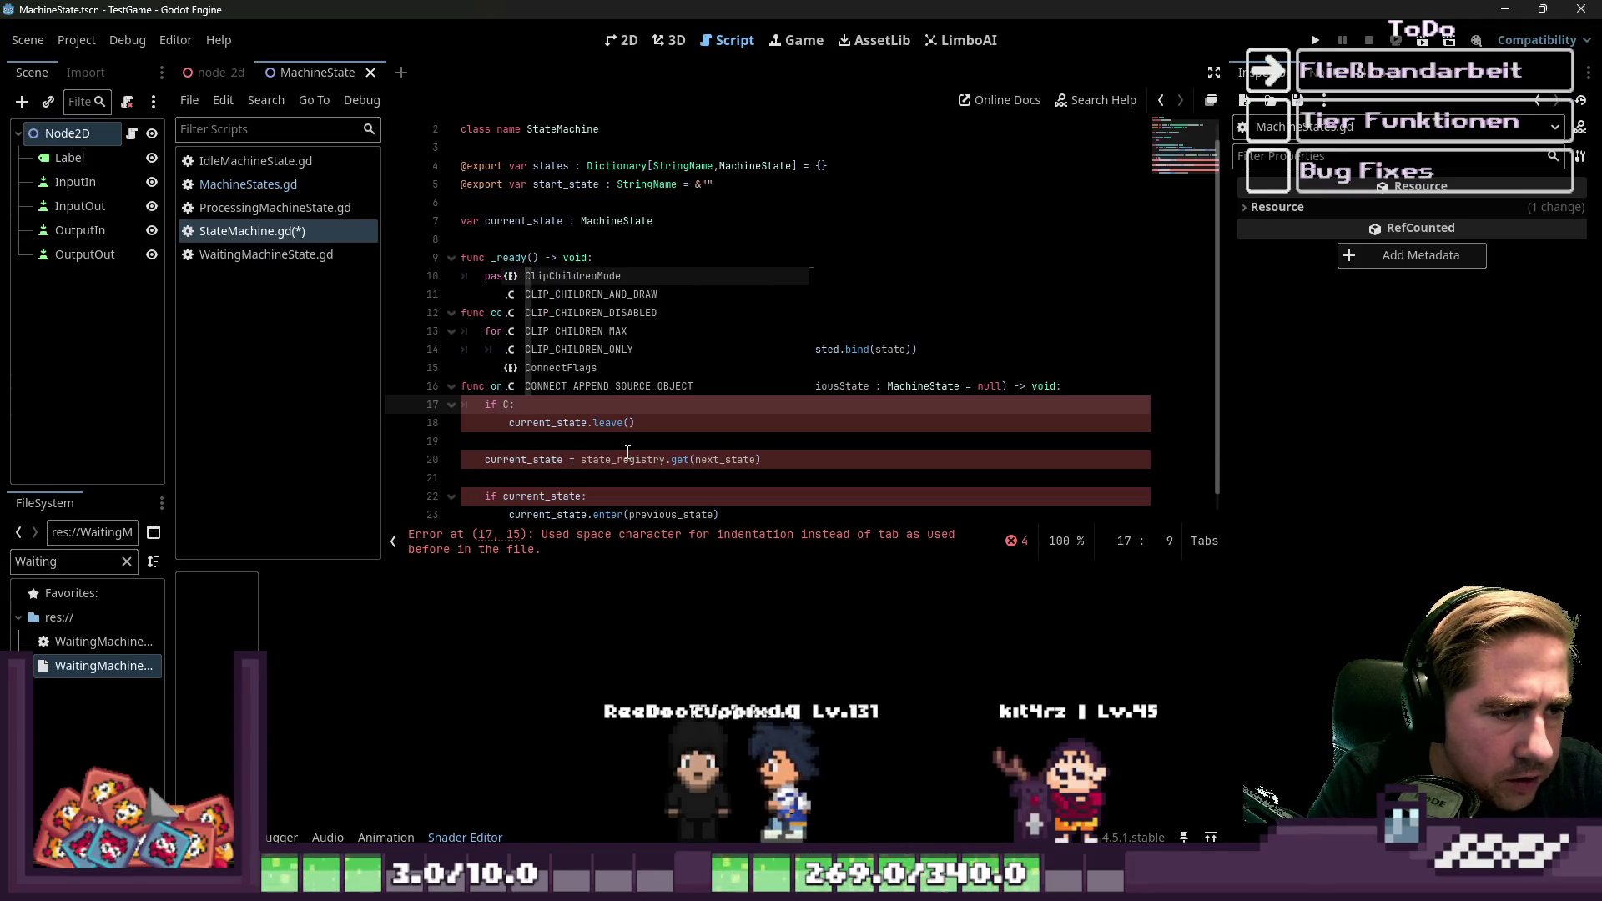
Step: Make line 17's condition read 'if current_state:', copying the name from its declaration
double_click(689, 379)
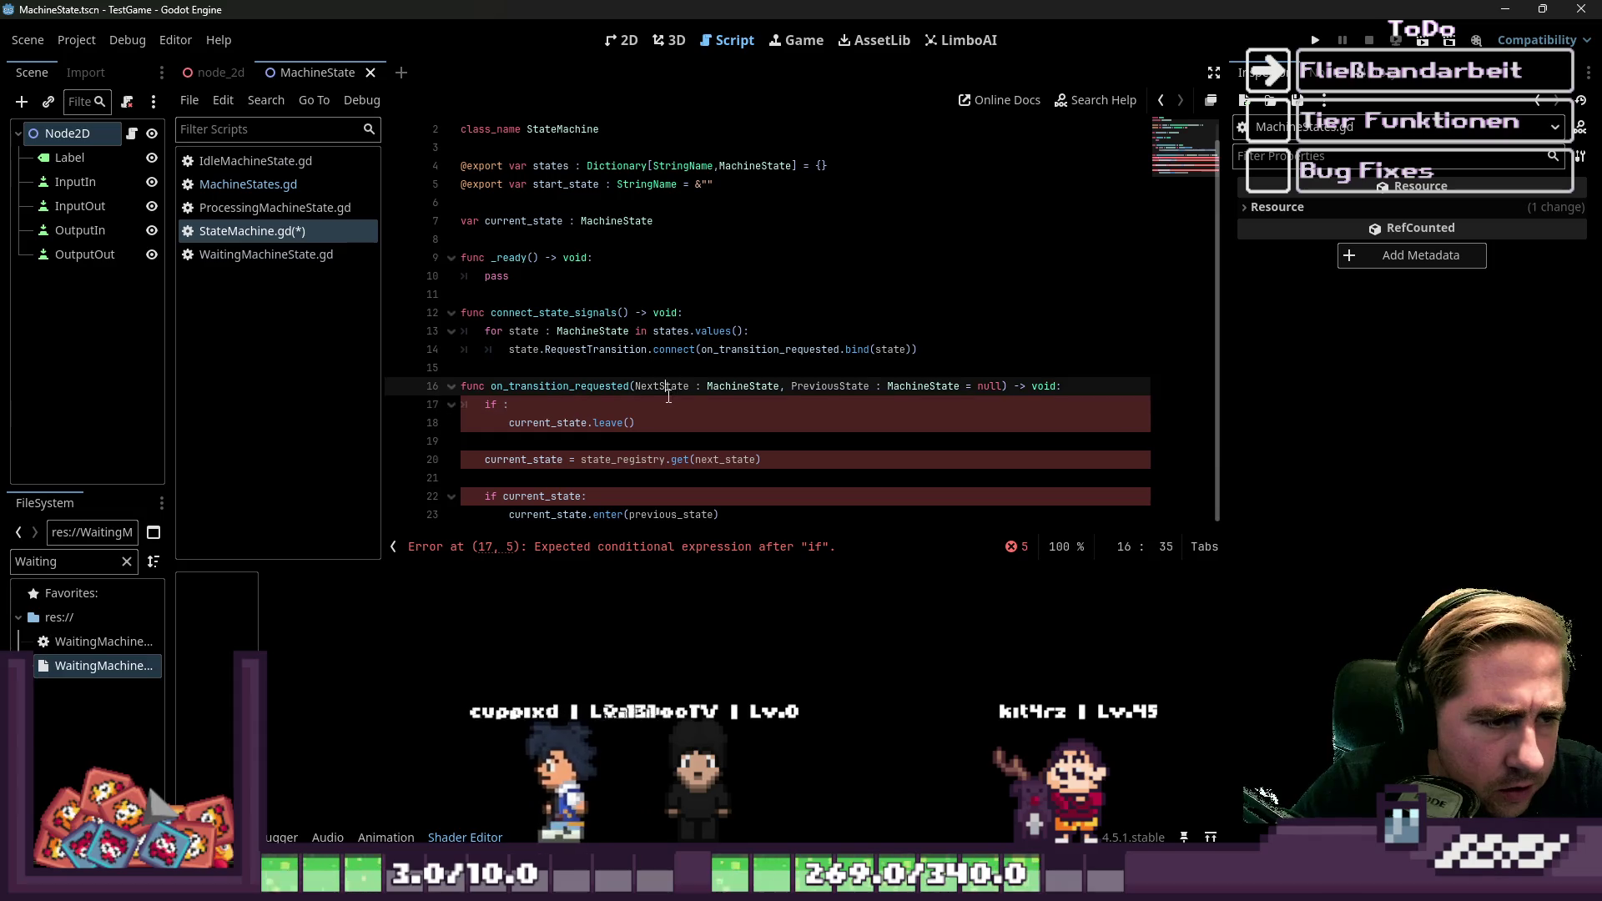
key(ctrl+c)
click(505, 407)
key(ctrl+v)
text(:)
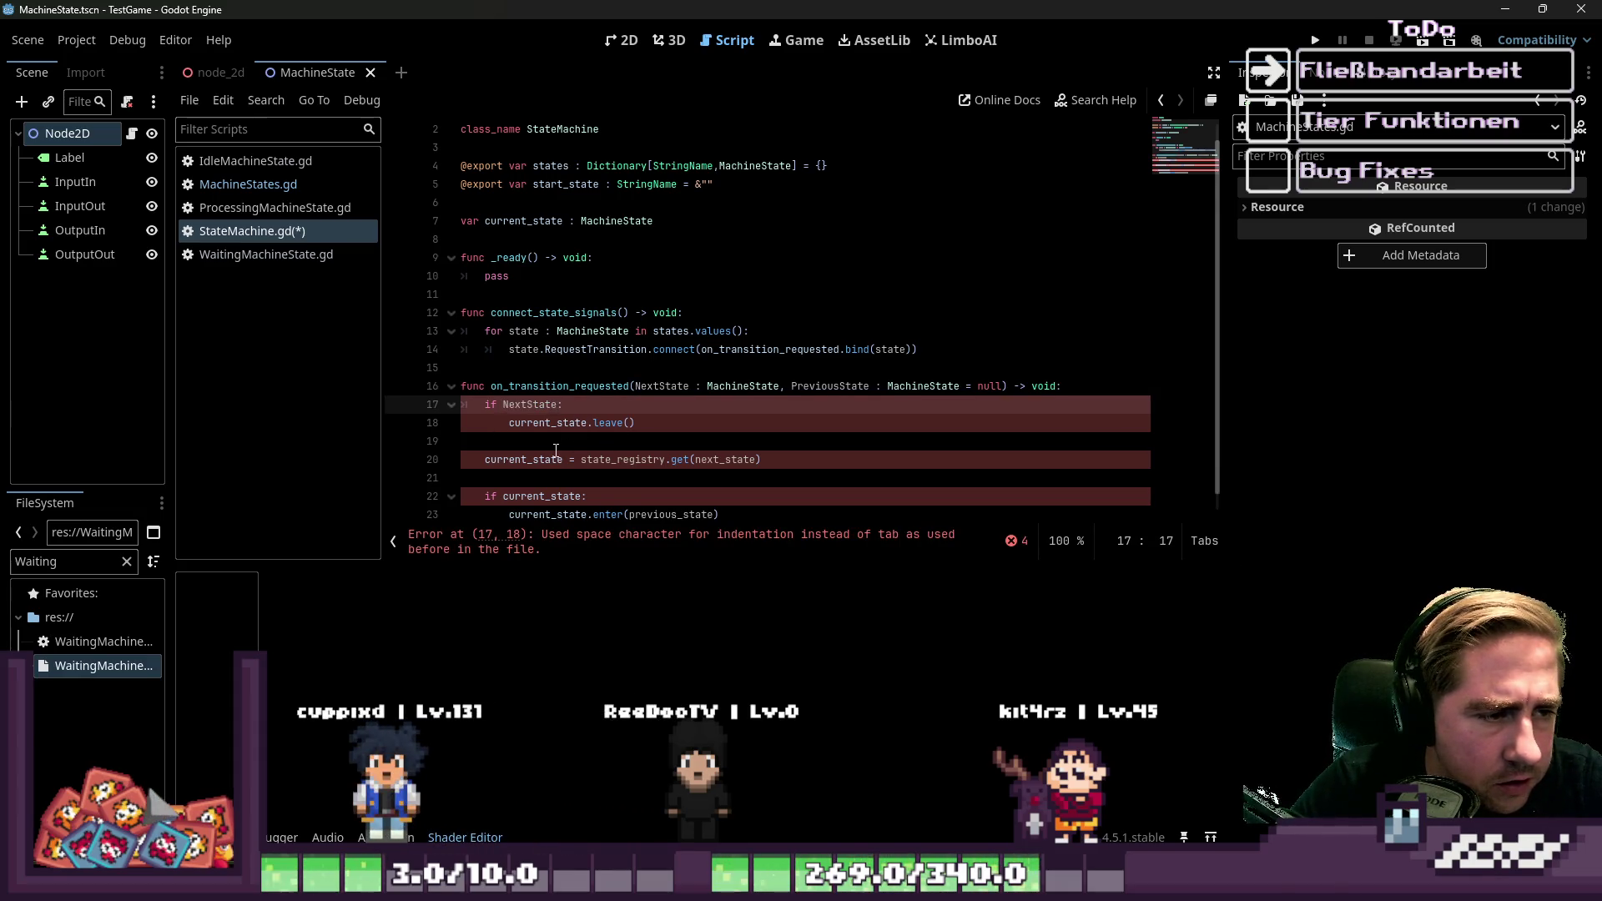
scroll(534, 250, up, 1)
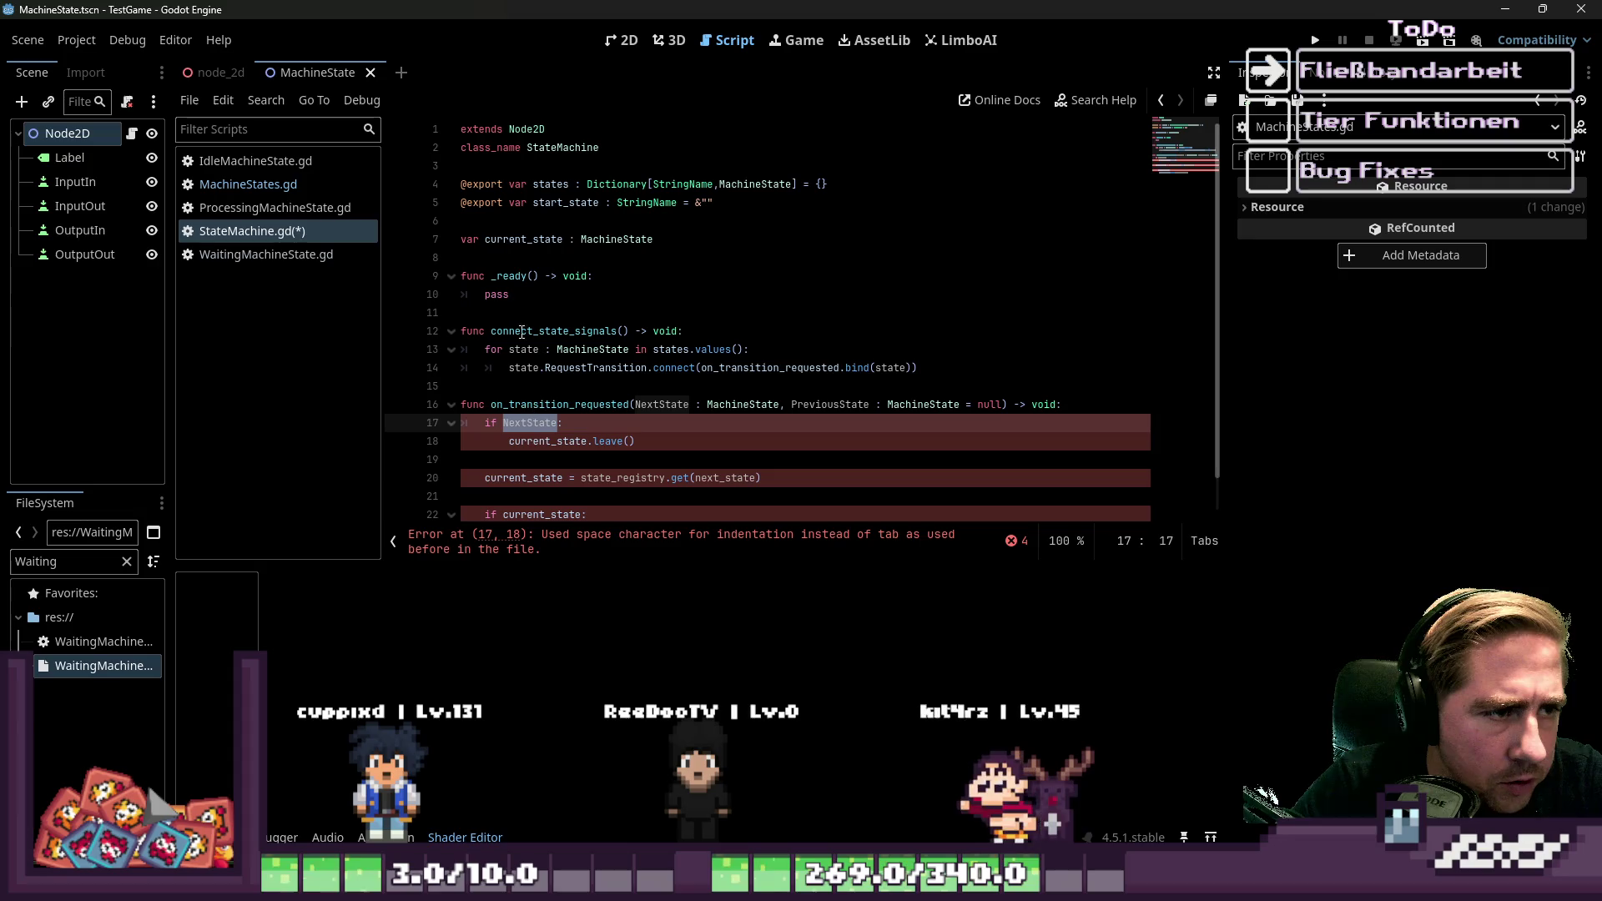
click(528, 239)
double_click(528, 238)
key(ctrl+c)
double_click(532, 423)
key(ctrl+v)
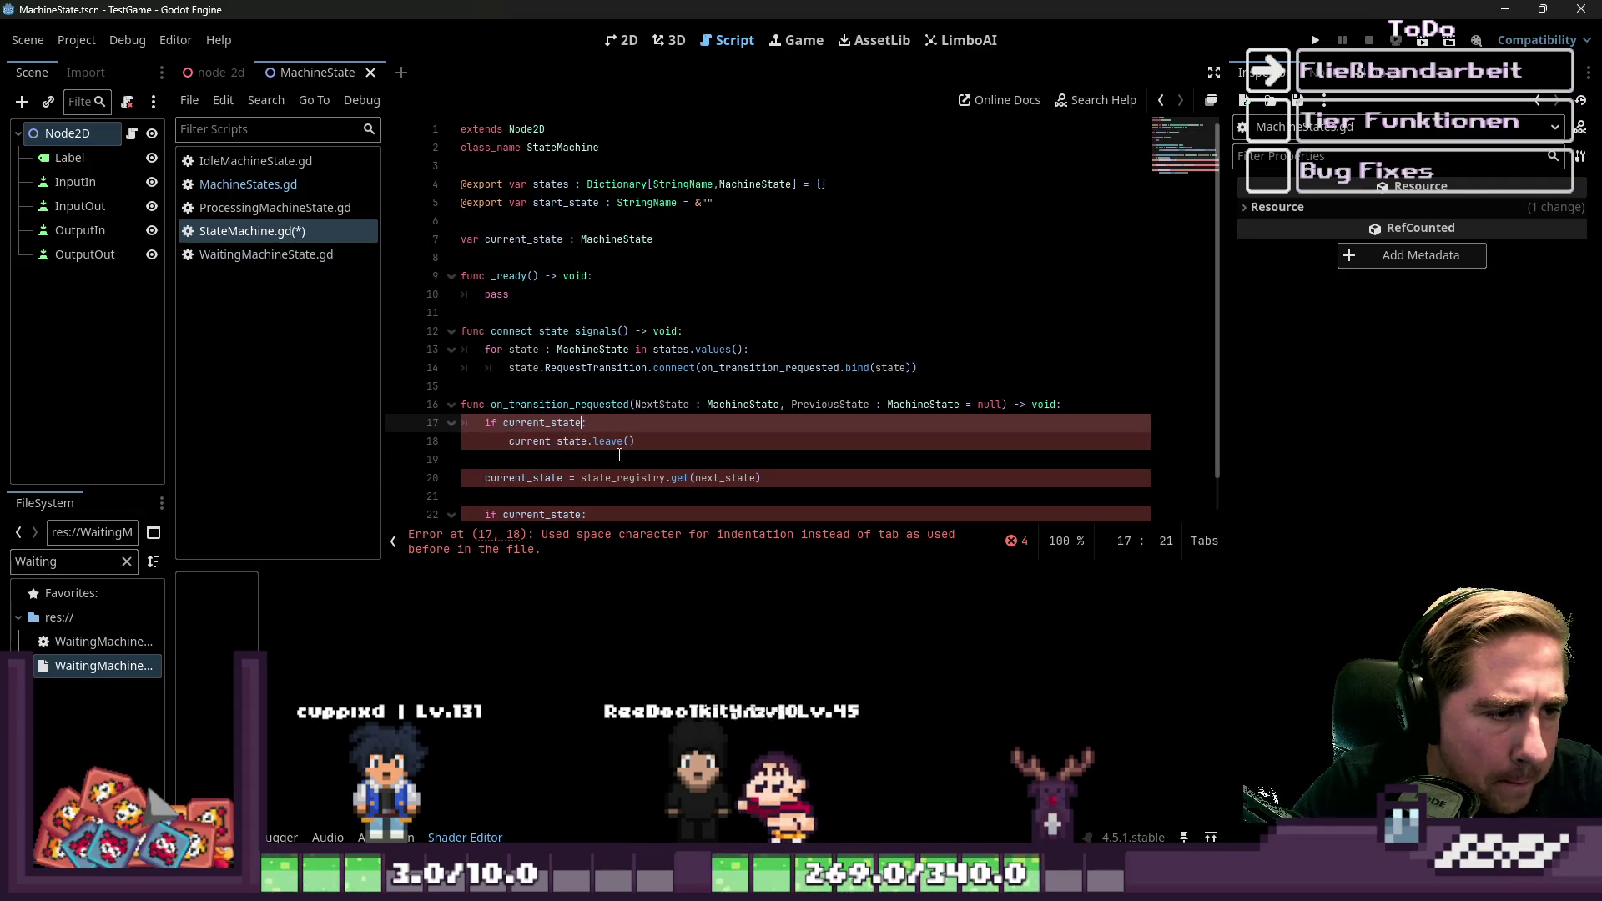
click(619, 458)
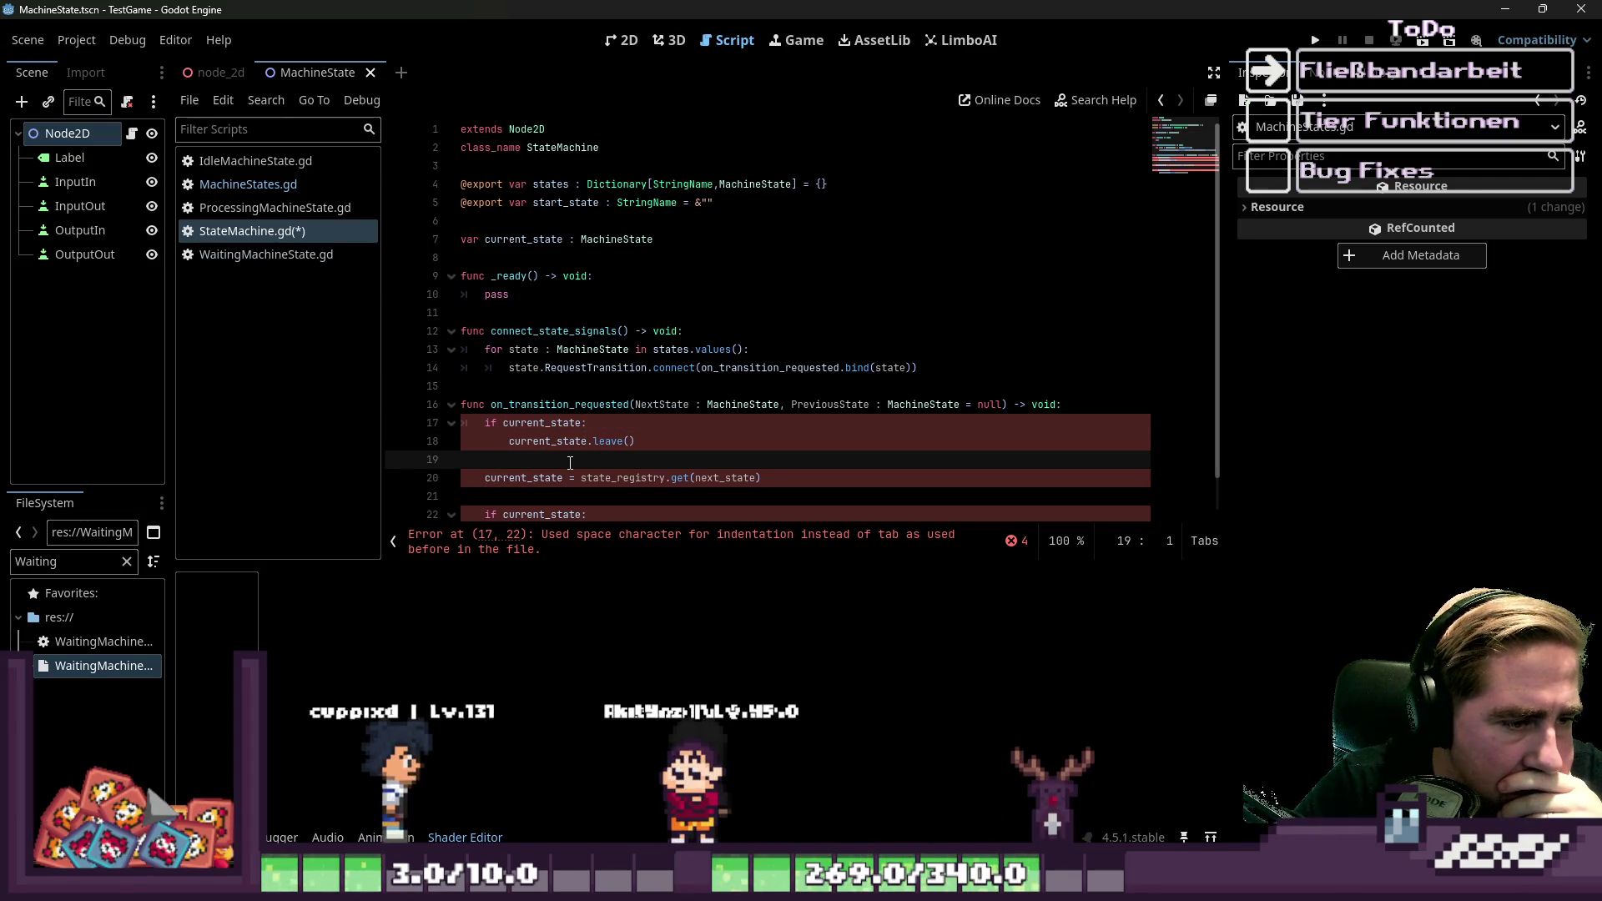
click(659, 422)
click(485, 426)
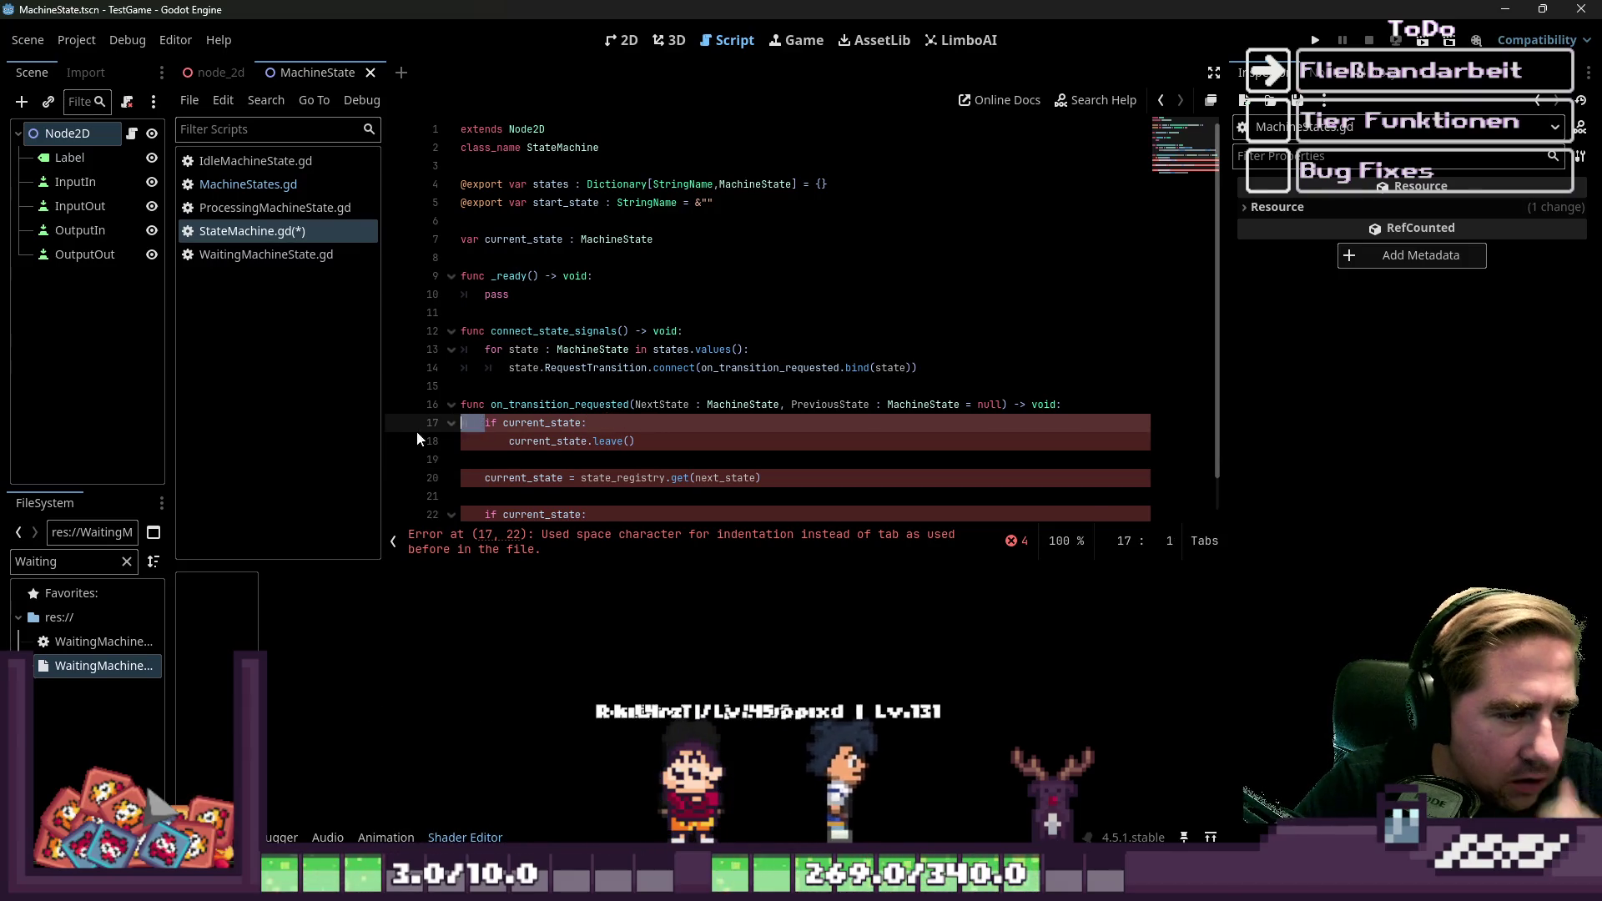
Step: Convert the space indentation on lines 18–23 of the function body to tabs
key(Down)
key(BackSpace)
key(BackSpace)
key(Tab)
key(Tab)
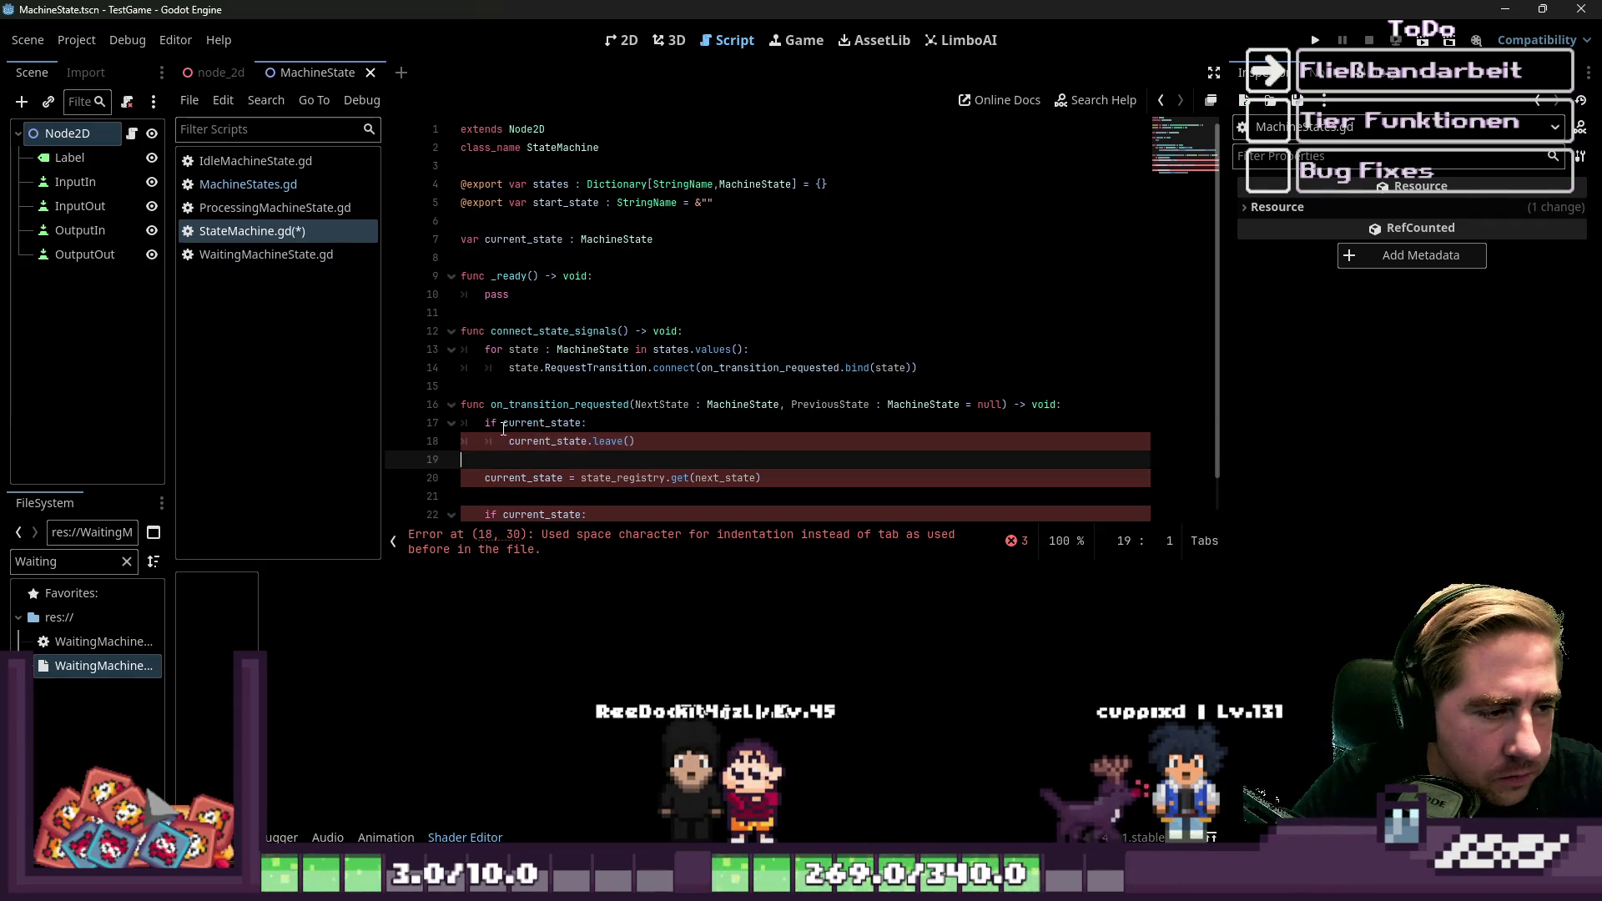
key(Down)
key(Down)
key(Tab)
key(Down)
key(Down)
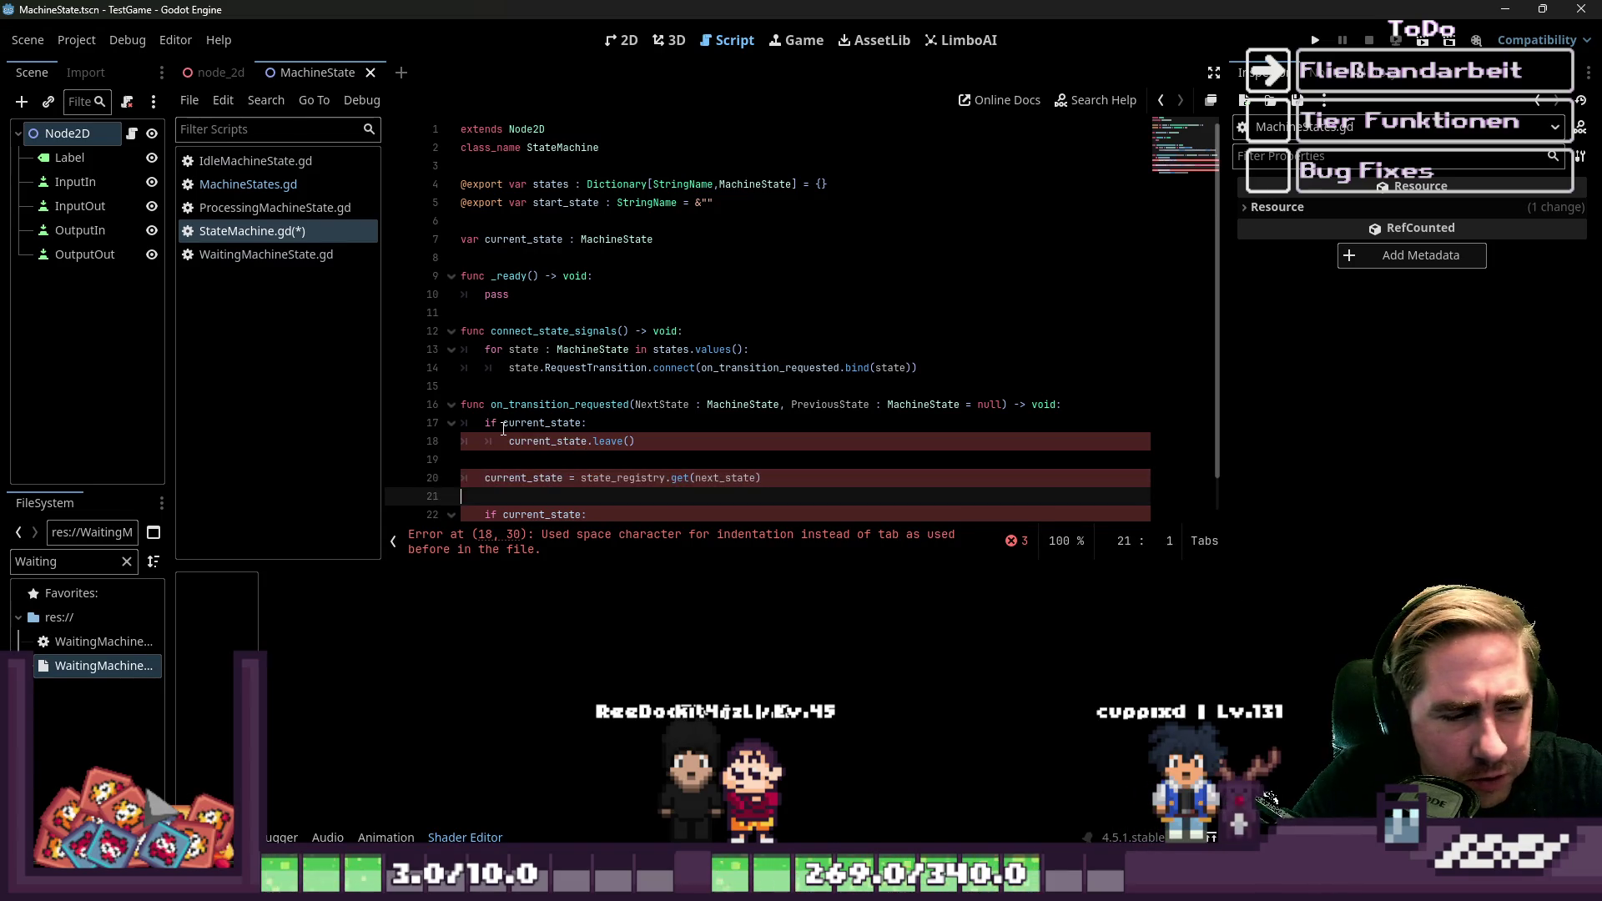
key(Tab)
key(Down)
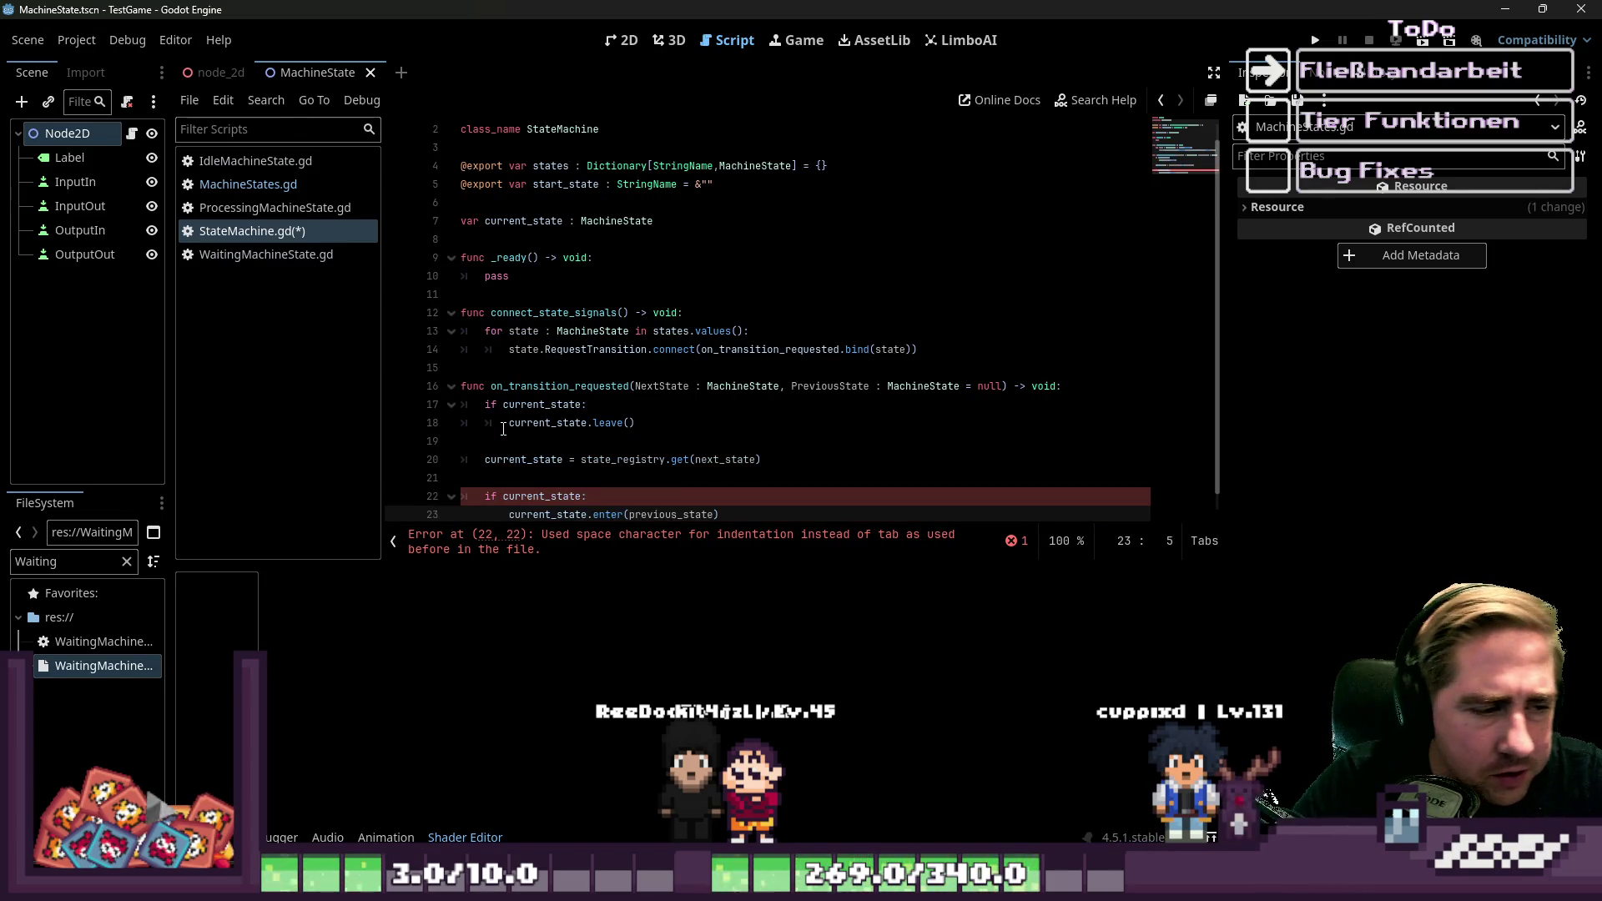
key(Home)
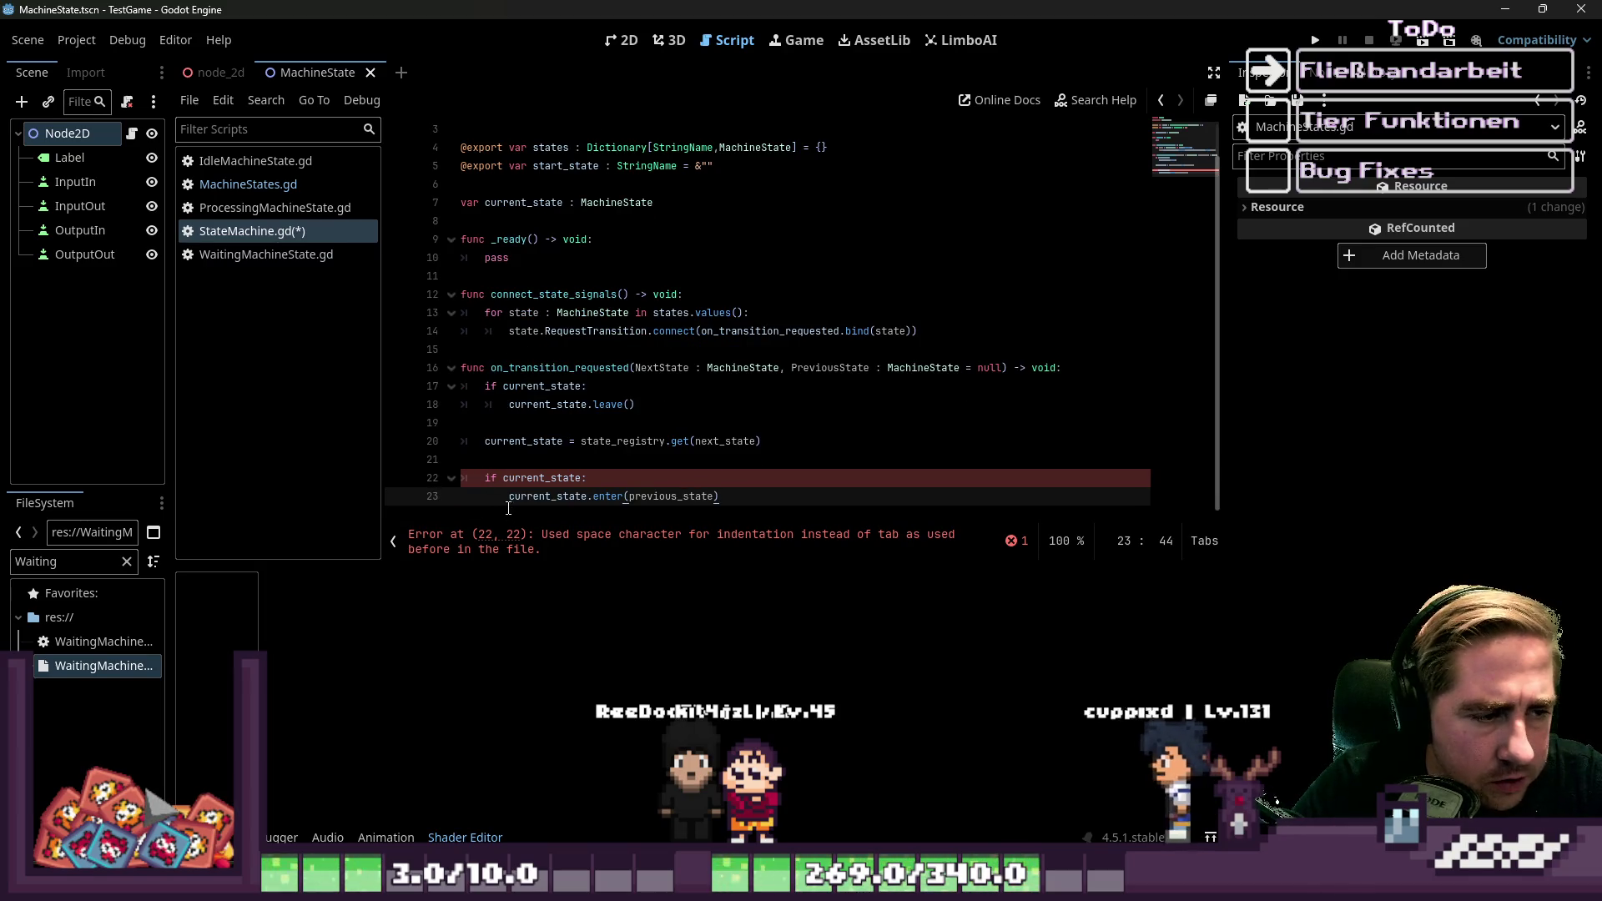
key(shift+Home)
key(shift+Left)
key(Return)
key(End)
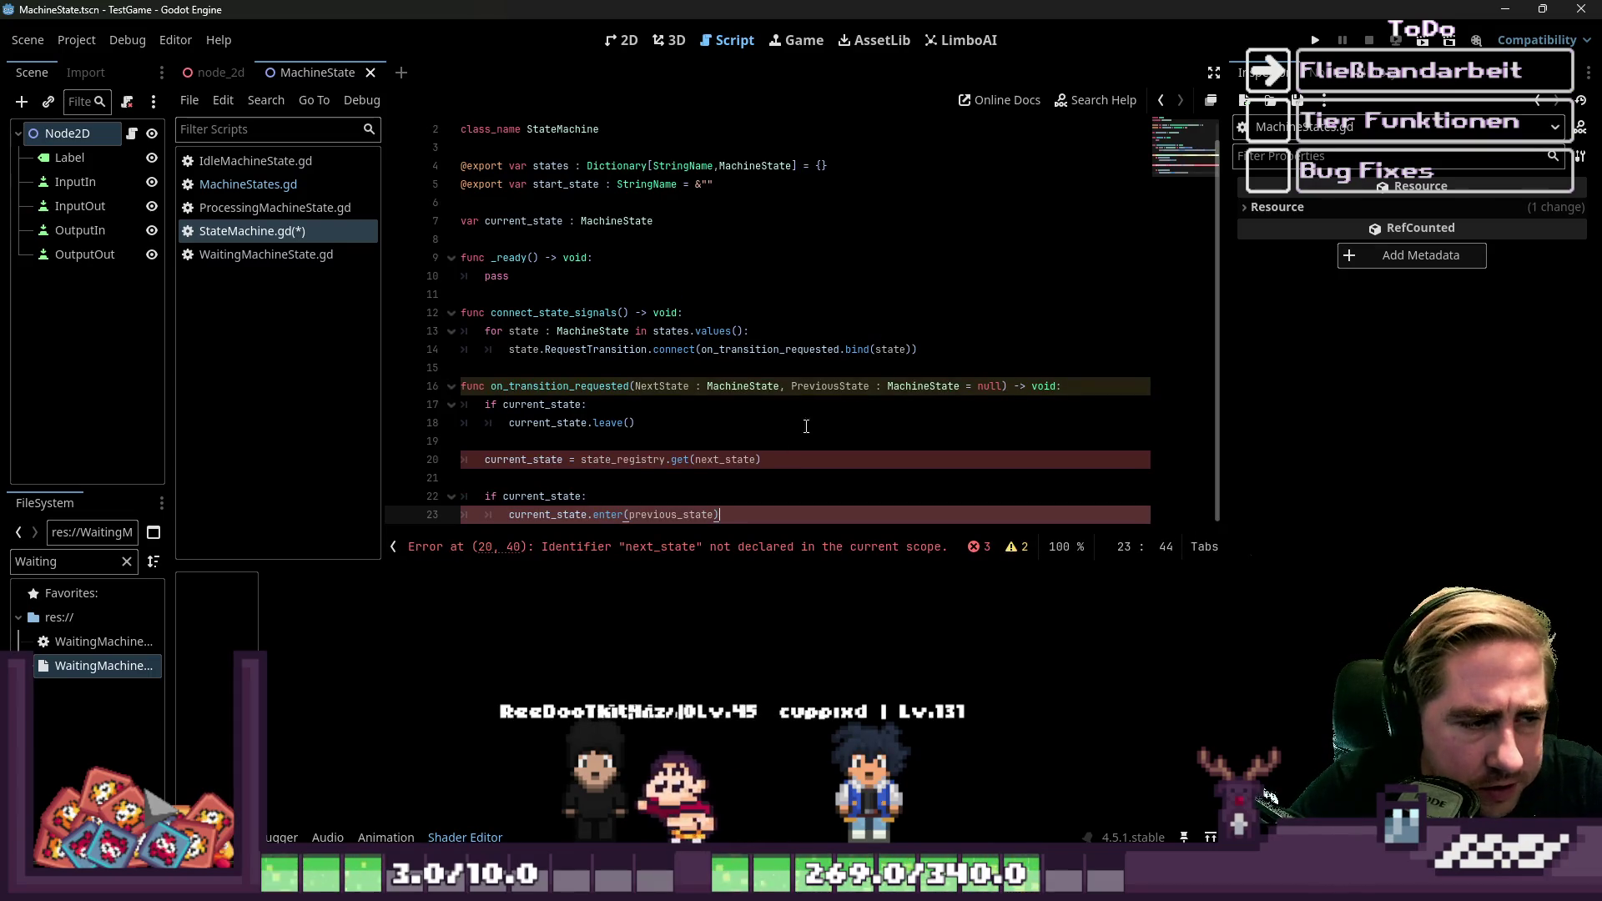
Step: Retype the line 20 lookup argument and change the enter call's argument to PreviousState
double_click(619, 460)
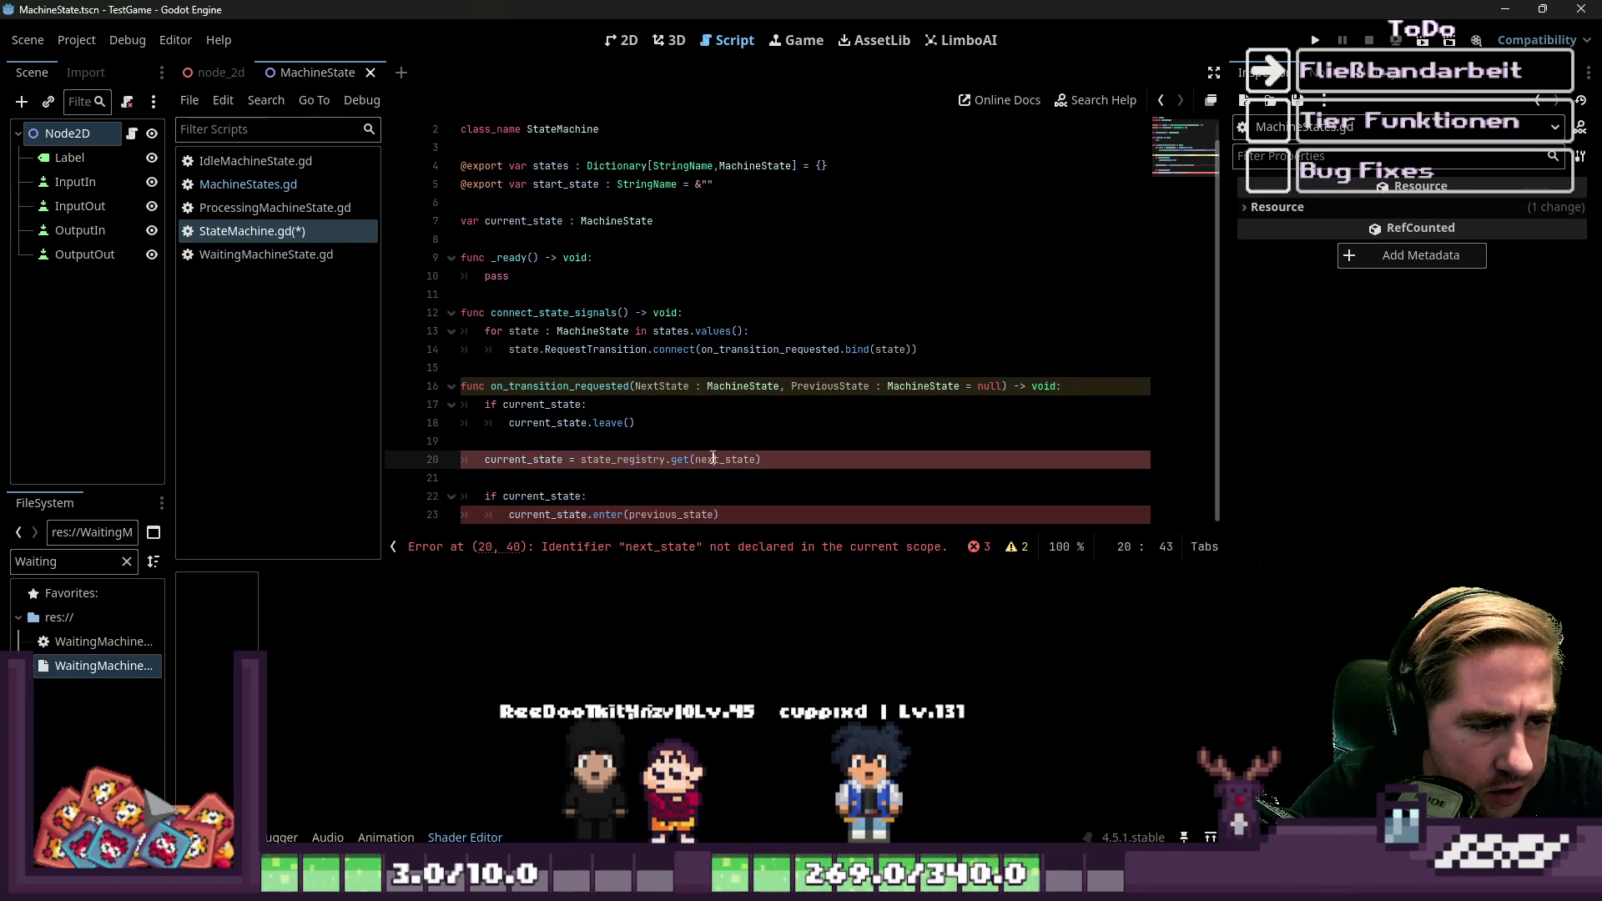
text(Stat)
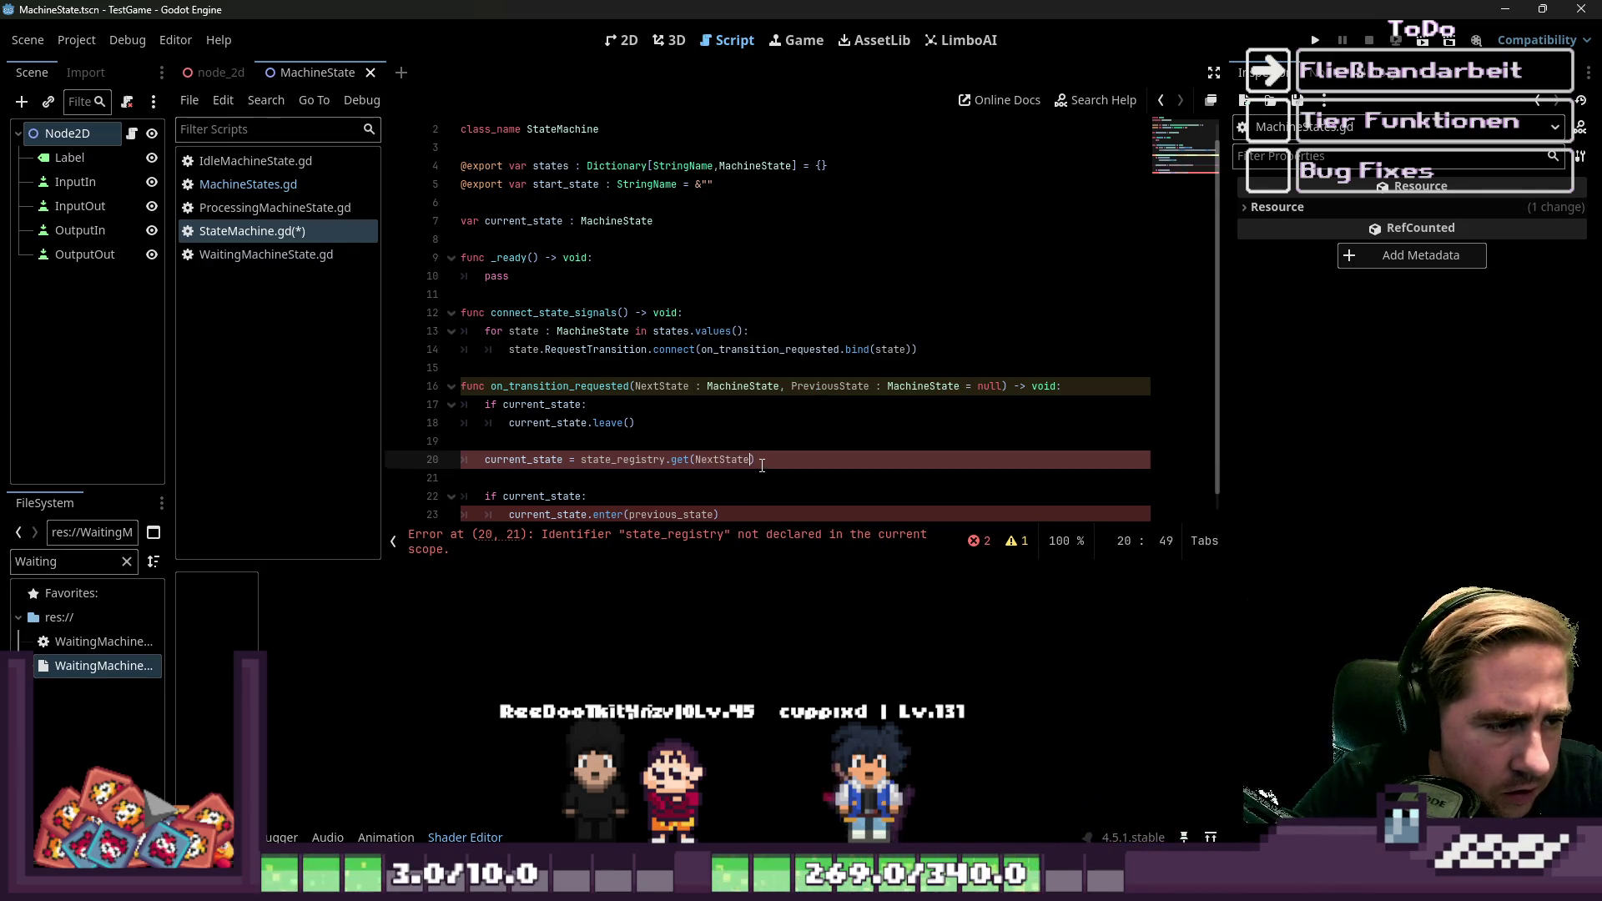
key(Down)
key(Down)
key(Down)
key(Up)
key(Up)
key(Up)
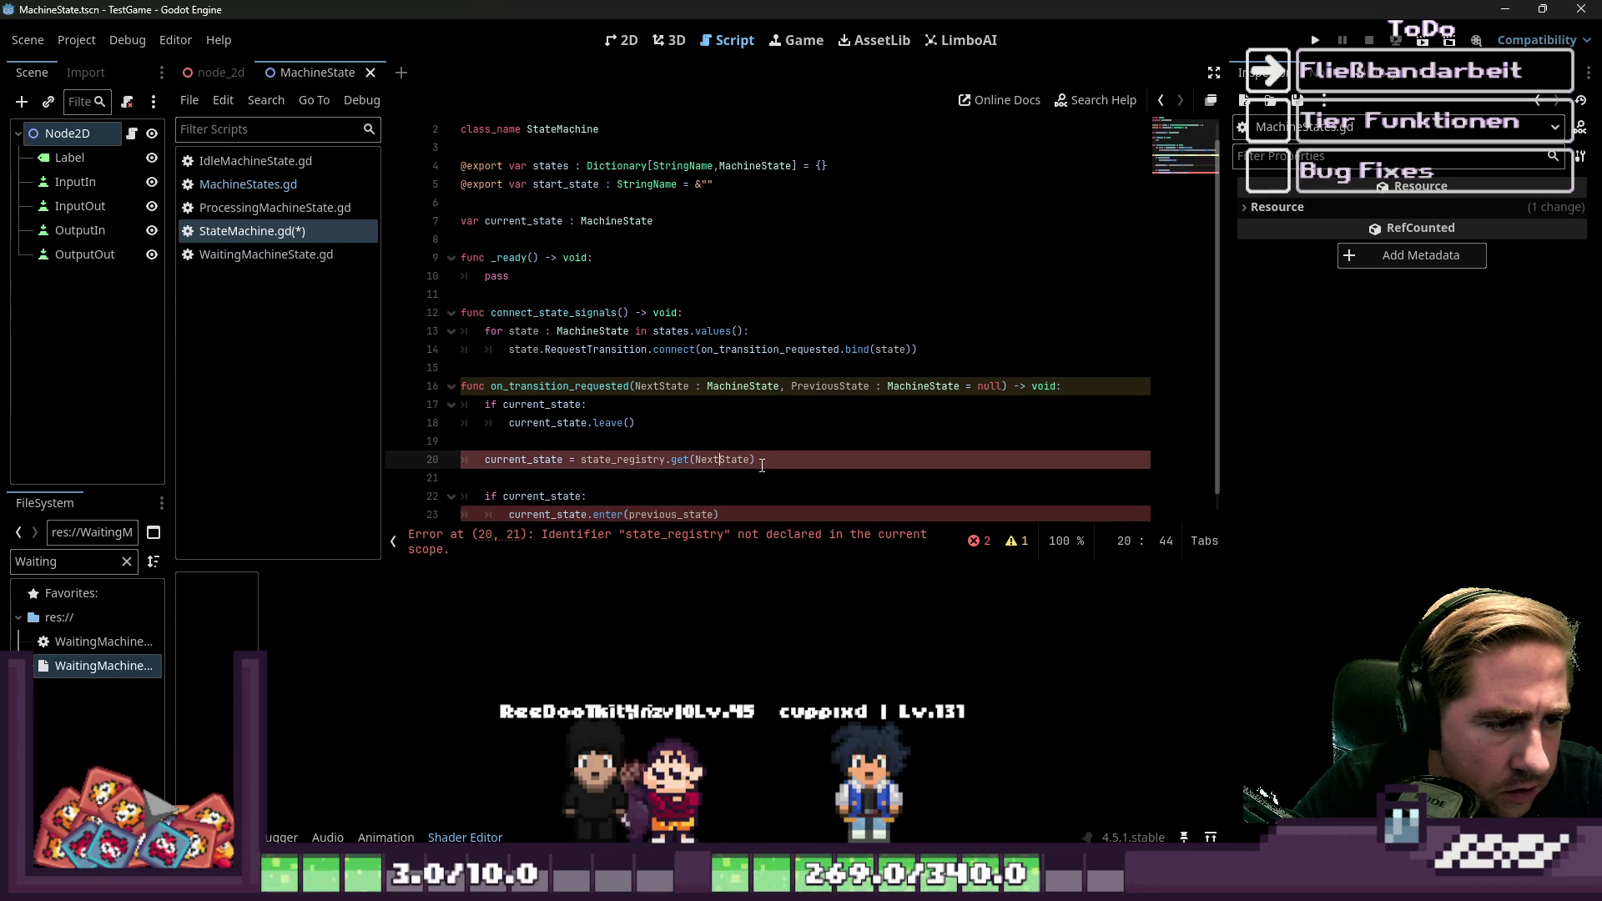
key(Down)
key(Down)
key(Down)
key(Left)
key(ctrl+shift+Left)
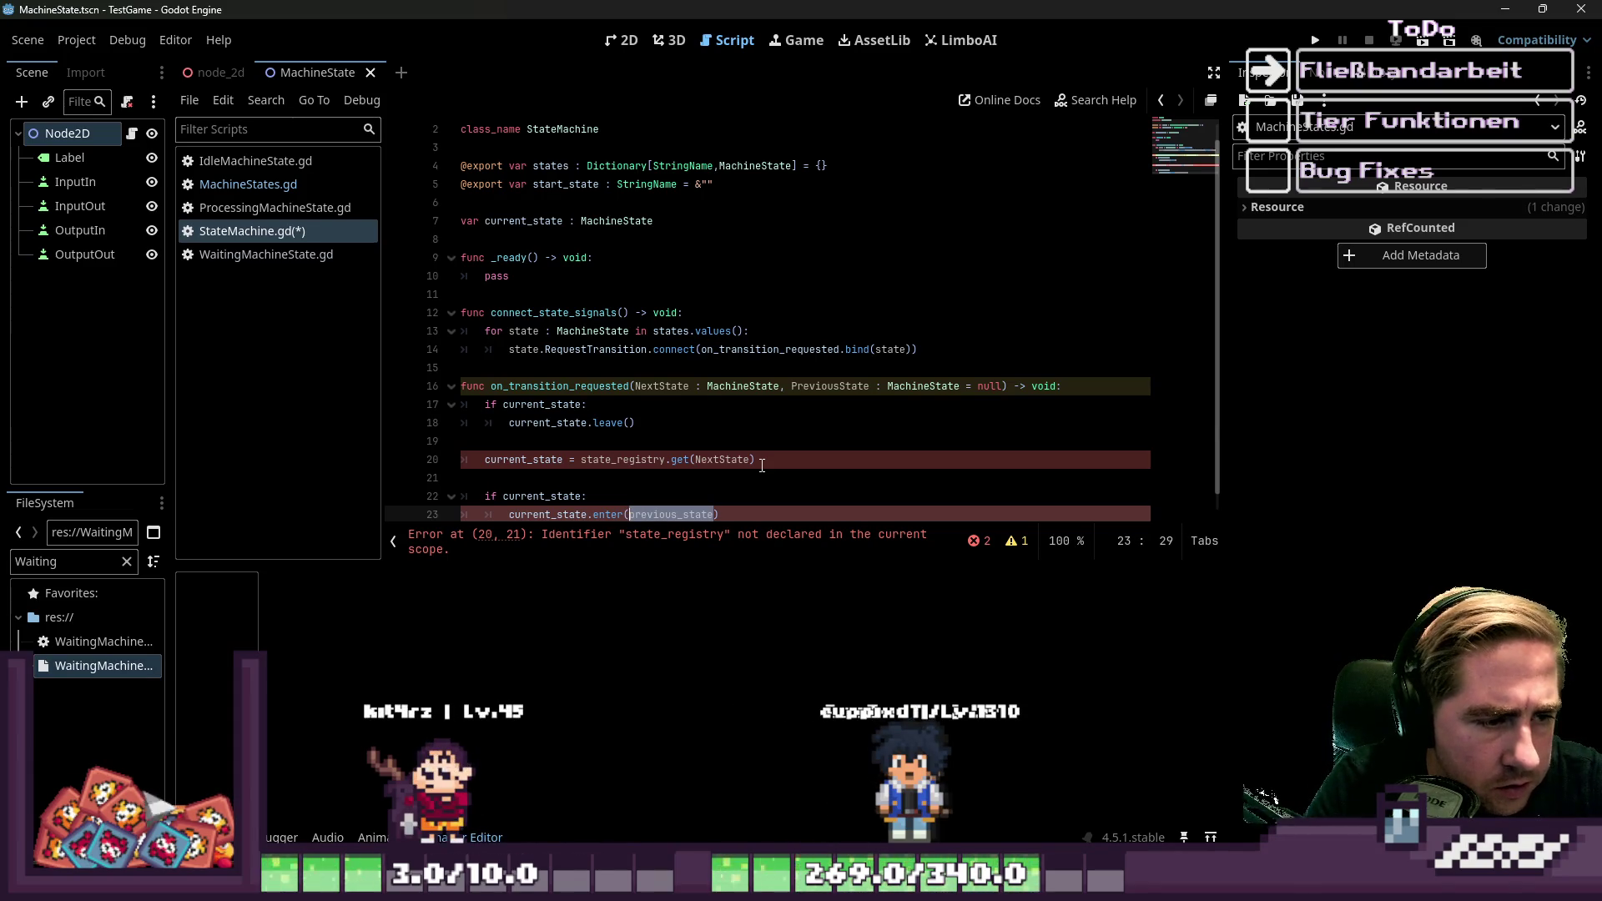
key(BackSpace)
text(iou)
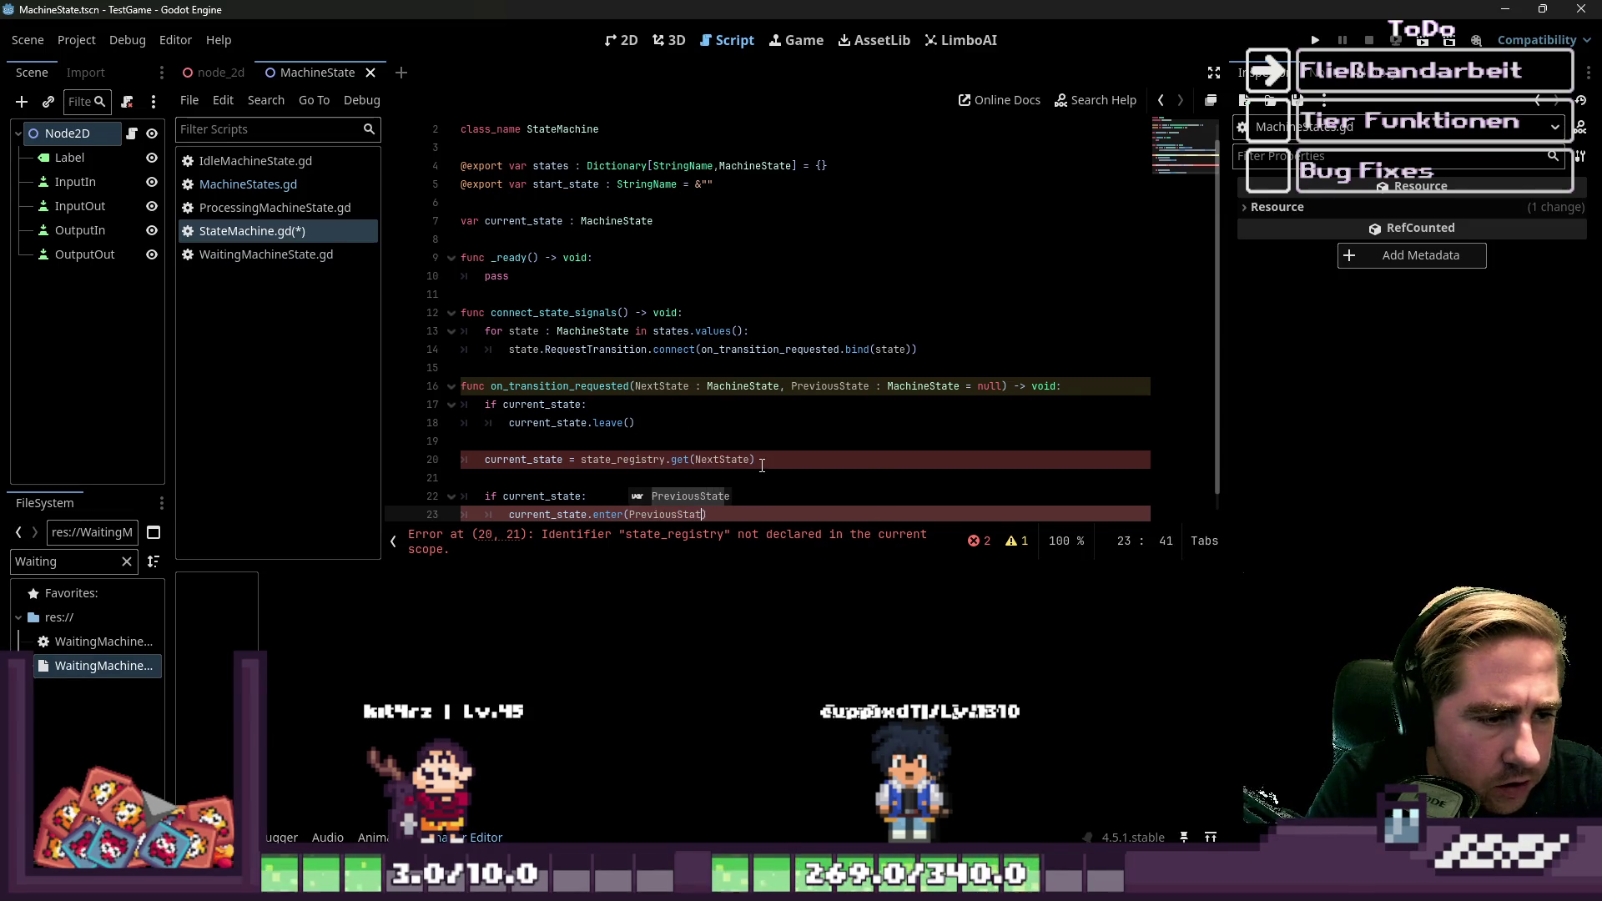
Step: Review the leave call, the current_state guard and the enter call's PreviousState argument
click(722, 411)
scroll(712, 426, down, 1)
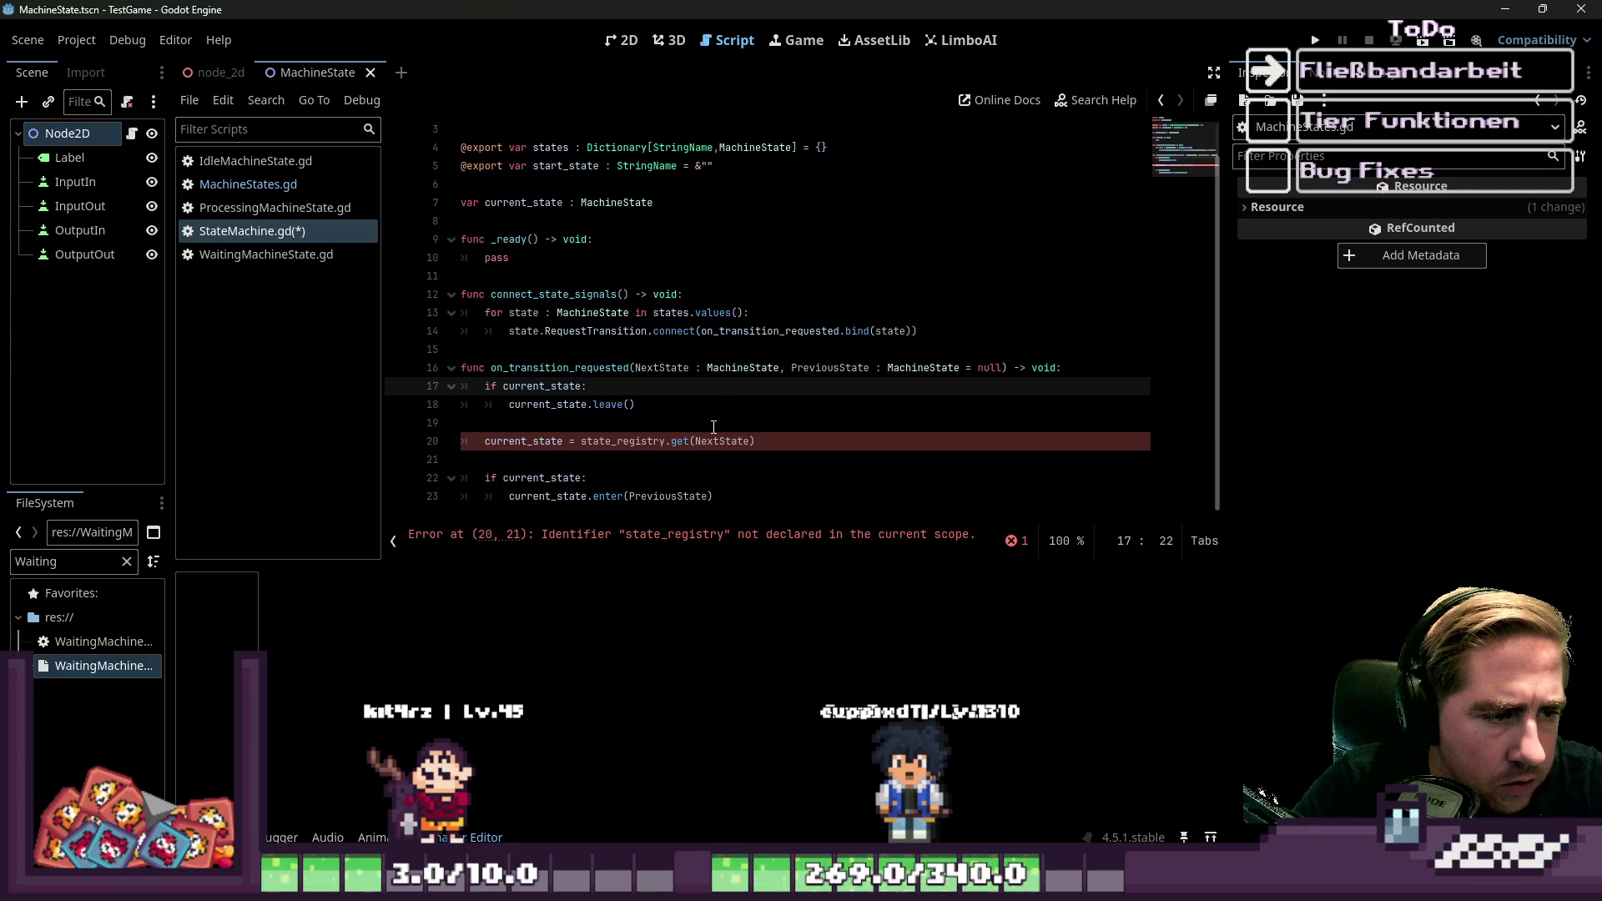
double_click(609, 405)
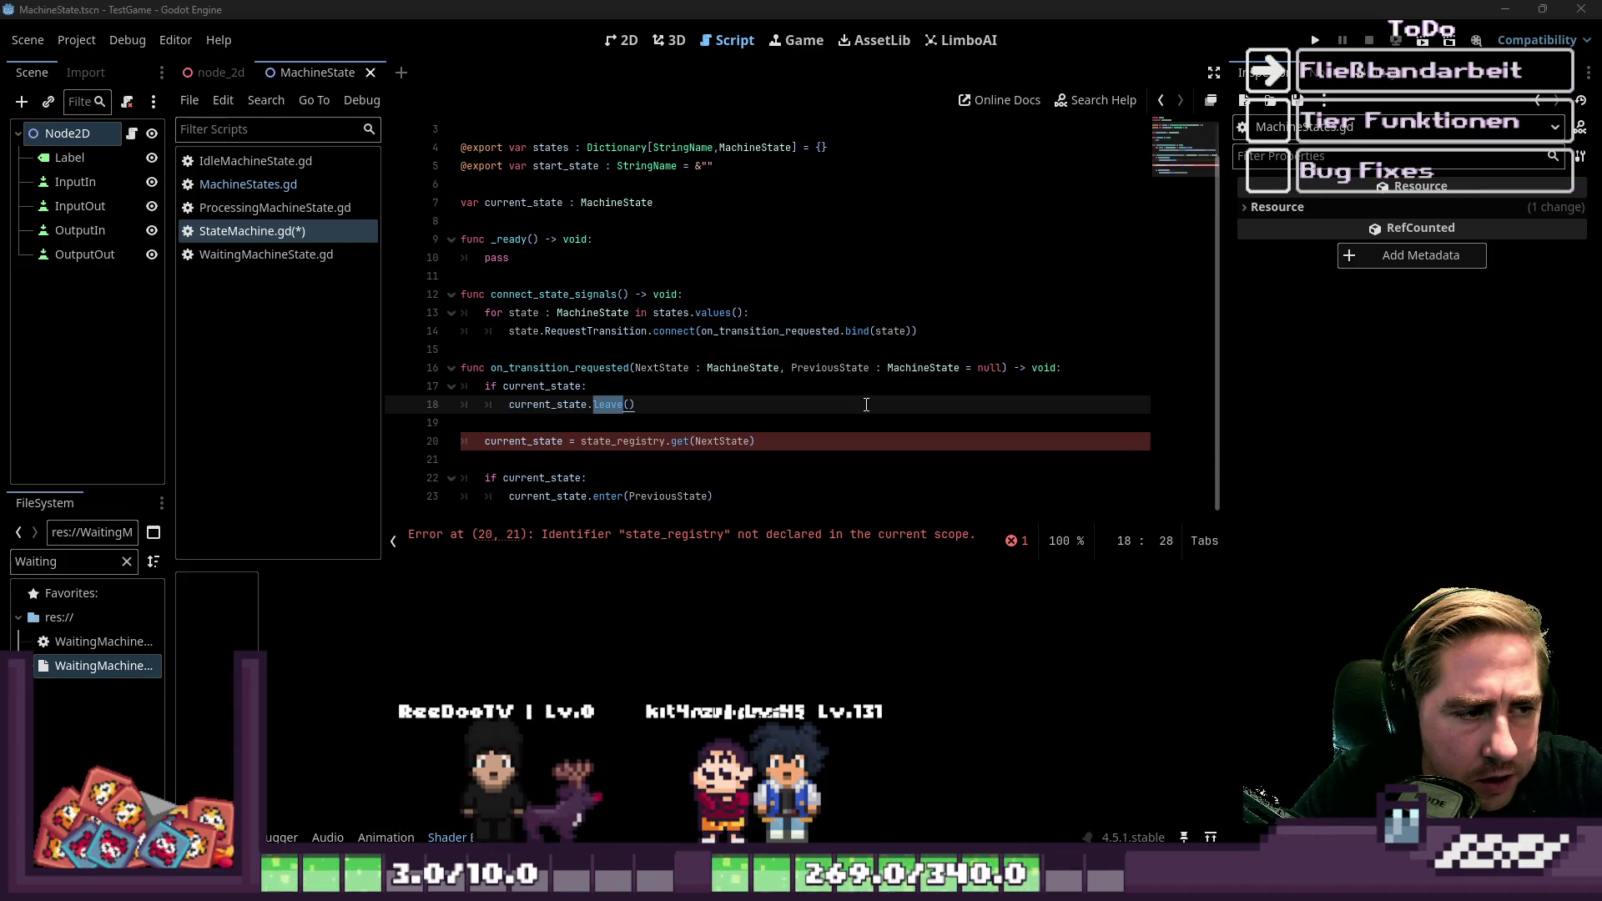
double_click(557, 404)
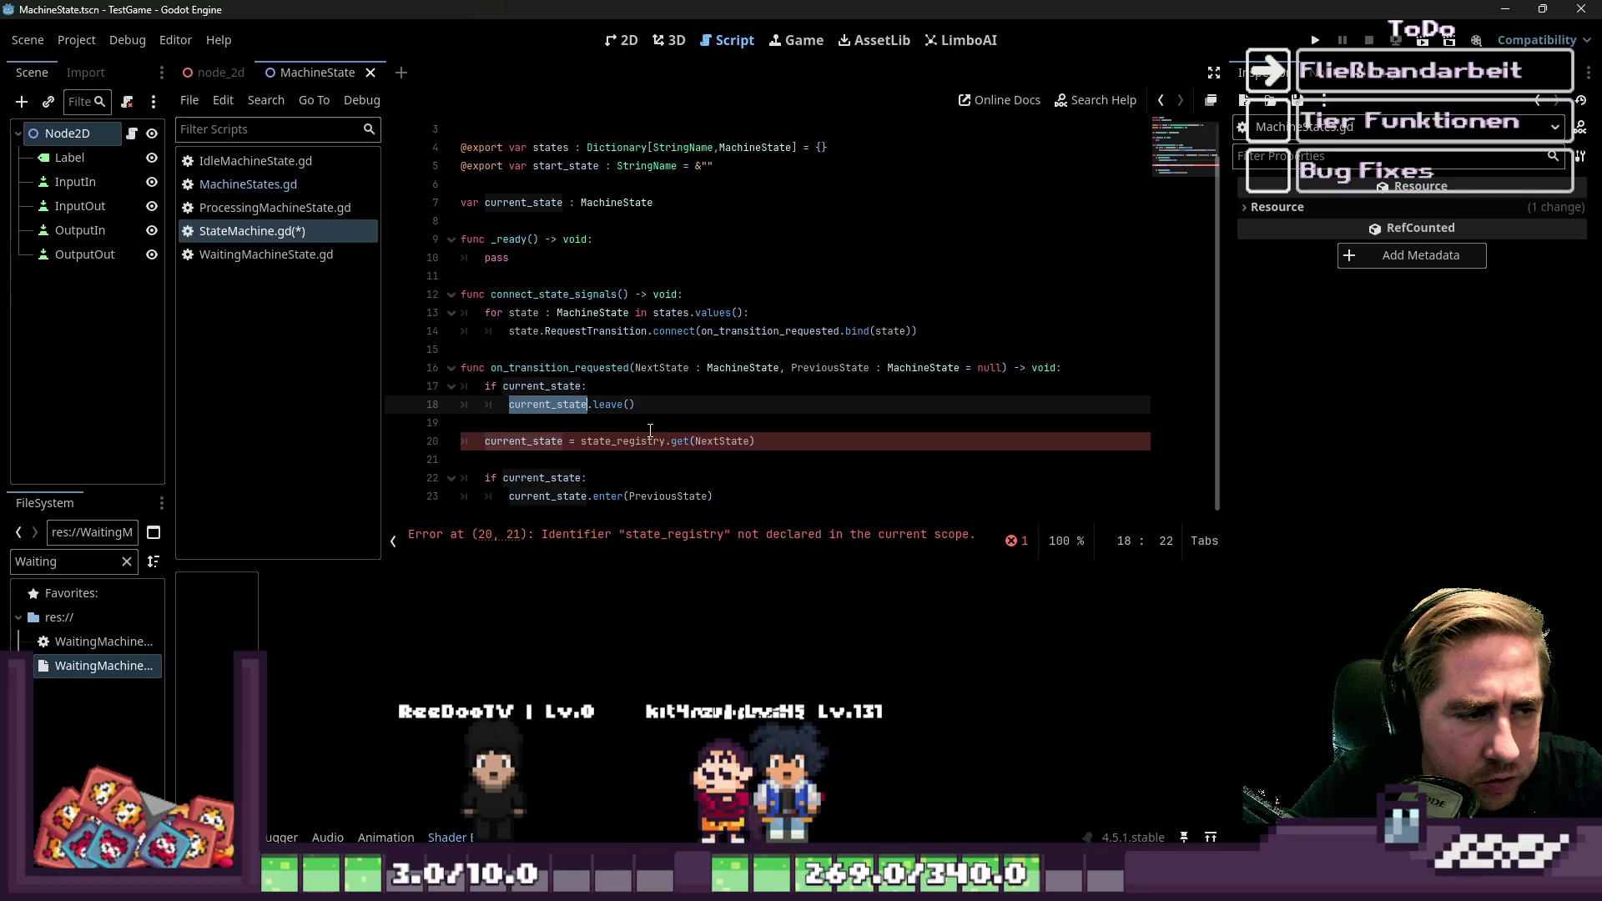
click(662, 401)
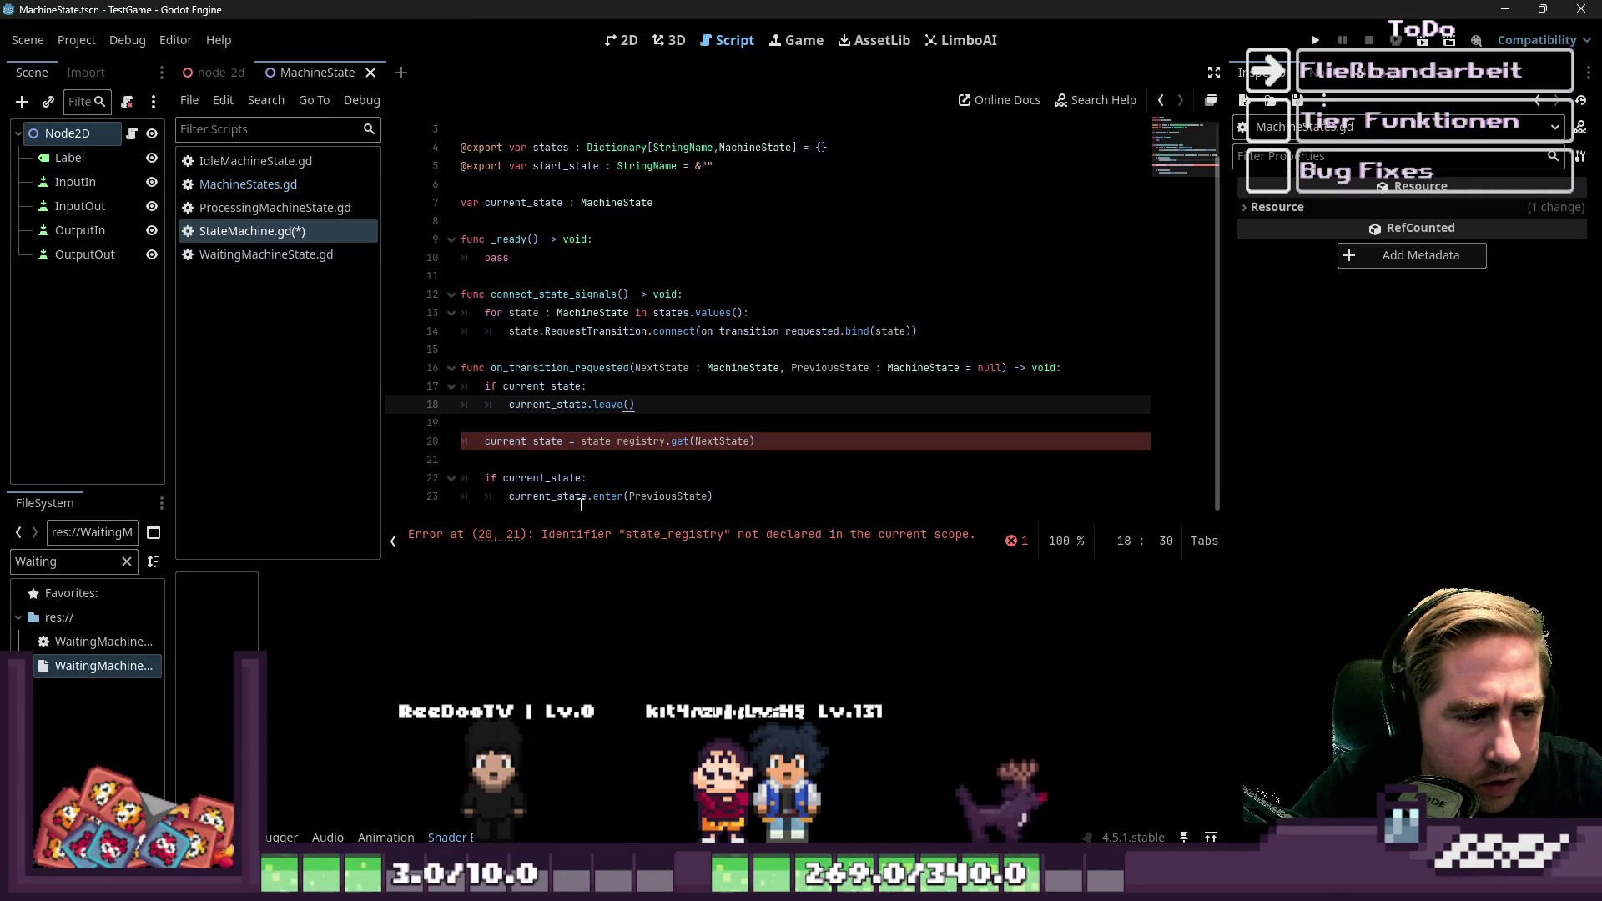
click(581, 501)
double_click(665, 497)
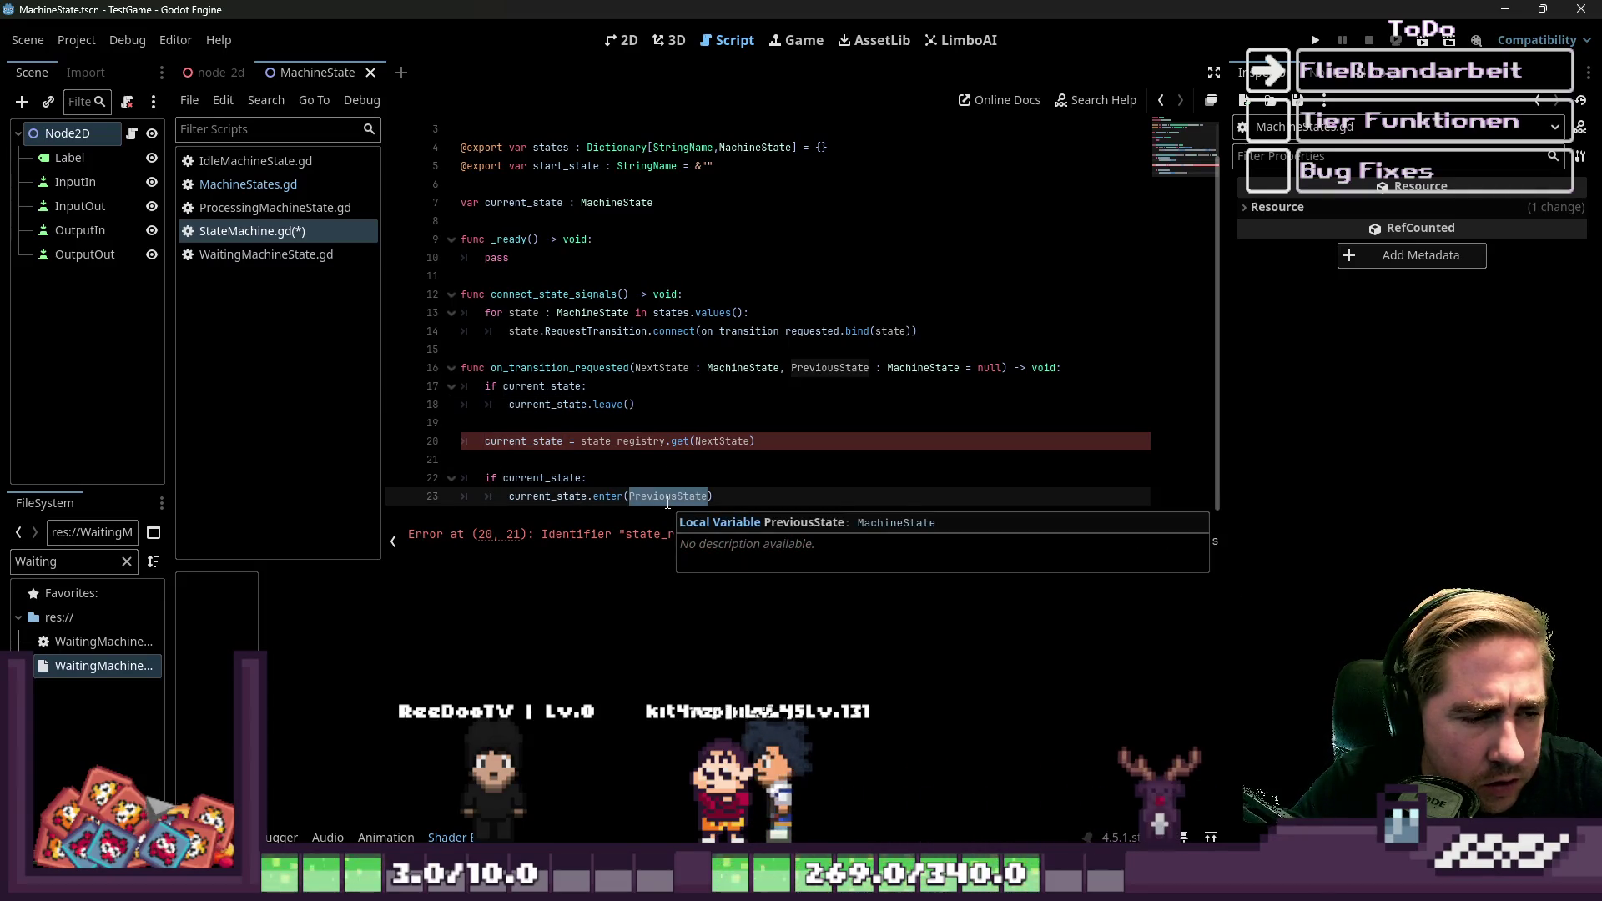
click(627, 482)
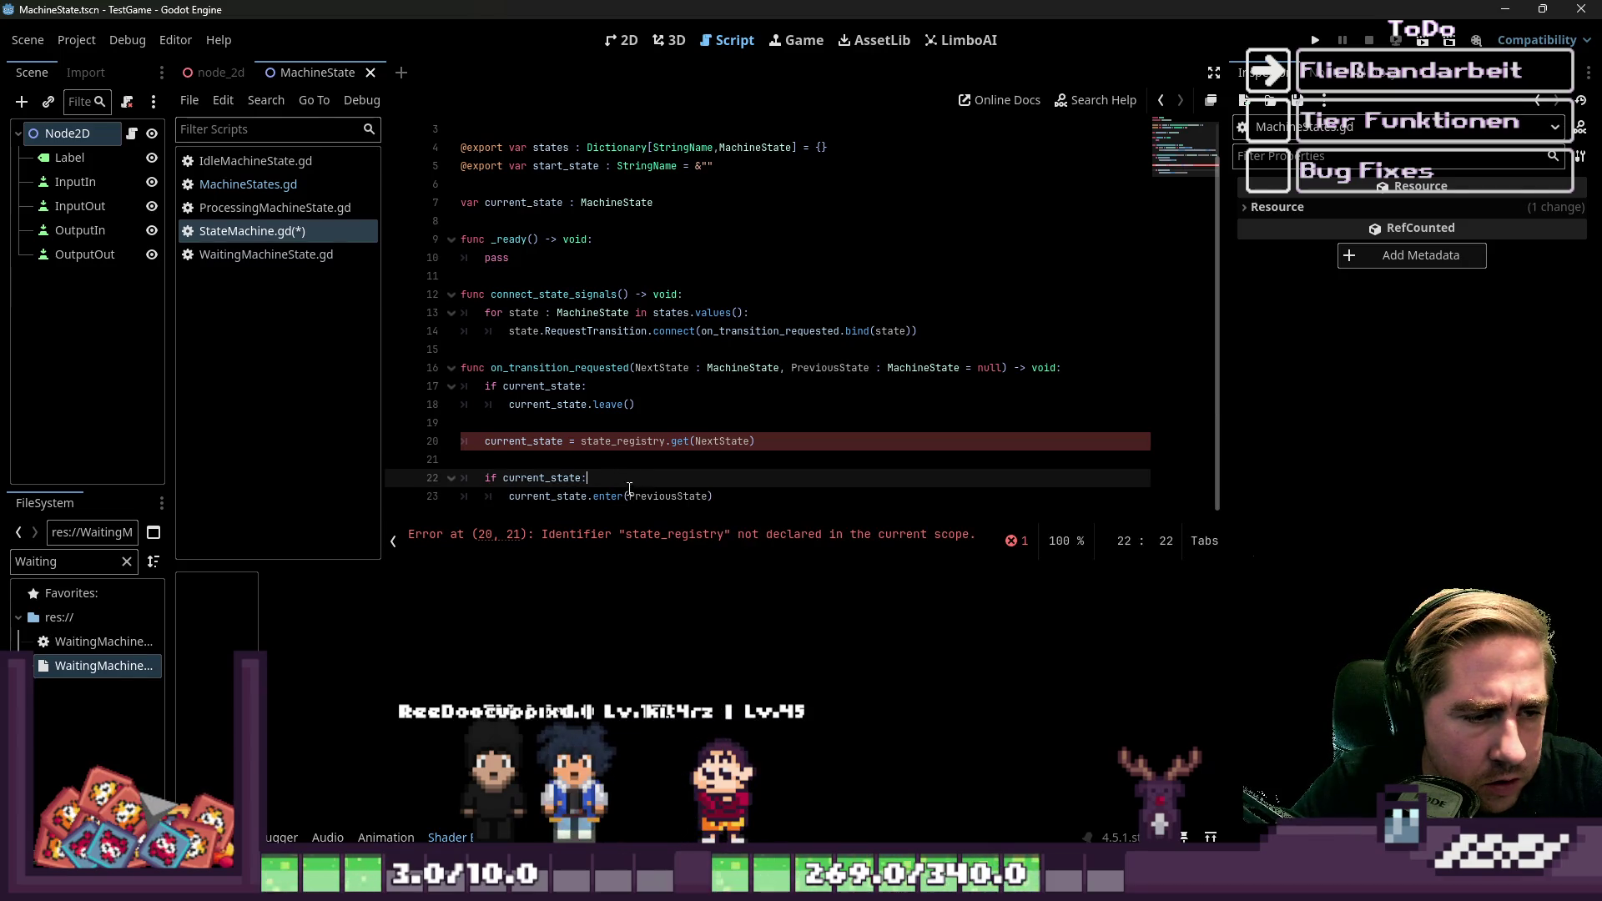
click(664, 497)
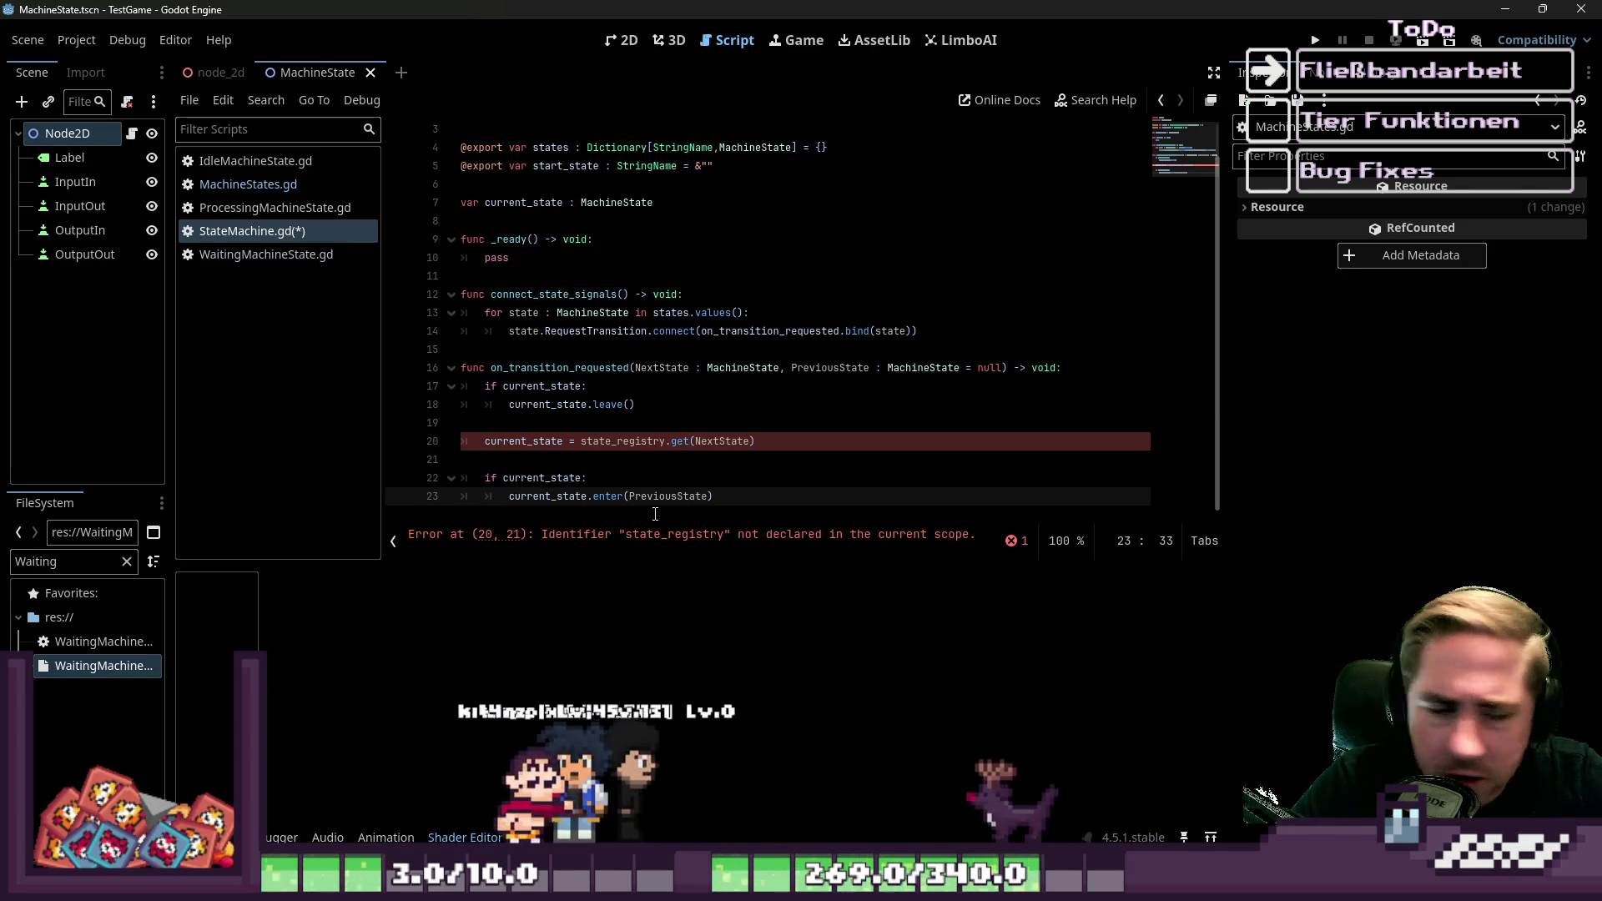
double_click(538, 478)
click(528, 497)
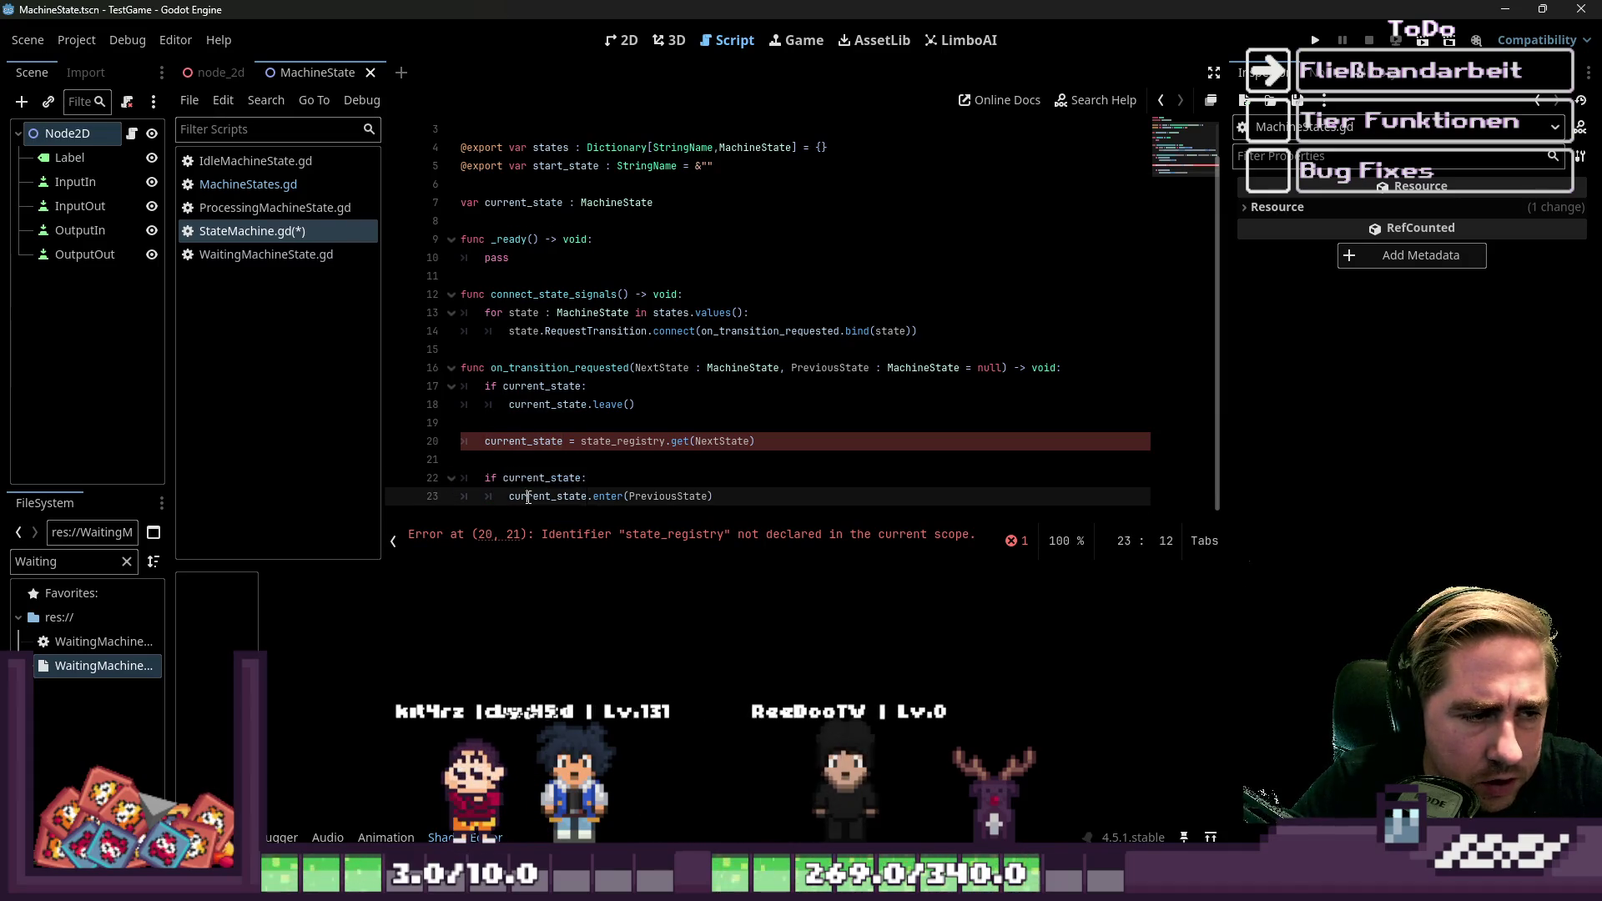
click(545, 442)
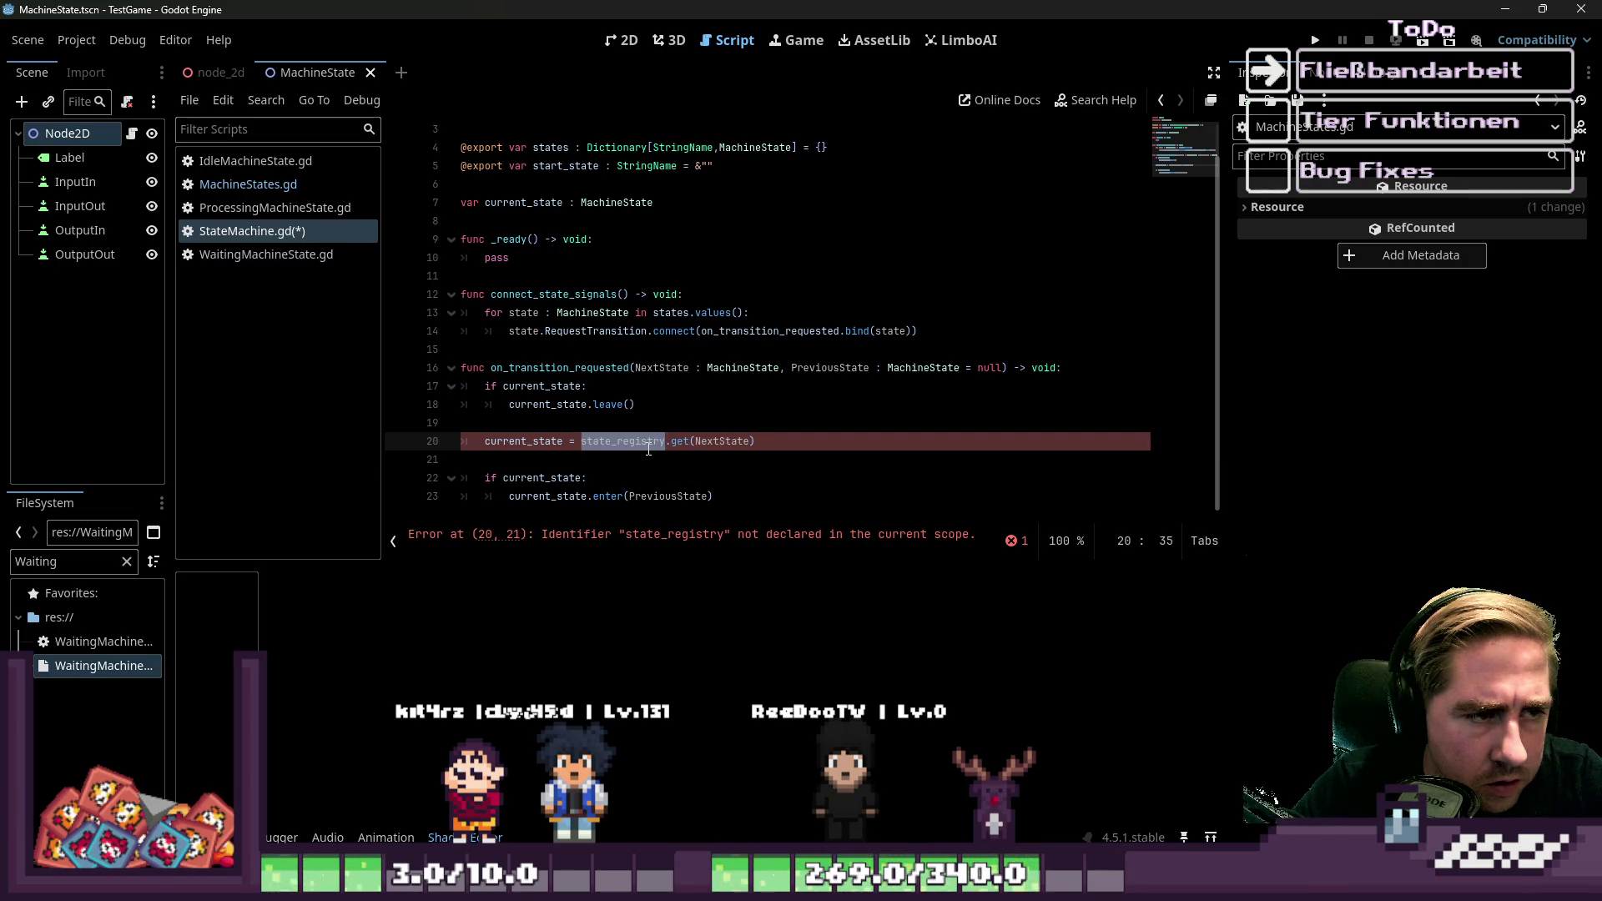
Step: Replace the undeclared state_registry with states in the line 20 lookup
scroll(640, 435, up, 1)
double_click(551, 183)
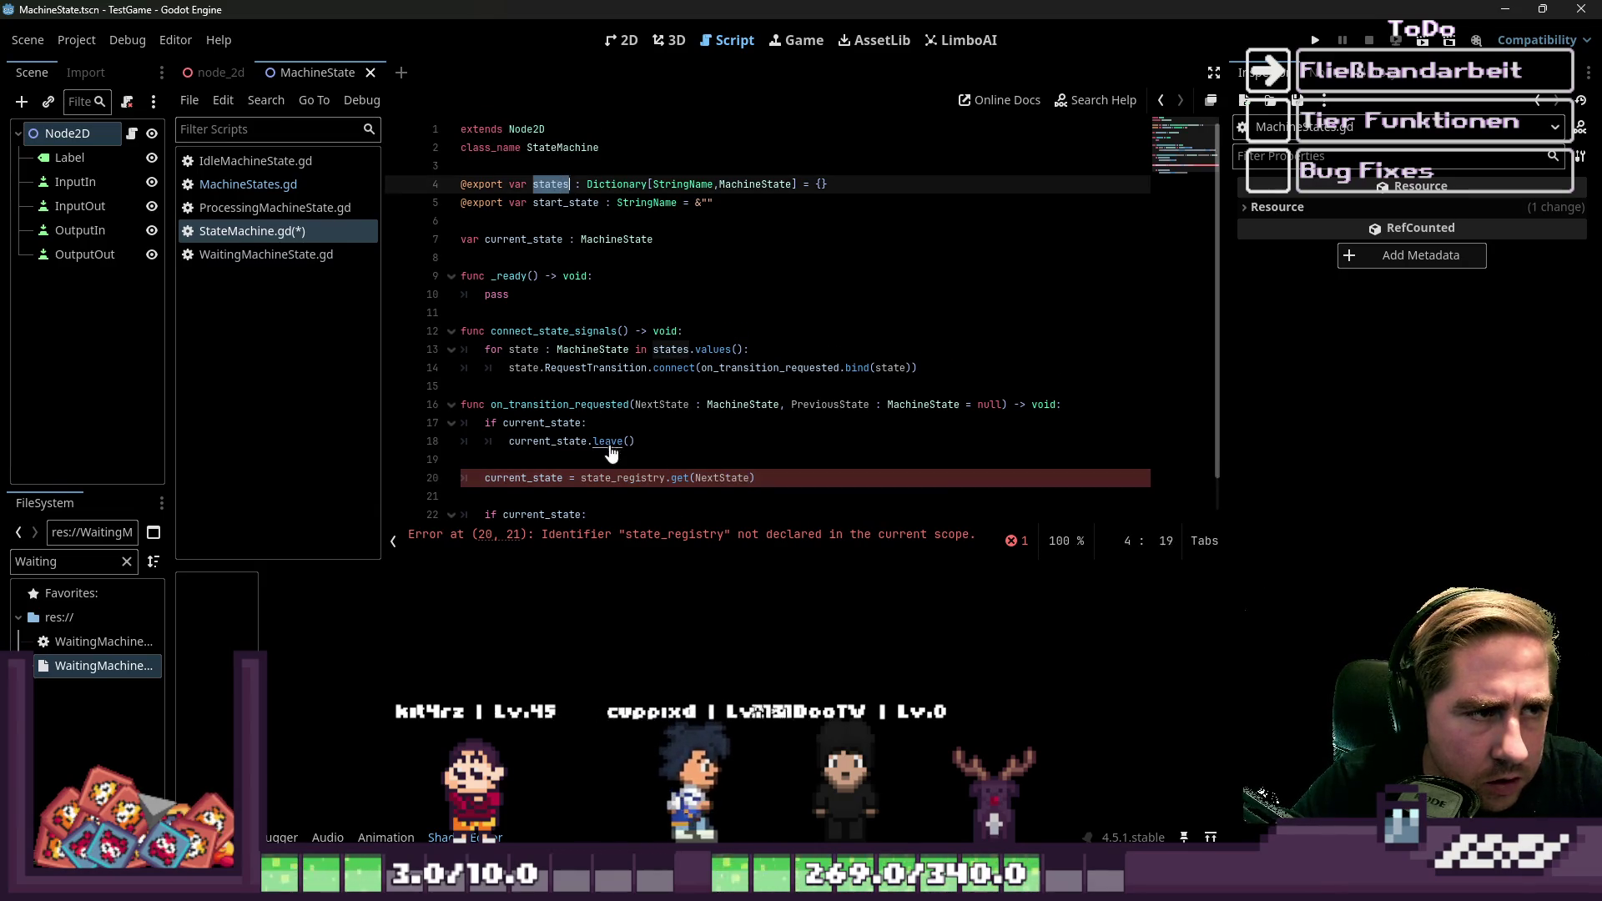
click(618, 477)
double_click(618, 477)
text(states)
scroll(518, 477, down, 1)
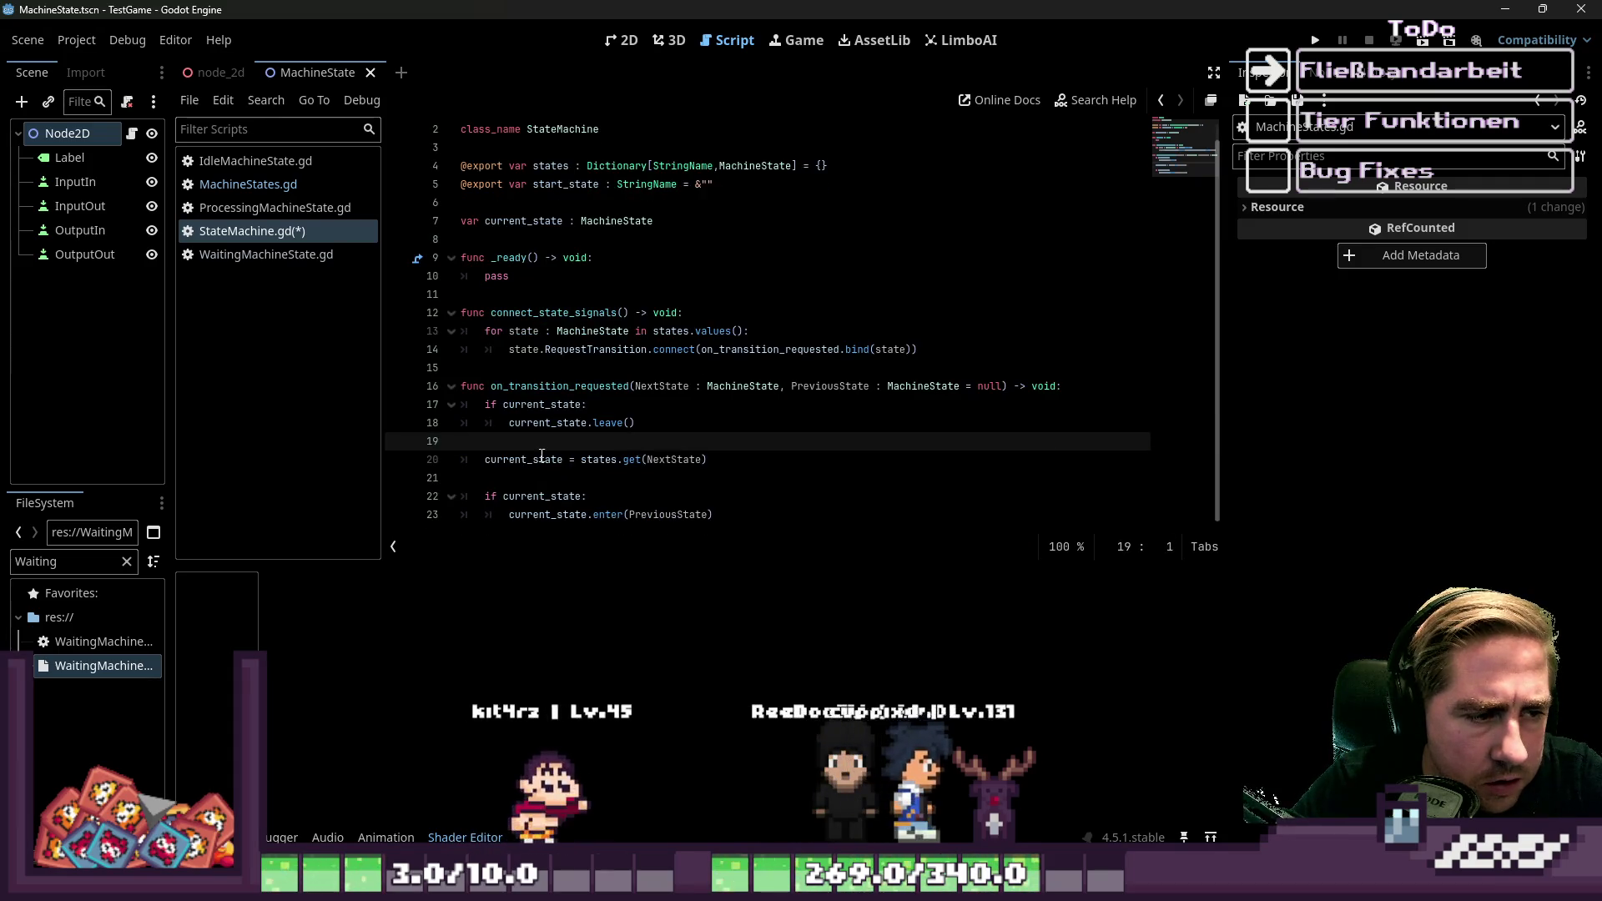
click(518, 476)
Step: Replace PreviousState with NextState in the current_state.enter() call on line 23
double_click(542, 497)
click(603, 515)
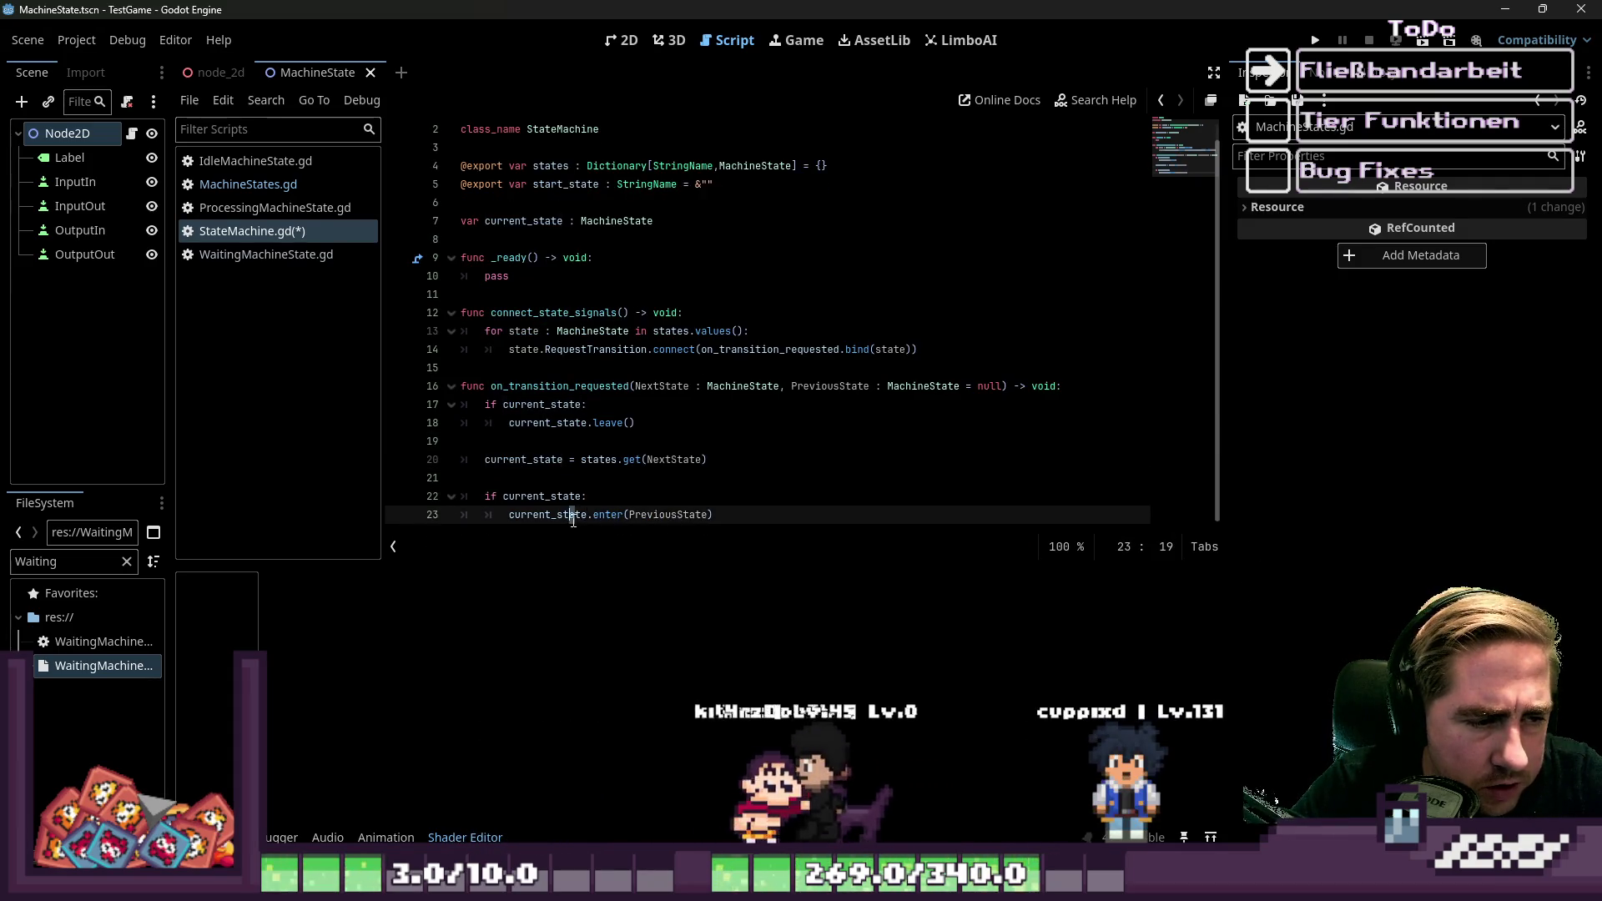
double_click(663, 515)
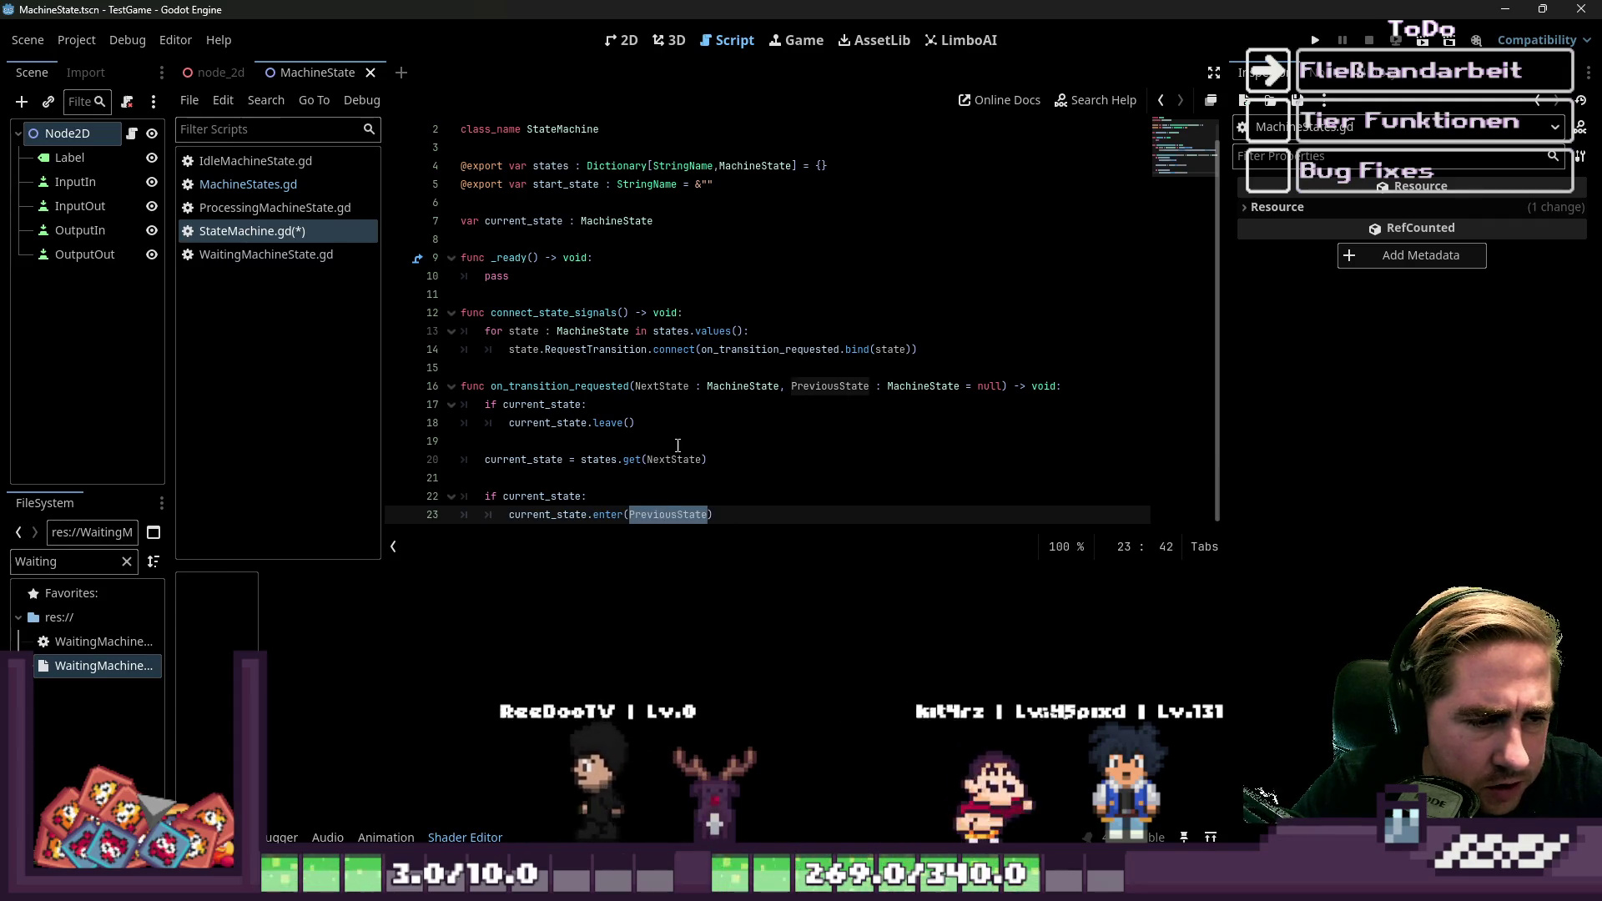
click(673, 459)
double_click(673, 459)
key(ctrl+c)
double_click(667, 515)
key(ctrl+v)
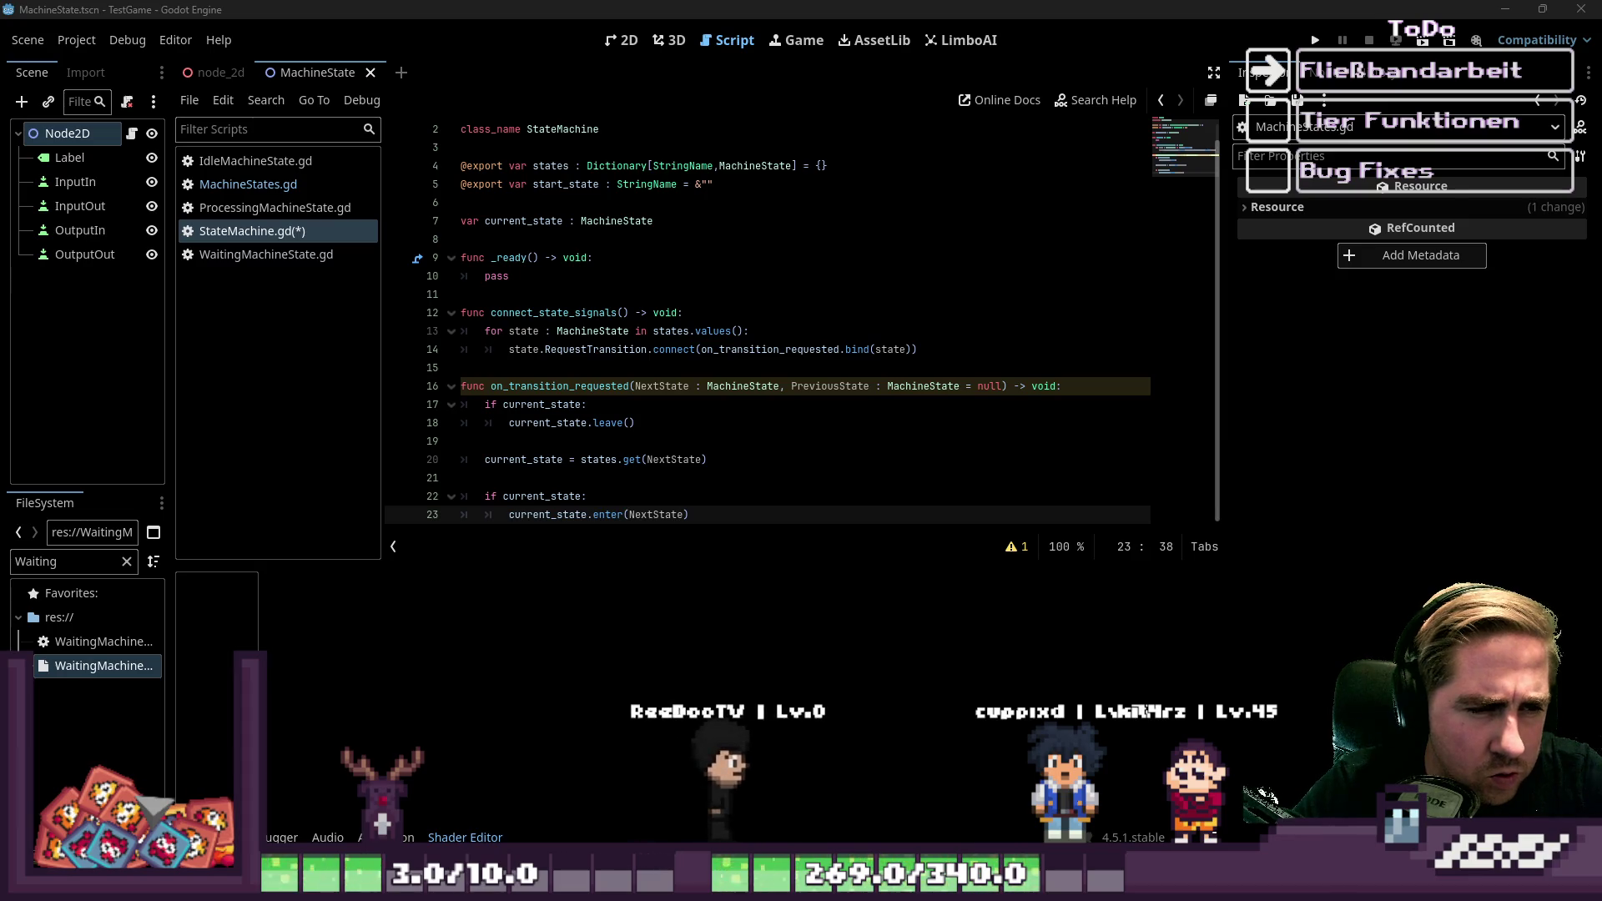
Step: Review the function's current_state uses and the states.get(NextState) lookup
click(571, 404)
click(571, 386)
double_click(573, 423)
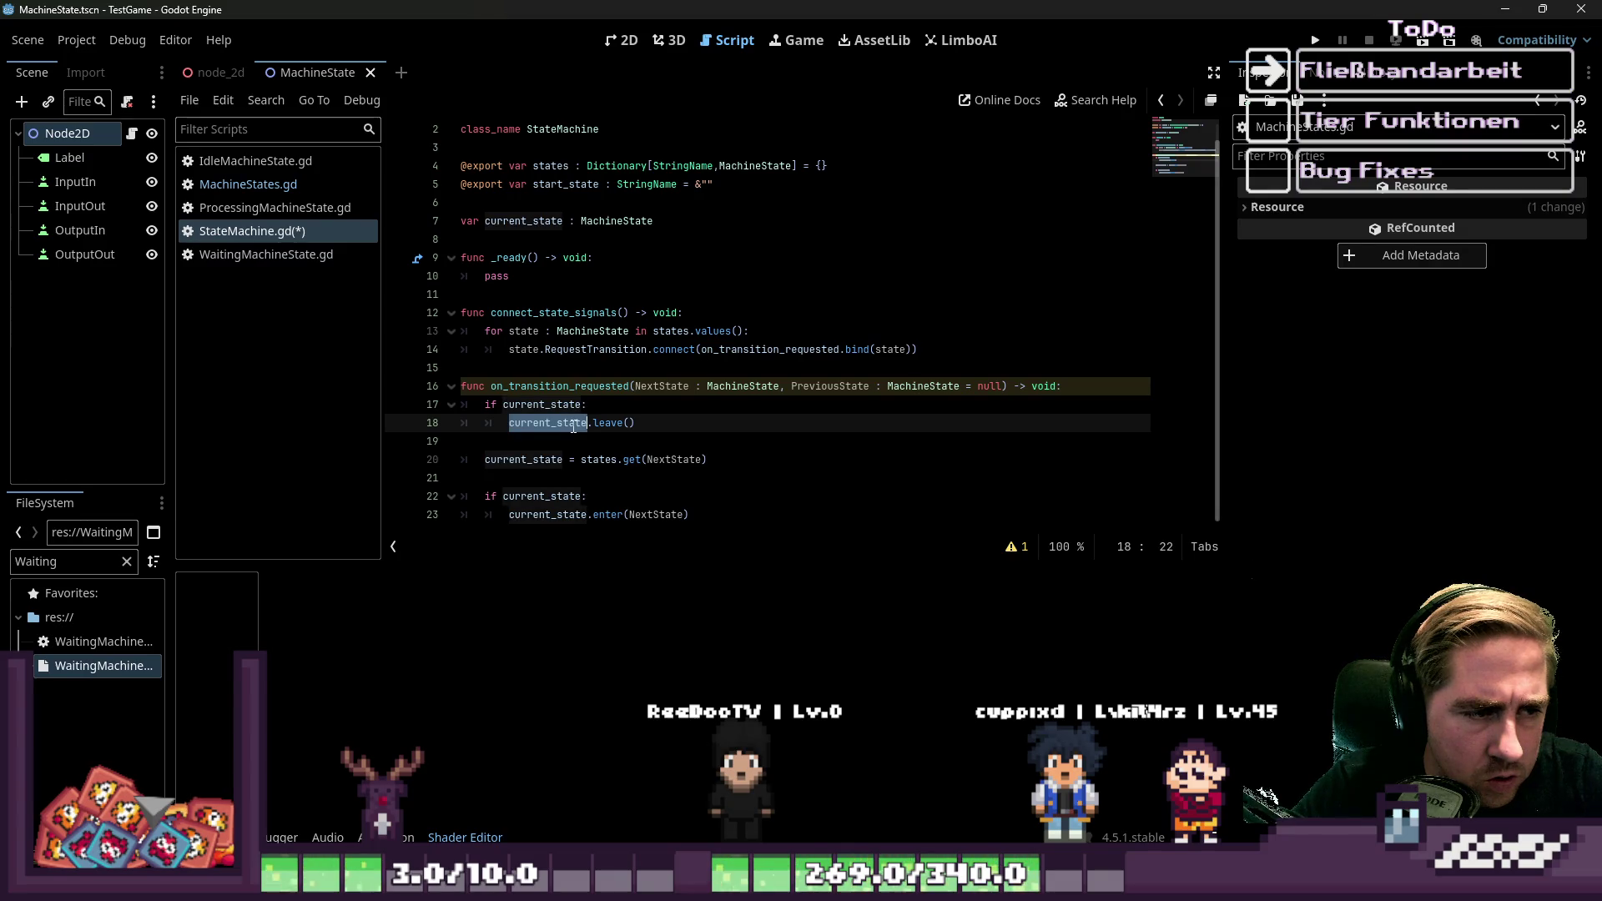
click(598, 423)
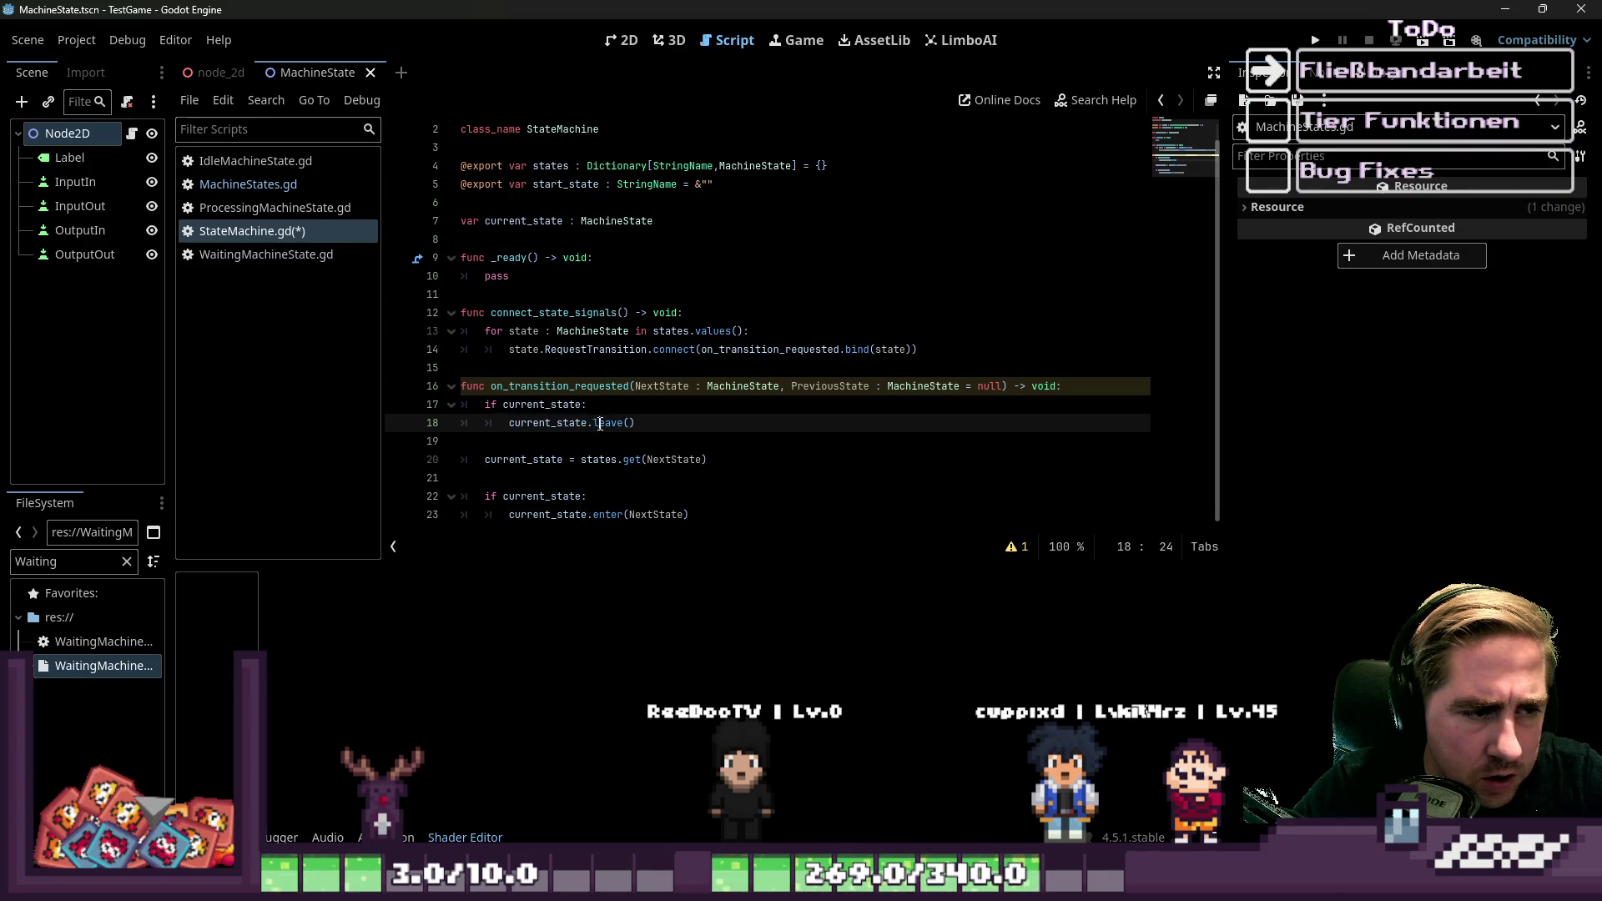
double_click(524, 460)
double_click(584, 460)
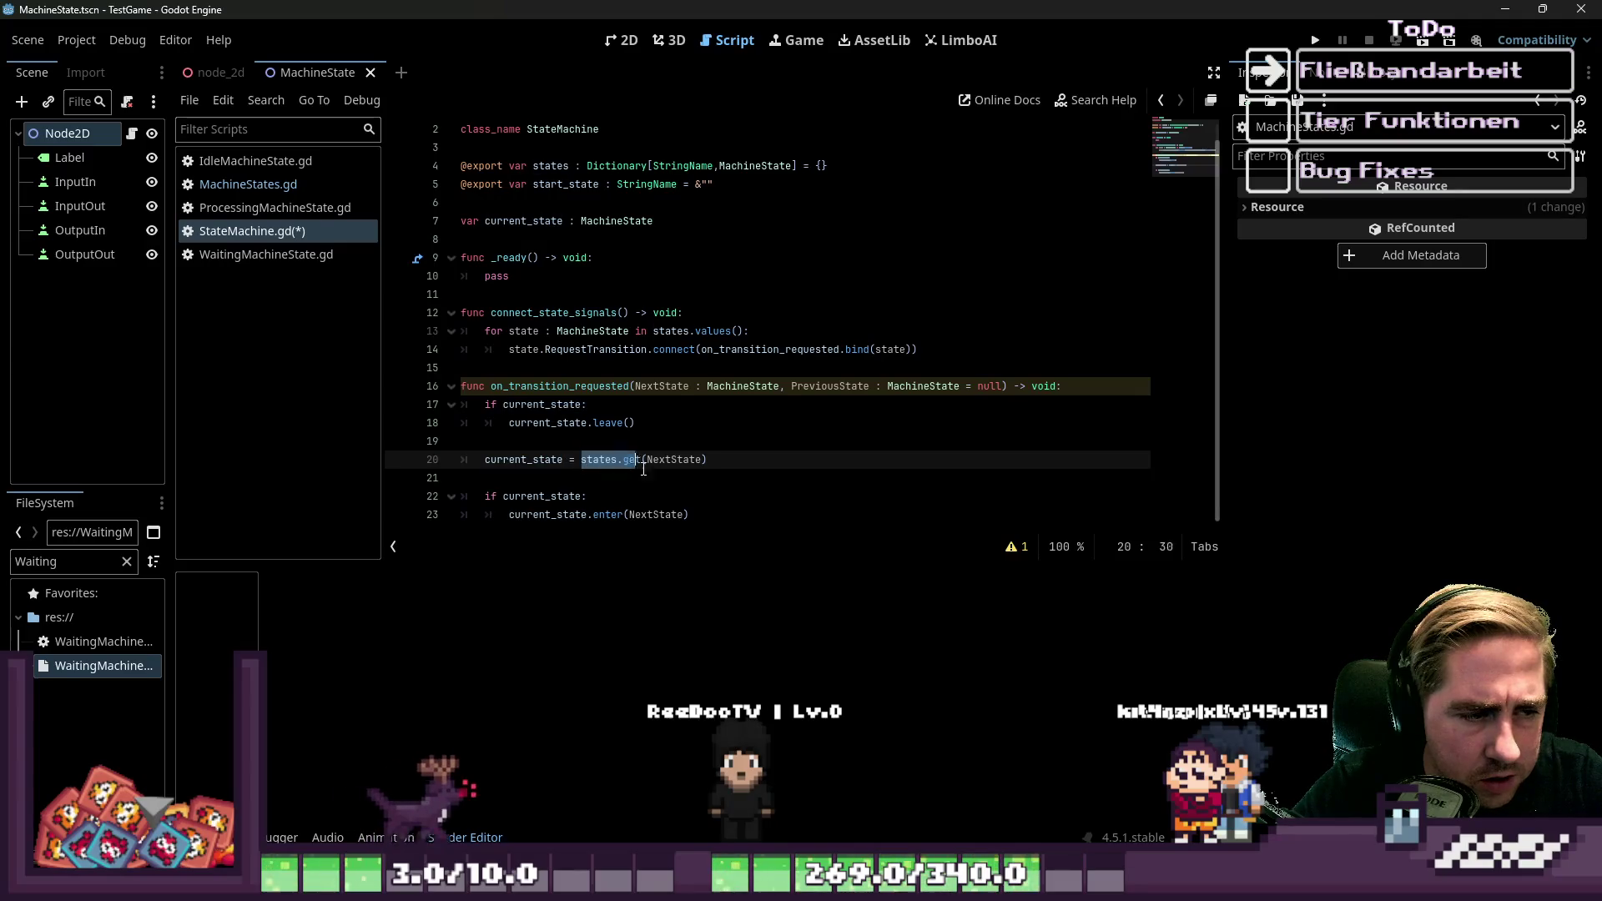
key(shift+End)
key(End)
double_click(536, 497)
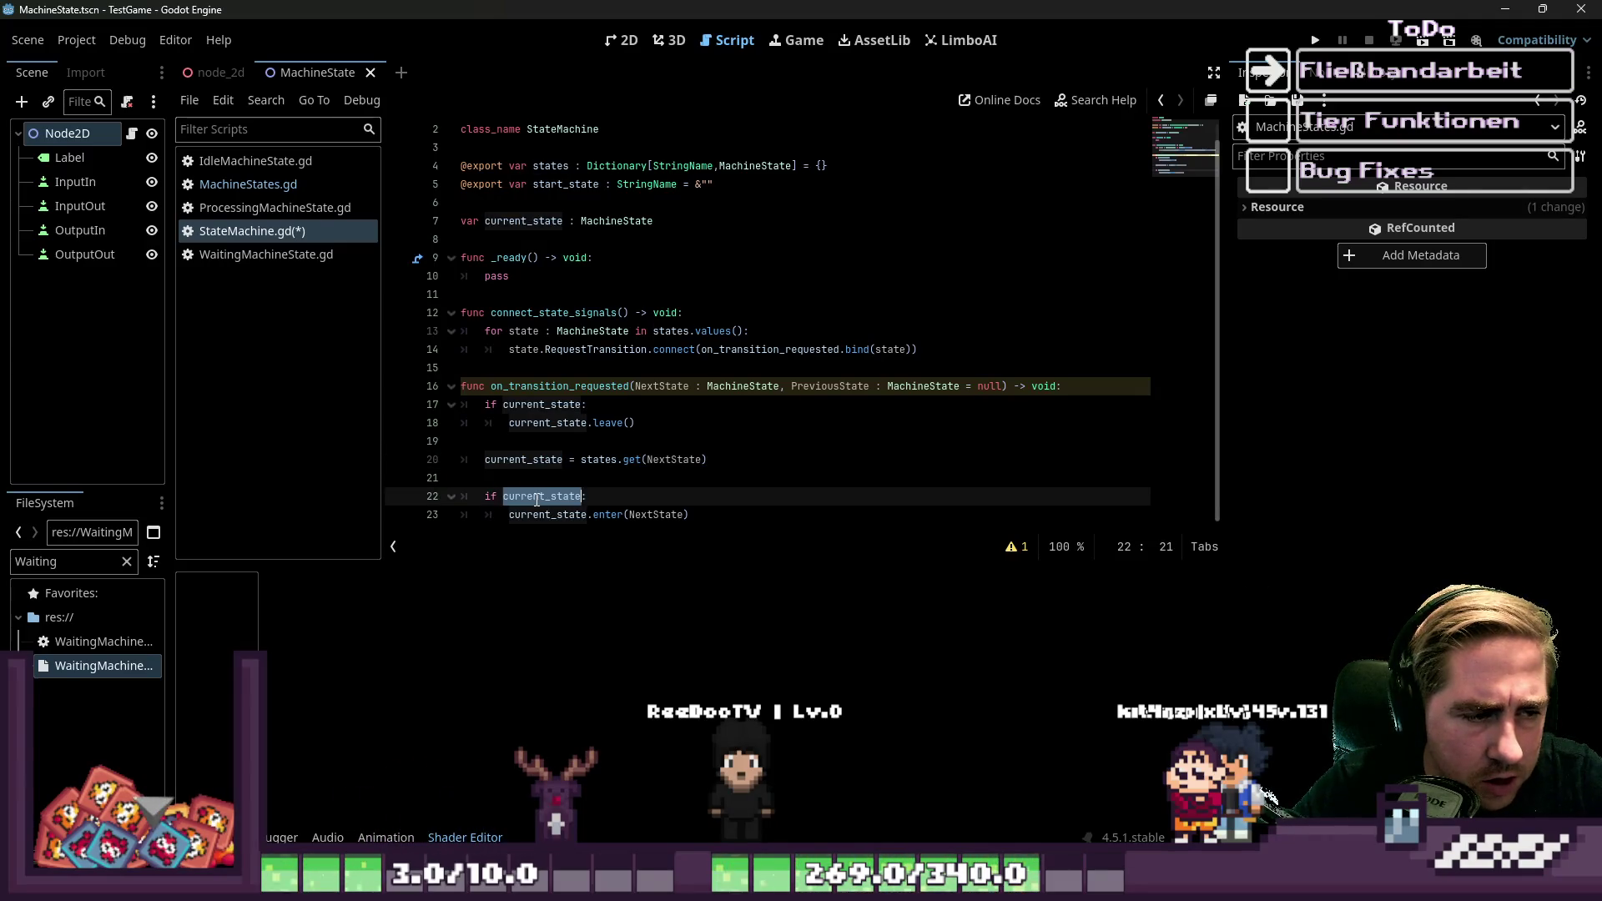
click(585, 466)
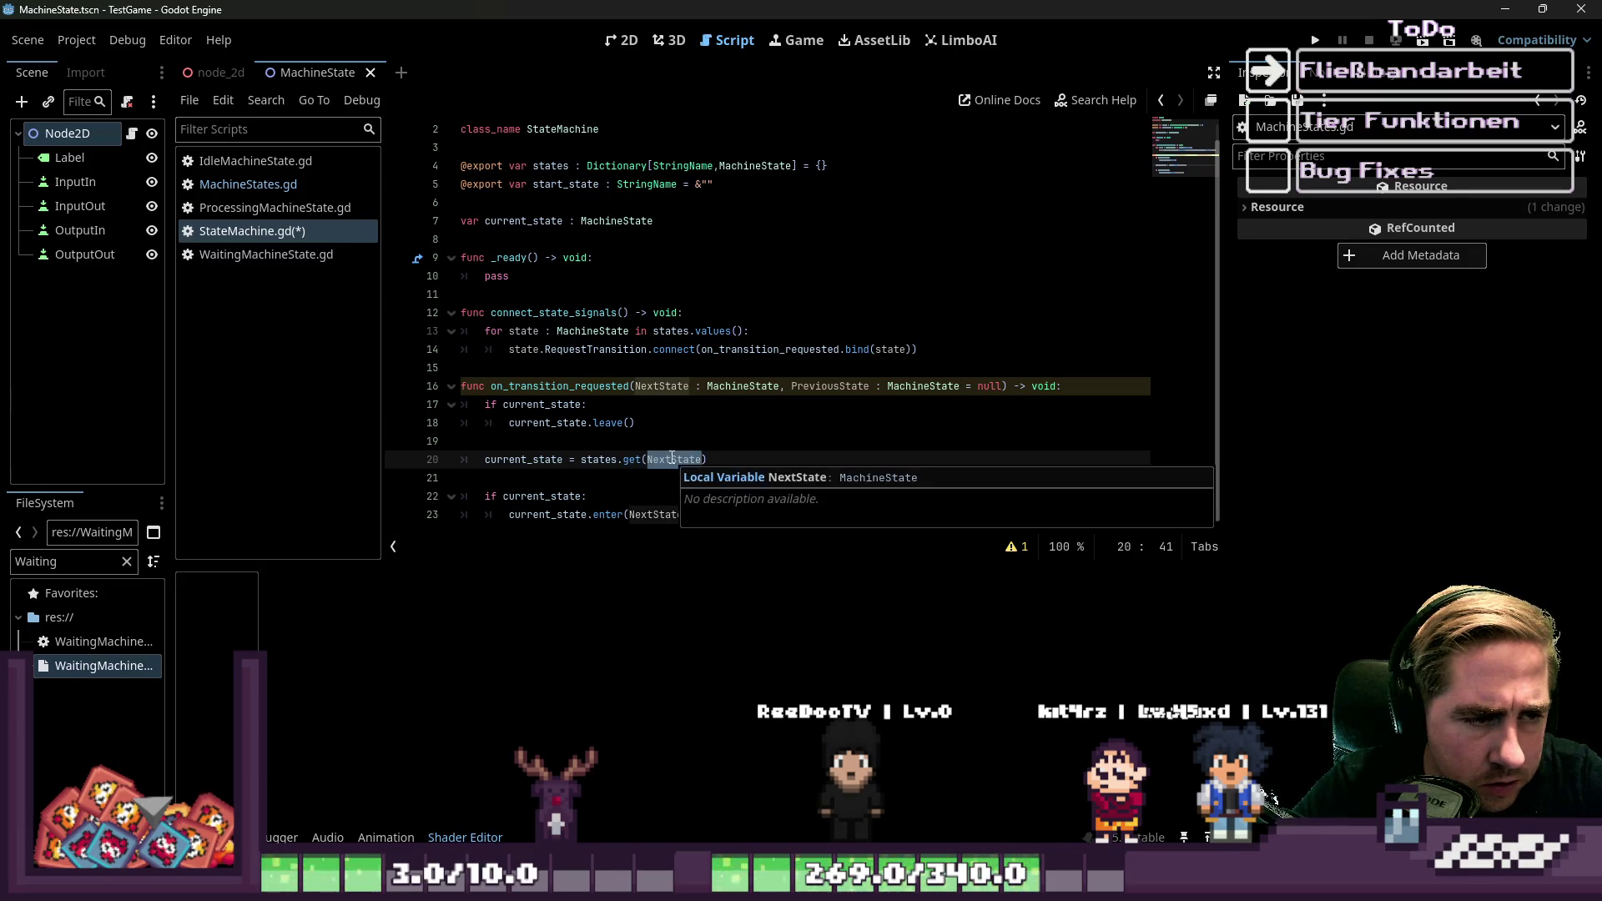
click(638, 446)
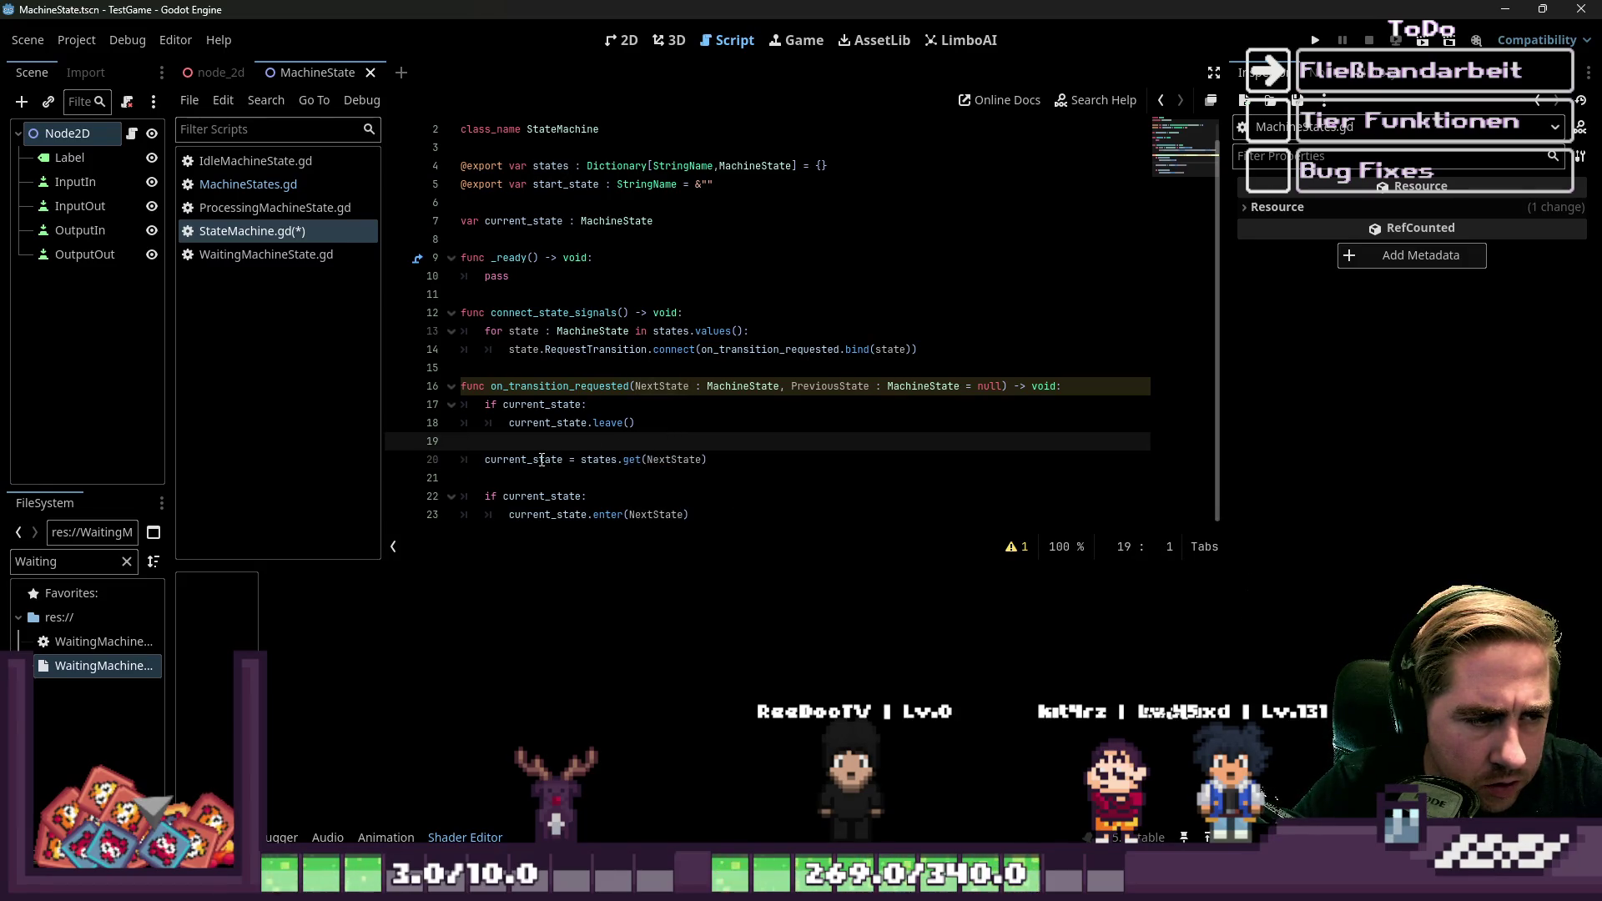
double_click(542, 459)
double_click(602, 462)
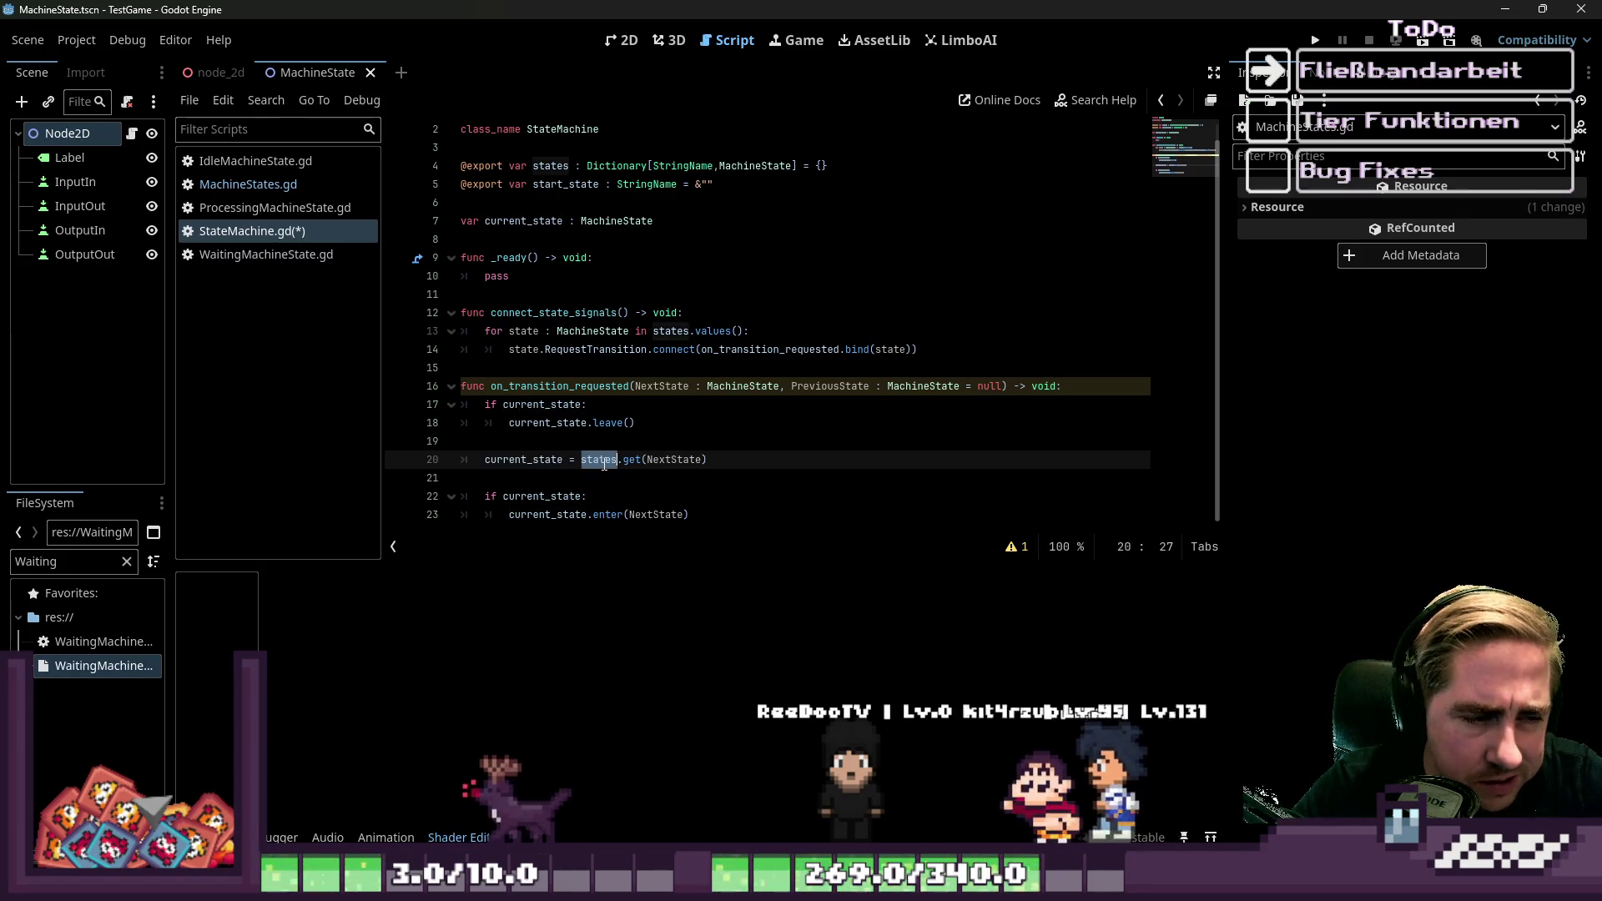
click(652, 461)
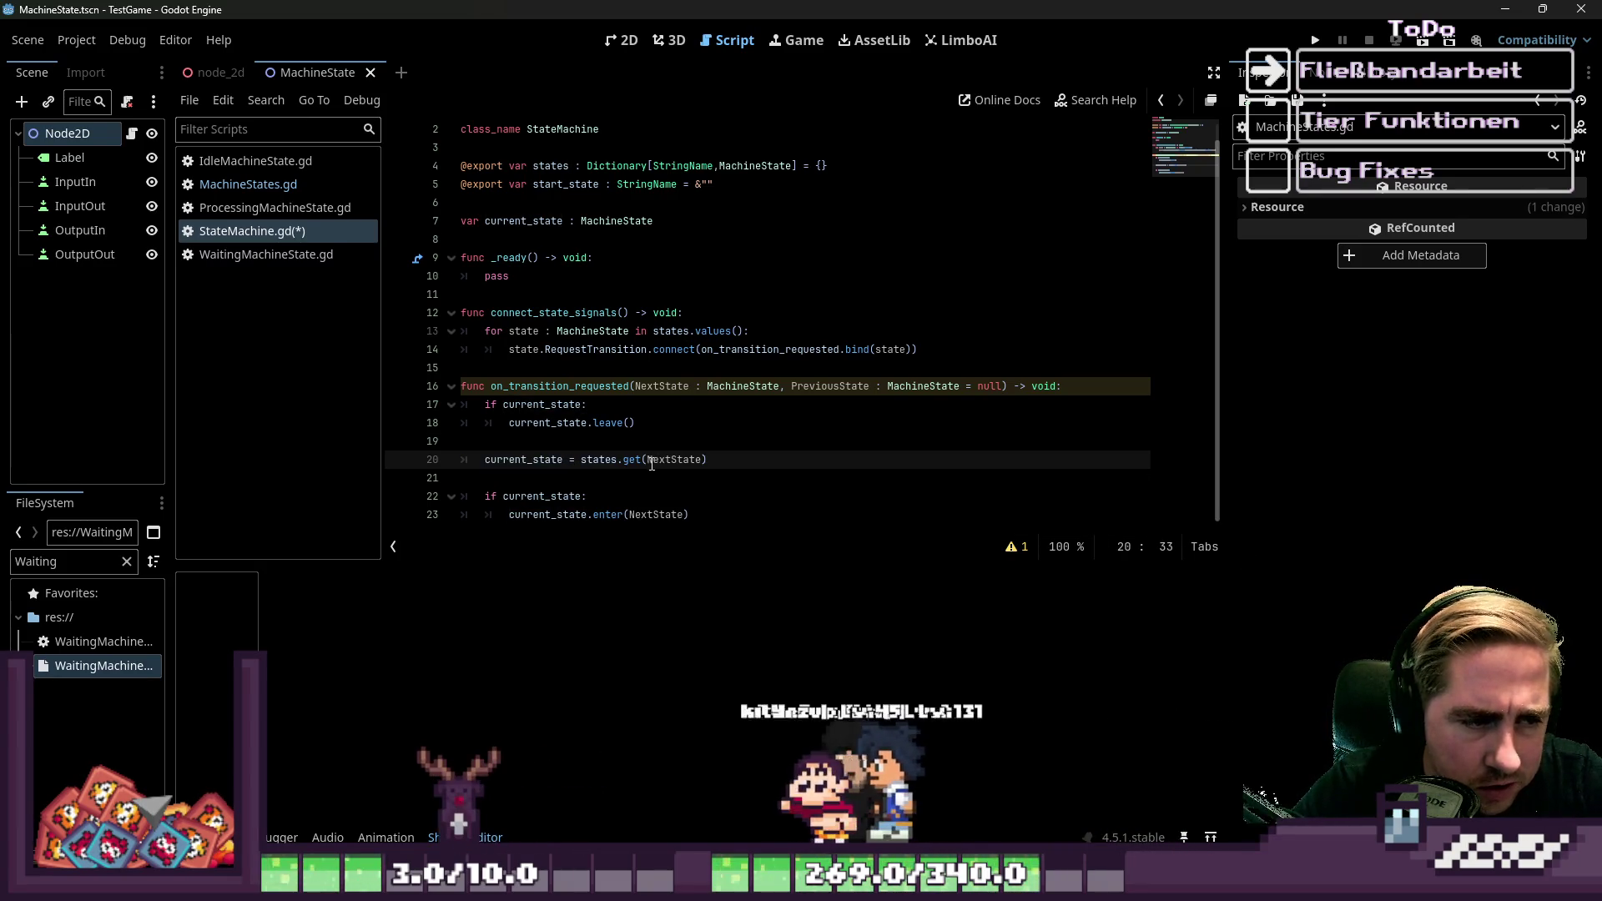
double_click(555, 495)
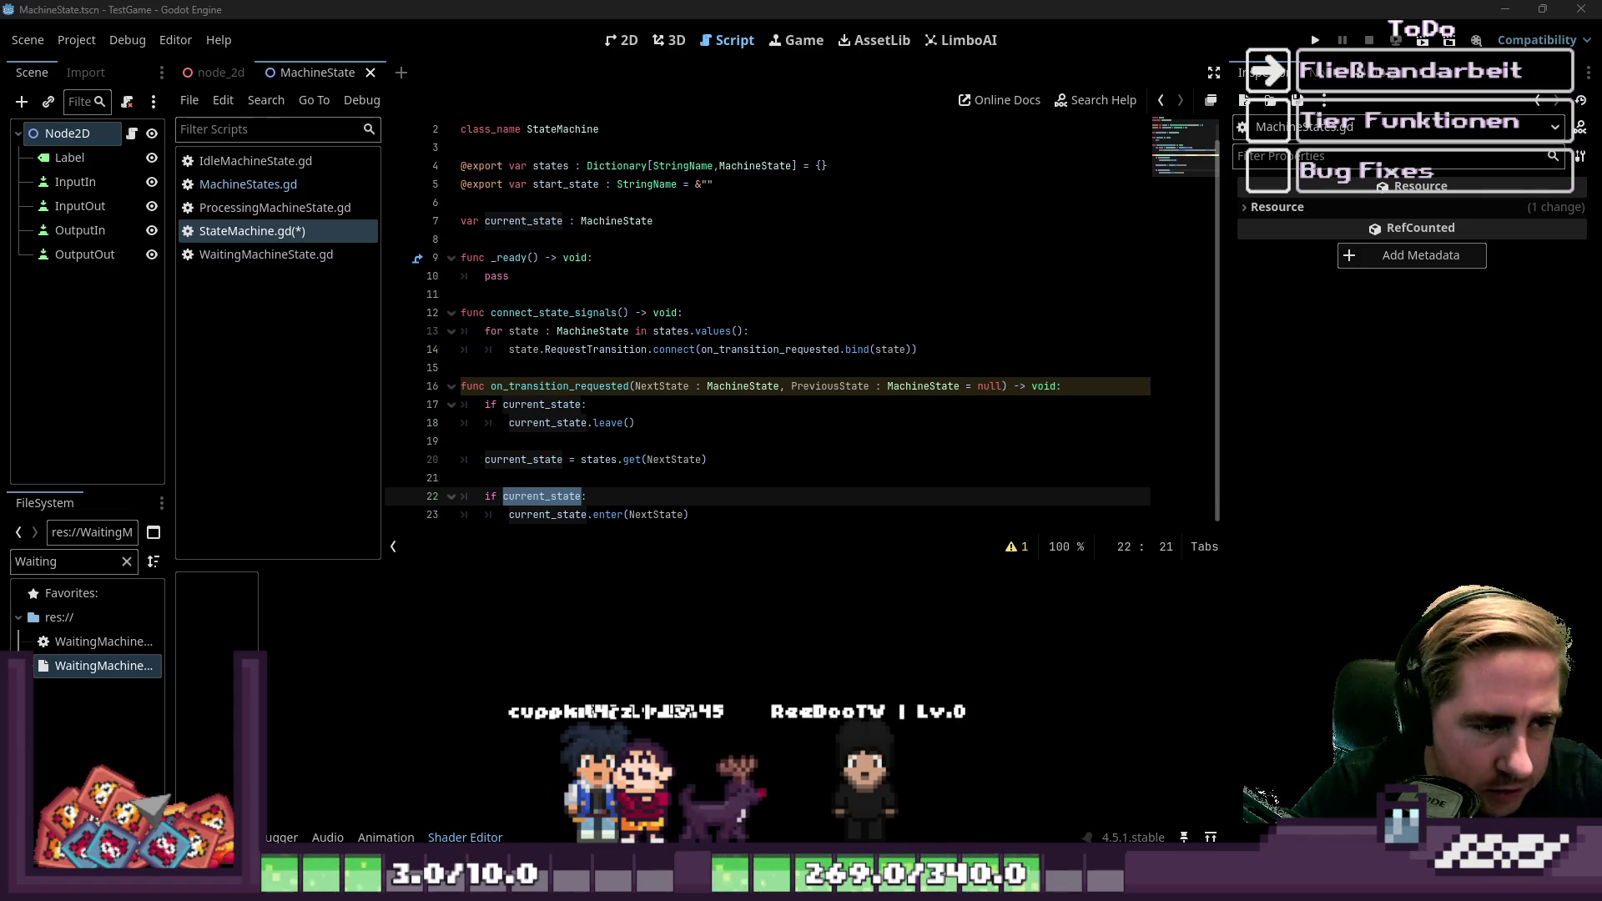
Step: Add blank lines after the enter call at the end of the script
click(692, 515)
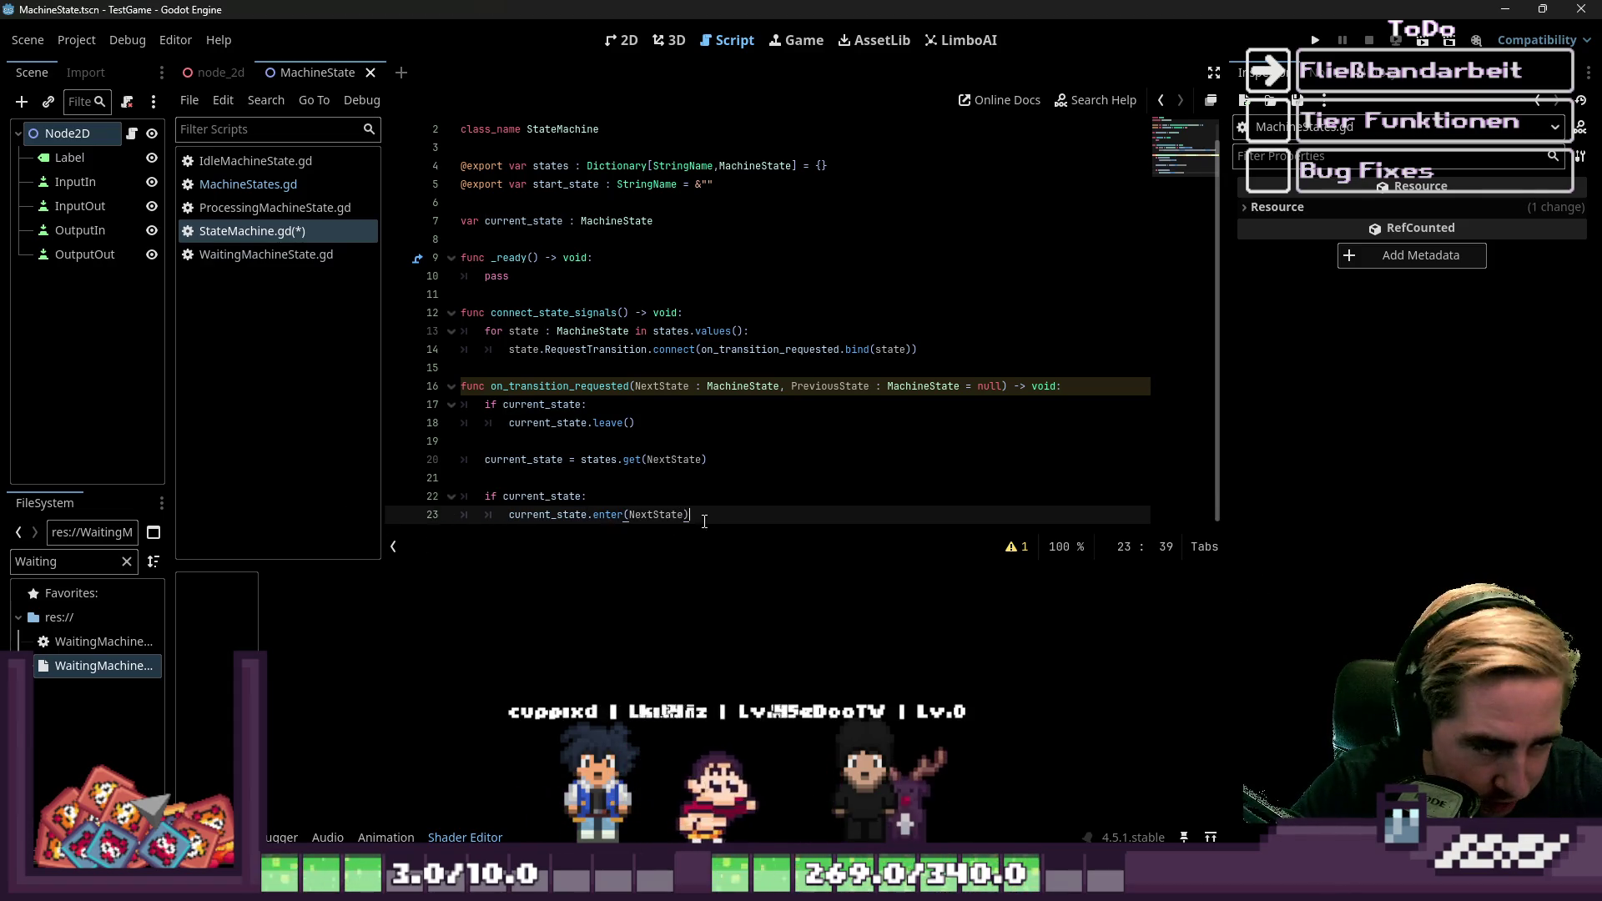
key(Return)
key(BackSpace)
key(Return)
key(BackSpace)
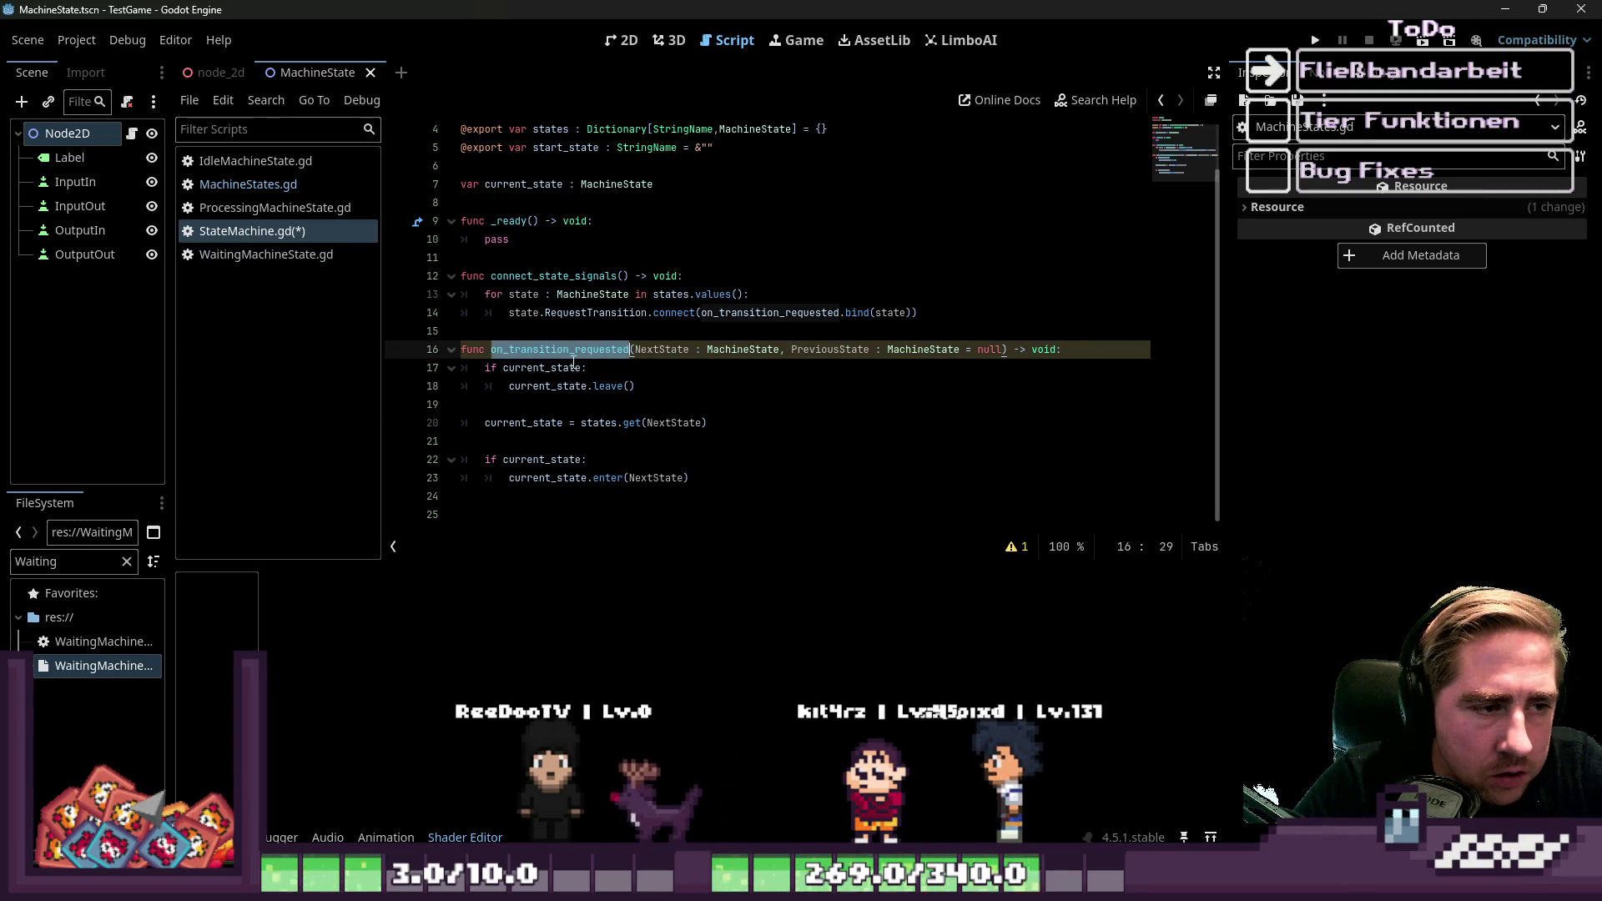
double_click(825, 350)
key(ctrl+c)
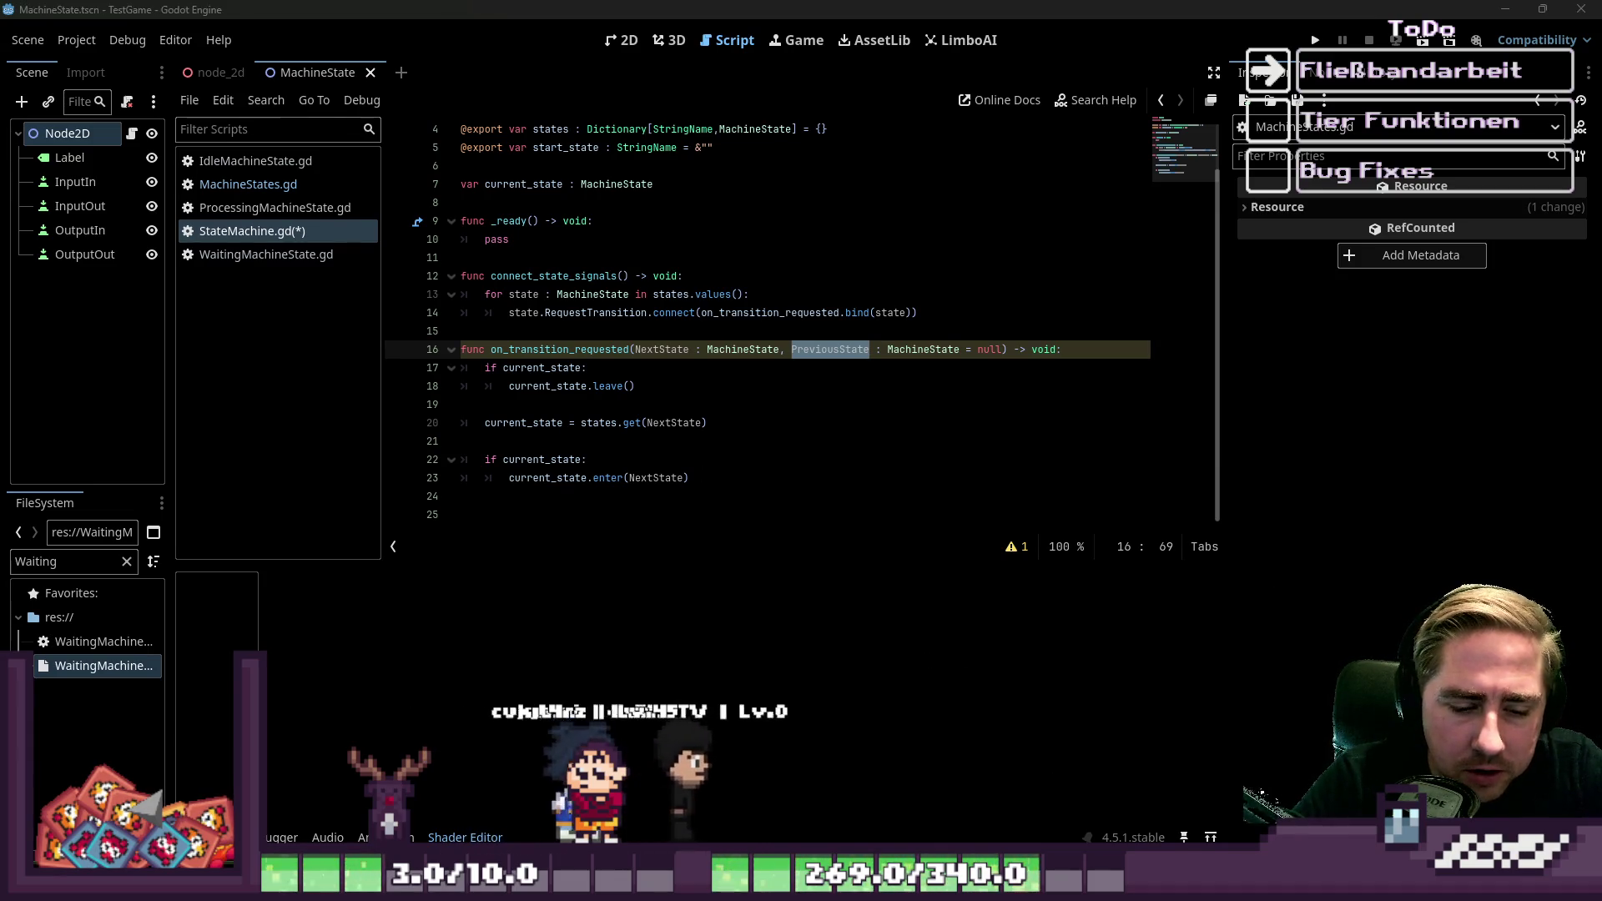
mouse_move(1076, 884)
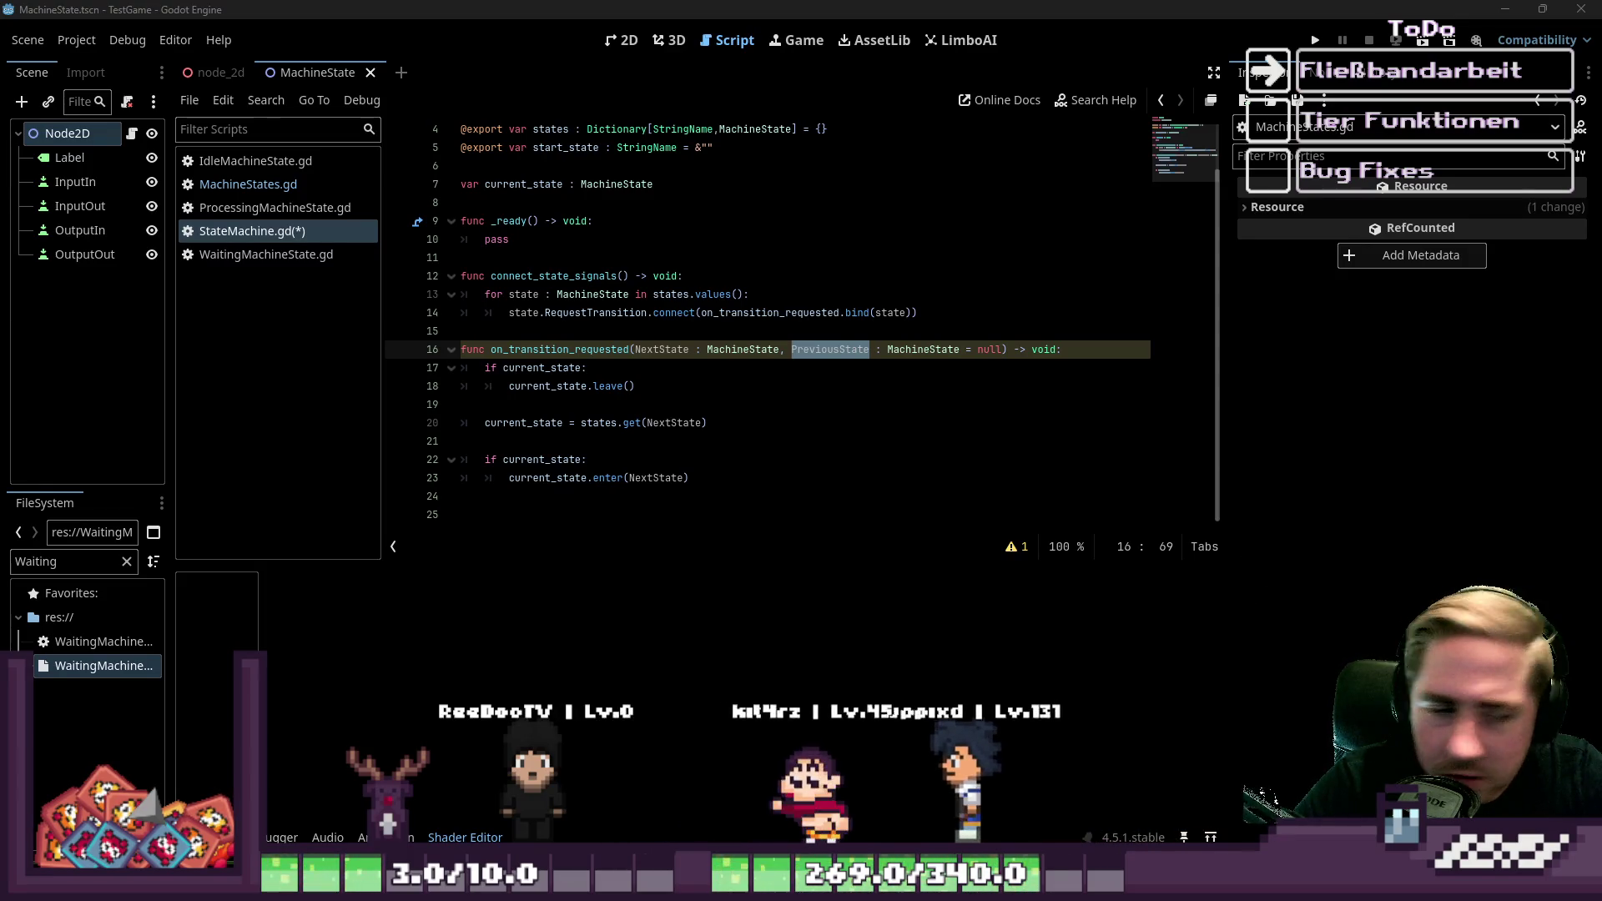
double_click(659, 477)
click(830, 349)
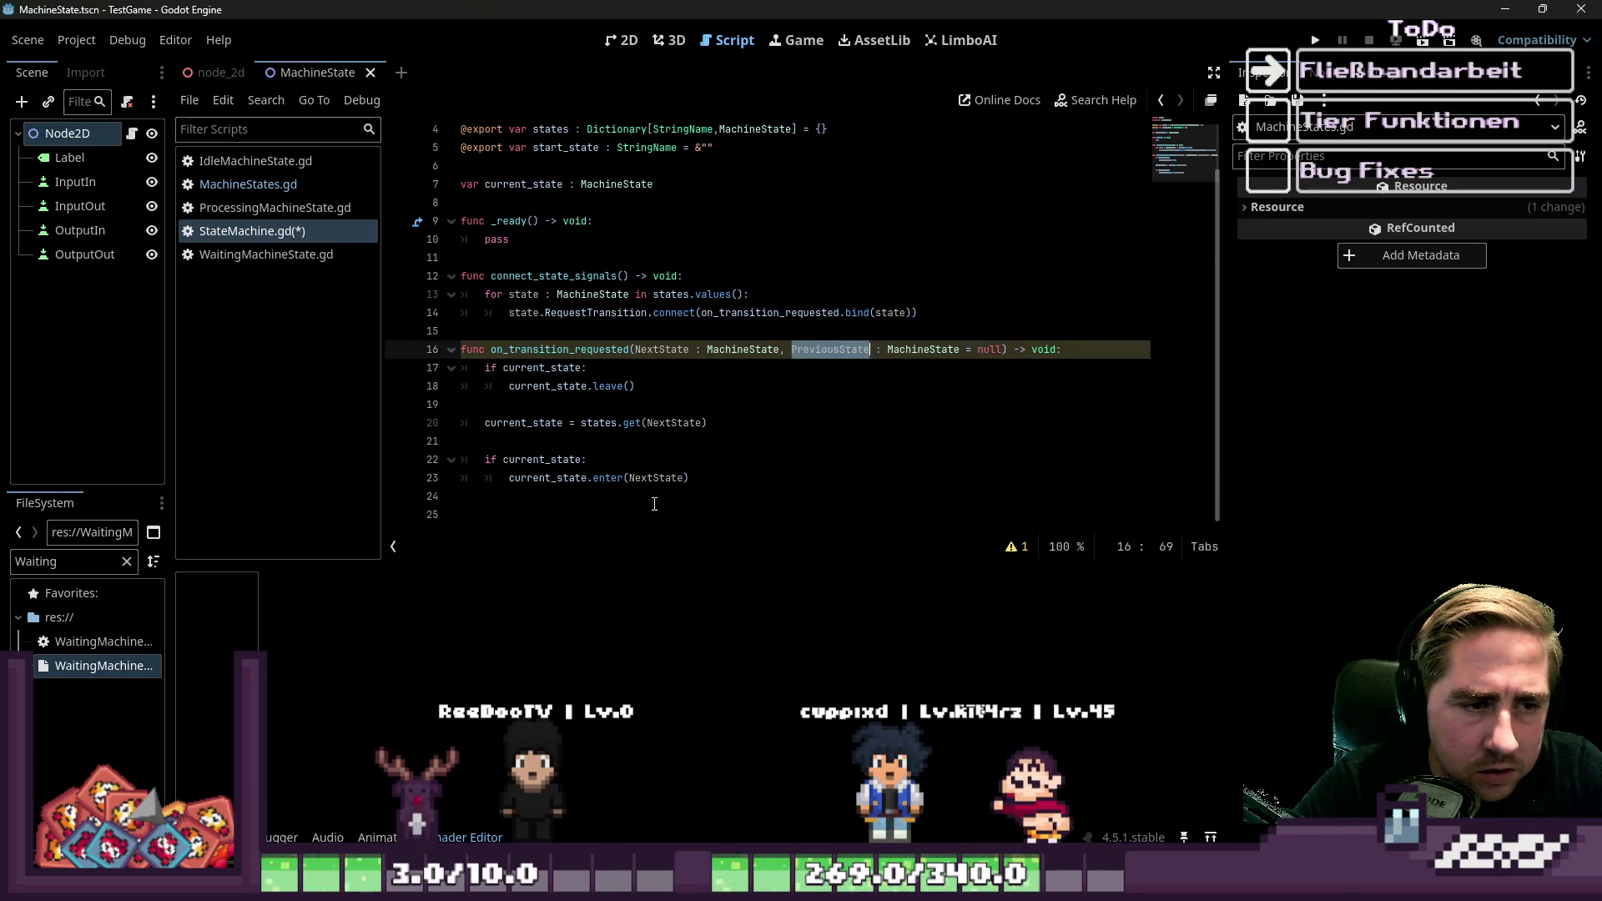
double_click(659, 478)
key(ctrl+v)
click(575, 440)
Step: Check PreviousState in the line 23 enter call, then switch to MachineStates.gd
click(578, 506)
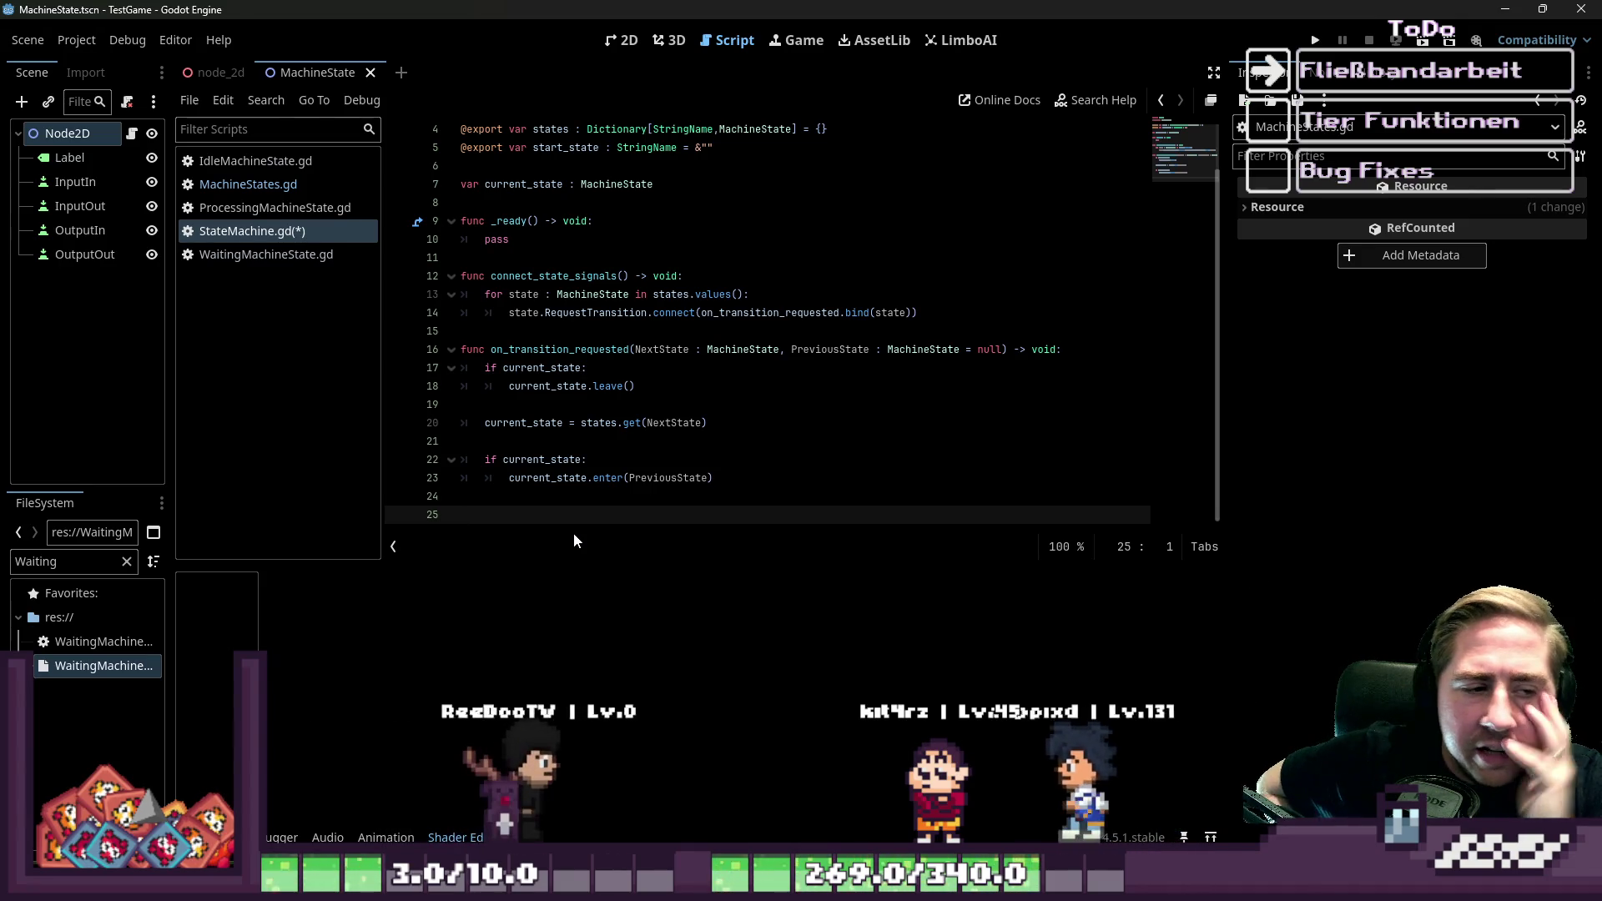
double_click(661, 478)
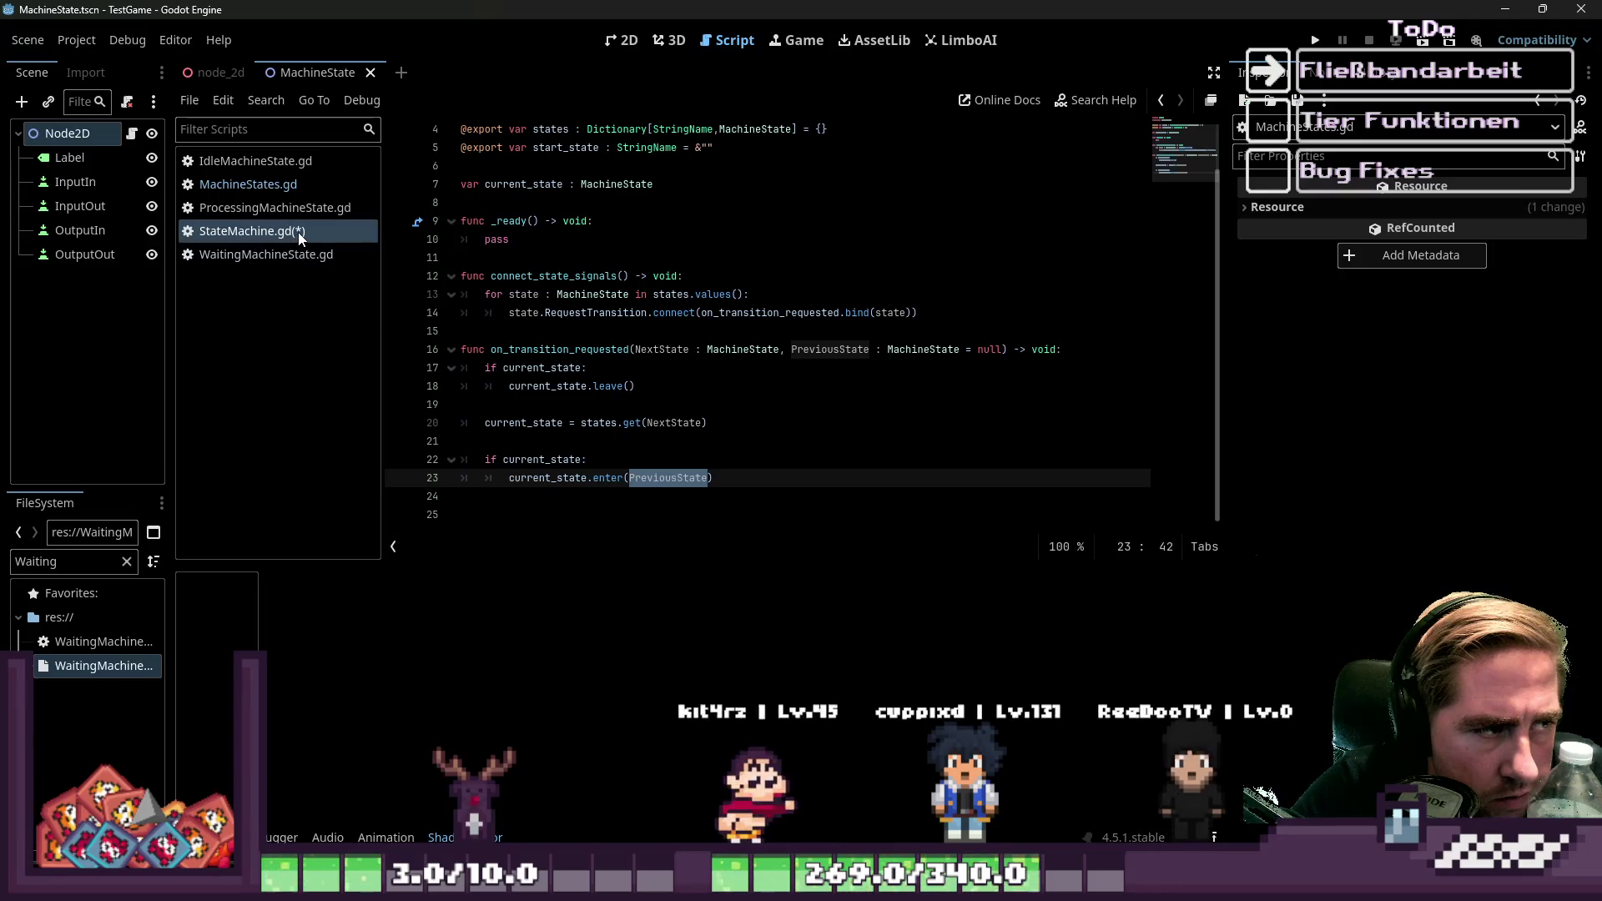
click(292, 184)
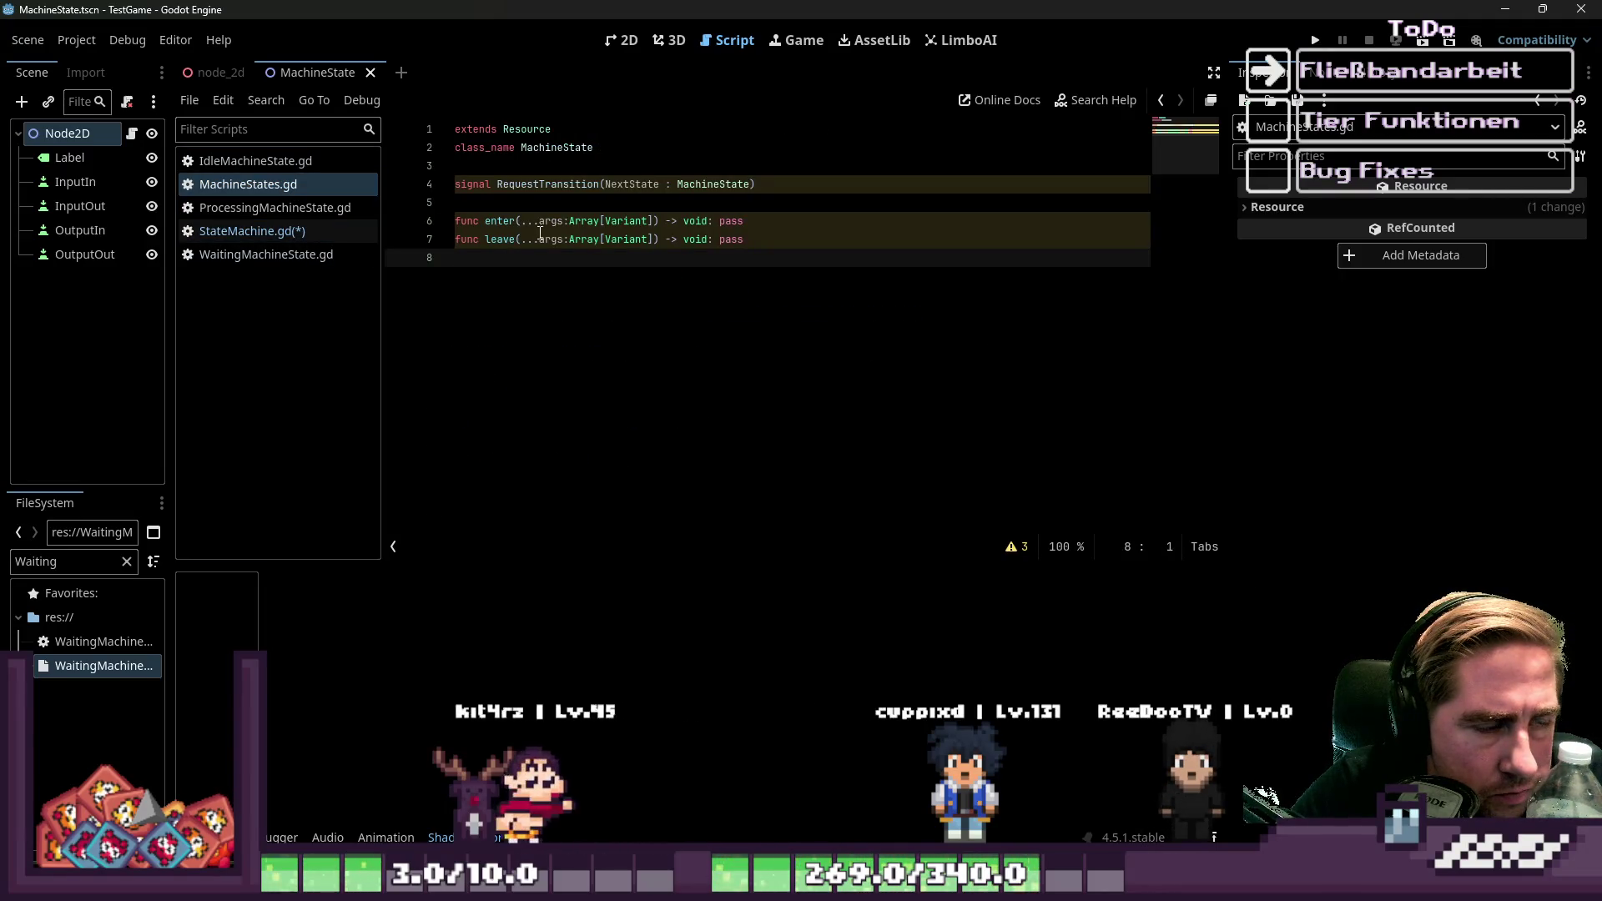
Step: Inspect the ...args parameters of the enter and leave stubs in MachineStates.gd
click(551, 222)
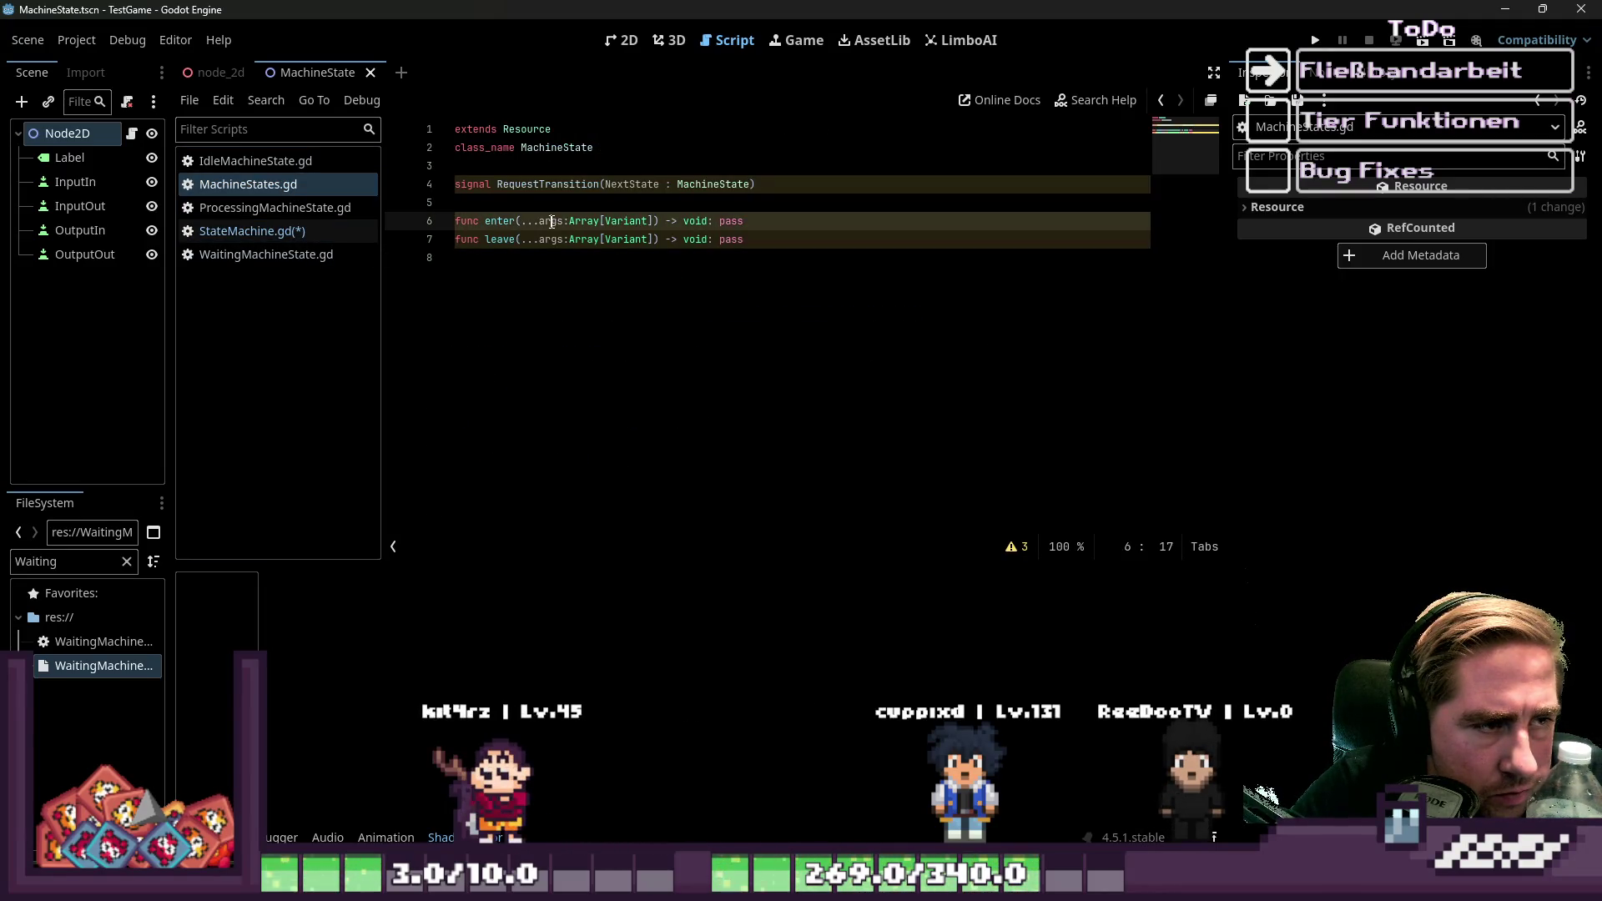
click(674, 304)
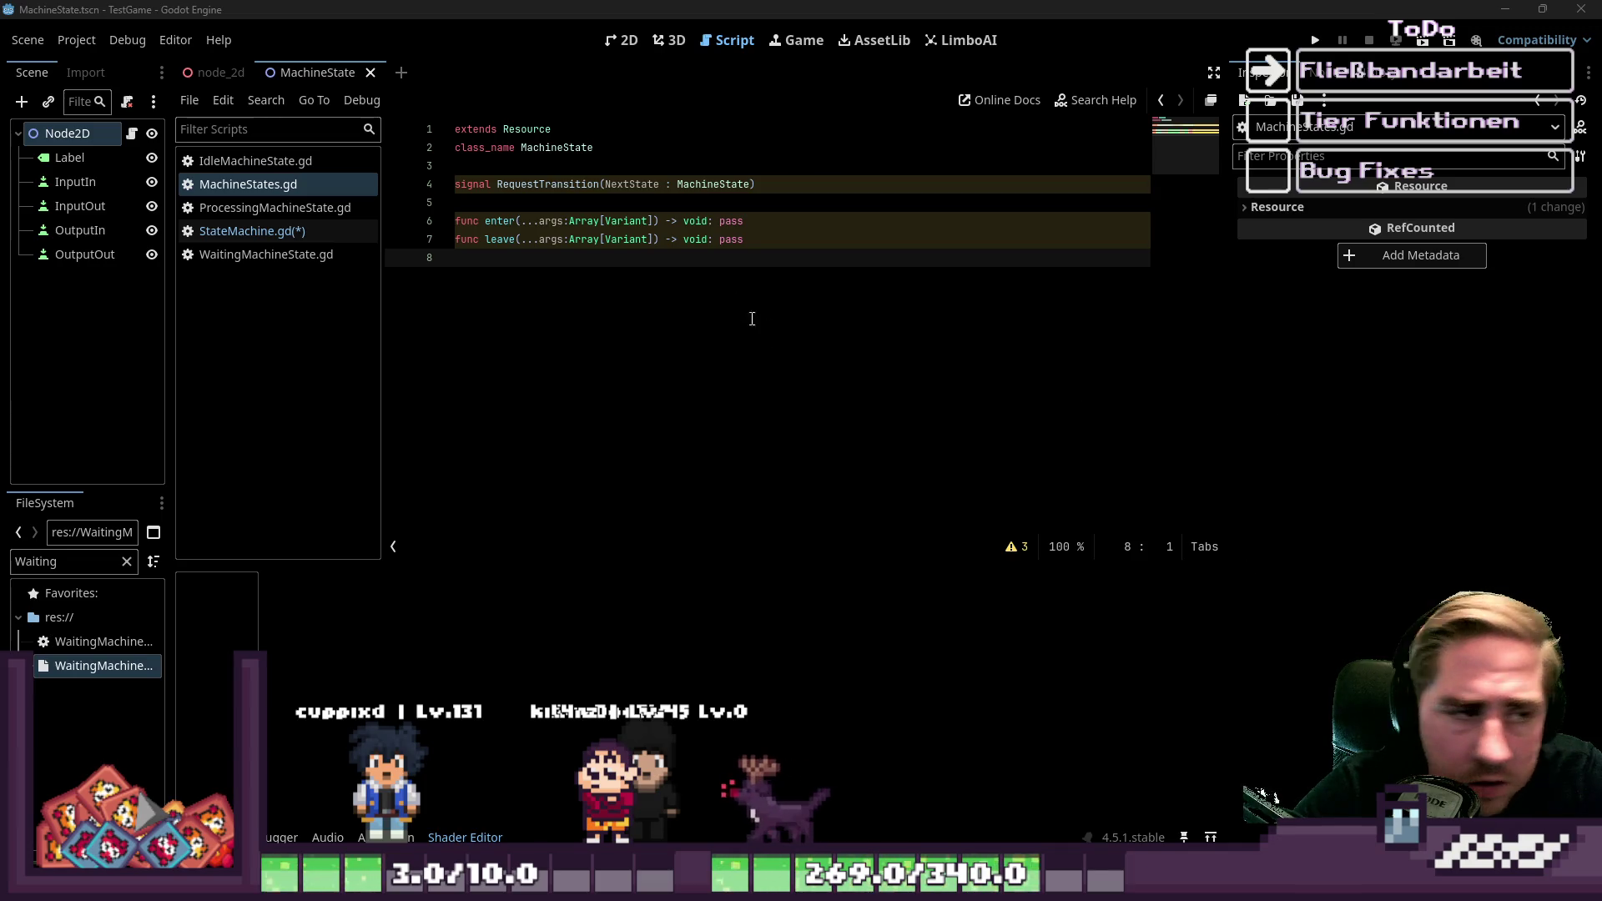
click(683, 239)
click(288, 231)
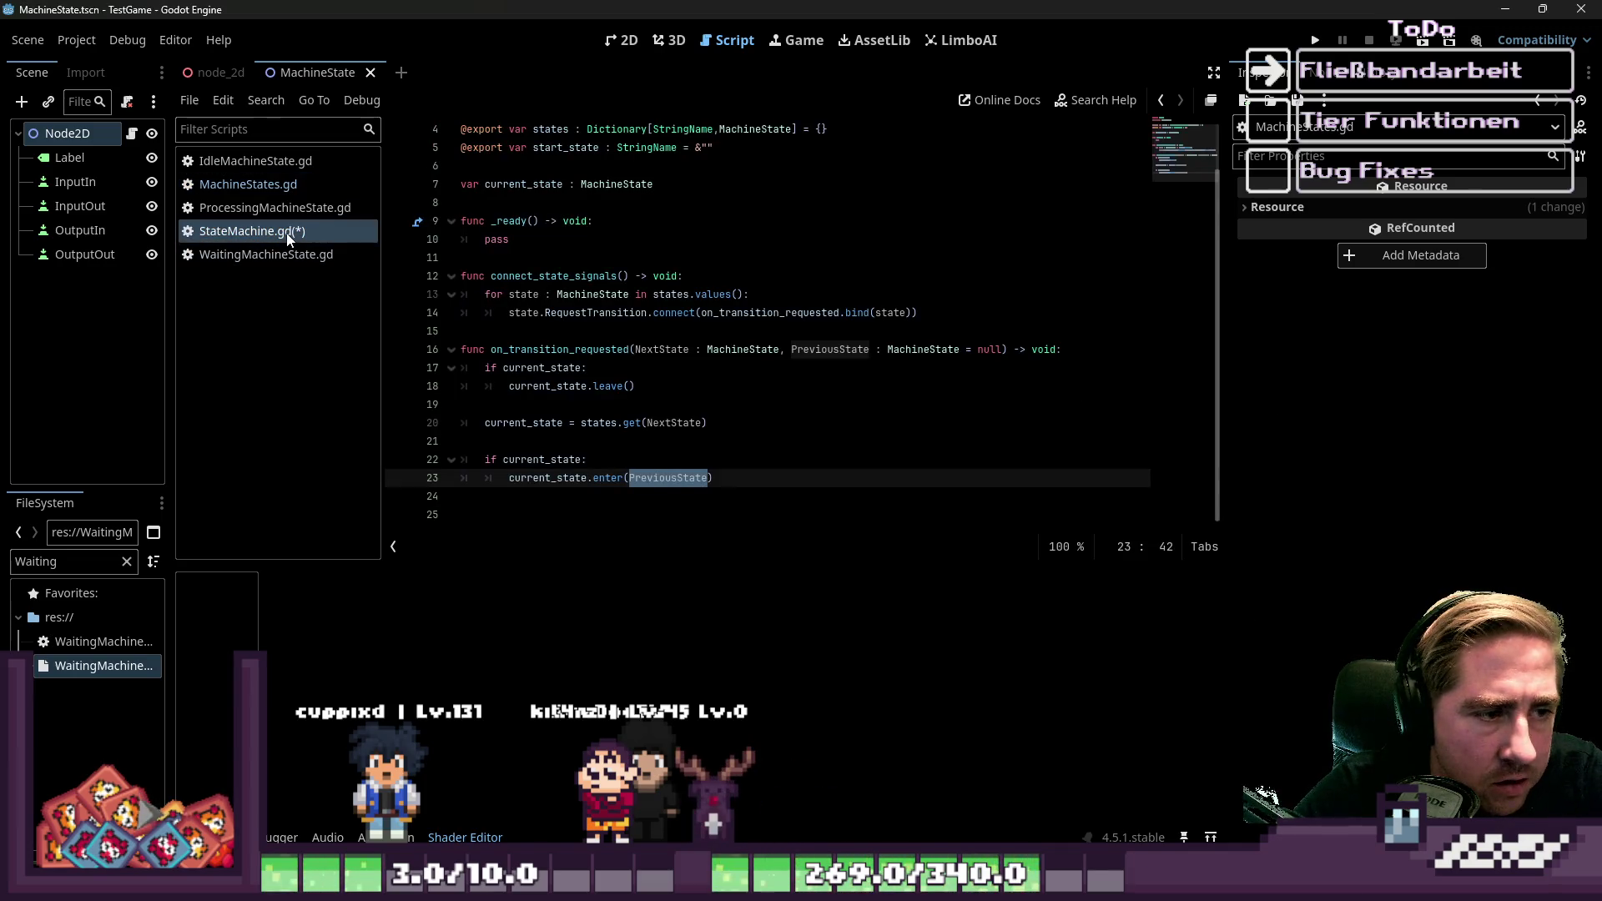
click(563, 522)
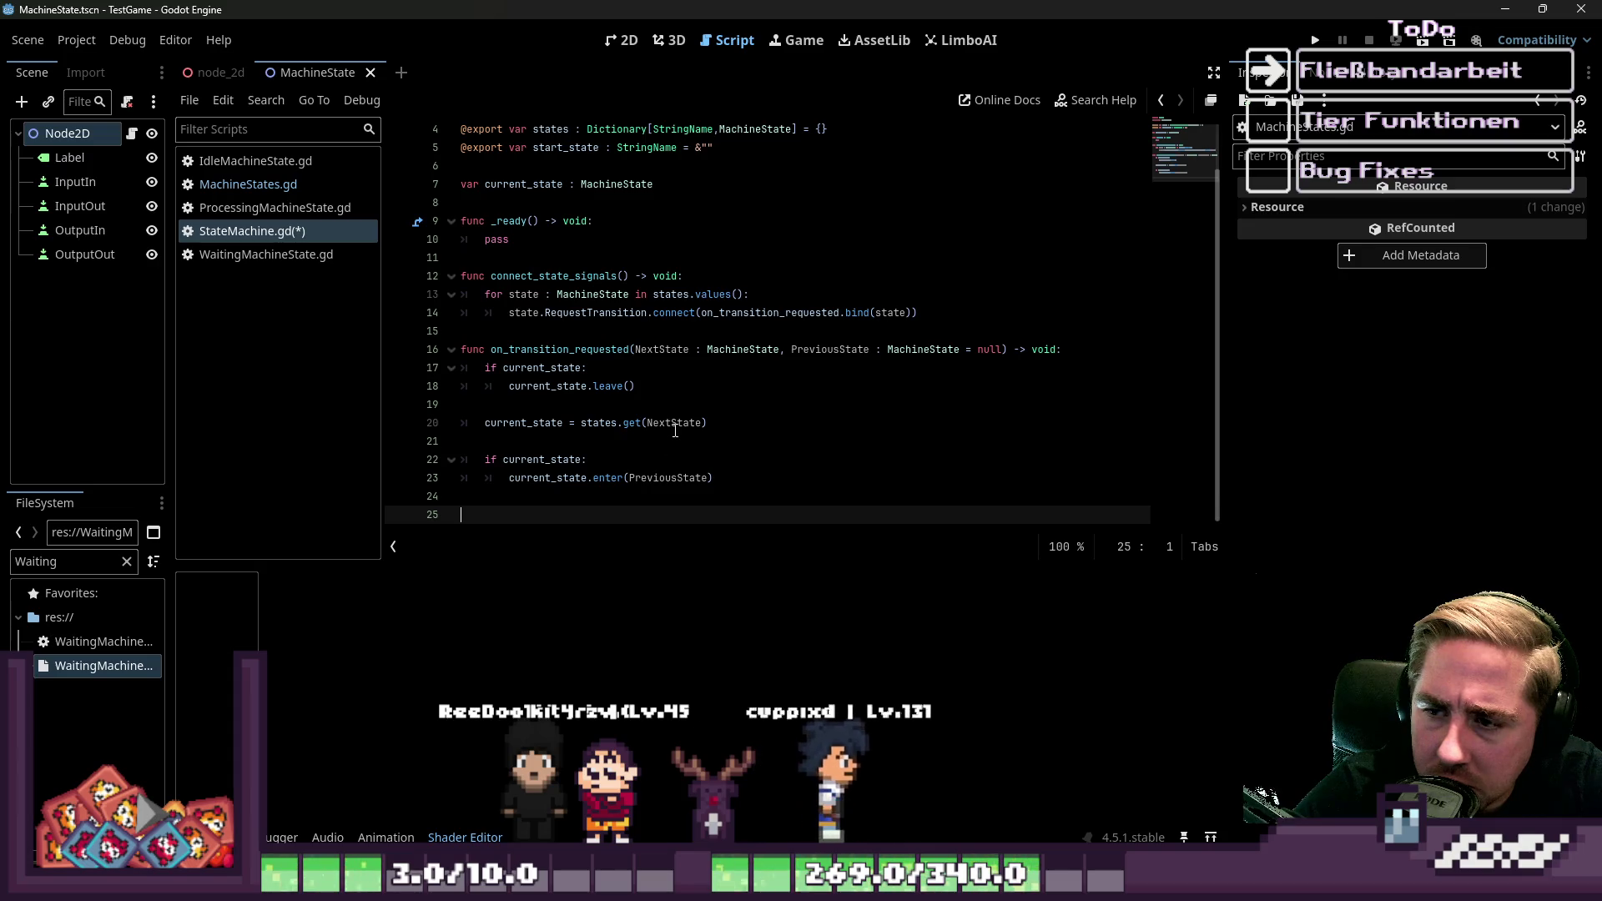
mouse_move(686, 426)
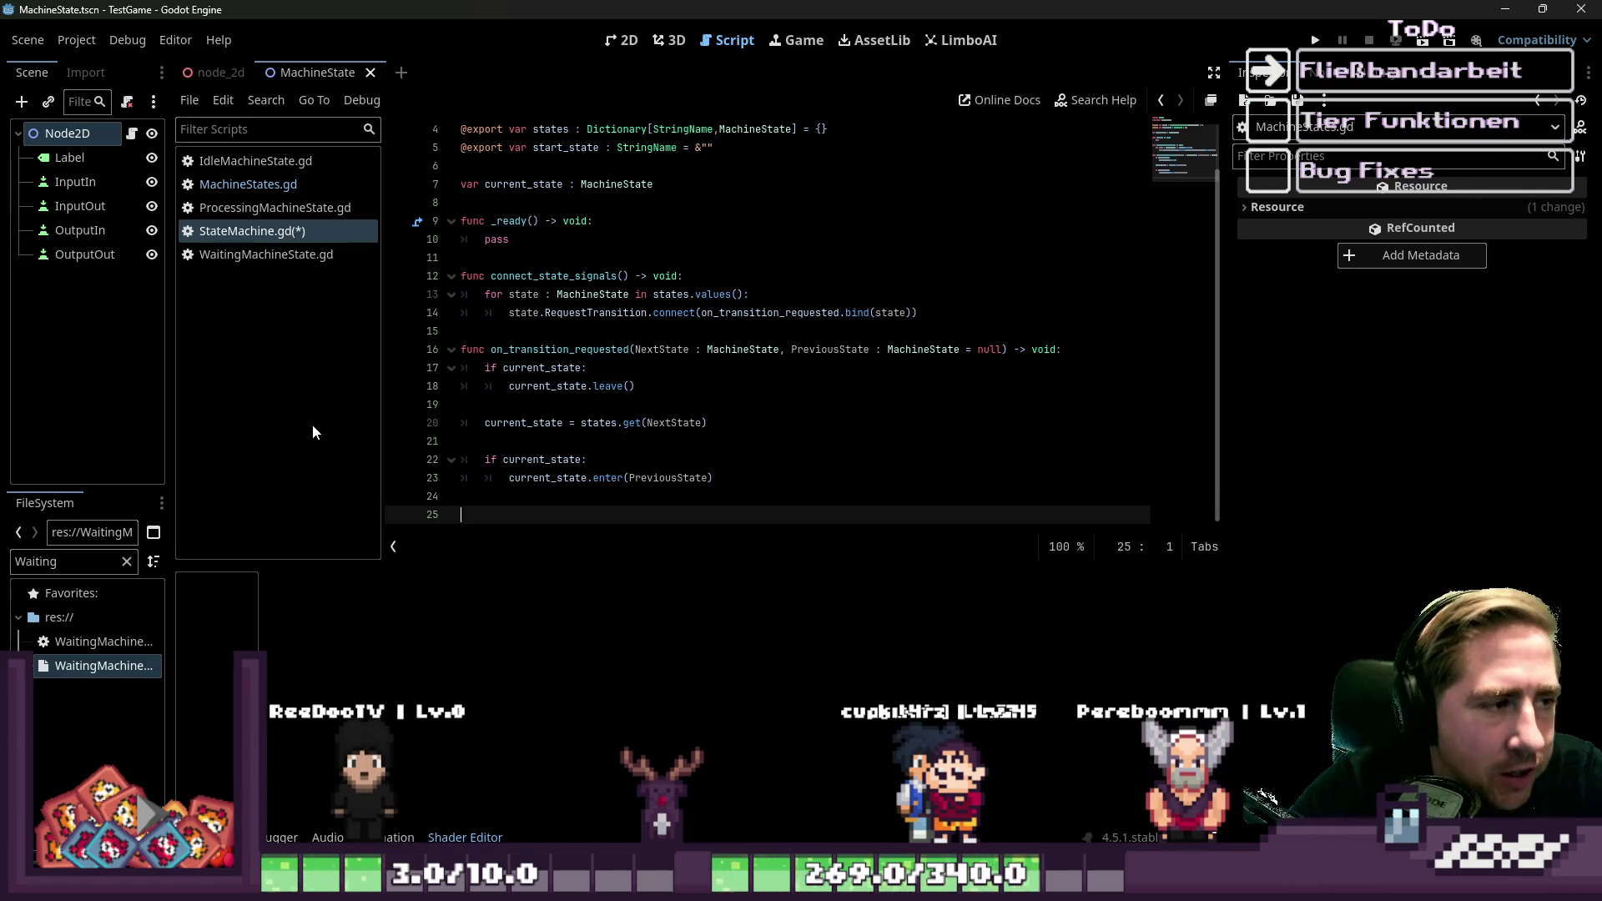
click(604, 408)
key(ctrl+s)
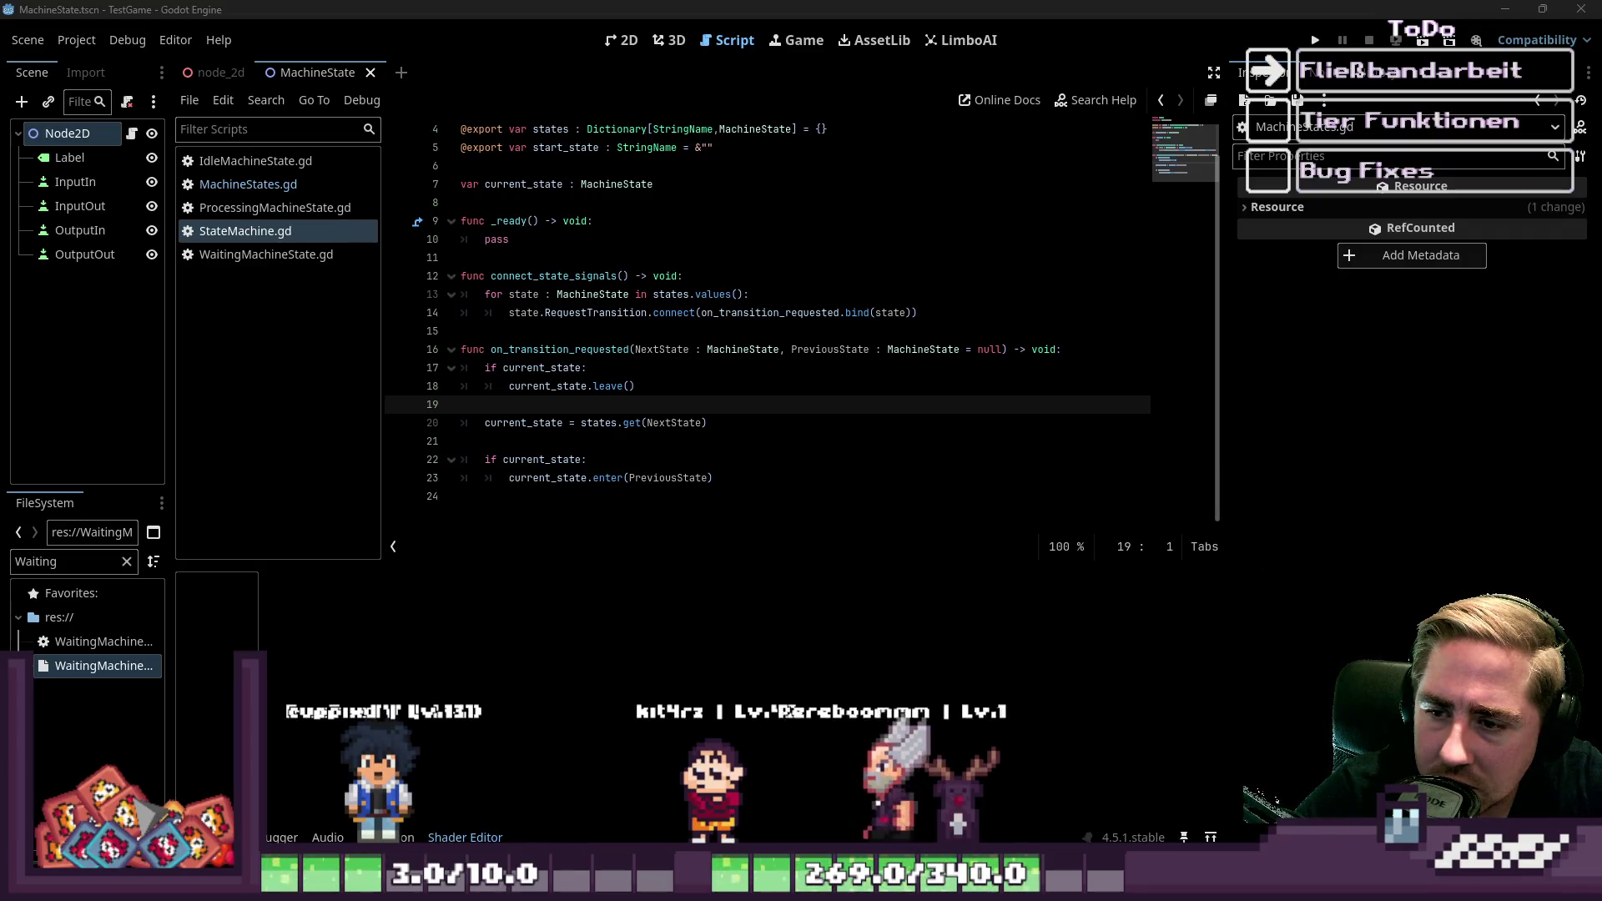
click(630, 315)
click(617, 386)
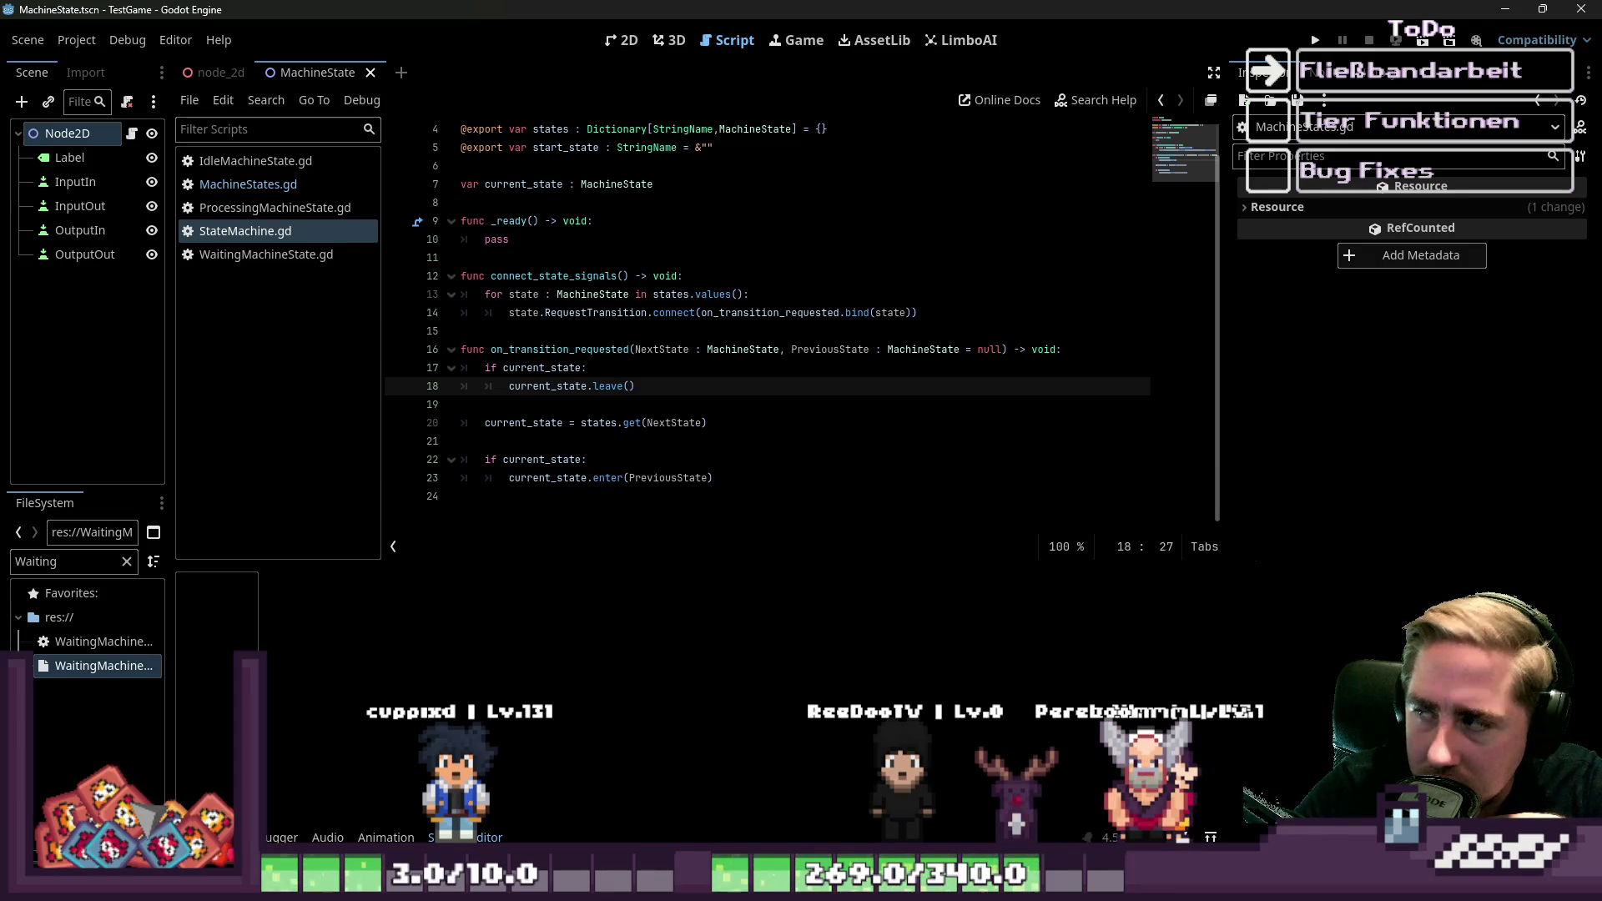
click(679, 425)
click(551, 459)
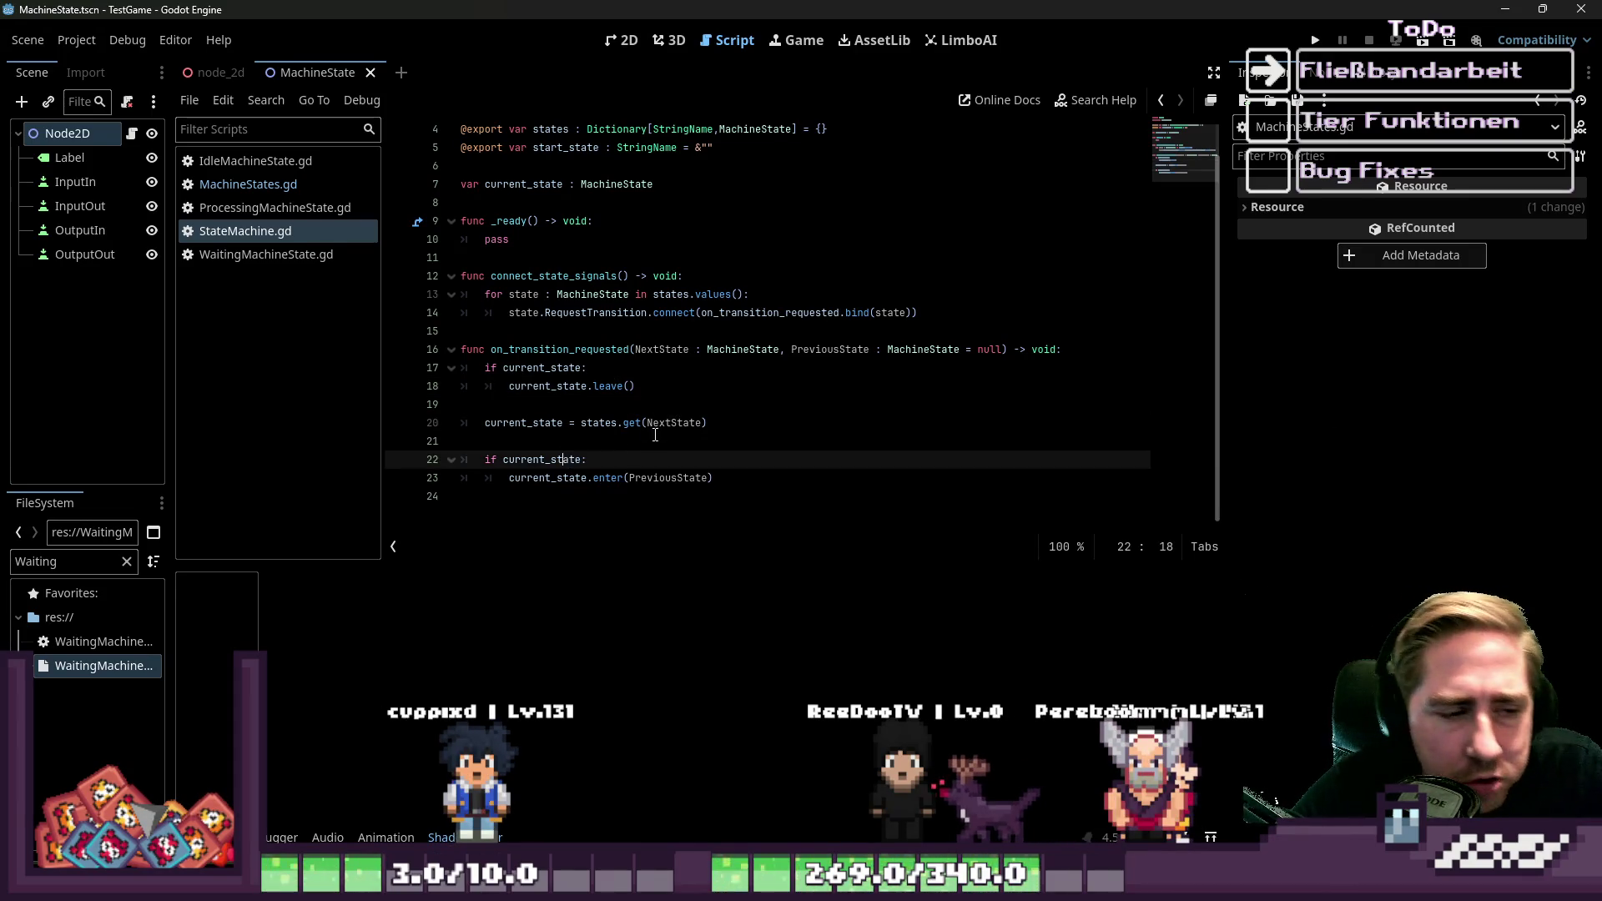
click(655, 480)
click(719, 477)
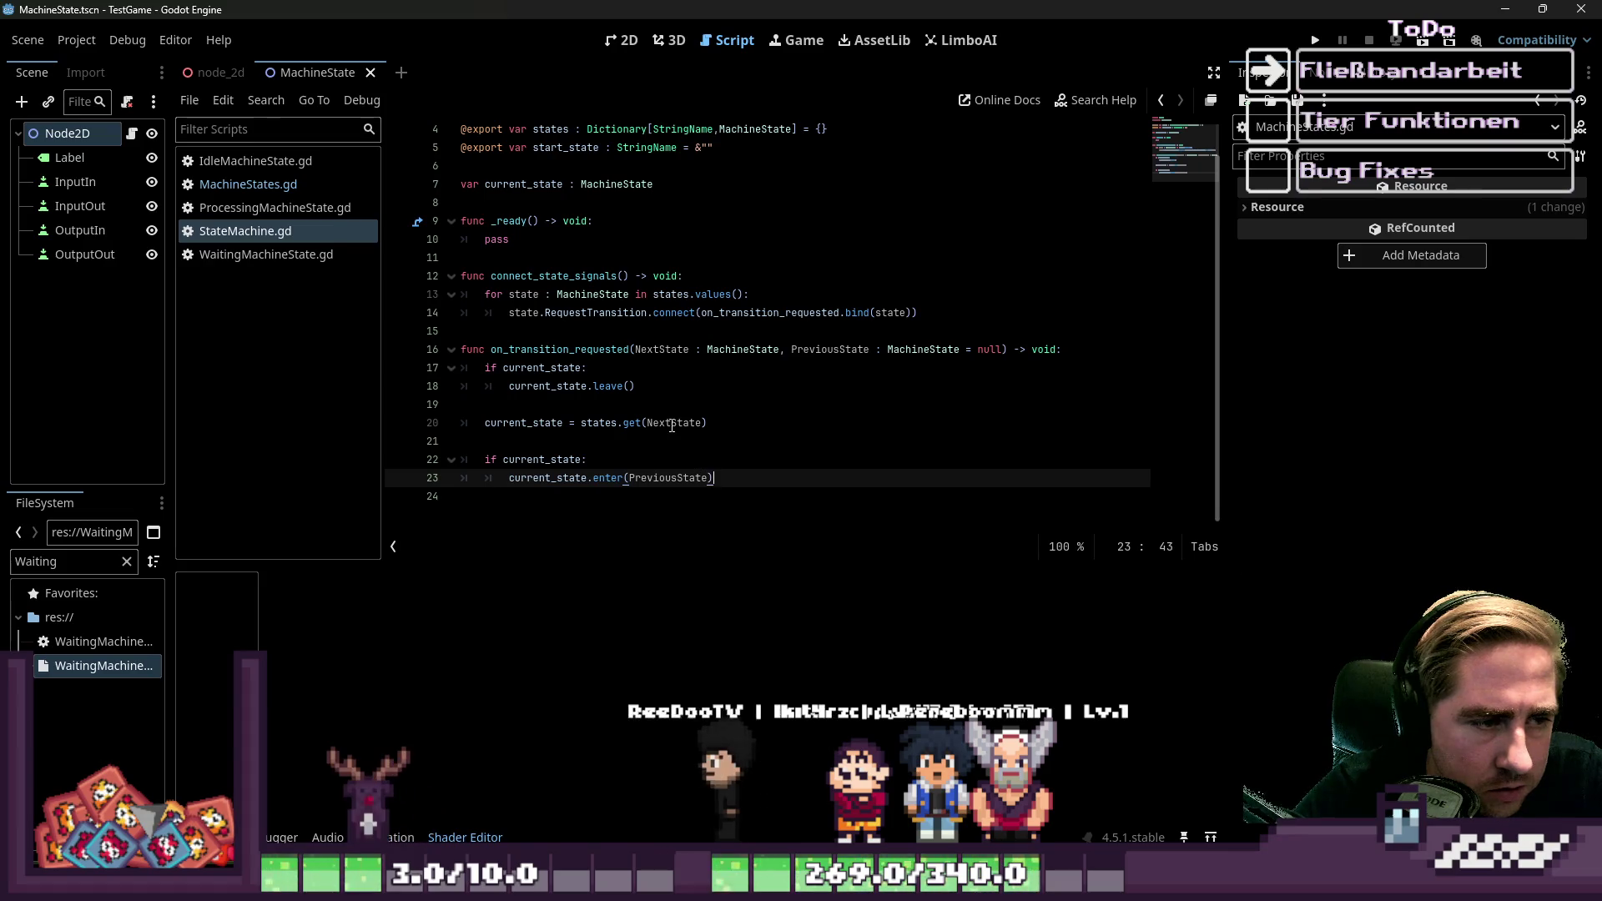
Step: Change NextState's type from MachineState to String, after briefly trying StringName
double_click(672, 423)
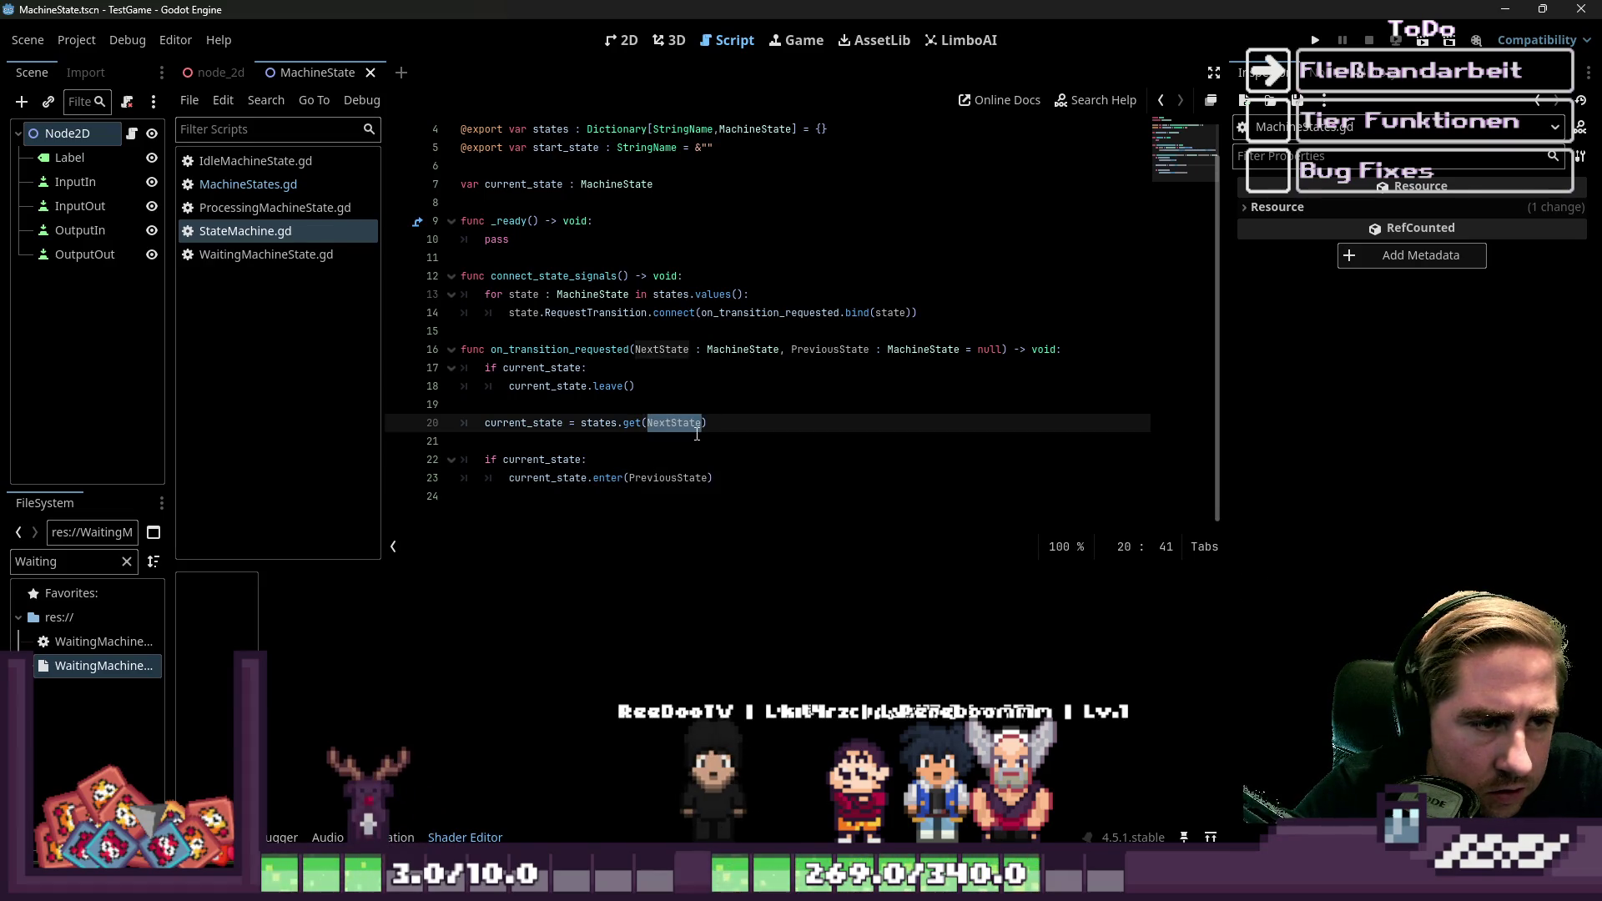
double_click(728, 351)
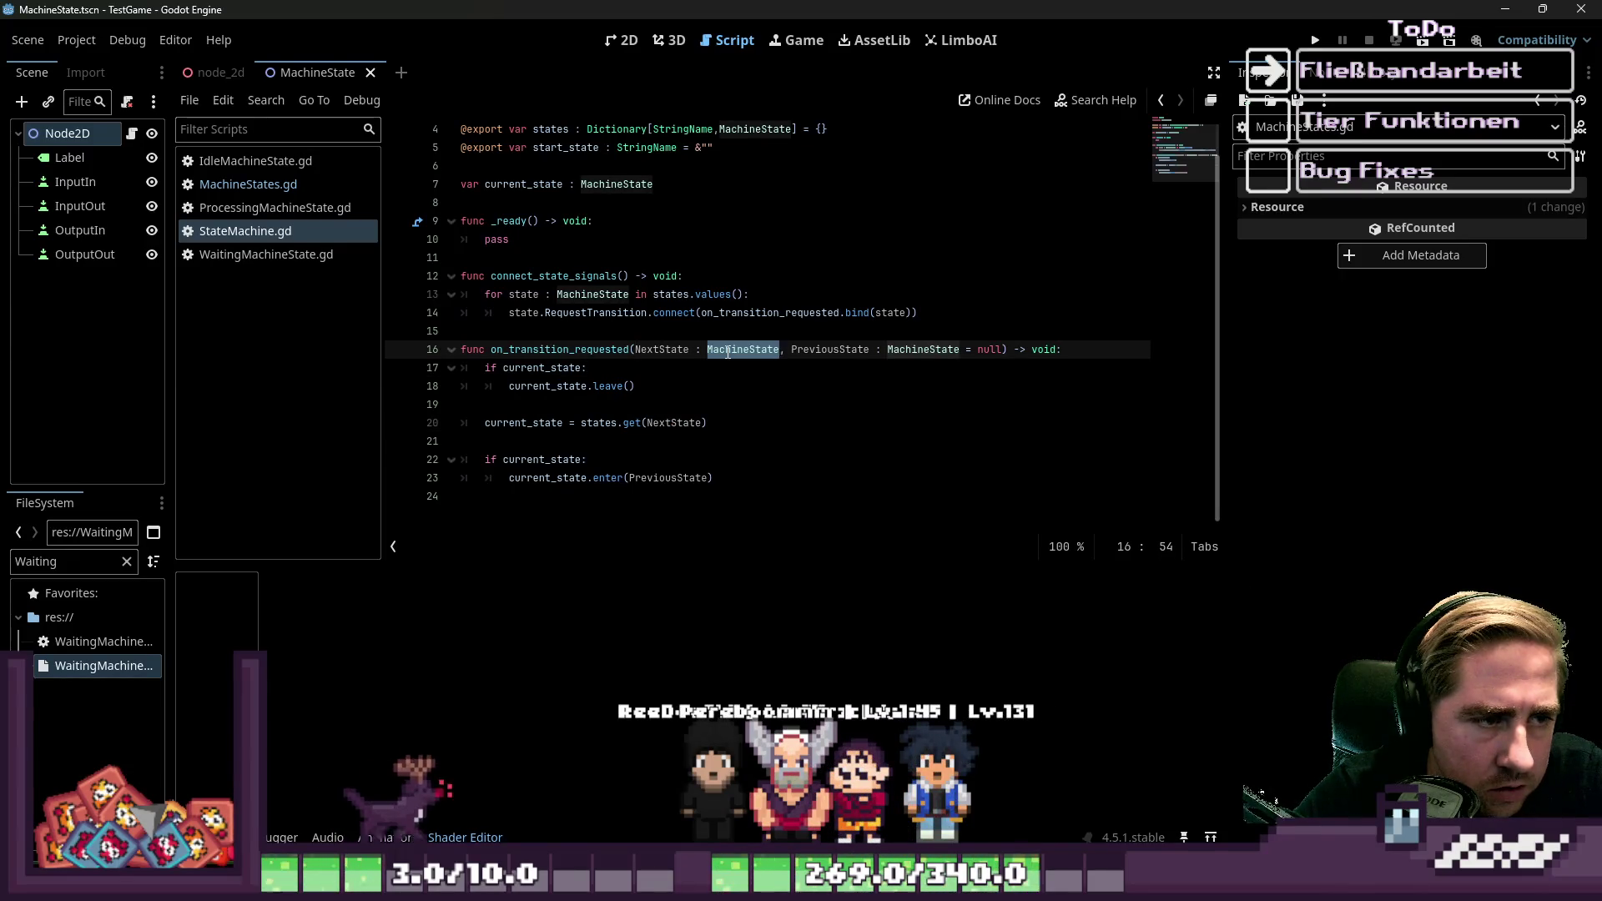
scroll(727, 351, up, 1)
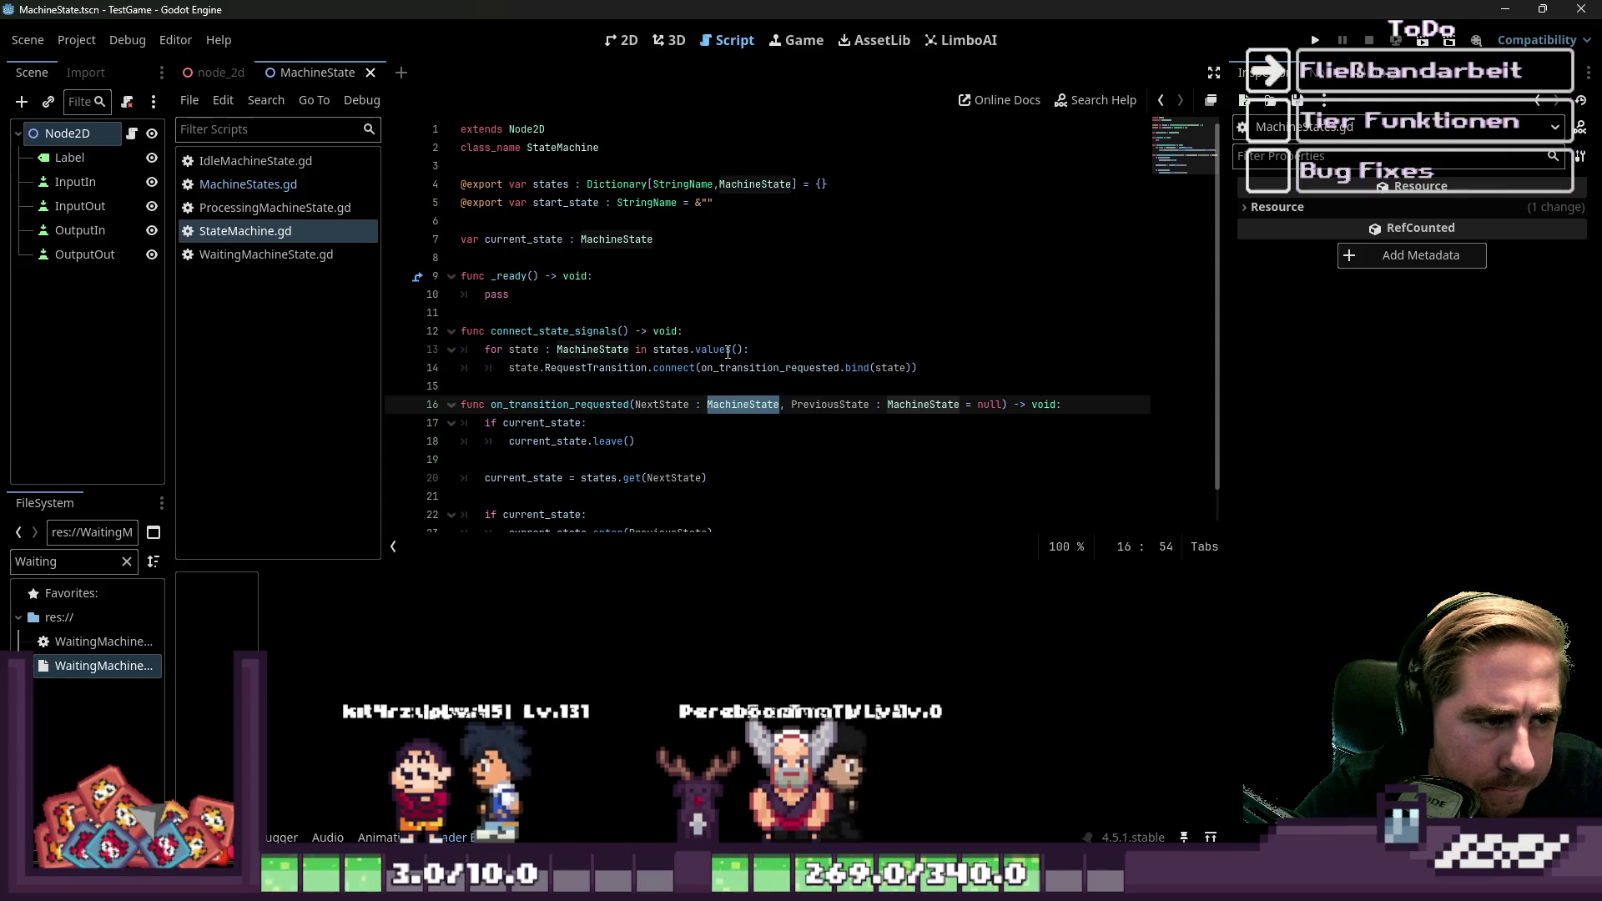
text(StringName)
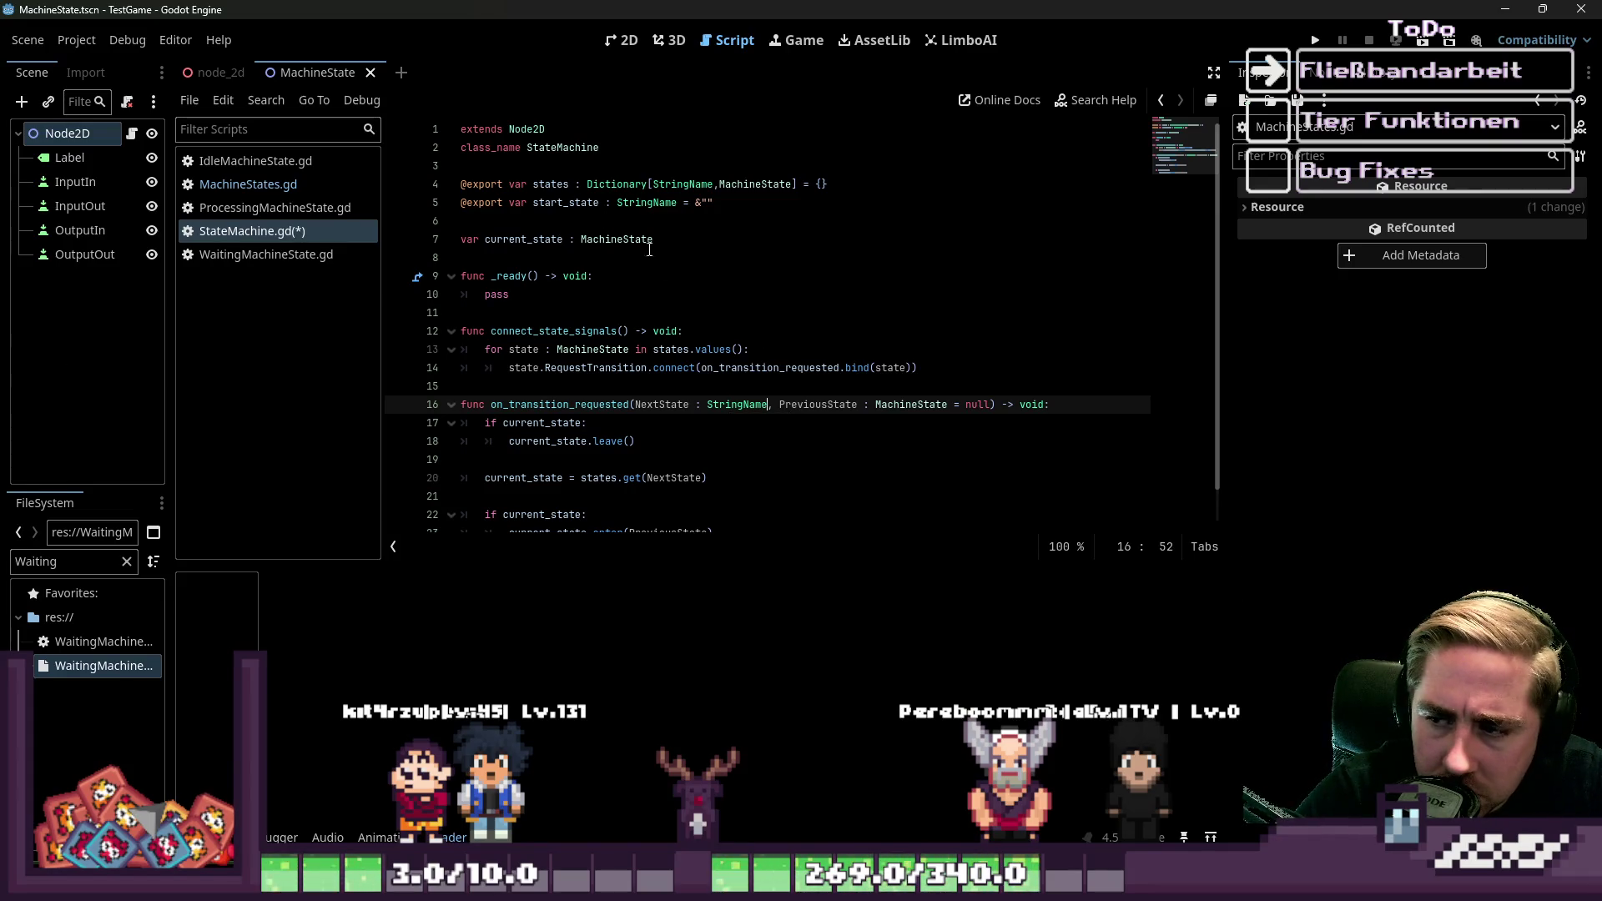
double_click(742, 405)
text(String)
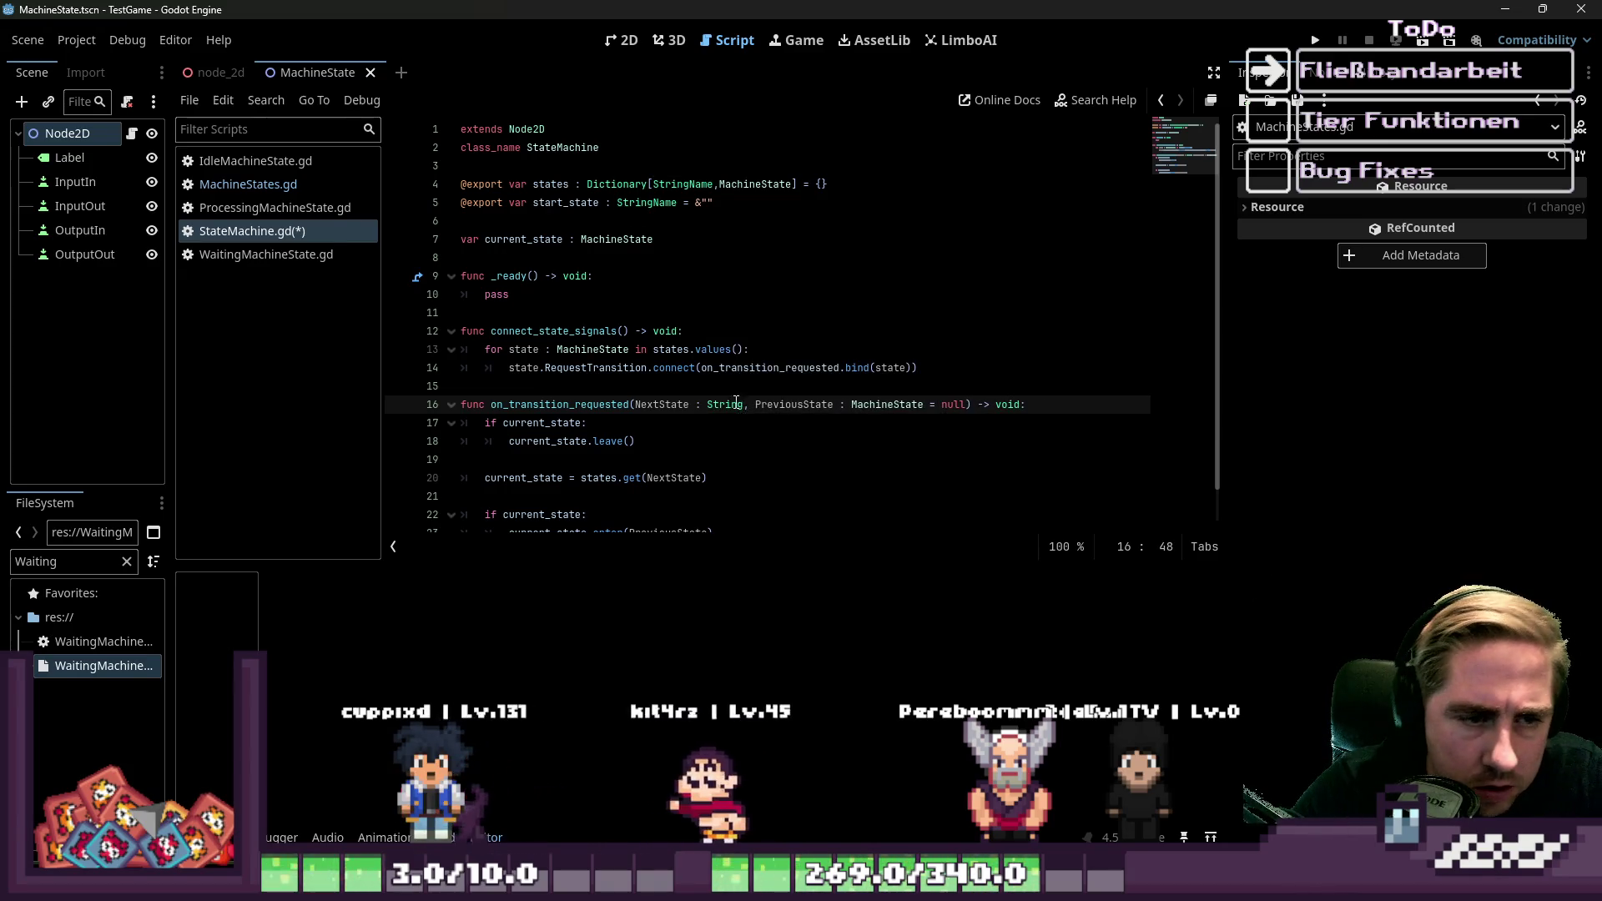
Step: Check the NextState parameter against its use in states.get, viewing the String documentation
click(742, 428)
double_click(669, 405)
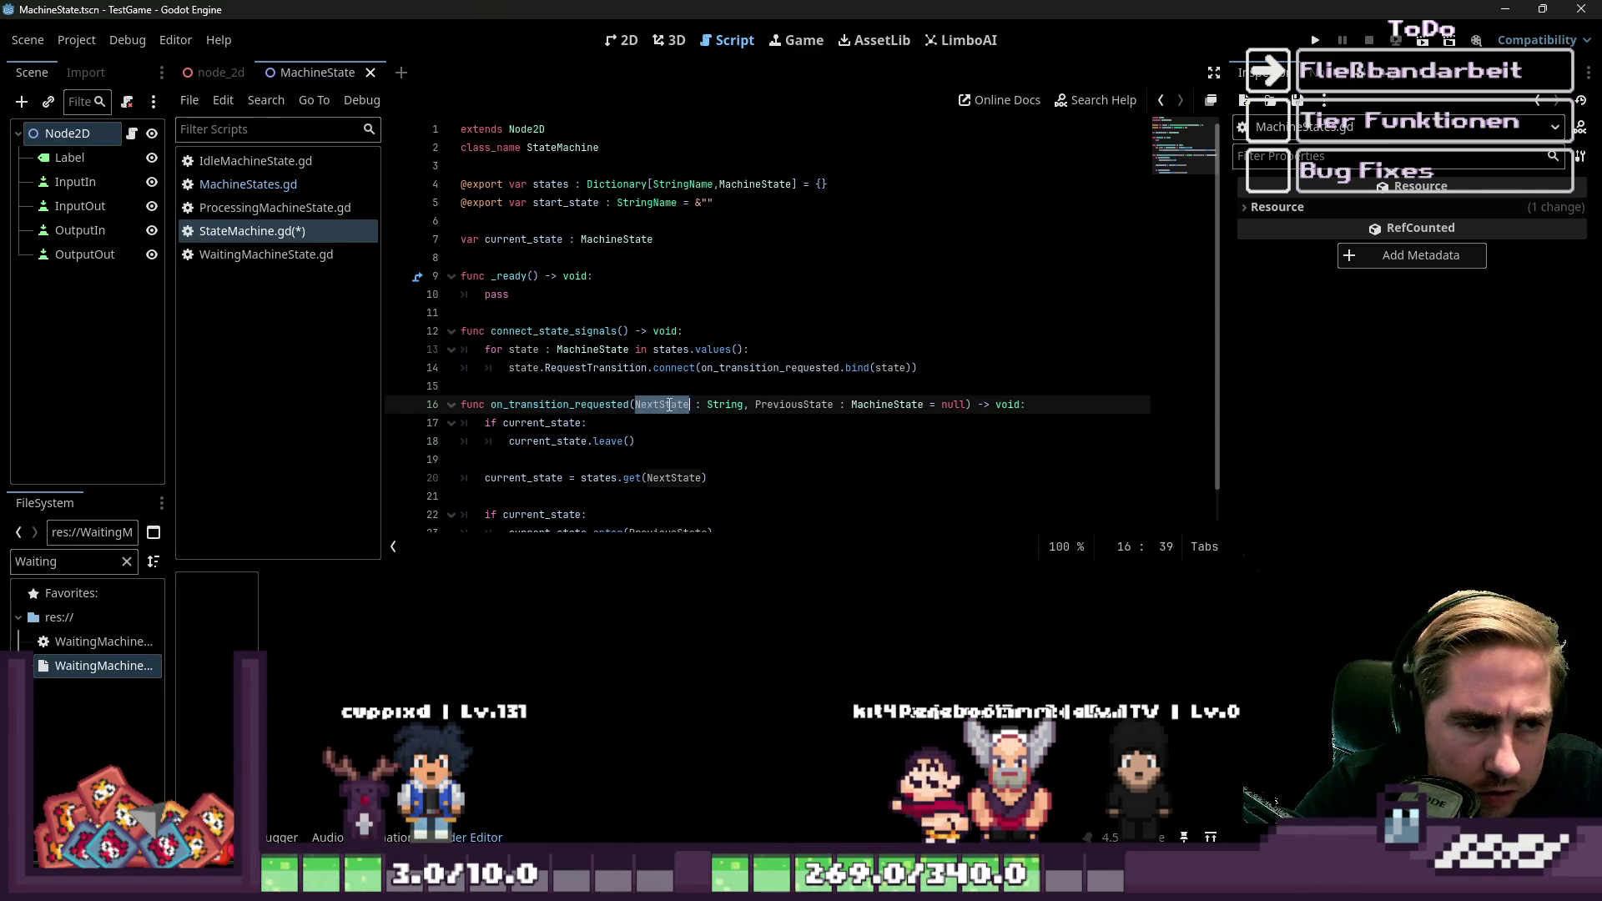
click(632, 478)
click(685, 479)
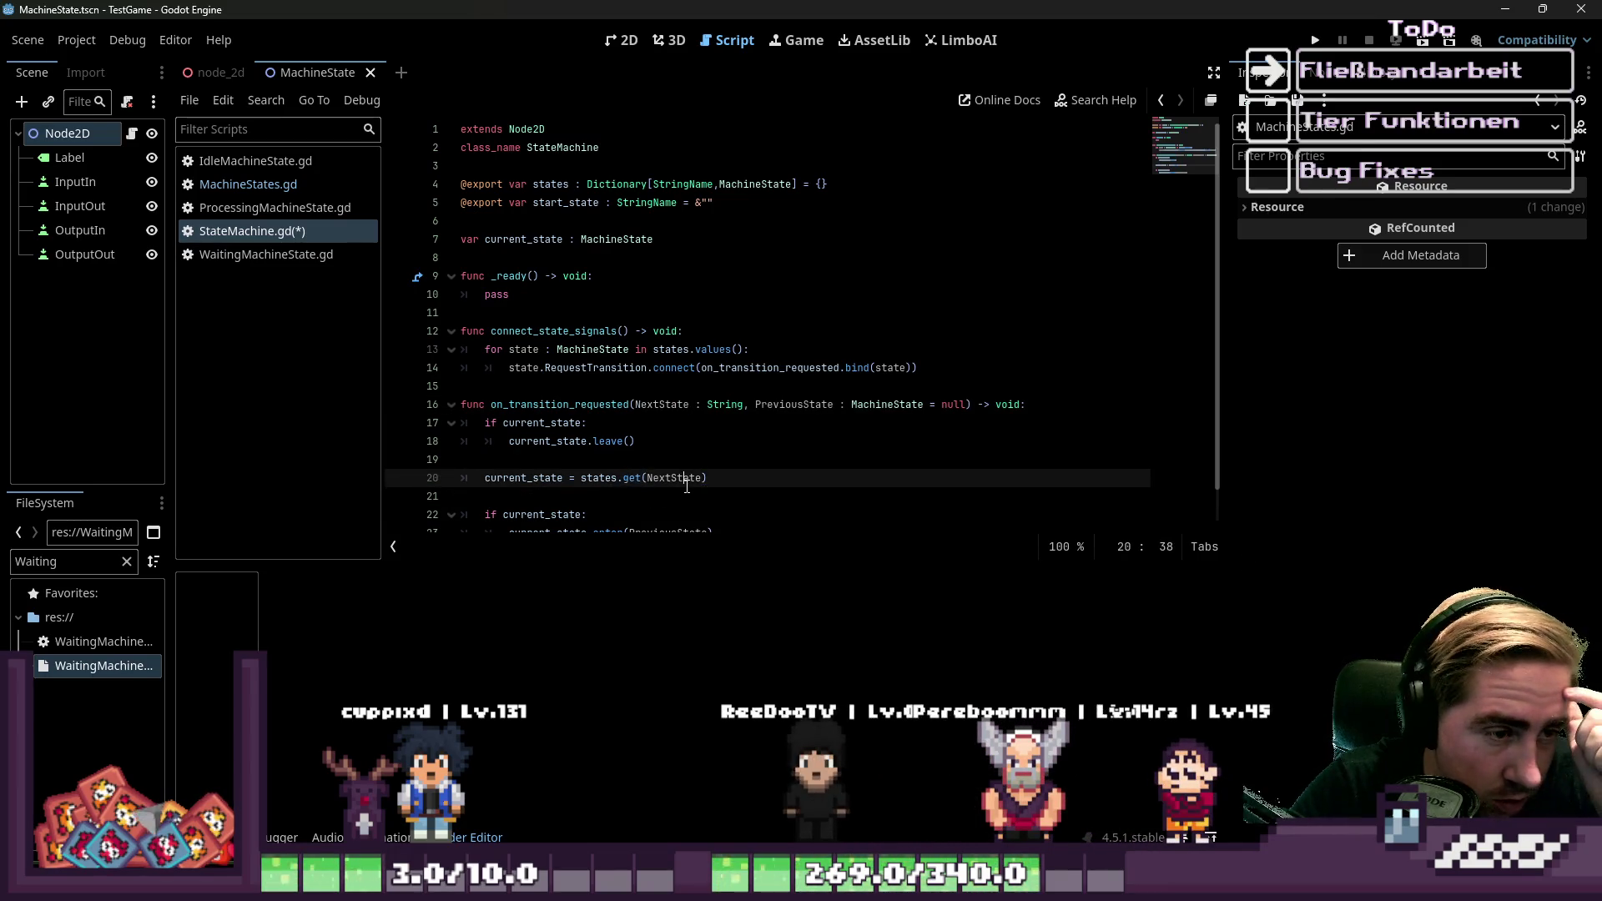
click(659, 401)
mouse_move(714, 401)
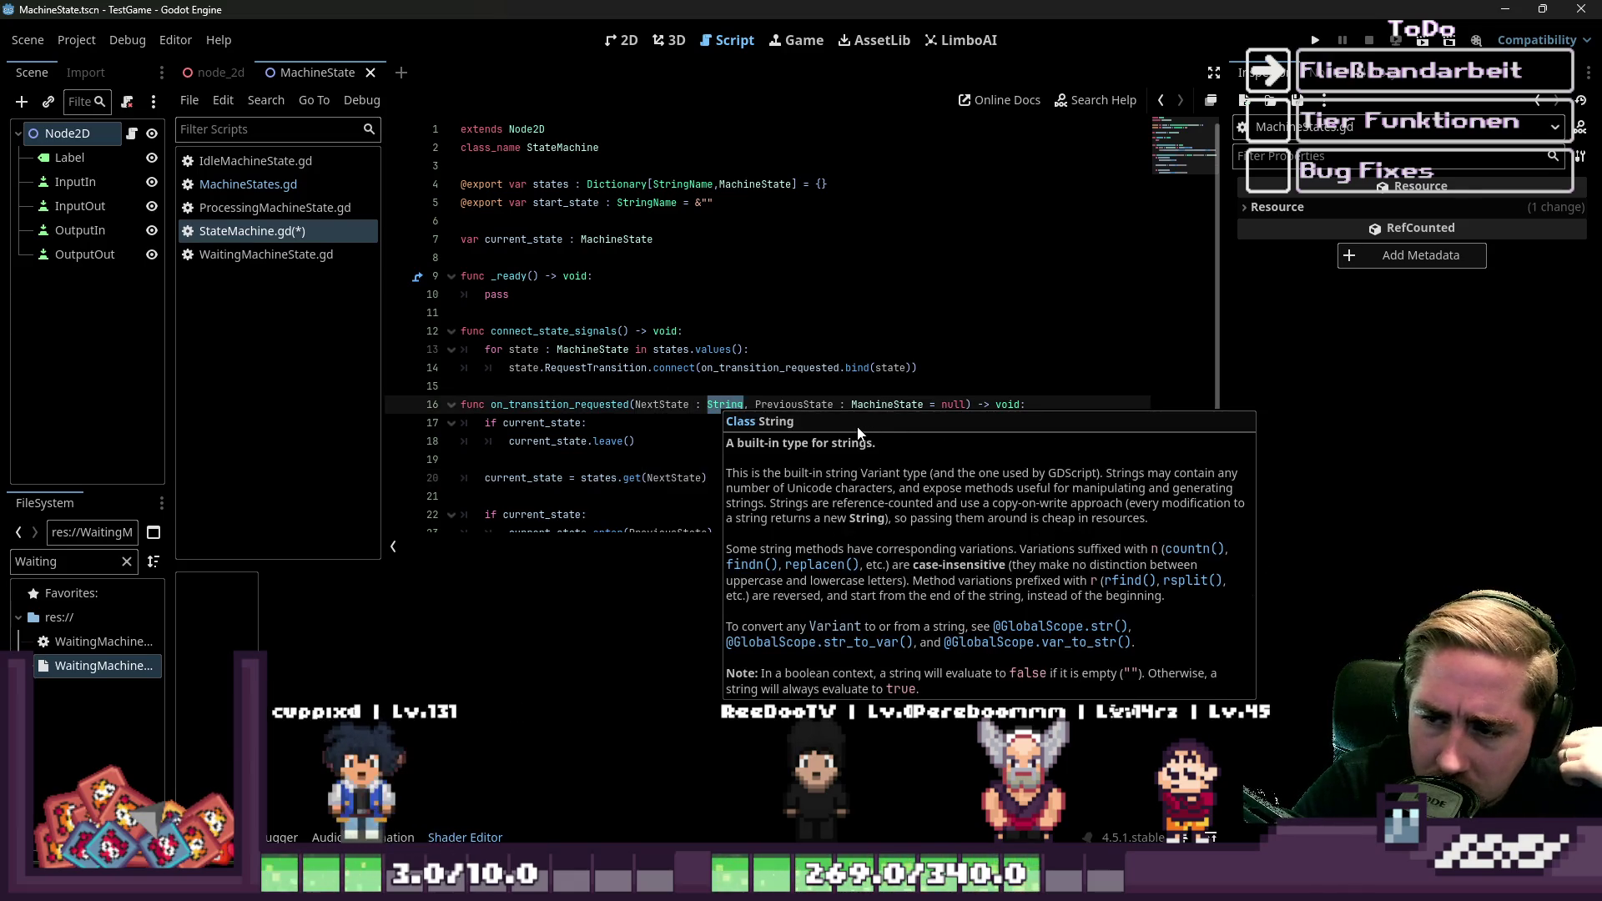
click(726, 391)
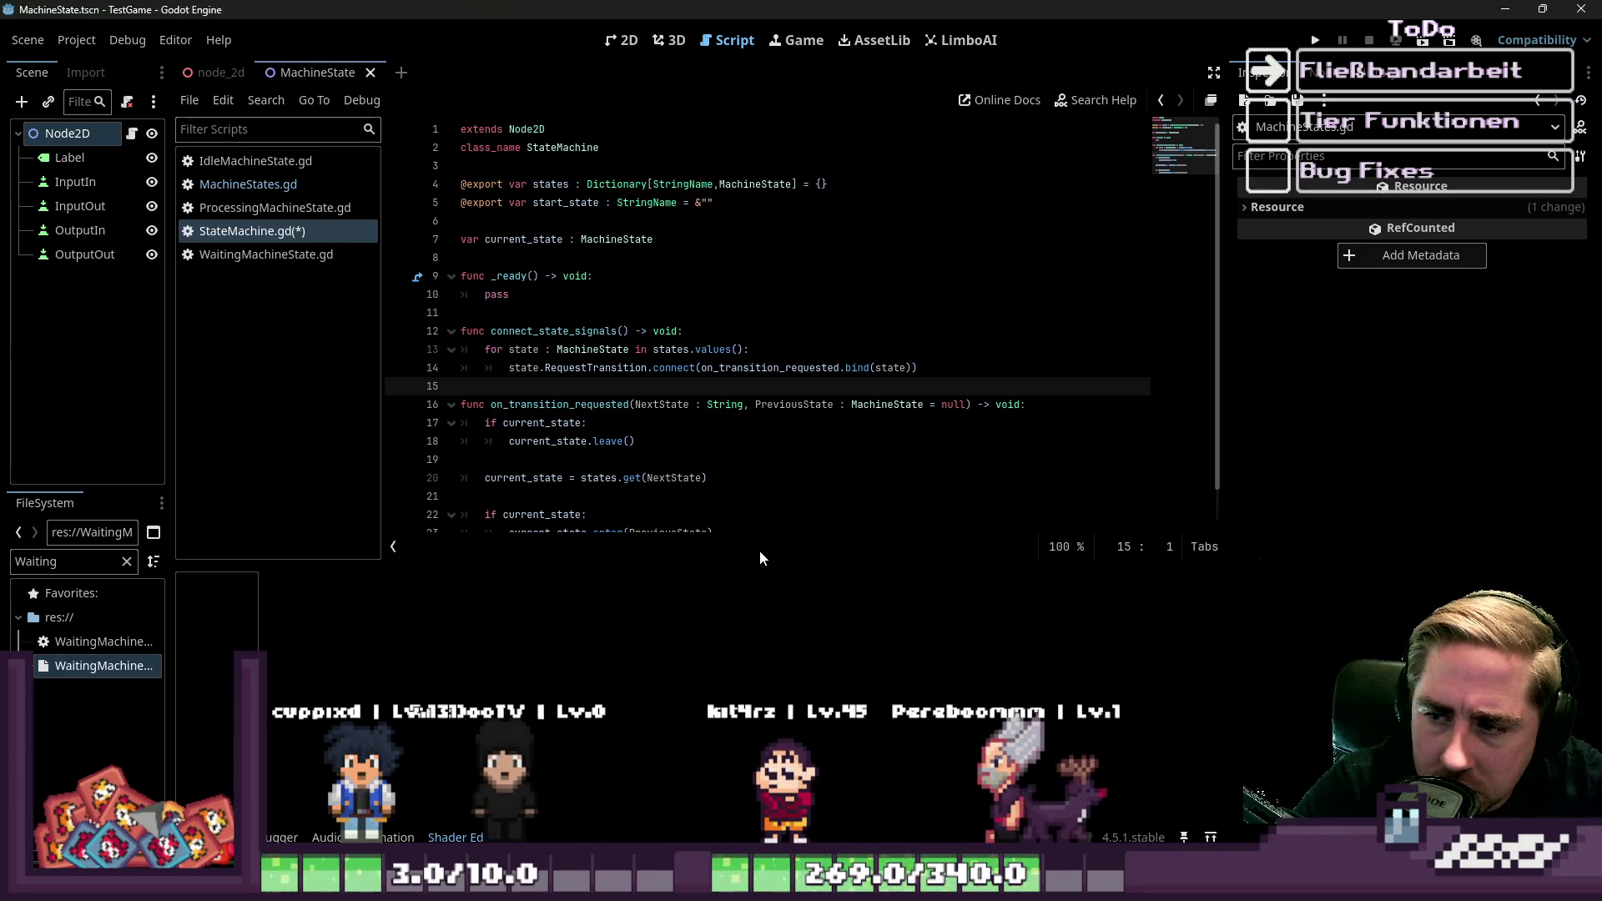
scroll(676, 404, down, 1)
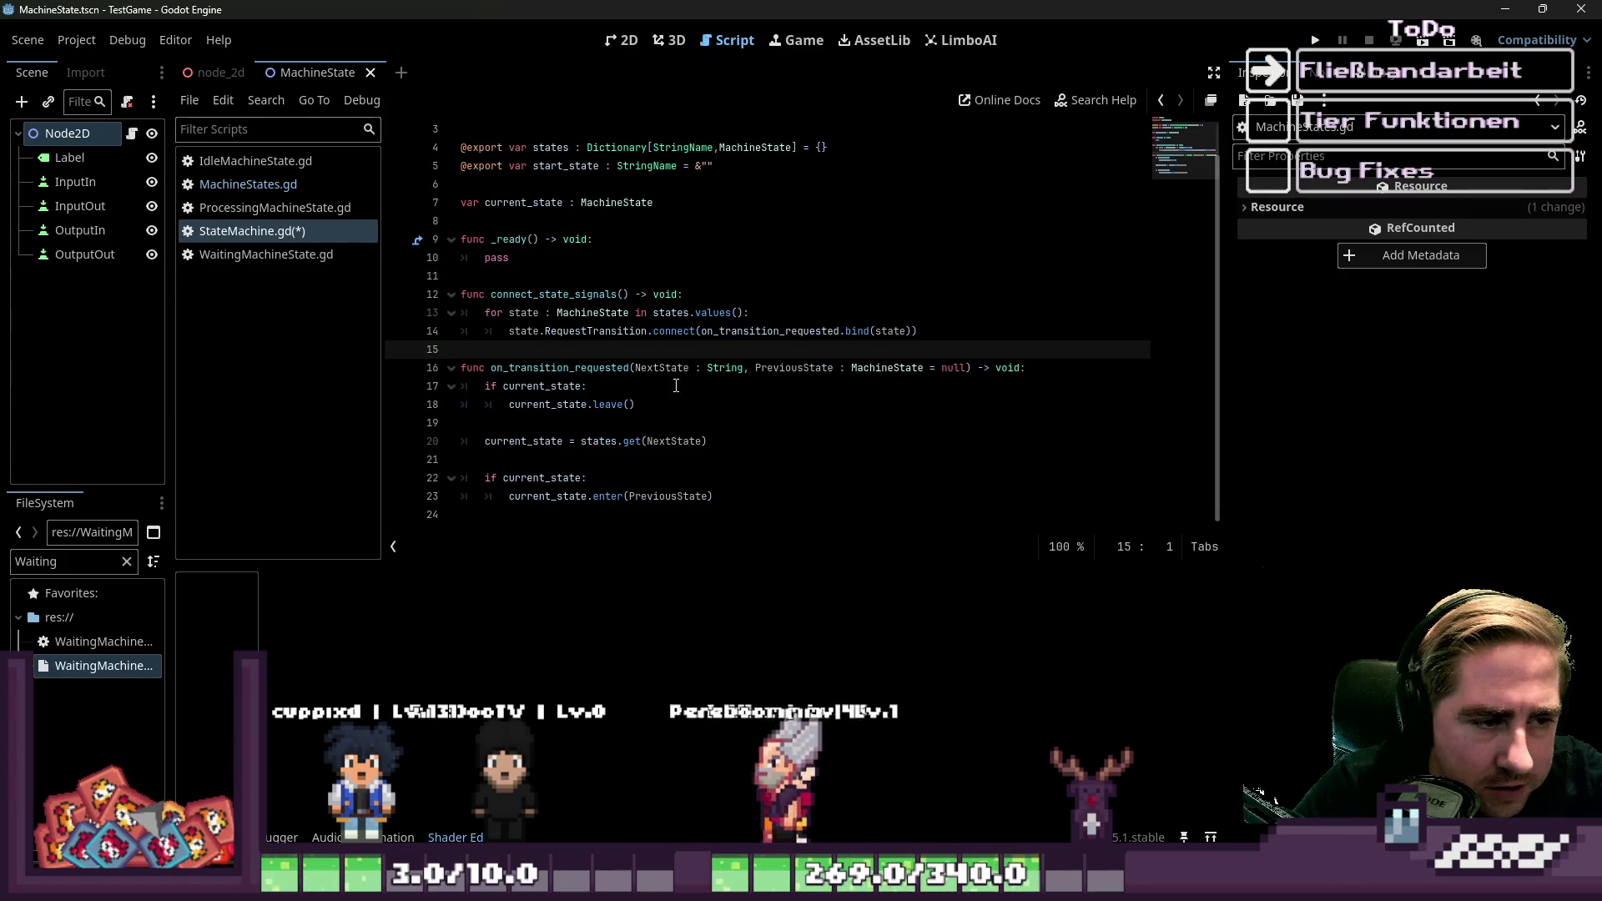
Step: Type NextState as StringName and collapse the on_transition_requested function
double_click(661, 368)
click(728, 368)
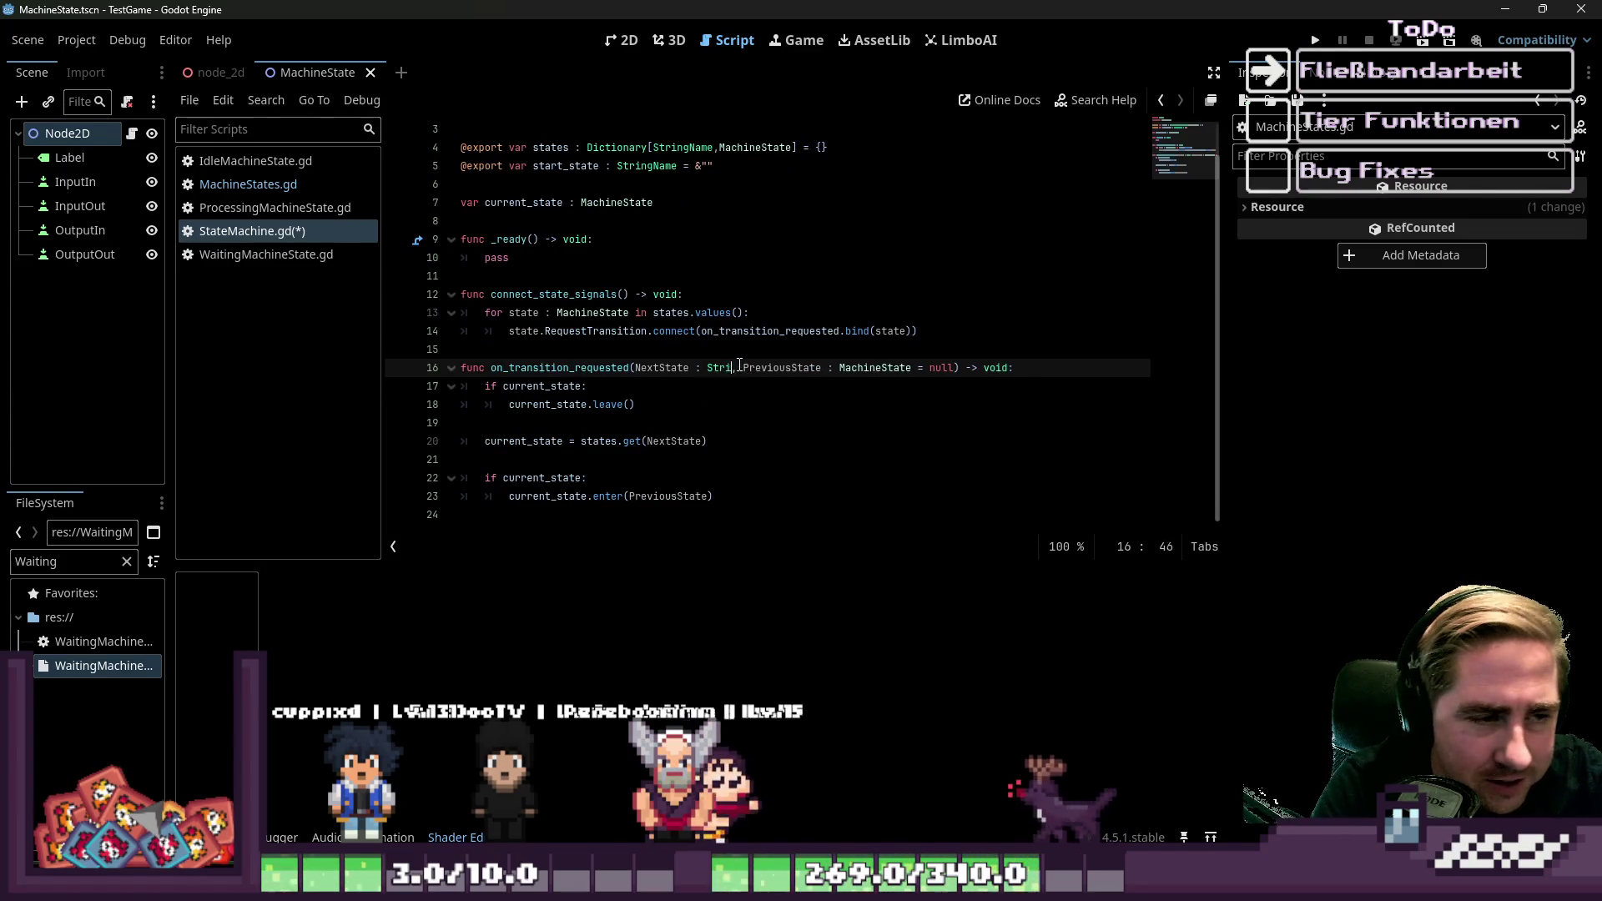
text(tringName)
key(Escape)
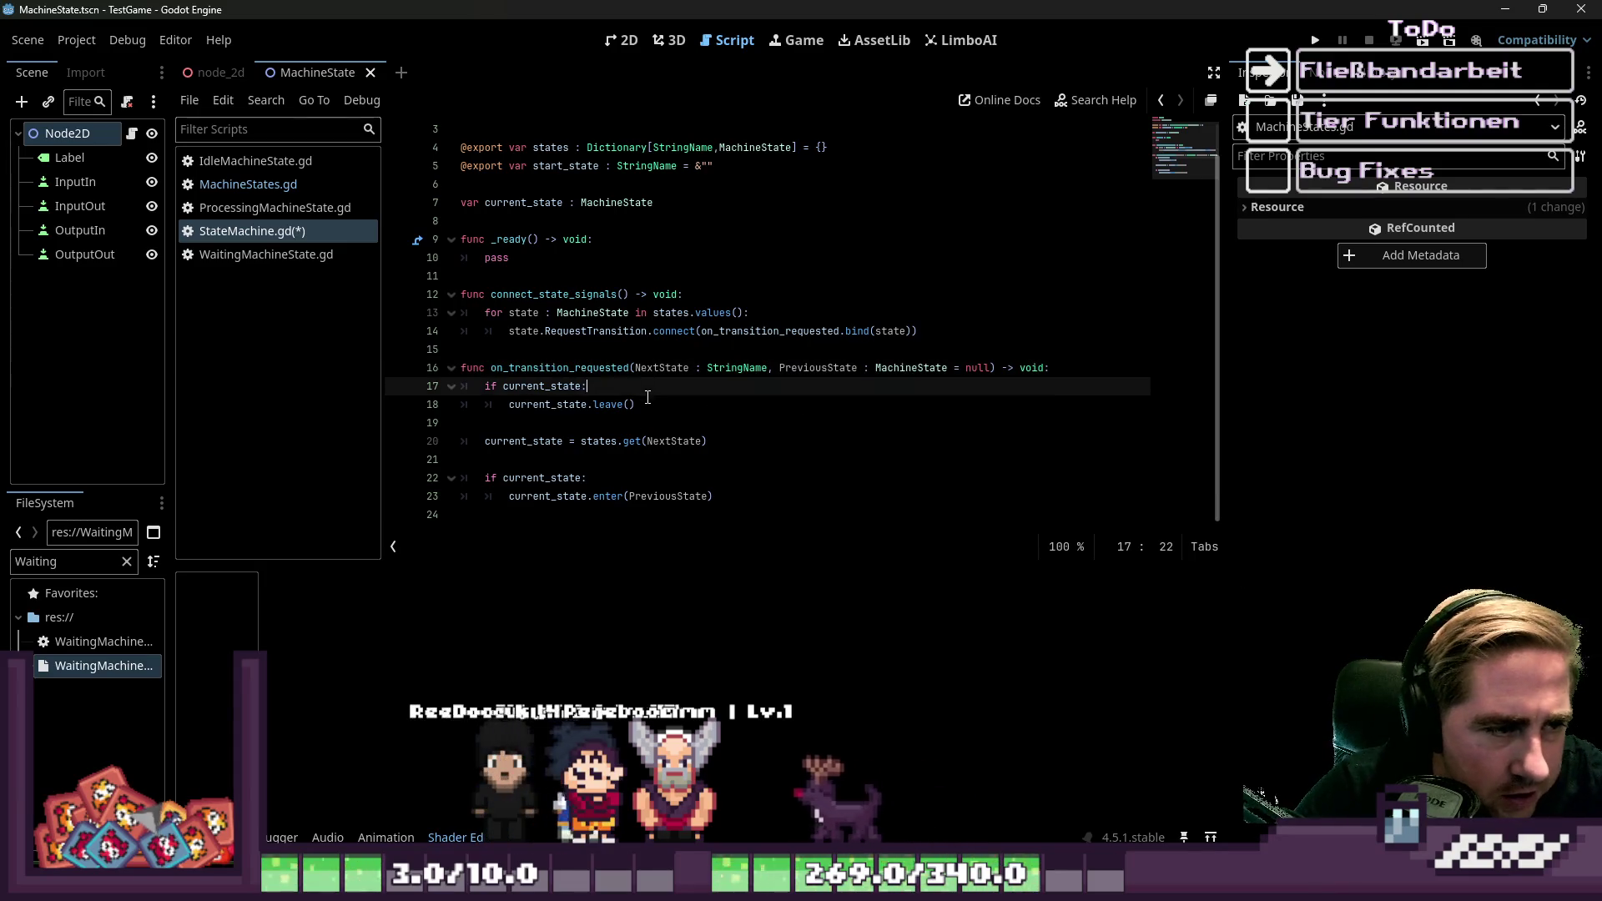
mouse_move(584, 514)
mouse_down()
mouse_move(726, 496)
mouse_move(371, 365)
mouse_up()
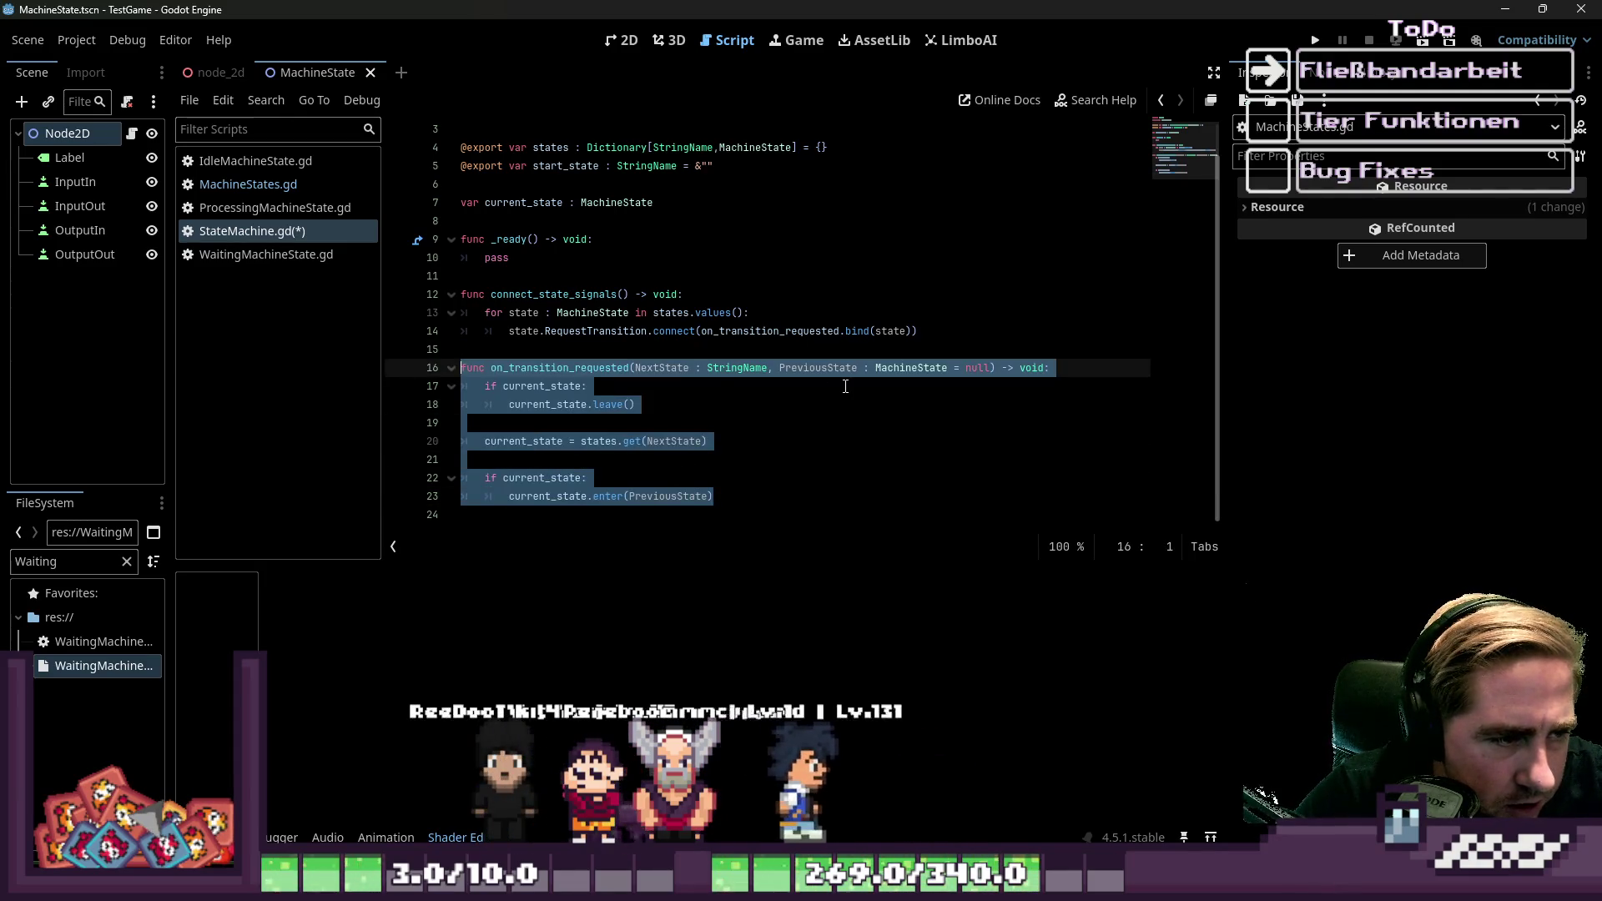
click(460, 368)
click(450, 368)
Step: Glance at the RequestTransition signal in MachineStates.gd and return to StateMachine.gd
click(329, 185)
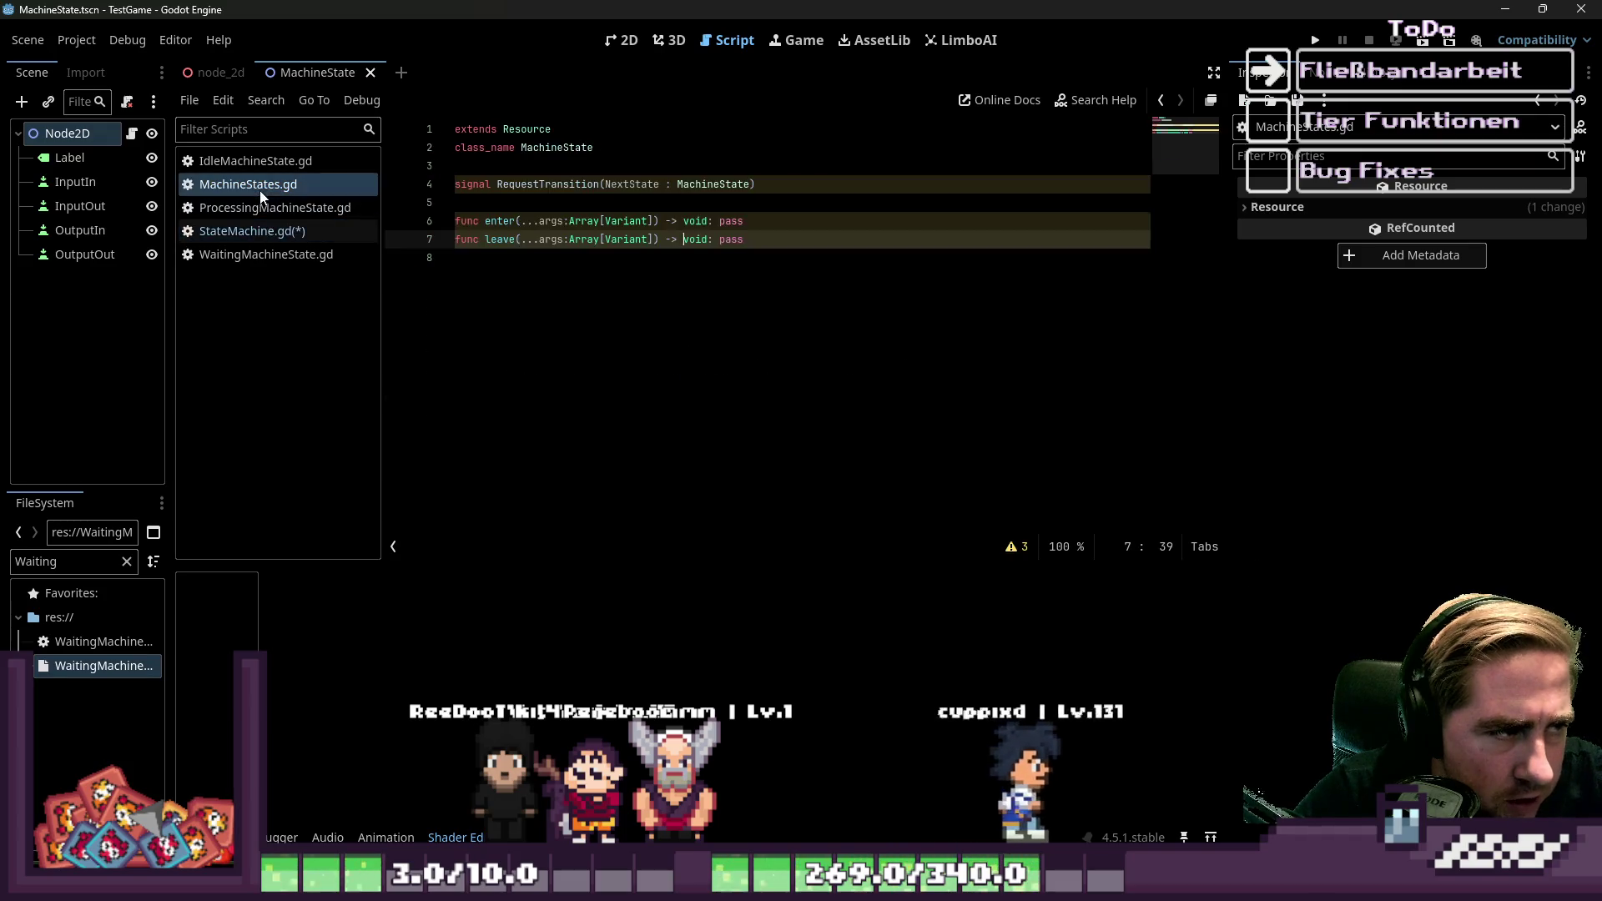
click(547, 186)
double_click(547, 186)
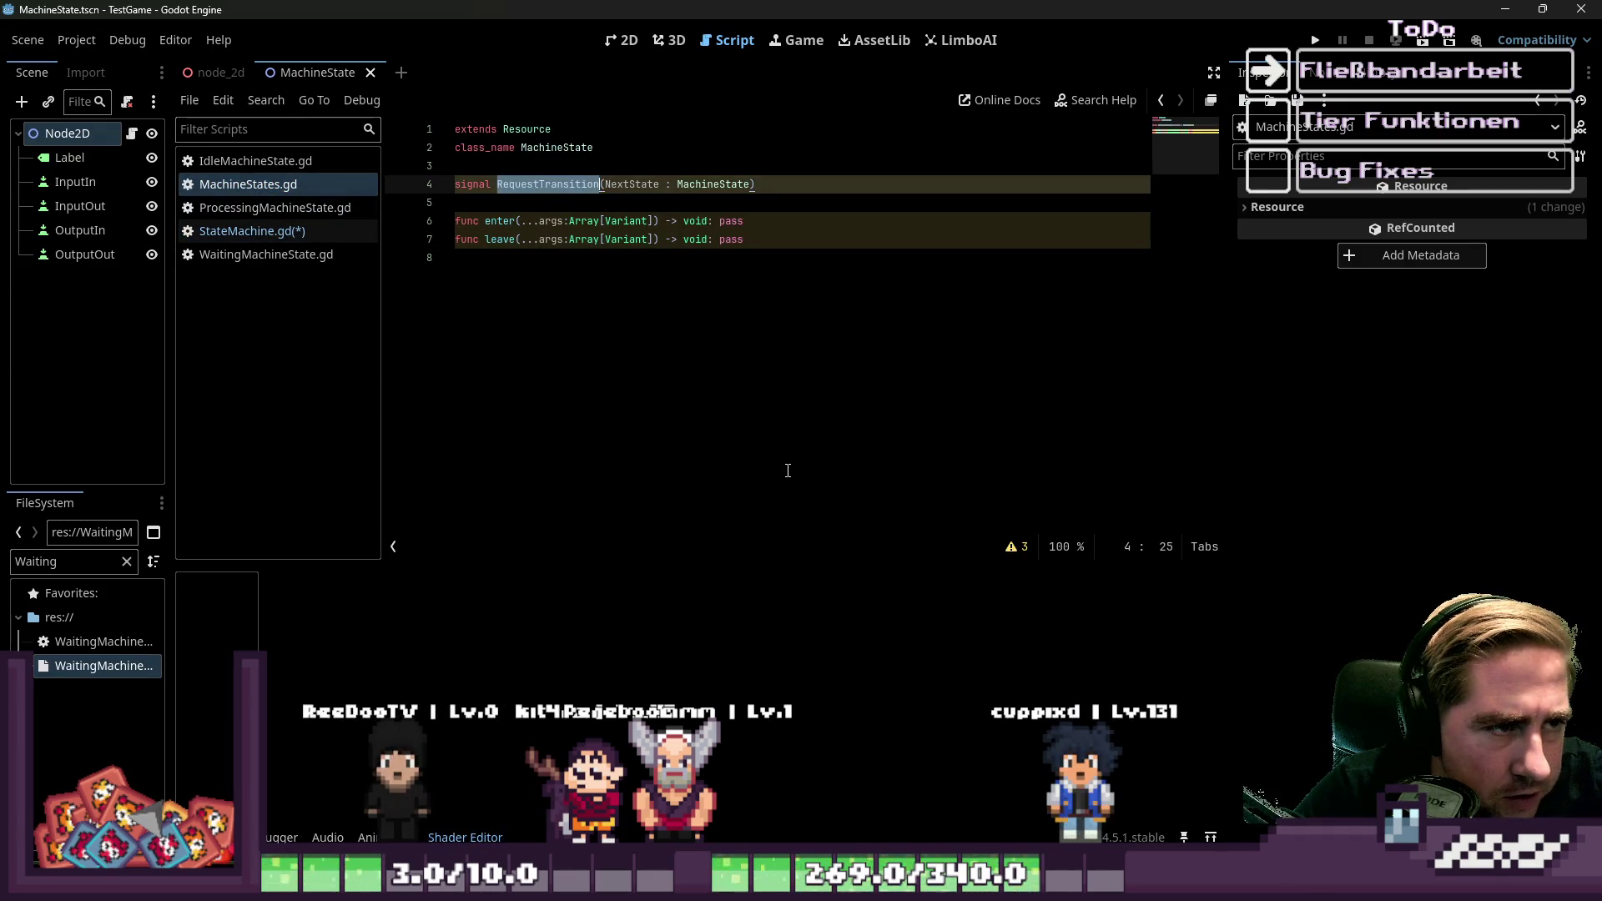
click(224, 231)
double_click(555, 332)
click(598, 515)
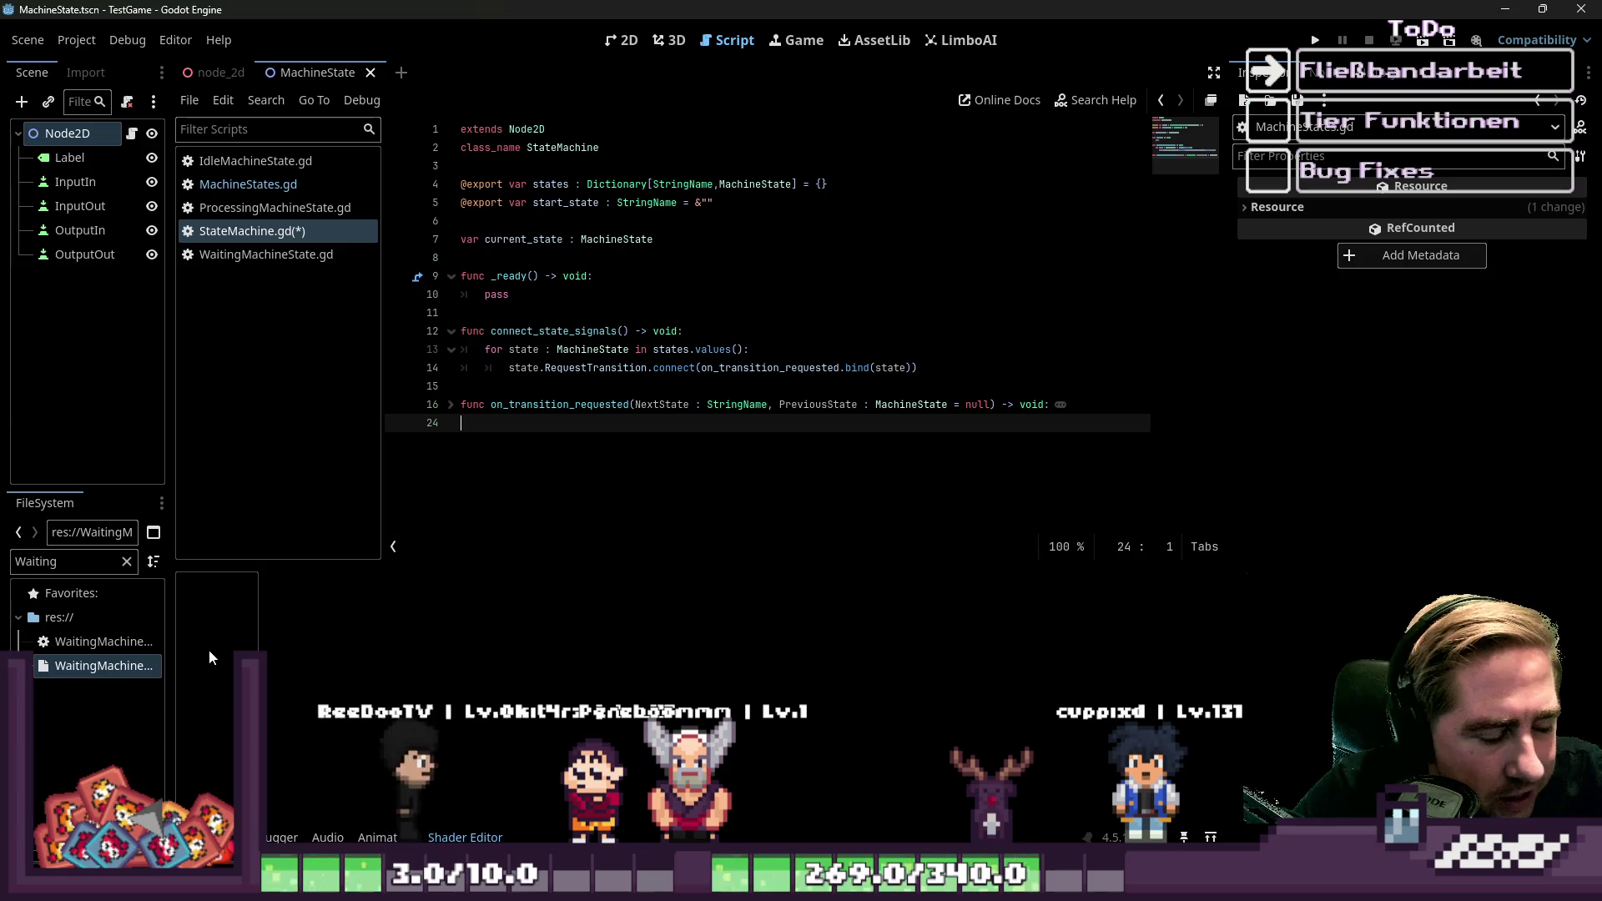
Step: Widen the side dock, add a trailing blank line to MachineStates.gd, and save all scripts
drag(169, 662, 245, 634)
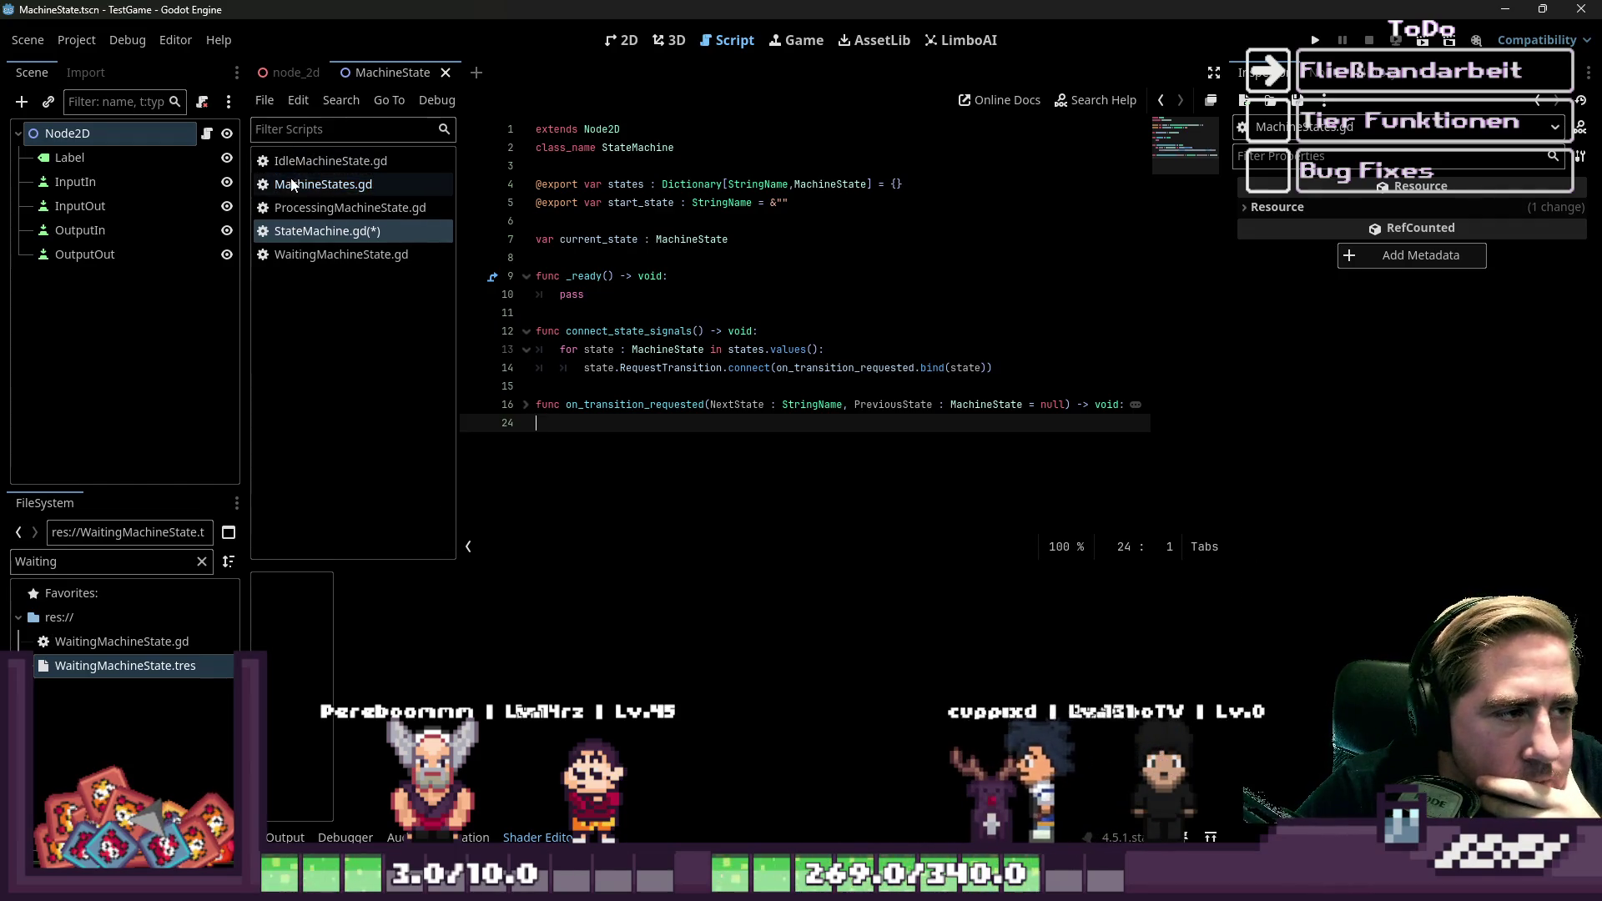
click(323, 183)
click(526, 289)
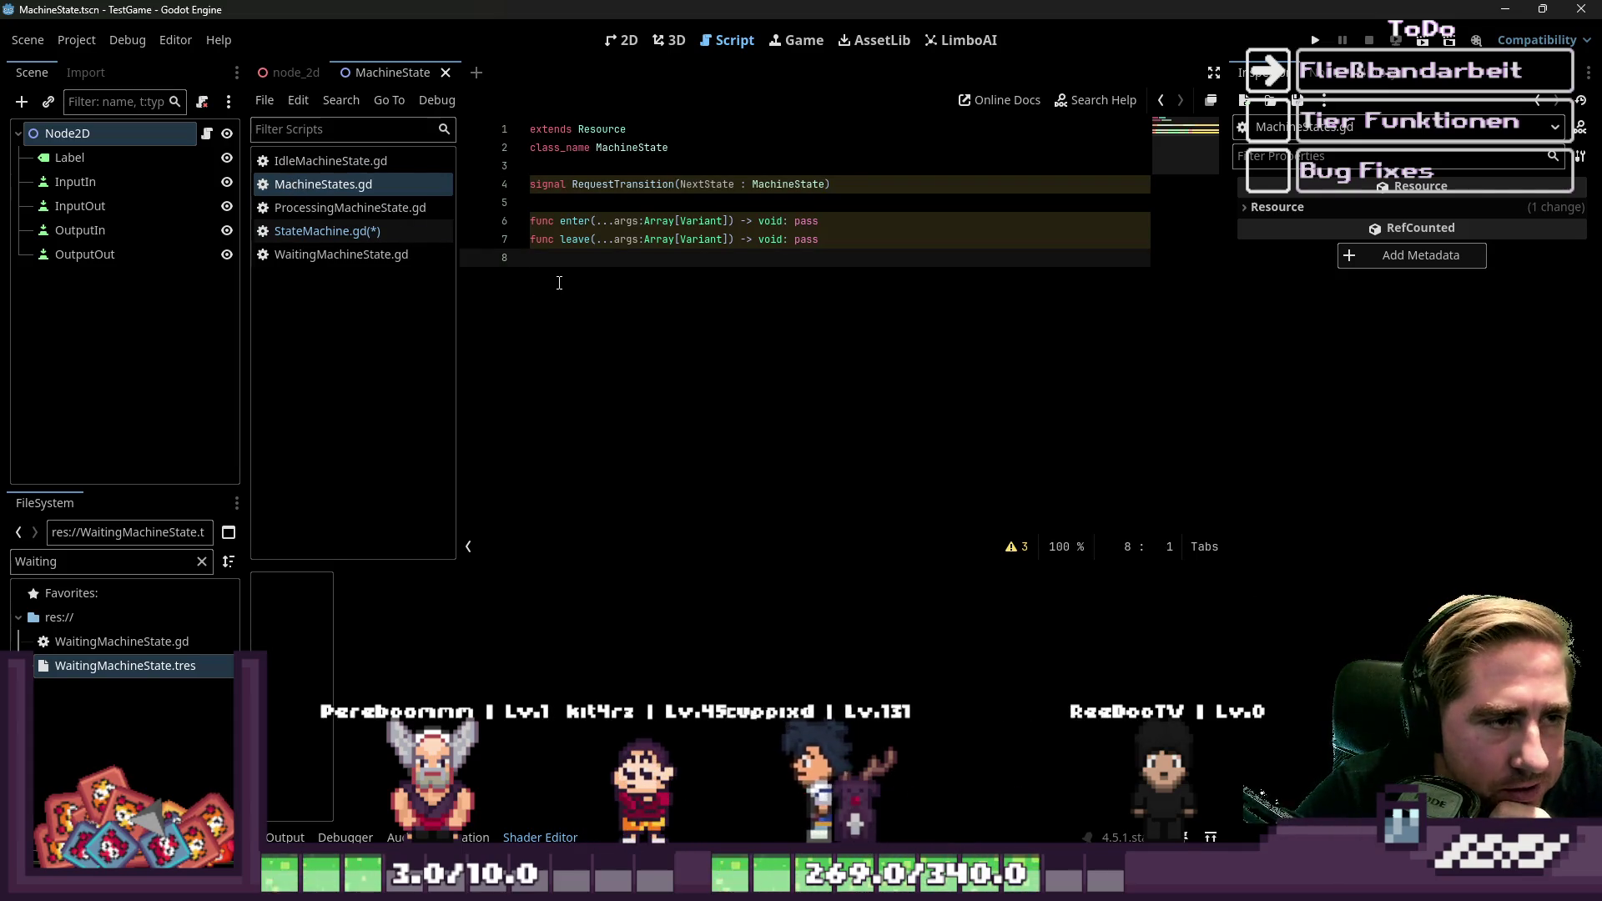
key(Return)
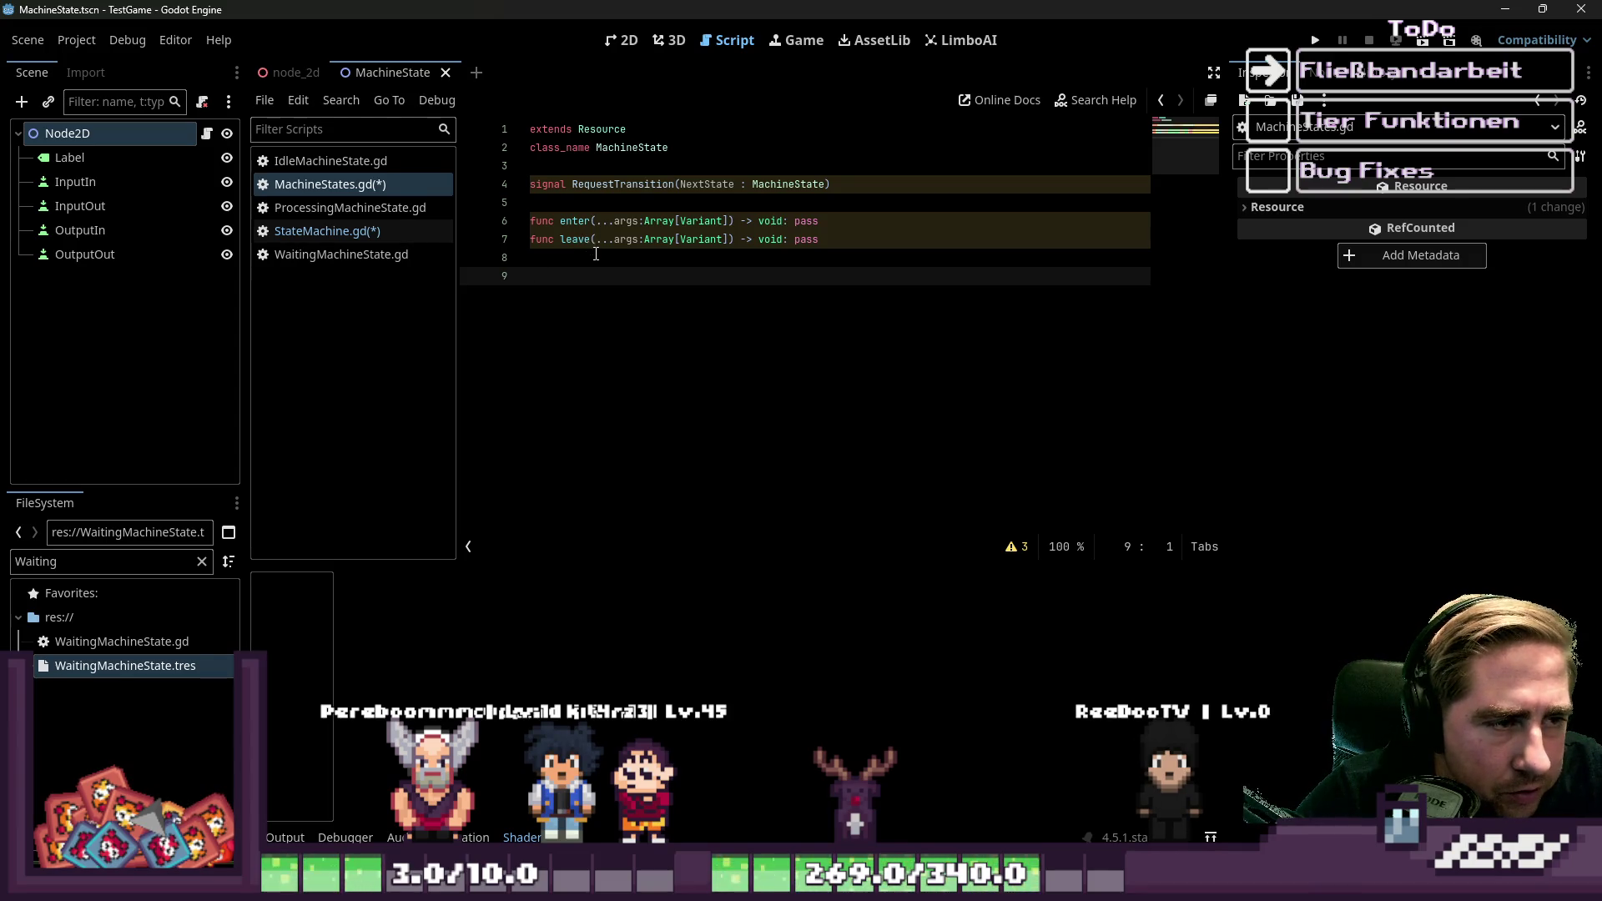
key(ctrl+s)
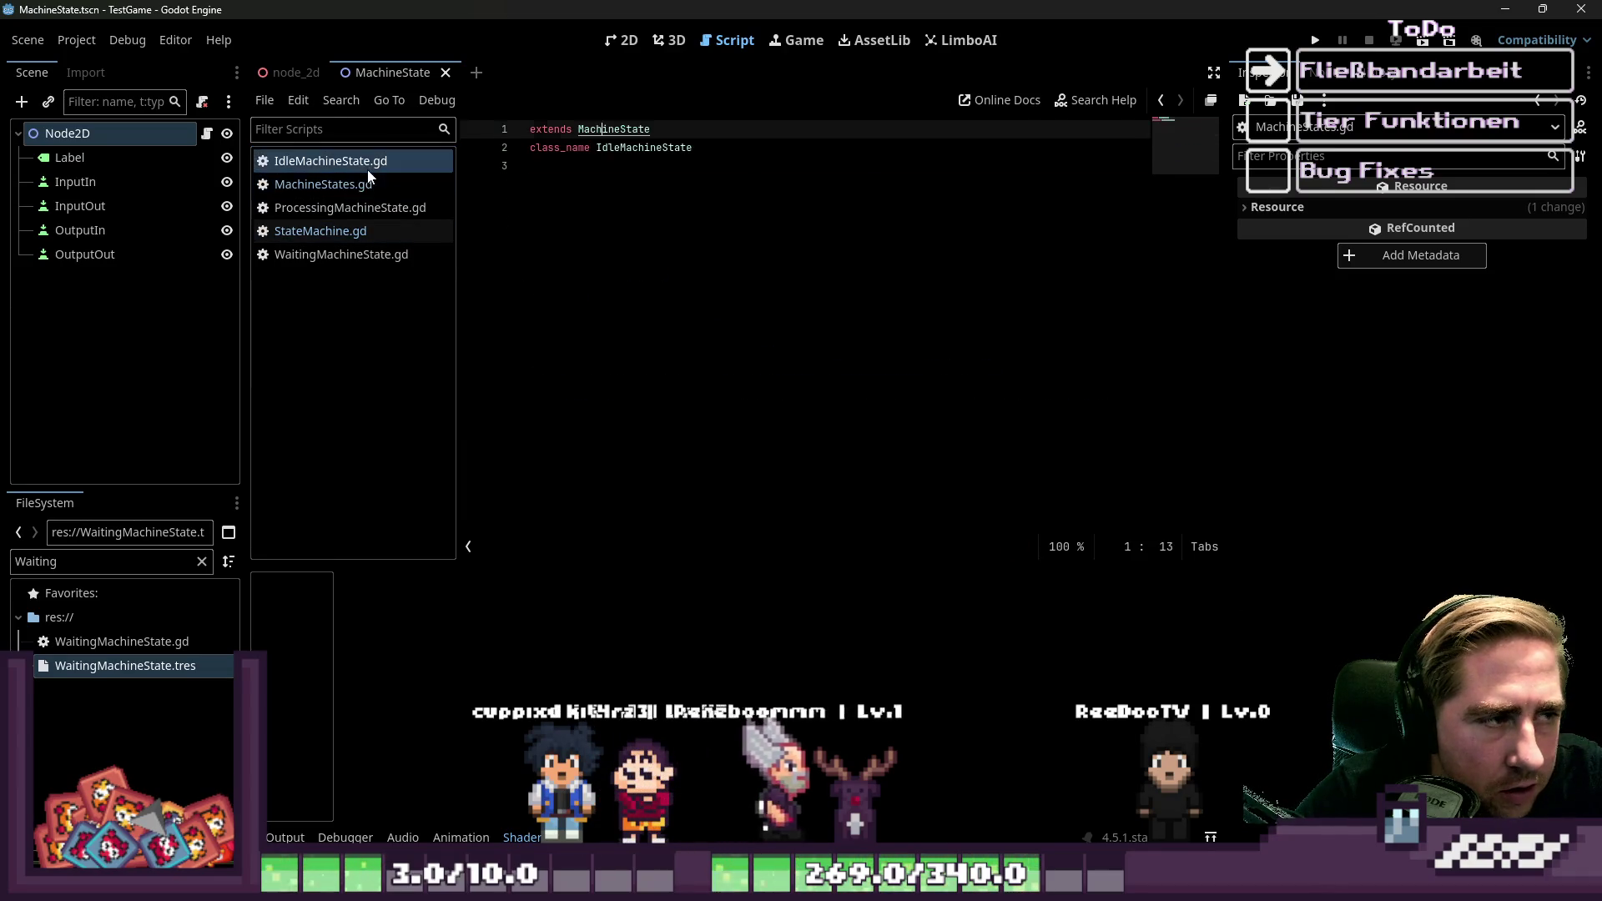
Step: Switch between the state scripts in the script list, ending on IdleMachineState.gd
click(352, 205)
click(329, 187)
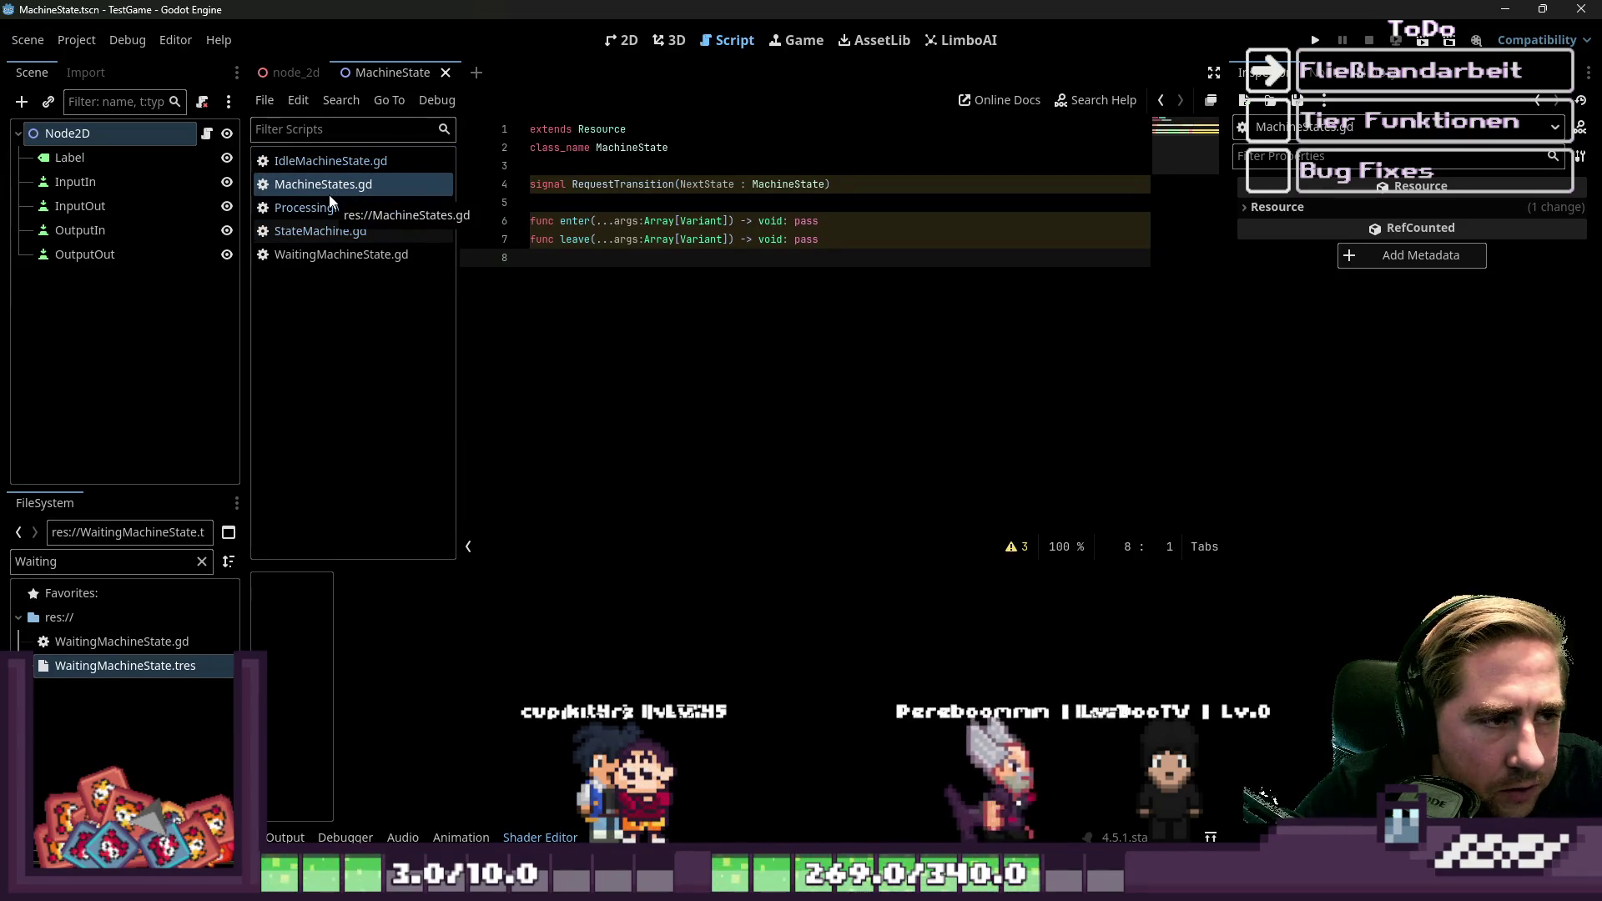
click(359, 207)
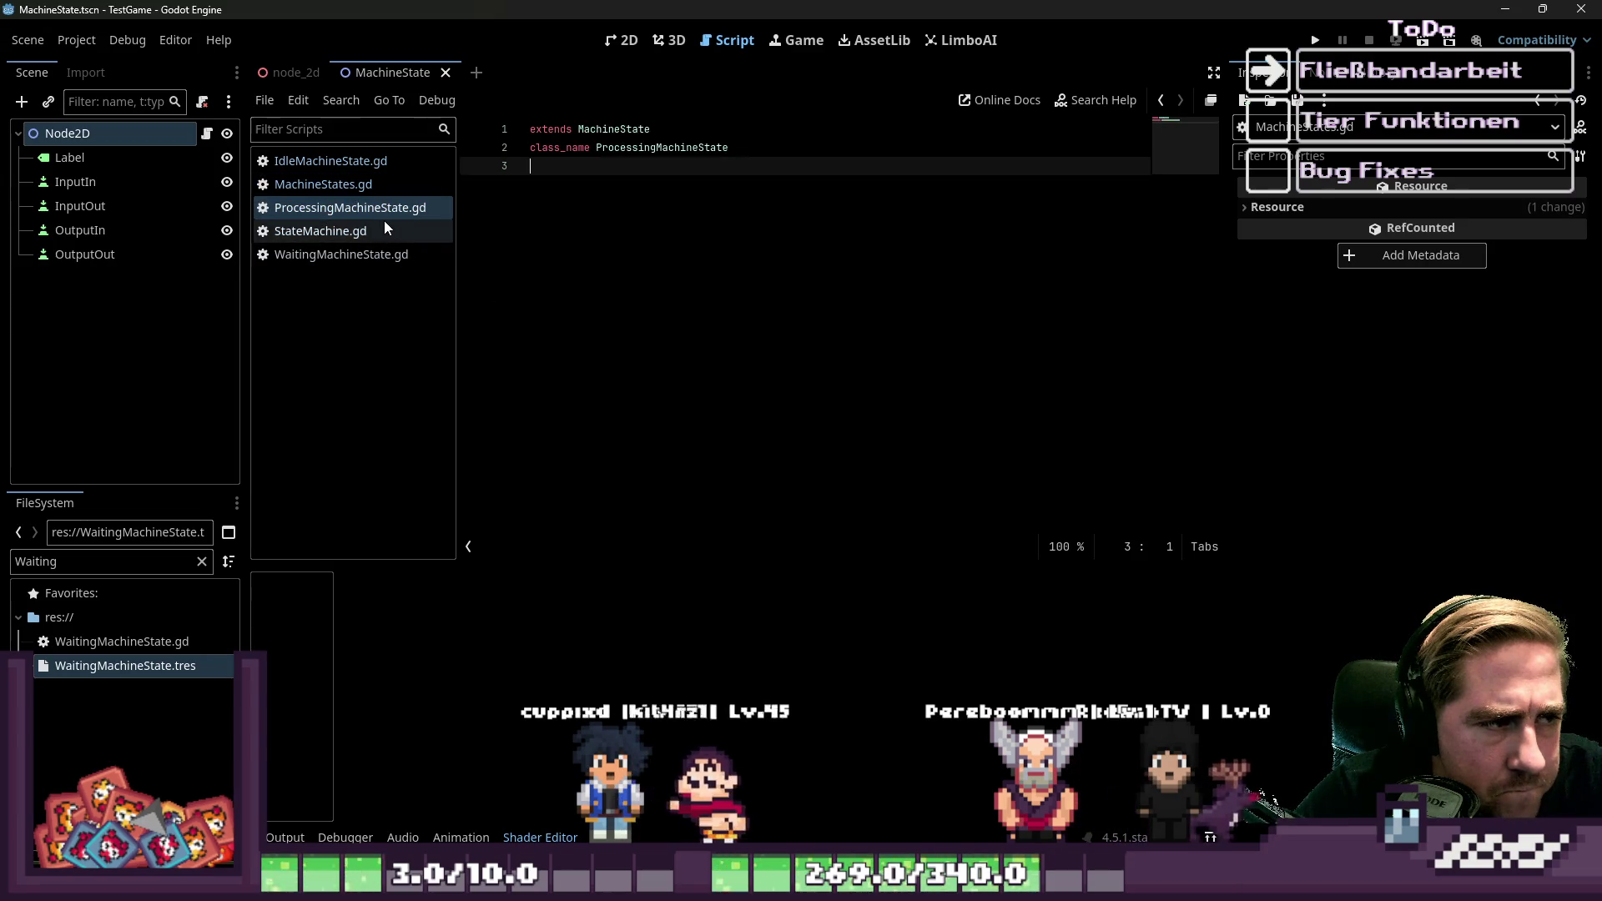
click(362, 165)
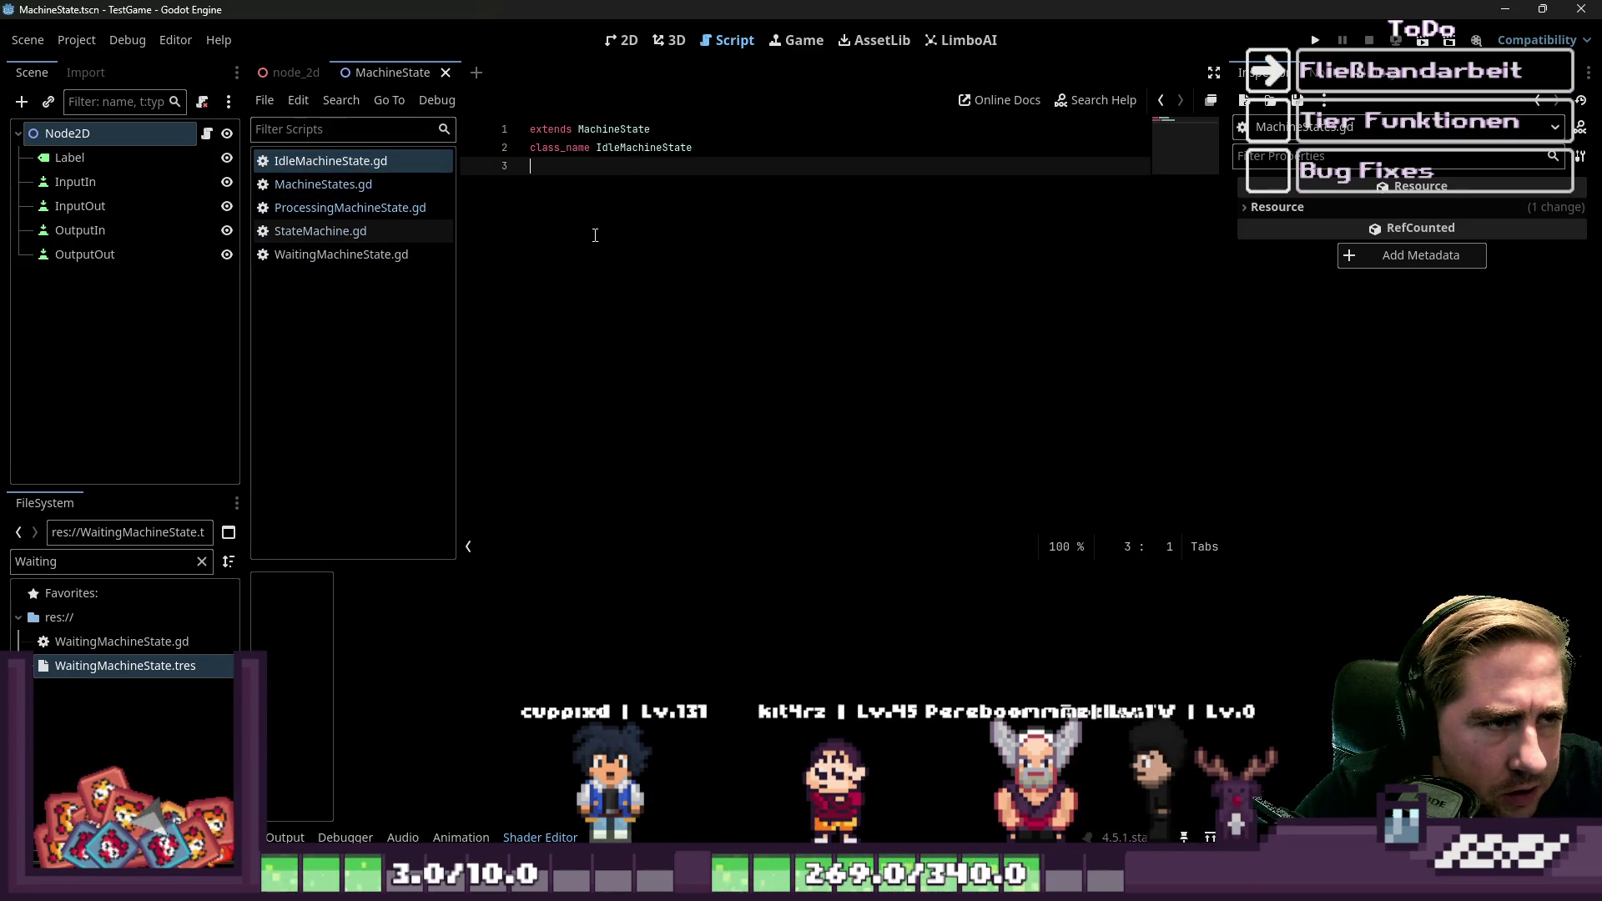
click(346, 194)
click(342, 161)
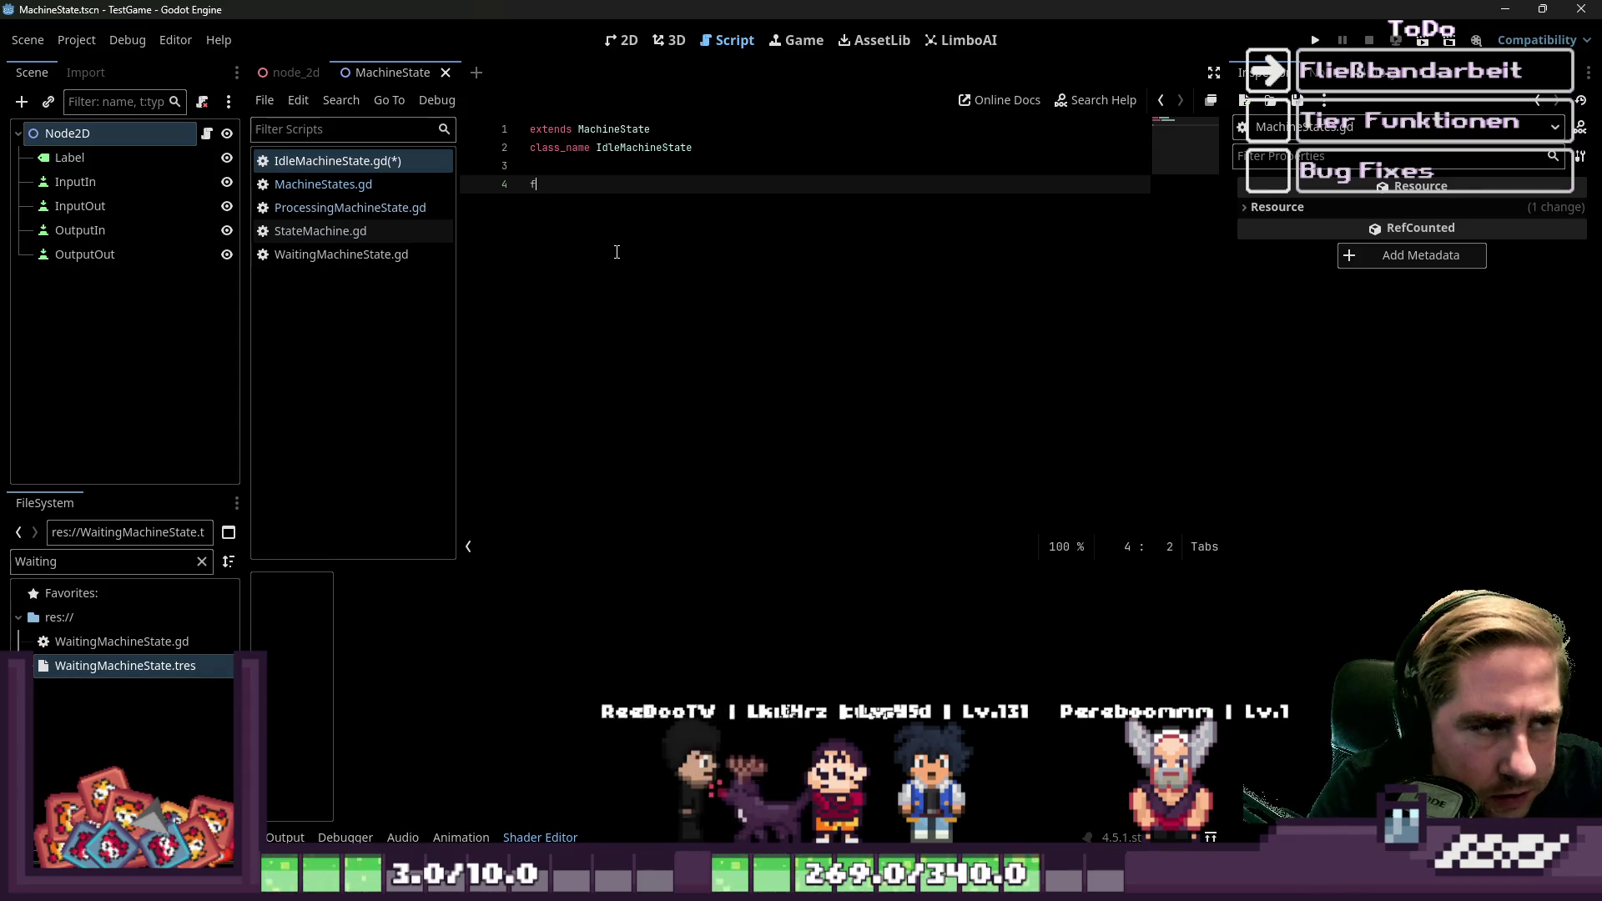
Step: Declare the func enter(...args:Array[Variant]) -> void: override via autocomplete and start its body
text(func i)
key(BackSpace)
text(ent)
key(Return)
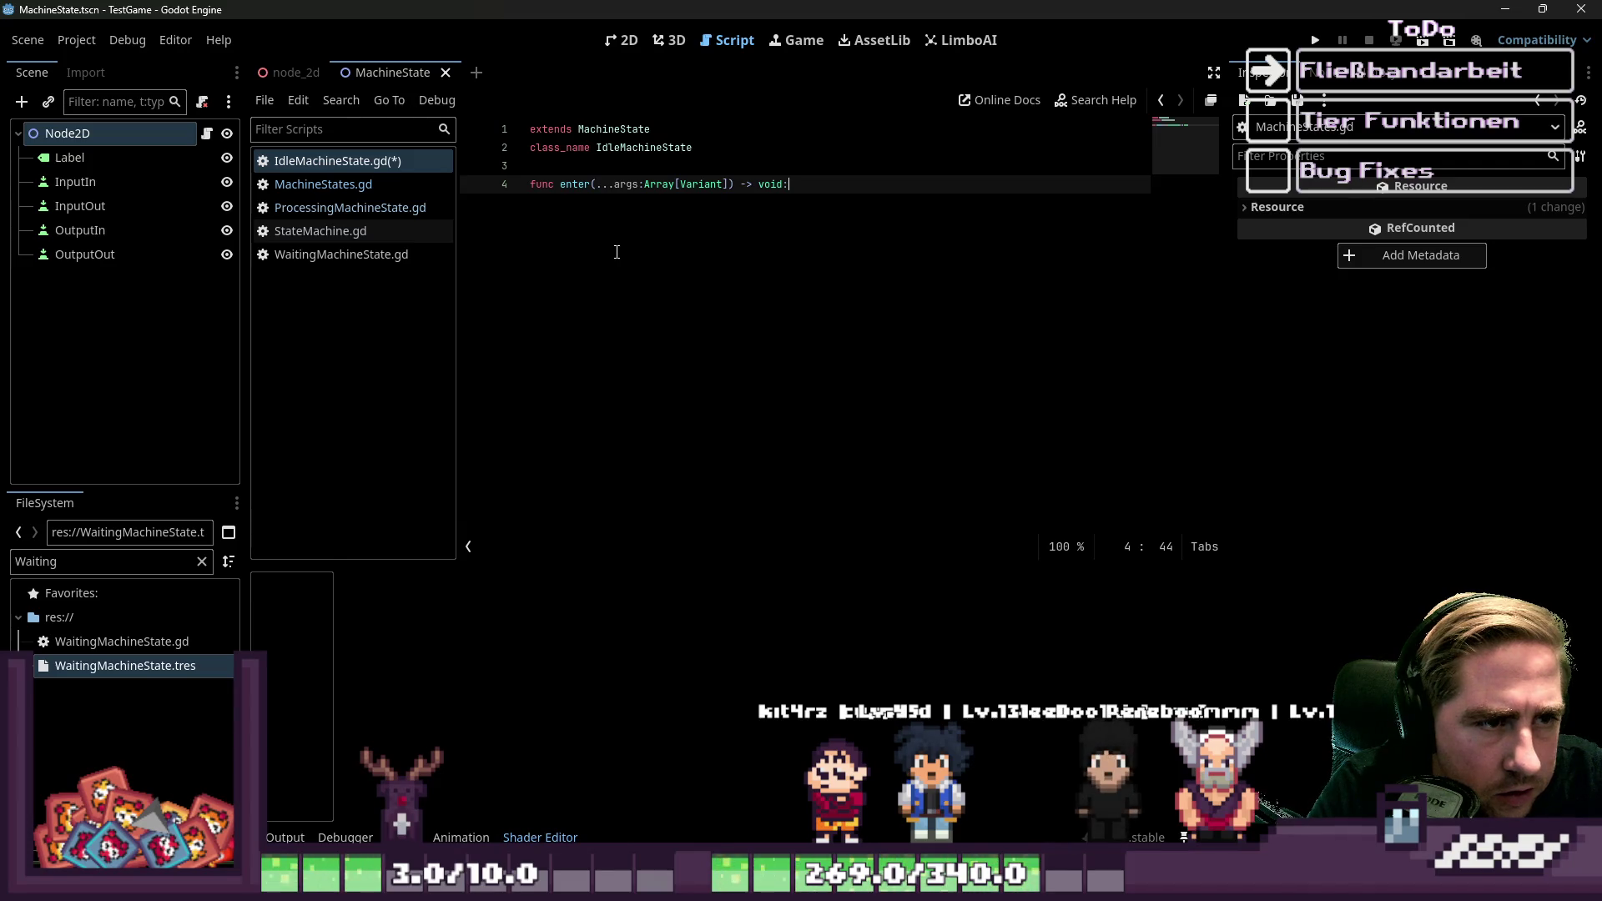
key(Return)
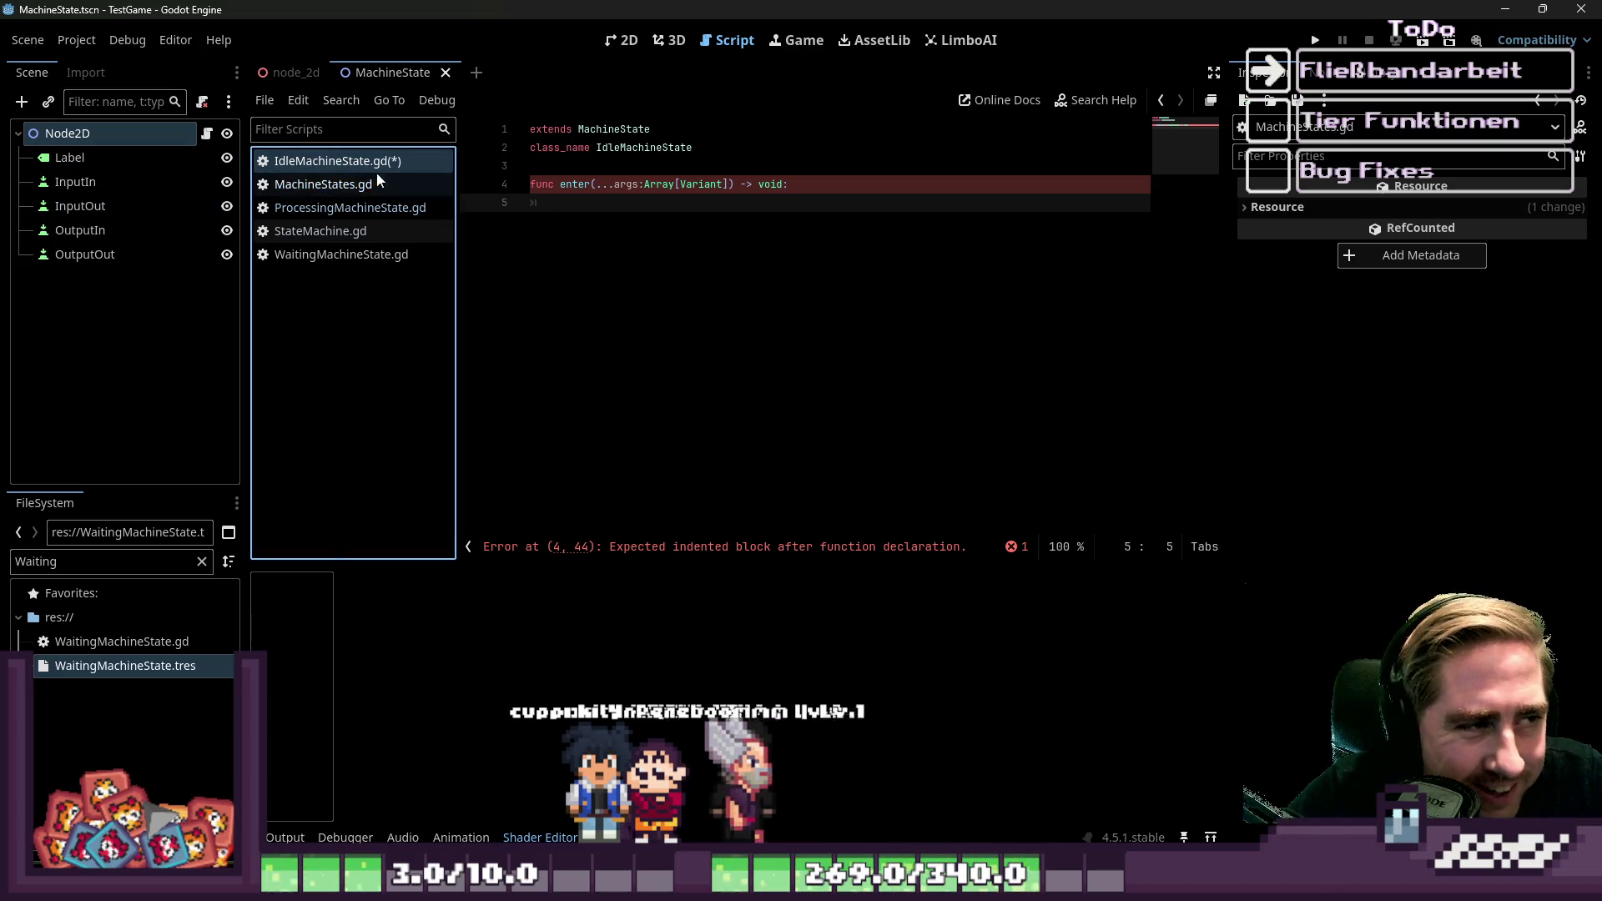
Step: Fill the enter function with a pass body to clear the script error
text(pass)
key(Return)
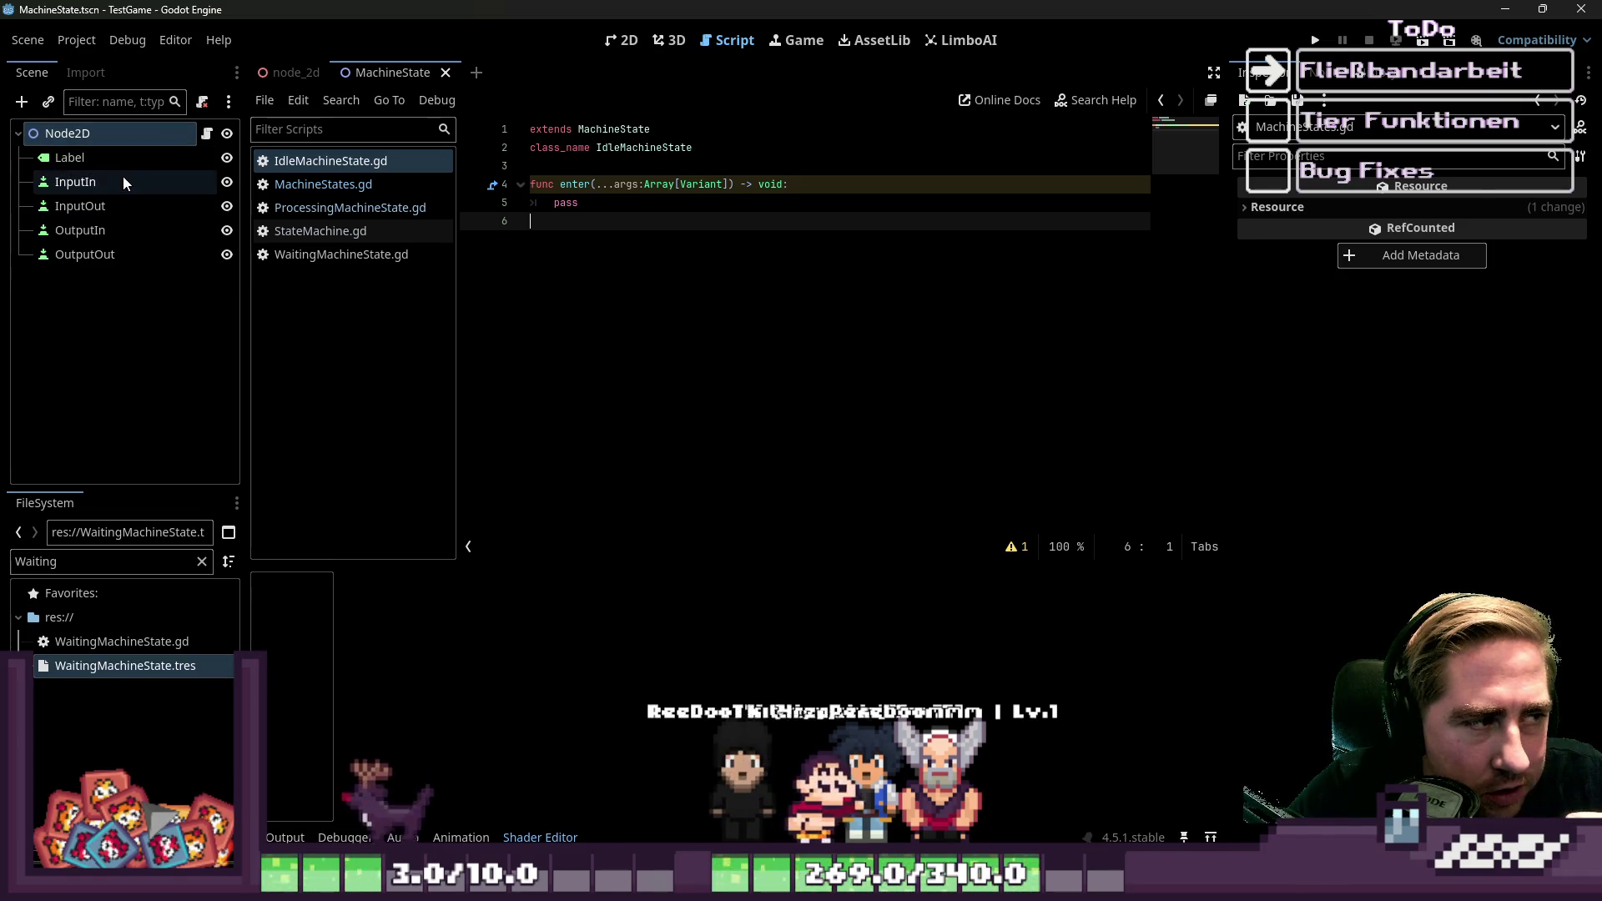
Step: Select the InputIn button node to view its properties and adjust the Inspector panel width
click(122, 181)
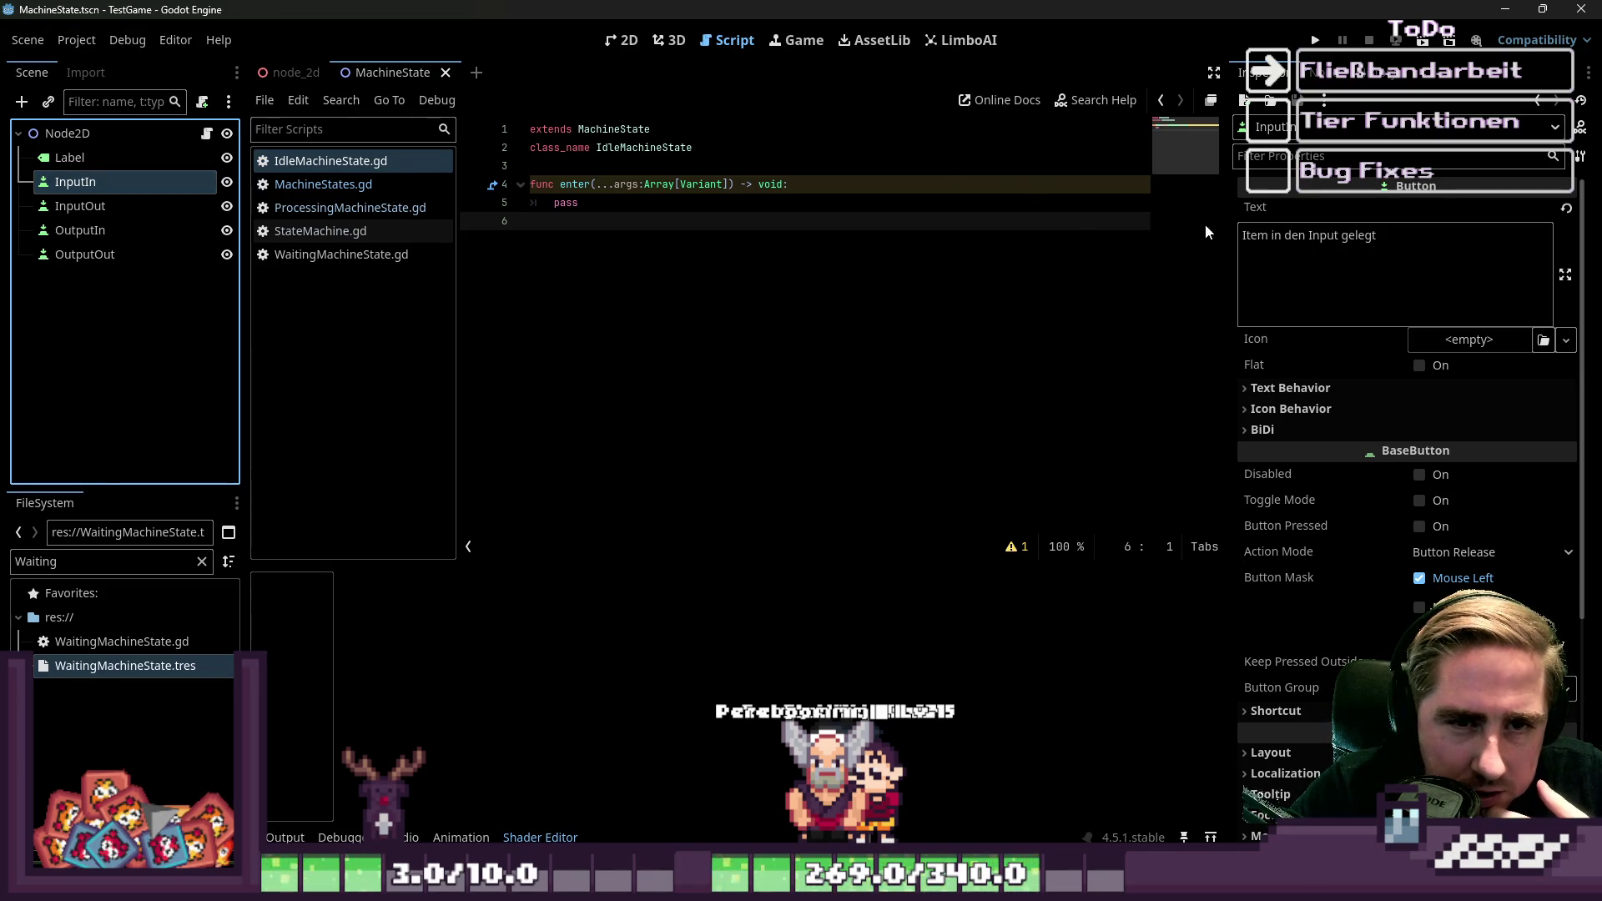
mouse_move(1227, 216)
mouse_down()
mouse_move(1243, 214)
mouse_move(1211, 214)
mouse_up()
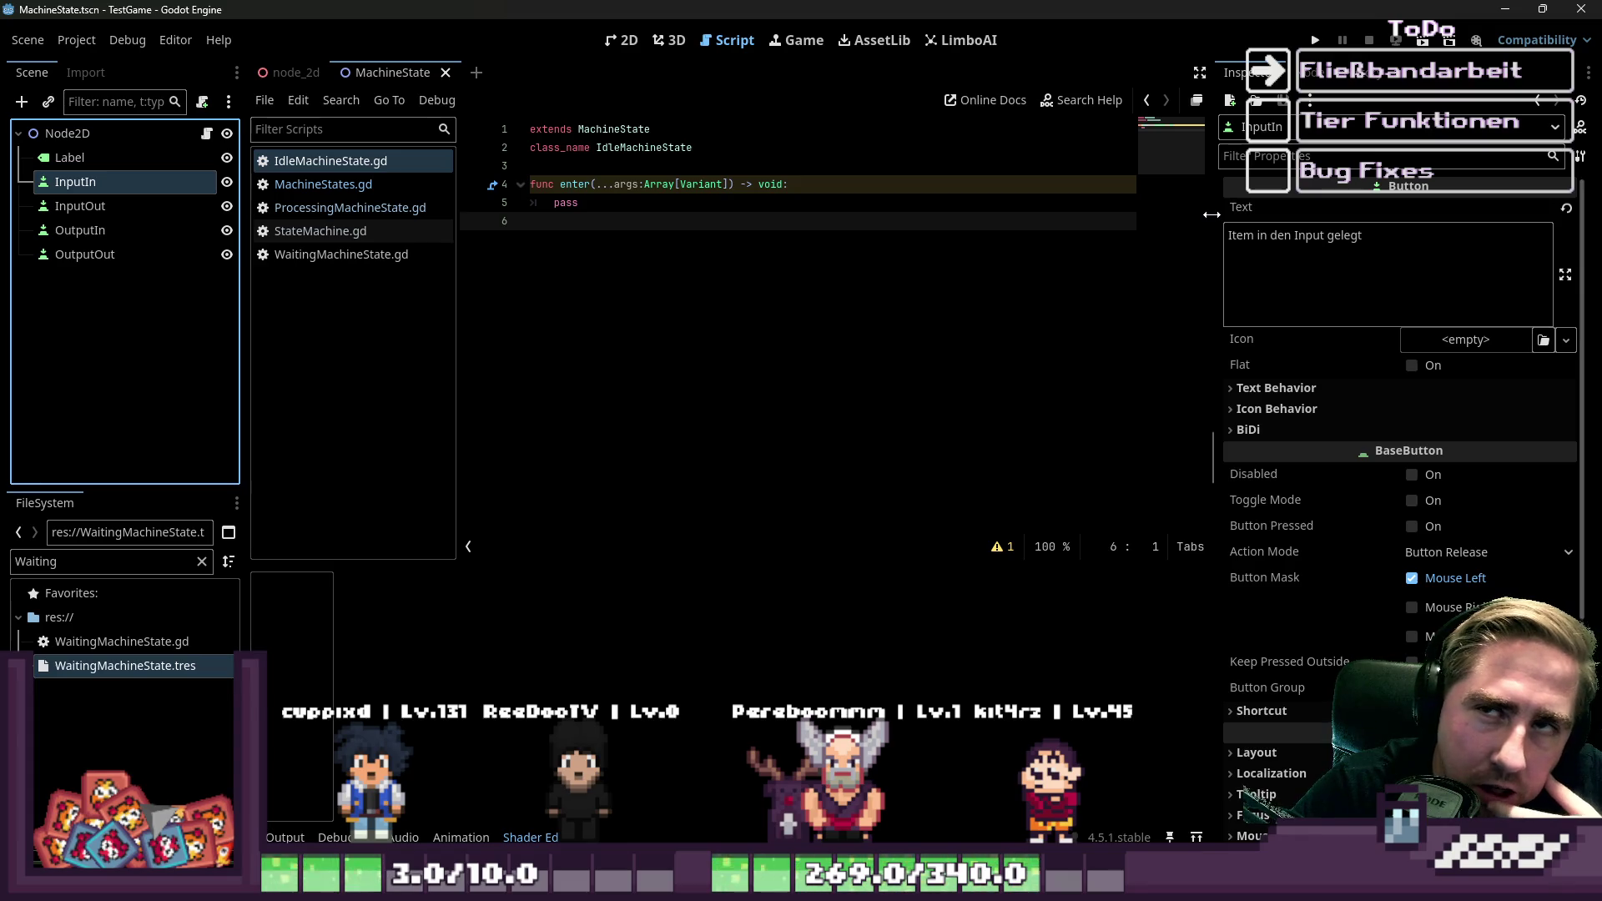
drag(1210, 215, 1201, 214)
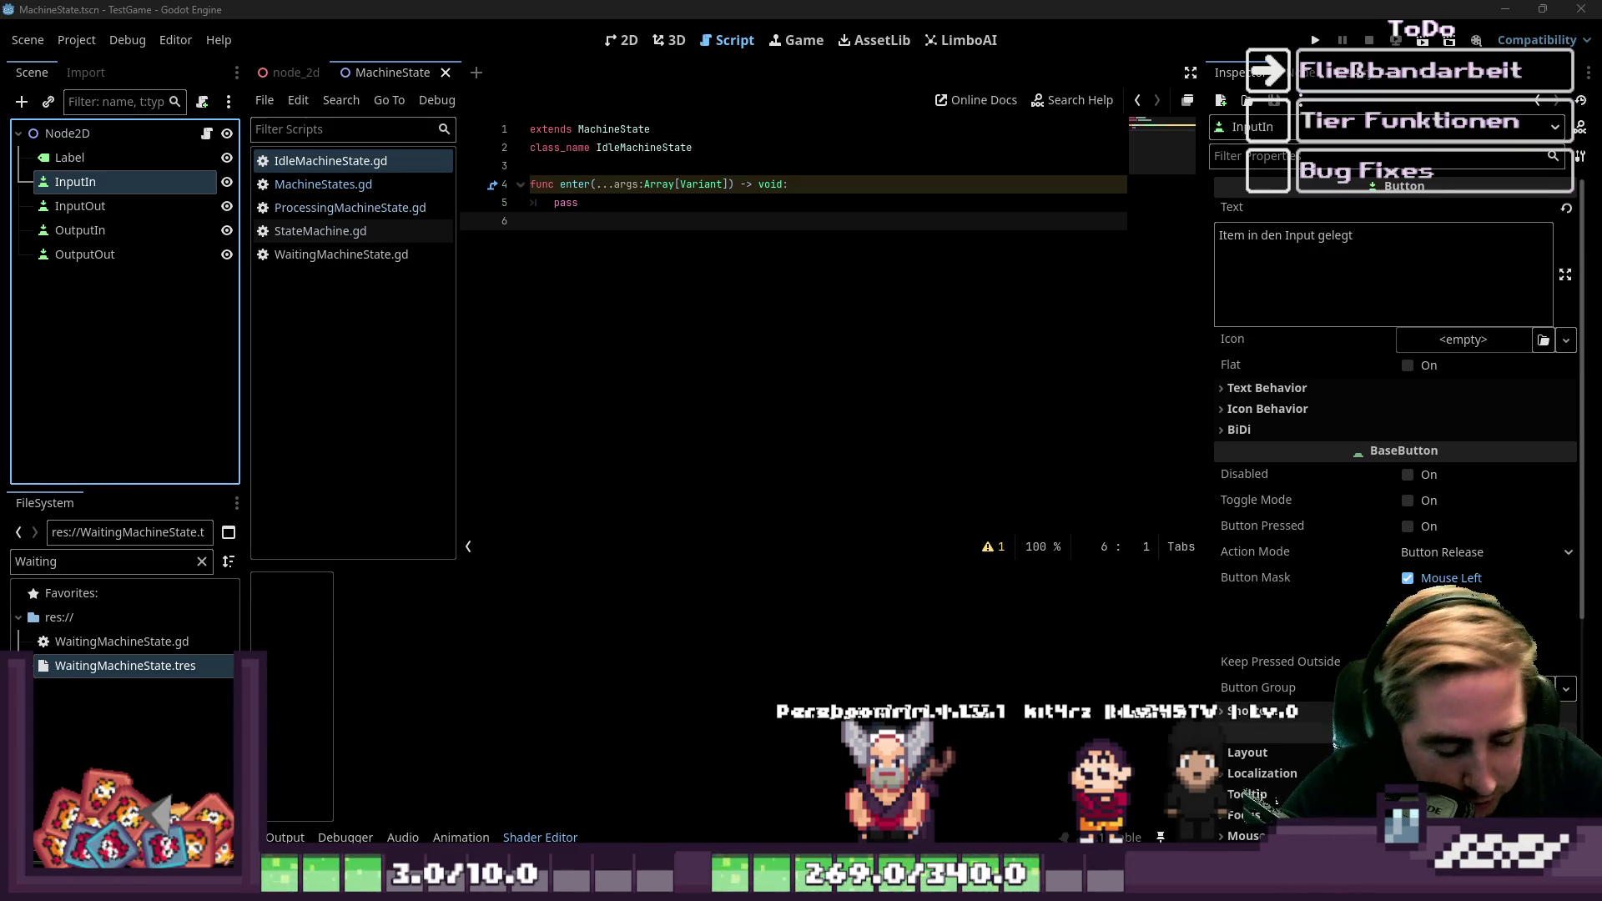
mouse_move(1404, 730)
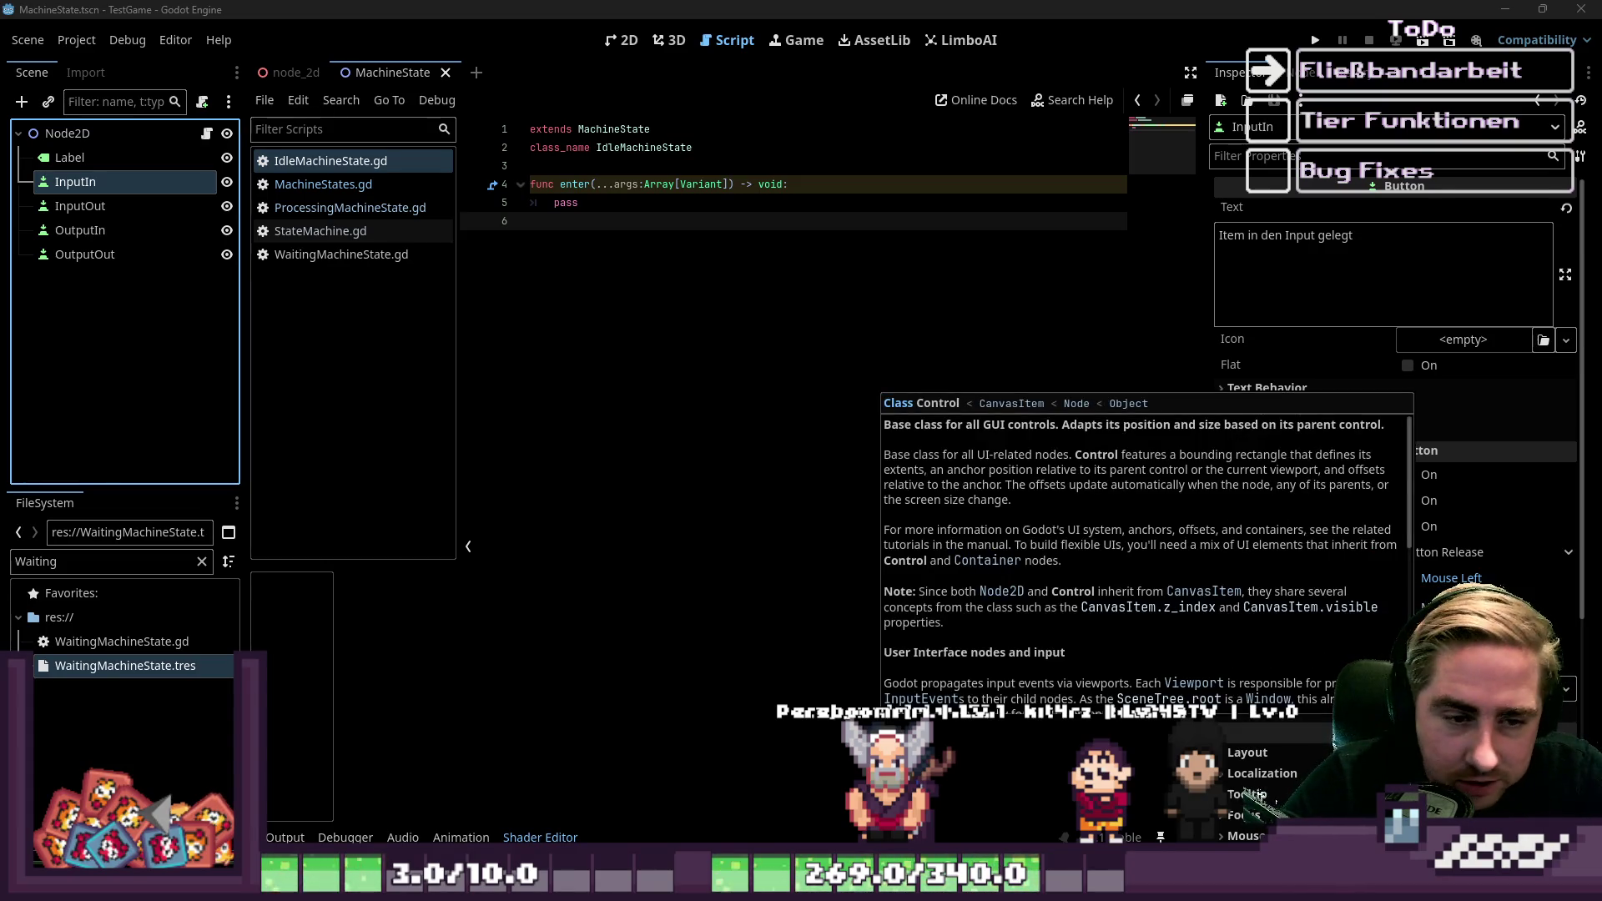
click(888, 453)
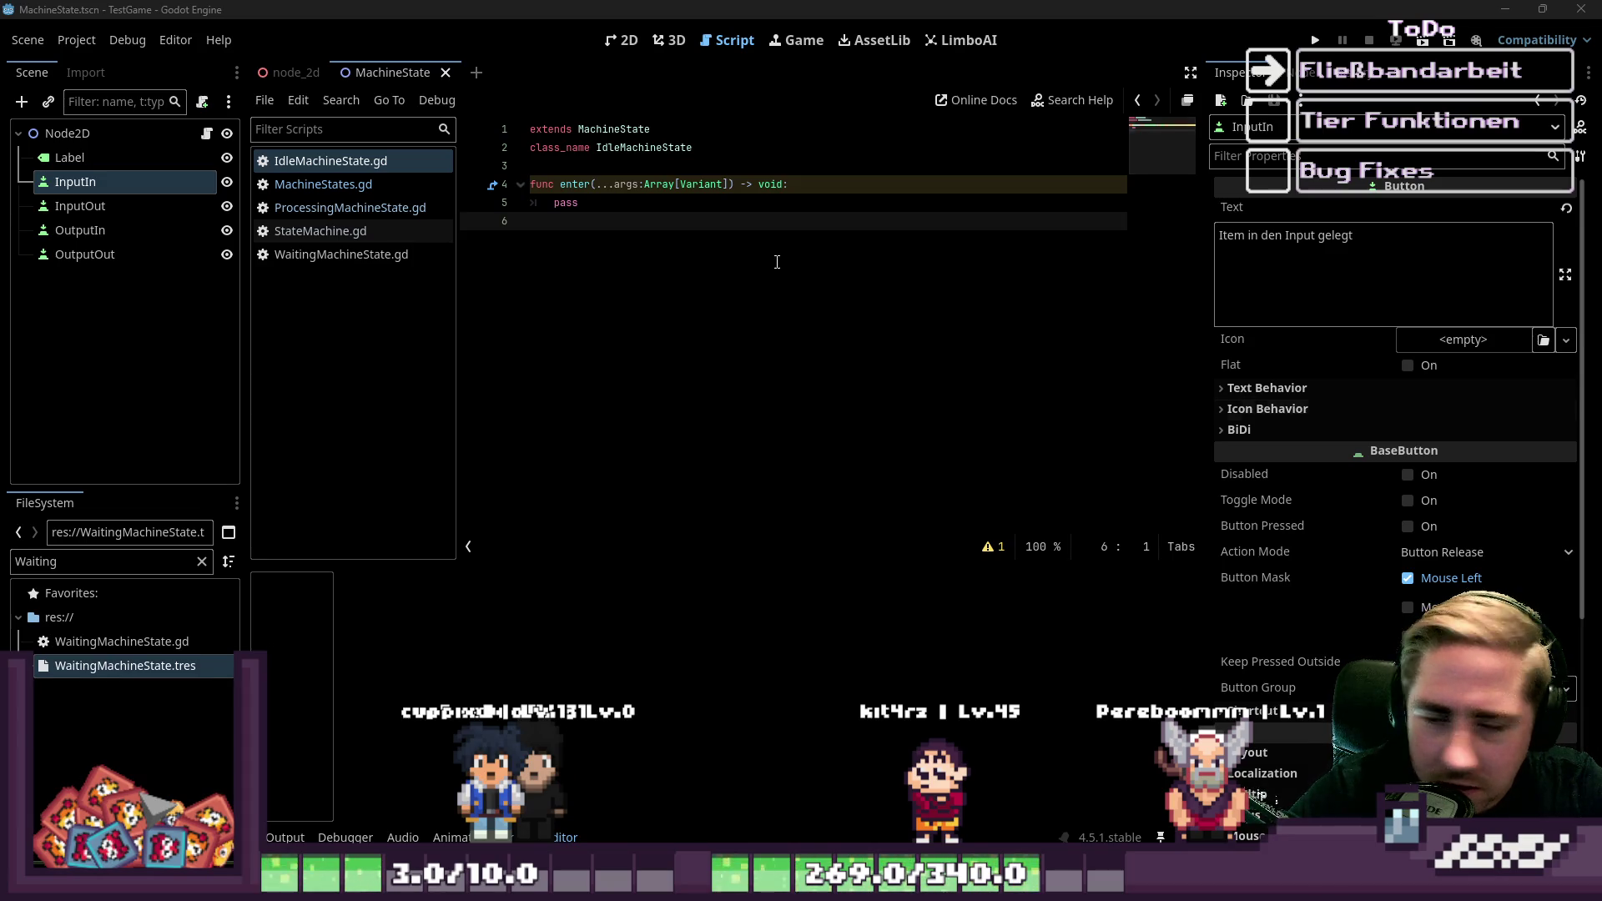
Step: Tidy the blank lines after pass, then select Node2D to view its States dictionary
key(BackSpace)
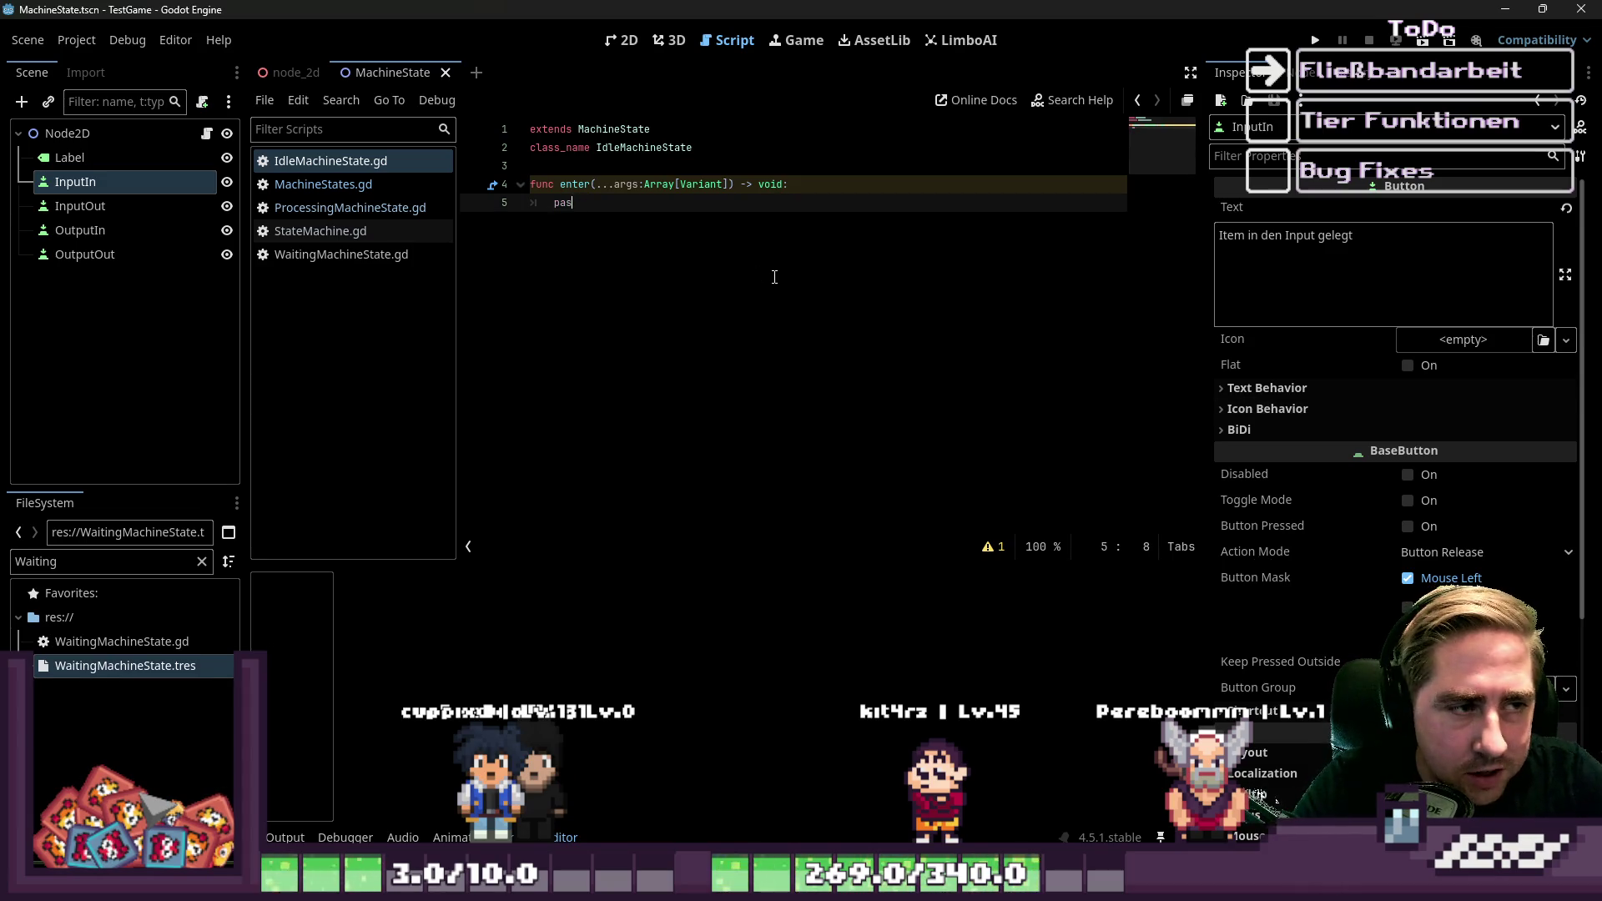
text(s)
key(Return)
key(Return)
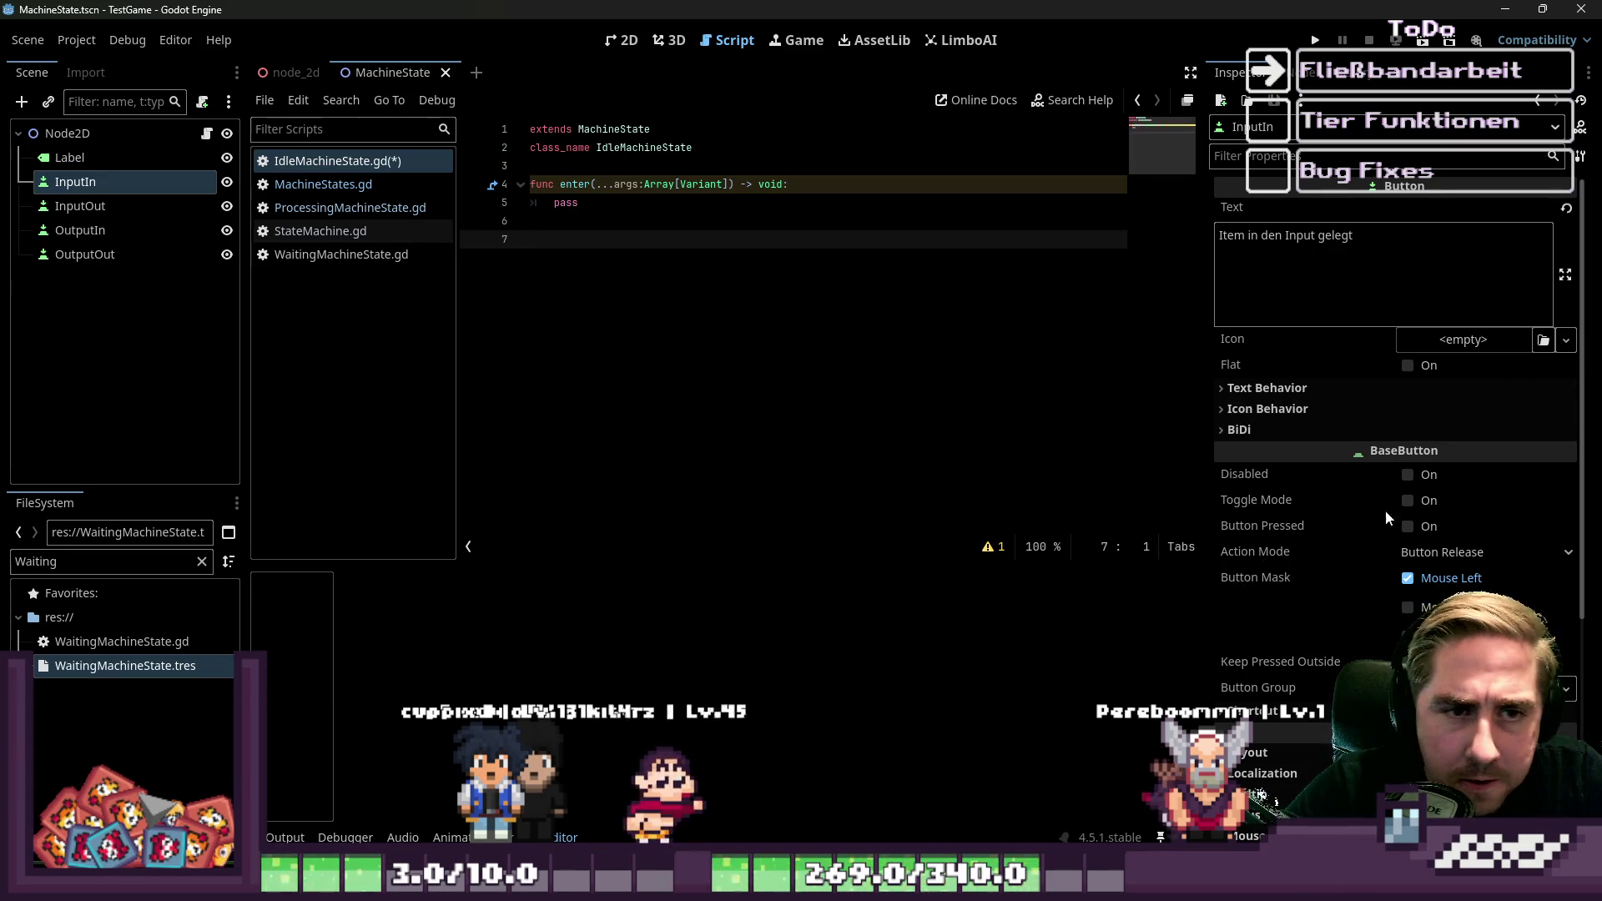
click(588, 202)
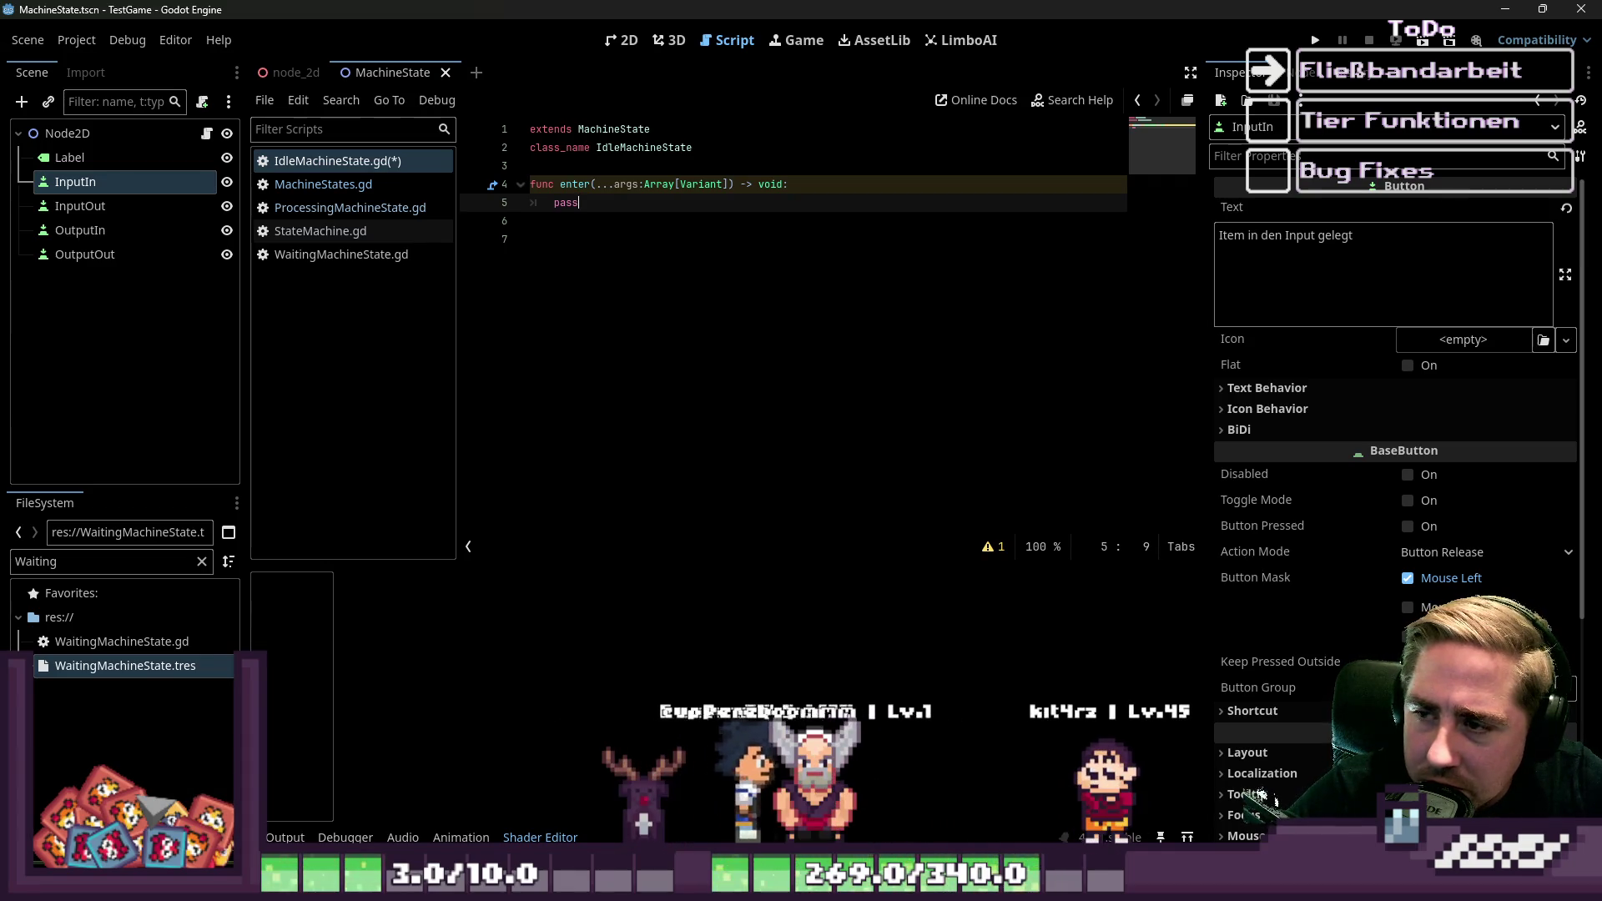
click(554, 279)
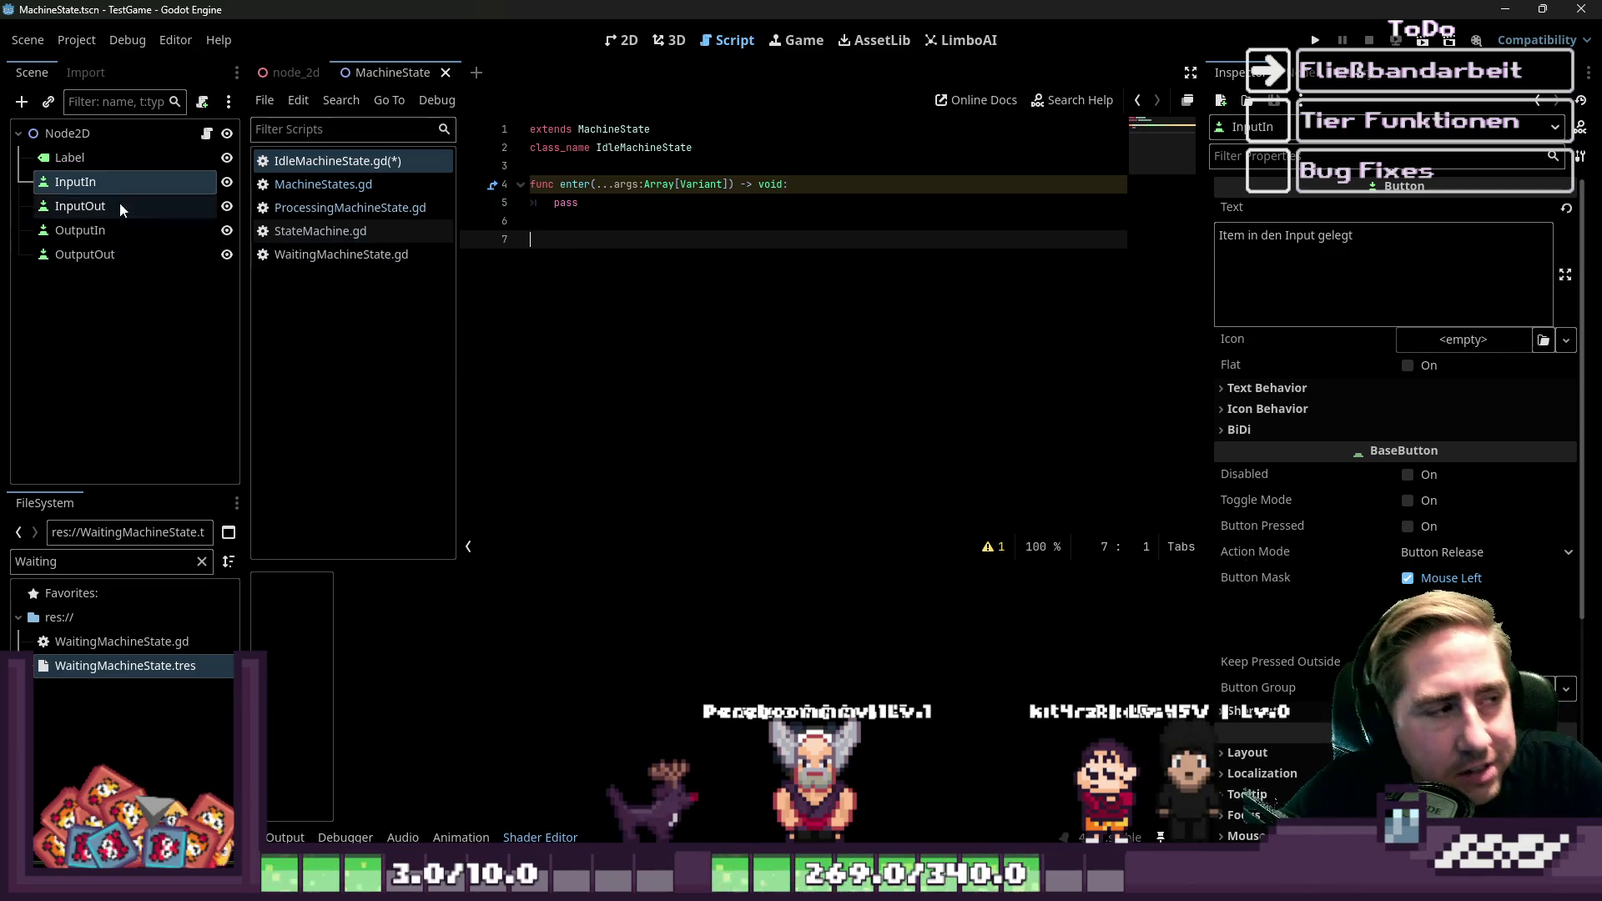
click(98, 133)
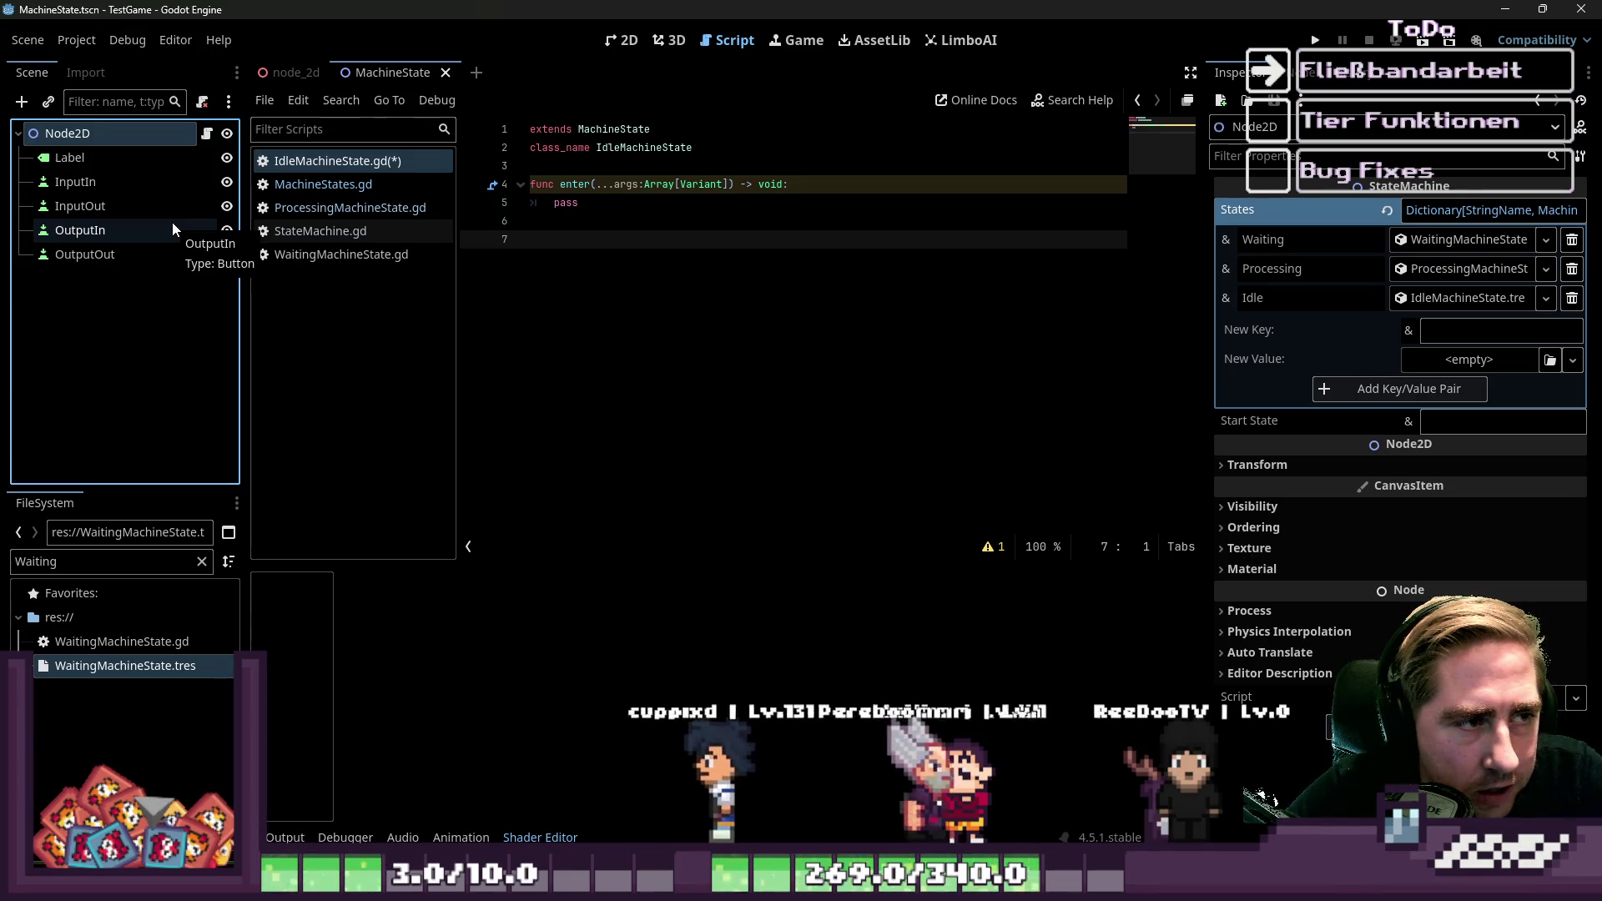
Step: In StateMachine.gd, change the call to current_state.enter(PreviousState, self) and save
click(321, 231)
click(600, 404)
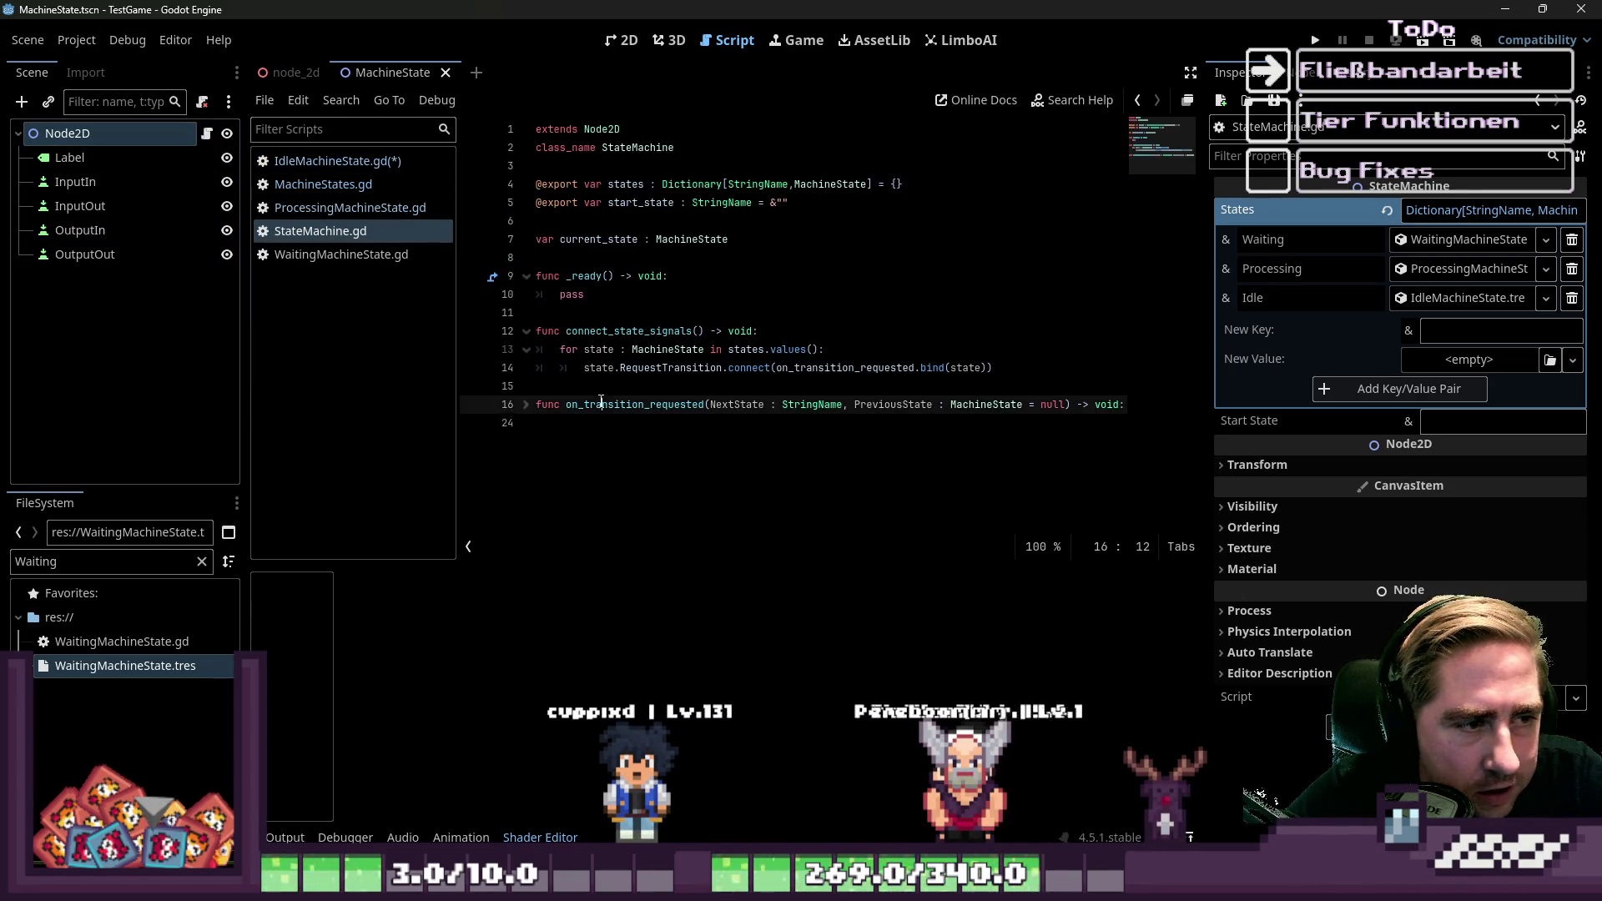
click(591, 434)
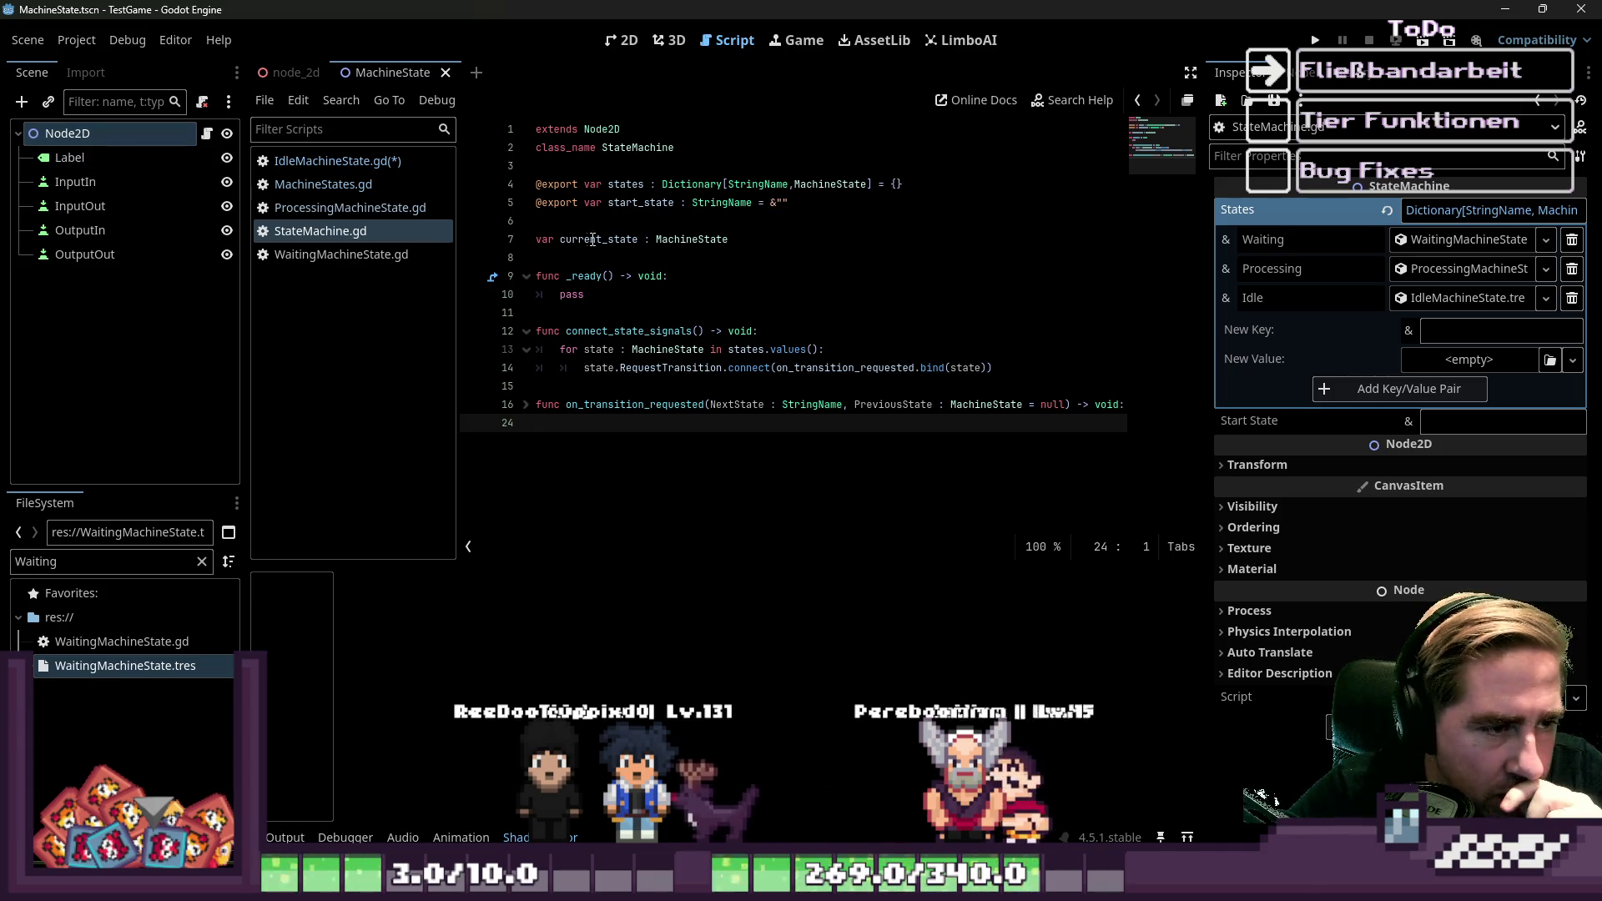
click(987, 368)
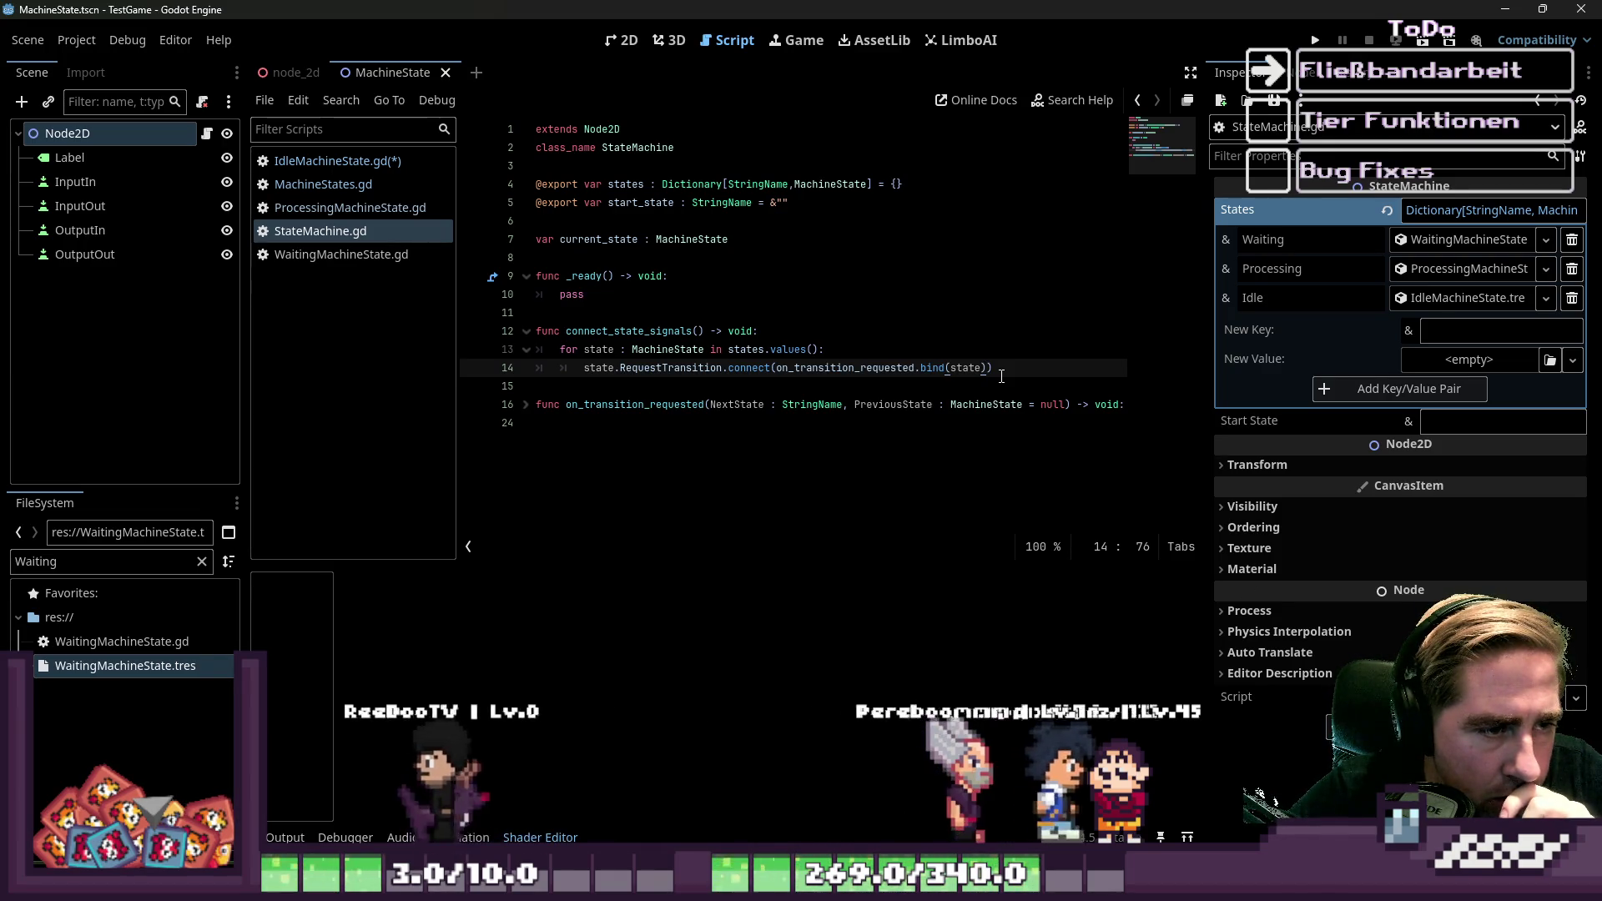
click(536, 404)
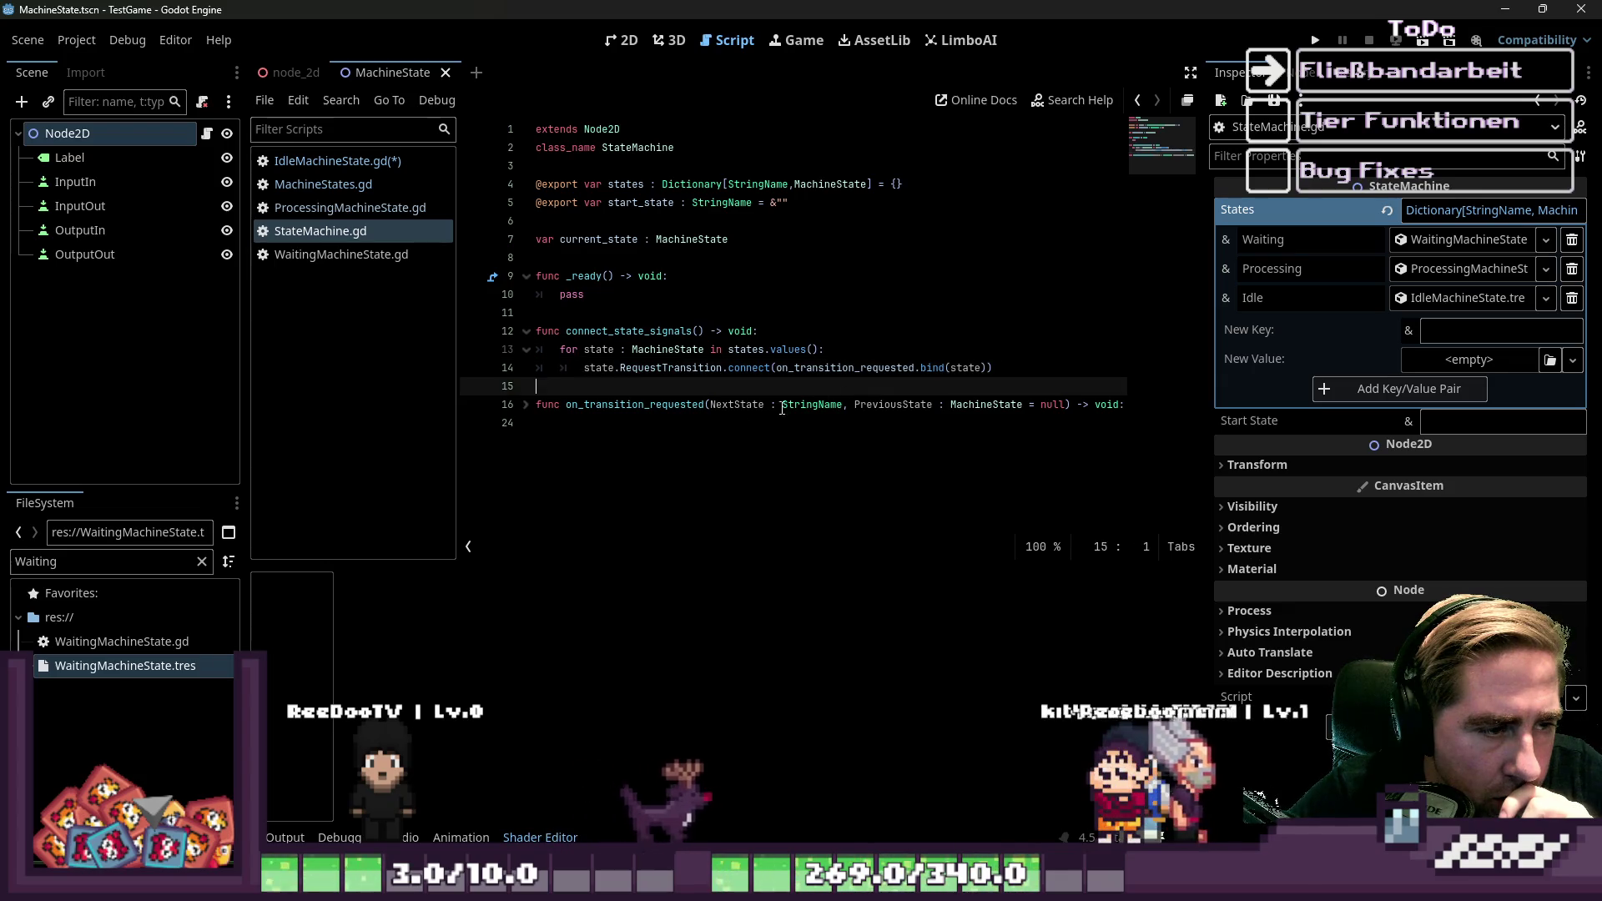
click(526, 405)
scroll(652, 460, down, 1)
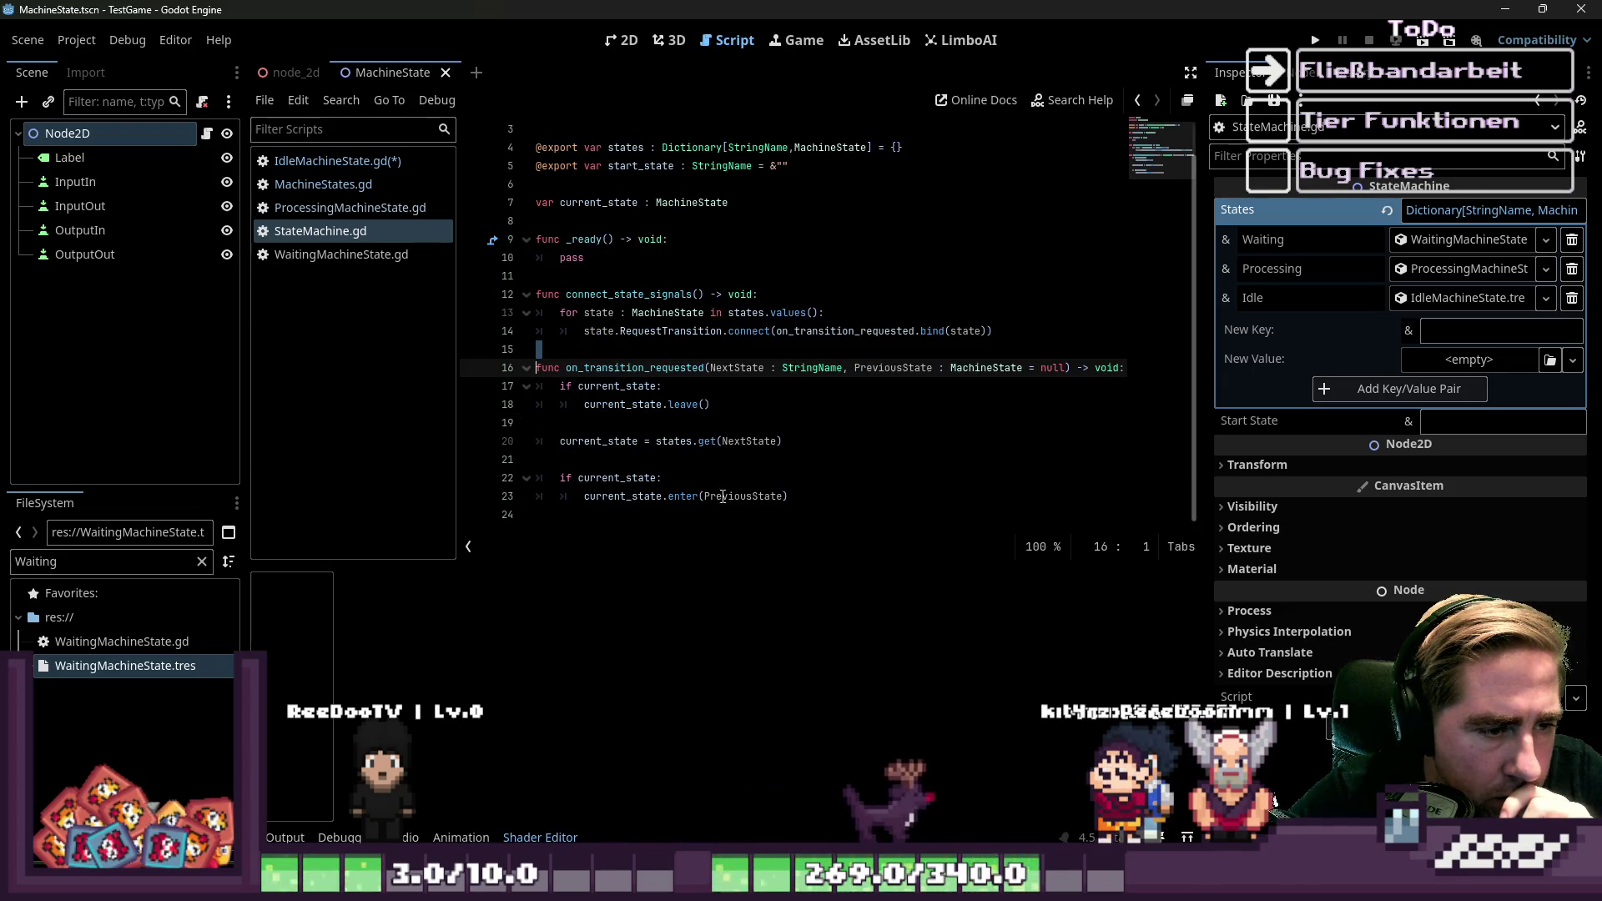
click(783, 495)
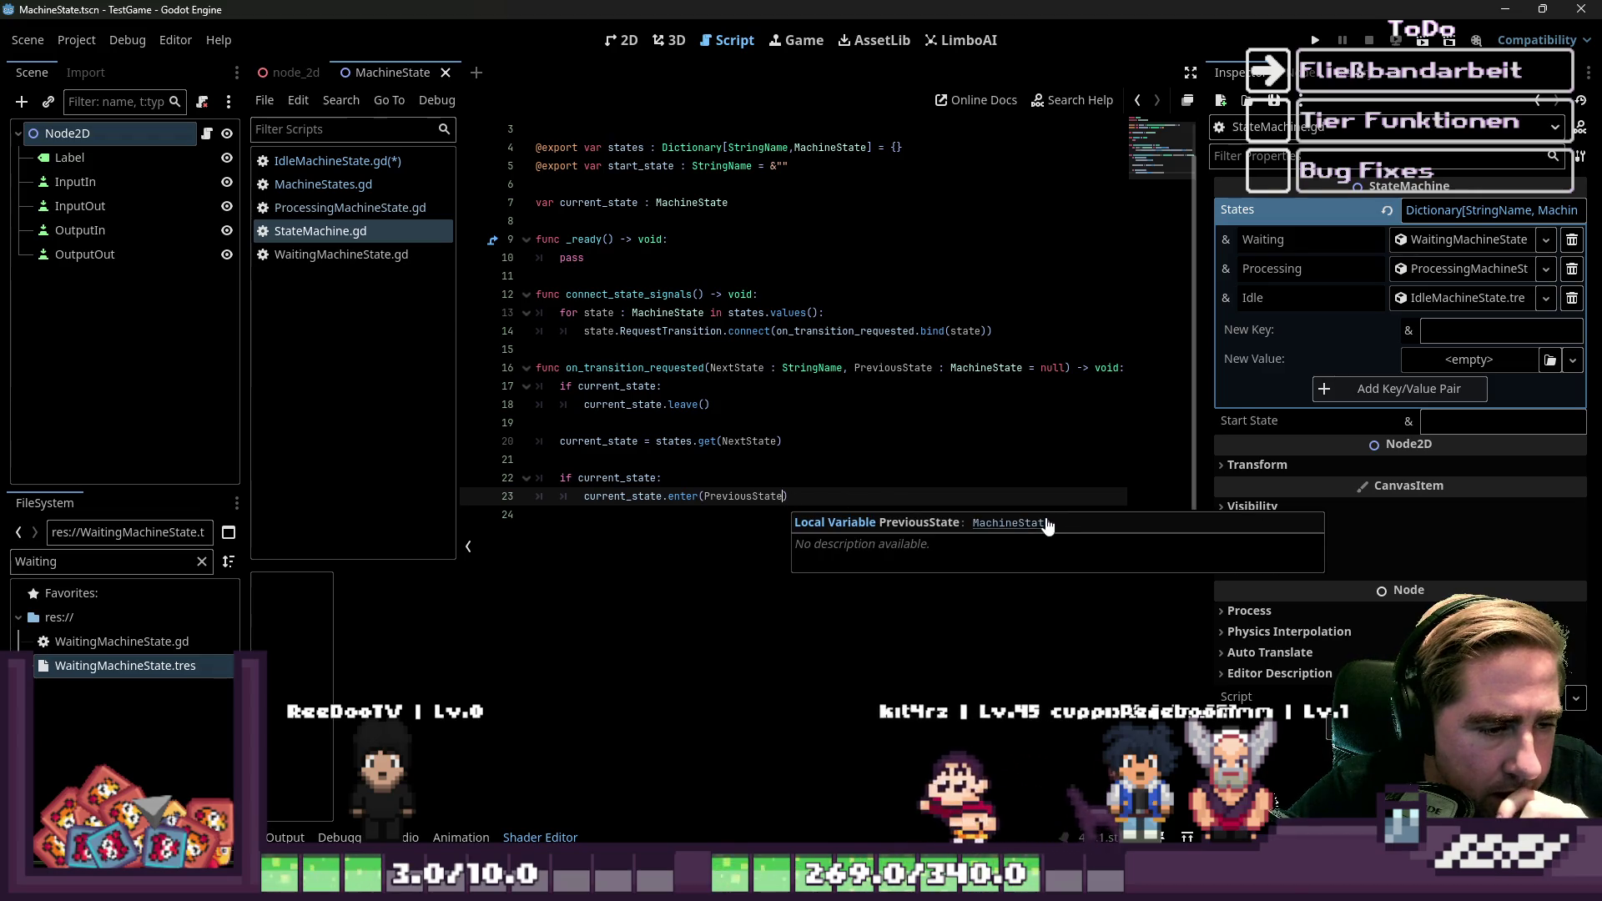
text(, self)
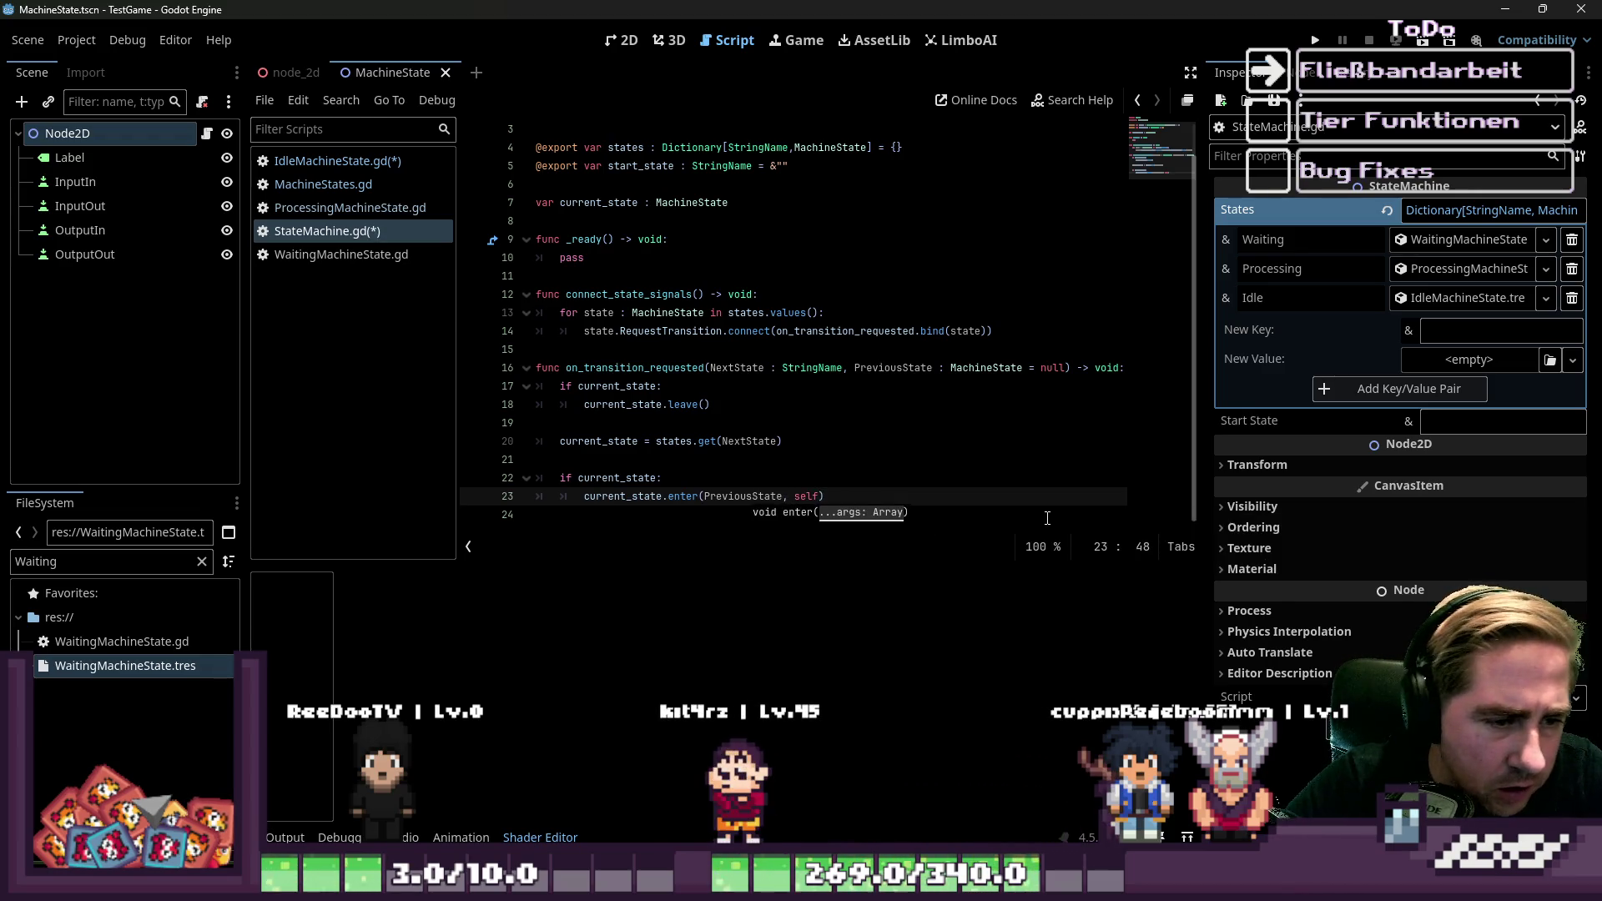
key(ctrl+s)
Step: Return to IdleMachineState.gd with the caret at the end of the pass line
click(808, 496)
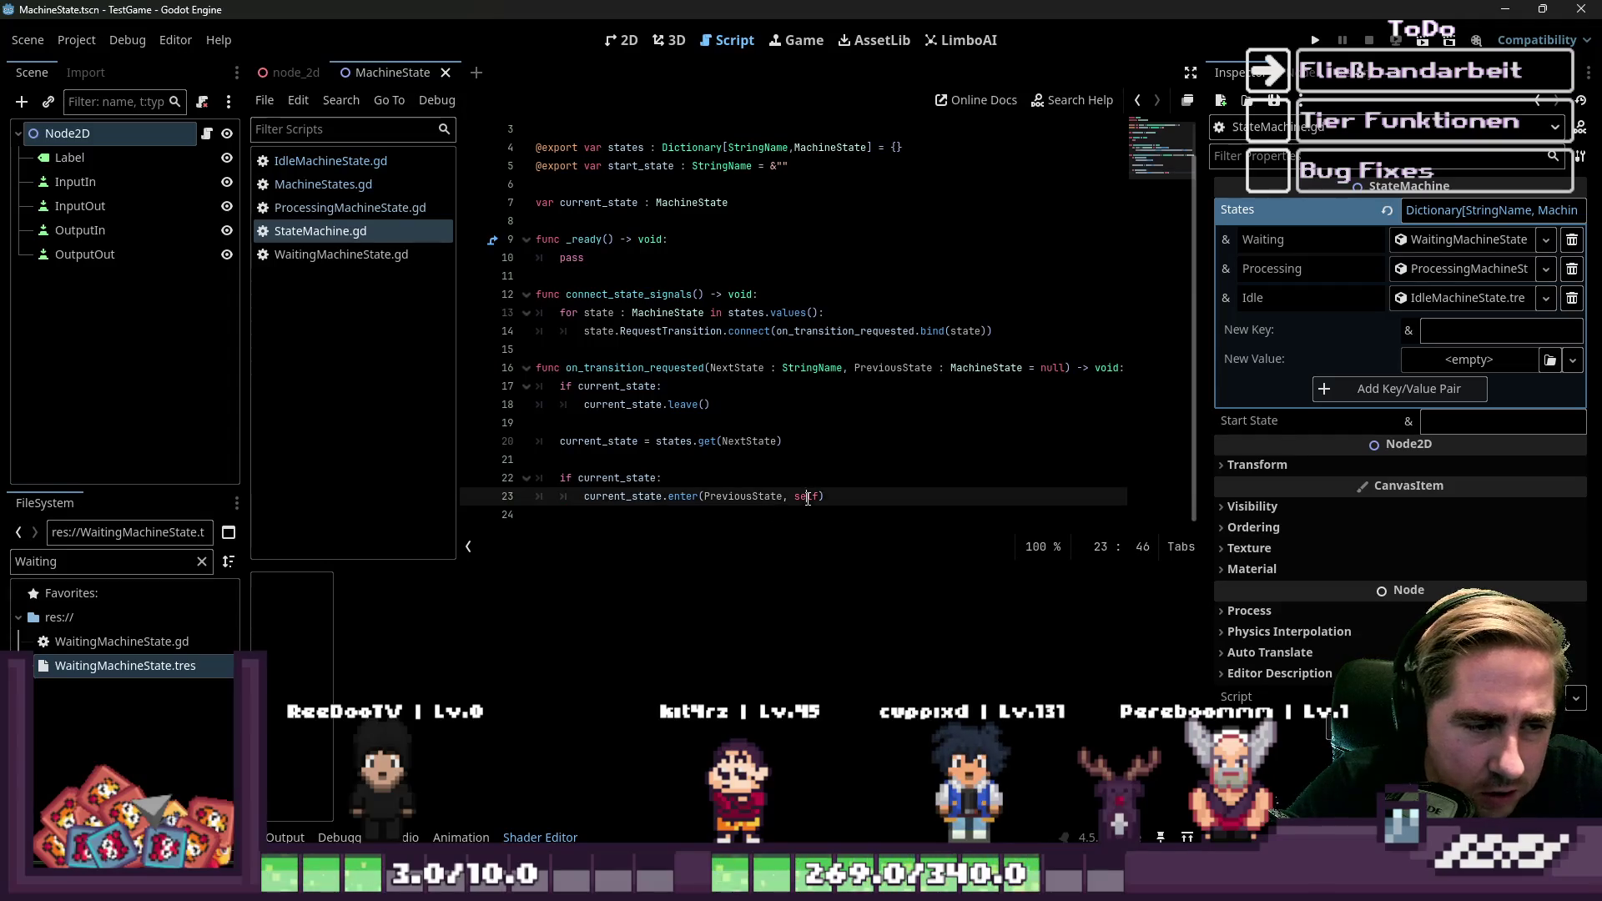
click(384, 161)
key(Left)
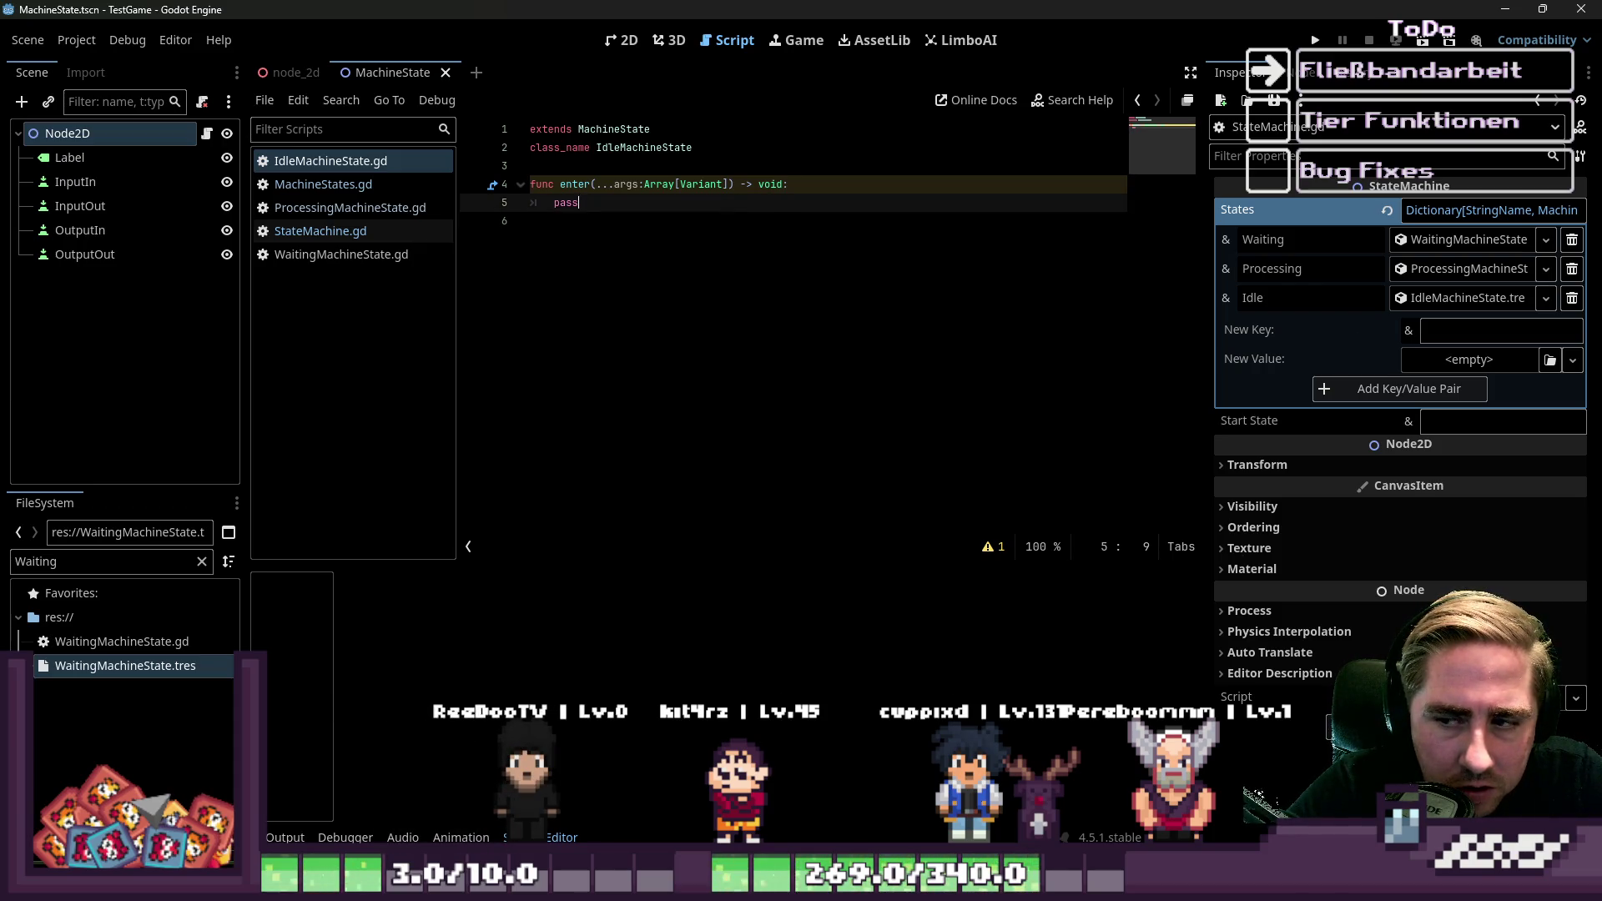
Step: Replace pass in enter() with a read of the pressed property of args[1].get_node("InputIn")
mouse_move(1221, 440)
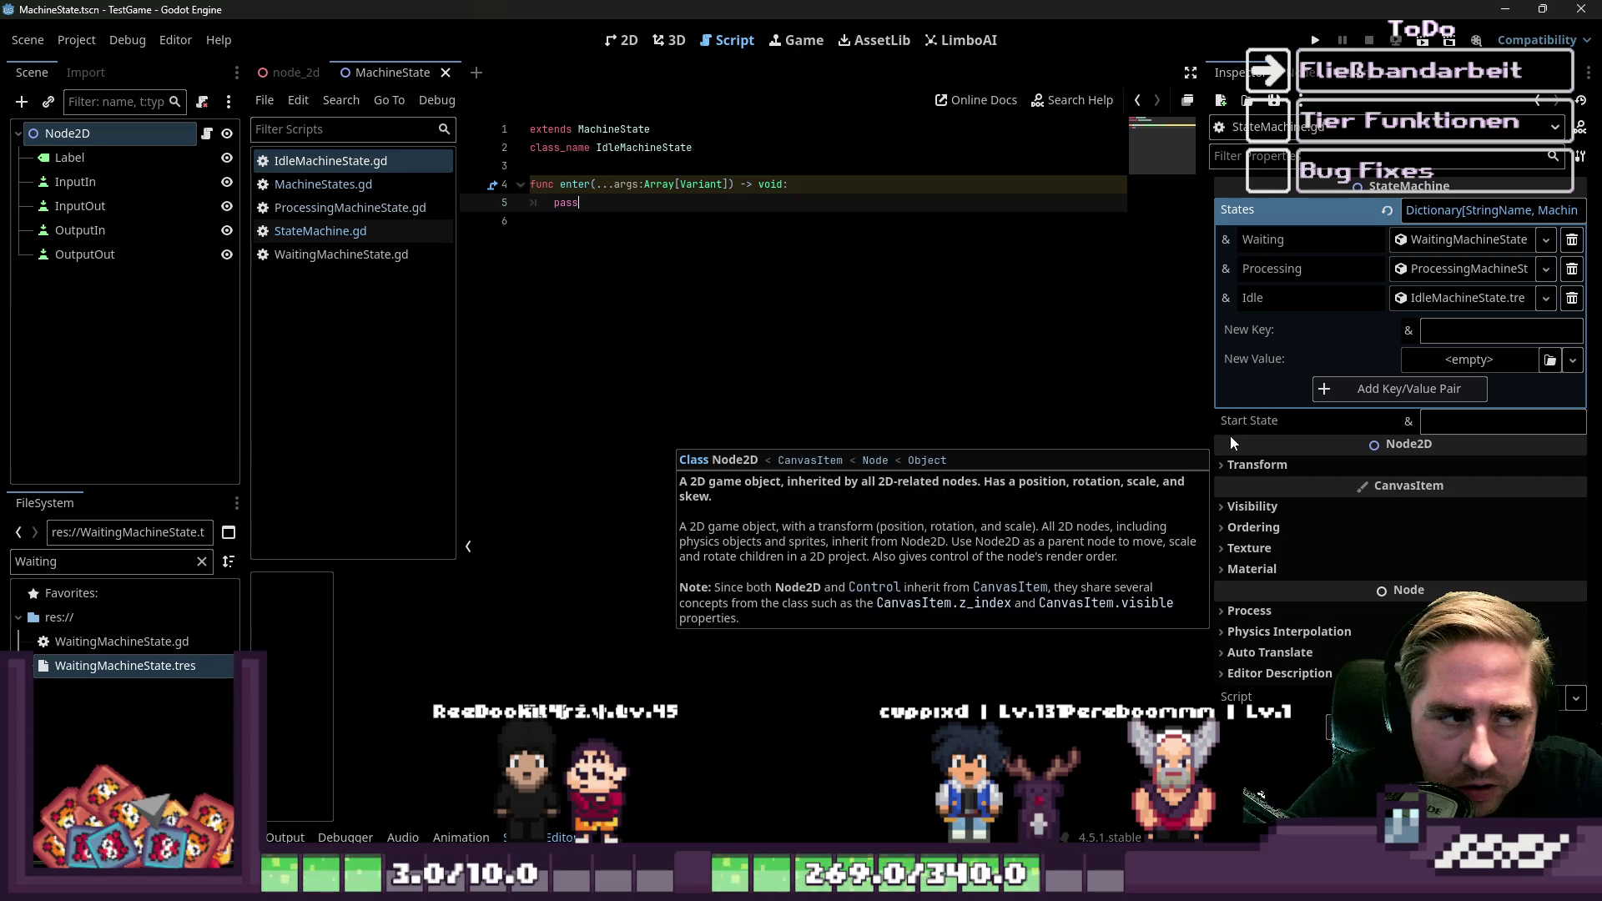
key(shift+Home)
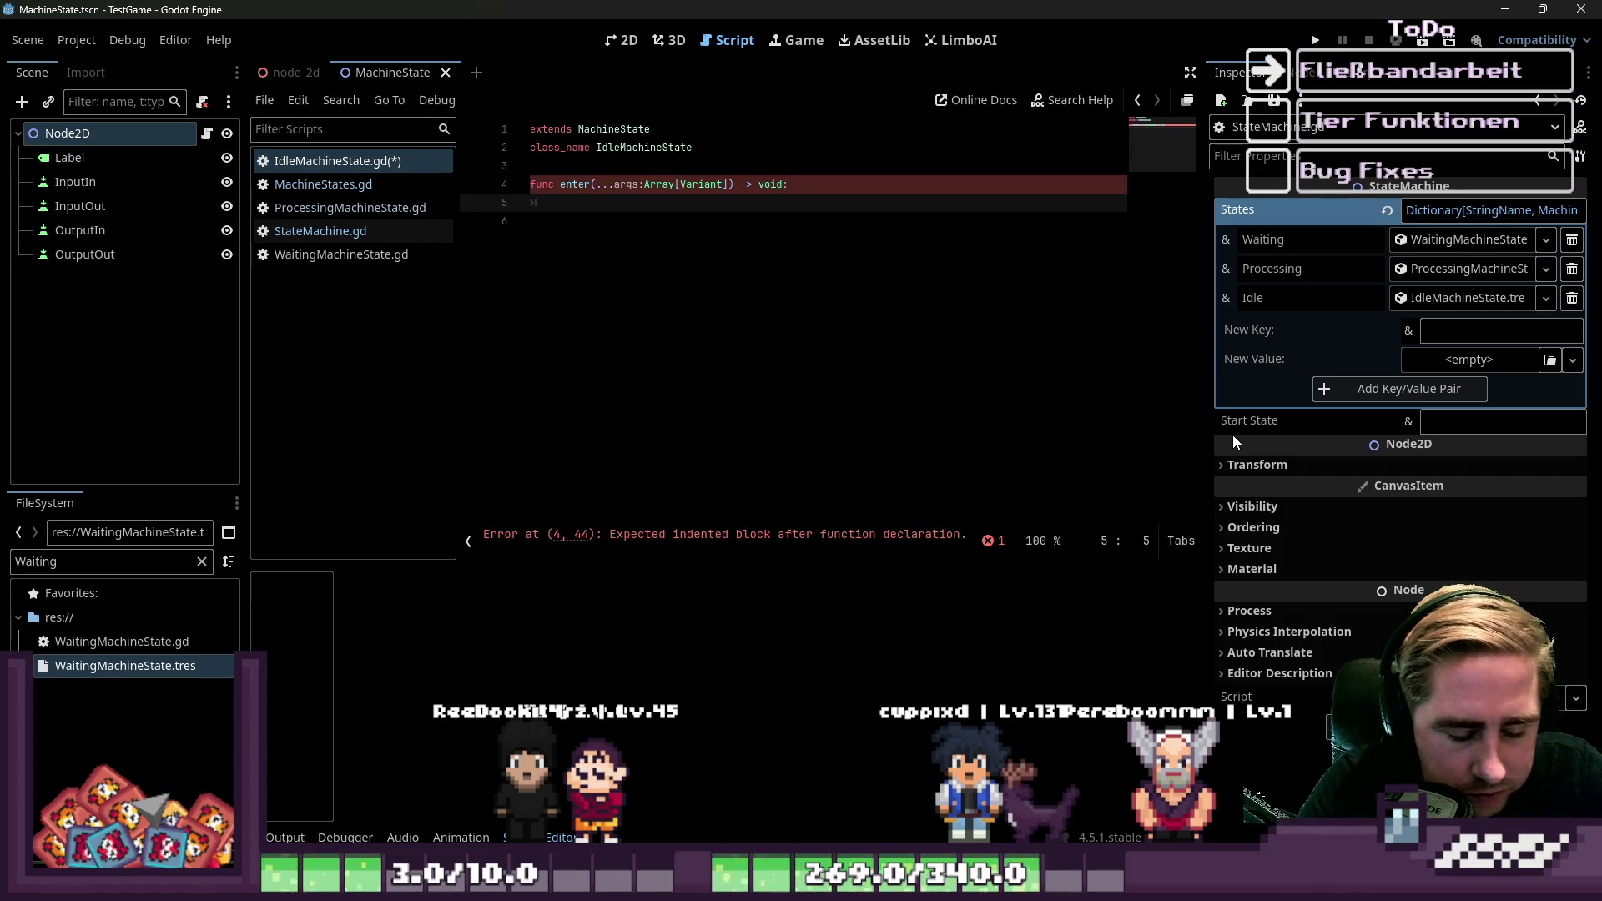
text(s[)
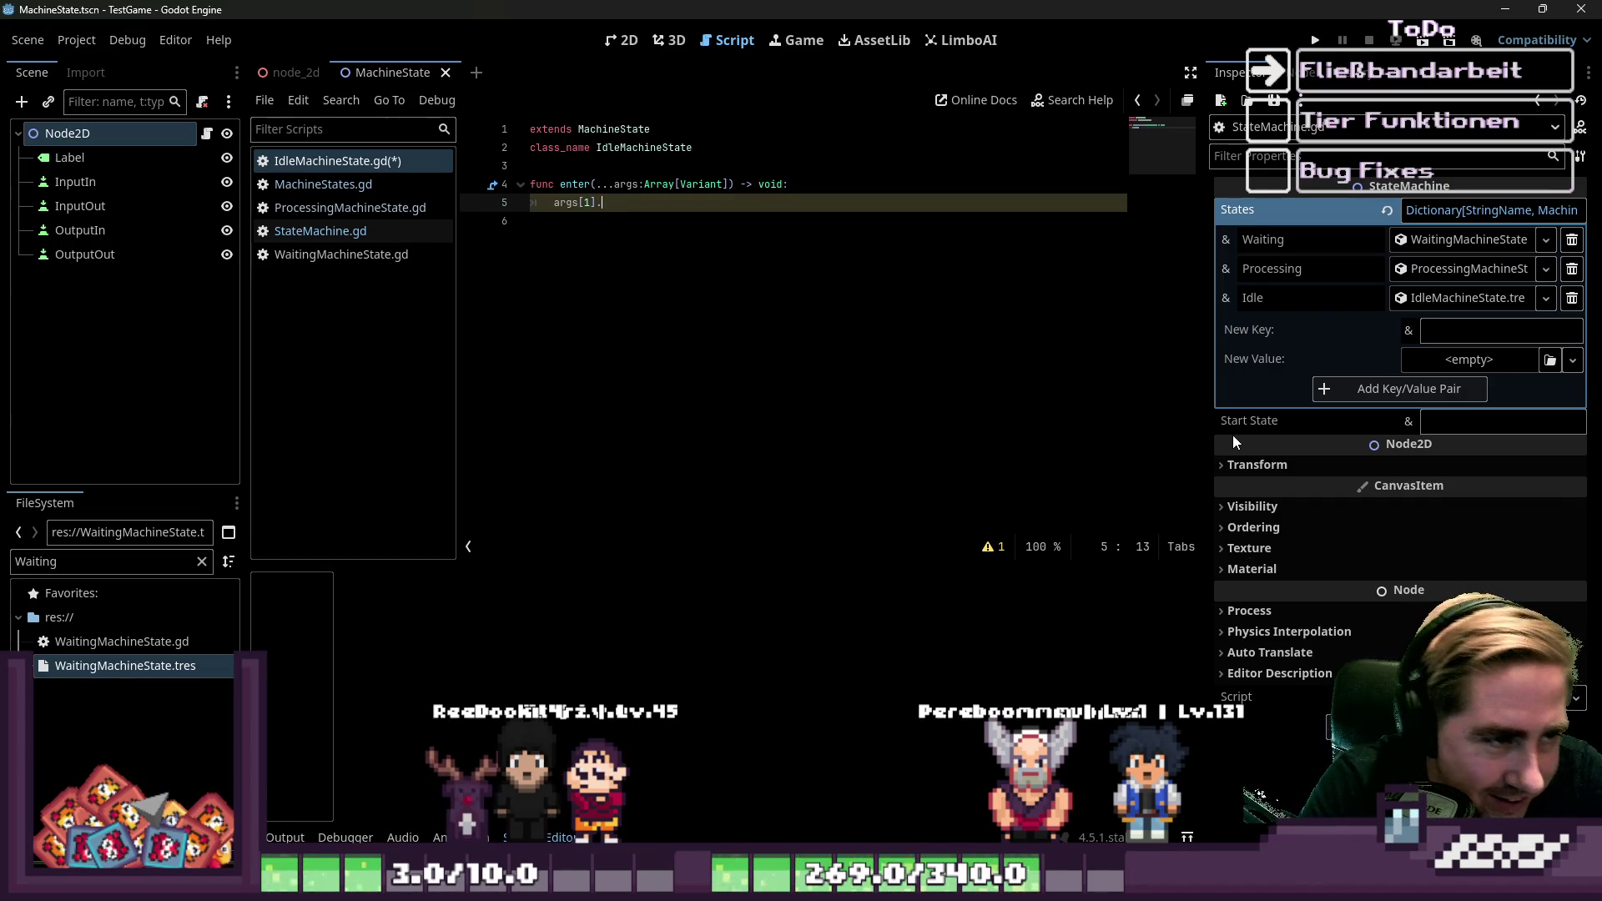
text(get_node()
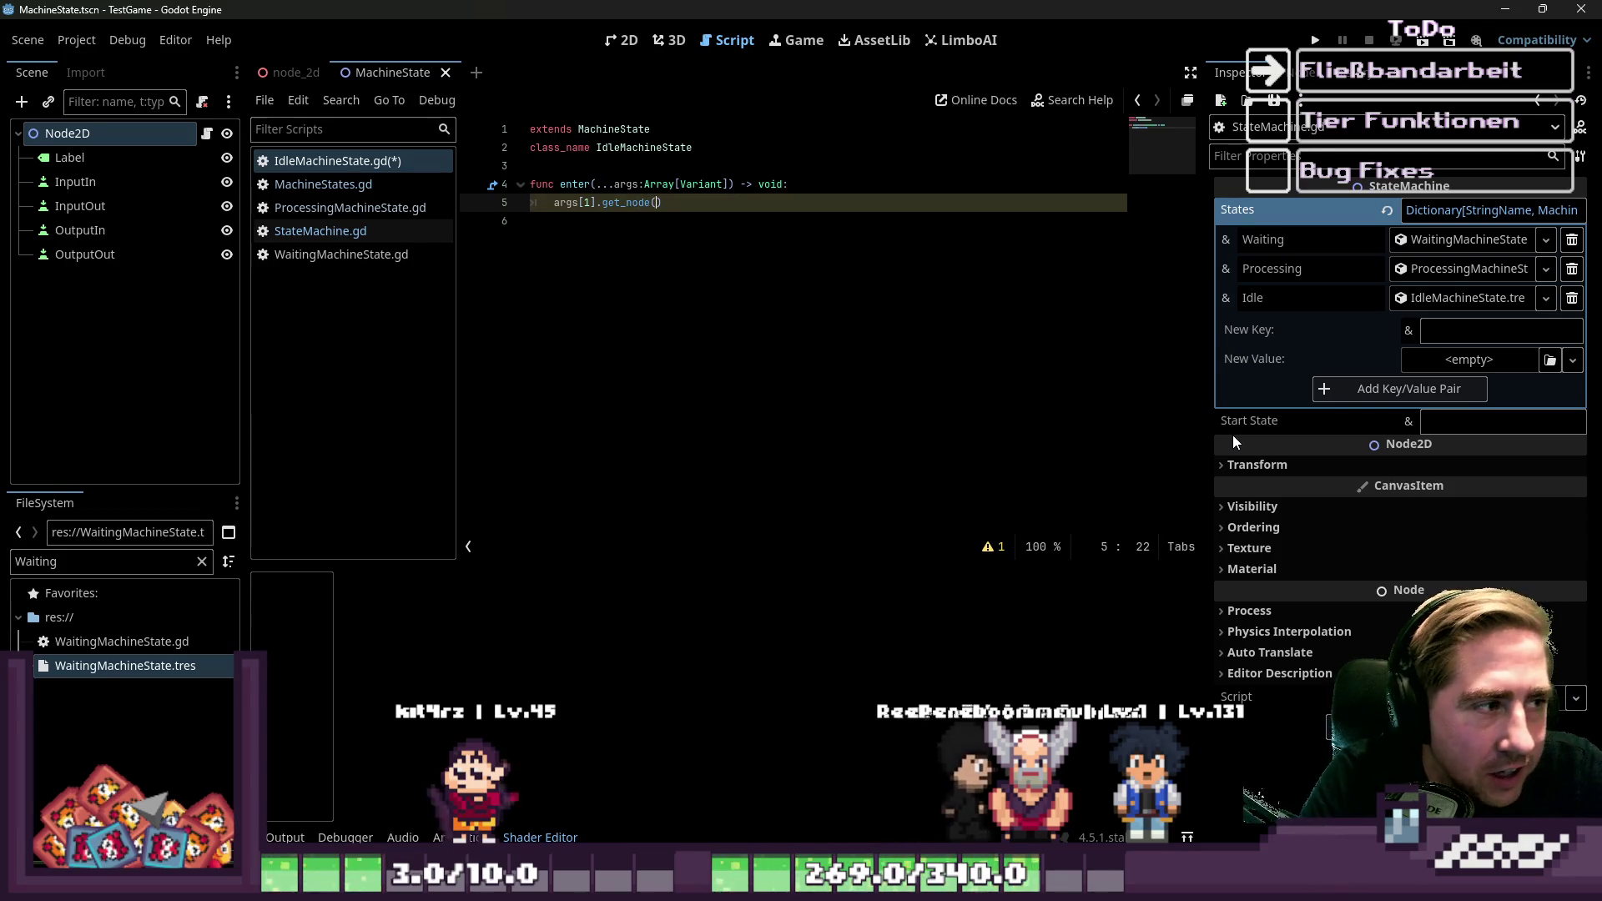
text("InputIn)
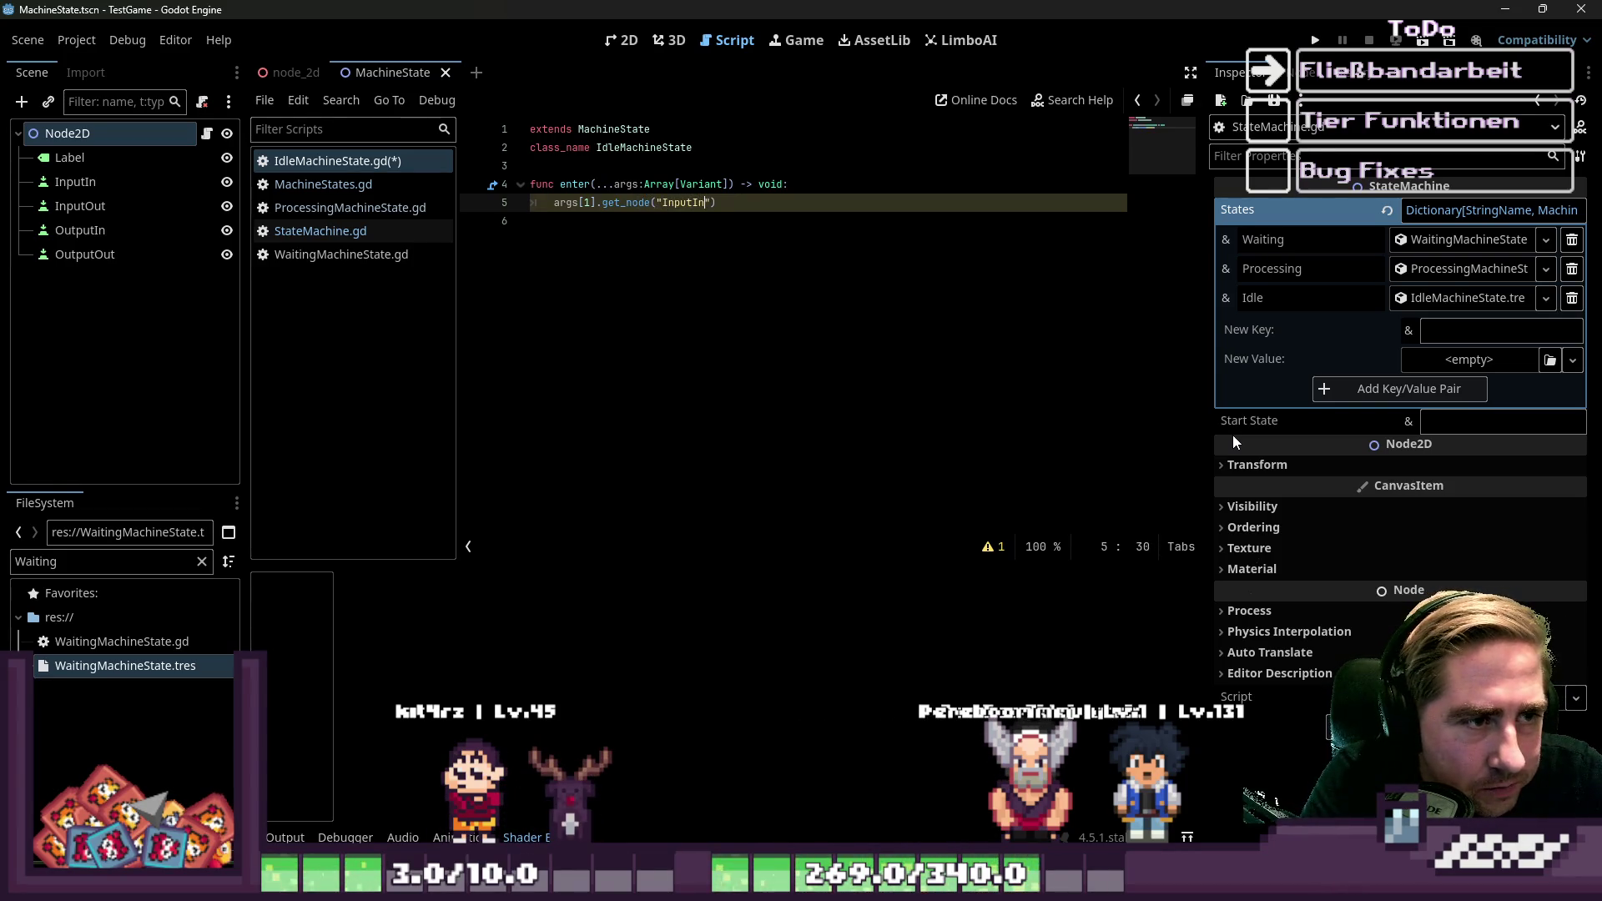
text(), )
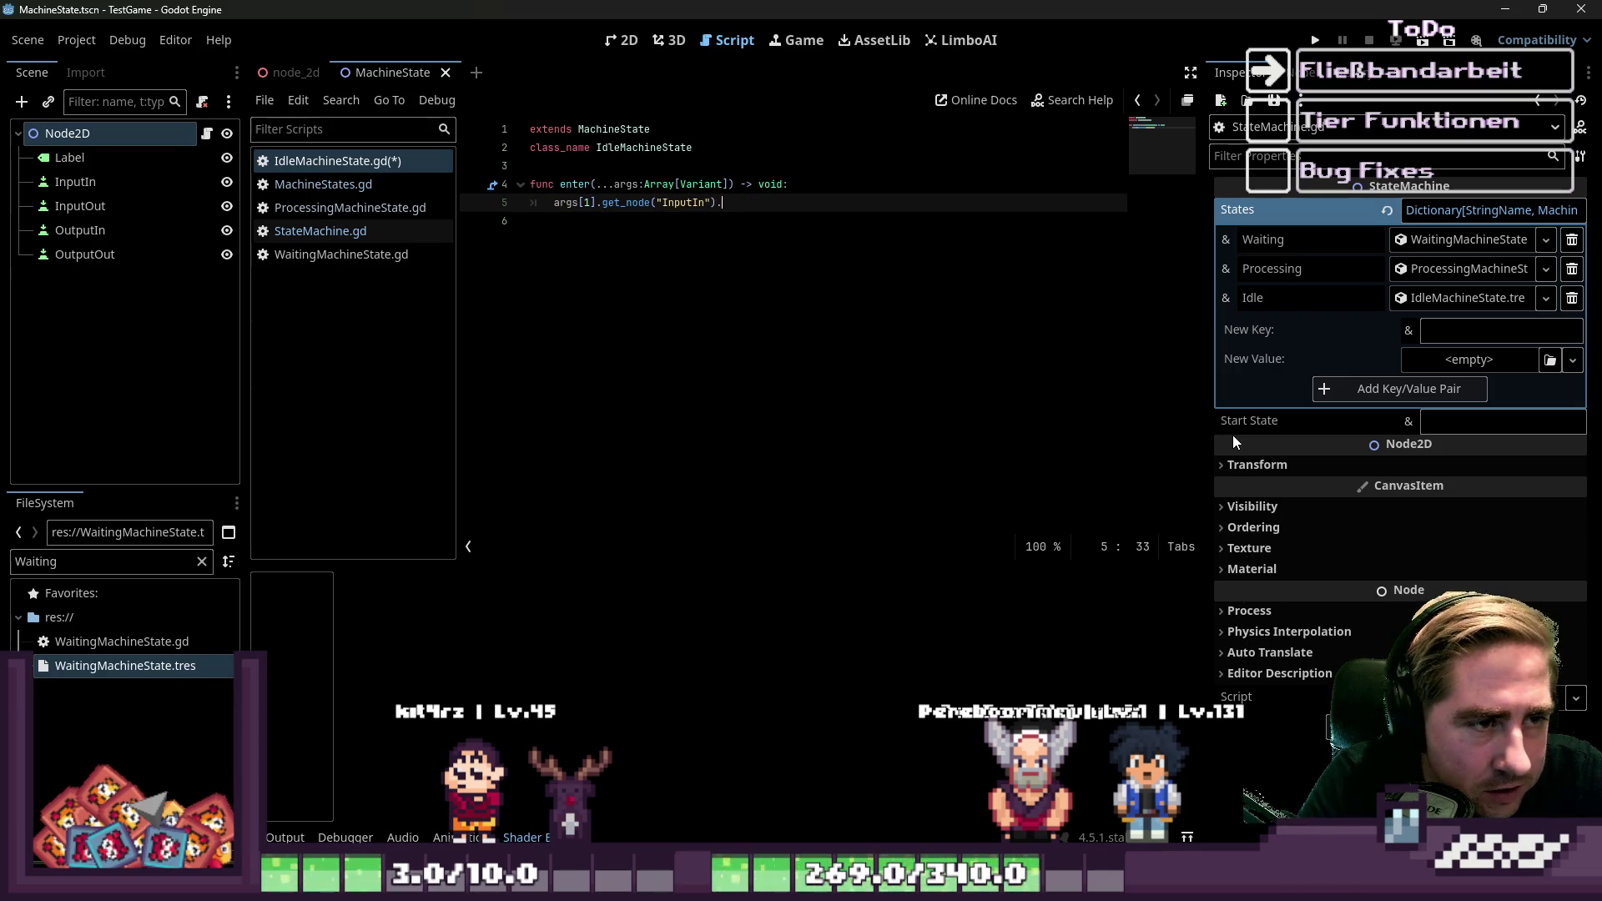
text(.)
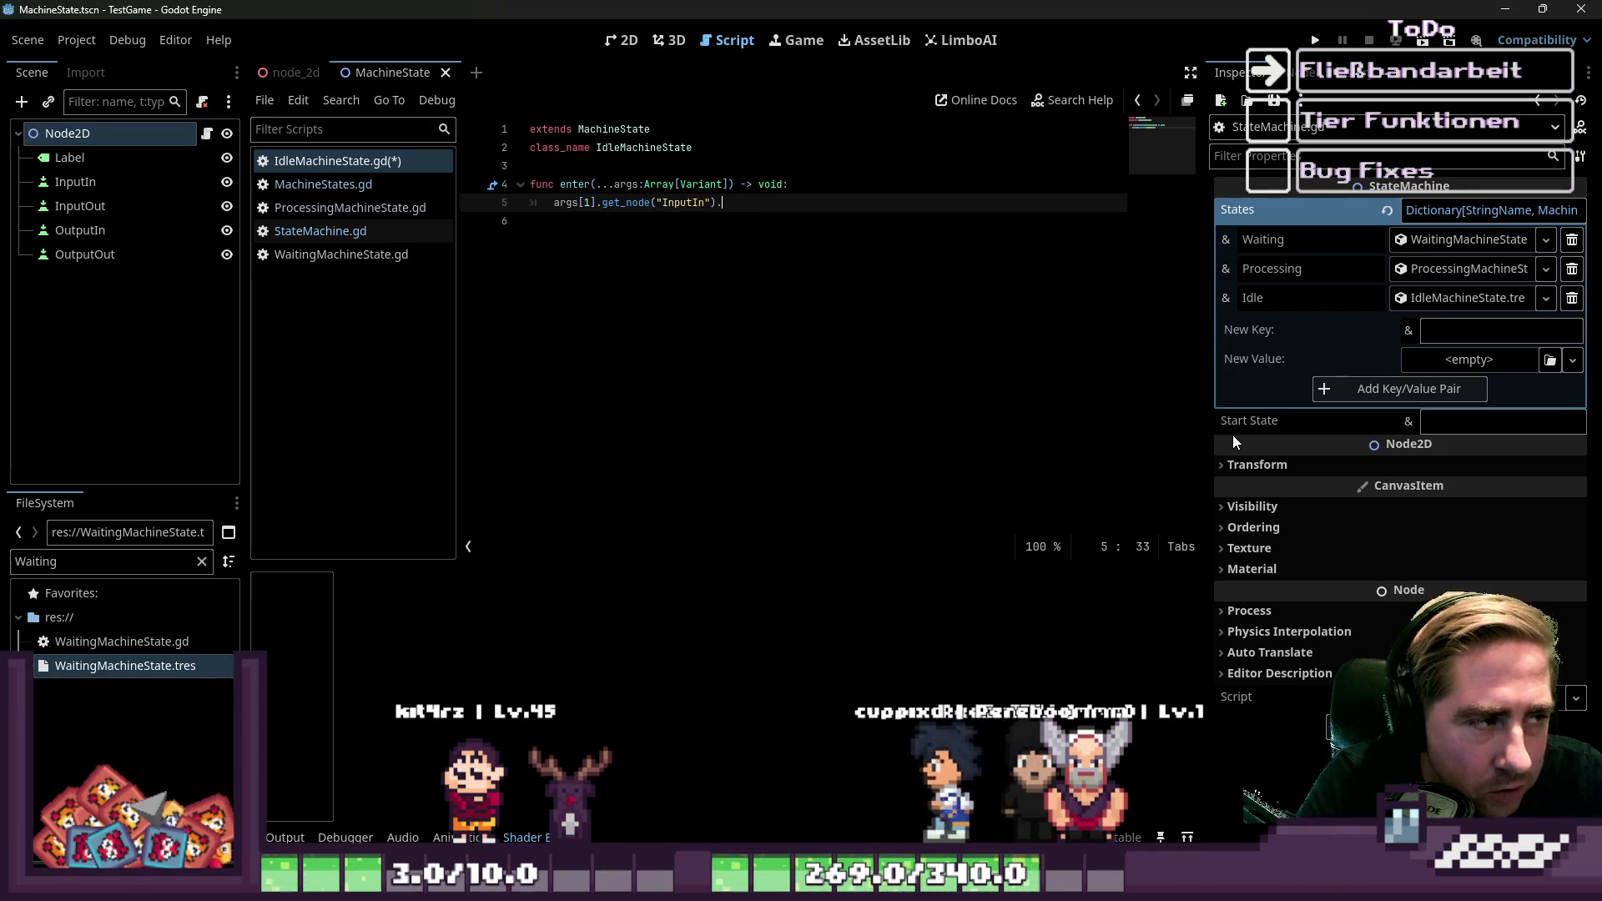
text(pressed.connect()
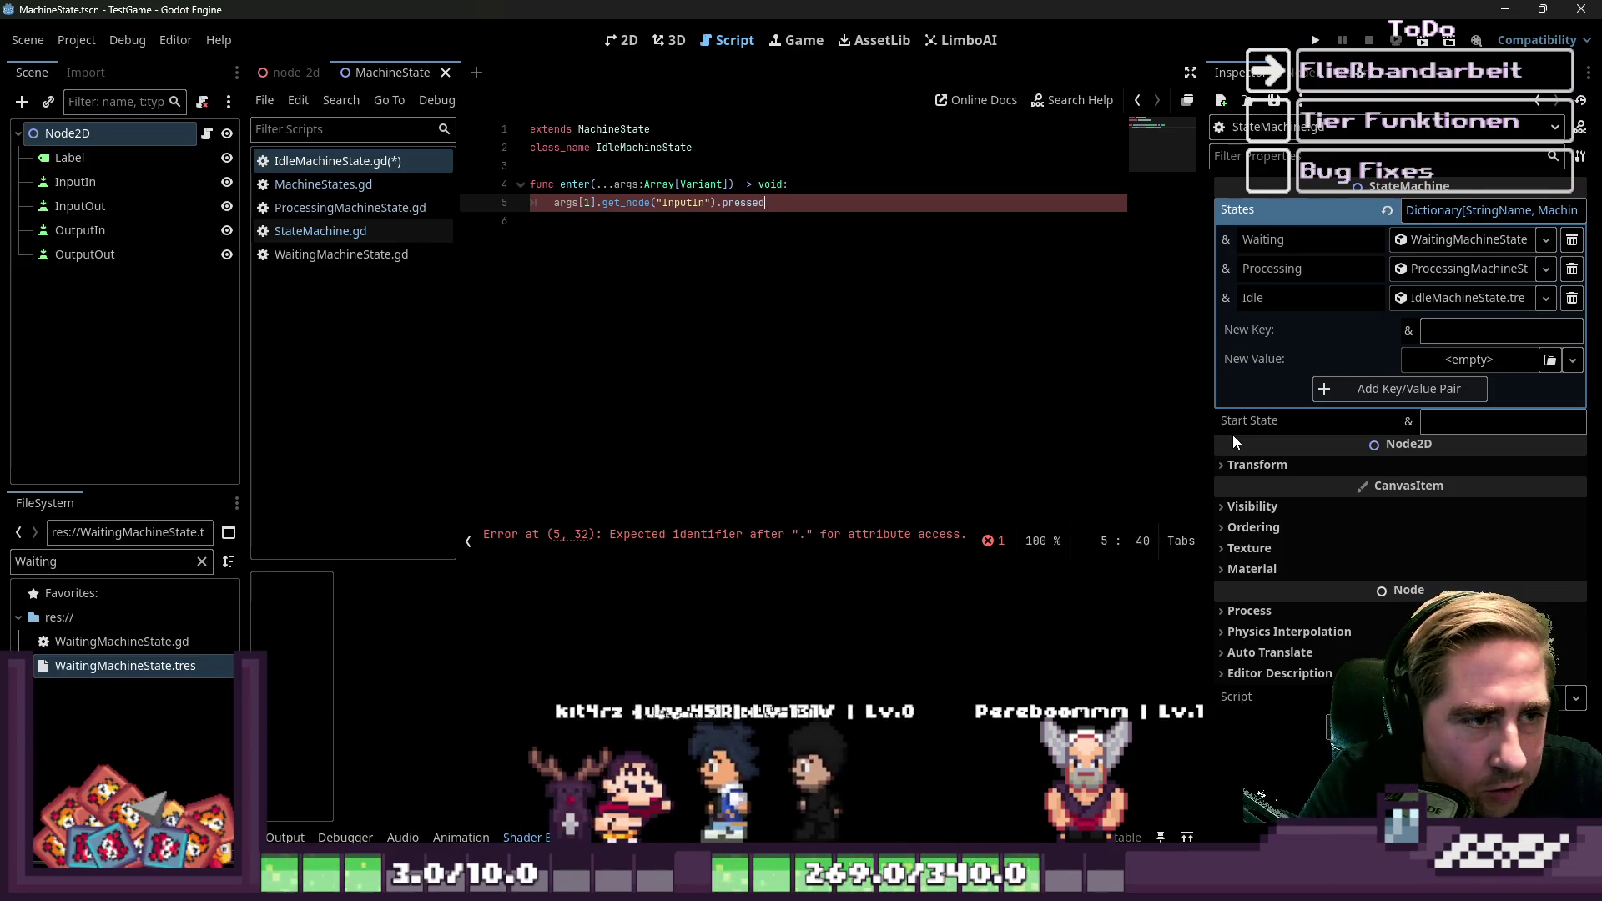
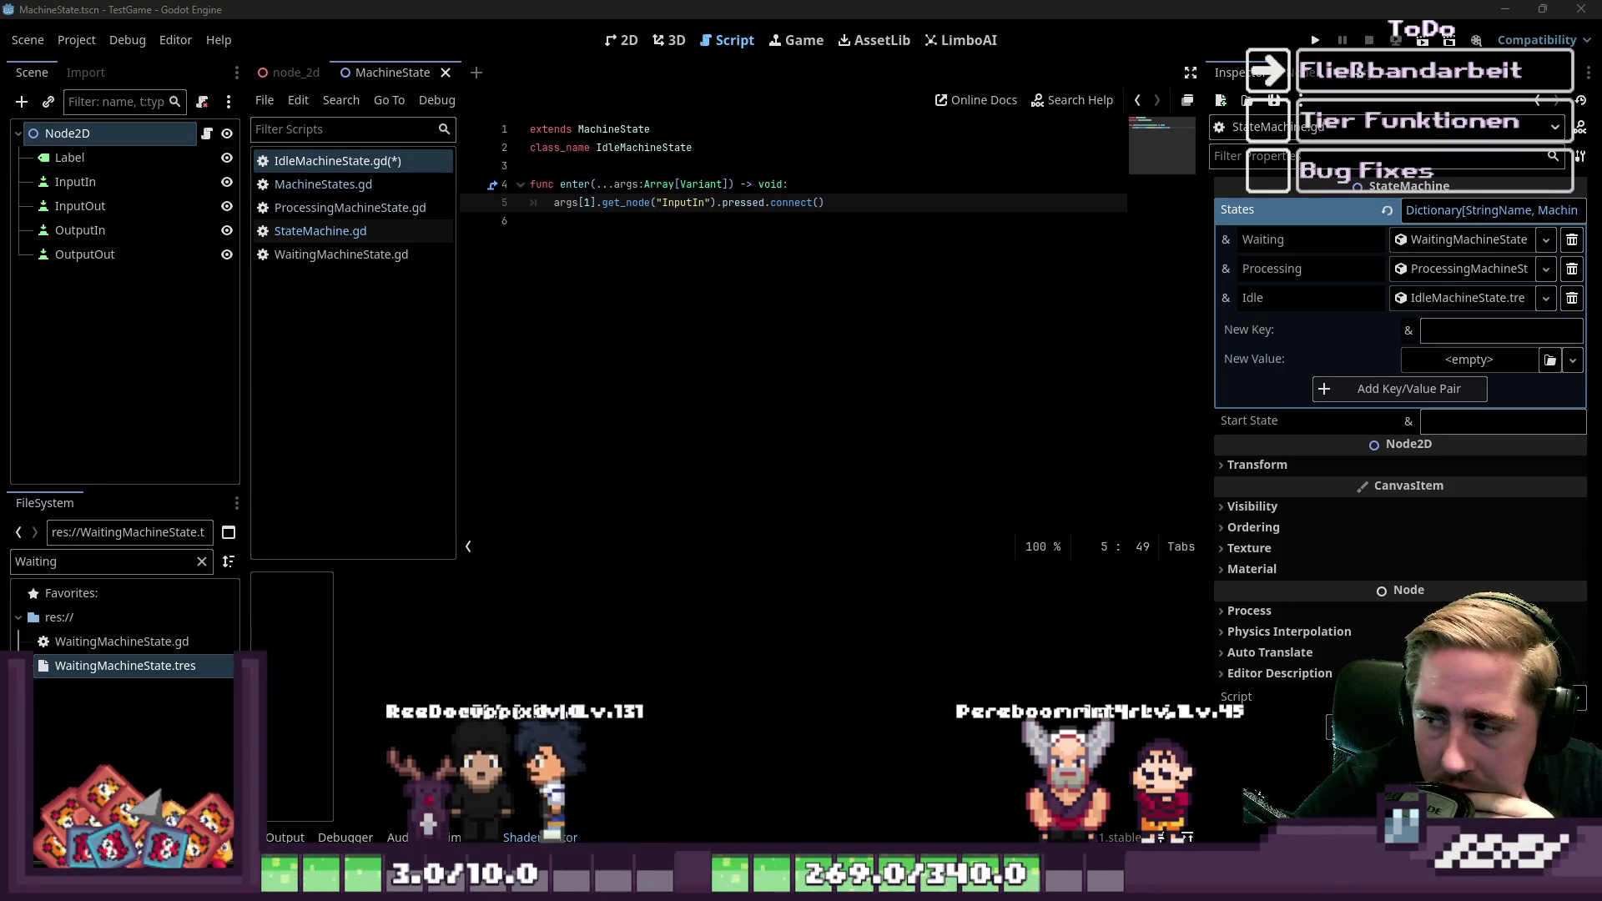
Step: Declare a new function machine_input_has_changed() -> void below enter()
click(711, 357)
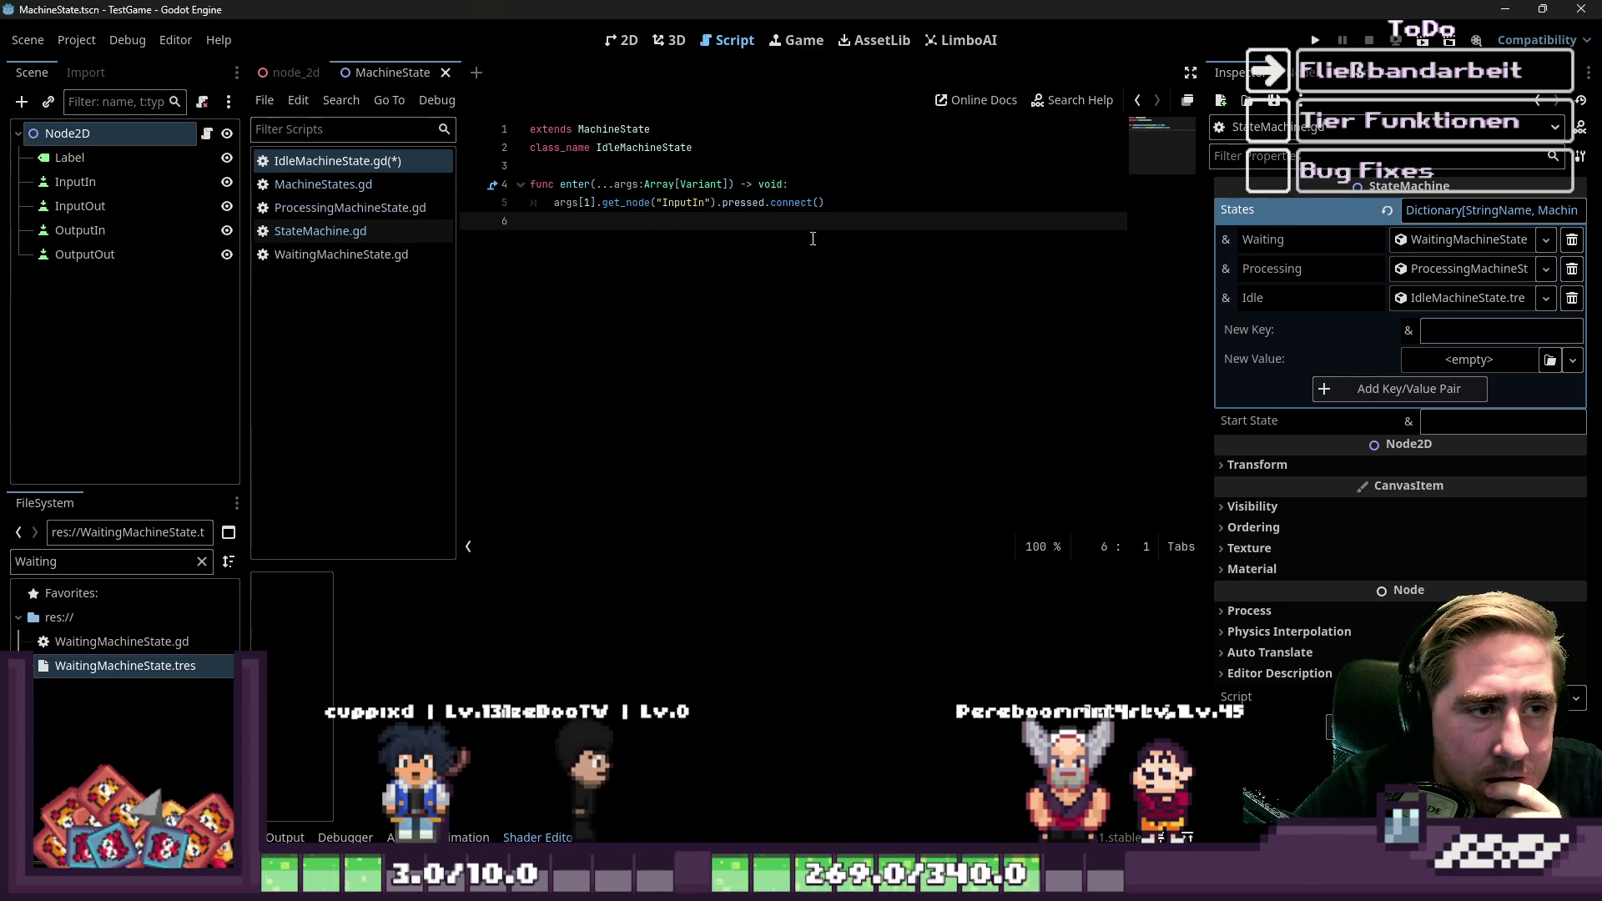
key(Return)
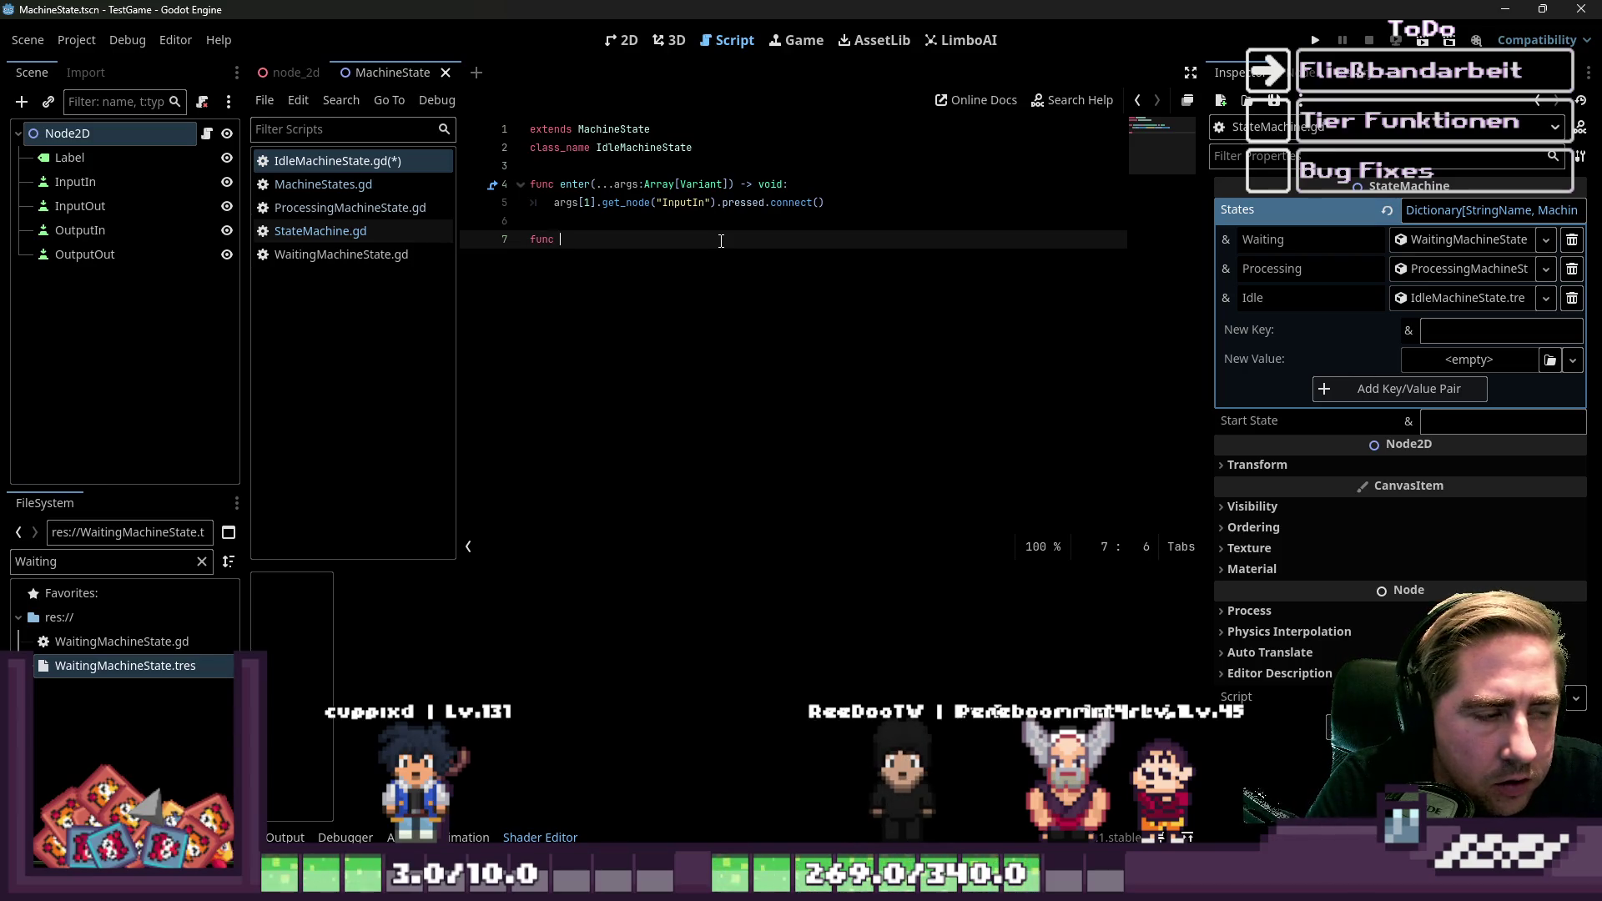
key(ctrl+space)
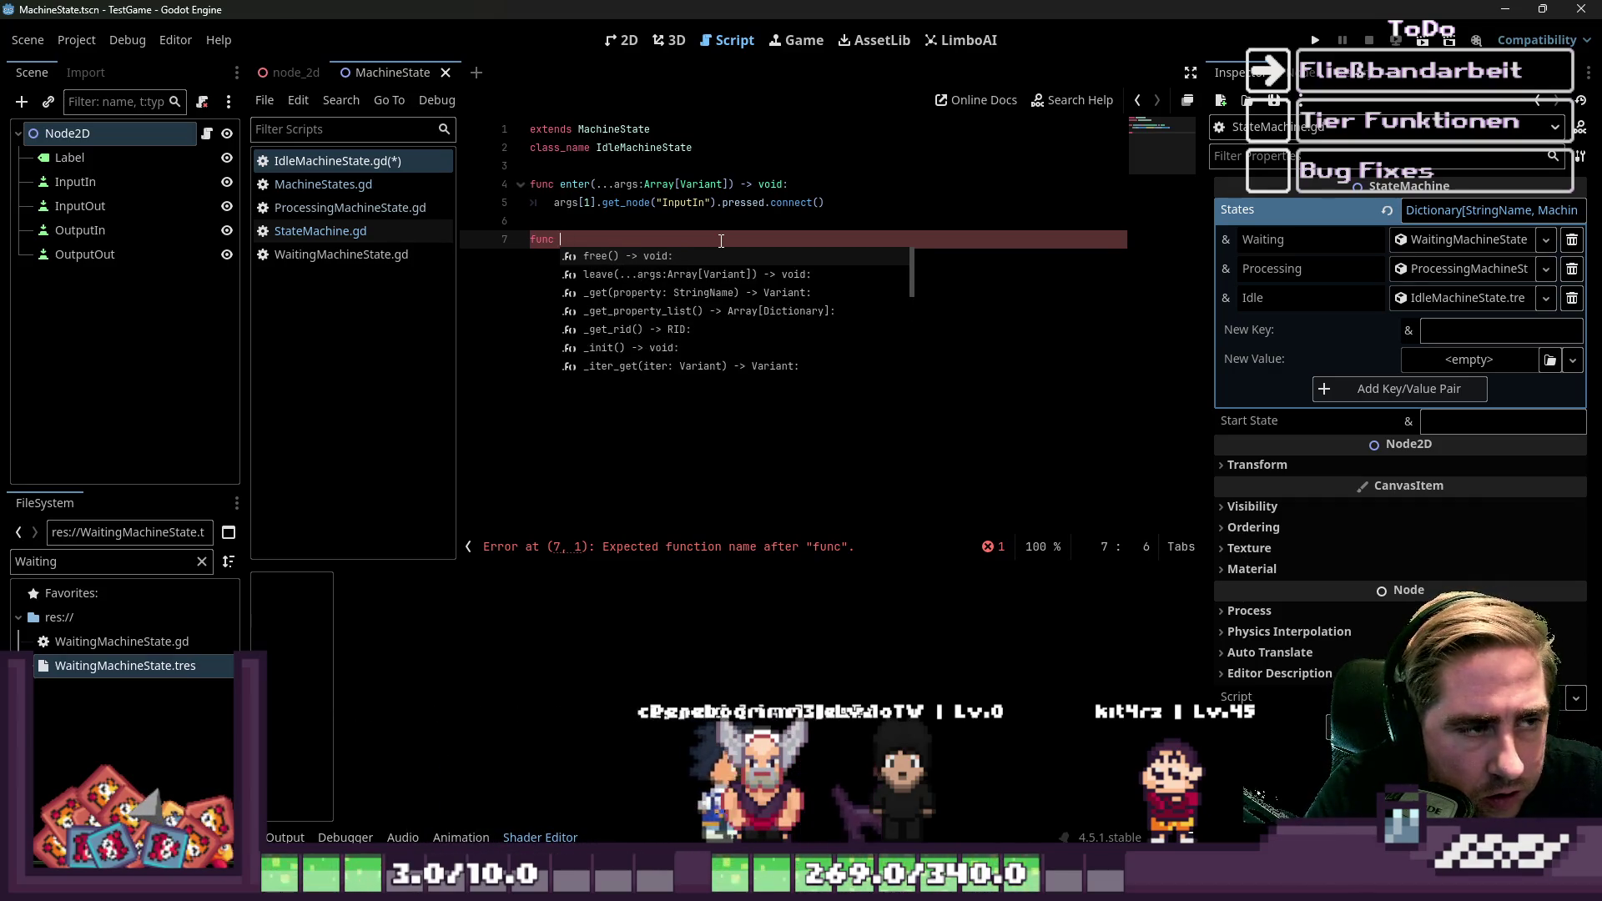
text(machine_o)
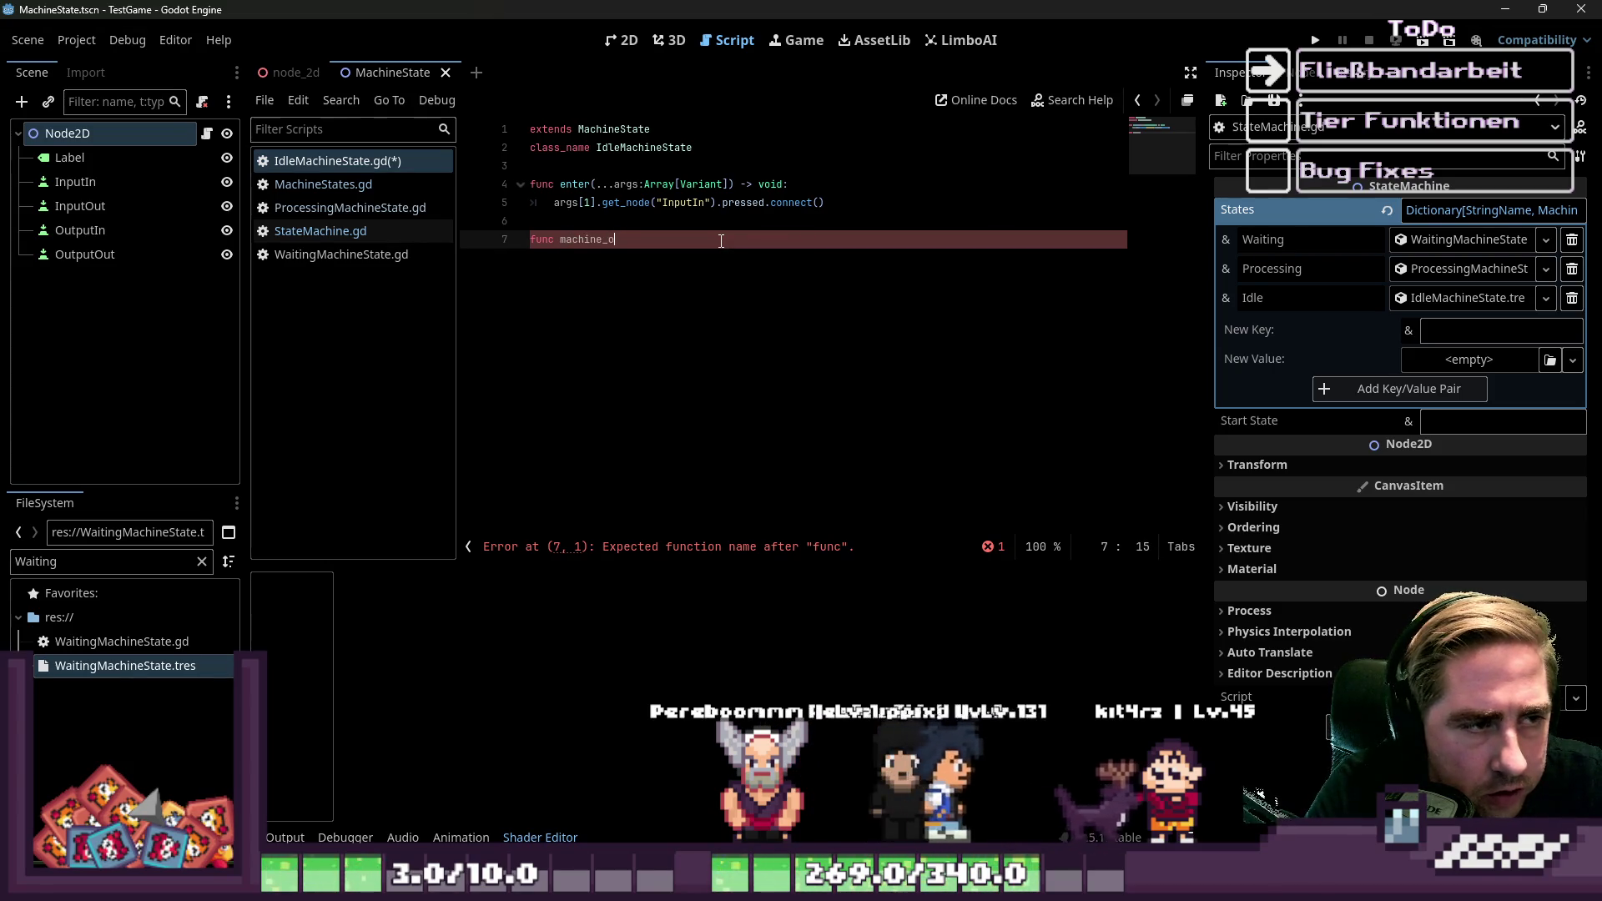
key(BackSpace)
text(input_has)
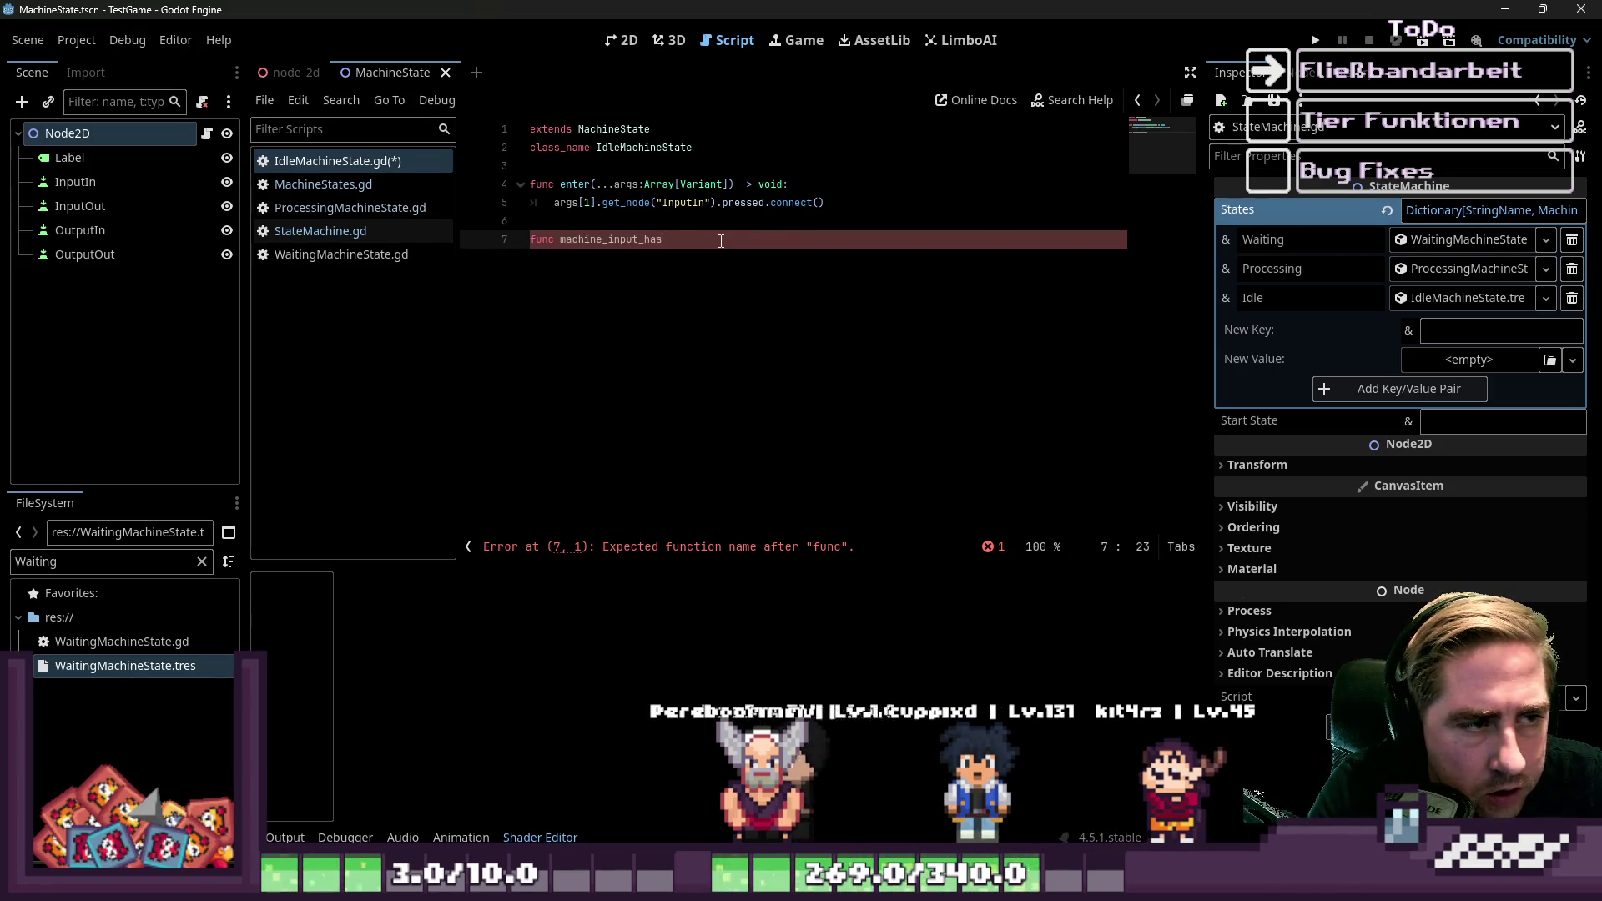
text(() )
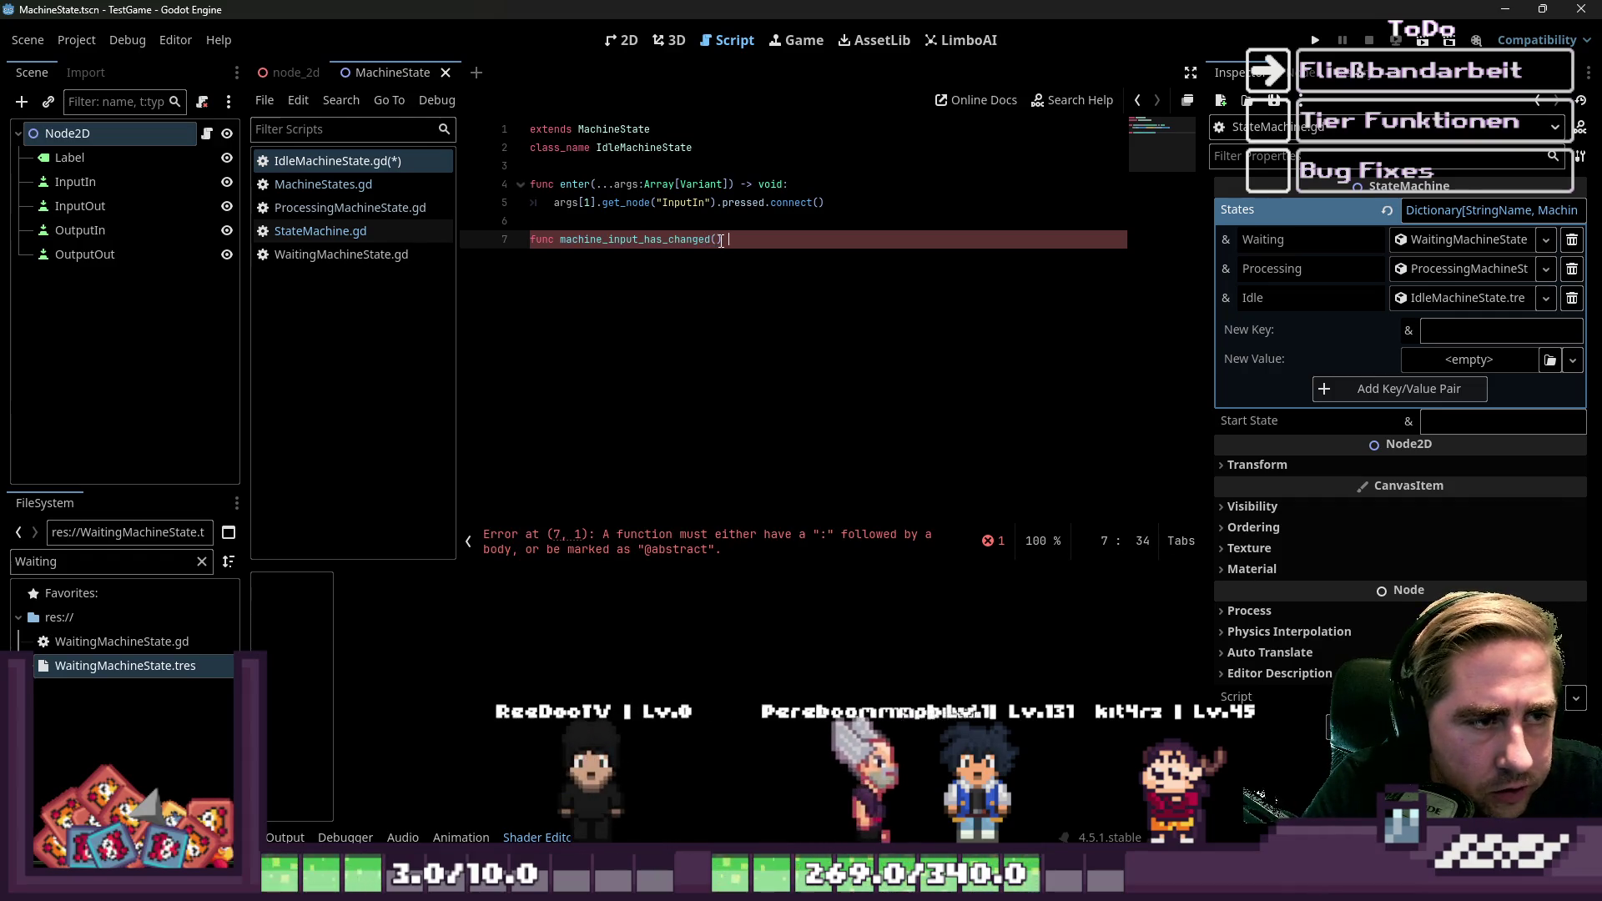
text(> void:)
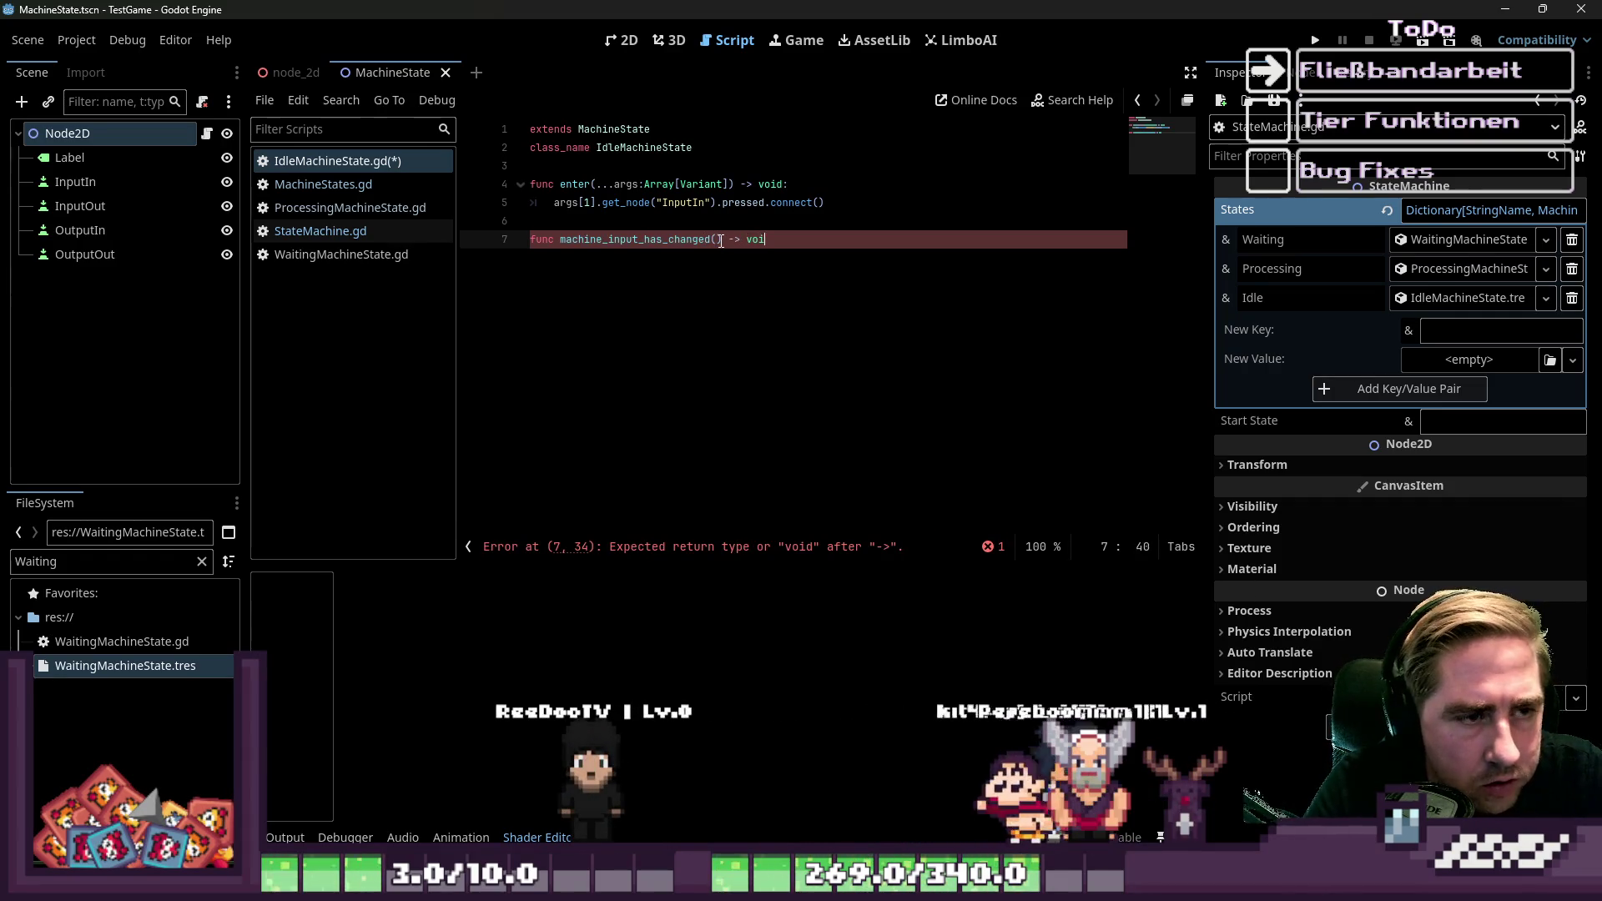
key(Return)
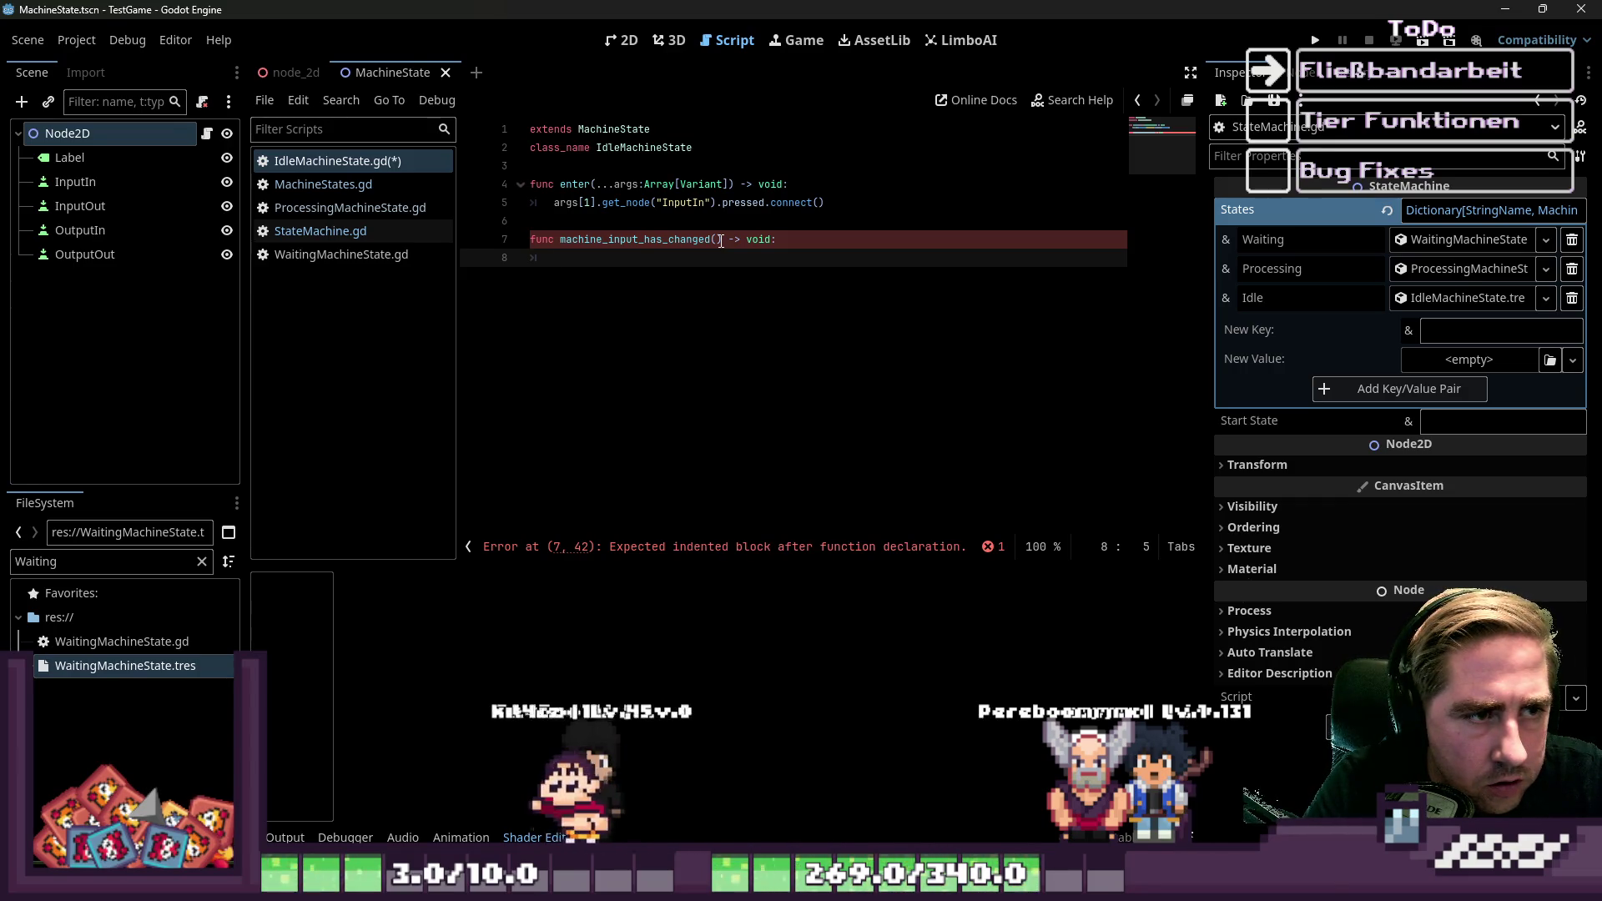
Step: Pass machine_input_has_changed as the callback in line 5's connect() call, with a pass body
key(Up)
key(Up)
key(Up)
key(End)
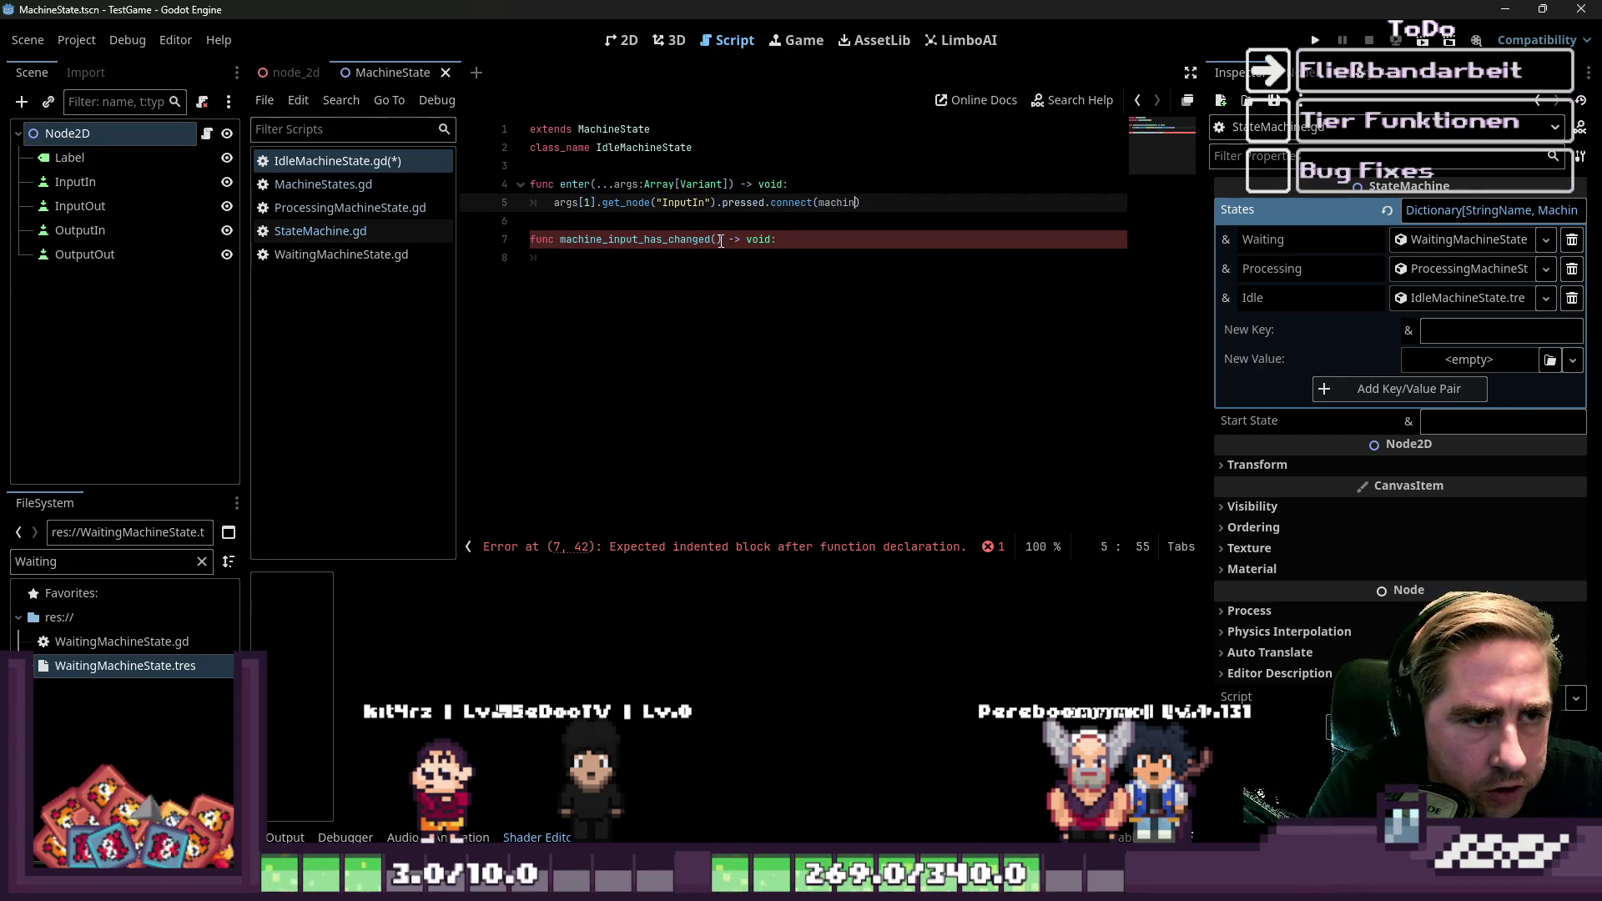
key(Return)
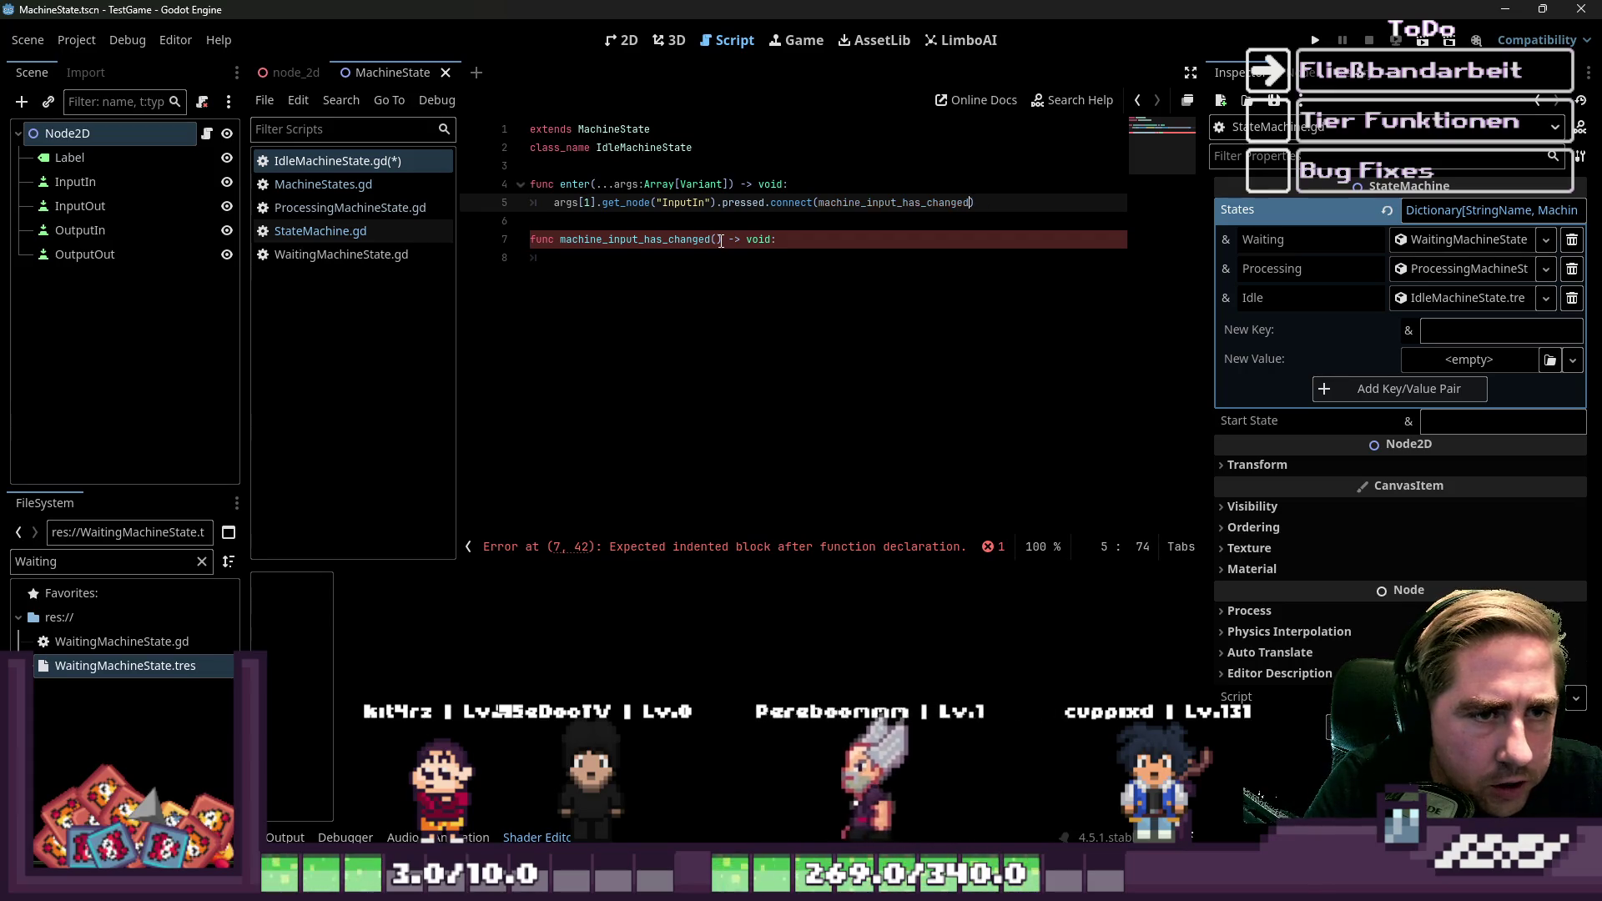
key(BackSpace)
key(BackSpace)
key(Down)
key(Down)
key(Down)
text(pas)
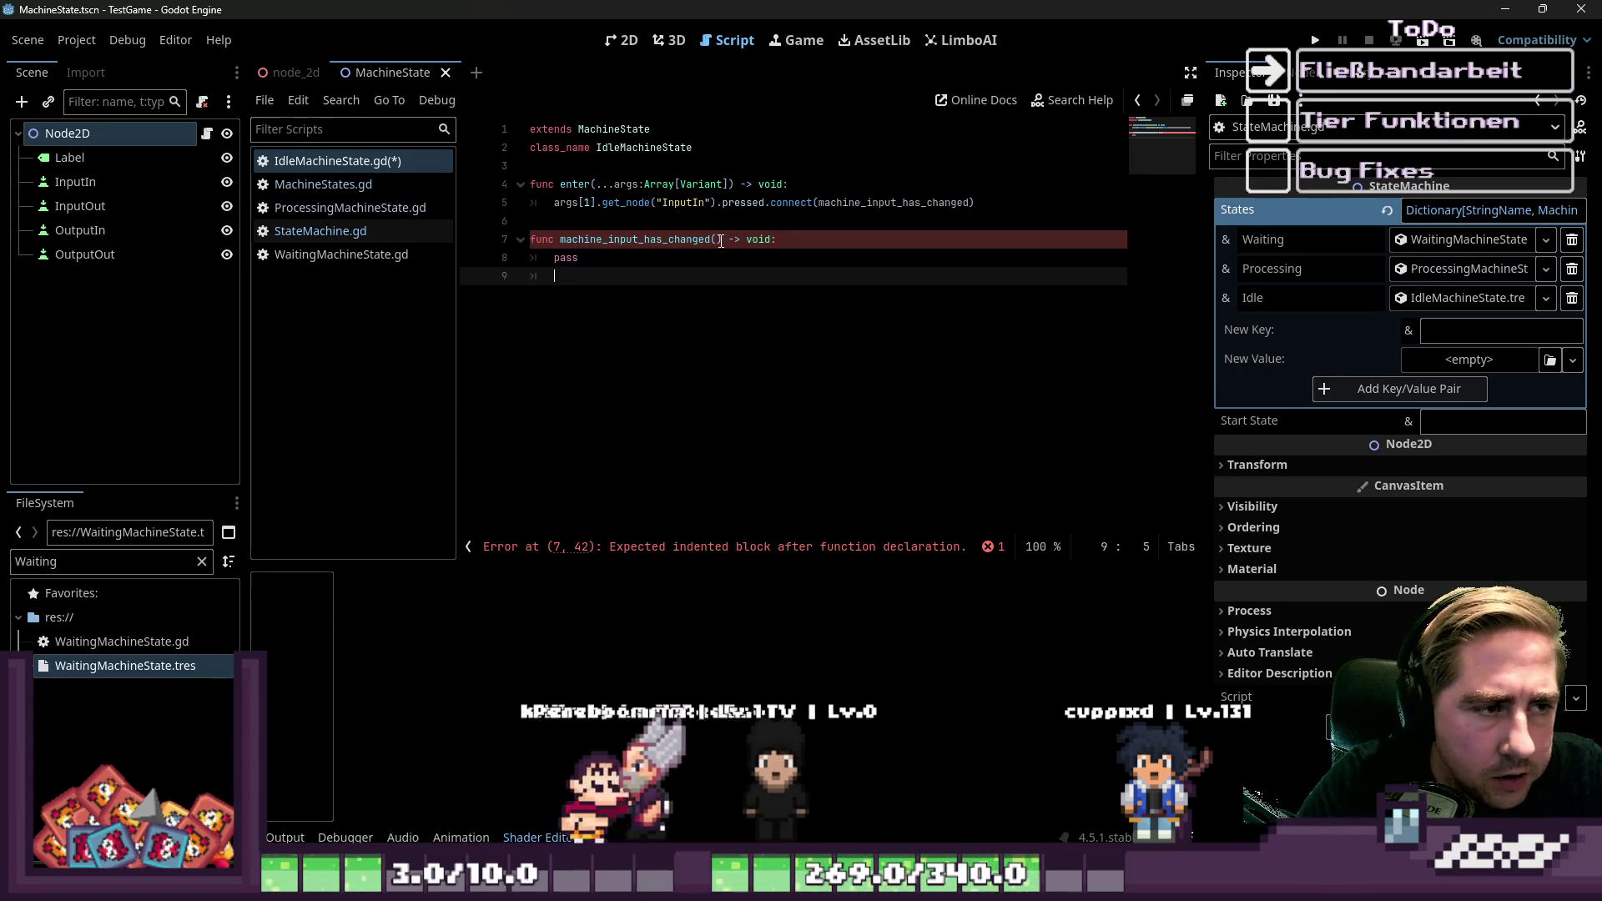
text(s)
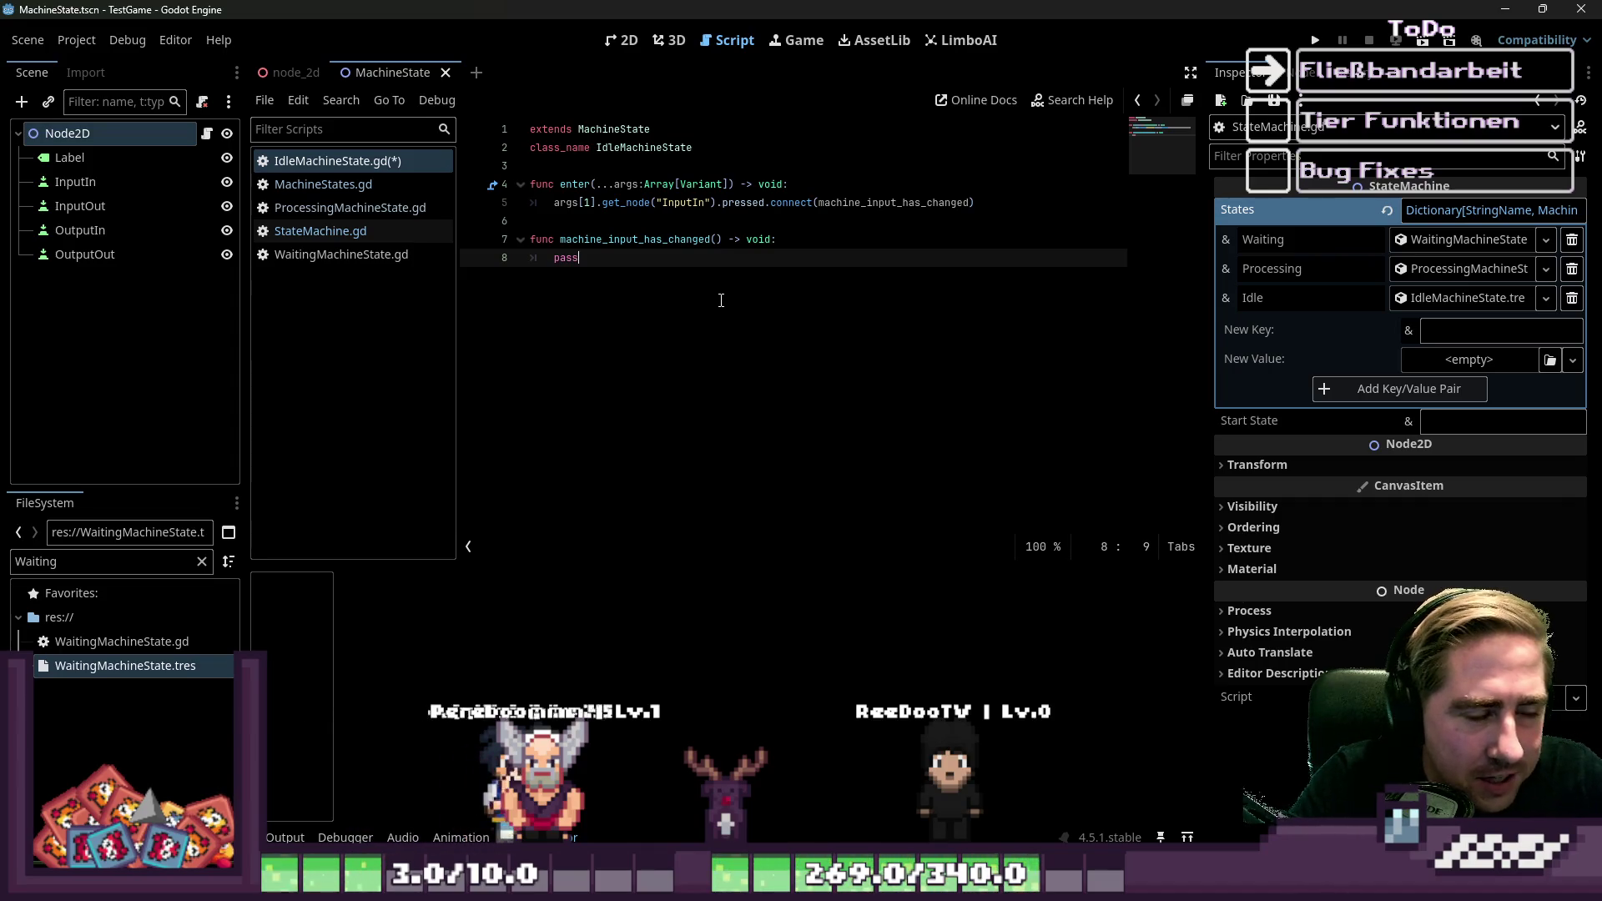
Step: Delete the placeholder pass line, leaving machine_input_has_changed's body empty
key(Up)
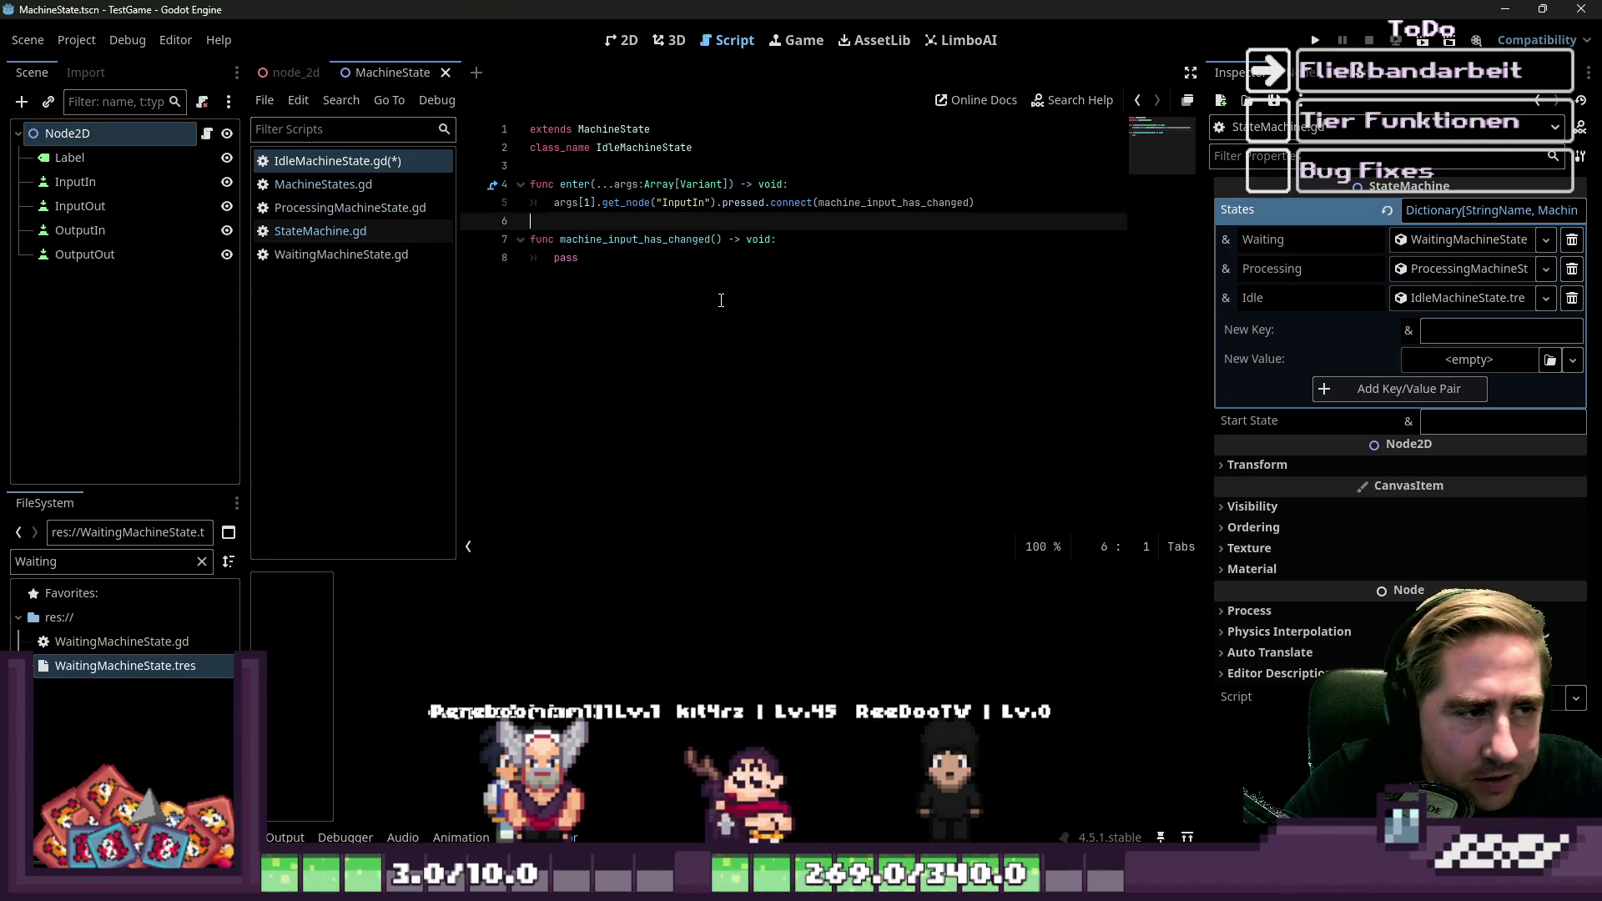
key(ctrl+Left)
key(ctrl+shift+Right)
key(ctrl+shift+Right)
key(ctrl+shift+Right)
key(ctrl+shift+Left)
key(ctrl+shift+Left)
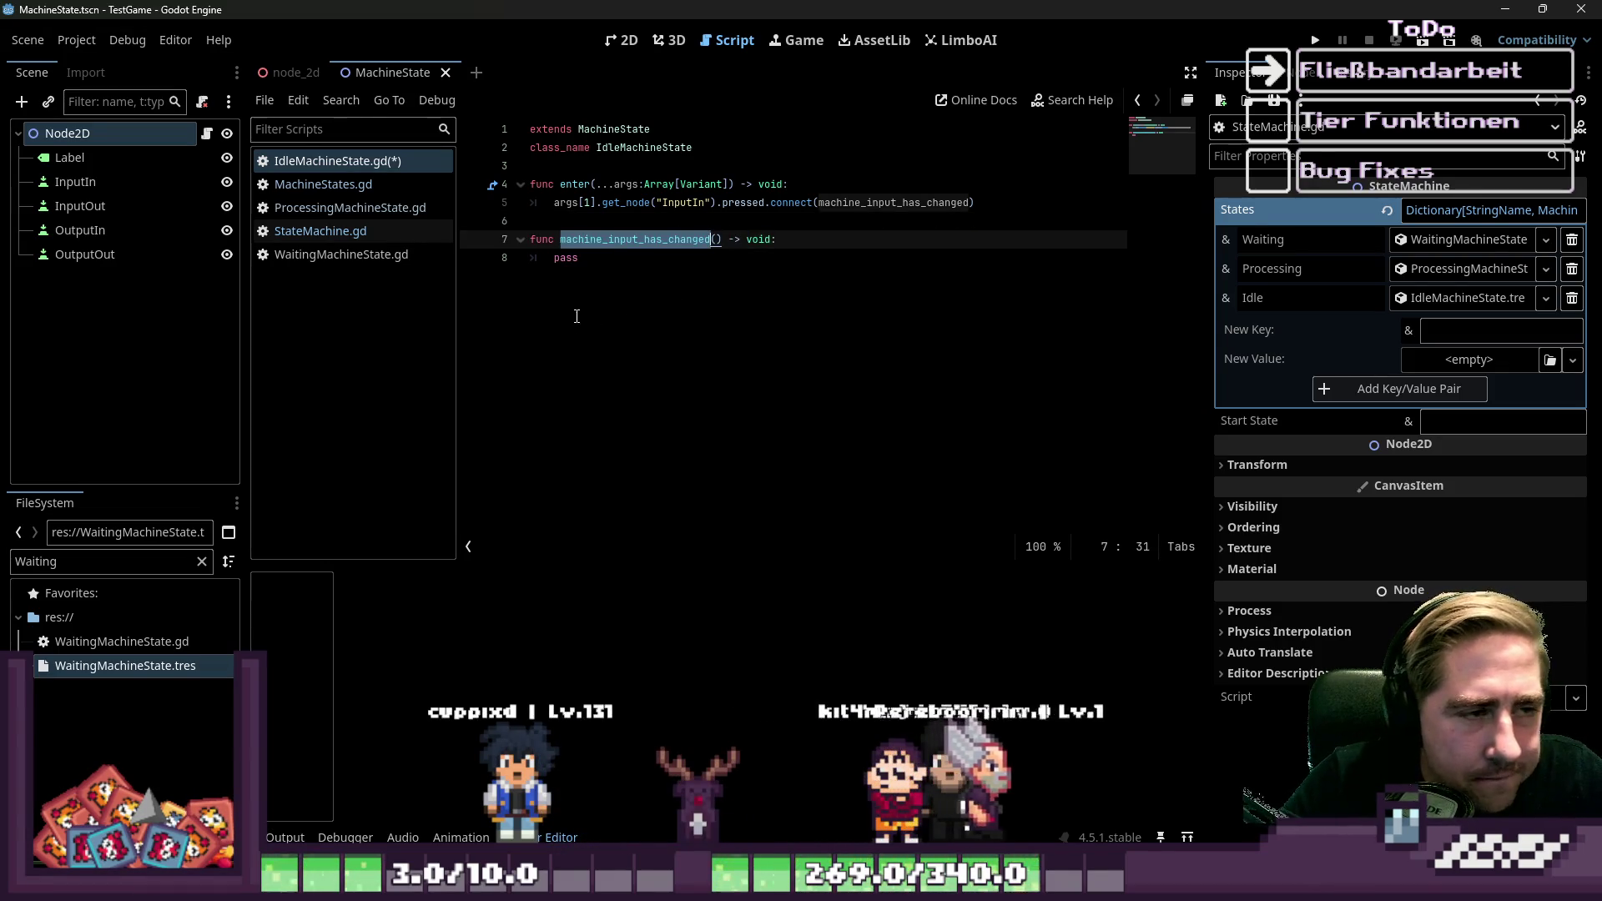
key(Down)
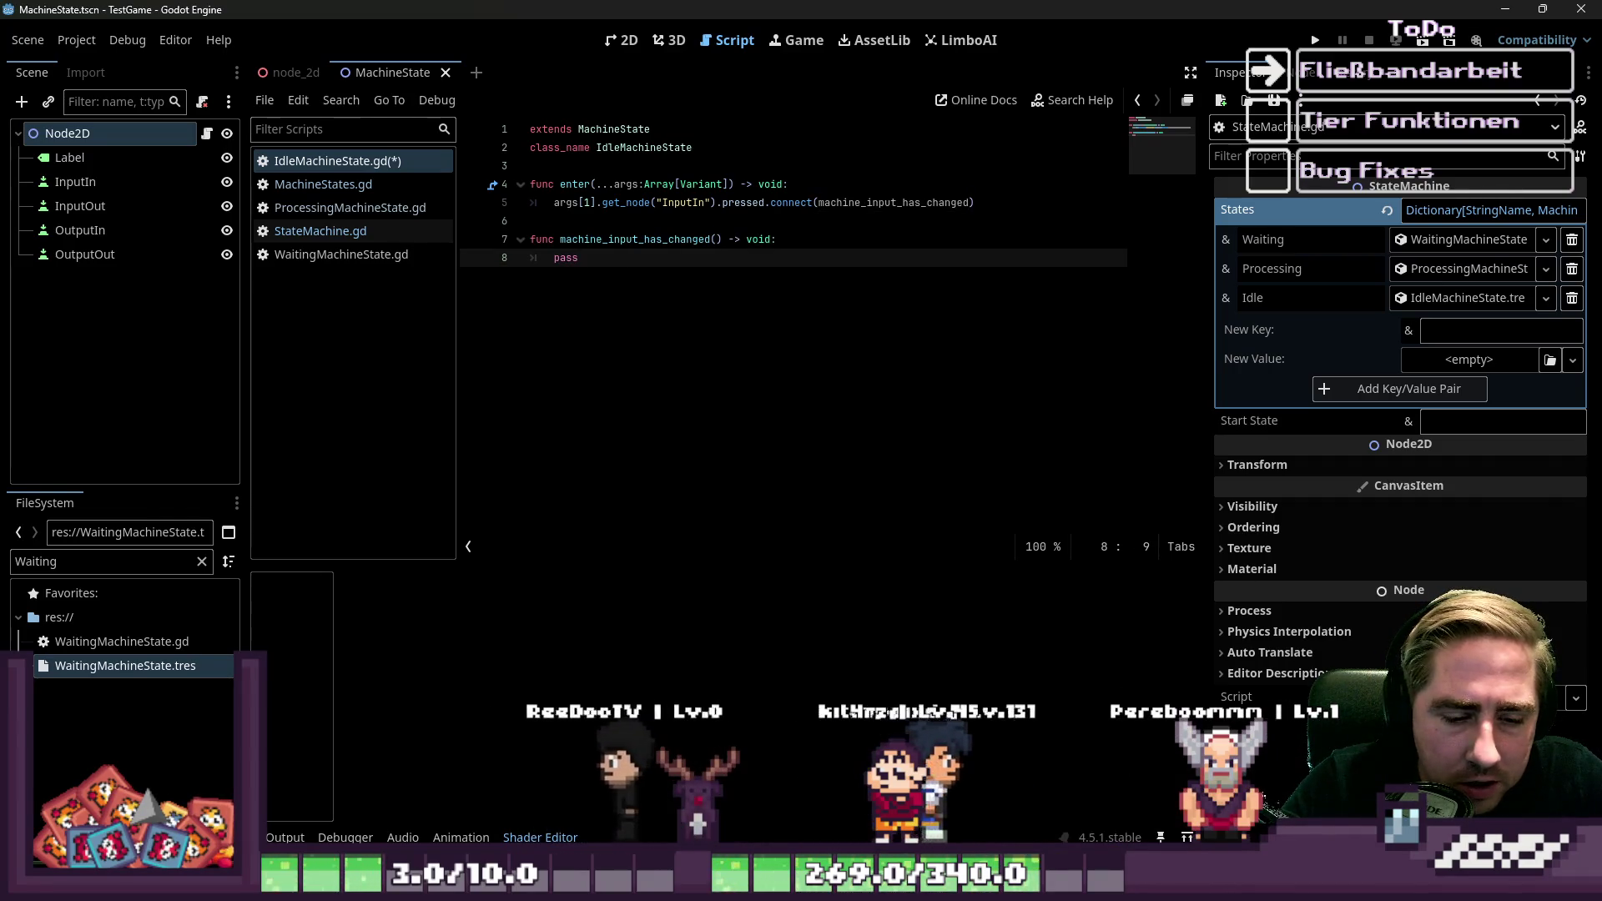
drag(585, 268, 518, 260)
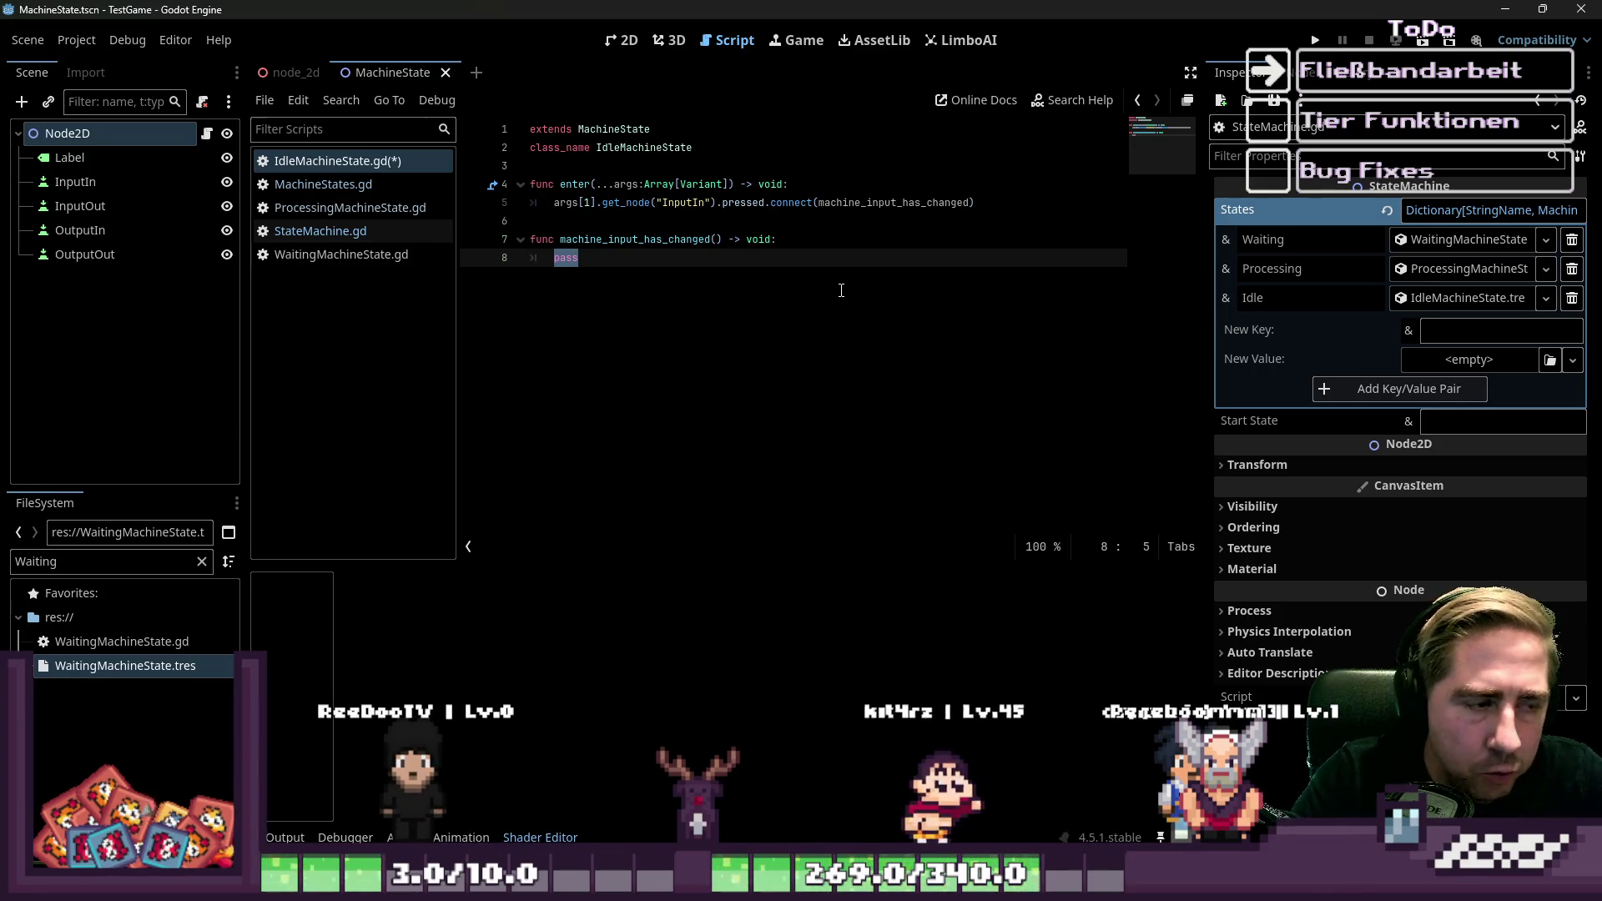
key(BackSpace)
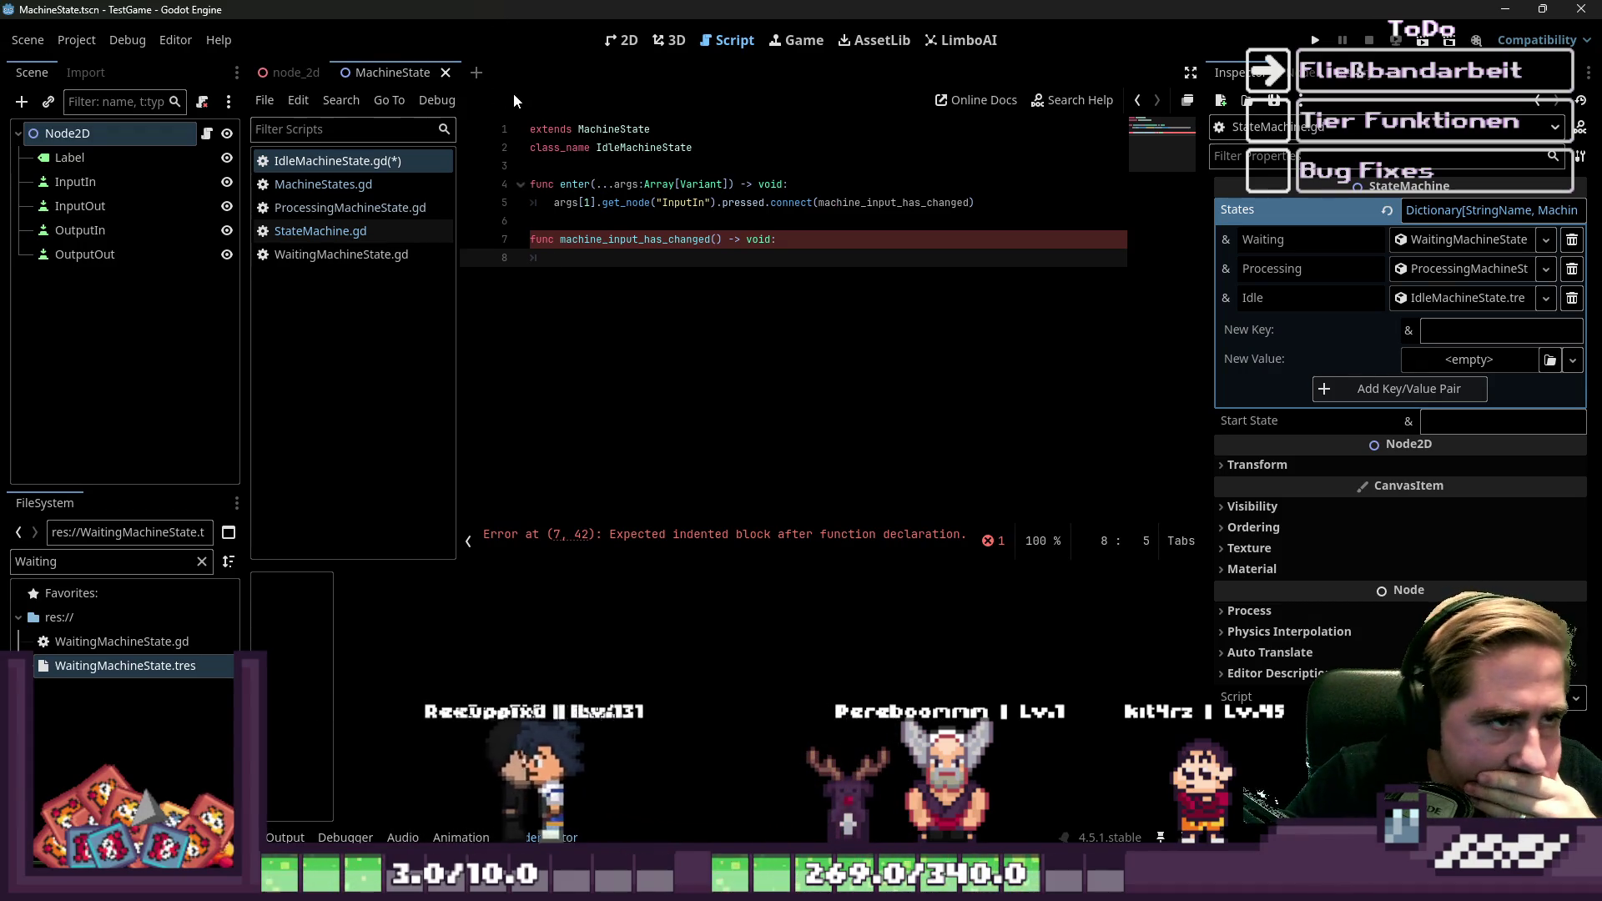
click(627, 40)
Step: Select the Label in the 2D scene to check its placeholder text
click(597, 354)
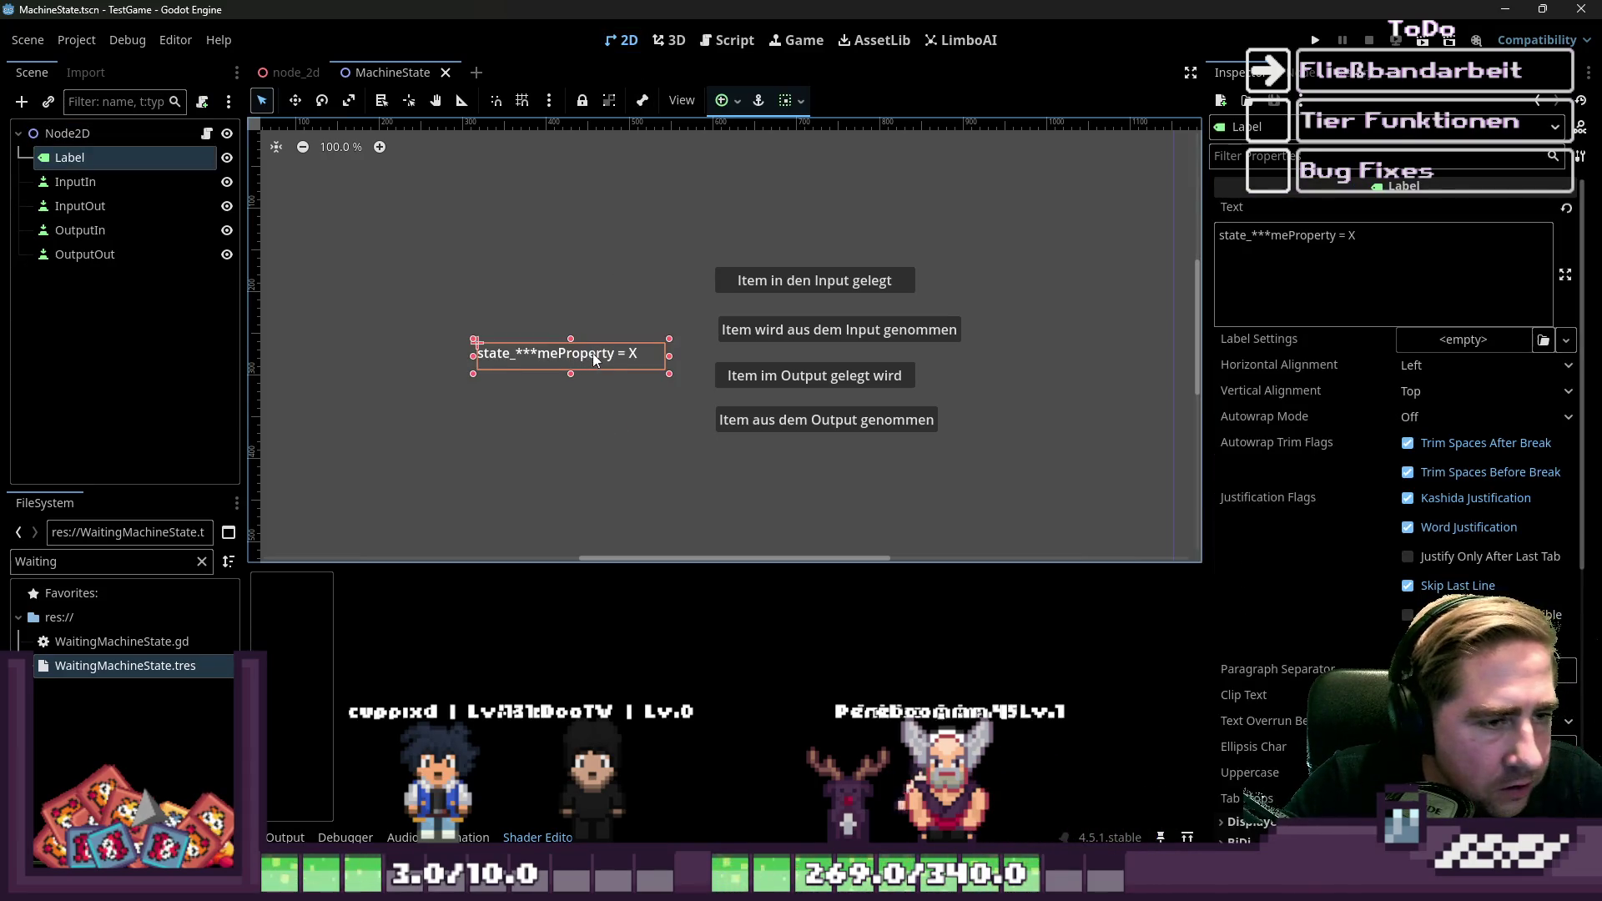
scroll(603, 364, up, 3)
scroll(603, 364, down, 3)
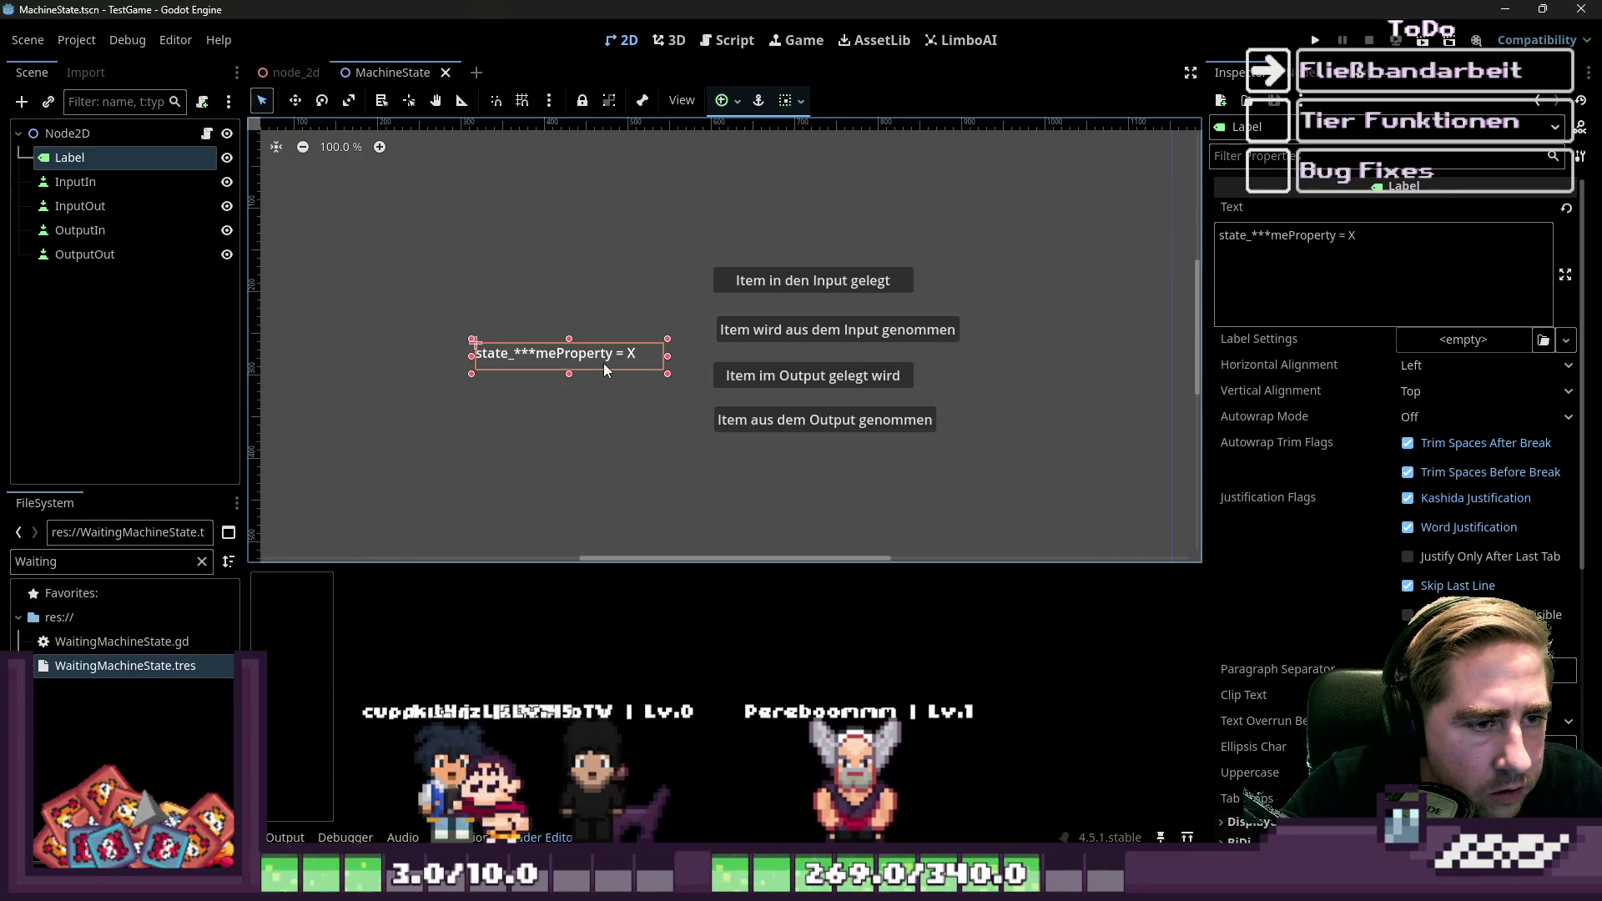
click(611, 332)
Step: Back in the script editor, select Node2D and open StateMachine.gd
click(715, 47)
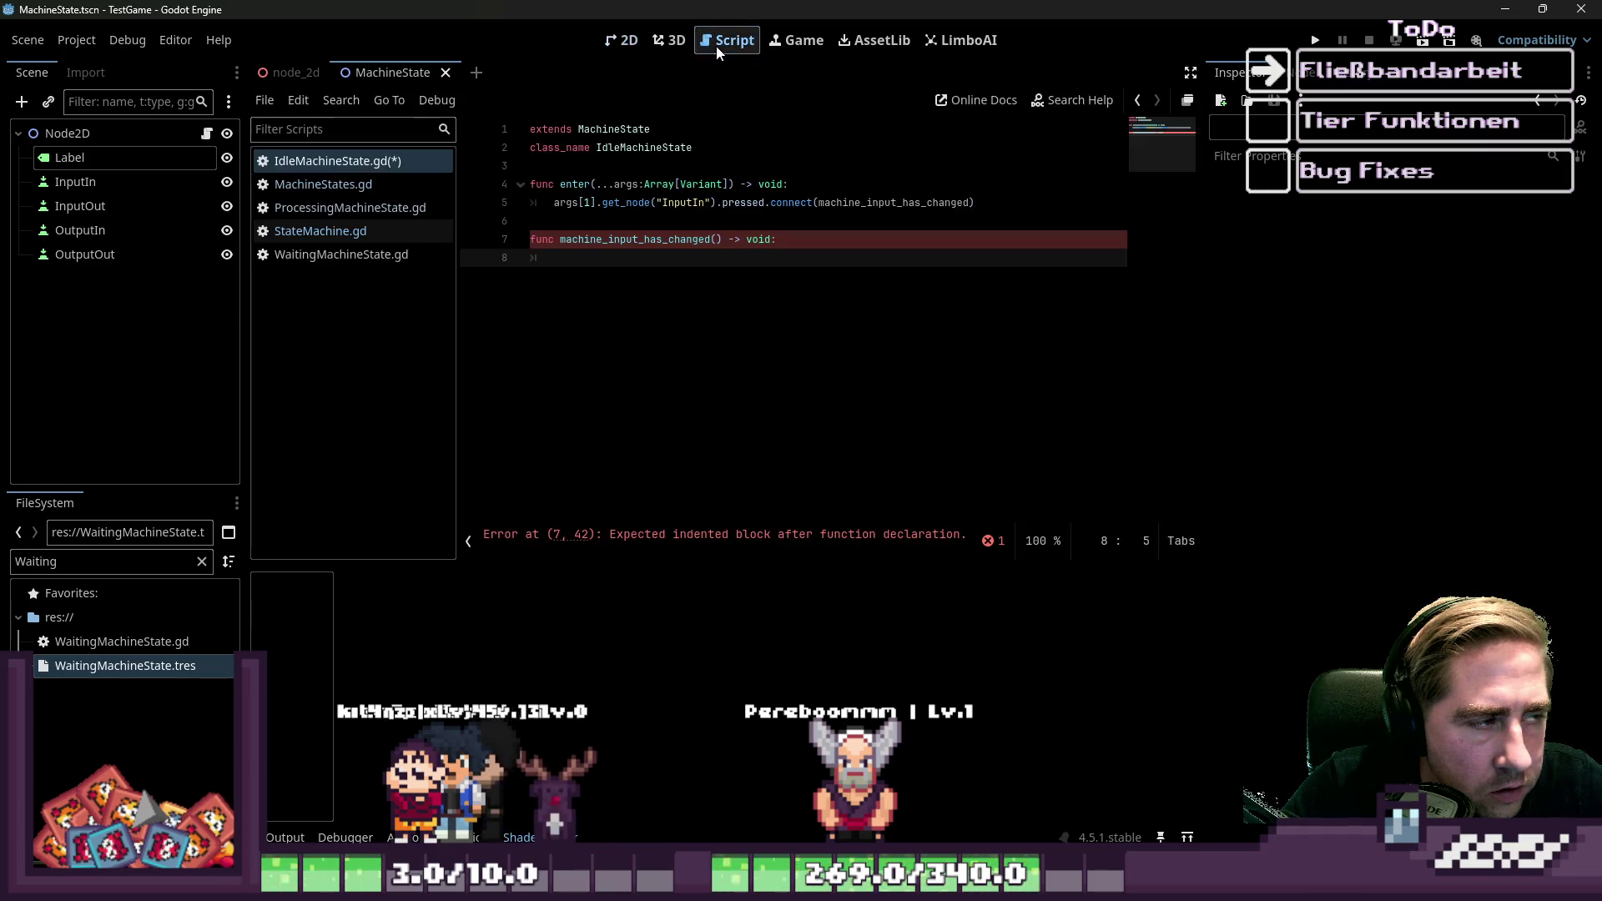
click(46, 132)
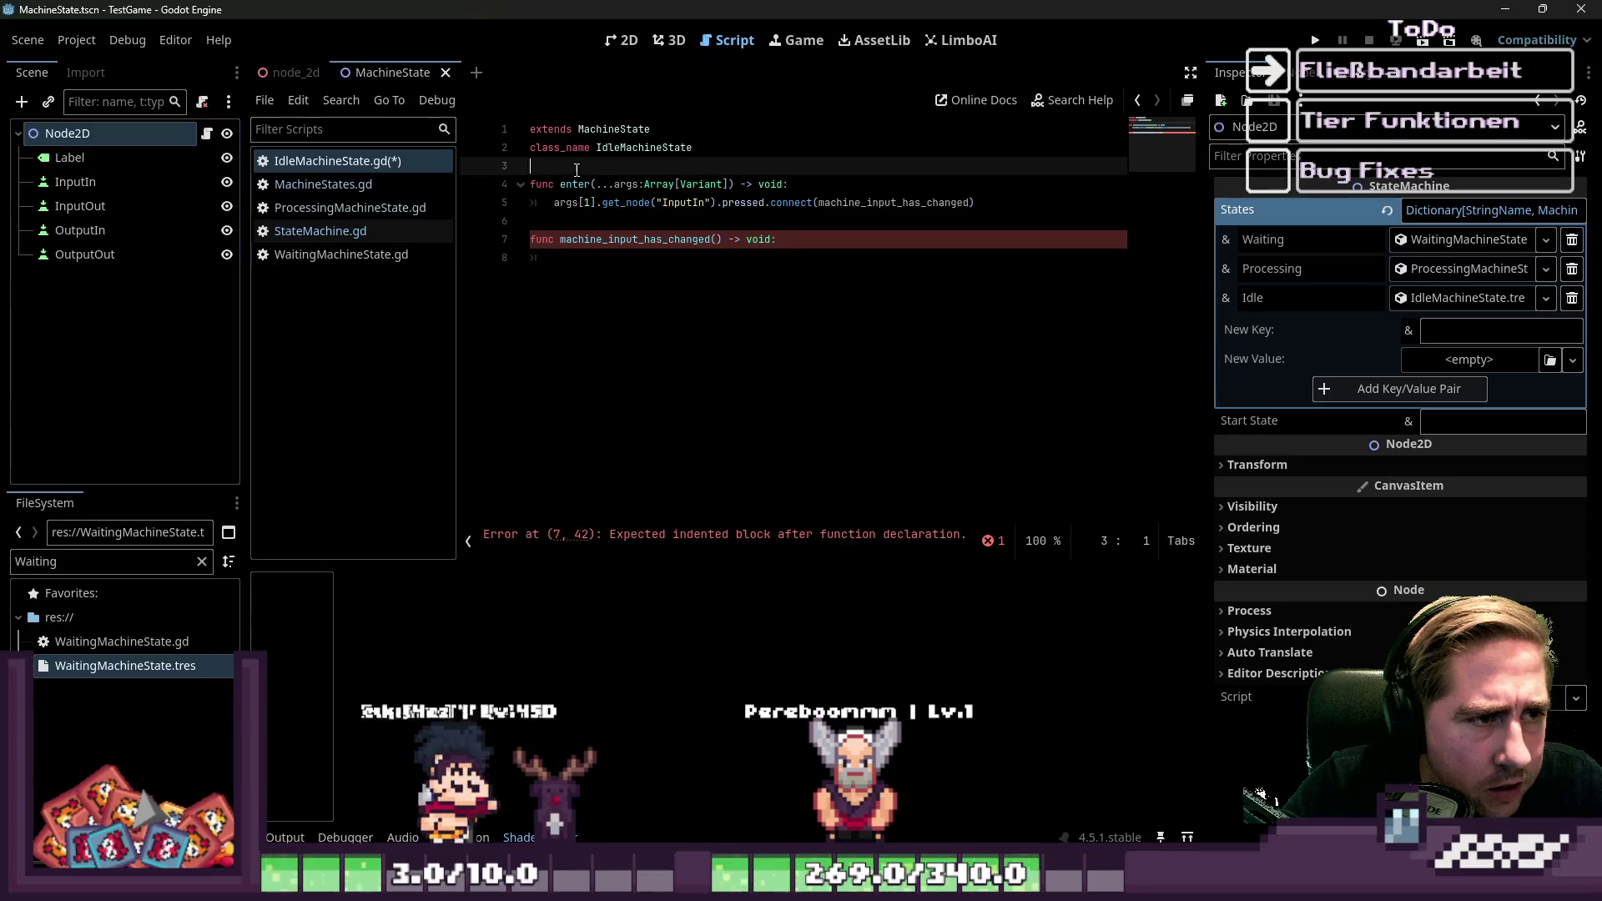
click(338, 185)
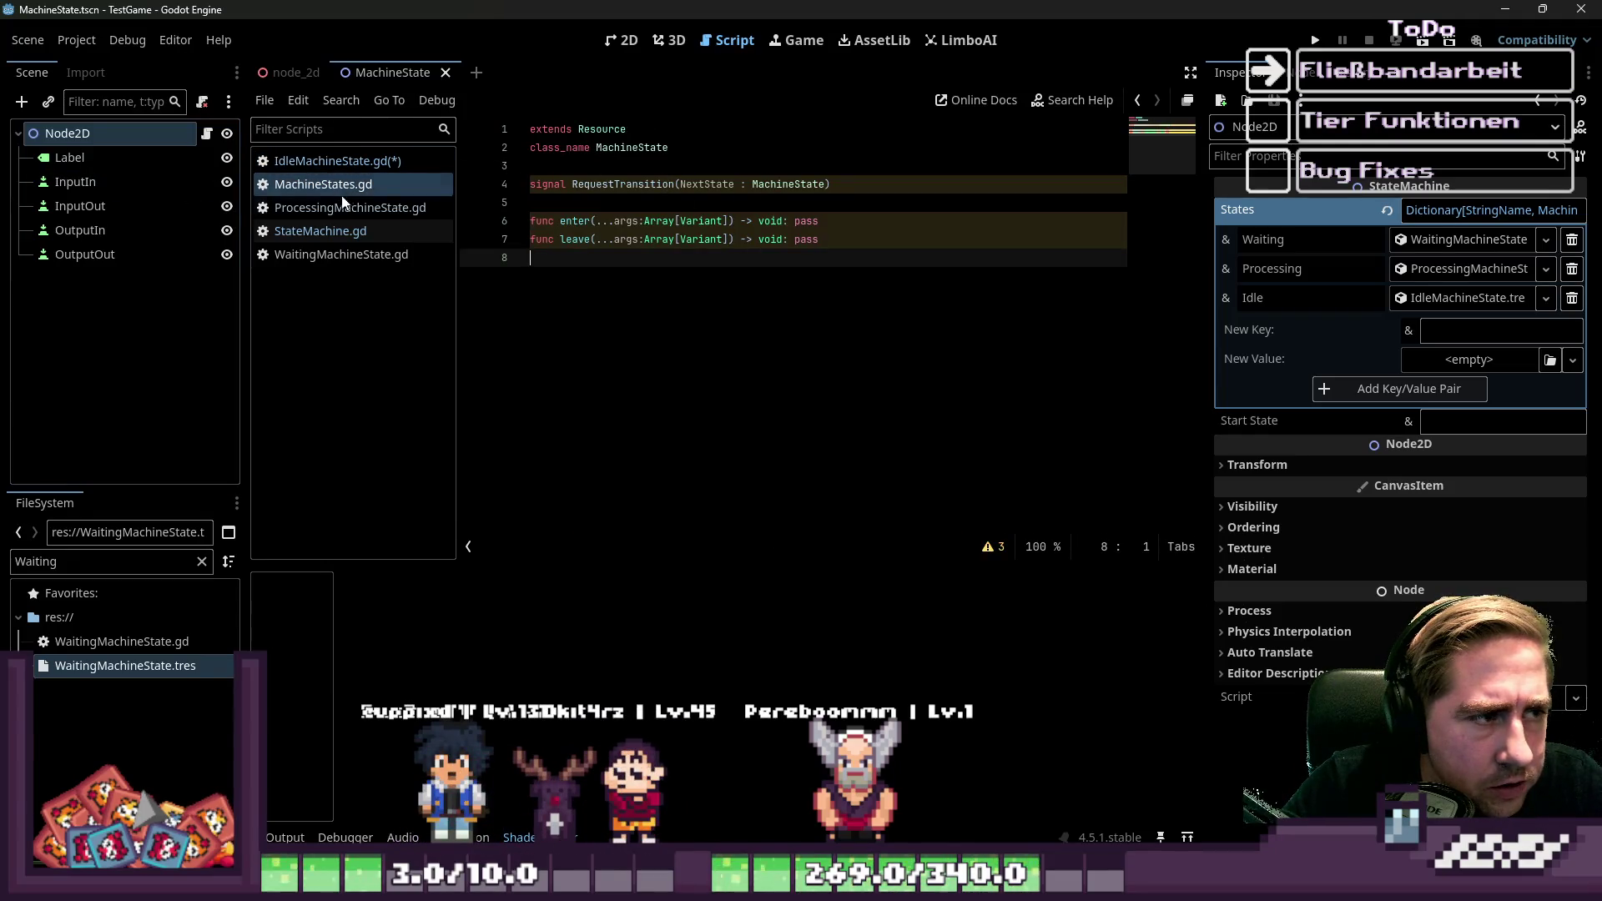
click(329, 231)
click(633, 183)
key(Return)
key(Return)
key(Return)
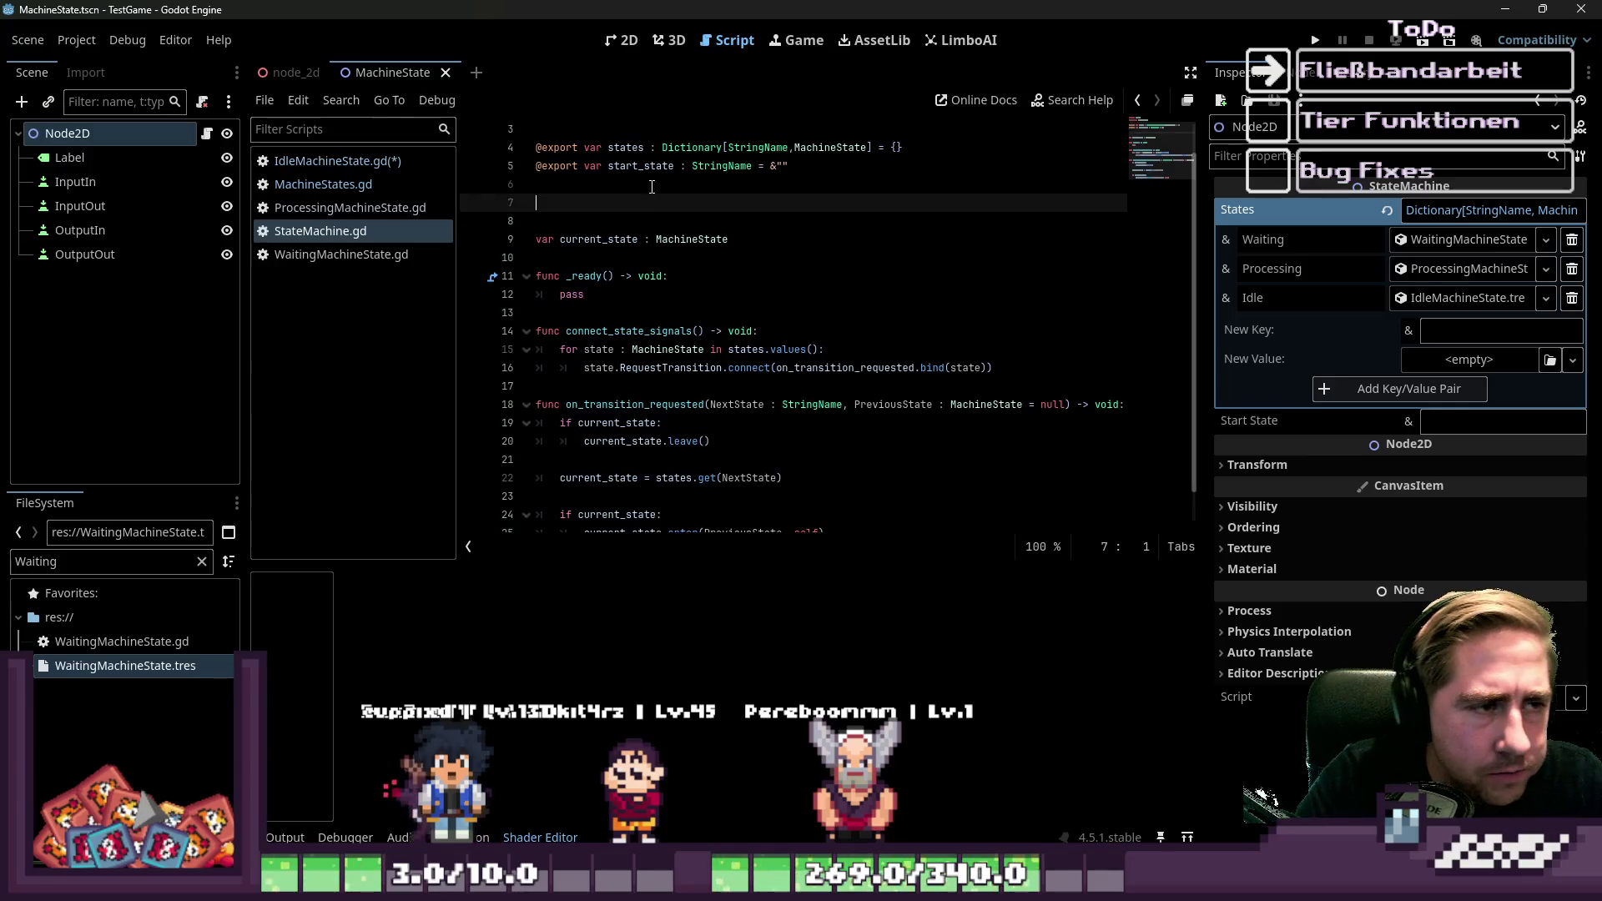
key(Up)
key(Up)
text(@e)
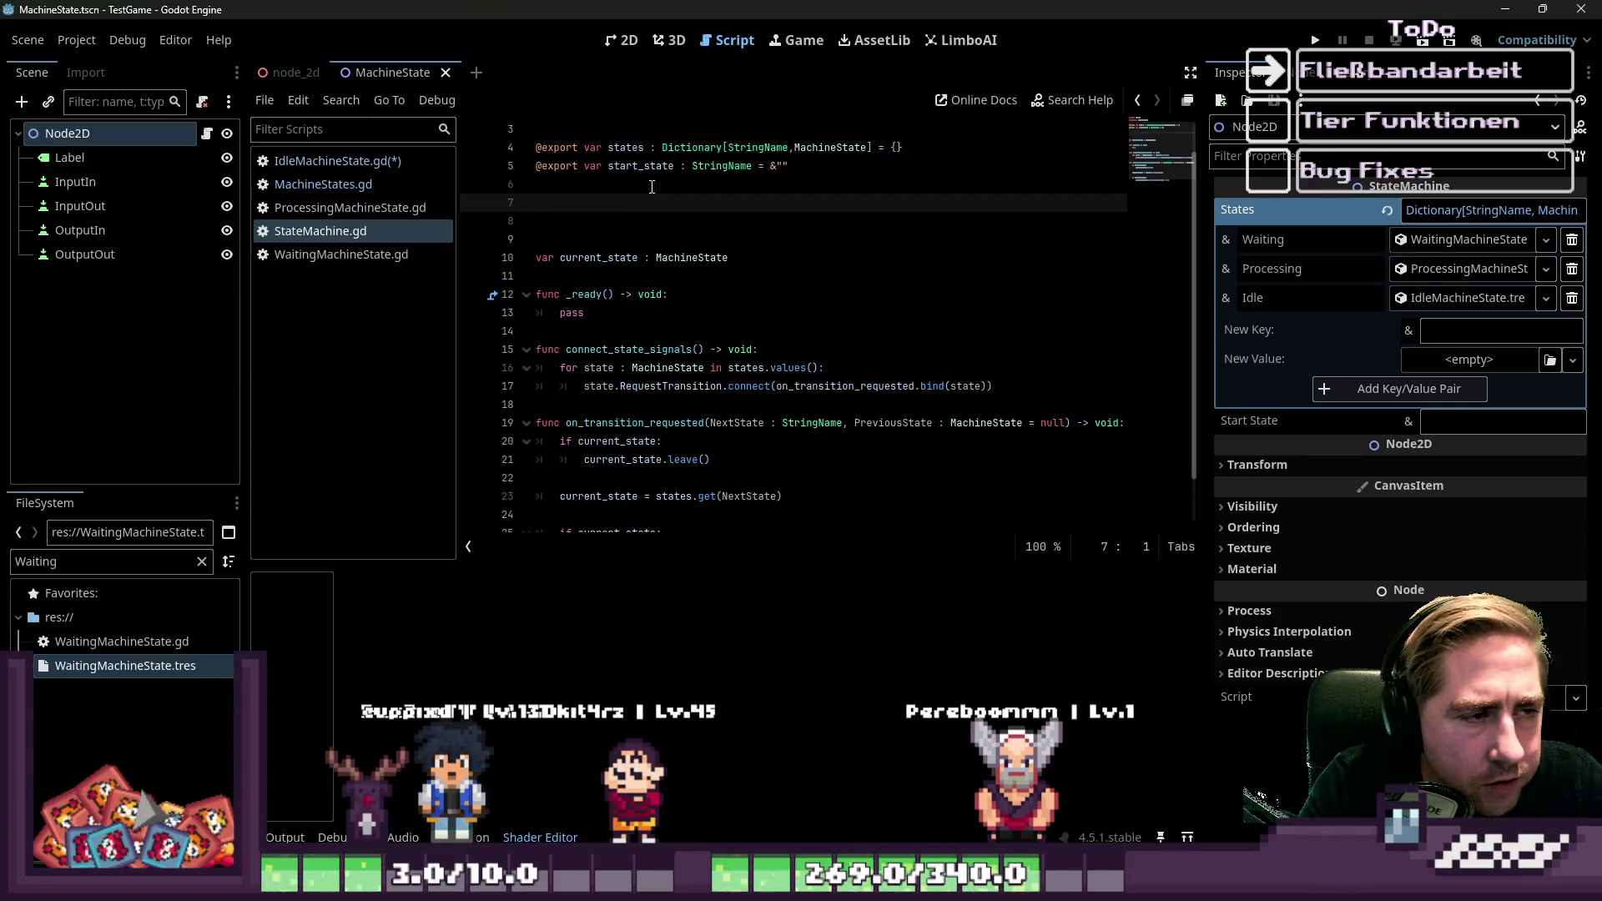
text(xport var )
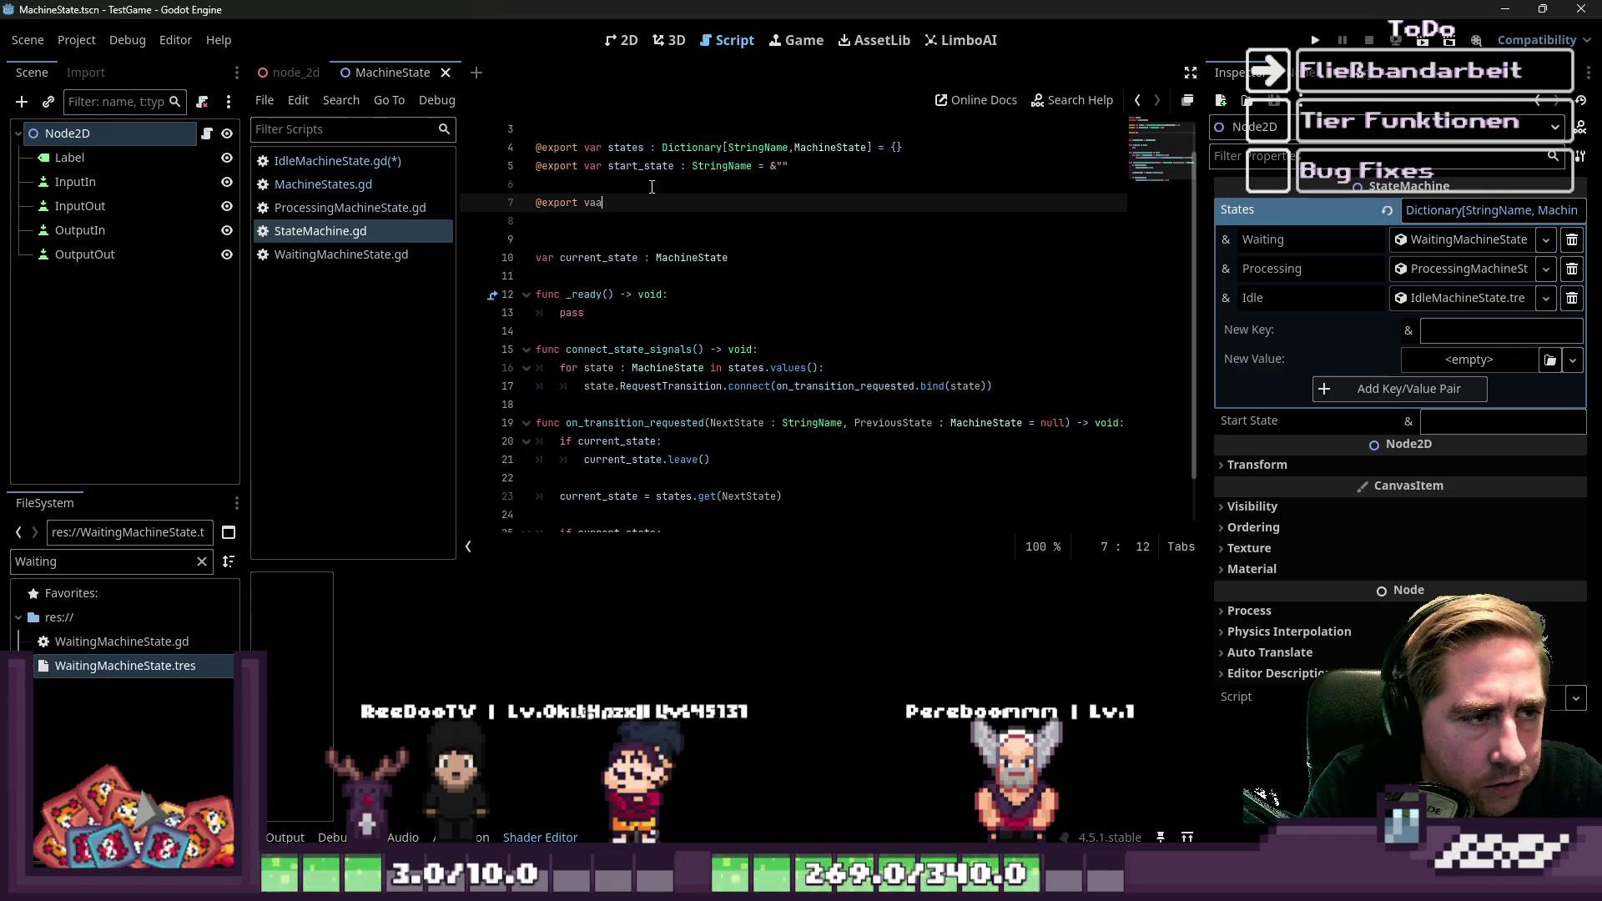
text(produced_re)
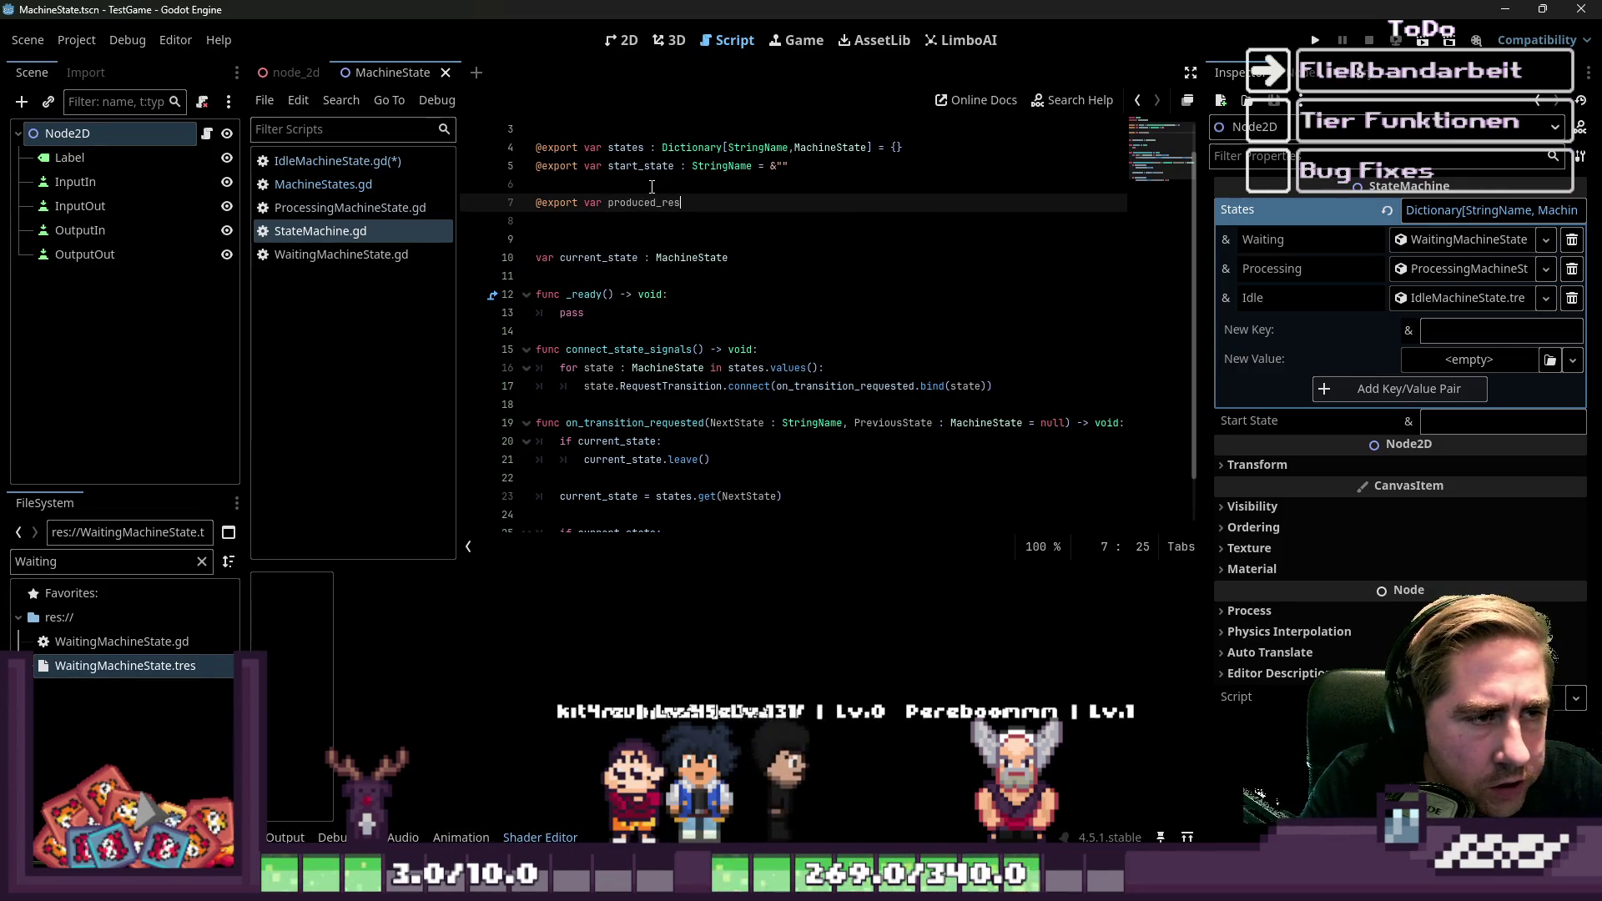
key(ctrl+shift+Left)
key(BackSpace)
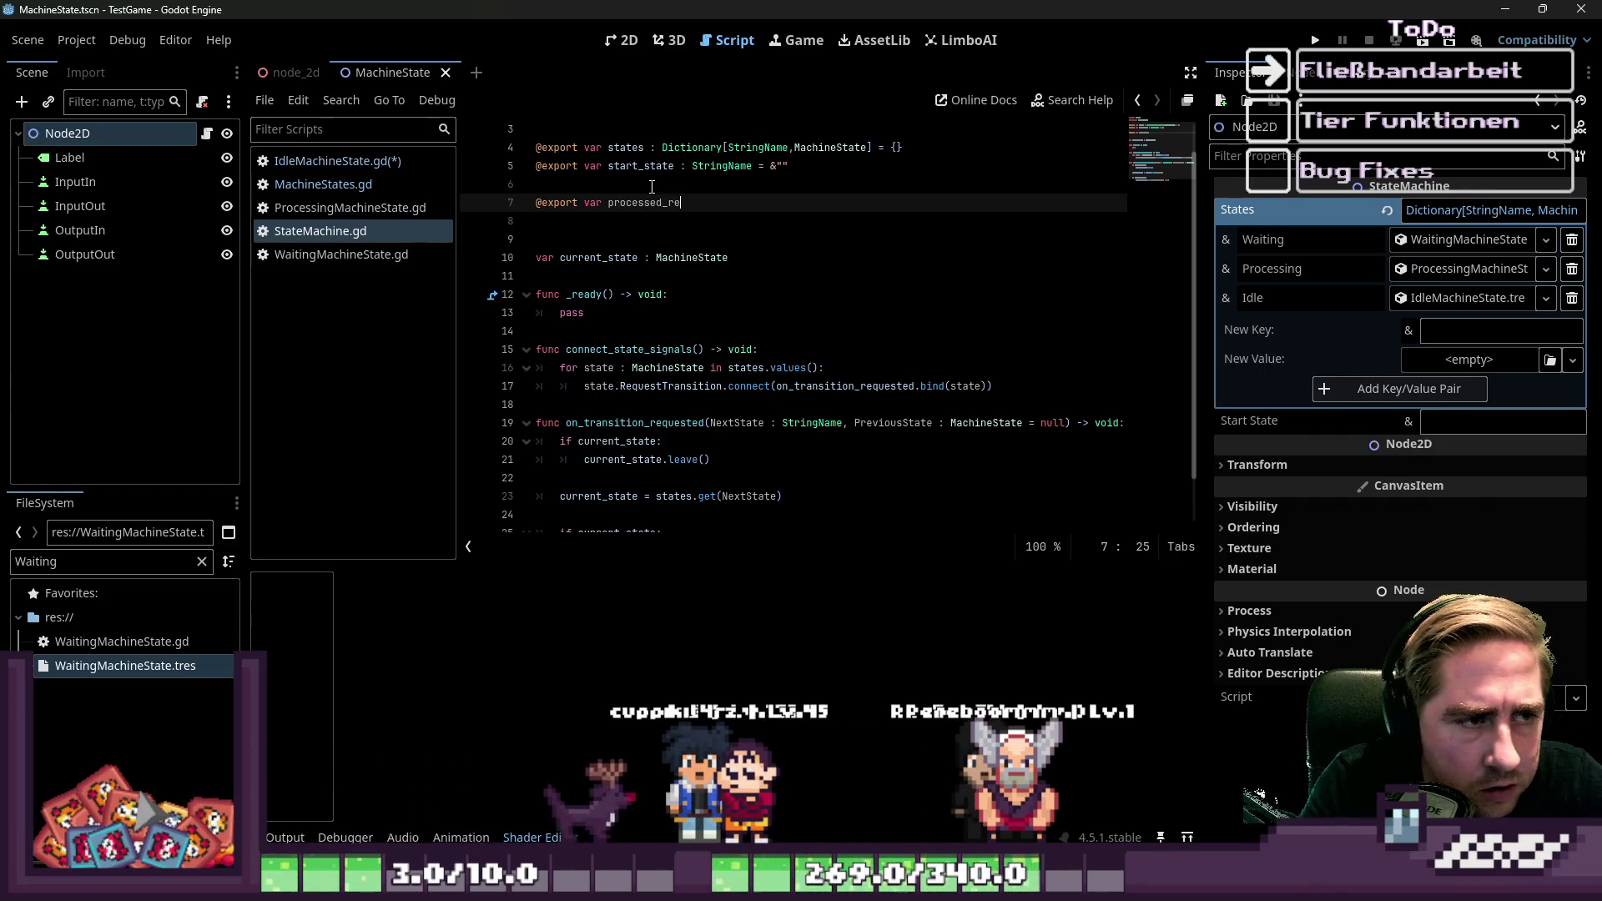
text(source : String ))
key(BackSpace)
text(= ")
Step: Save StateMachine.gd and go back to IdleMachineState.gd
key(ctrl+s)
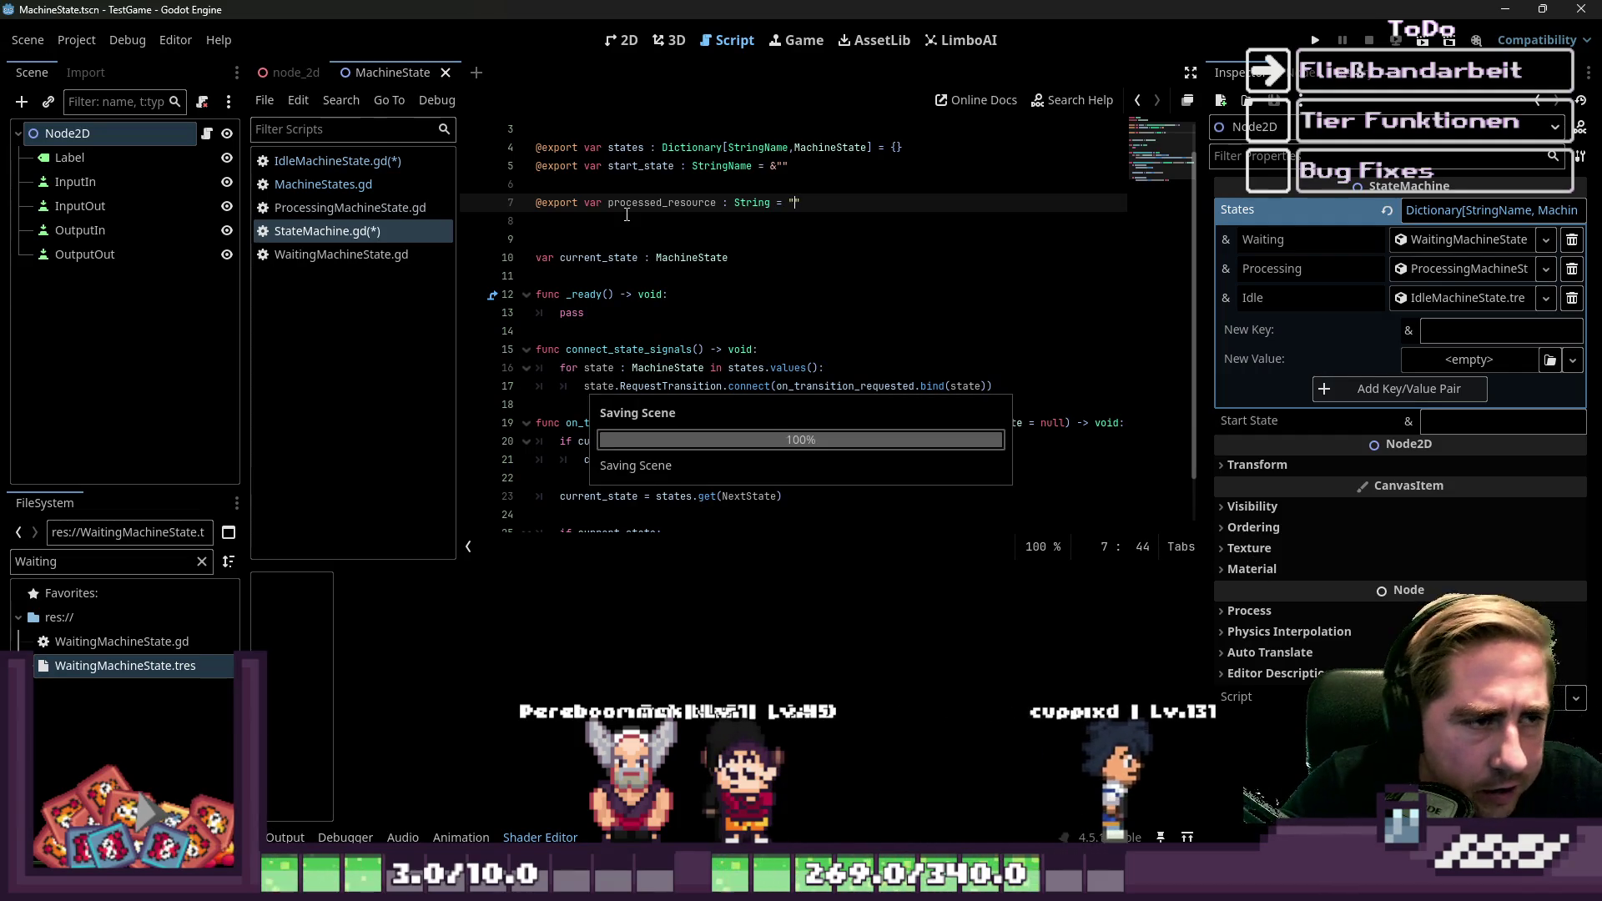
click(677, 203)
click(333, 161)
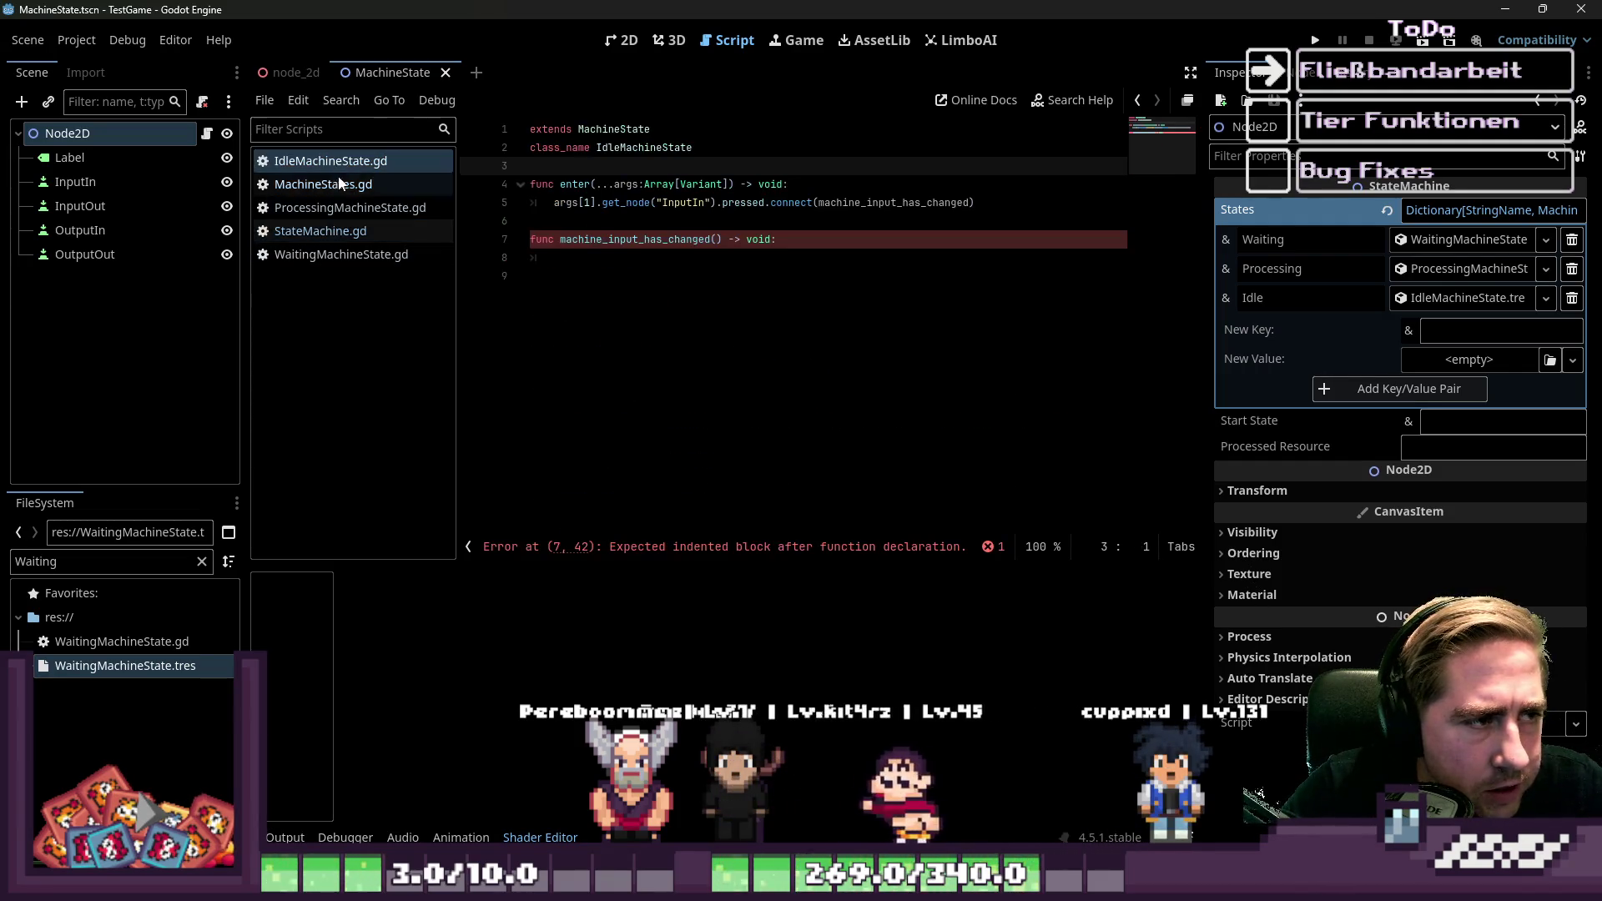
Step: Start a handler parameter and append .bind(args[...]) to the InputIn connect call
click(694, 265)
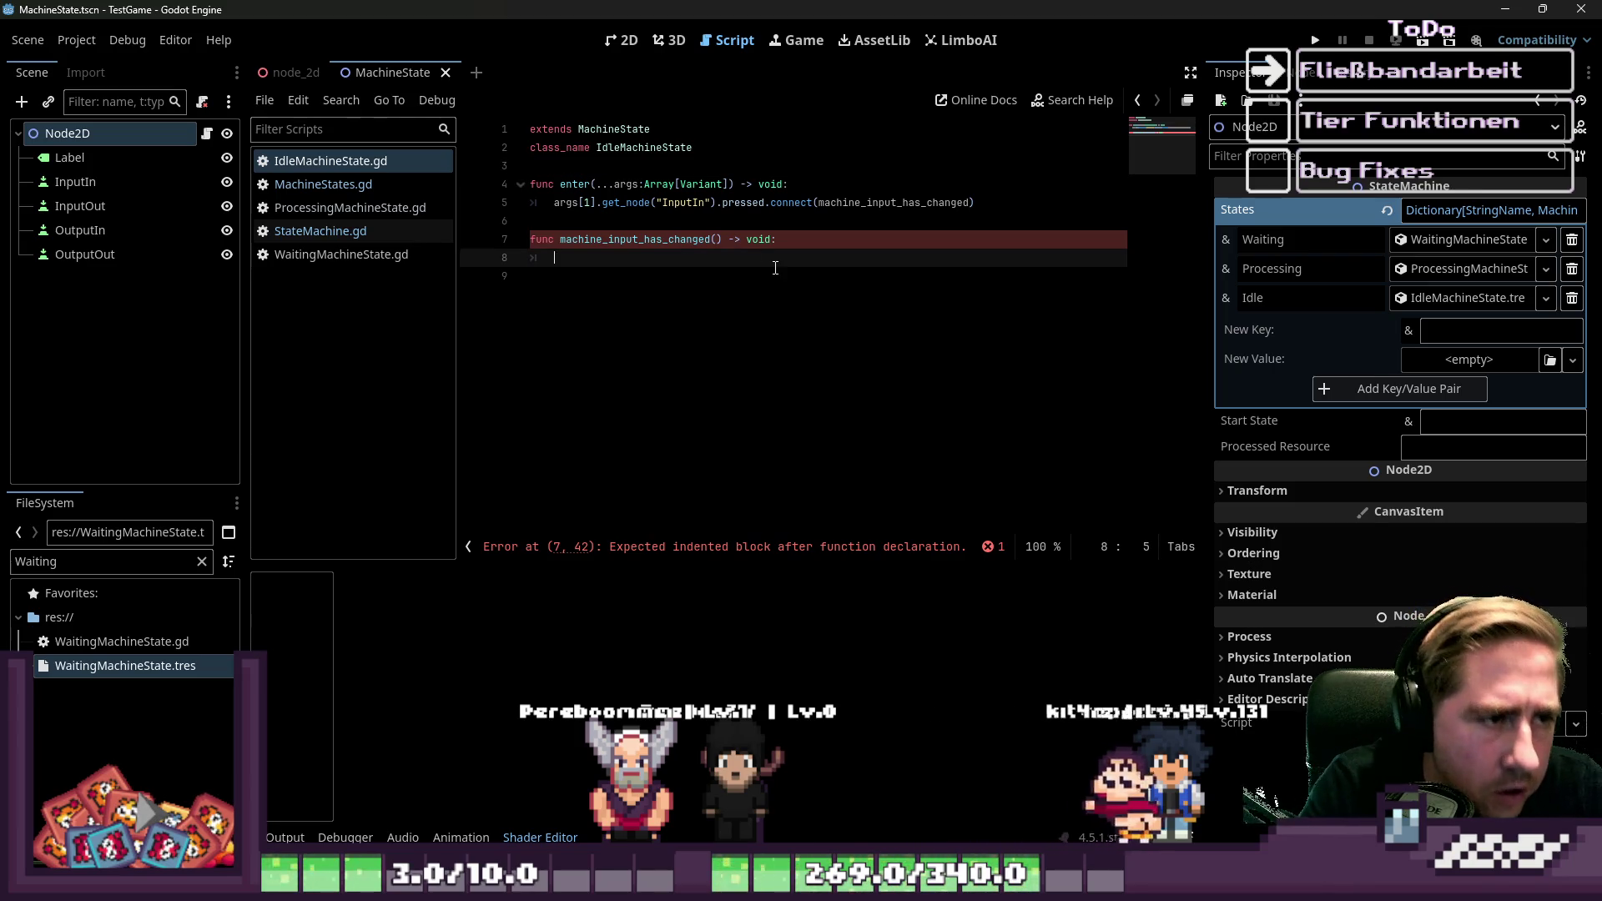
key(Up)
key(ctrl+Right)
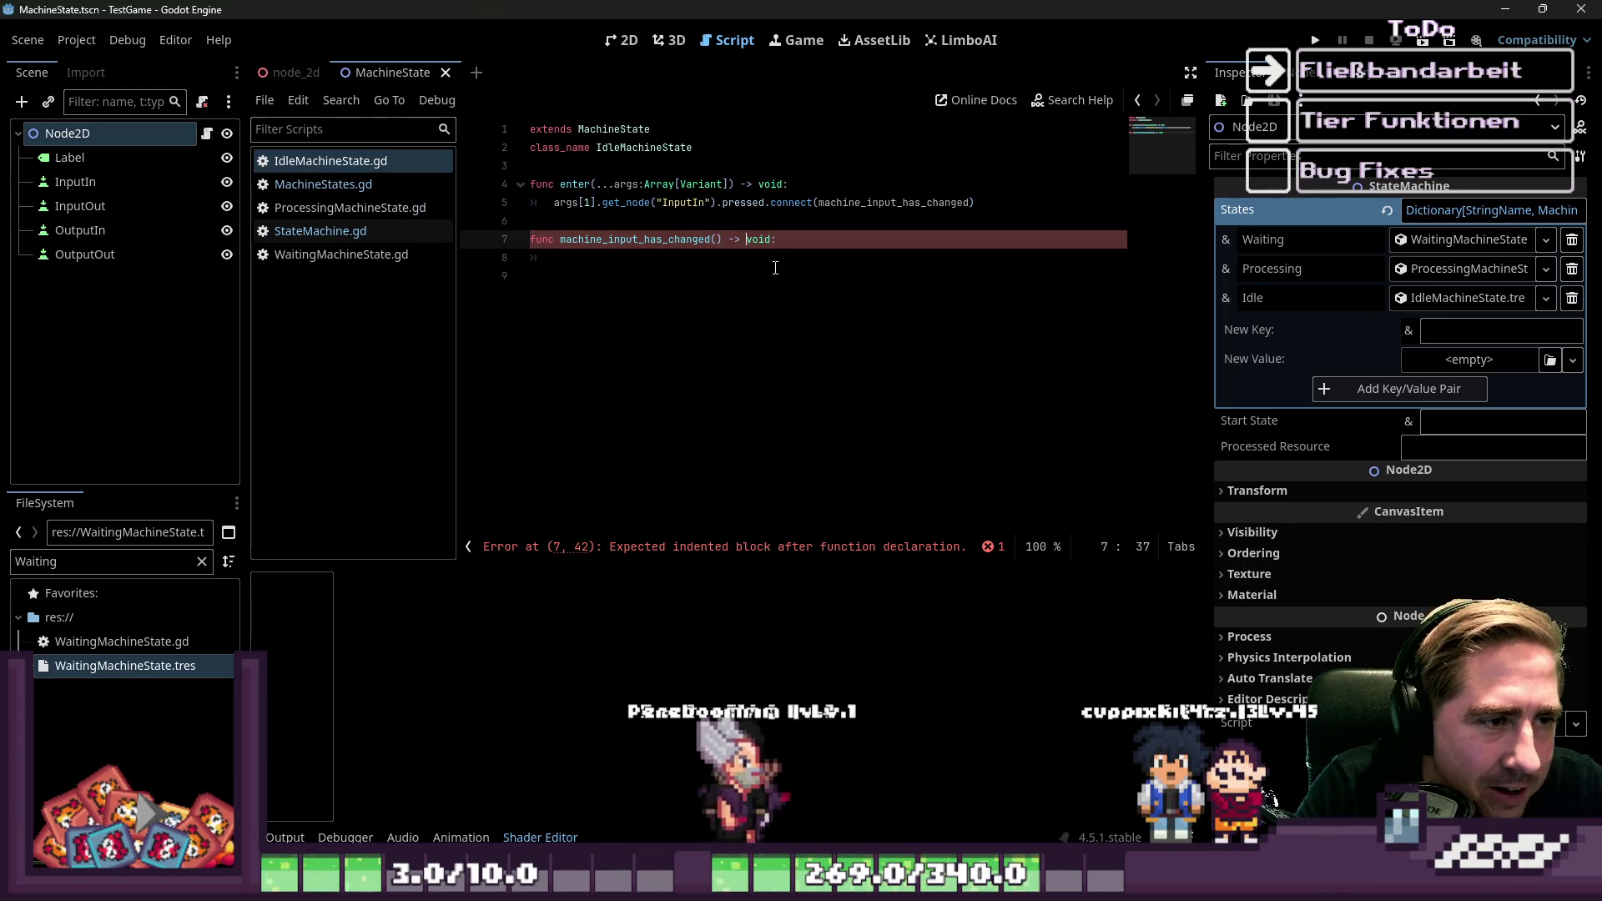
key(Right)
text(a)
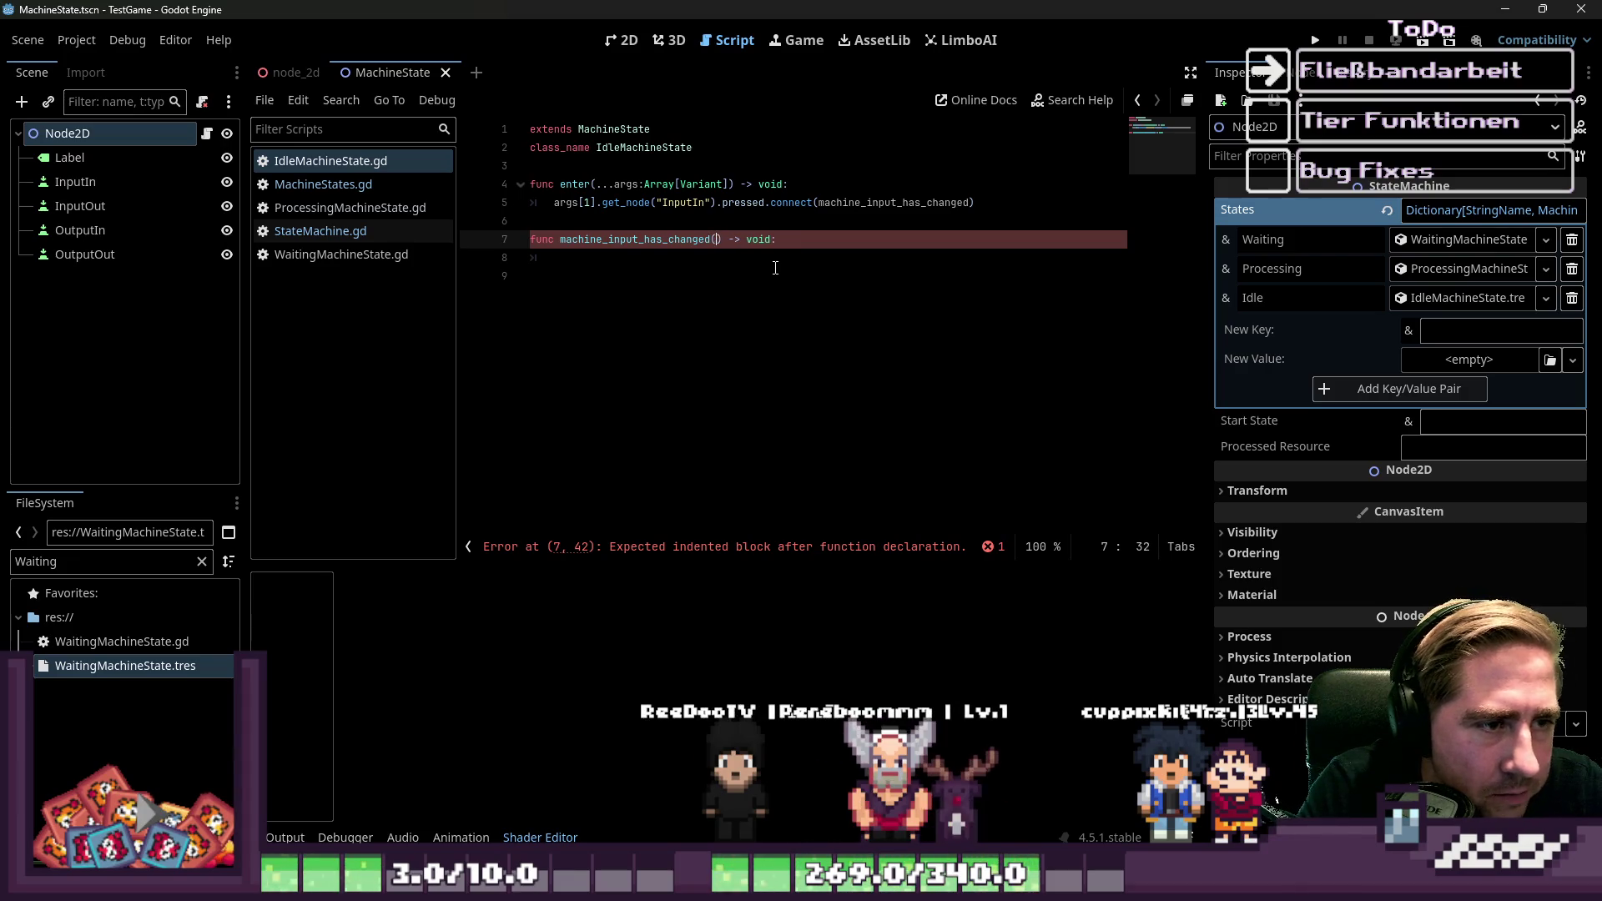
key(Up)
key(Up)
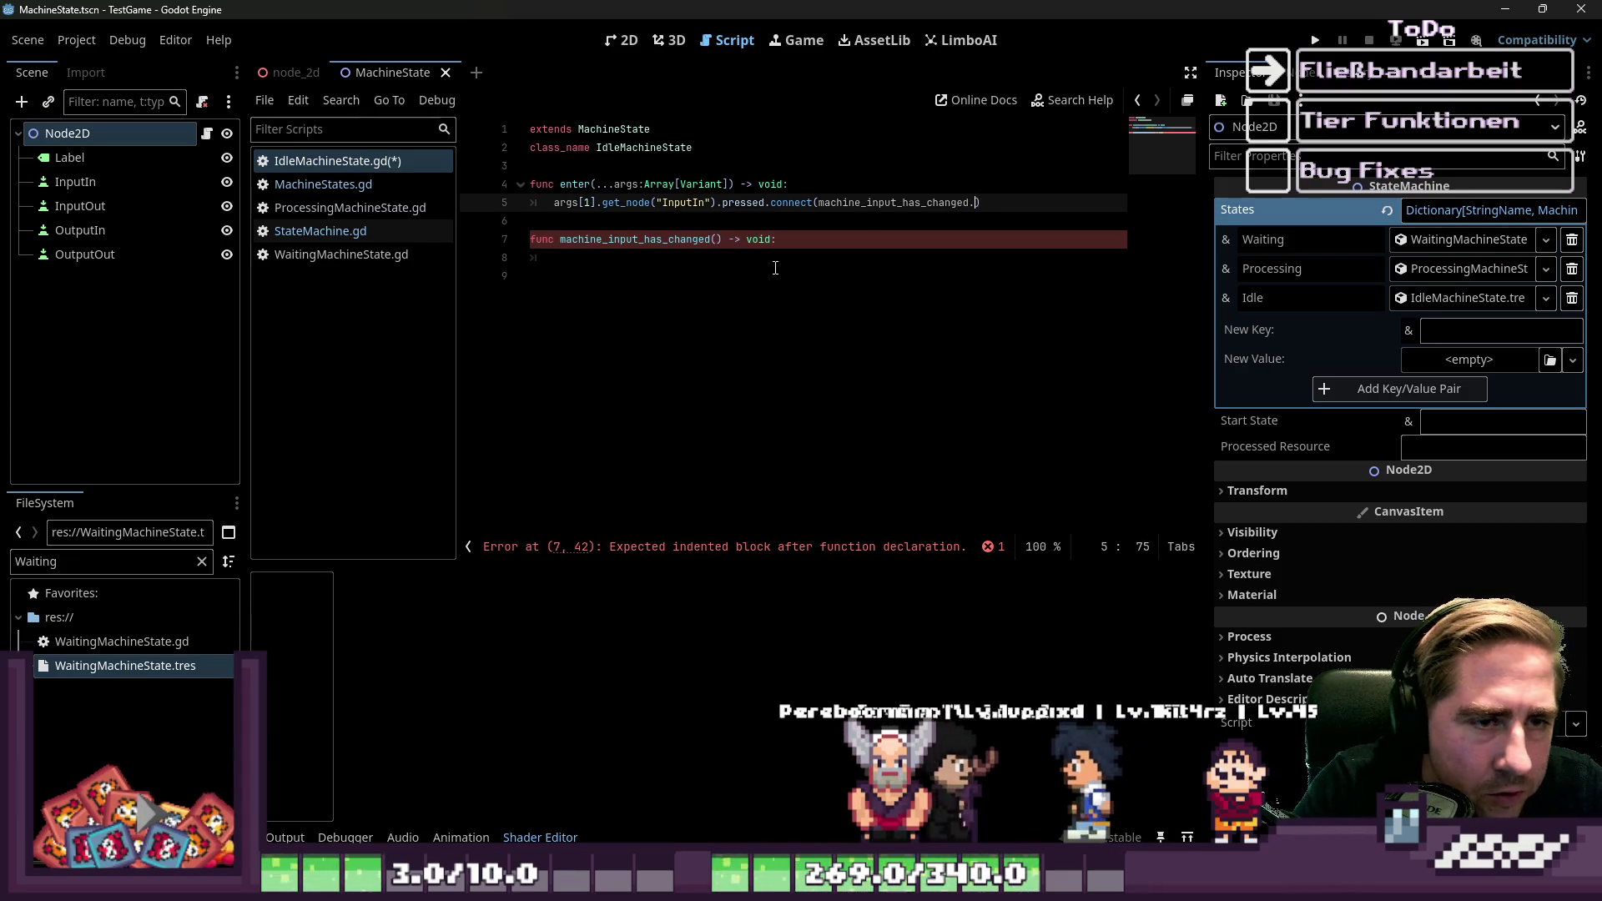
key(End)
key(Left)
text(.bind)
text((args)
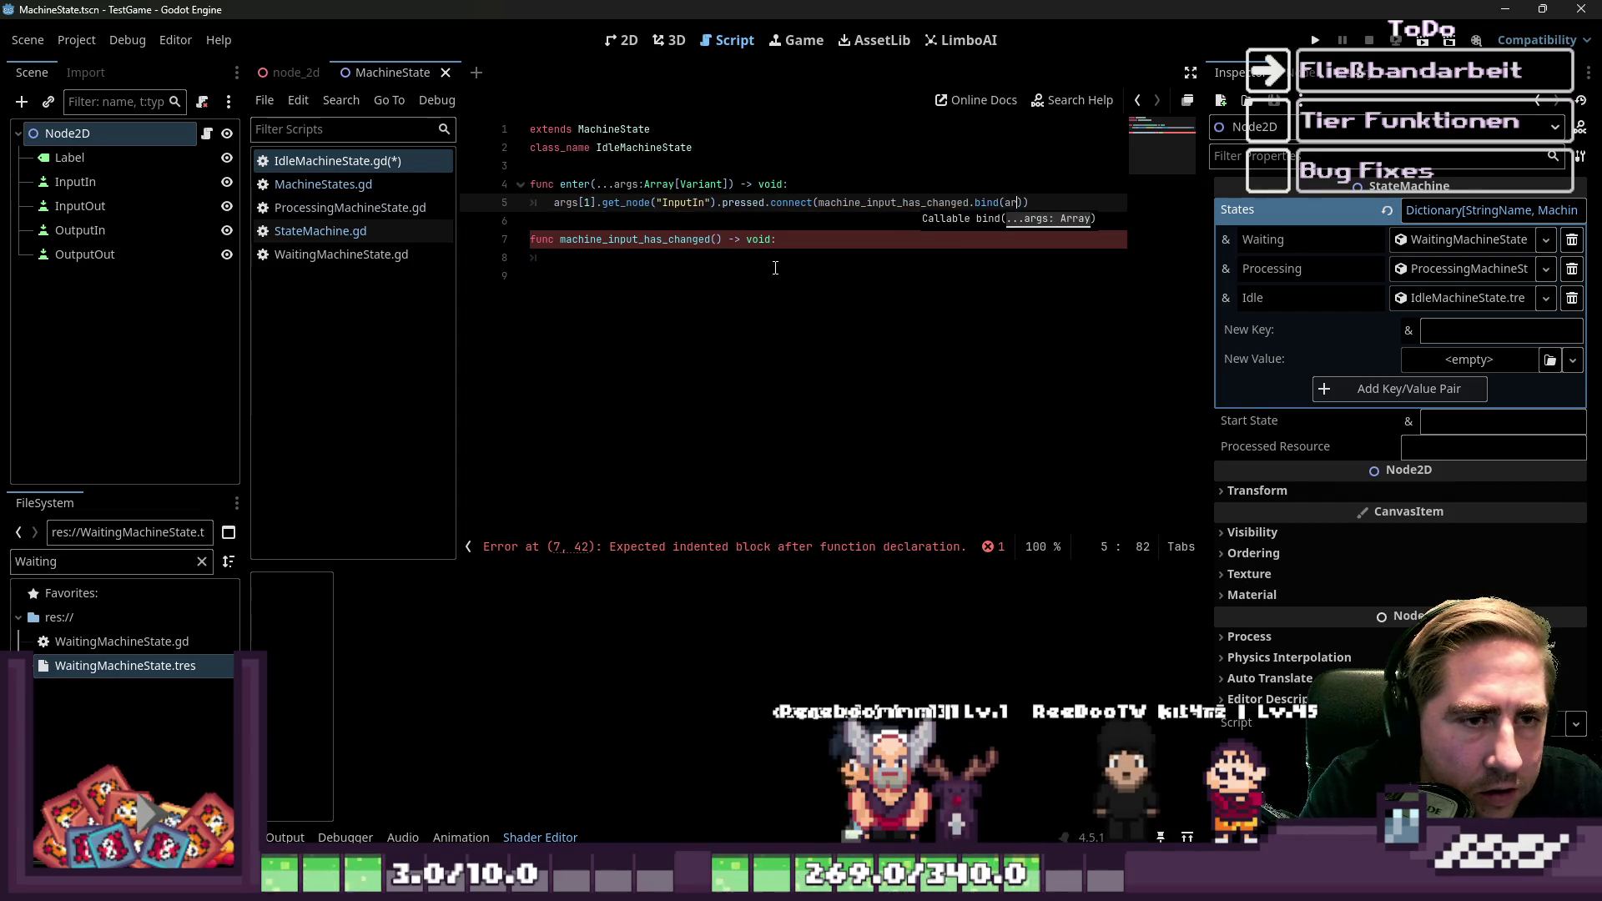
text([1)
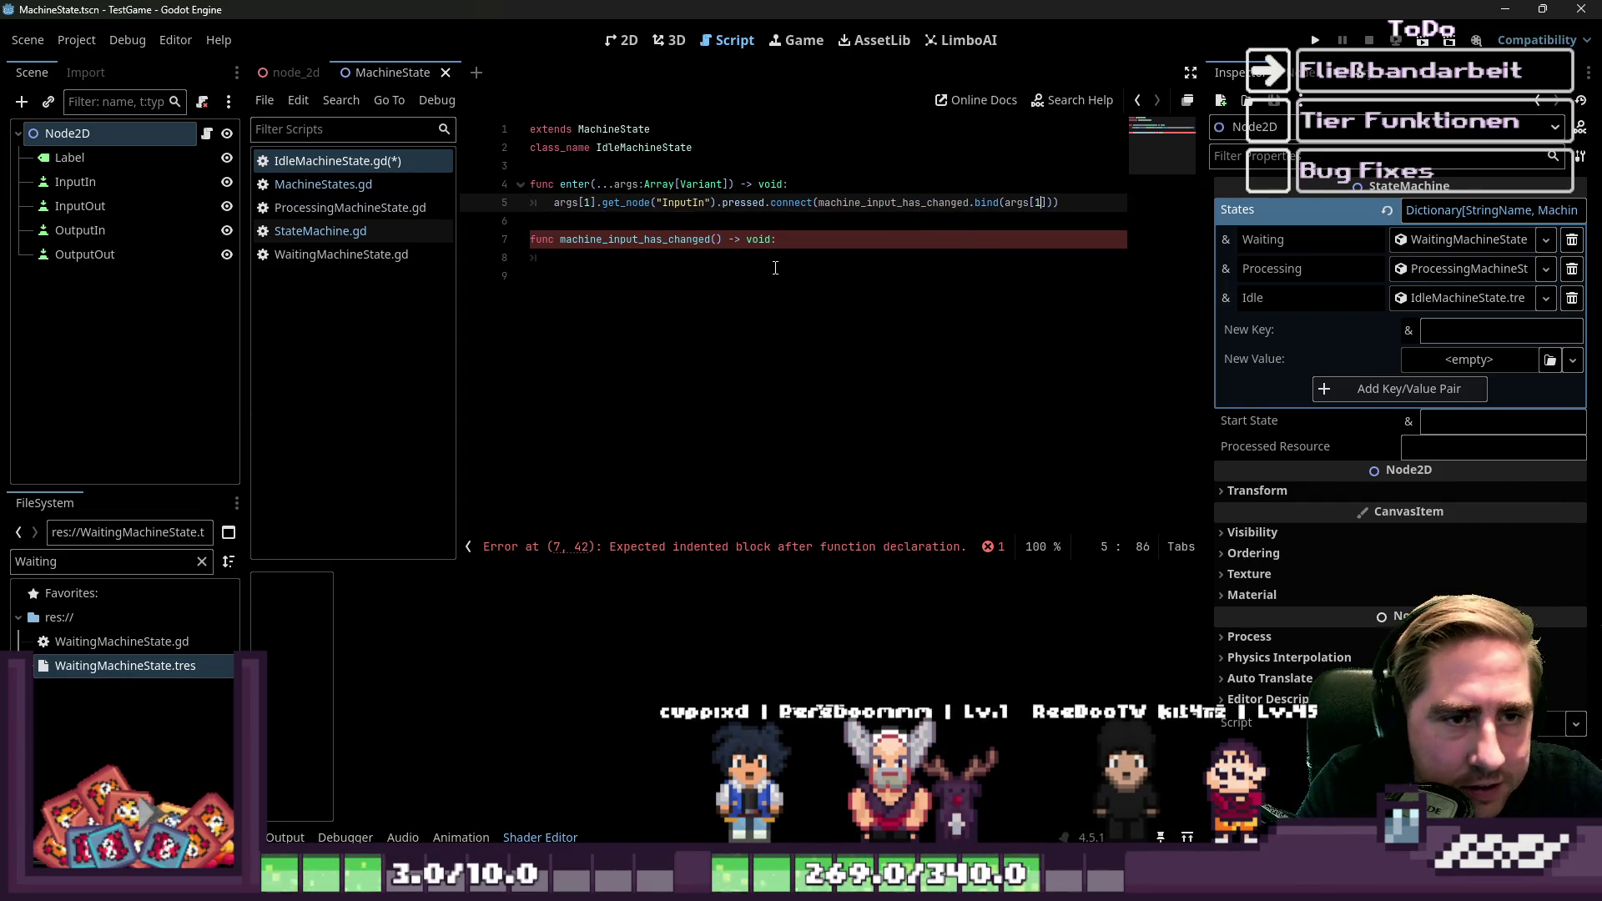
Step: Store args[1] in current_parent in enter(), use it on the connection line, and type the handler parameter
key(Up)
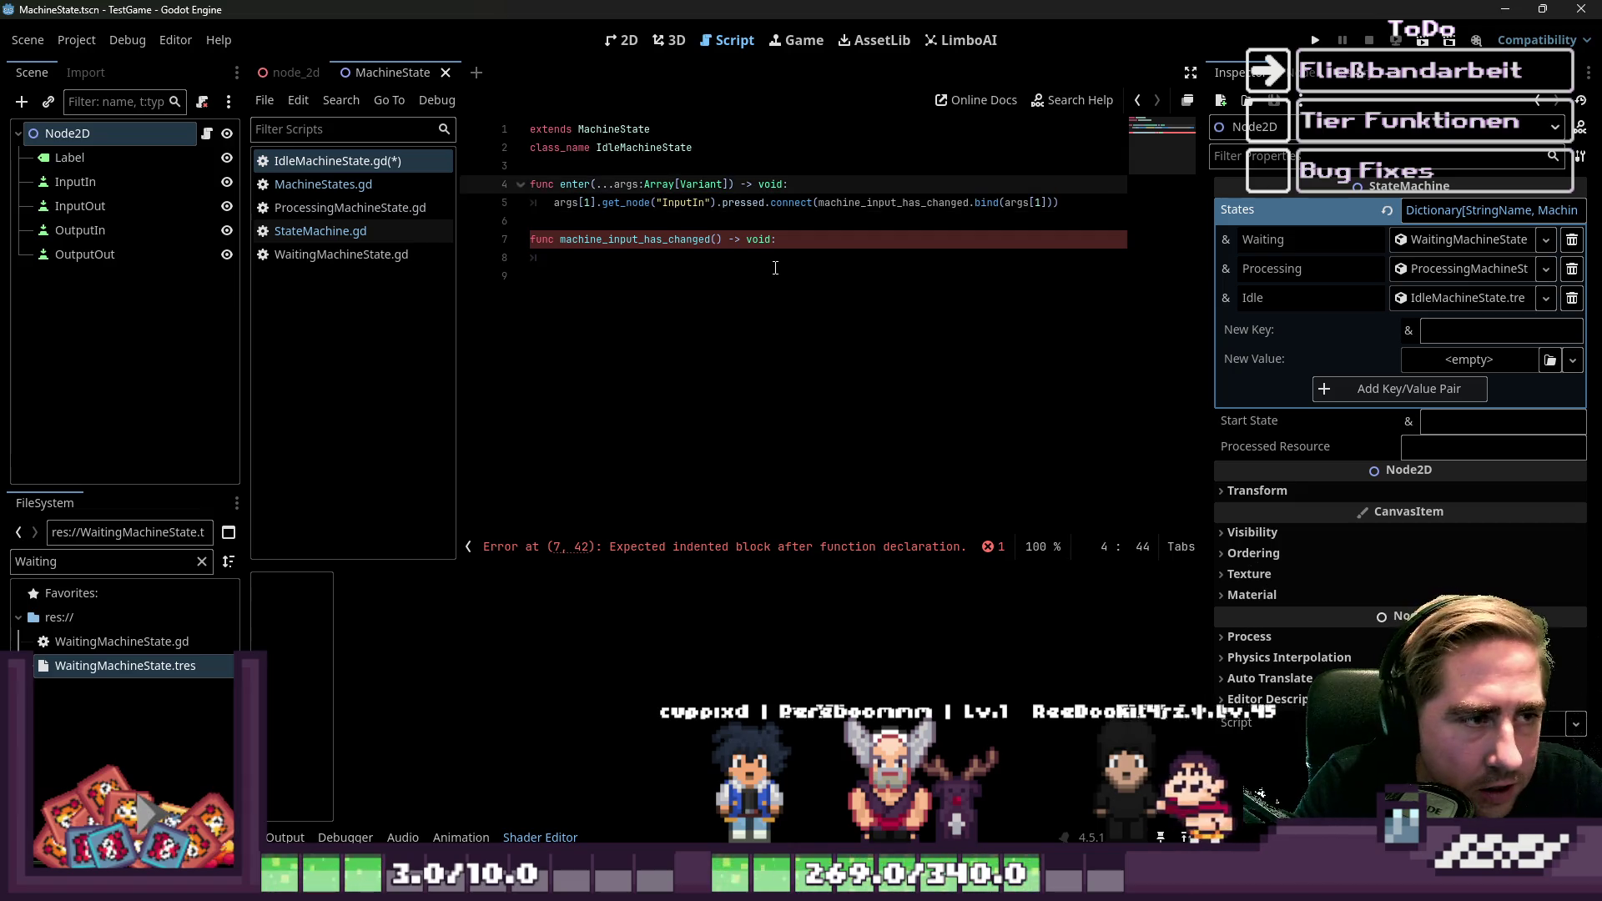
key(Return)
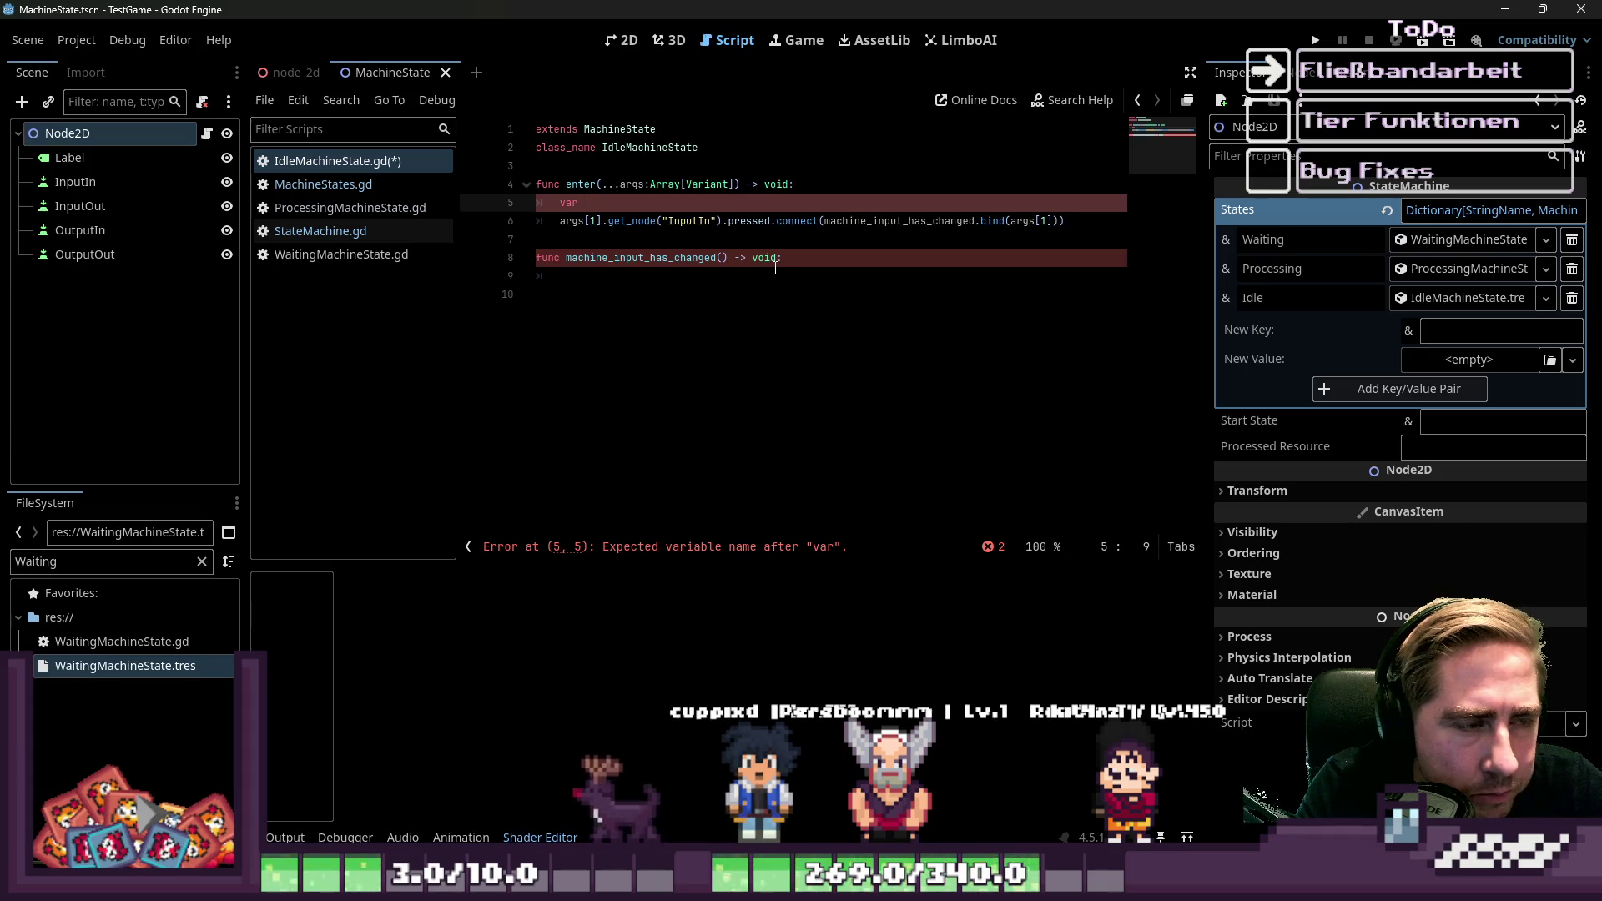
text(current)
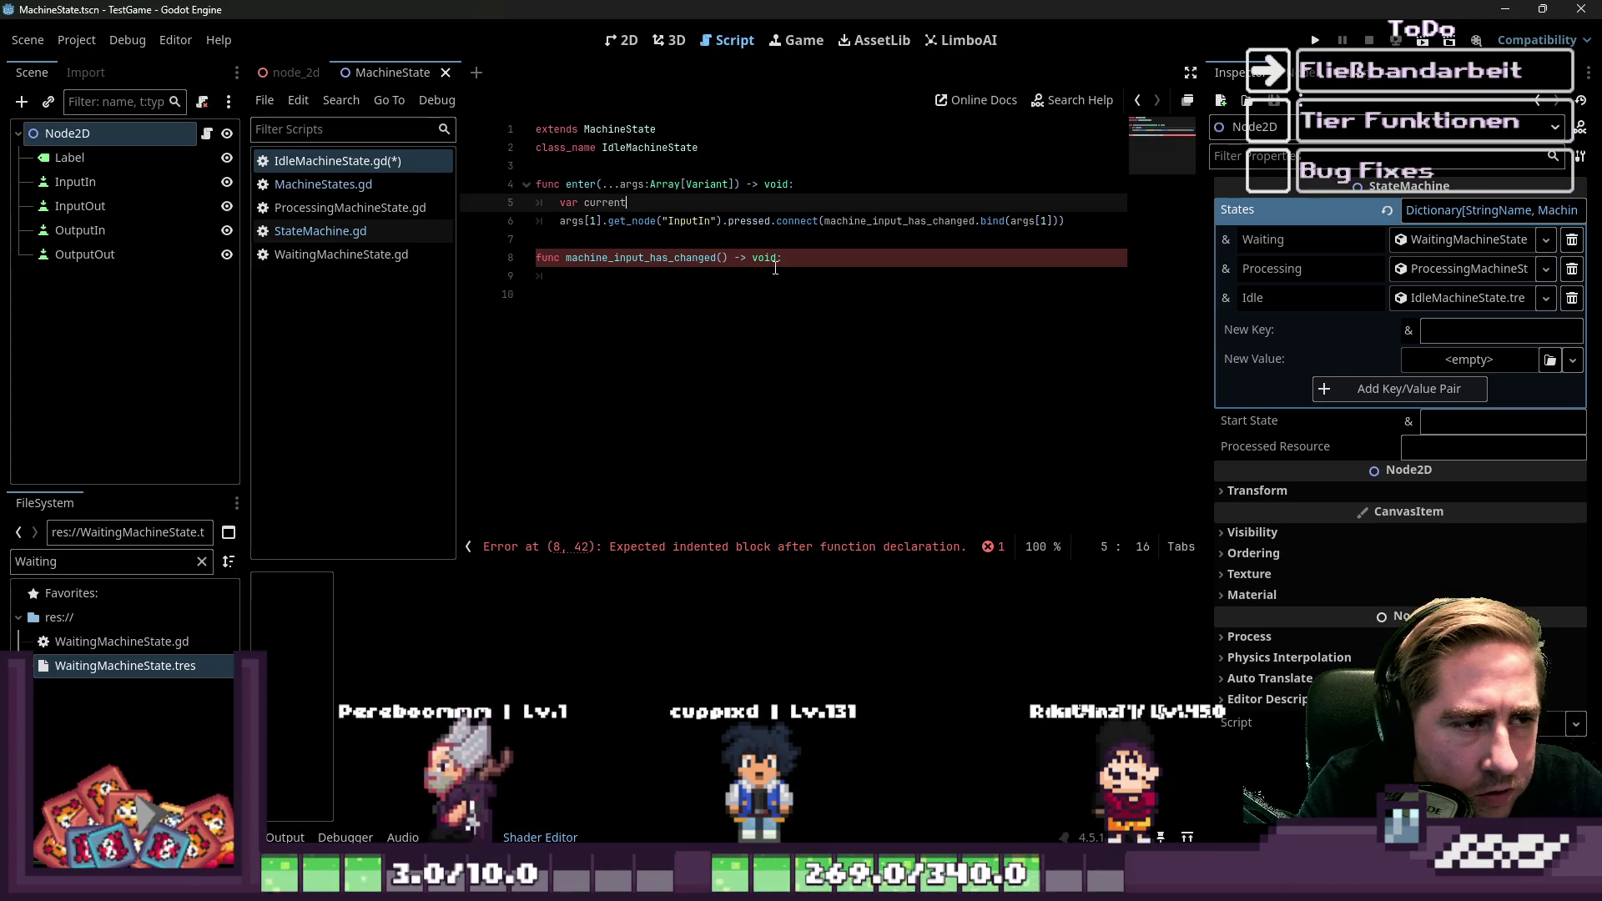
text(_parent = ar)
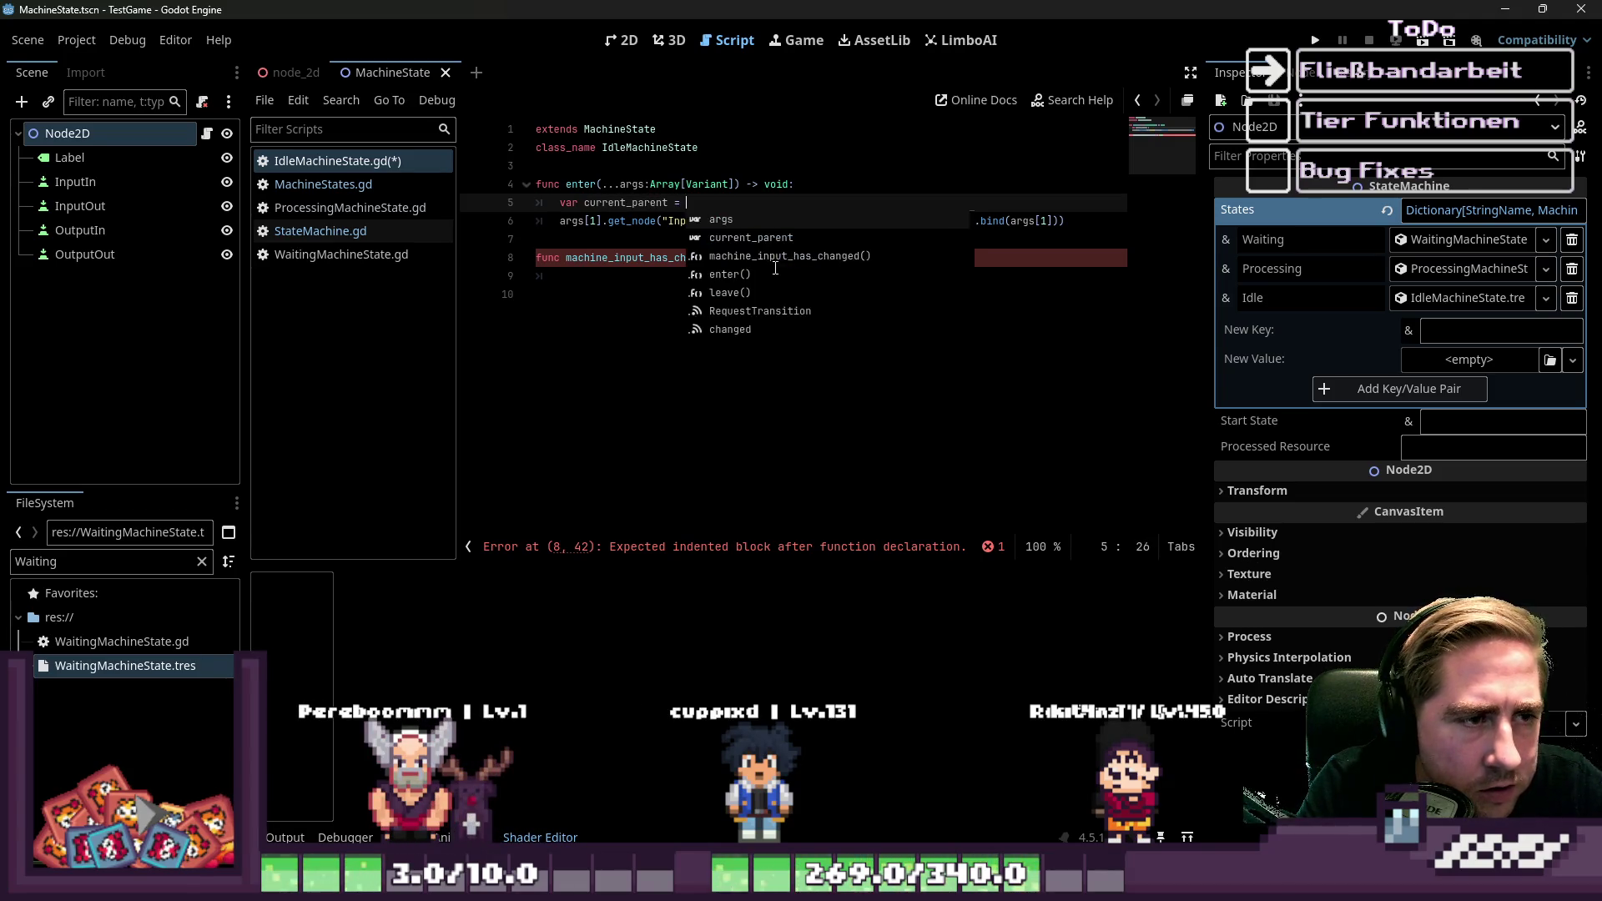
text(gs)
key(Escape)
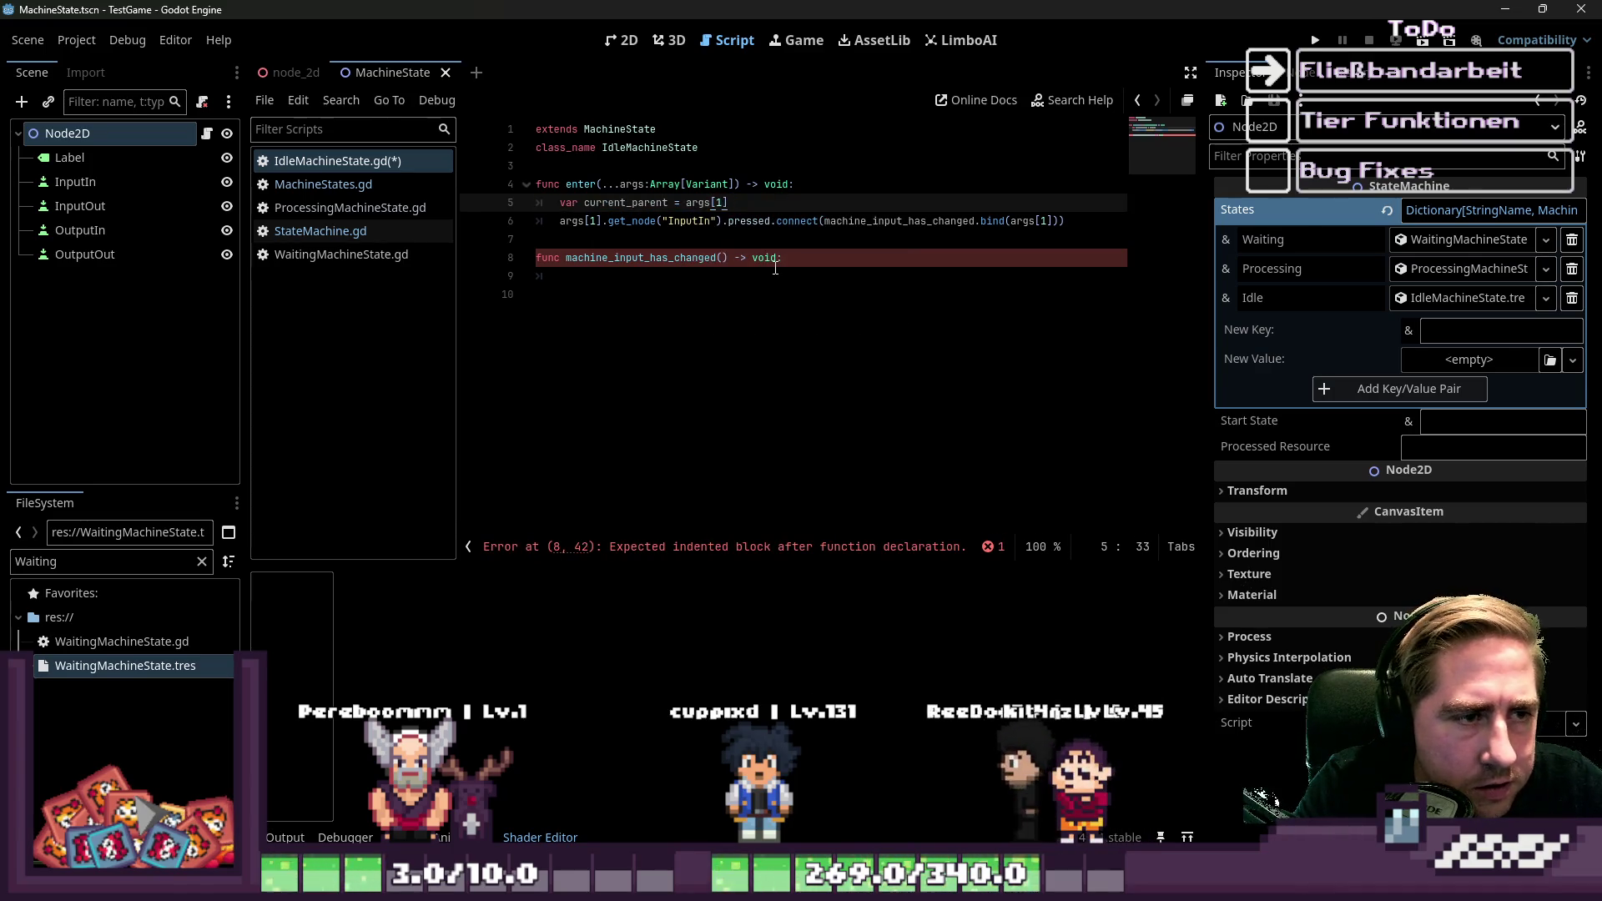
key(Down)
key(Home)
text(current_)
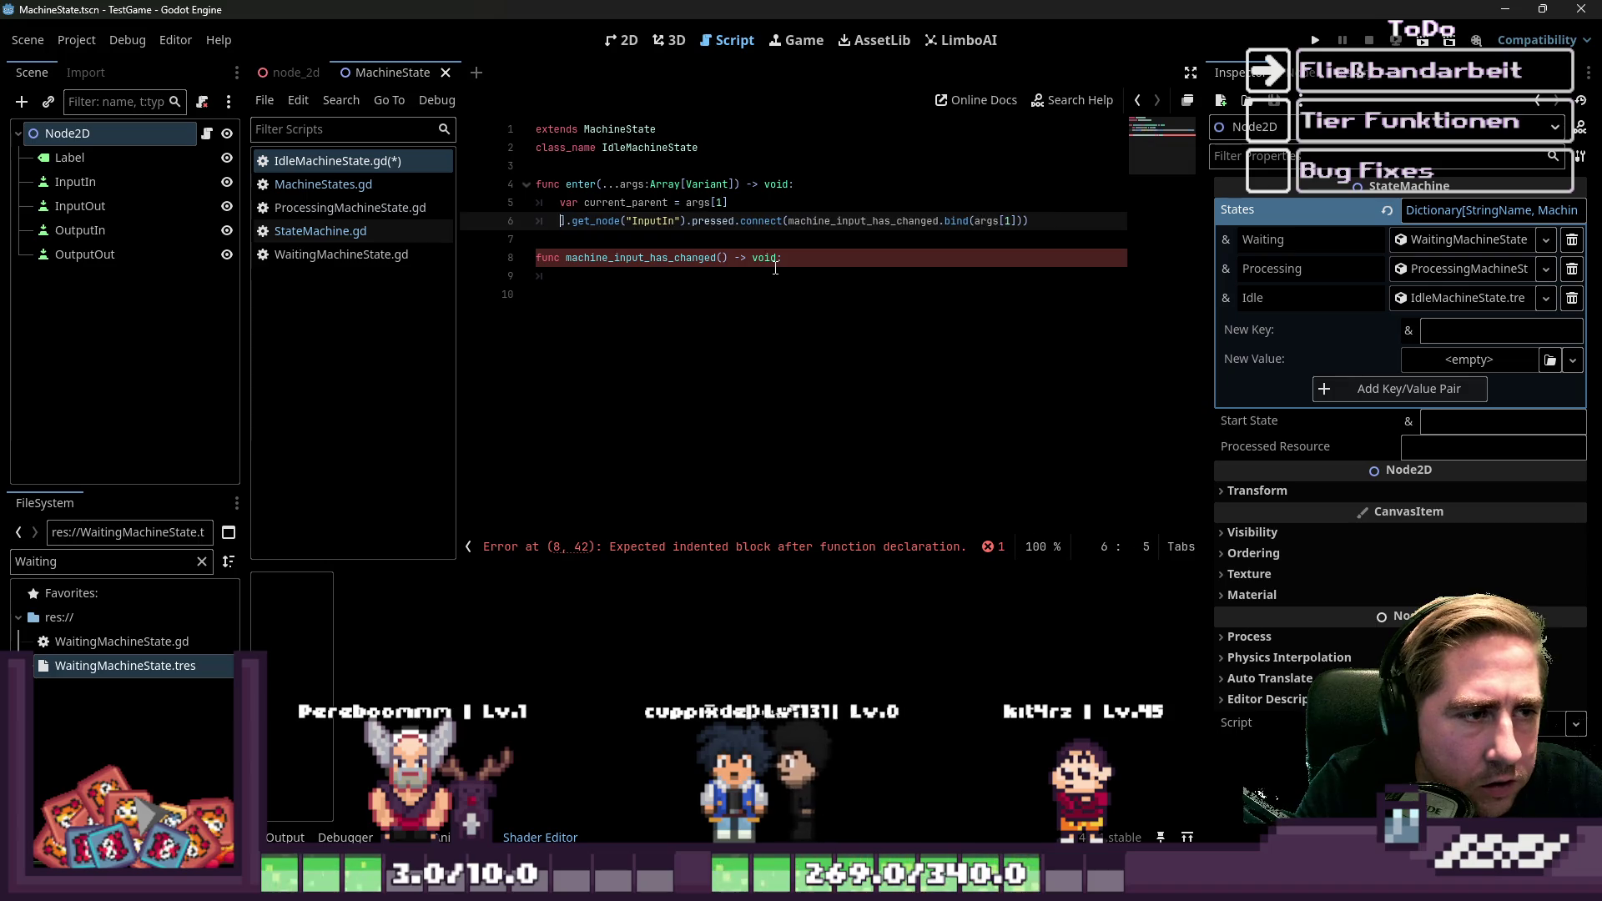
text(parent)
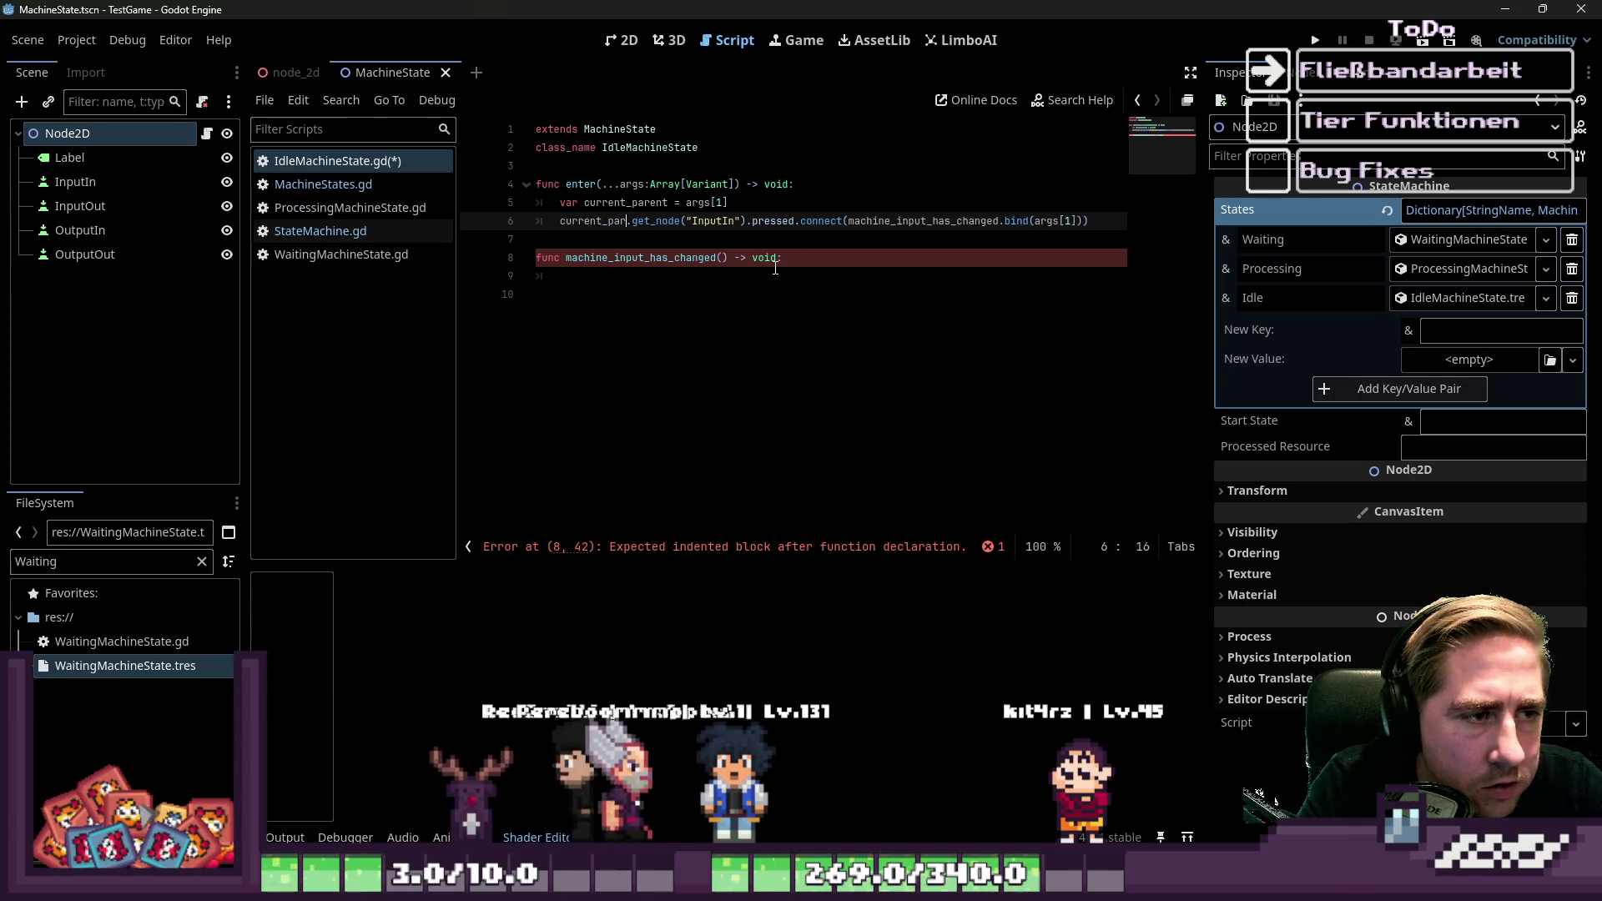
key(End)
key(Left)
key(Left)
key(Left)
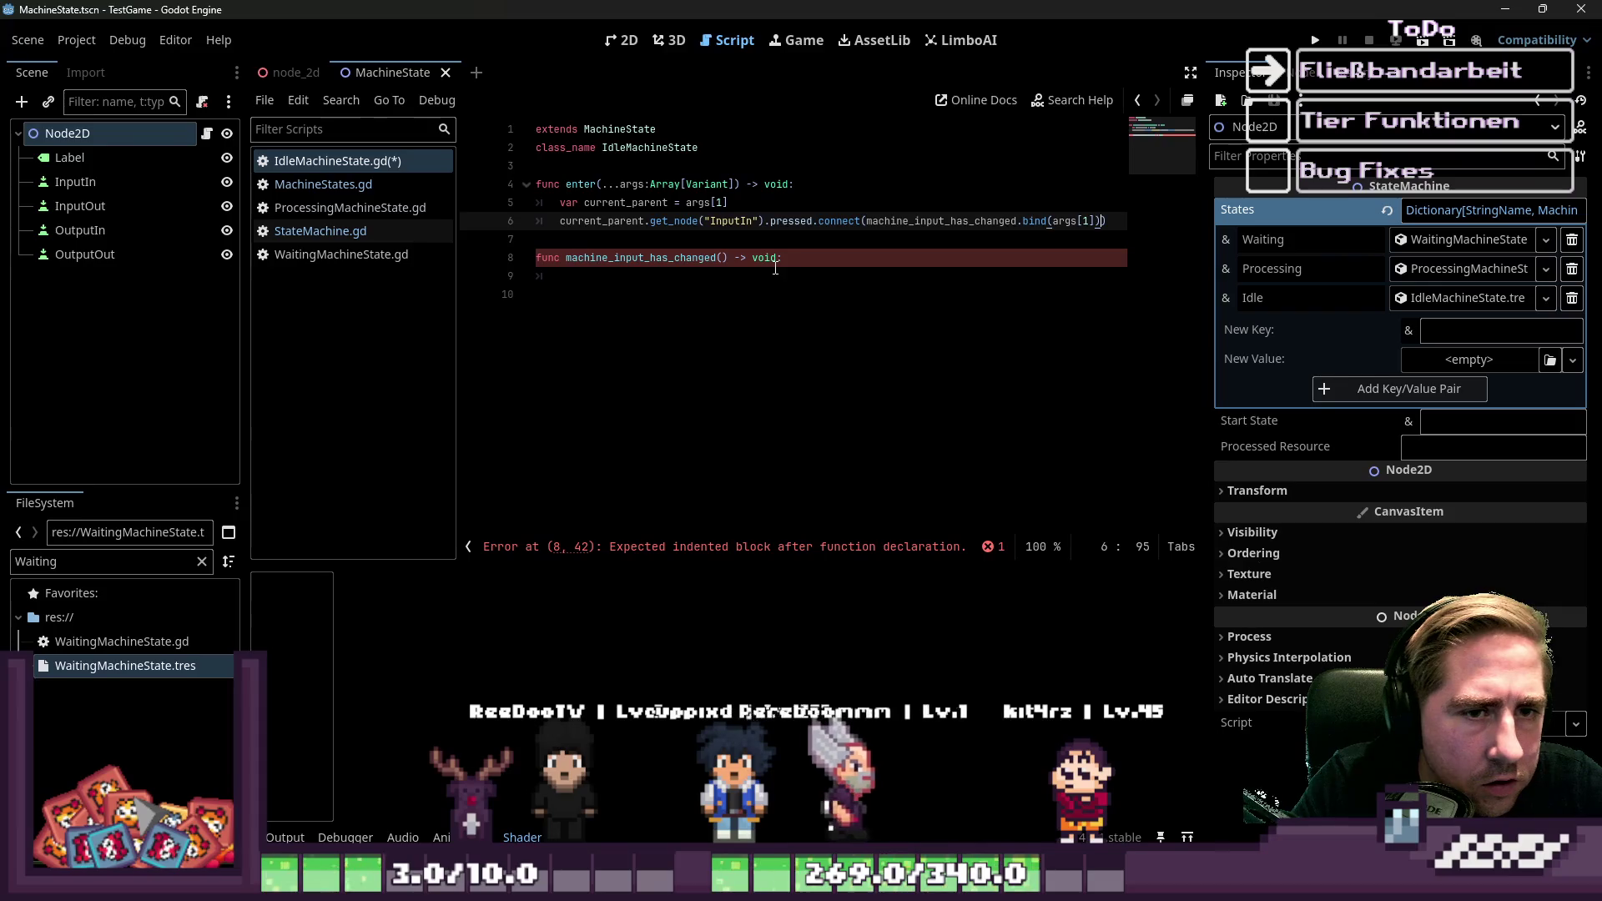
text(current_parent)
click(775, 263)
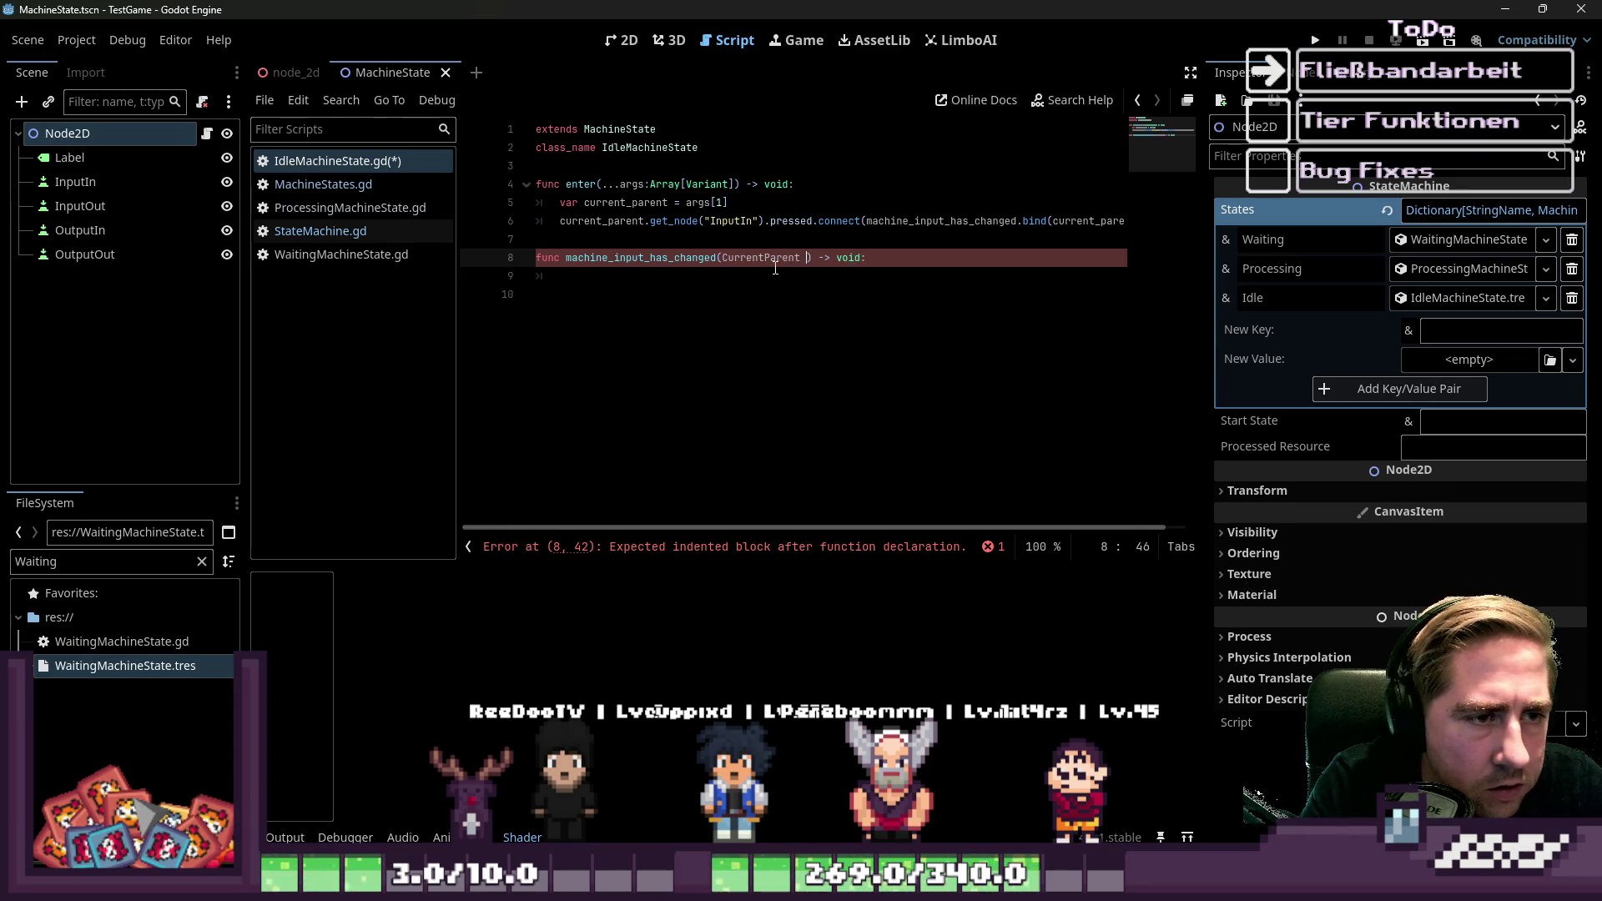
text(: )
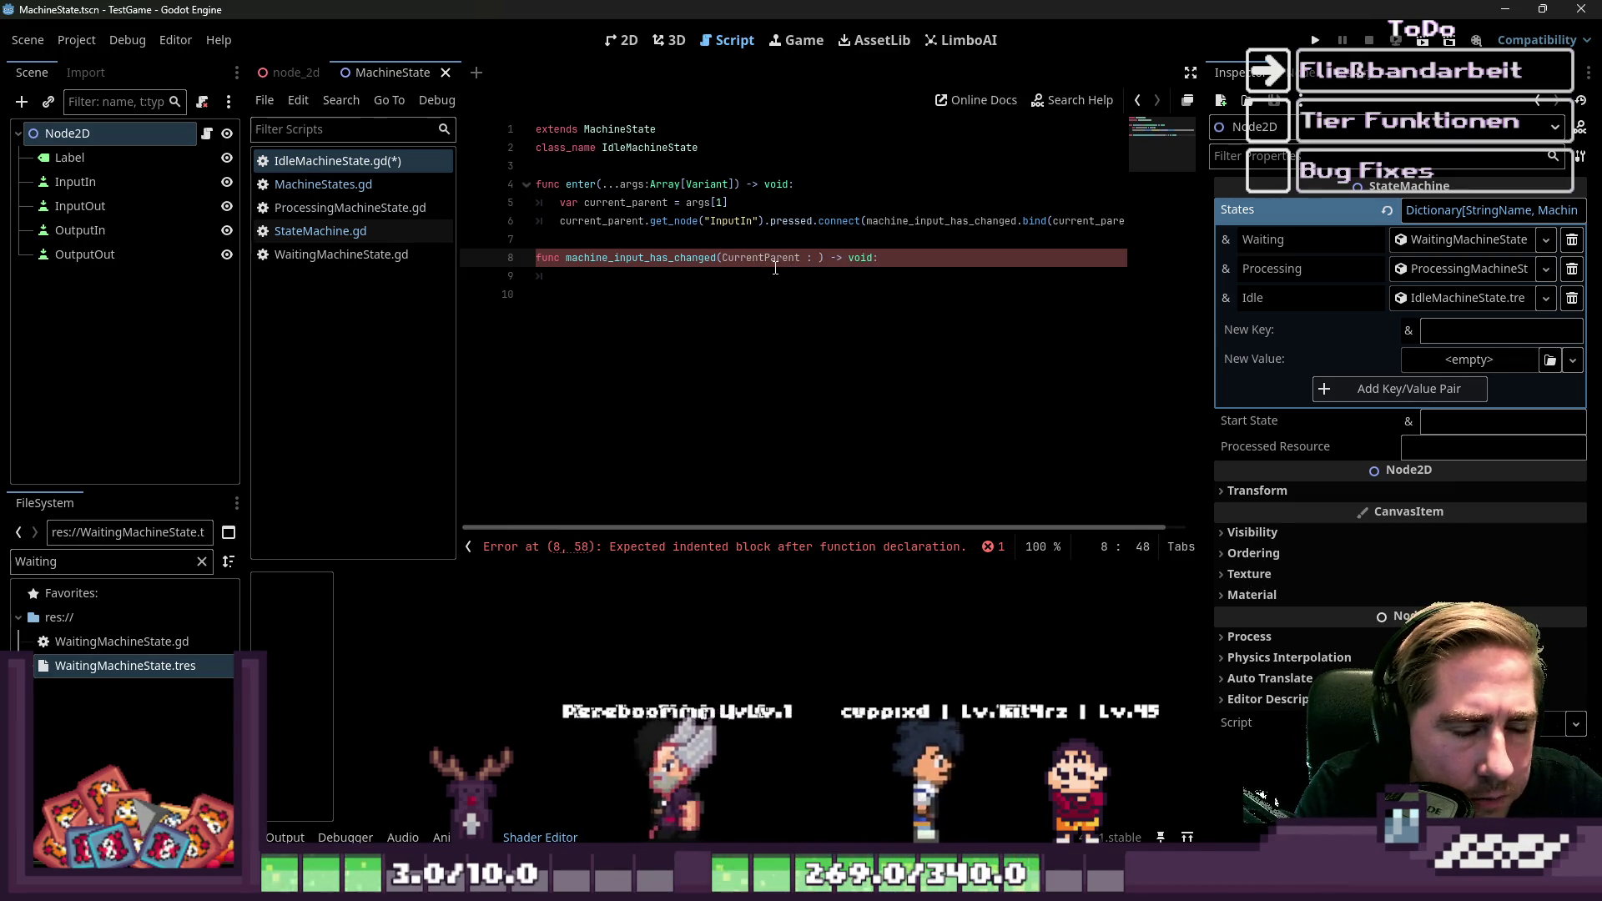
text(Node2)
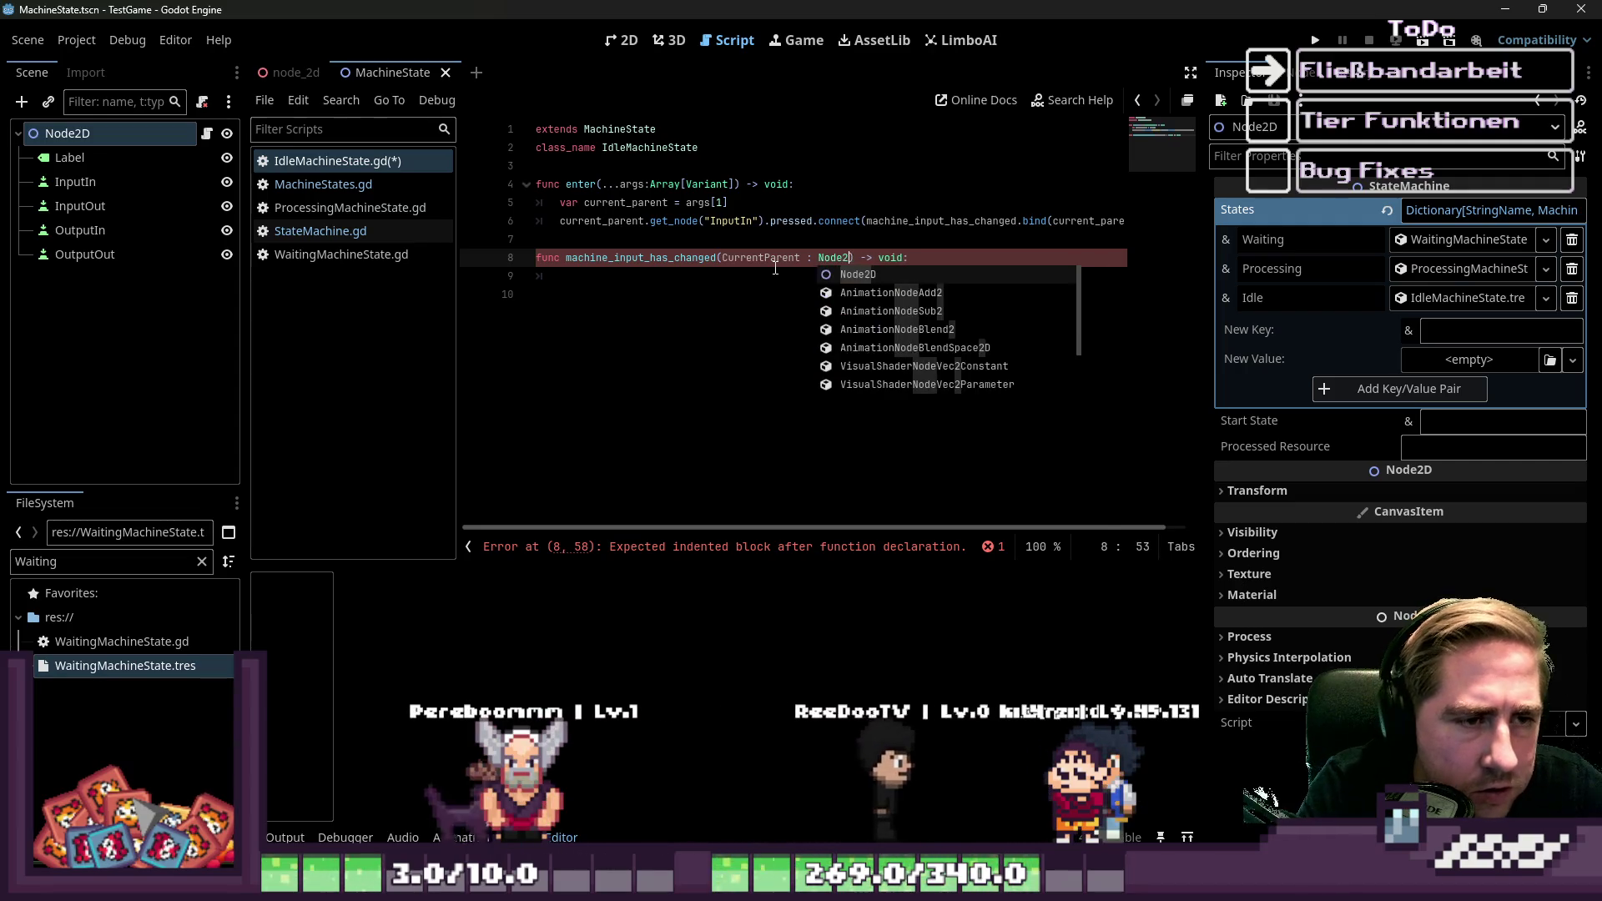
Step: Type the CurrentParent parameter as StateMachine and begin a CurrentParent line in the body
key(Return)
key(End)
key(Return)
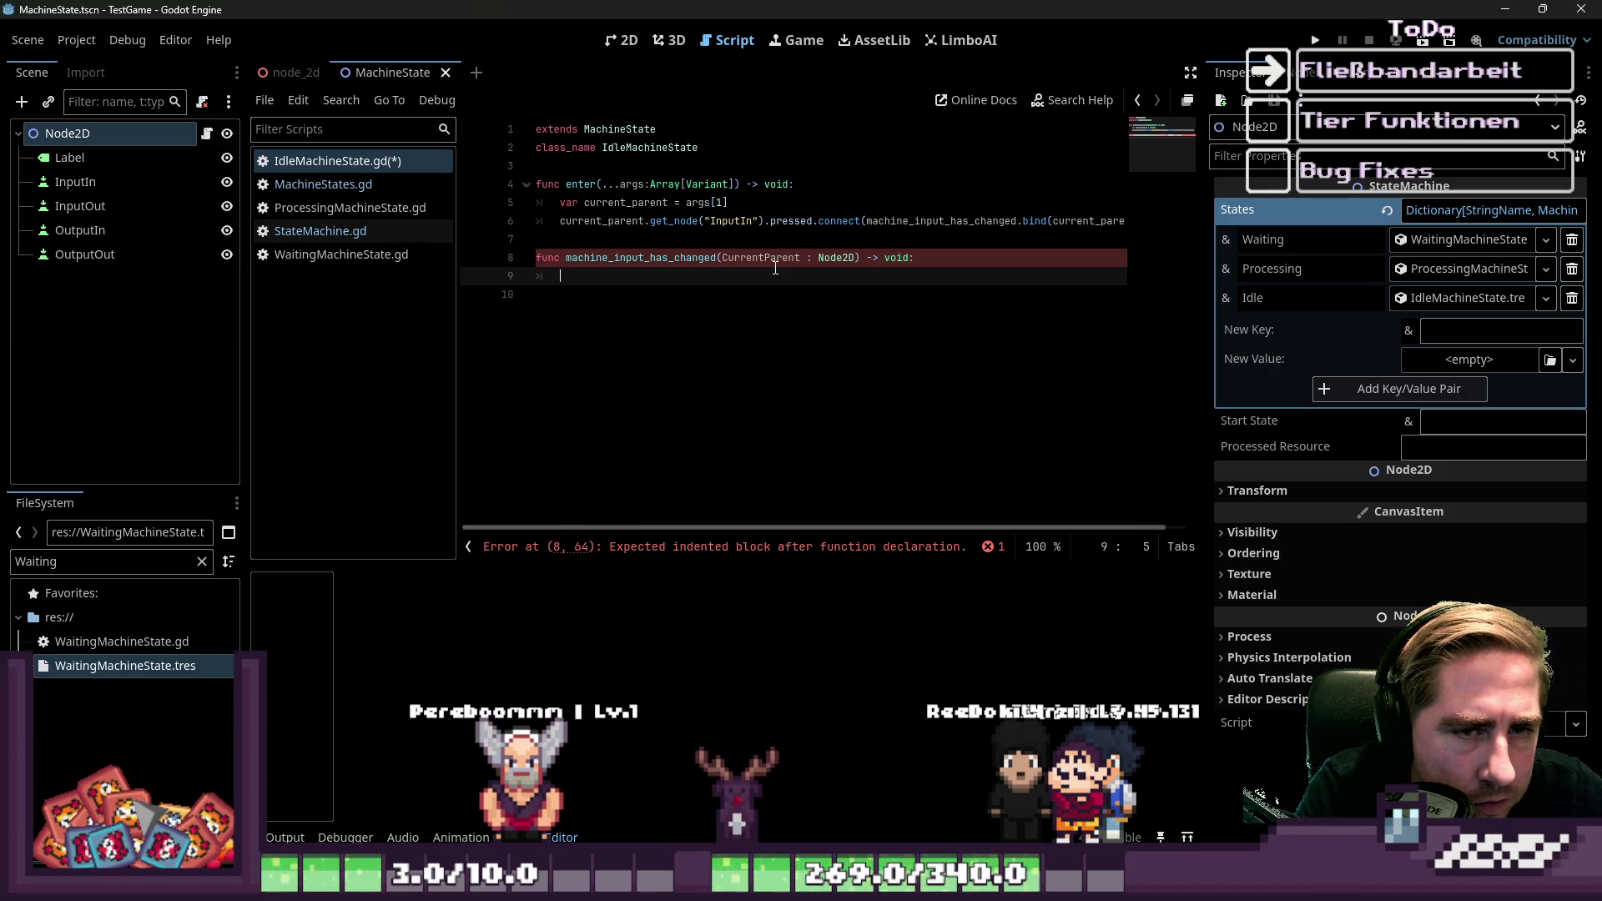
text(CurrentPa)
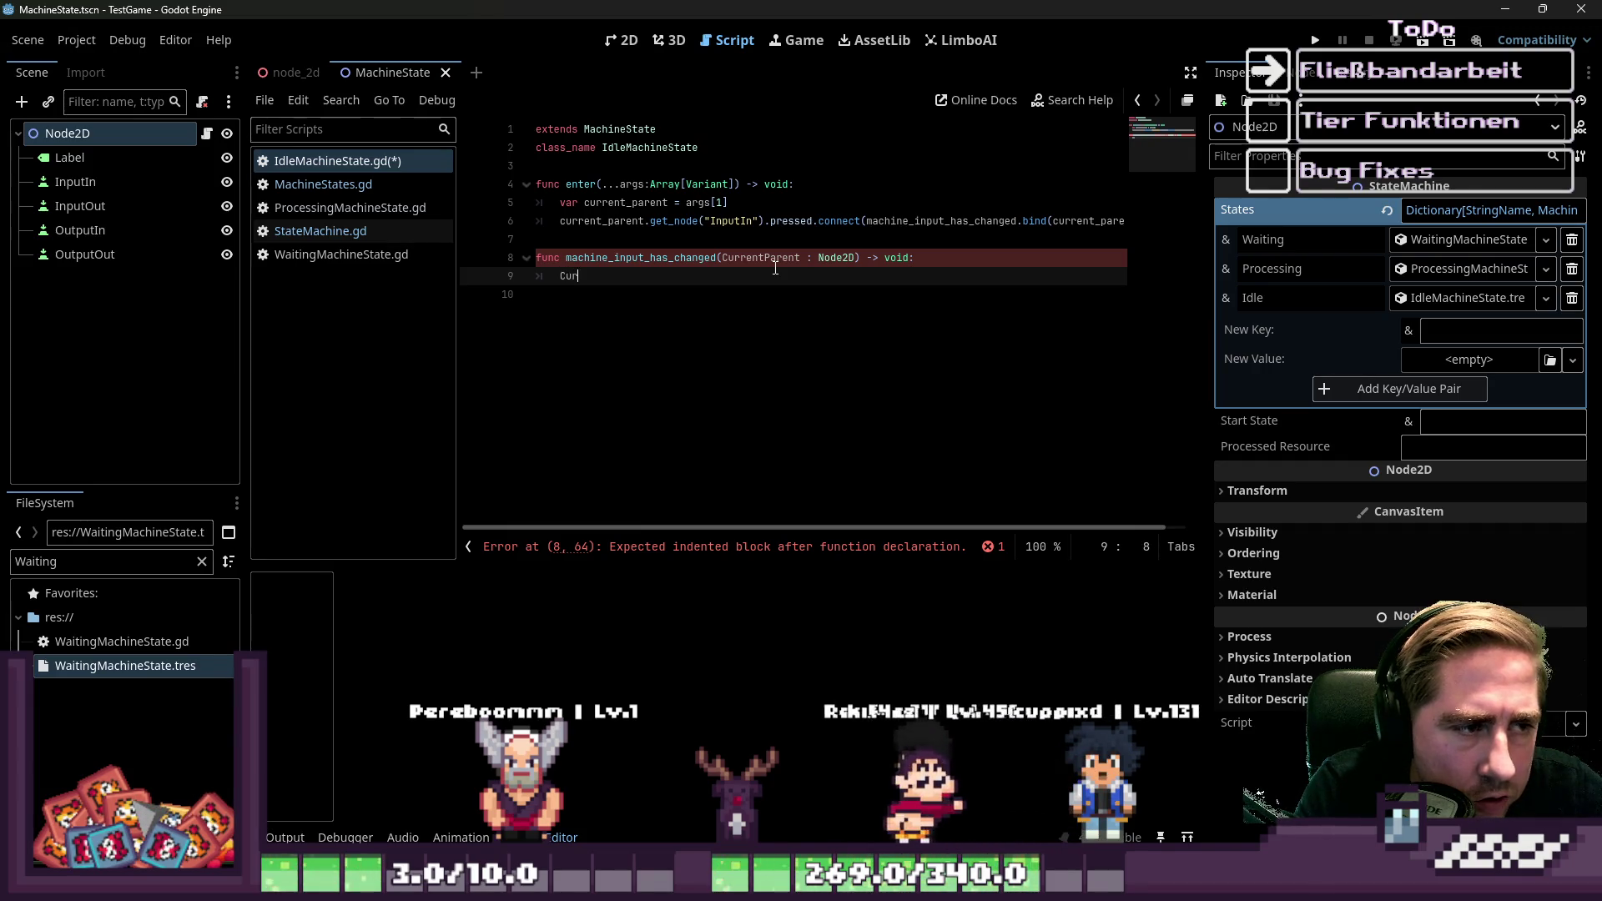
text(ren)
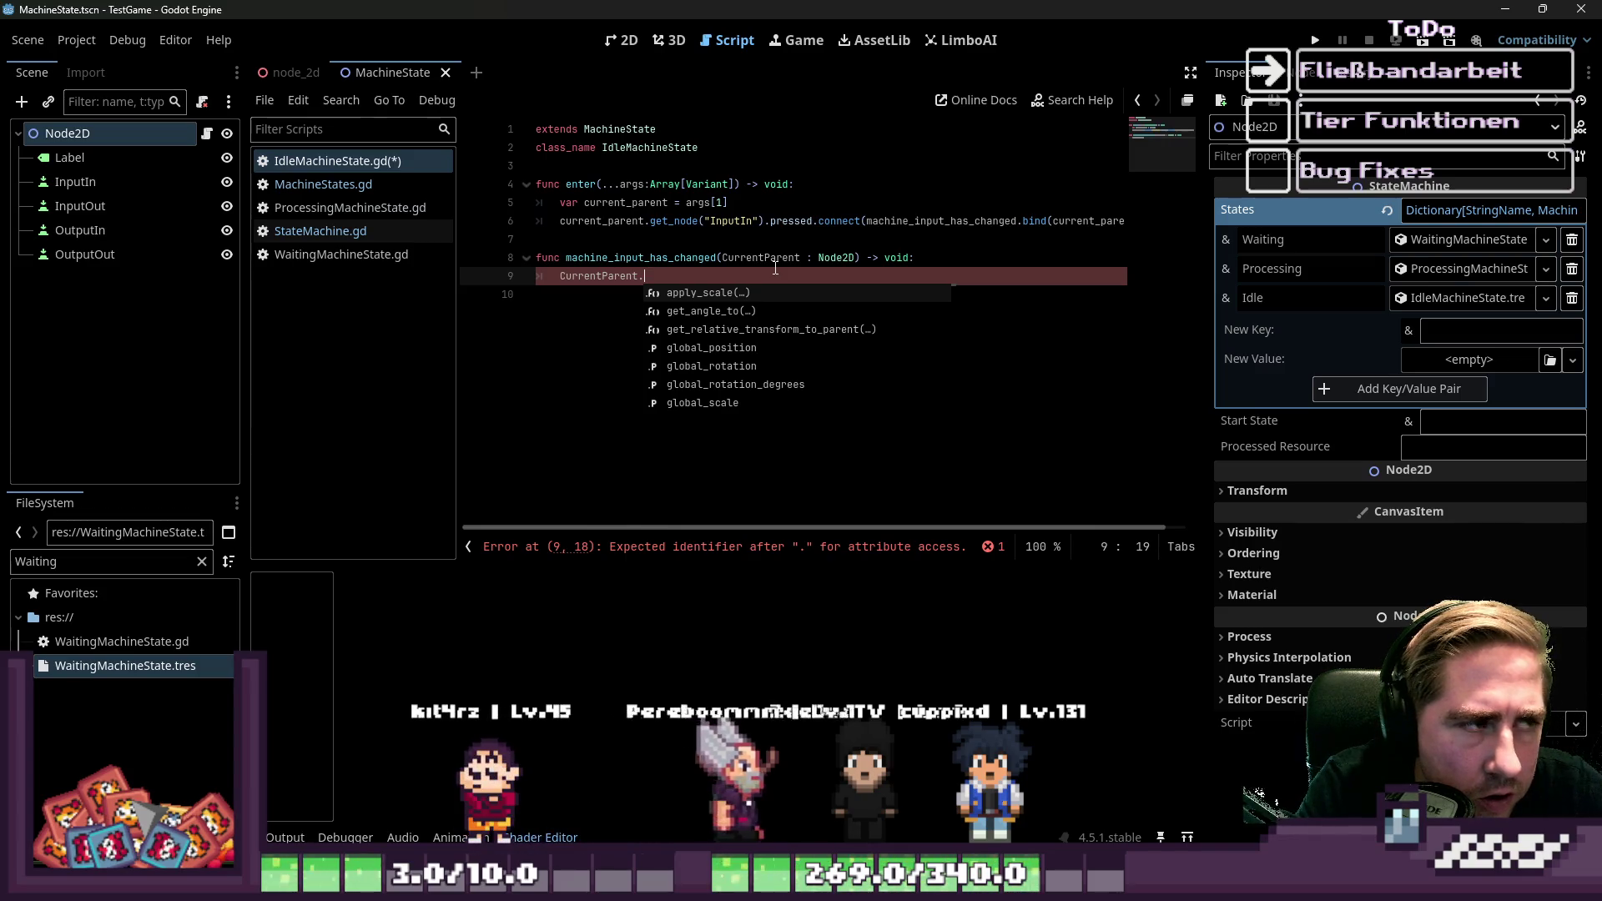
double_click(619, 130)
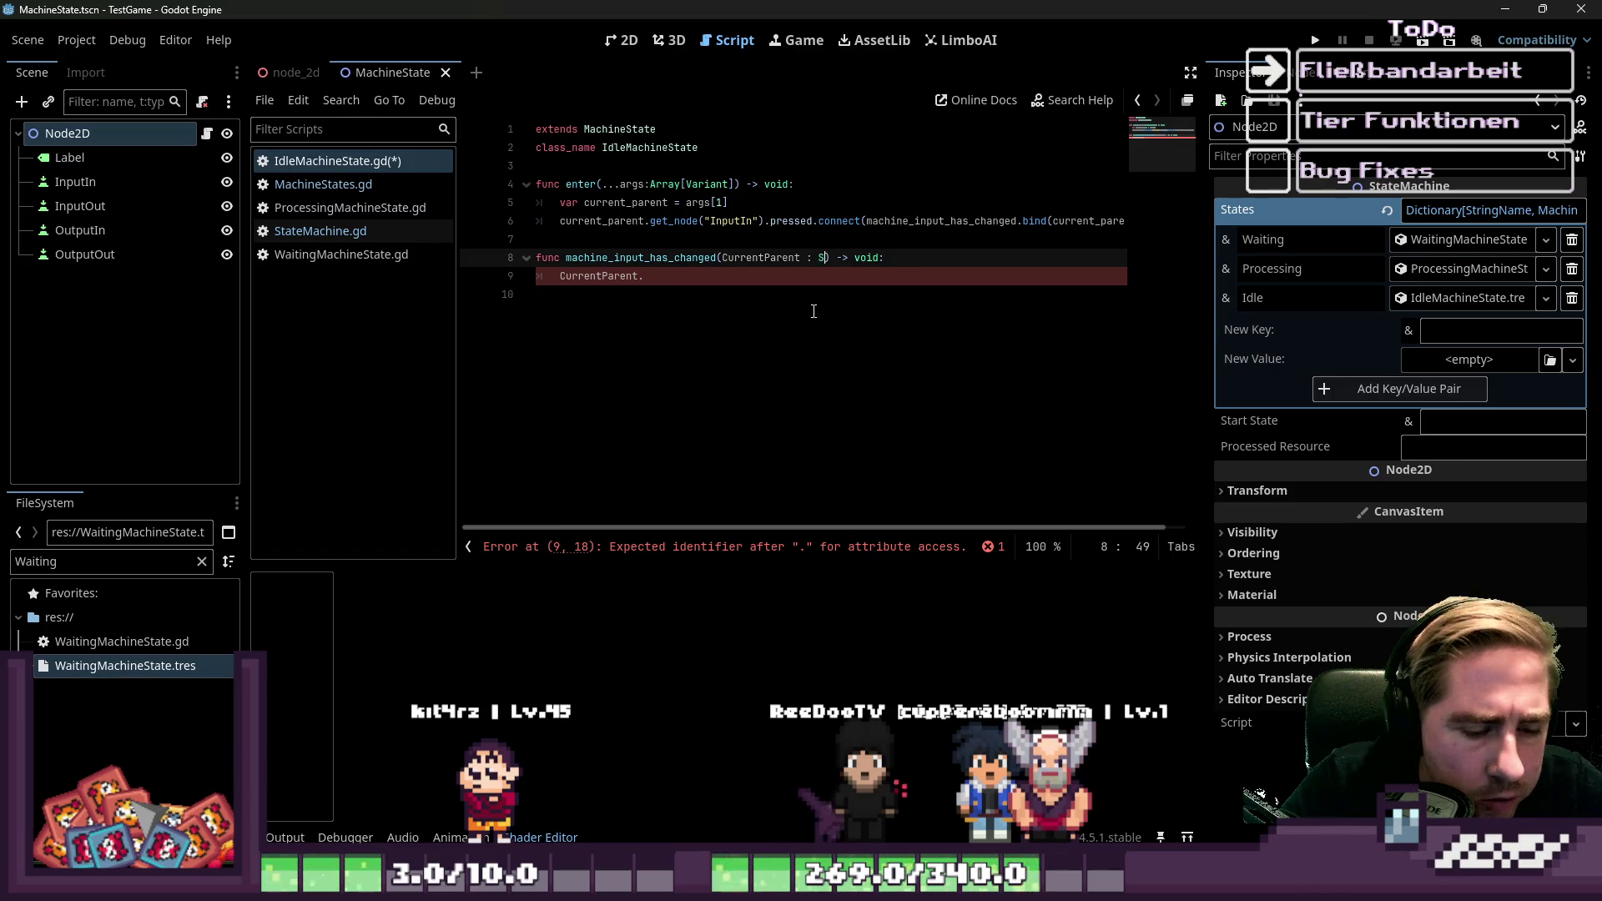
text(teMachine)
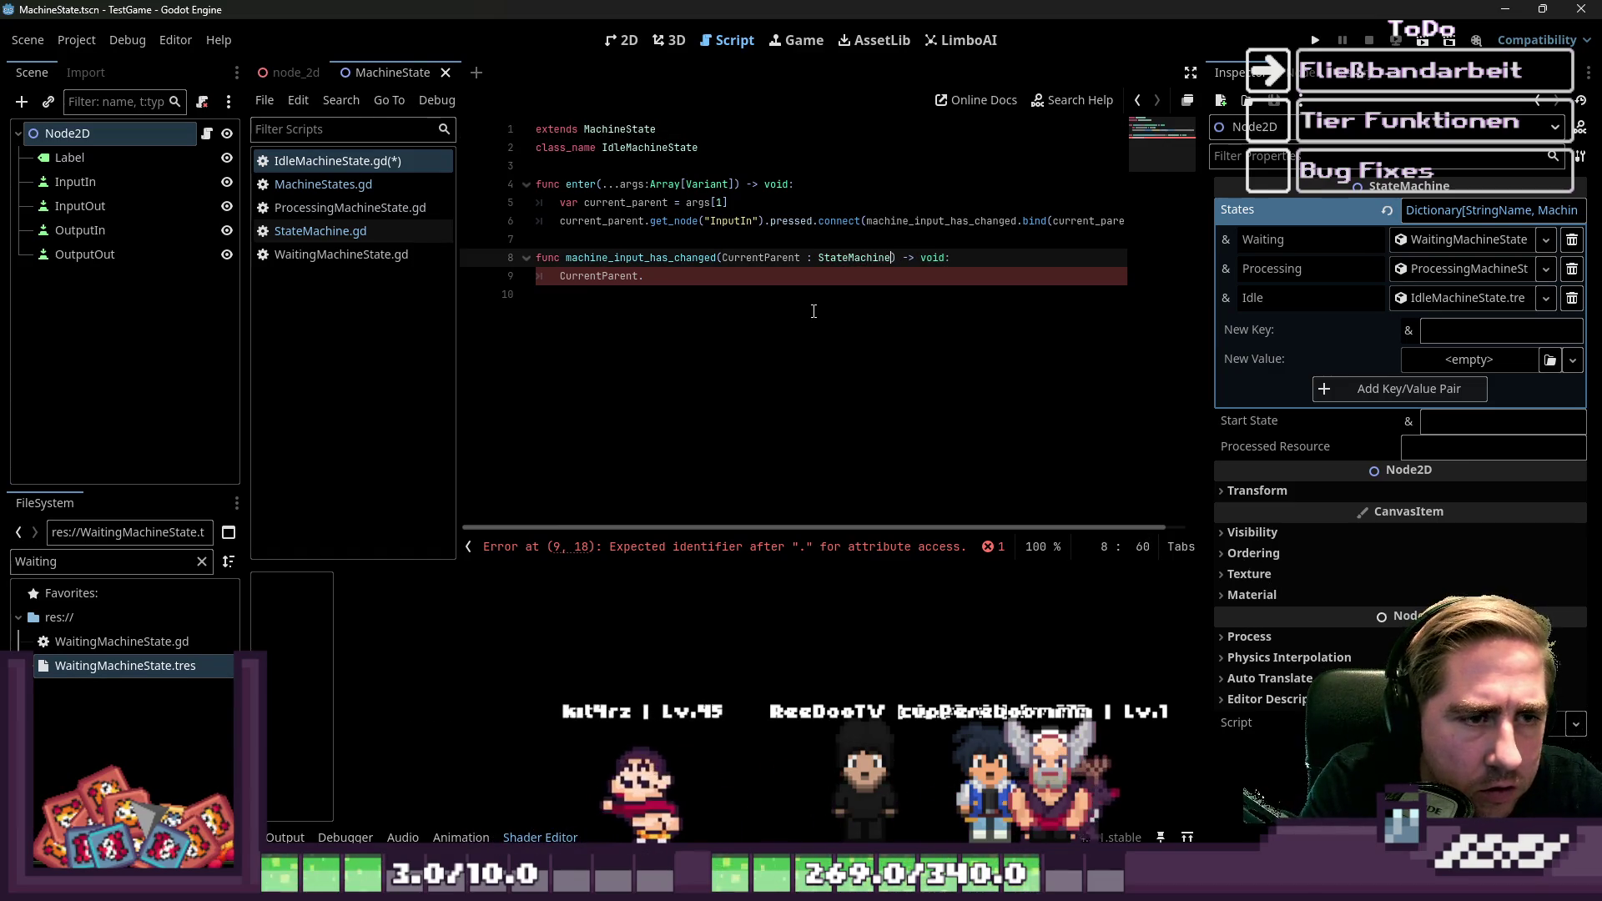
key(Down)
Step: Set CurrentParent.processed_resource = "Ein Item!" in the handler body
key(BackSpace)
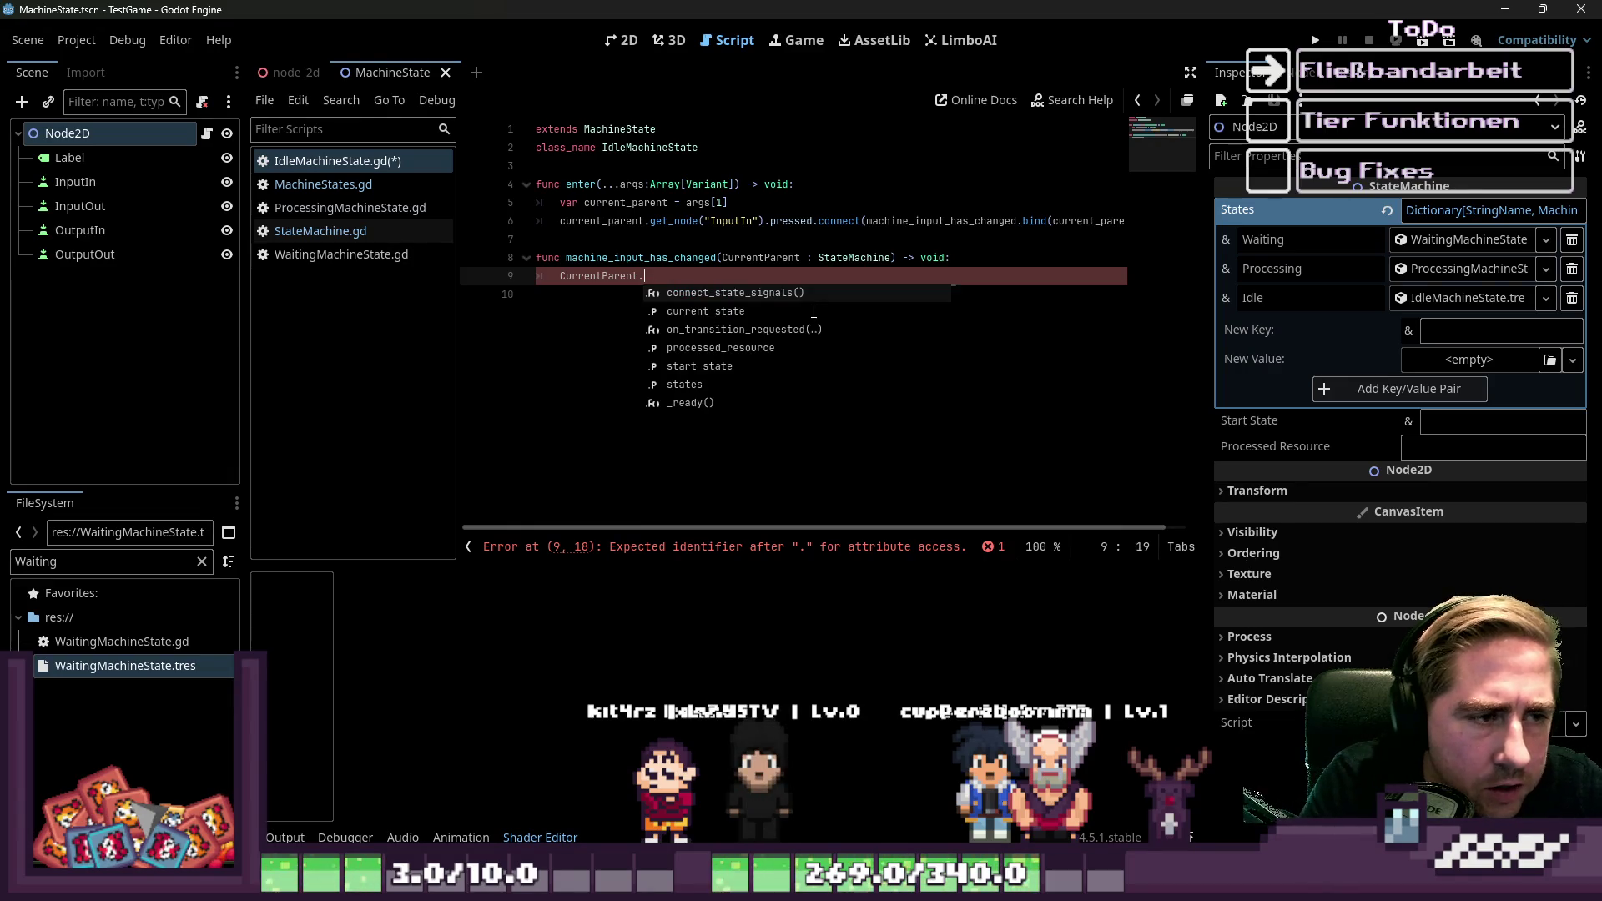
key(Down)
key(Down)
key(Down)
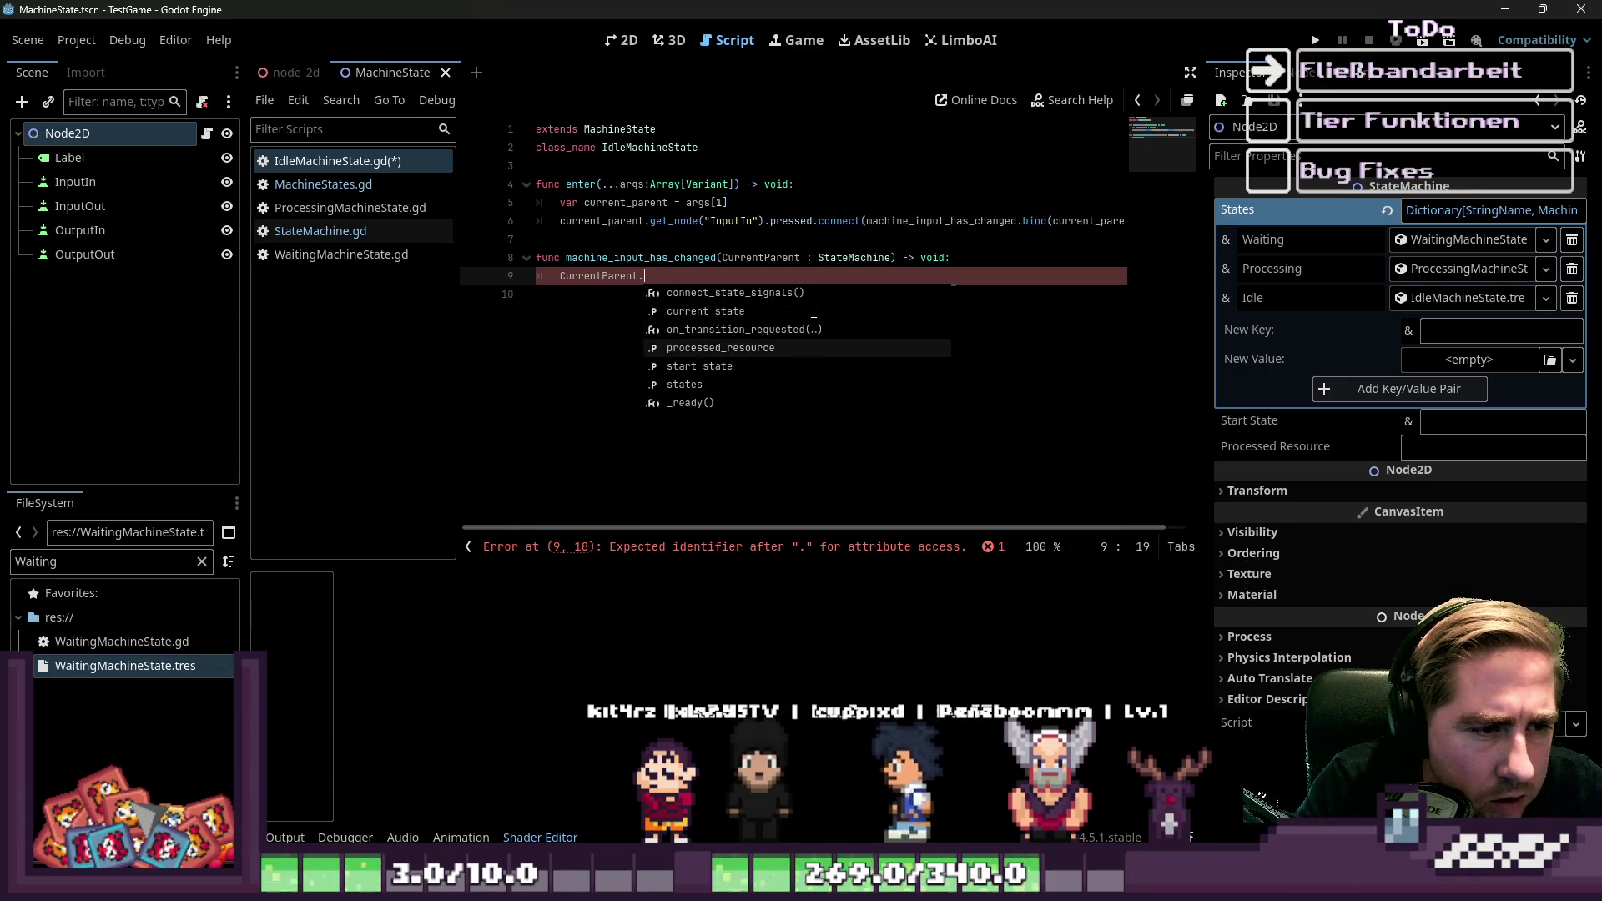
key(Return)
text(= "I)
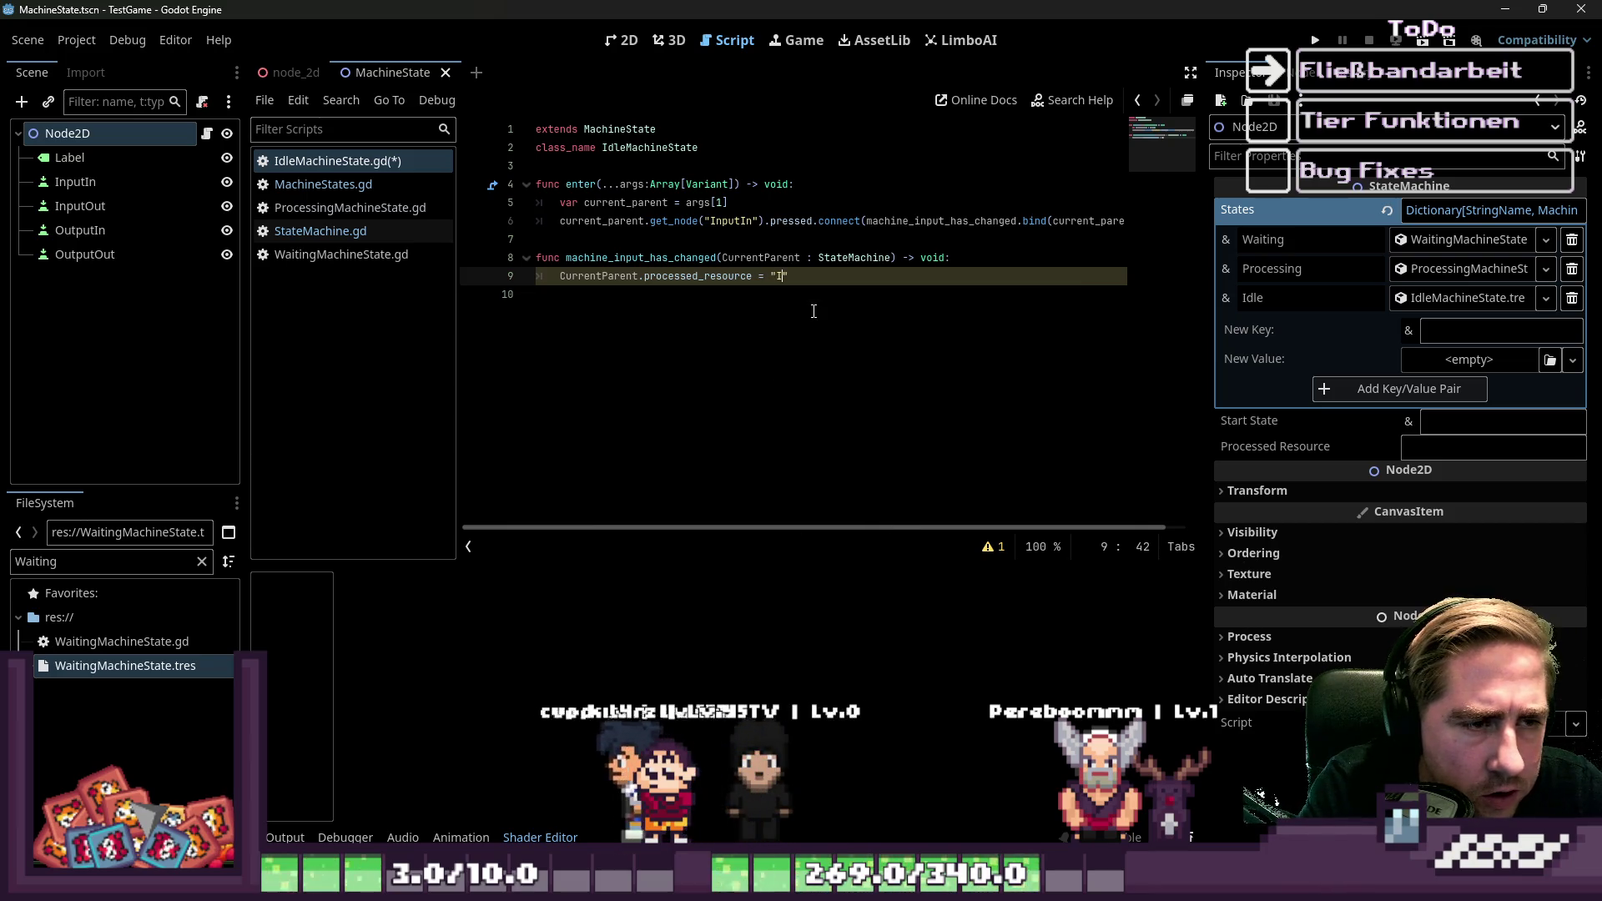
key(BackSpace)
text(Ein Item)
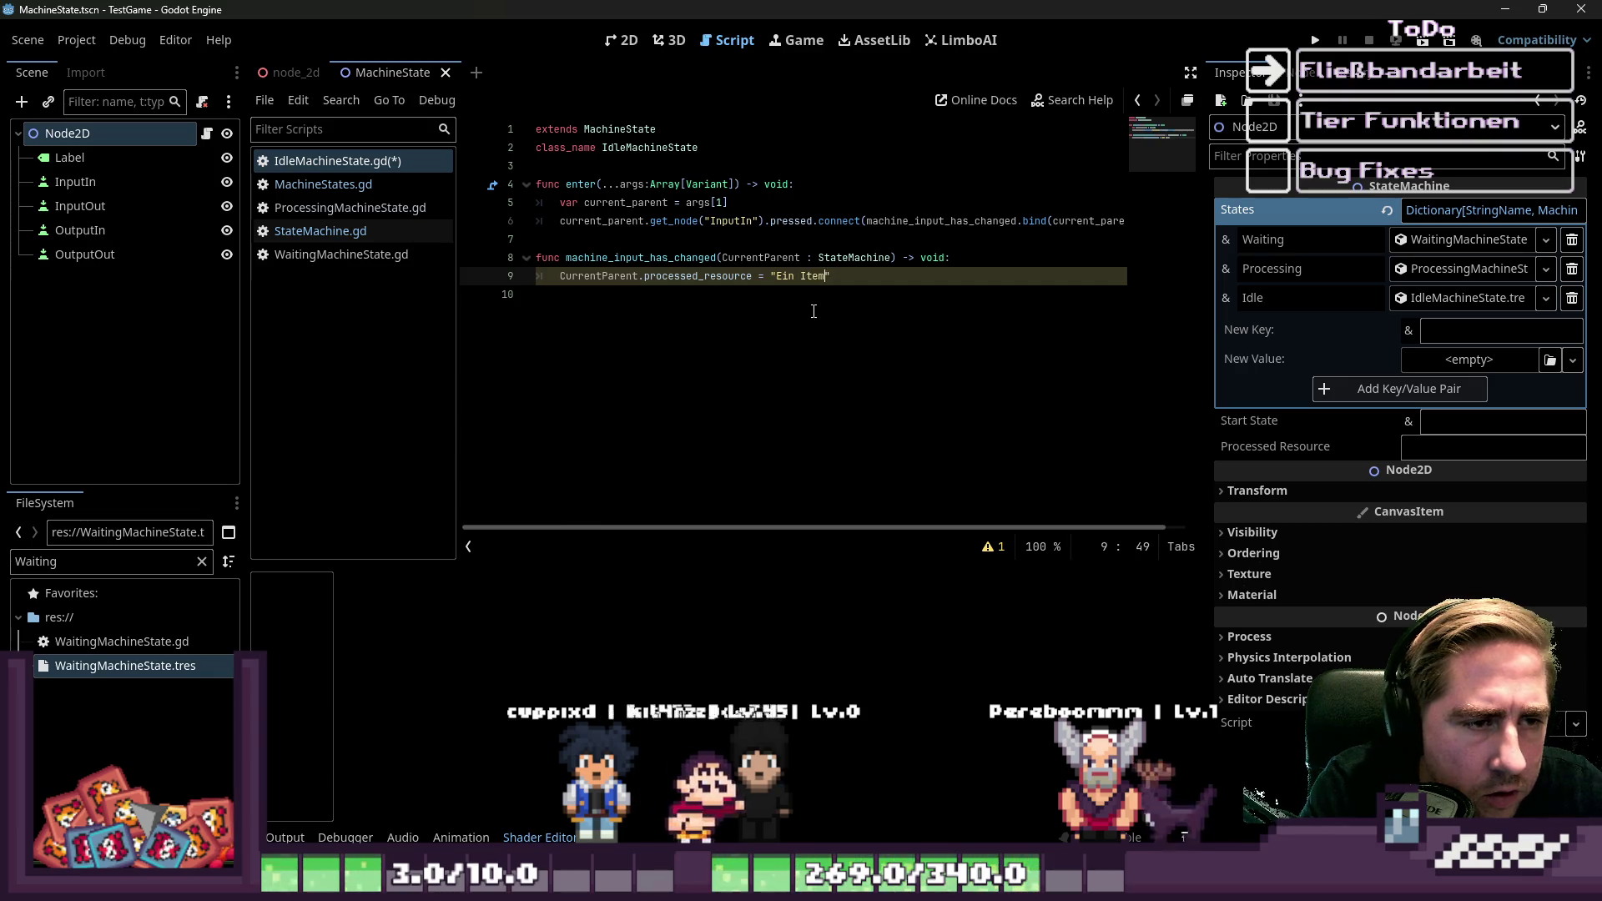
text(!)
key(Down)
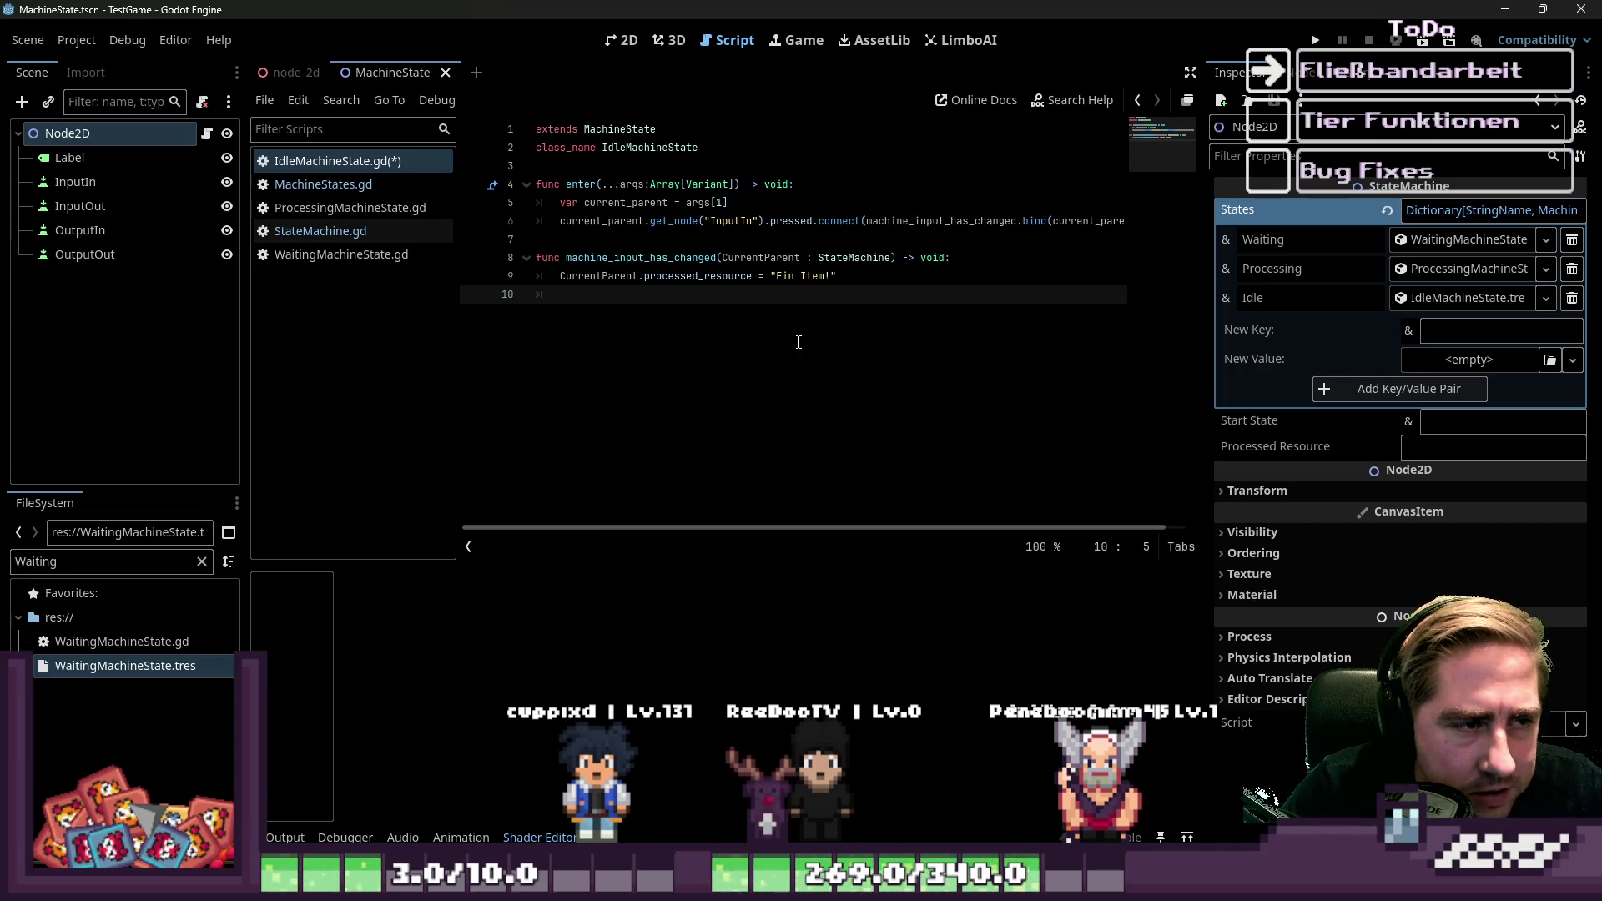
key(BackSpace)
key(Return)
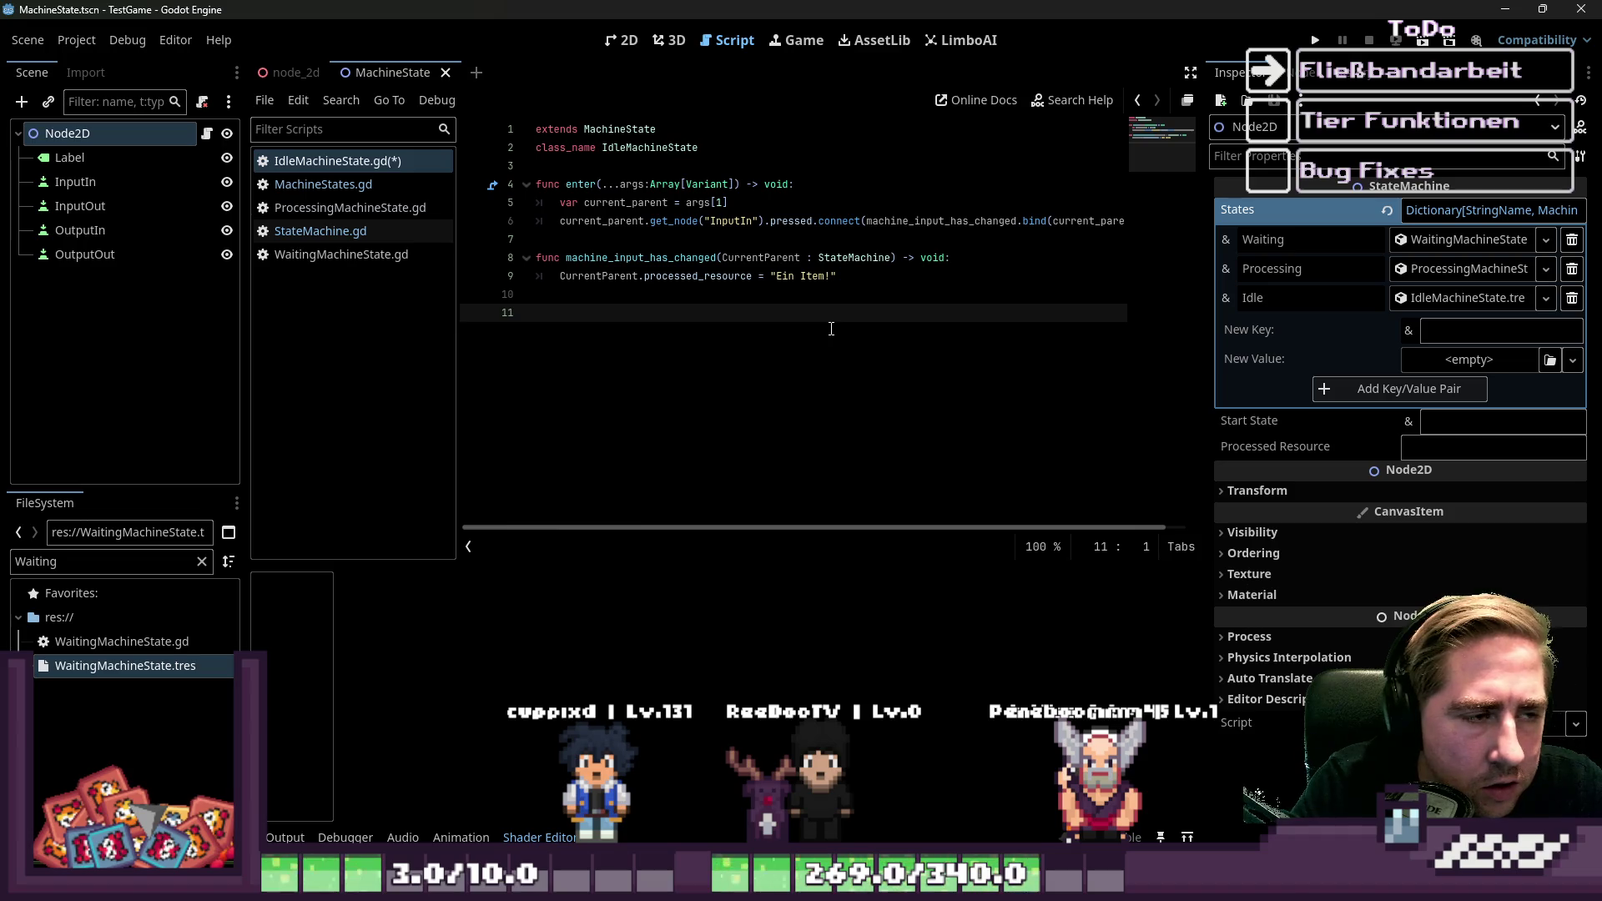
Step: Add a leave() function and paste enter()'s current_parent and connect lines into it
text(func )
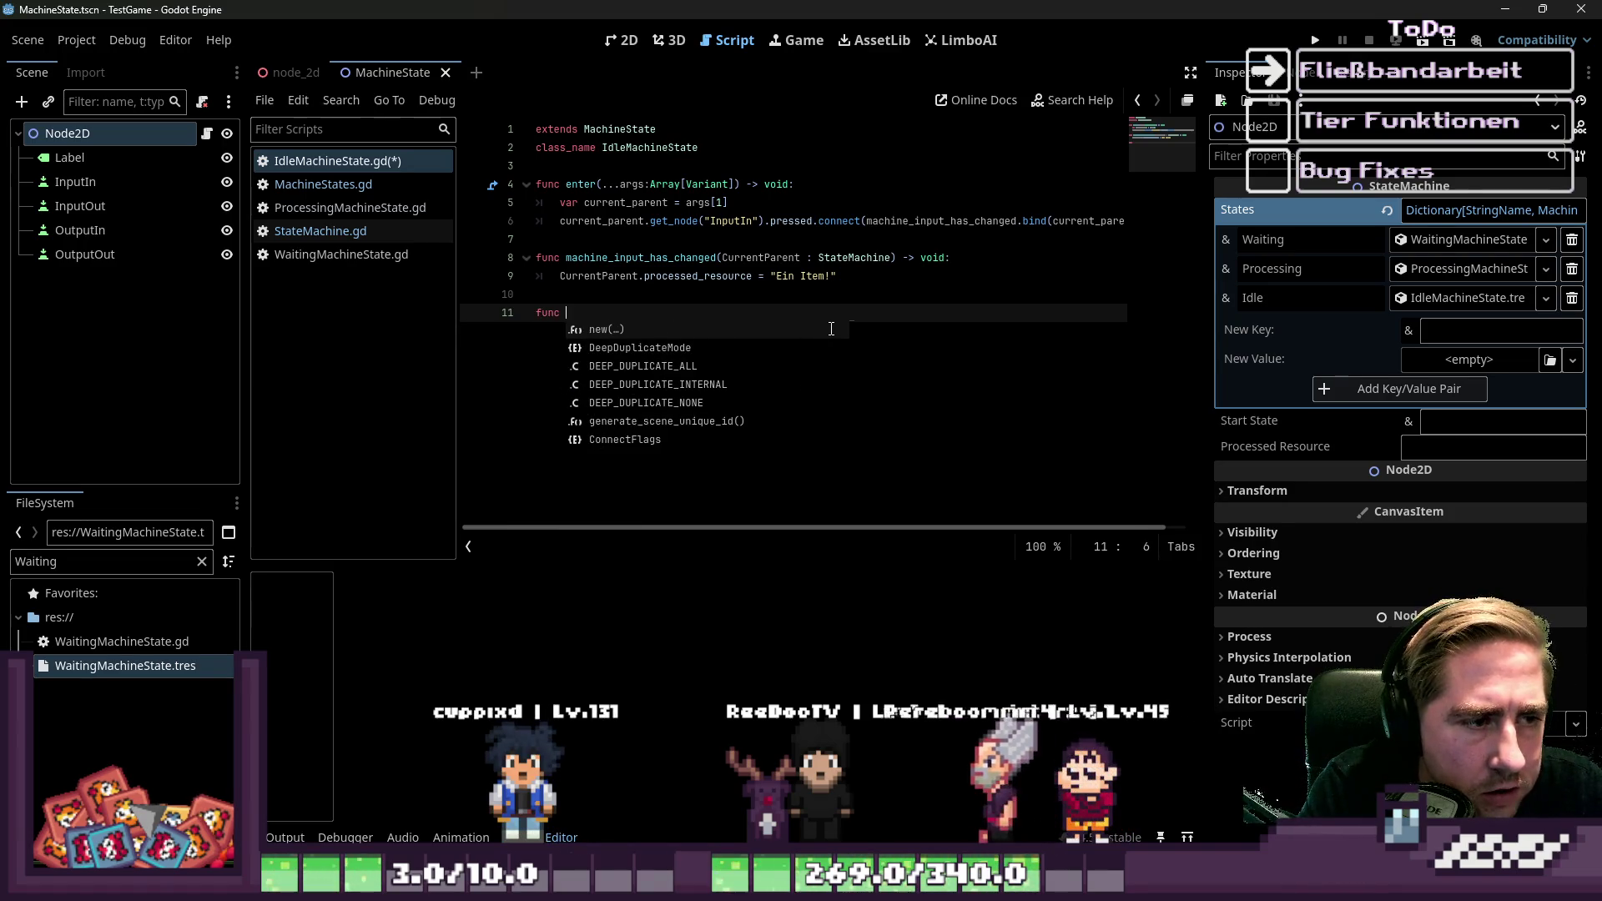
text(lea)
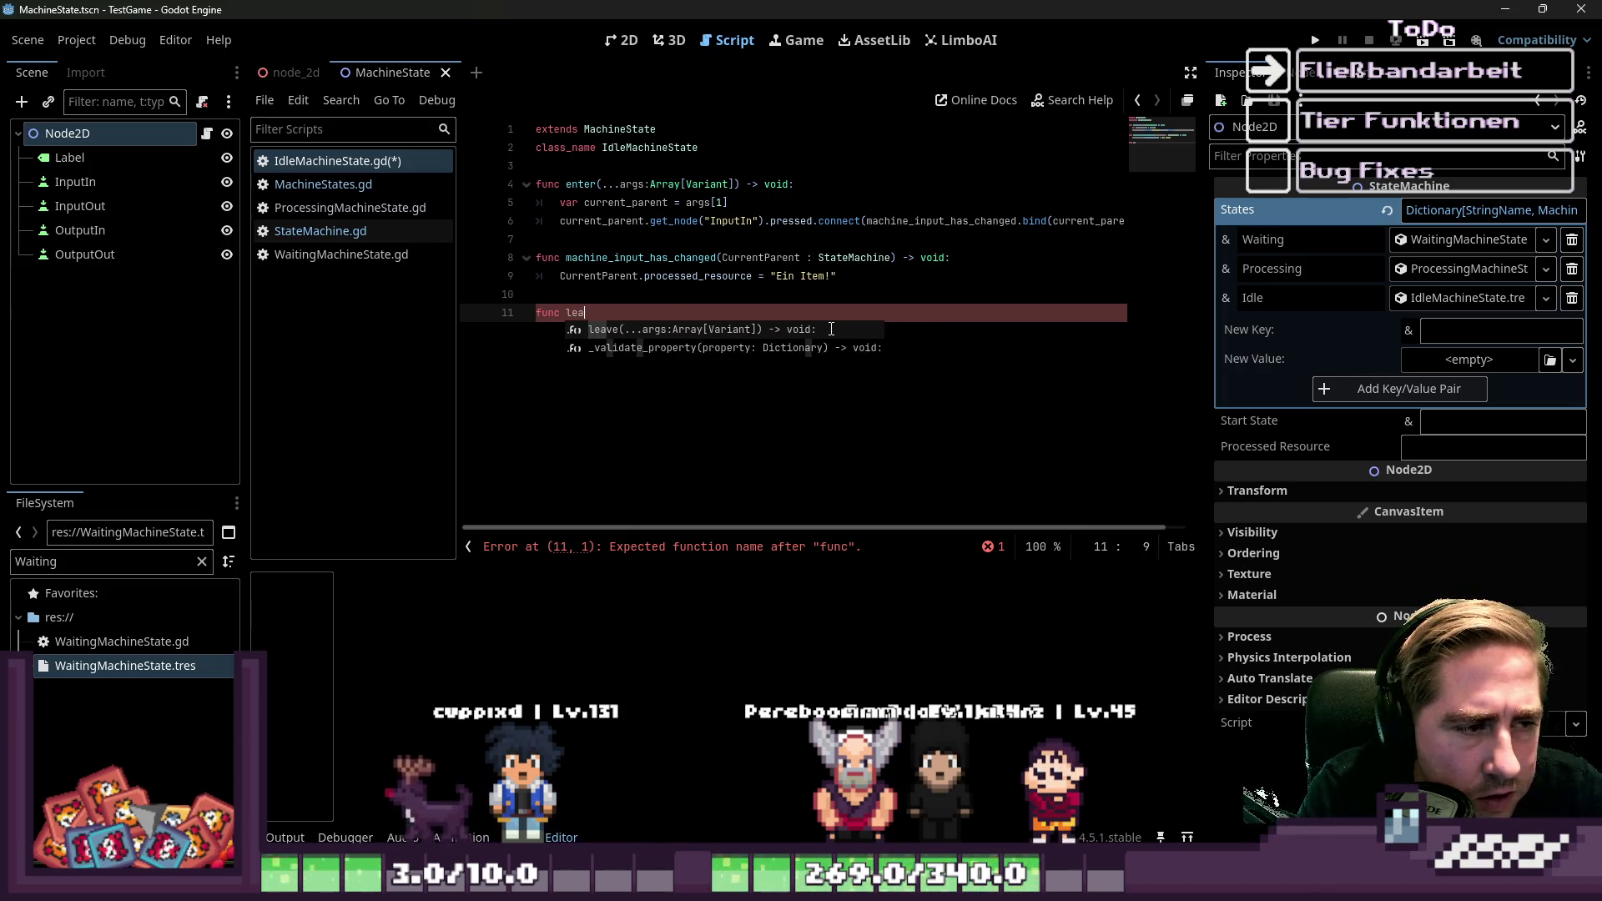
key(Return)
key(Return)
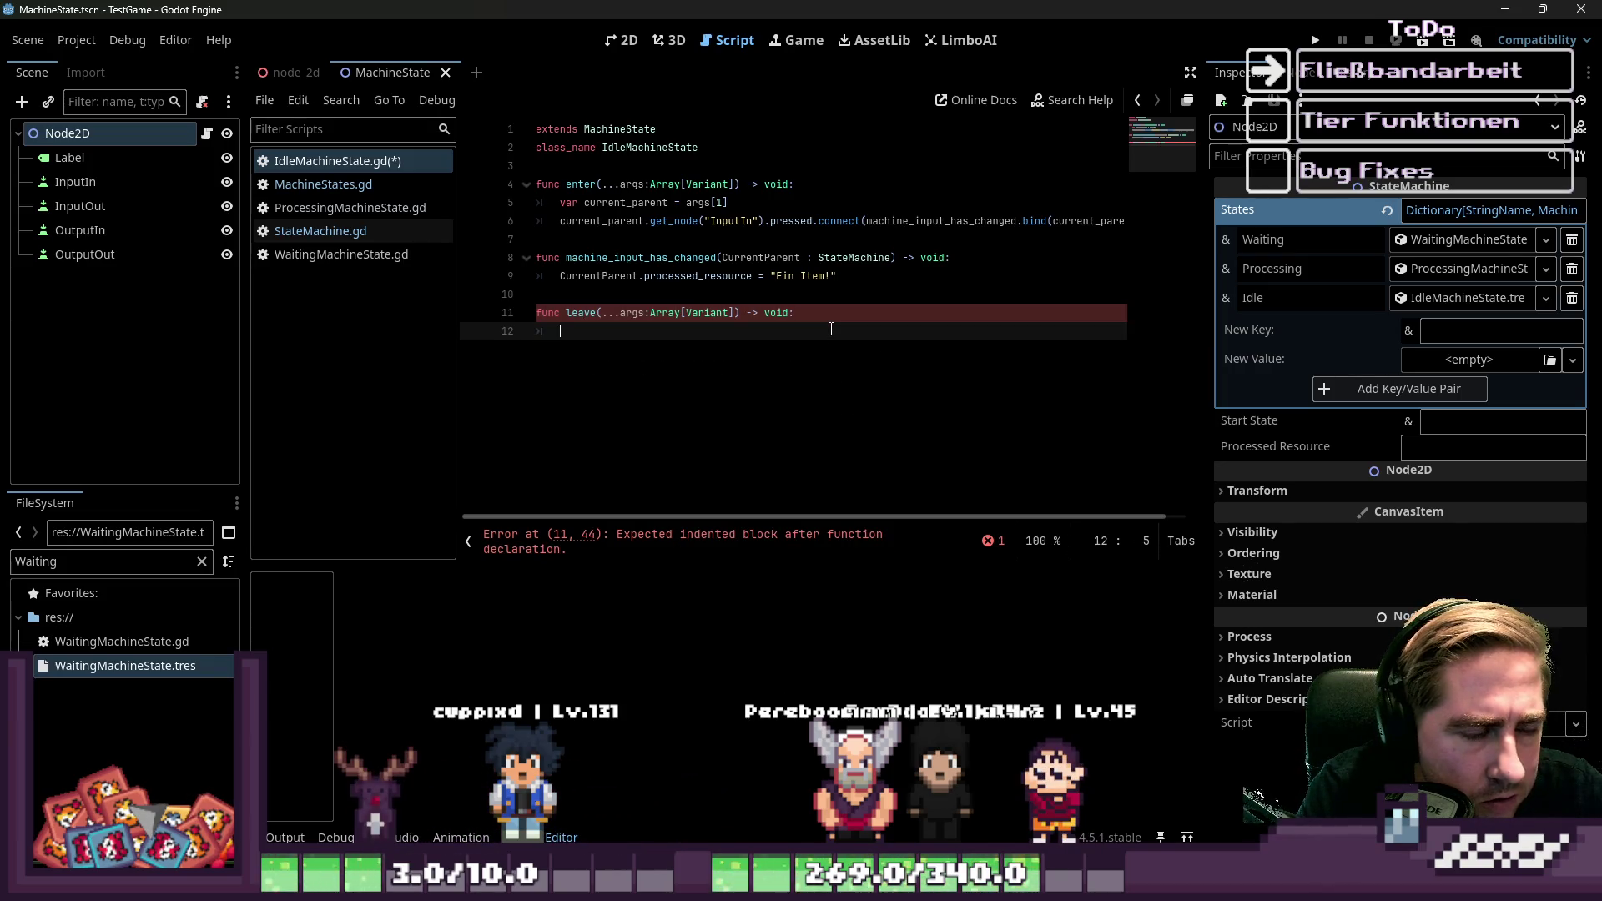
key(Up)
key(Up)
key(Up)
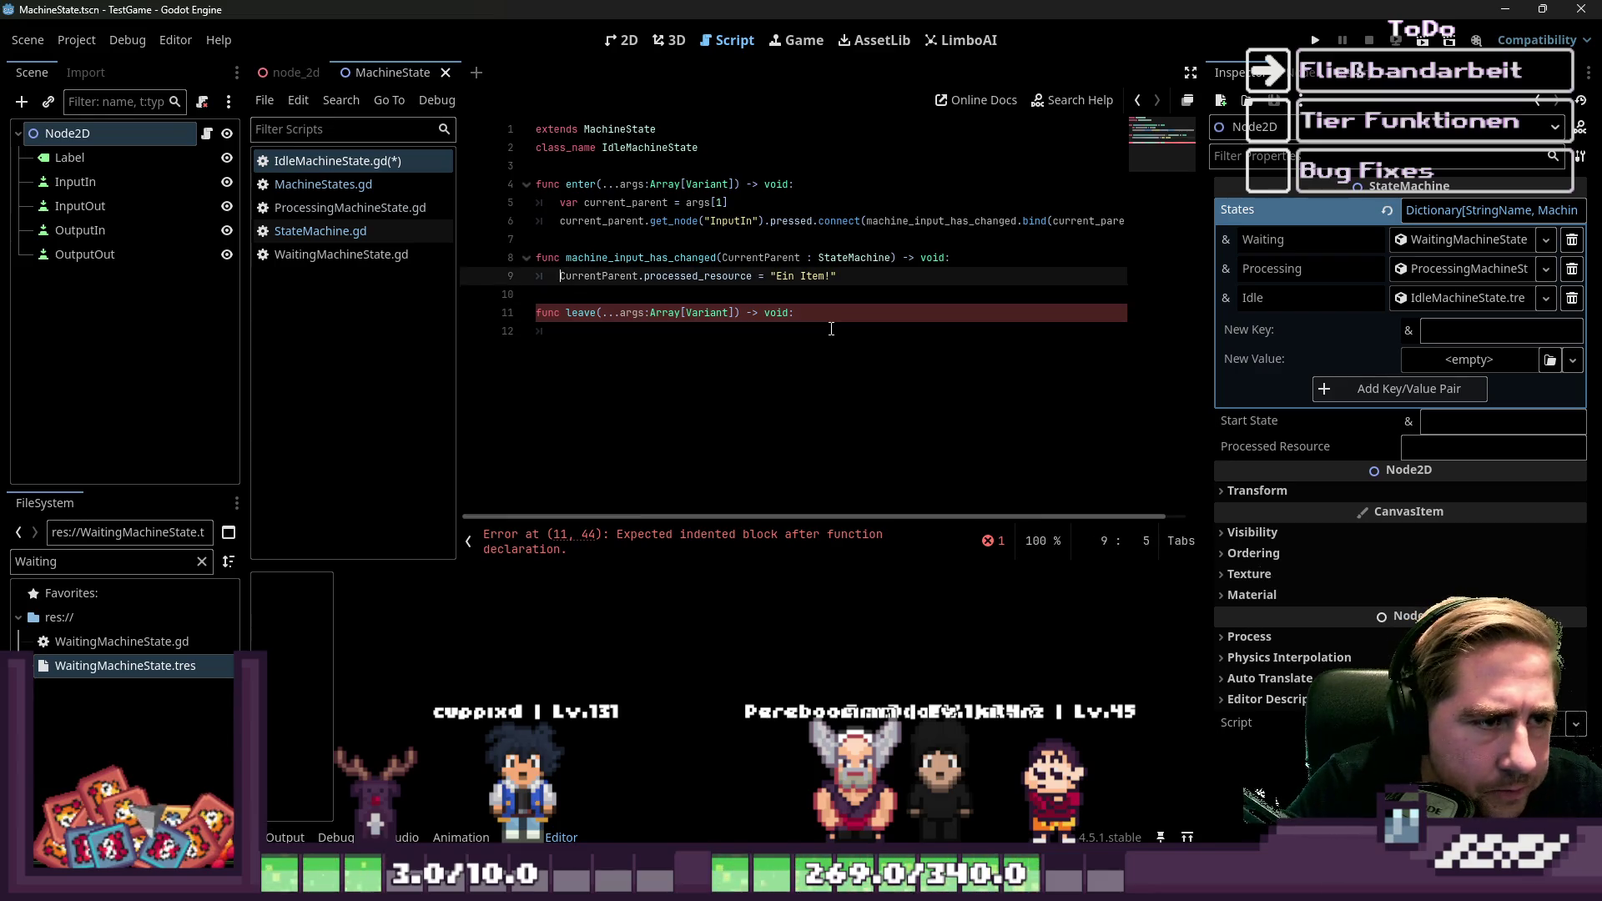
key(shift+Left)
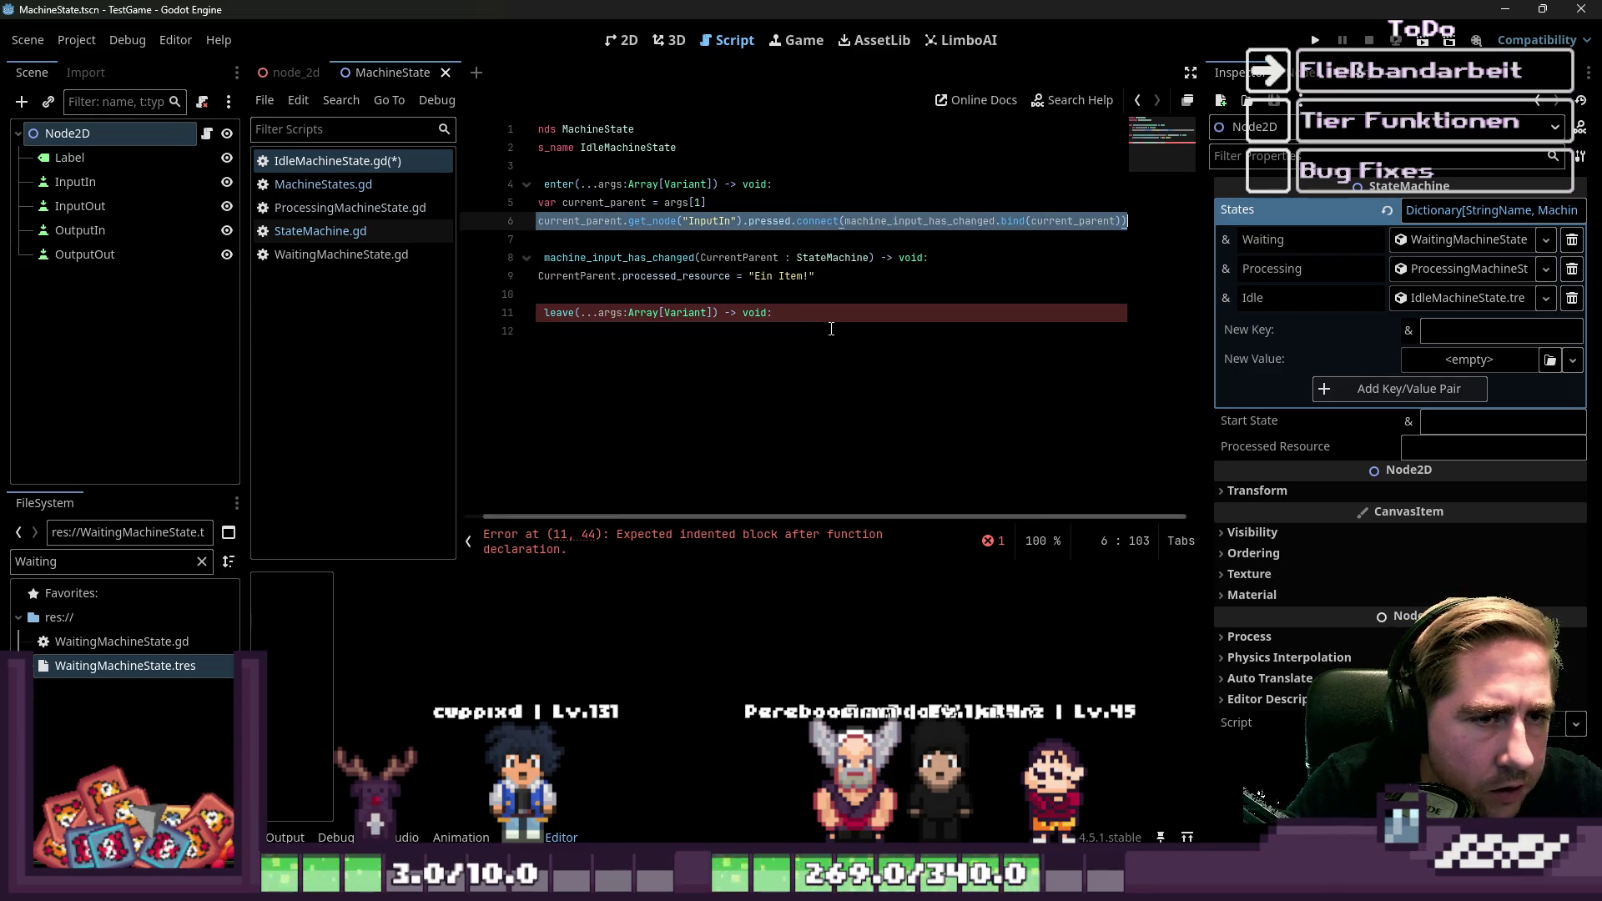
key(shift+Up)
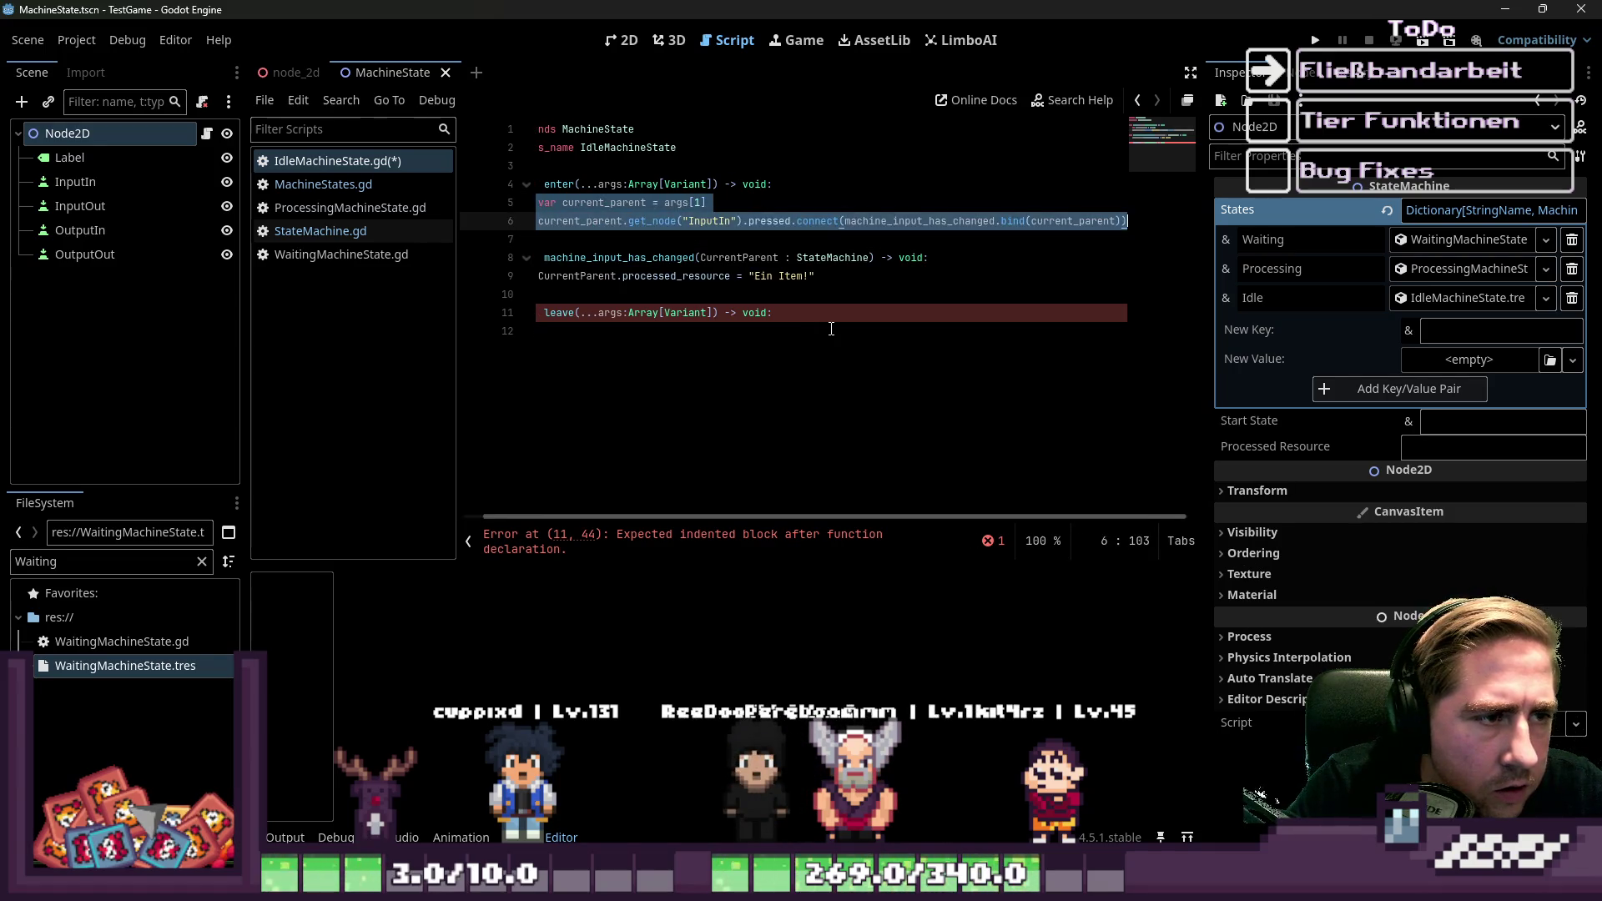
key(Down)
key(Down)
key(Down)
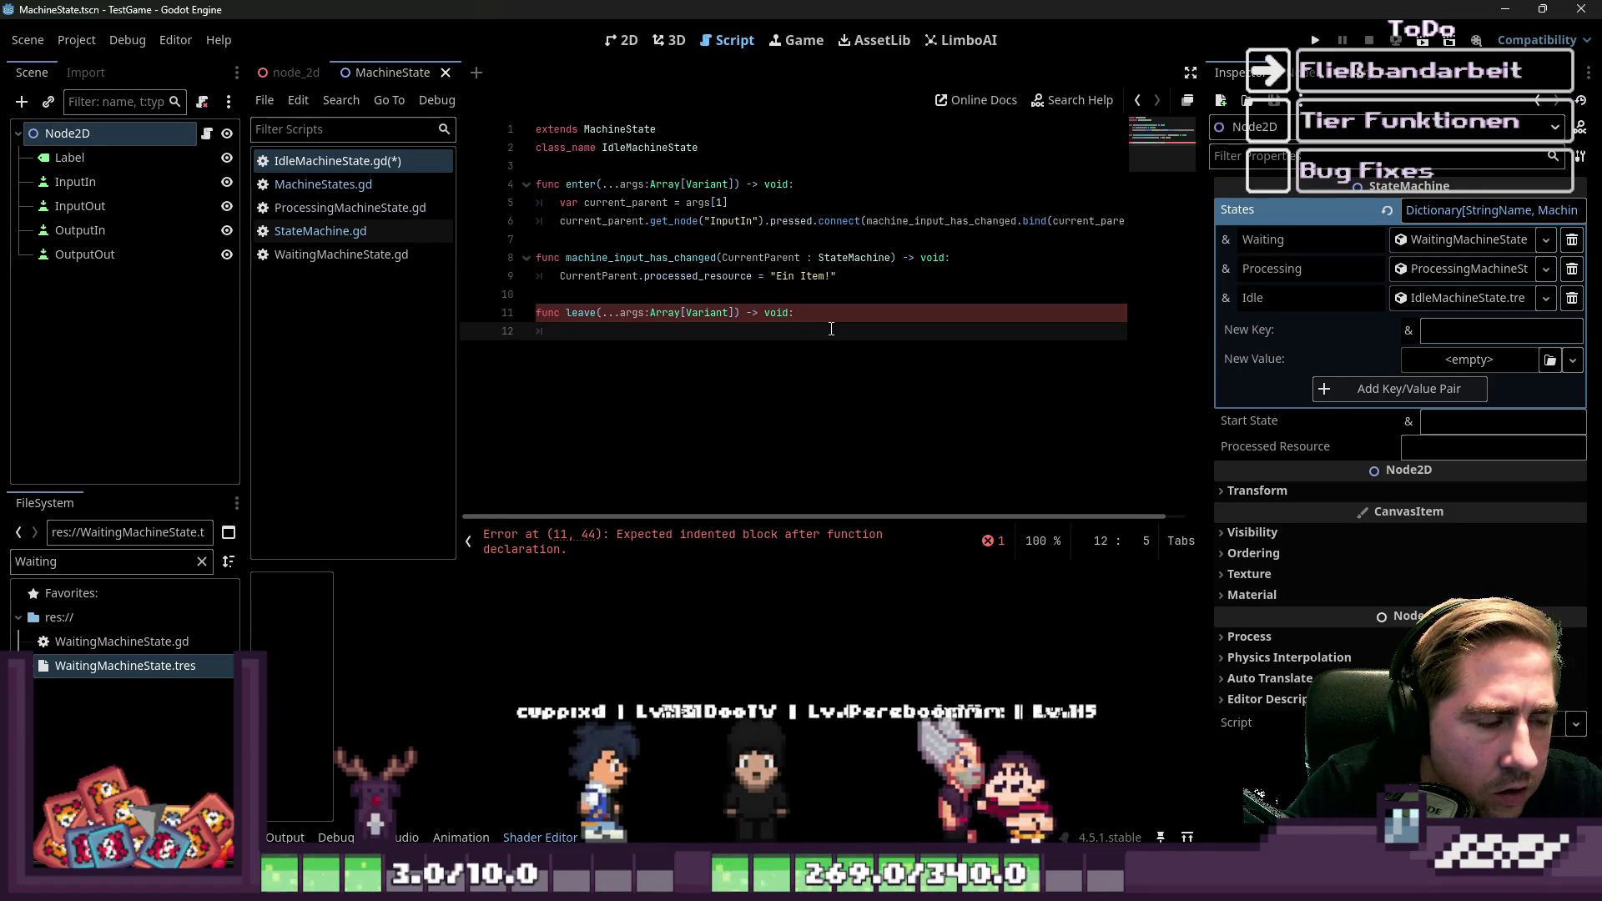
text(var current_parent = args[1] 	current_parent.get_node("InputIn").pressed.connect(machine_input_has_changed.bind(current_parent)))
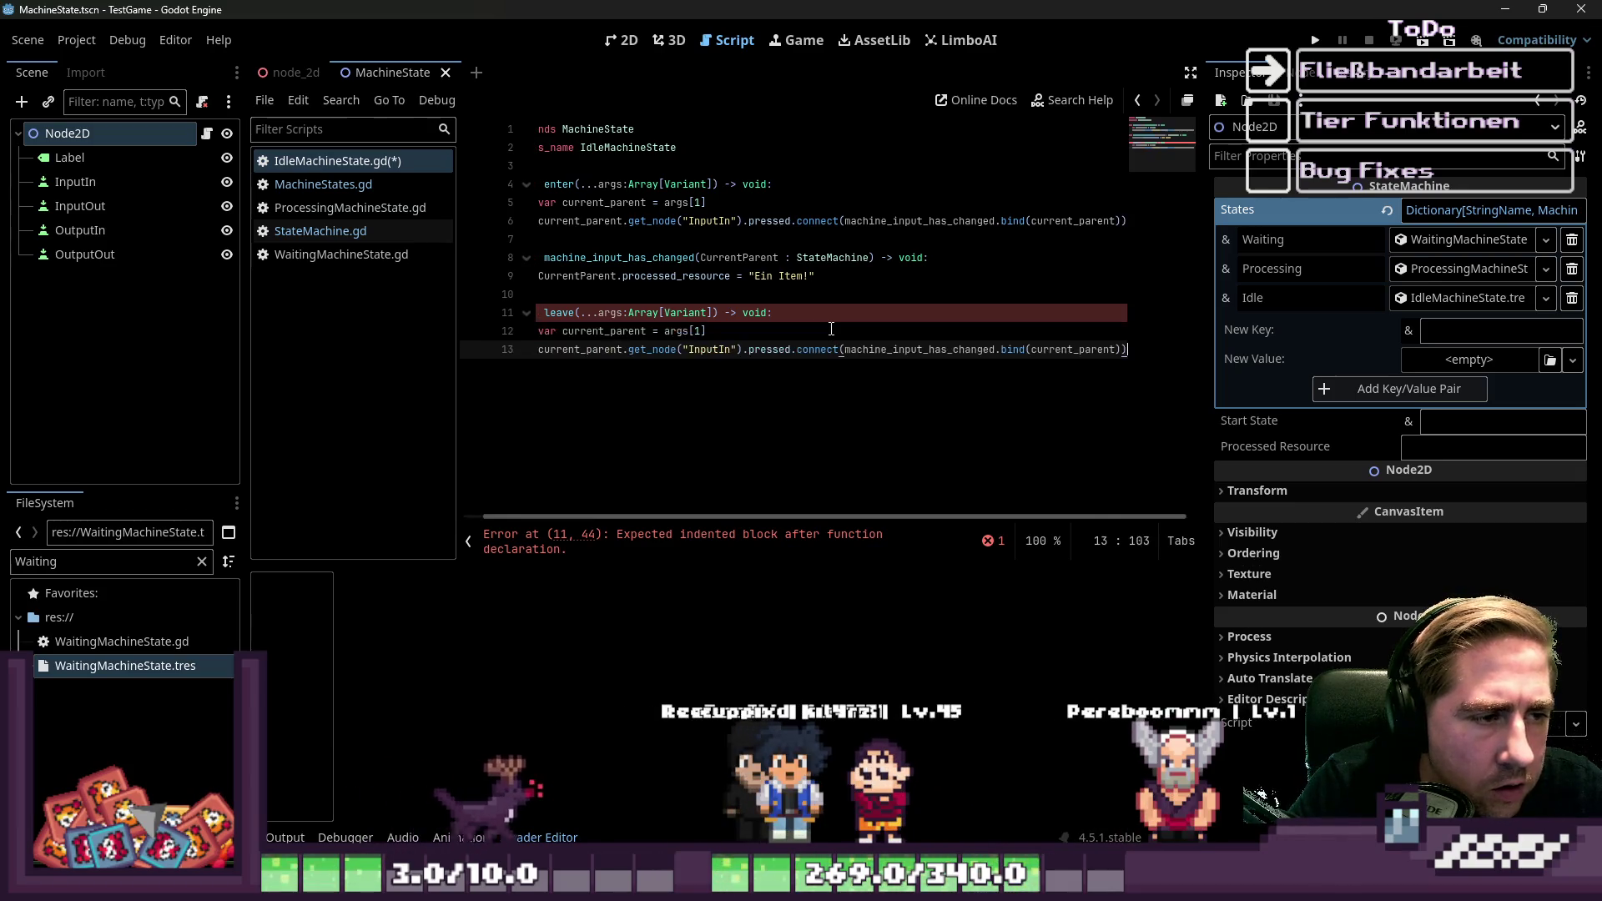
key(Up)
key(Up)
Step: Change connect to disconnect on the pasted line and add blank lines after leave()
key(Down)
key(Down)
key(Home)
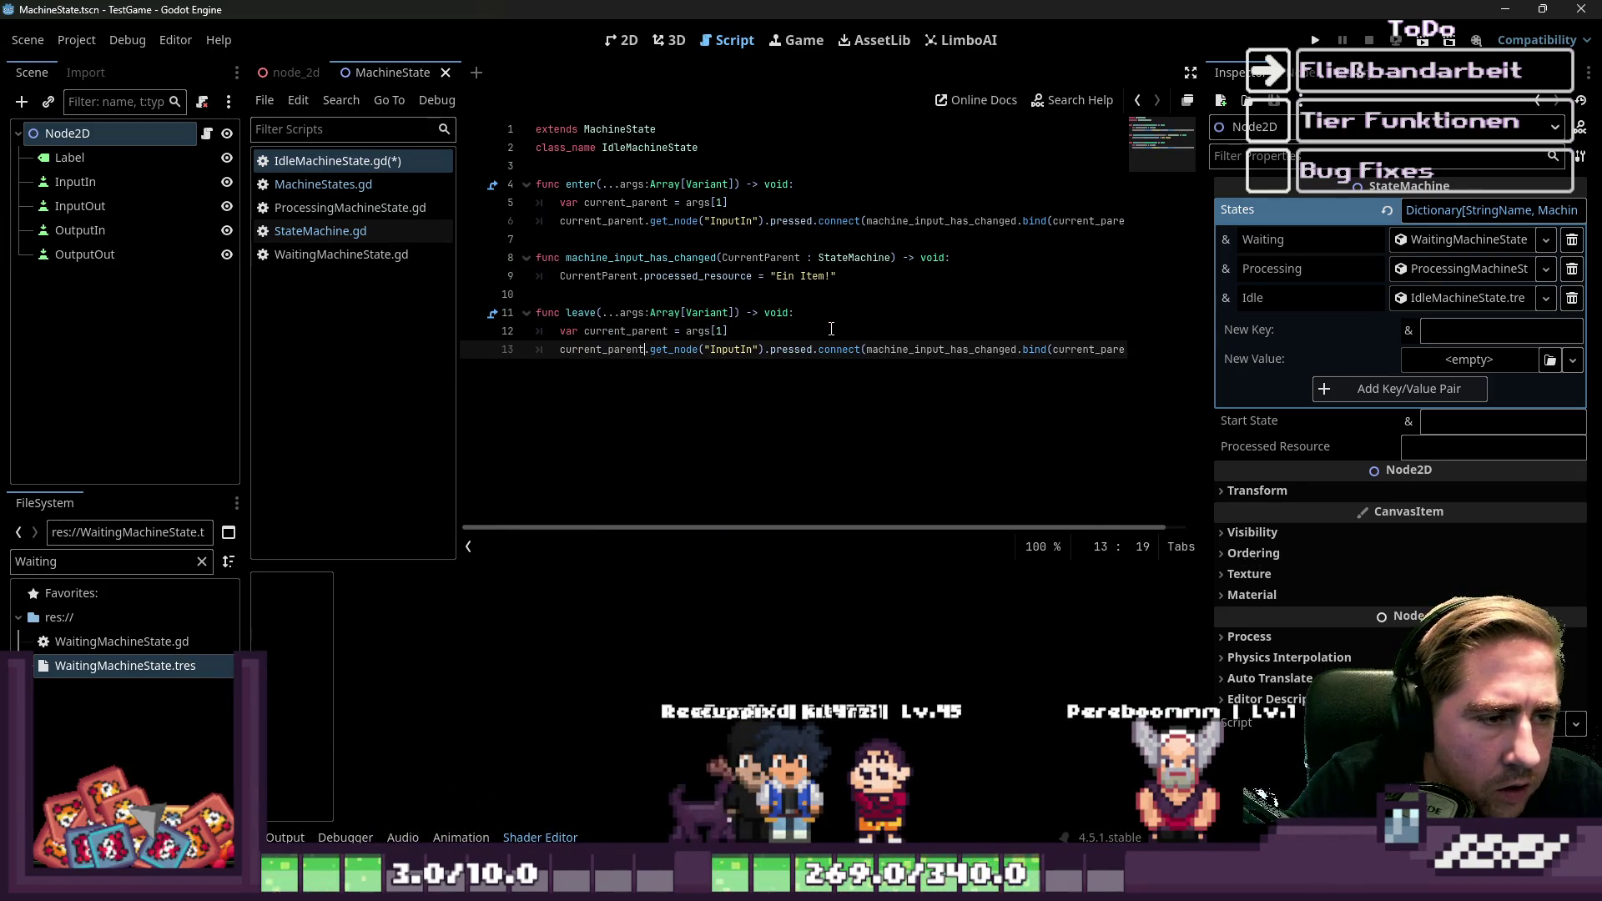
text(dis)
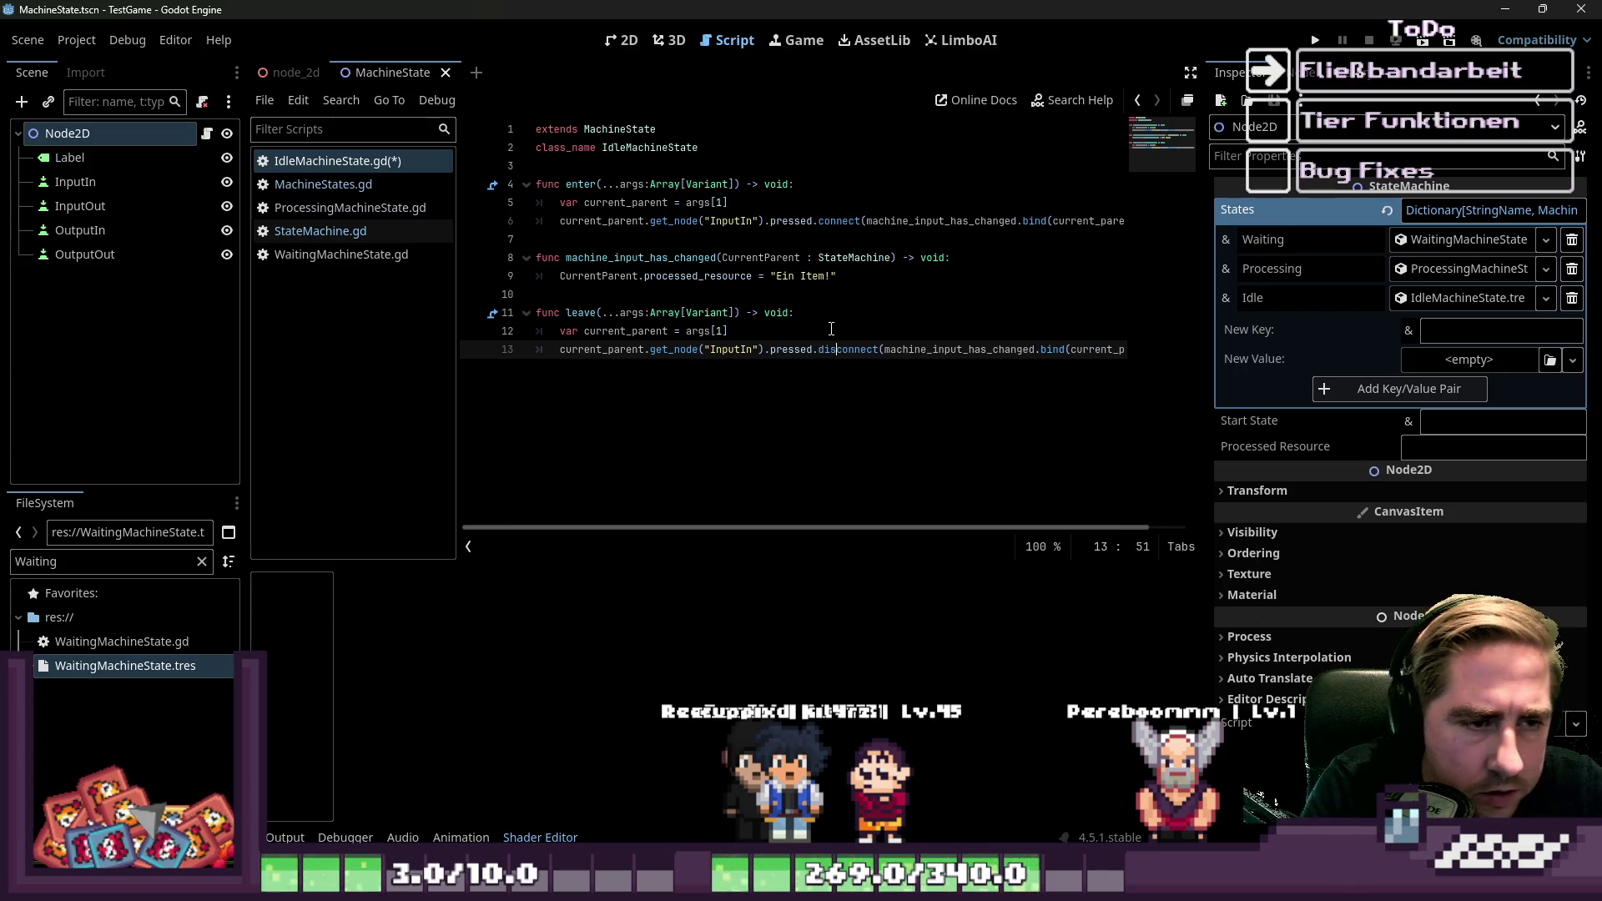
key(End)
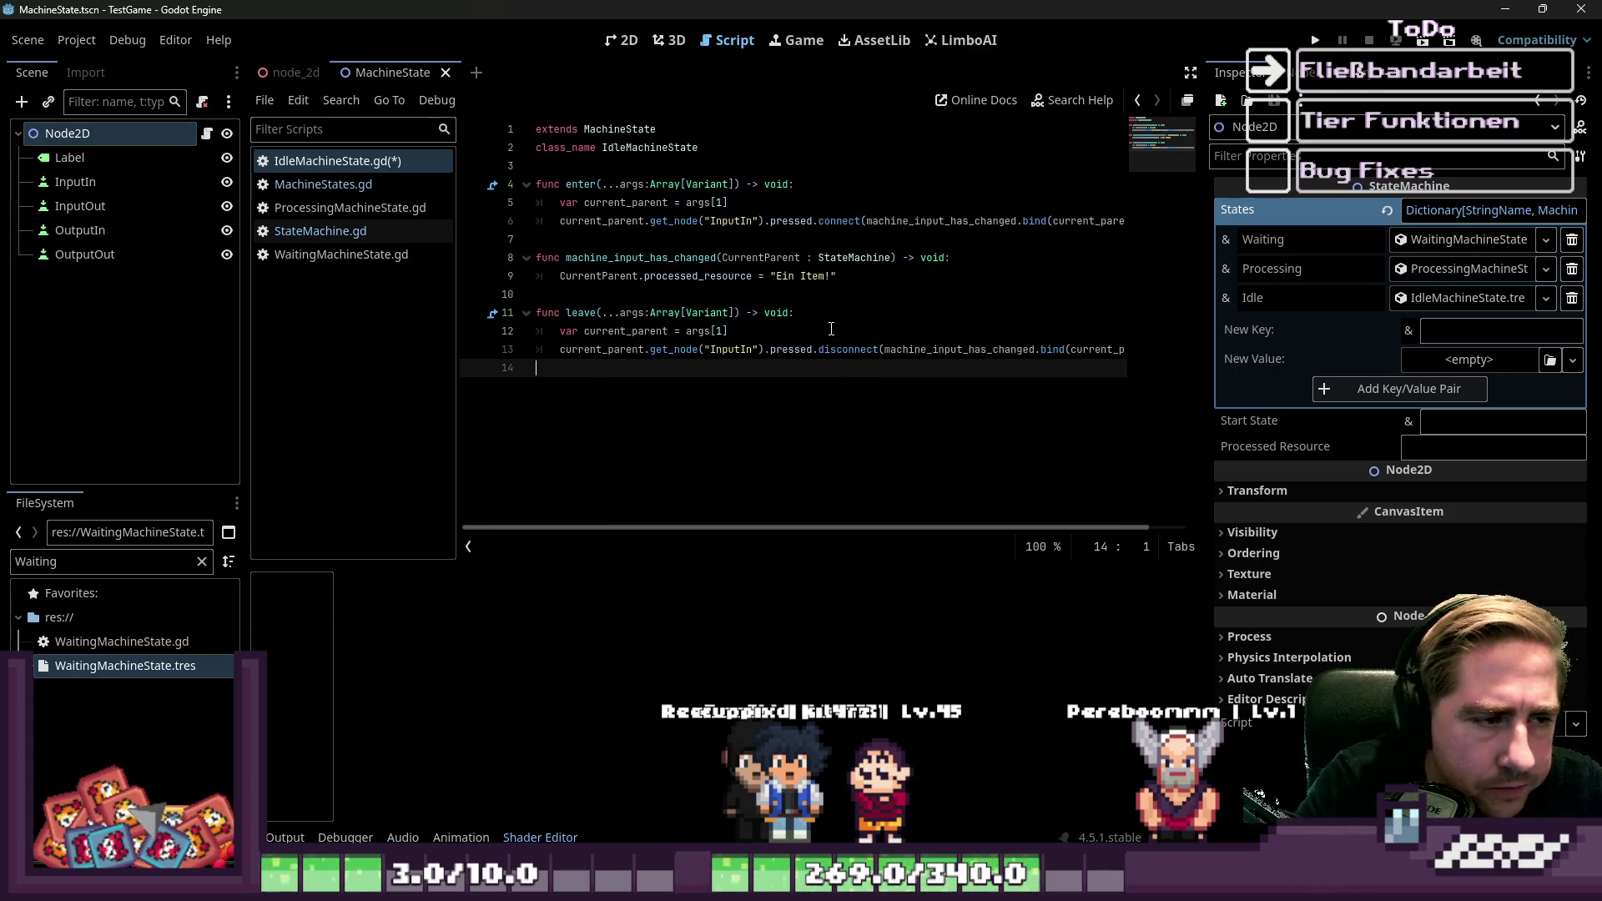
key(Return)
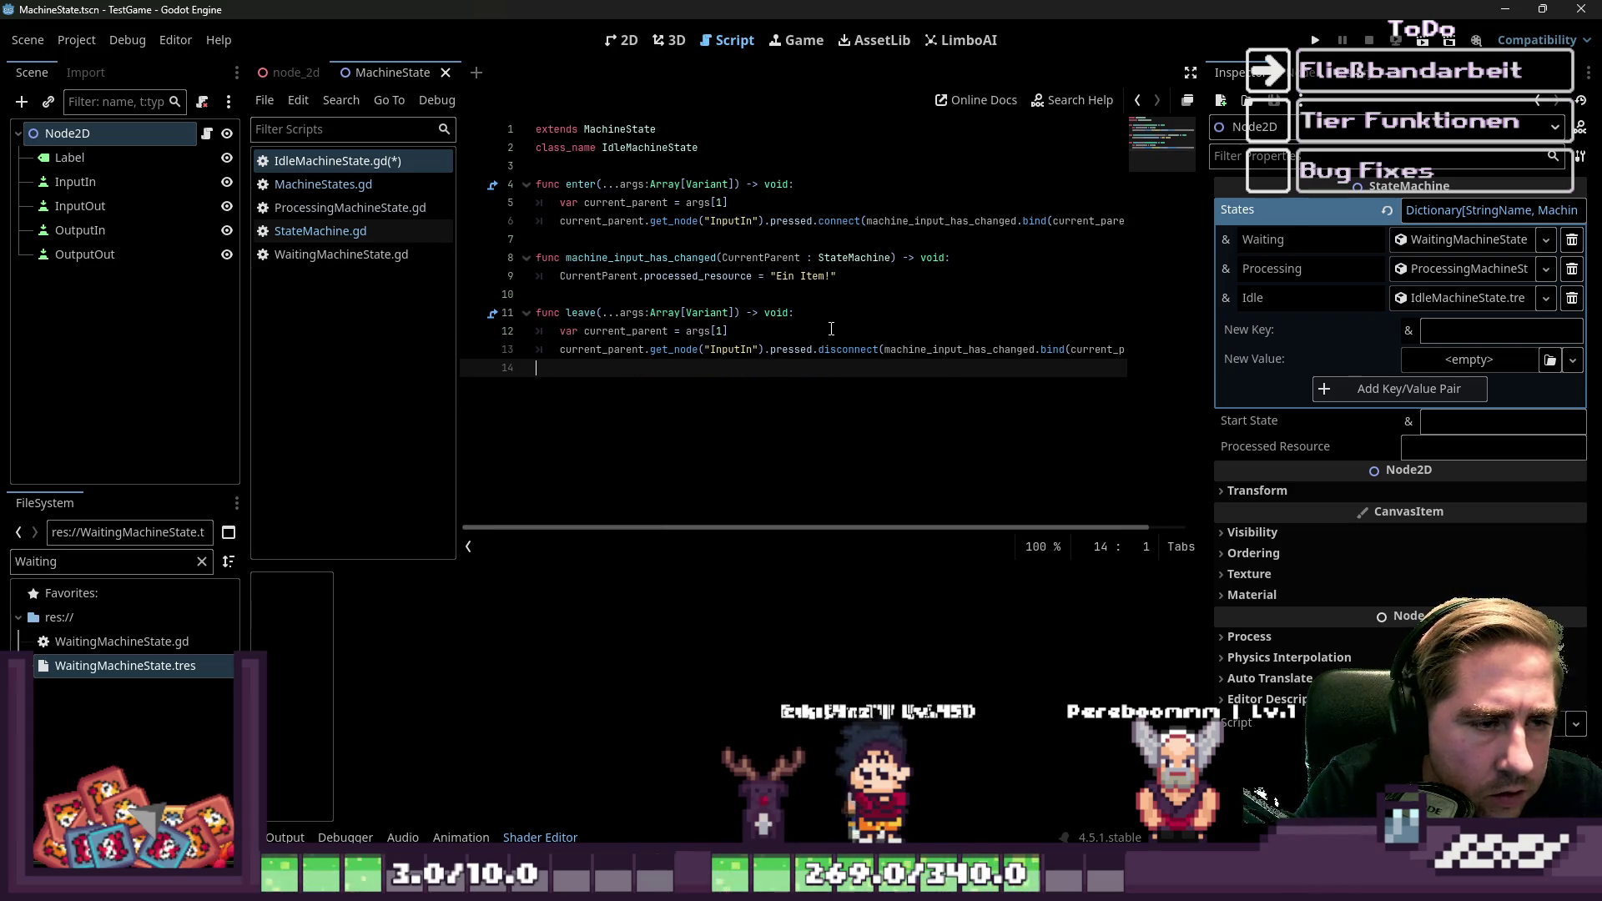
key(Return)
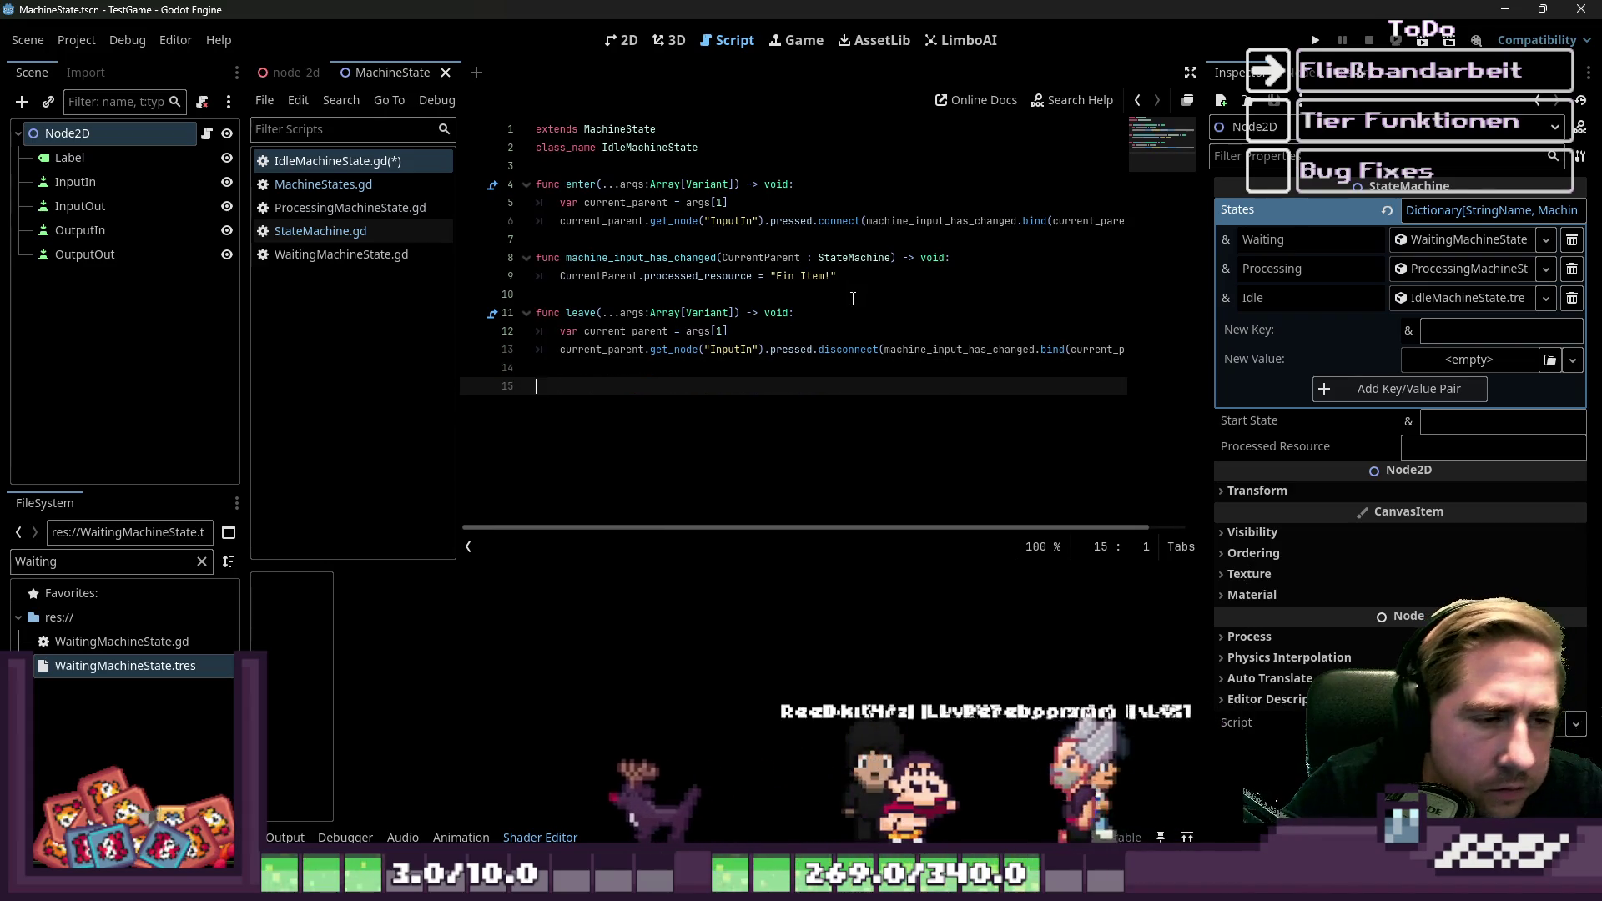
click(855, 301)
Step: Trim the extra trailing blank lines and save IdleMachineState.gd
click(691, 393)
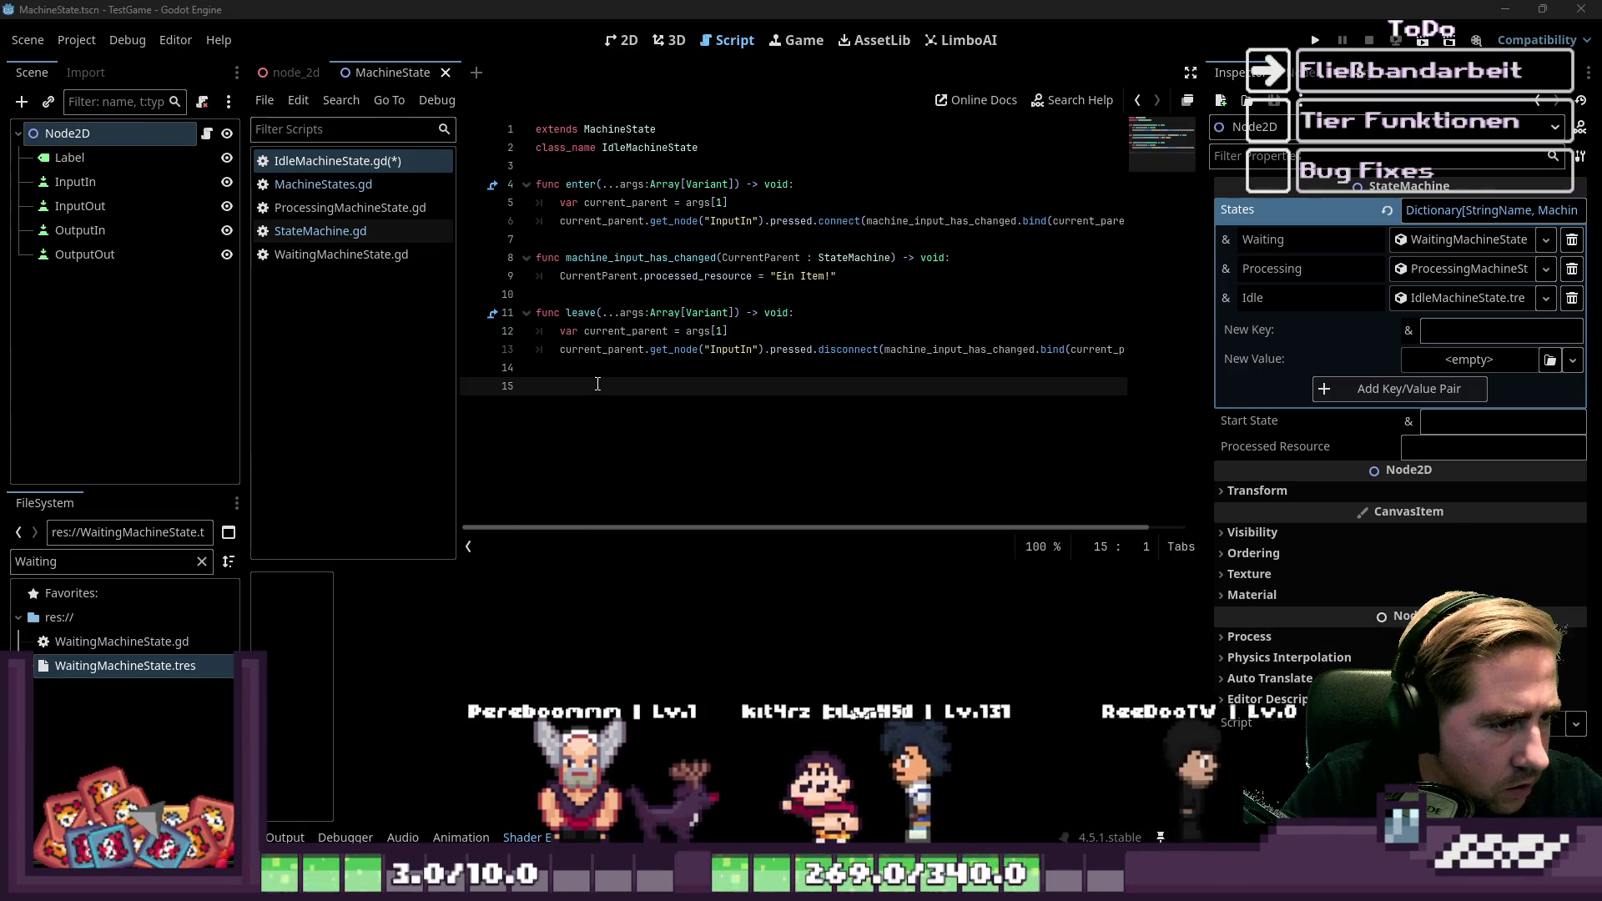
key(BackSpace)
key(BackSpace)
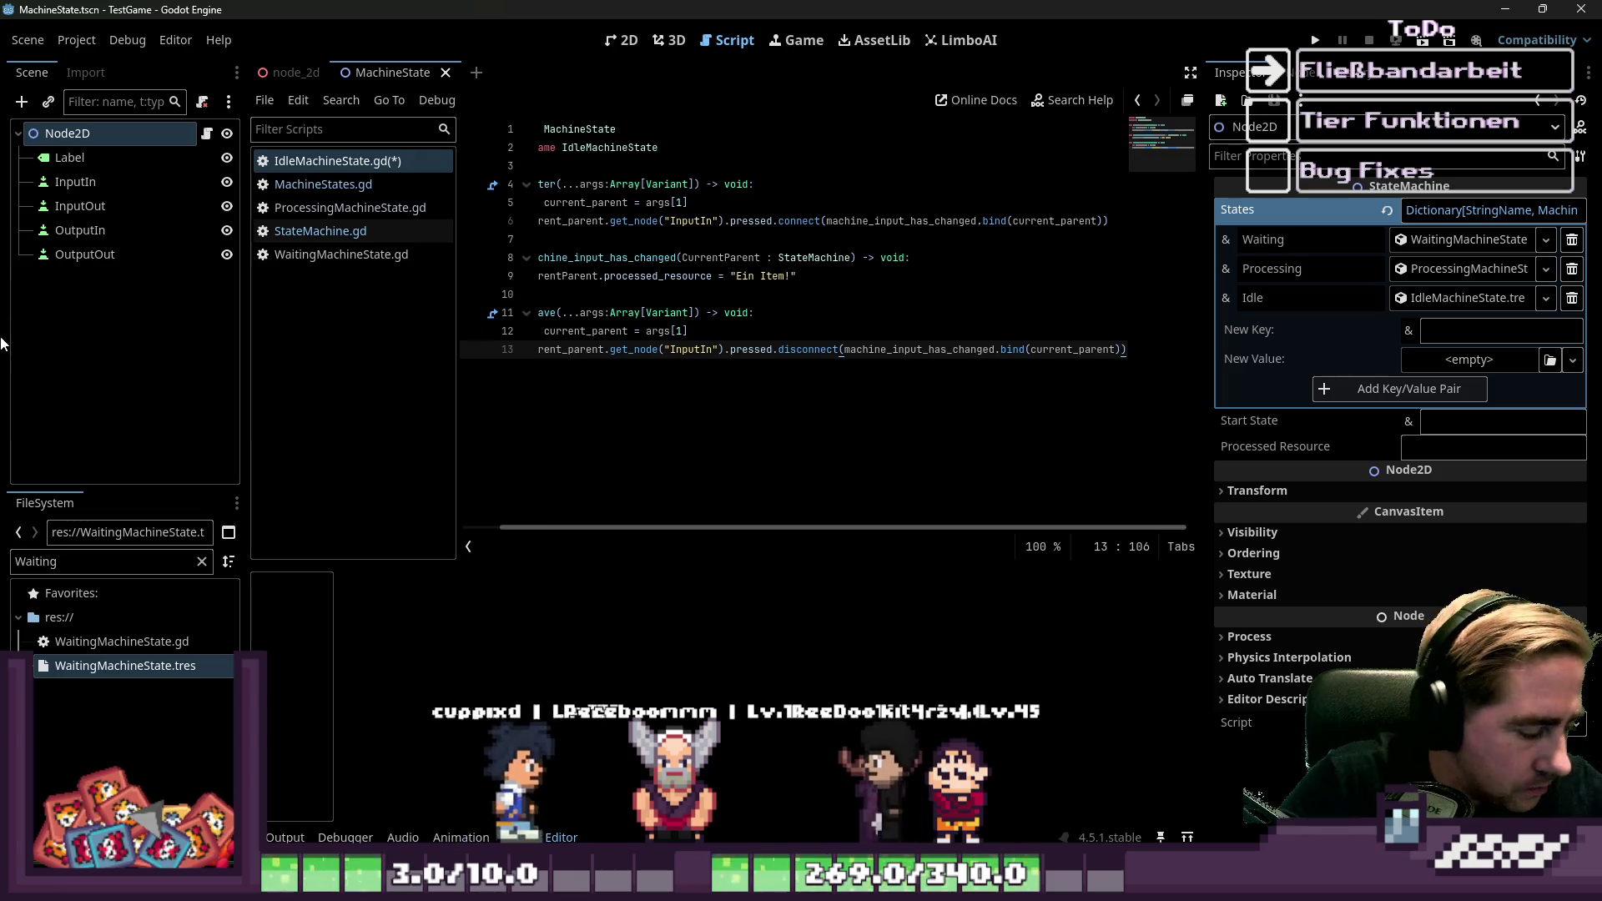
drag(694, 529, 336, 497)
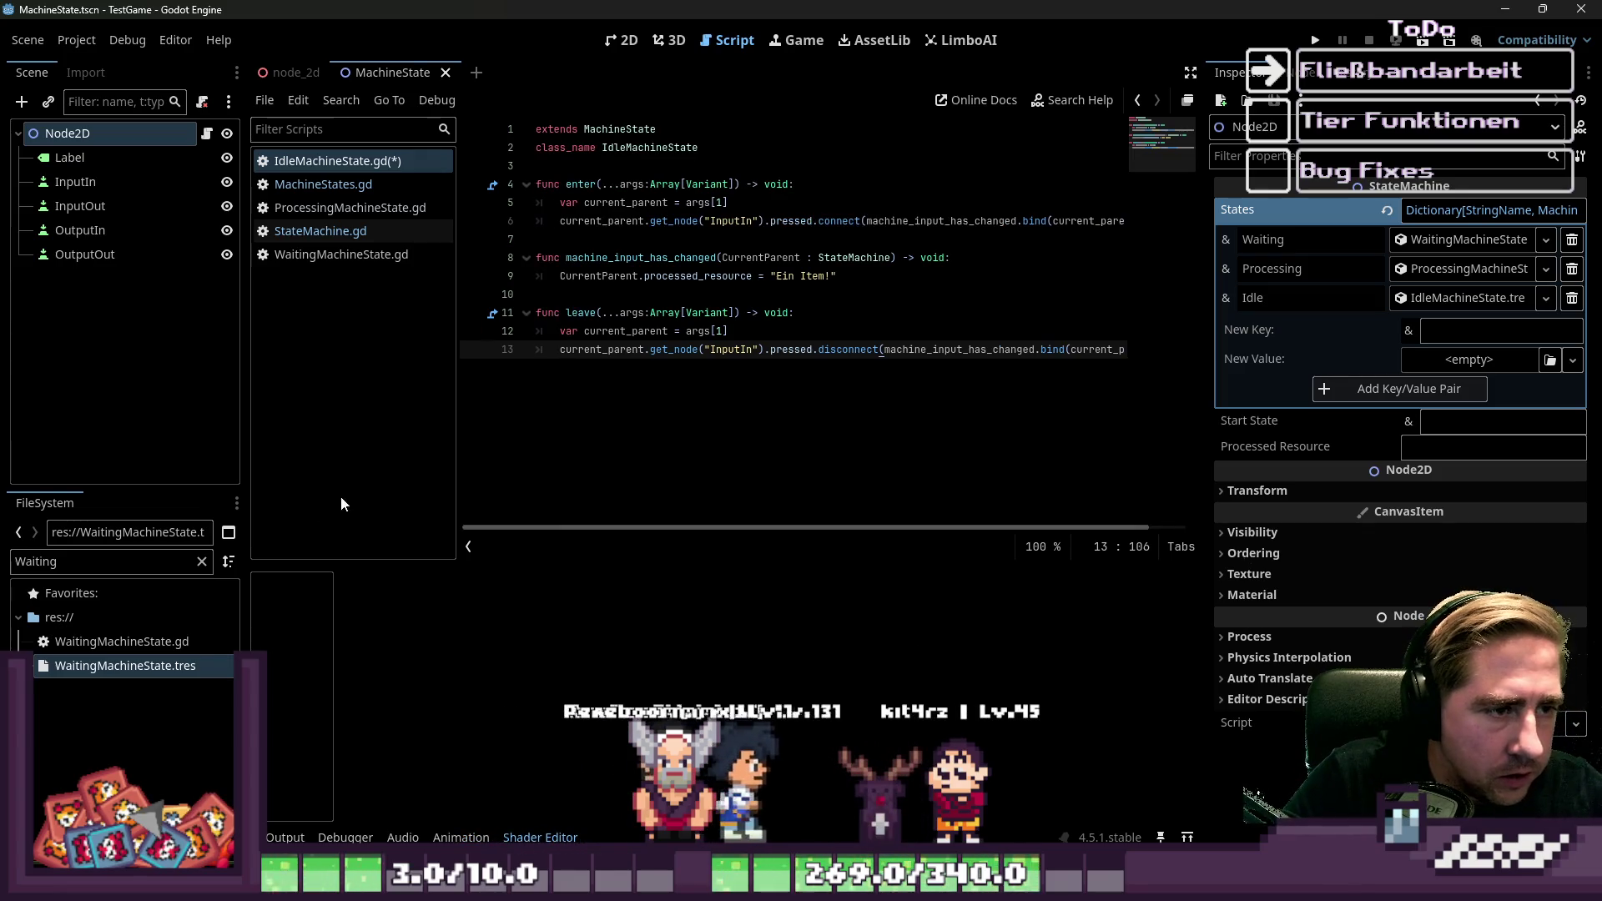
scroll(653, 395, right, 2)
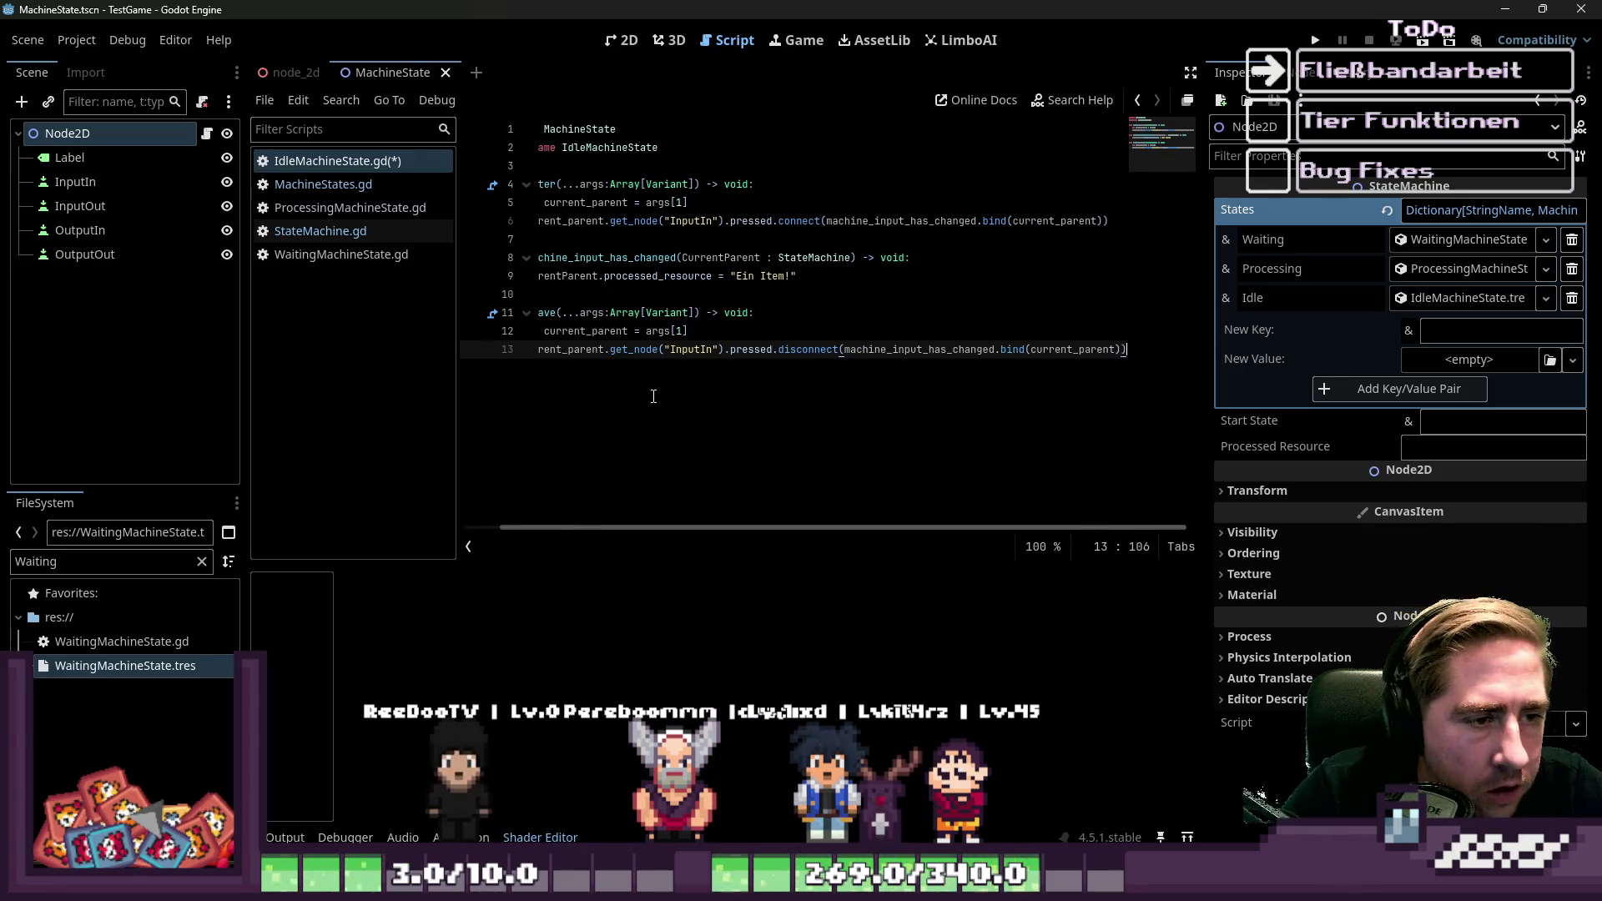
key(Return)
key(Return)
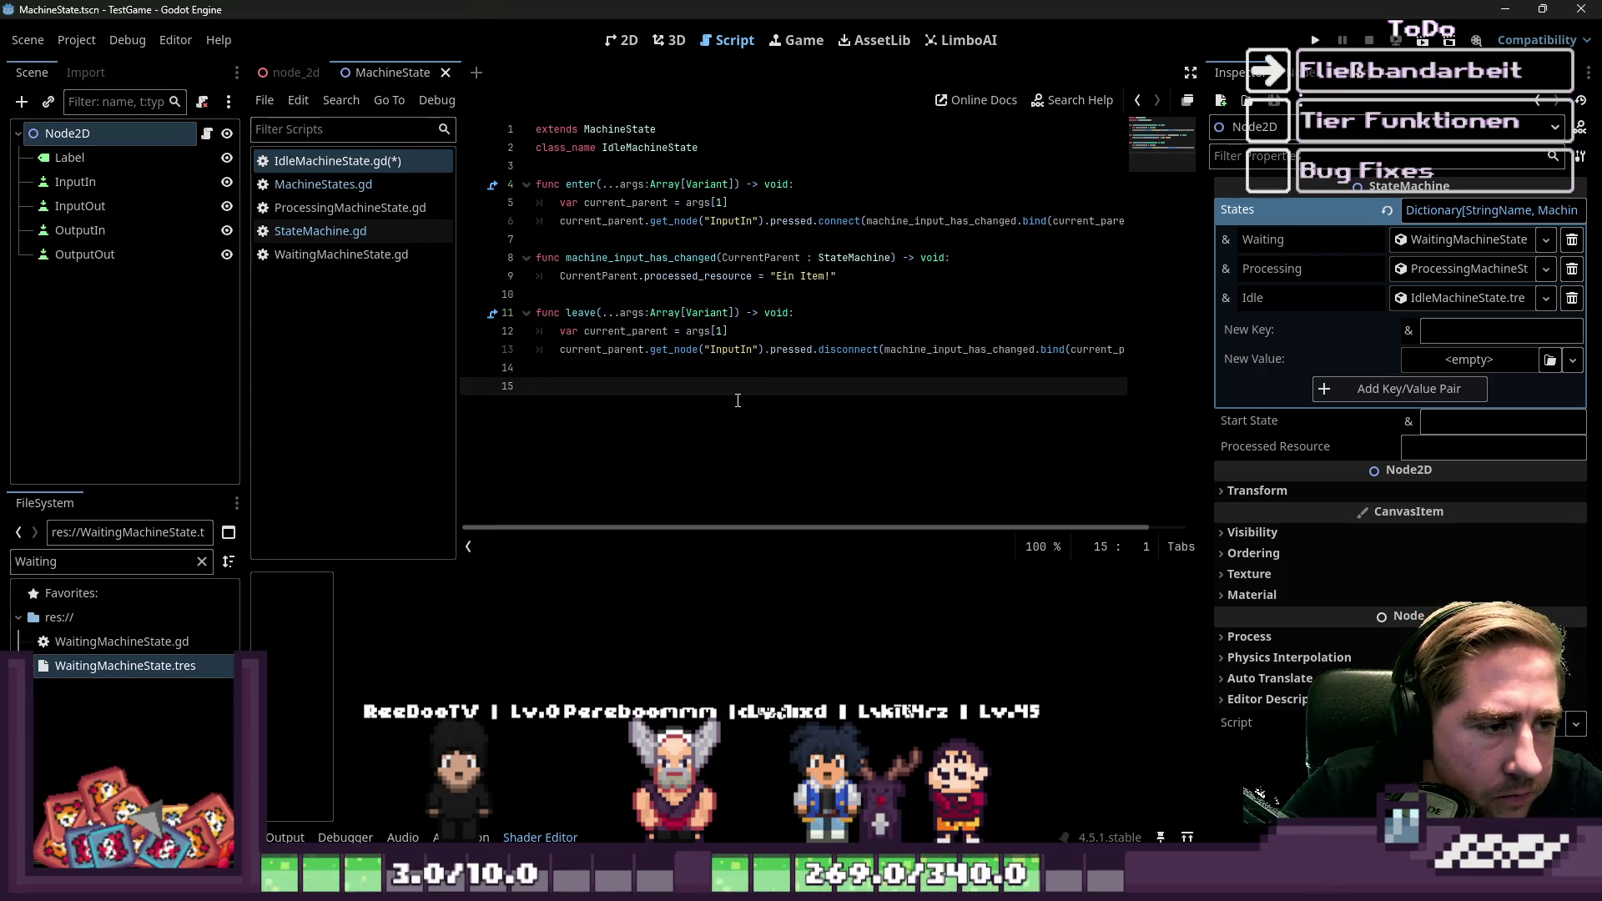
key(ctrl+z)
Step: Fold the leave() function and jump to the MachineStates.gd base script
click(577, 314)
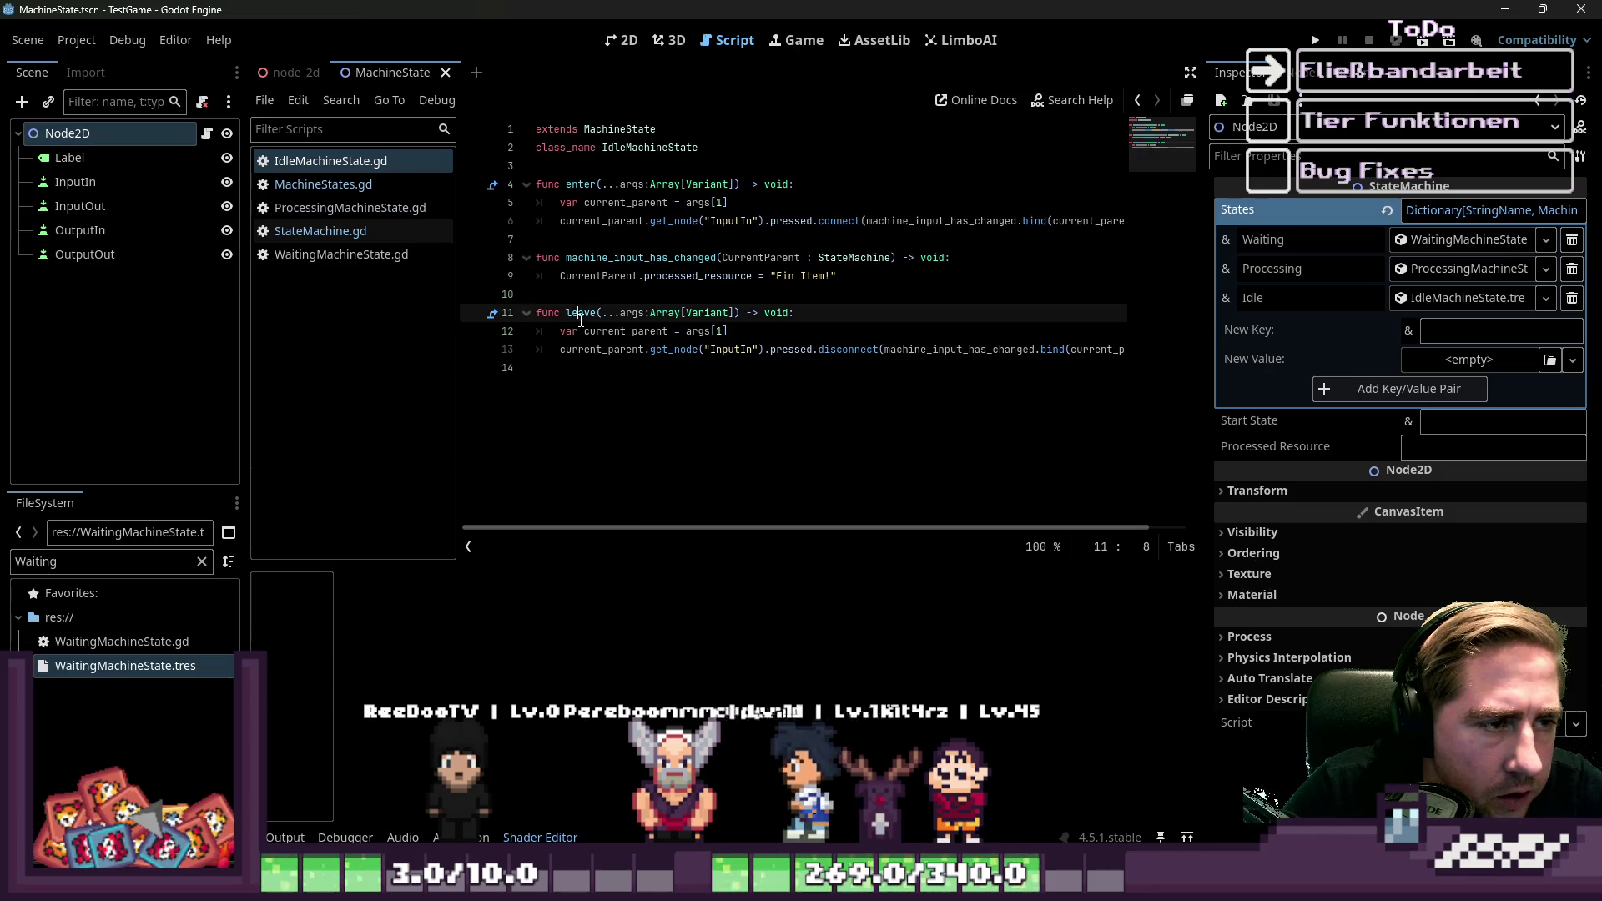
click(601, 258)
click(632, 364)
click(626, 349)
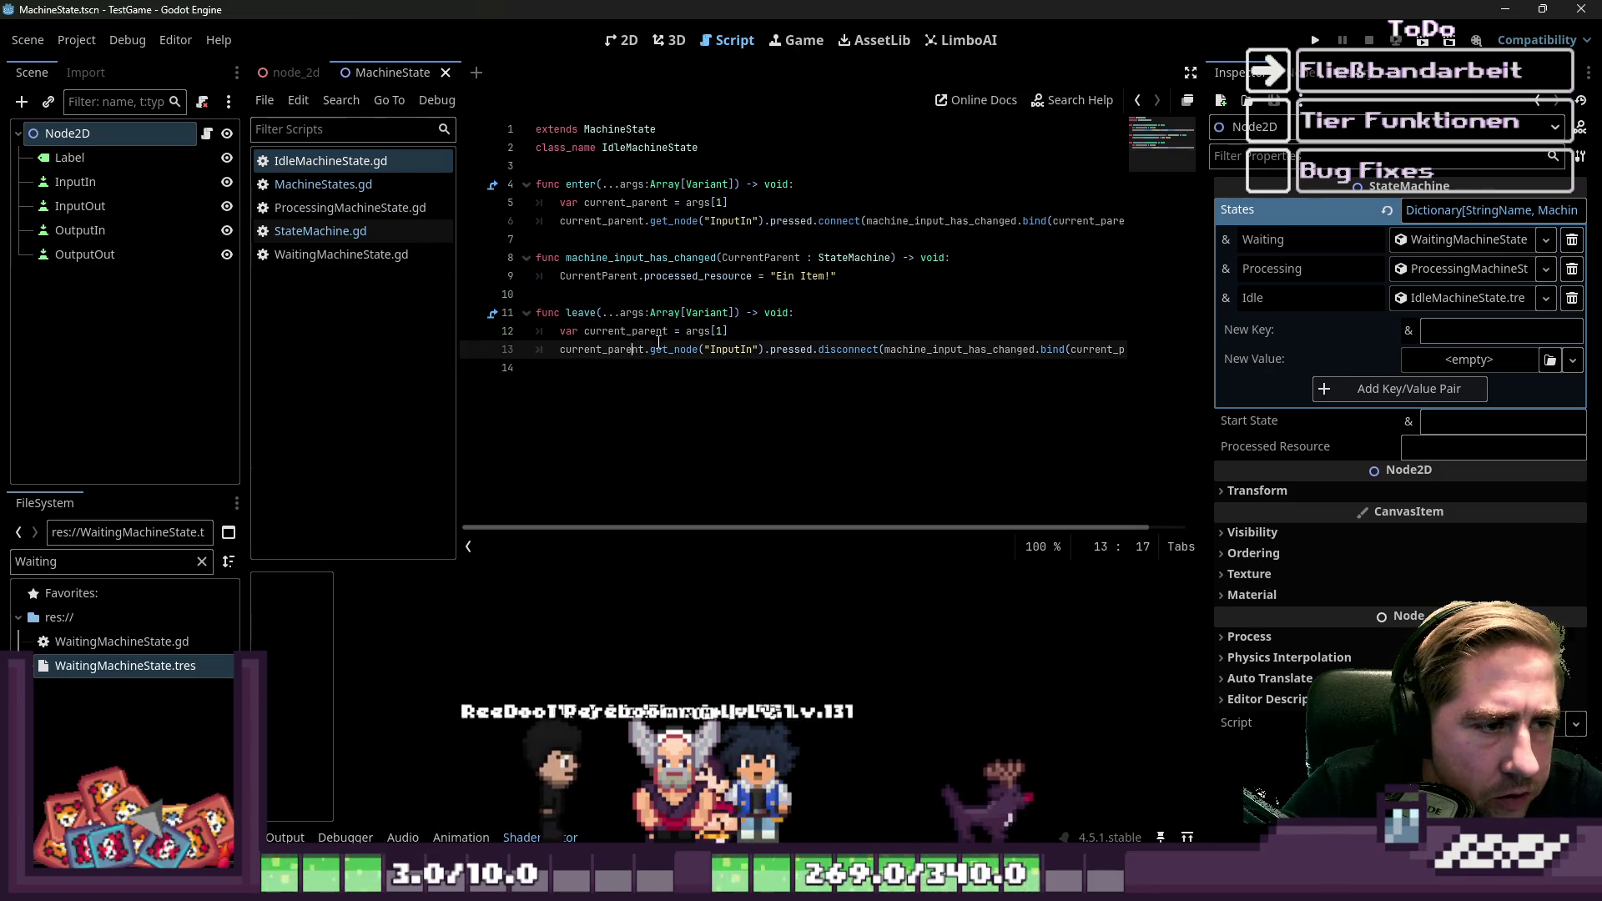
click(622, 332)
click(1076, 350)
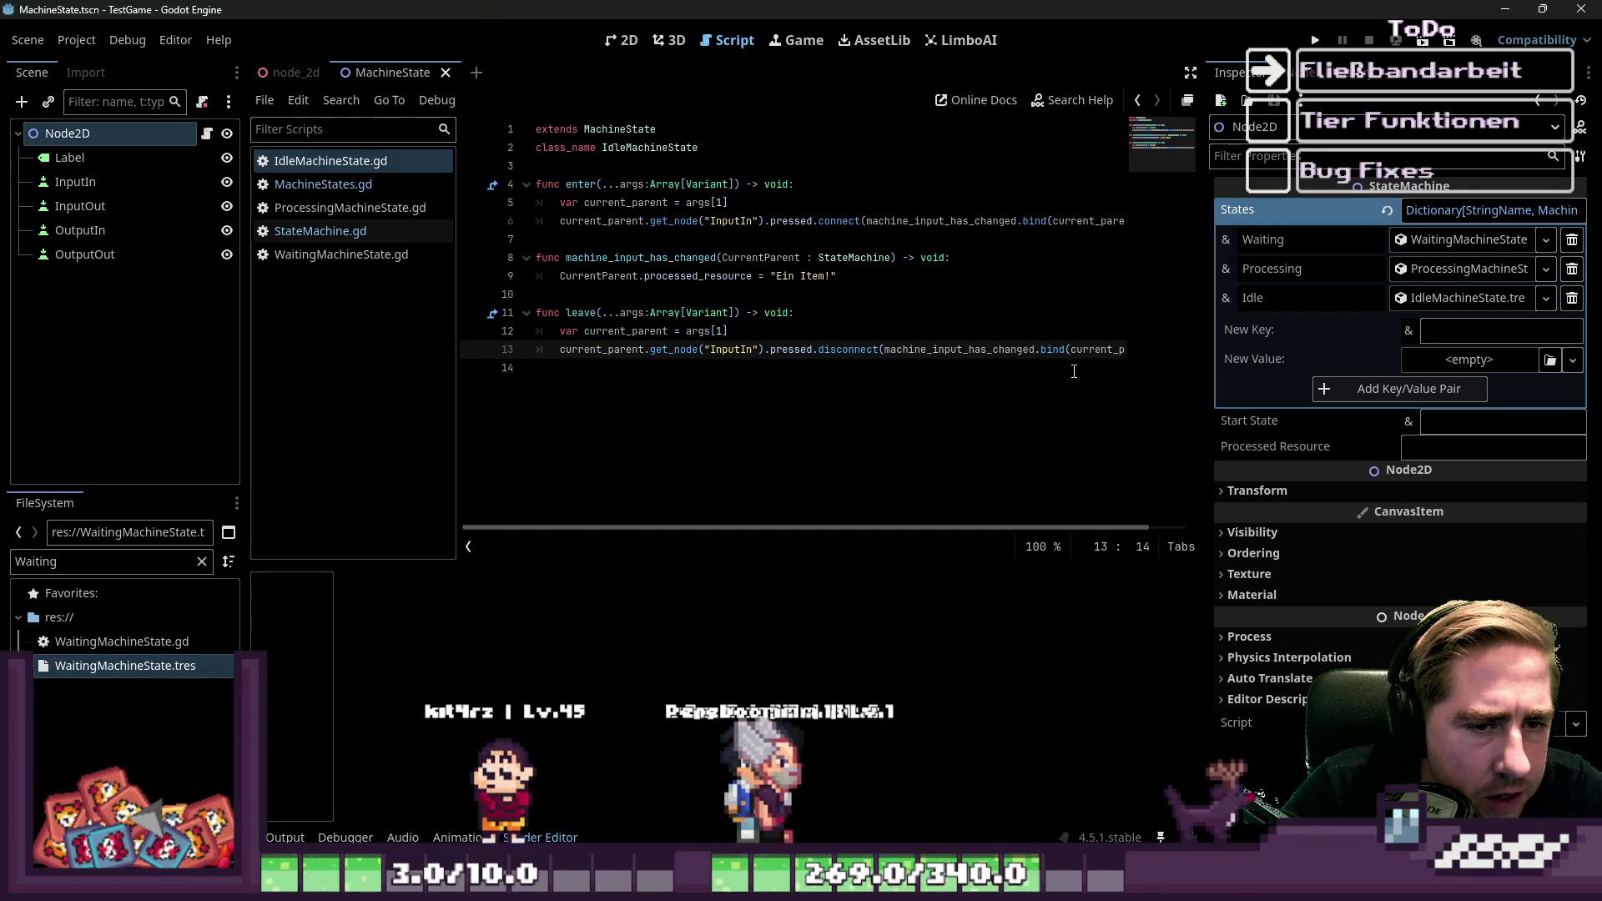
click(526, 313)
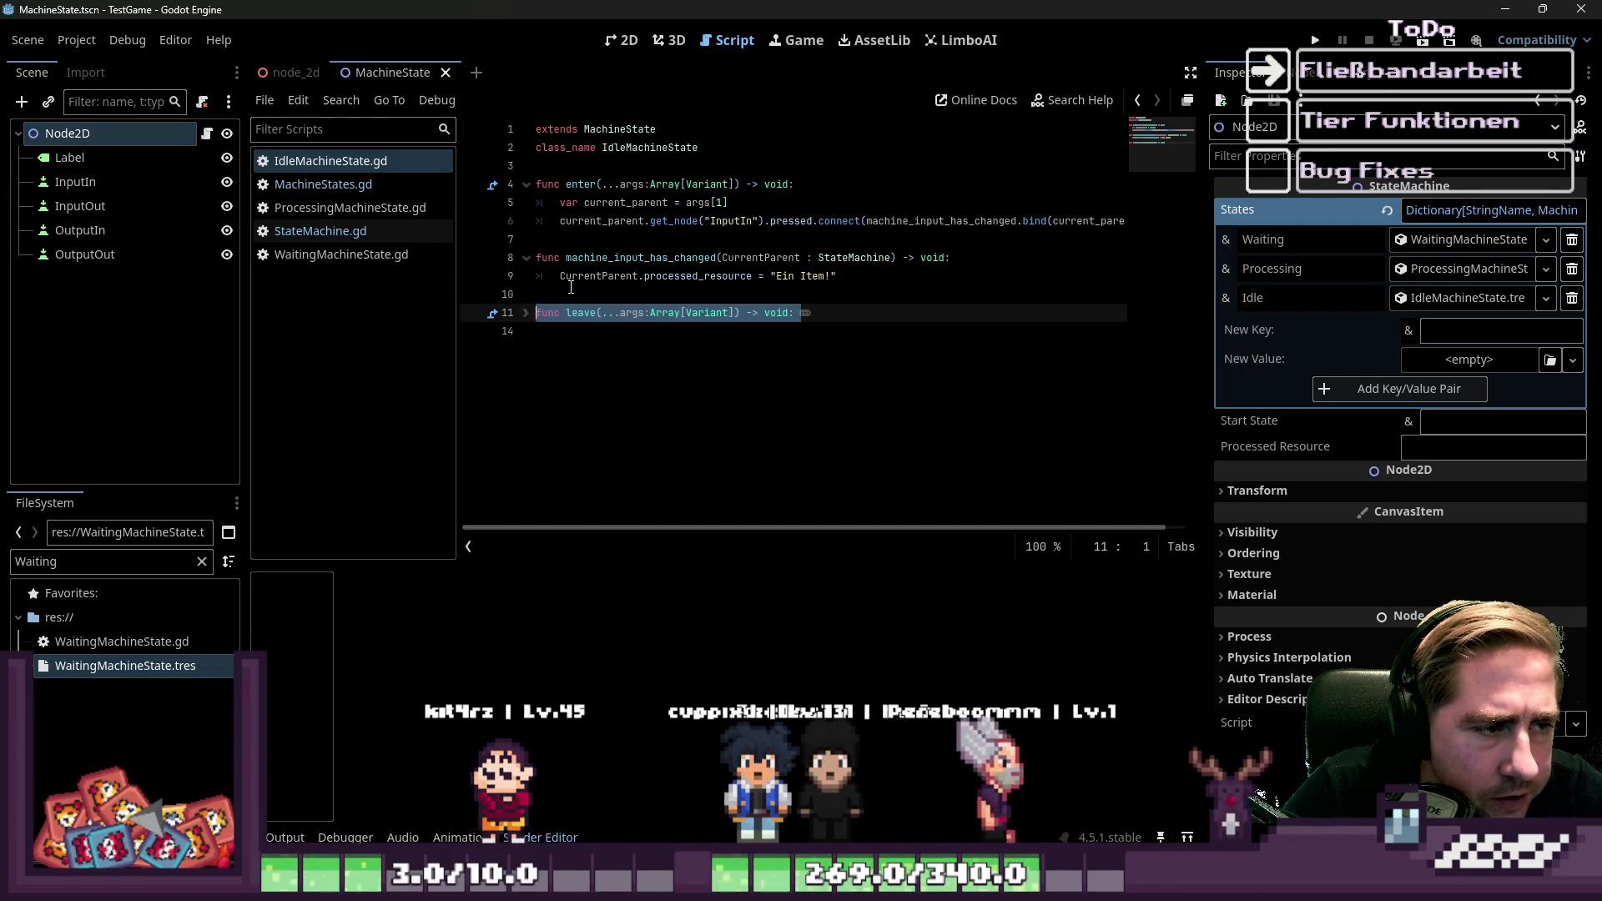
click(578, 276)
click(578, 295)
double_click(600, 262)
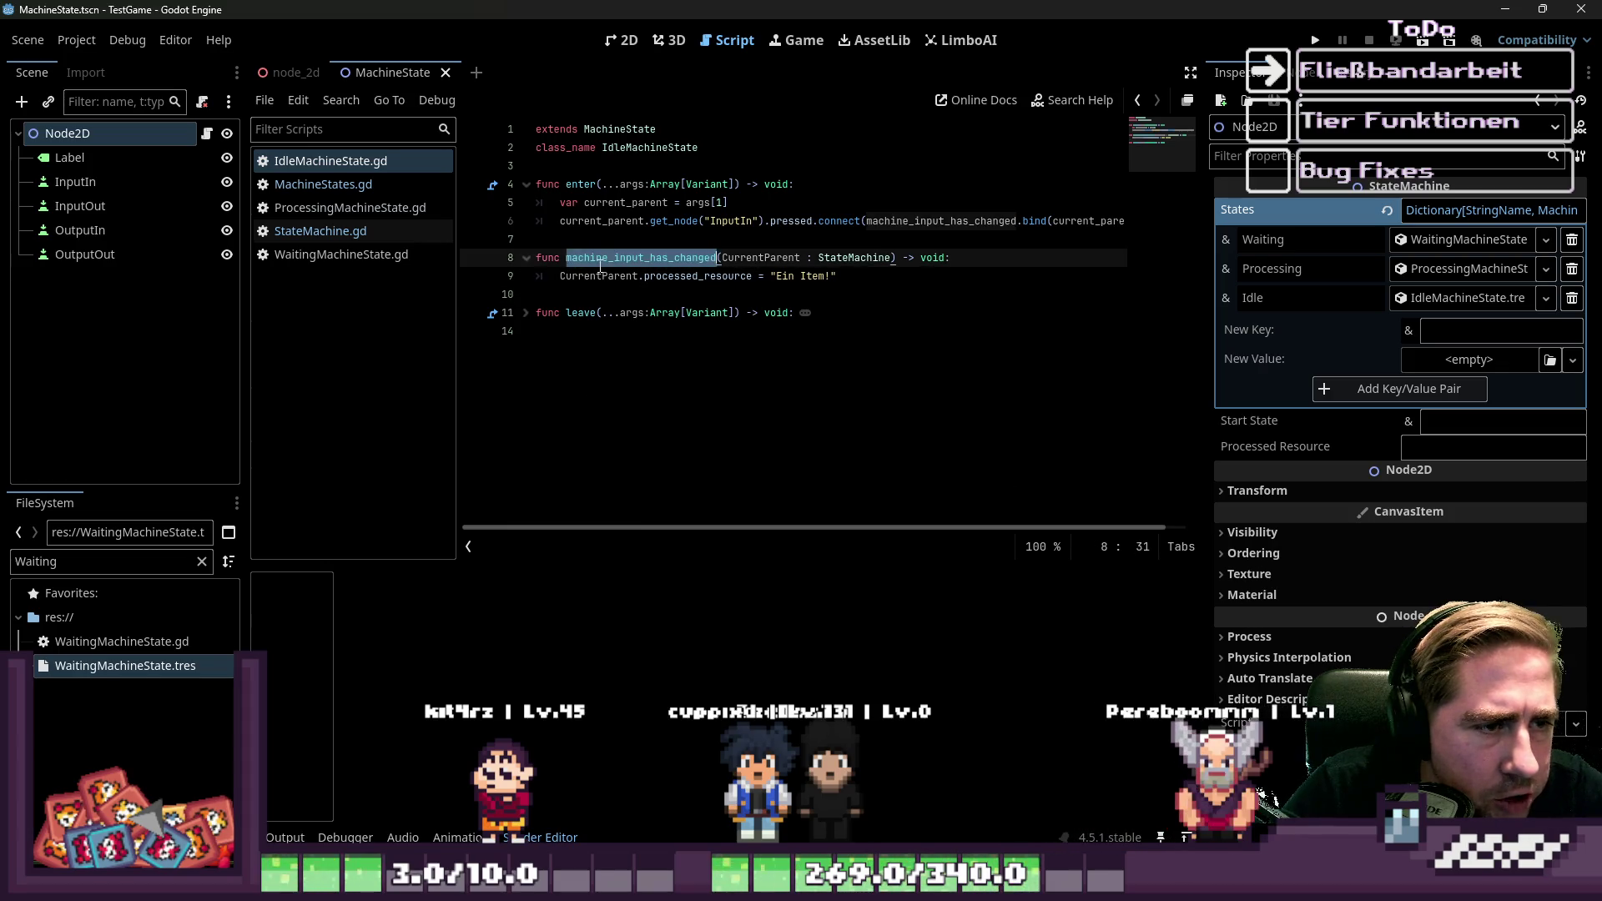
key(alt+Left)
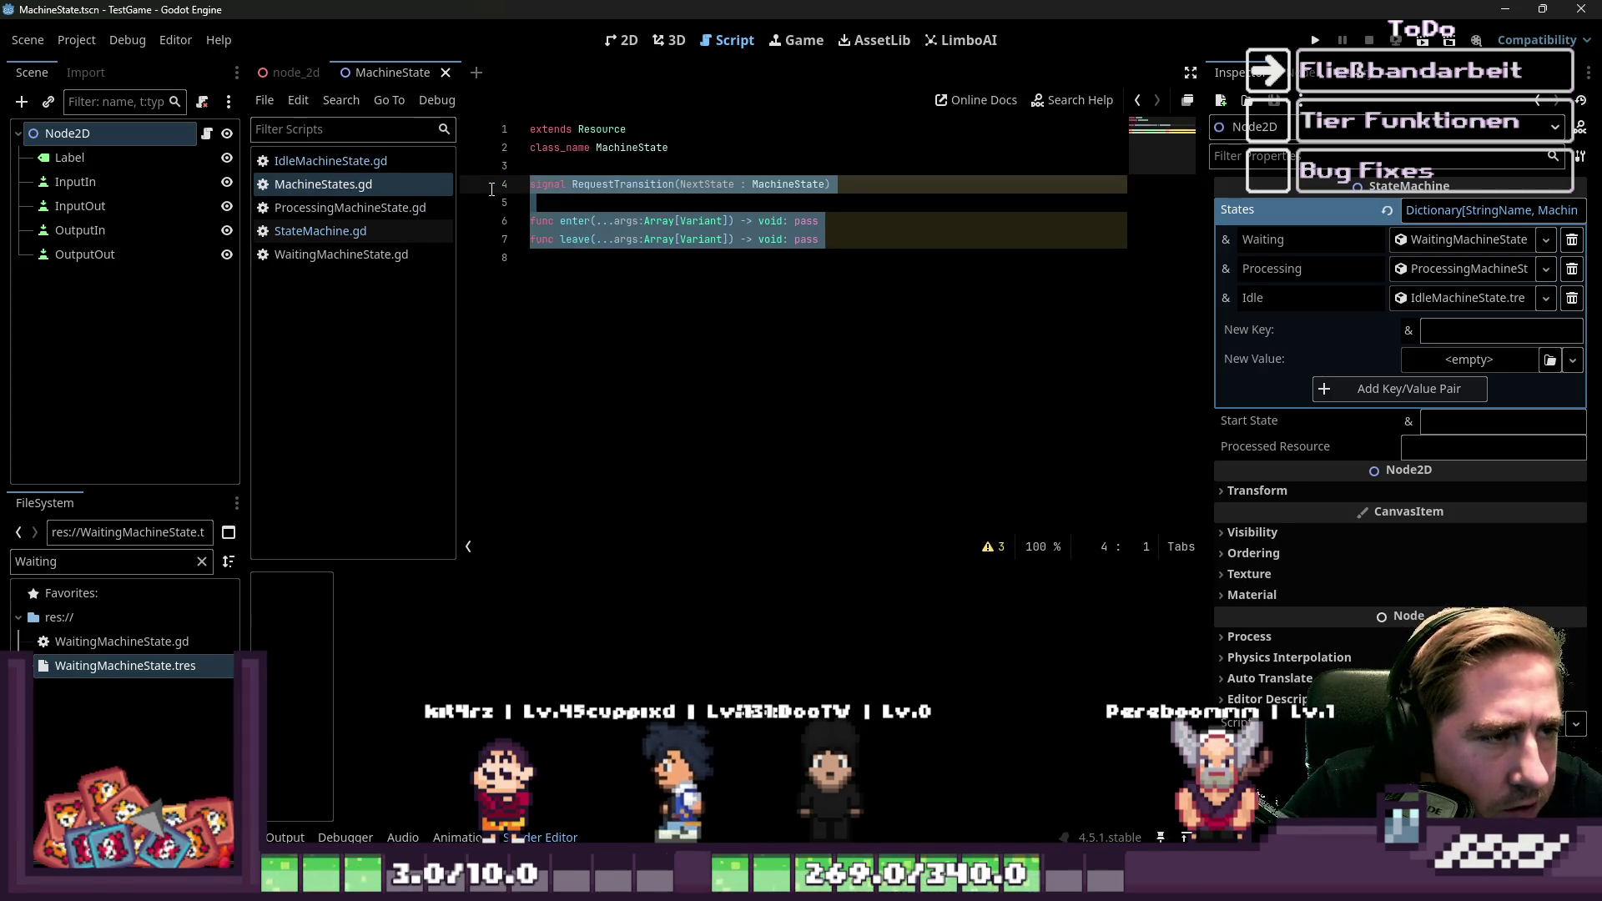
Step: Open StateMachine.gd, return to IdleMachineState.gd, and check the CurrentParent hint on line 9
click(645, 258)
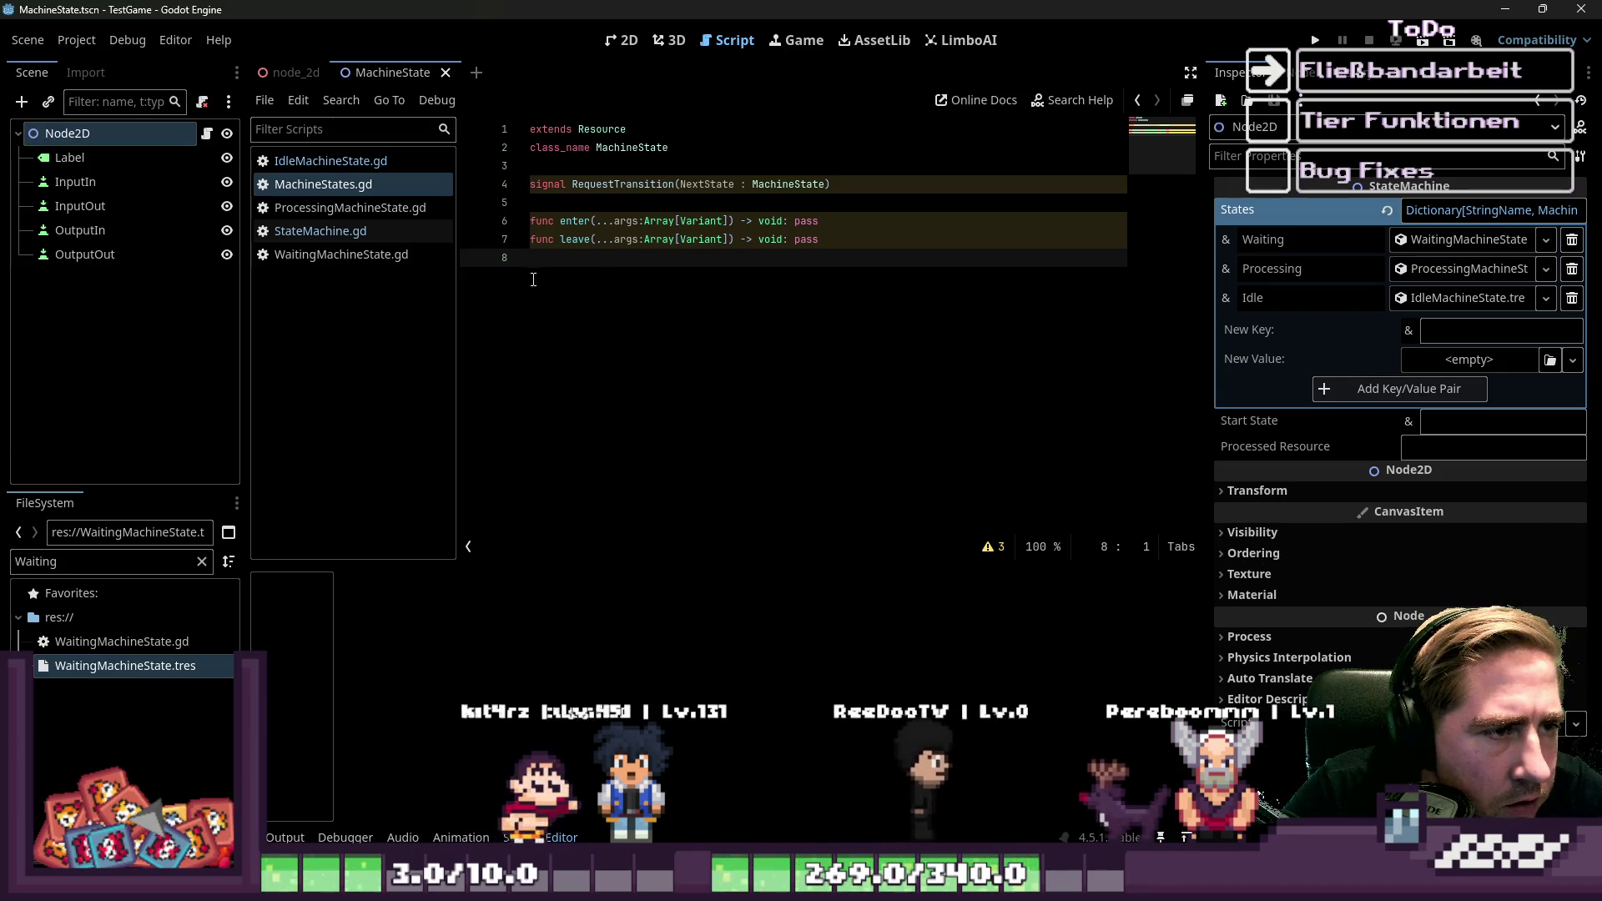
click(348, 237)
click(358, 162)
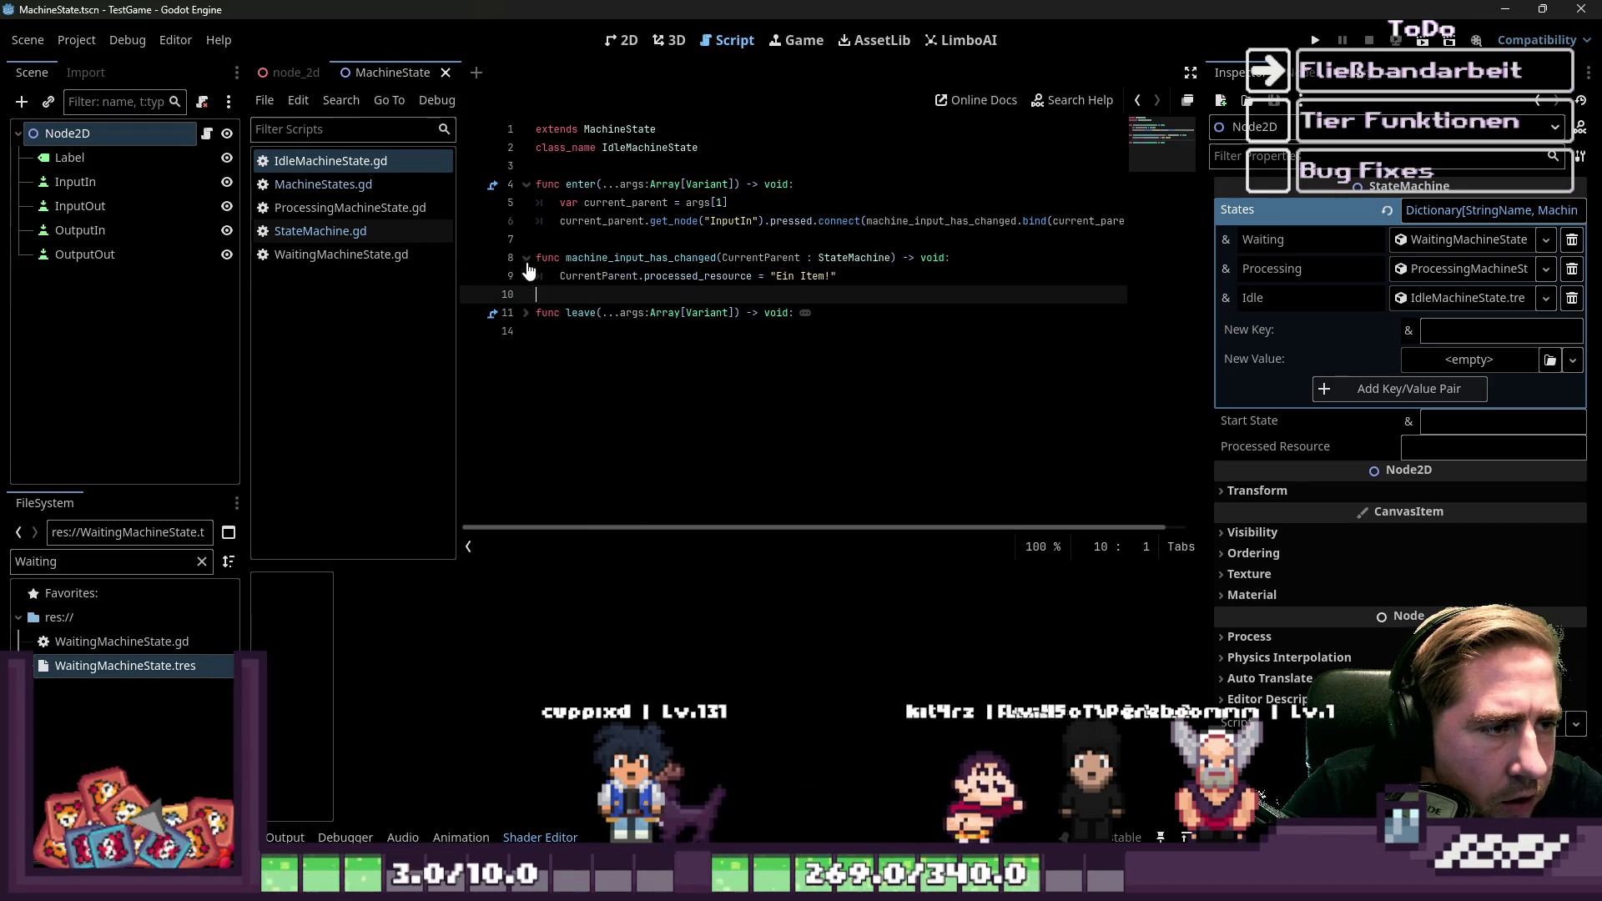
click(612, 276)
click(616, 277)
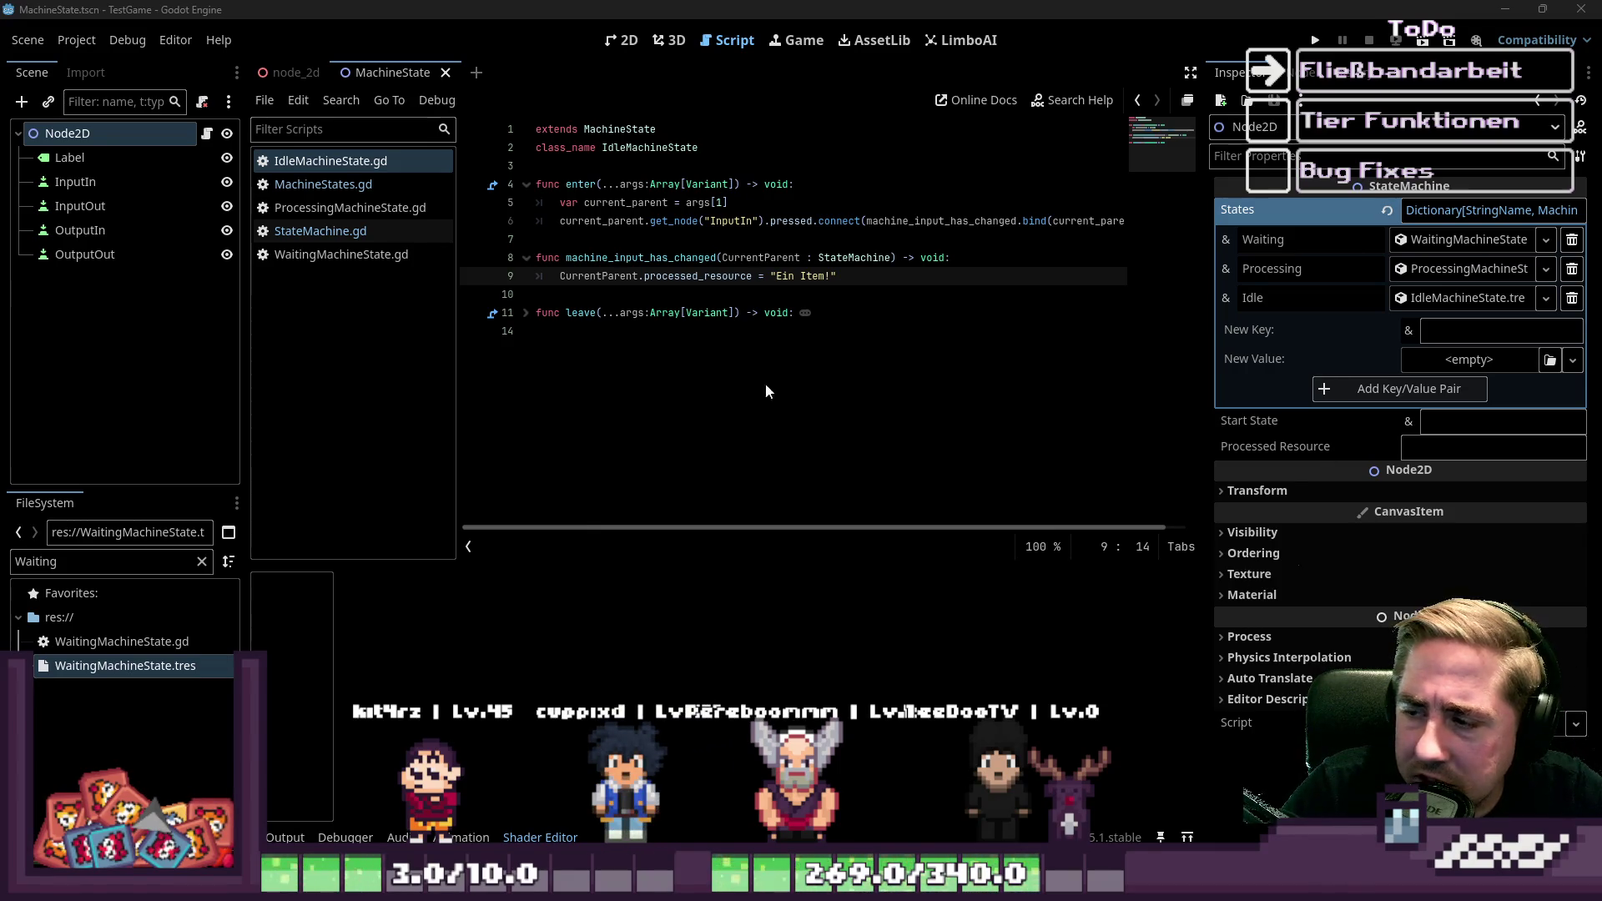
Step: Unfold leave() and add a transition call to the 'Idle' state on line 10
click(538, 331)
click(527, 313)
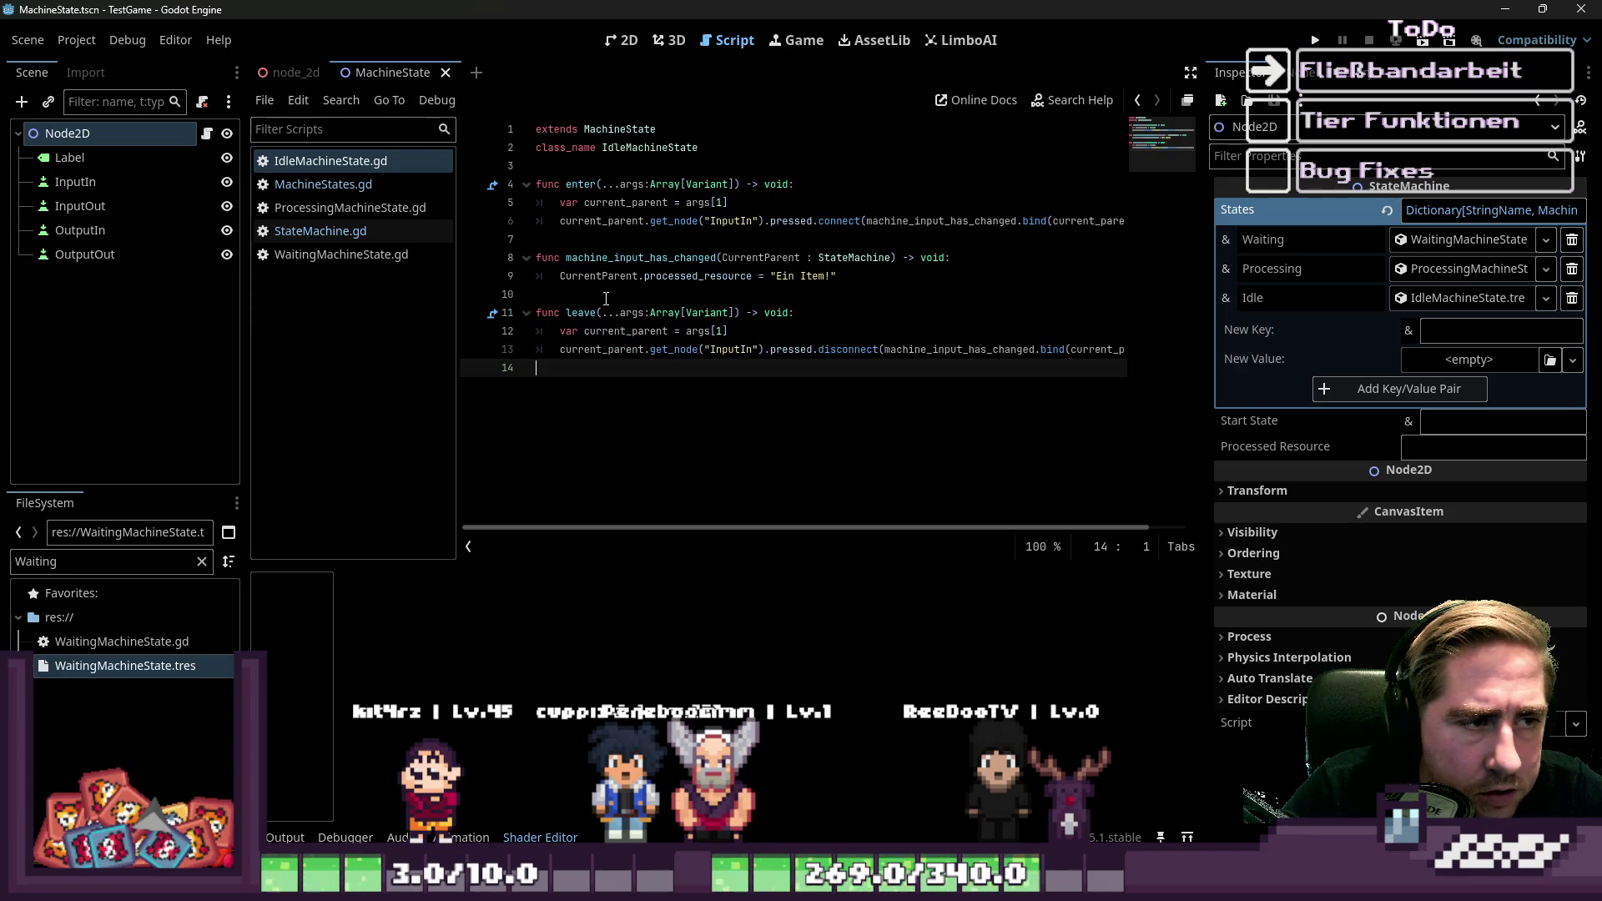
click(606, 298)
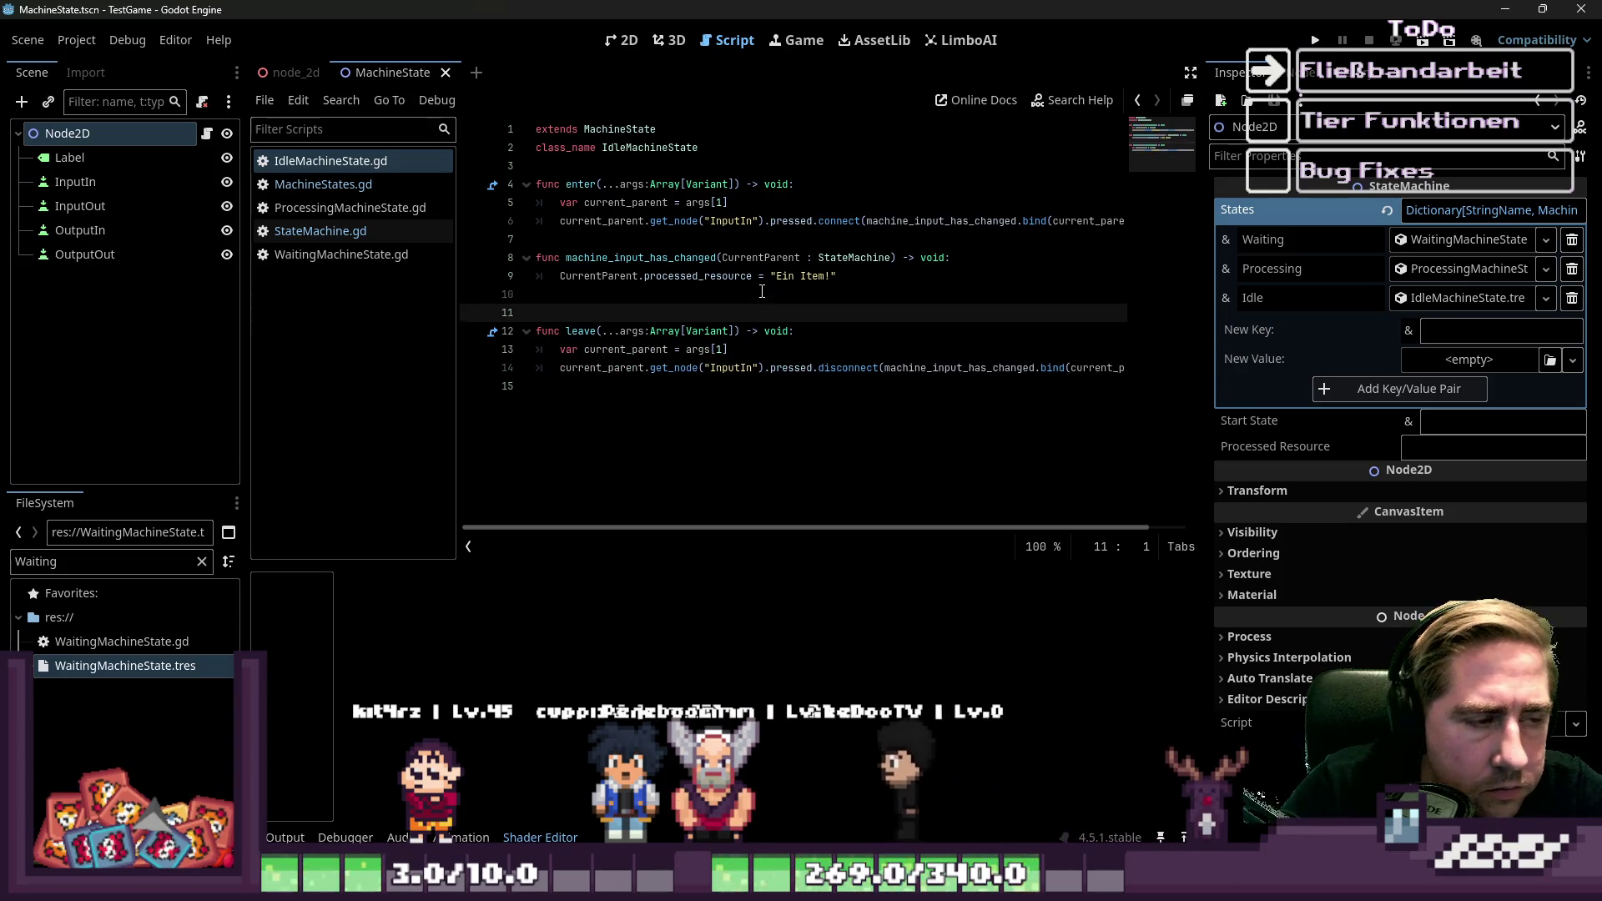
key(Return)
key(Up)
key(Tab)
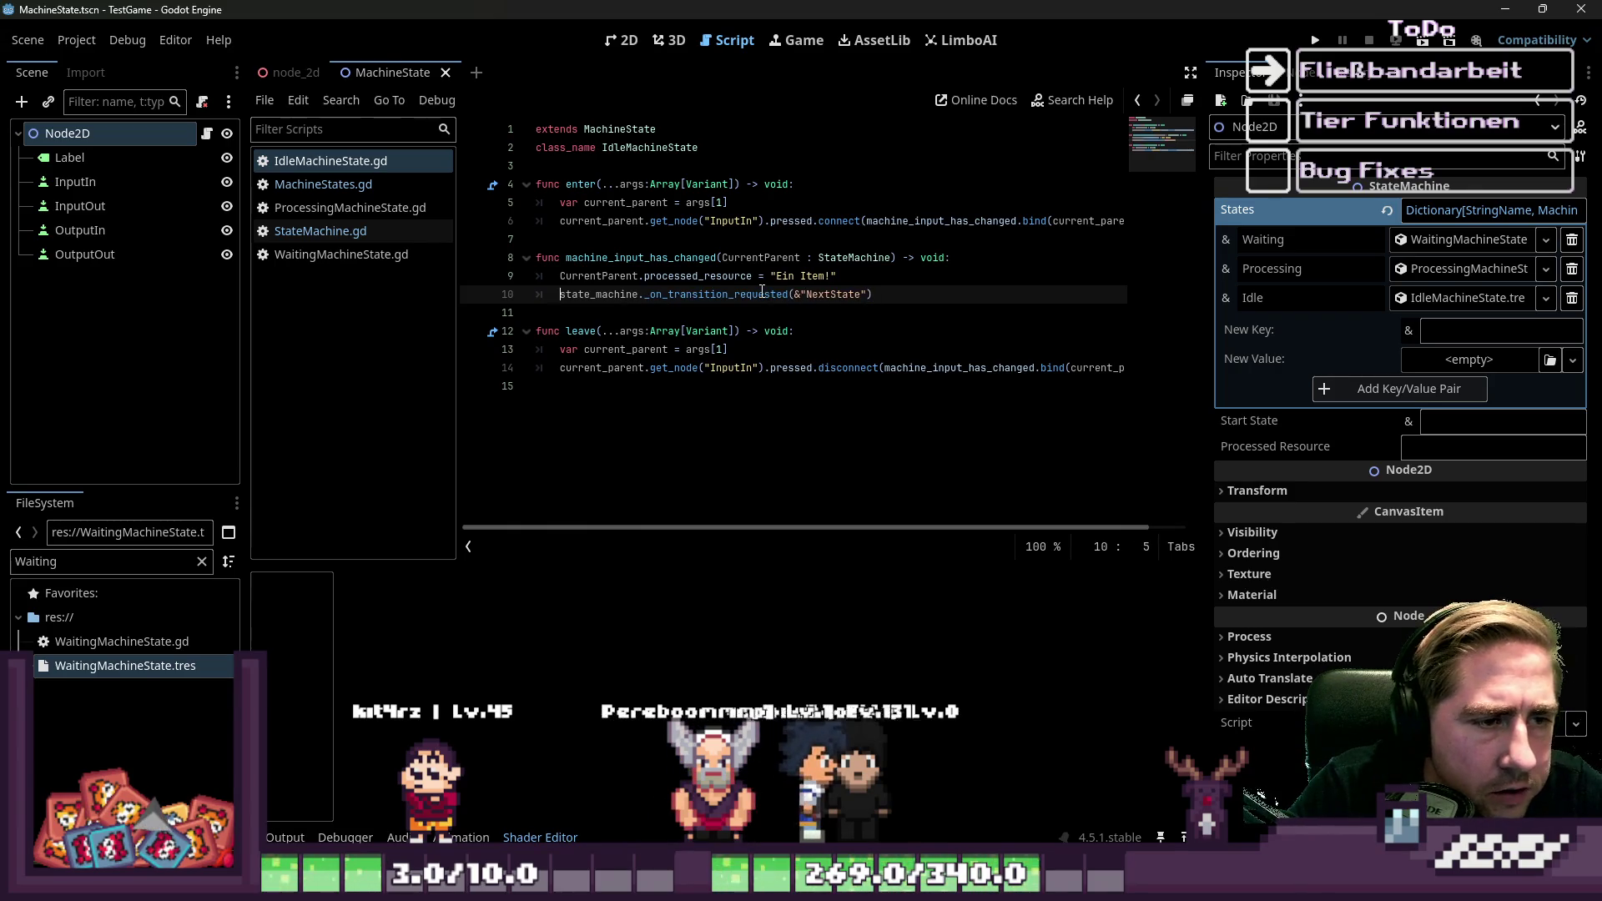
key(End)
key(Left)
key(Left)
key(ctrl+shift+Left)
key(BackSpace)
text(Idle)
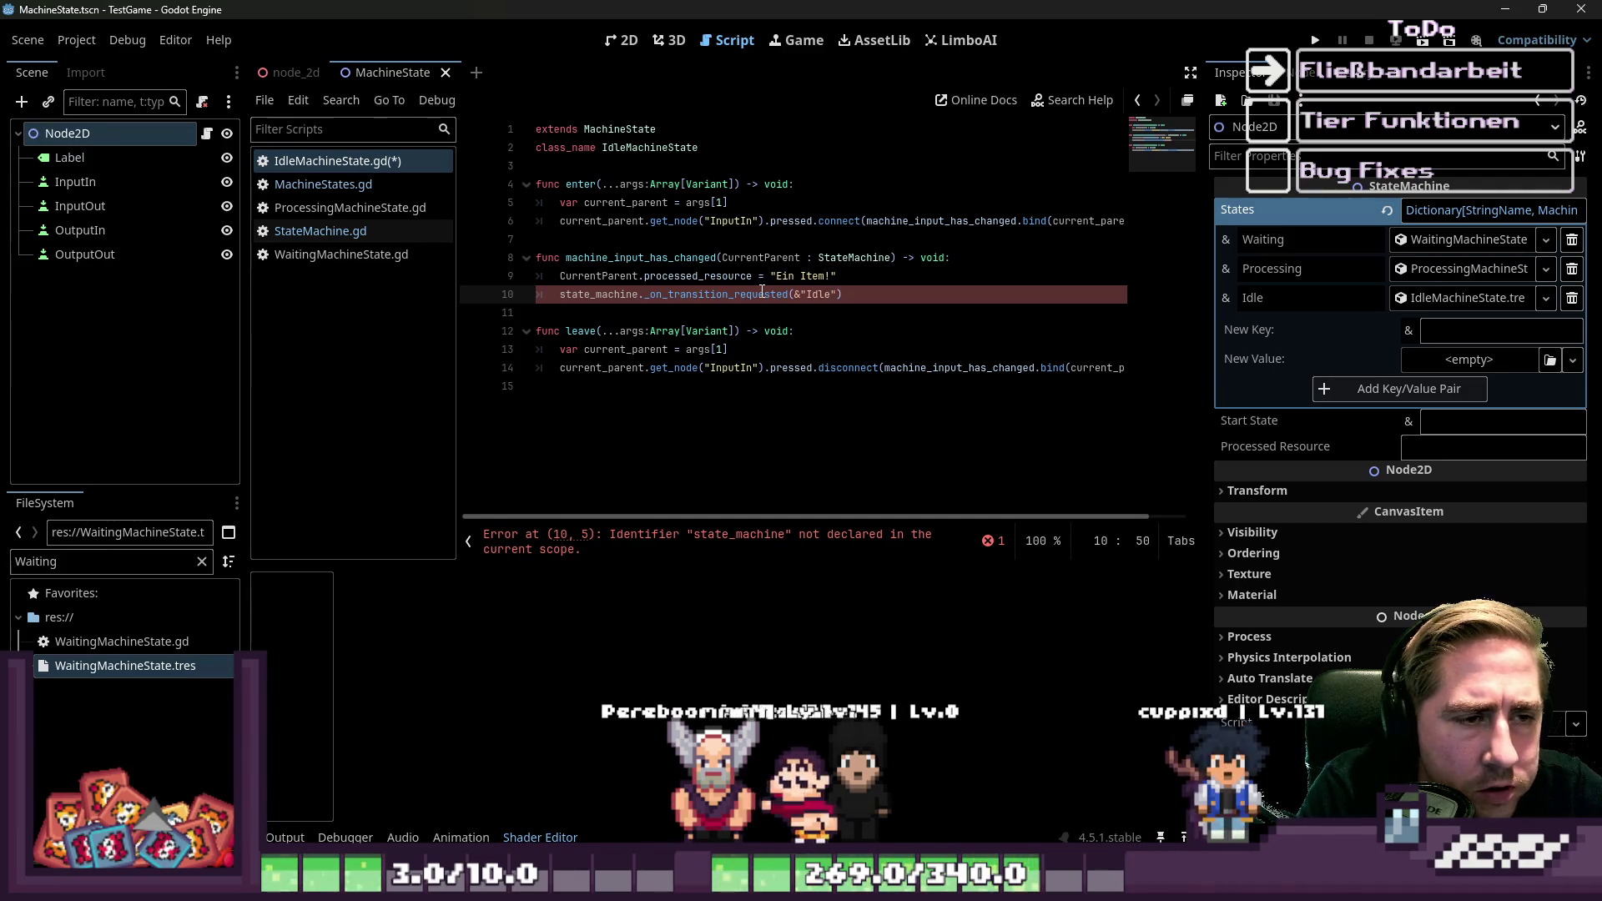
Step: Add a commented InputInventory null check and duplicate it below the transition as a not-null check
key(Up)
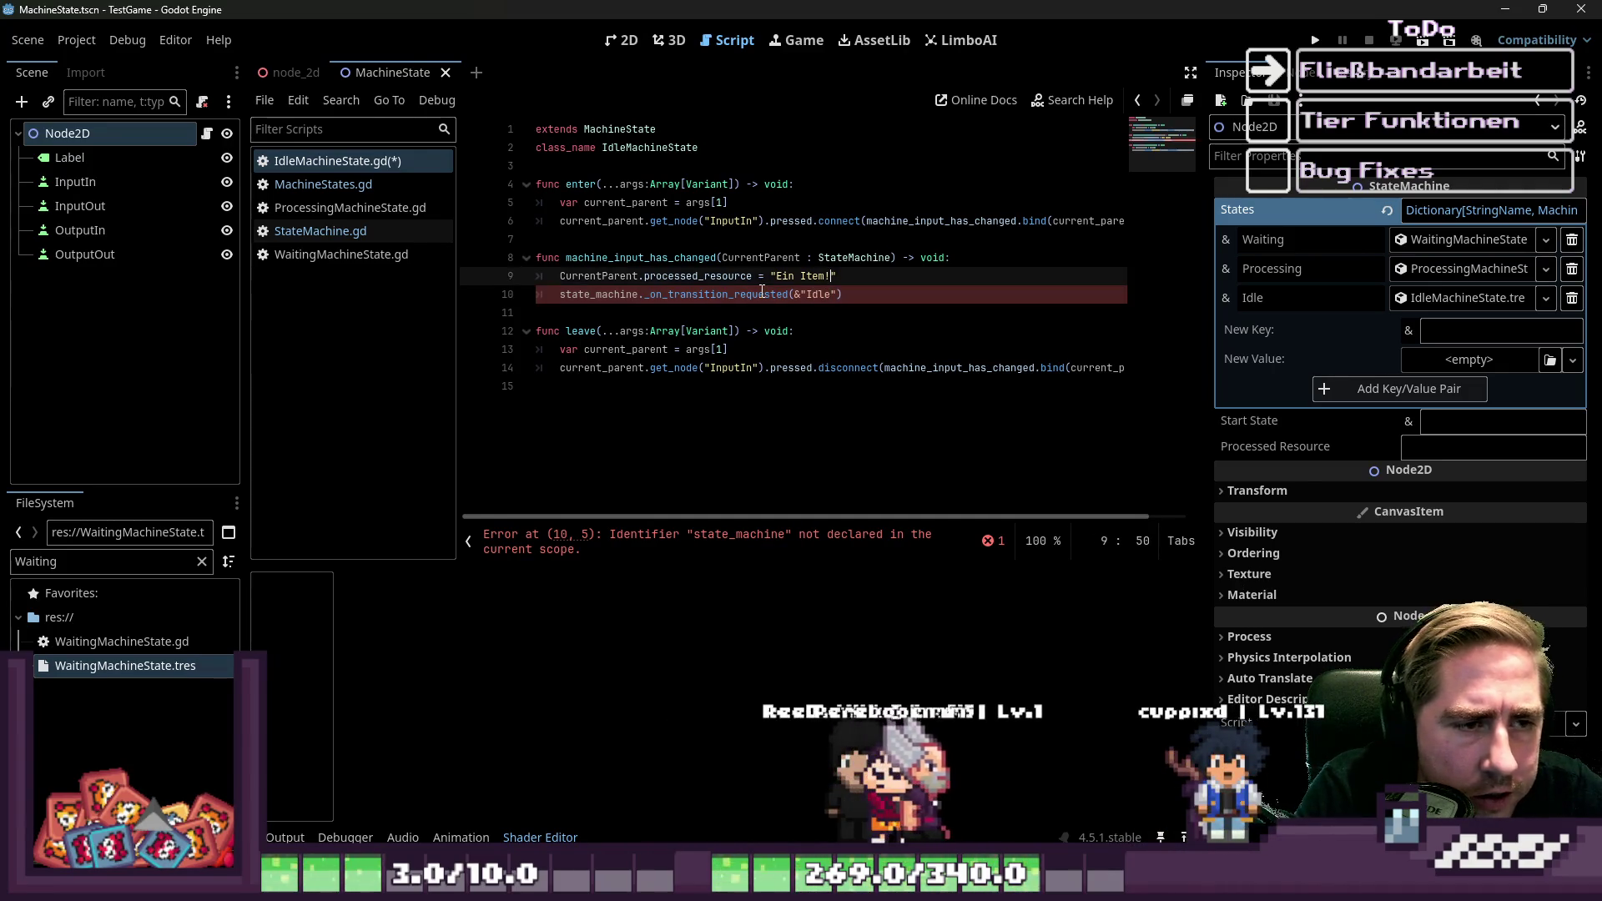
key(Return)
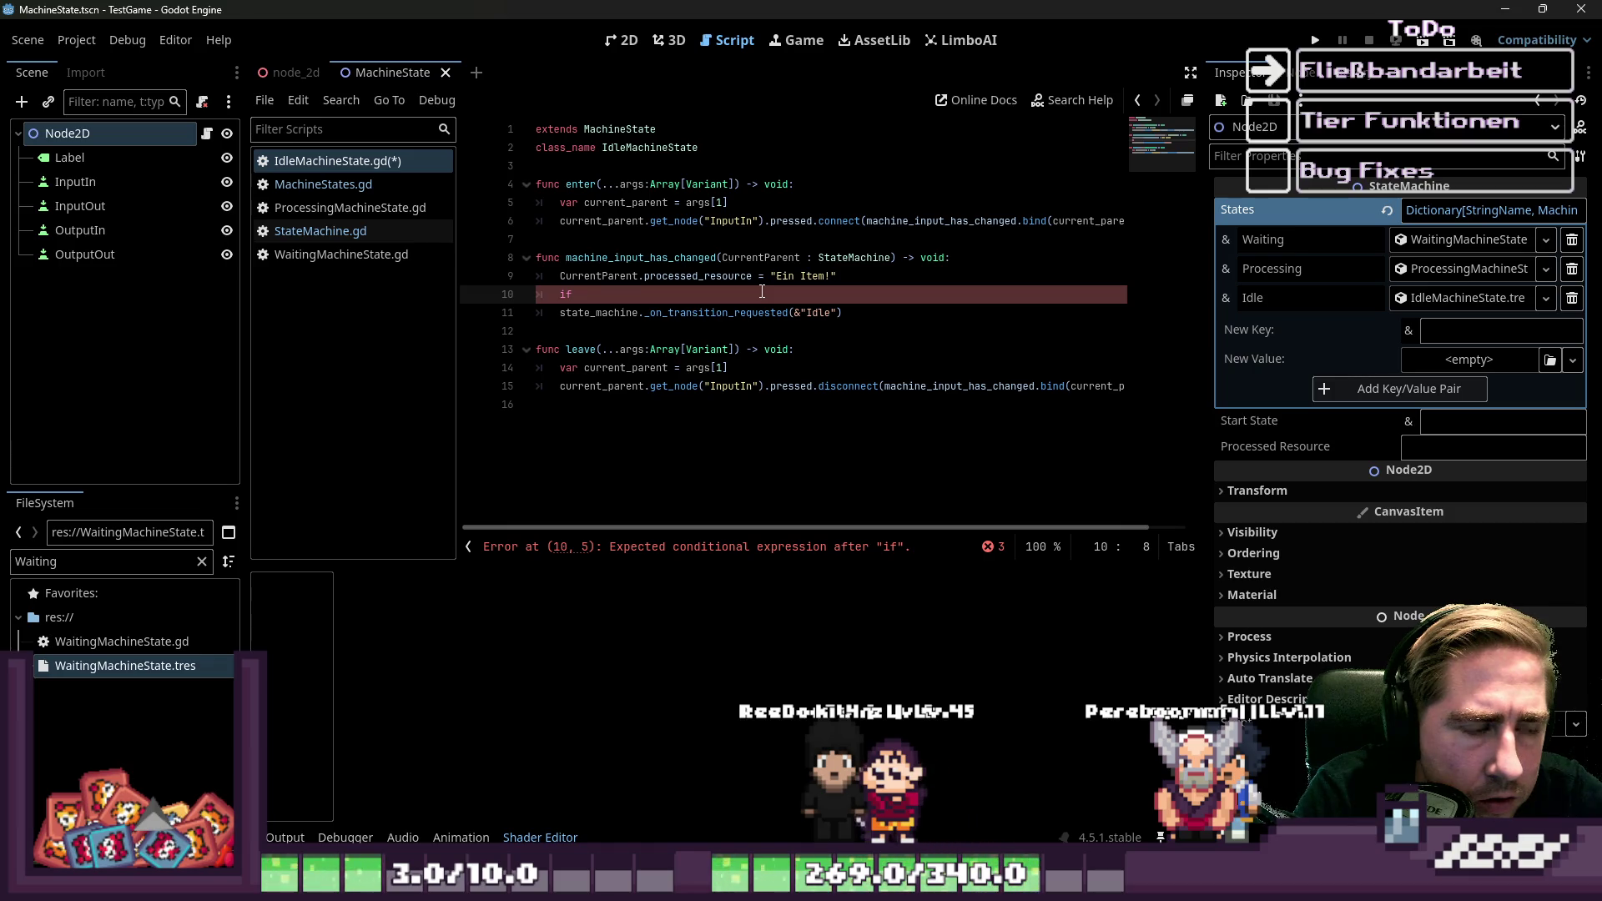
key(BackSpace)
key(BackSpace)
key(BackSpace)
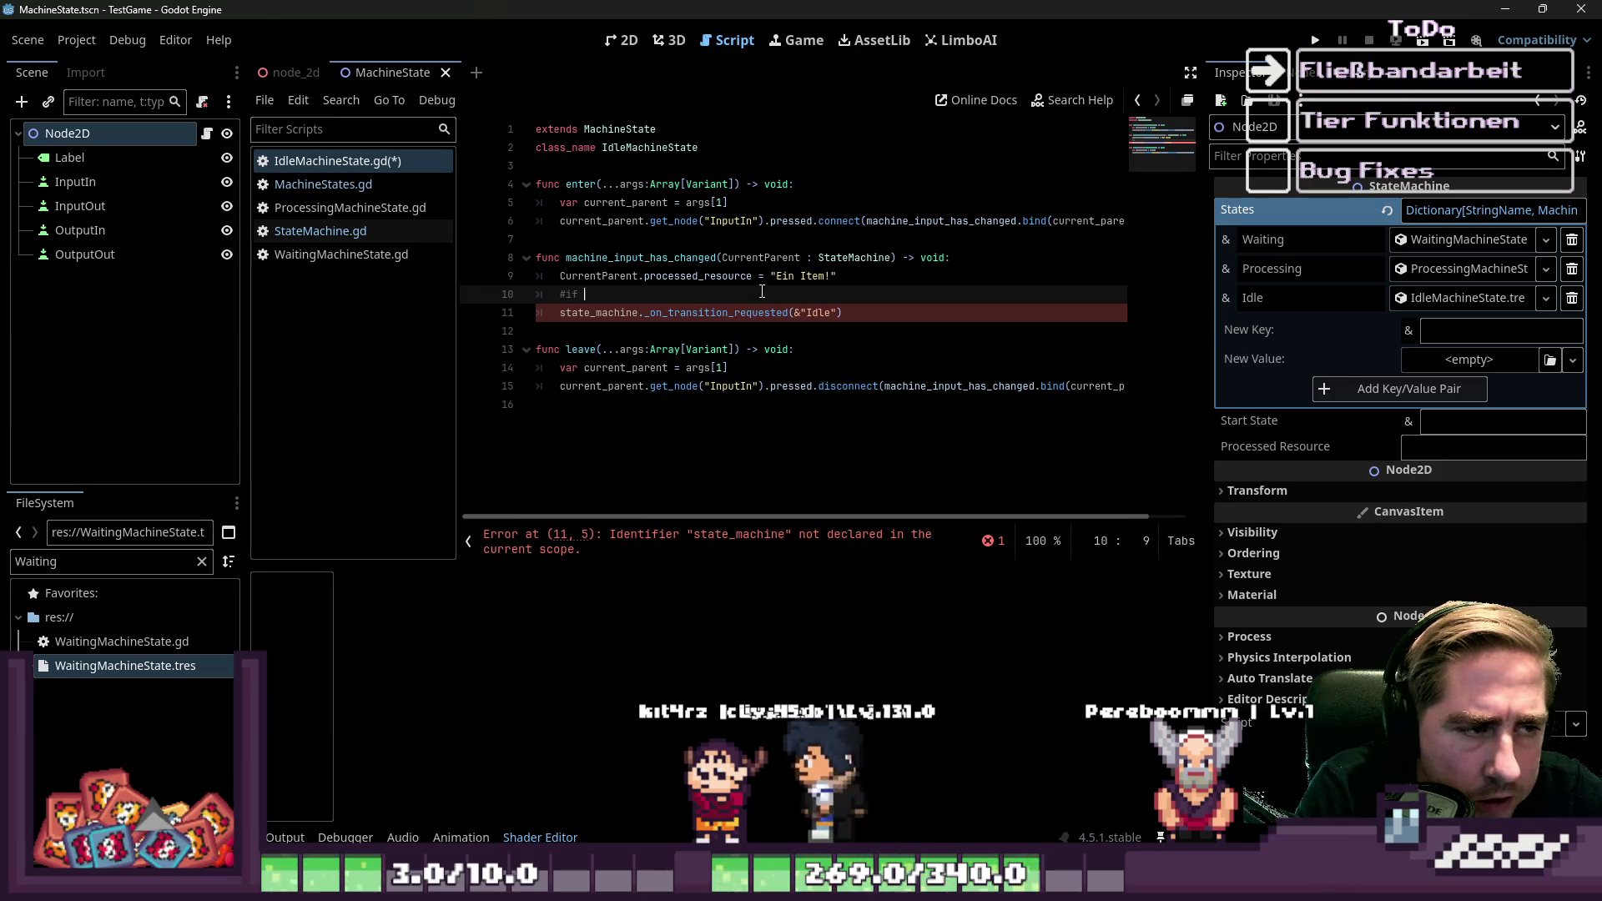
text(Input)
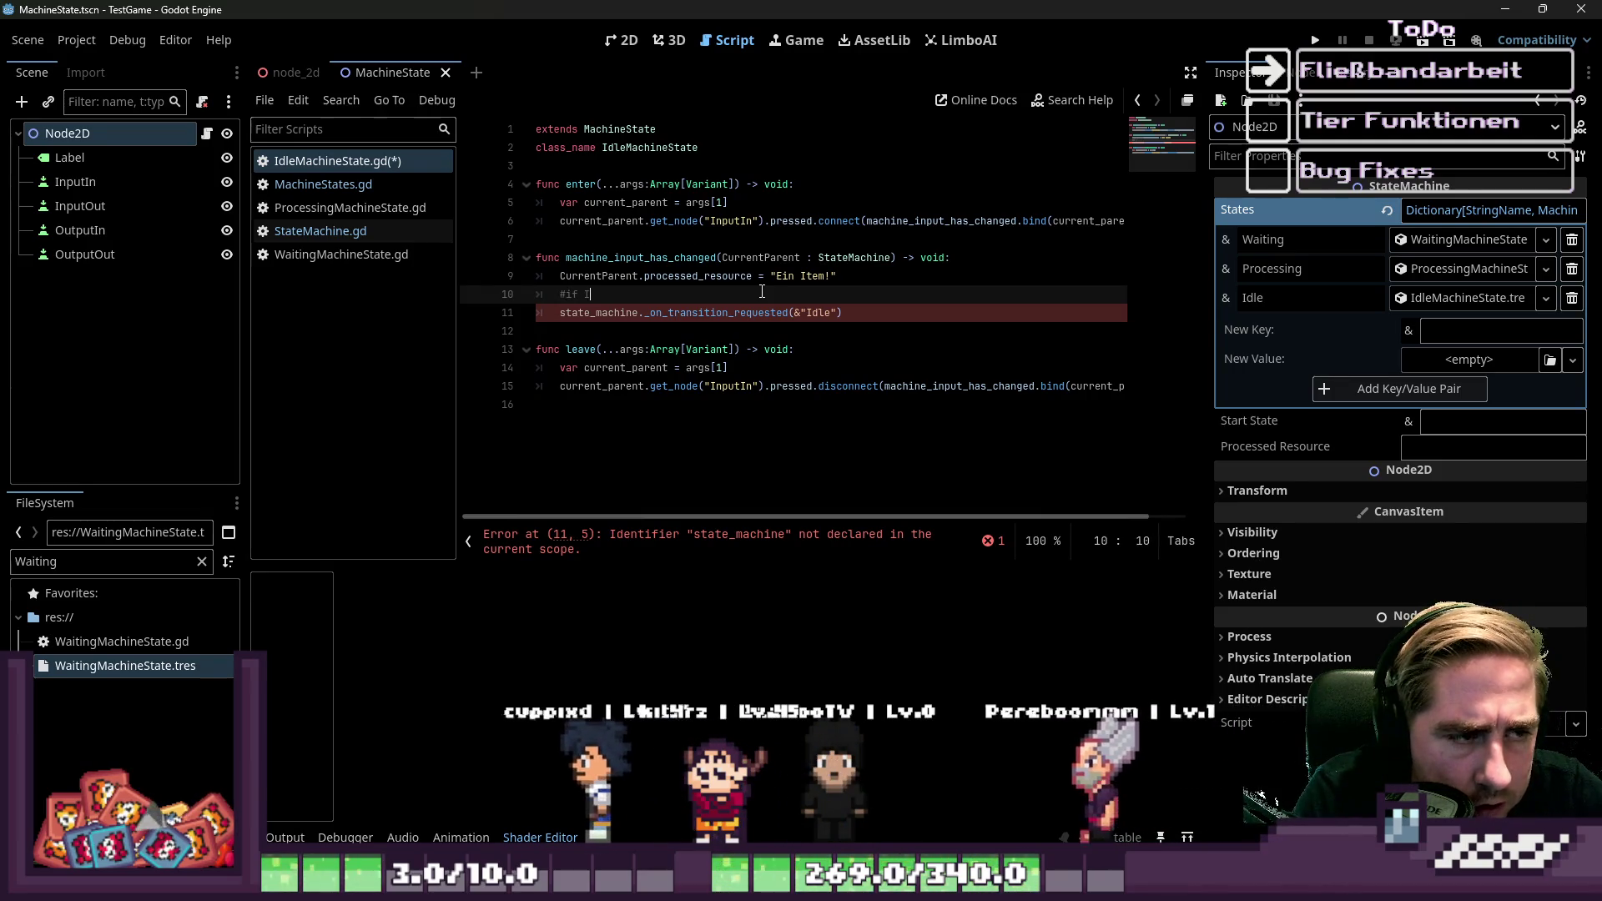
text(Inventory[0] ==)
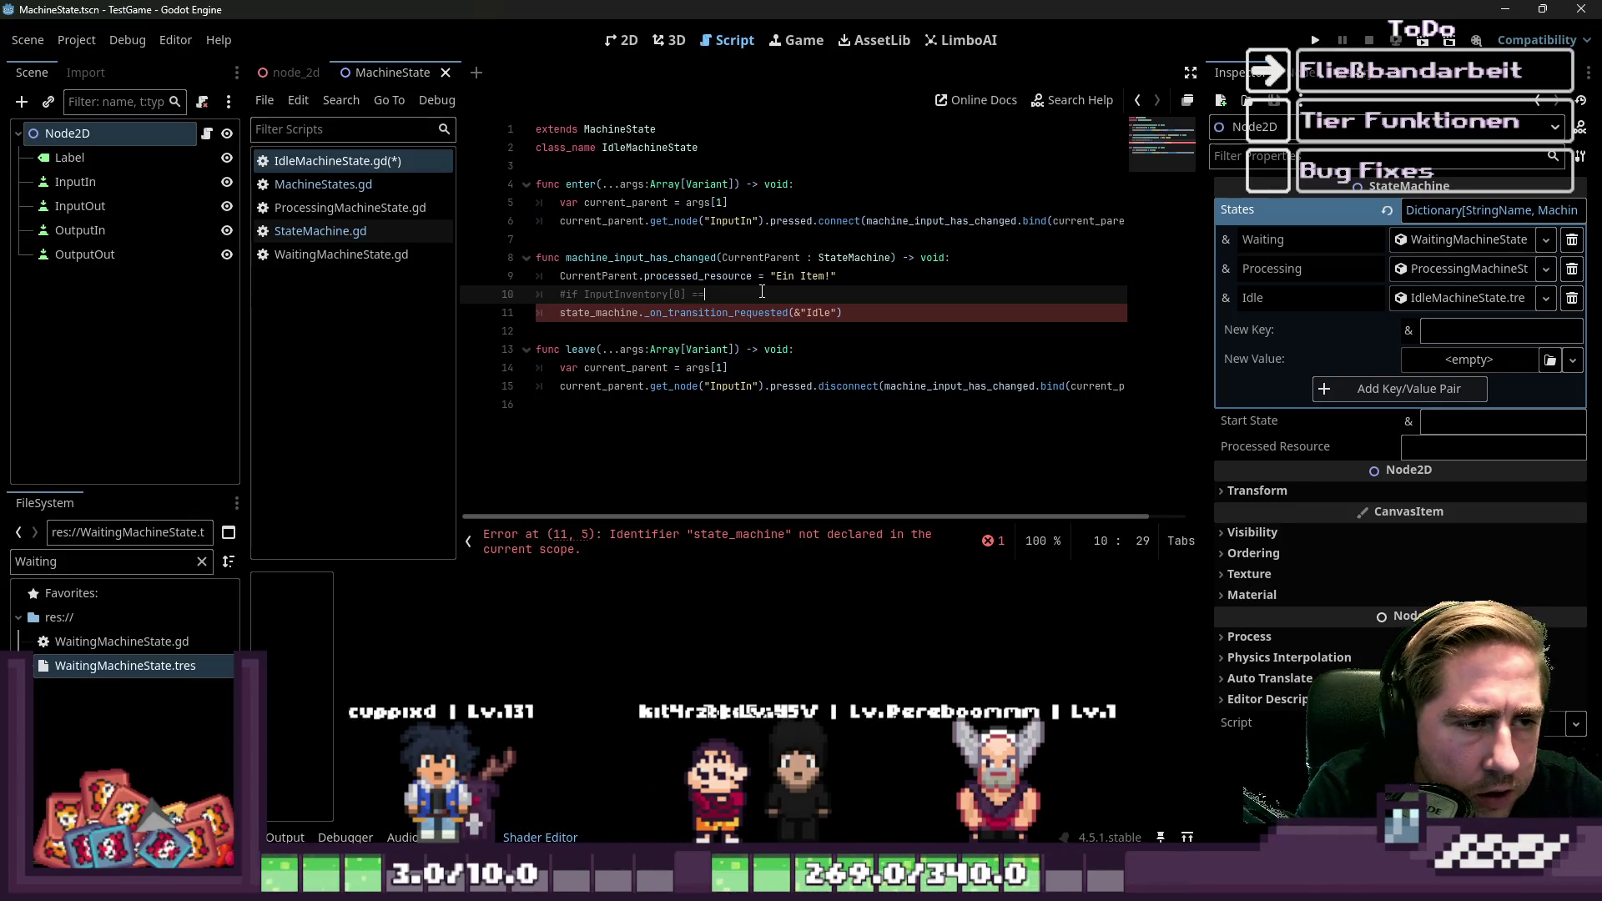
text(ull:)
key(shift+Left)
key(shift+Left)
key(shift+Left)
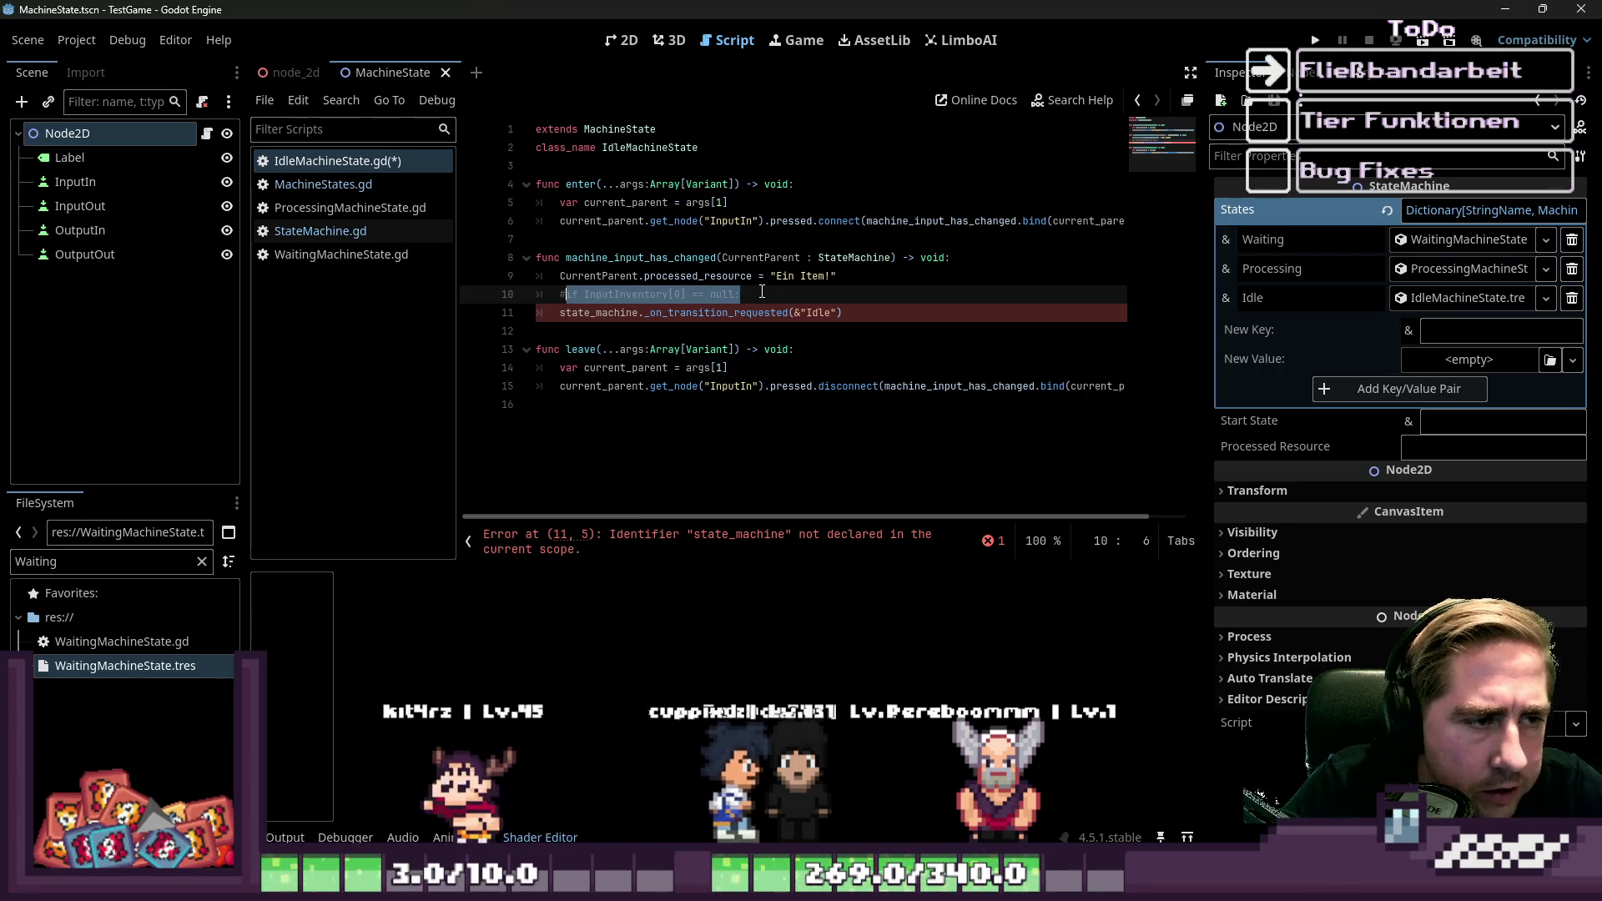
key(shift+Home)
key(Down)
key(End)
key(Return)
key(BackSpace)
key(Left)
key(Left)
key(Left)
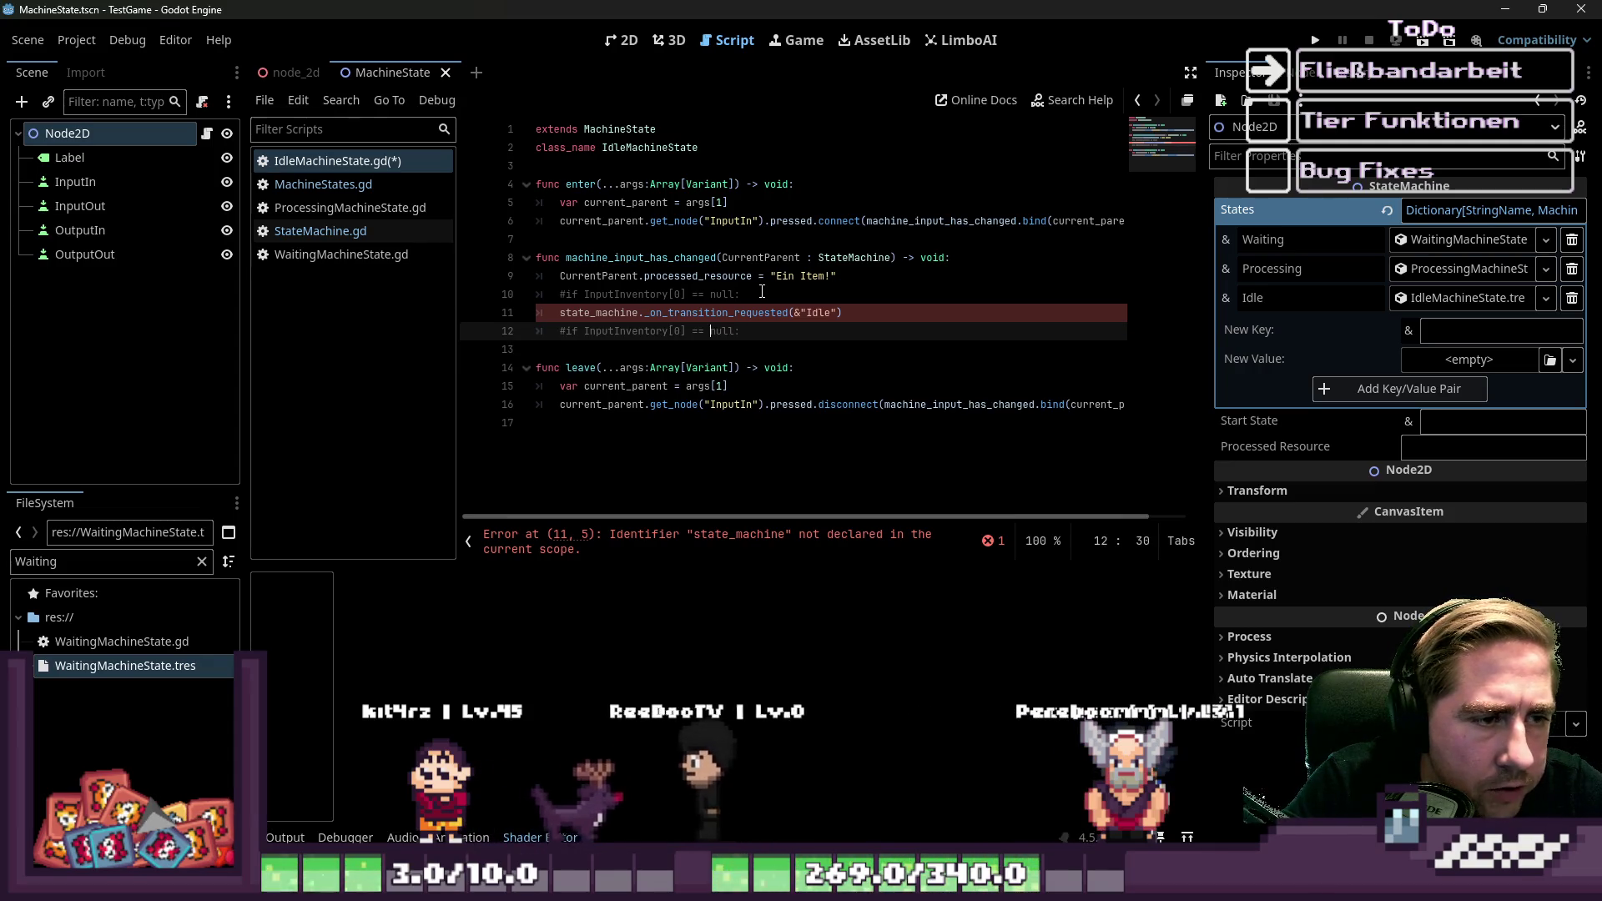
key(Left)
key(Left)
key(Left)
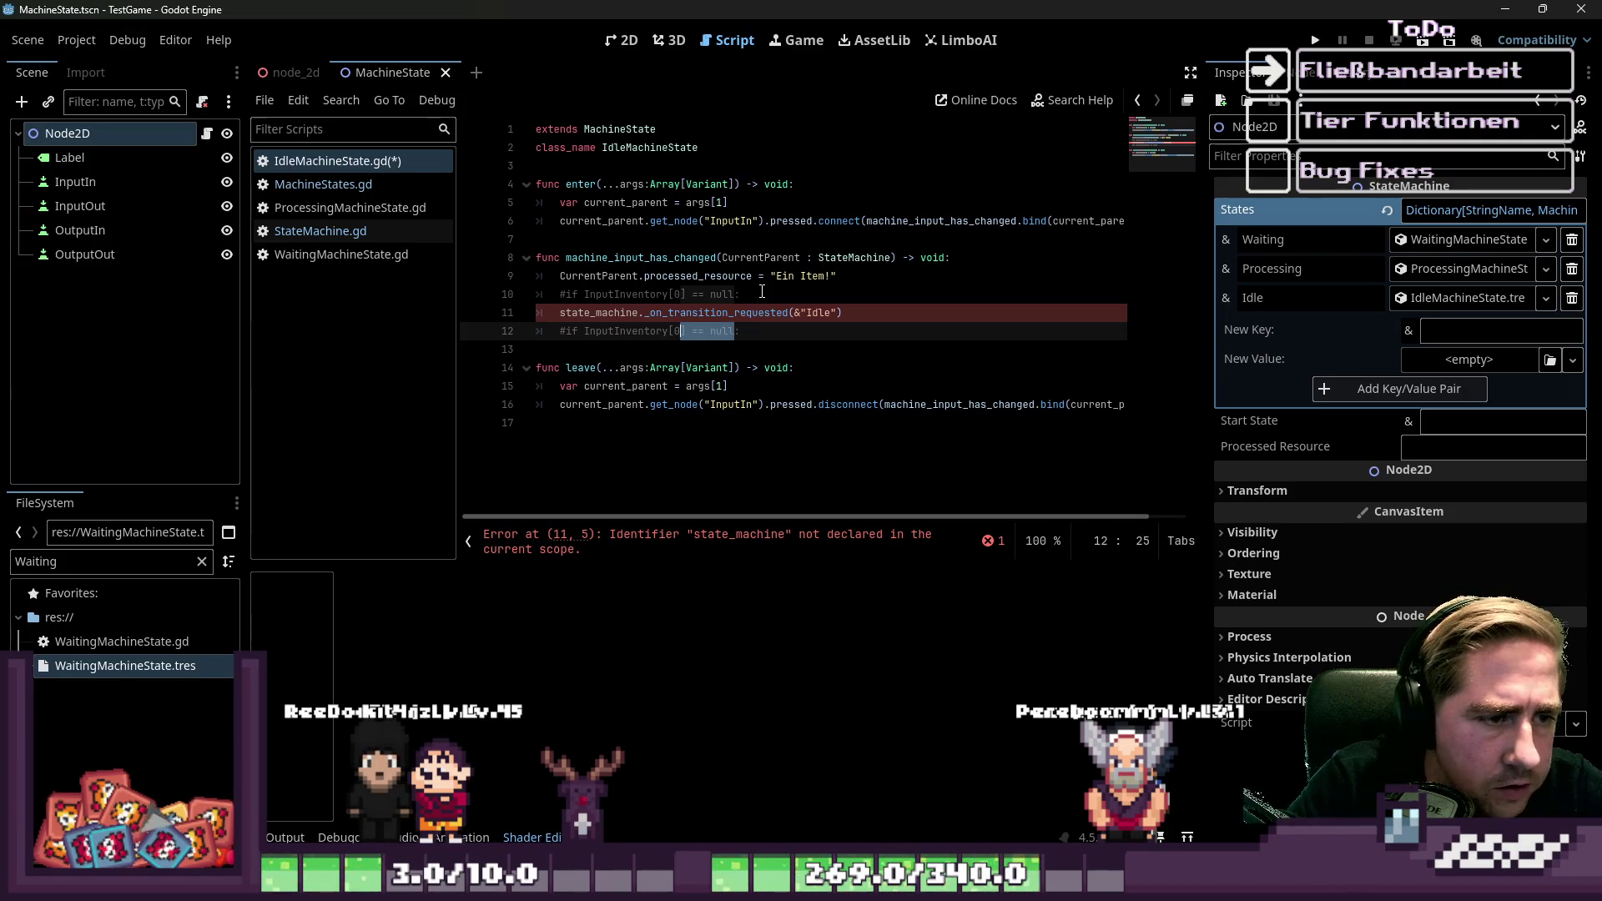
Step: Paste the transition call under the not-null check, comment it out and clear its state name
key(Down)
key(Return)
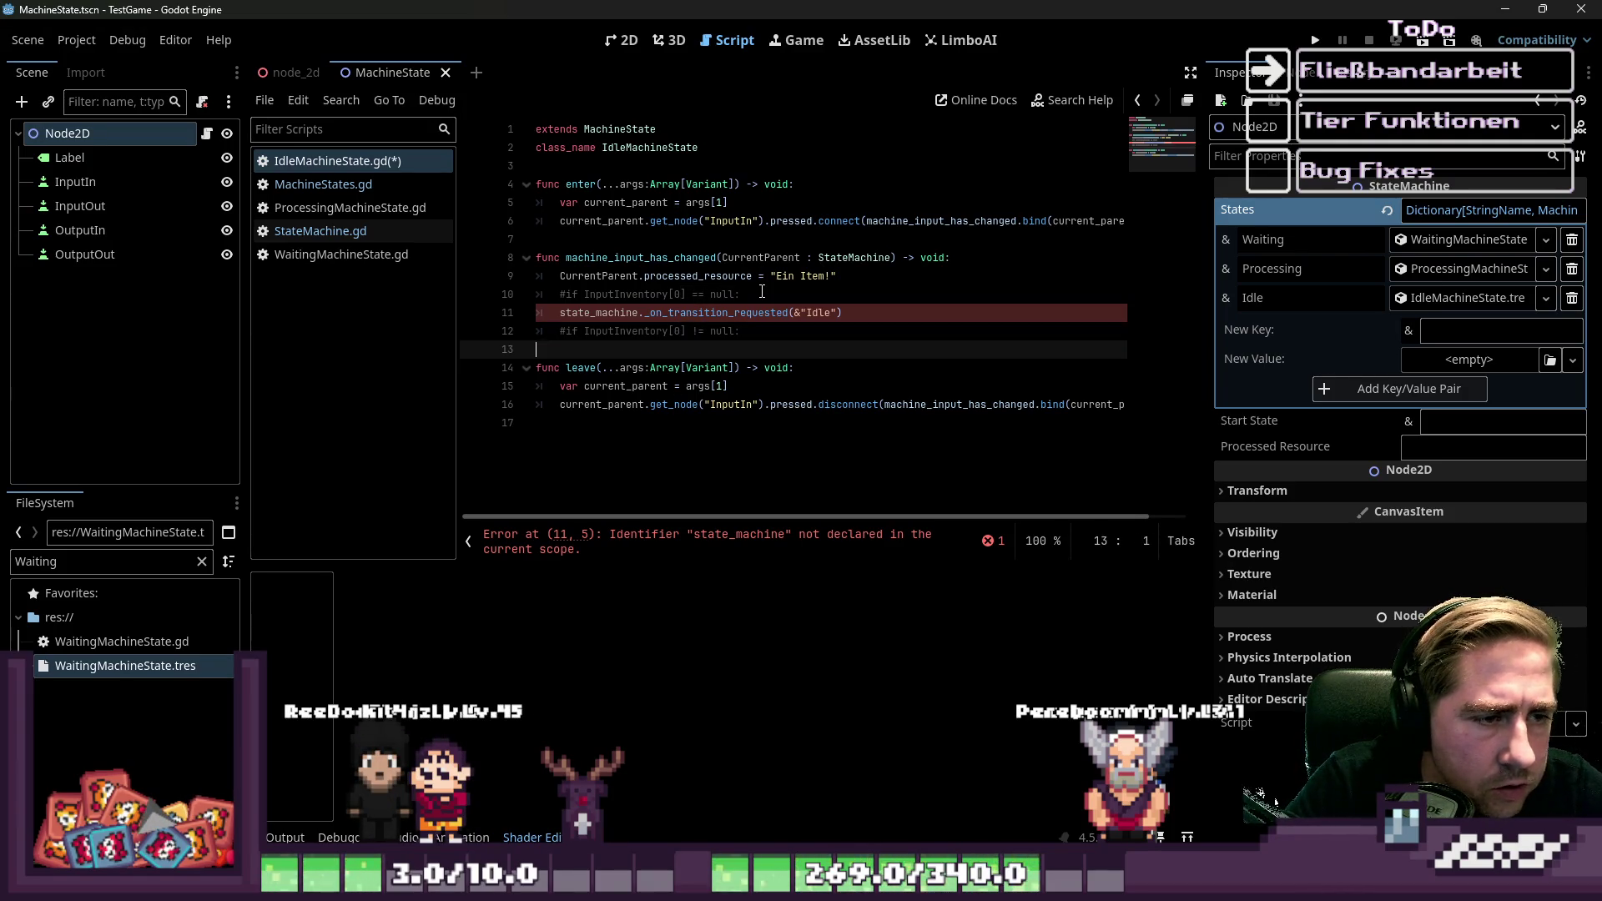
key(Up)
key(Up)
key(Up)
key(Home)
key(shift+End)
key(ctrl+c)
key(Down)
key(Down)
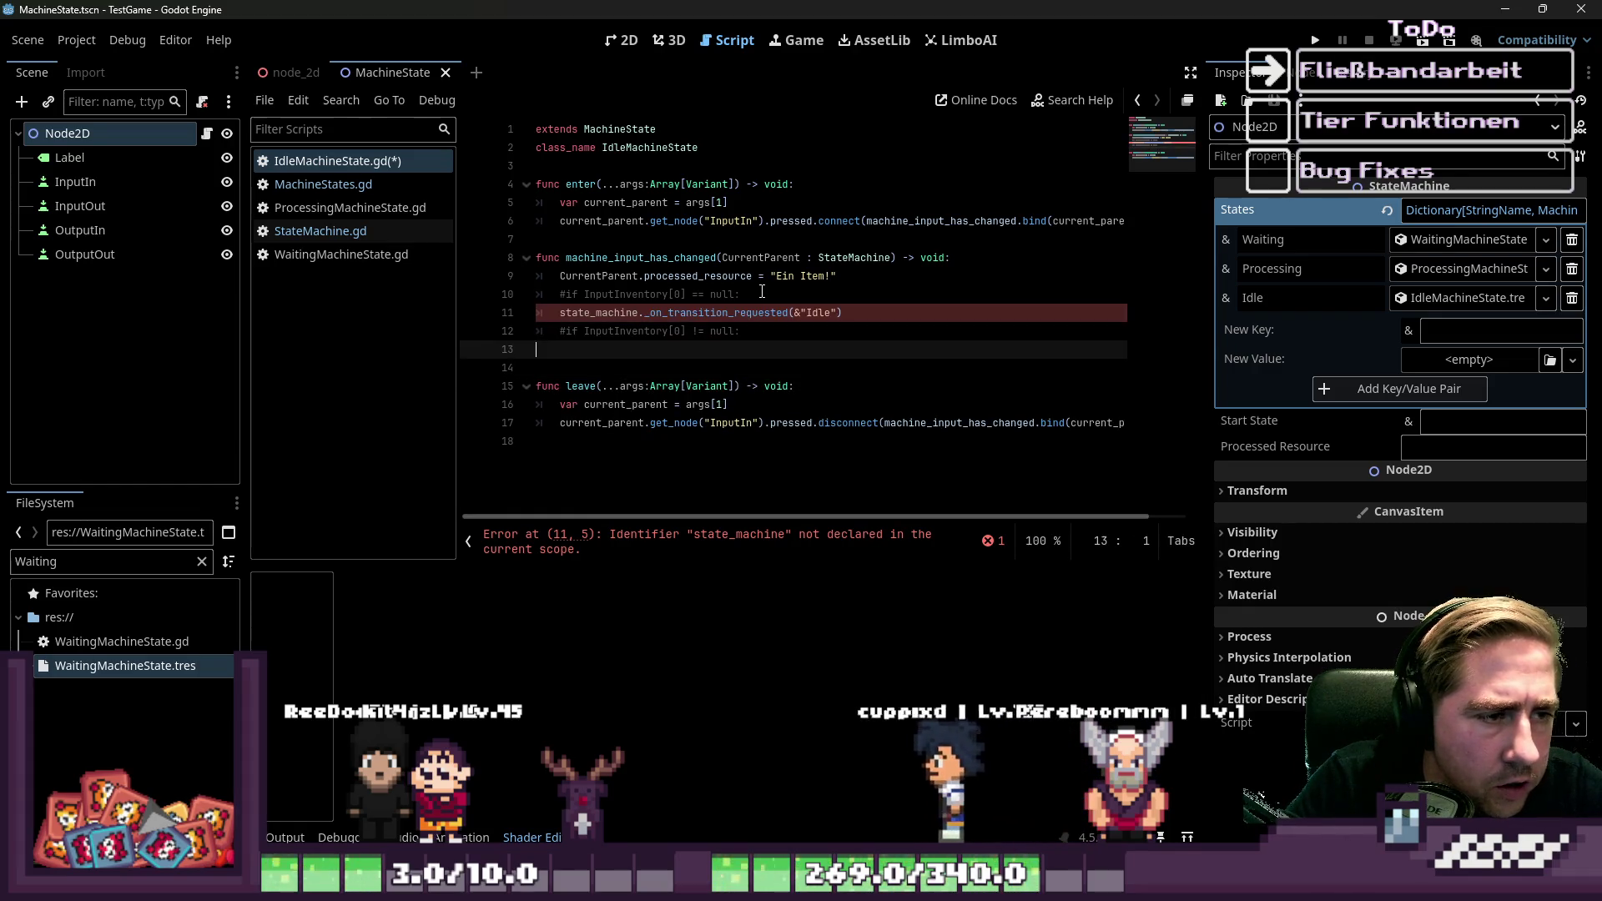
key(ctrl+v)
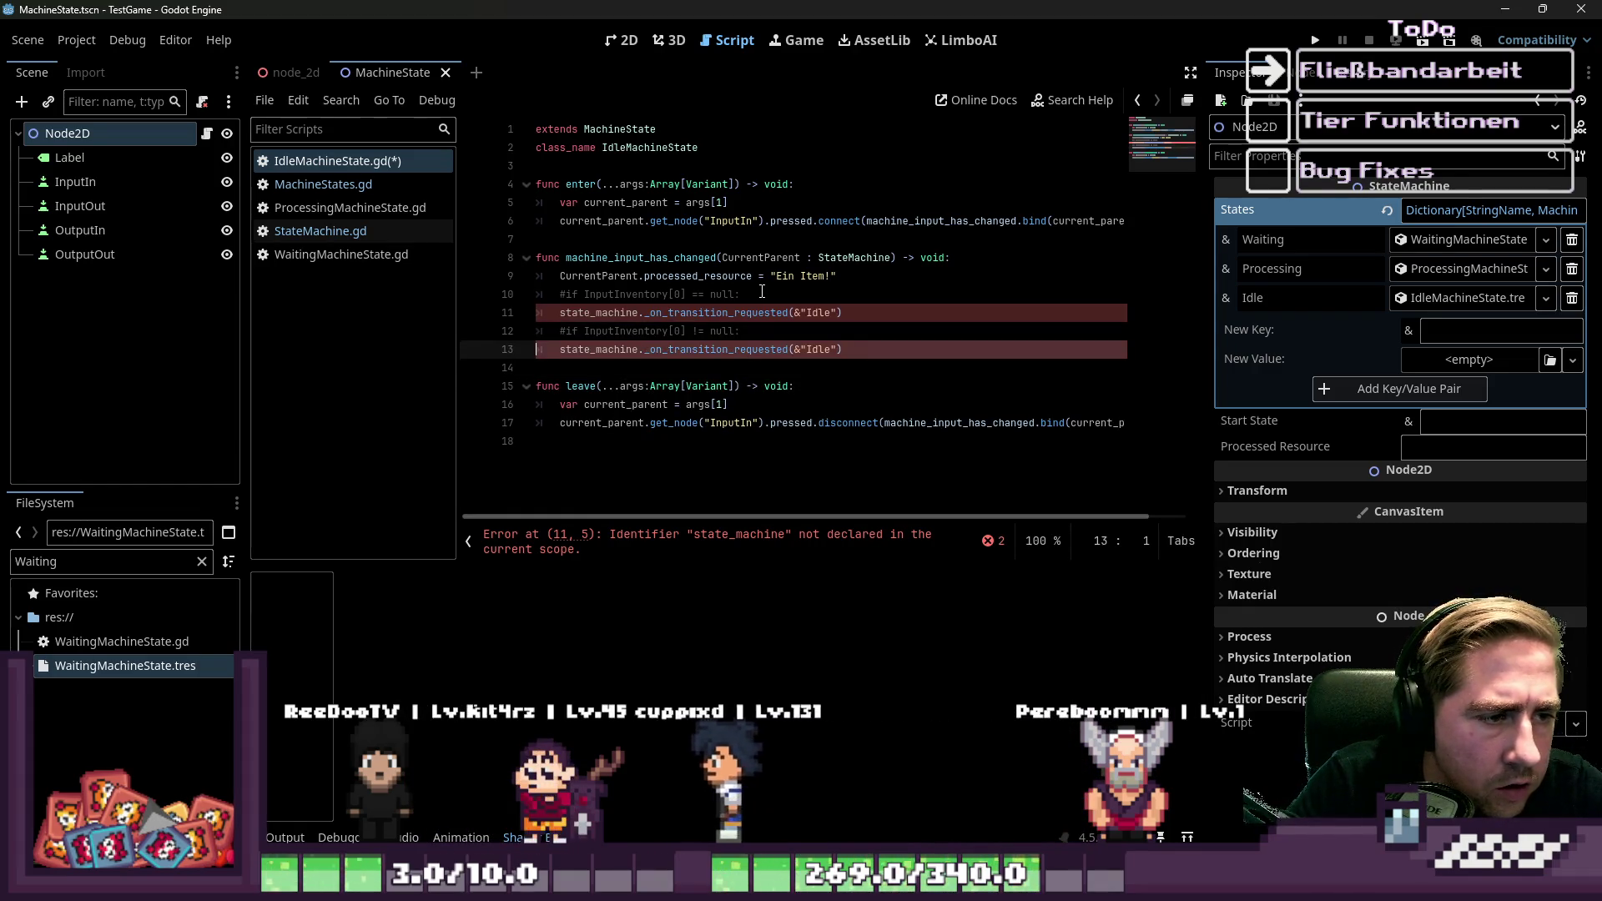
key(ctrl+Right)
key(ctrl+Right)
key(ctrl+Right)
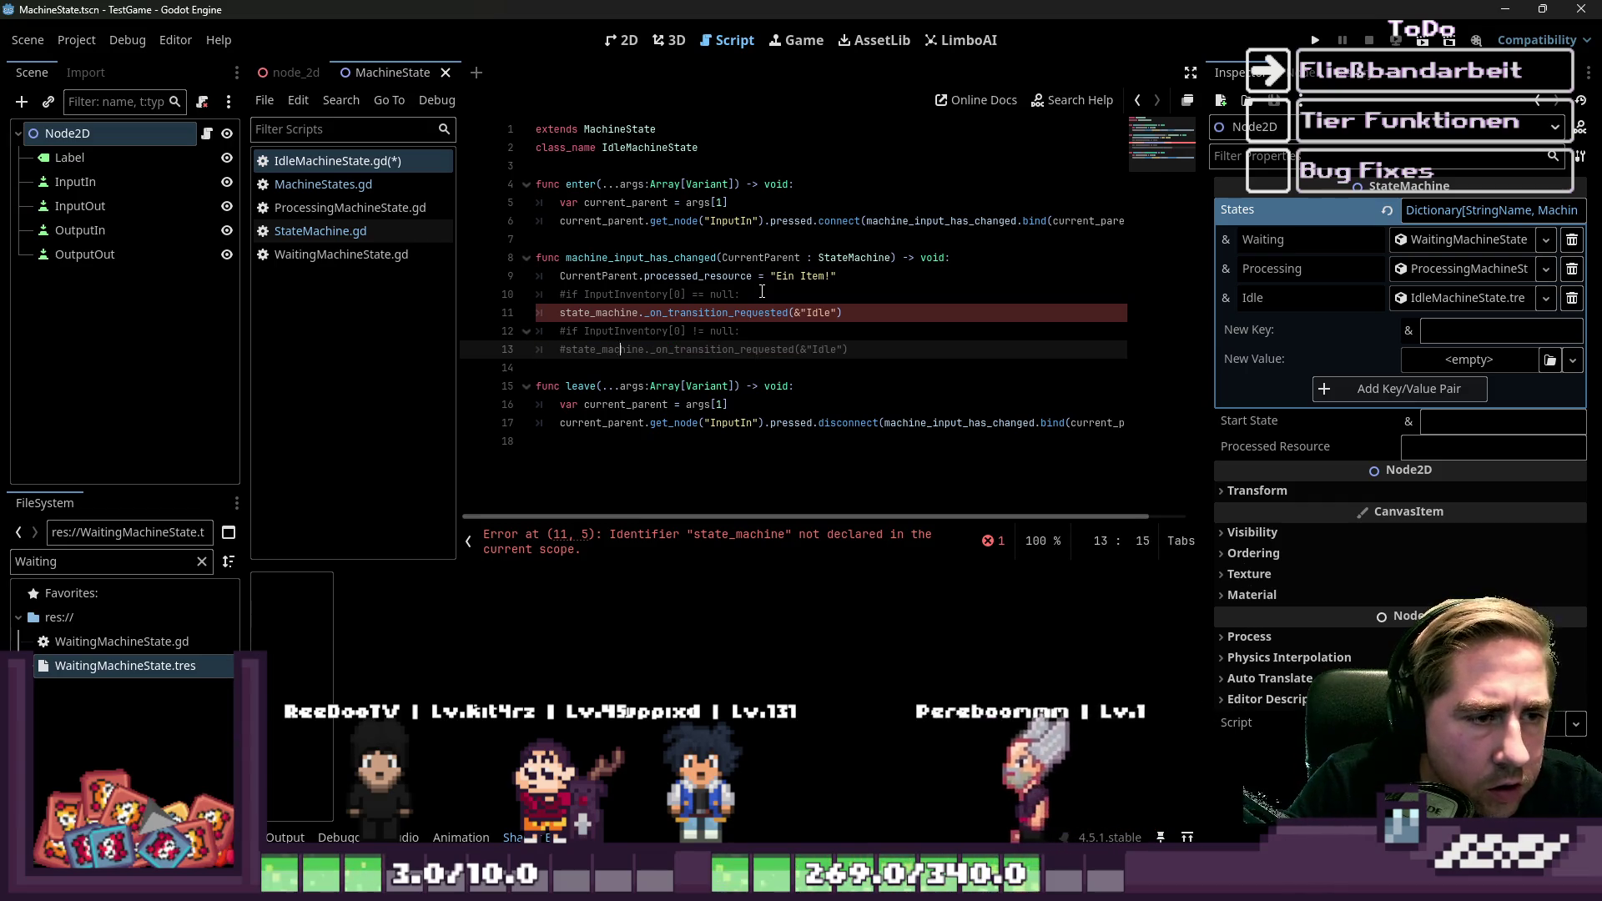
key(ctrl+shift+Right)
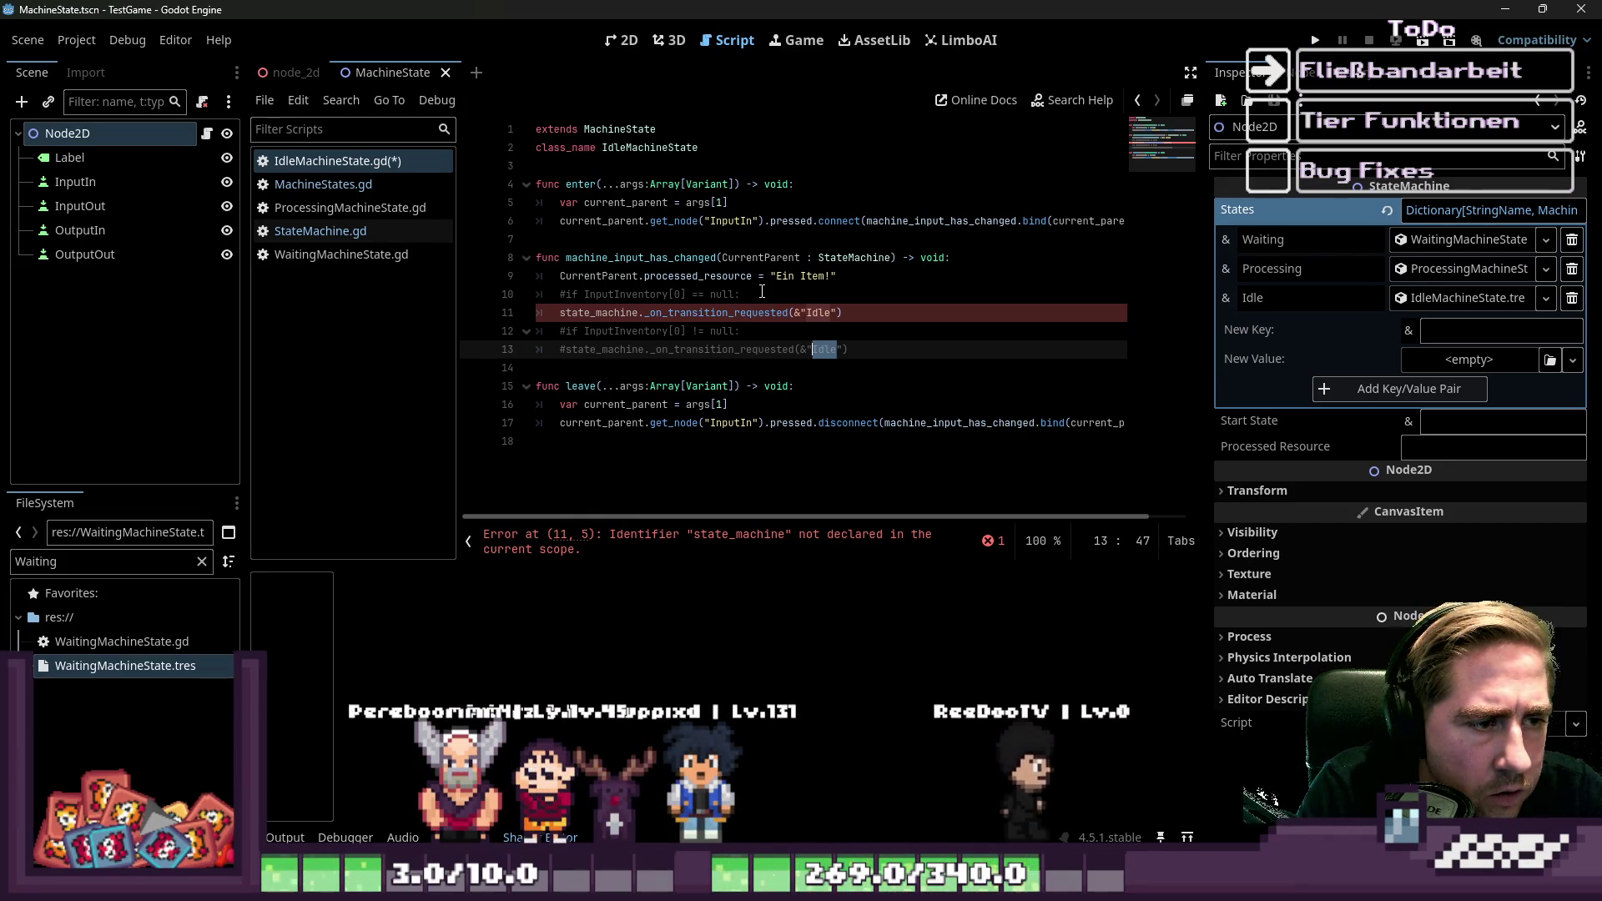
text(R)
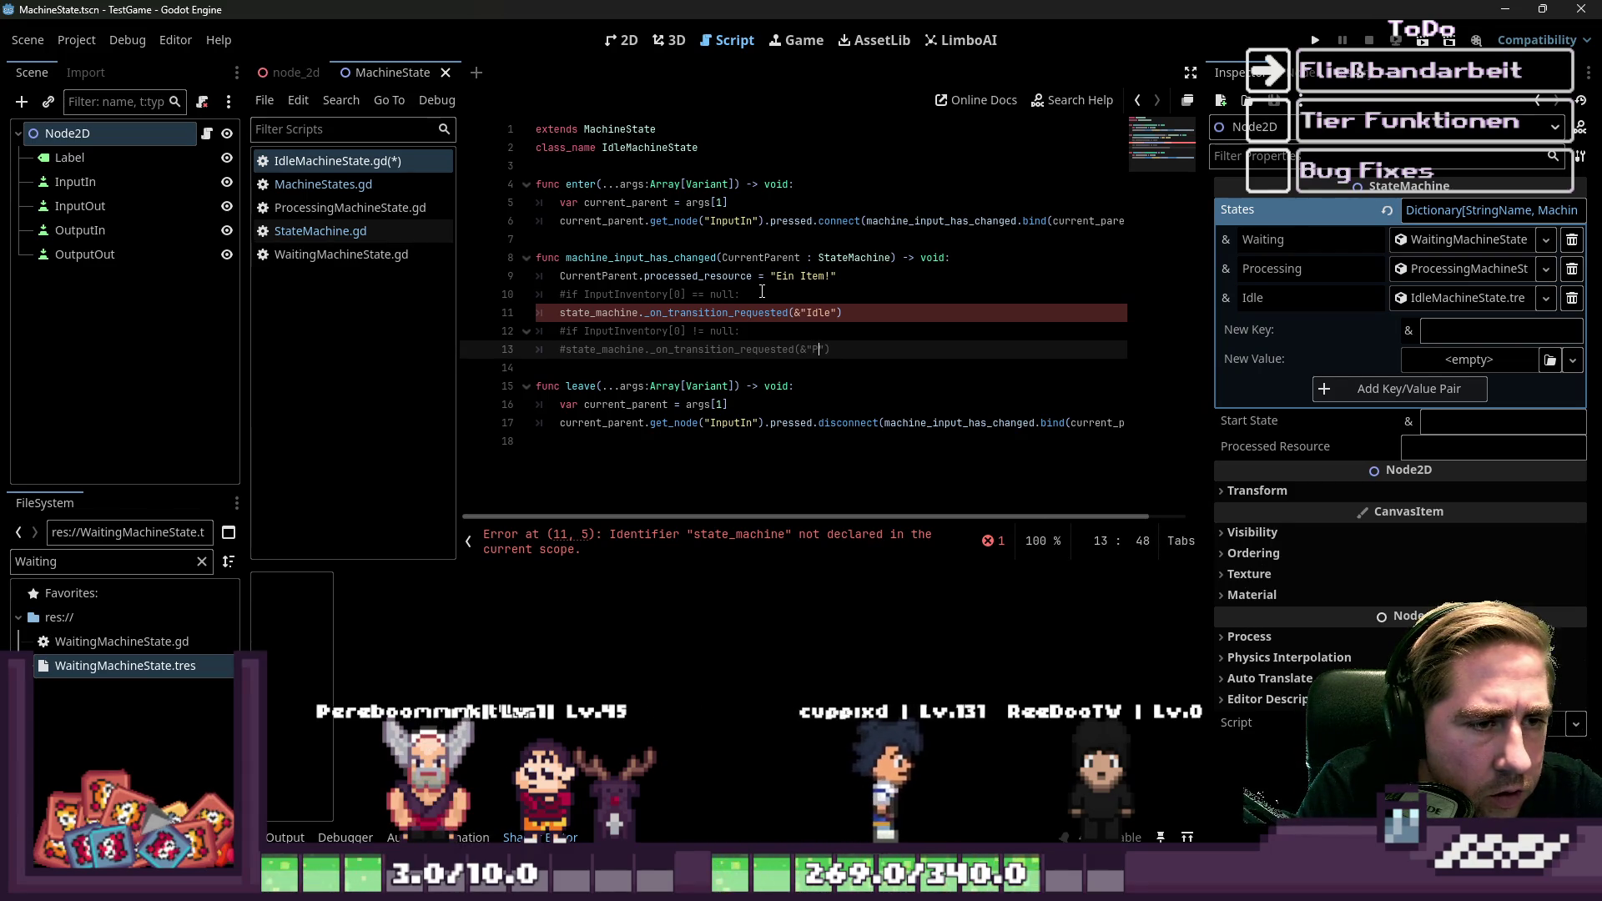
key(BackSpace)
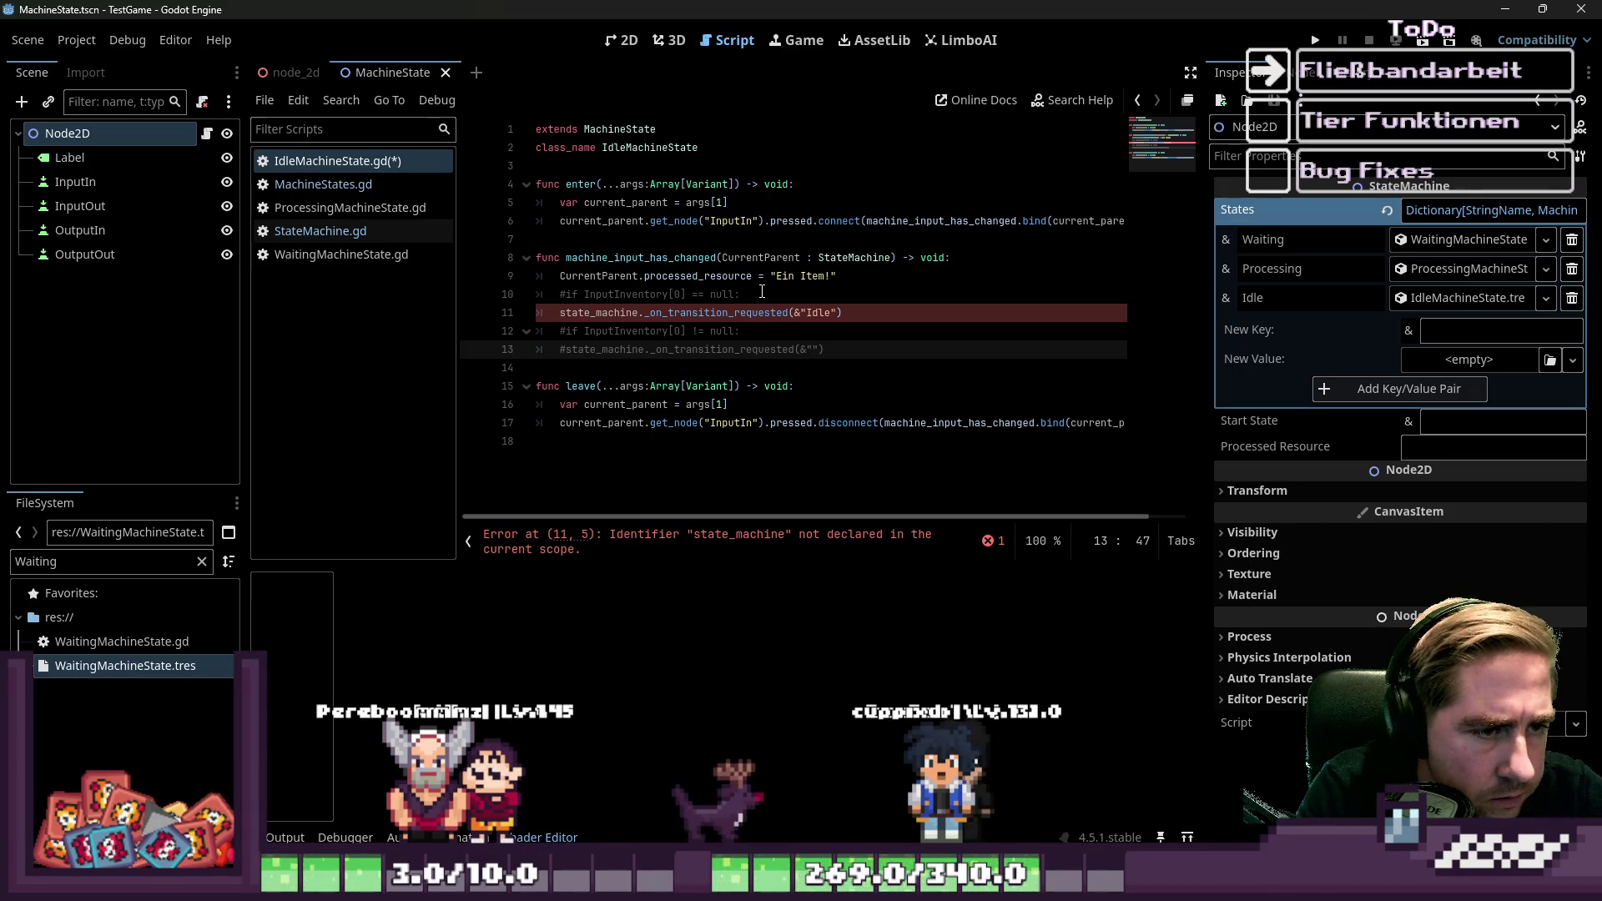
key(Up)
key(Up)
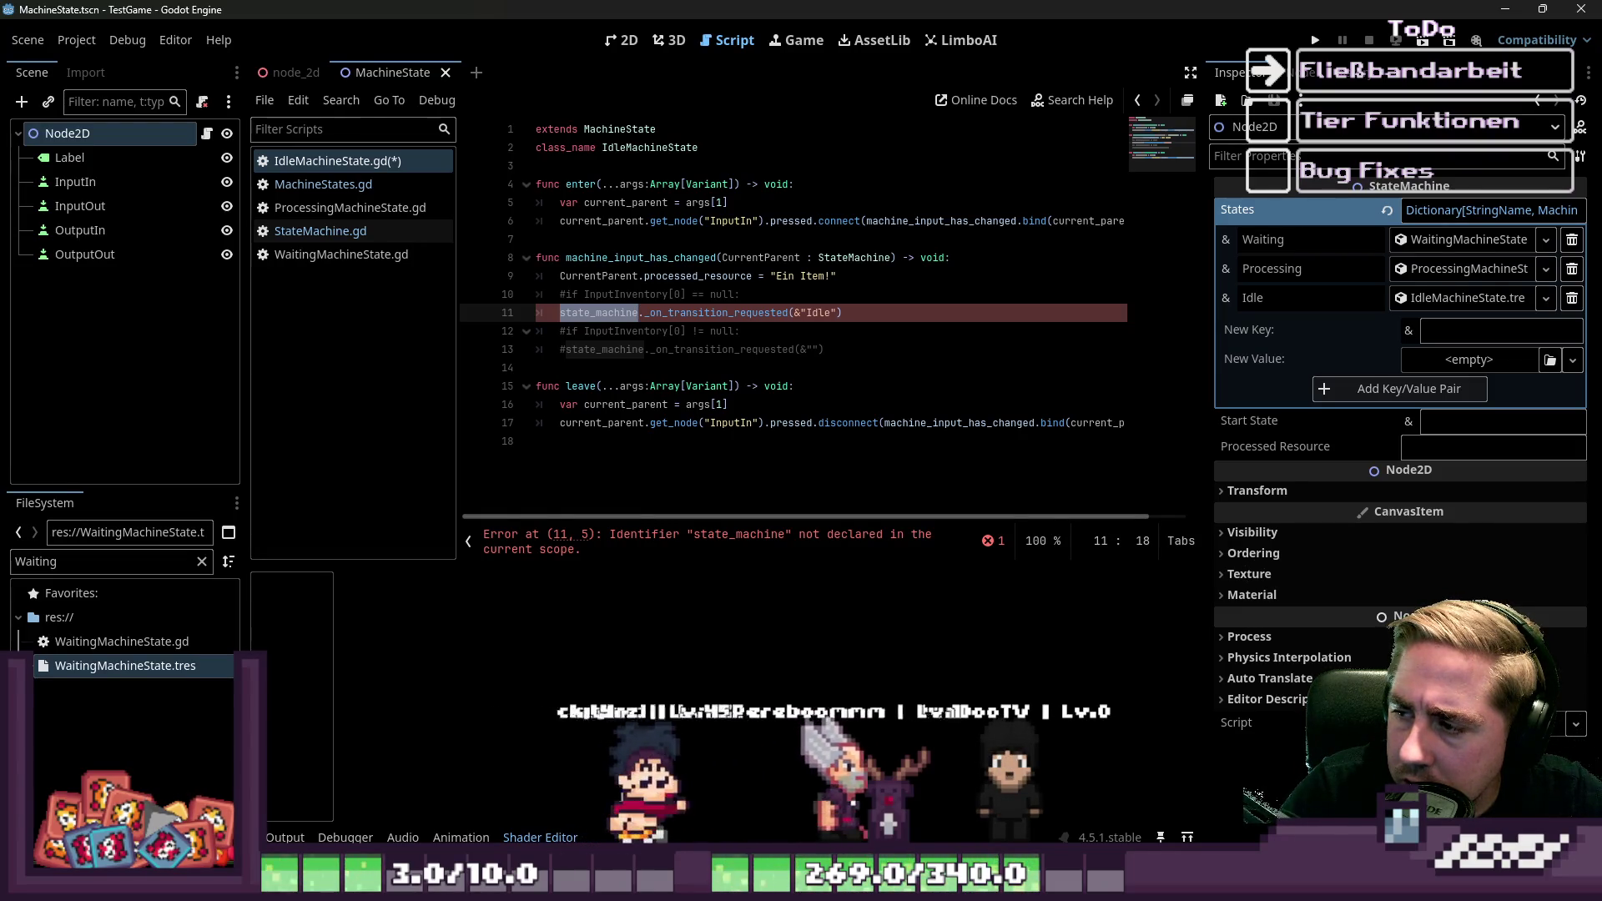
click(641, 294)
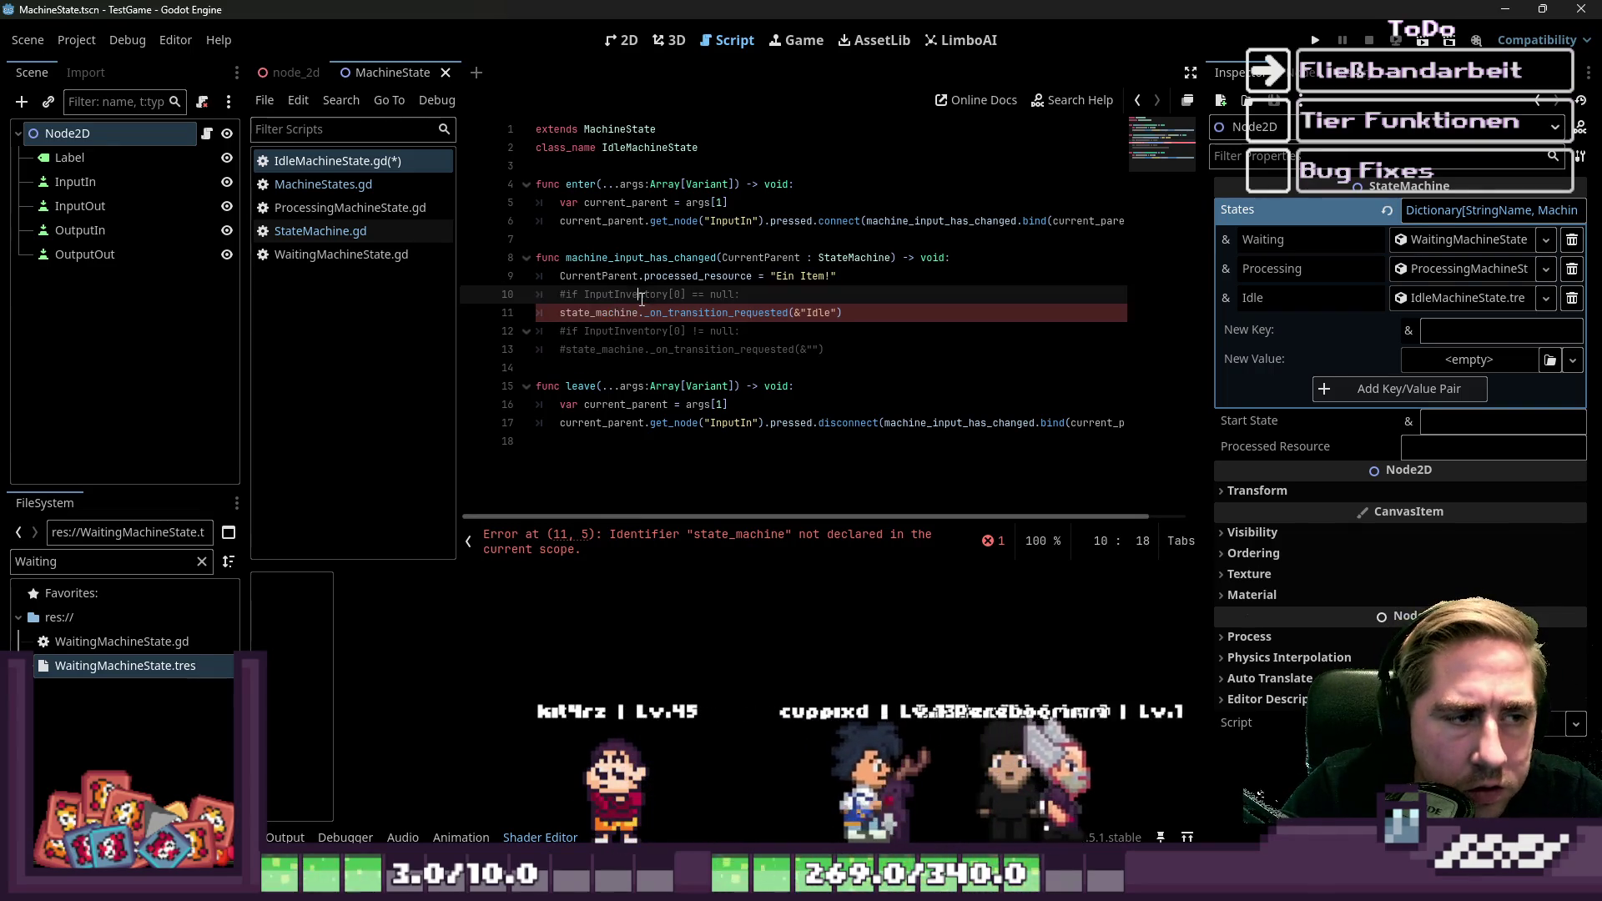
Step: Revert to the RequestTransition.emit version and delete the processed_resource and null-check lines
drag(639, 312, 627, 312)
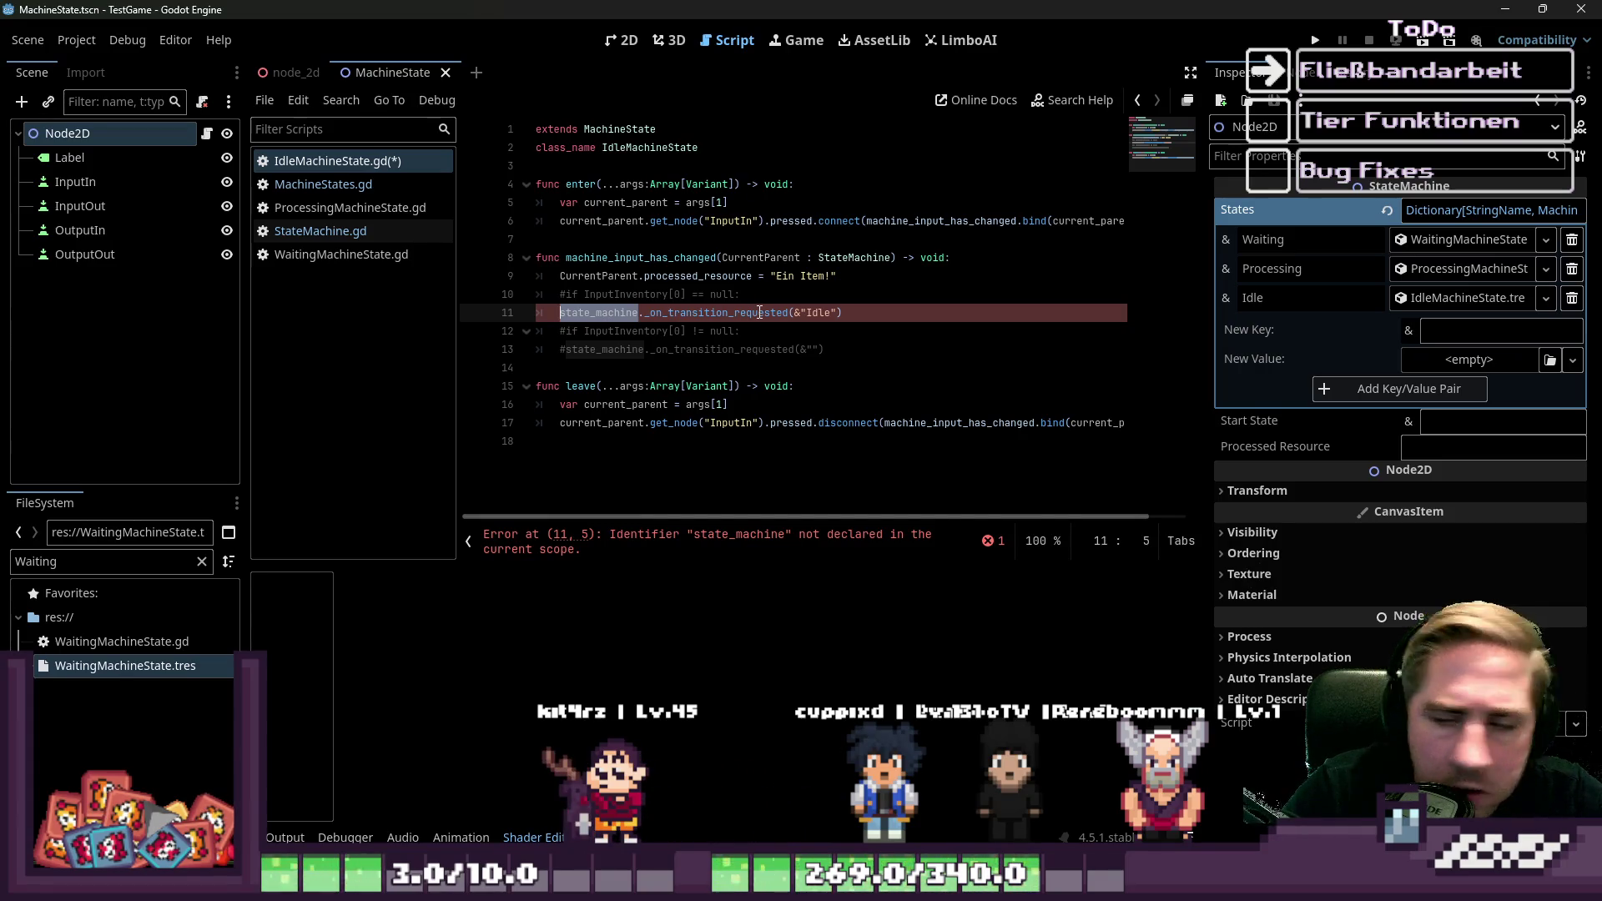
key(ctrl+z)
key(ctrl+z)
key(ctrl+z)
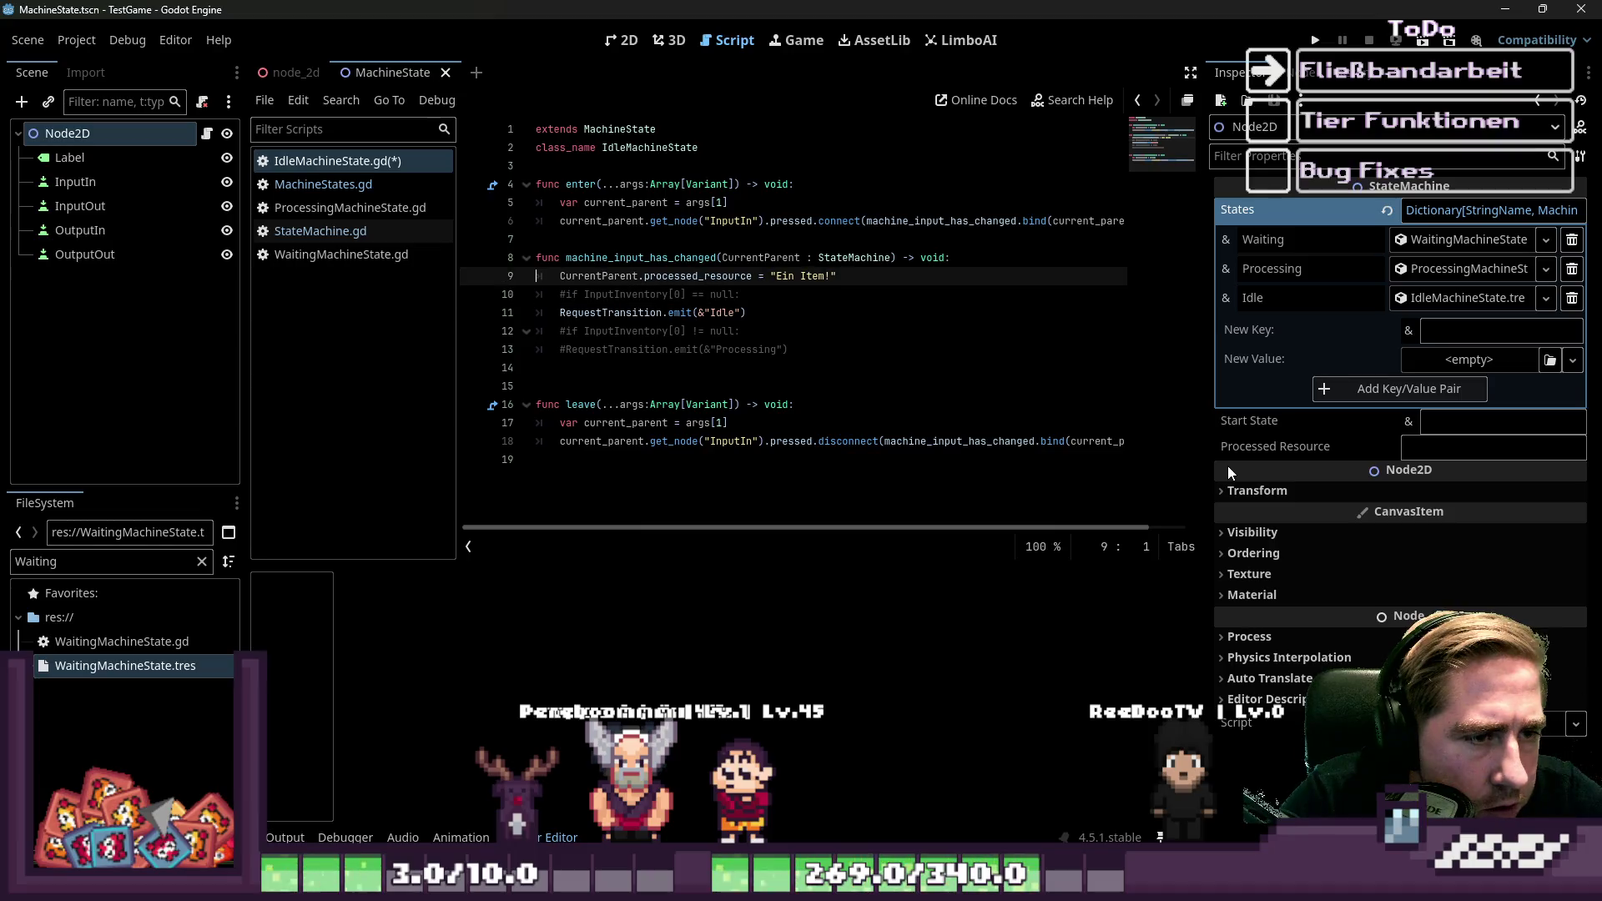
key(shift+Down)
key(shift+End)
key(Up)
key(Up)
key(Up)
key(Down)
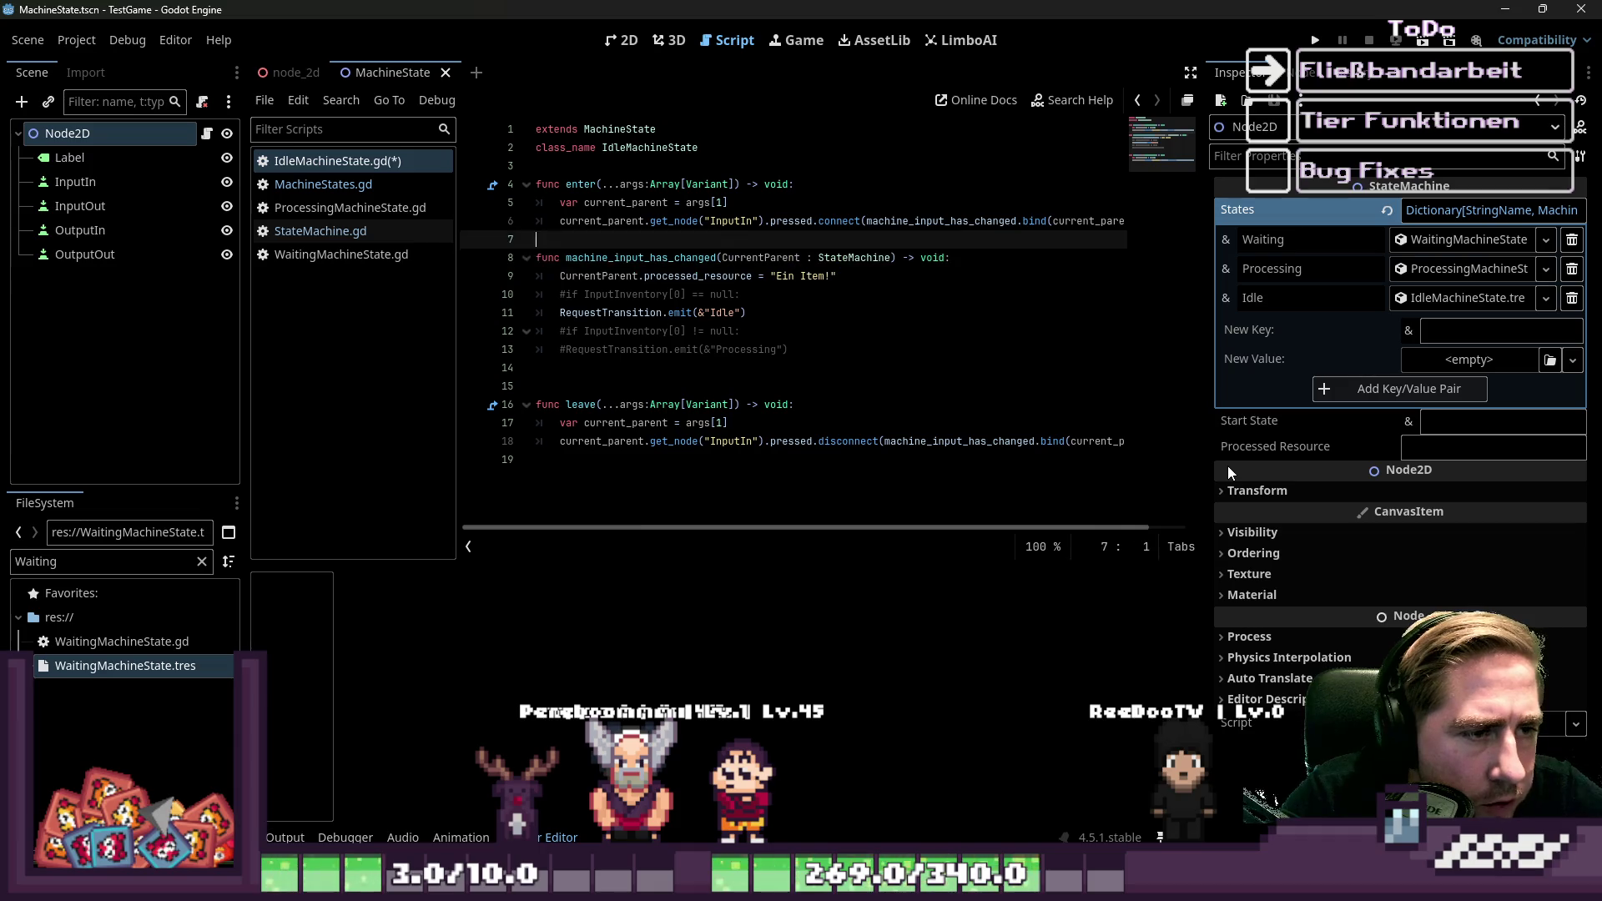
key(shift+Down)
key(shift+Down)
key(shift+Down)
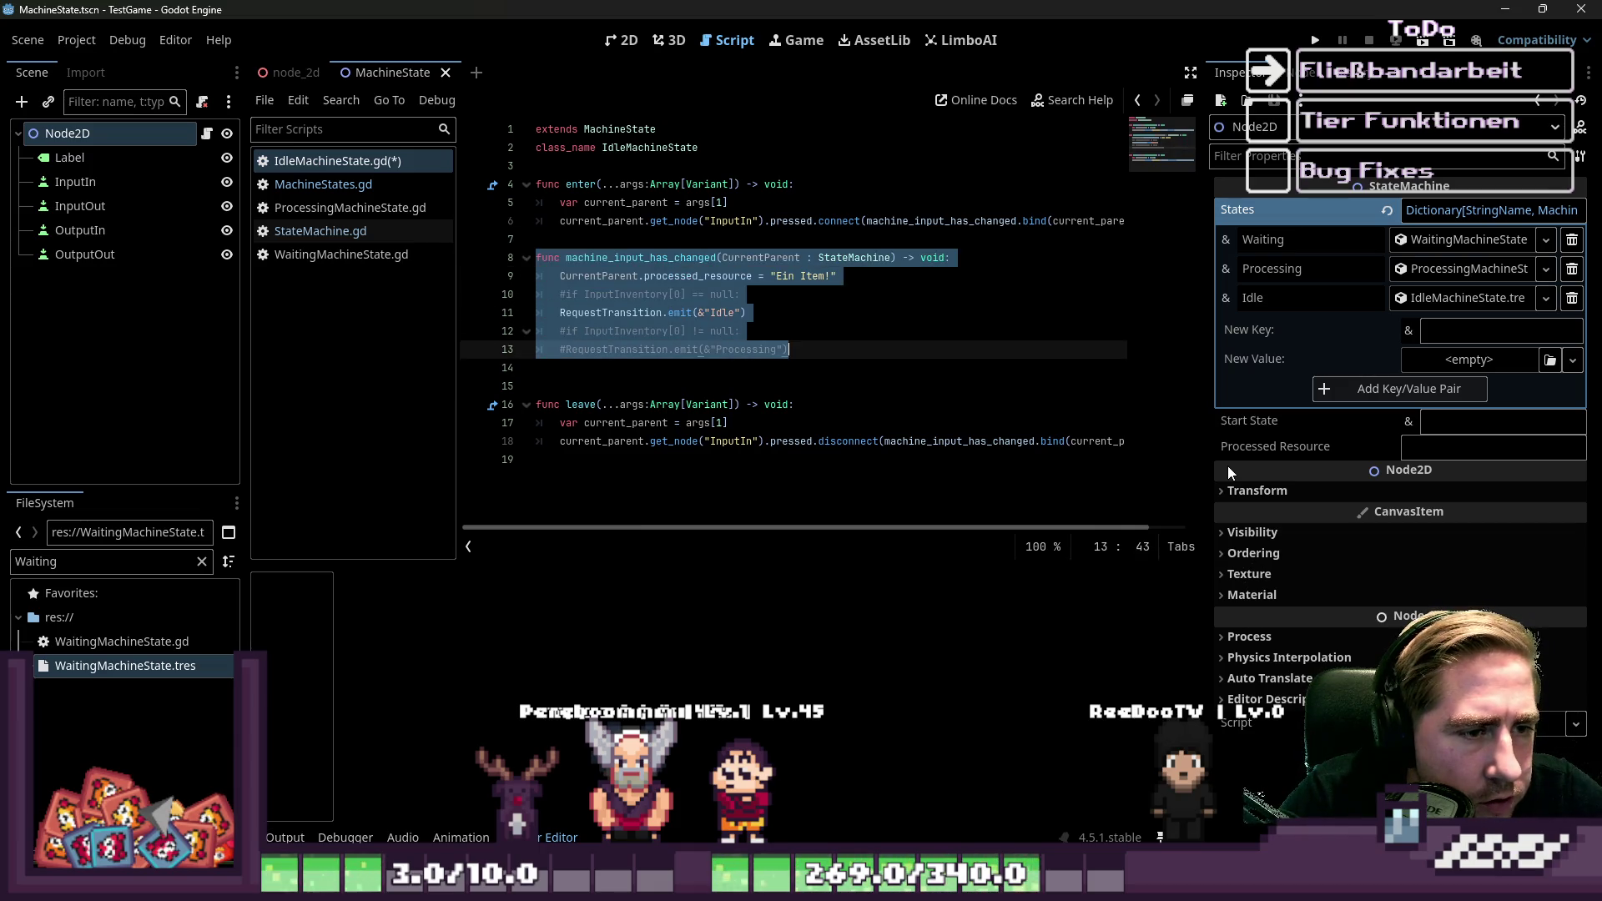
key(Up)
key(Up)
key(Up)
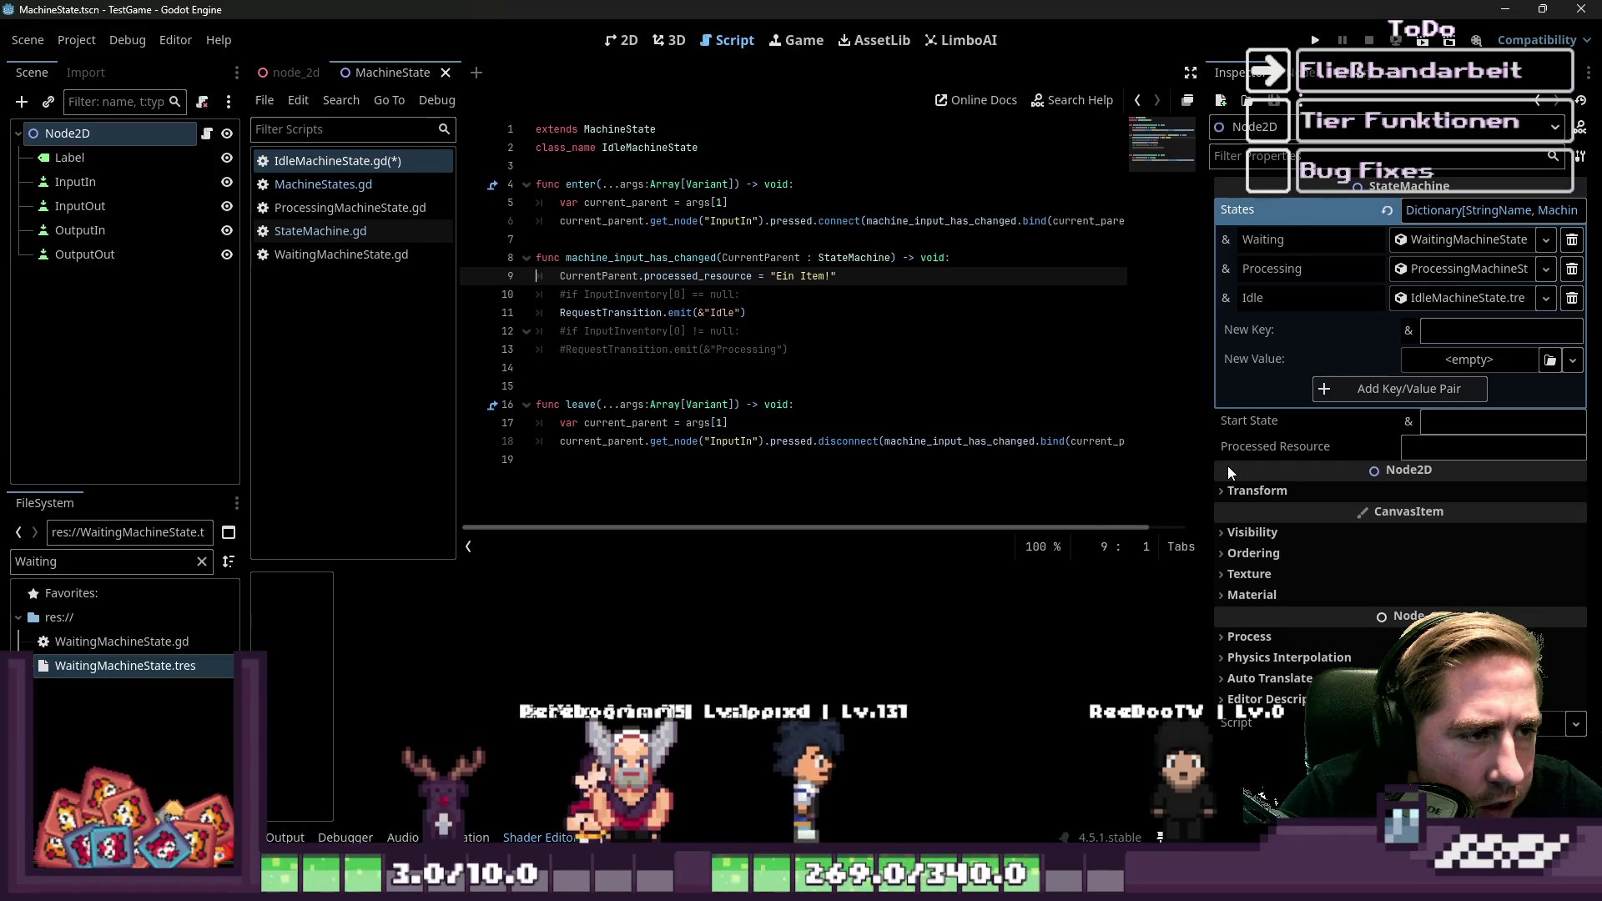
key(Home)
key(shift+Down)
key(shift+Down)
key(Delete)
key(ctrl+z)
key(ctrl+y)
key(ctrl+z)
key(Delete)
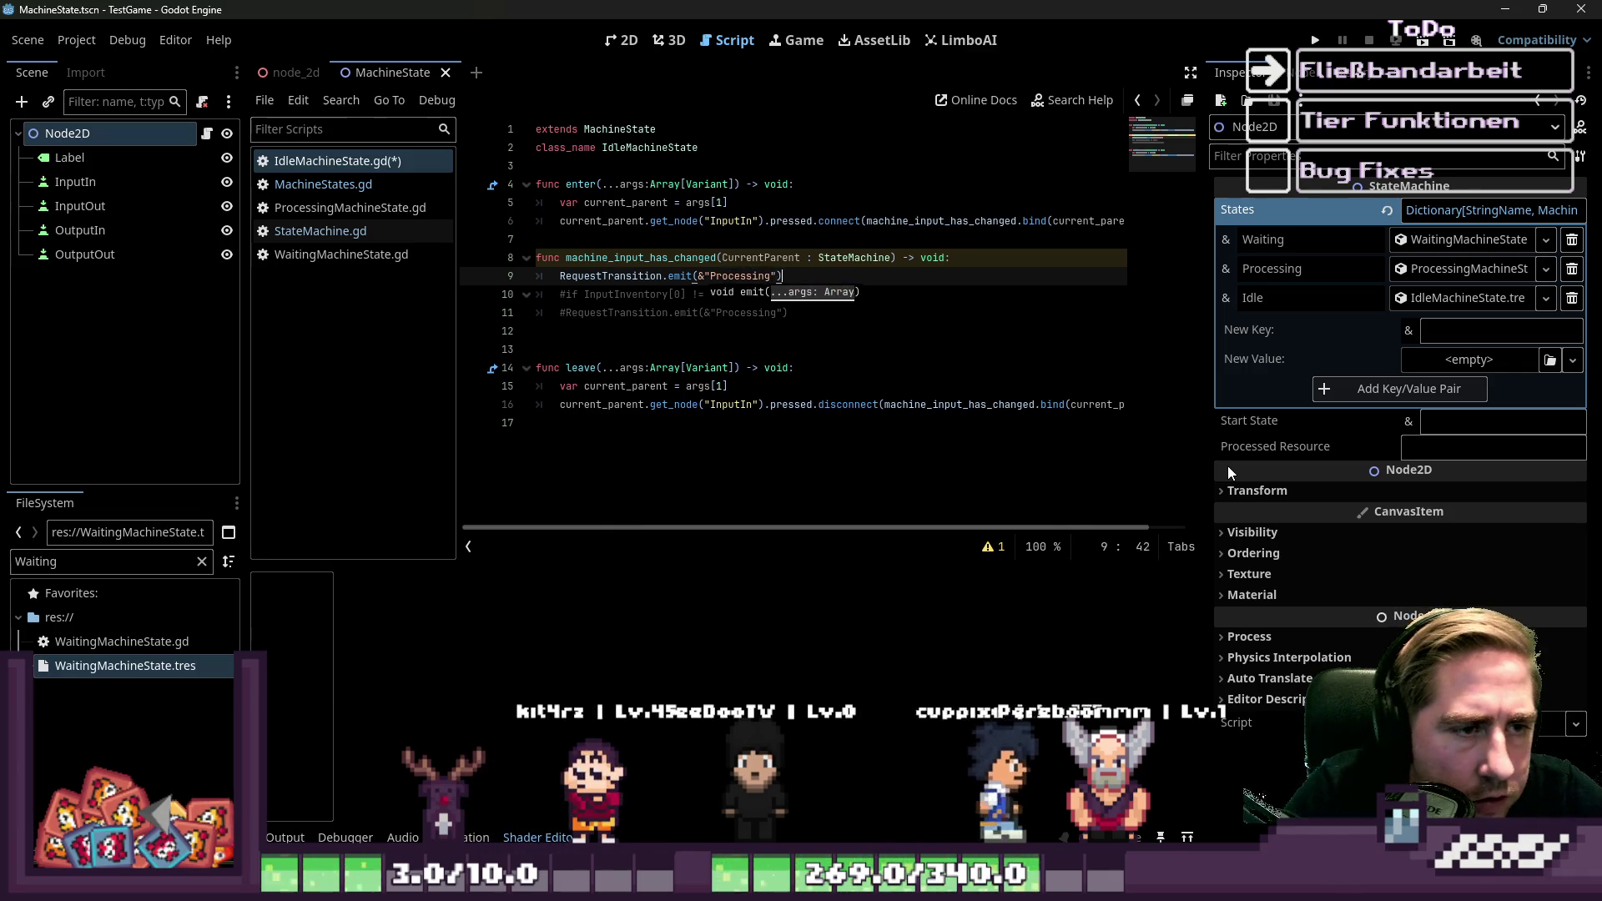
Step: Change the emitted state to &"Processing" and remove the leftover commented and blank lines
text(essing)
key(Down)
key(shift+Down)
key(shift+Down)
key(Delete)
key(Left)
key(Down)
key(Delete)
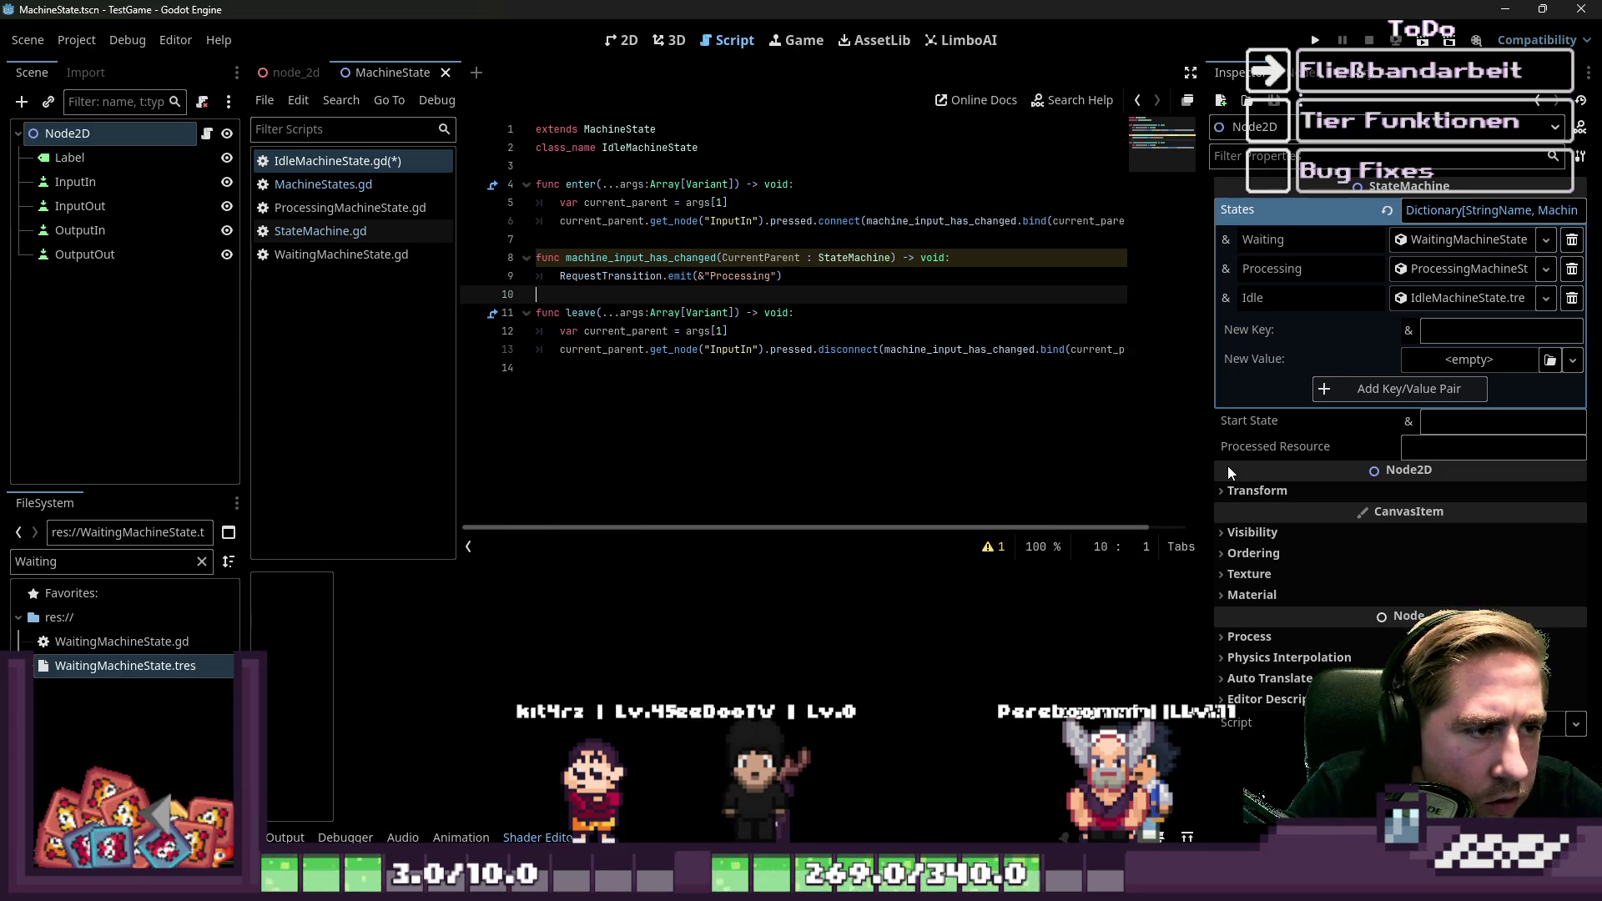
Step: Save, then remove the CurrentParent : StateMachine parameter from machine_input_has_changed
click(829, 393)
key(ctrl+s)
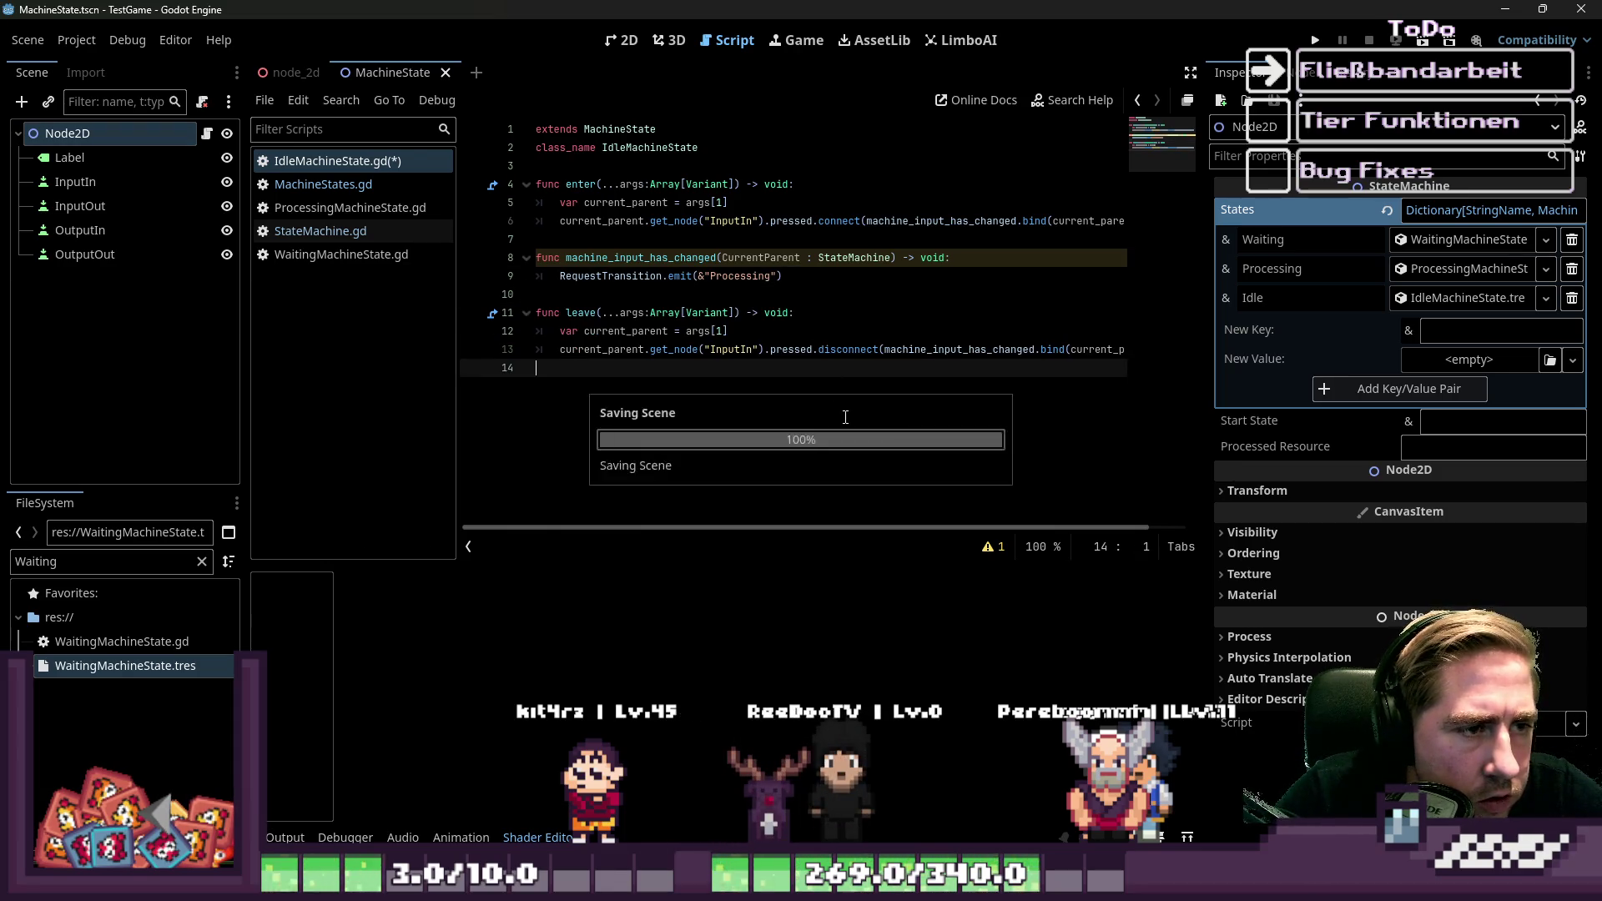
click(721, 257)
double_click(759, 258)
click(721, 258)
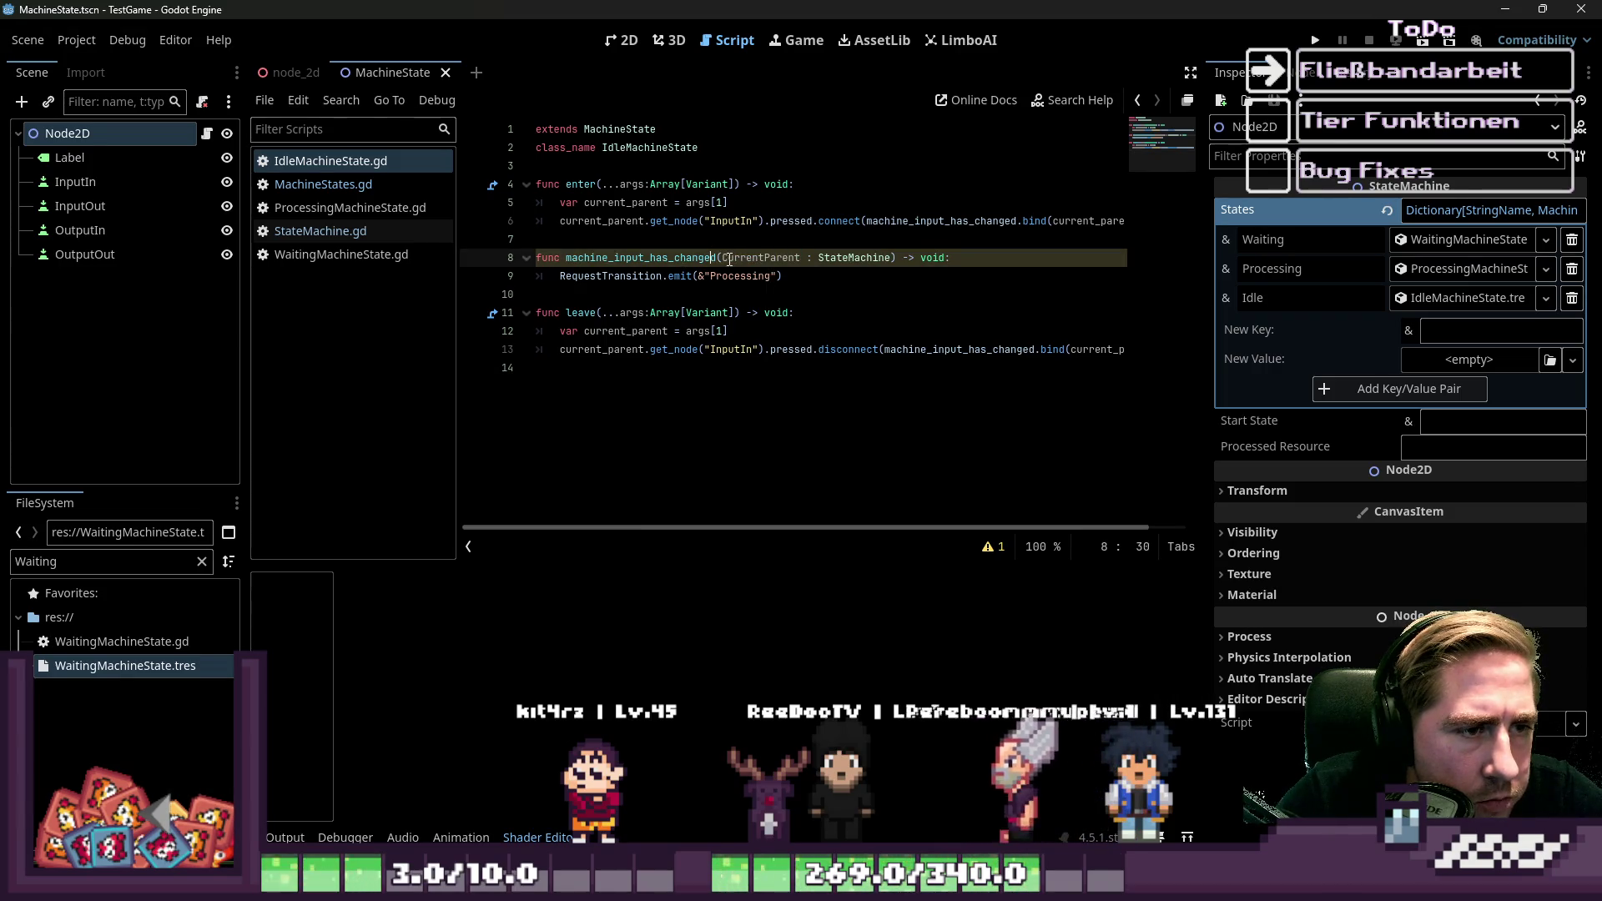
double_click(759, 258)
click(721, 258)
drag(891, 258, 719, 258)
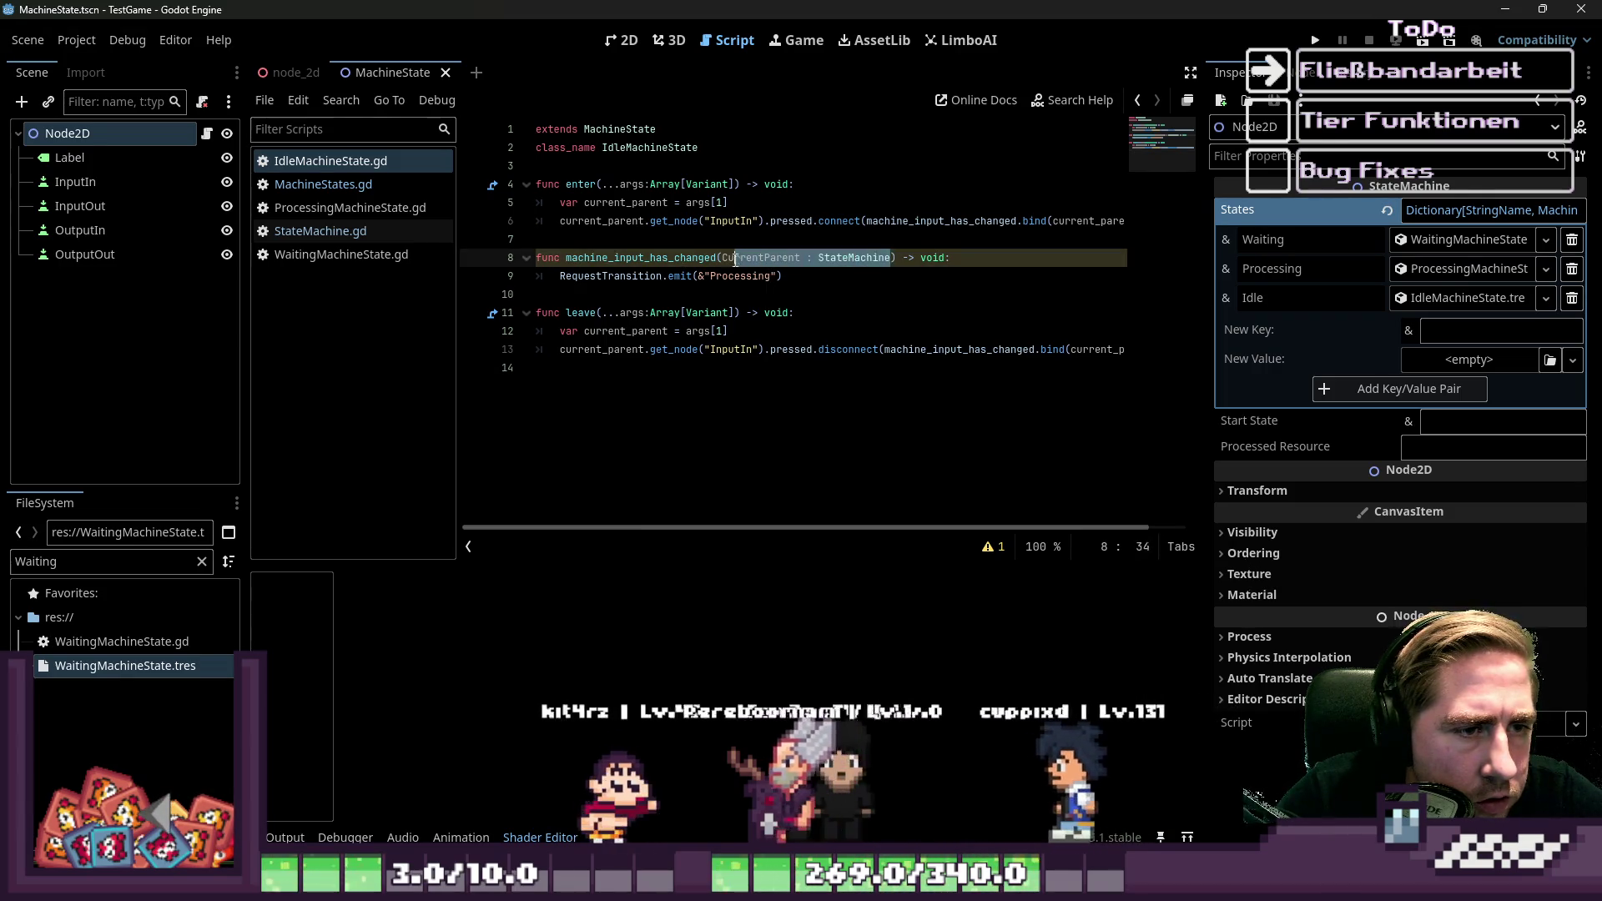
key(BackSpace)
Step: Remove .bind(current_parent) from the pressed signal's connect line and save
click(662, 276)
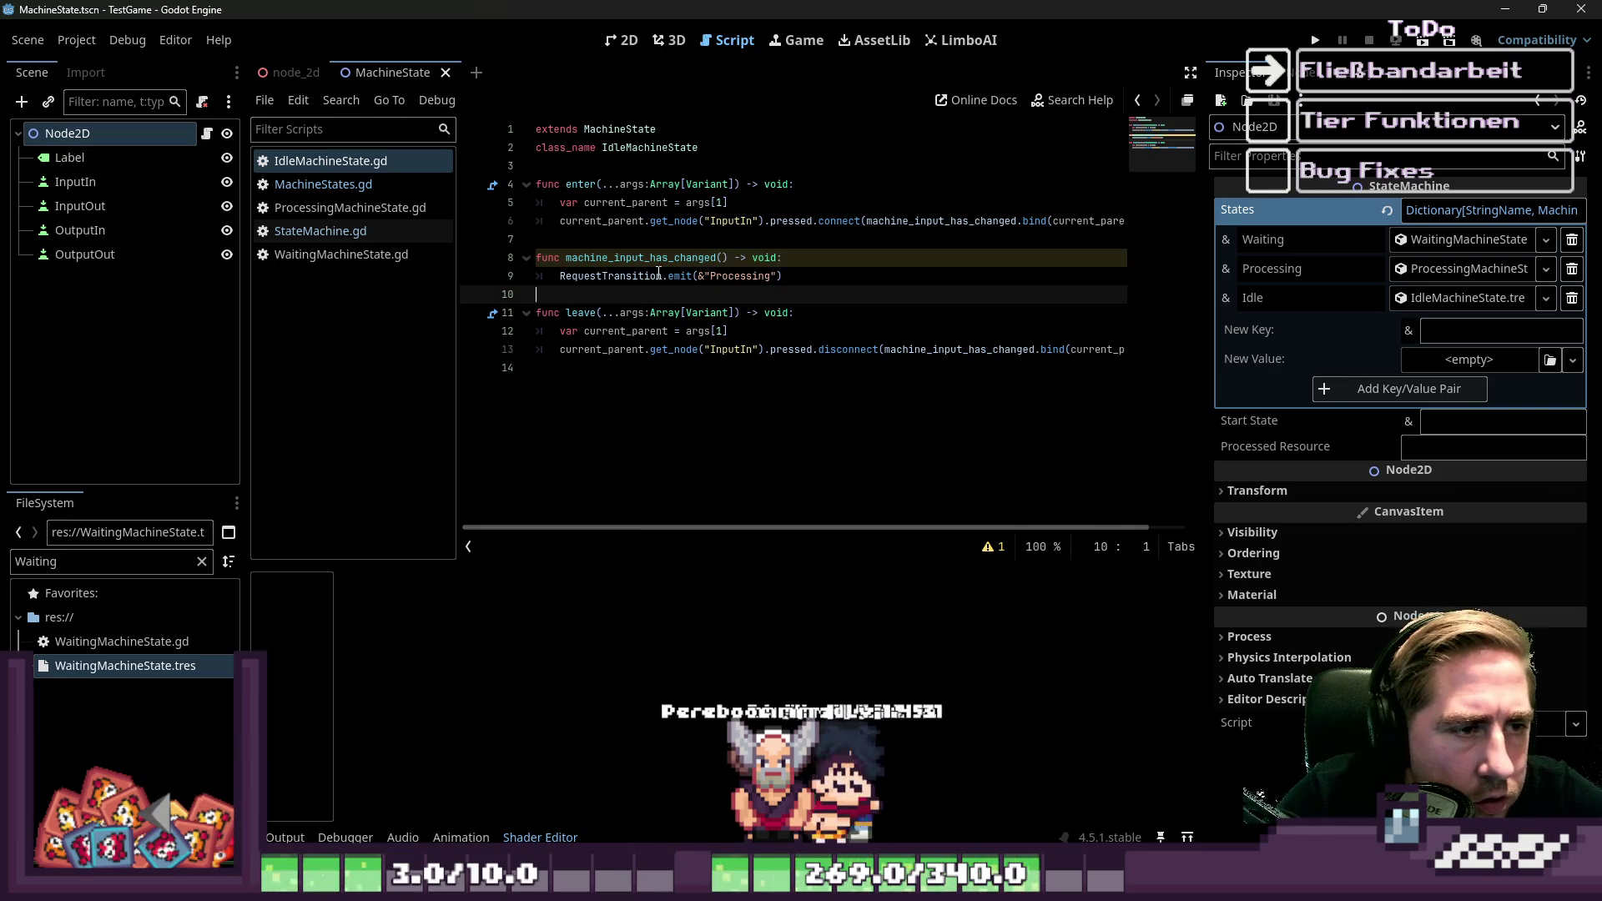
double_click(661, 258)
scroll(966, 258, right, 2)
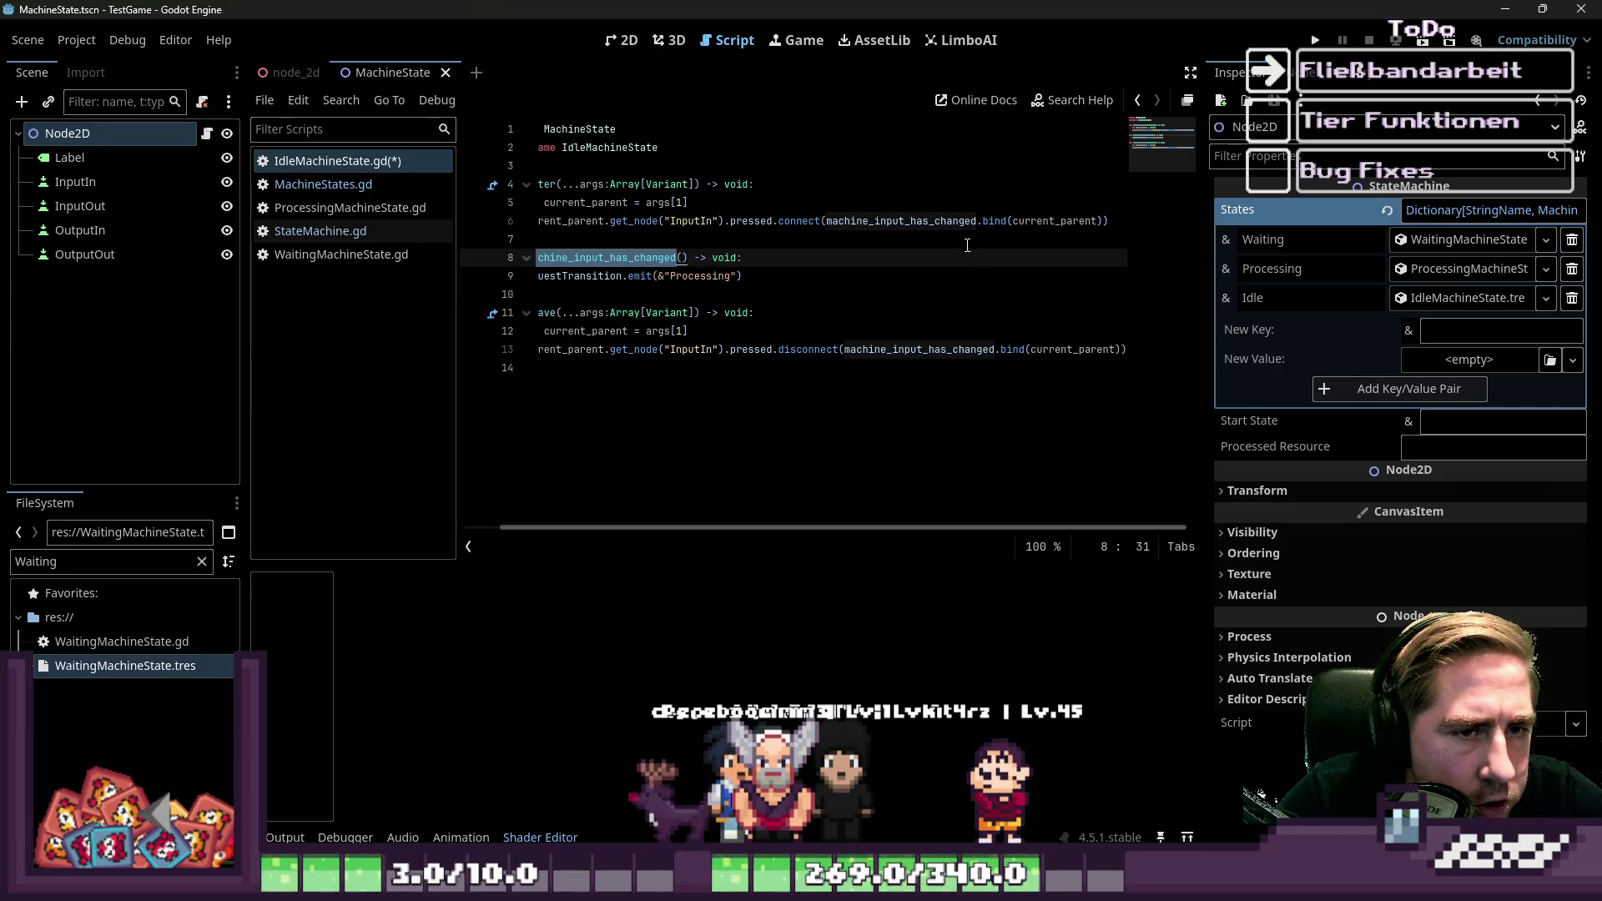
drag(979, 222, 1106, 224)
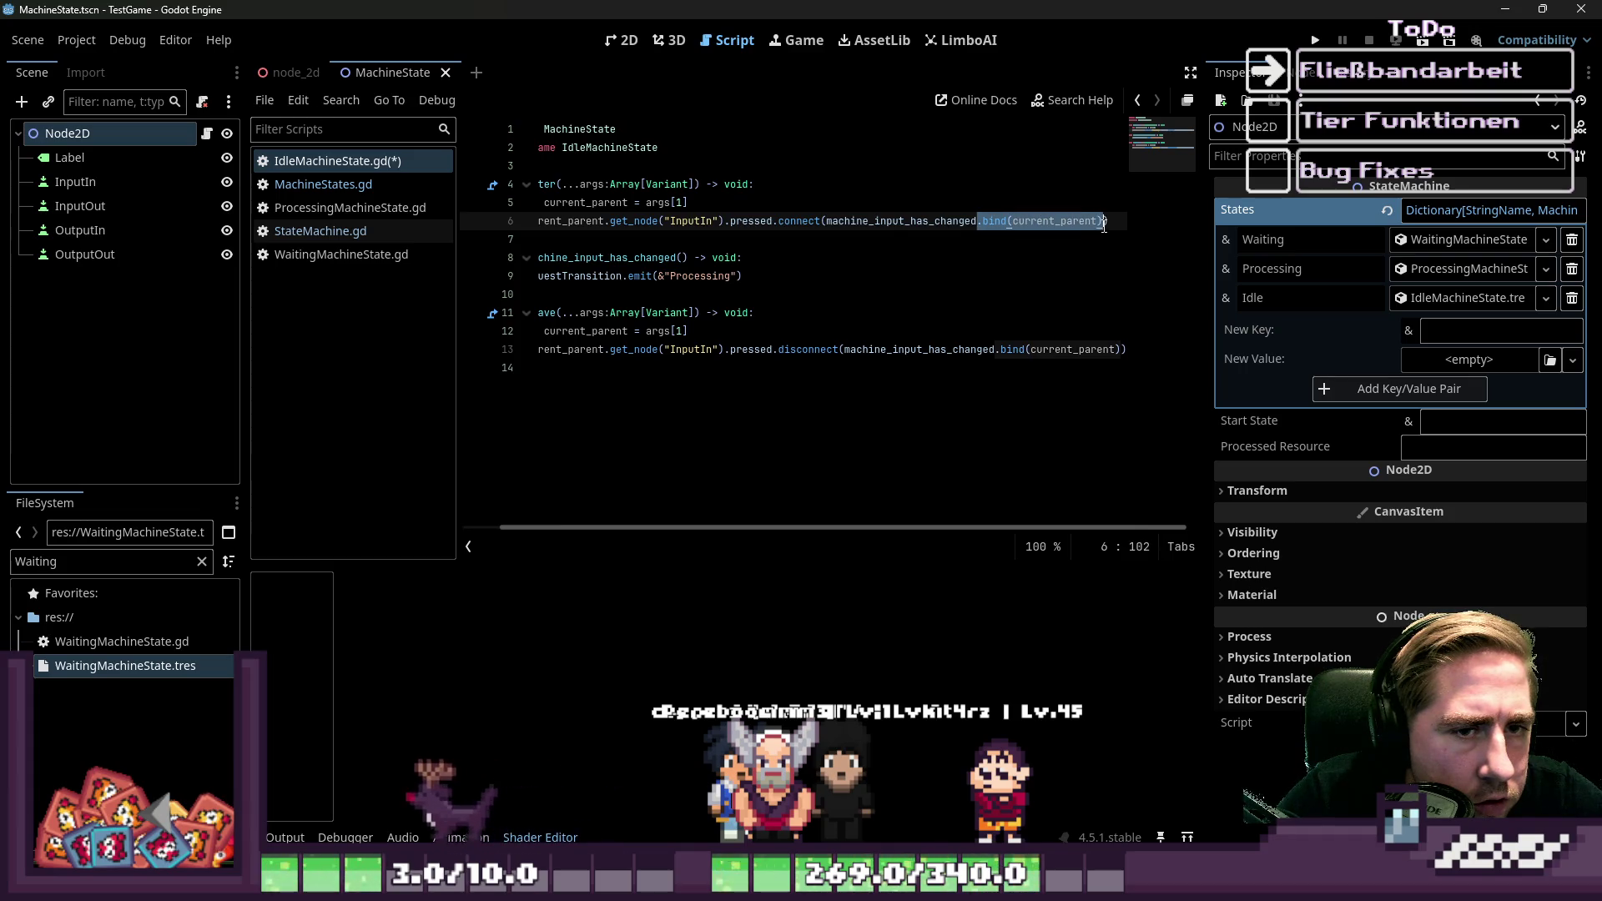
key(BackSpace)
click(706, 417)
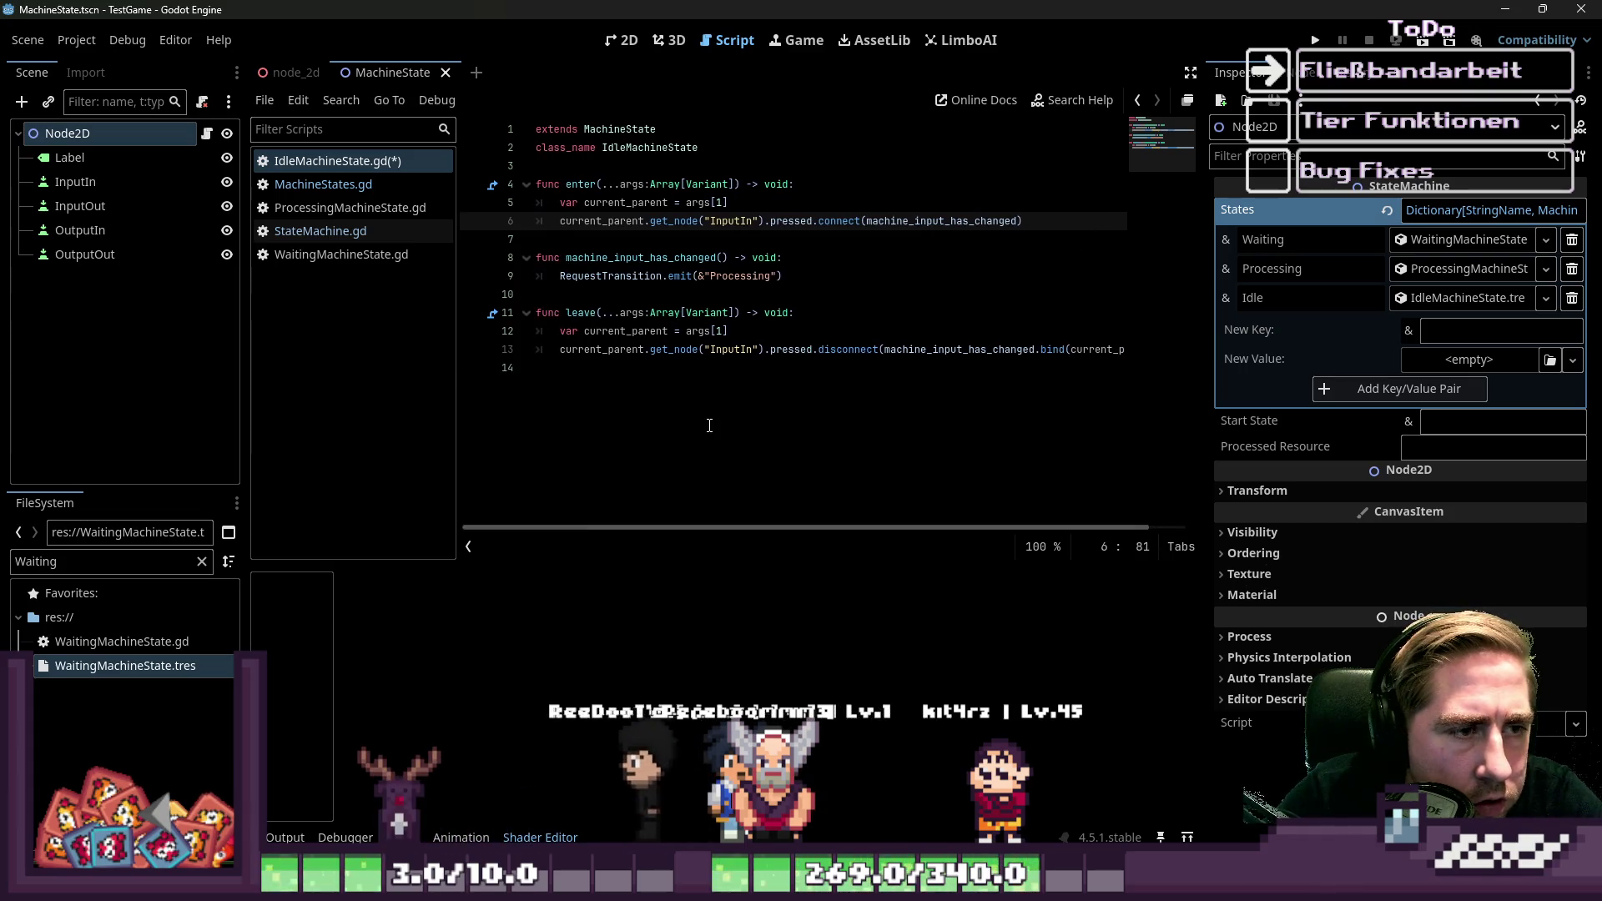
key(ctrl+s)
Step: Remove .bind(current_parent) from the disconnect line in leave()
mouse_move(1031, 350)
mouse_down()
mouse_move(1110, 351)
mouse_move(715, 352)
mouse_up()
click(829, 373)
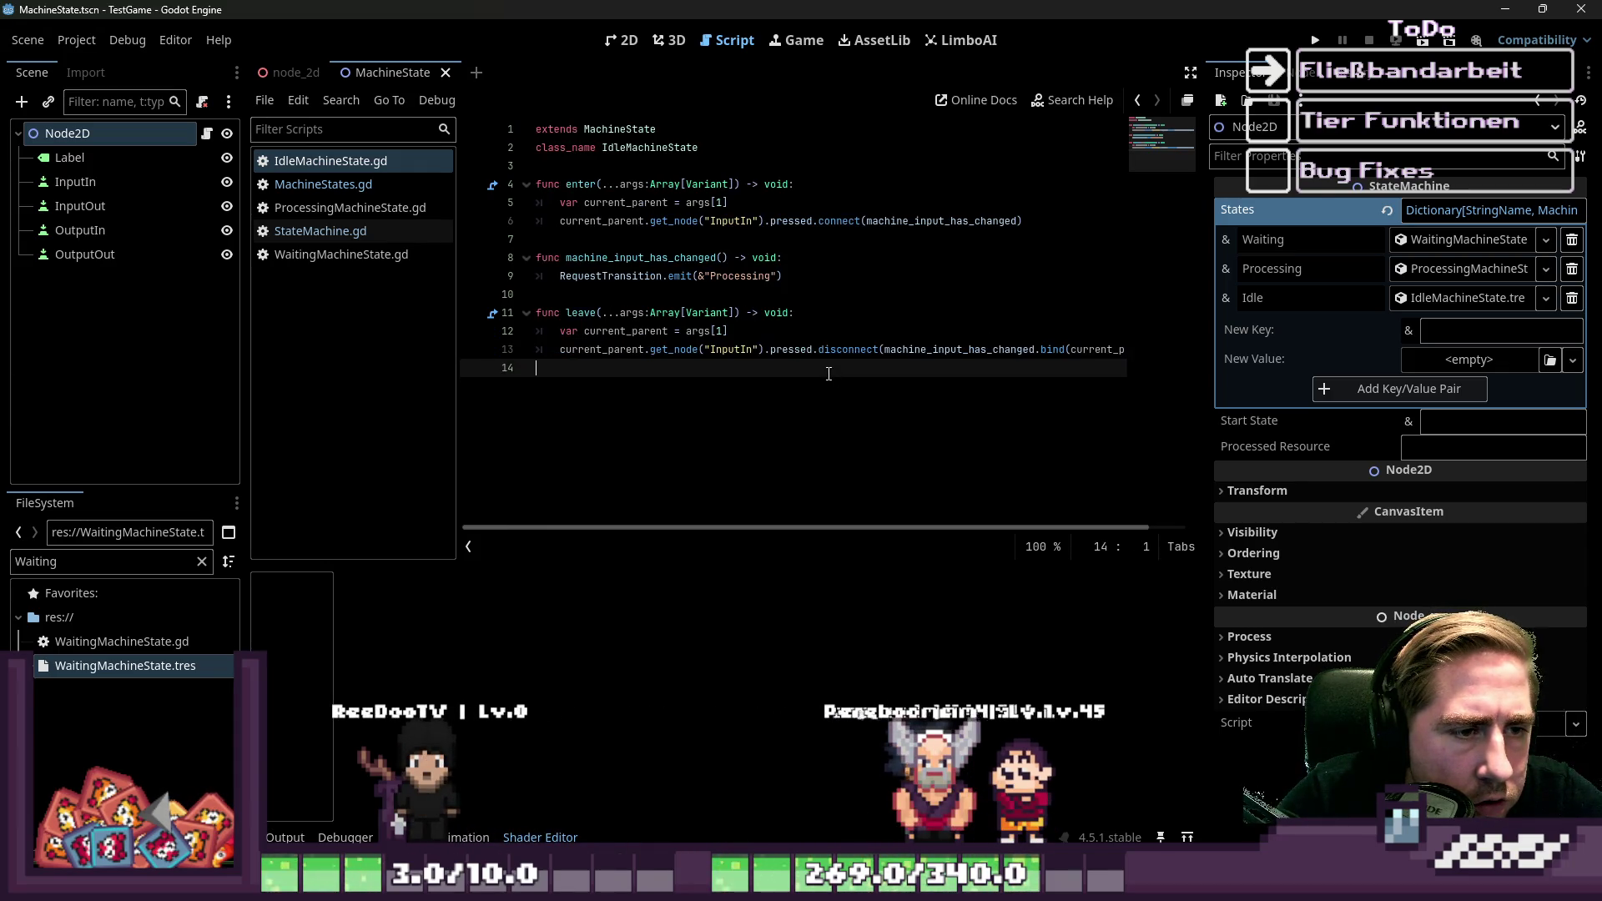
mouse_move(1042, 350)
mouse_down()
mouse_move(1122, 350)
mouse_move(1000, 352)
mouse_up()
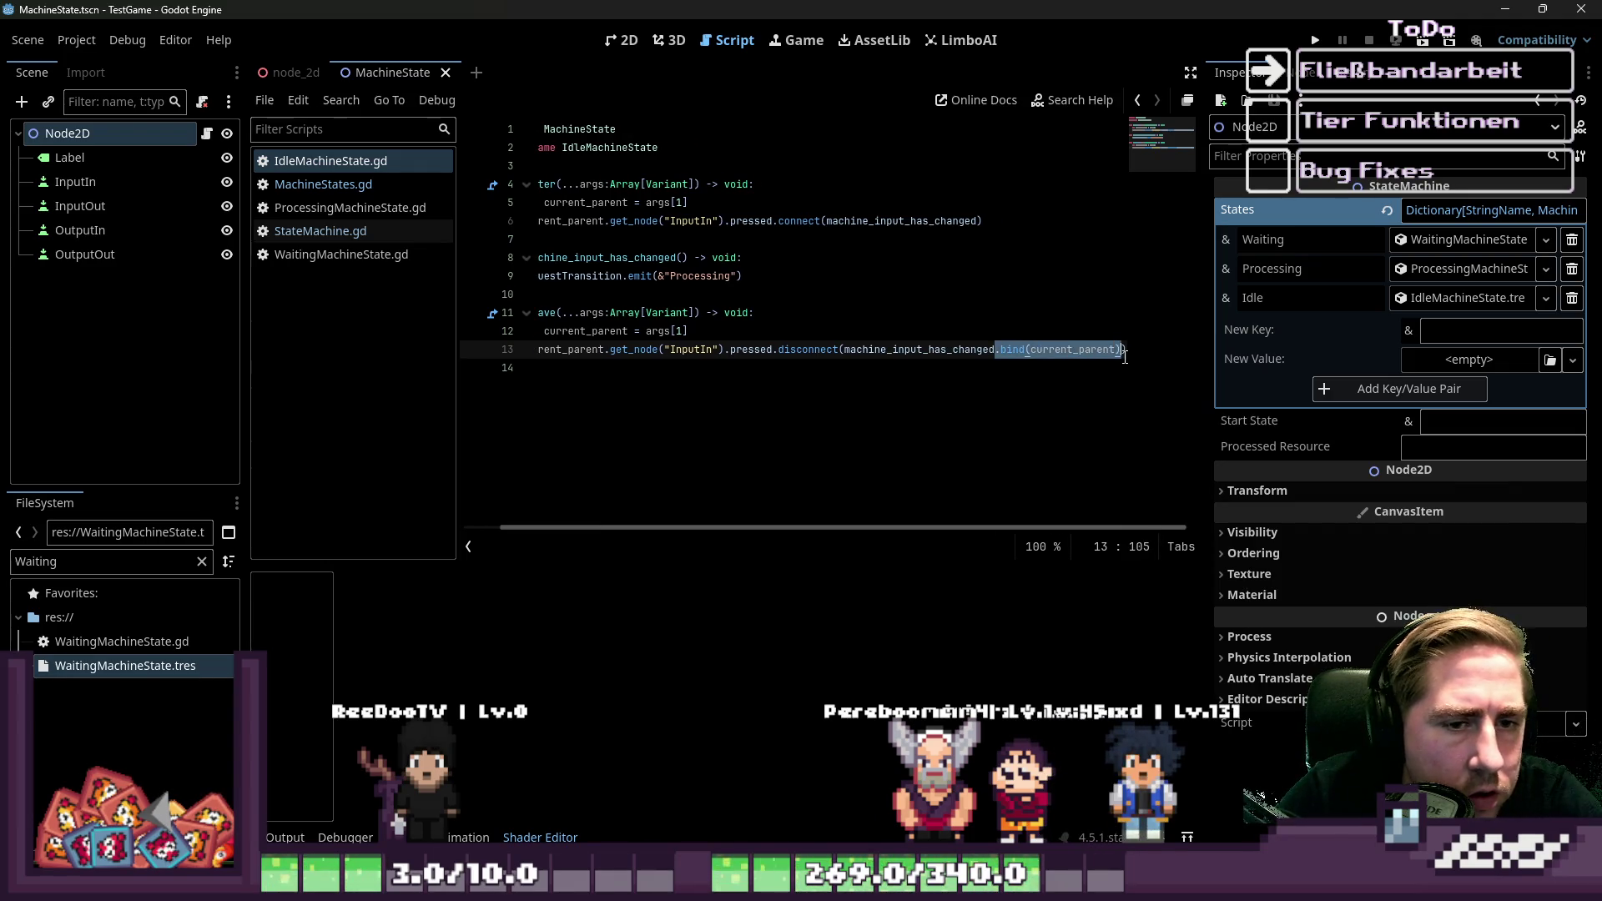
key(BackSpace)
click(854, 461)
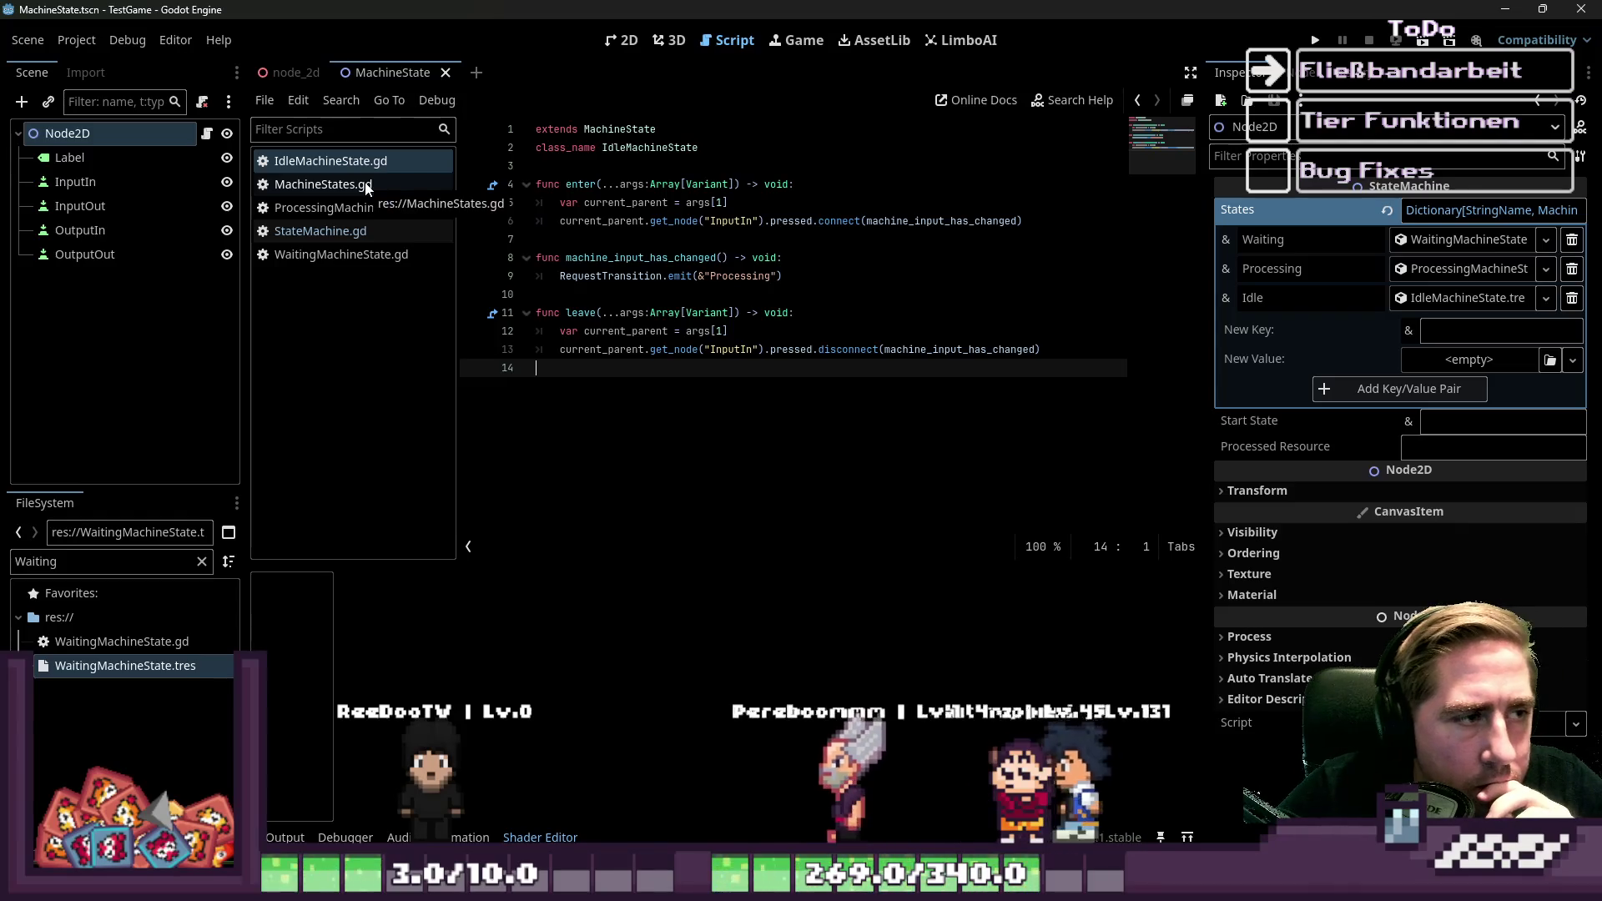
Step: Paste the machine_input_has_changed function into ProcessingMachineState.gd below the class name
click(397, 195)
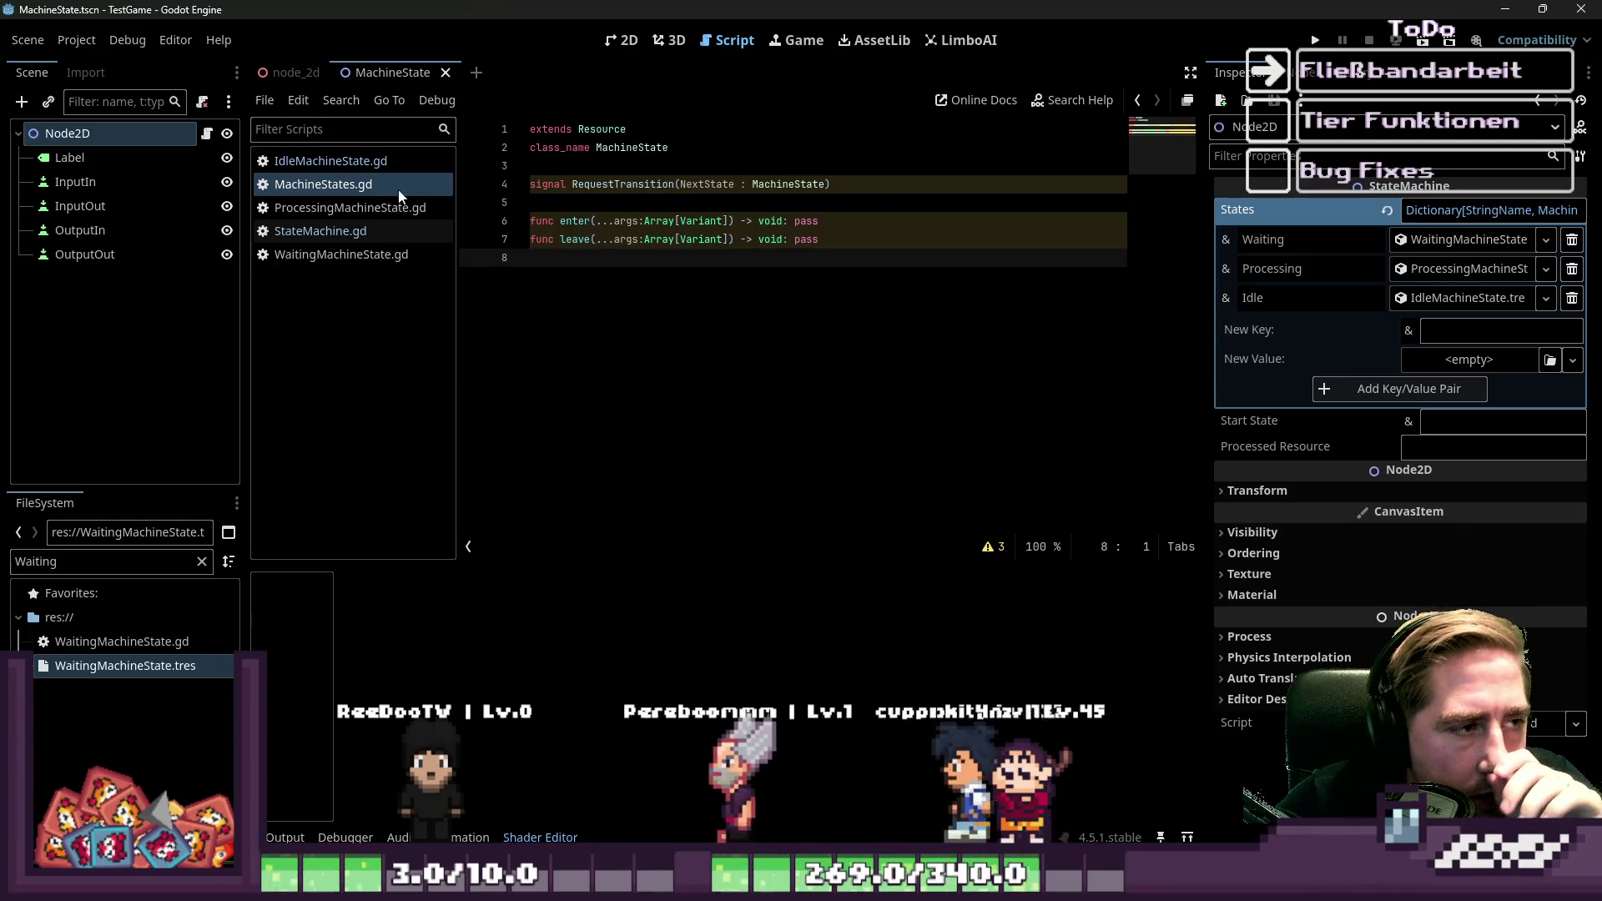
click(352, 218)
click(350, 230)
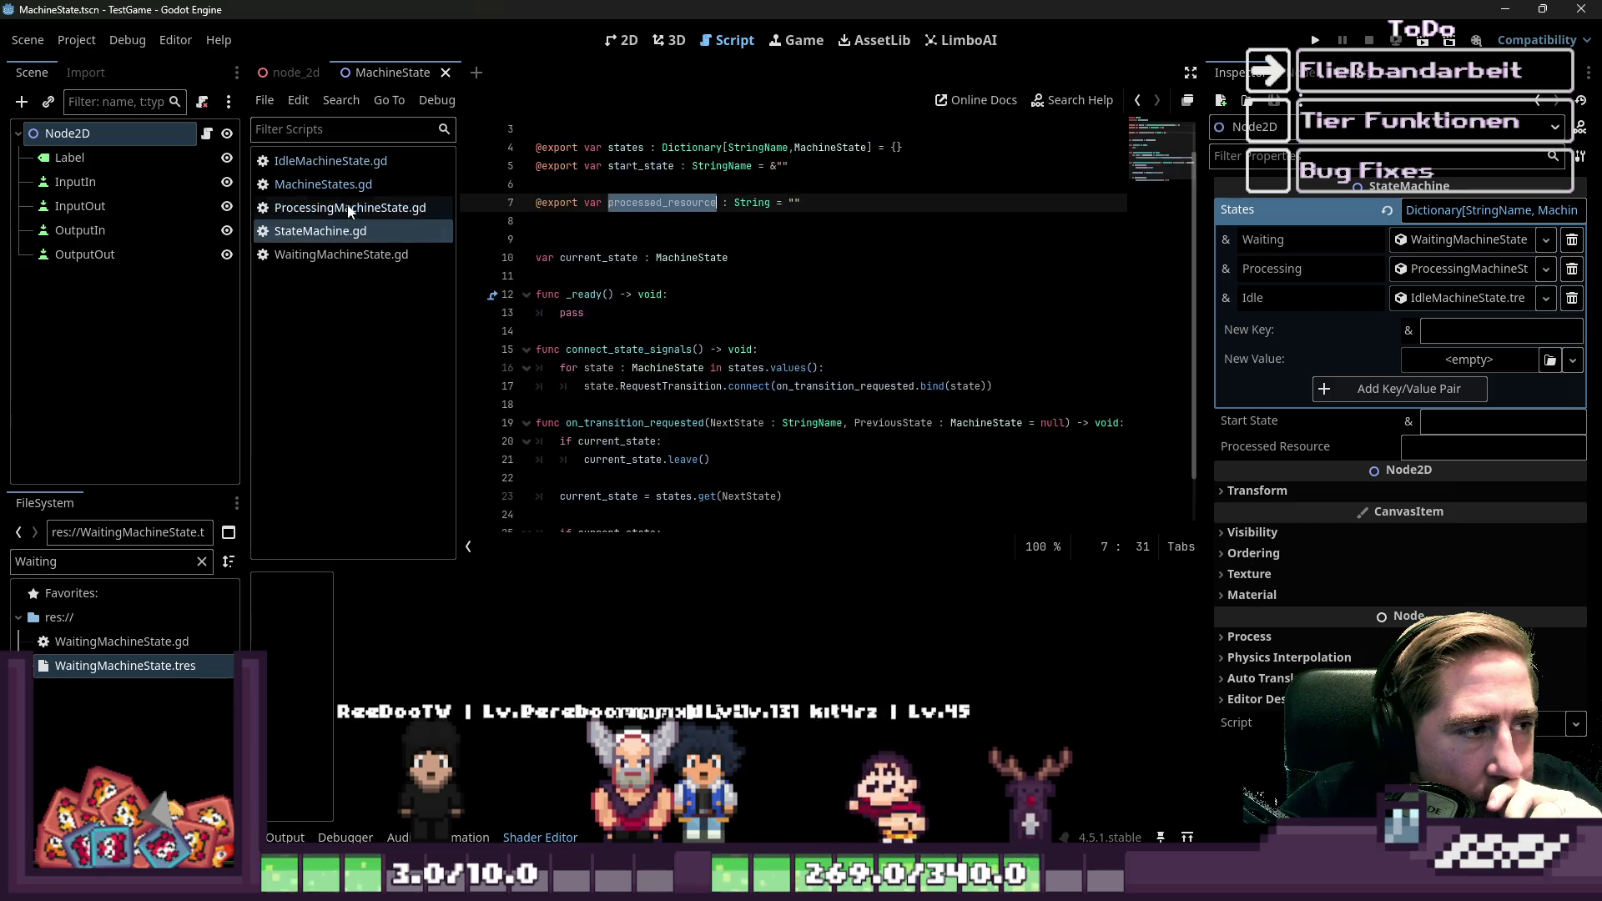
click(350, 207)
key(Return)
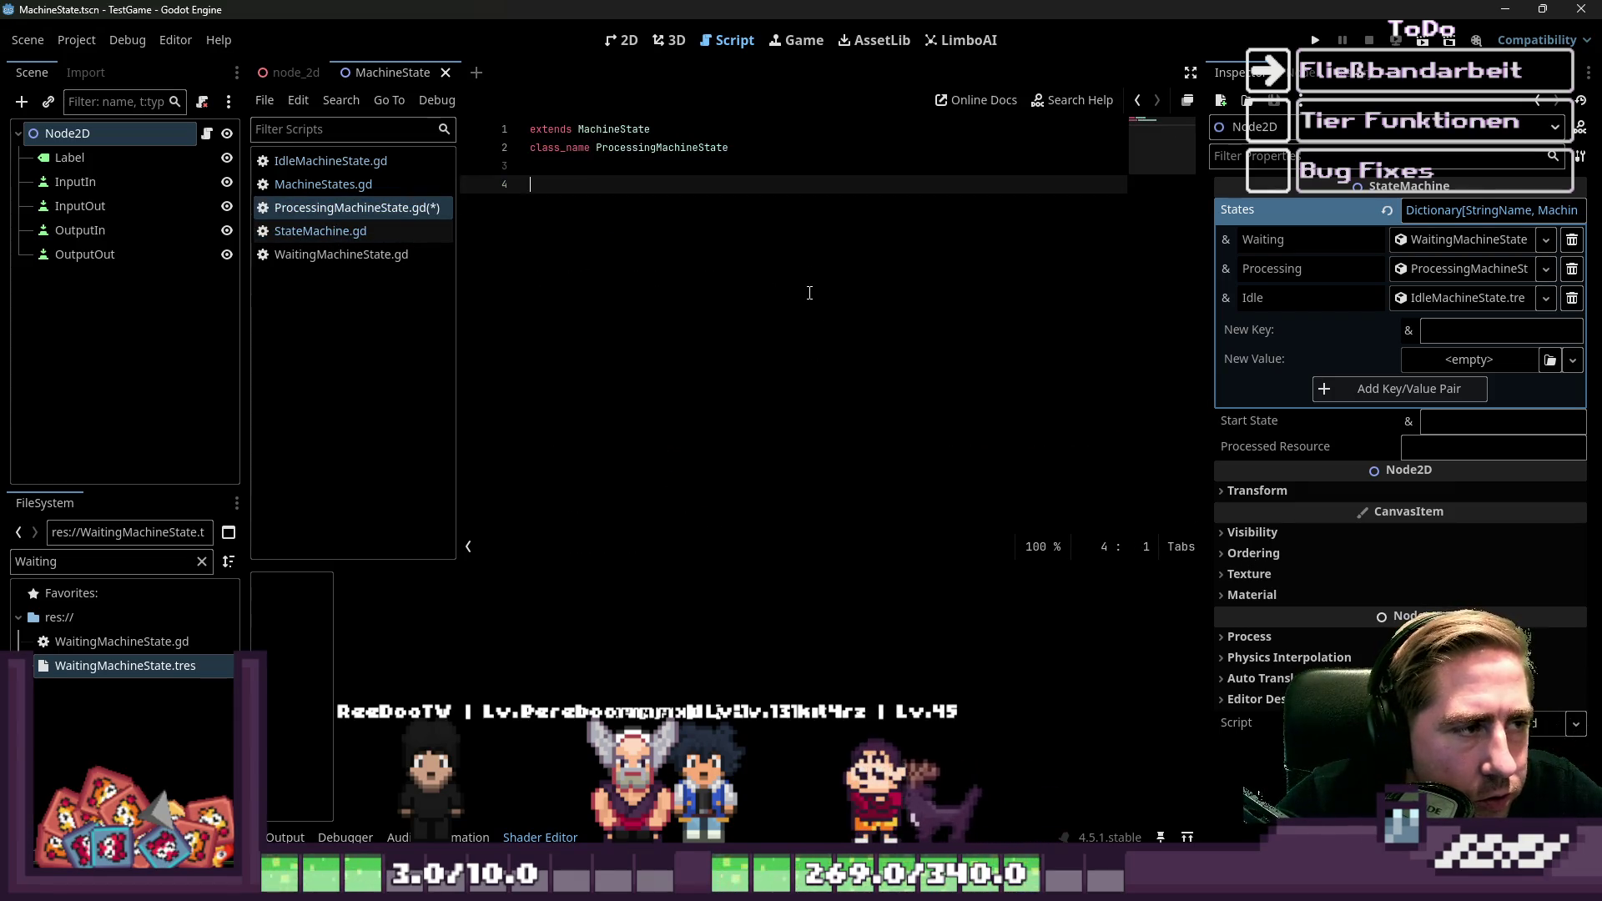
key(Return)
key(Return)
key(Return)
text(func machine_input_has_changed(CurrentParent : StateMachine) -> void: 	CurrentParent.processed_resource = "Ein Item!" 	#if InputInventory[0] == null: 	RequestTransition.emit(&"Idle") 	#if InputInventory[0] != null: 	#RequestTransition.emit(&"Processing"))
click(584, 240)
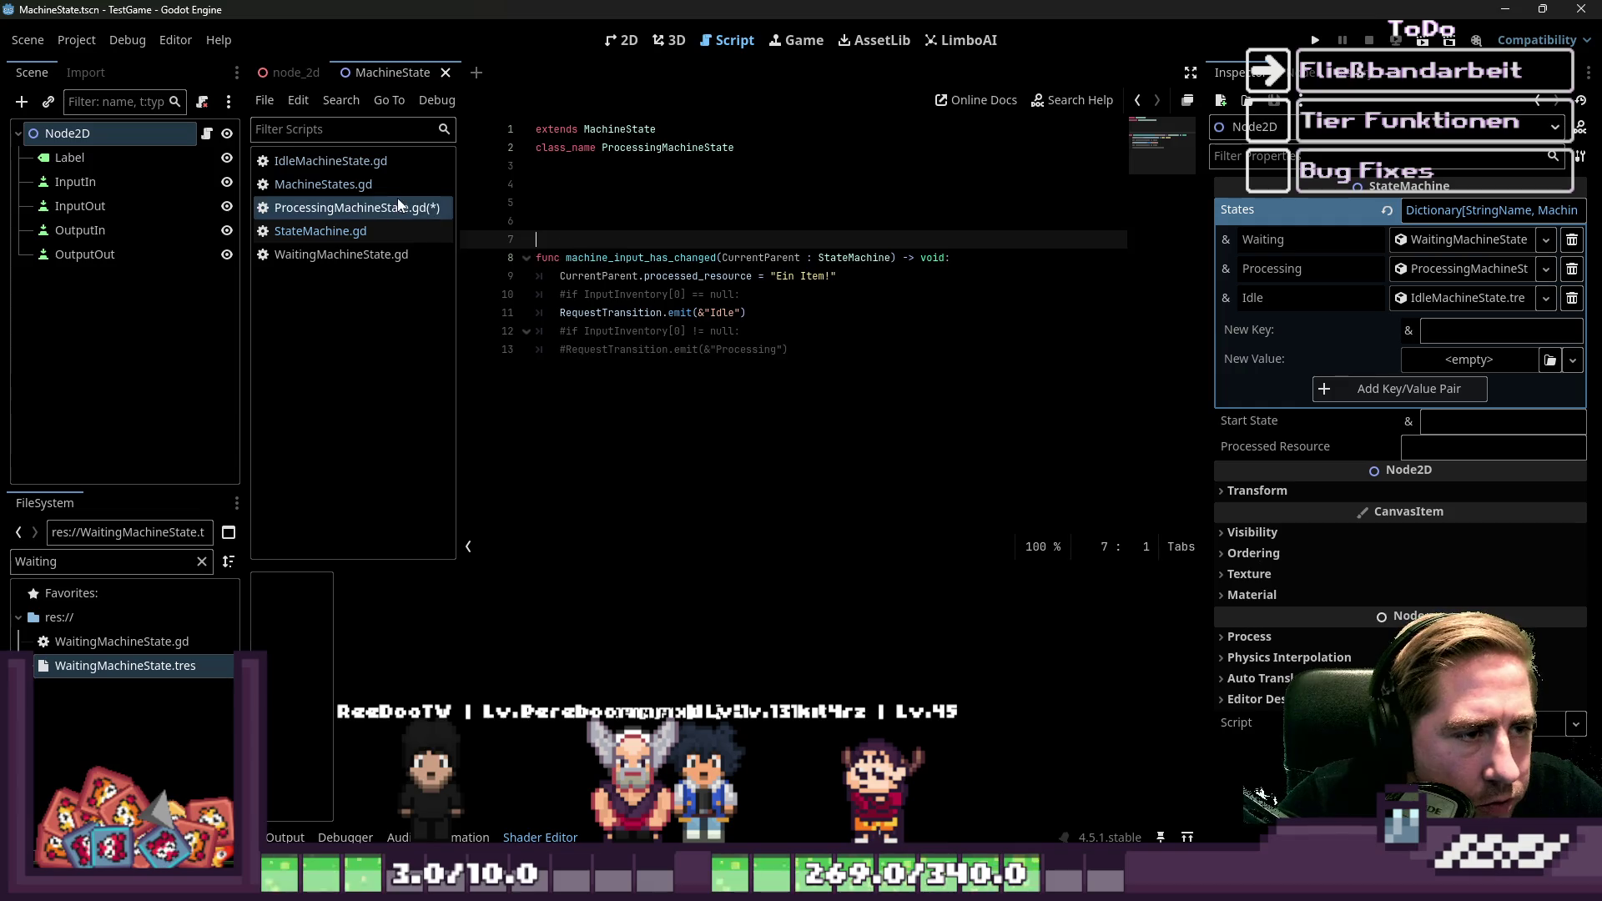
Step: Copy enter() from IdleMachineState.gd and paste it above the handler in ProcessingMachineState.gd
click(376, 161)
drag(1026, 221, 534, 184)
key(ctrl+c)
click(351, 208)
click(589, 211)
key(ctrl+v)
key(Delete)
key(Delete)
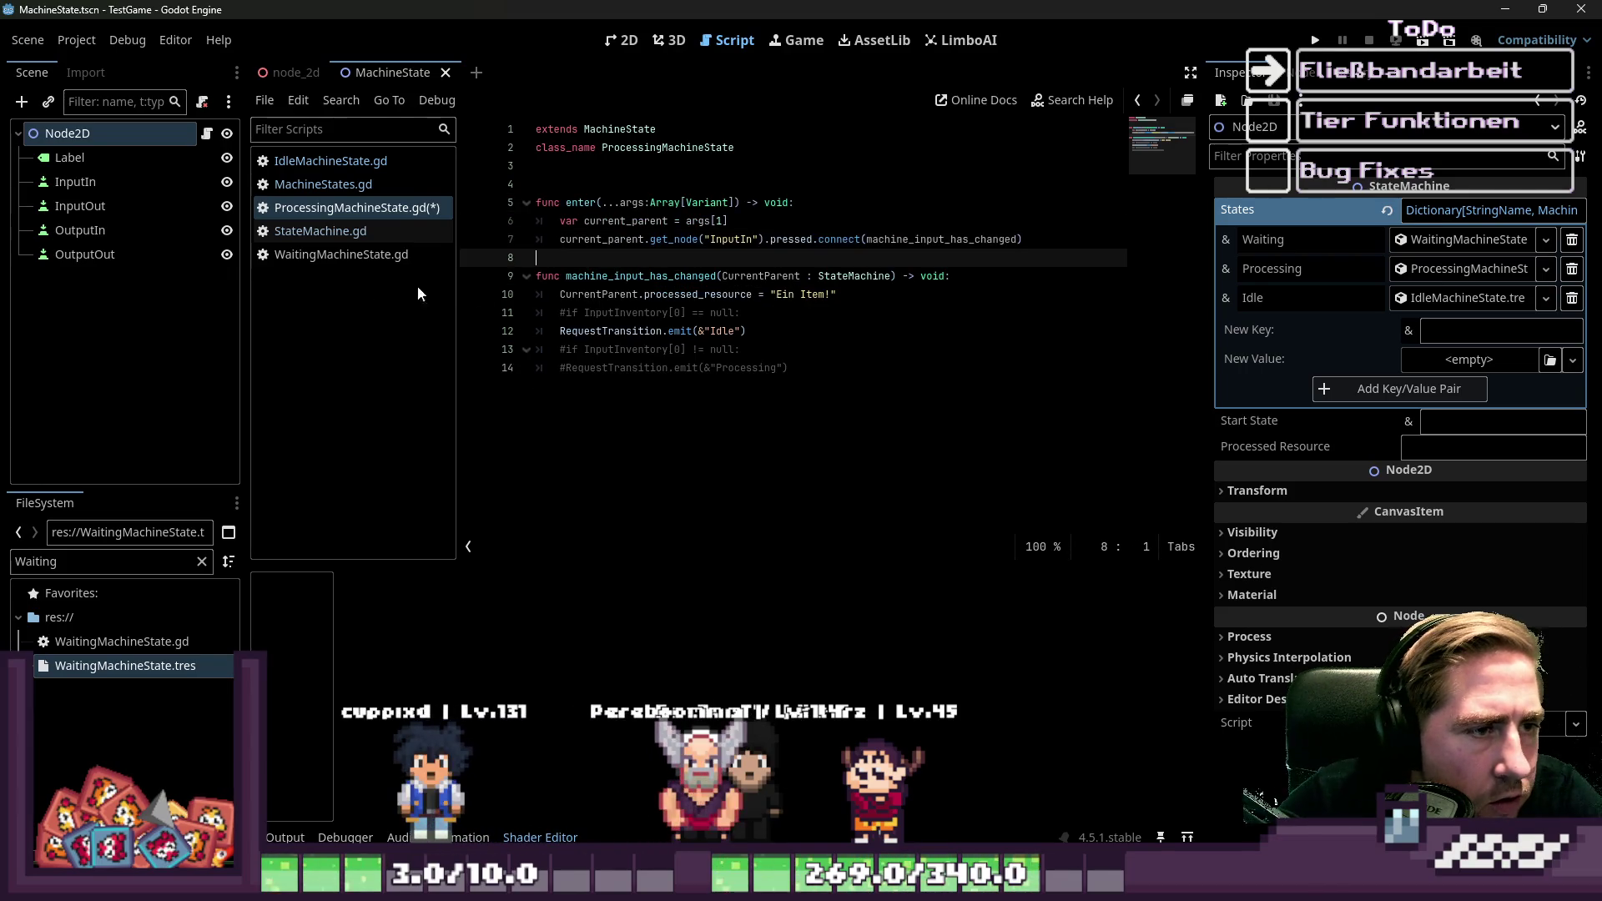
Step: Copy the leave() function from IdleMachineState.gd and add blank lines after the handler
click(350, 237)
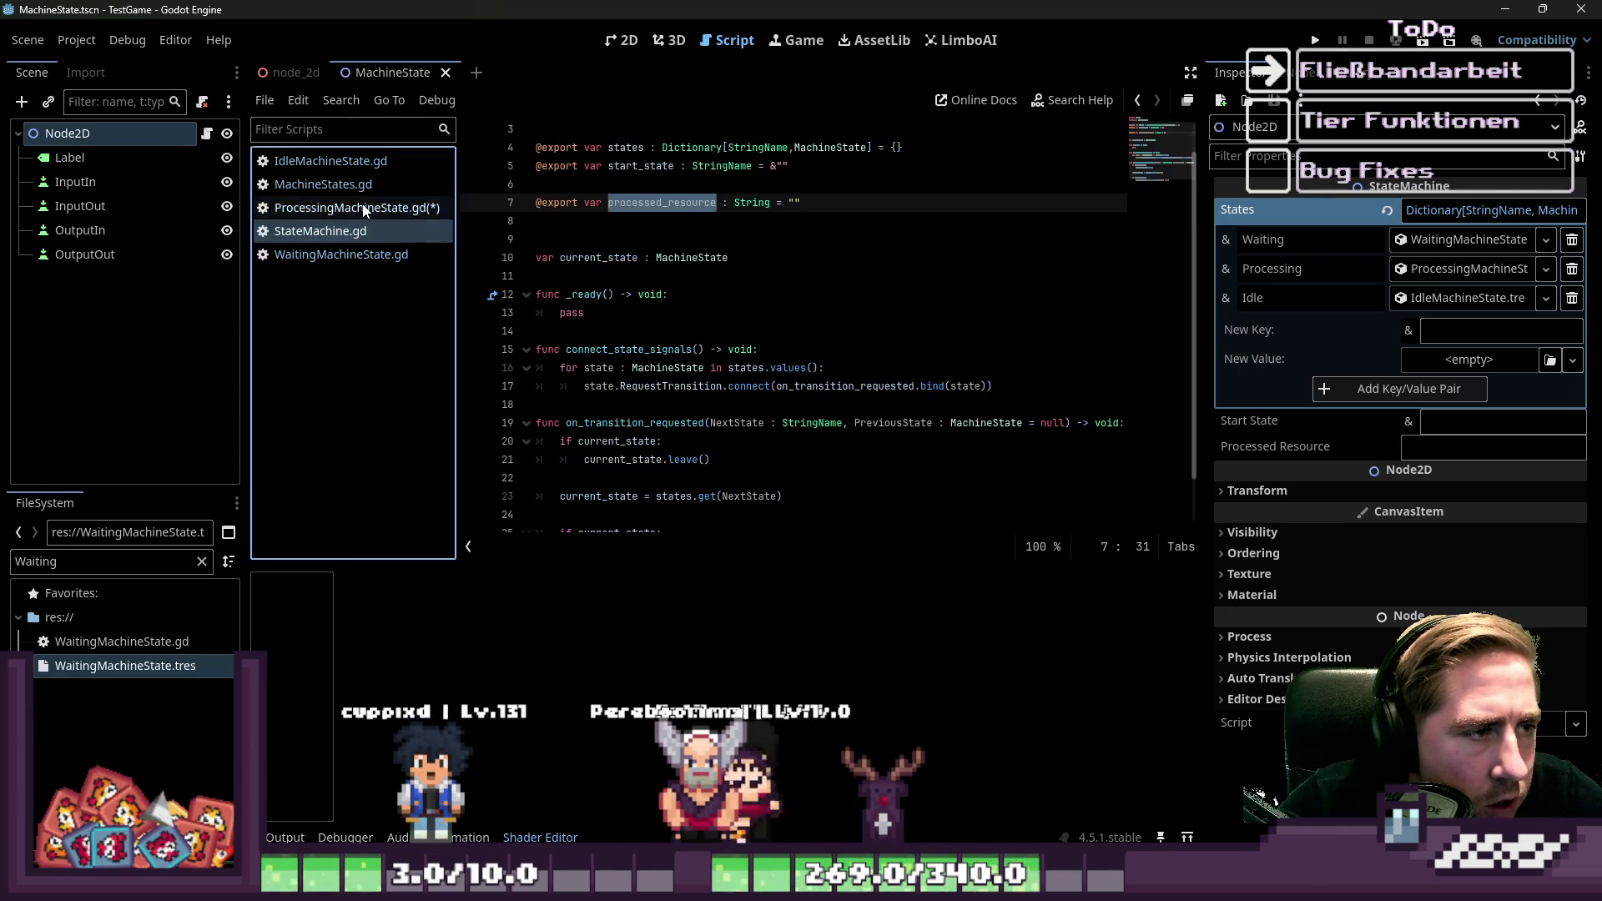
click(350, 207)
click(801, 368)
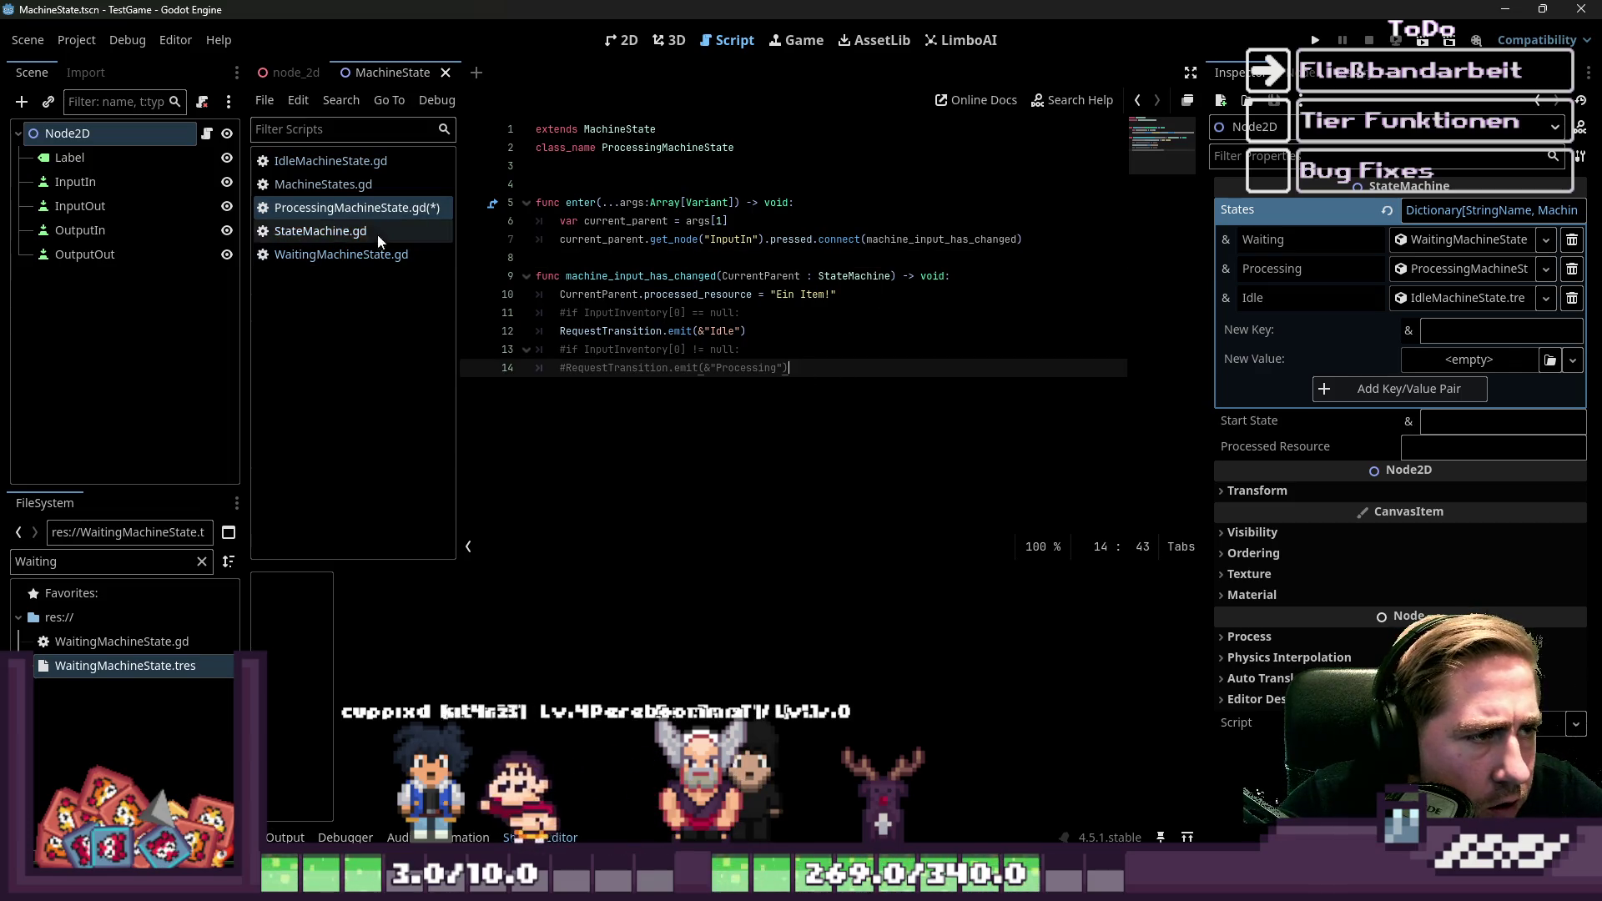
click(351, 185)
click(370, 162)
mouse_move(744, 390)
mouse_down()
mouse_move(601, 334)
mouse_move(467, 312)
mouse_up()
key(ctrl+c)
click(323, 185)
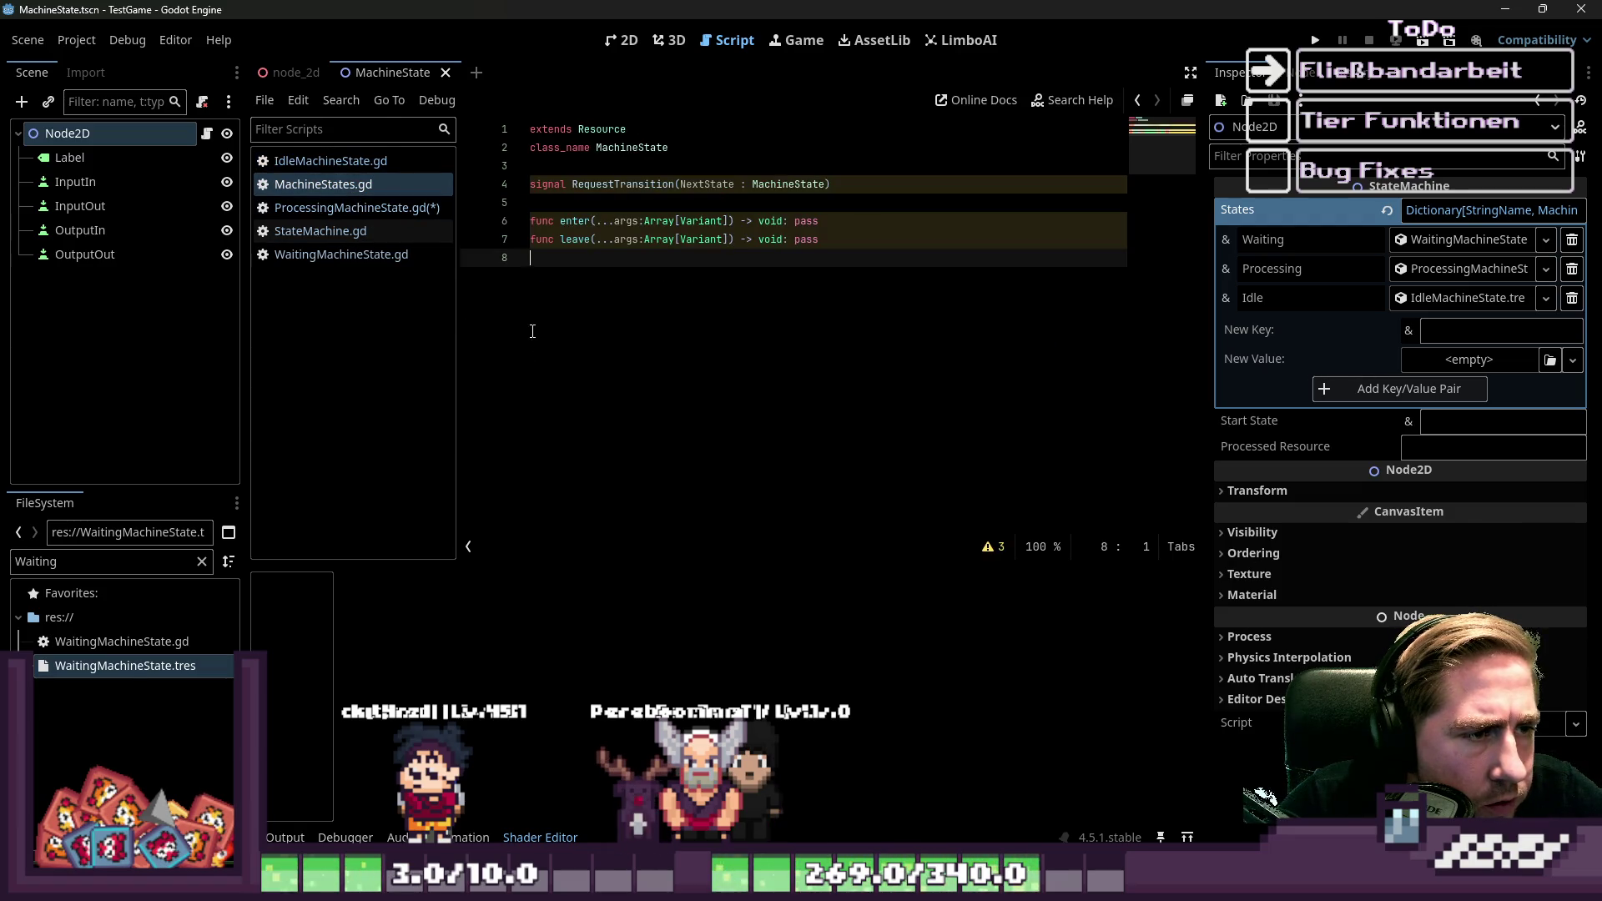
click(377, 213)
key(Return)
key(Return)
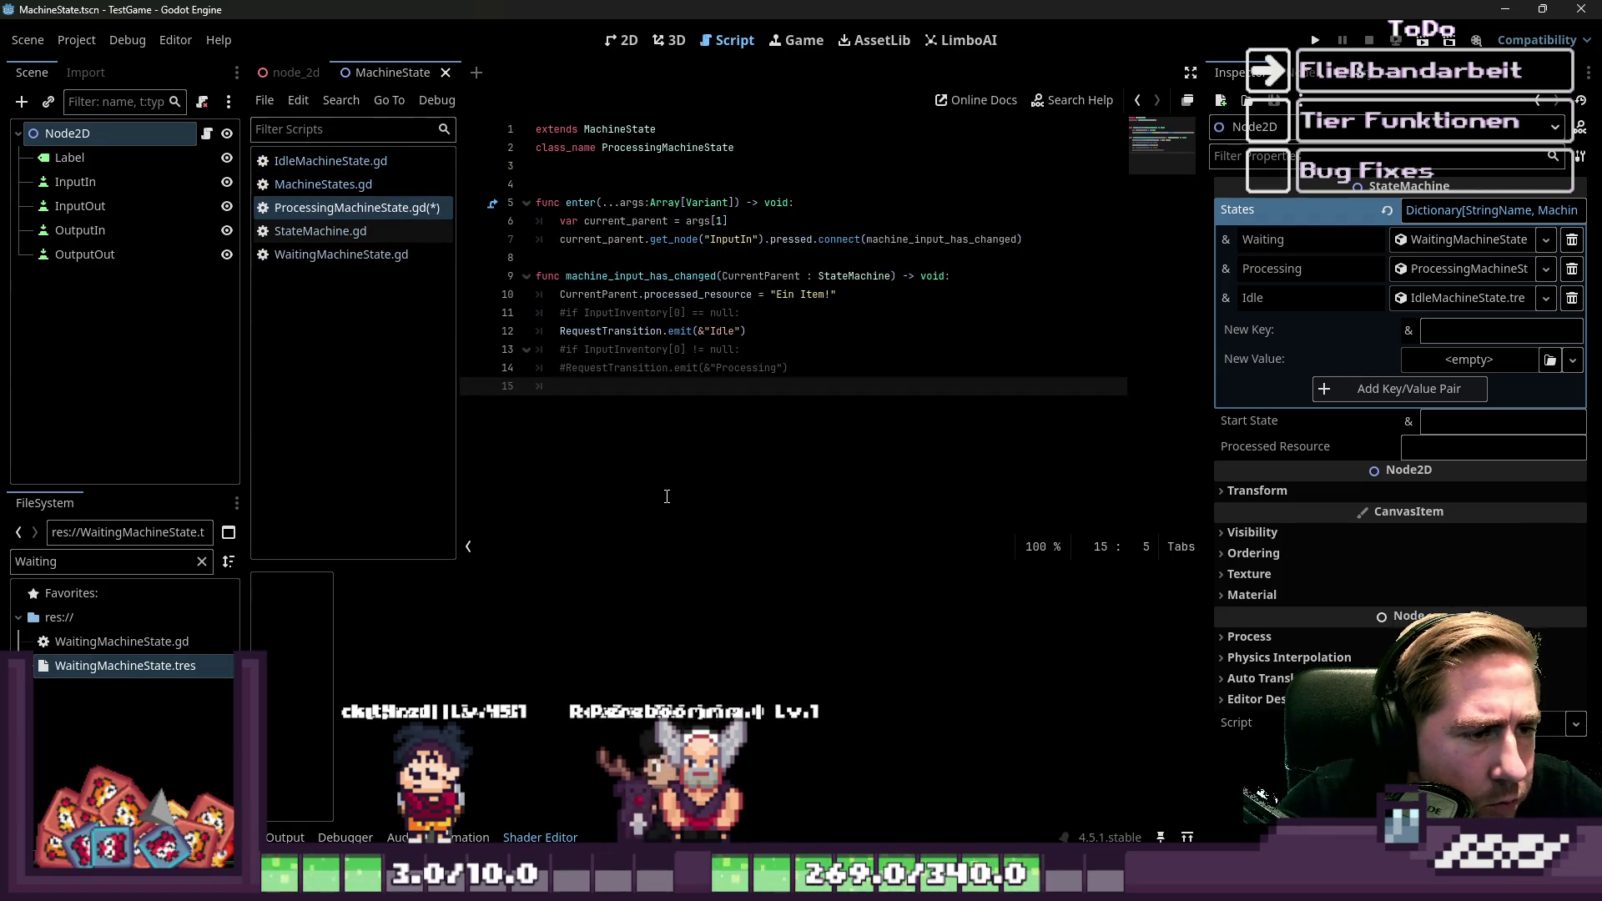
Step: Paste leave(), unindent its header, and extend line 13's condition with && OutputInventory
key(ctrl+v)
click(560, 406)
key(BackSpace)
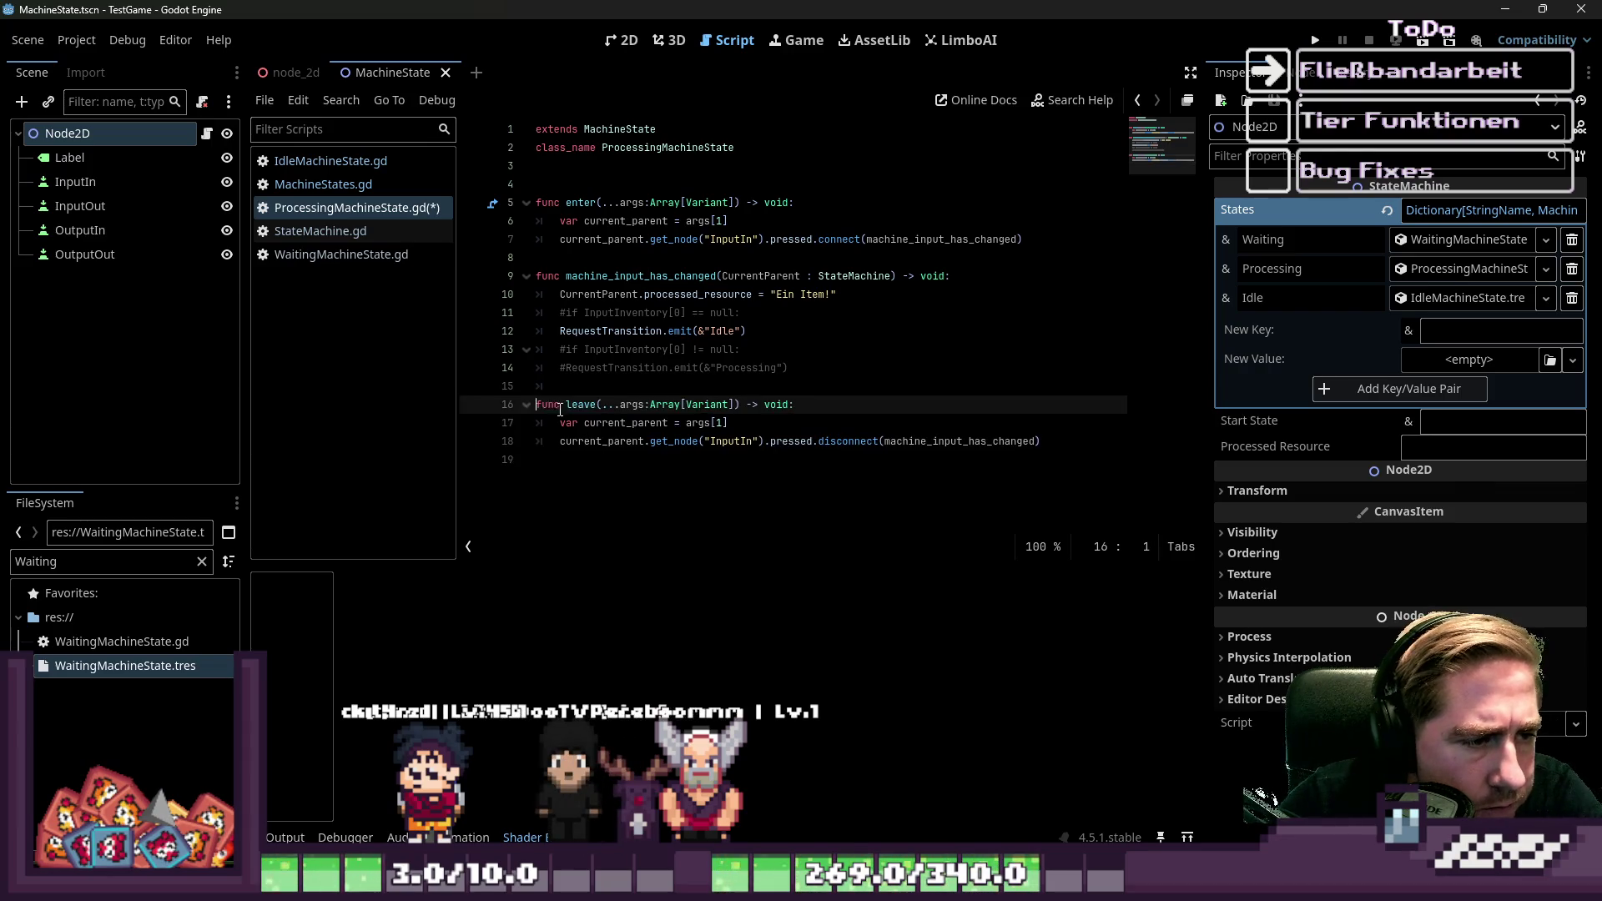
click(806, 370)
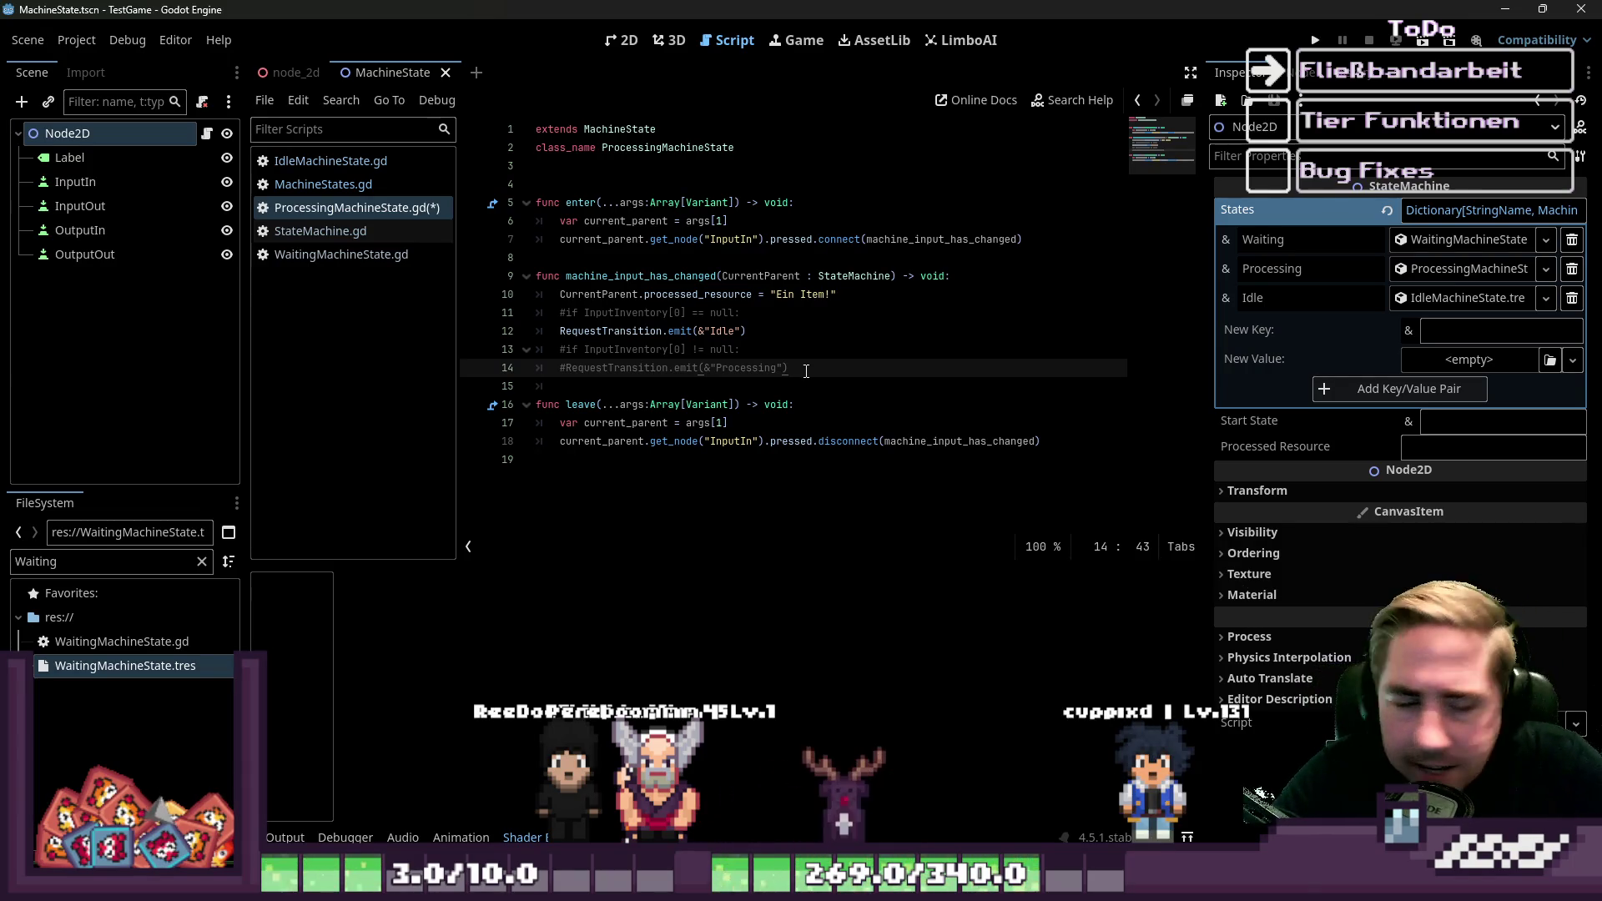
key(Up)
key(Up)
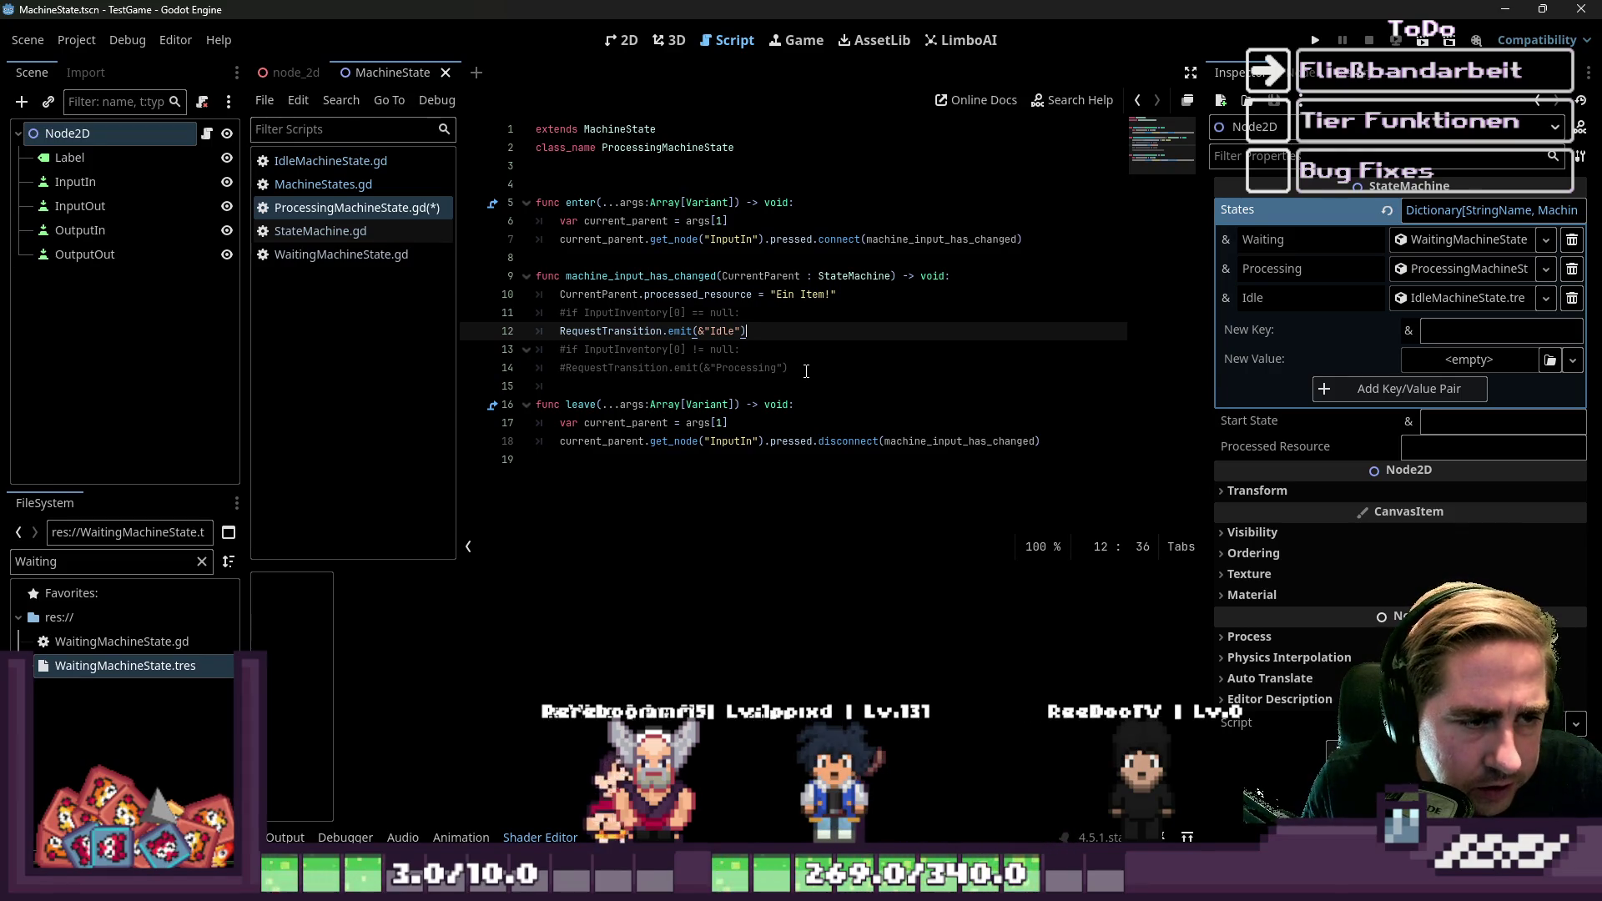
click(806, 371)
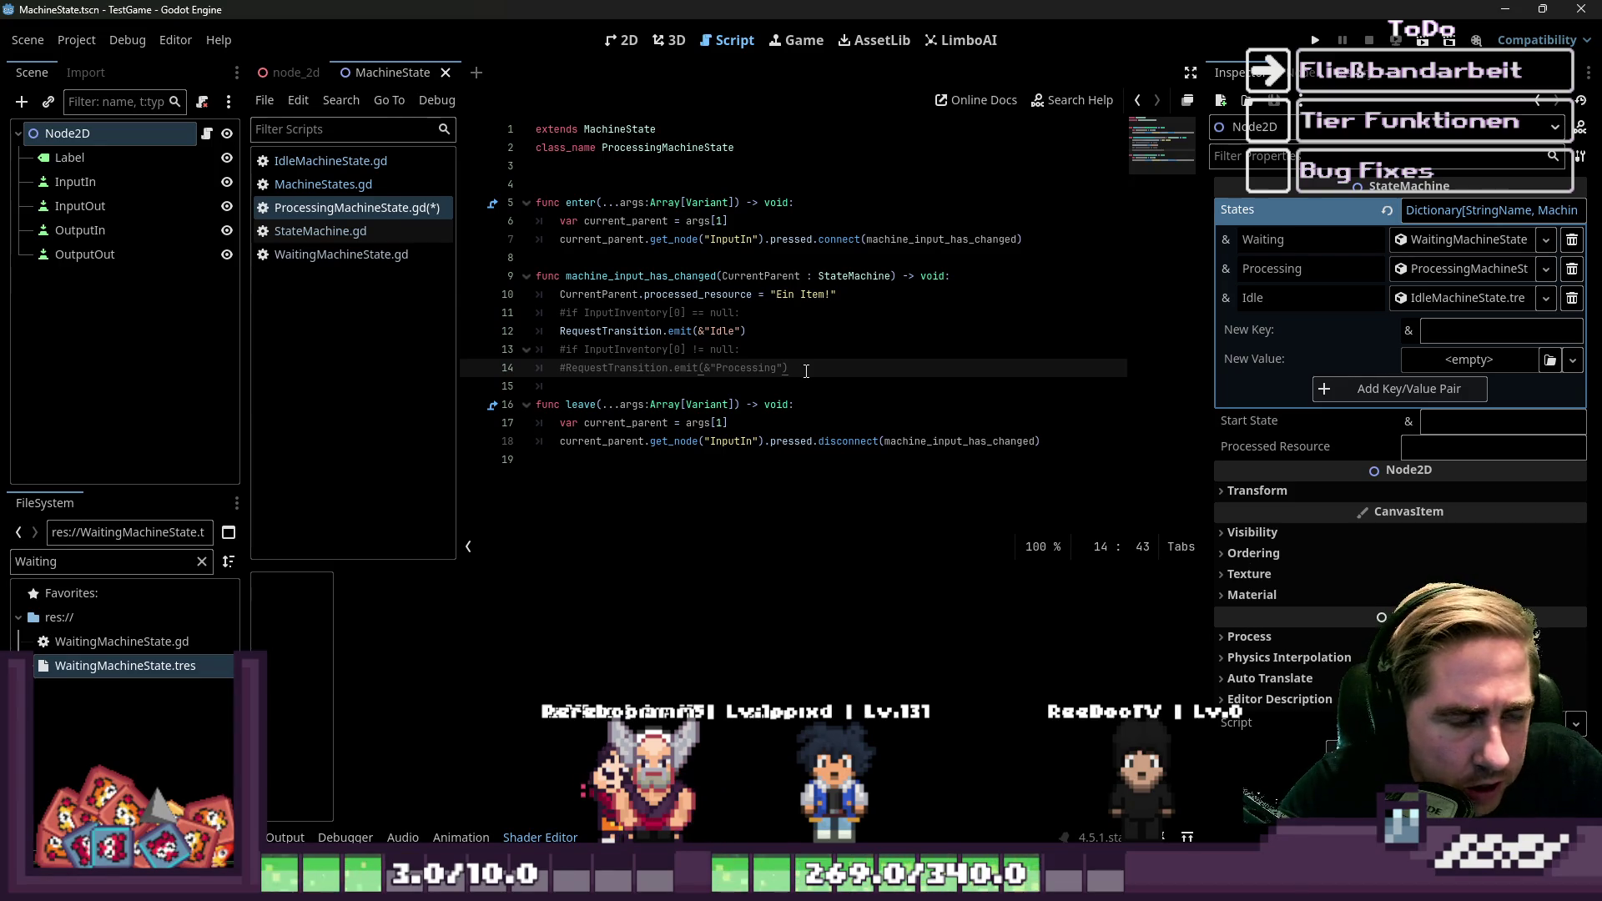
key(Up)
key(Left)
text(&)
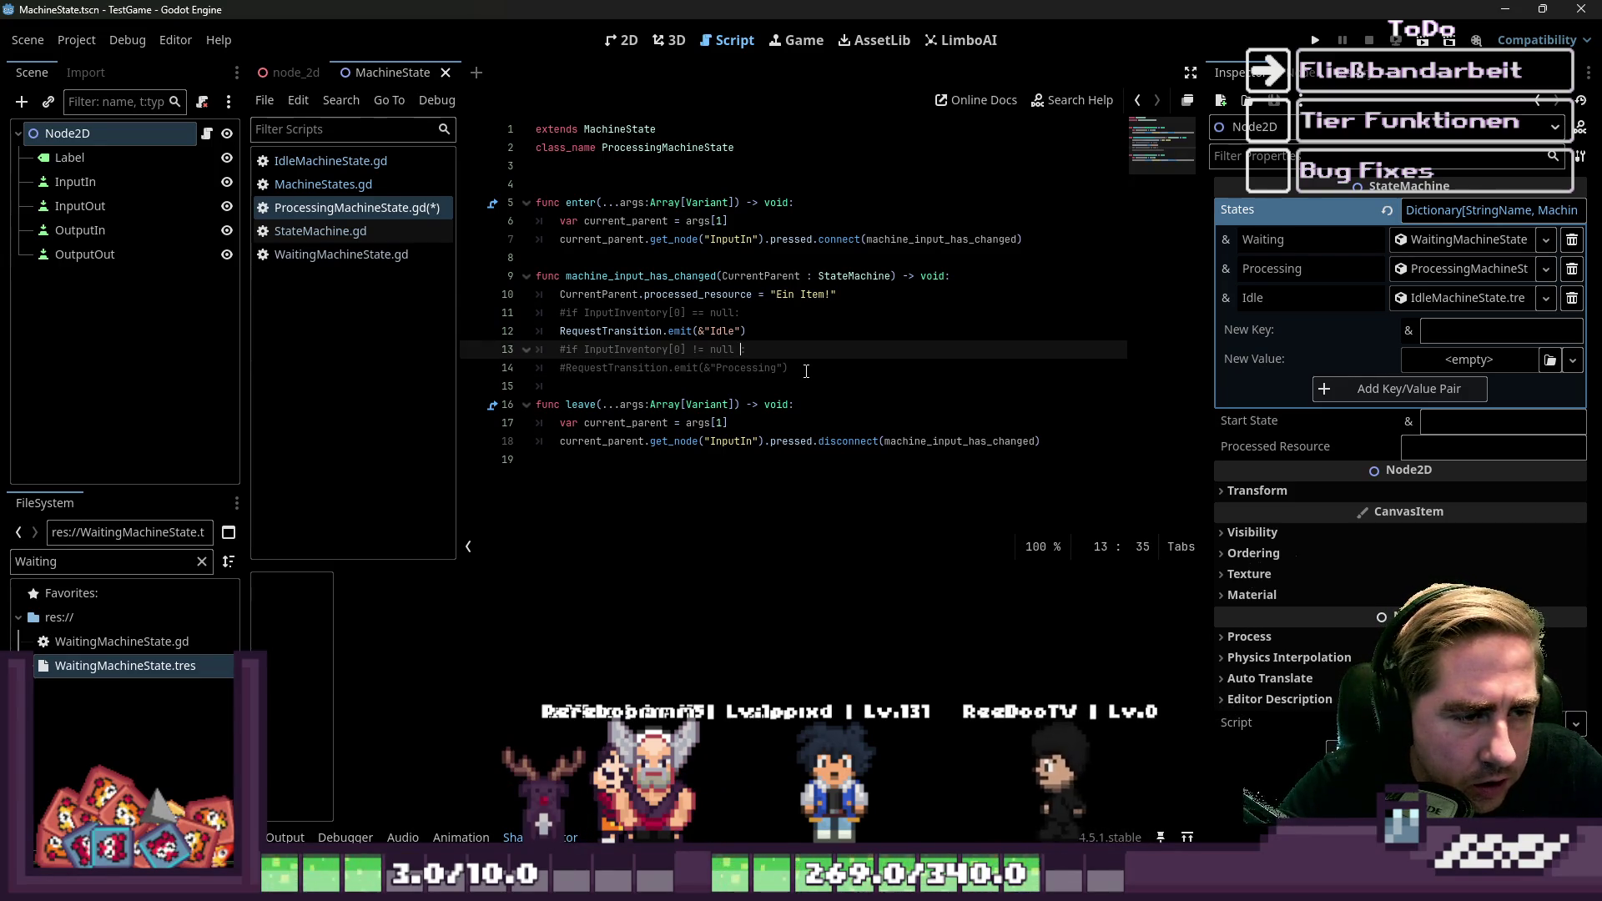
text(& Out)
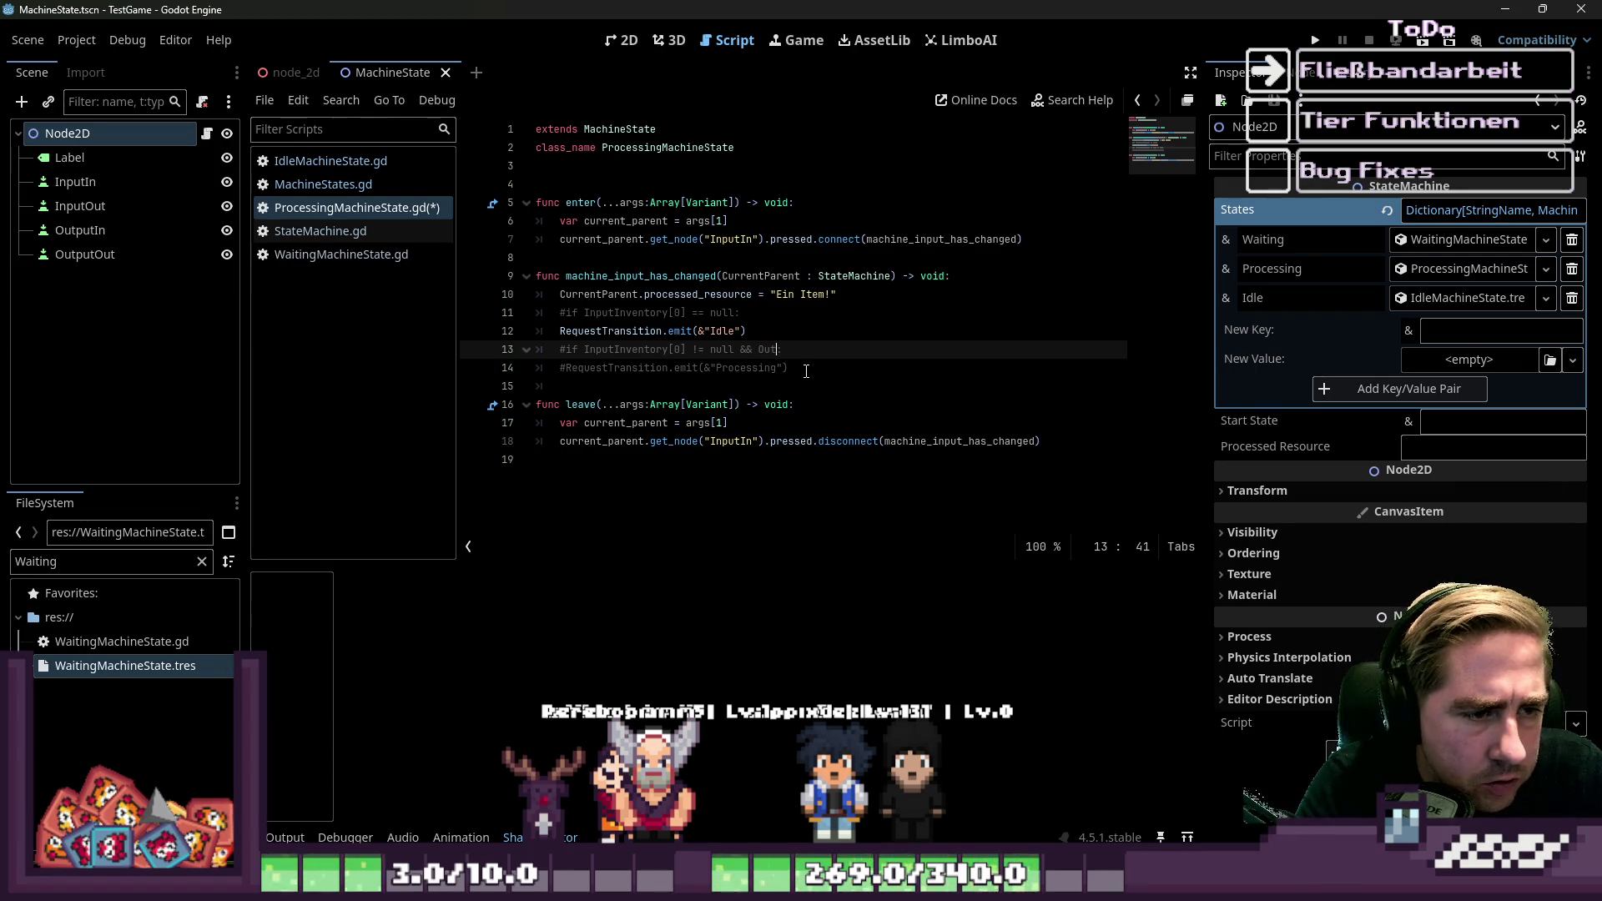
text(putInventory[)
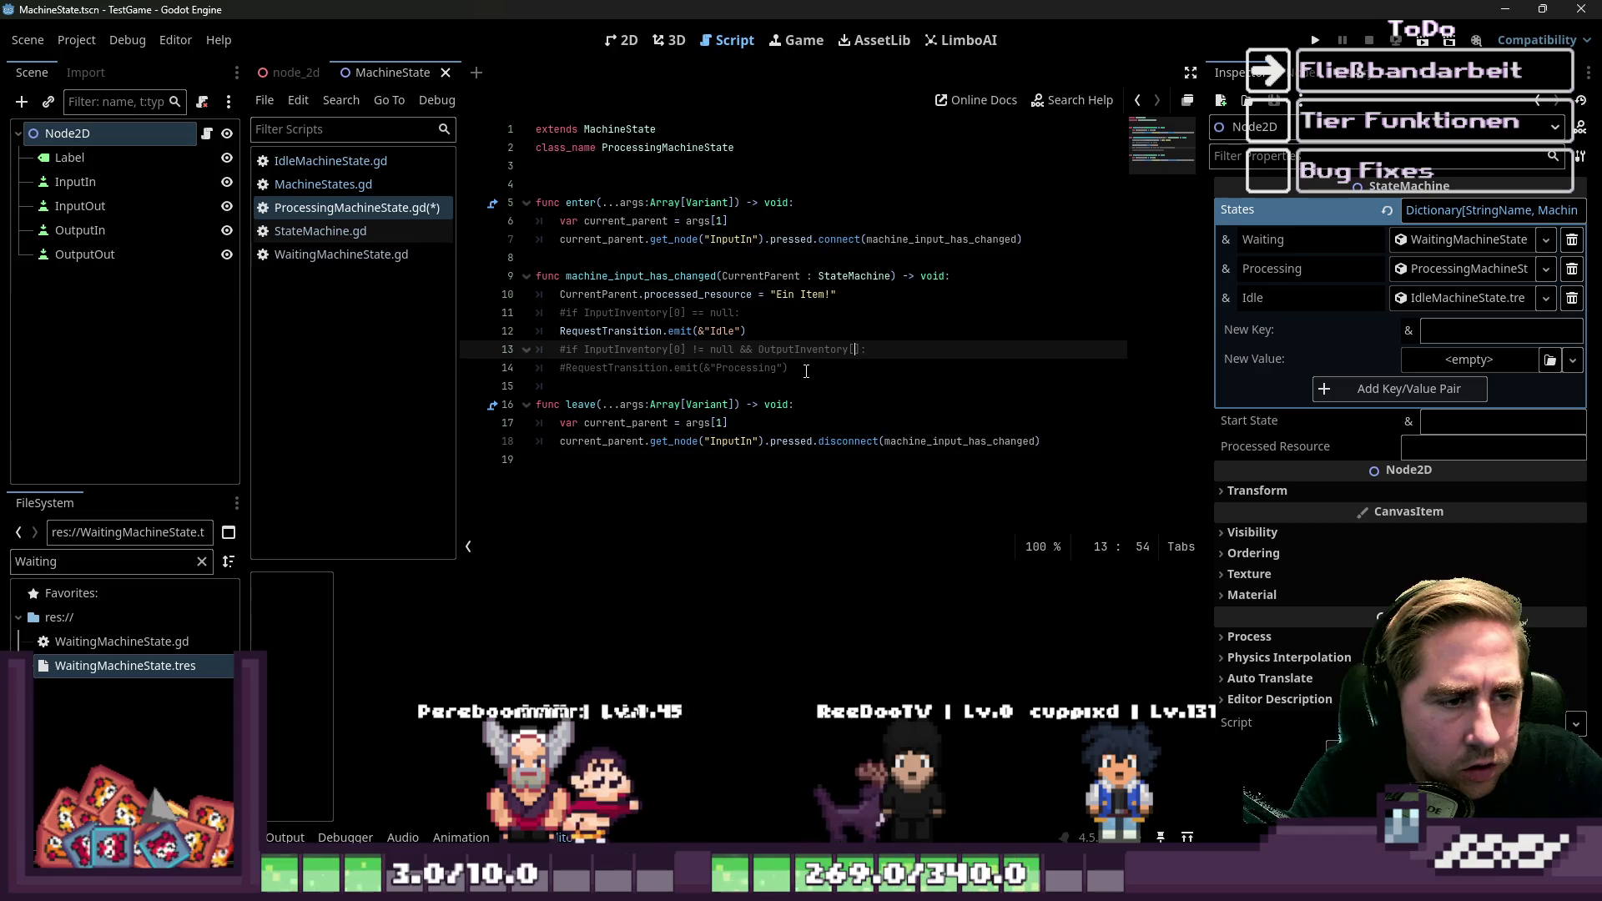
text(== null)
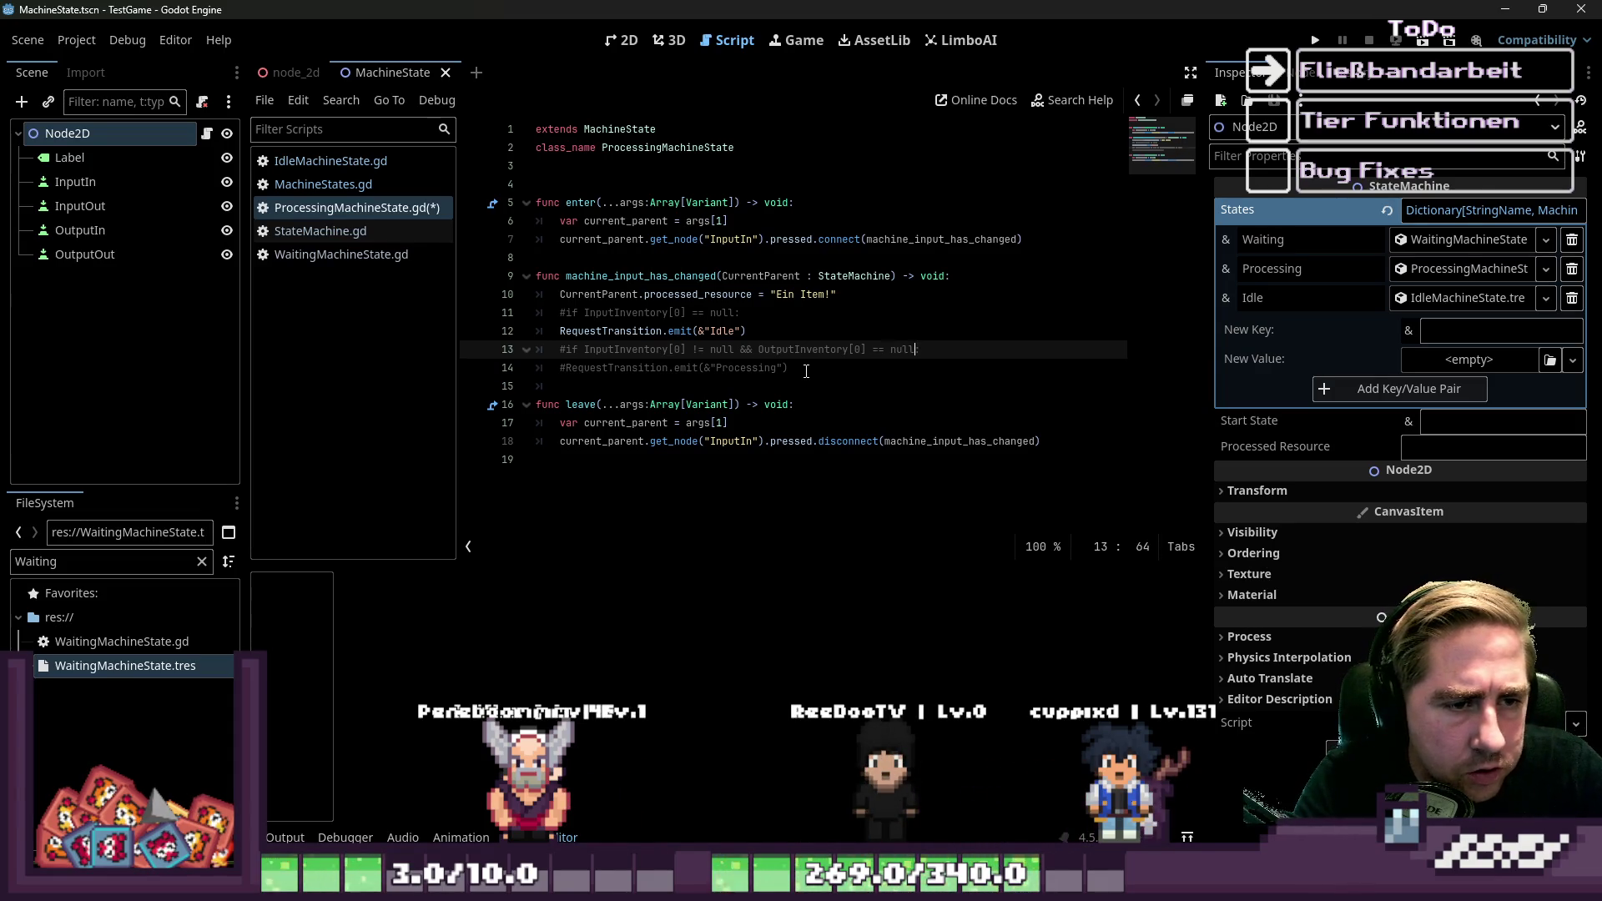
click(806, 371)
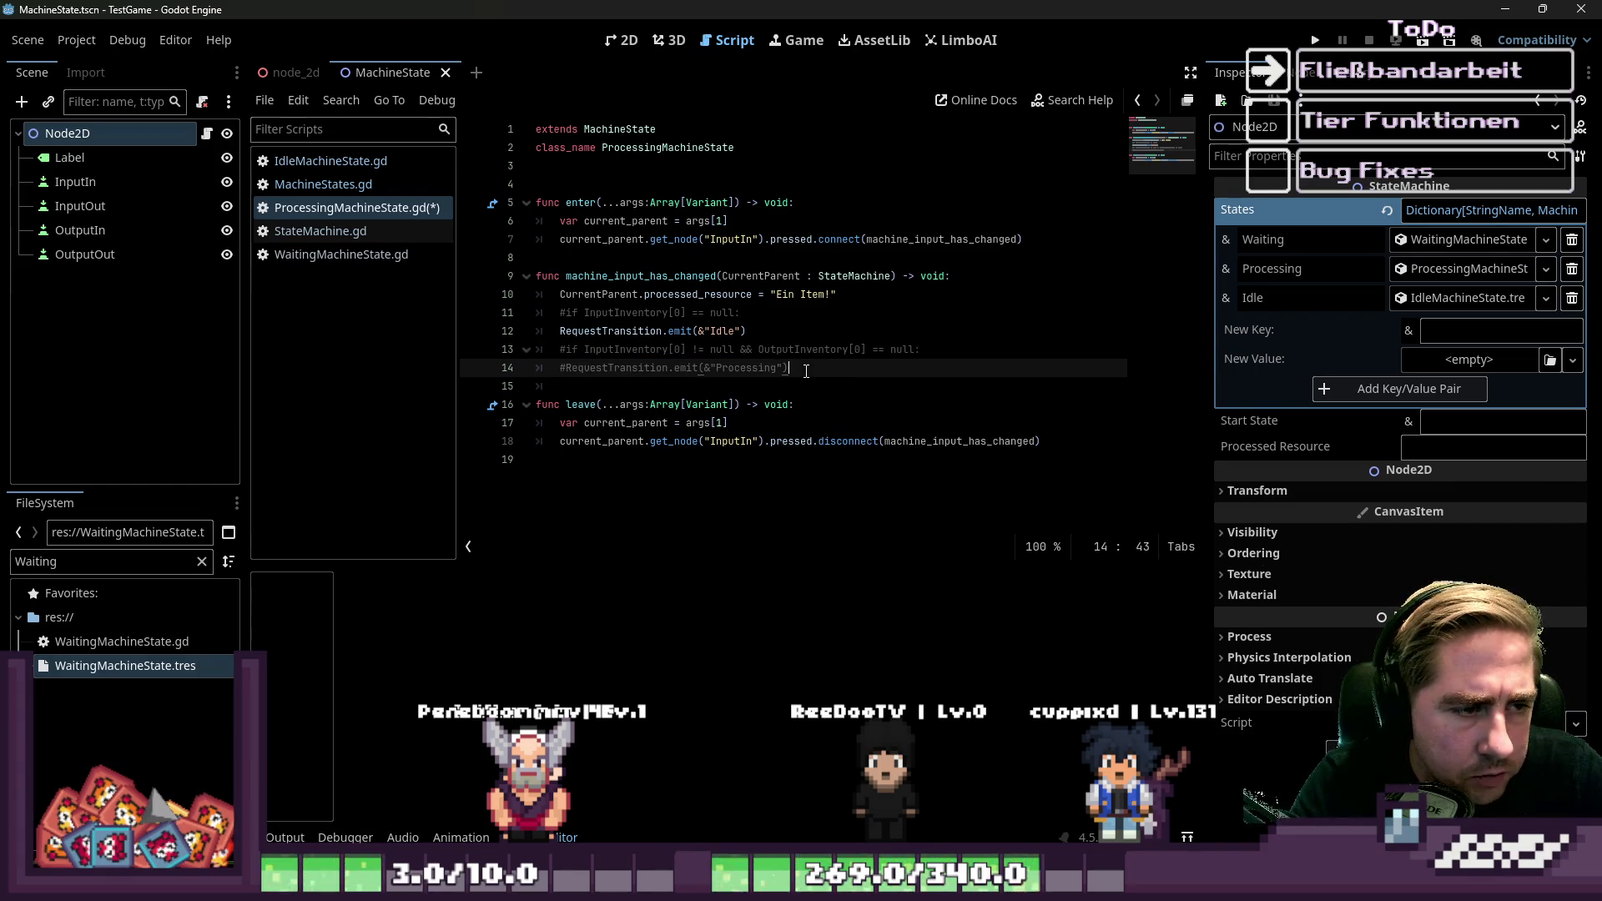
key(Up)
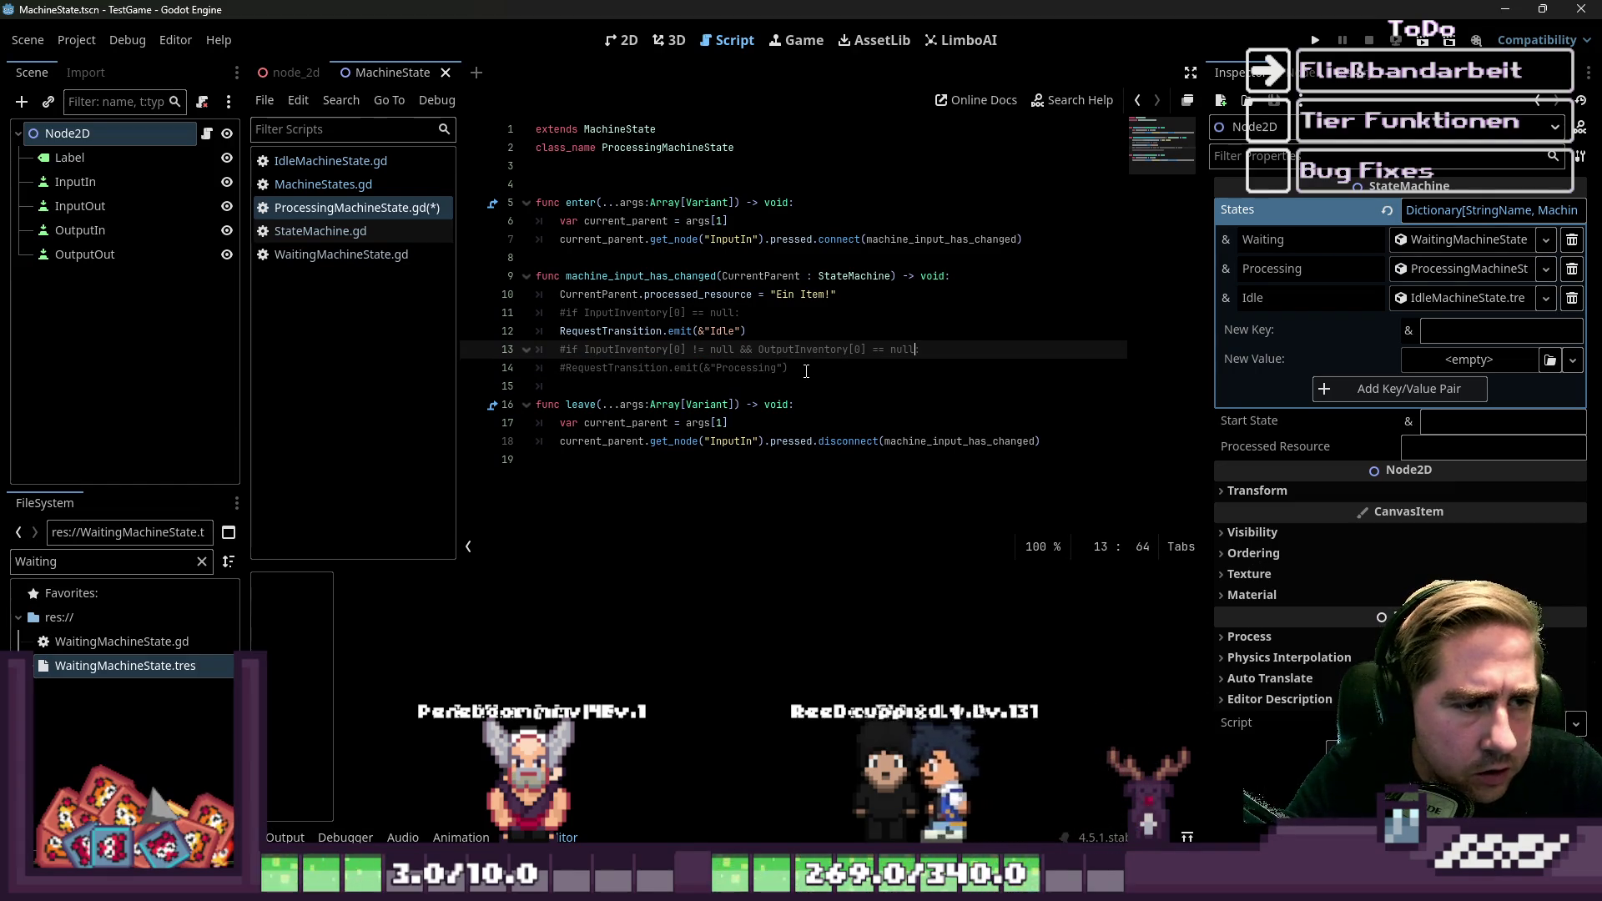
key(Right)
key(Right)
key(Right)
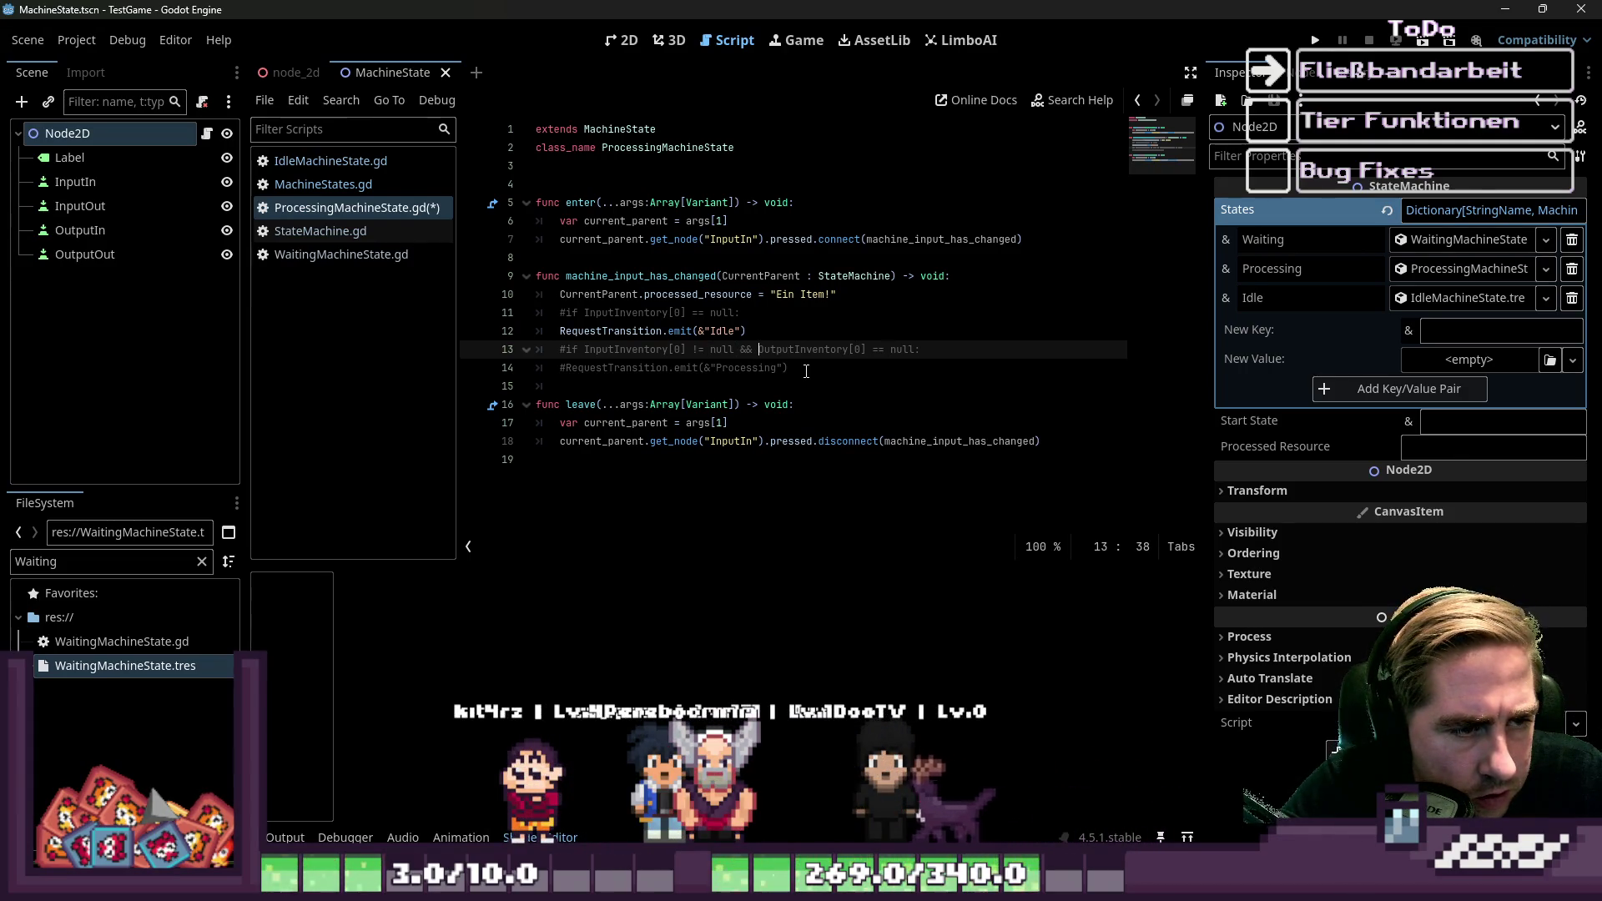
Step: Add a condition on line 15 checking InputInventory[0] != null and the output slot [0] == null
key(Down)
key(End)
key(Return)
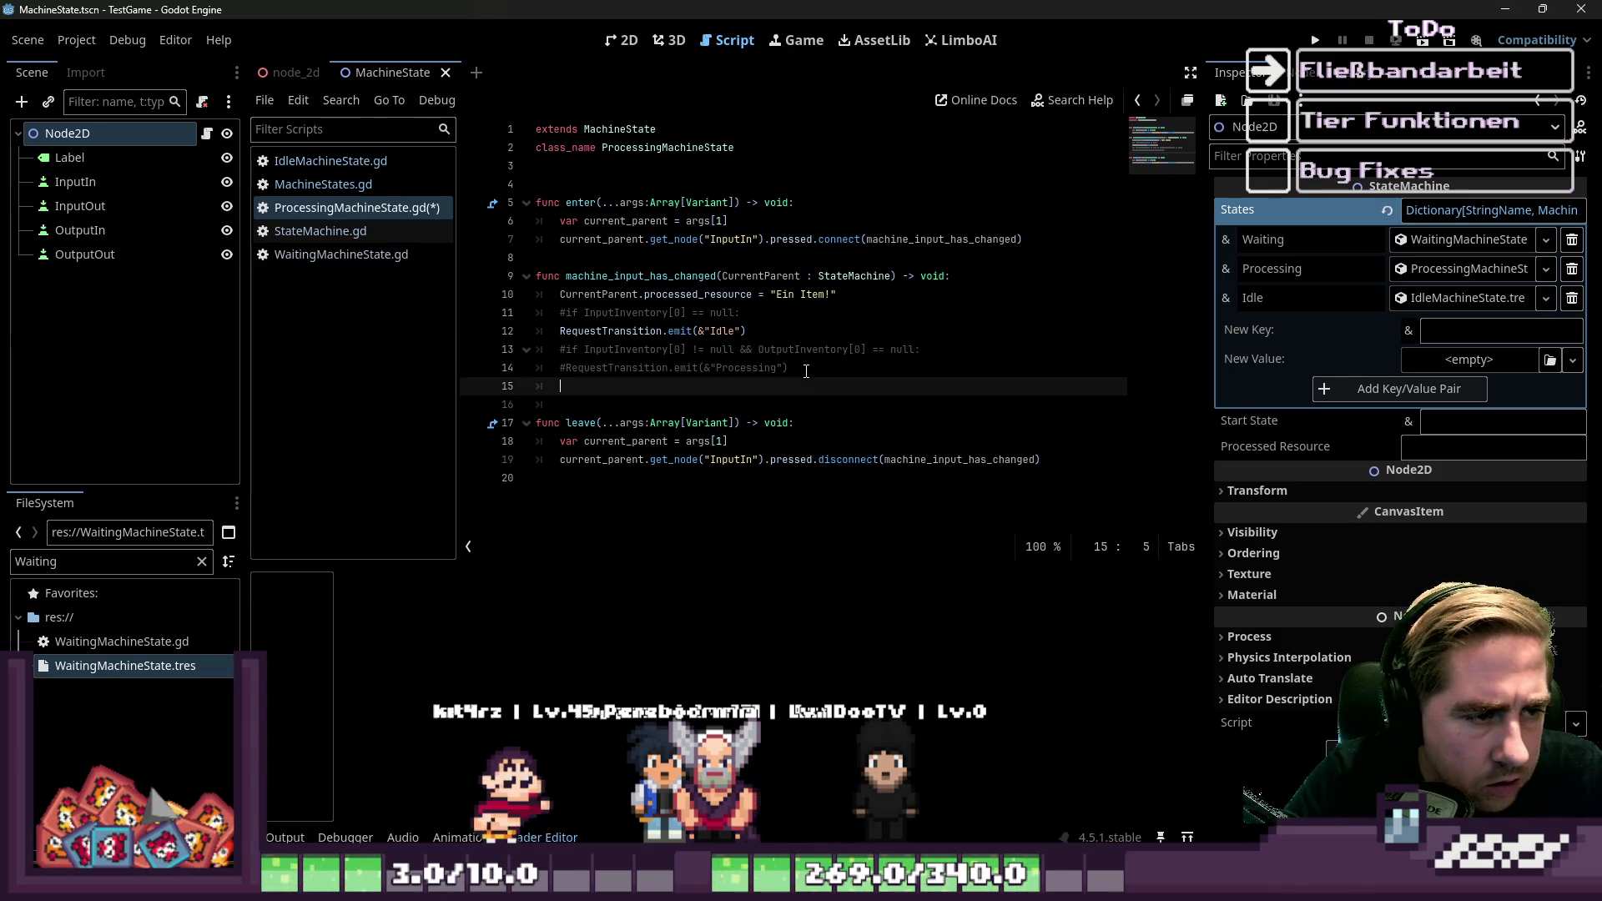
key(Up)
key(Up)
key(shift+Down)
key(Down)
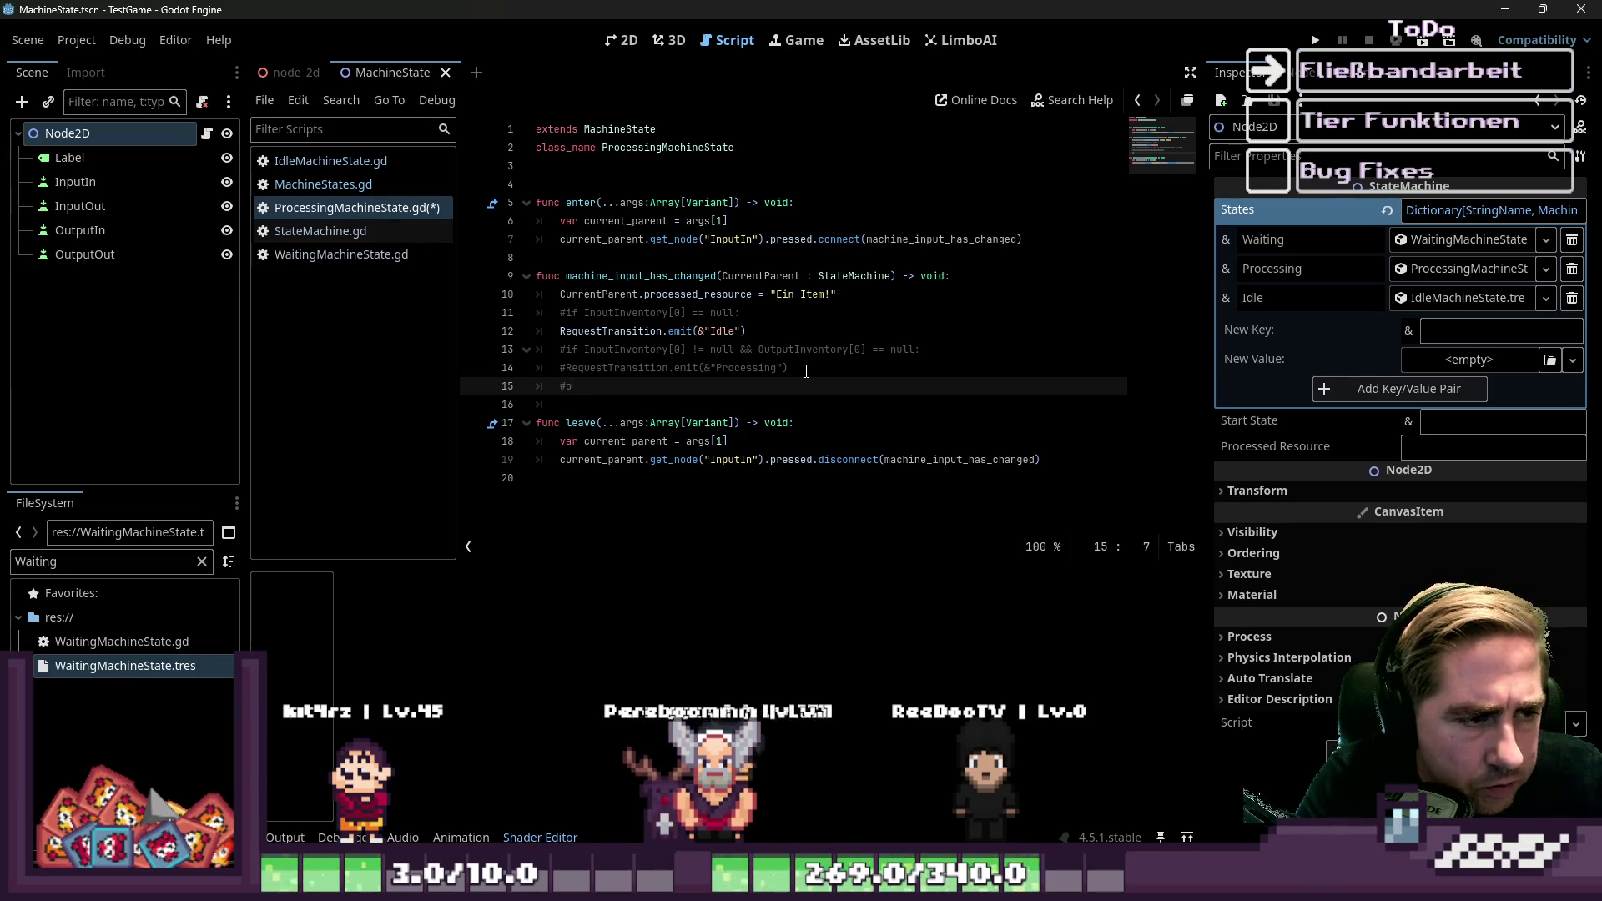
text(Input)
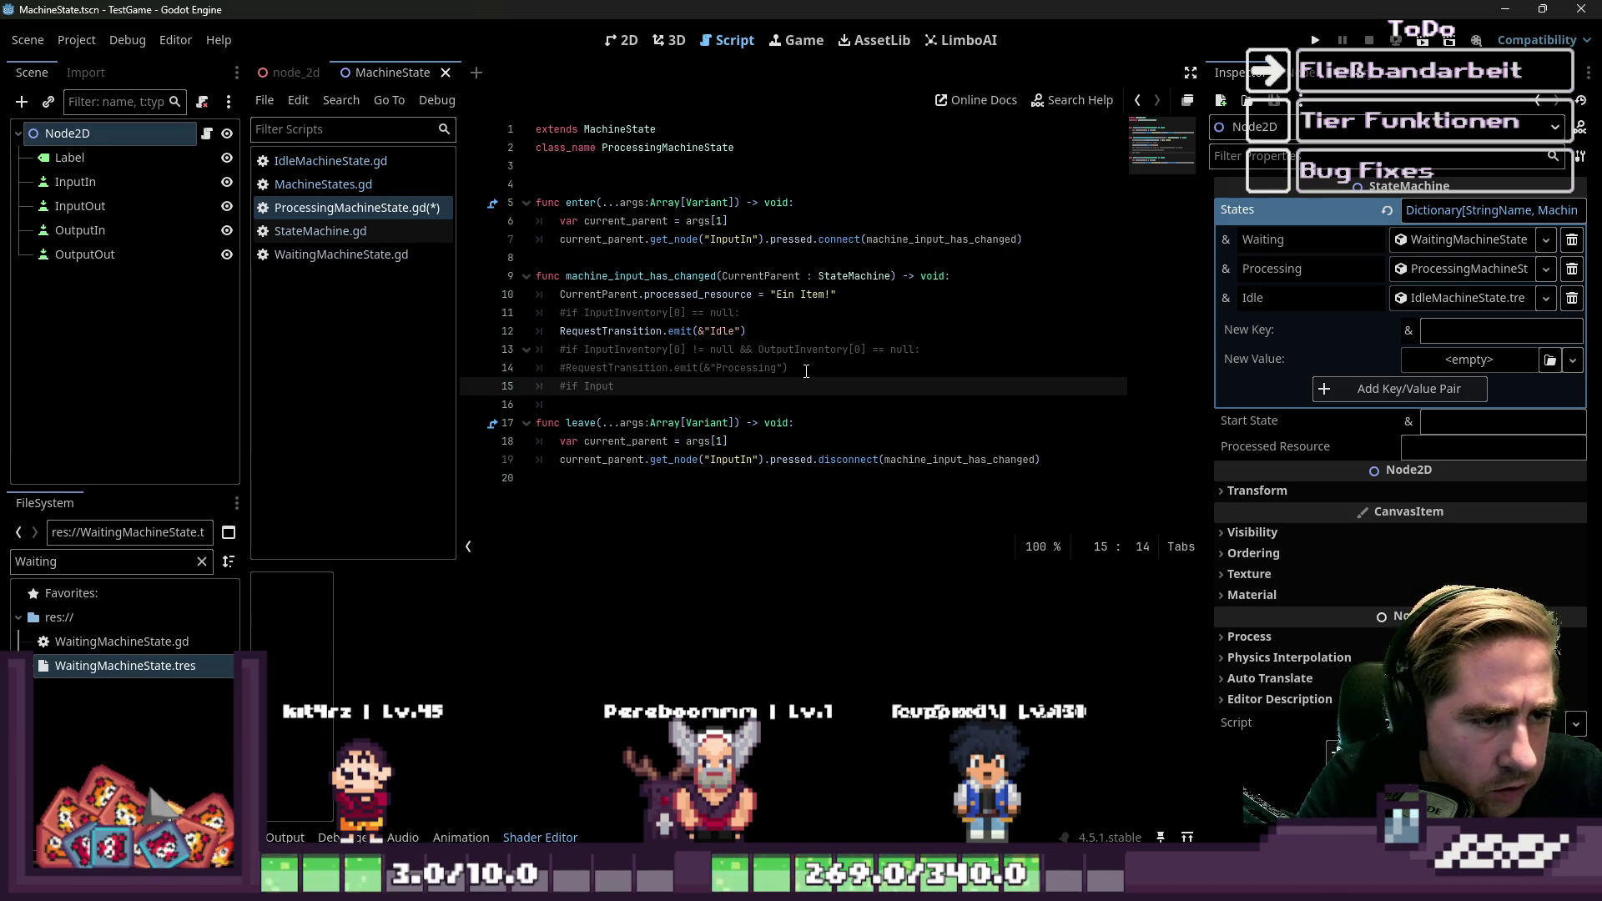
key(Up)
key(Up)
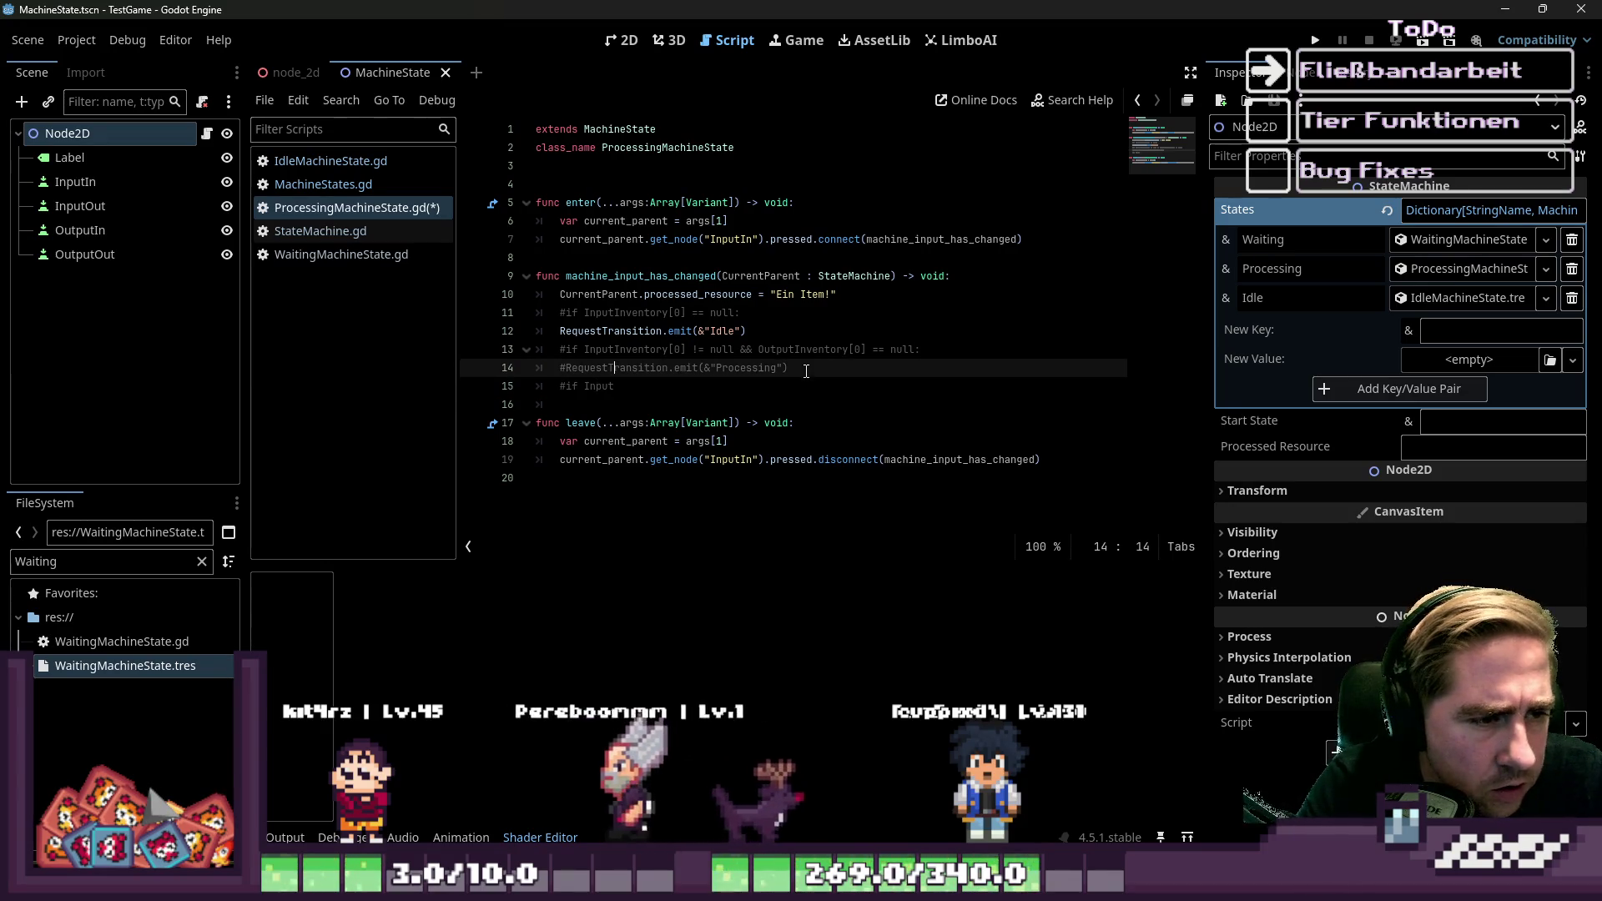
key(ctrl+Right)
key(ctrl+Right)
key(Down)
key(Down)
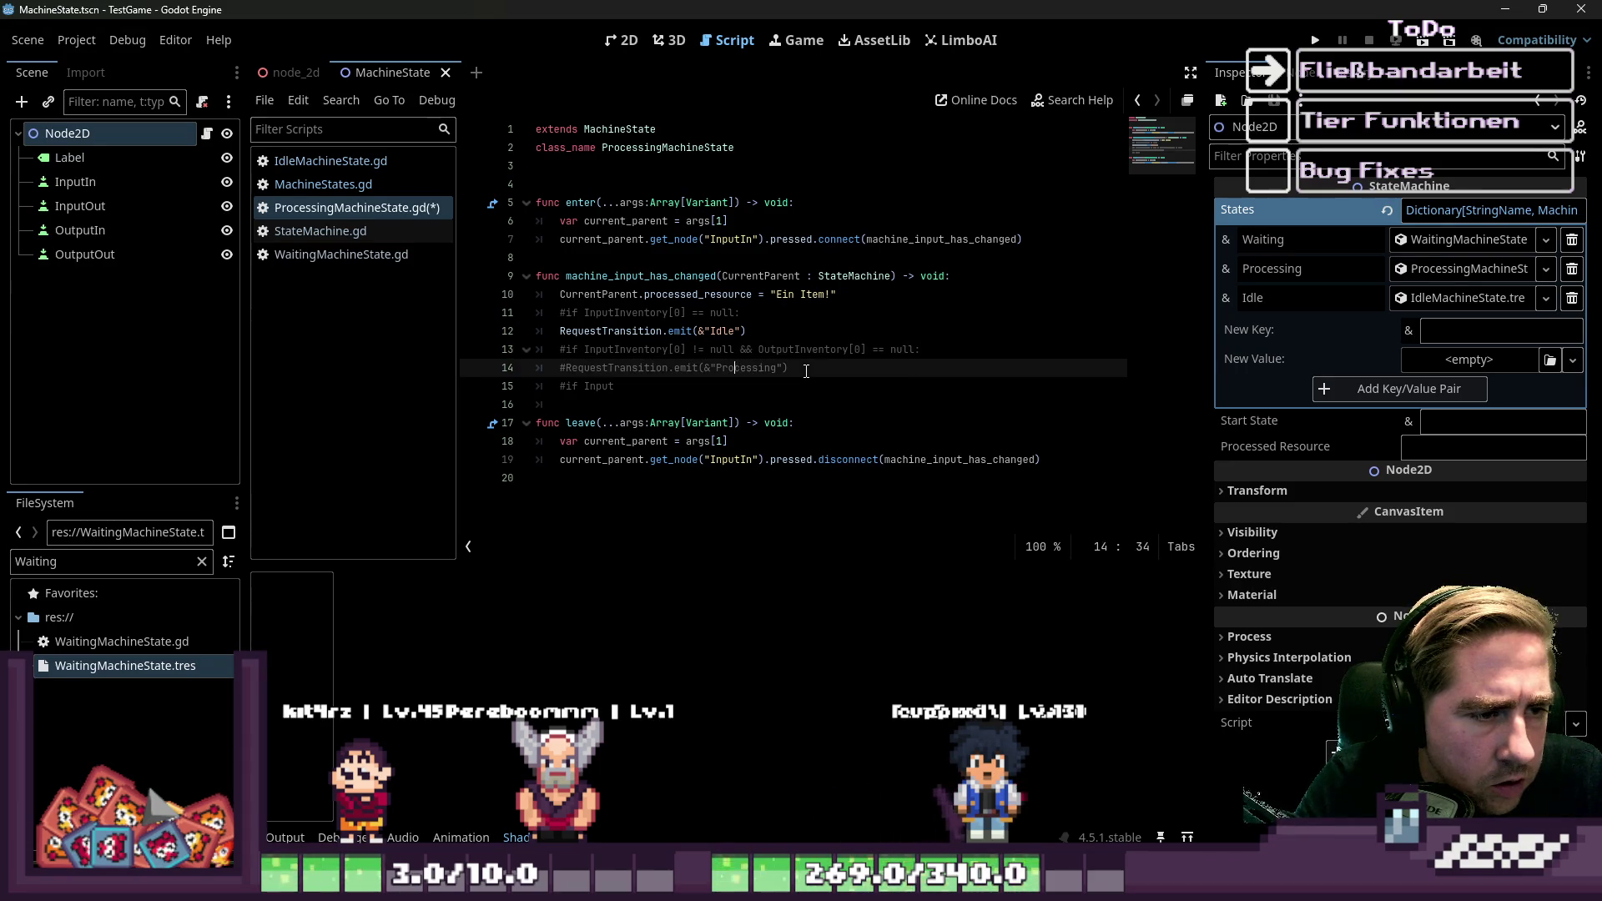
text(nventory[0])
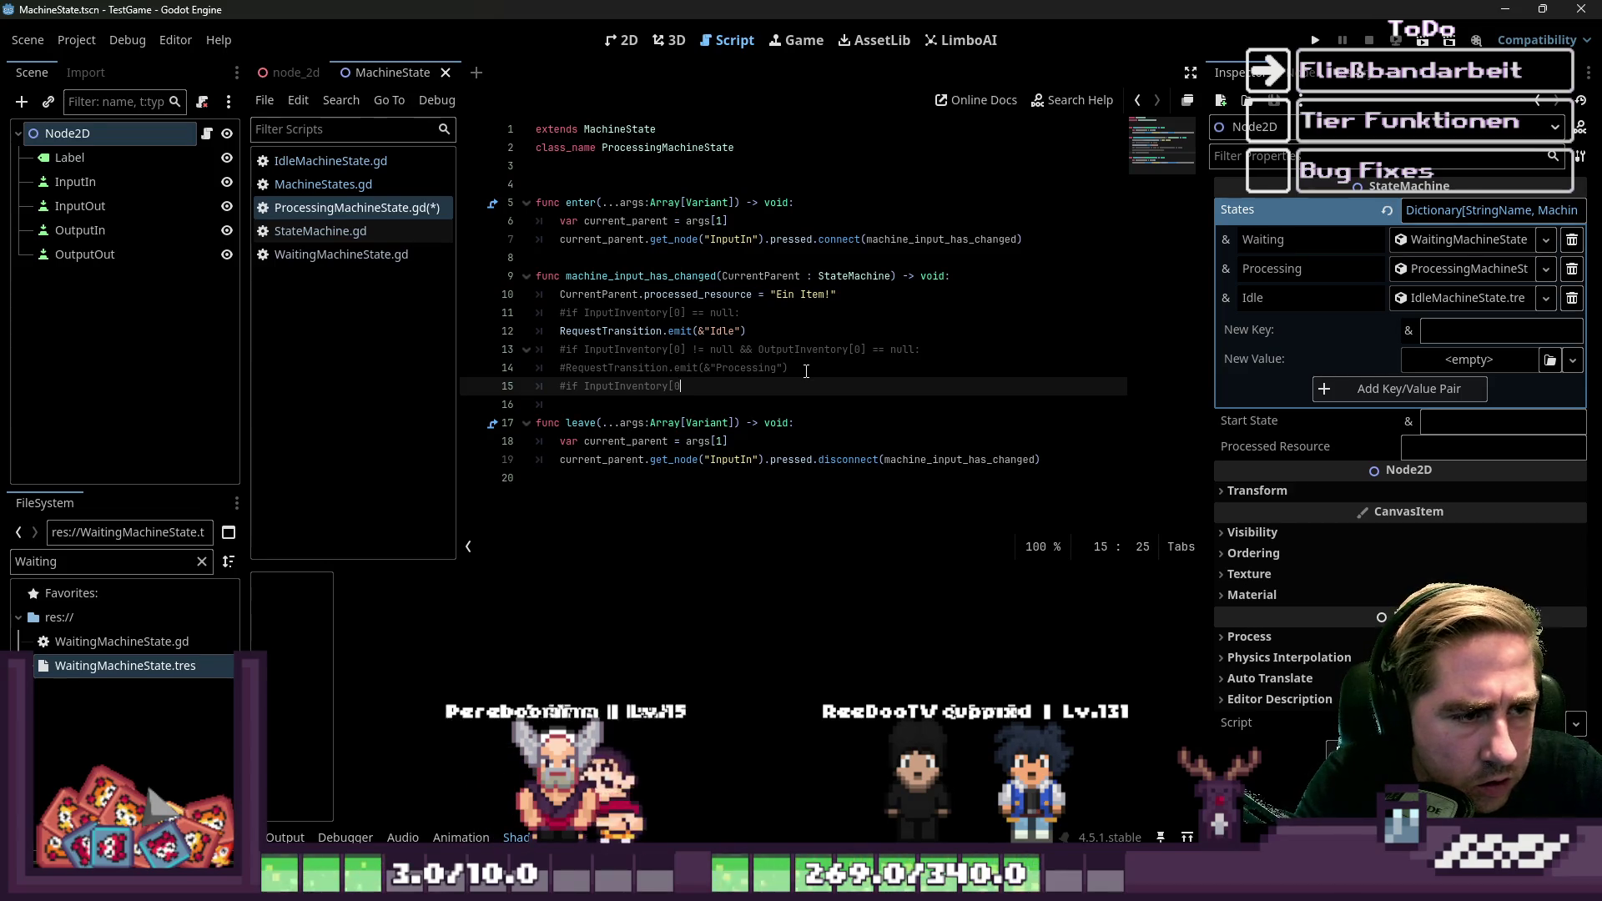
text( != )
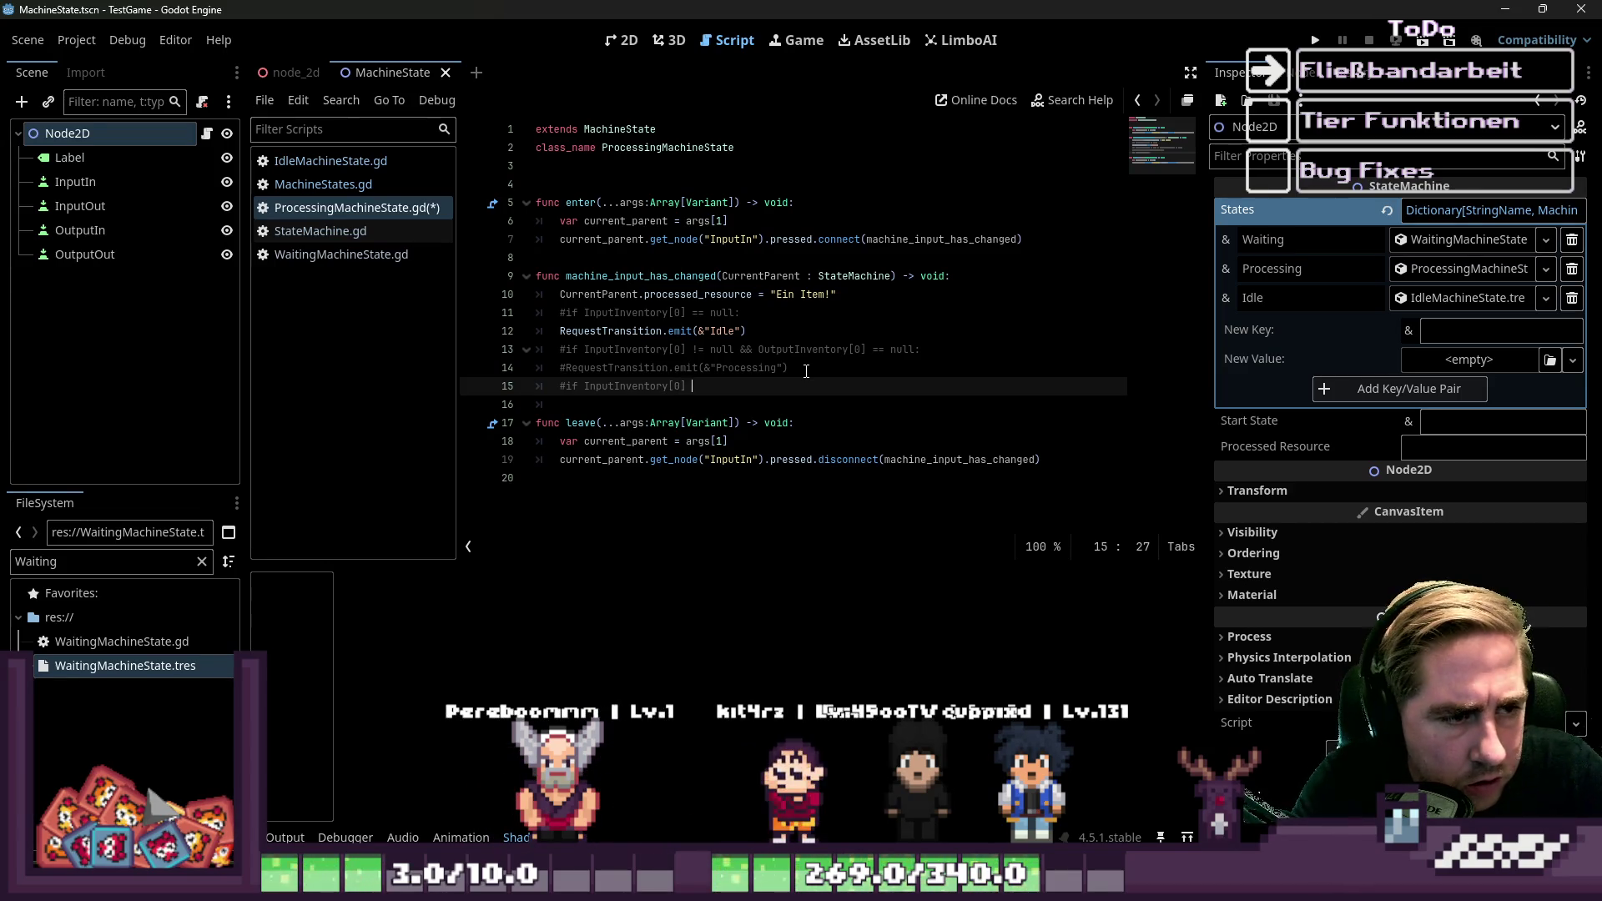
text(null &)
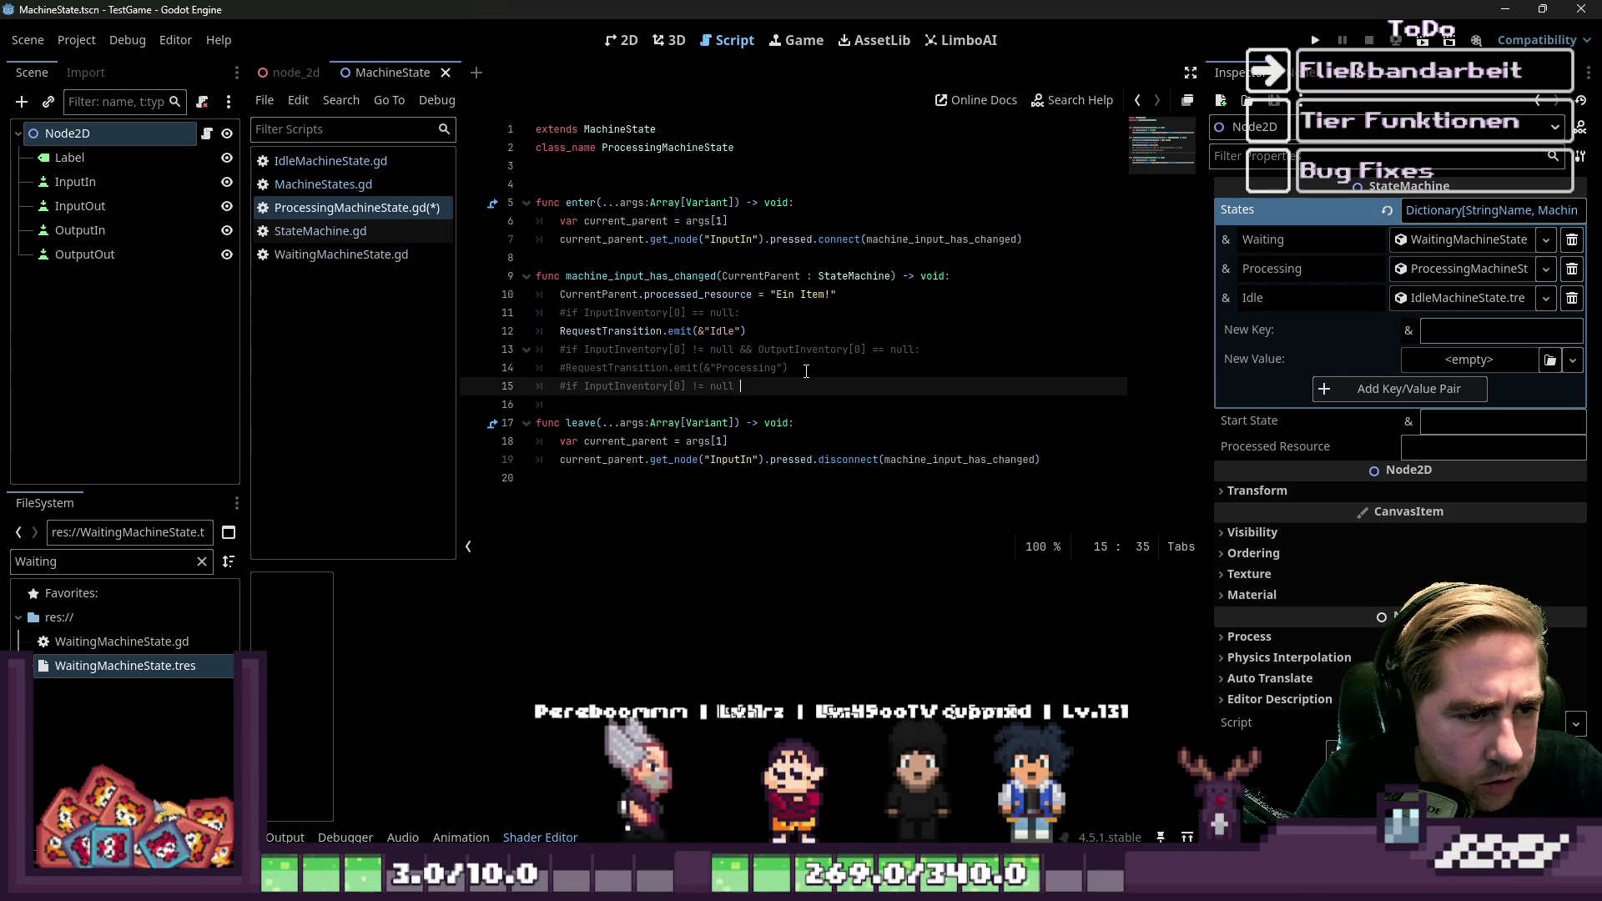
text(&)
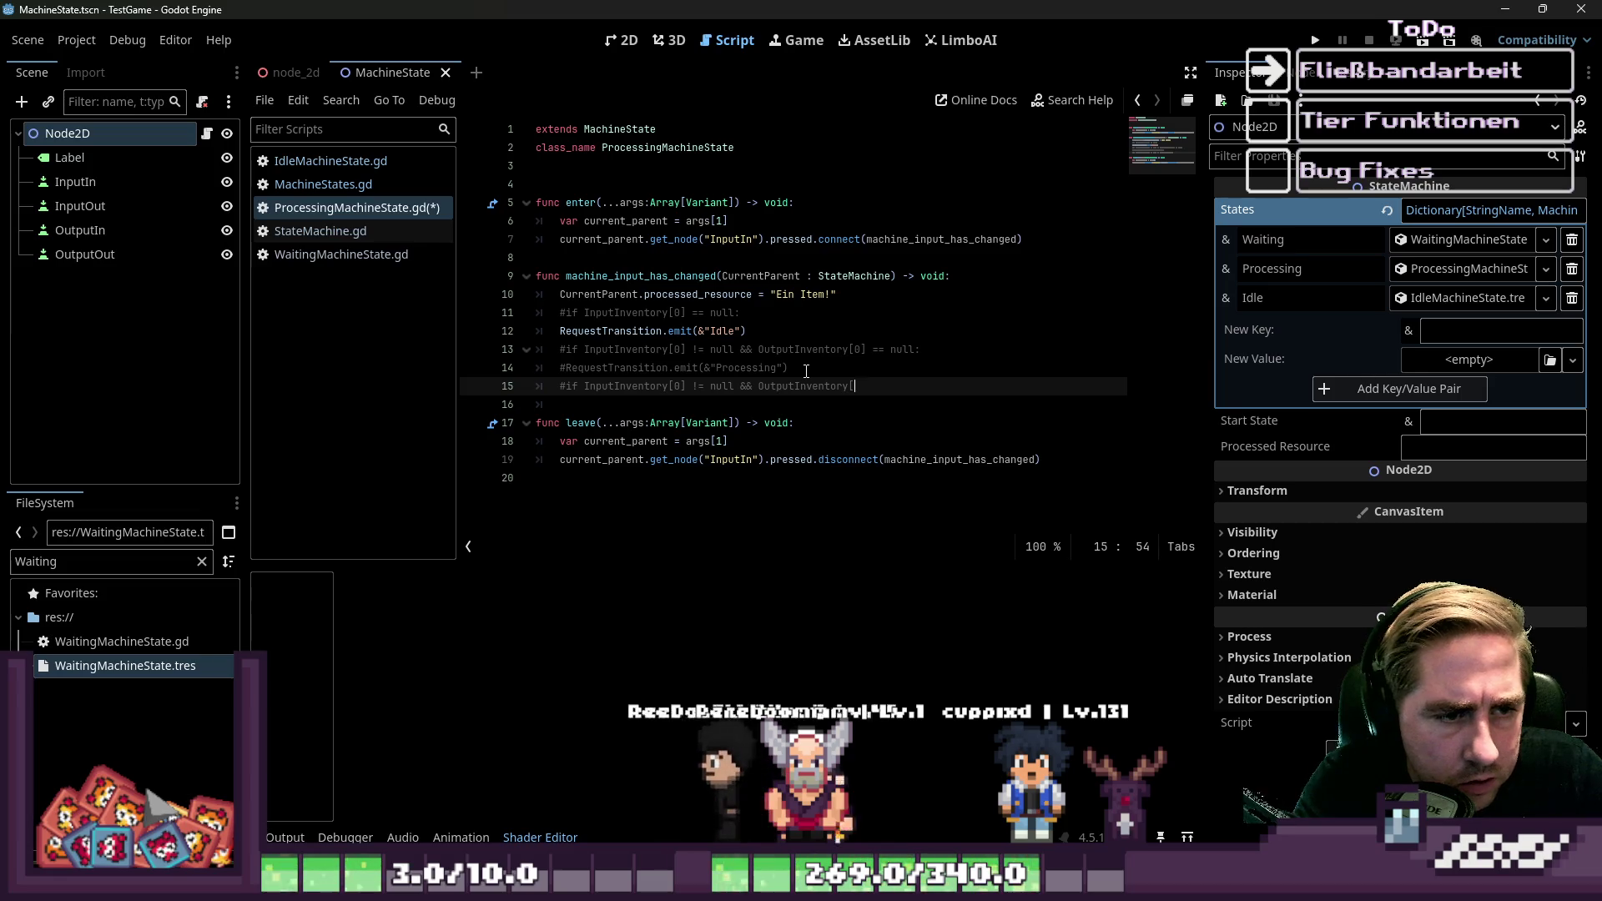
text(0] == null)
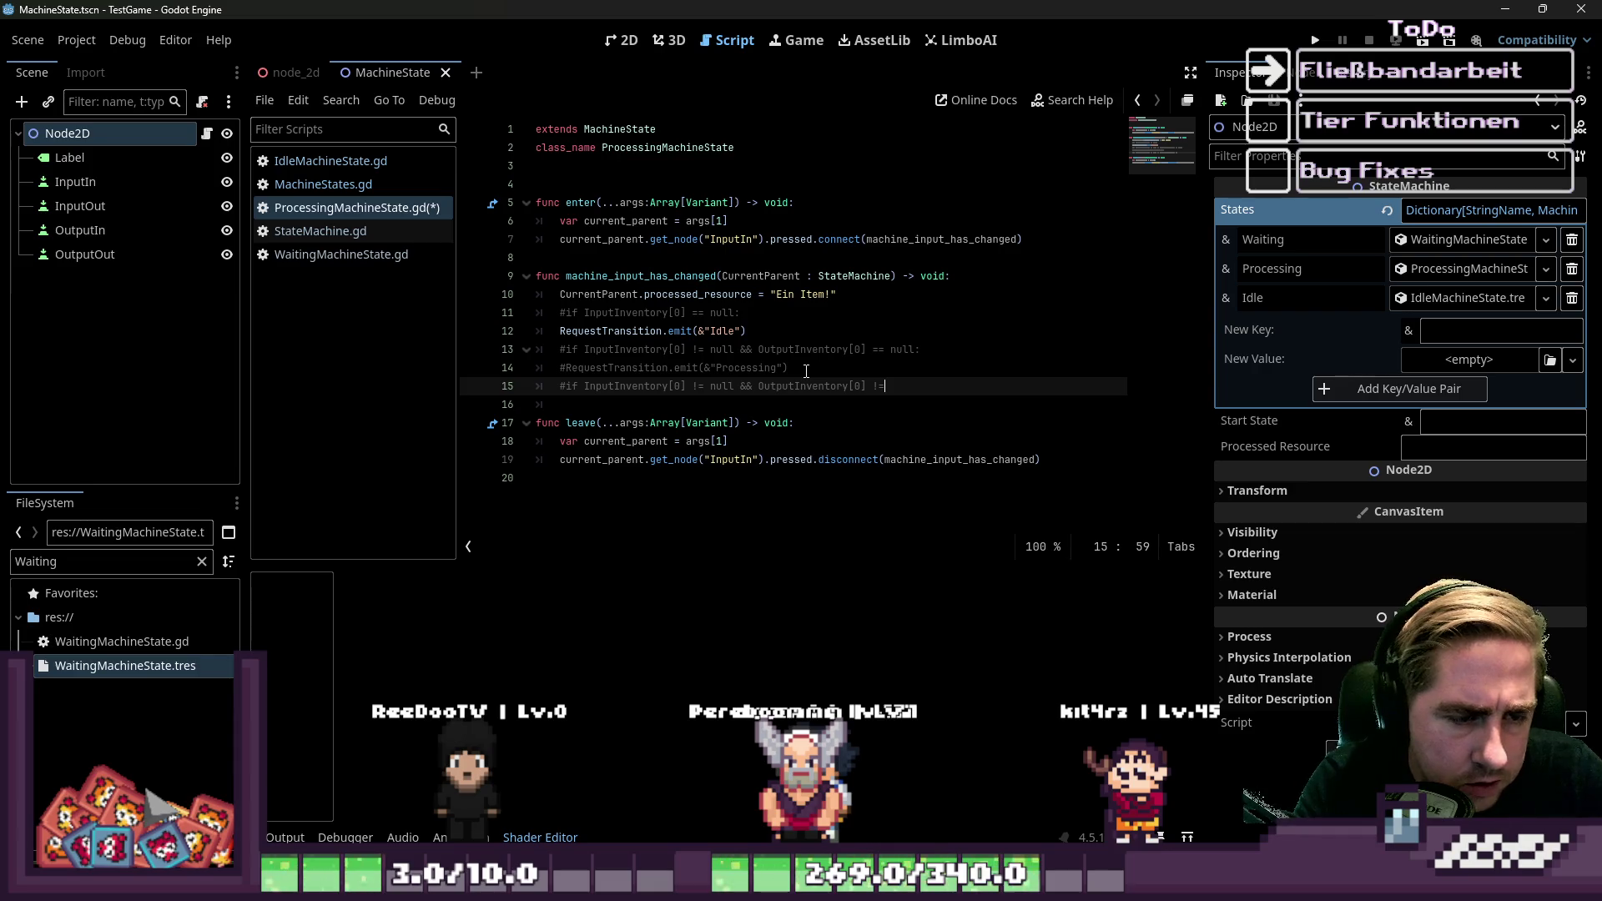
text(:)
key(Return)
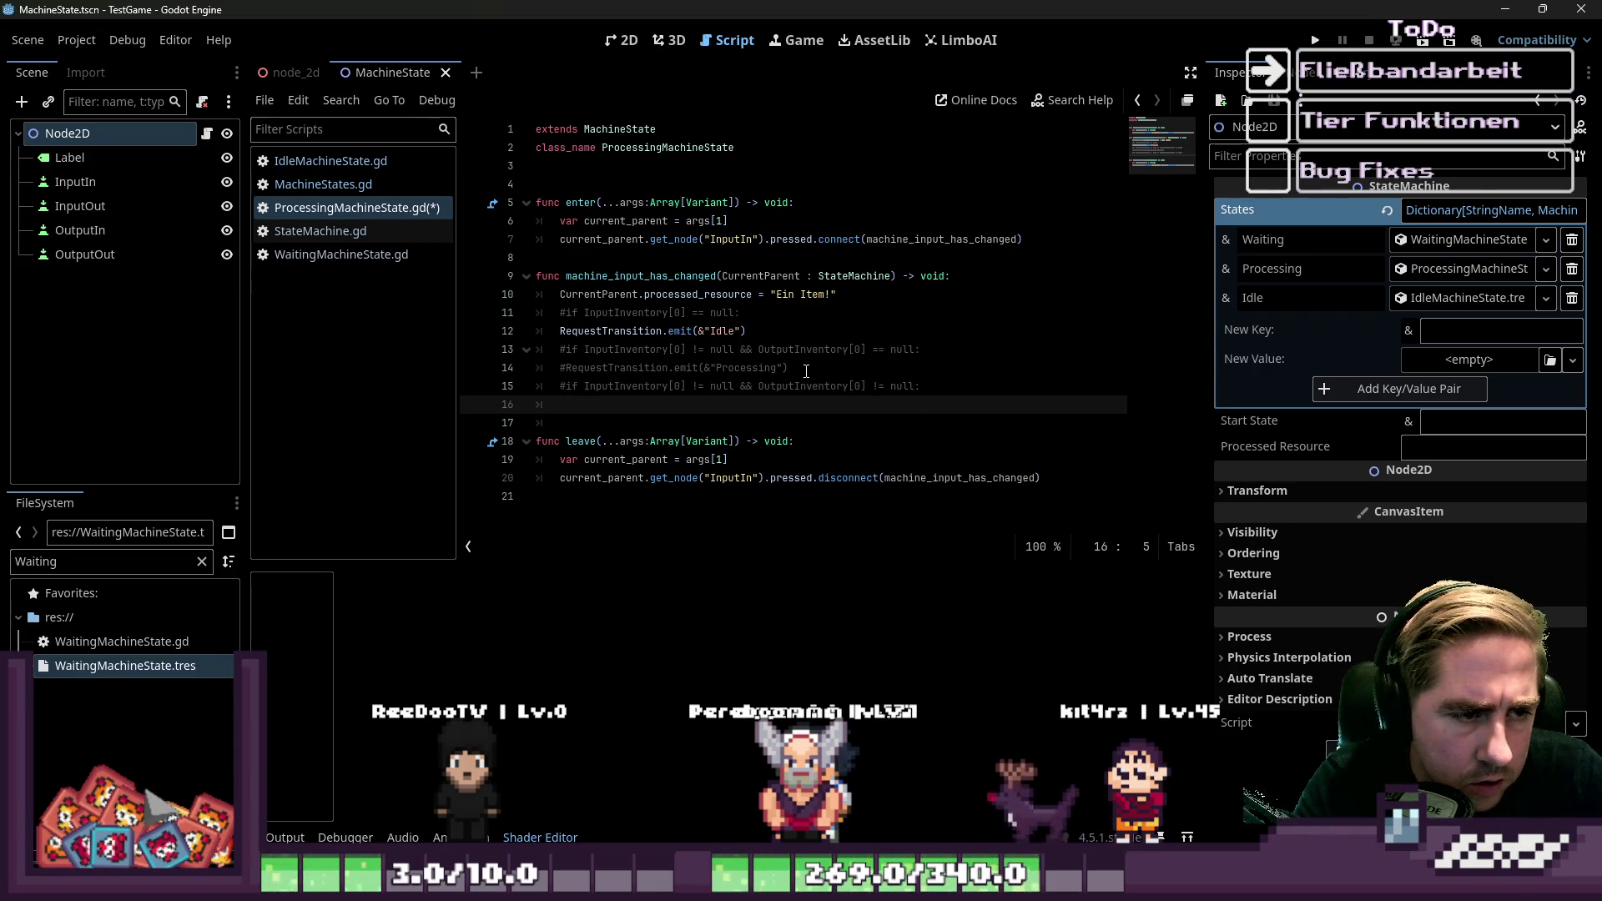
Step: Paste the commented transition on line 16, change it to Waiting, and switch to the 2D view
key(Up)
key(Up)
key(shift+Down)
key(shift+Home)
key(ctrl+c)
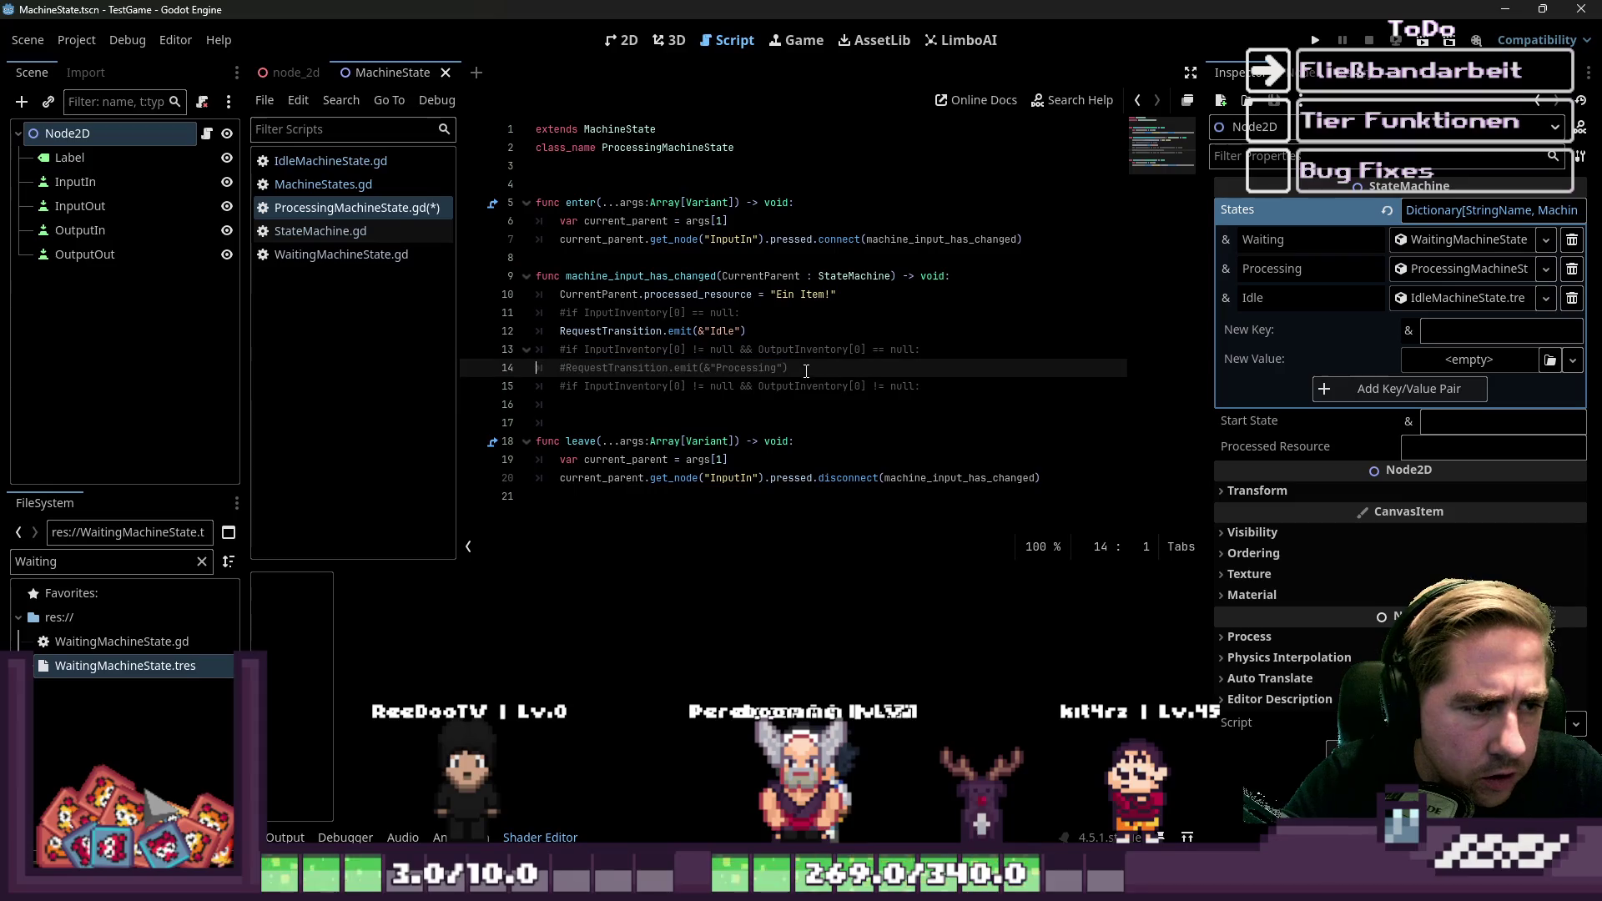
key(Down)
key(End)
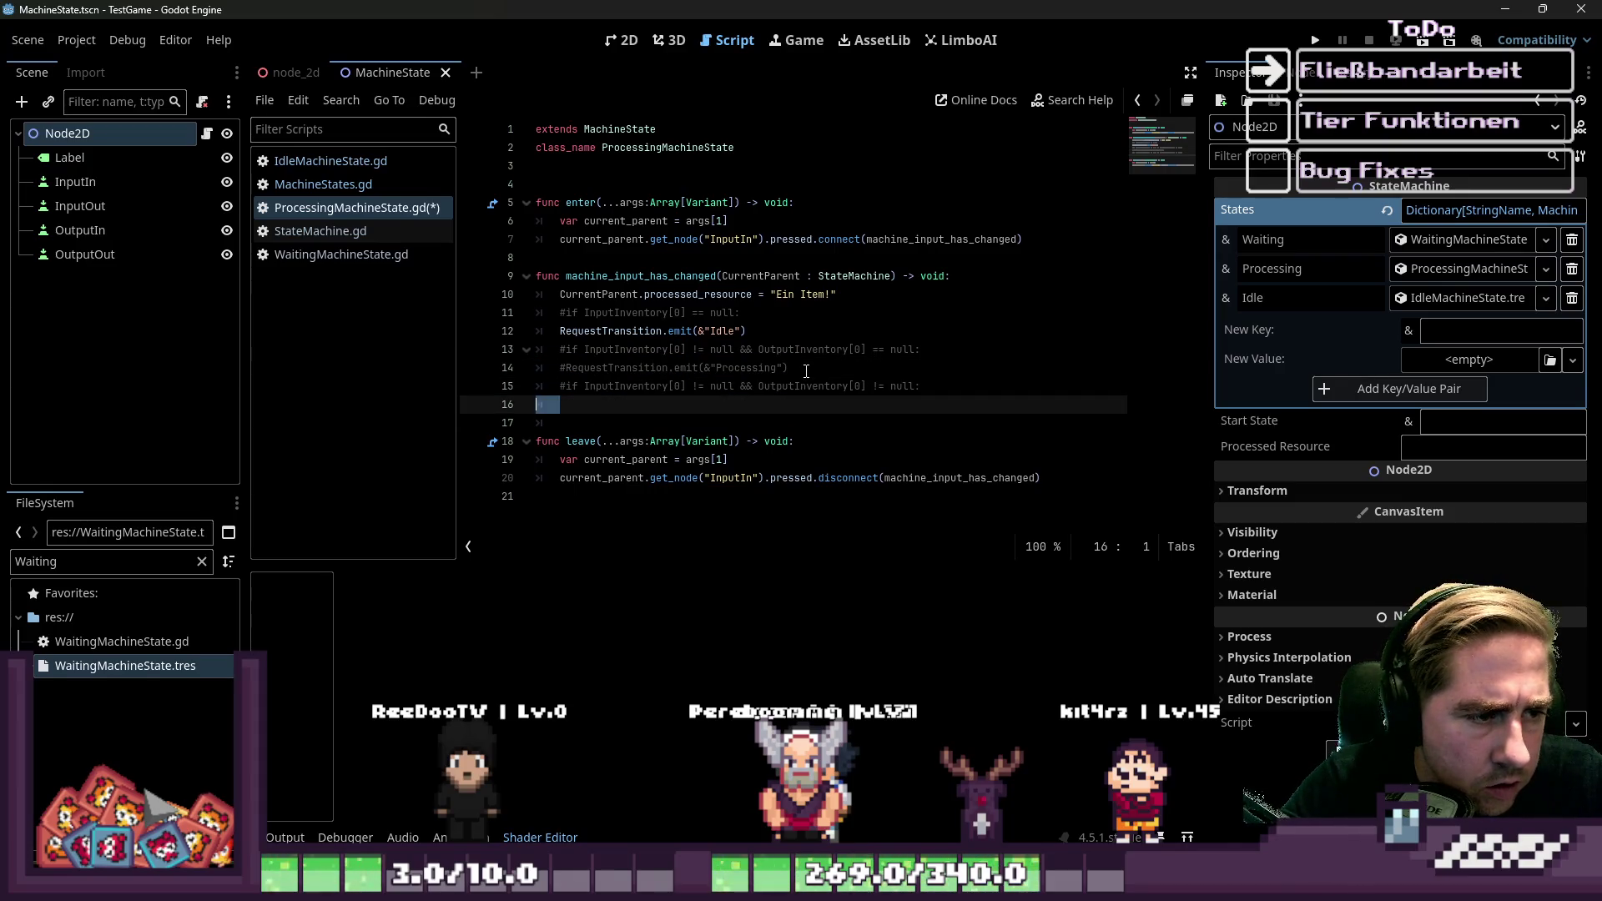
key(ctrl+v)
text(Waitin)
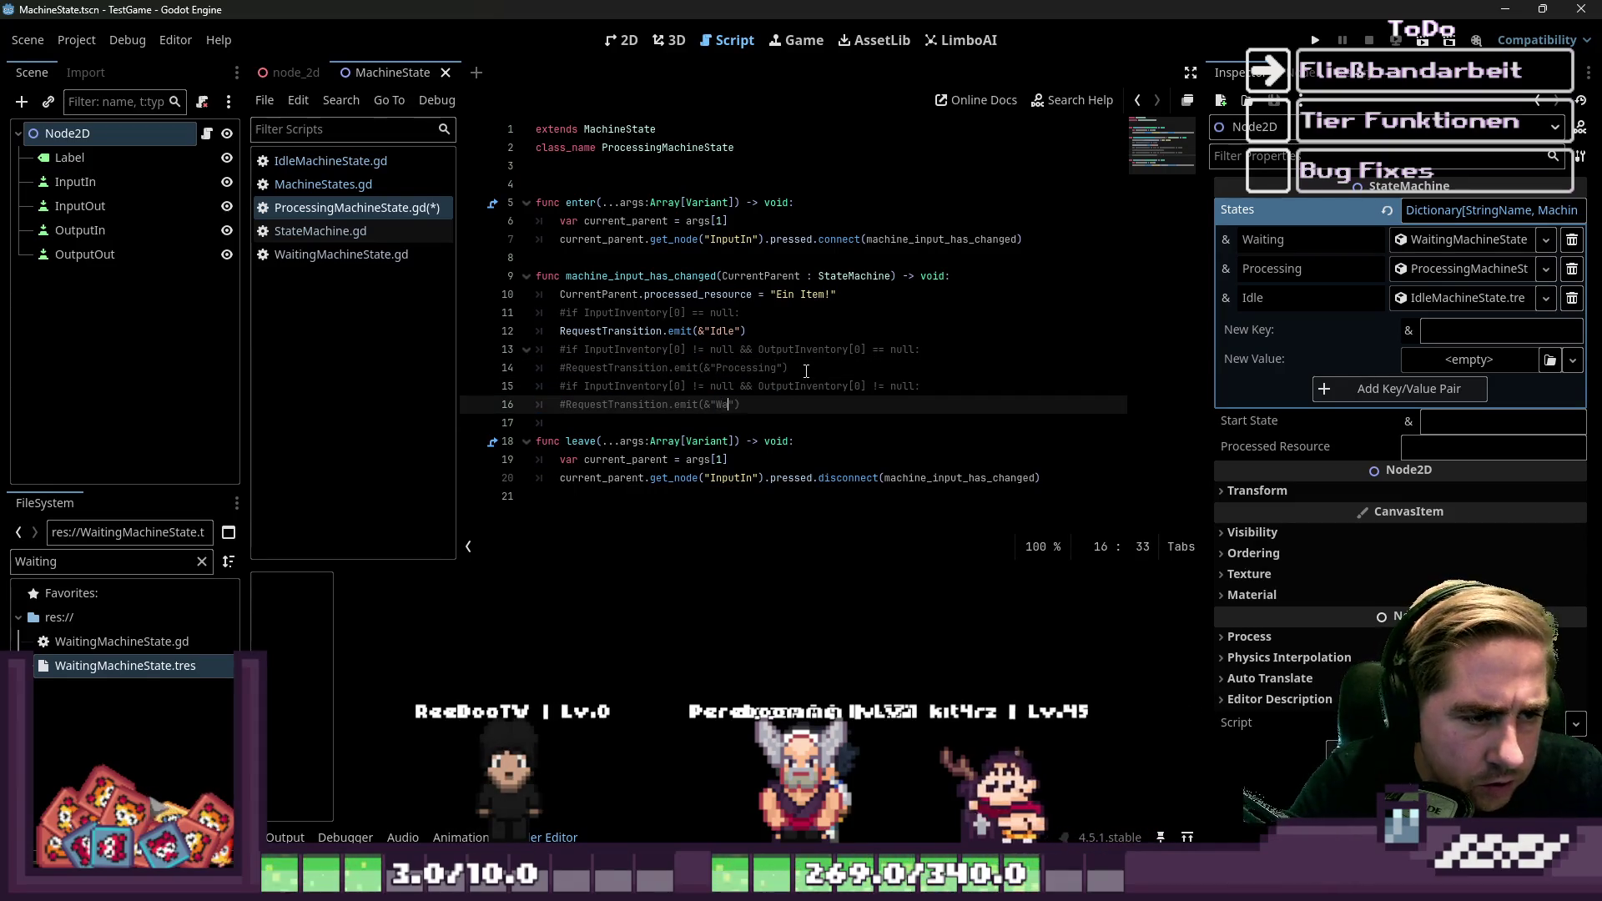
click(806, 369)
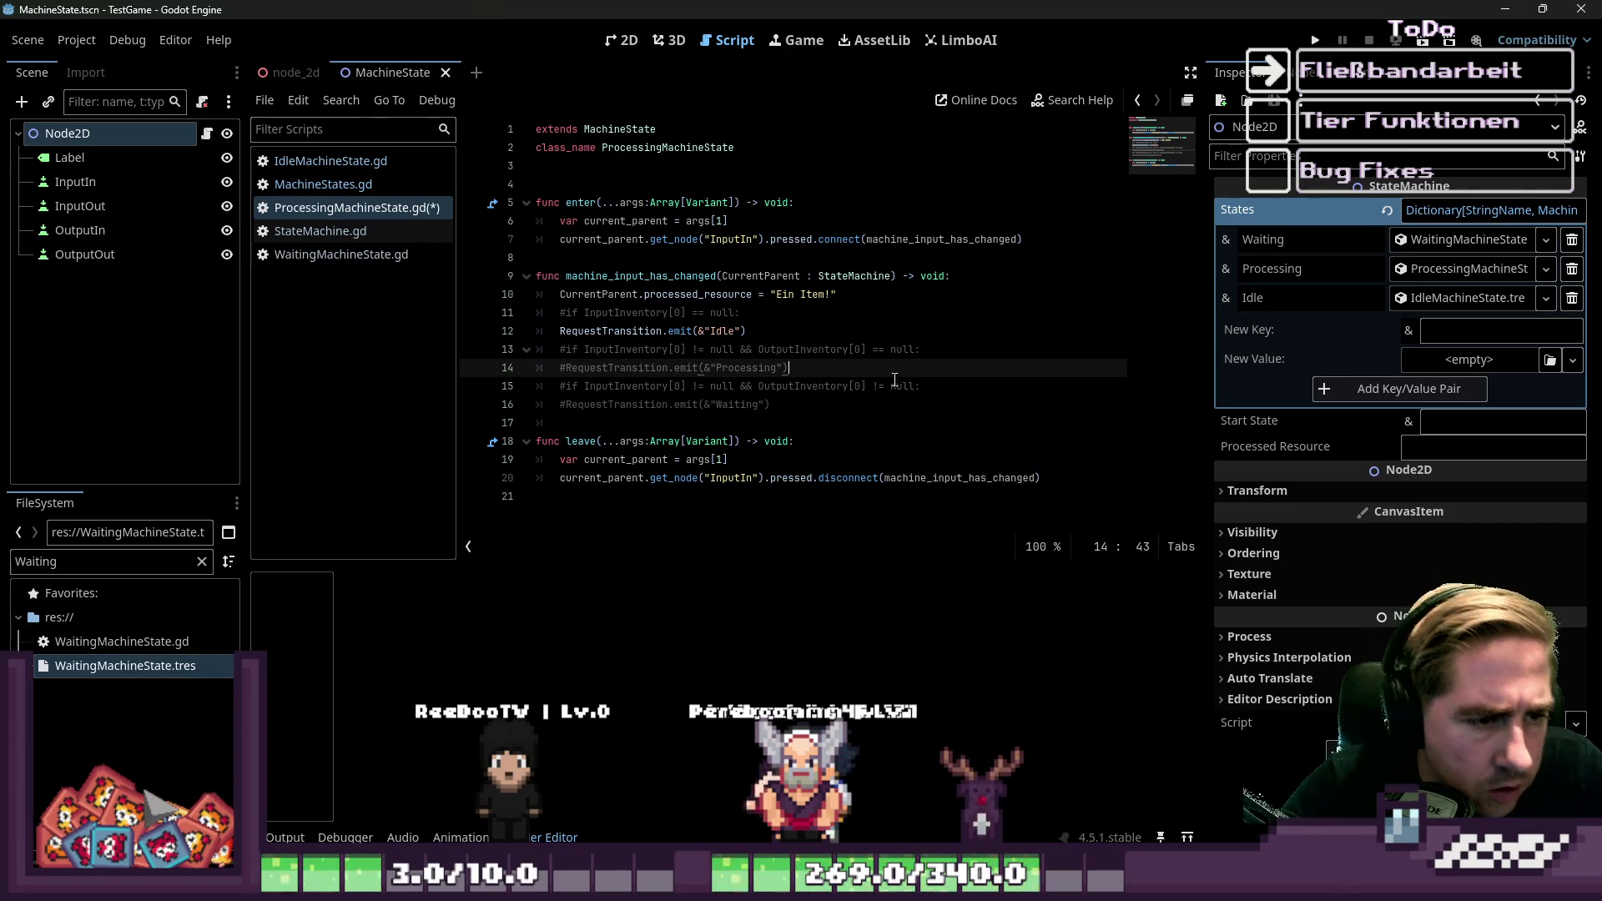
click(616, 350)
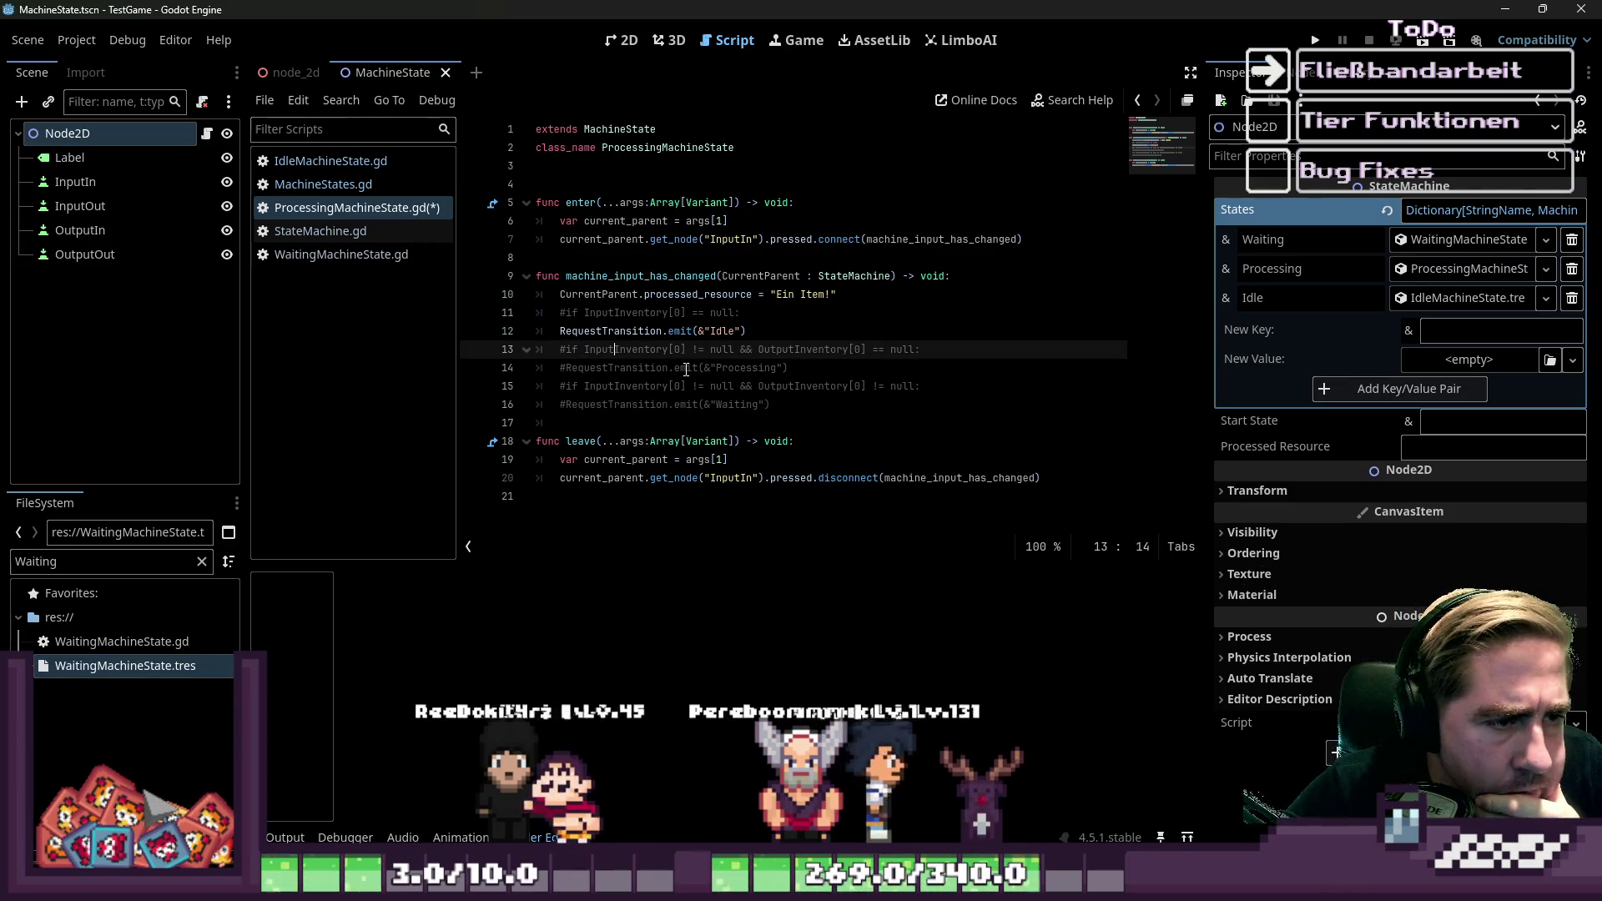
drag(792, 331, 657, 331)
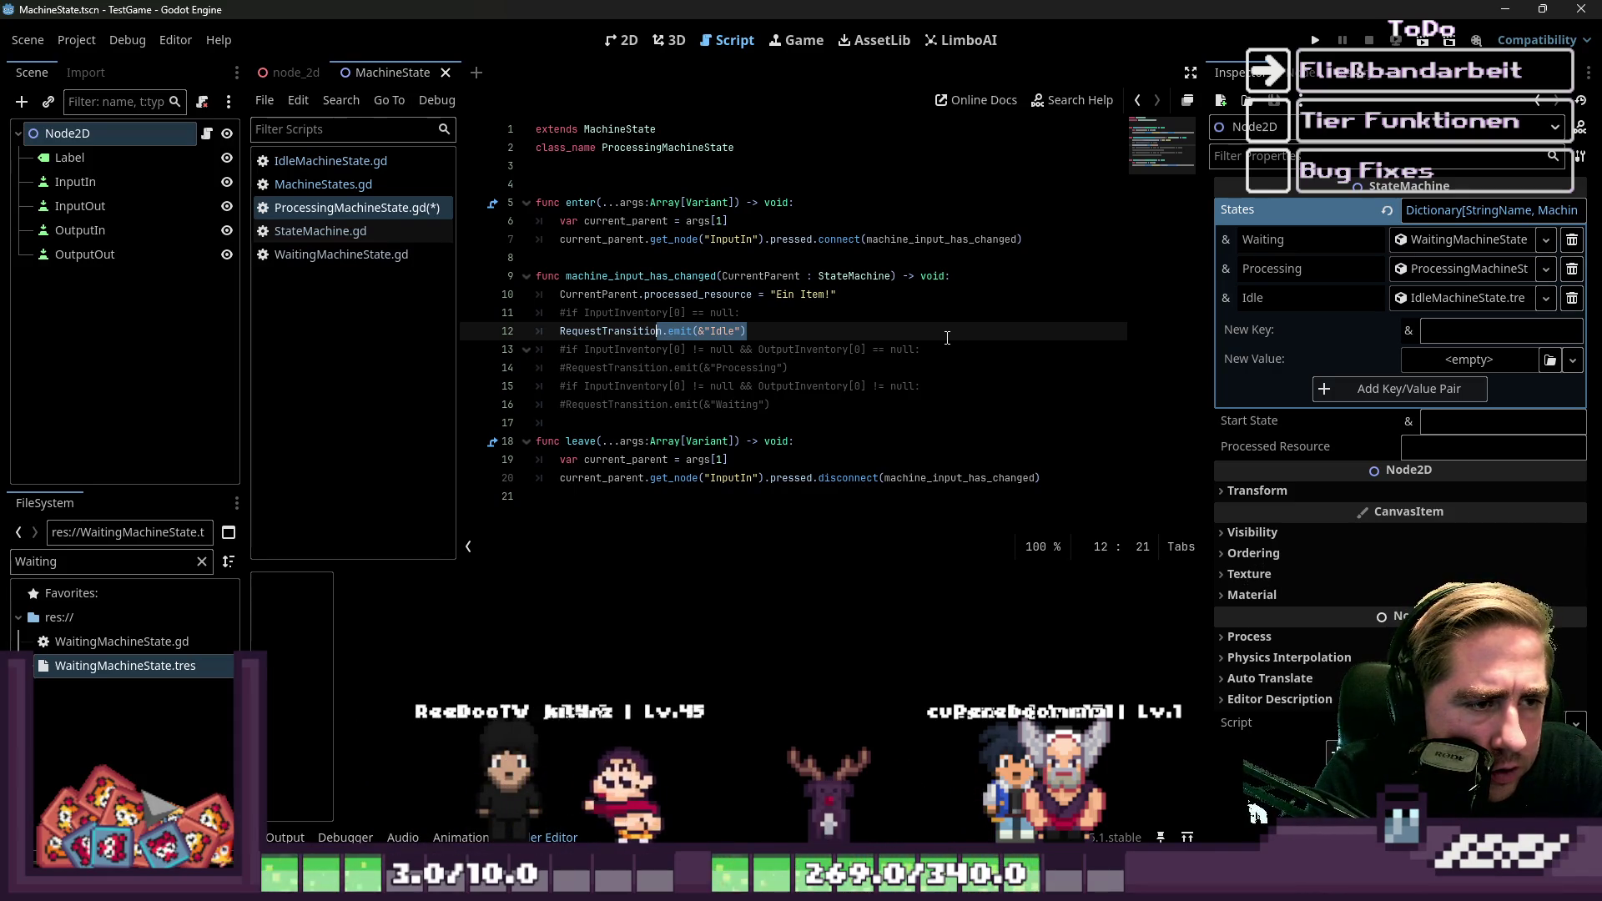
key(ctrl+F1)
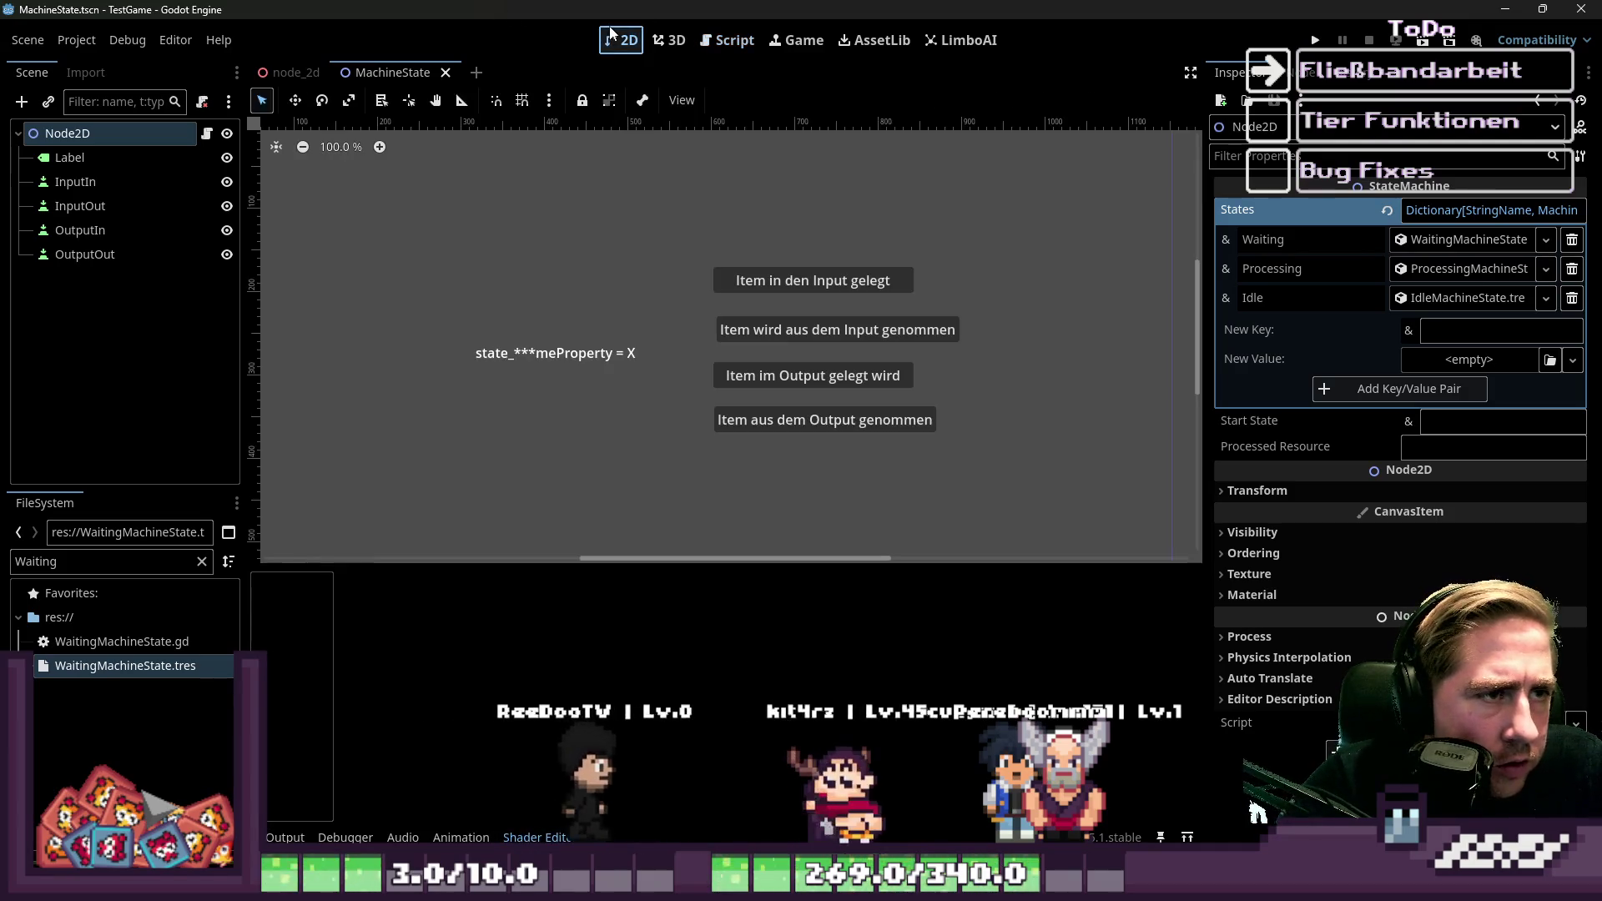
Step: Inspect the InputIn, InputOut, OutputIn and OutputOut button nodes in the Scene dock
click(75, 182)
click(79, 207)
click(80, 230)
click(87, 253)
click(75, 182)
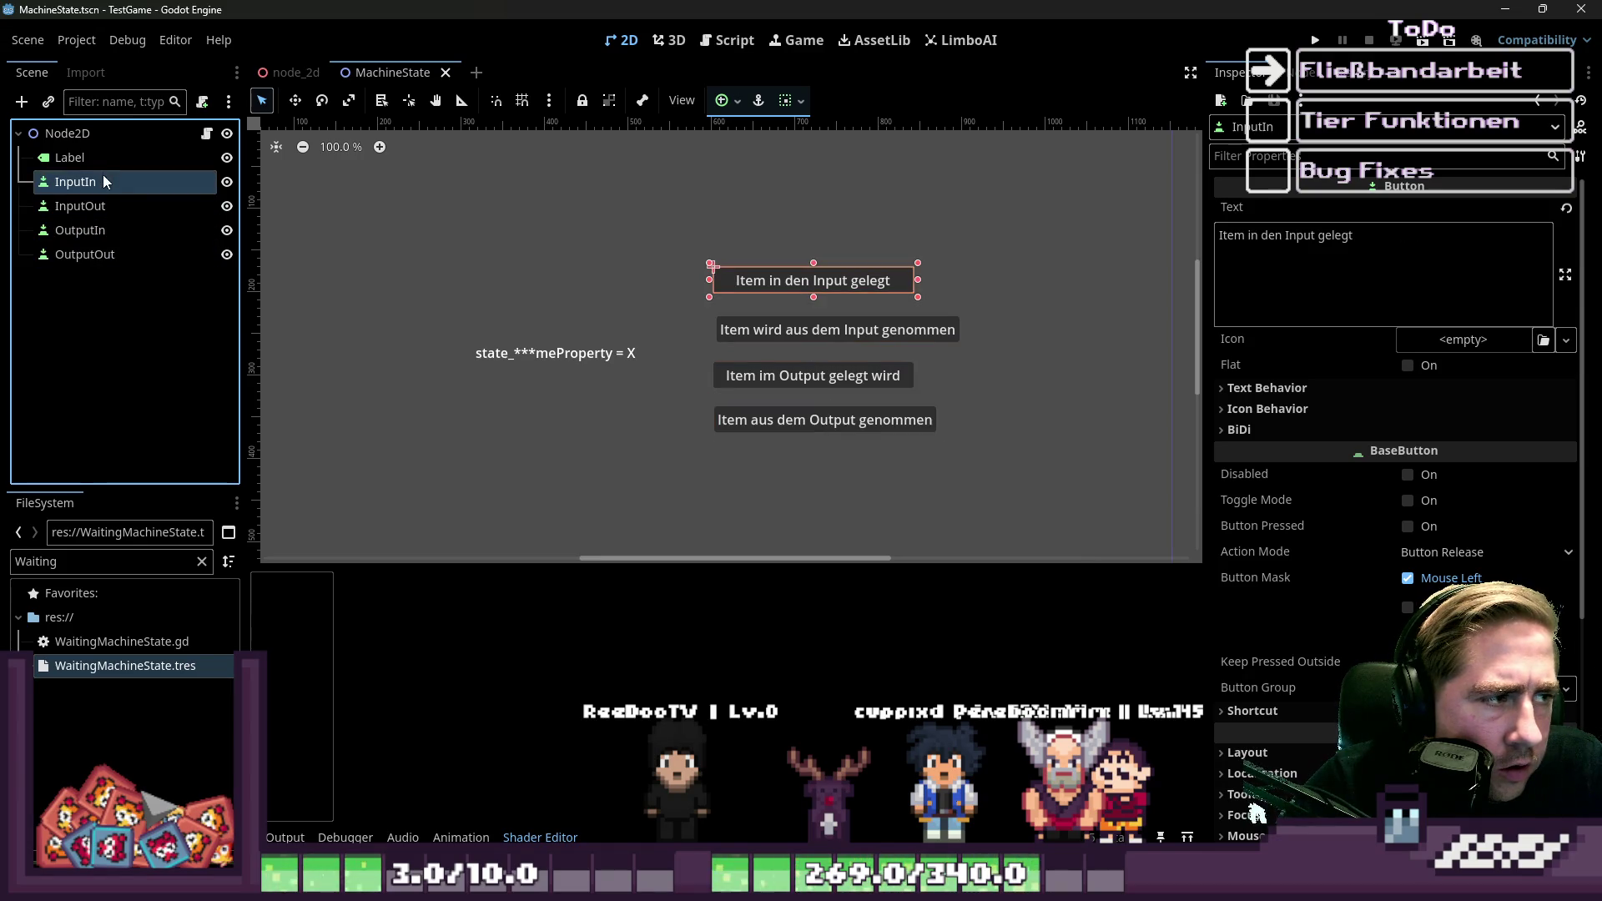
Step: Glance at the state script, then open Create New Node for Node2D from the 2D view
key(ctrl+F3)
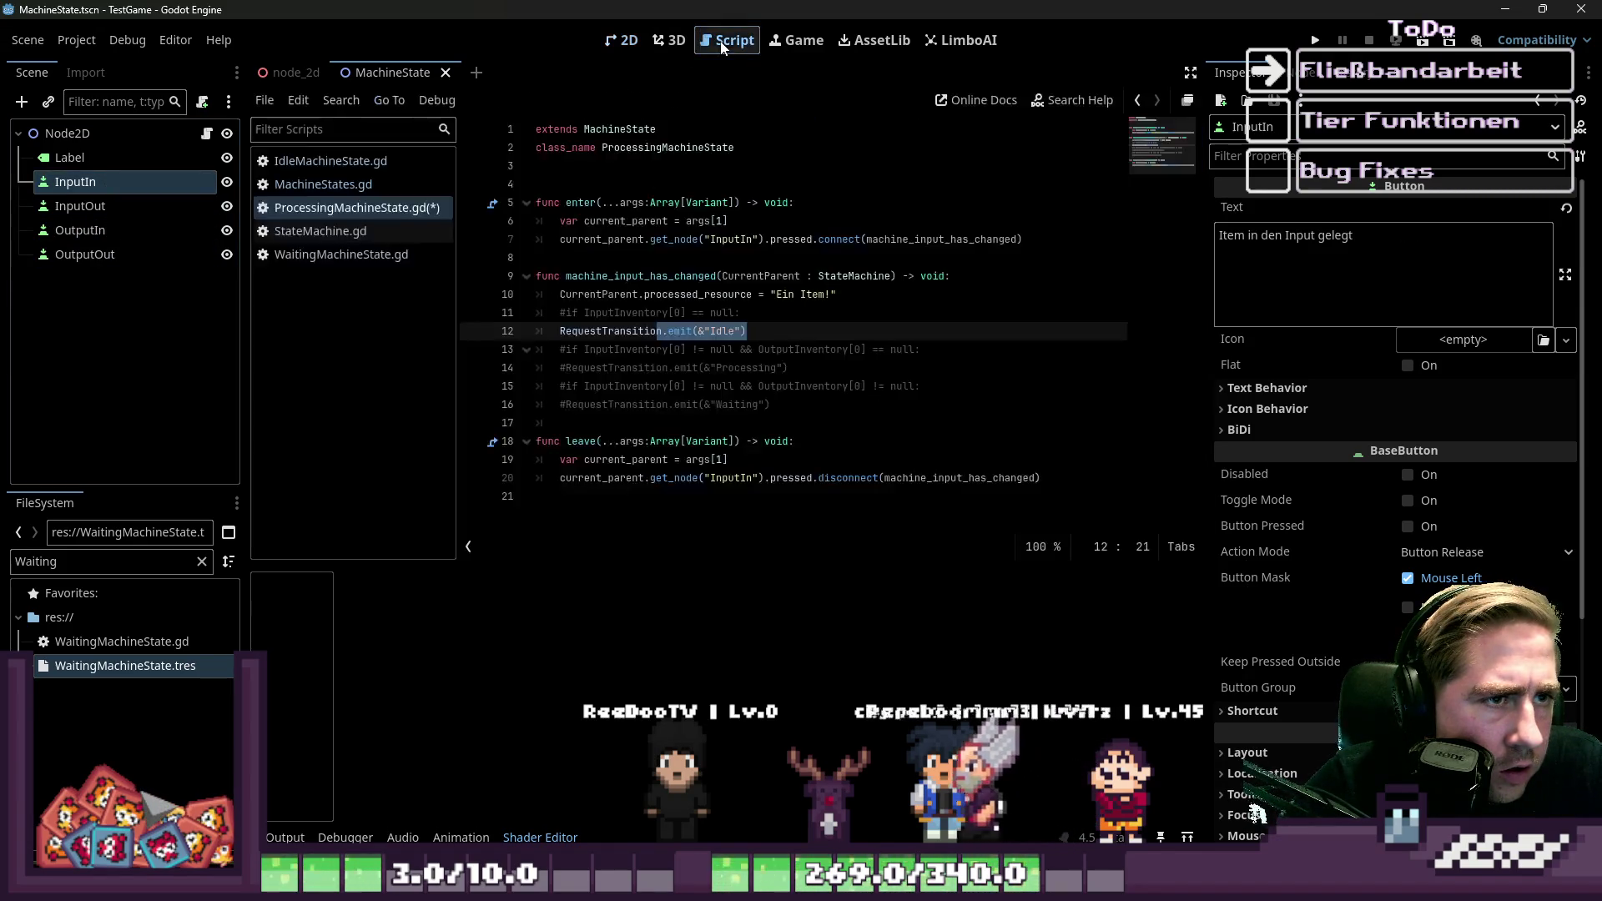
key(ctrl+F1)
click(121, 134)
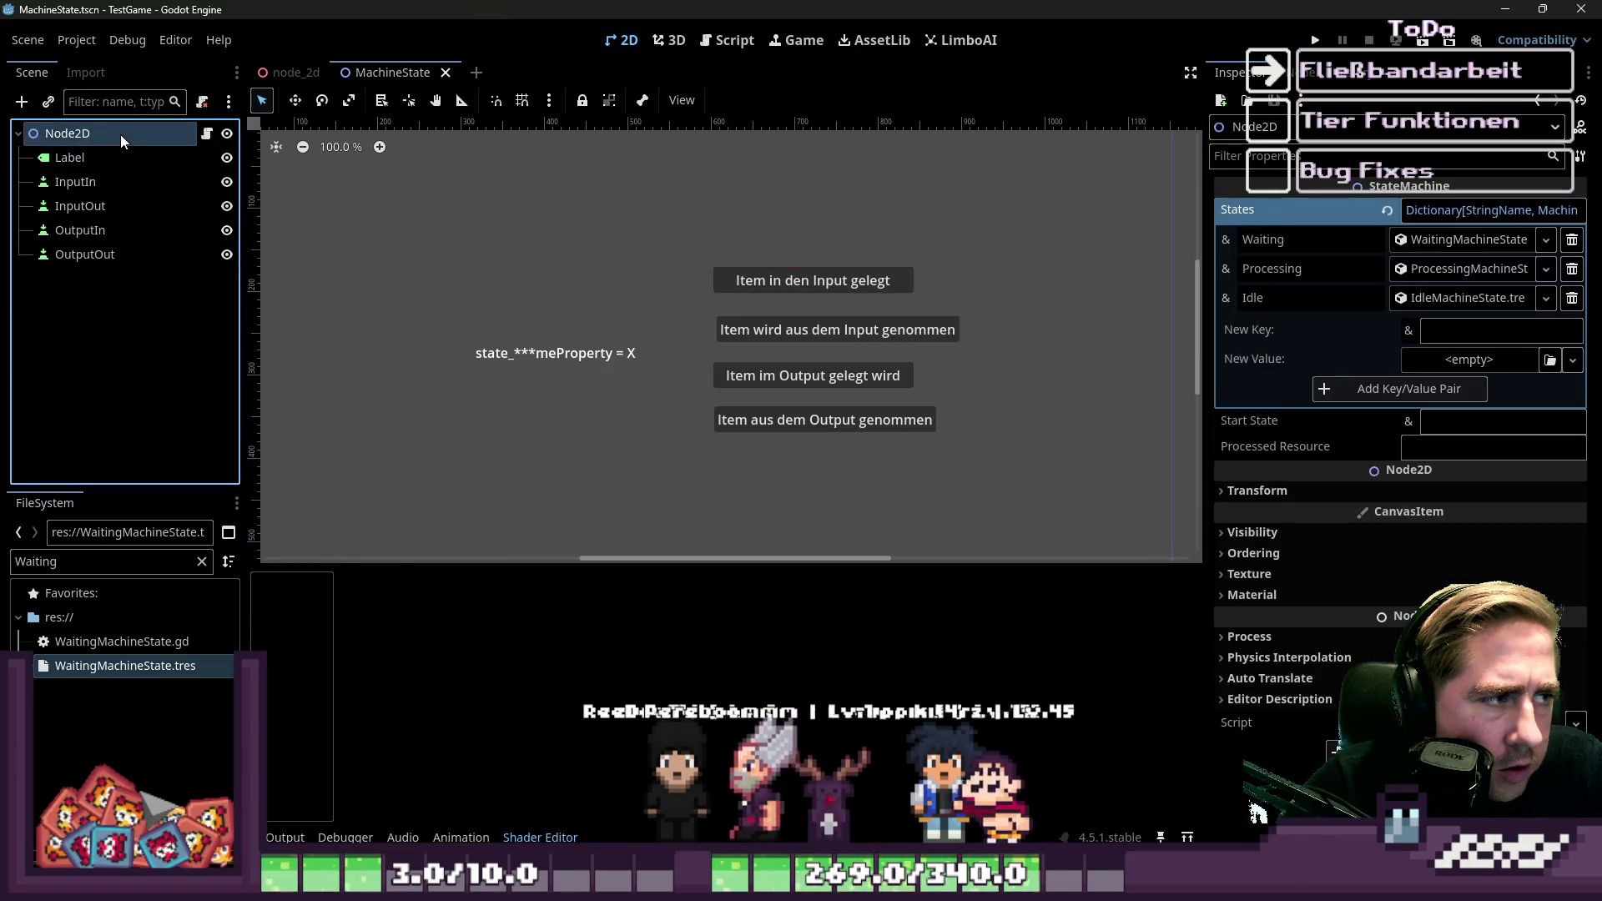
key(ctrl+a)
Step: Add two Label nodes under Node2D
text(Label)
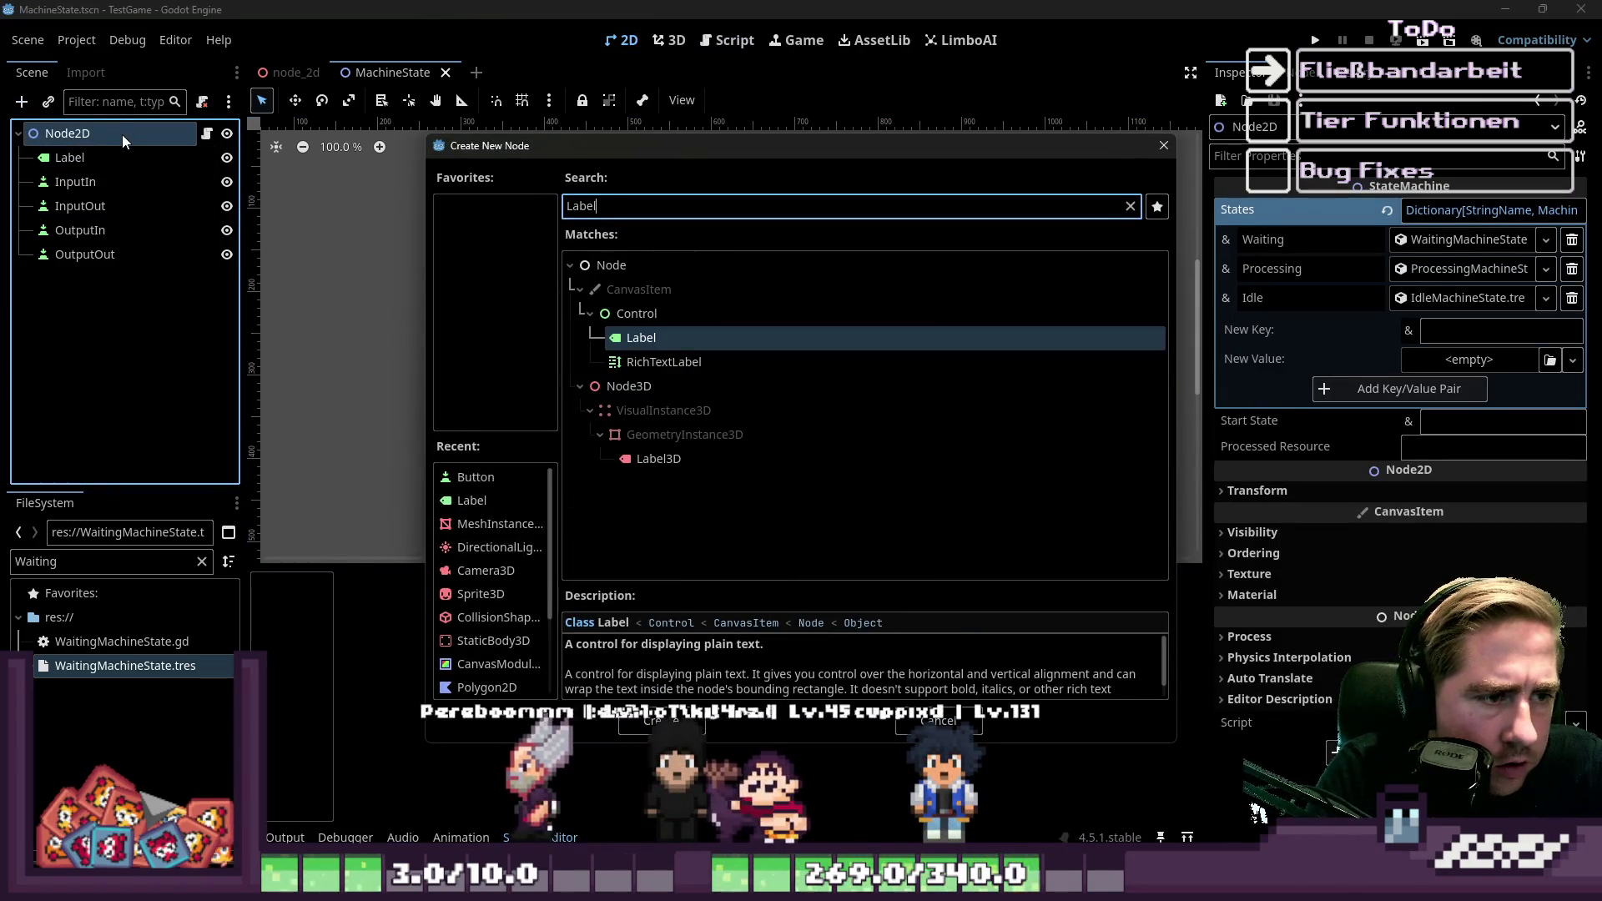
key(Return)
click(122, 134)
key(ctrl+a)
key(Return)
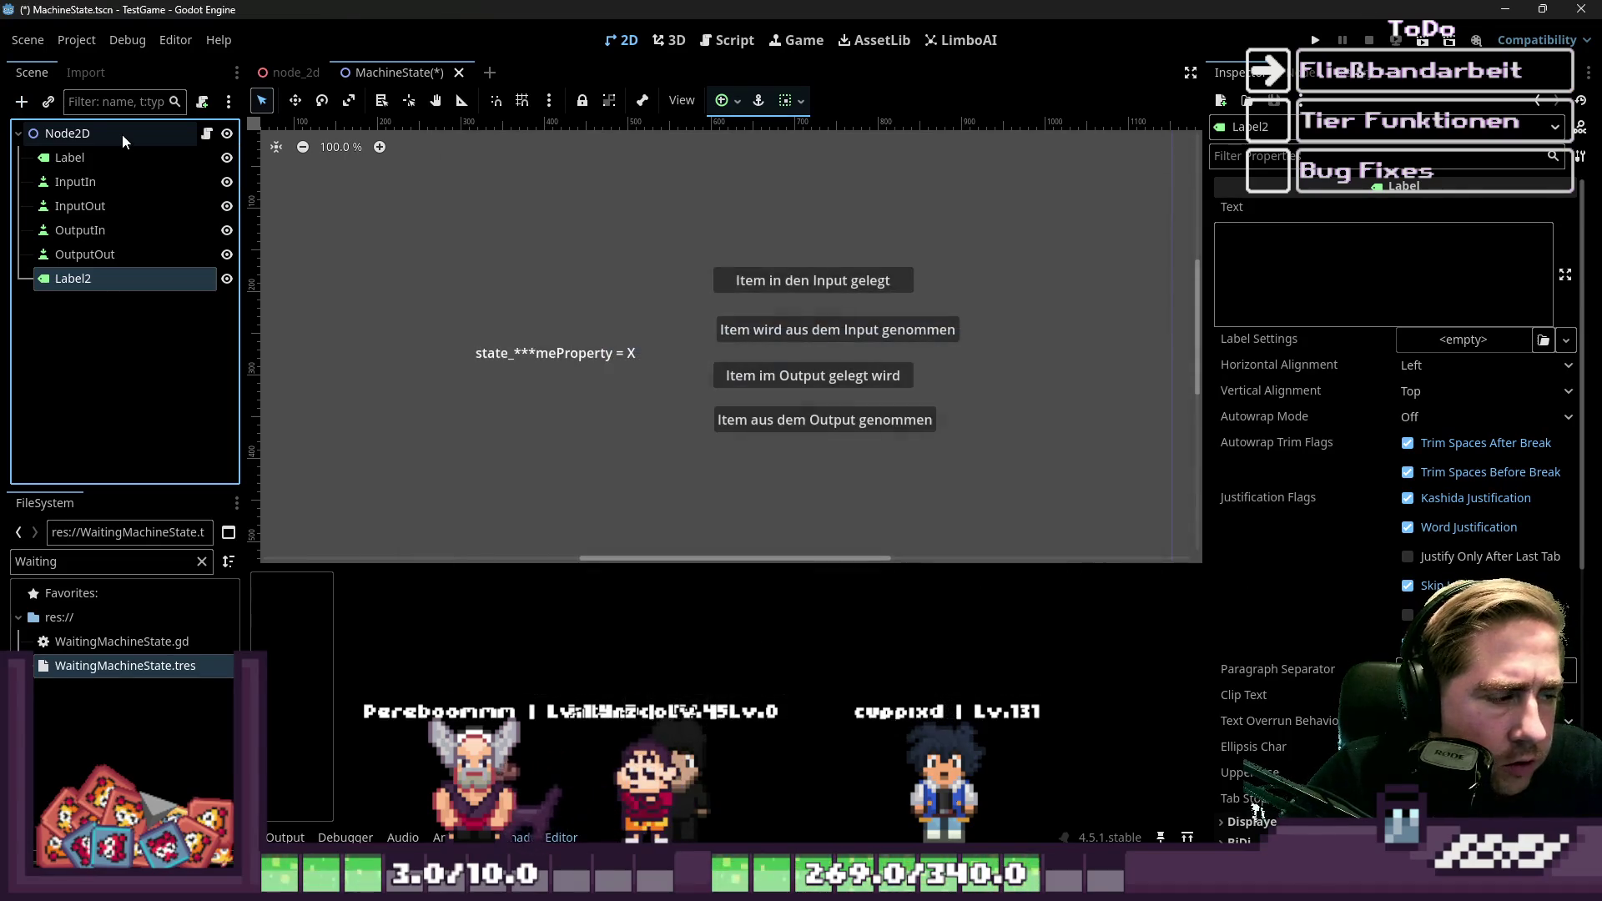
Step: Rename the labels InputInventory and OutputInventory, and drag OutputInventory above the buttons
click(92, 279)
click(91, 284)
text(Inpu)
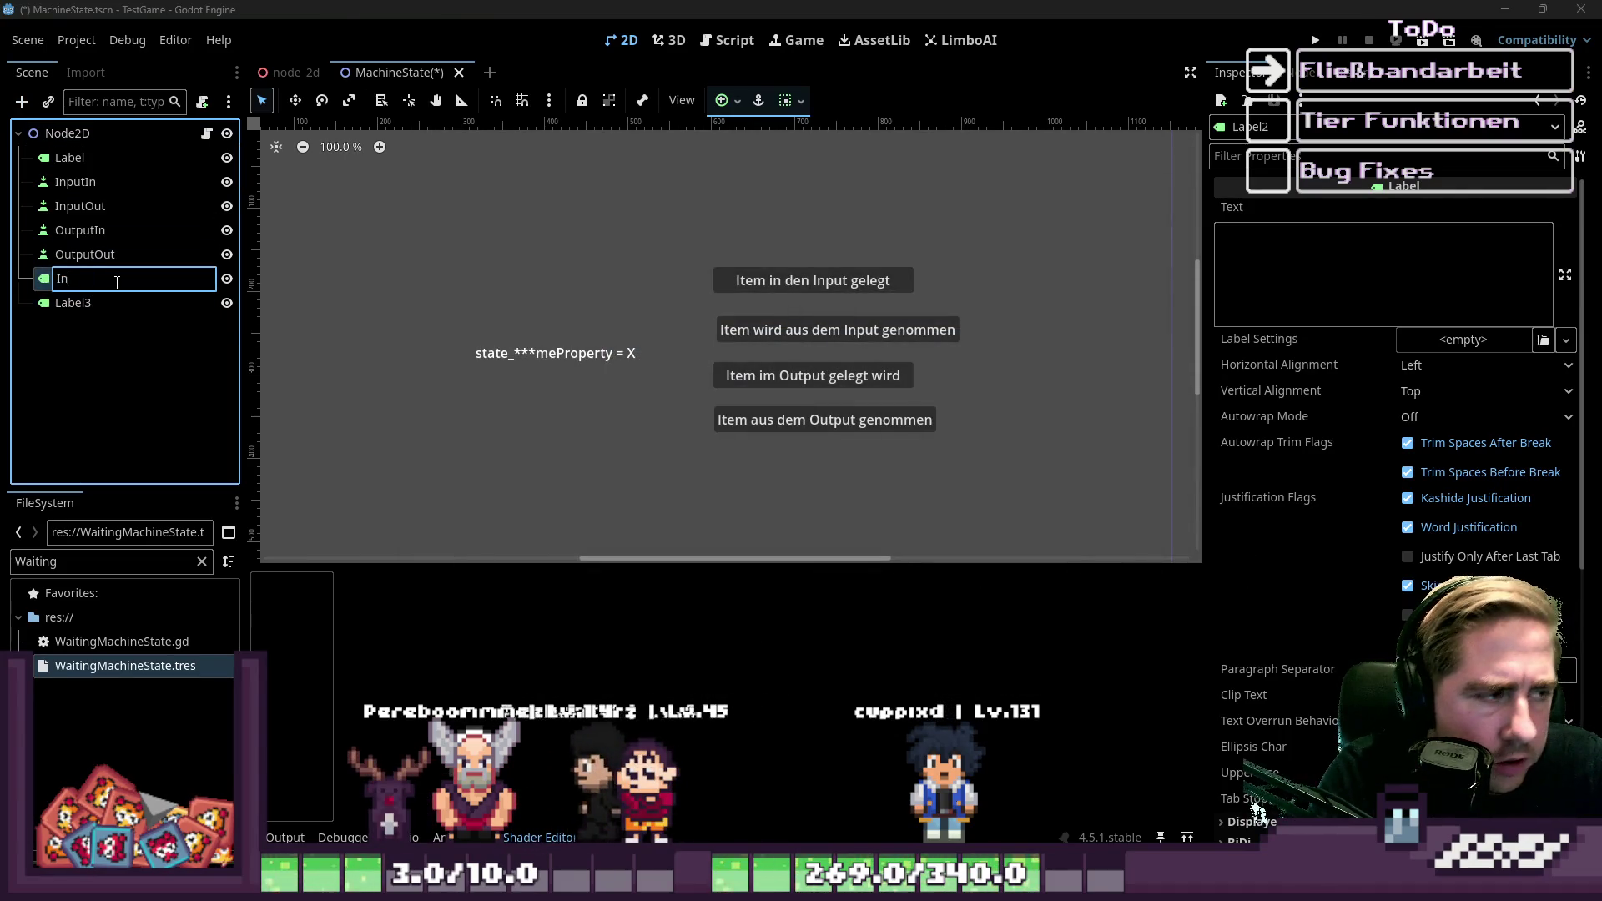
text(tInventory)
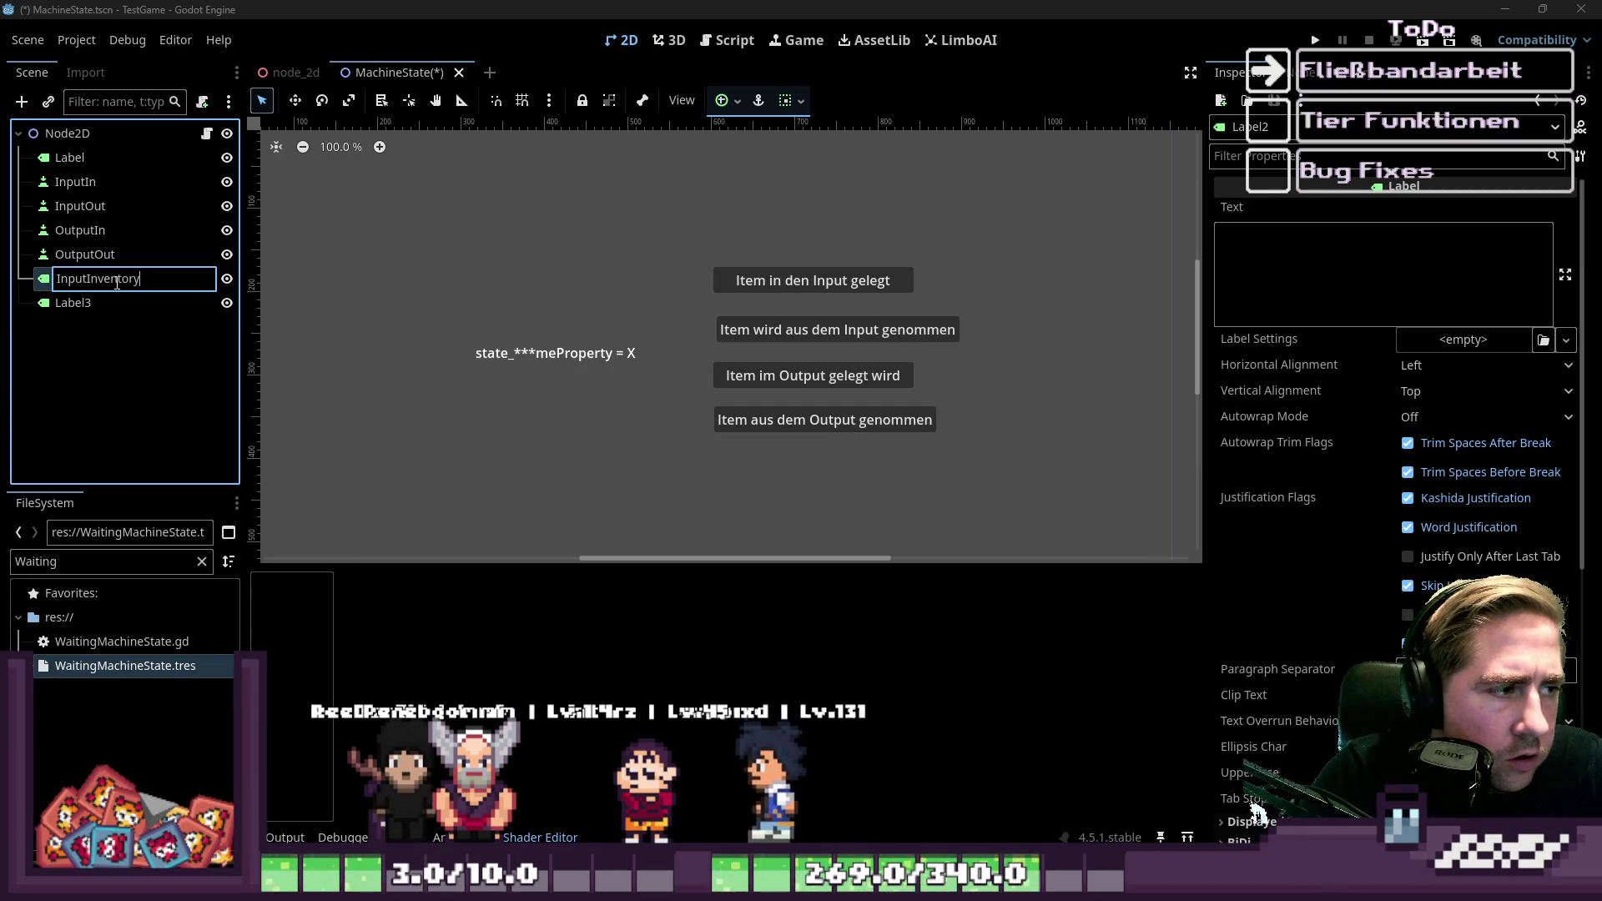
key(Return)
click(118, 307)
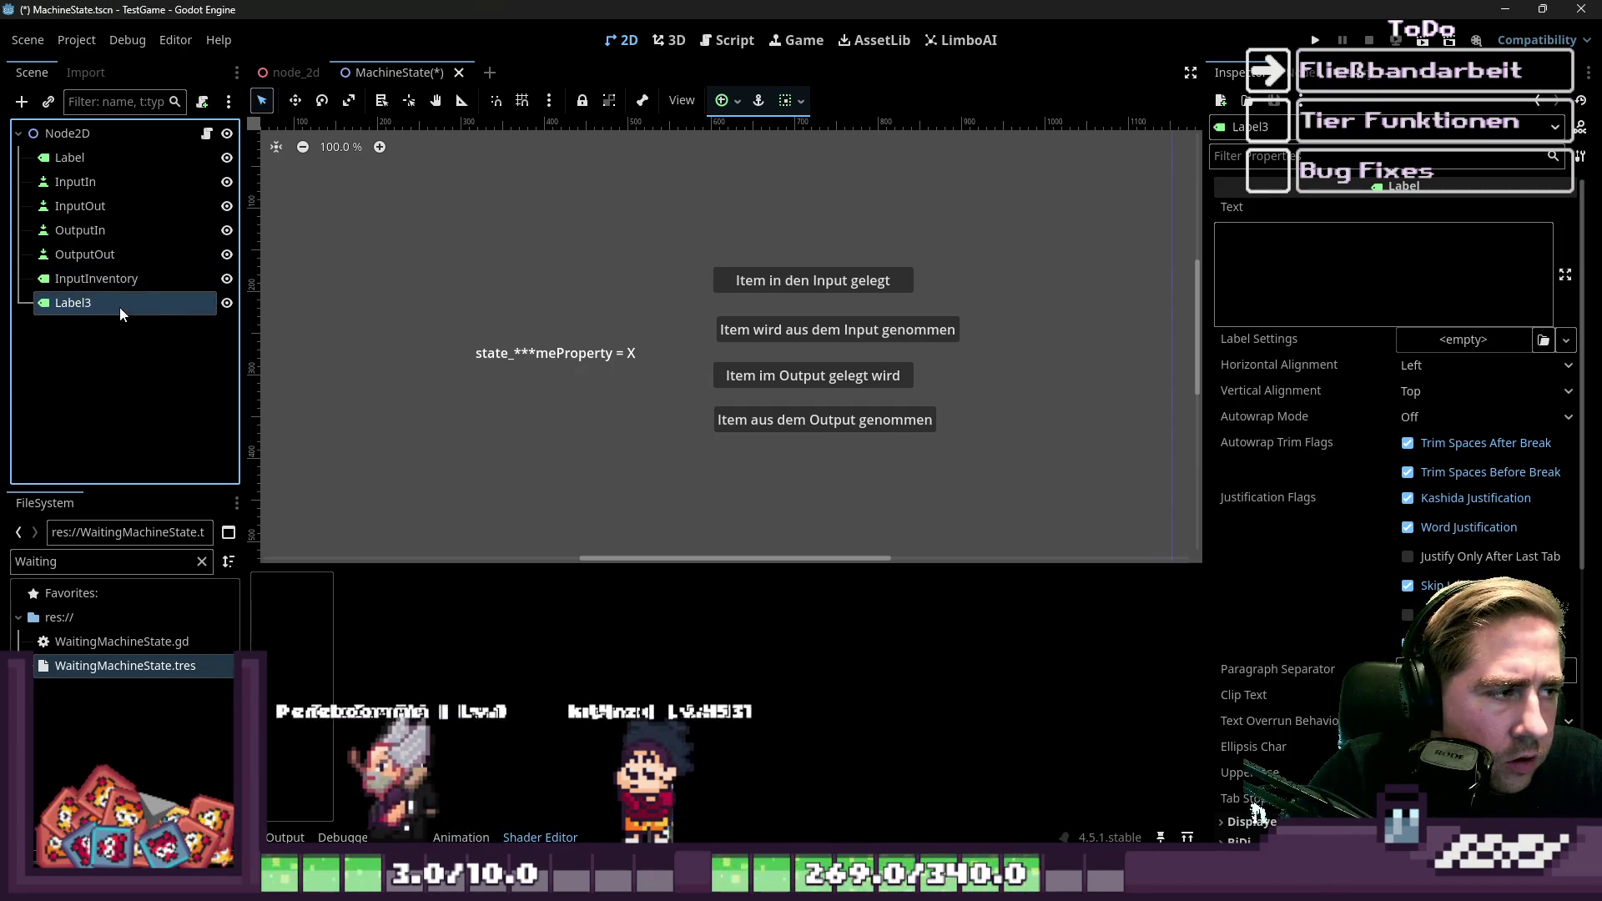
click(167, 302)
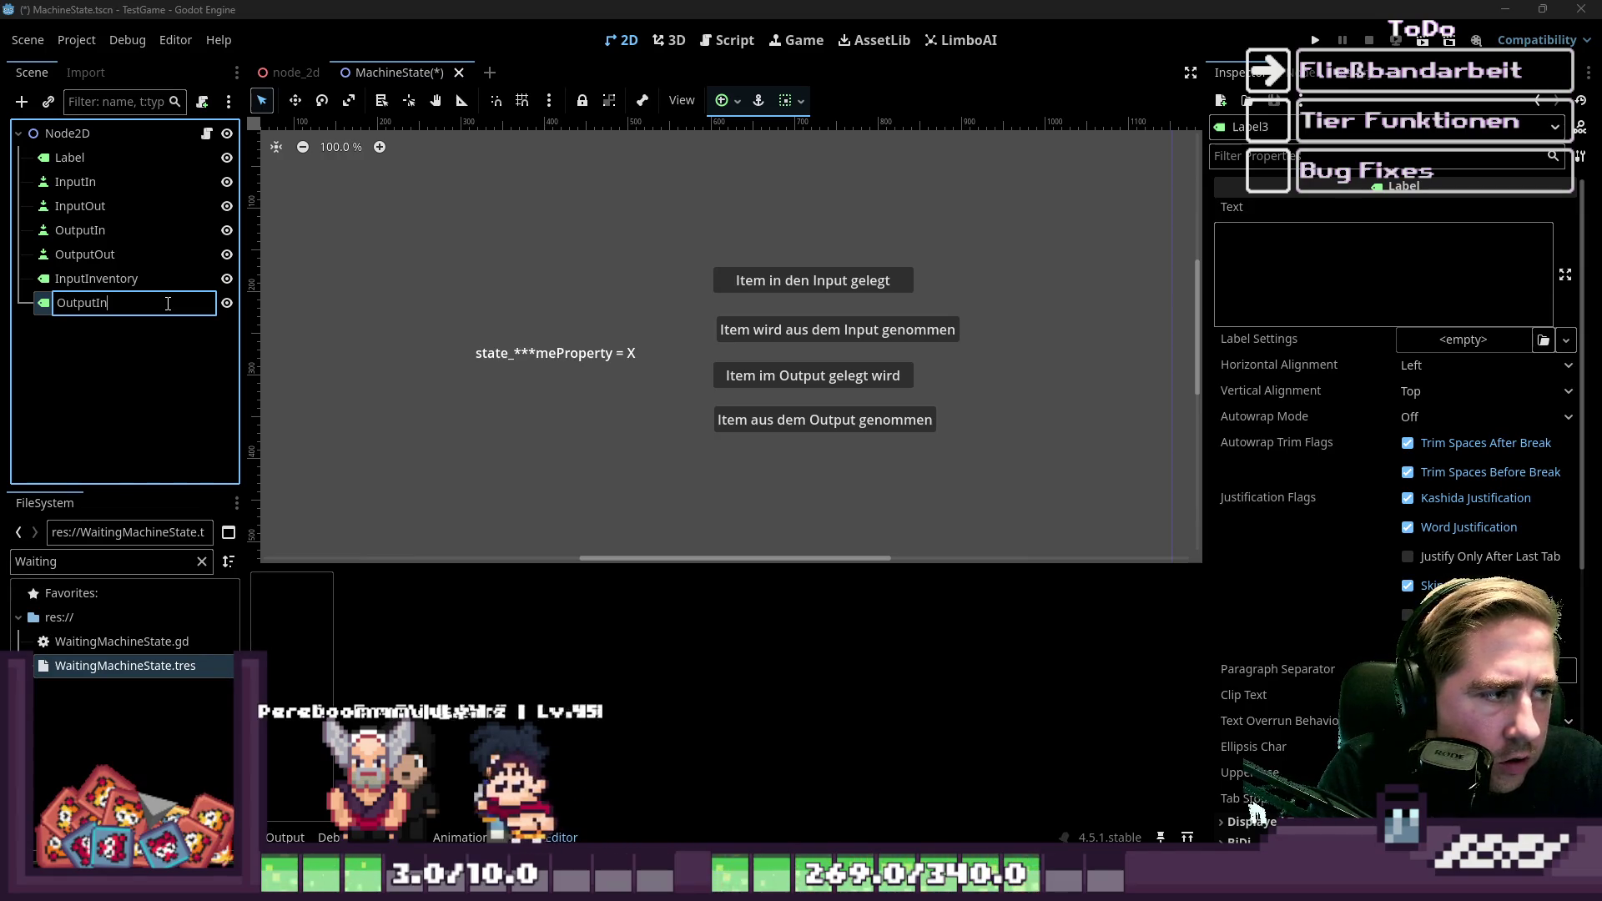
key(Return)
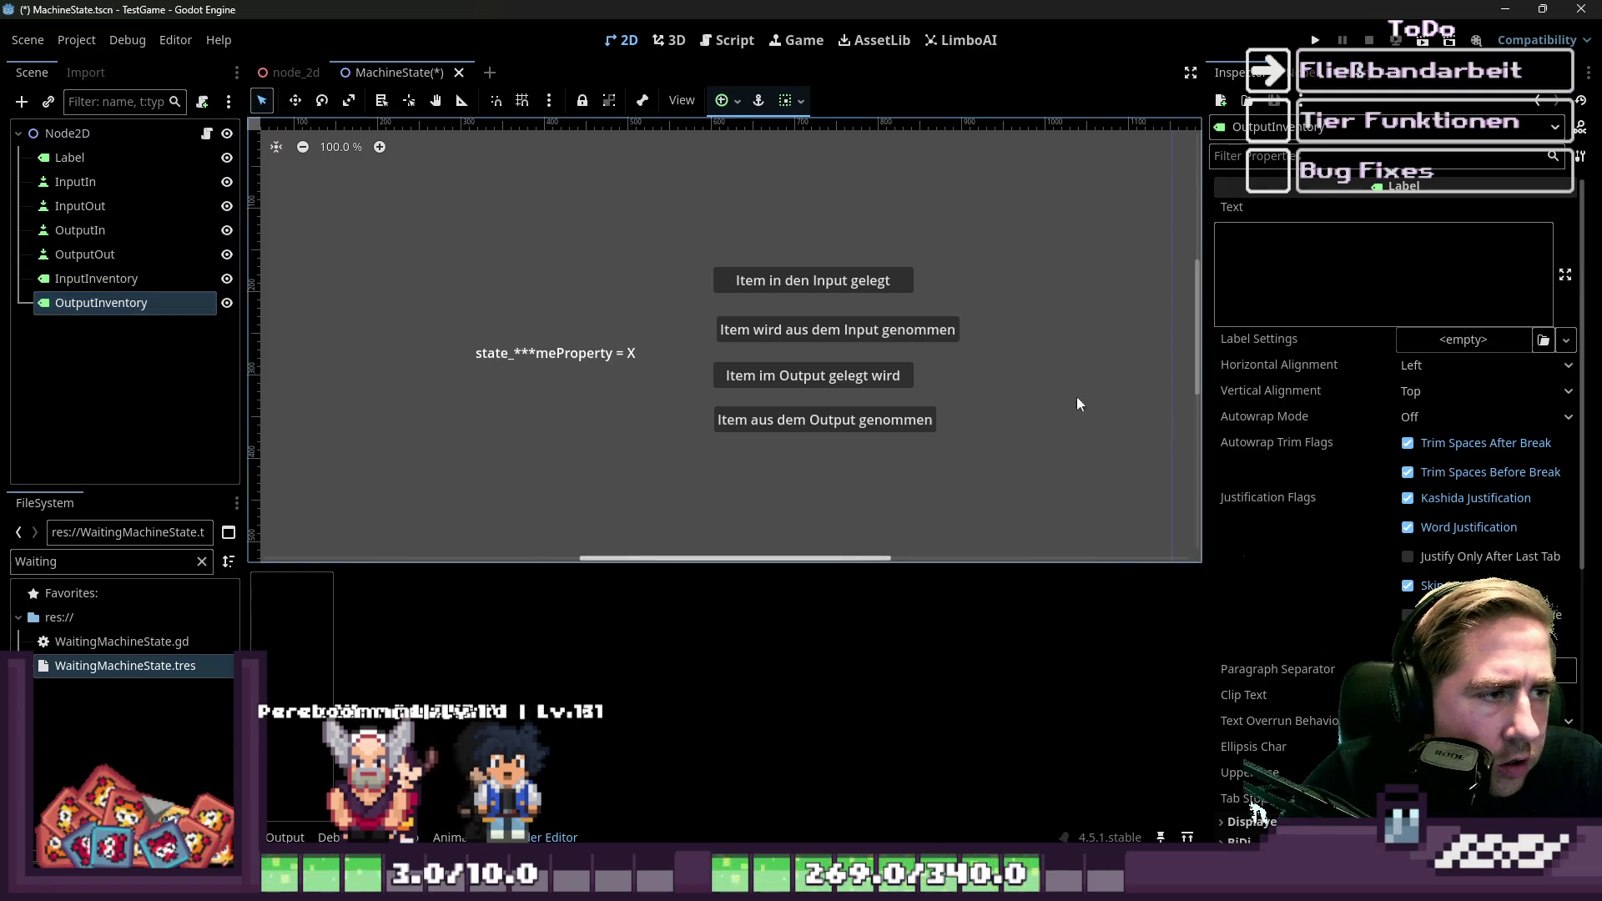
scroll(1112, 400, down, 2)
drag(446, 204, 544, 260)
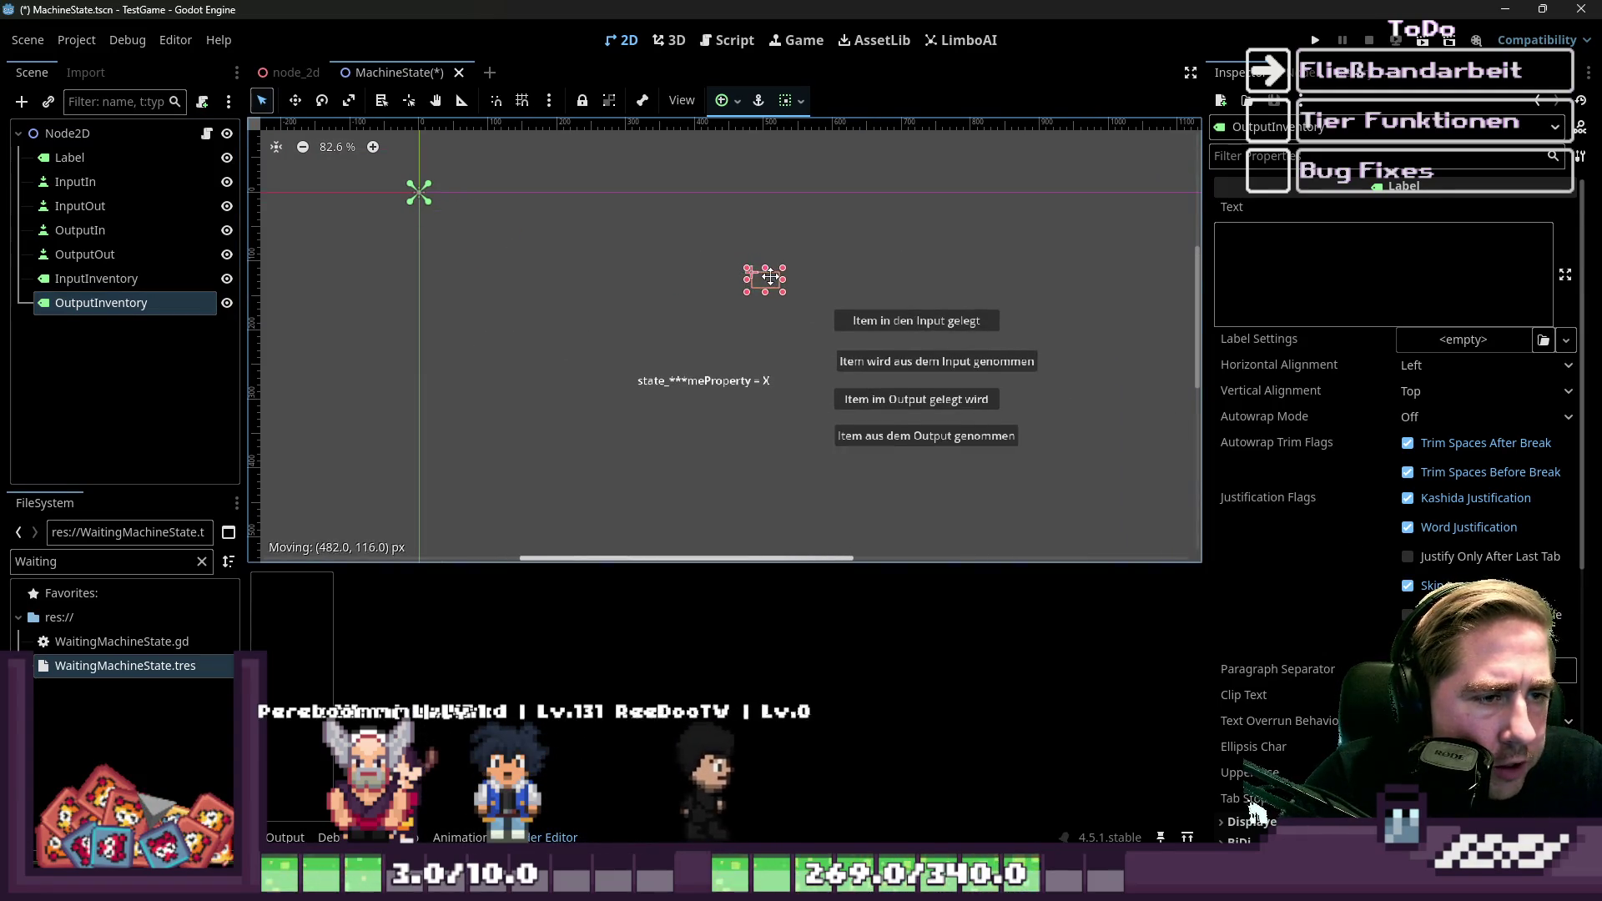
Step: Set the InputInventory label's Text to INPUTINVENTORY
click(96, 277)
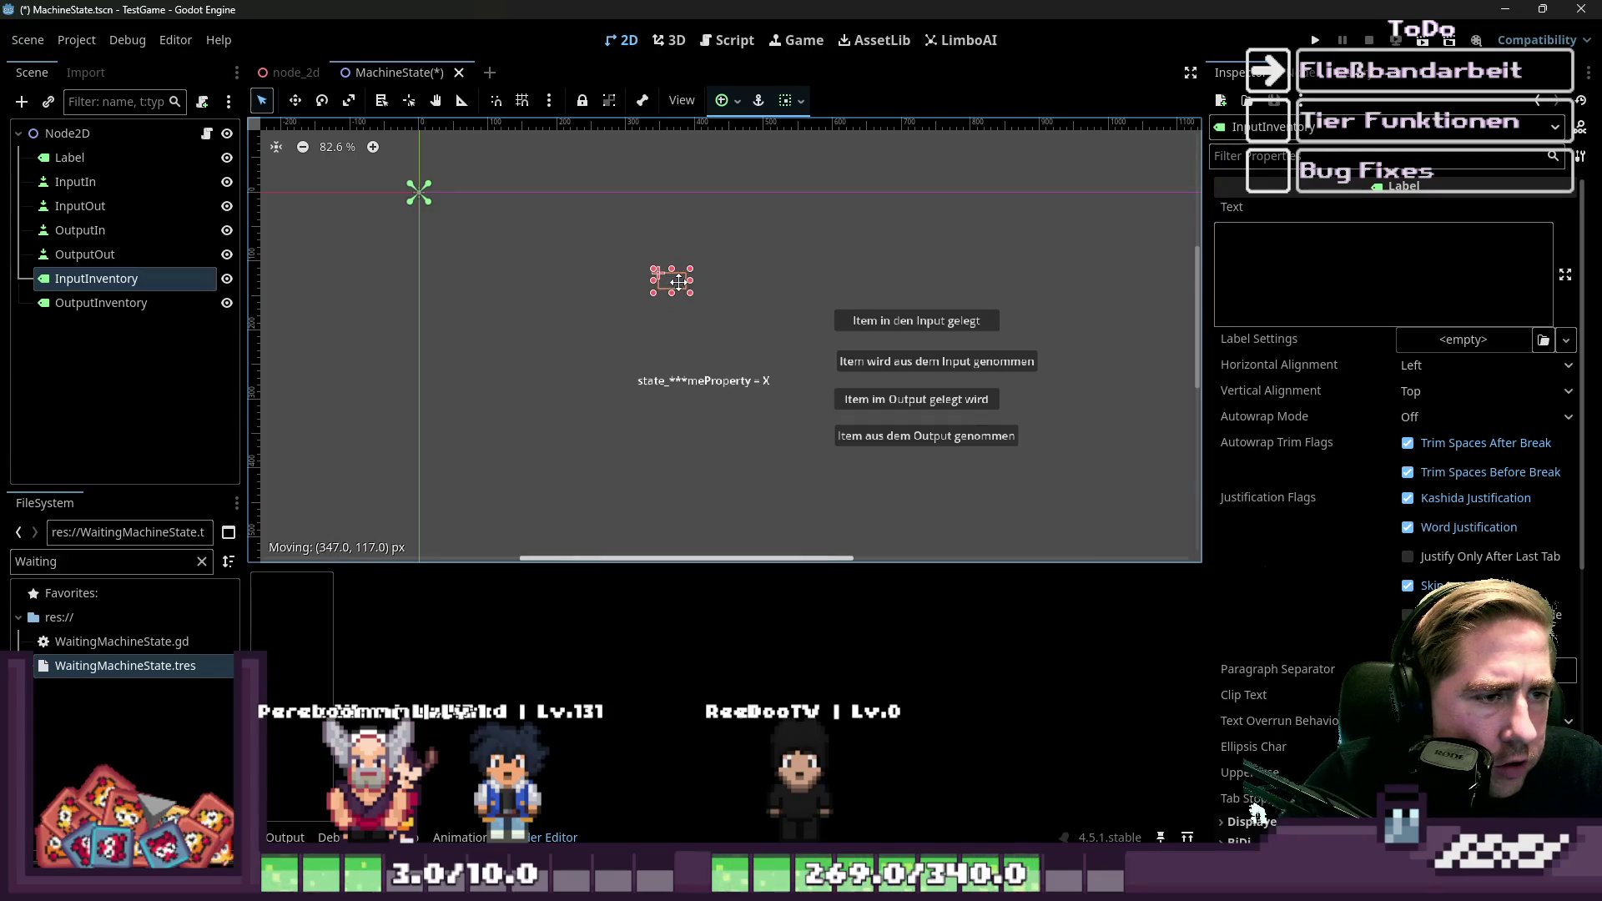
click(1301, 251)
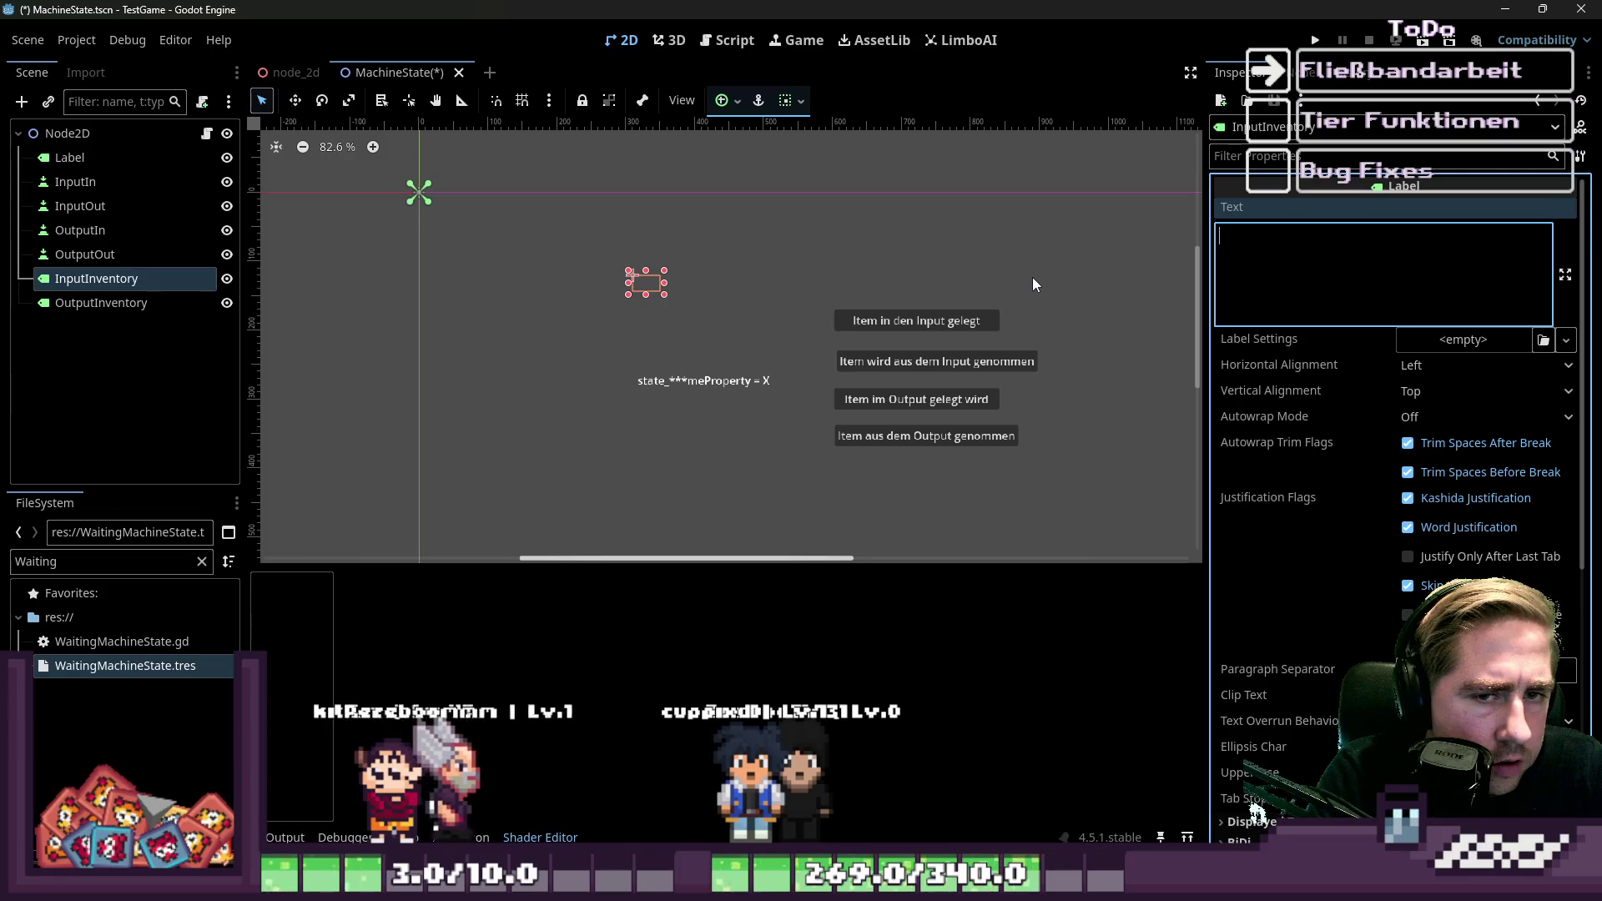
text(INP)
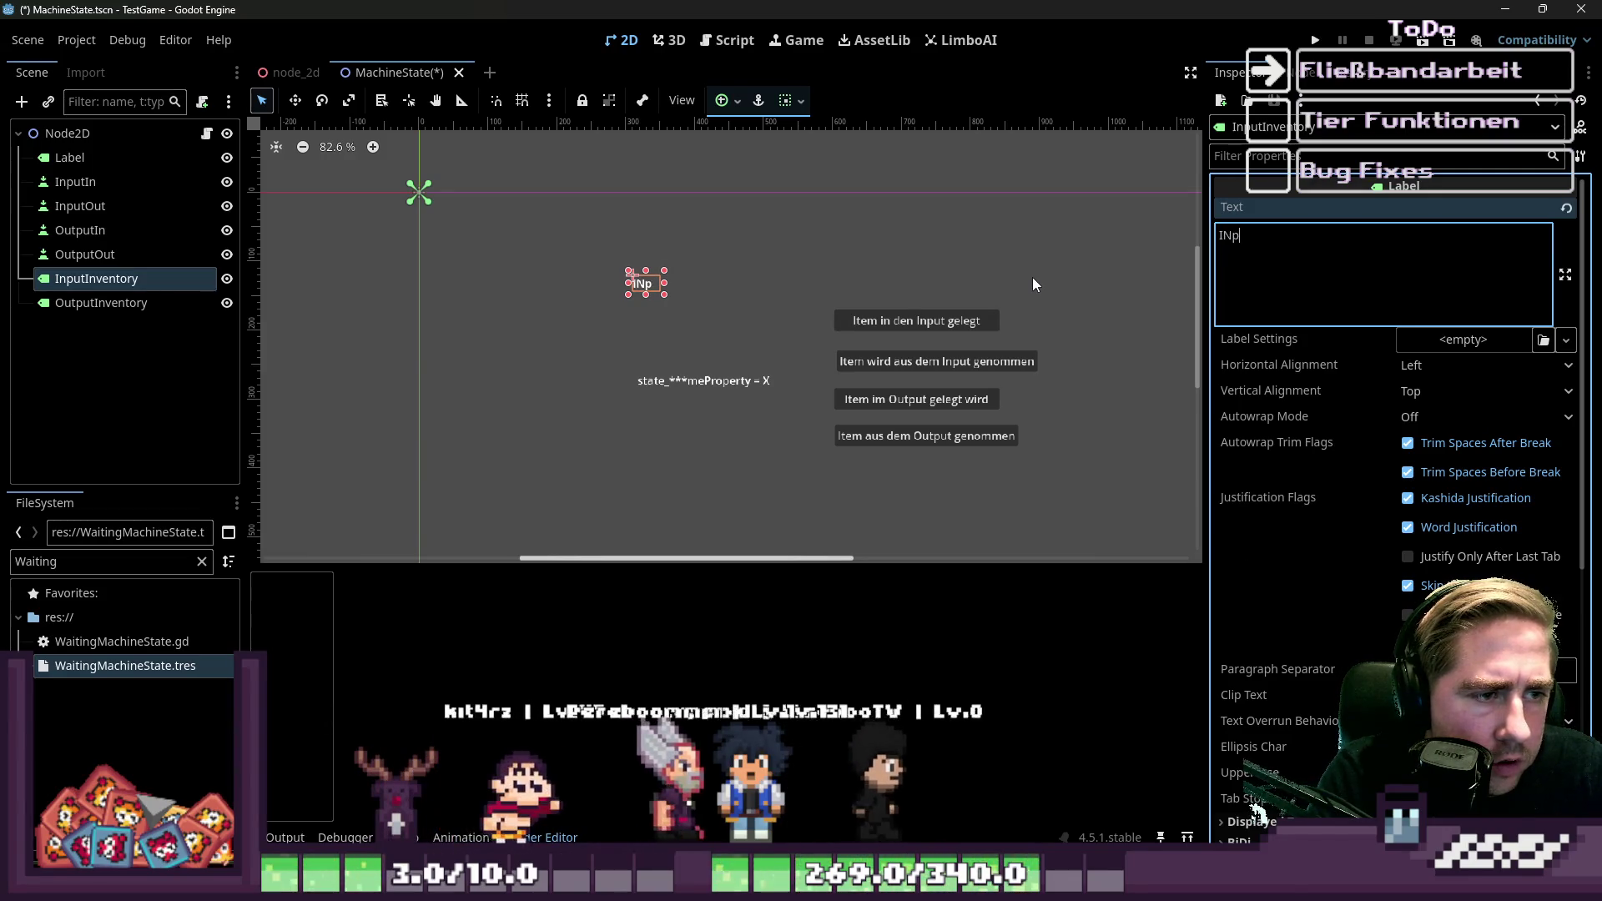
text(UTINVENTORY)
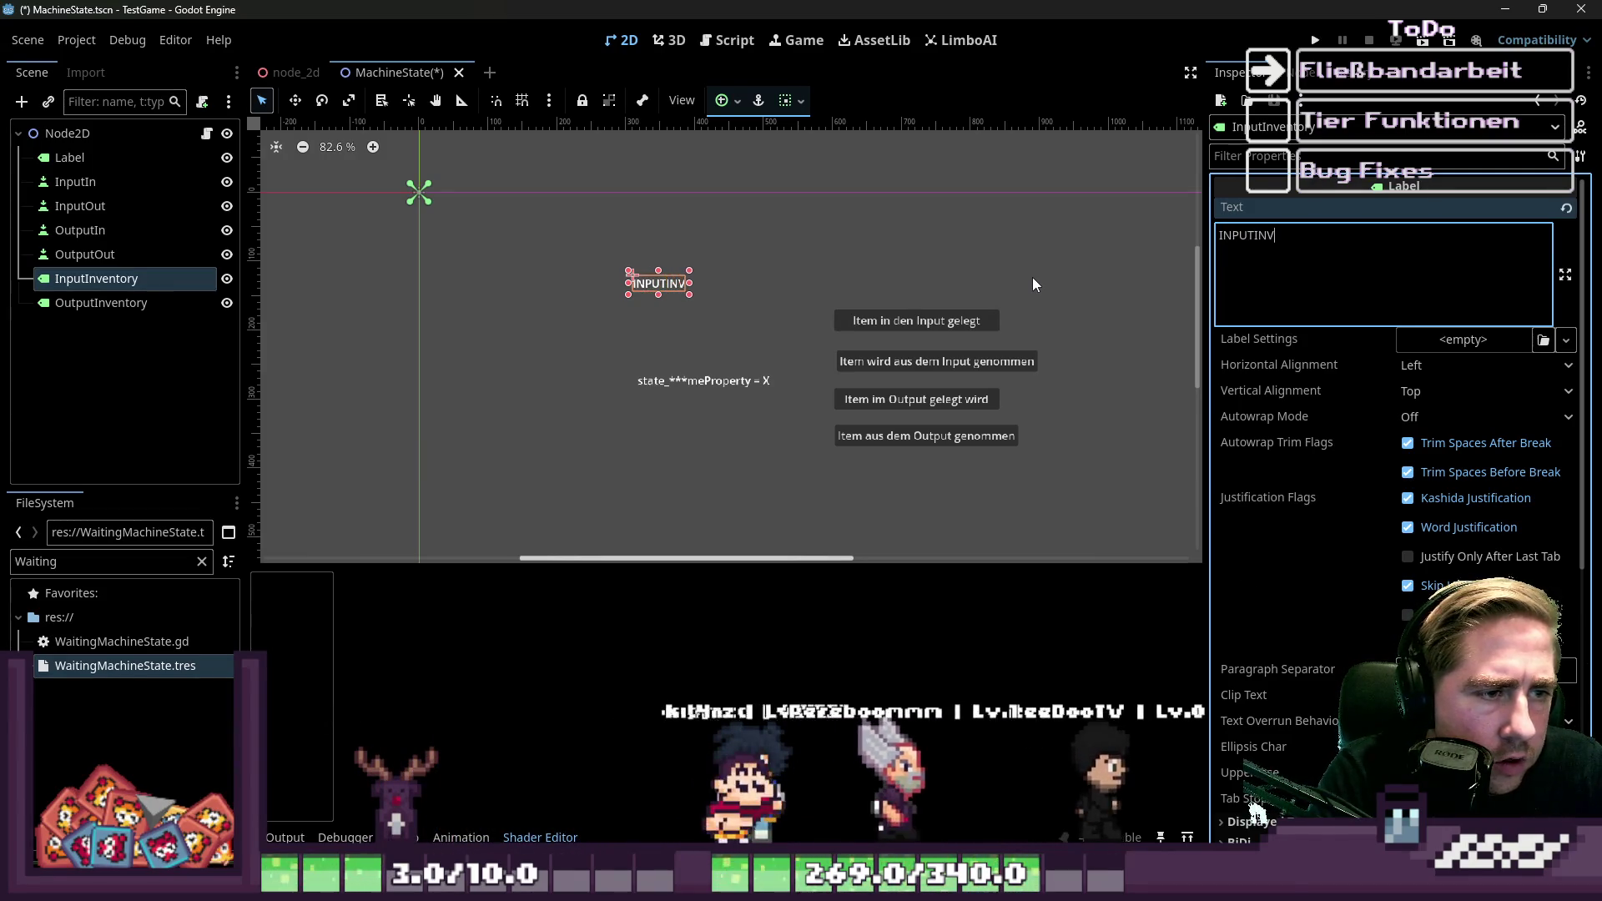
key(Return)
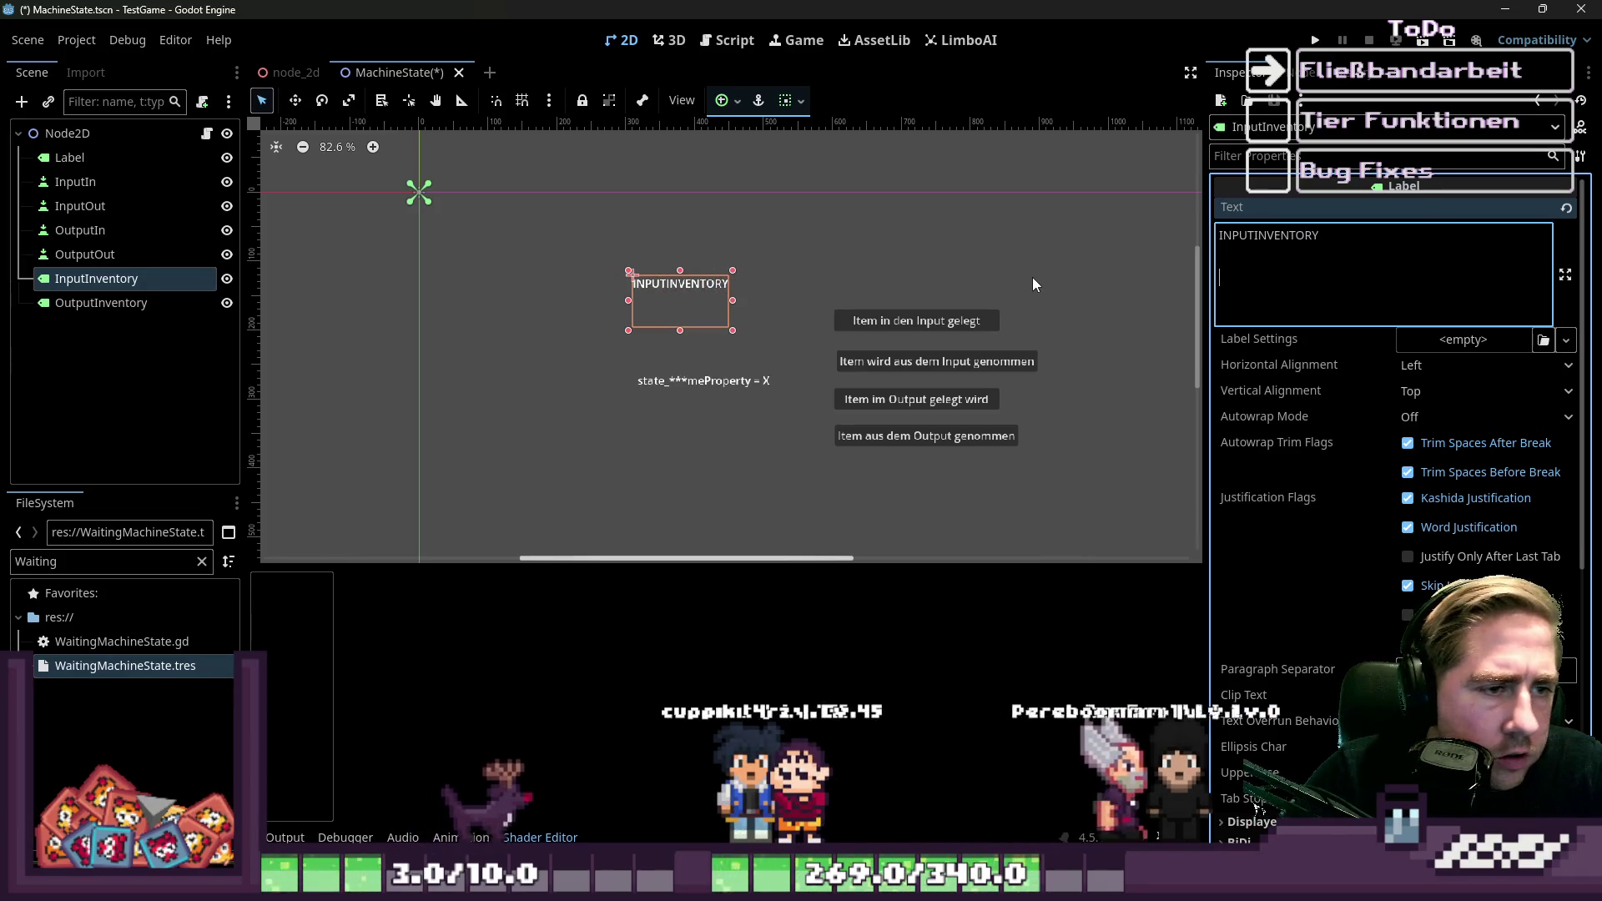
click(112, 290)
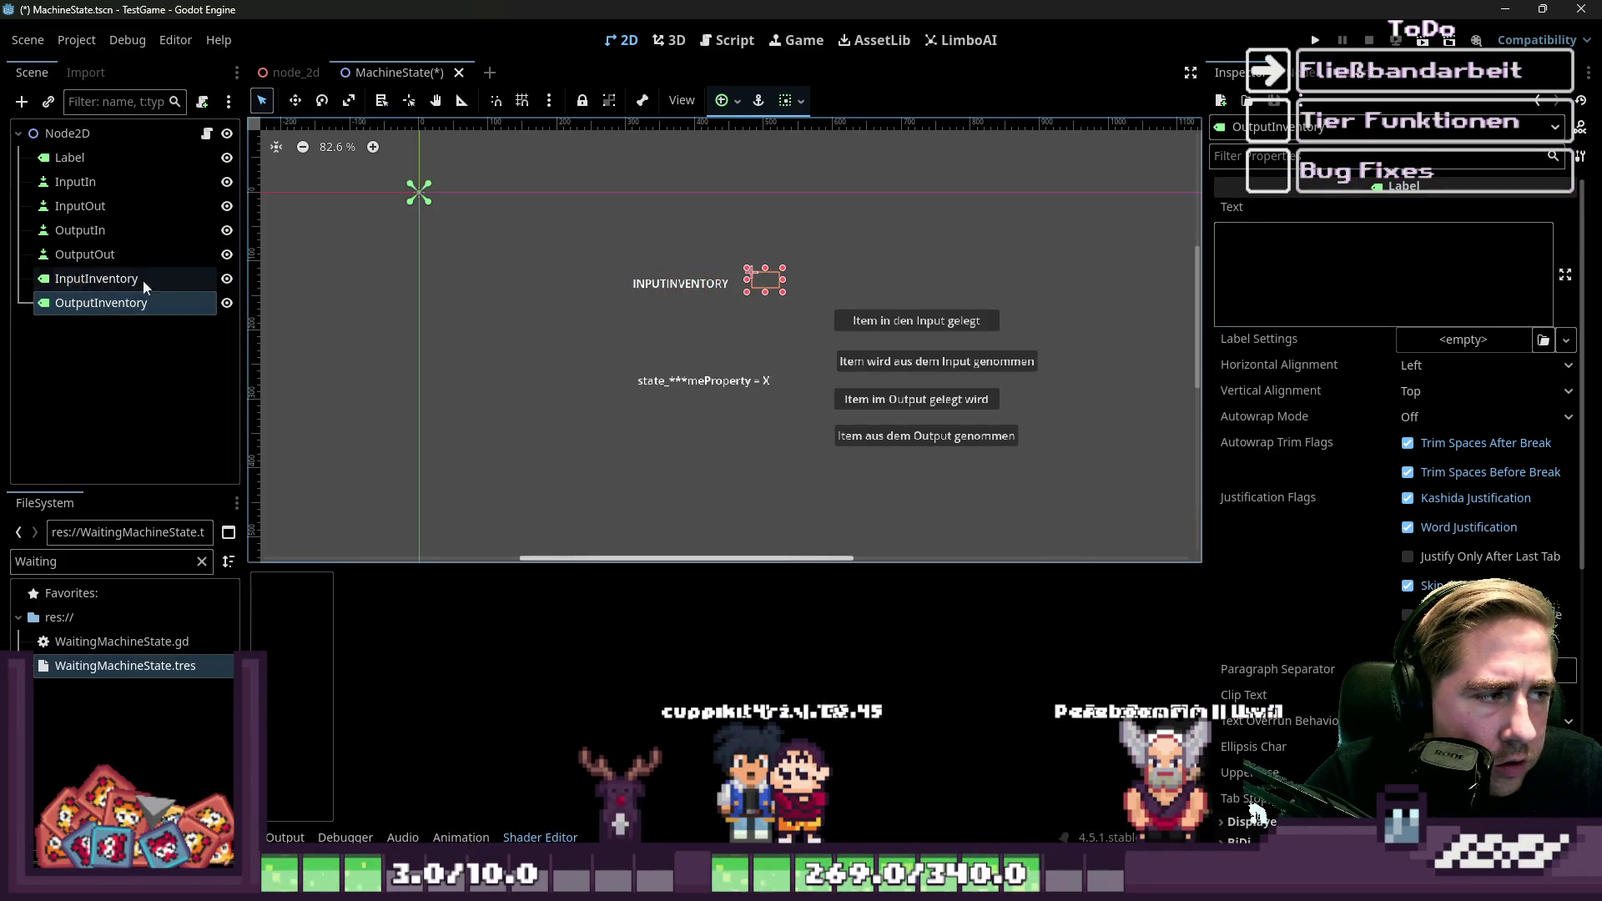
Step: Delete the empty OutputInventory label and change the duplicated label's text to OUTPUTINVENTORY
click(92, 326)
key(Delete)
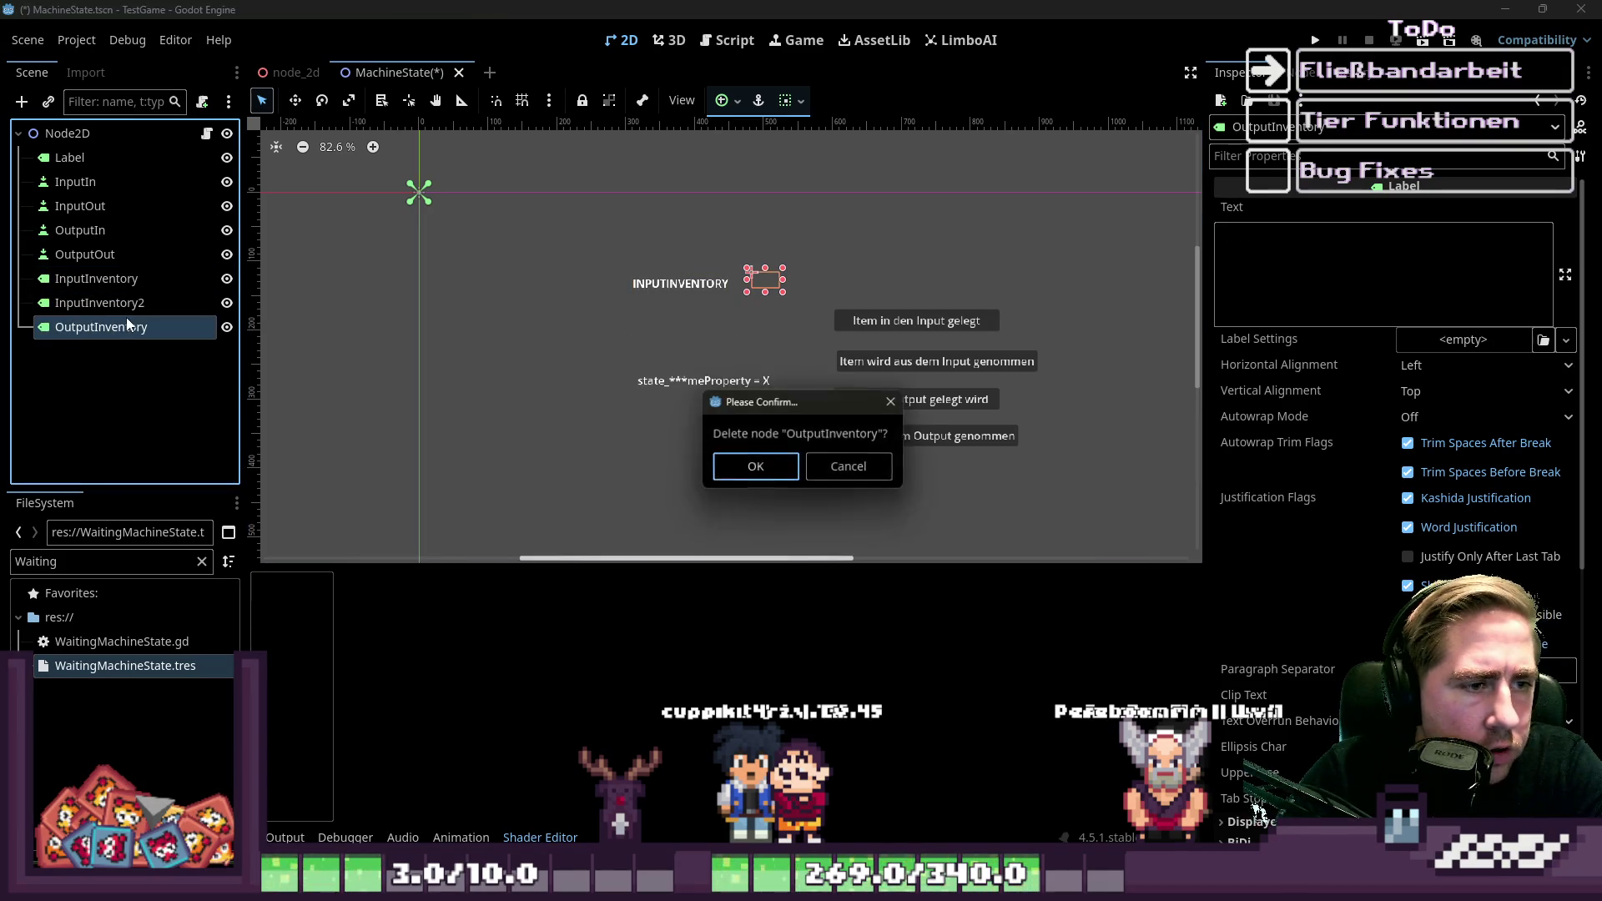
click(212, 305)
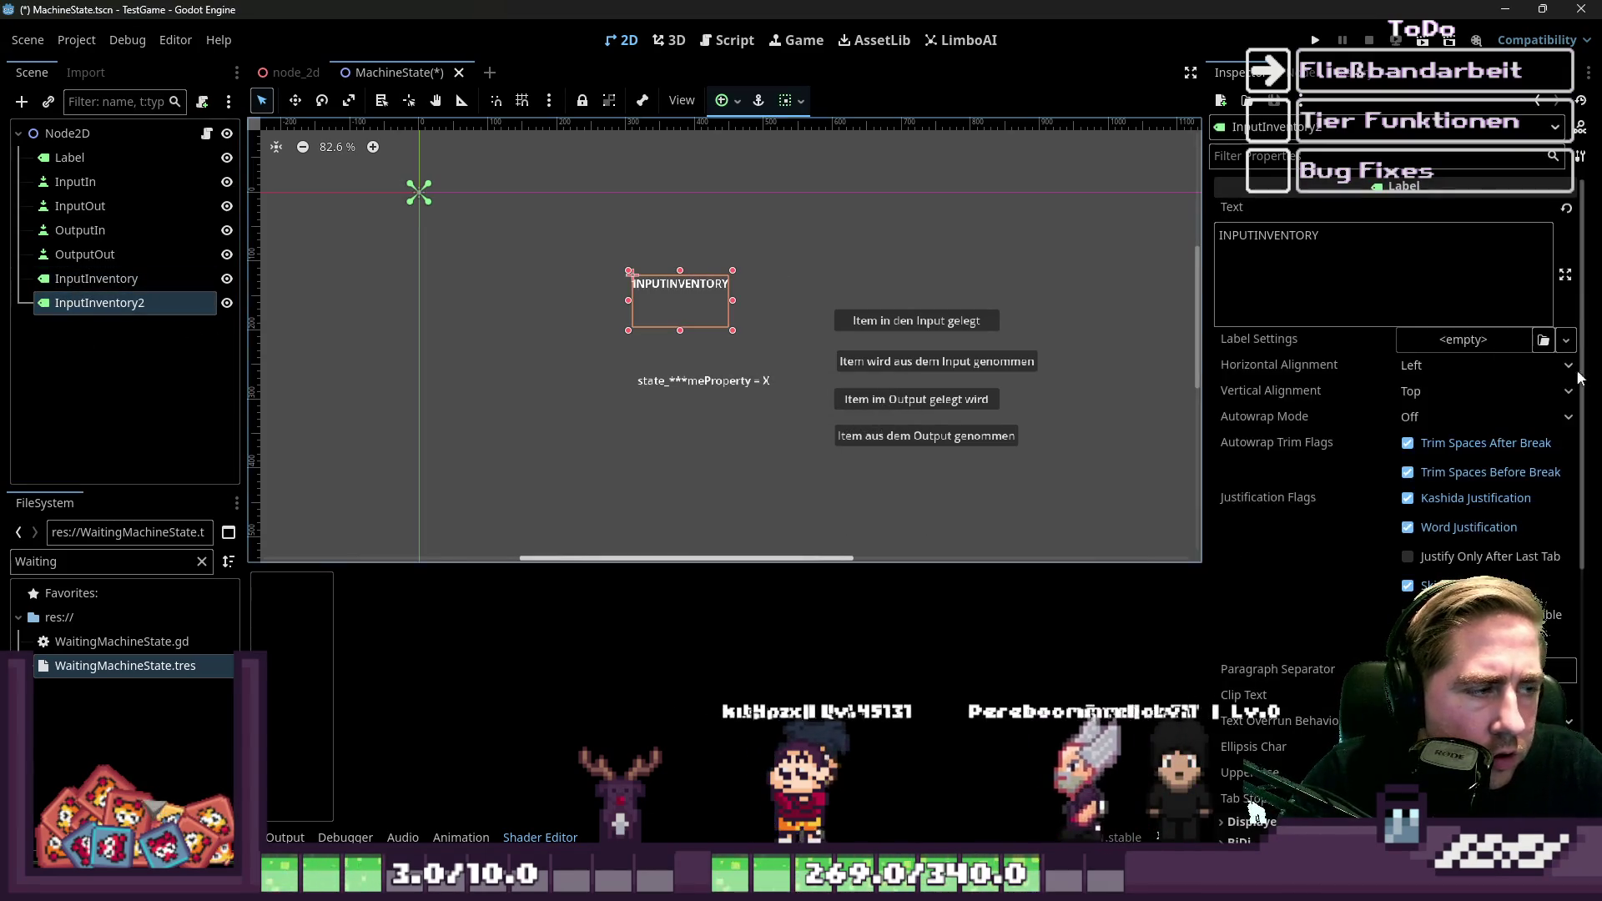
click(1221, 235)
key(Delete)
key(Delete)
text(OUT)
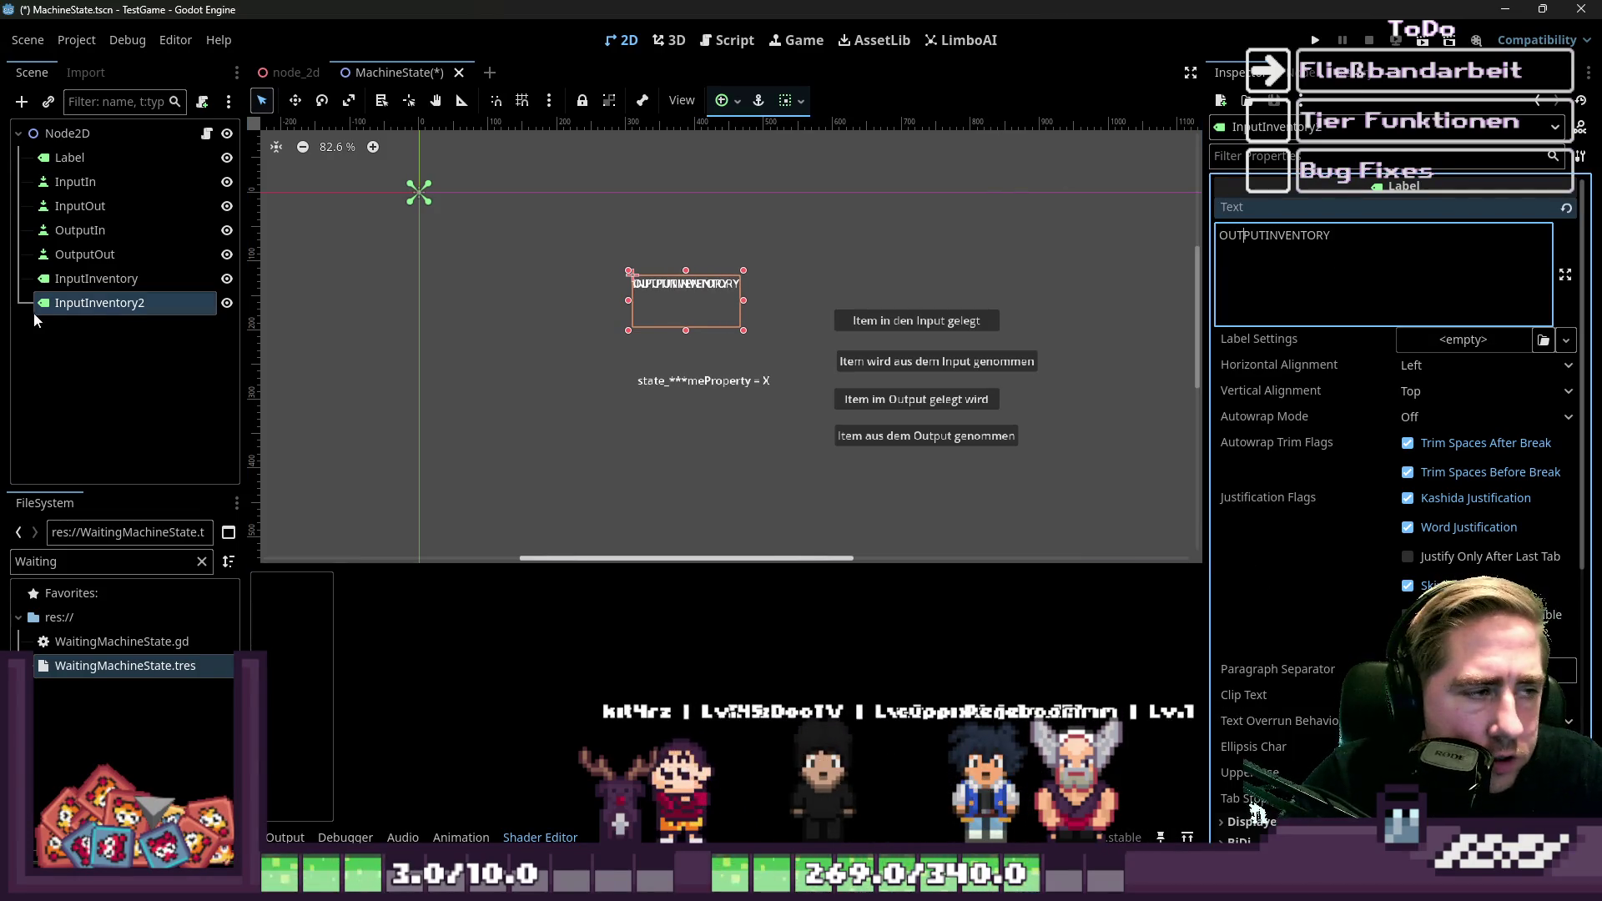
Step: Position the INPUTINVENTORY and OUTPUTINVENTORY labels side by side above the buttons
drag(649, 316, 696, 315)
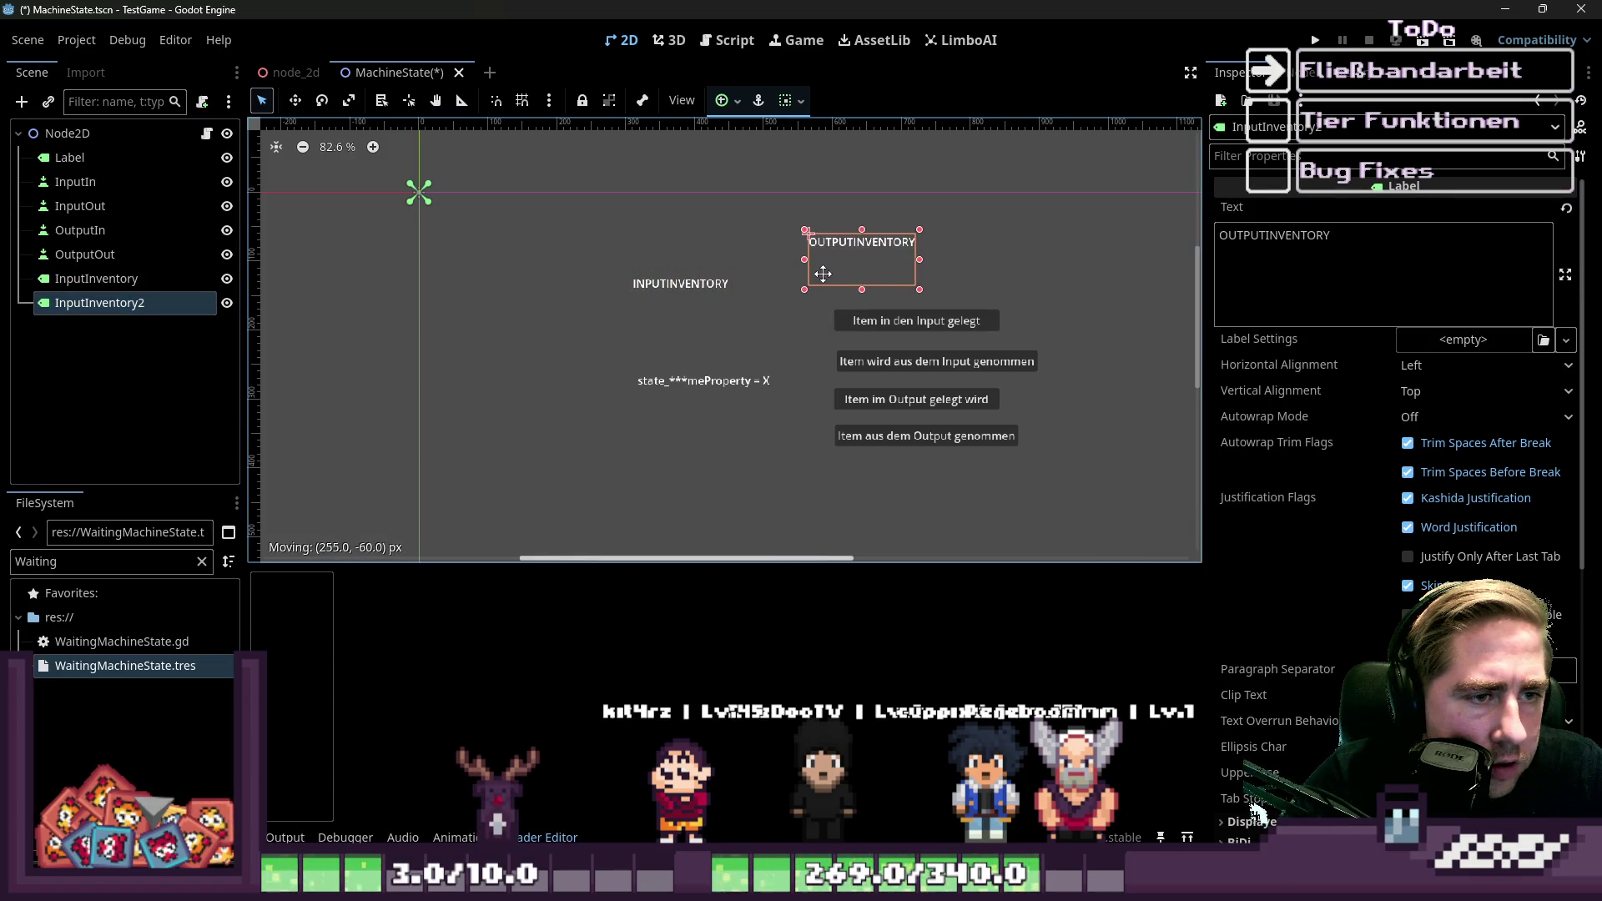
click(697, 288)
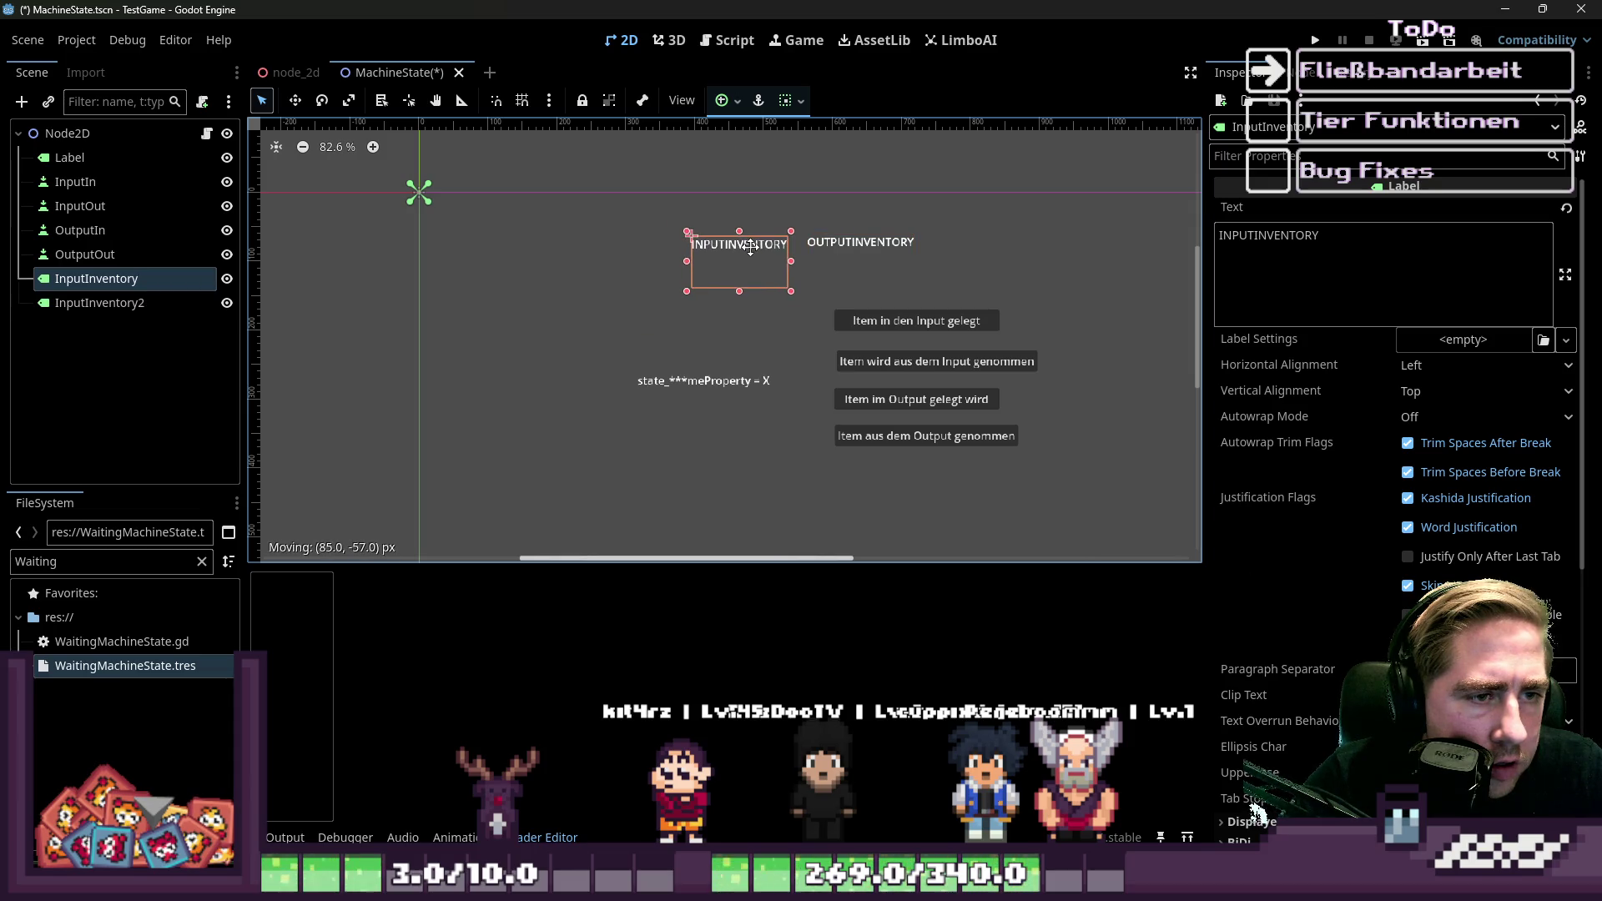
drag(751, 242, 749, 246)
Step: Rename the InputInventory2 node to OutputInventory
click(859, 250)
key(F2)
key(Delete)
key(Delete)
text(OUT)
key(BackSpace)
key(BackSpace)
text(ut)
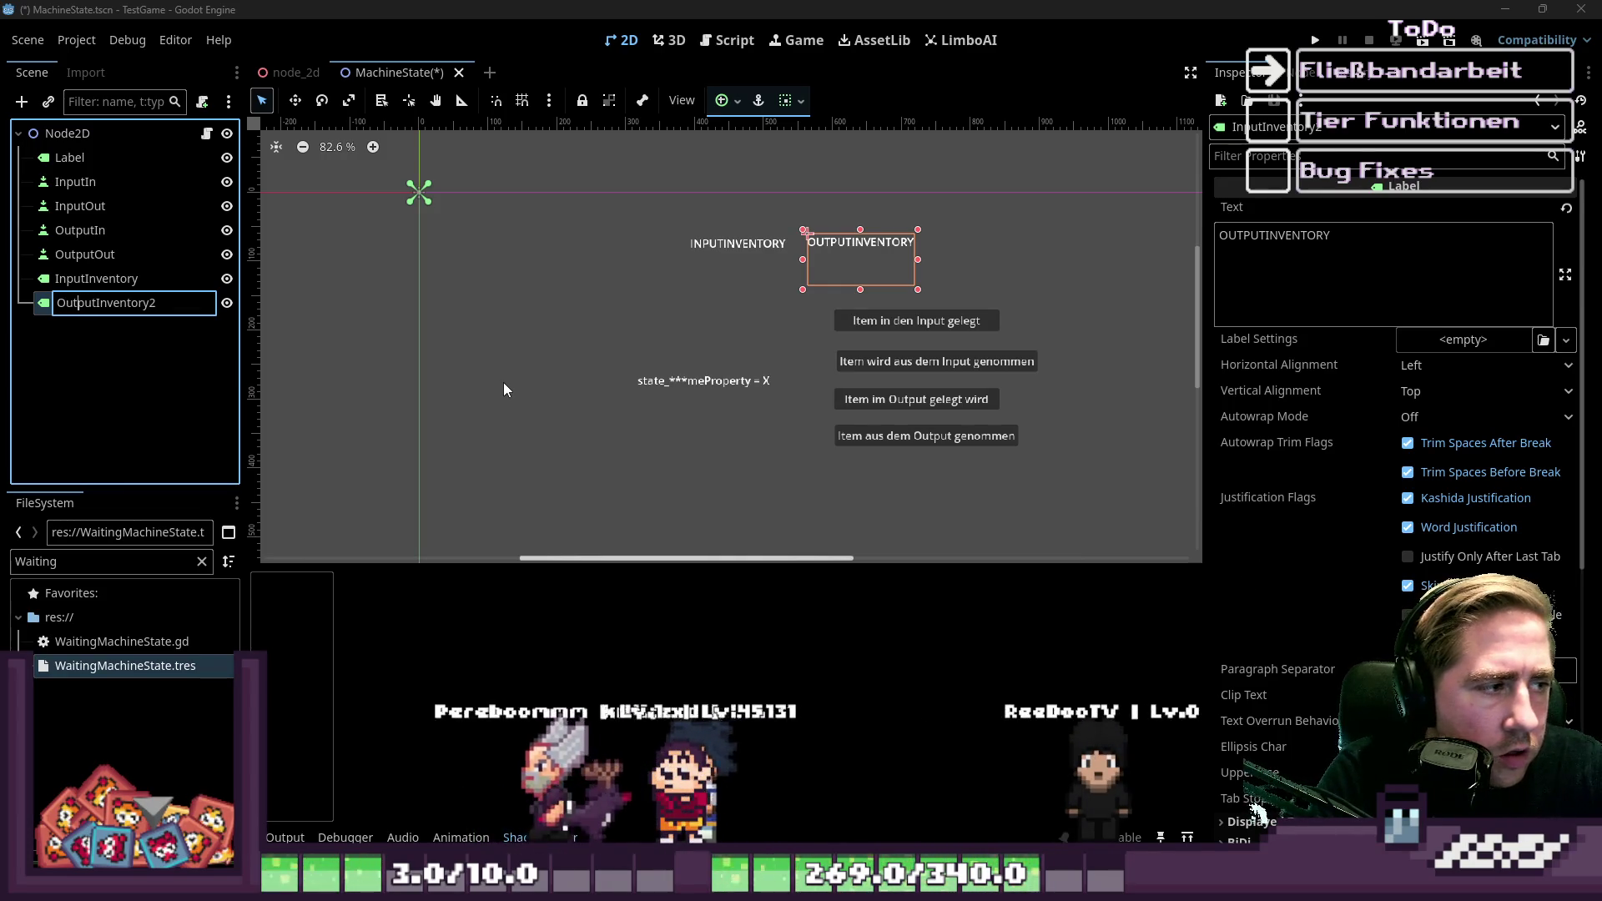
key(End)
key(BackSpace)
key(Return)
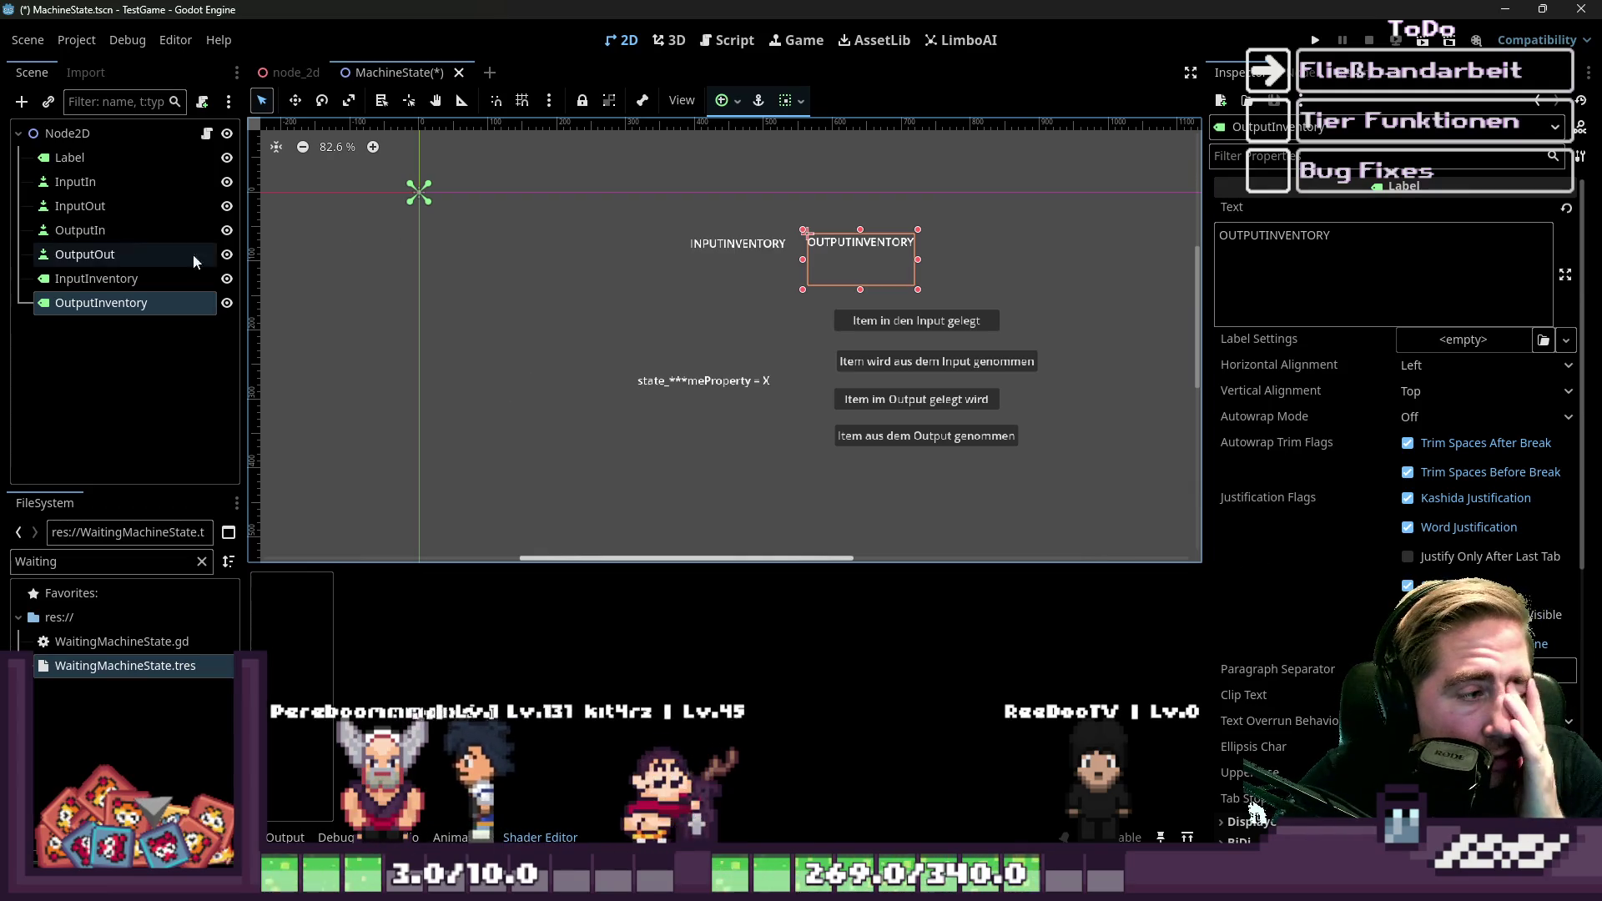
Step: Delete the extra blank line in ProcessingMachineState.gd
click(152, 274)
click(733, 39)
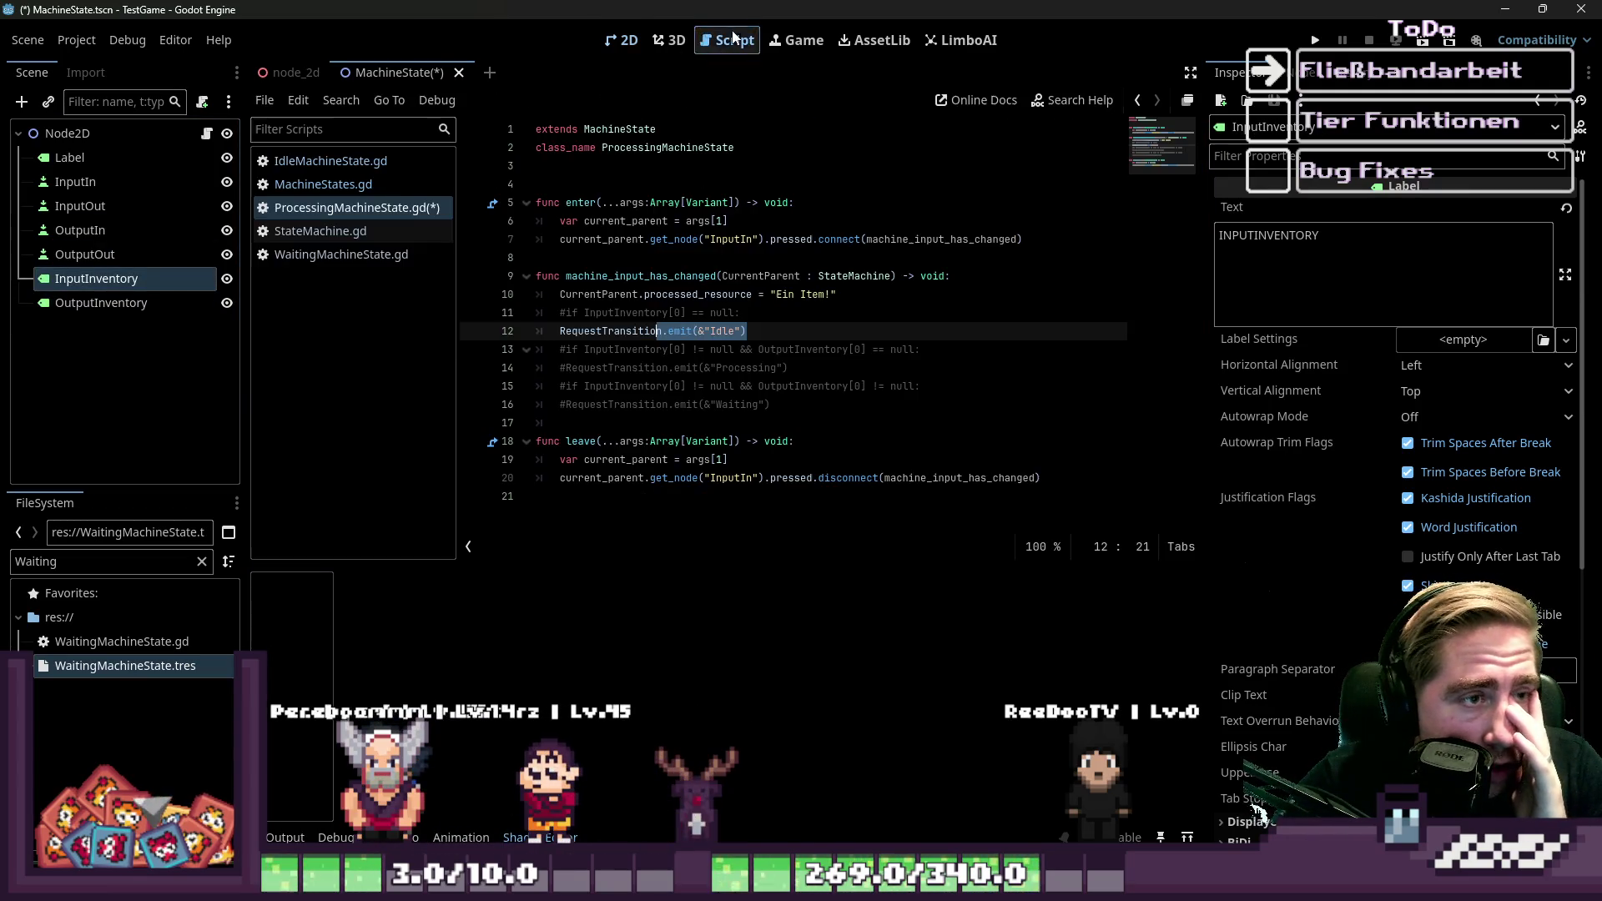
click(611, 256)
click(577, 190)
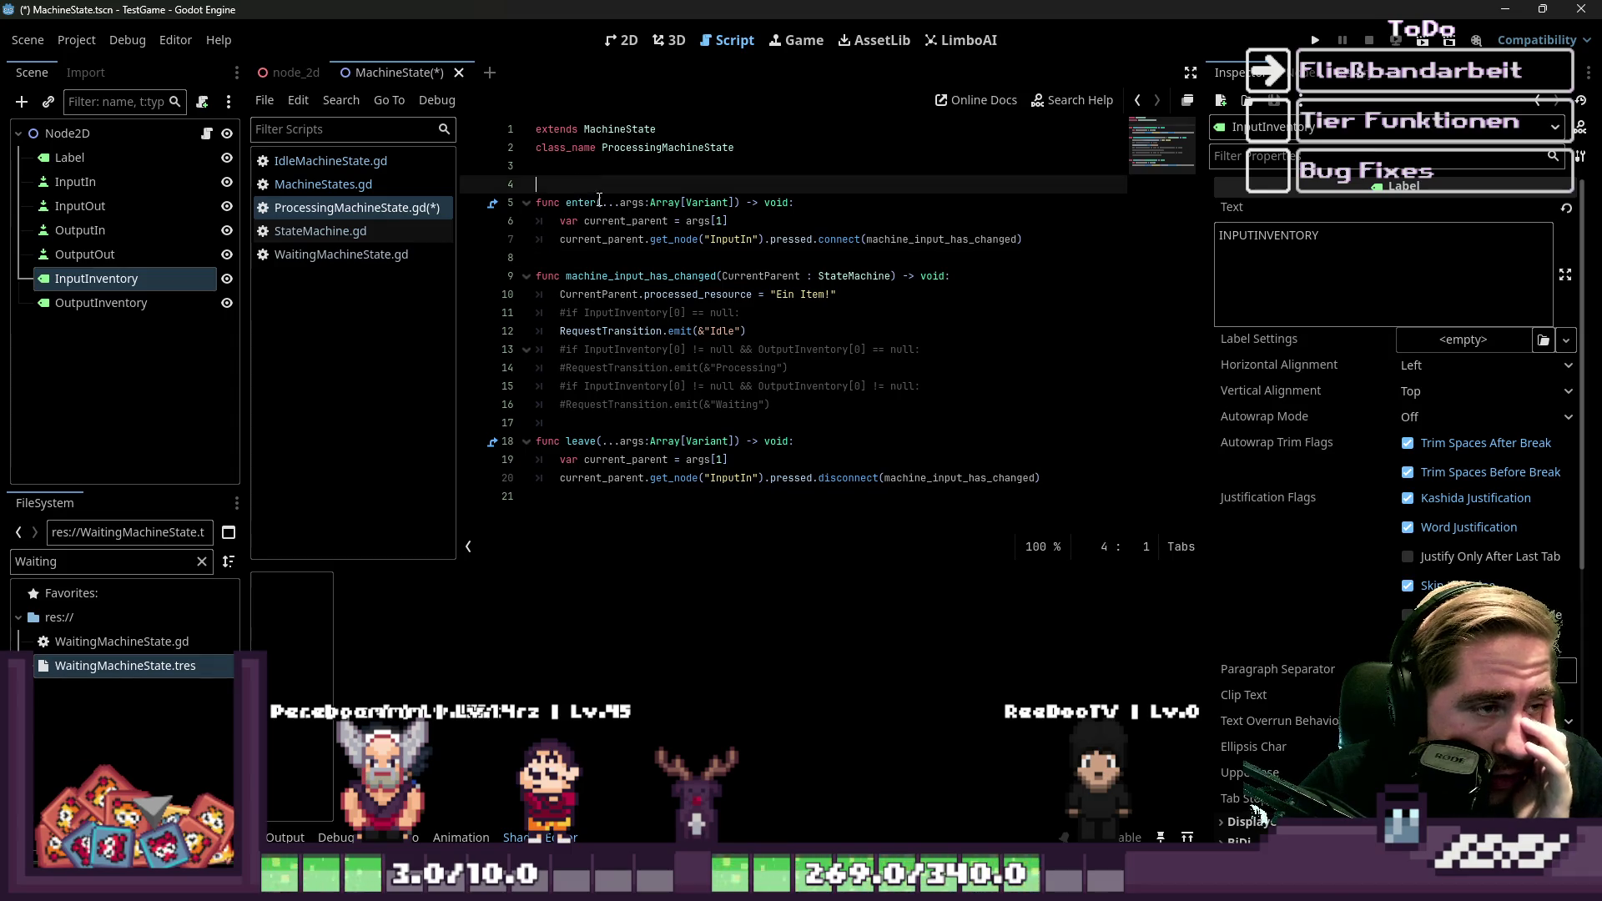
key(BackSpace)
Step: Check Node2D's StateMachine properties and tidy the empty line at the script's end
click(67, 133)
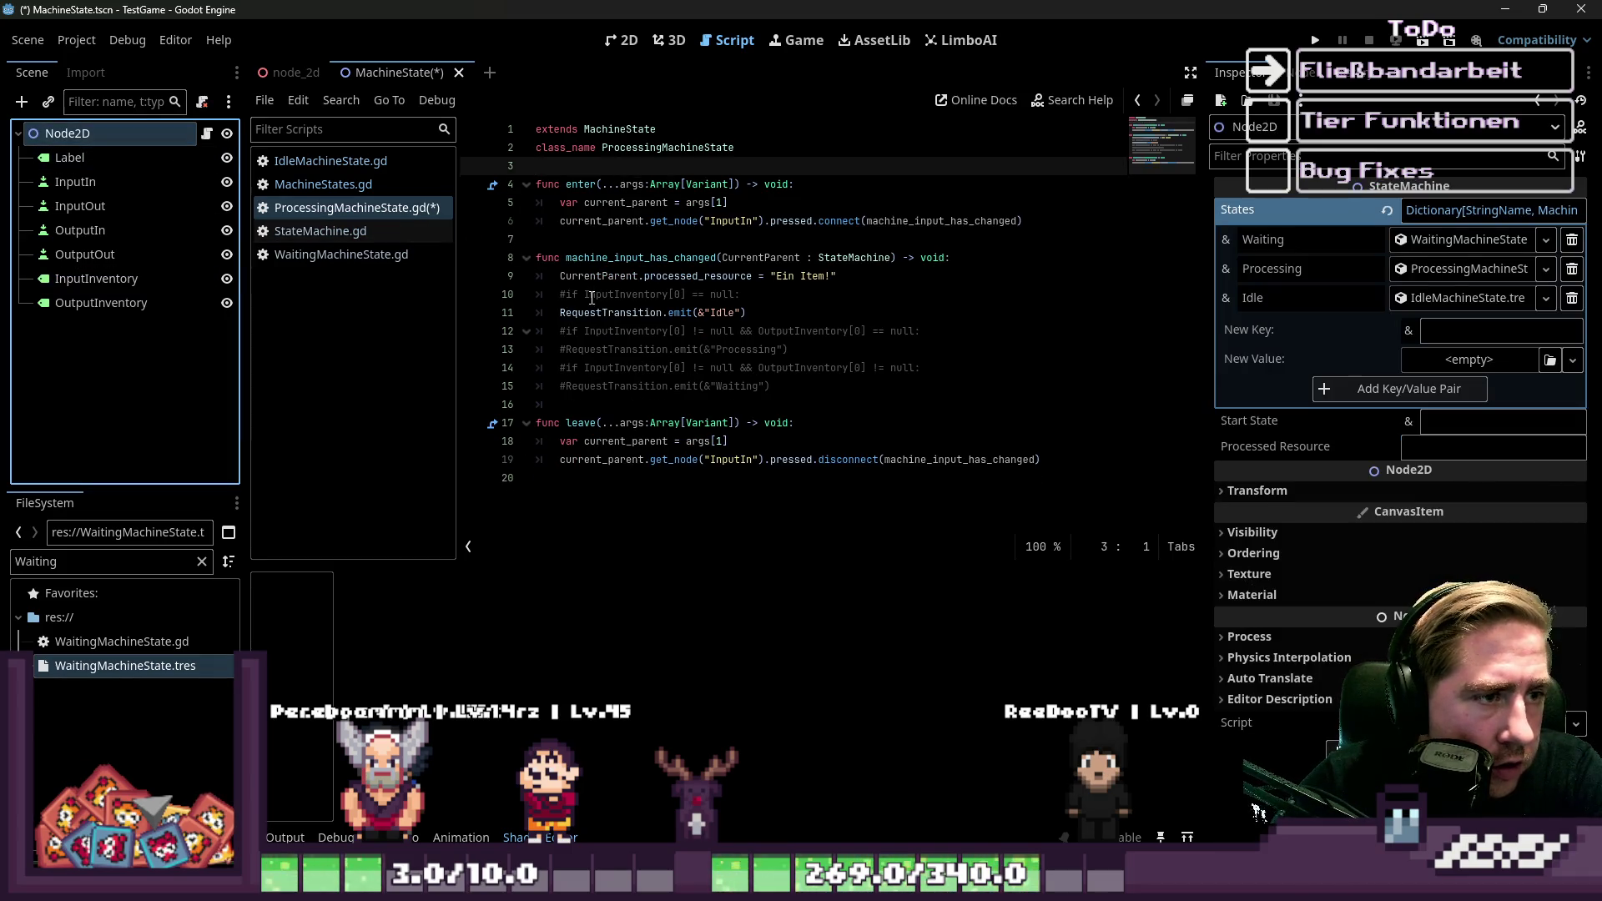
click(558, 497)
key(Return)
key(Return)
key(BackSpace)
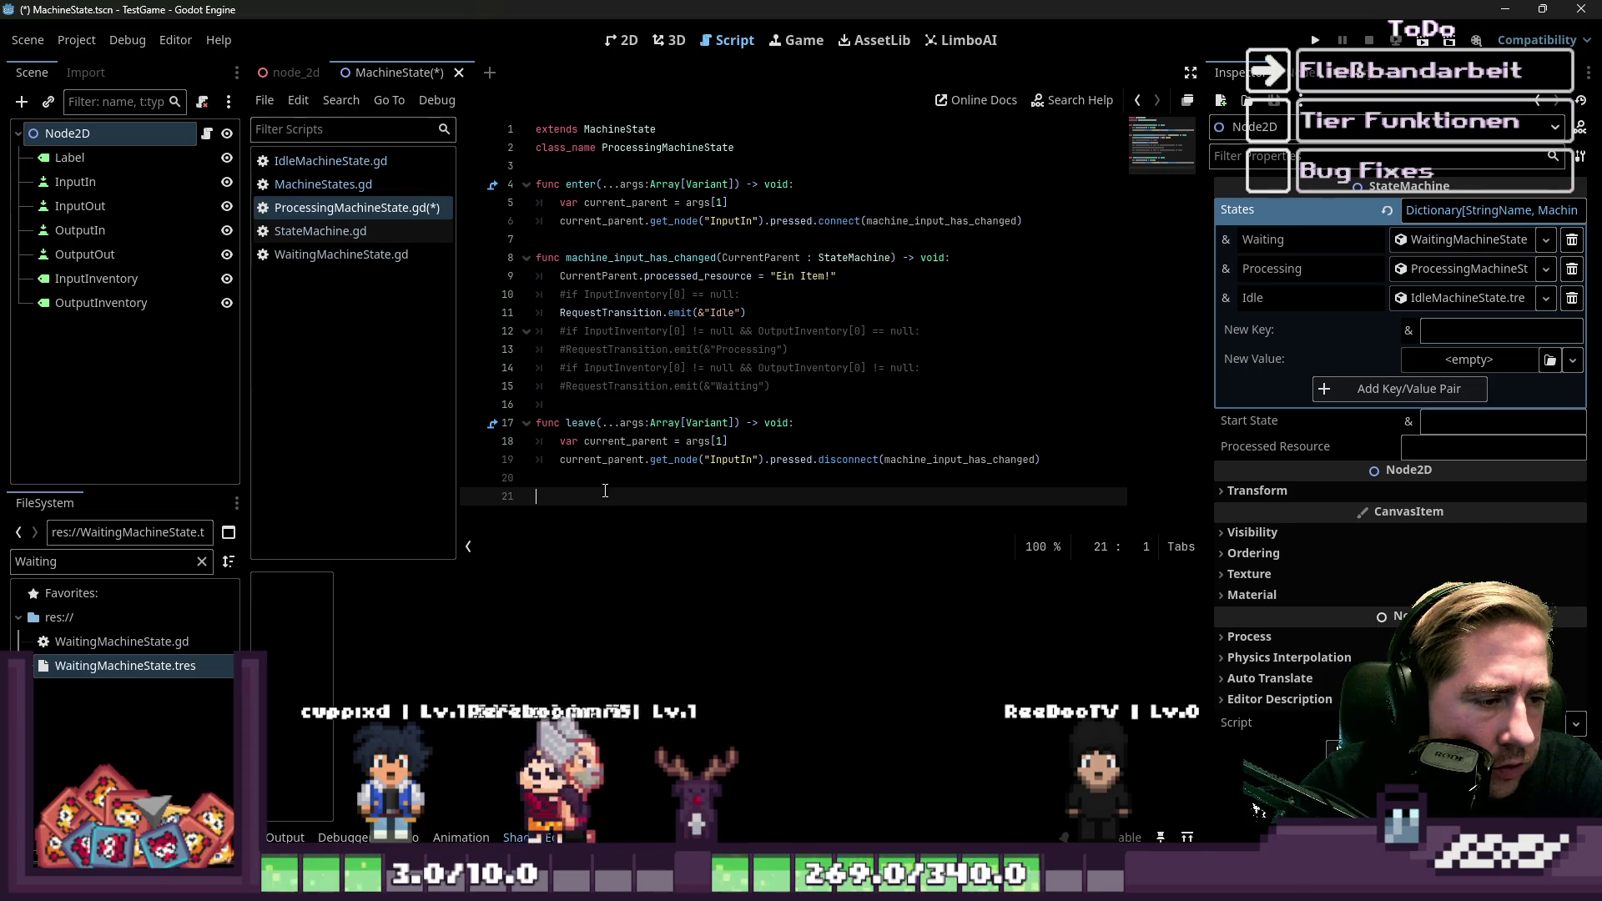
mouse_move(597, 455)
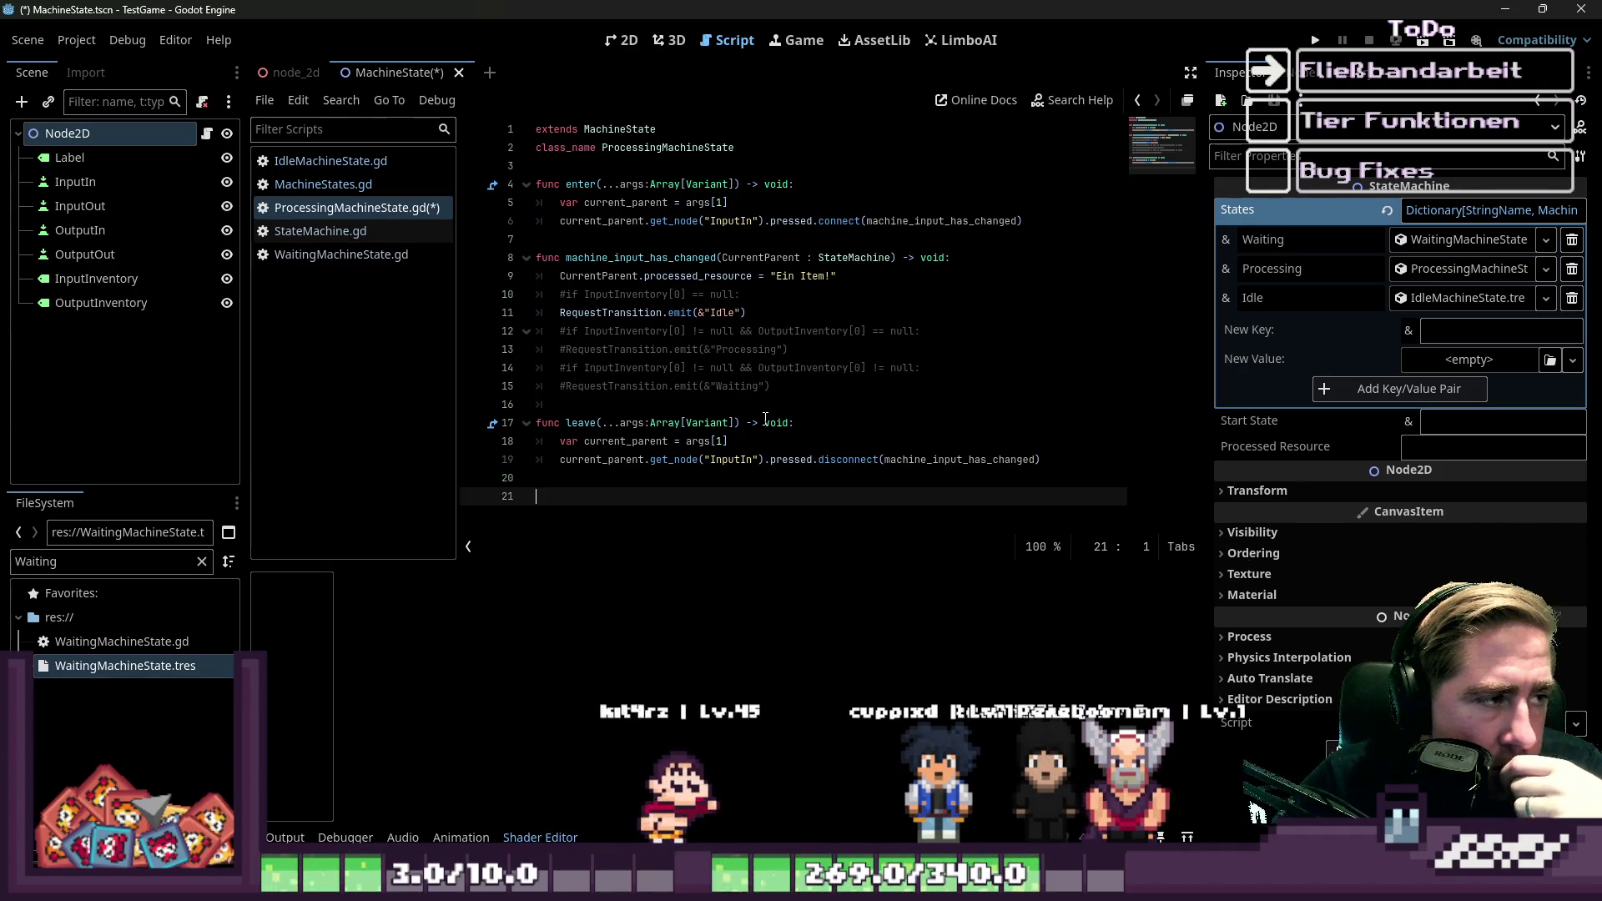
Step: Undo the blank lines added after the class name, then open MachineStates.gd
click(584, 172)
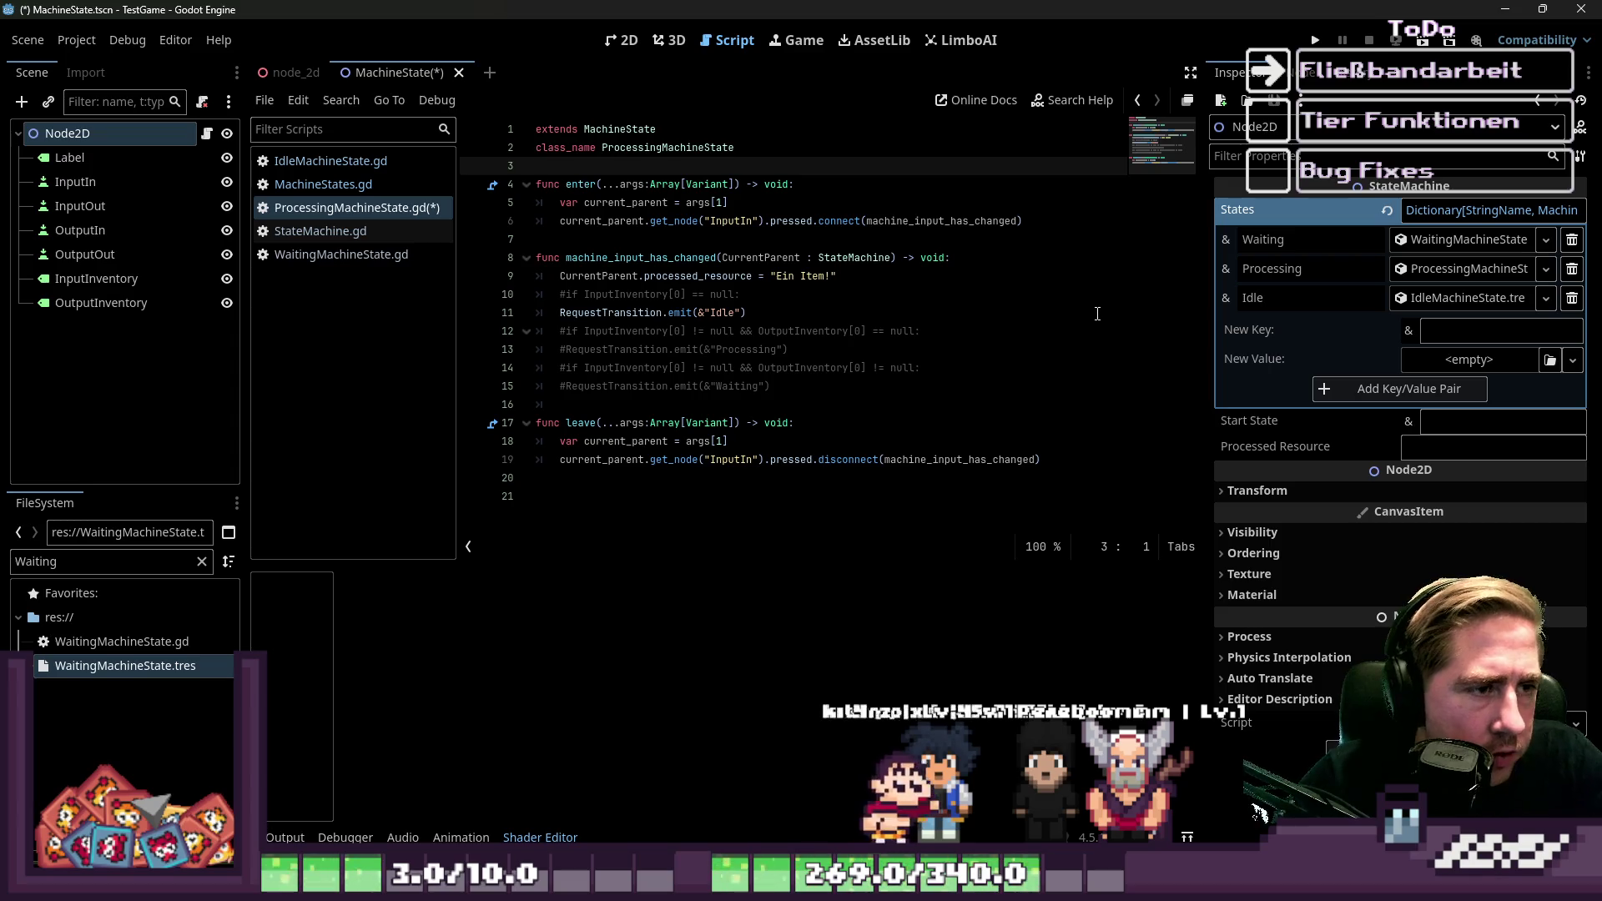
key(Return)
key(Return)
key(Up)
key(ctrl+z)
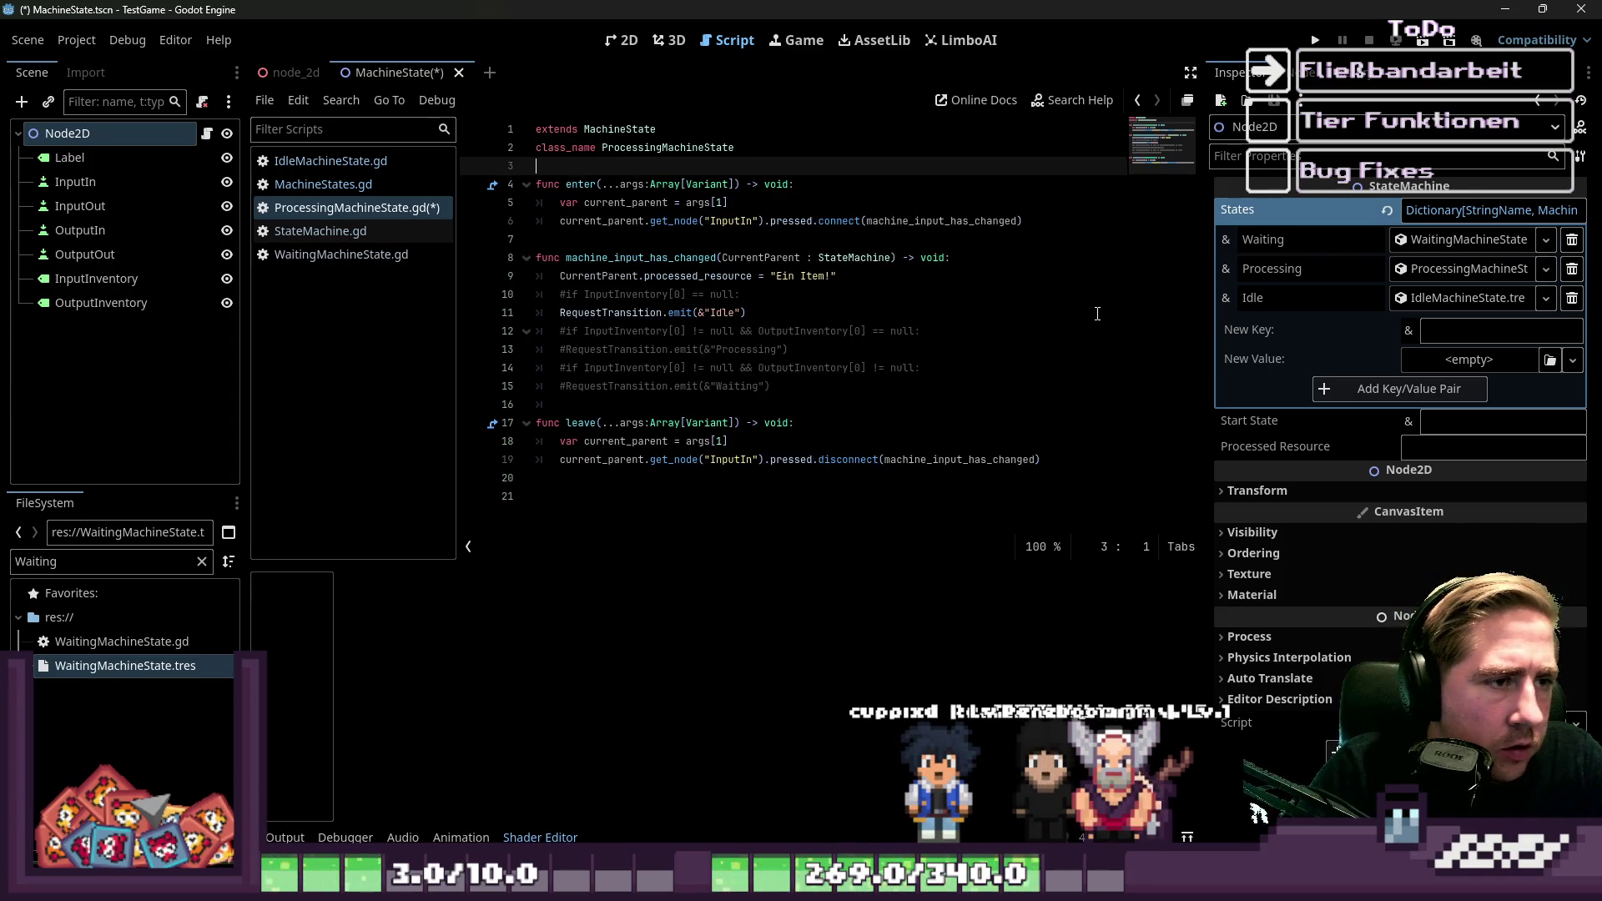
click(359, 184)
key(Up)
key(Up)
key(Up)
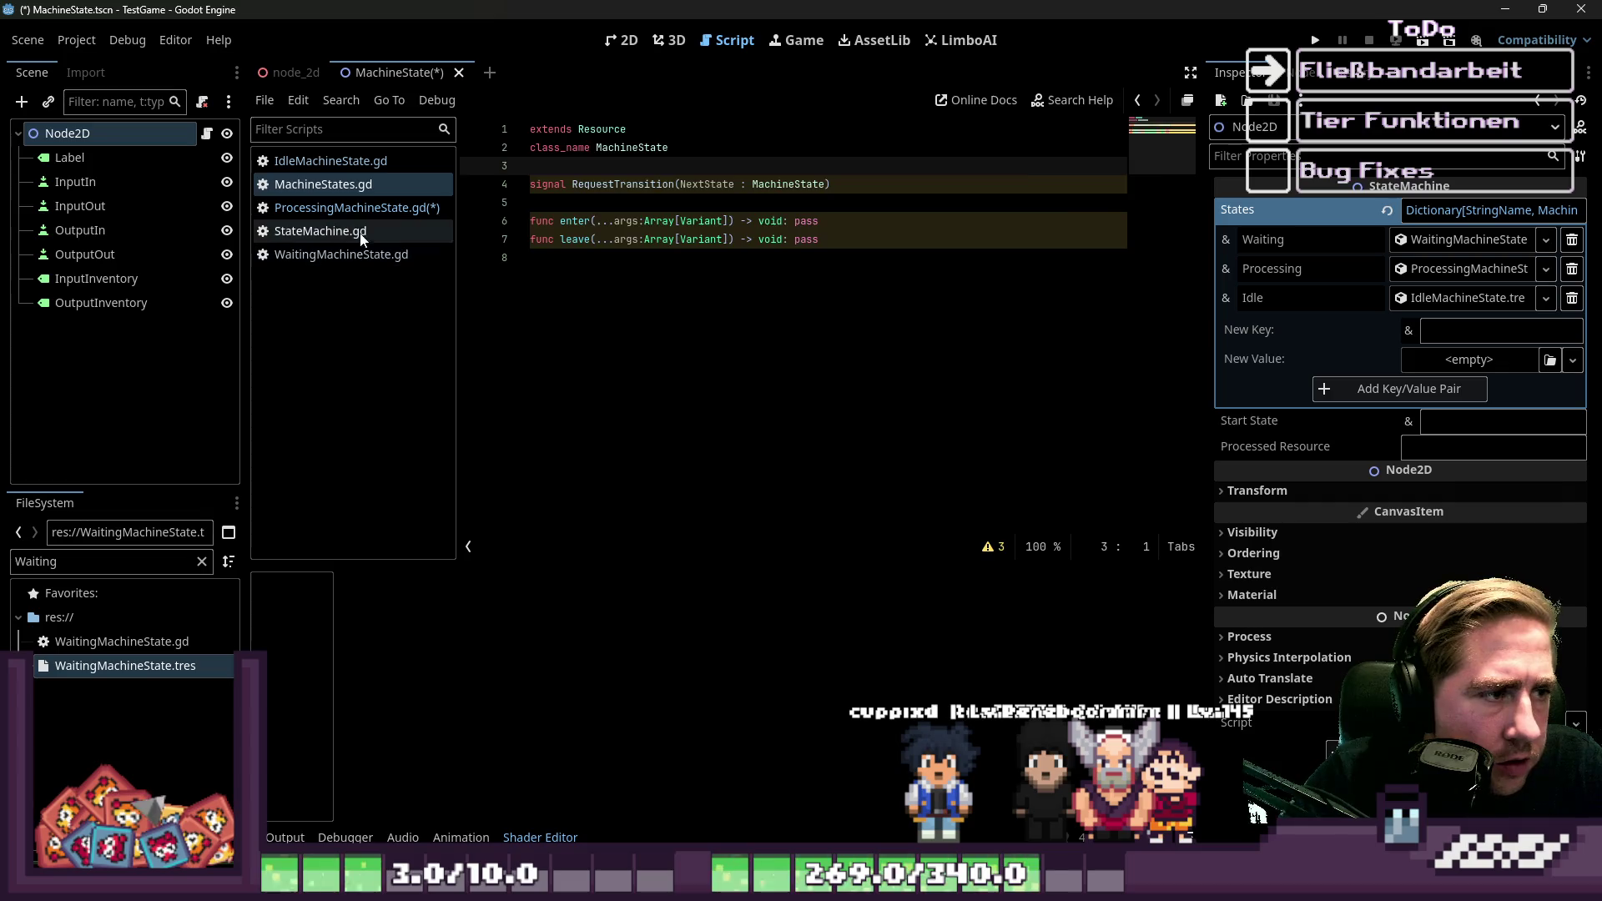
Step: In StateMachine.gd, replace pass in _ready with connect_state_signals()
click(364, 231)
scroll(641, 233, down, 2)
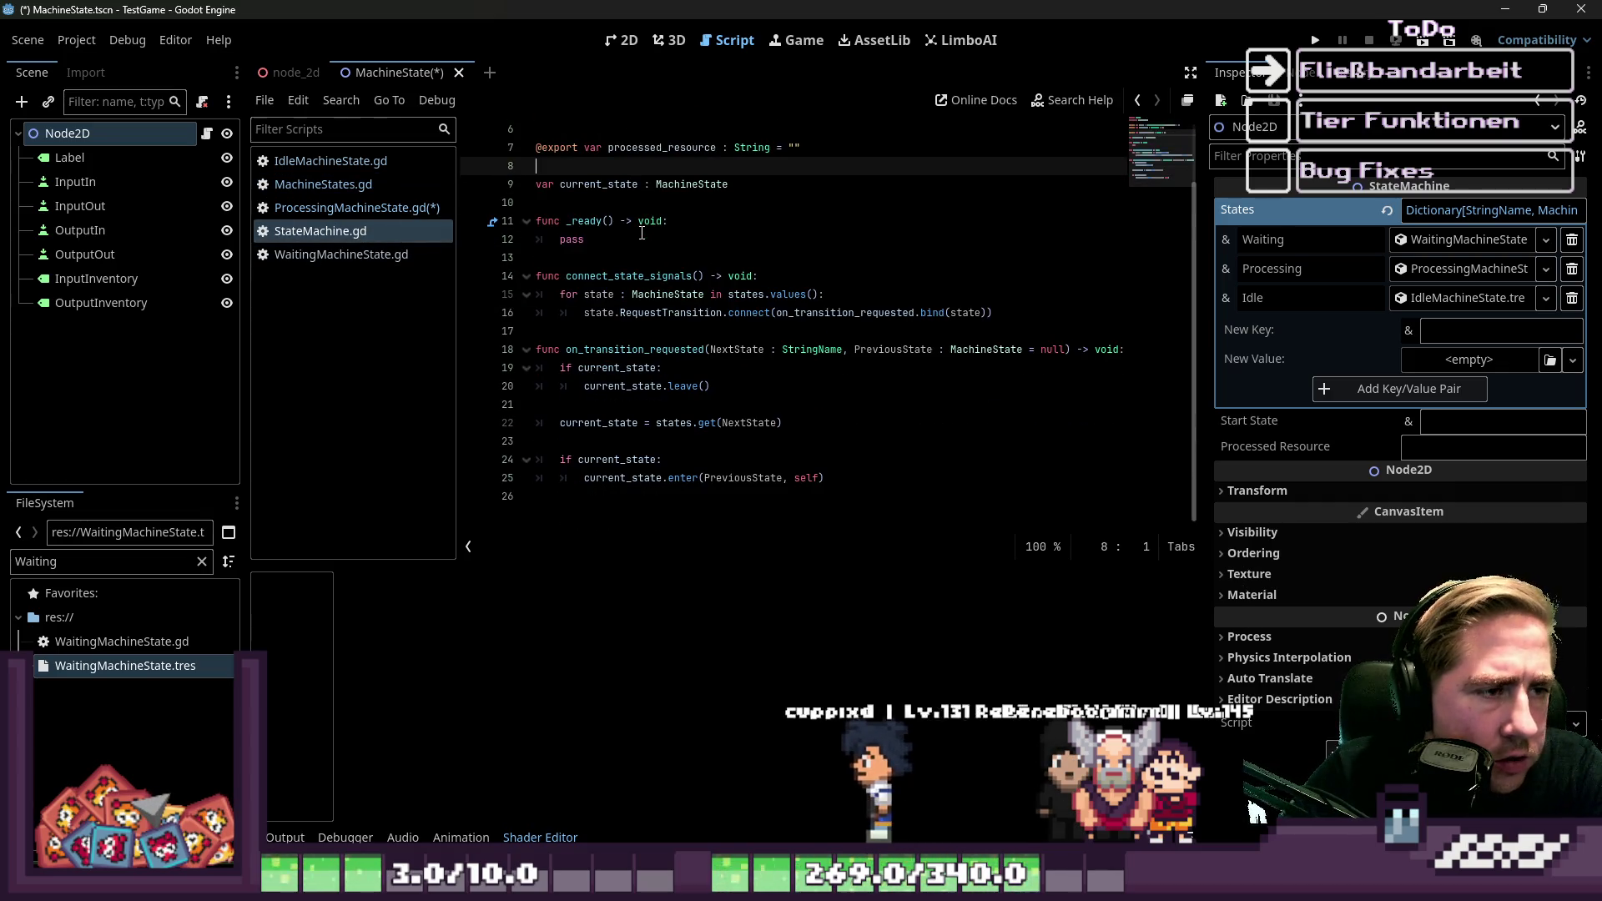
drag(634, 242, 562, 242)
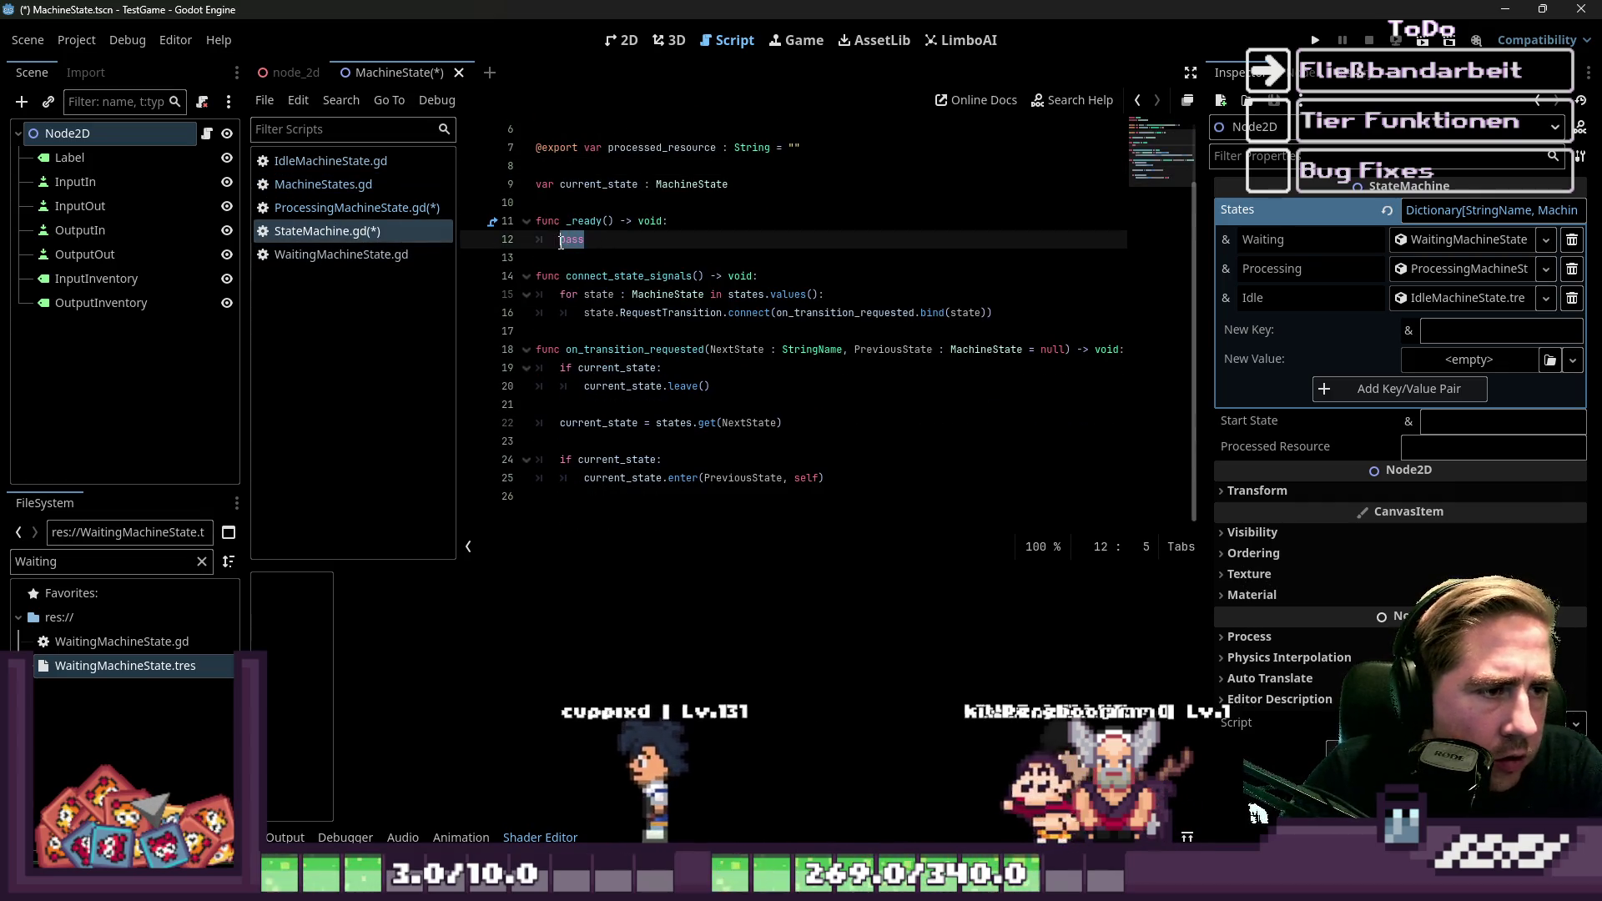
key(BackSpace)
text(connect)
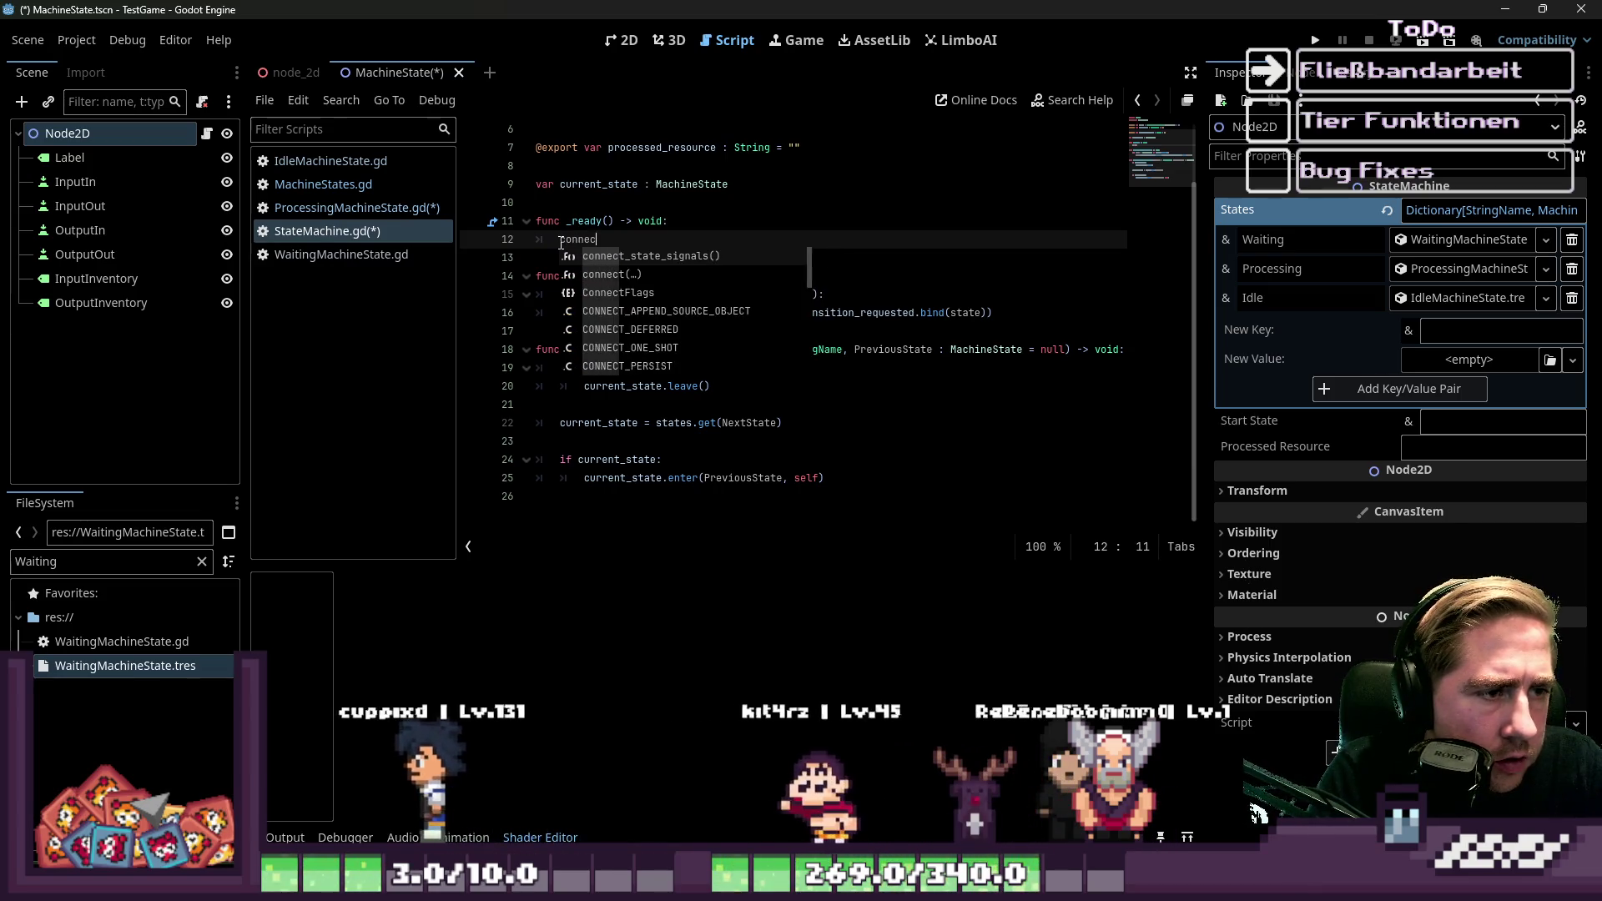
key(Return)
key(Return)
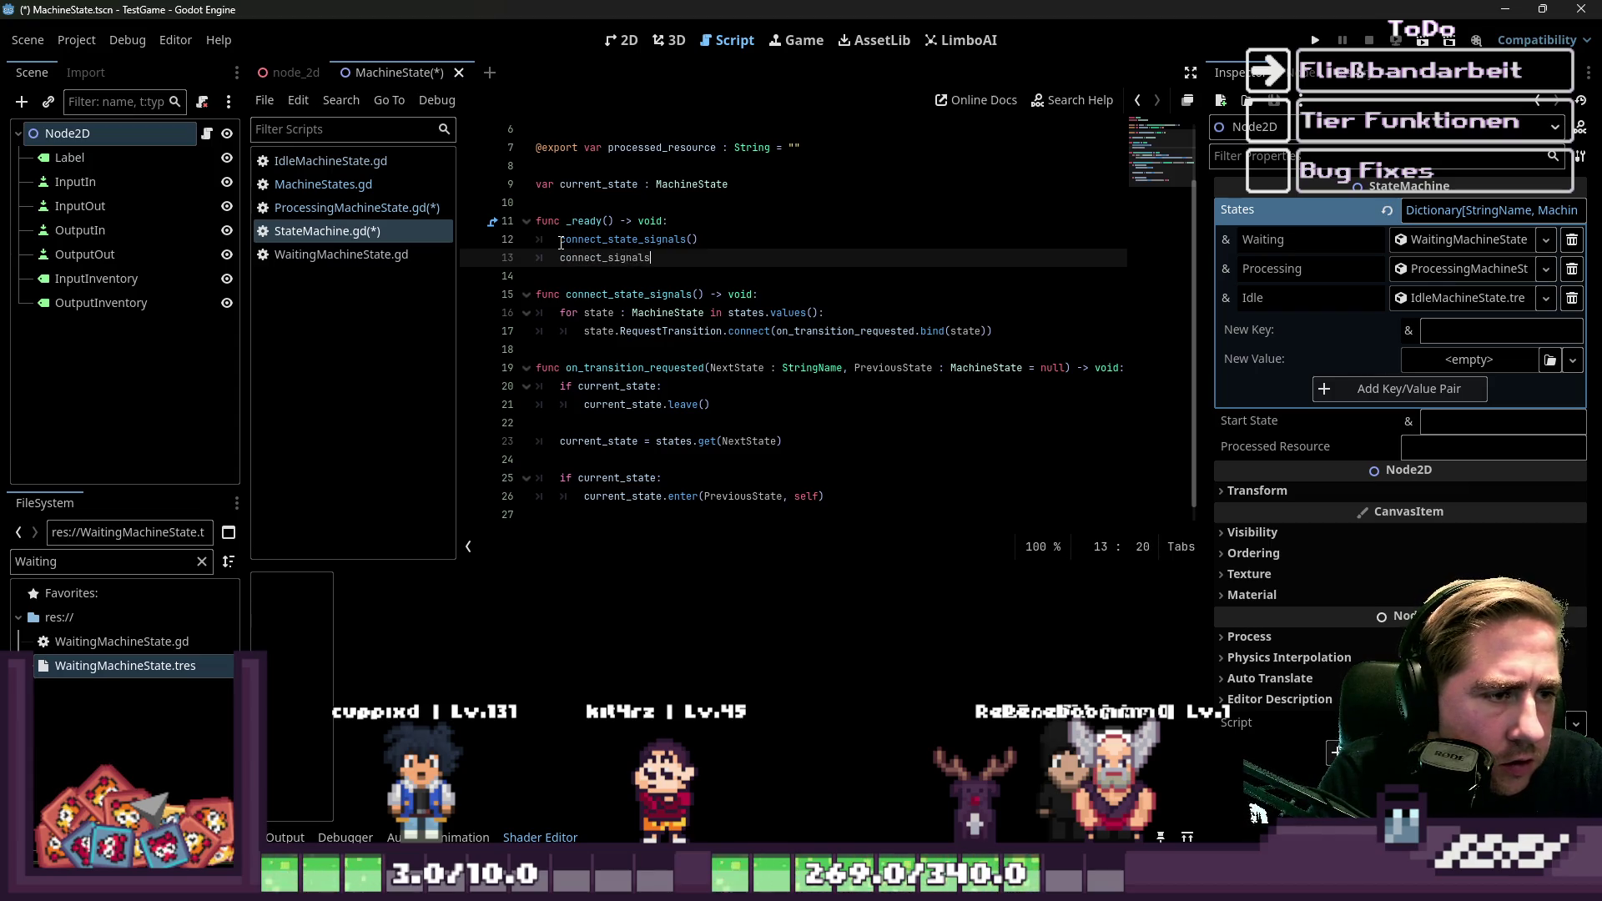
Step: Declare an empty func connect_signals() -> void: at the script end, then select InputIn through OutputInventory
key(Down)
key(Down)
key(Down)
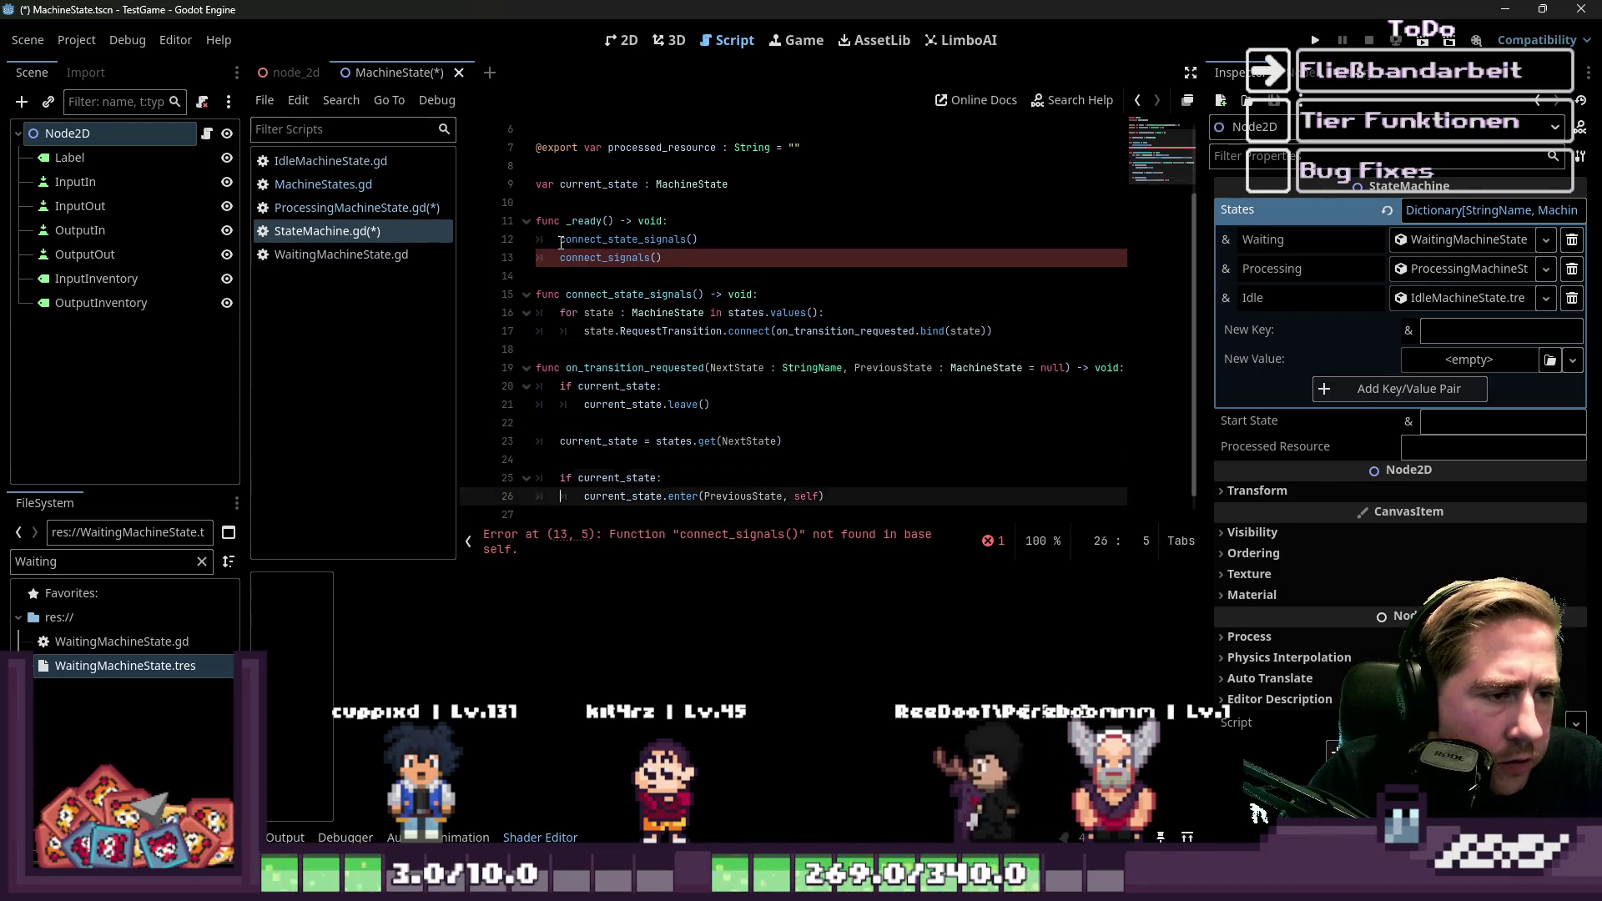
text(unc connect_signals() ->)
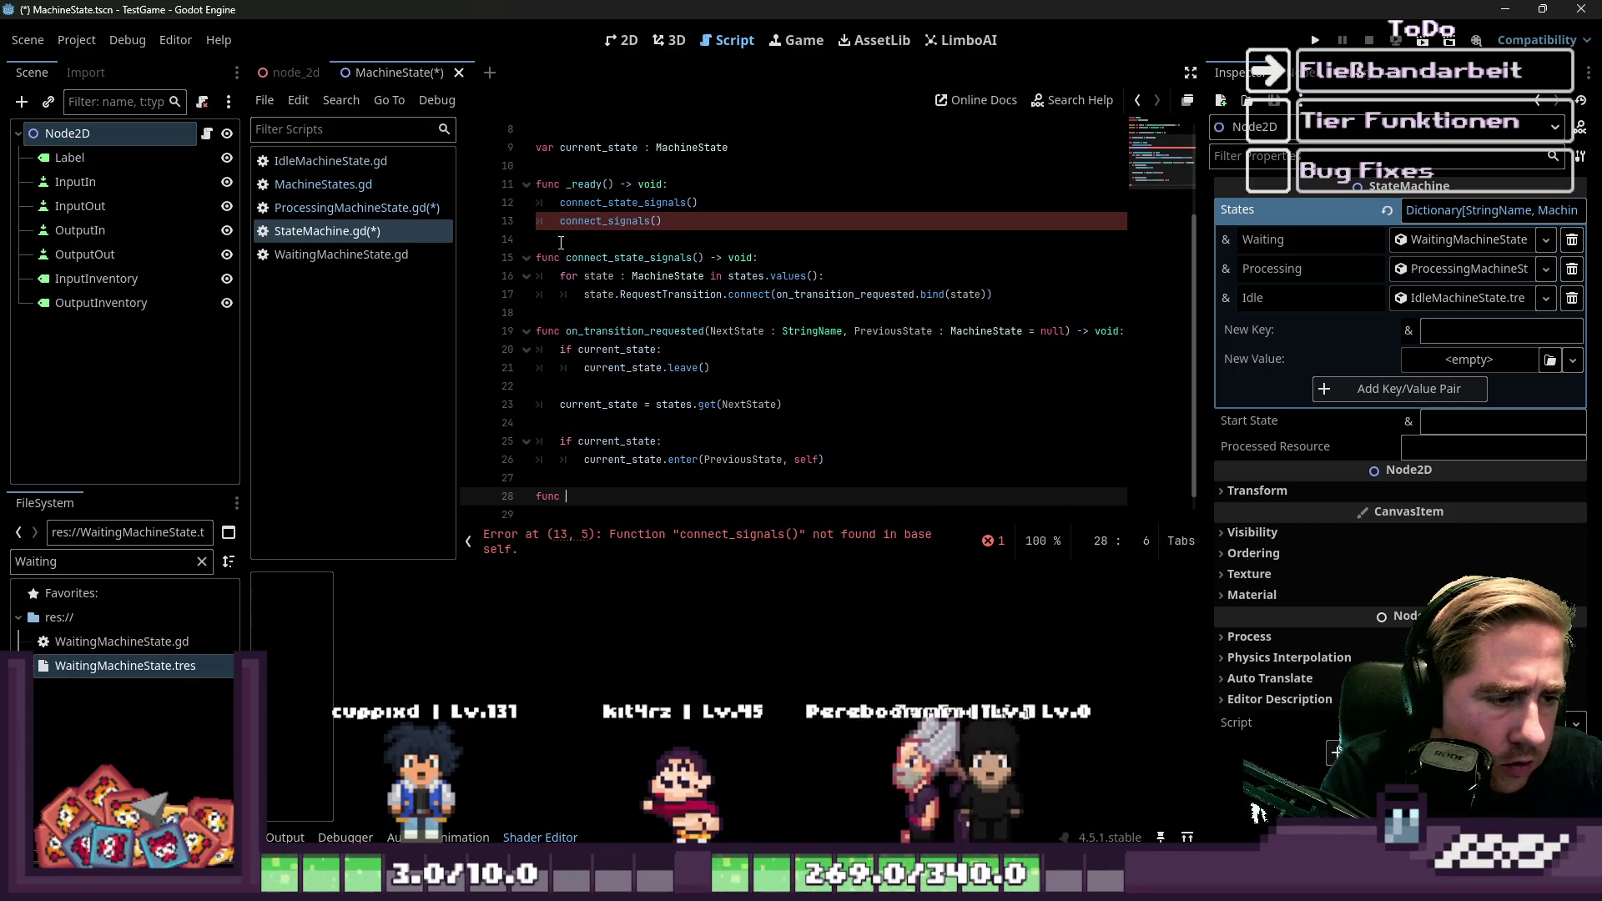
text( vou)
key(BackSpace)
text(id:)
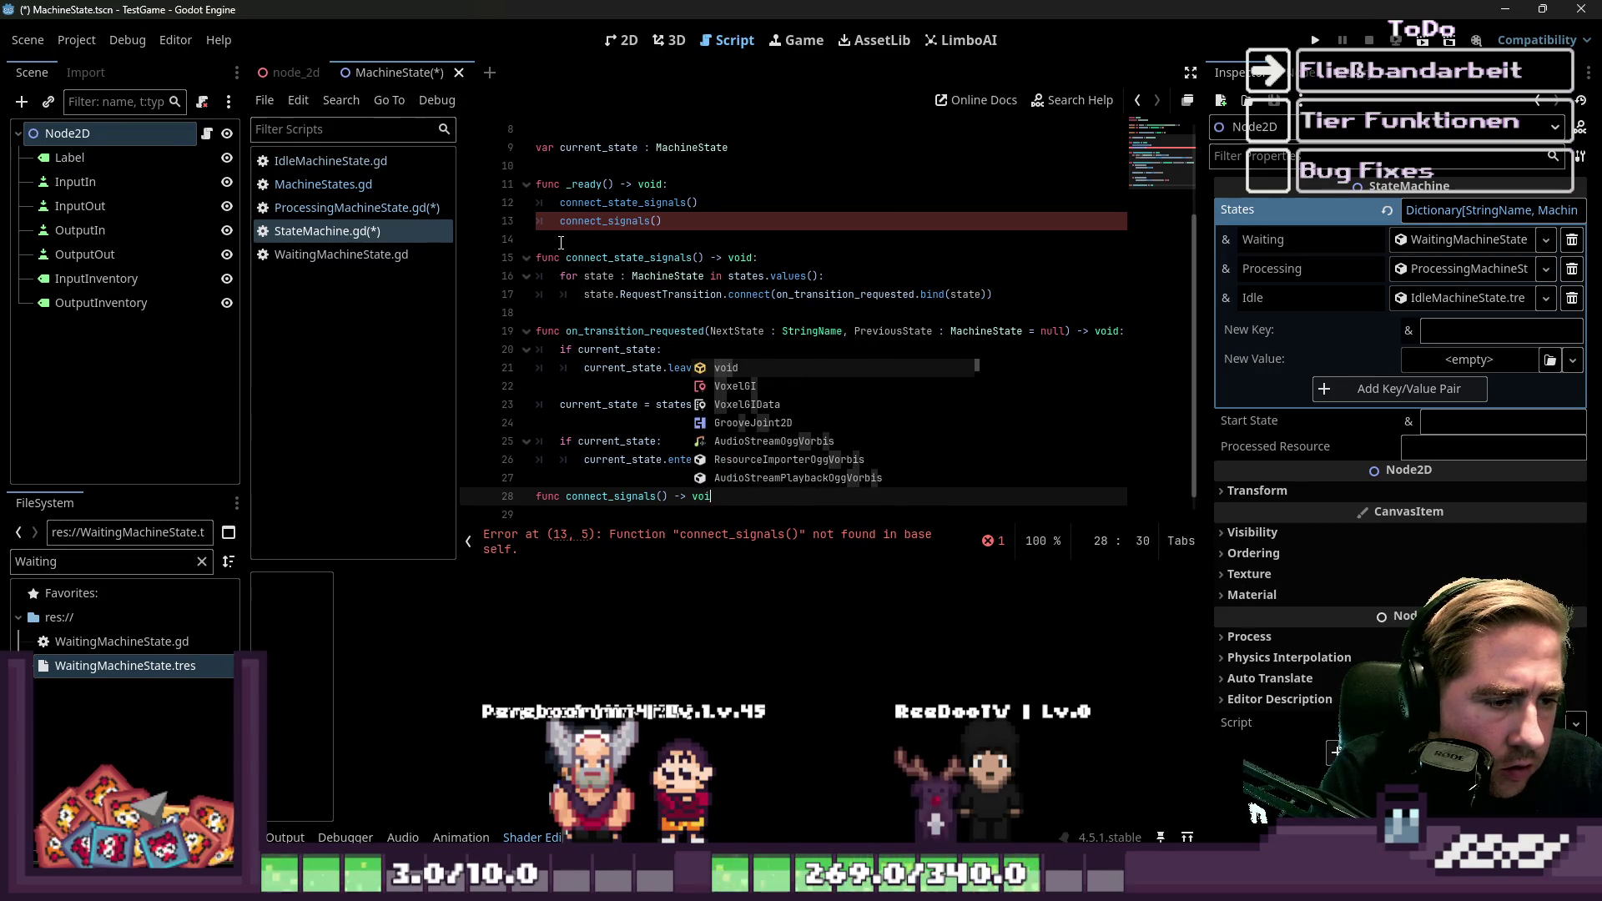
key(Return)
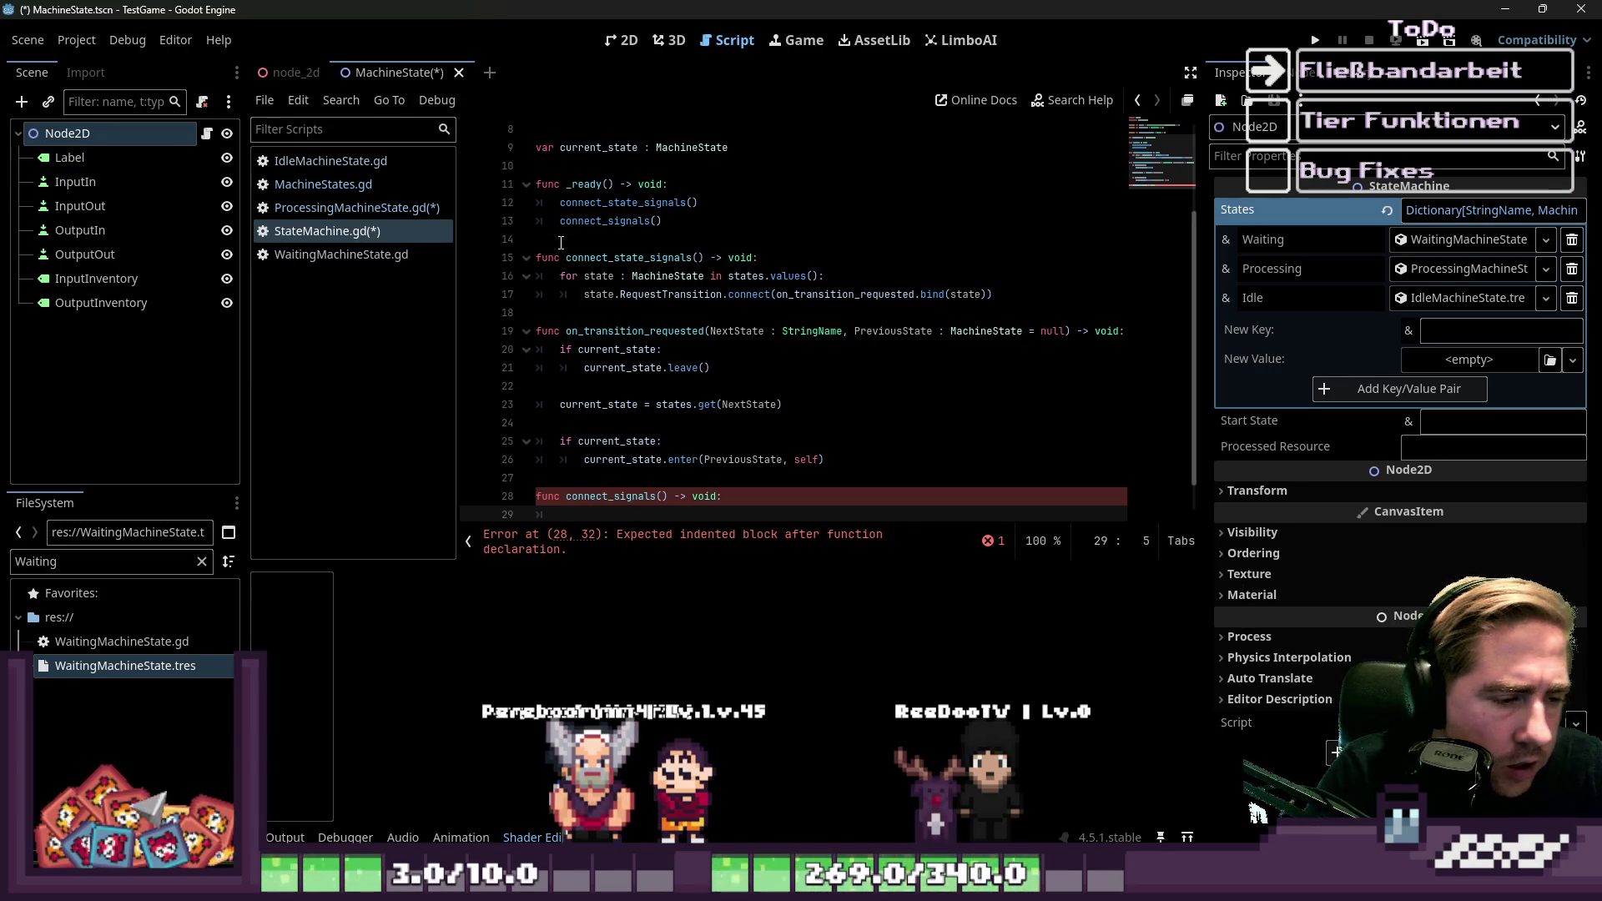
scroll(852, 255, down, 1)
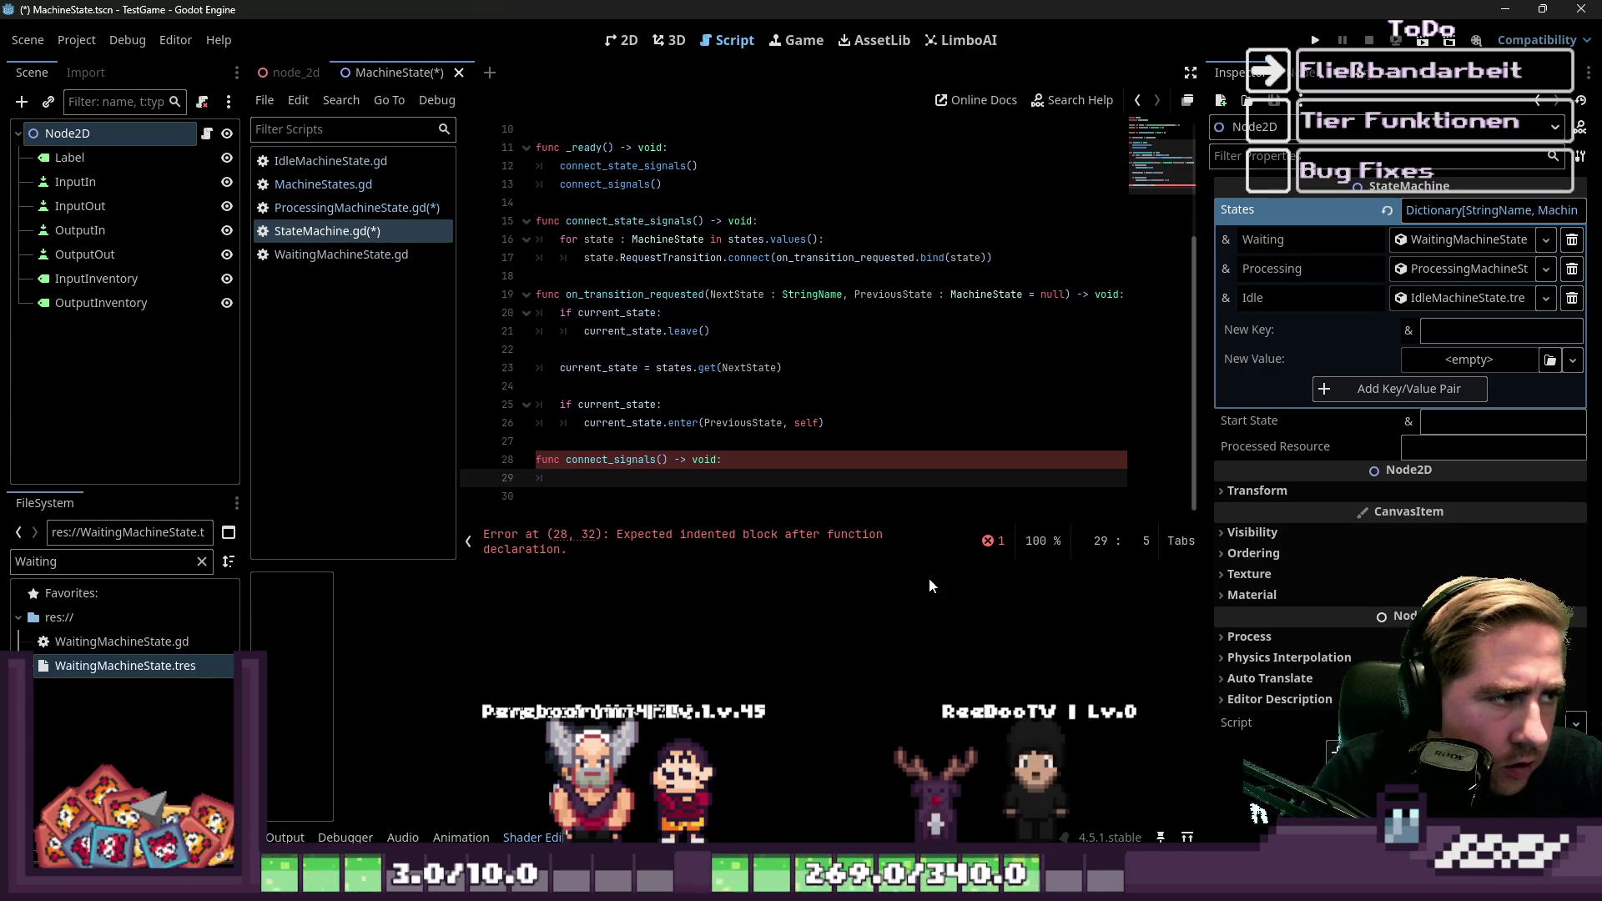
text(s)
key(BackSpace)
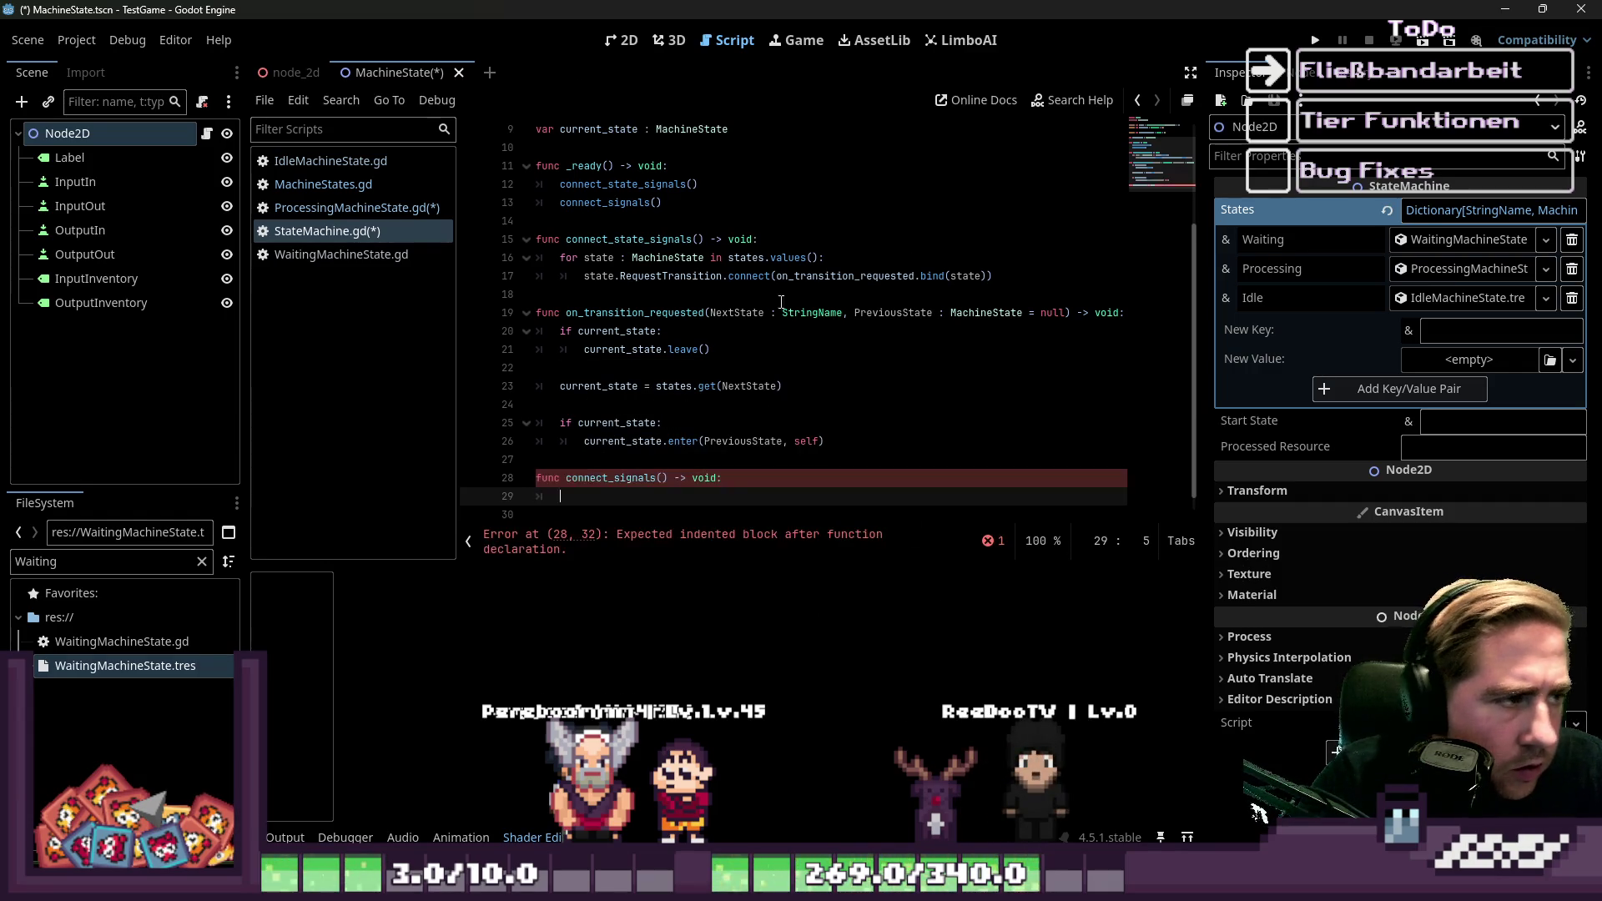
click(75, 184)
shift+click(97, 303)
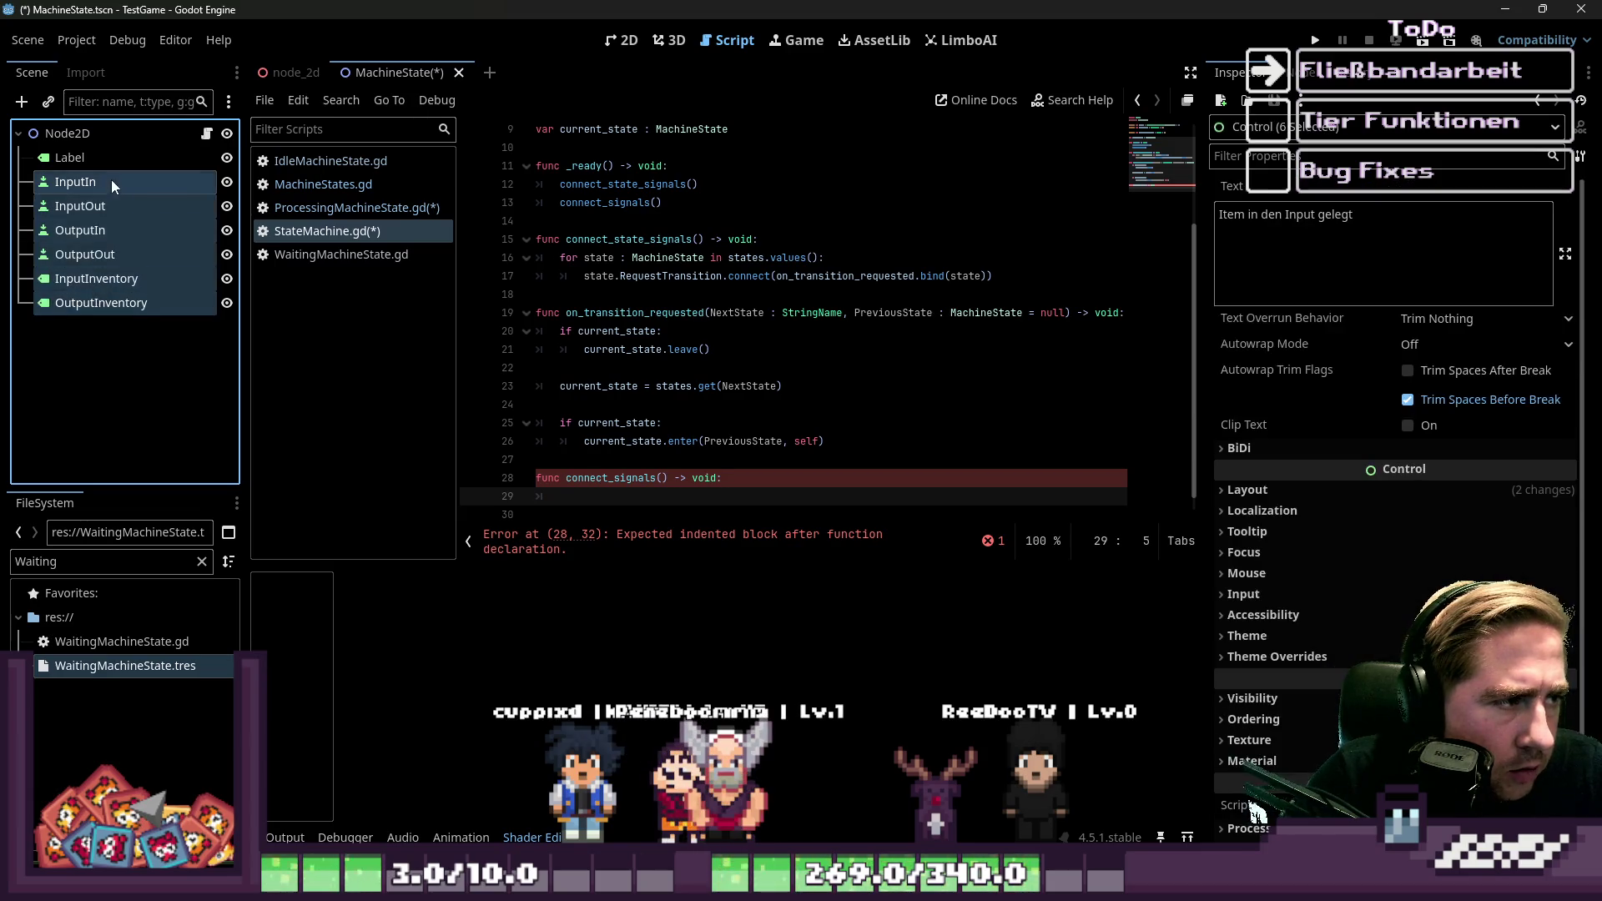
Step: Rename the Label node to CurrentStateLabel
click(98, 158)
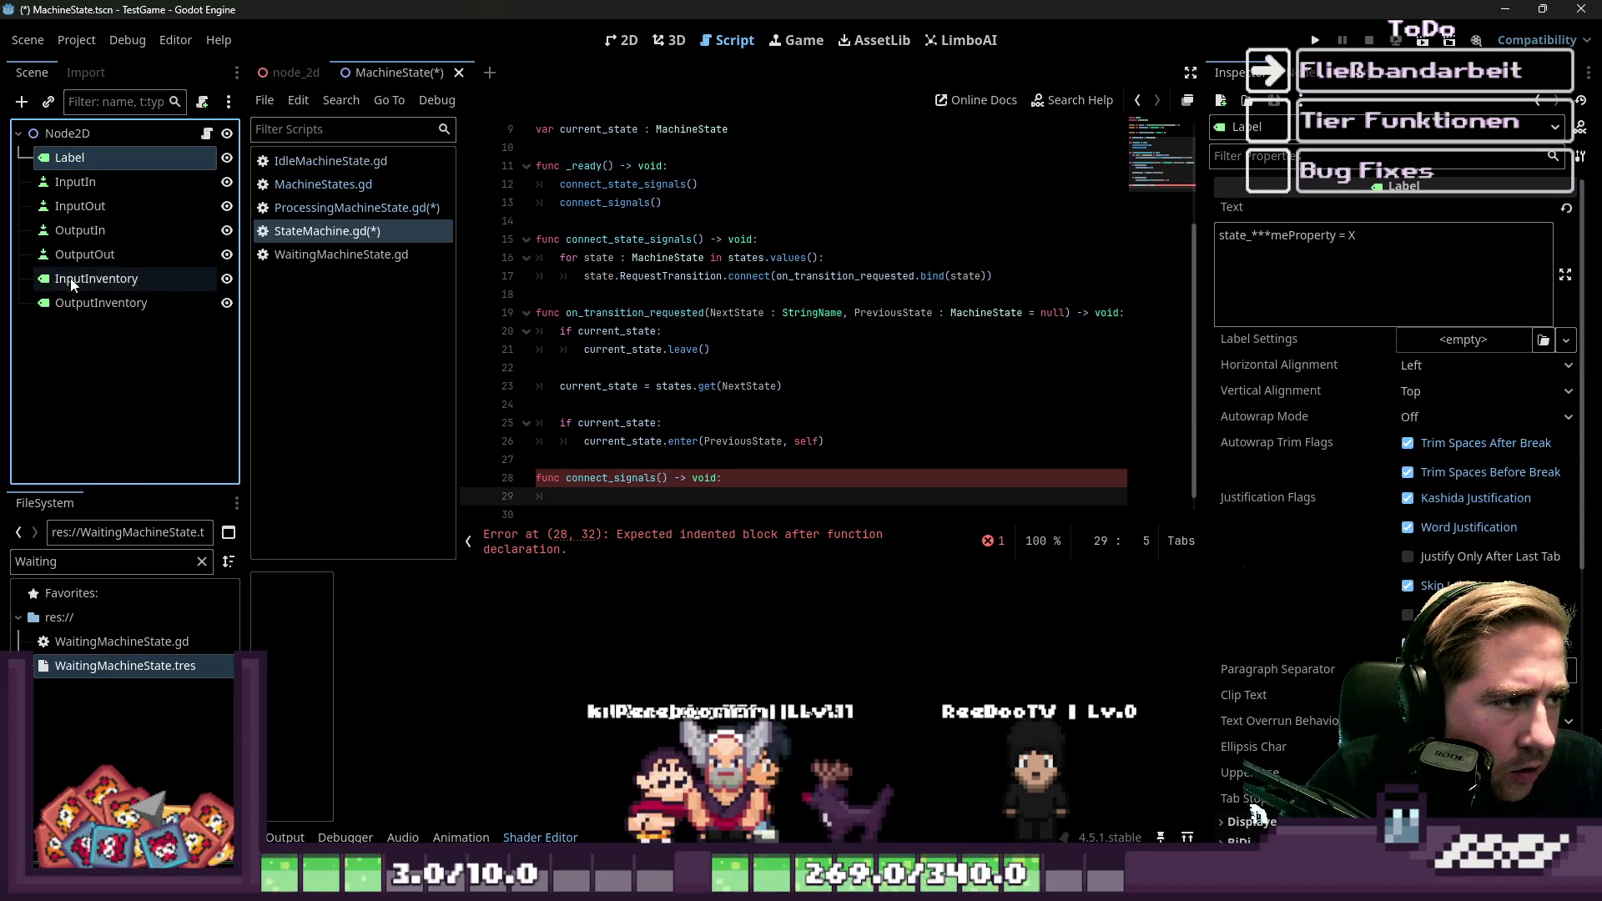
click(81, 185)
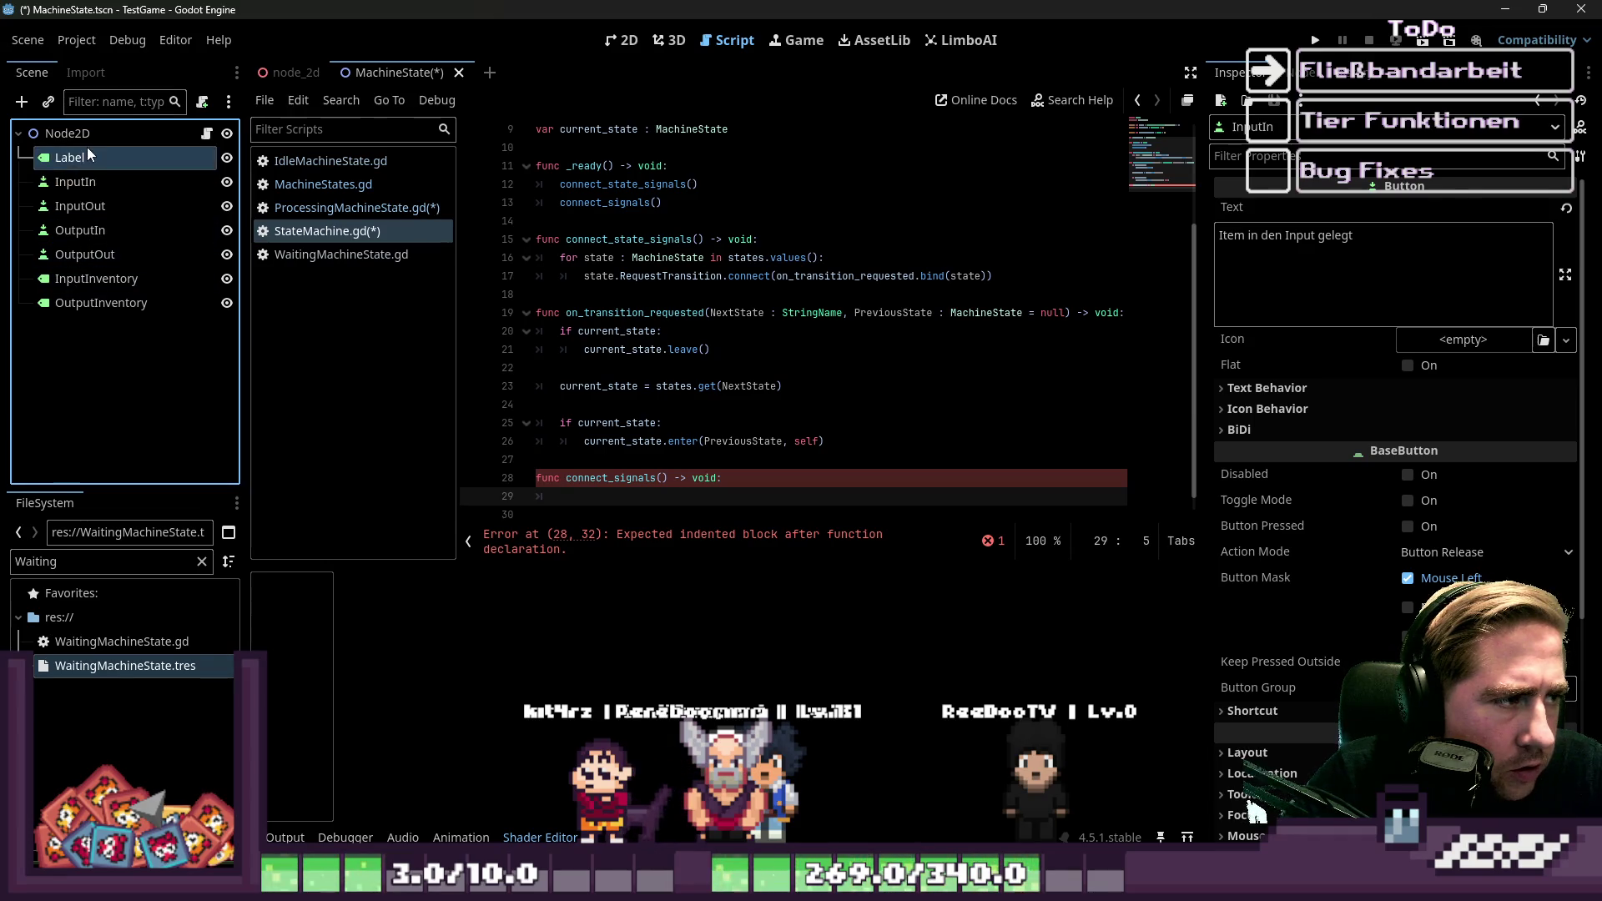
key(F2)
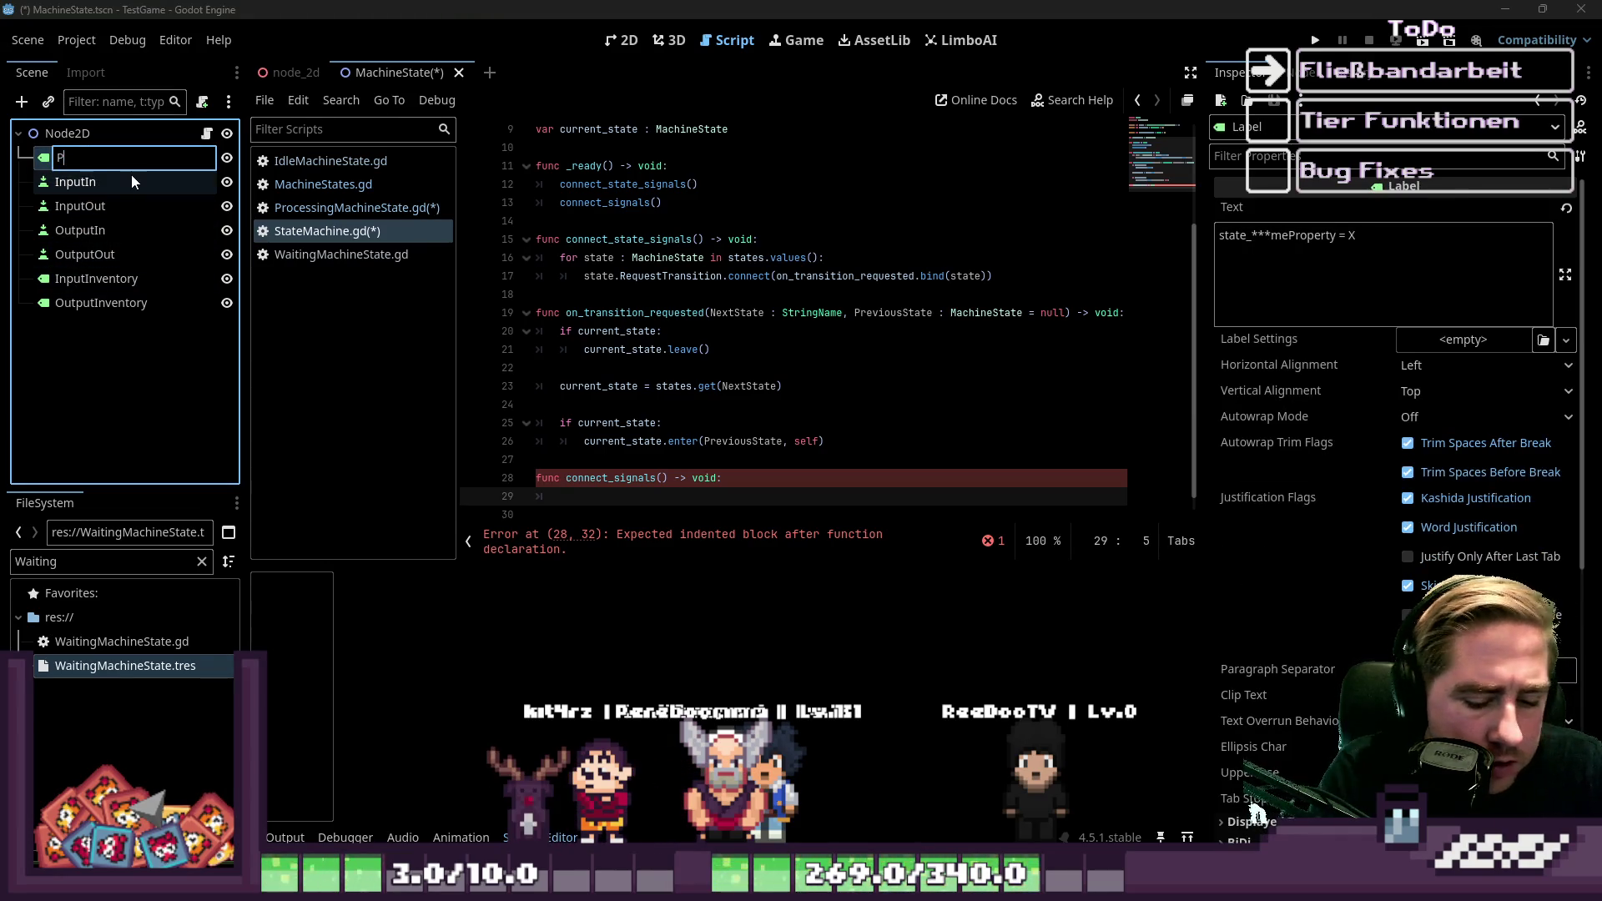
key(Return)
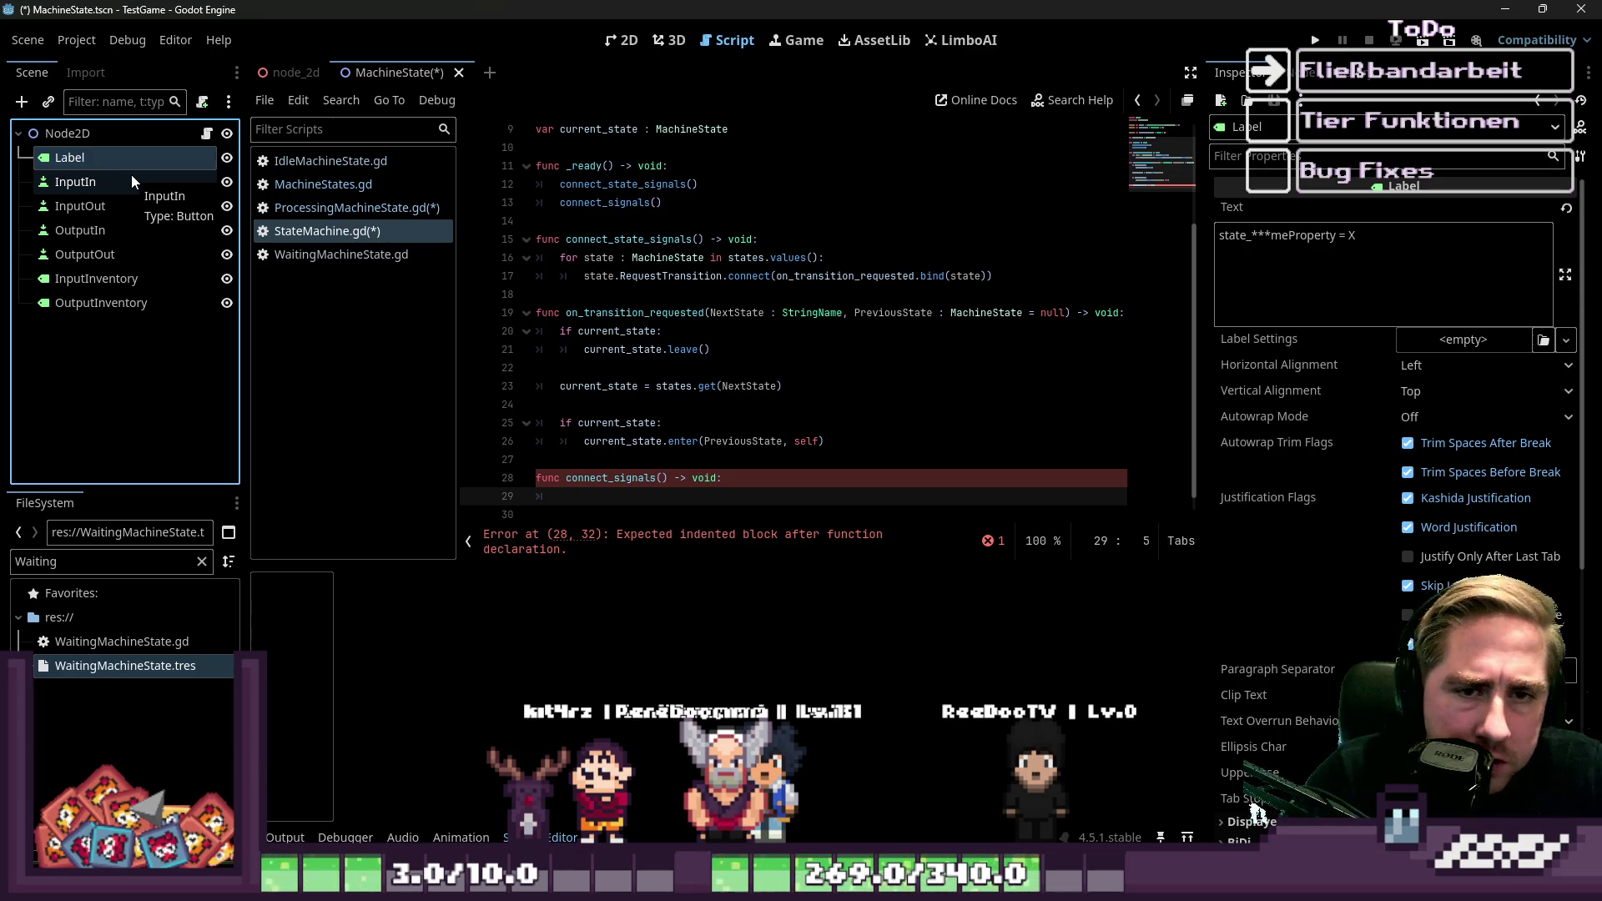
click(104, 155)
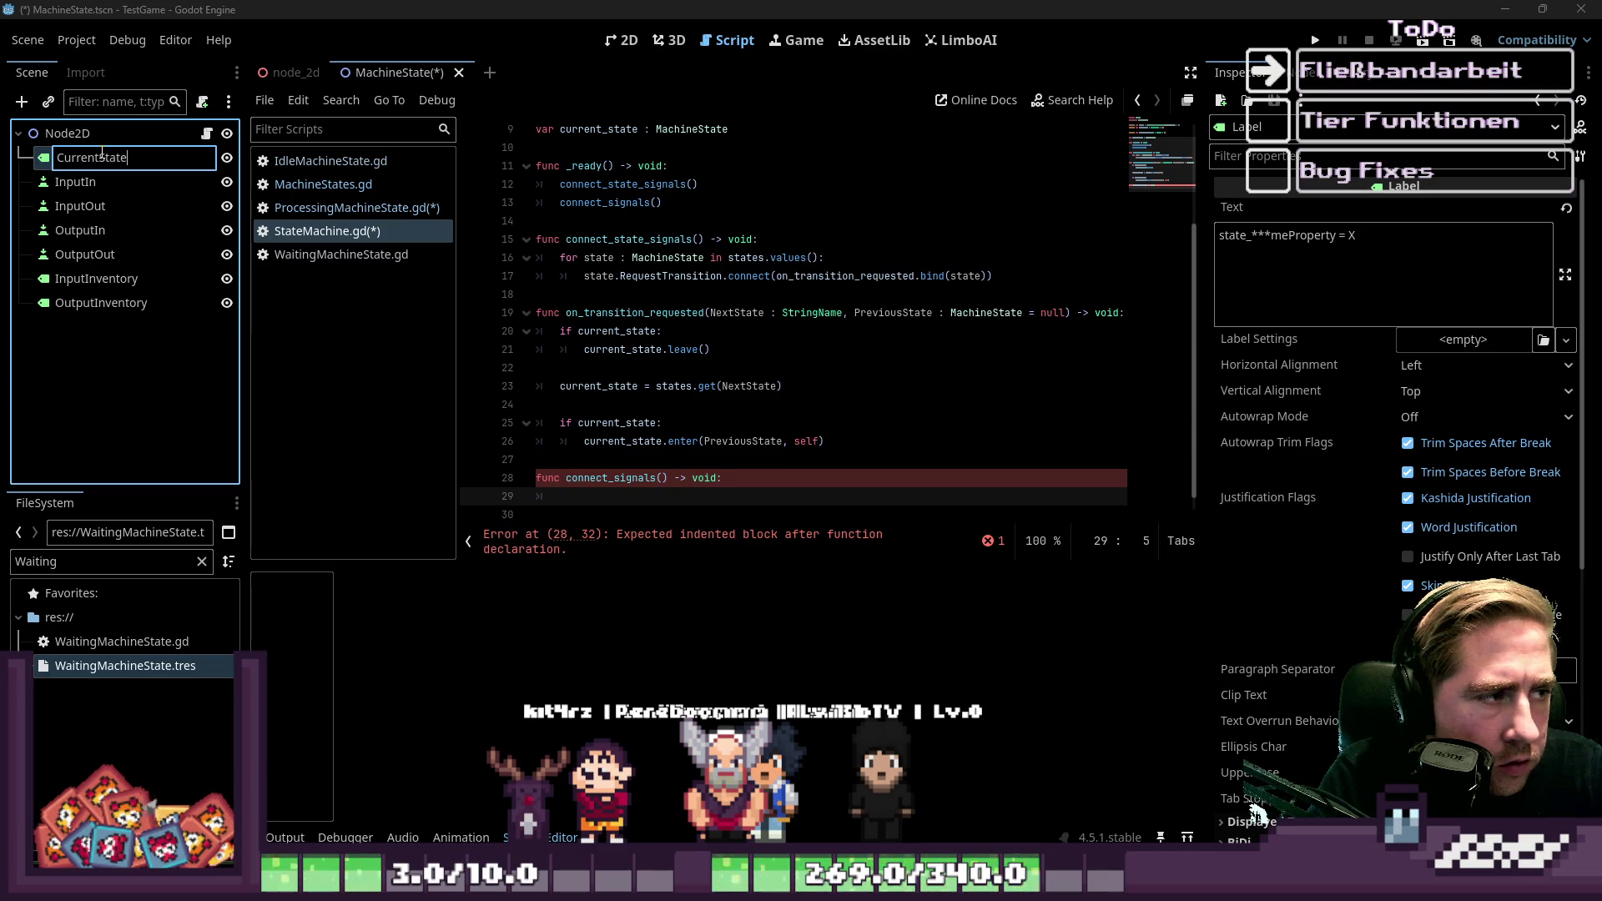
text(el)
key(Return)
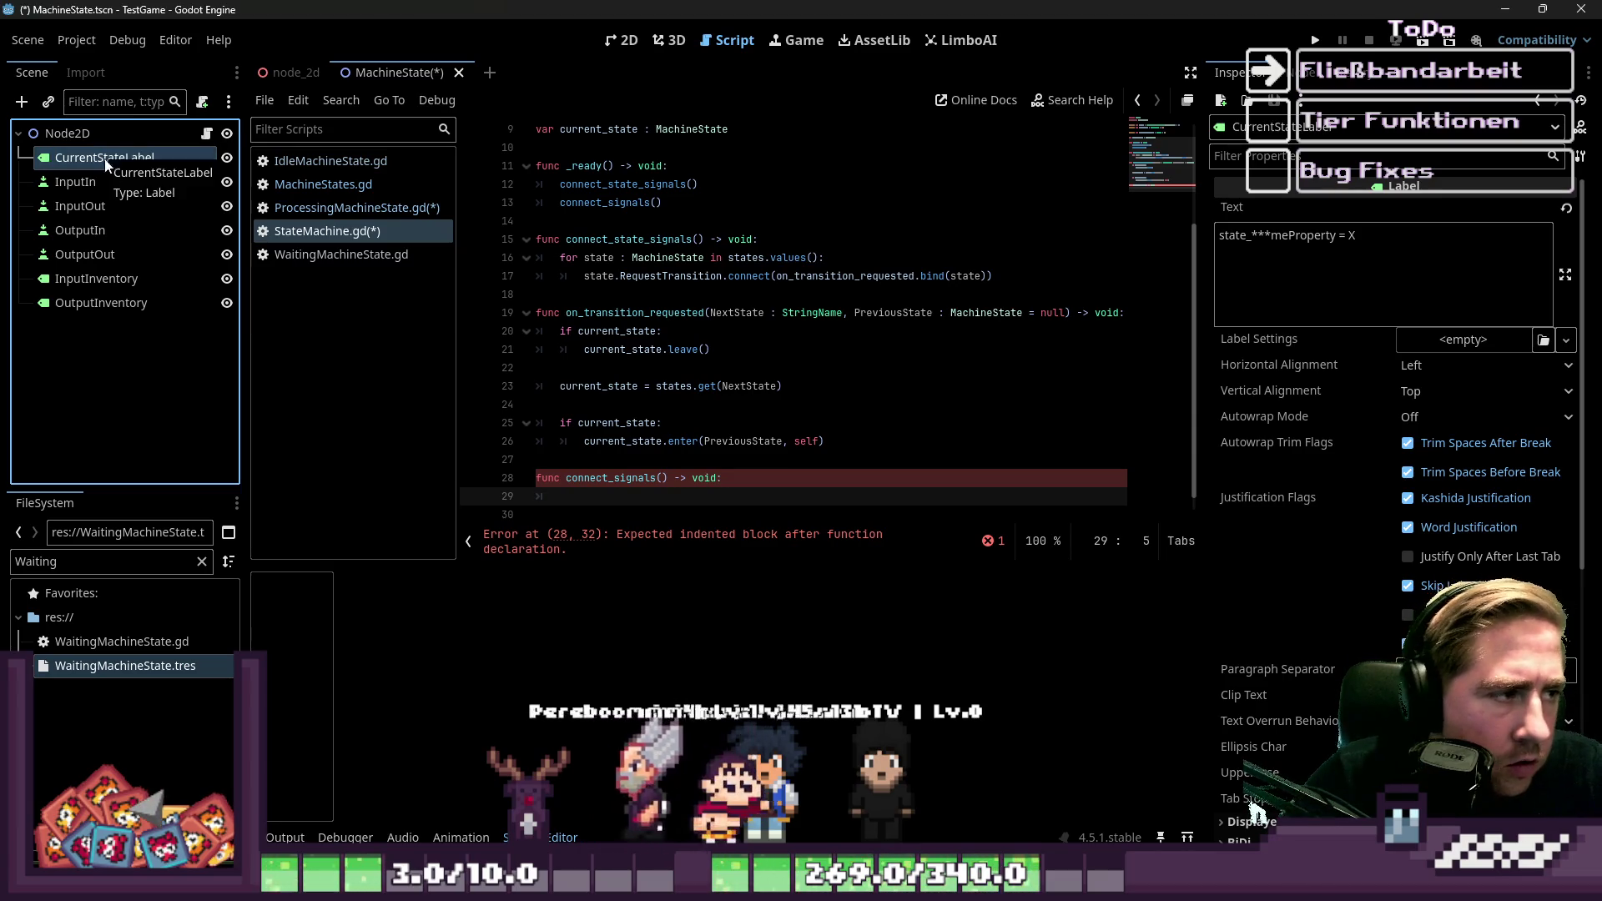
Step: Make the selected Input/Output child nodes accessible as unique names
shift+click(121, 302)
right_click(121, 302)
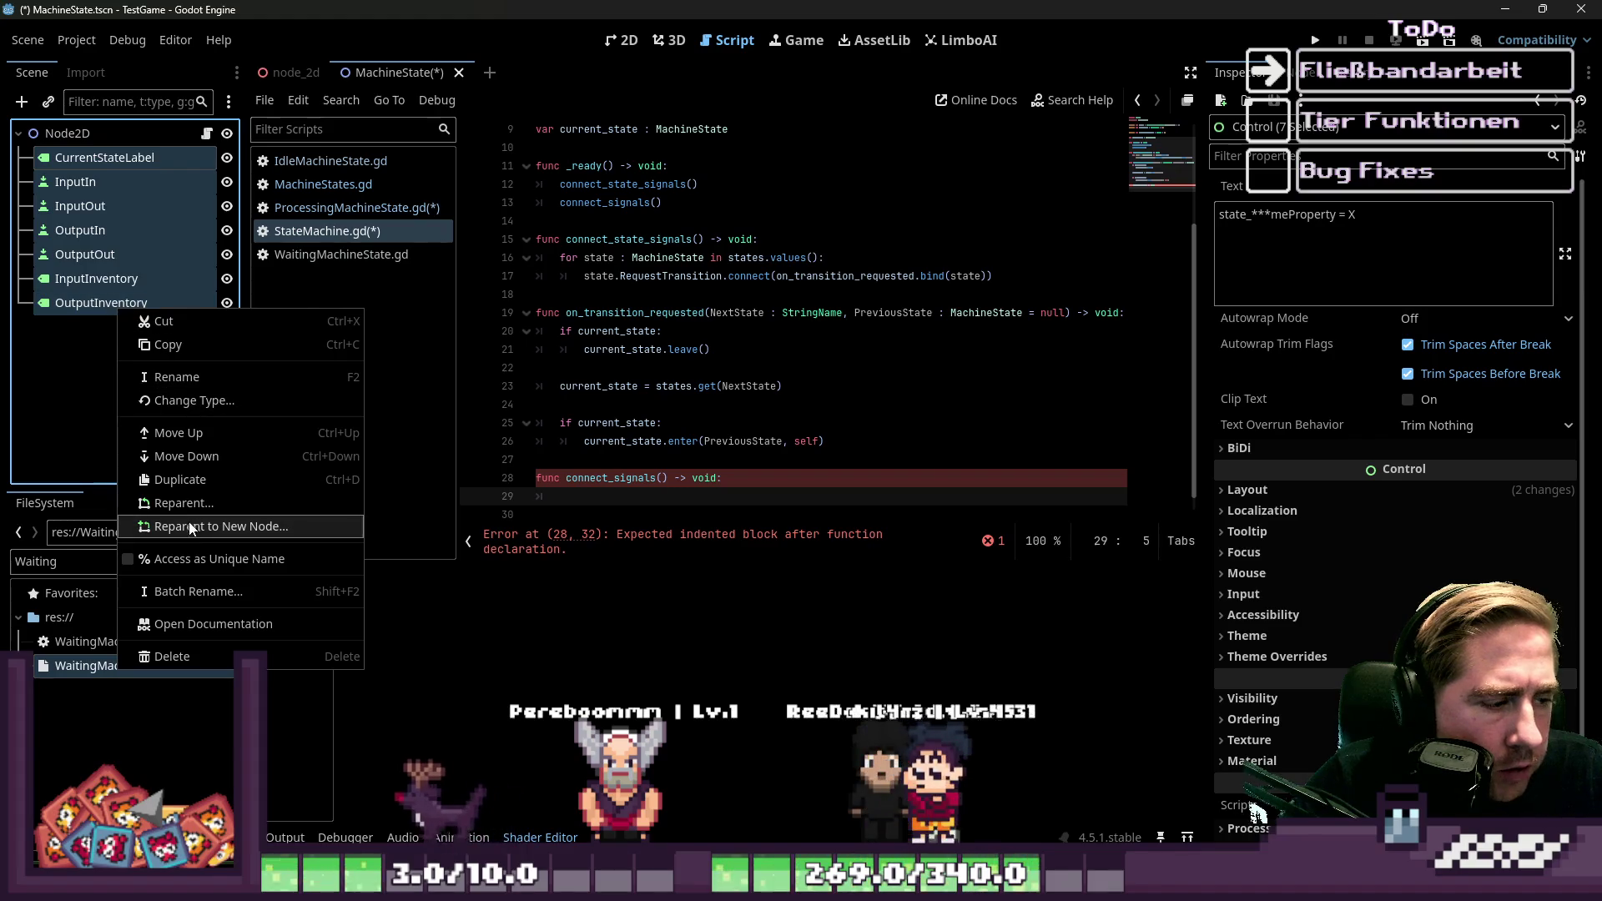
click(188, 563)
click(95, 280)
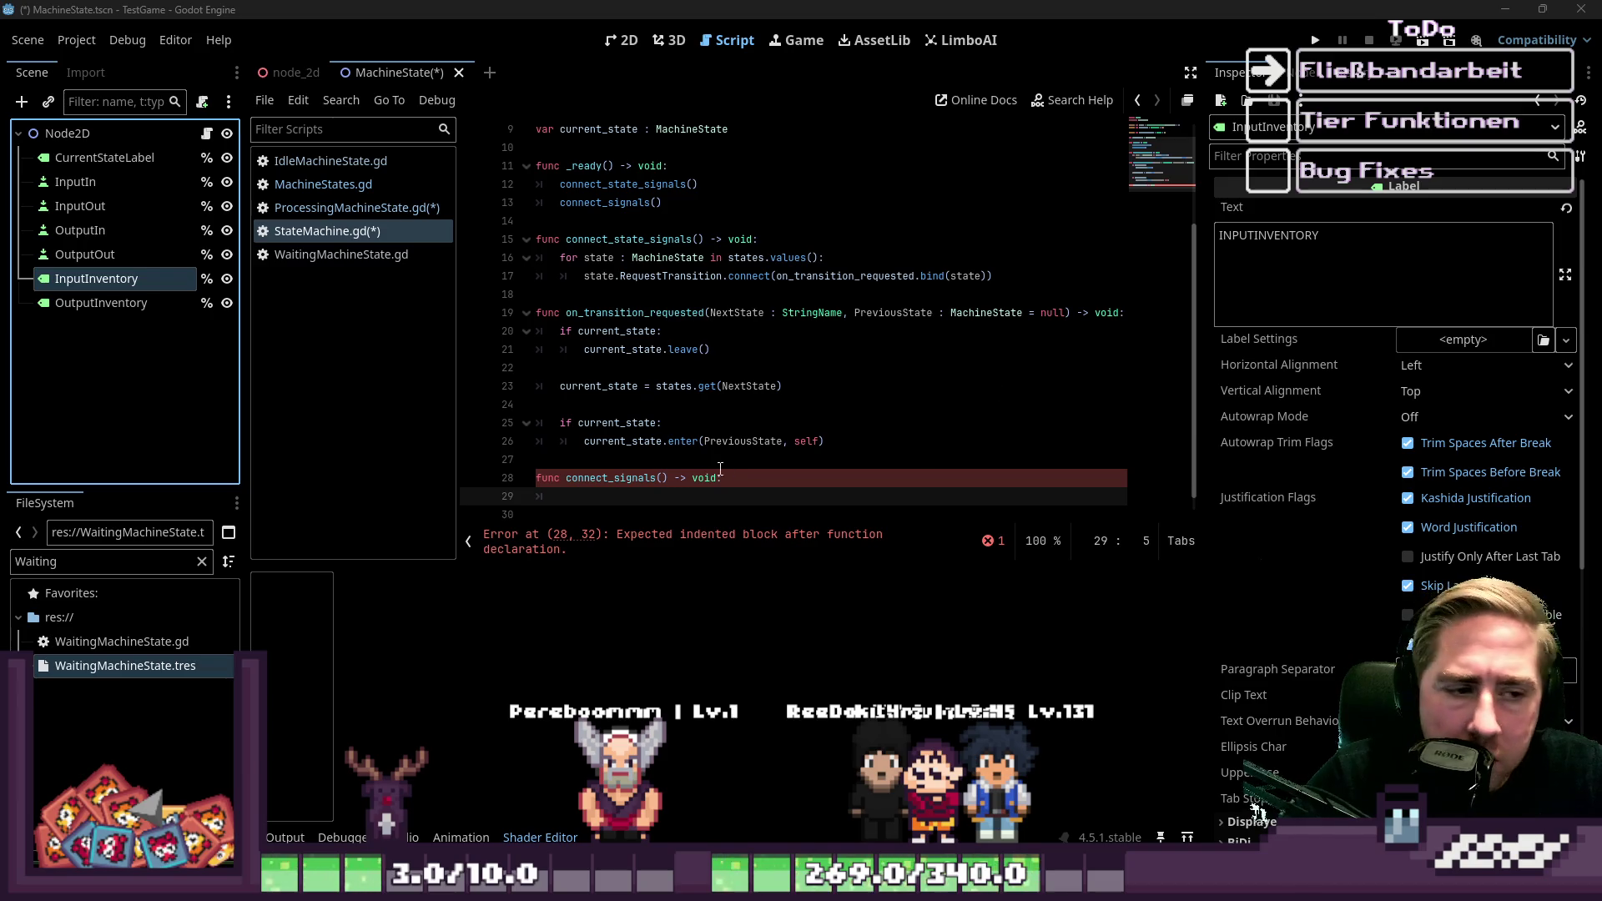
Step: Add %InputIn and %InputOut reference lines inside connect_signals
scroll(656, 424, down, 1)
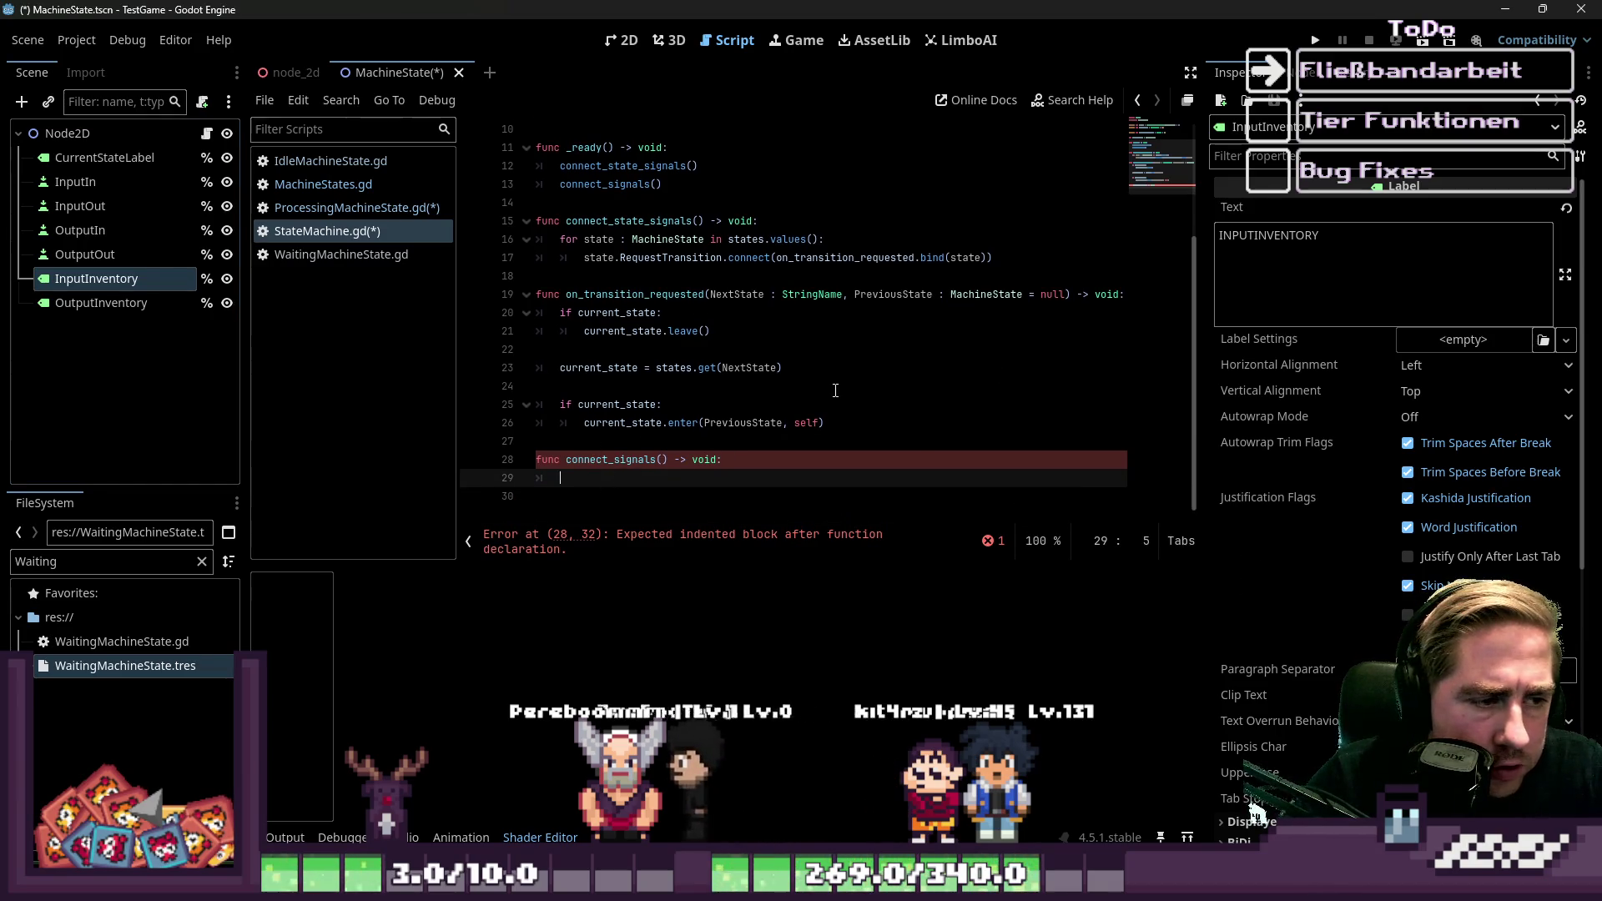
key(Return)
key(Return)
key(Up)
text(%)
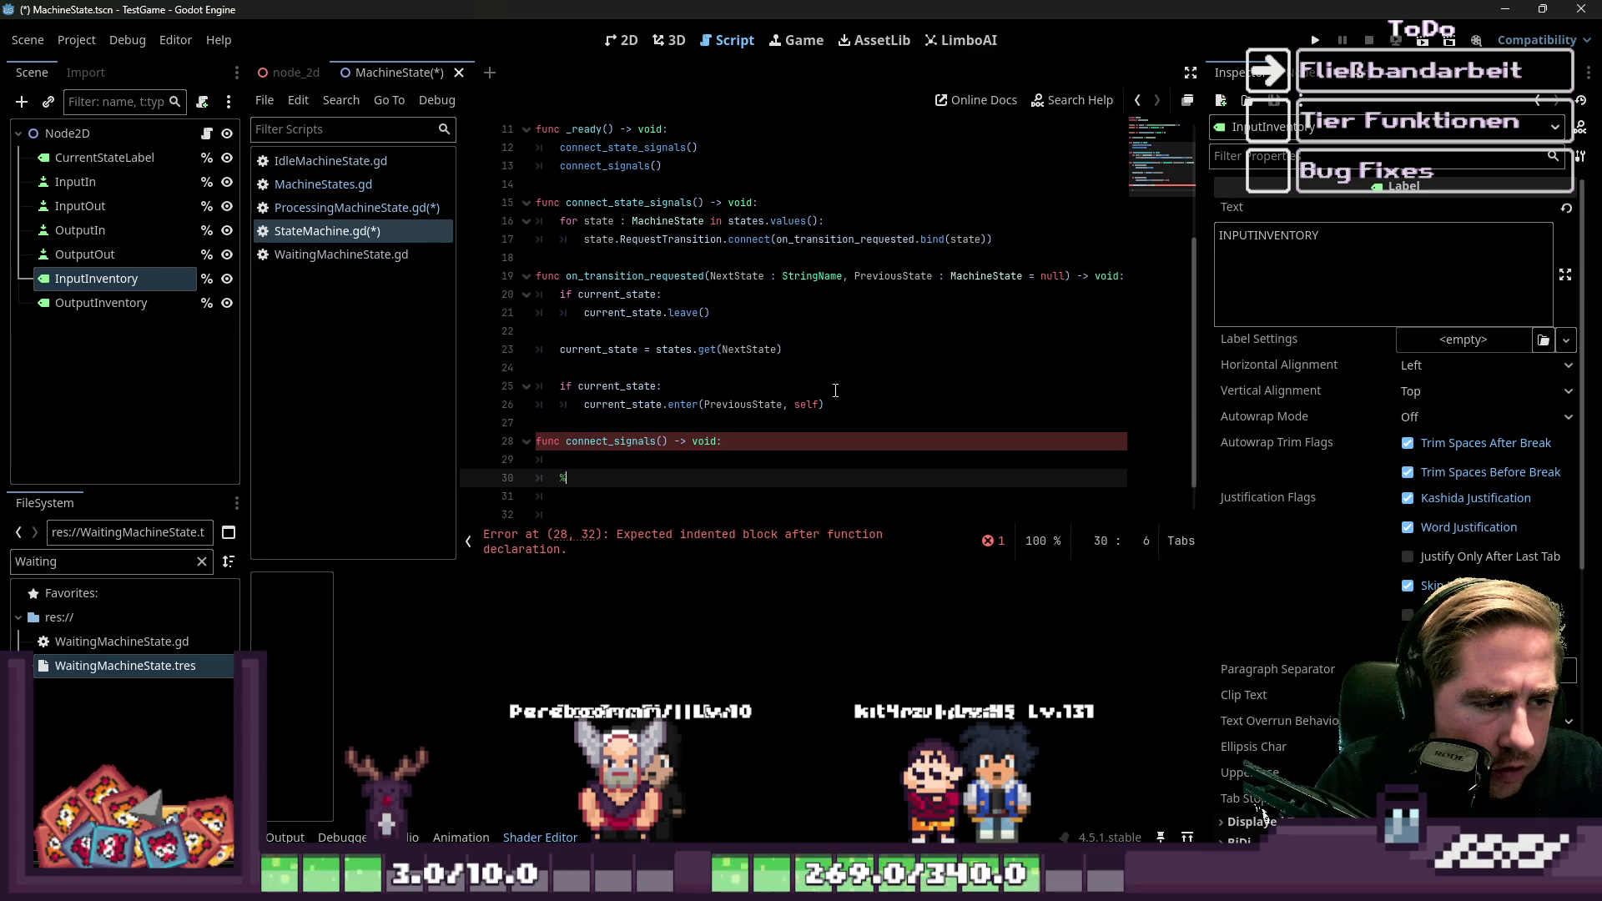
key(Up)
text(T%)
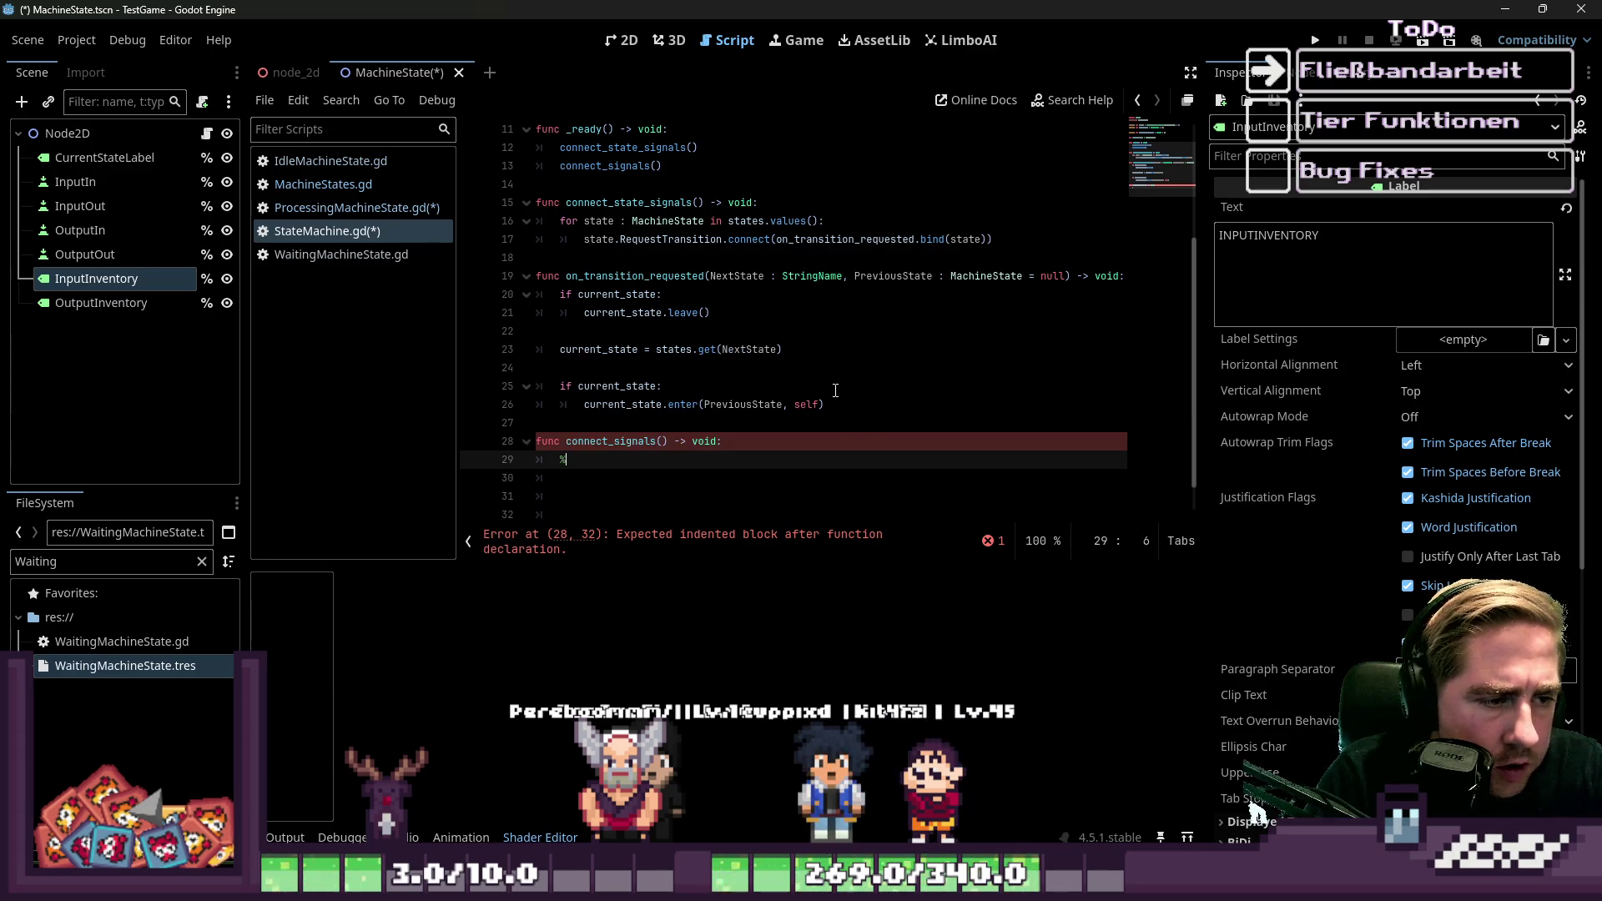
text(I)
key(Return)
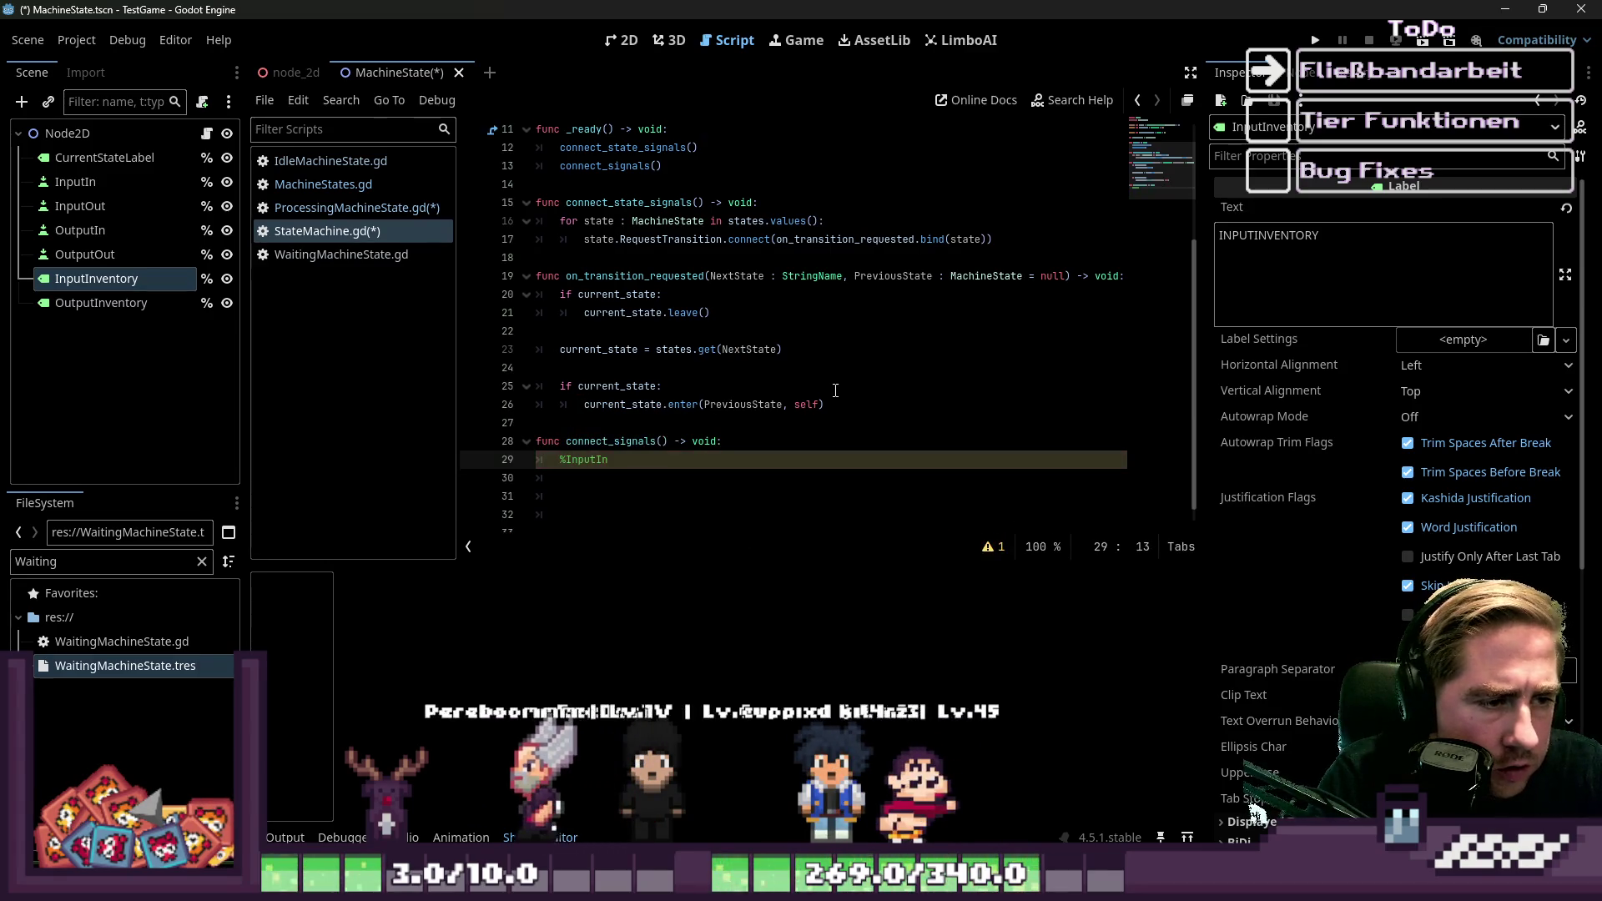
key(Return)
text(%Inp)
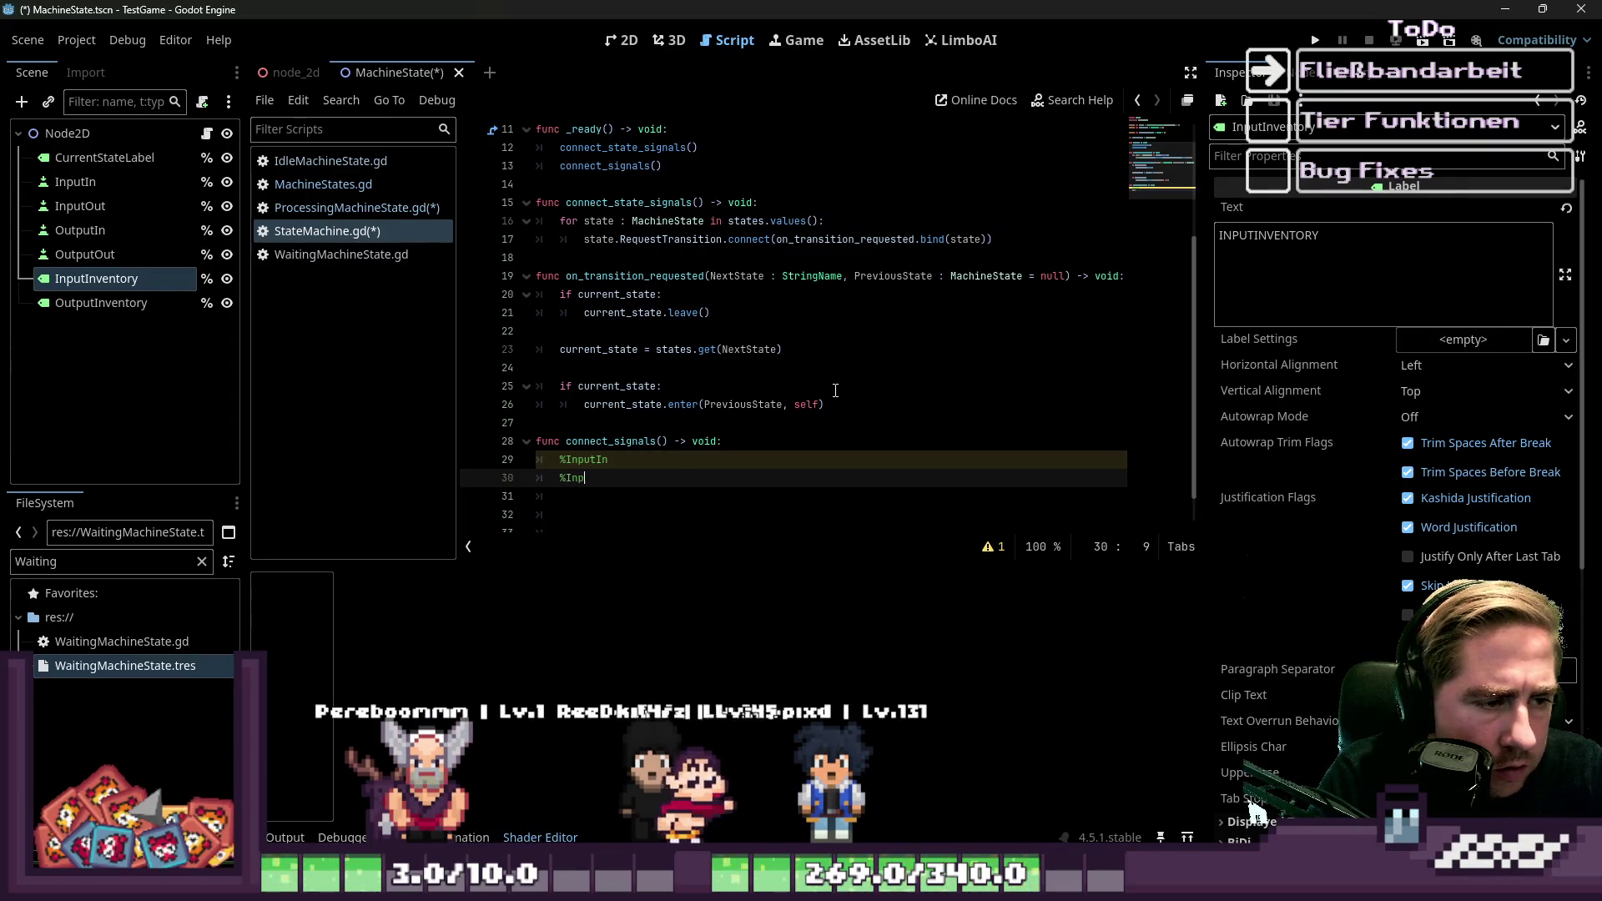
text(utO)
key(Return)
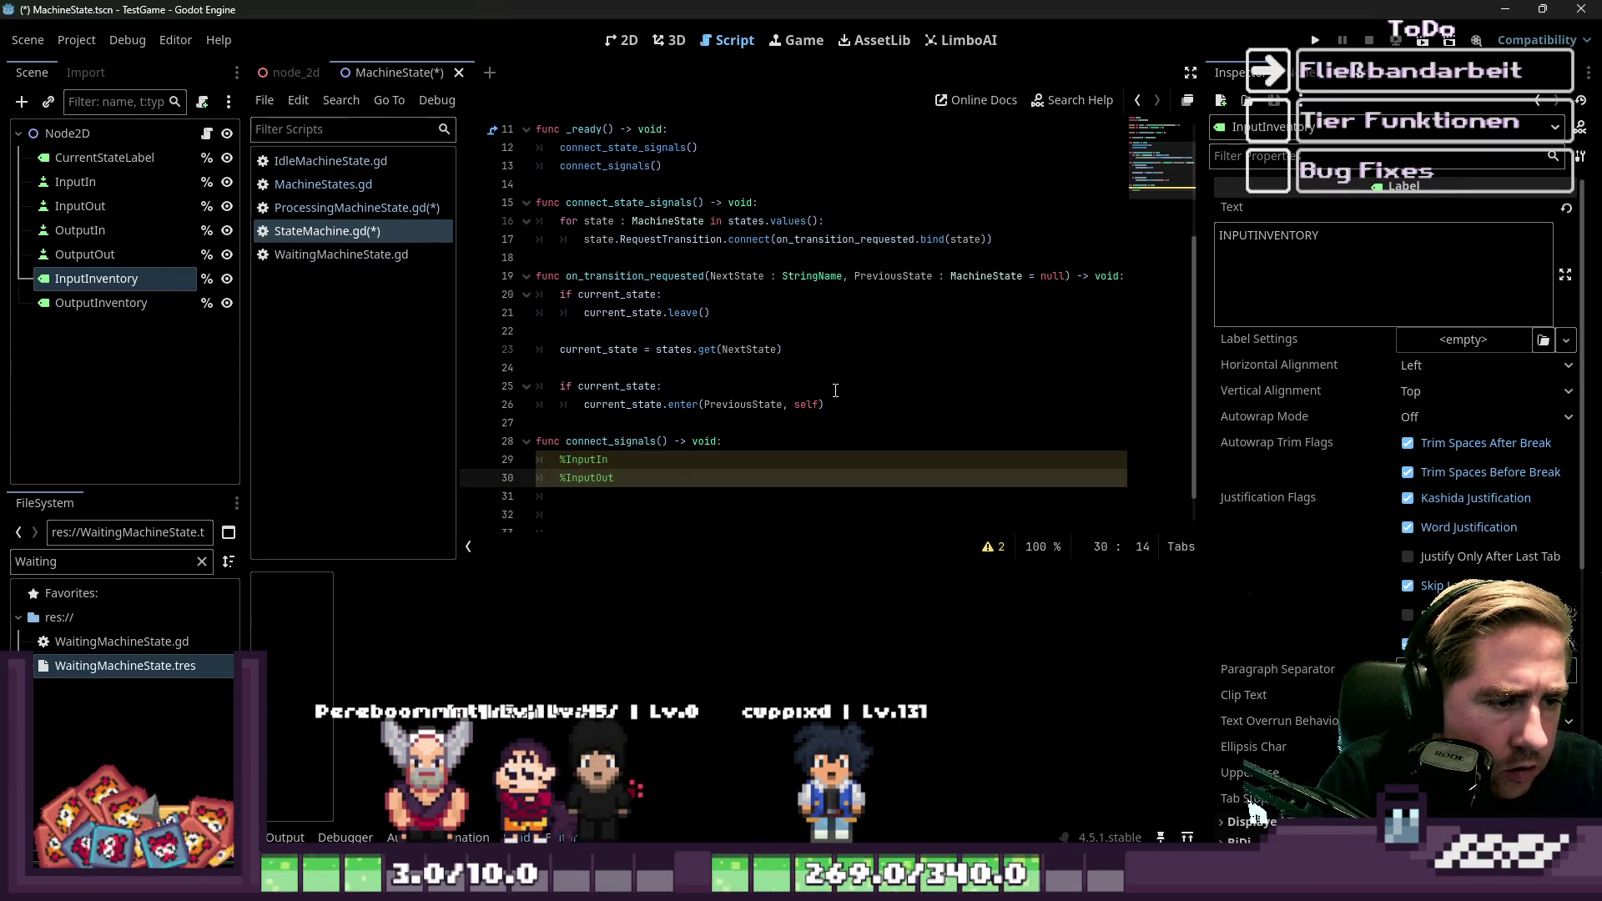
Step: Add %OutputIn and %OutputOut reference lines below them
key(Return)
text(Inp)
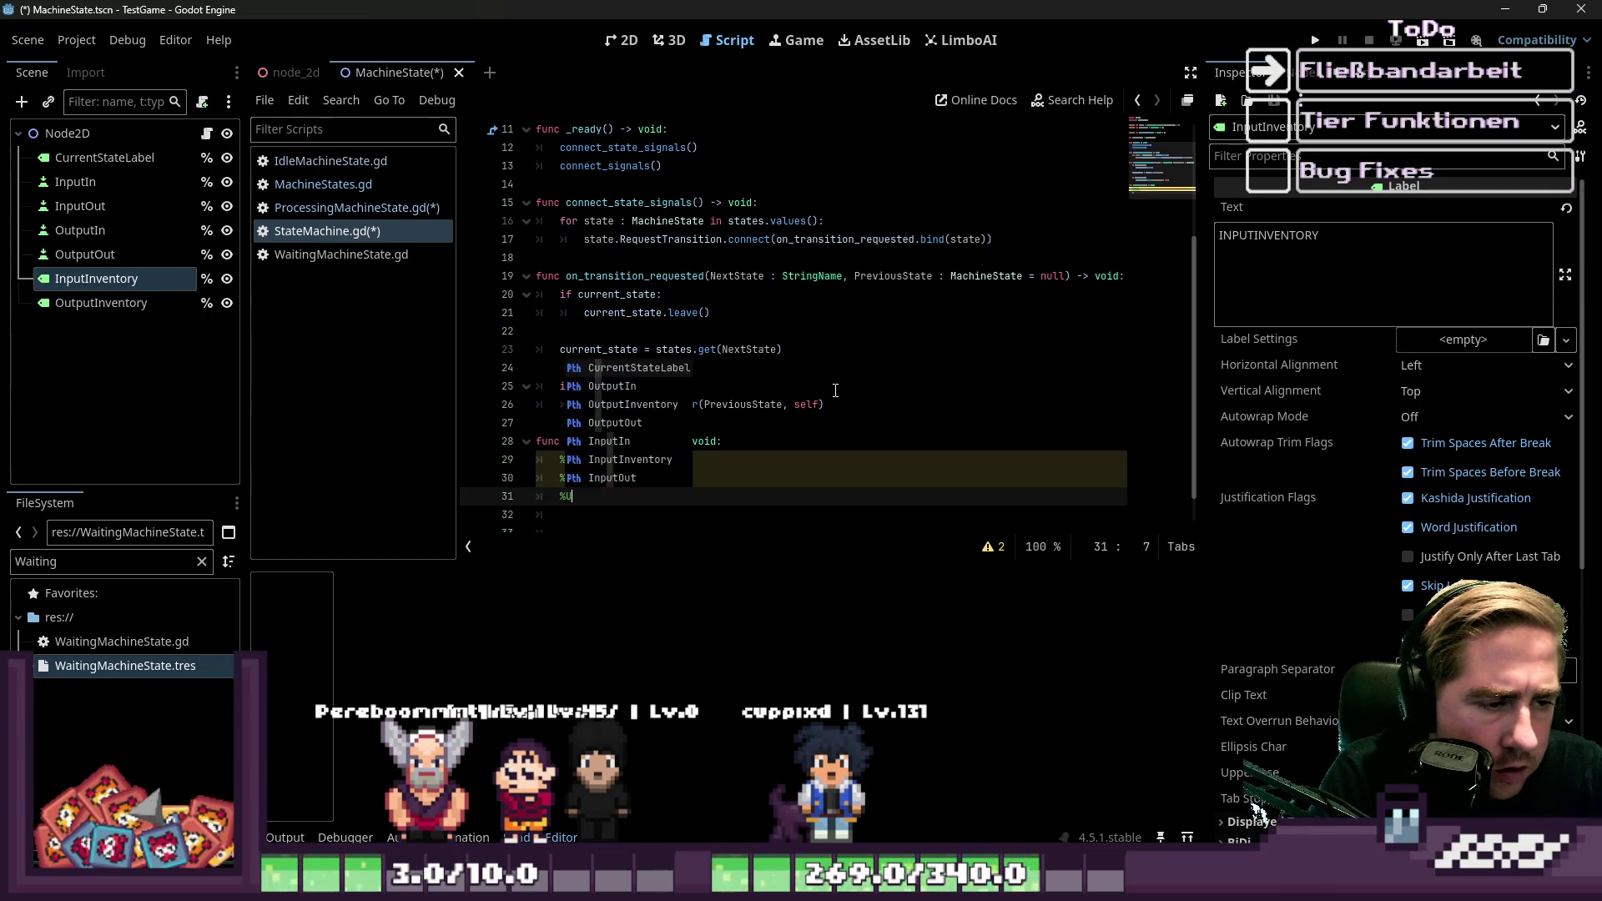
key(BackSpace)
key(BackSpace)
key(BackSpace)
text(Out)
key(Return)
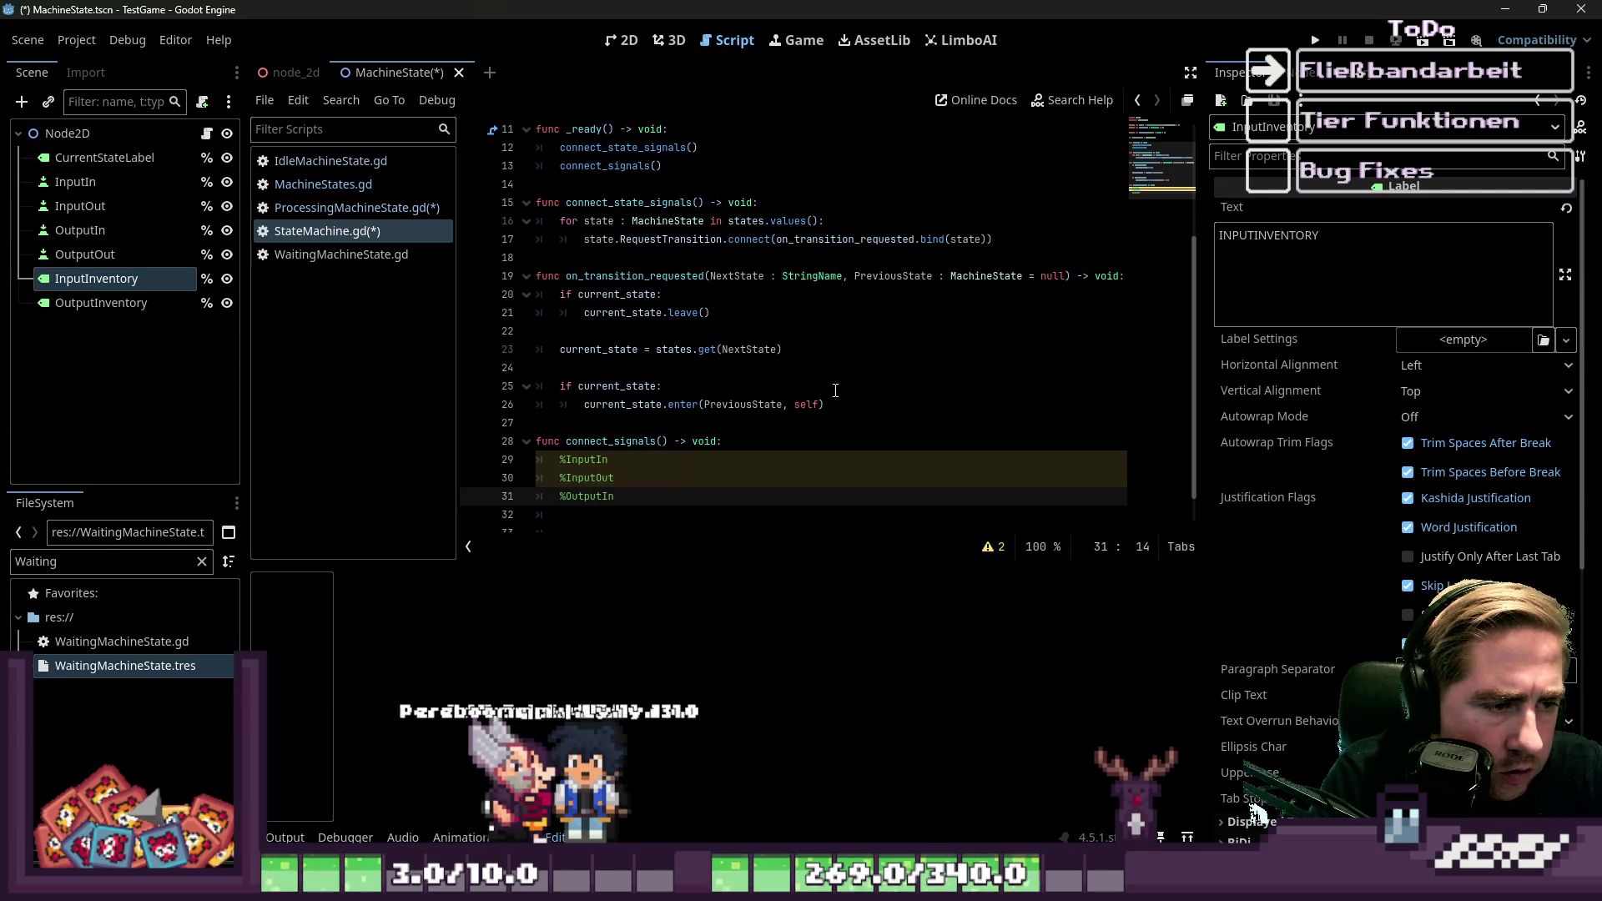
key(Return)
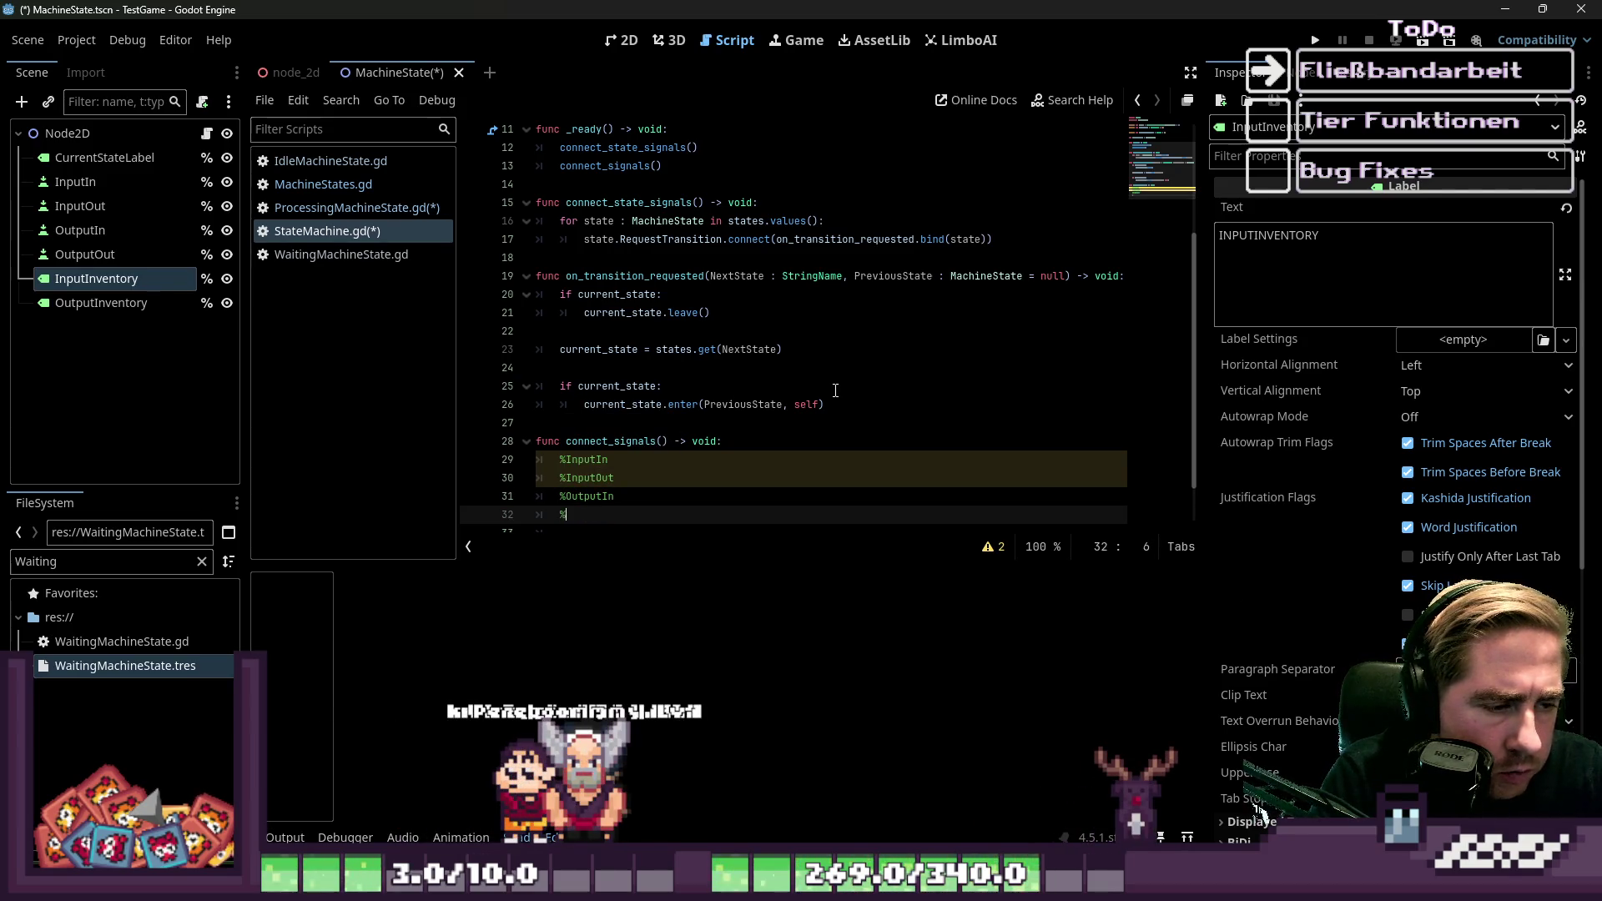
key(BackSpace)
text(Out)
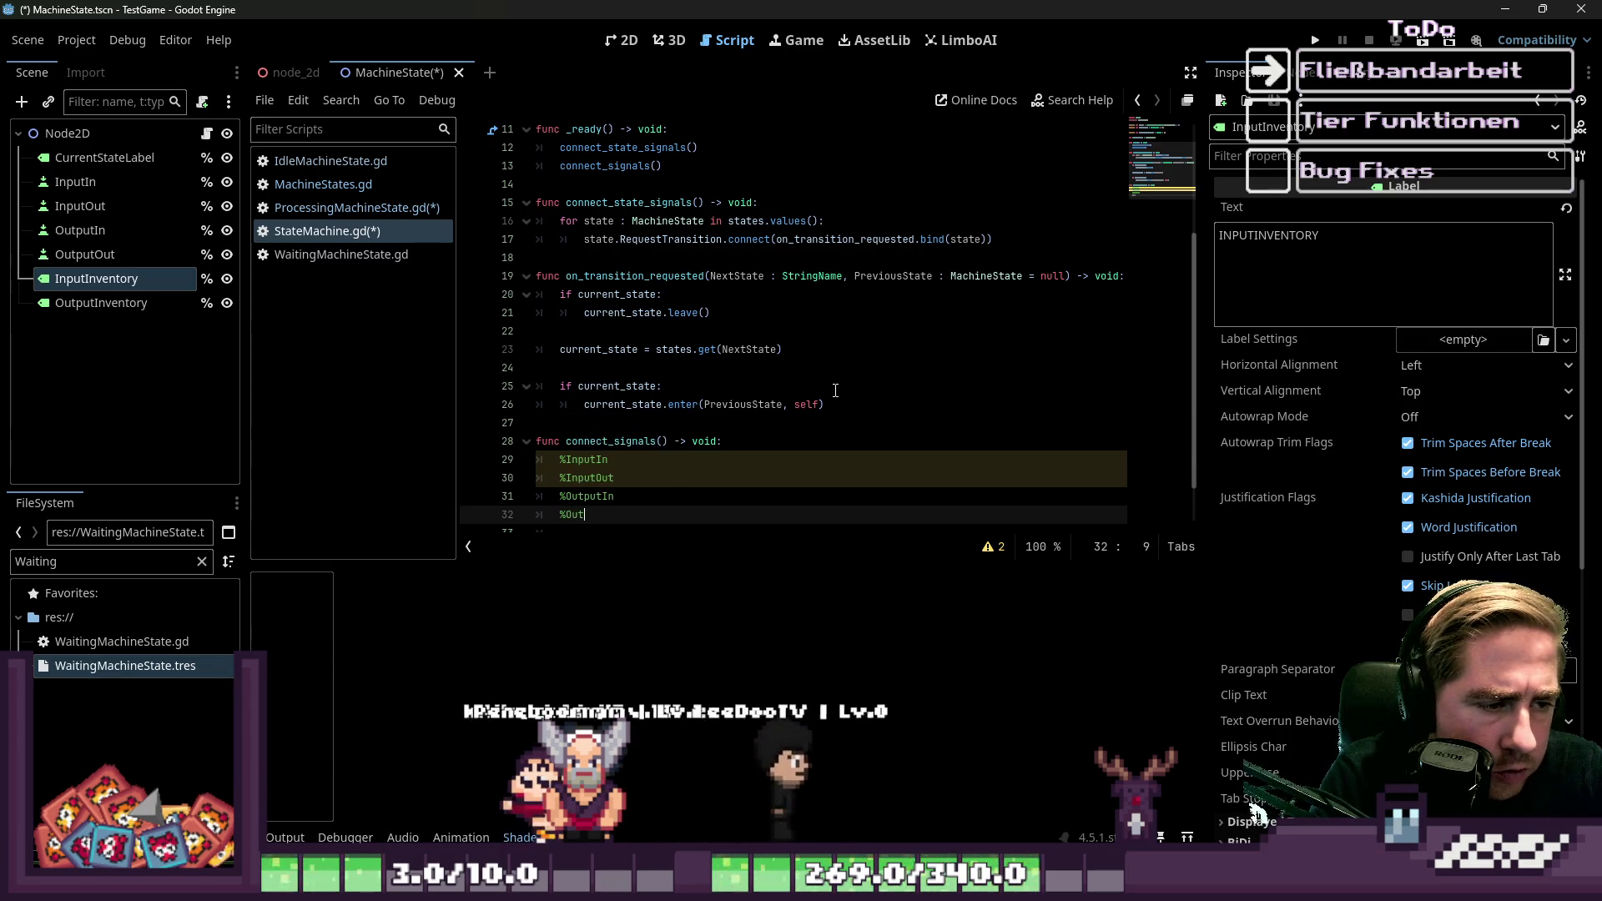
text(put)
text(Out)
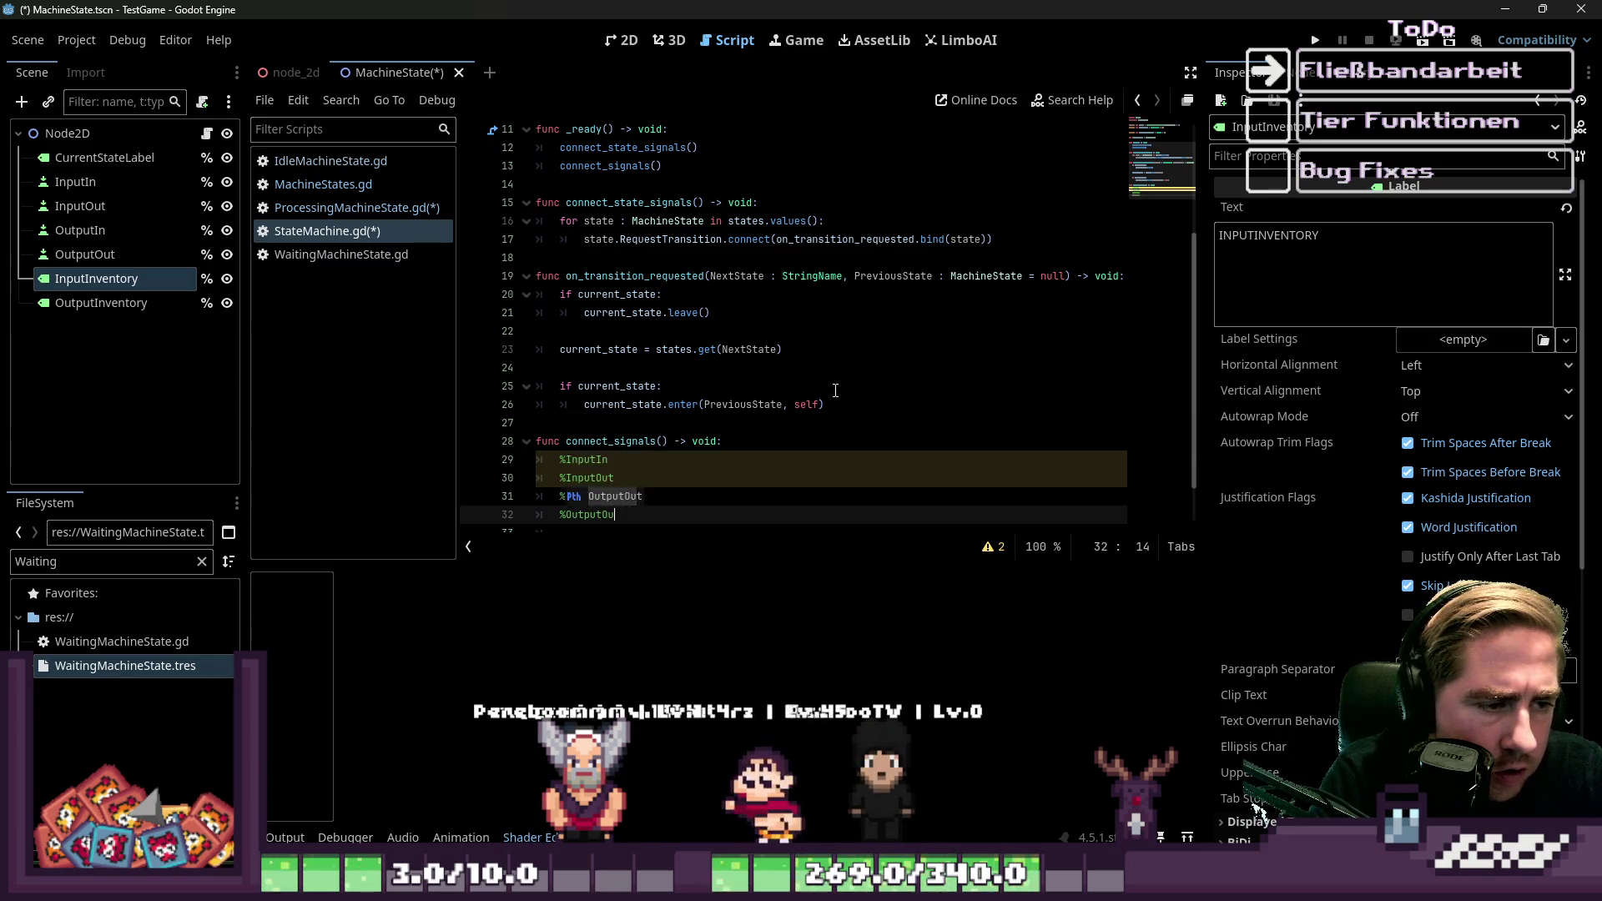
Step: Append .pressed.connect() to all four button lines using multiple carets
scroll(835, 390, down, 1)
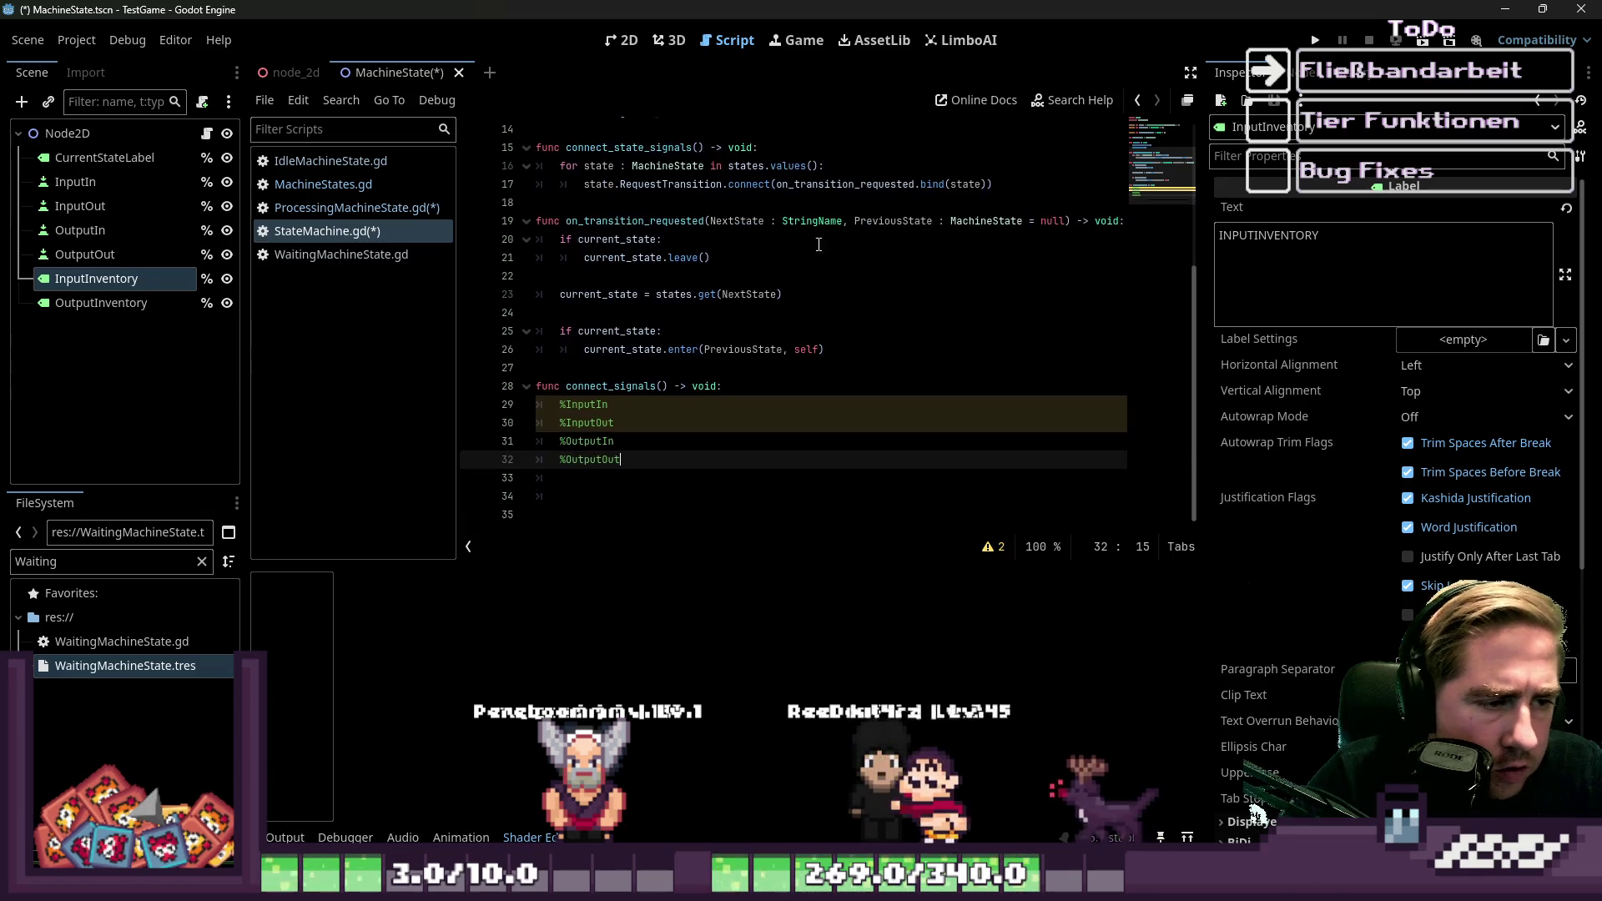
click(740, 398)
key(shift+alt+Down)
key(shift+alt+Down)
key(shift+alt+Down)
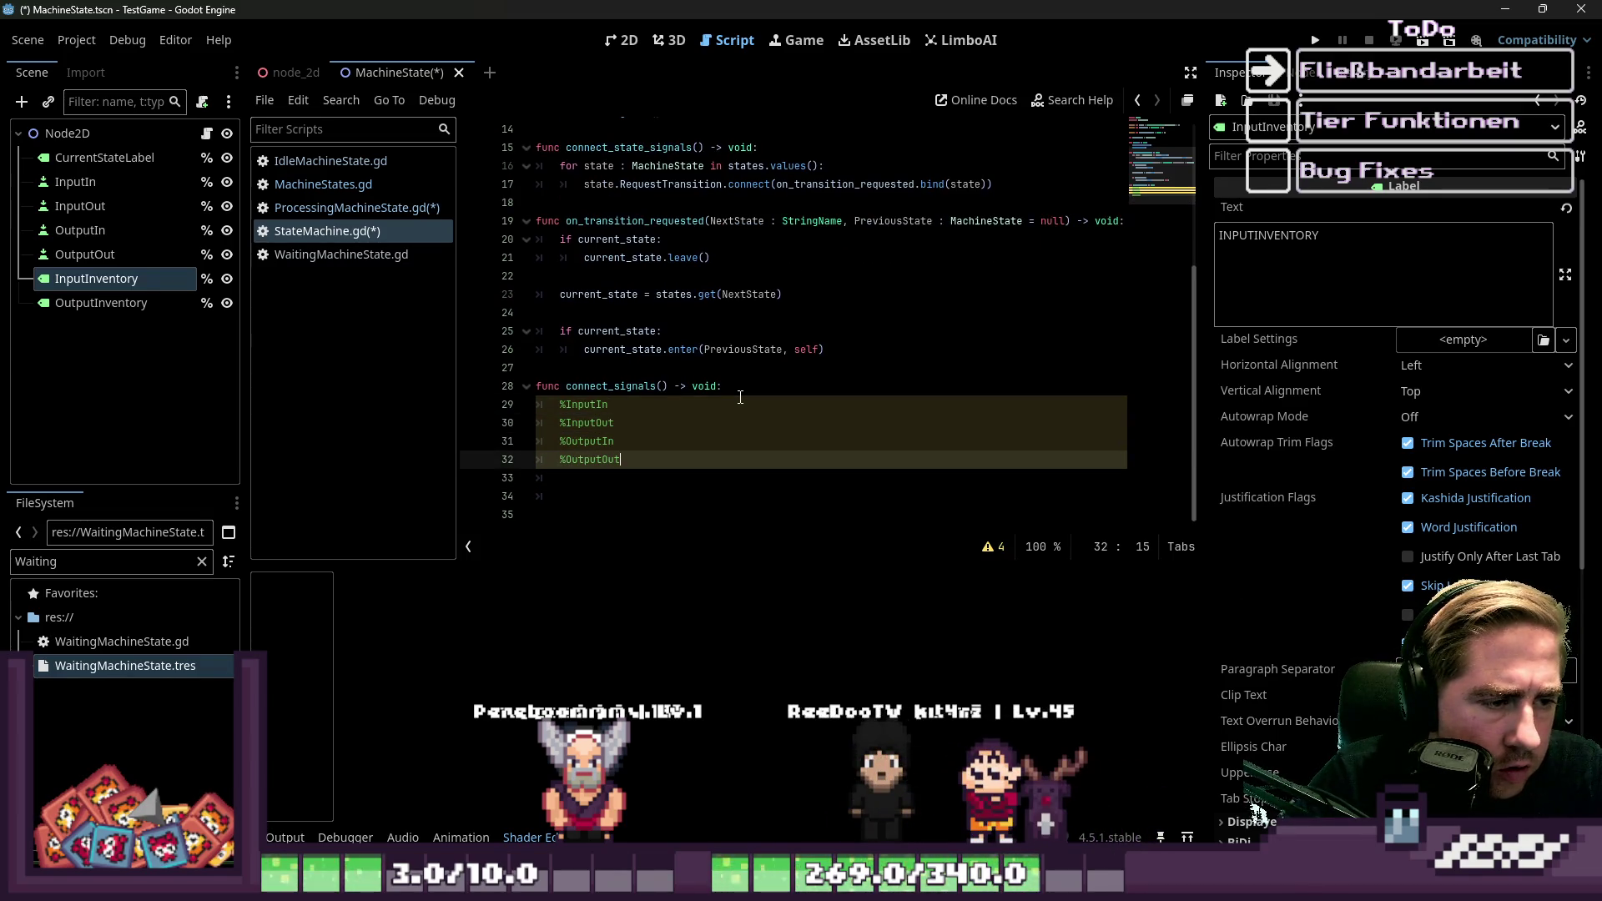
key(End)
text(.con)
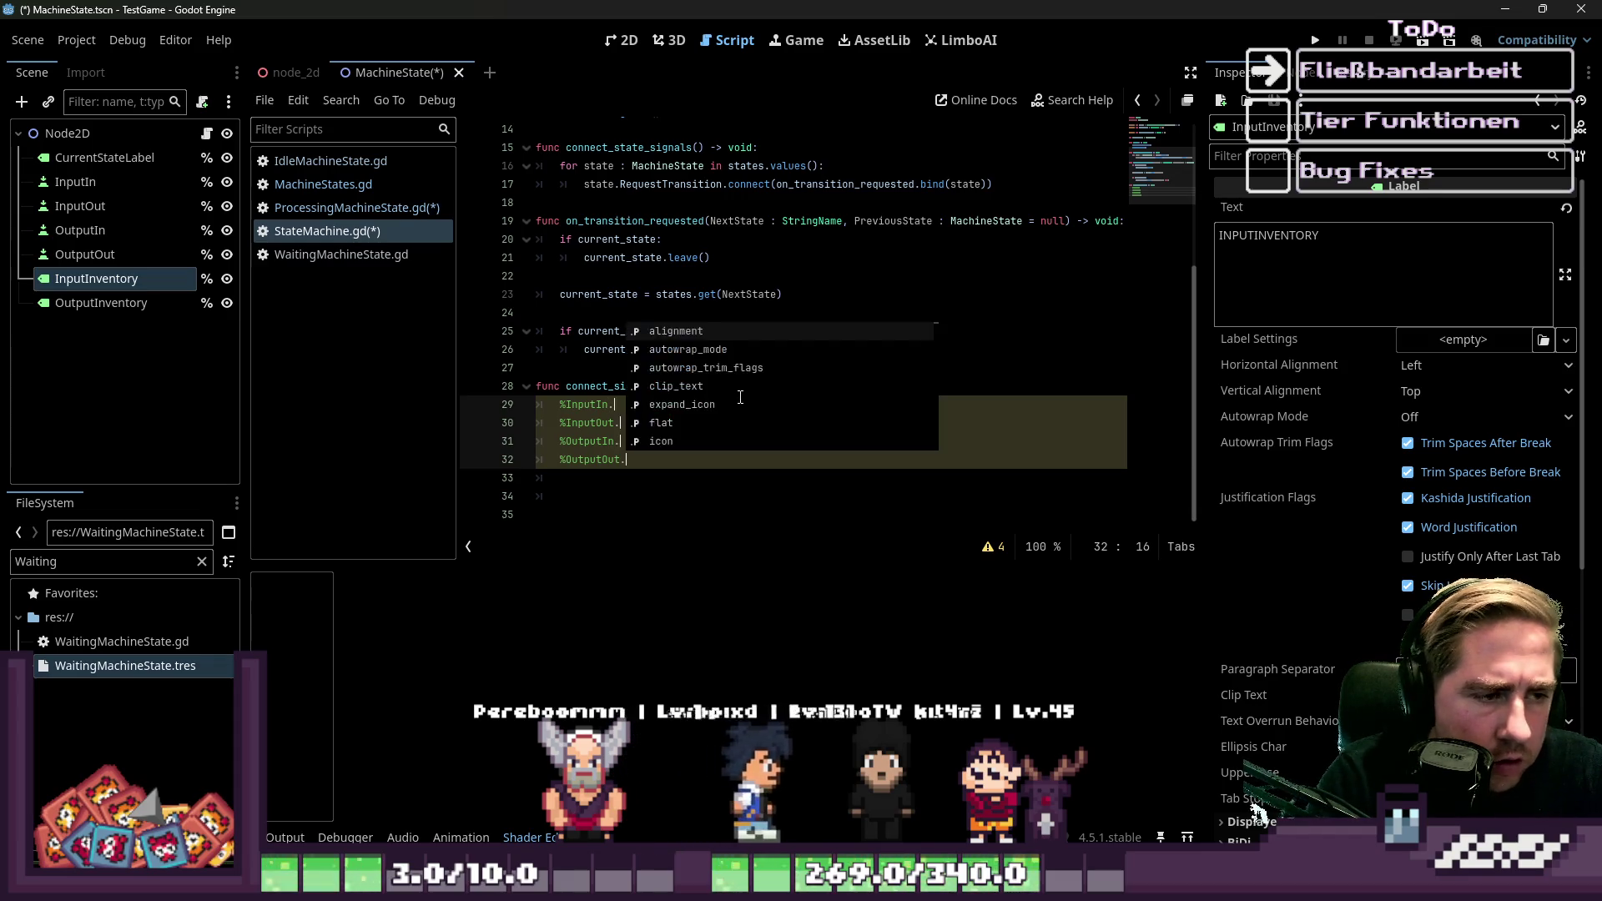
key(BackSpace)
key(BackSpace)
key(BackSpace)
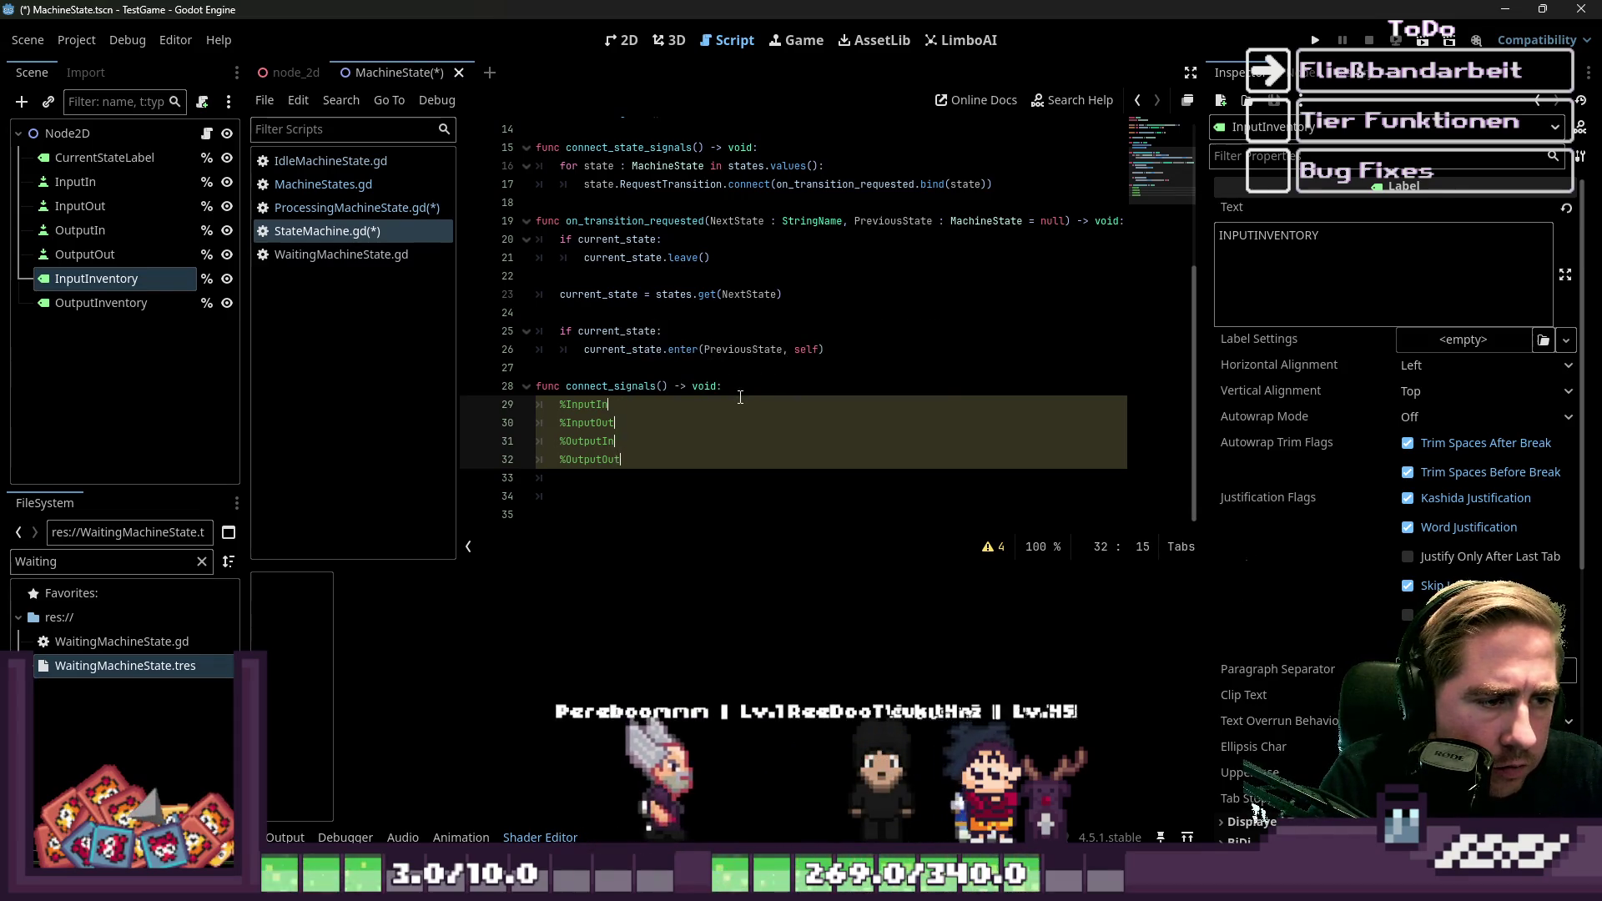
text(press)
key(Return)
text(.co)
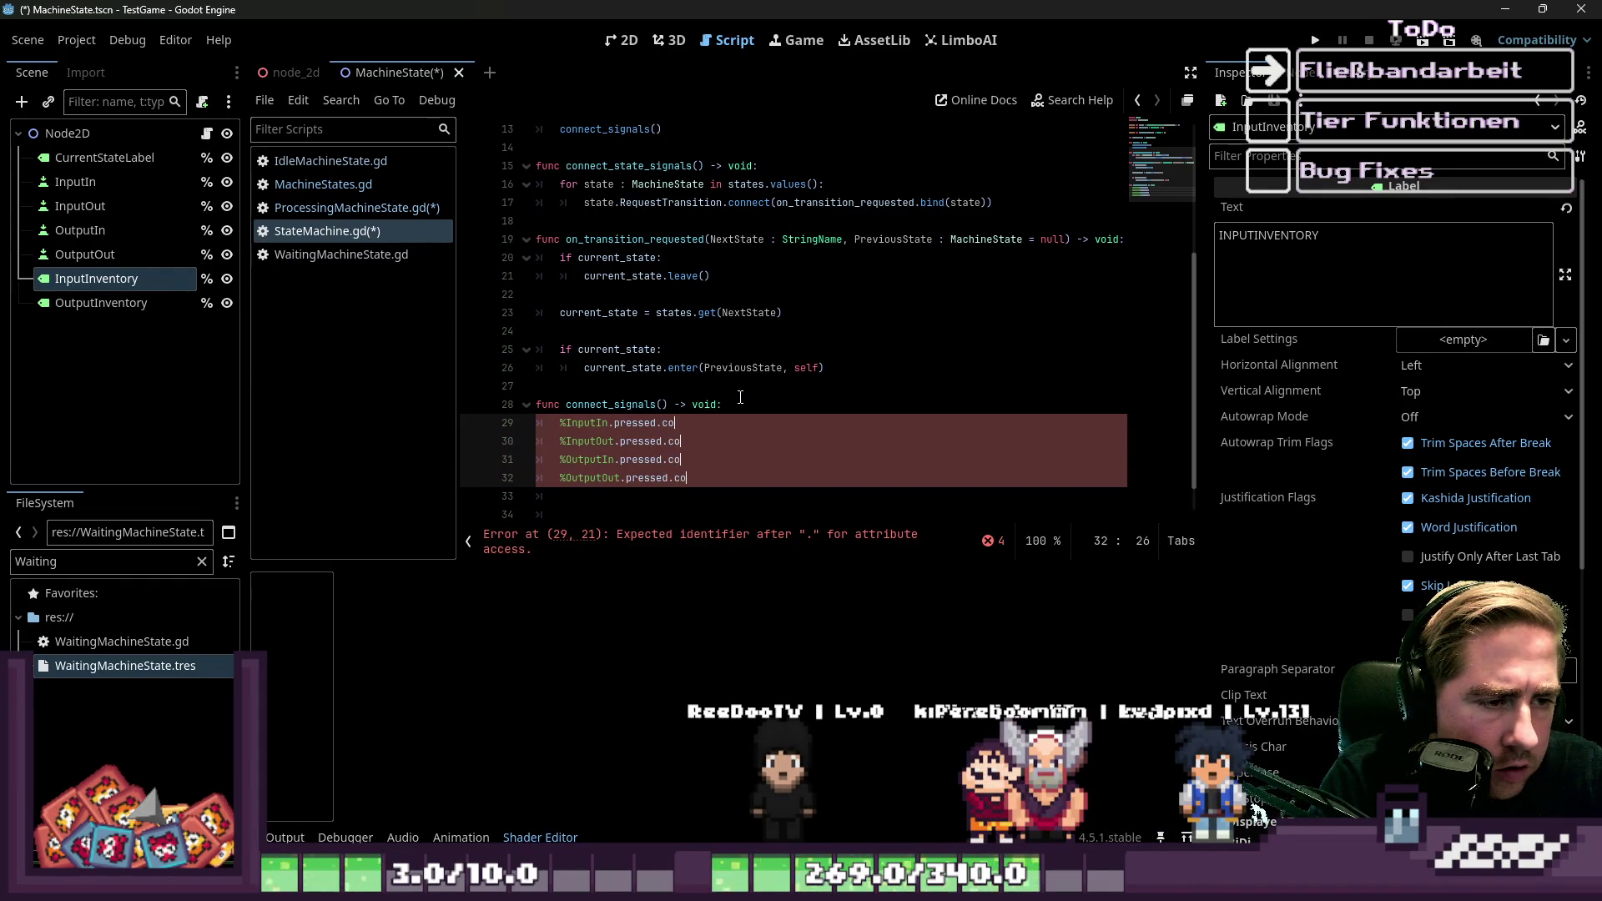
text(t()
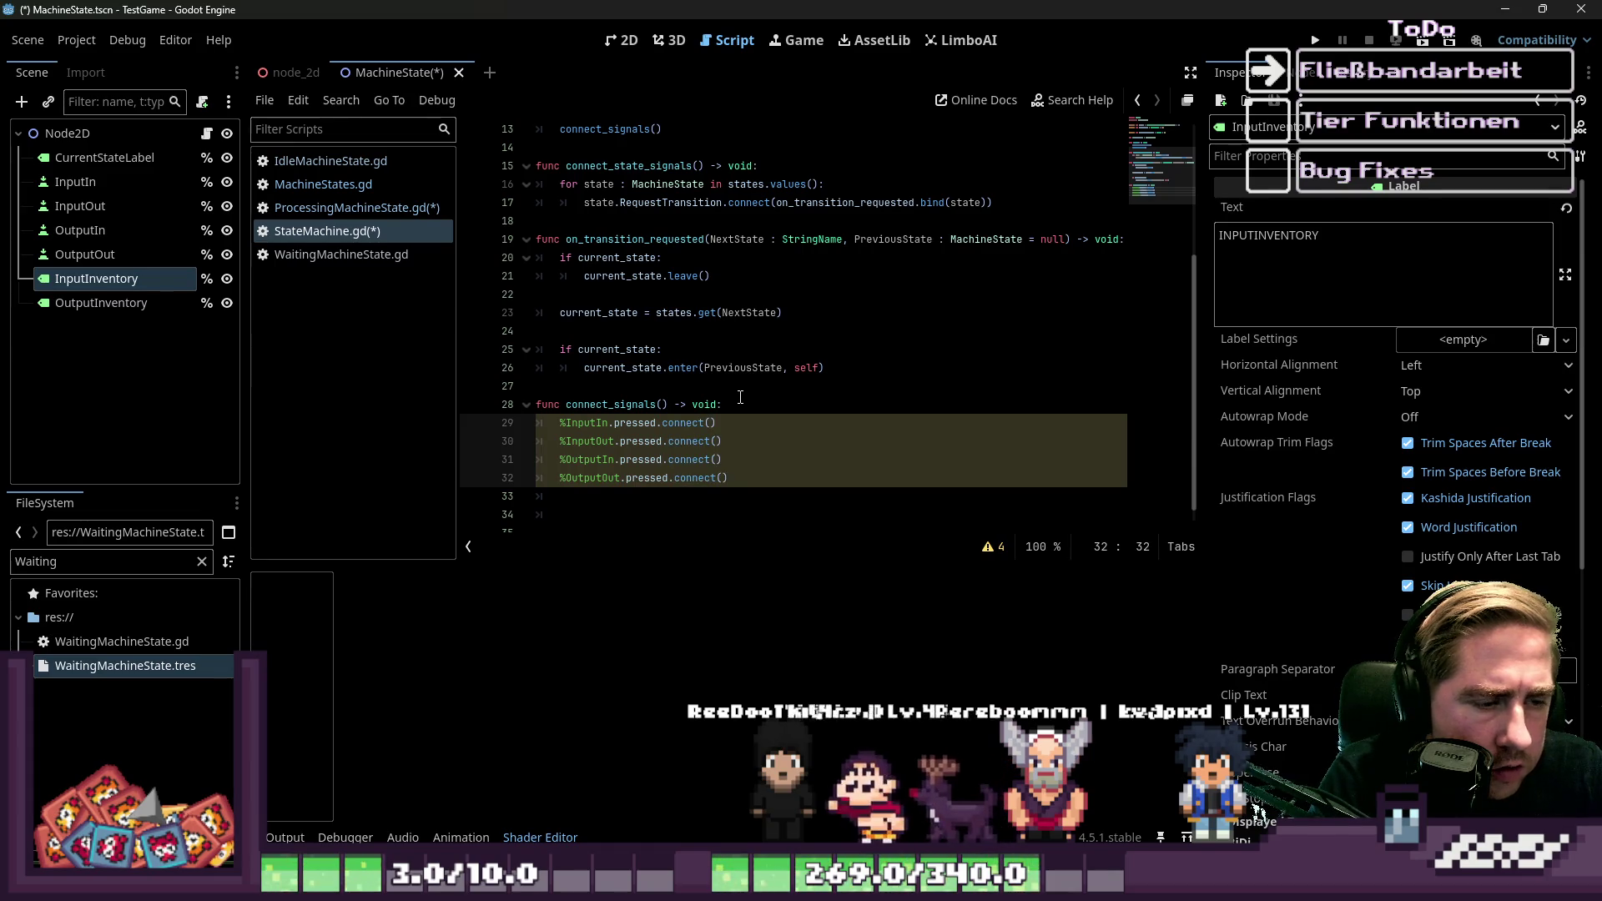
Step: Remove the extra blank lines below the button block
key(Escape)
key(Down)
key(Down)
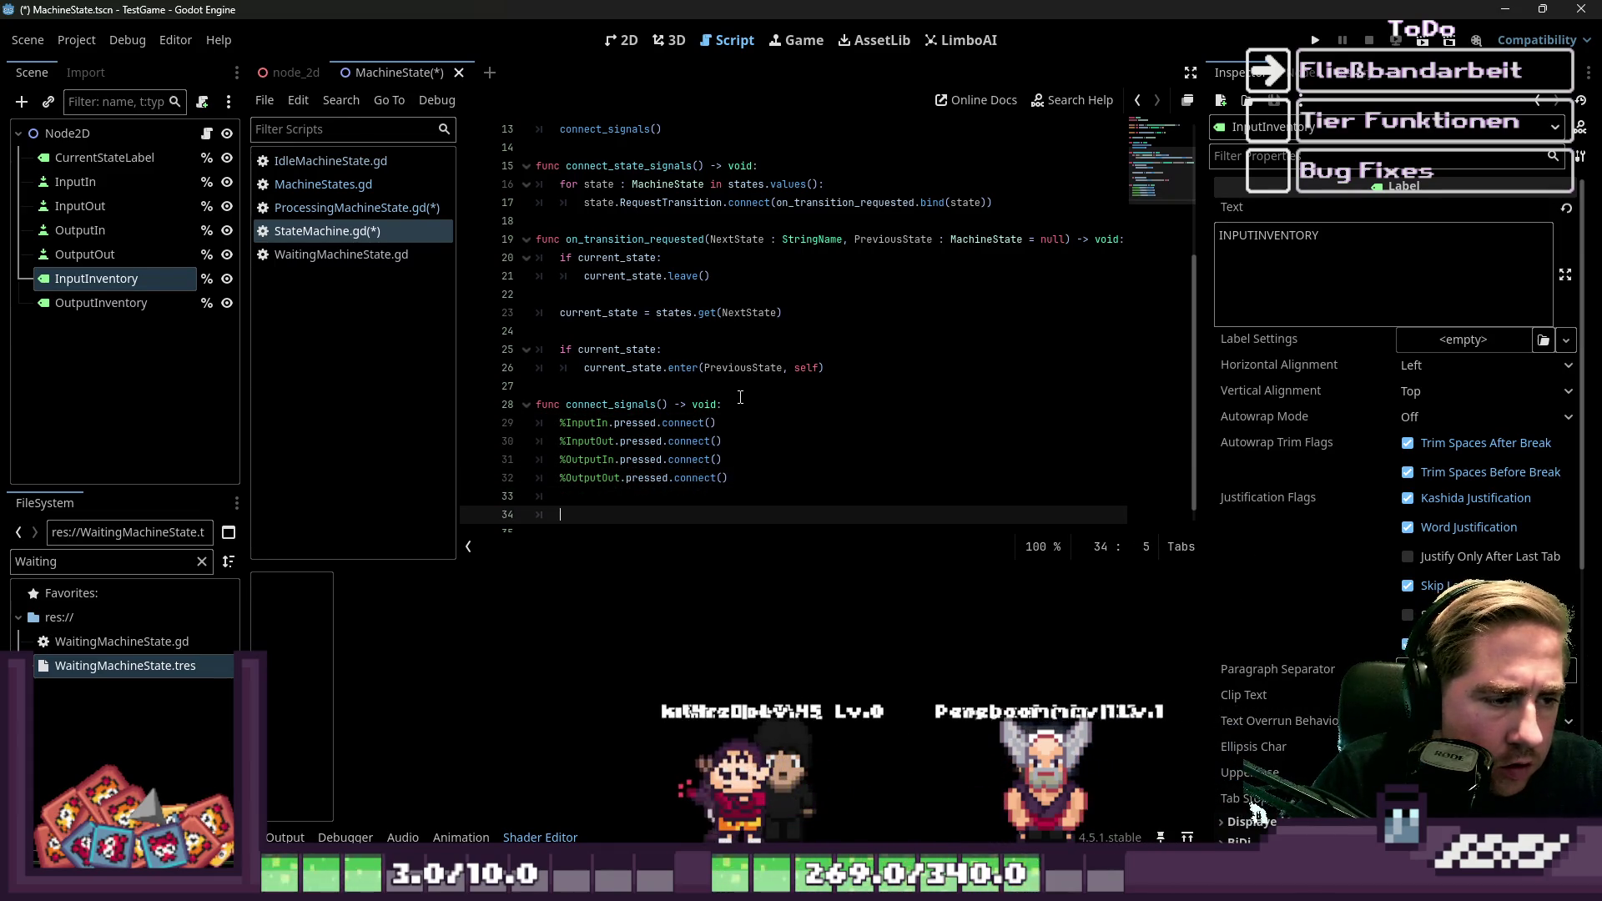
key(BackSpace)
key(BackSpace)
key(BackSpace)
key(Up)
key(Up)
key(Up)
key(End)
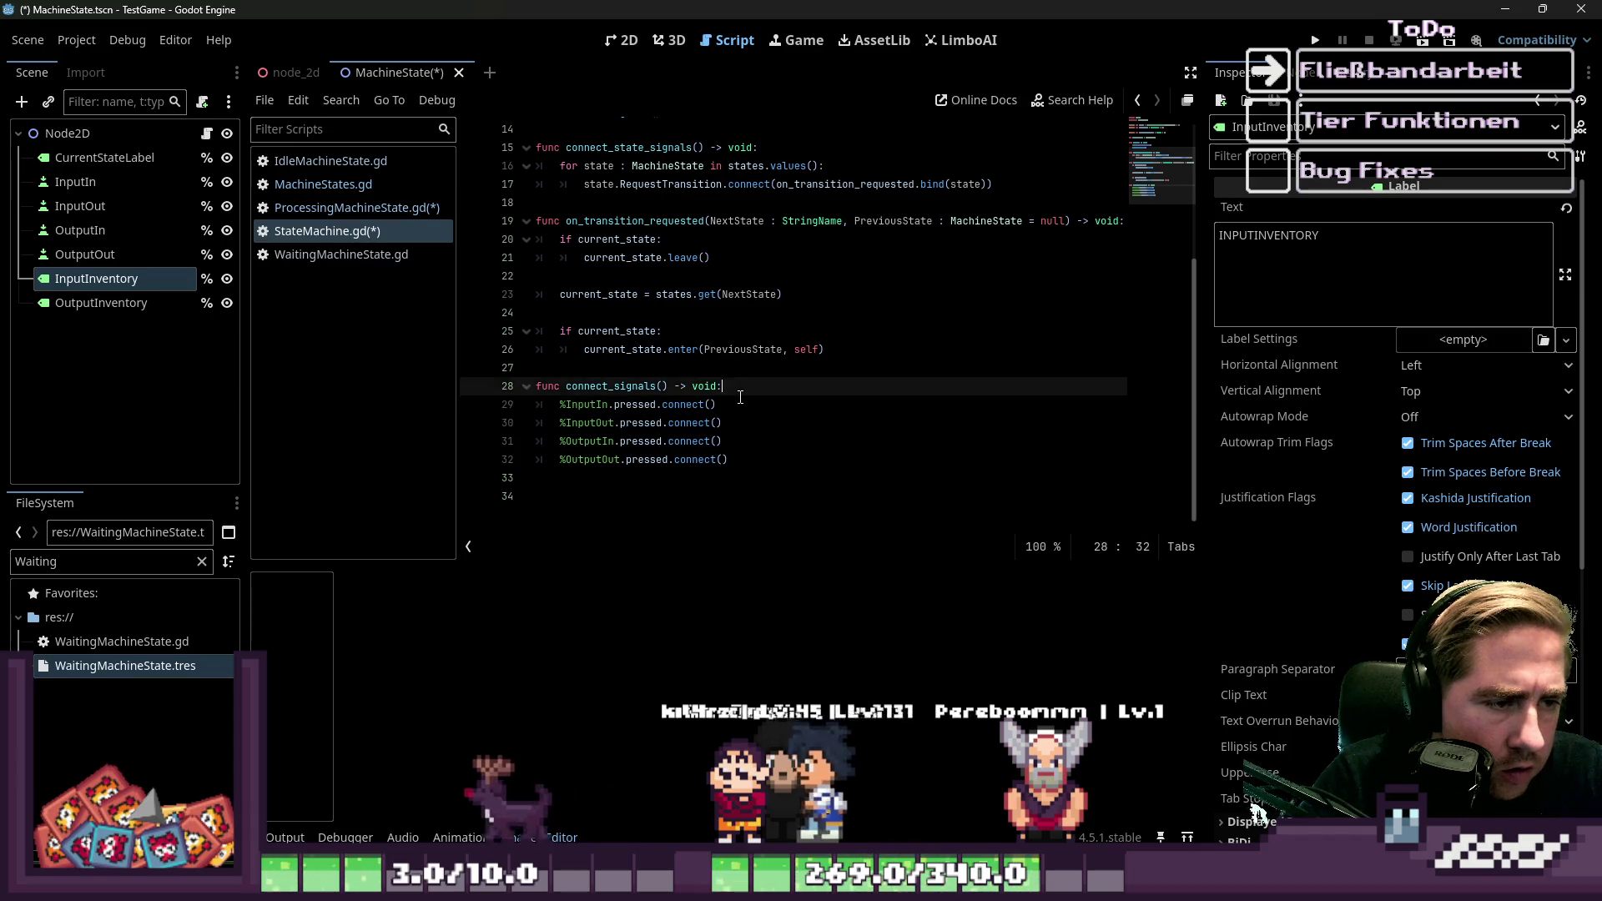
Step: Start a func lambda in InputIn's connect() that sets %InputInventory.text
key(Down)
key(Left)
text(func)
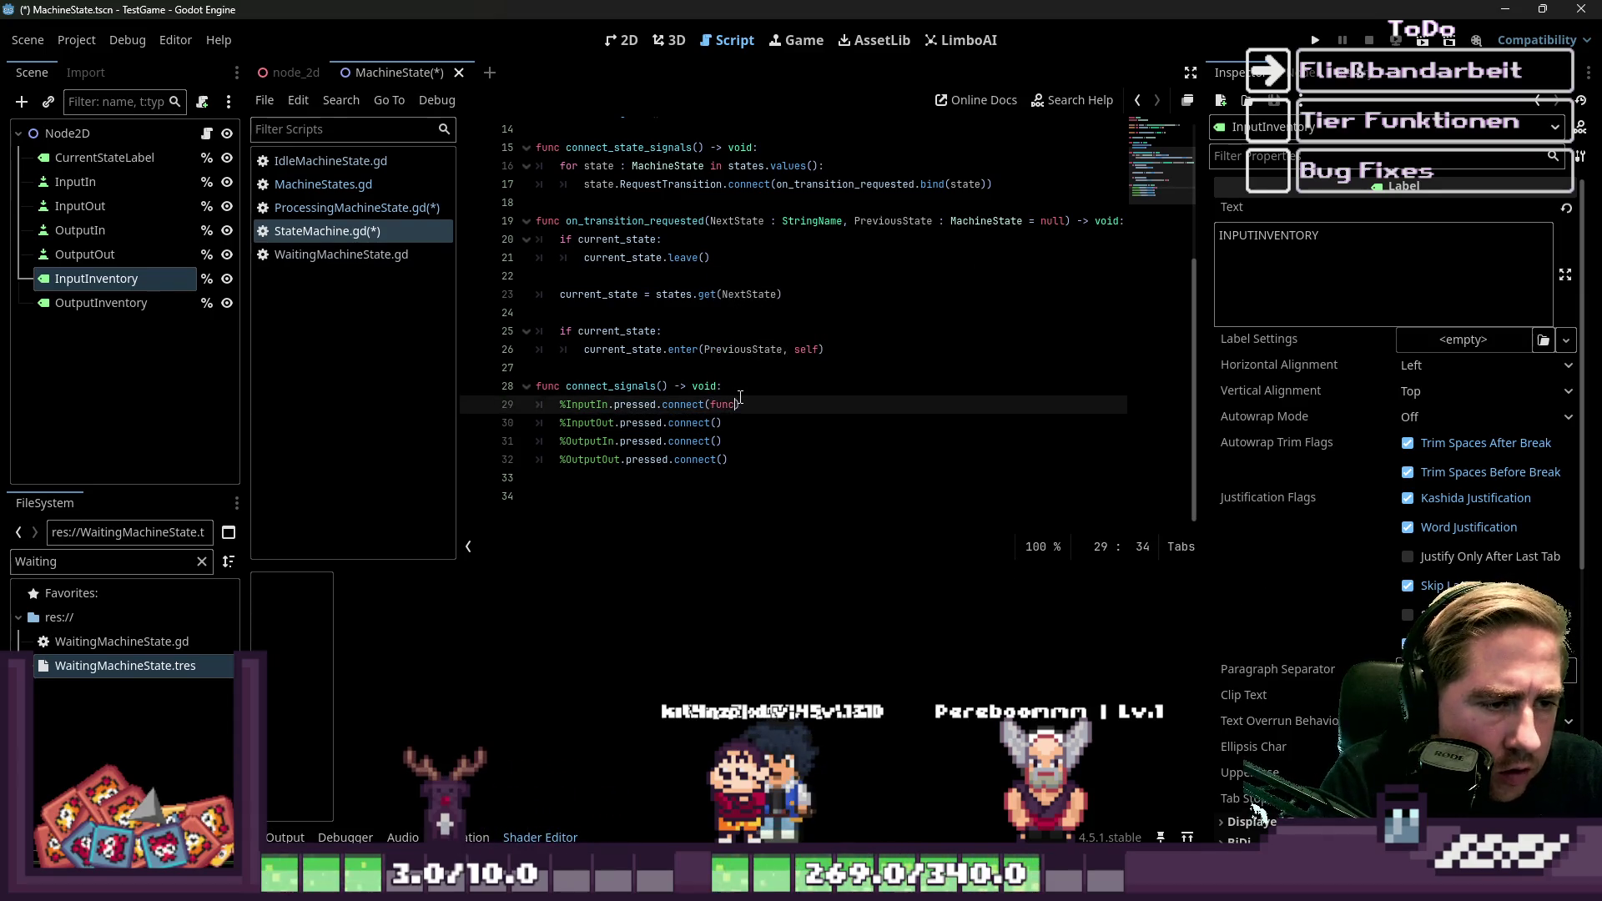
key(BackSpace)
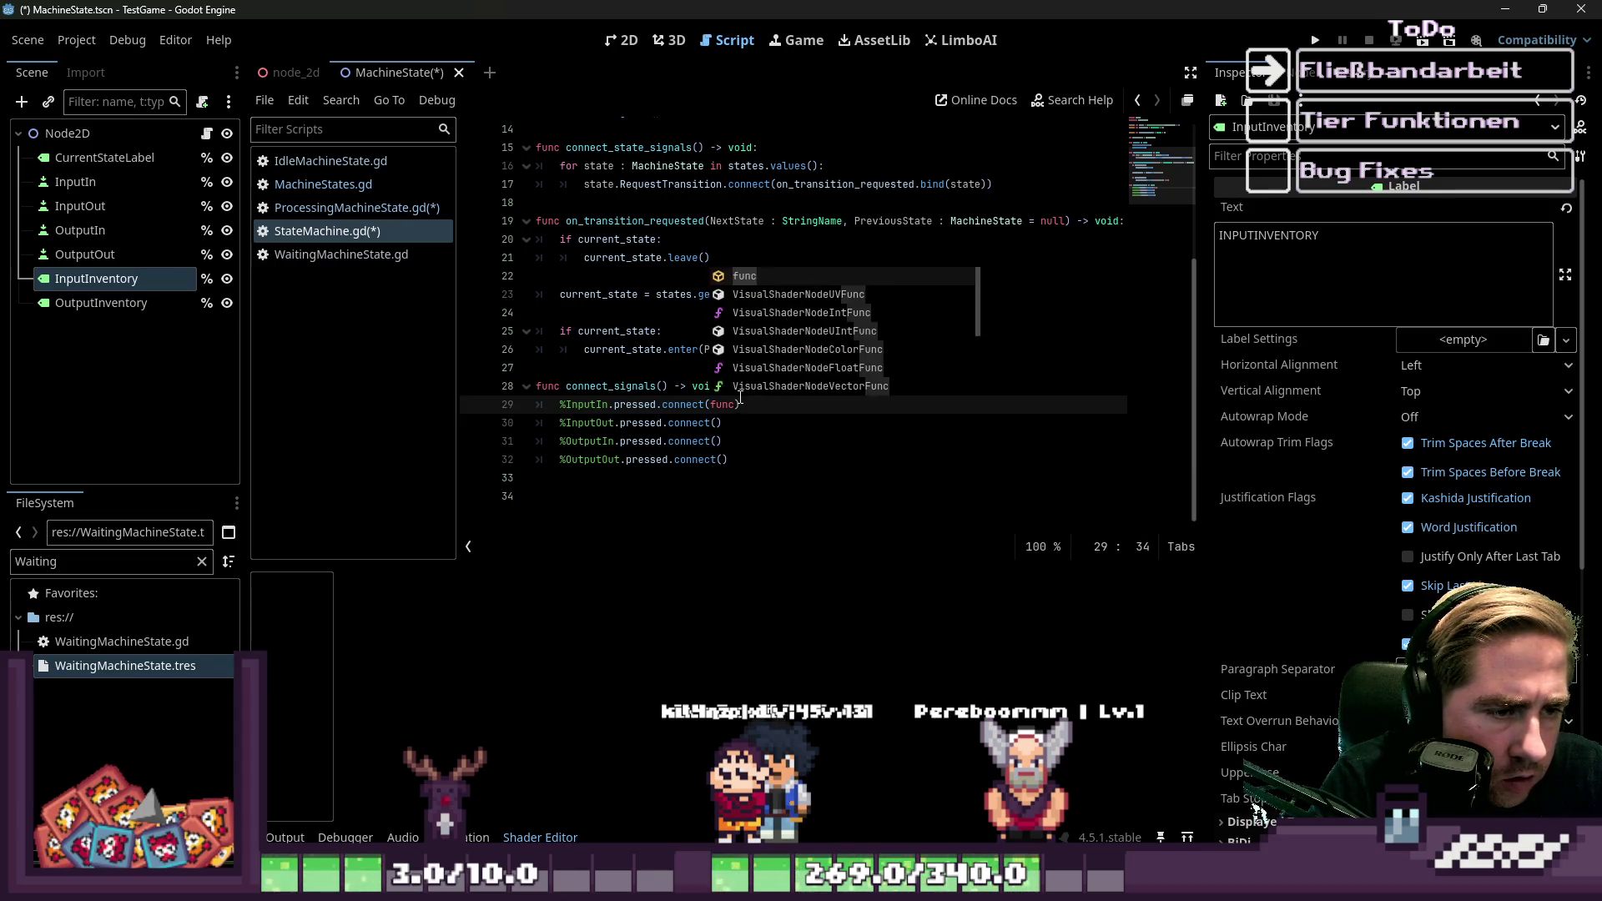
text(()
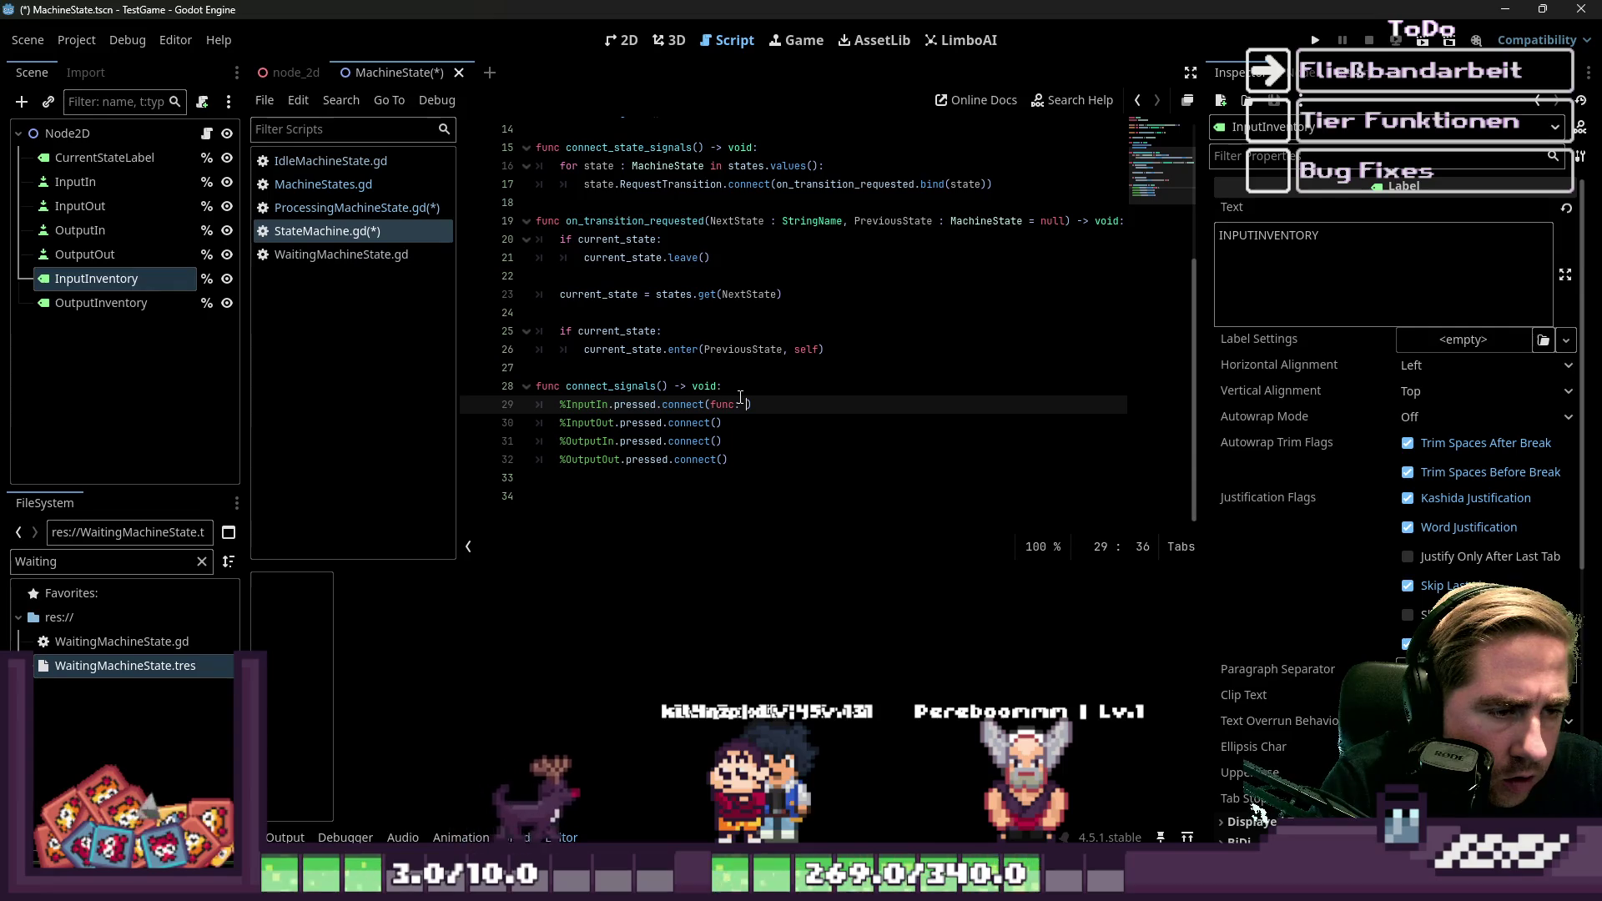
text(%)
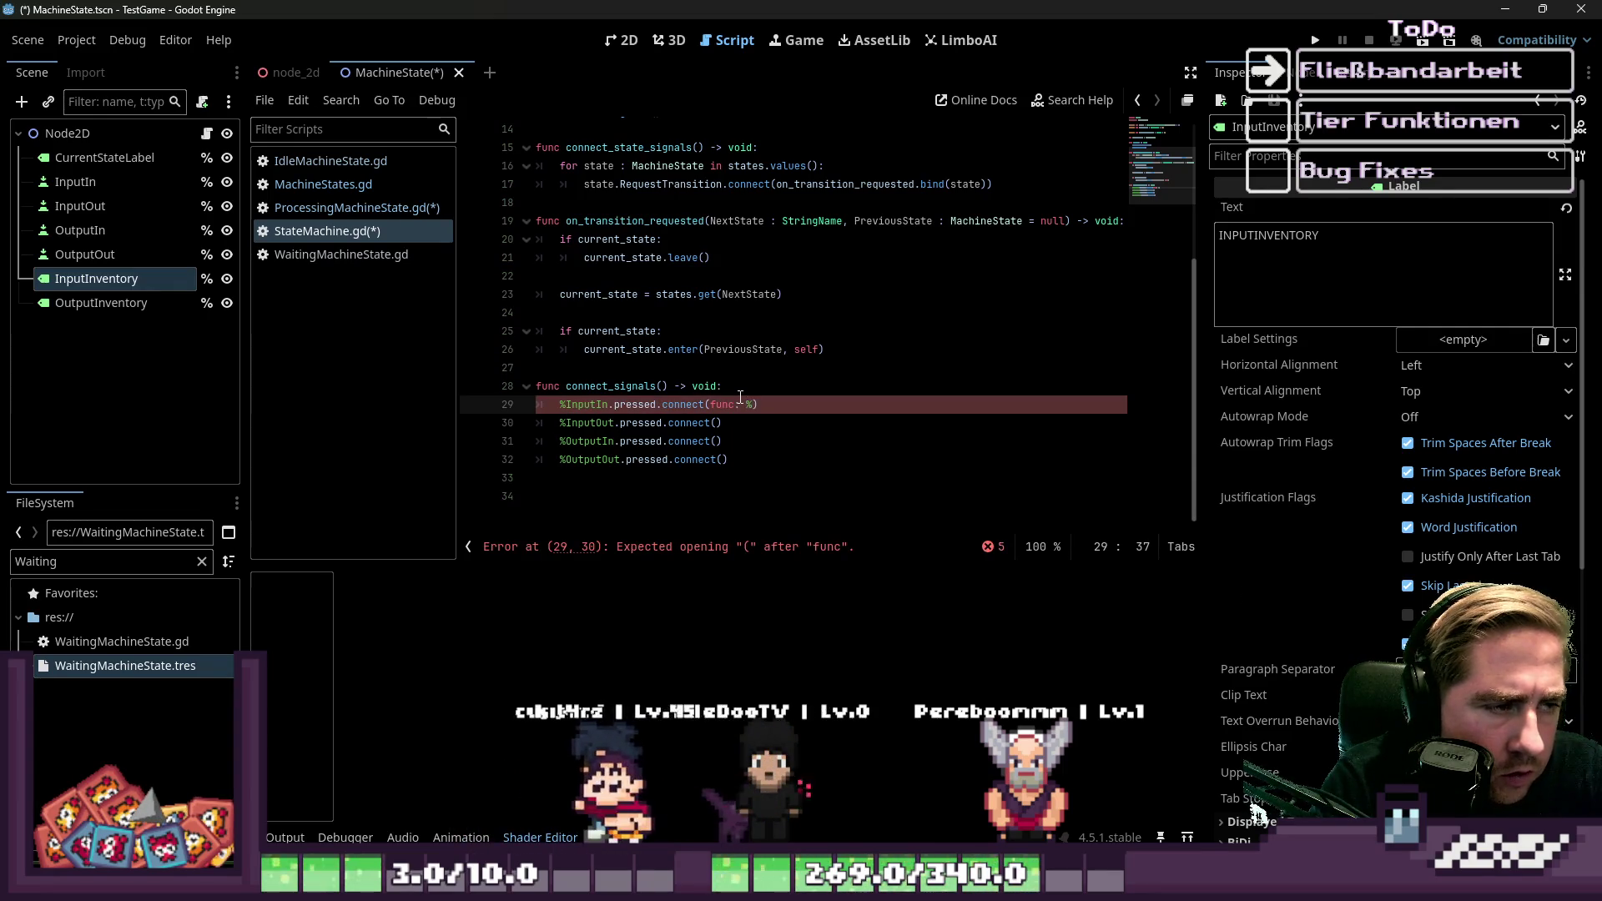
text(InputInventory.)
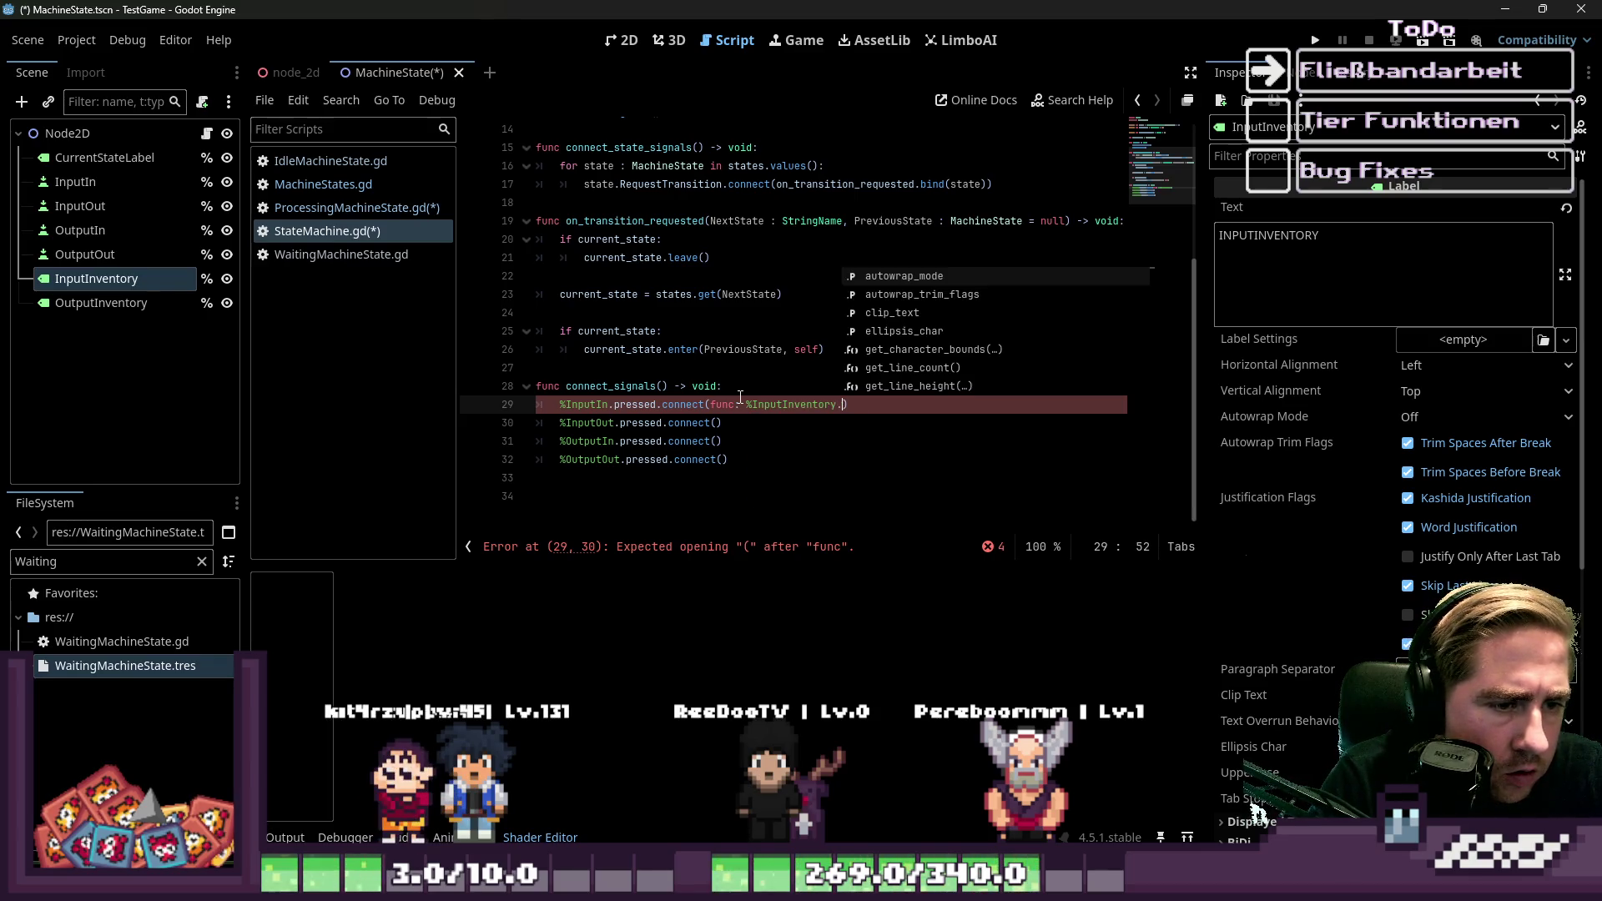
text(t Ü)
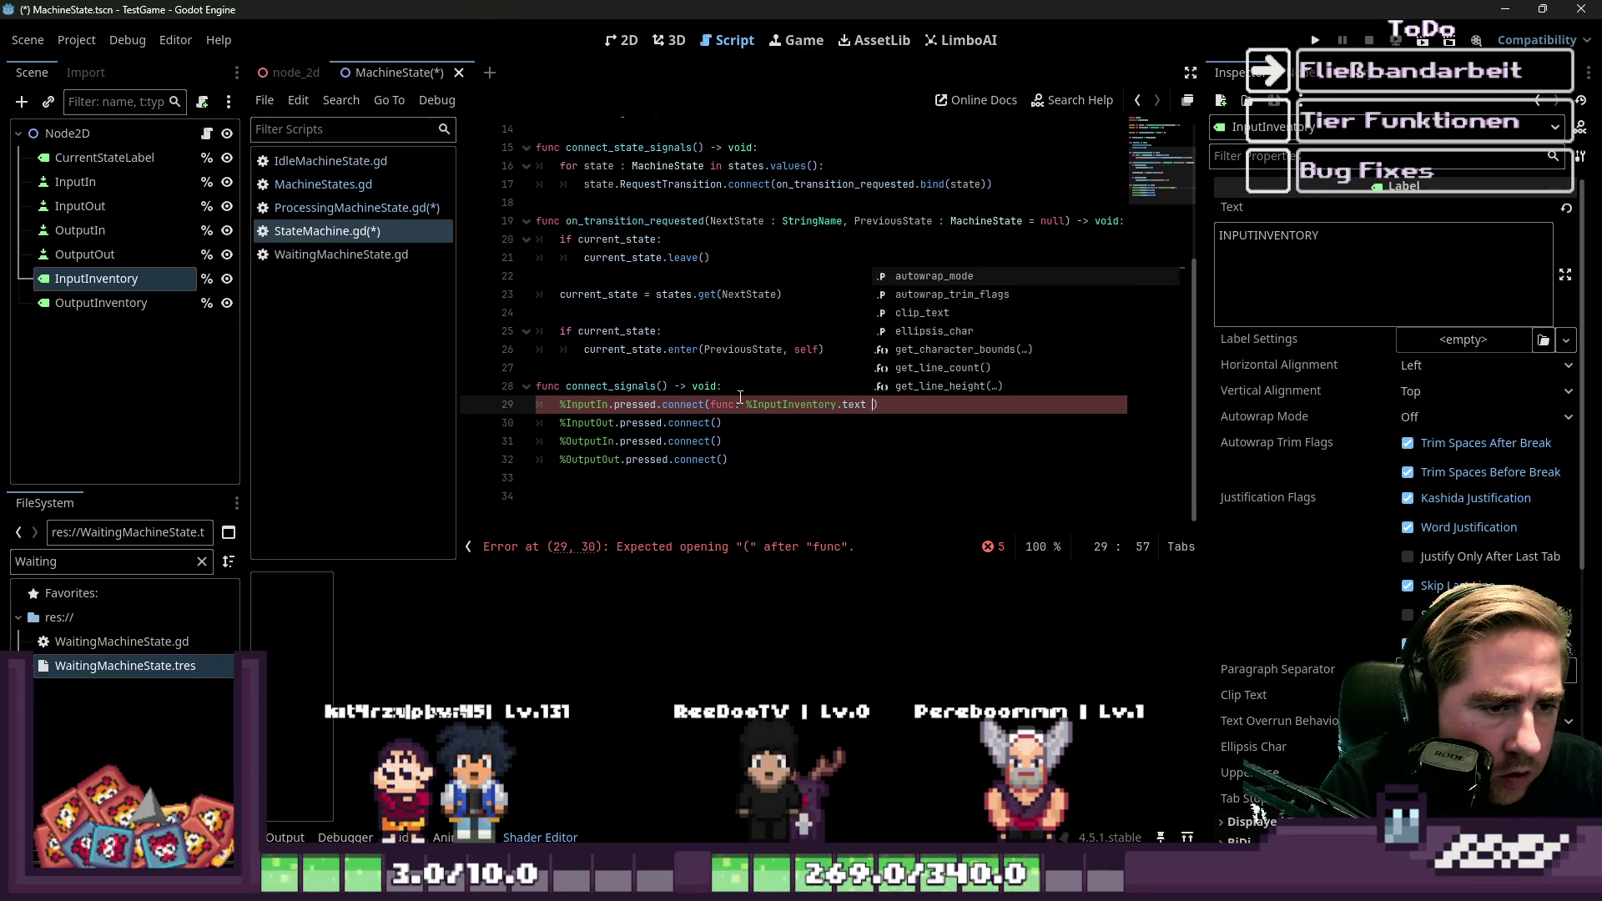
key(BackSpace)
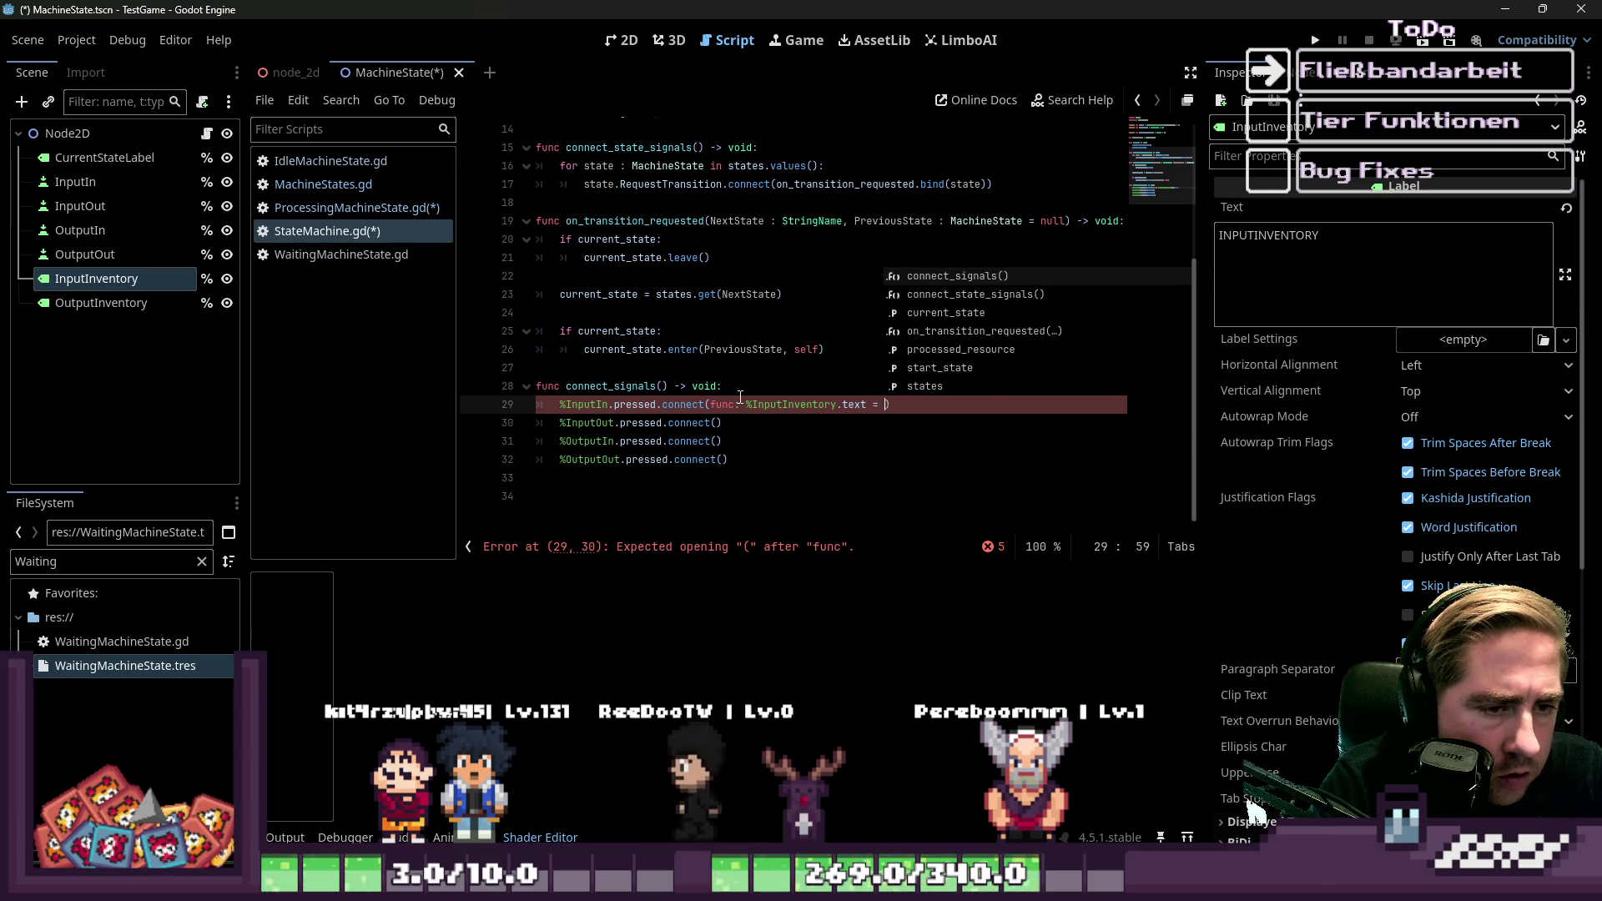
key(BackSpace)
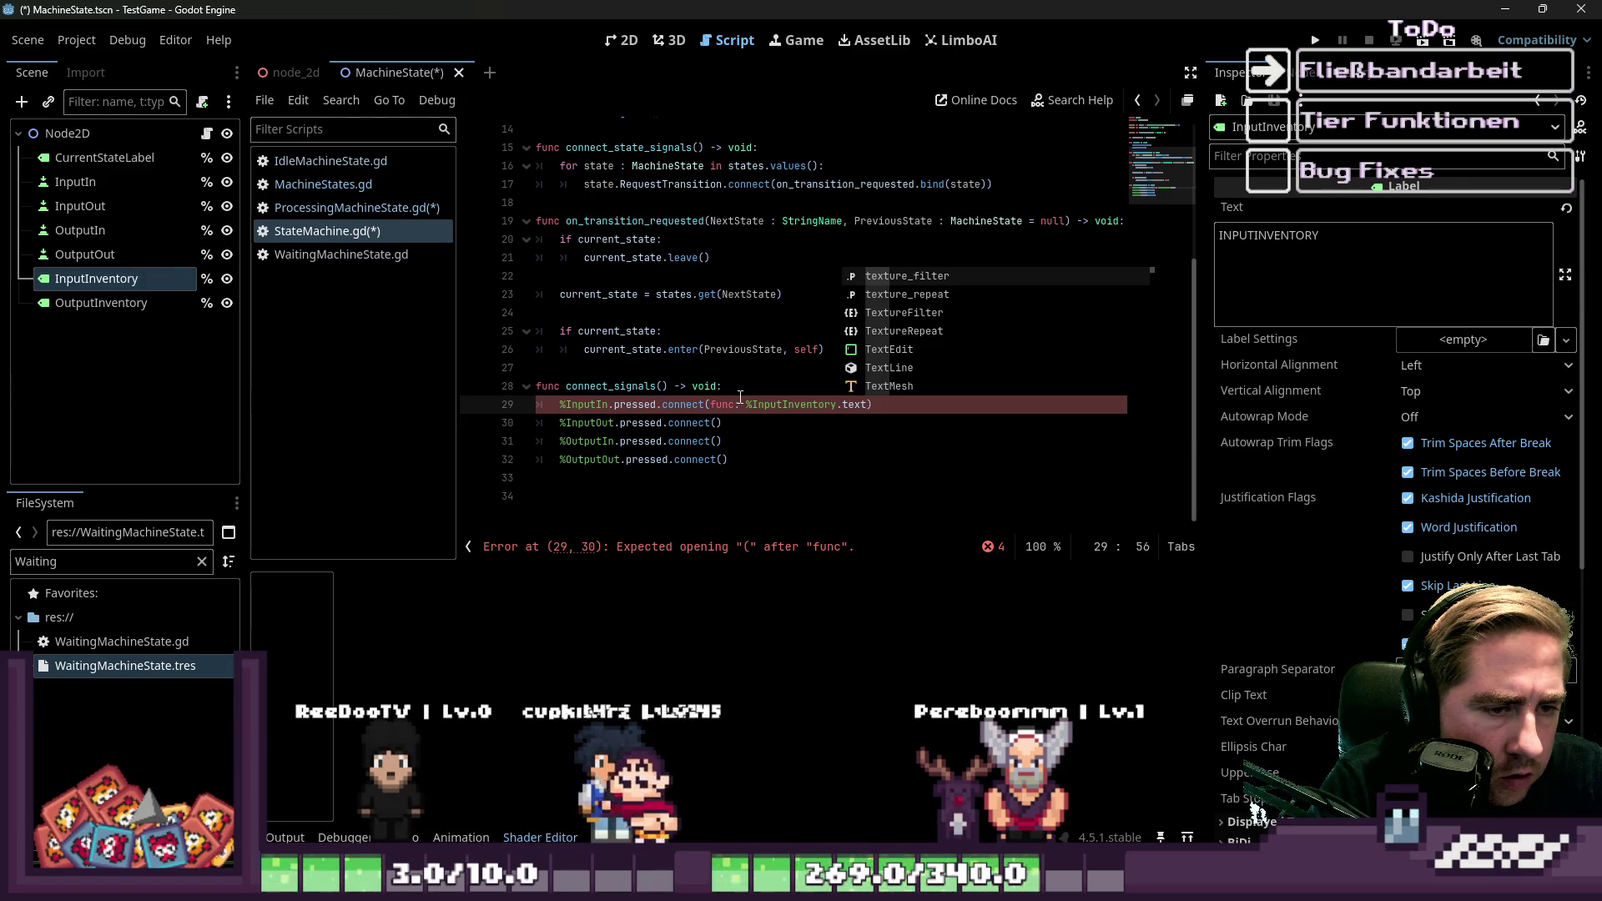
scroll(740, 398, up, 5)
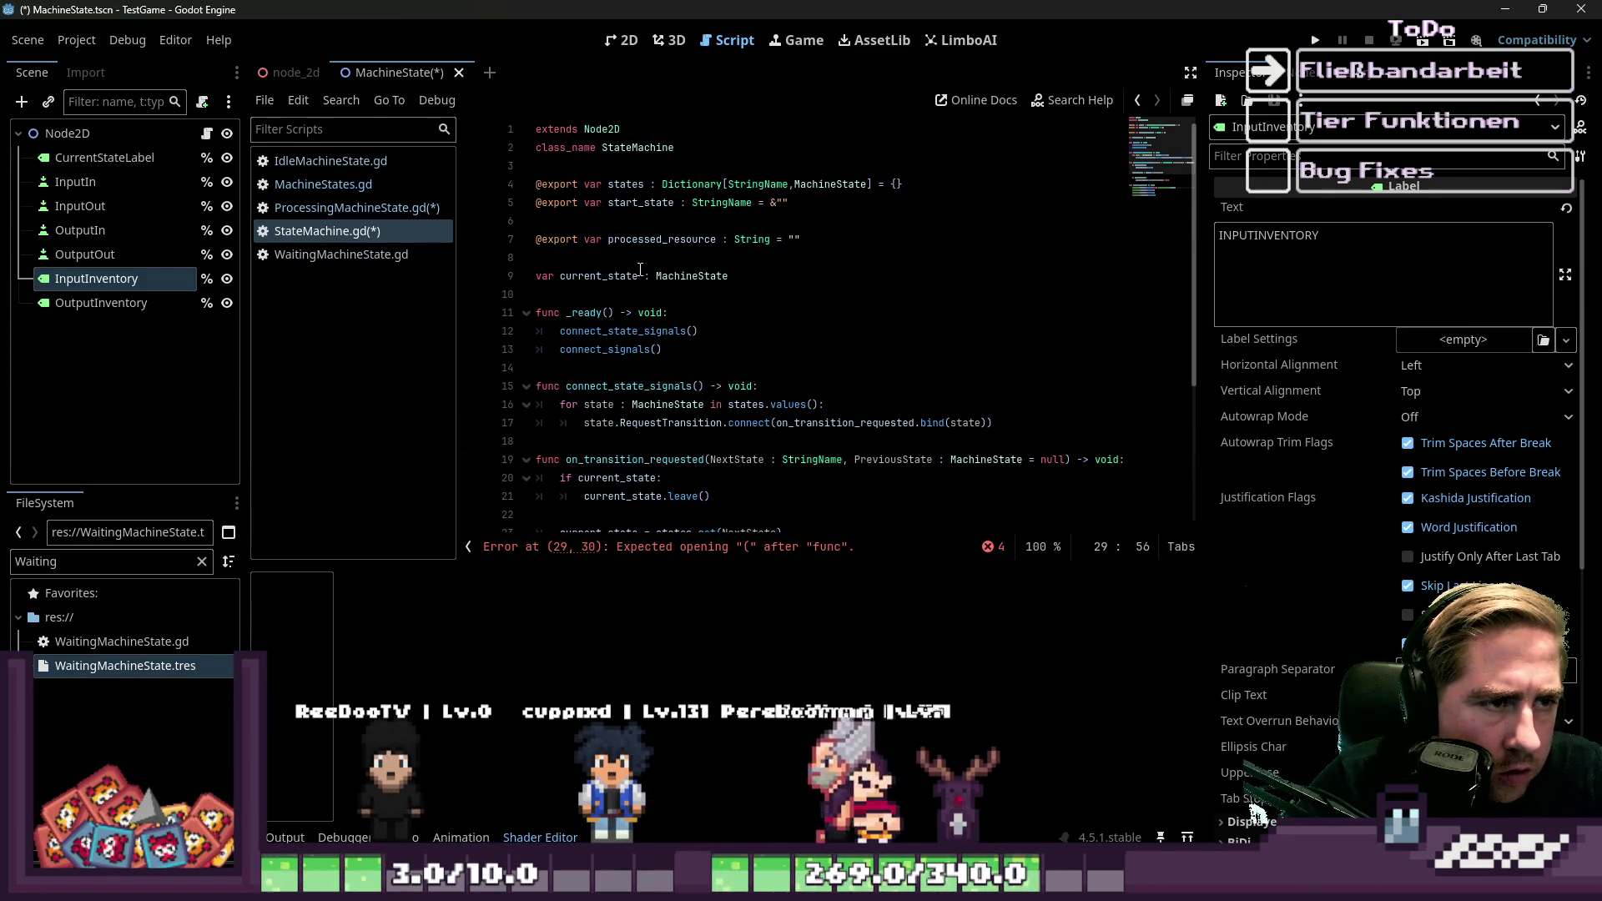
click(740, 257)
key(Return)
key(Return)
key(Up)
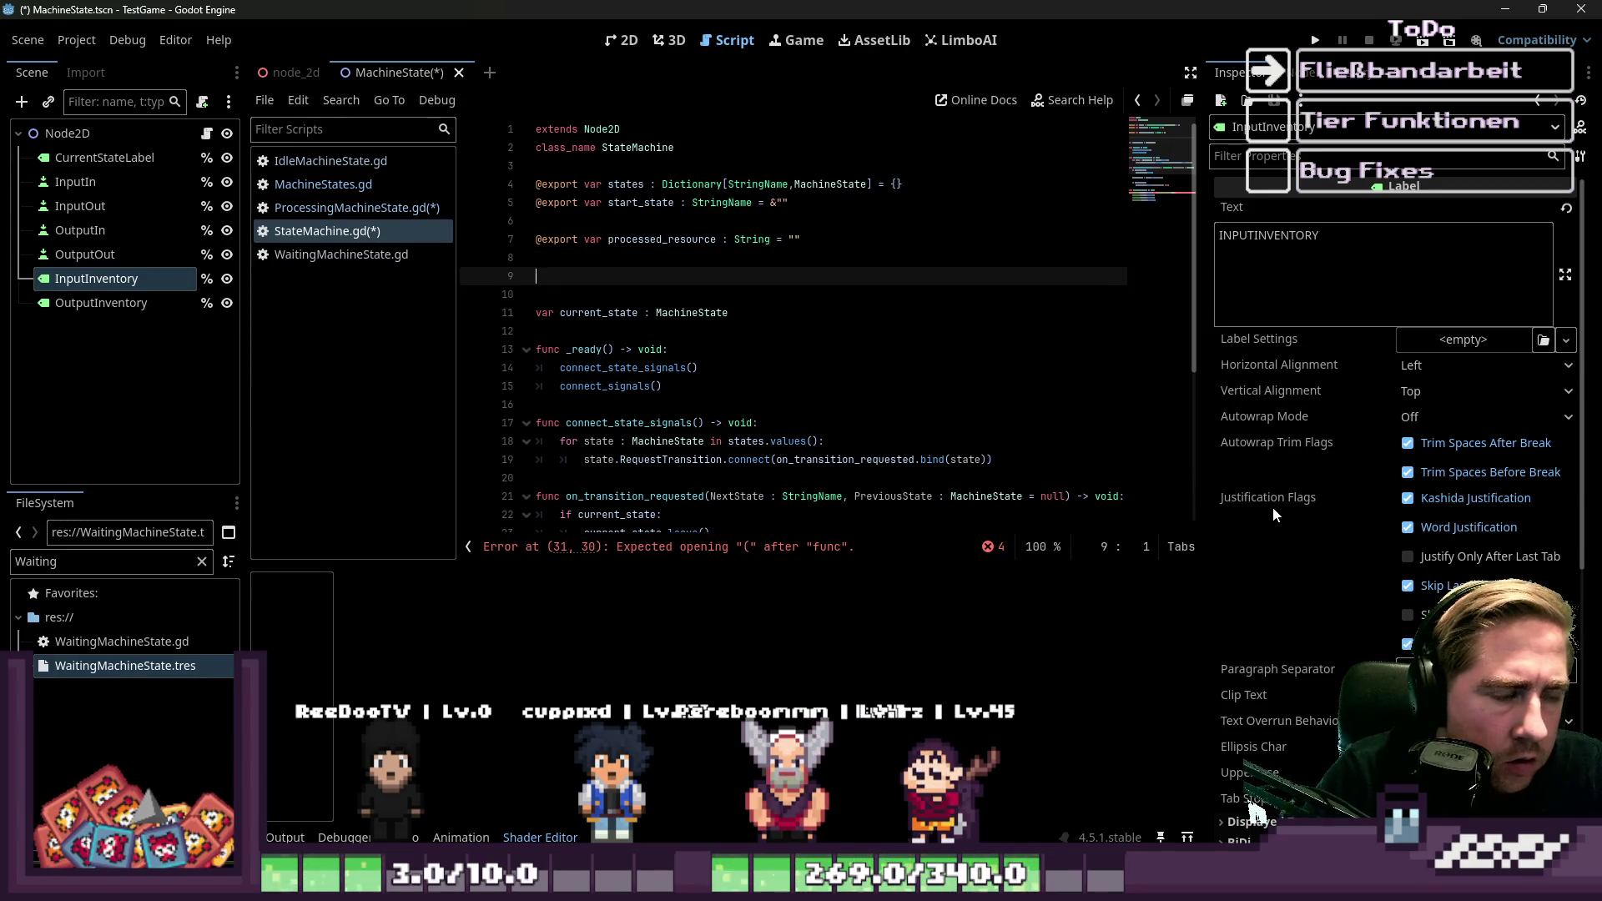
text(@p)
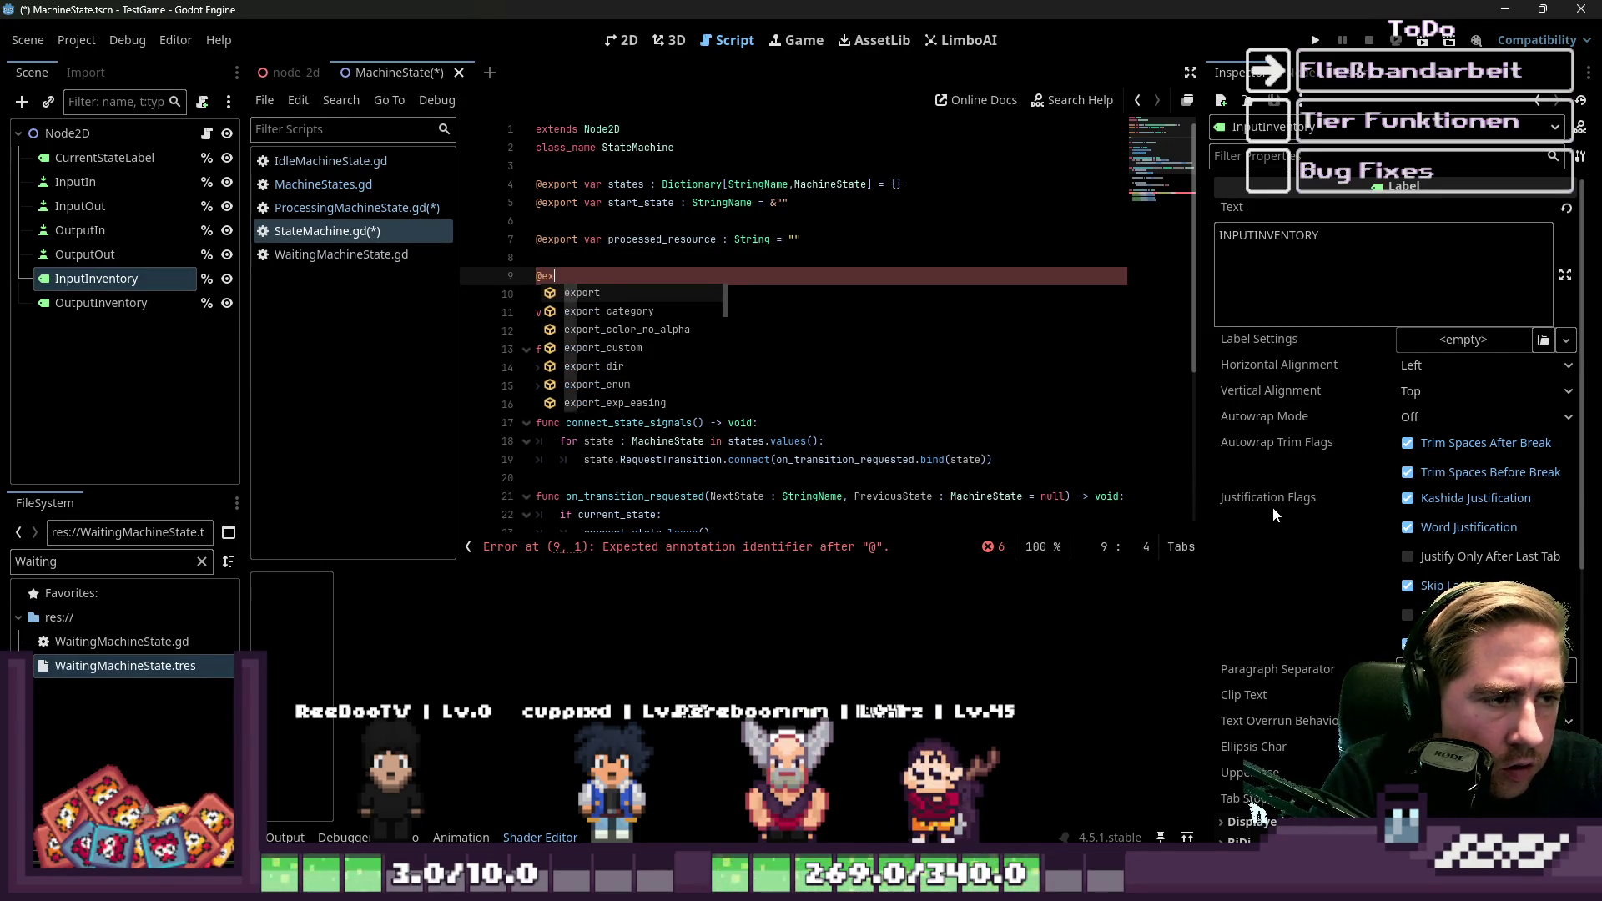
text( var )
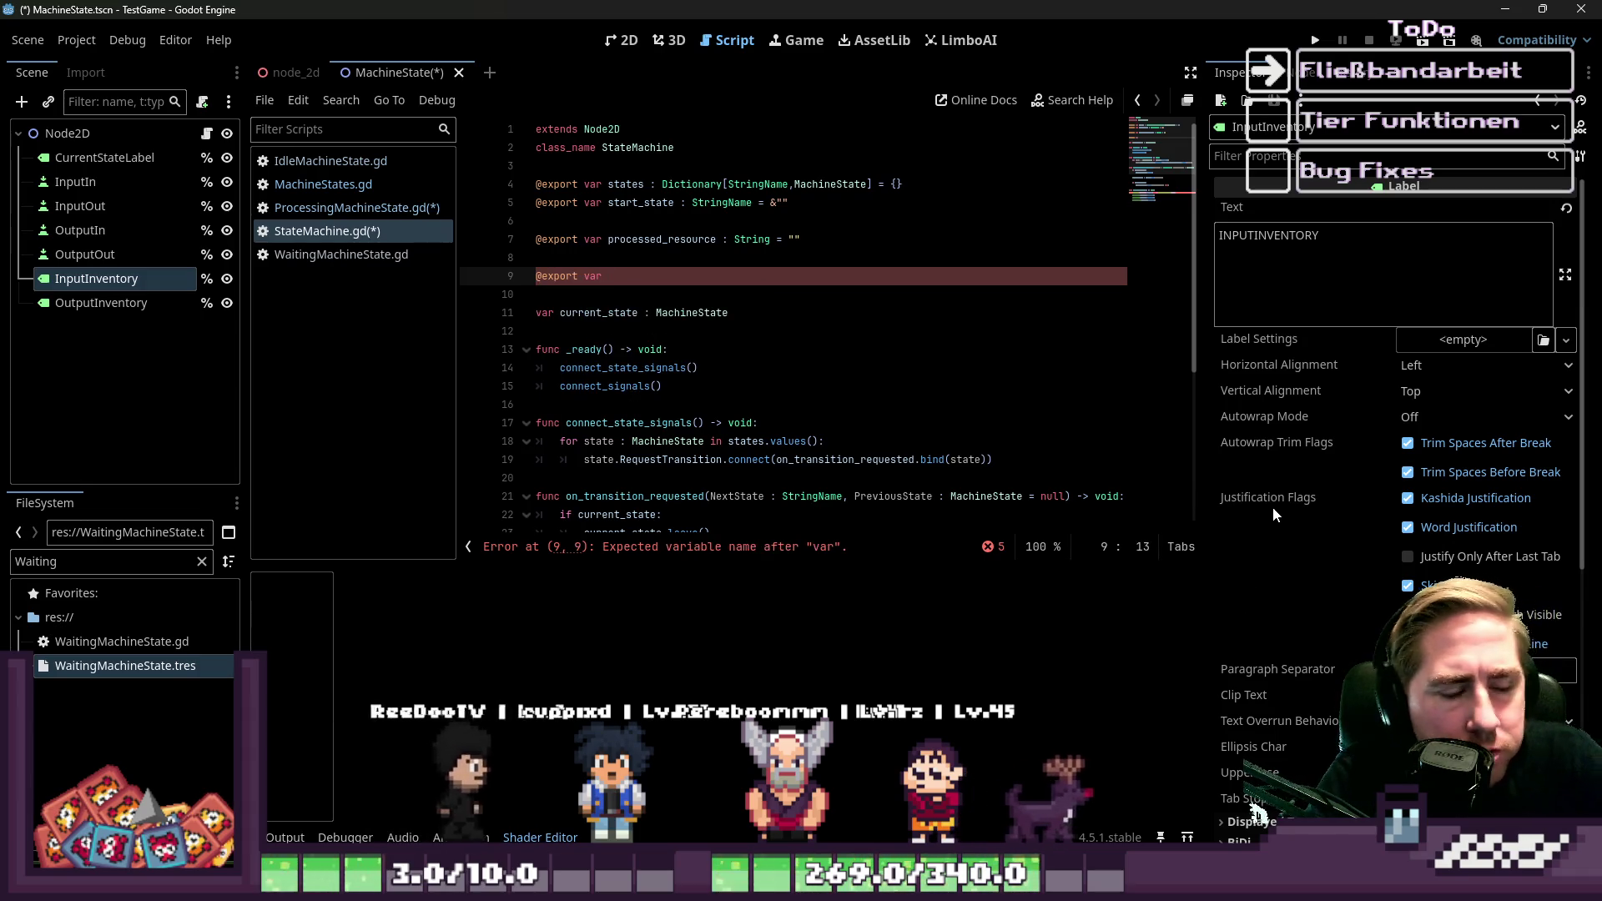
text(input)
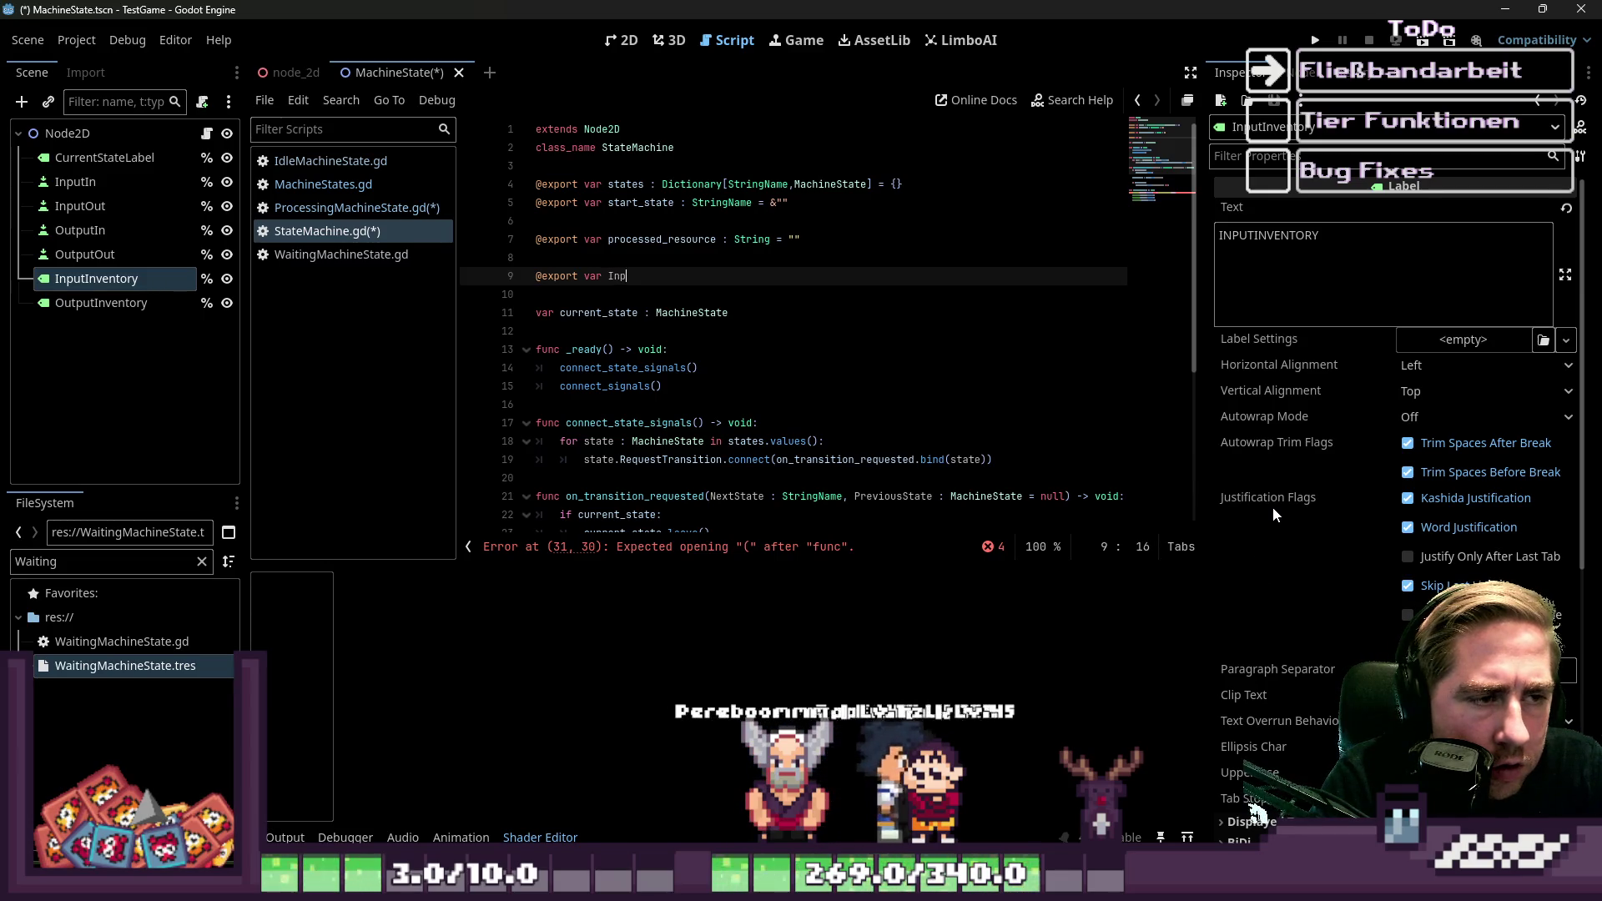
text(Inventory)
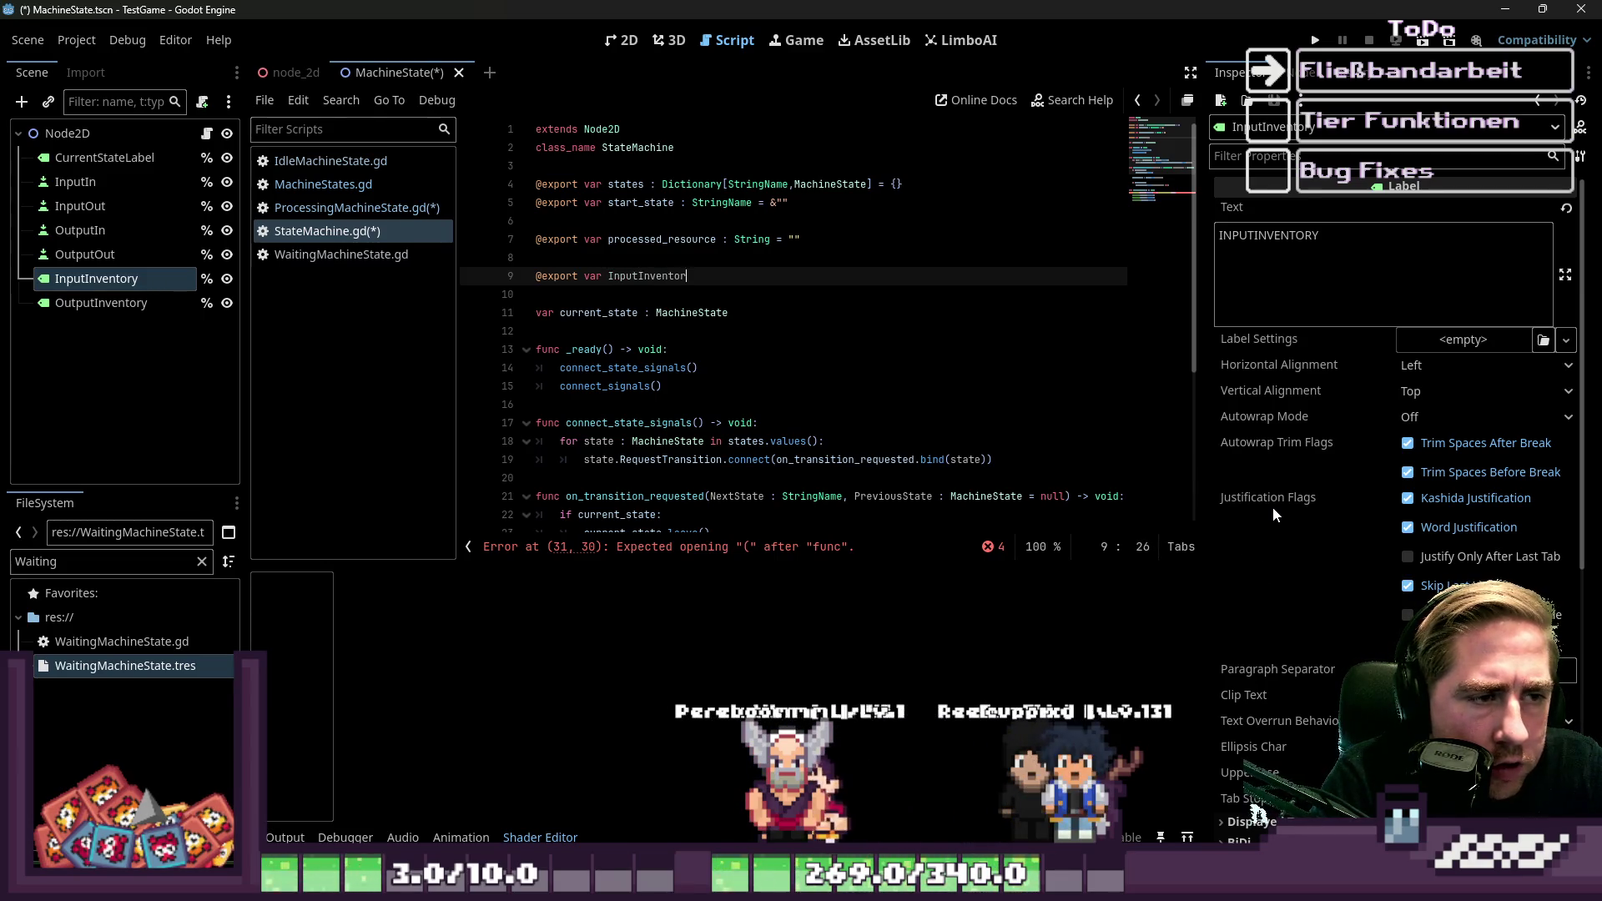
text(Value : s)
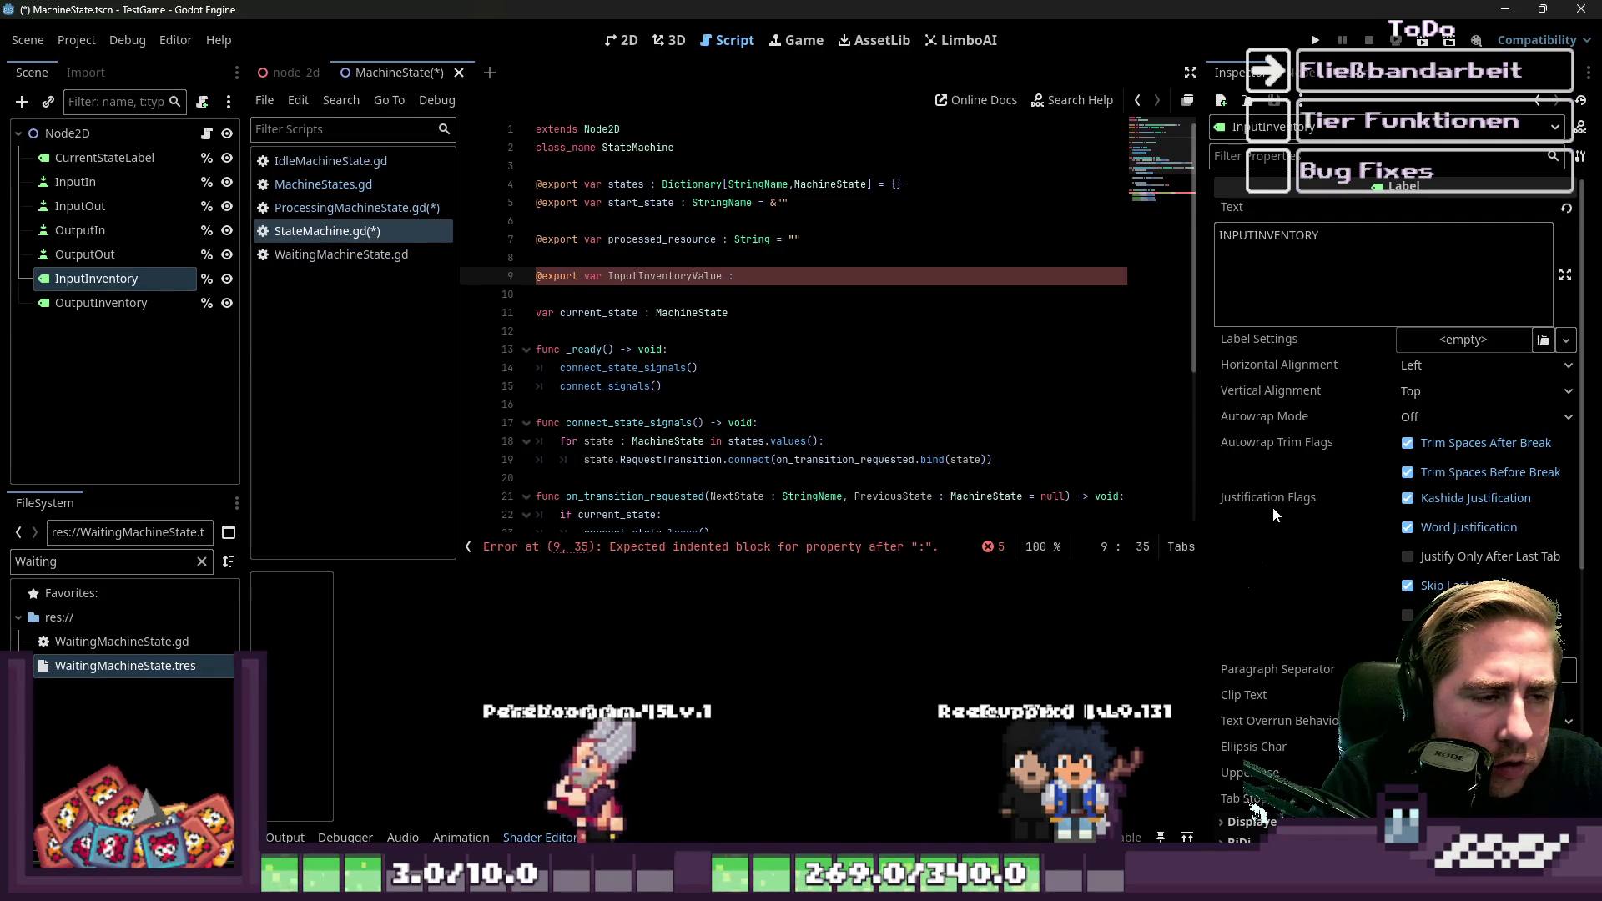
key(BackSpace)
text(int = )
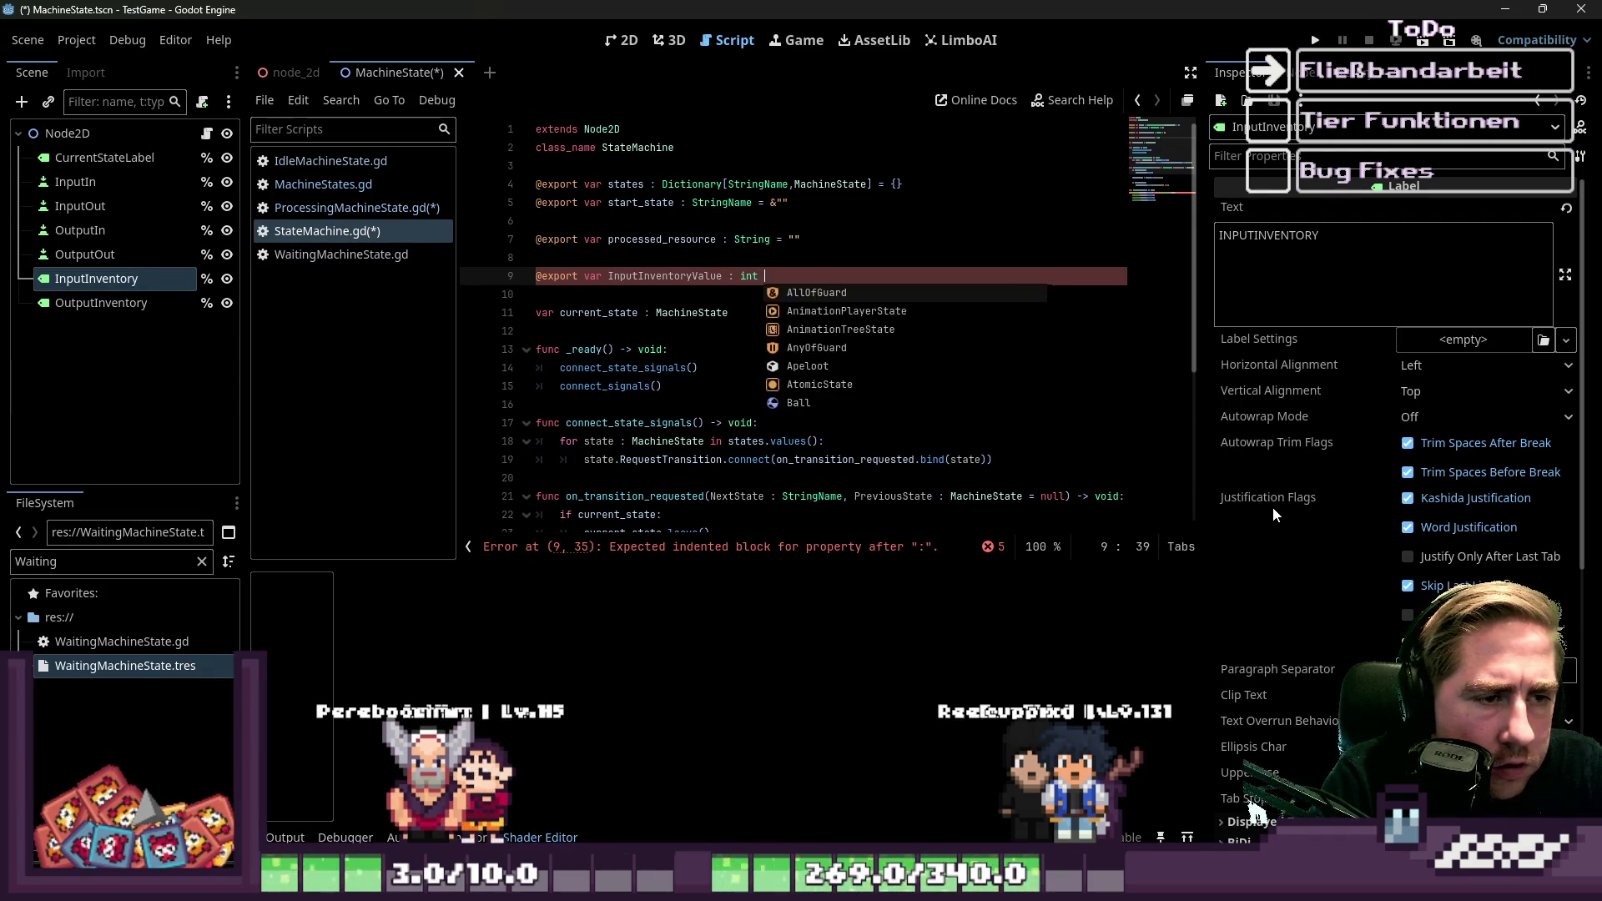
text(0)
Step: Duplicate that export line on line 10 and rename the copy to OutputInventoryValue
key(shift+Up)
key(ctrl+c)
key(Down)
key(ctrl+v)
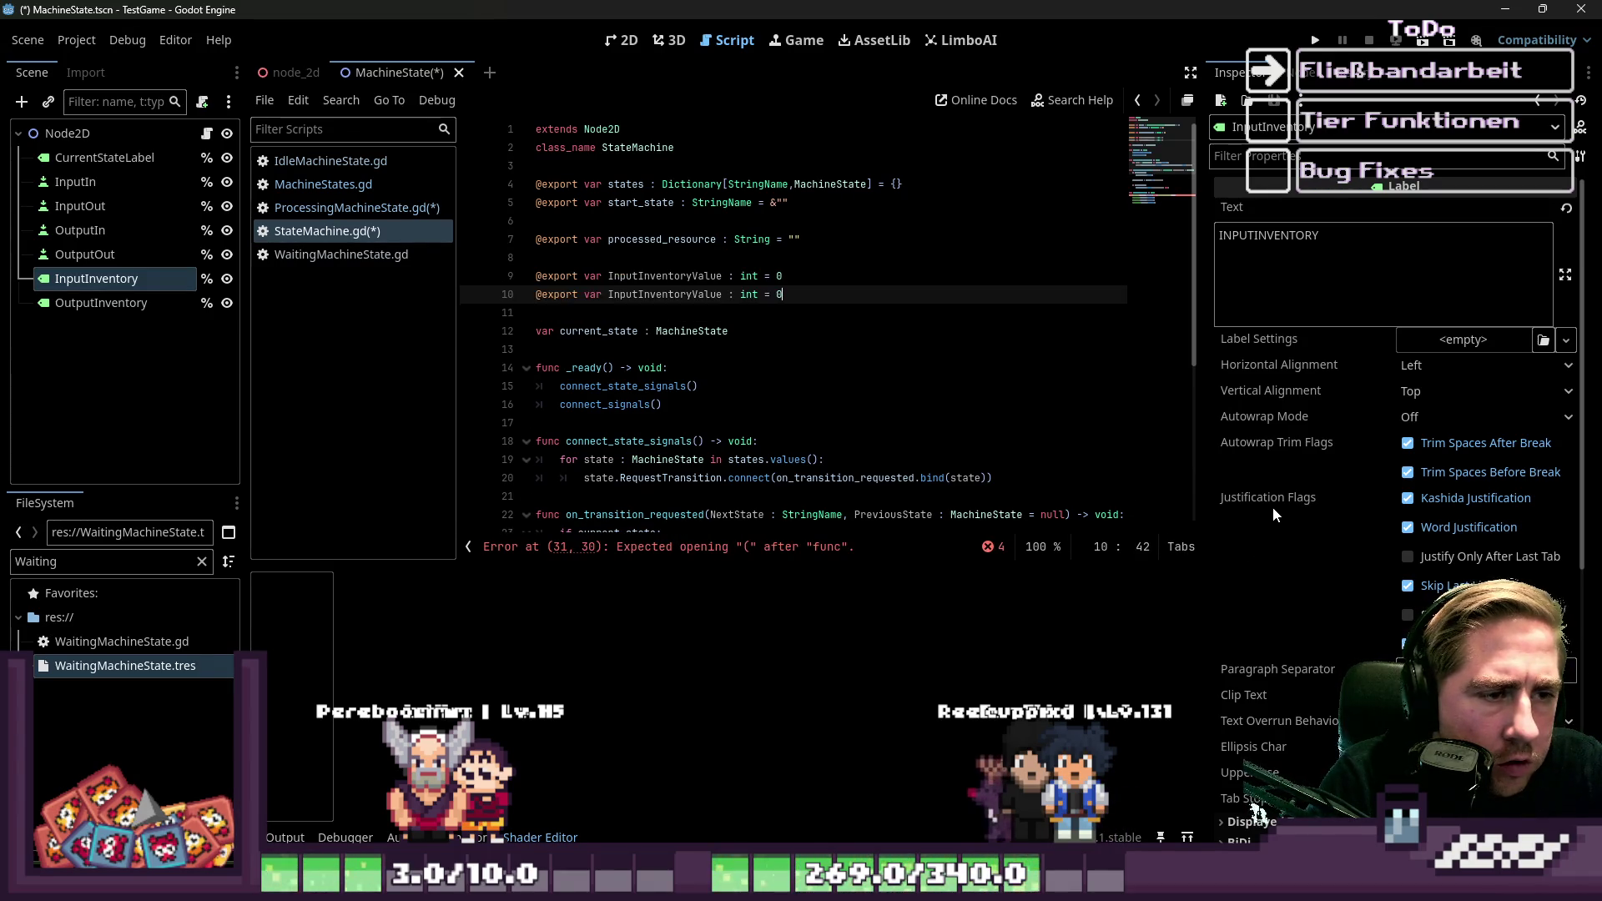
key(ctrl+Left)
key(ctrl+Left)
key(ctrl+Left)
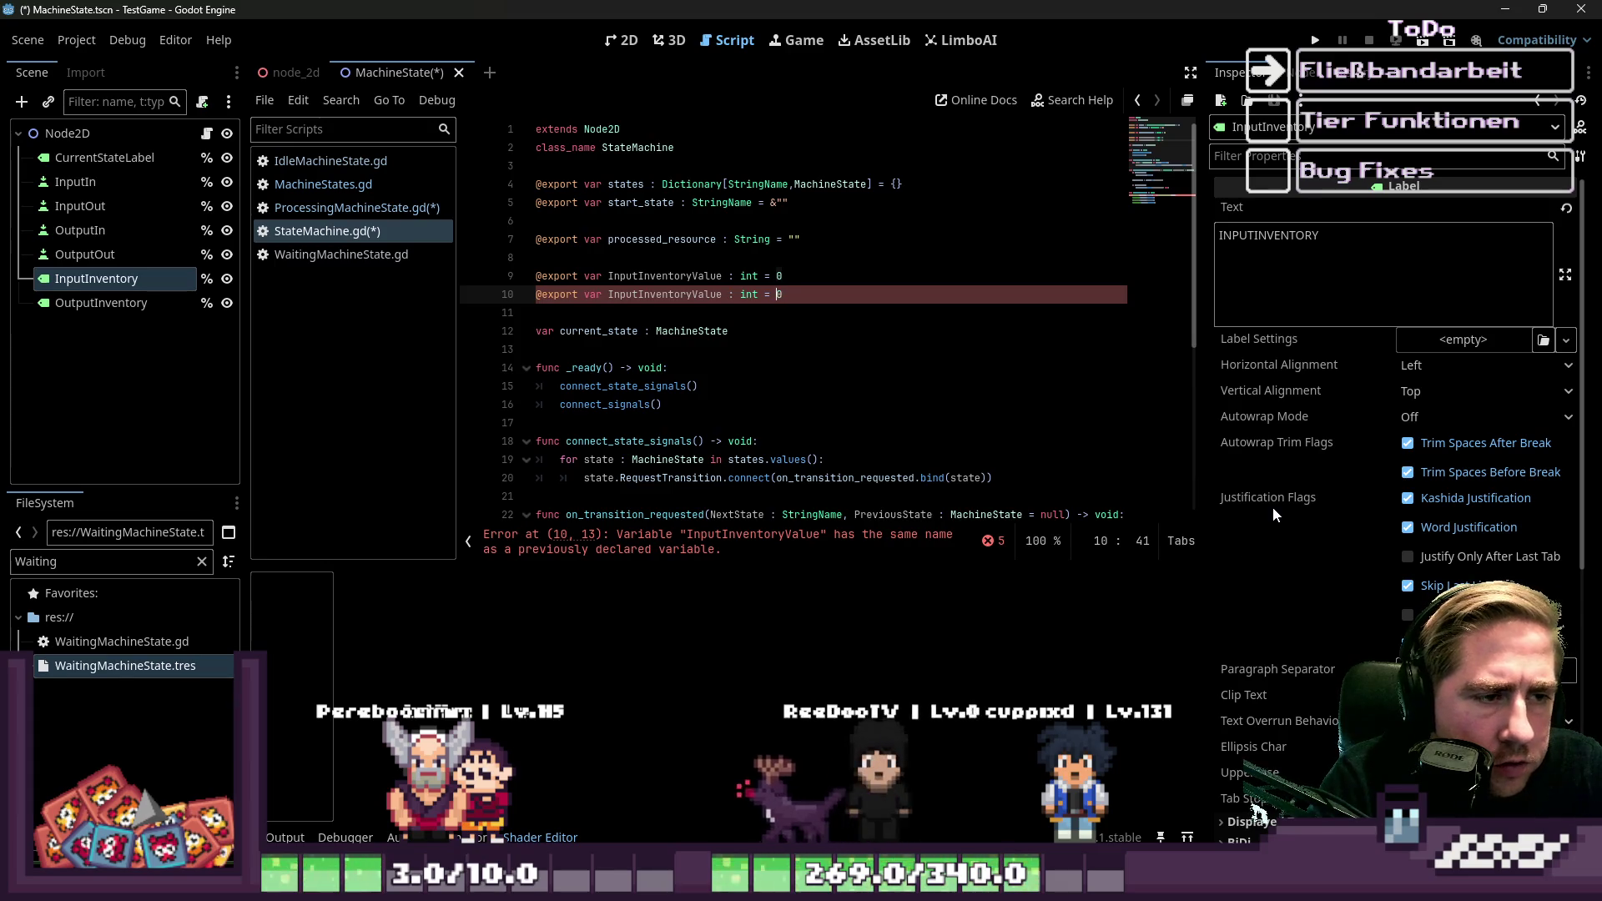
key(shift+Right)
key(shift+Right)
key(shift+Right)
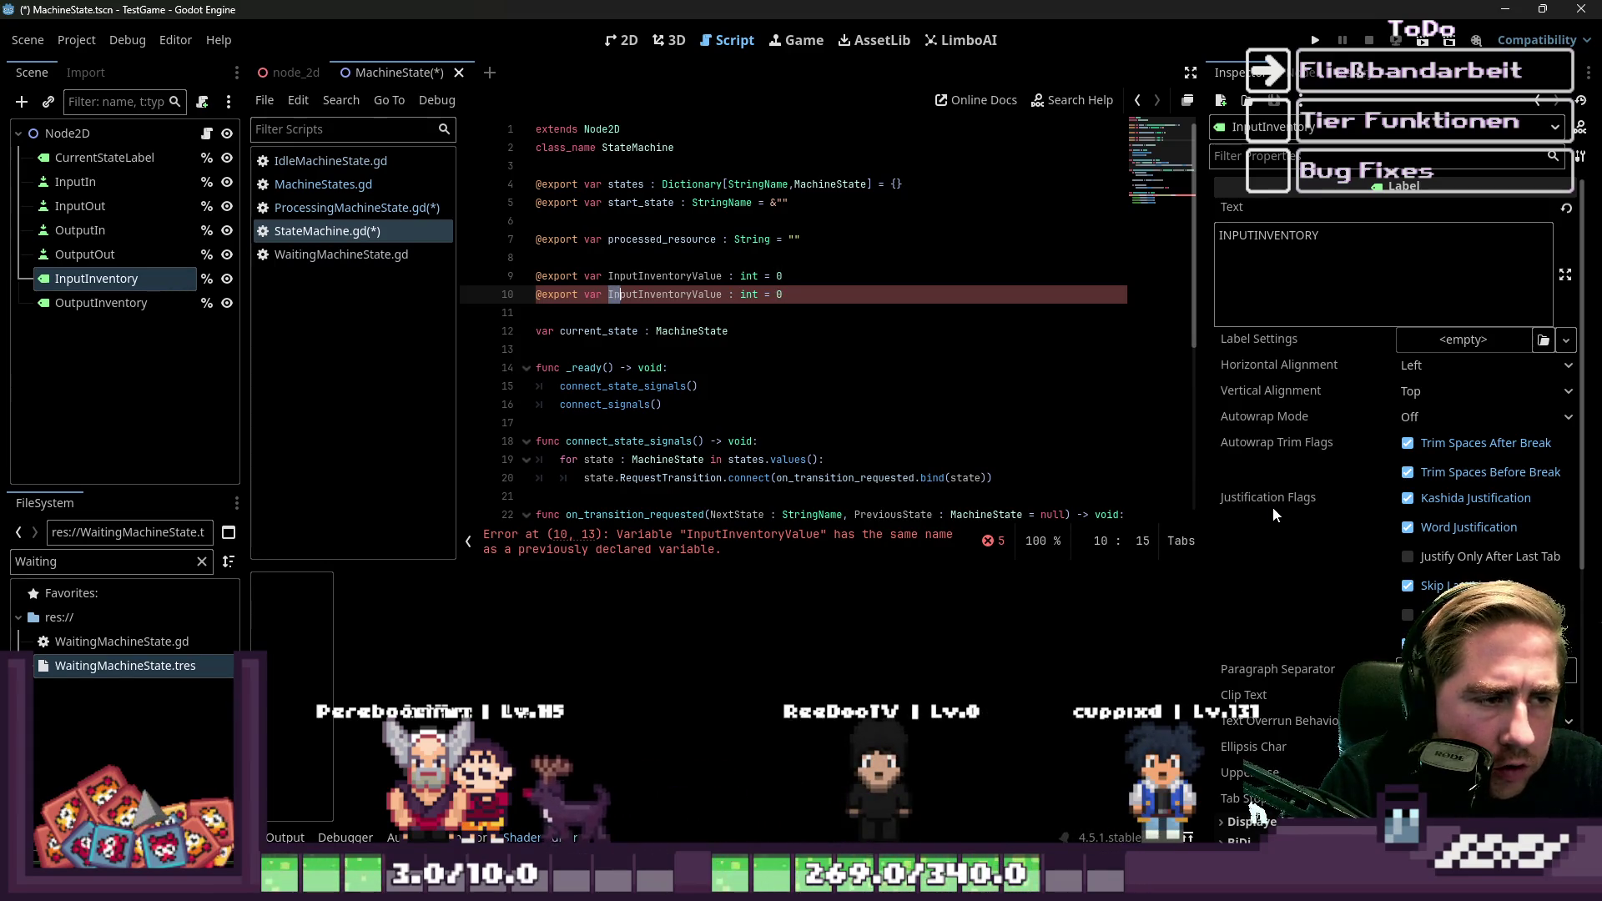
text(Out)
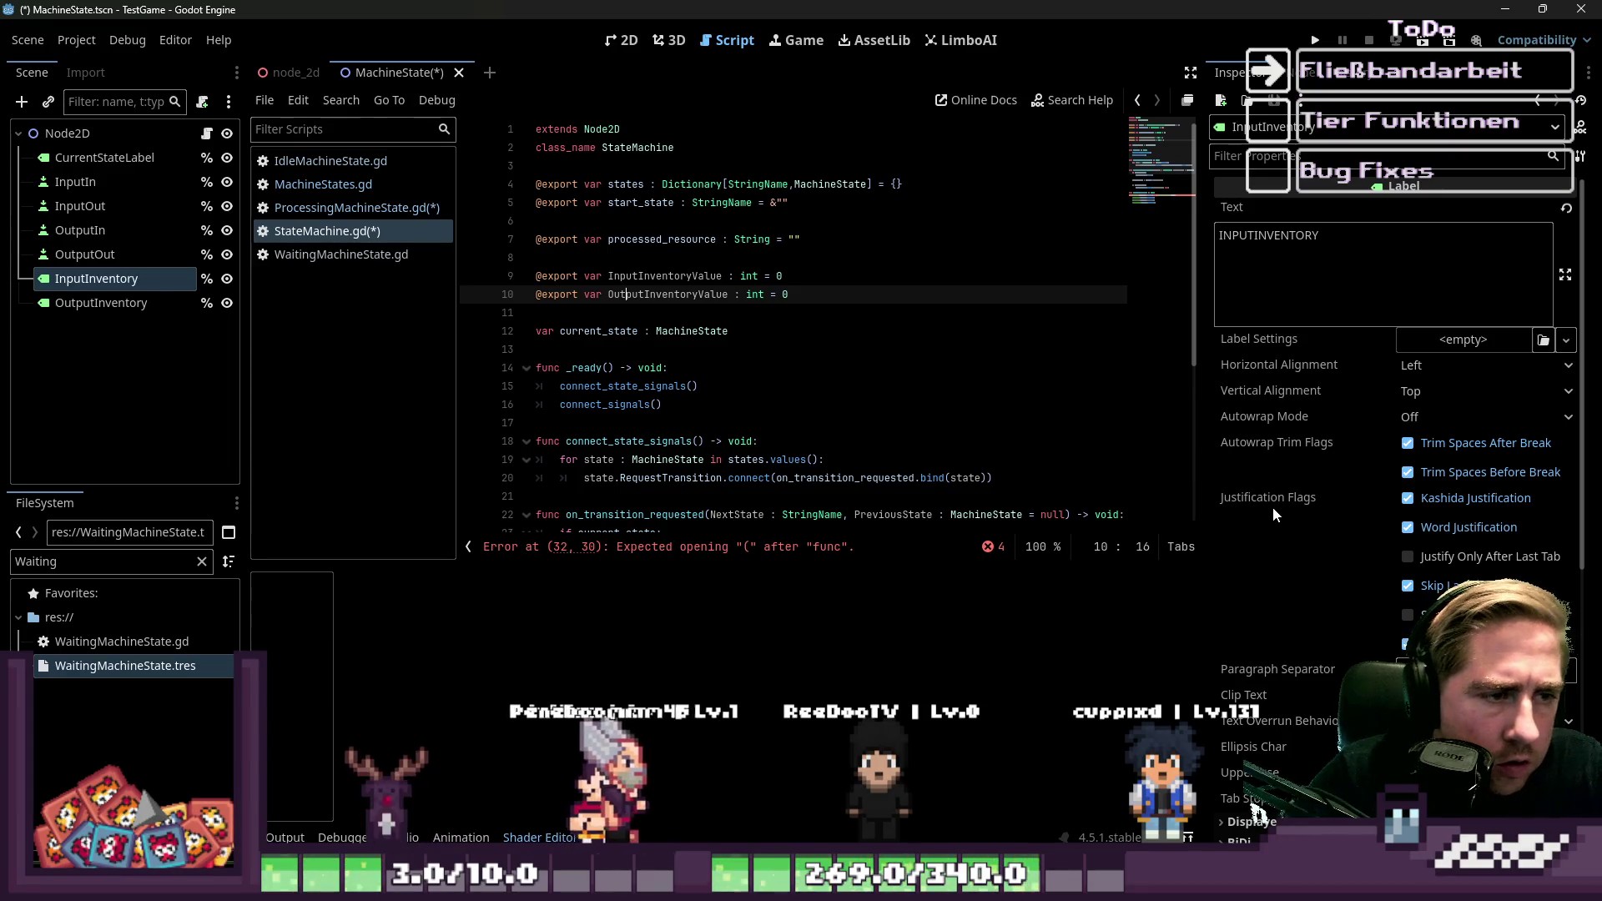
scroll(834, 375, down, 5)
click(876, 442)
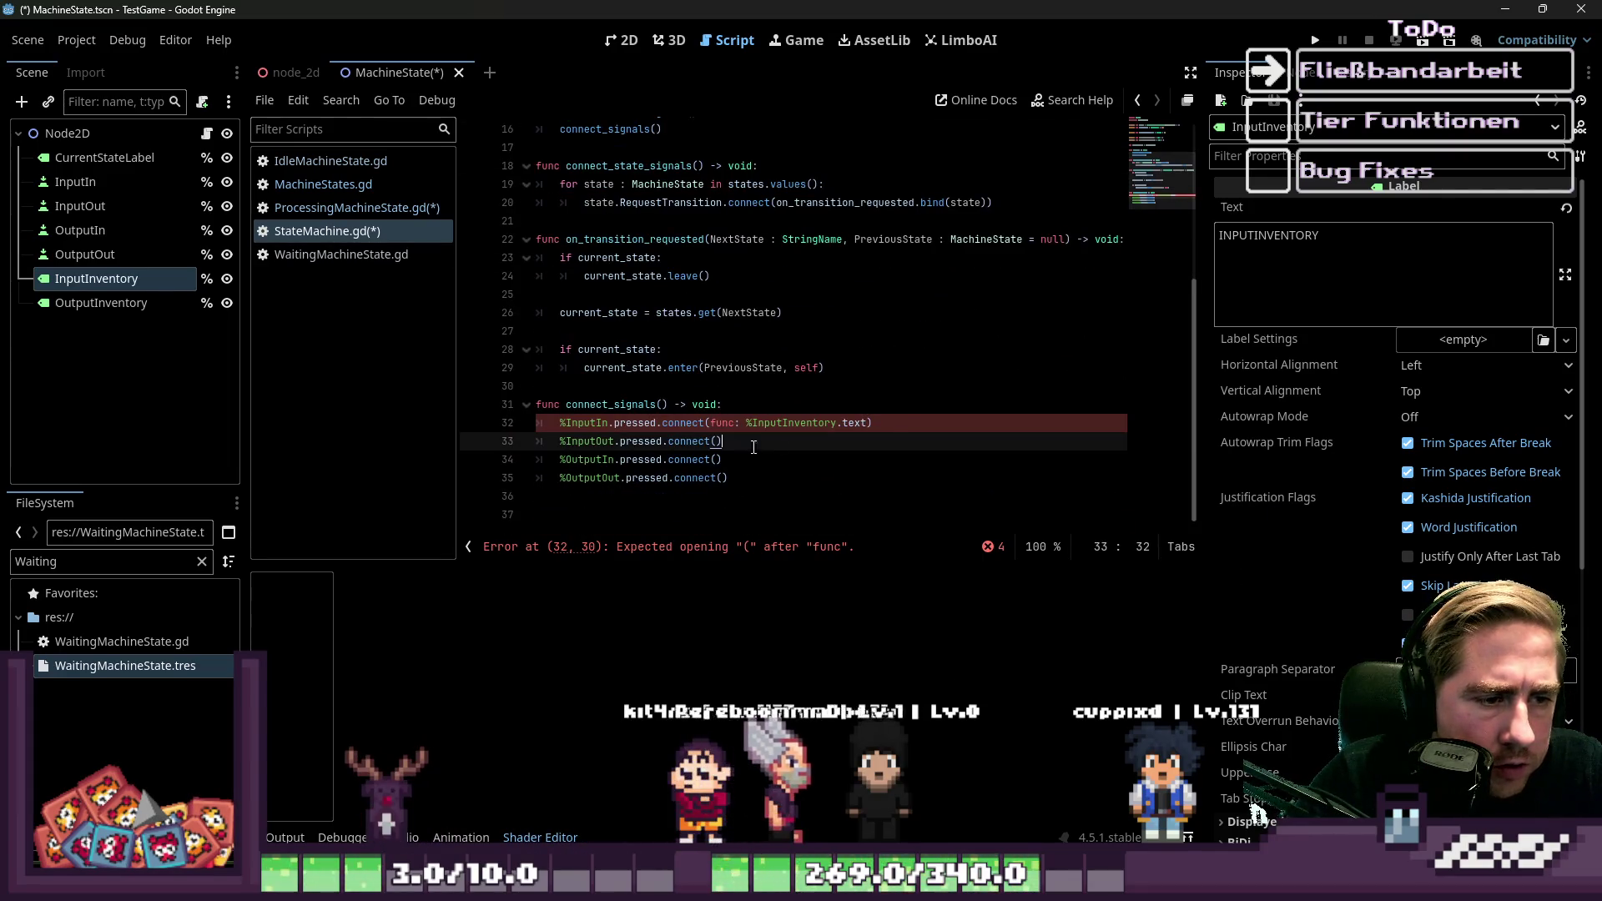
Step: Make the InputIn lambda's label assignment use str(InputInventoryValue)
click(869, 423)
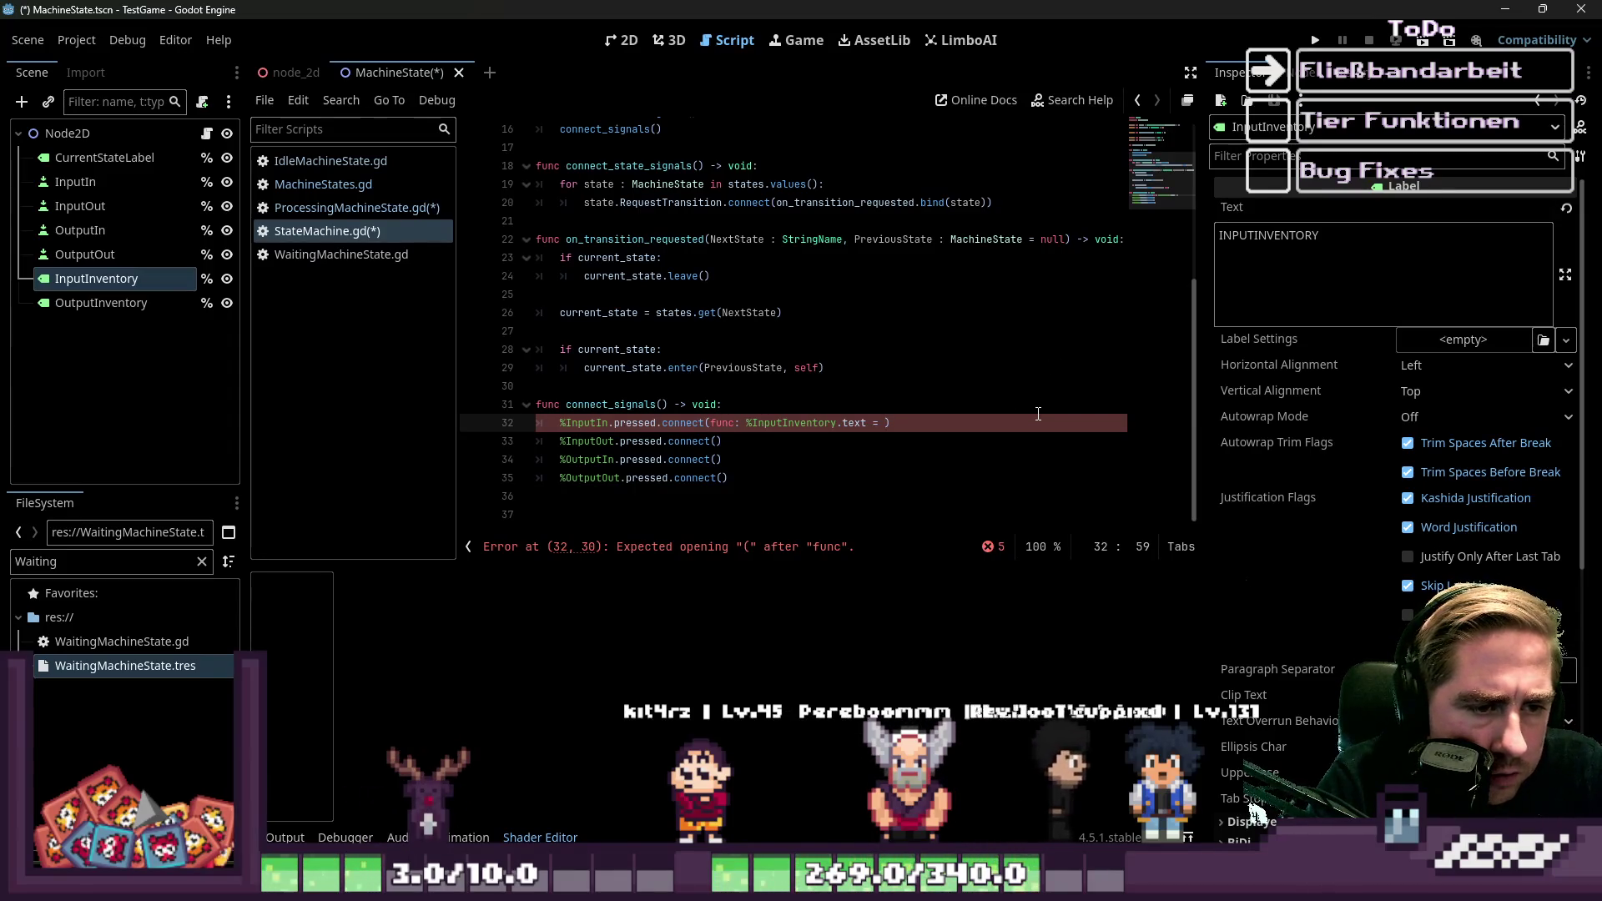
text(nputInventoryValue.)
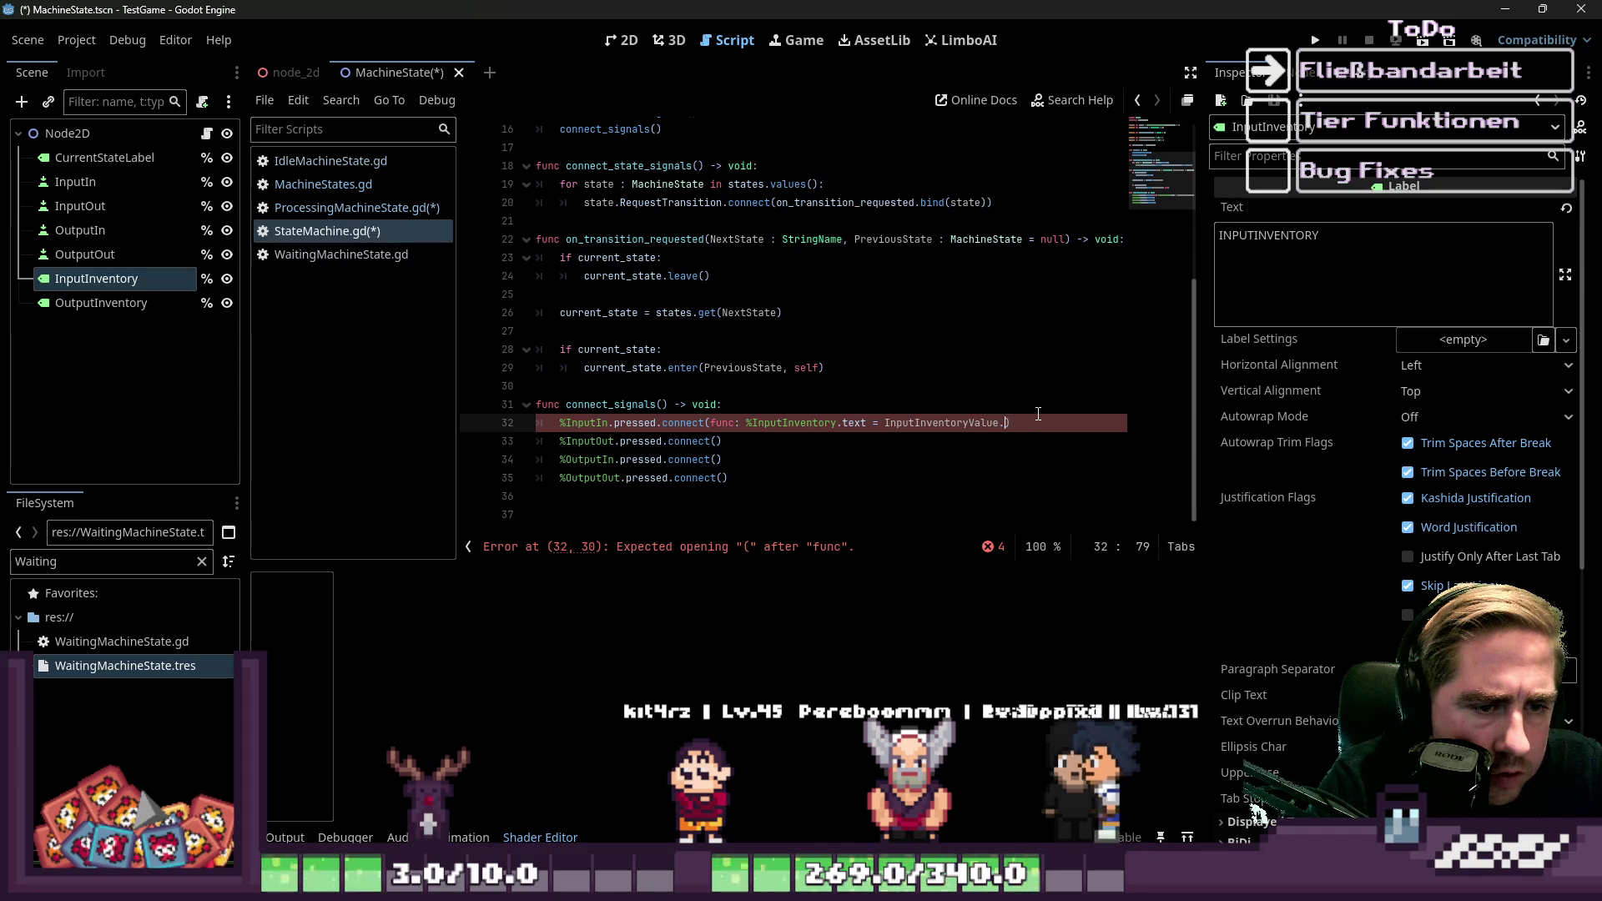
key(ctrl+Left)
key(ctrl+Left)
text(str)
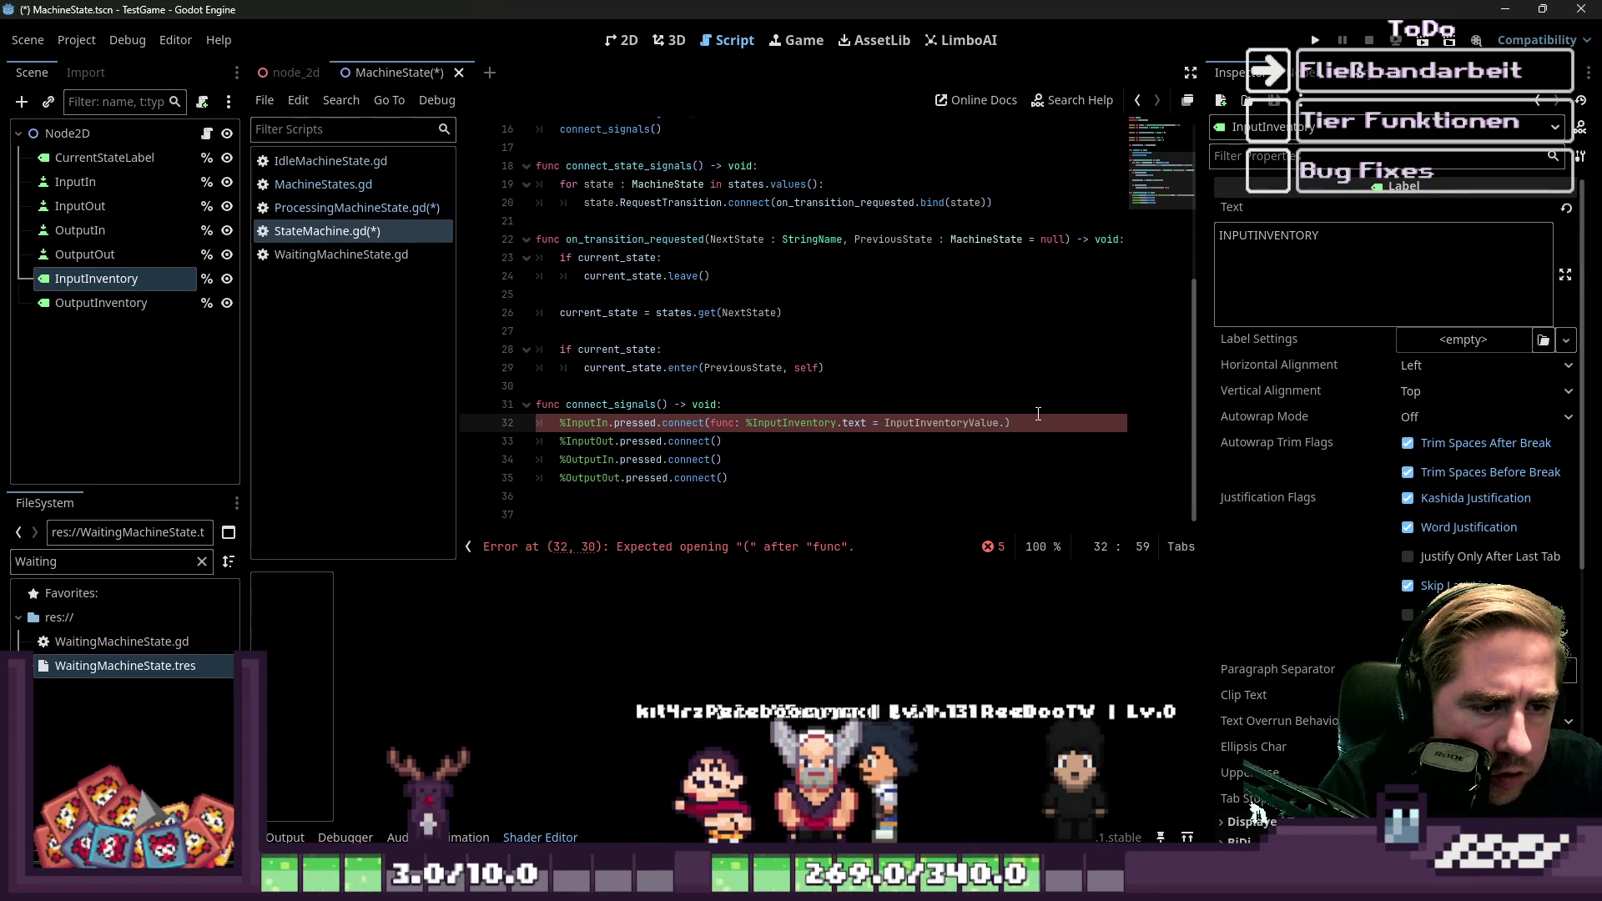
key(ctrl+shift+Right)
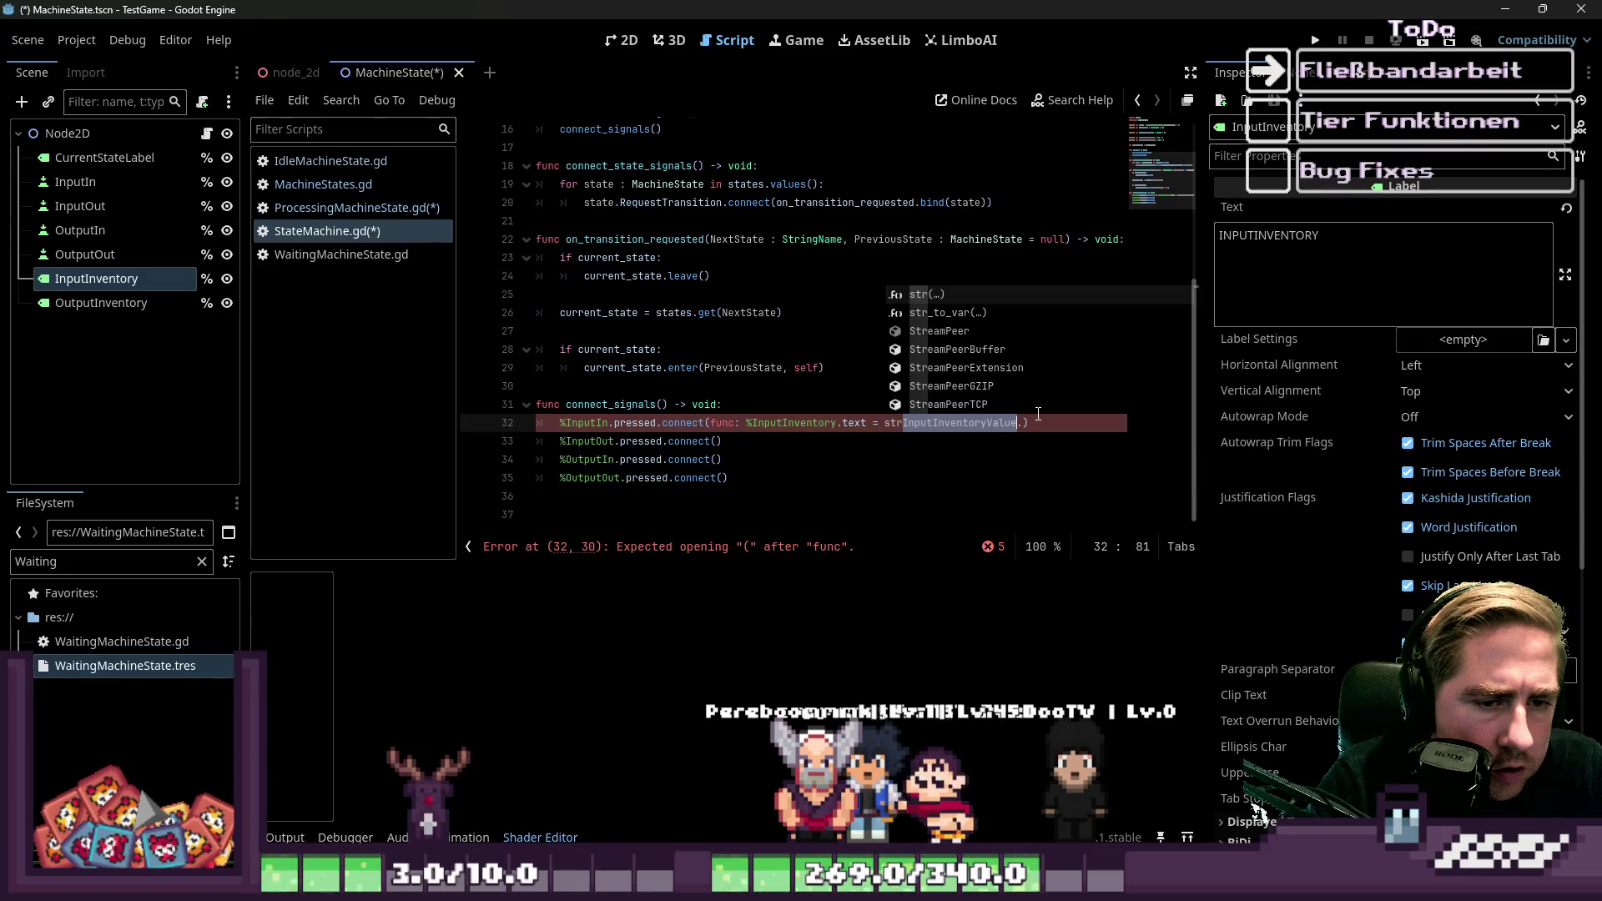
text(()
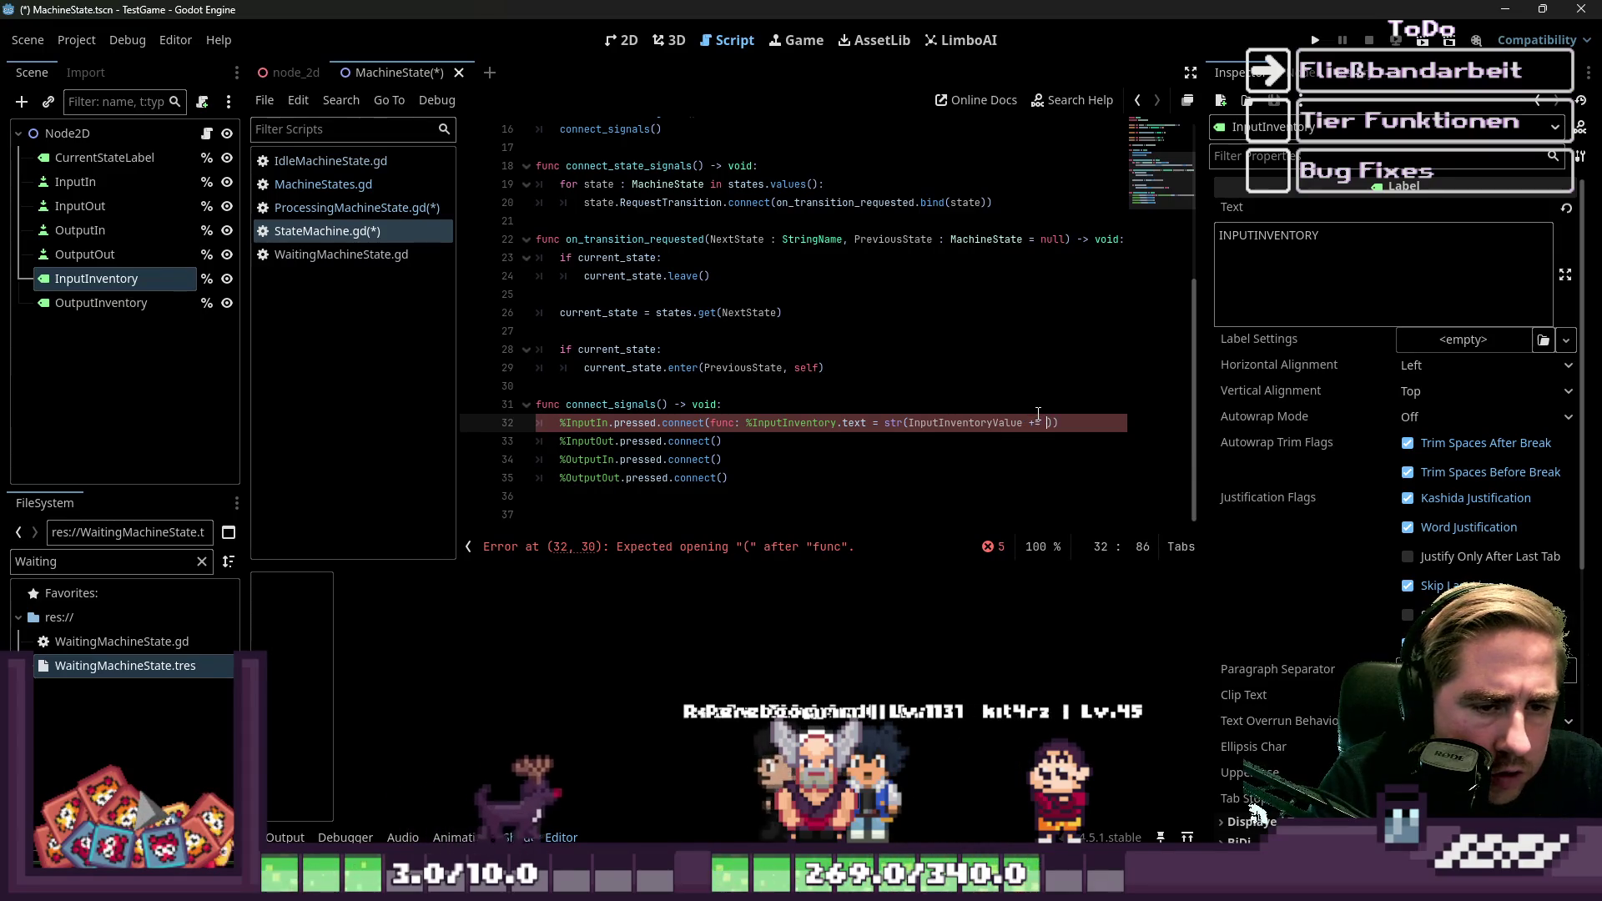
text(= 1)
Step: Fix the lambda header so it reads func(): with an empty parameter list
key(Up)
key(Down)
key(Down)
key(Up)
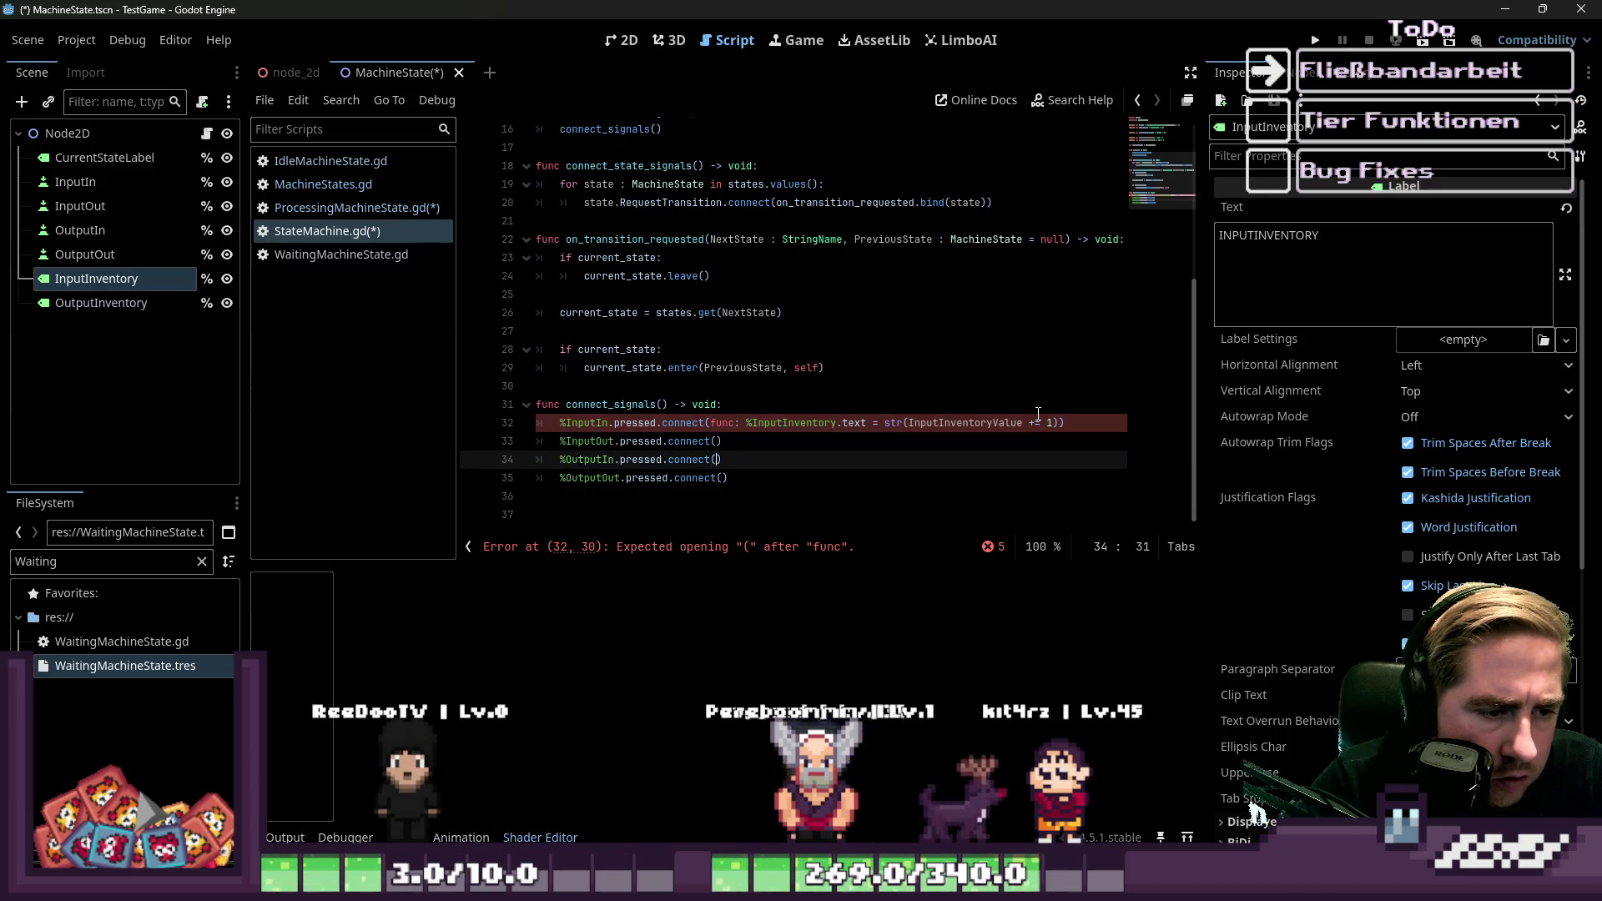
key(ctrl+Right)
key(ctrl+Right)
key(ctrl+Right)
key(ctrl+Left)
key(ctrl+Left)
key(ctrl+Left)
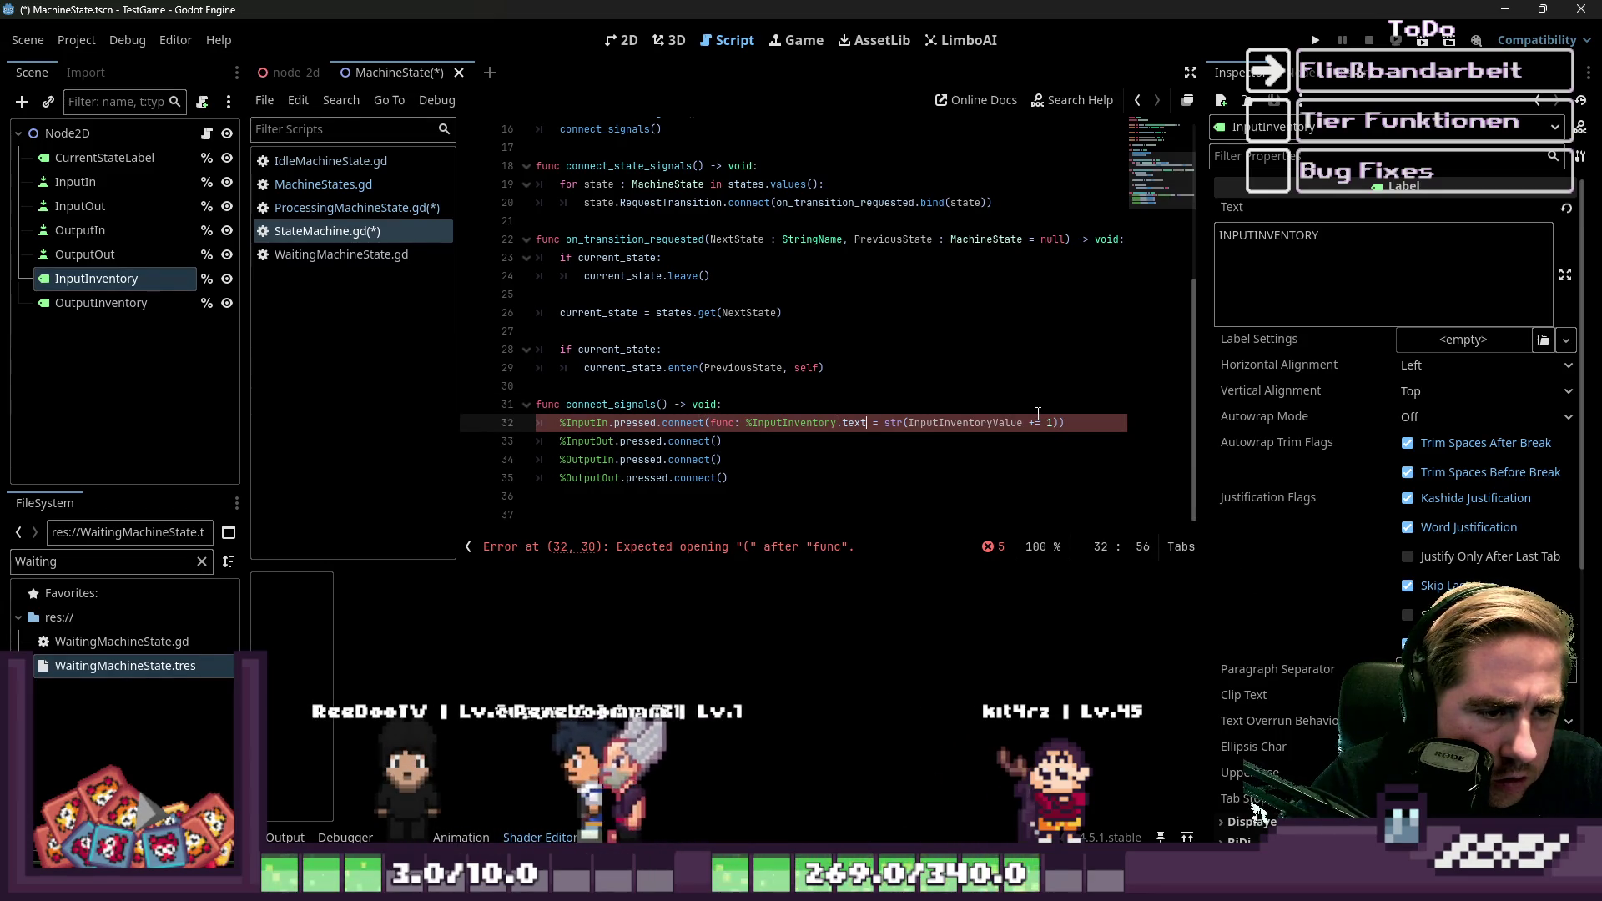
text(:)
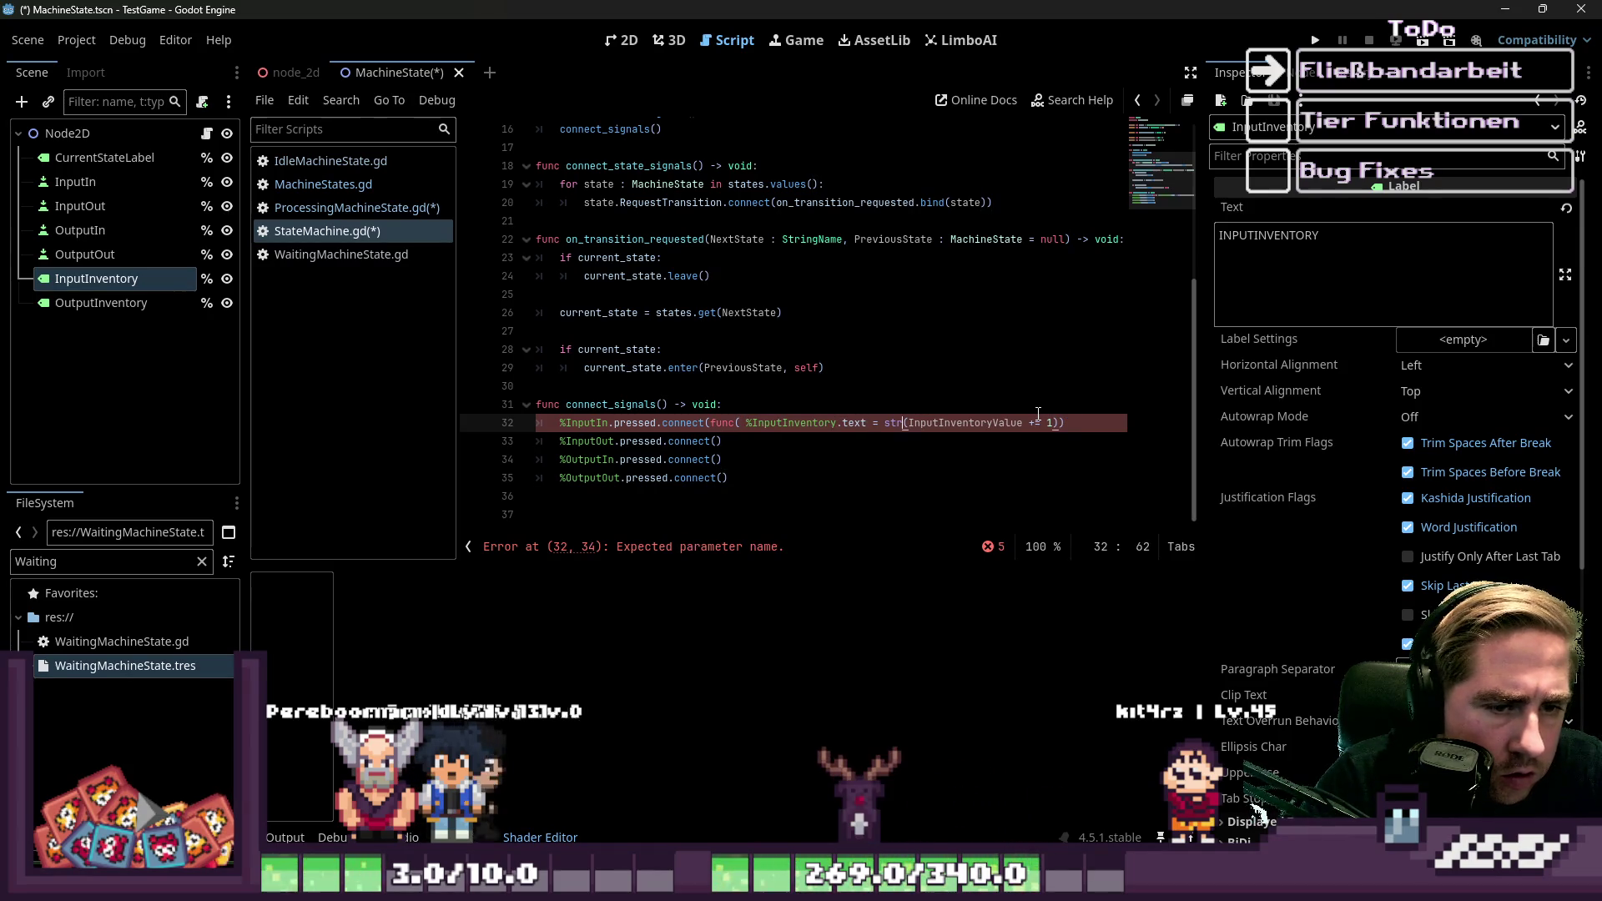
text())())
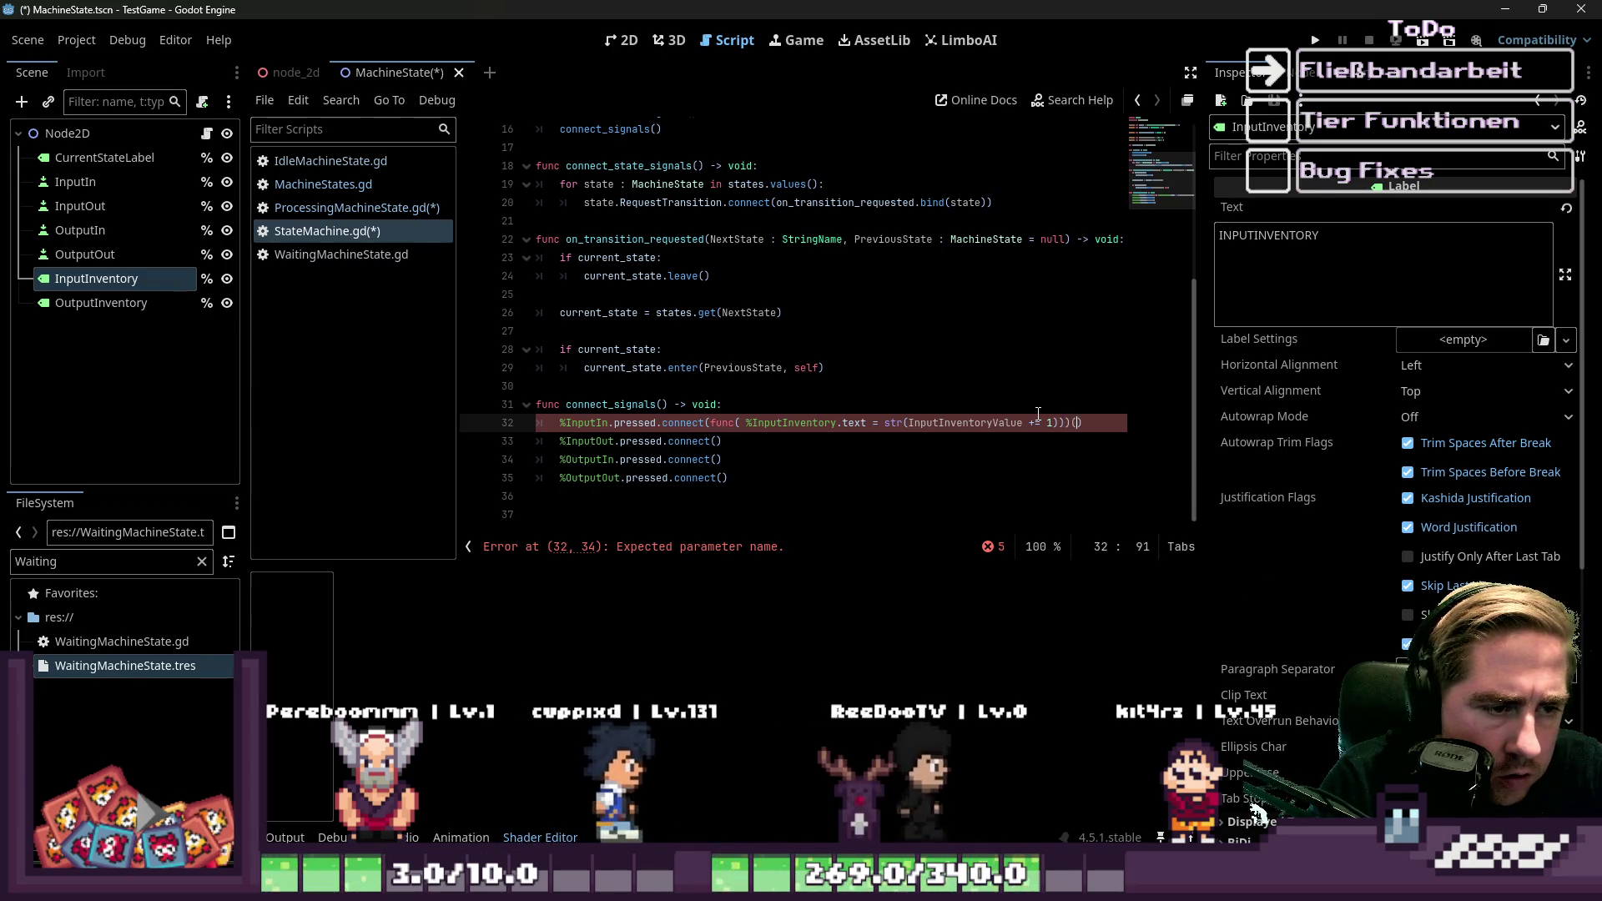
key(ctrl+Left)
key(ctrl+Left)
key(ctrl+Left)
text())
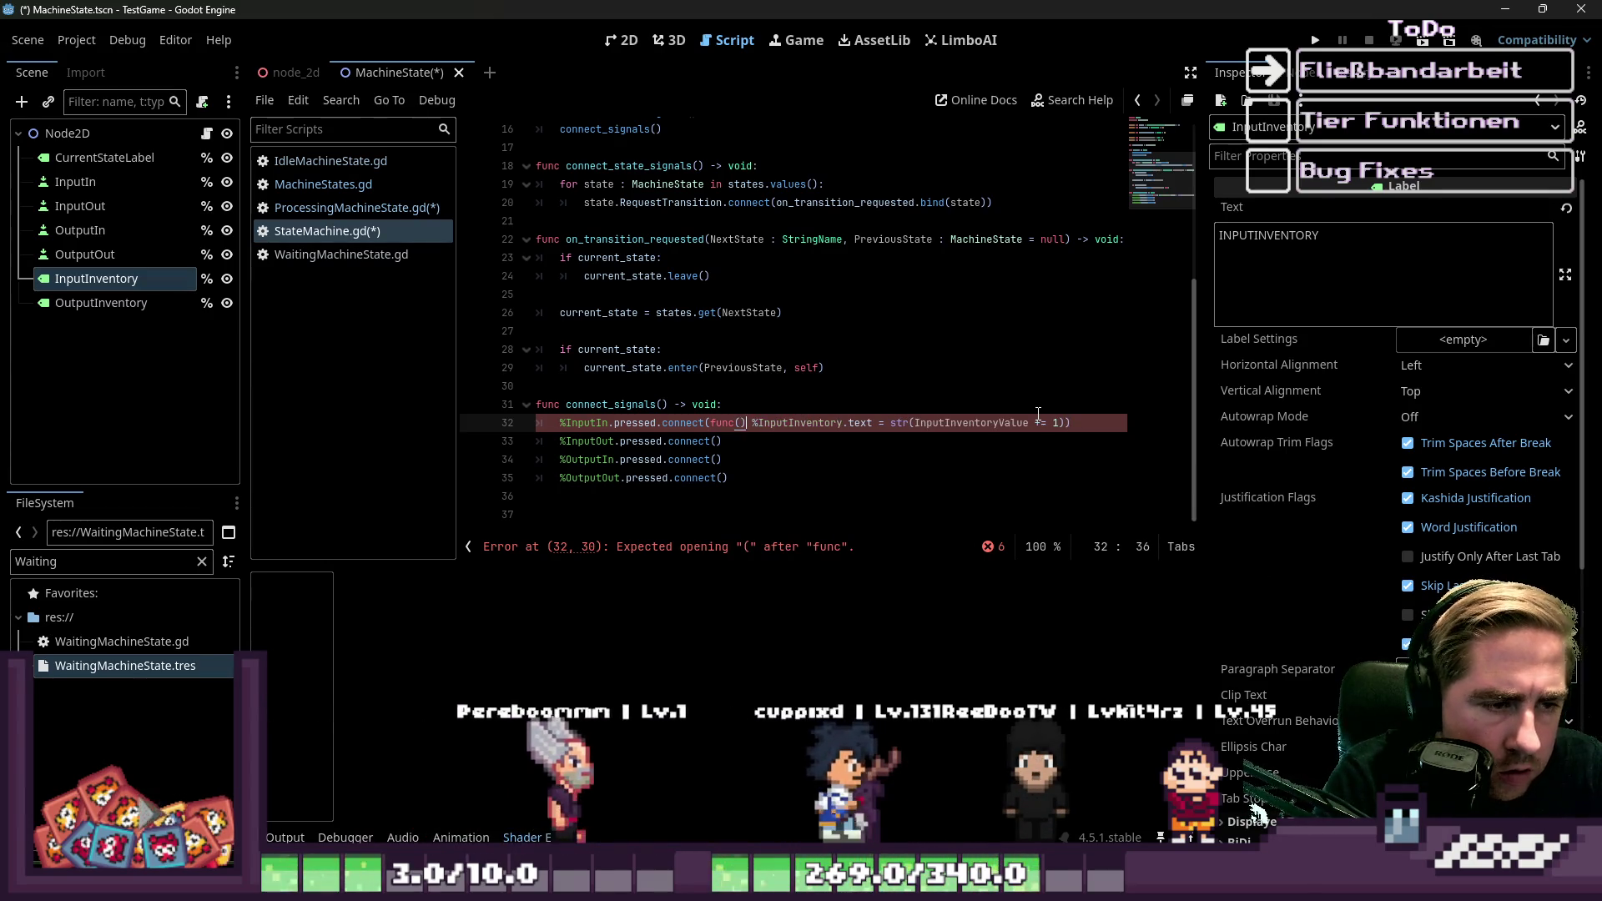
text(:)
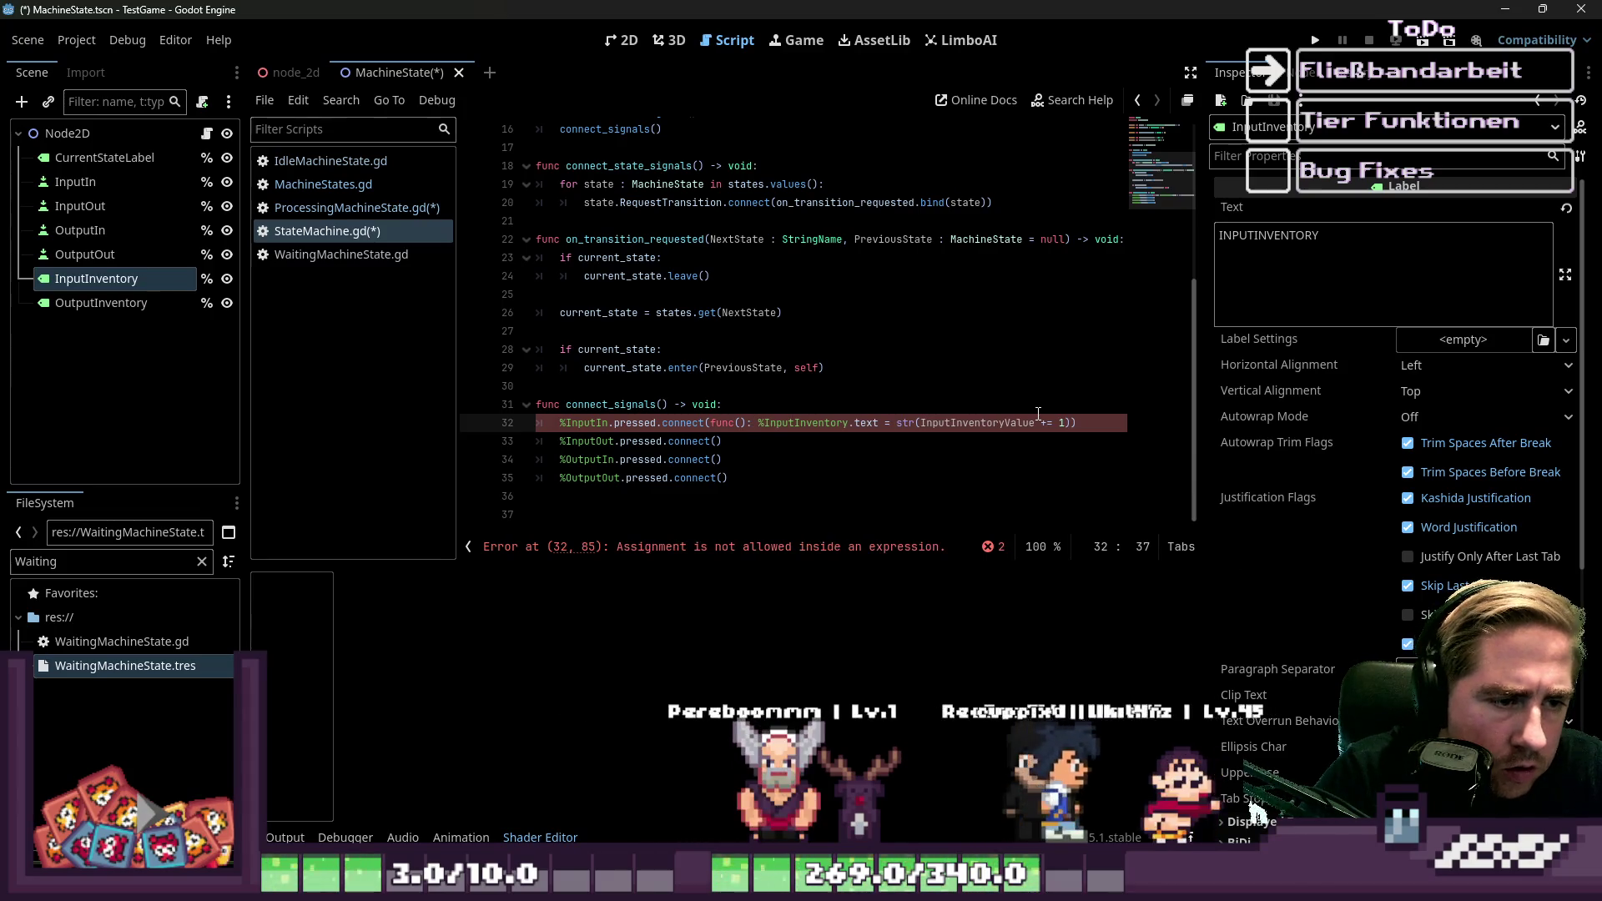
Step: Remove the stray += 1 from inside str(), leaving %InputInventory.text = str(InputInventoryValue)
key(Left)
key(Right)
key(Right)
key(Right)
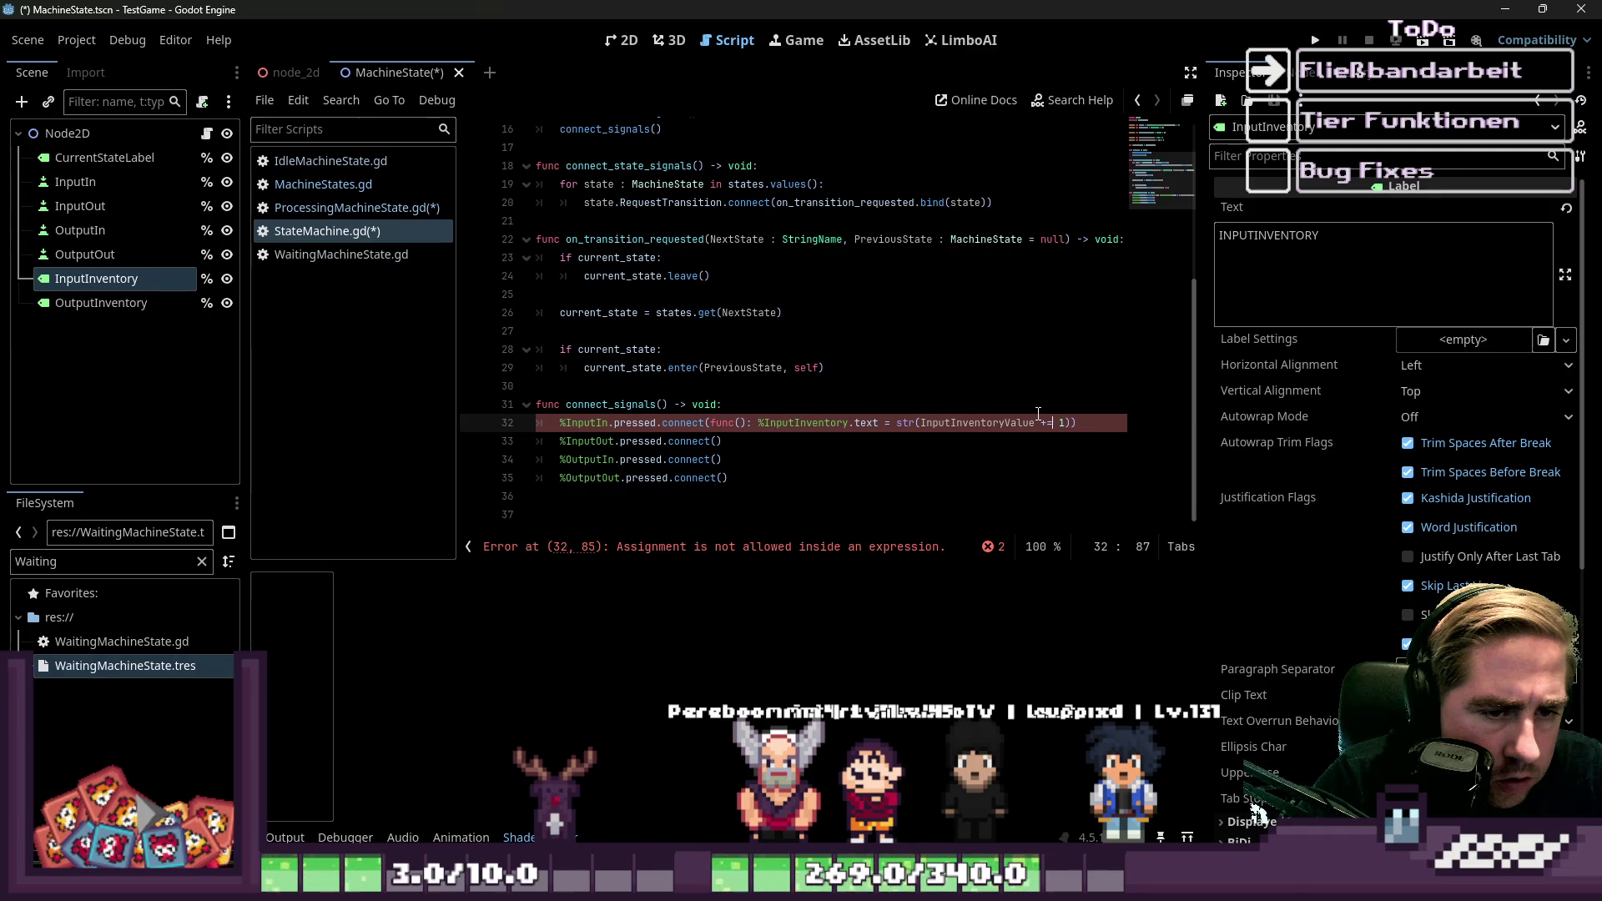
key(ctrl+shift+Left)
key(ctrl+shift+Left)
key(ctrl+shift+Left)
key(ctrl+c)
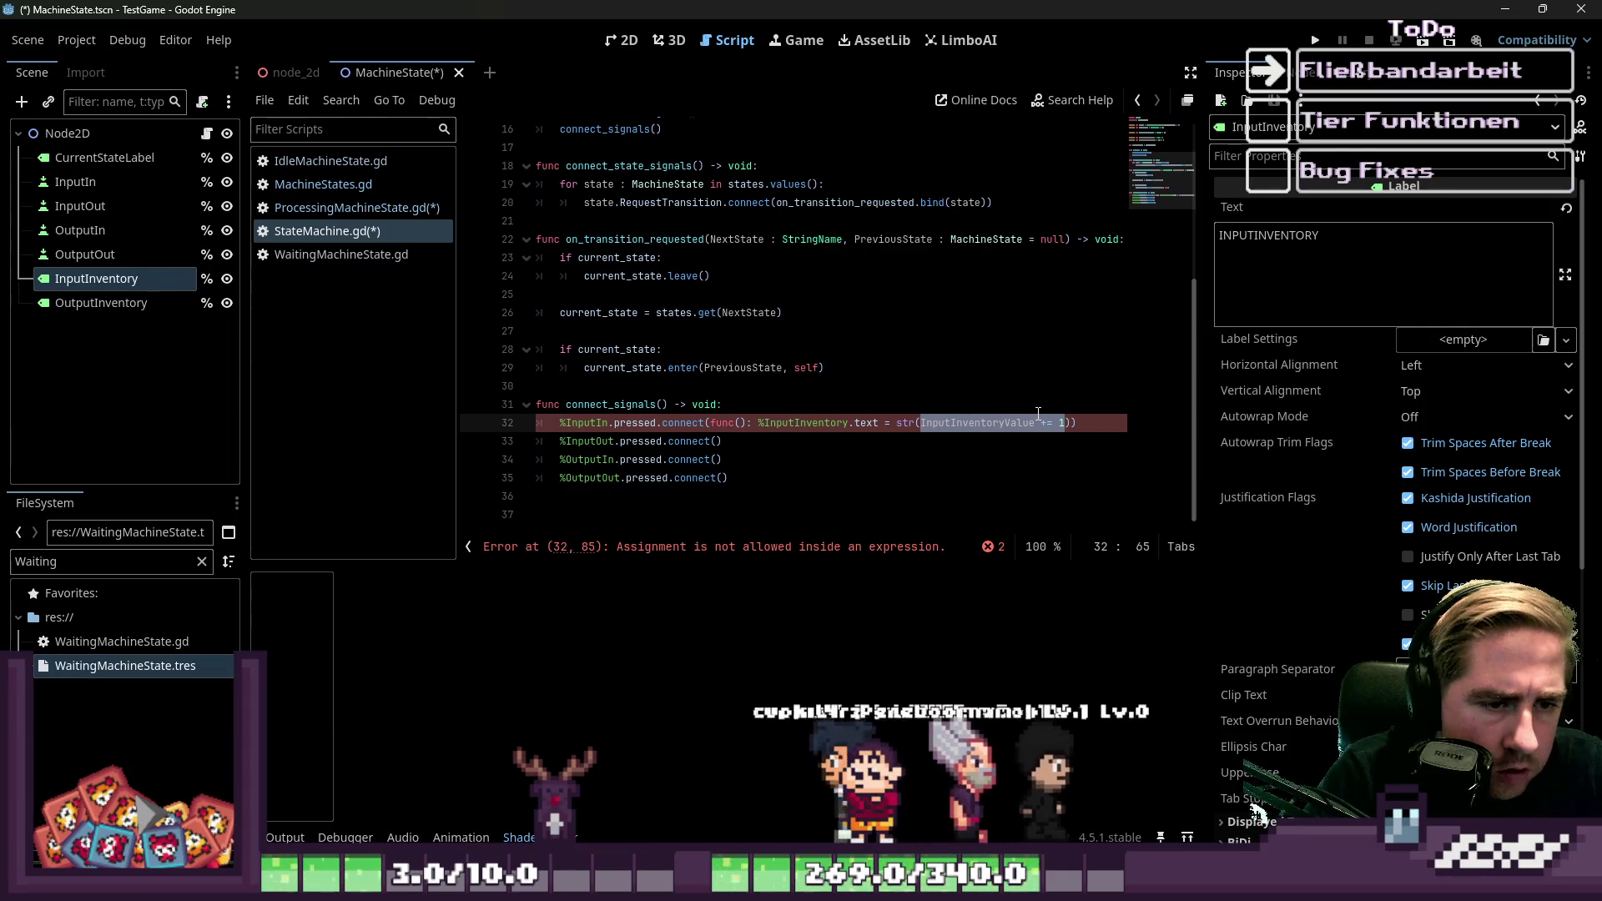
key(ctrl+shift+Right)
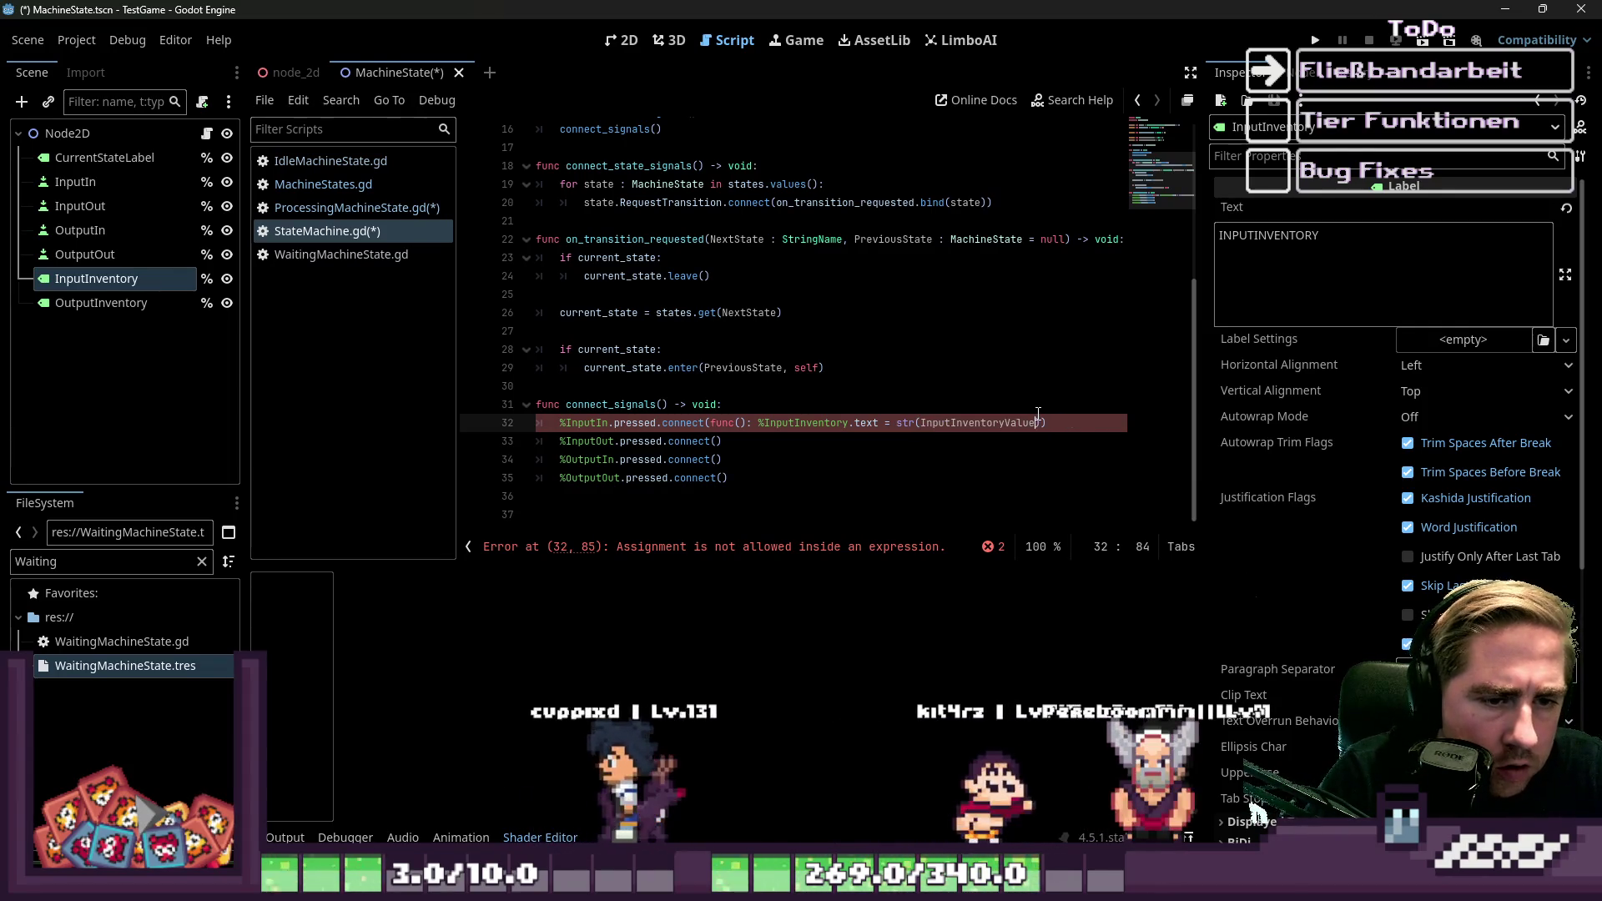
key(BackSpace)
key(BackSpace)
key(Left)
key(Left)
key(Left)
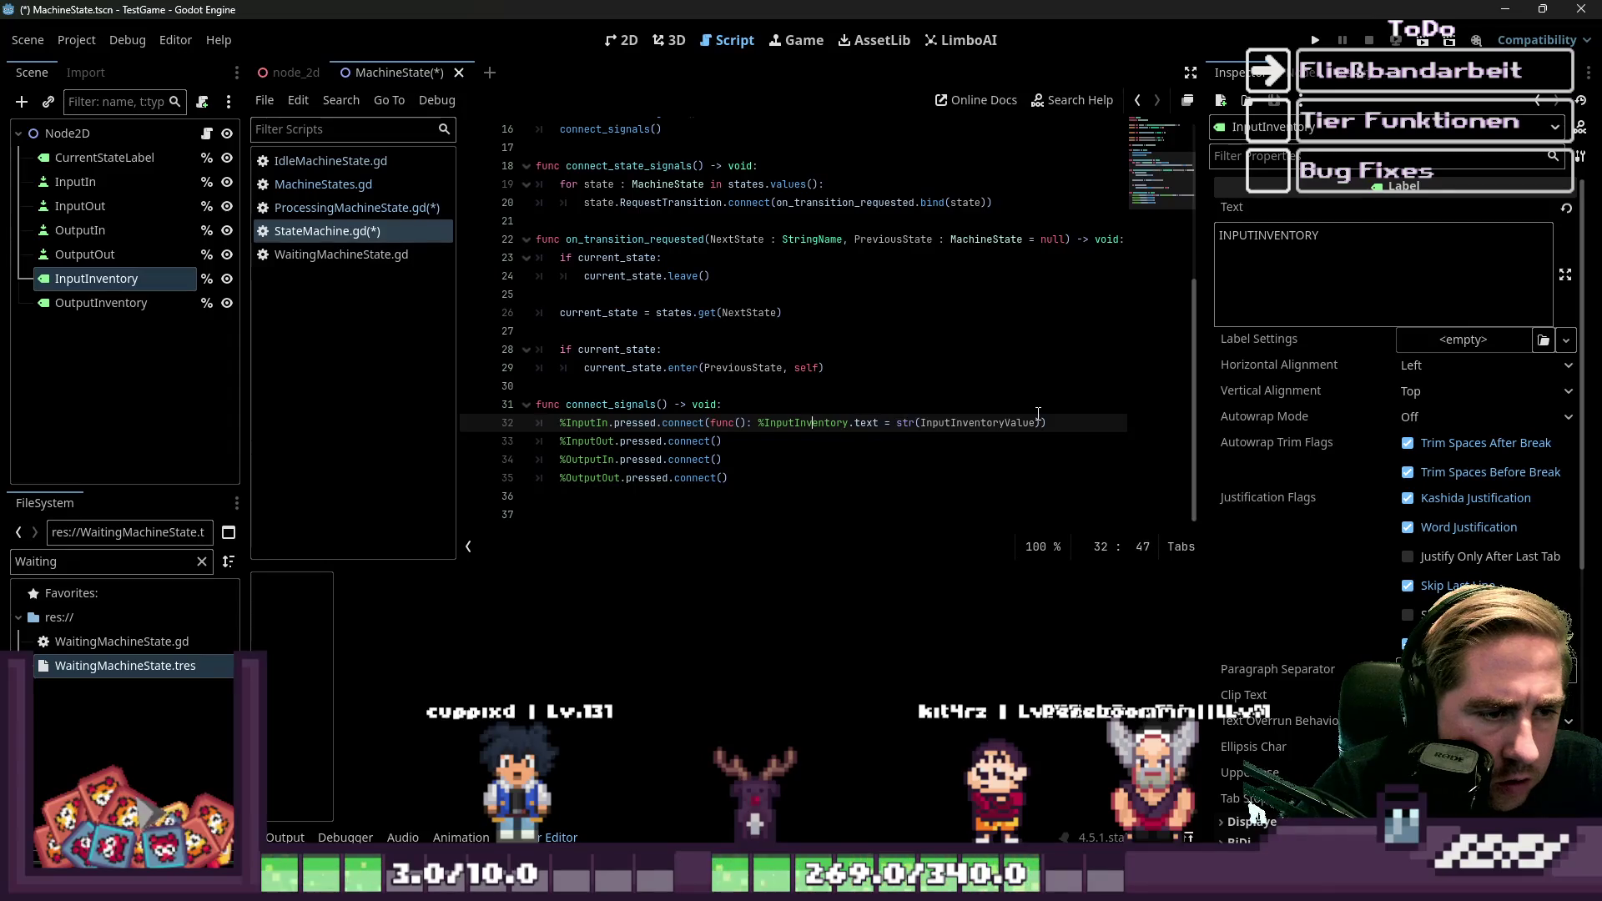
key(ctrl+v)
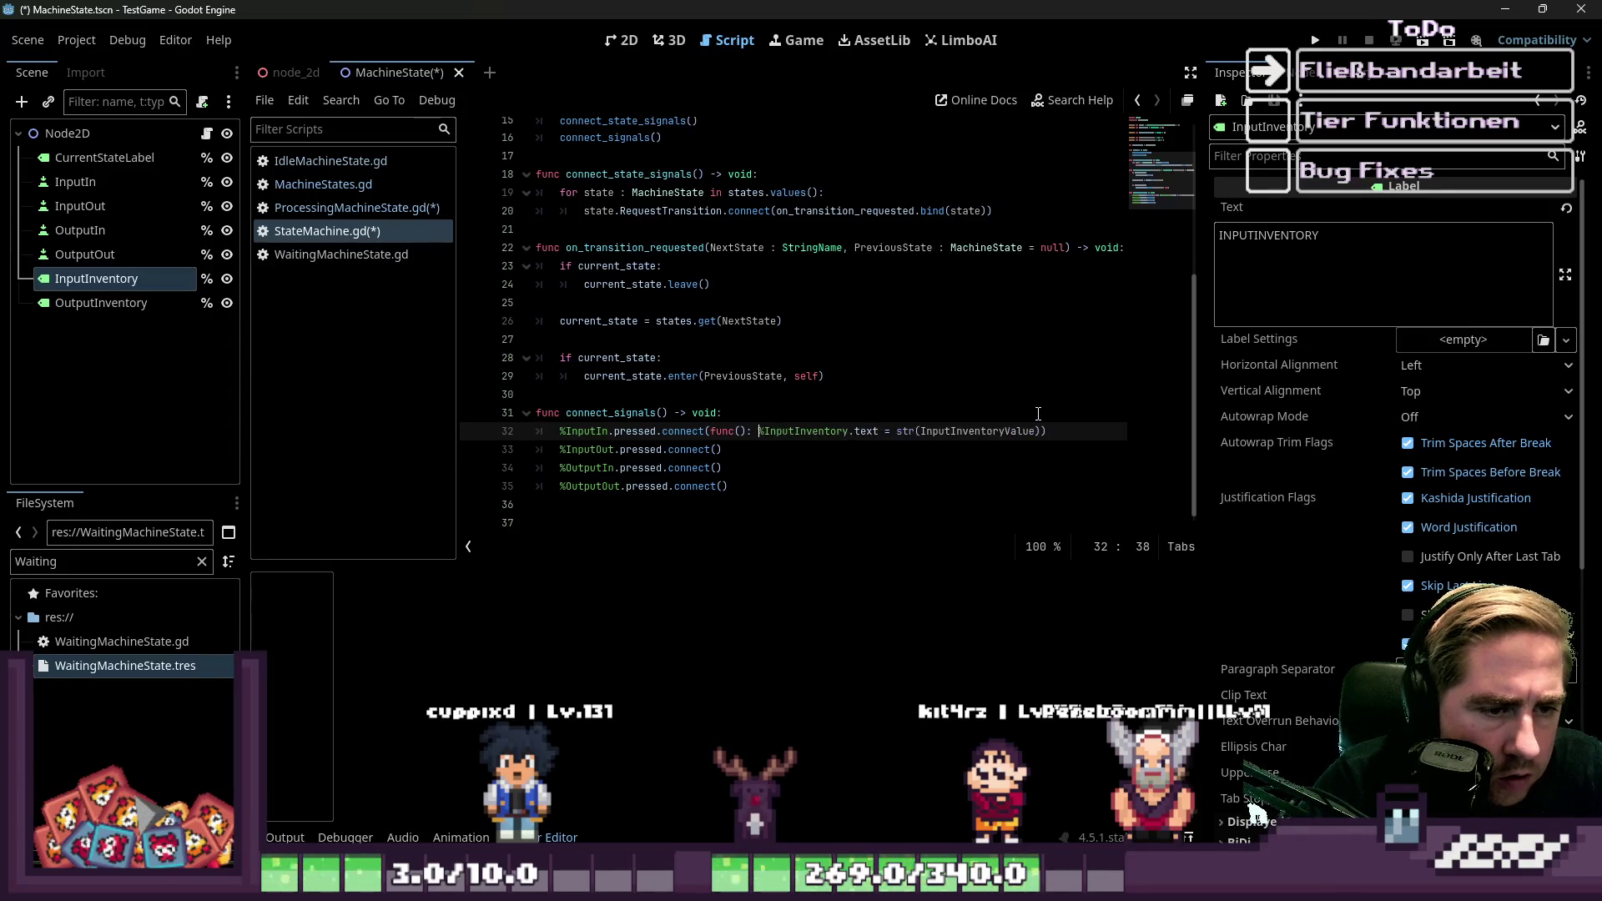
Step: Insert InputInventoryValue via autocompletion at the start of the InputIn lambda body
key(ctrl+shift+d)
key(ctrl+z)
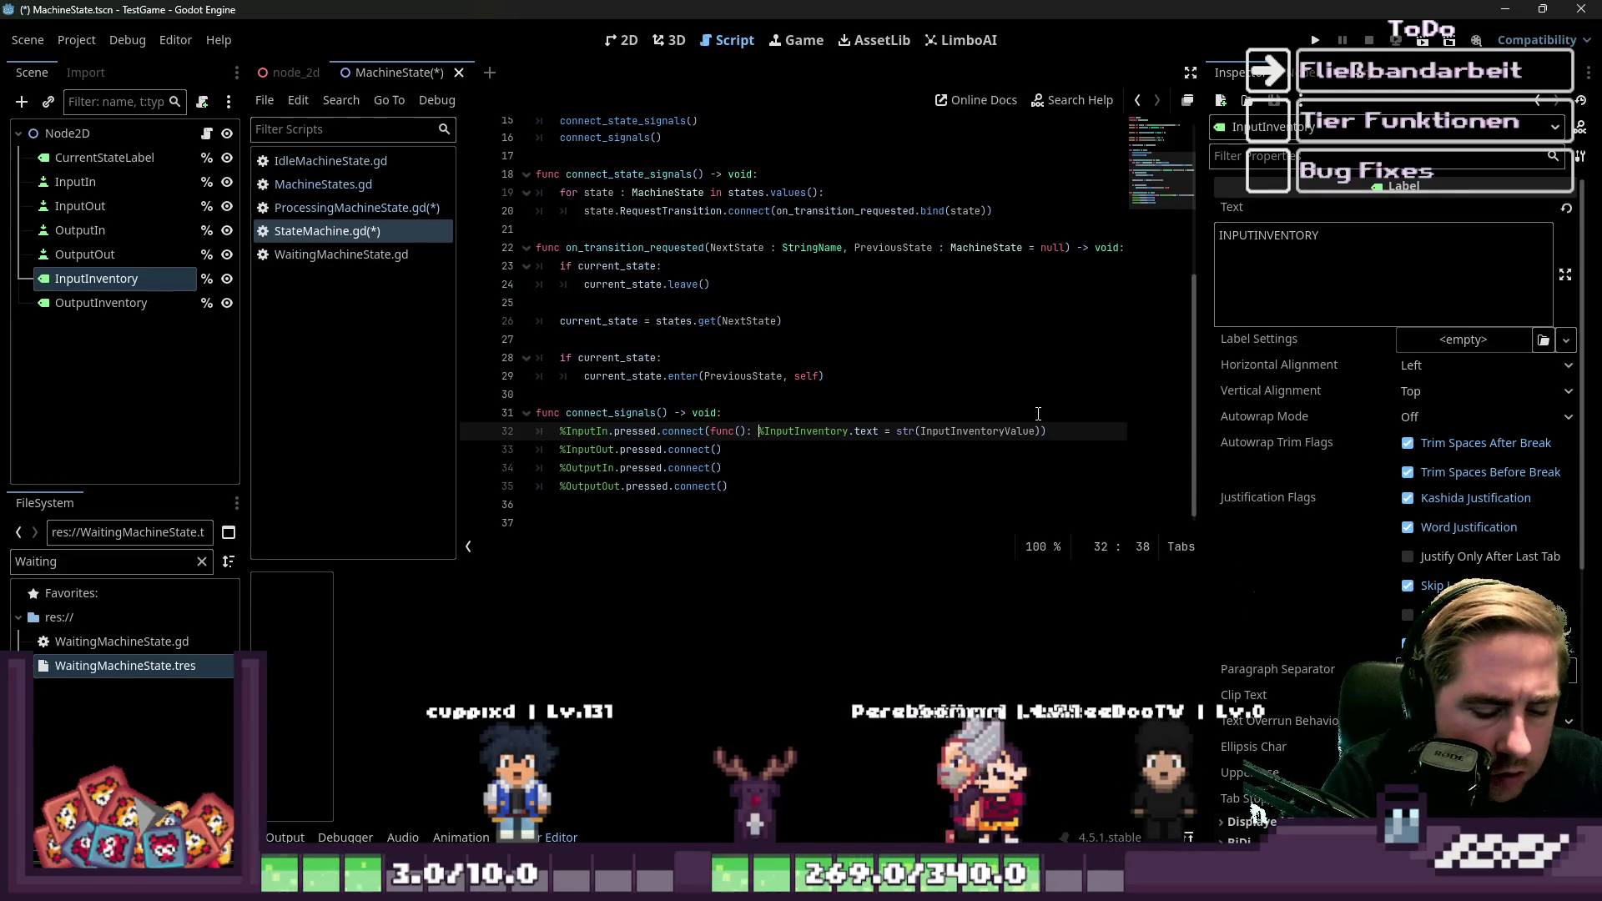
text(Inpu)
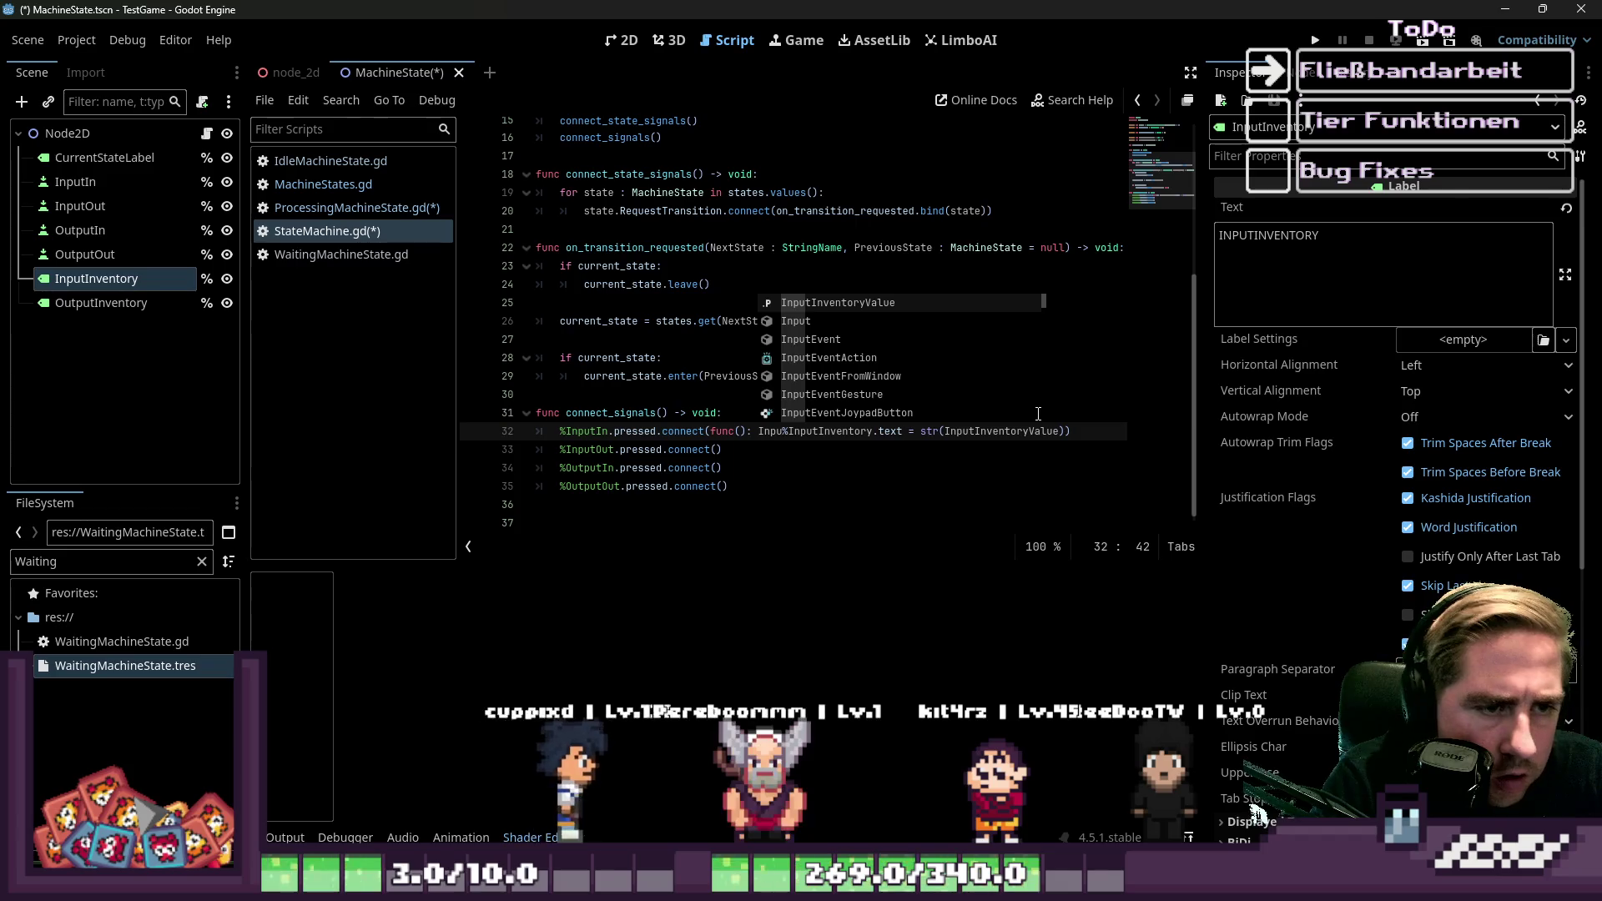
key(Return)
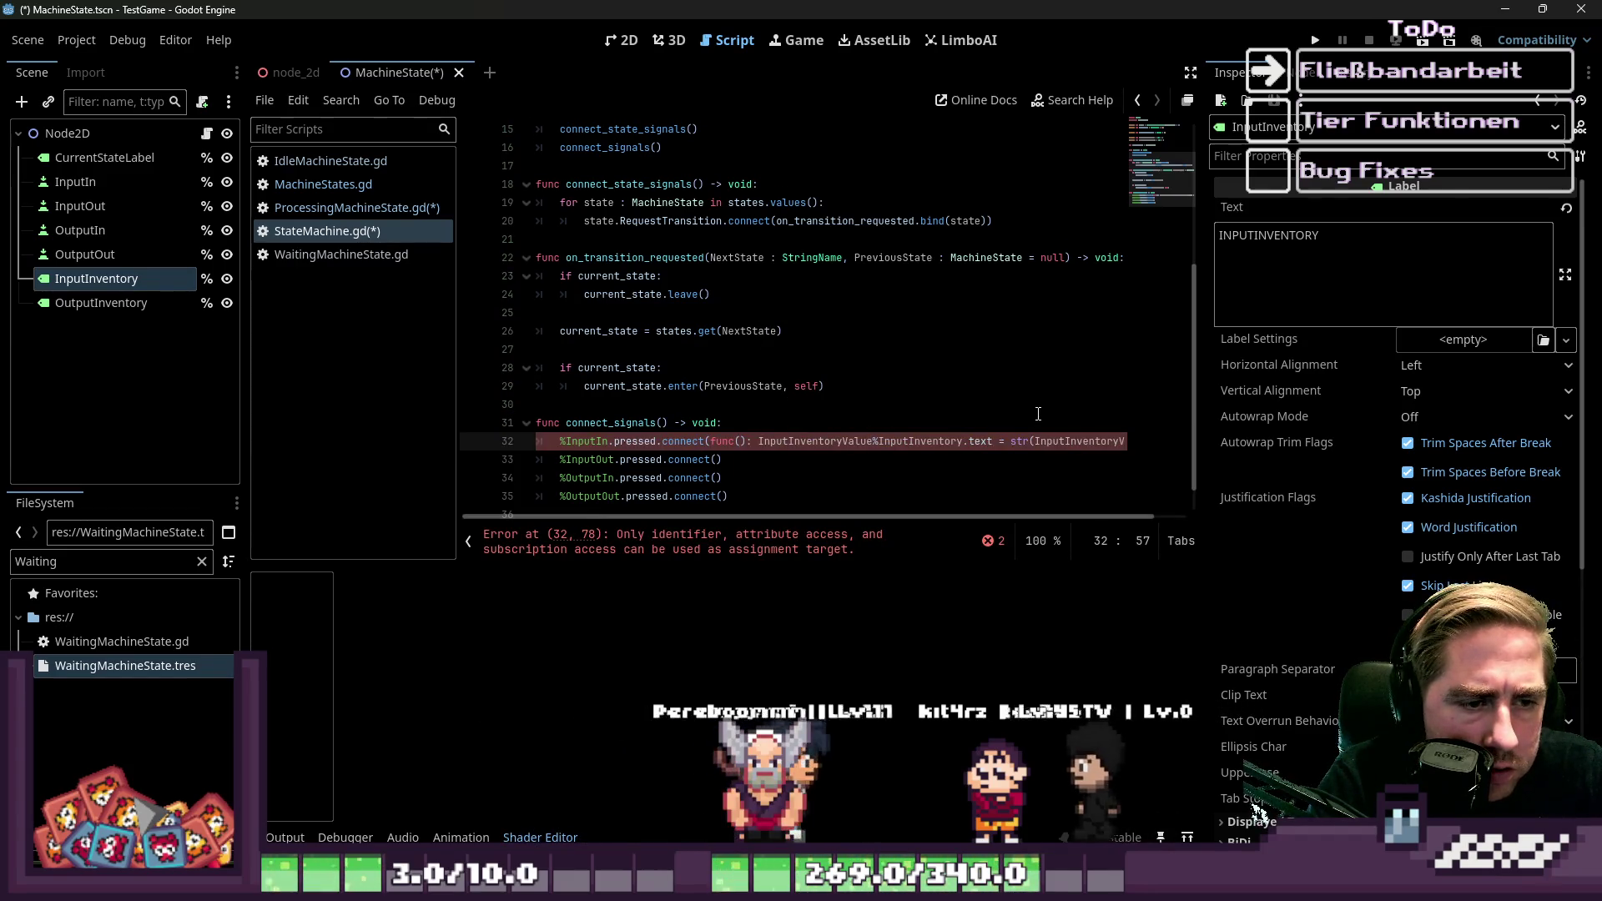
key(ctrl+z)
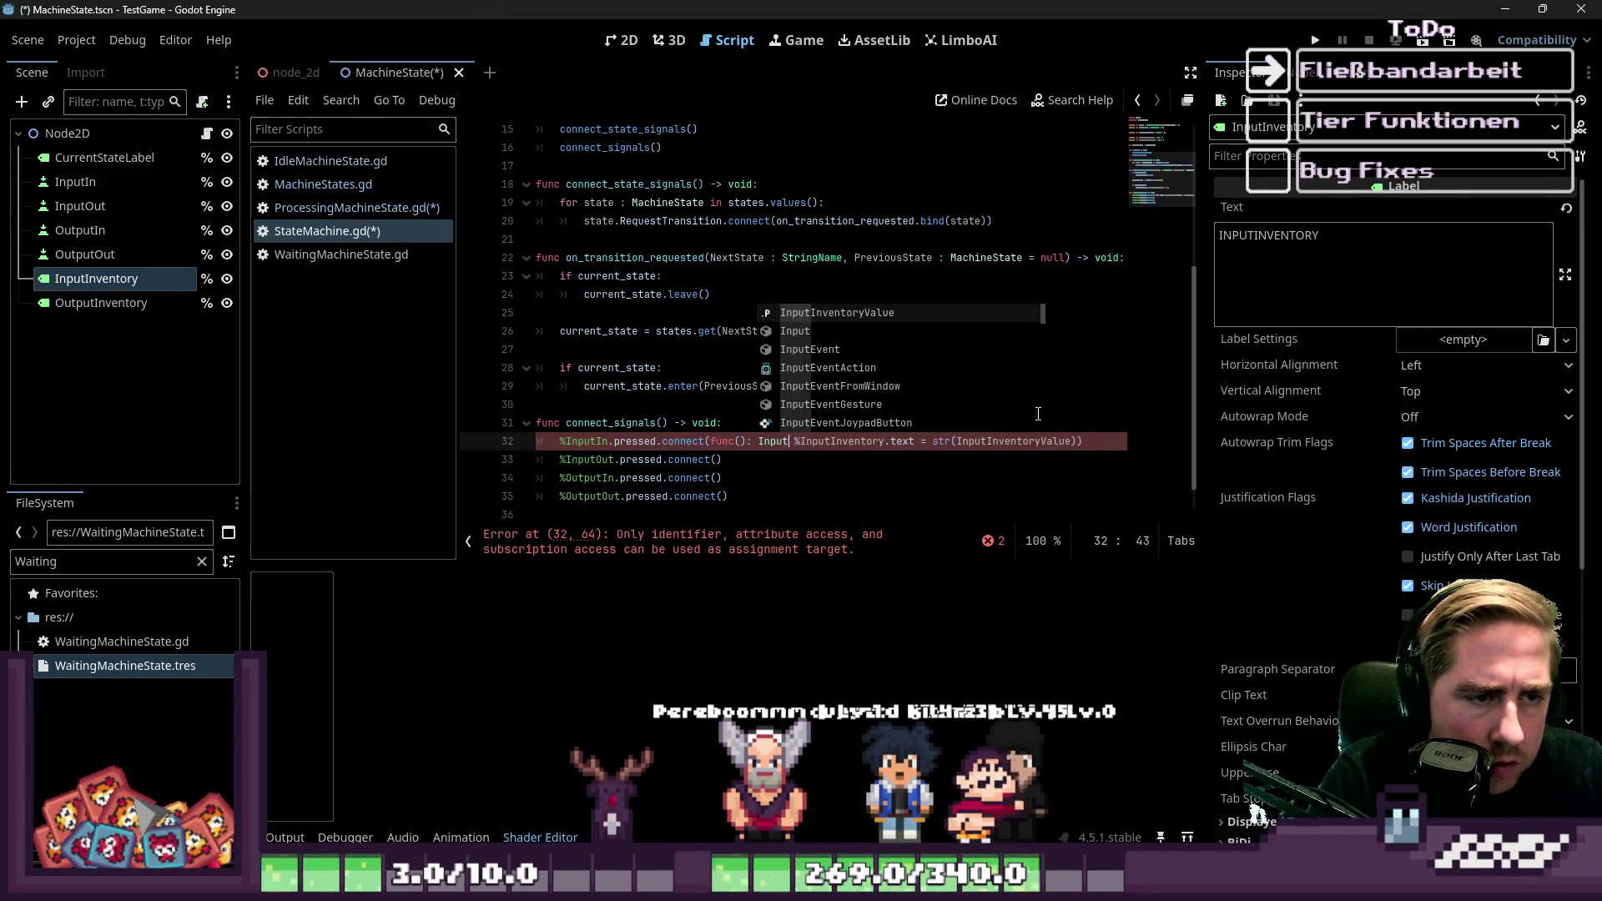
key(Return)
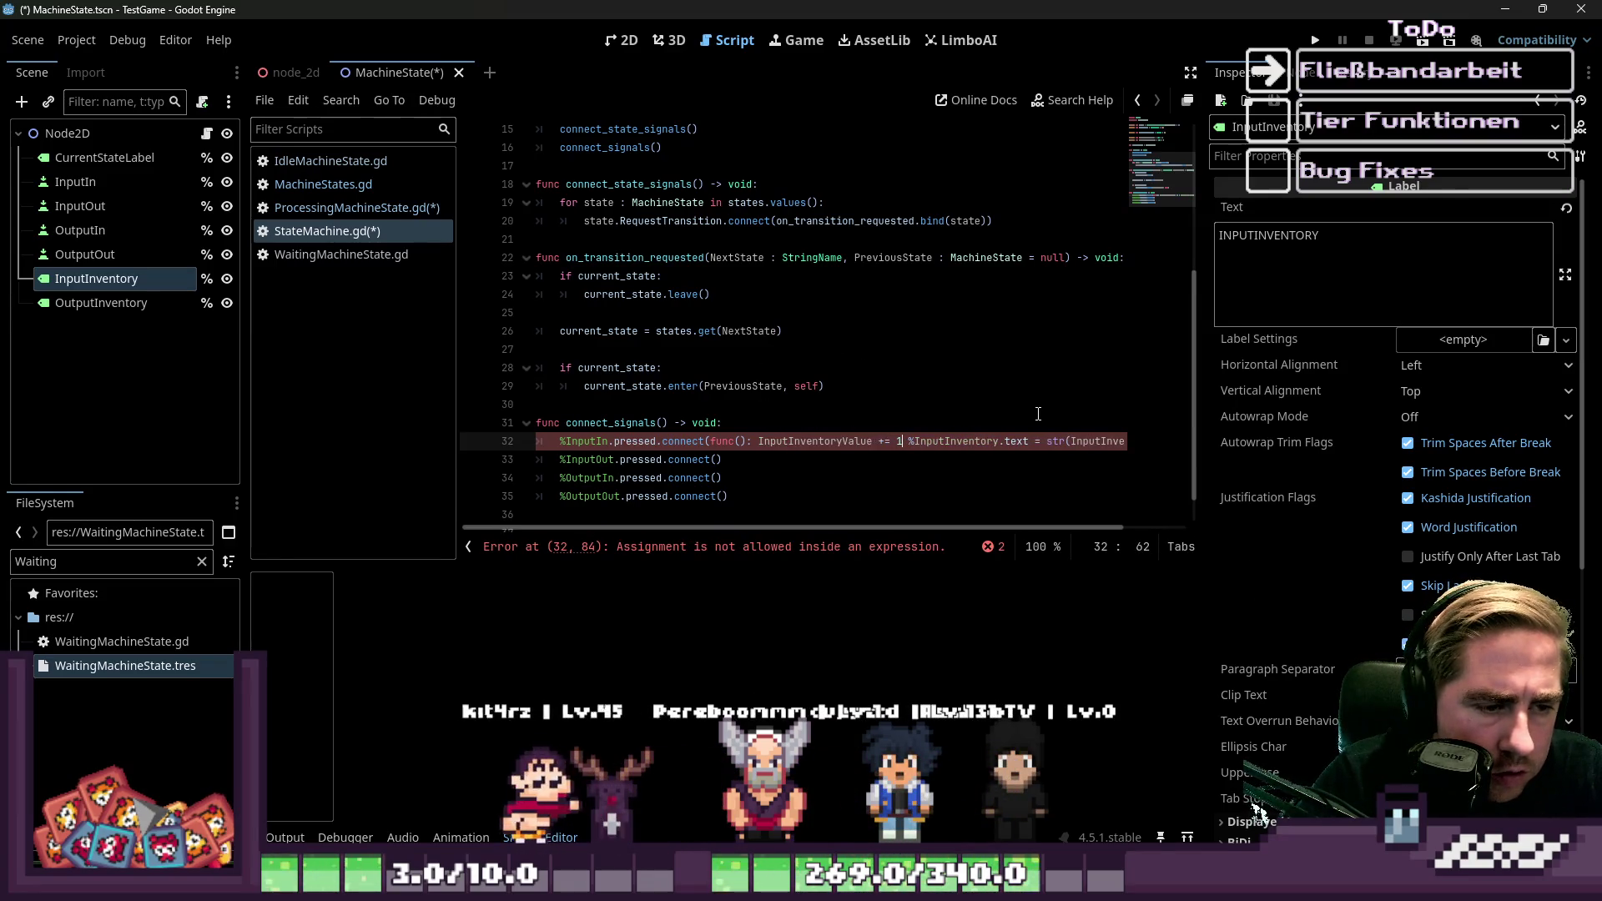
key(ctrl+Left)
key(ctrl+Left)
key(ctrl+Left)
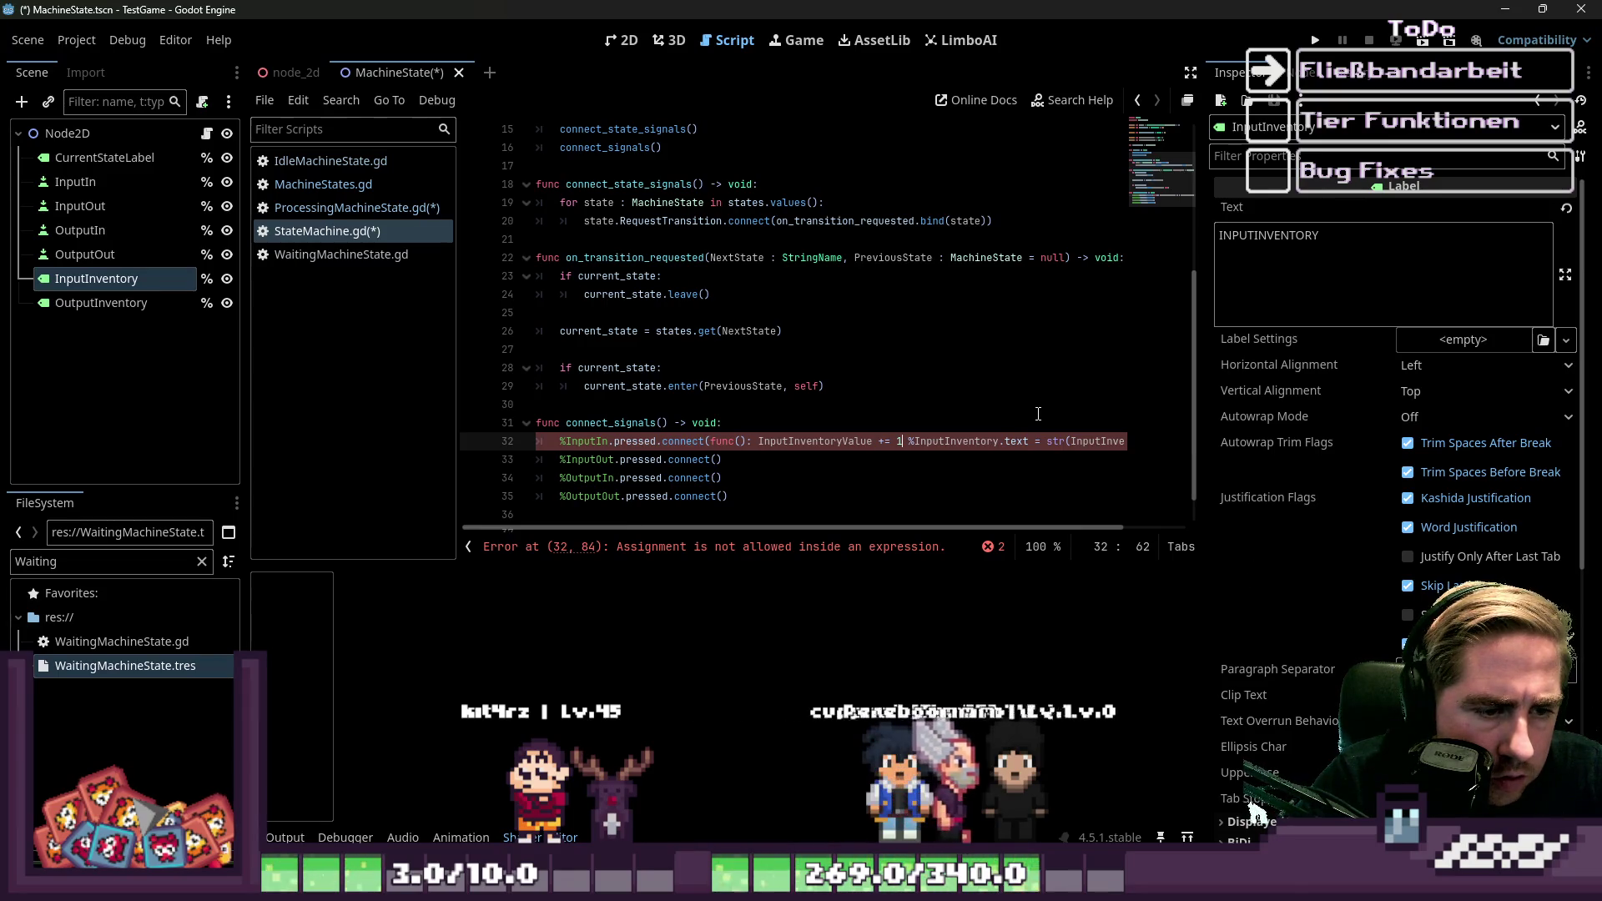
key(Left)
key(Left)
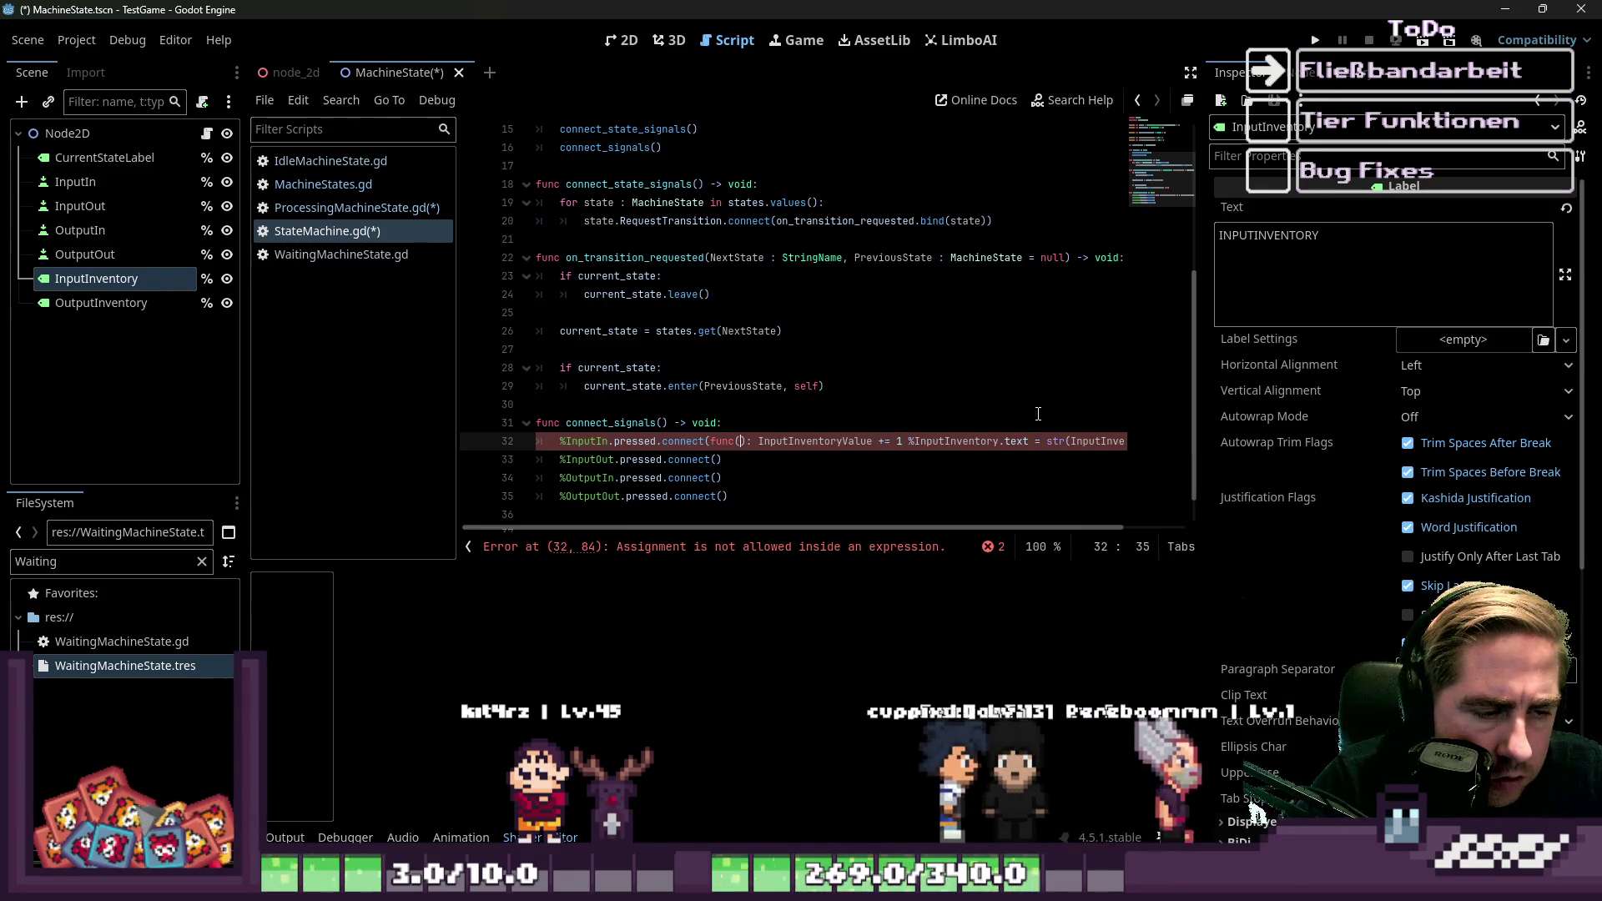
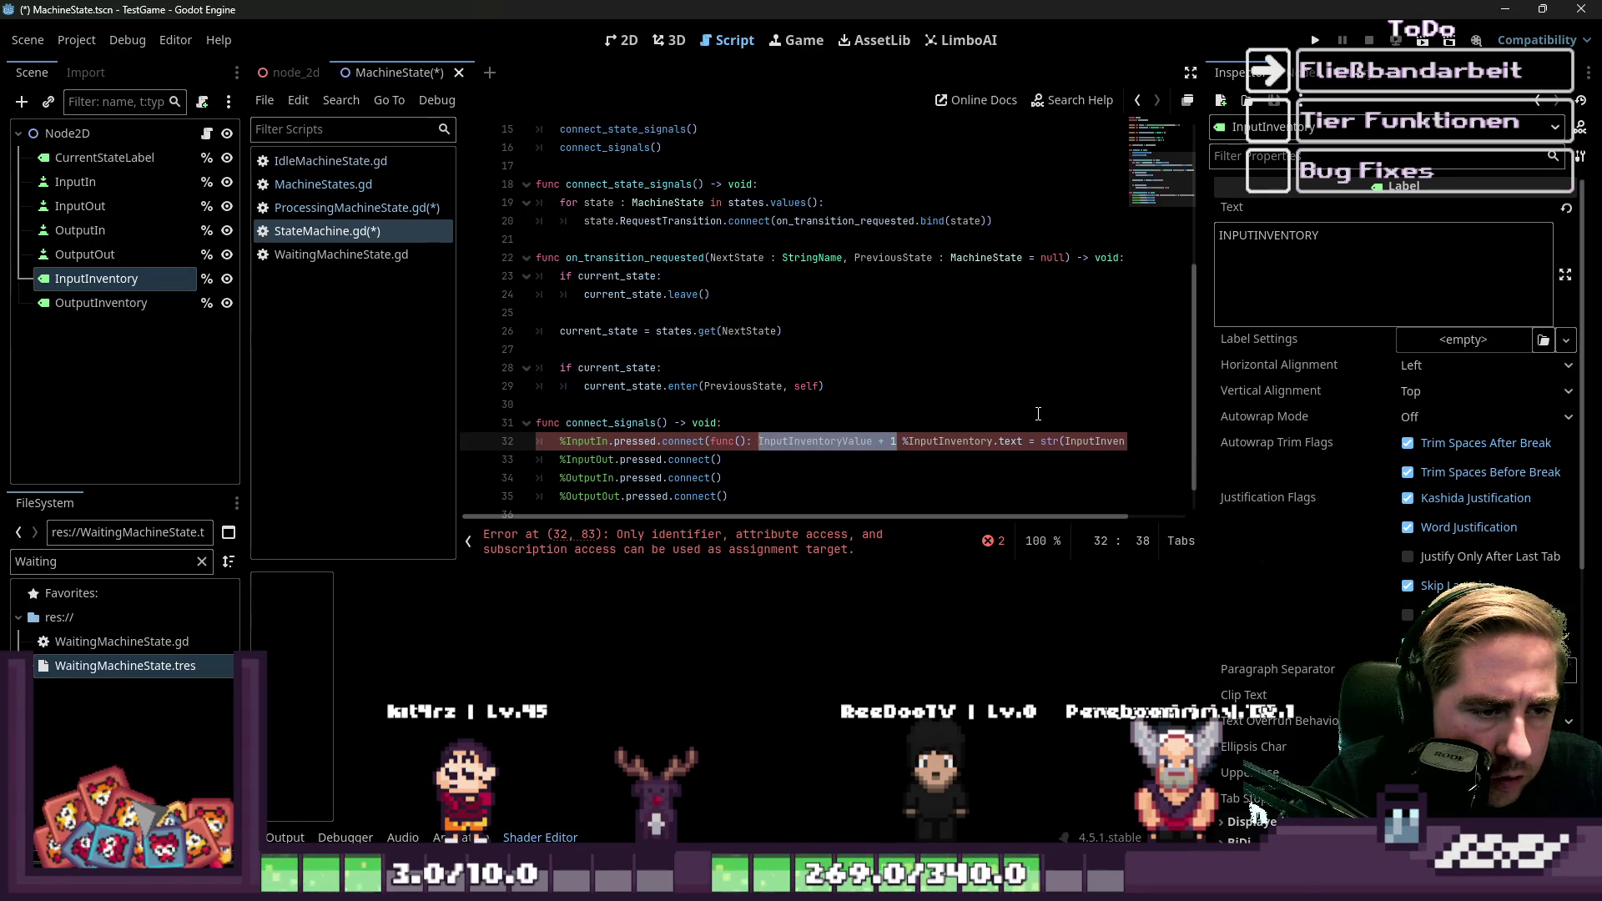
Step: Fix line 32 so the +1 increment sits inside str(), then copy the InputIn label-update lambda
key(BackSpace)
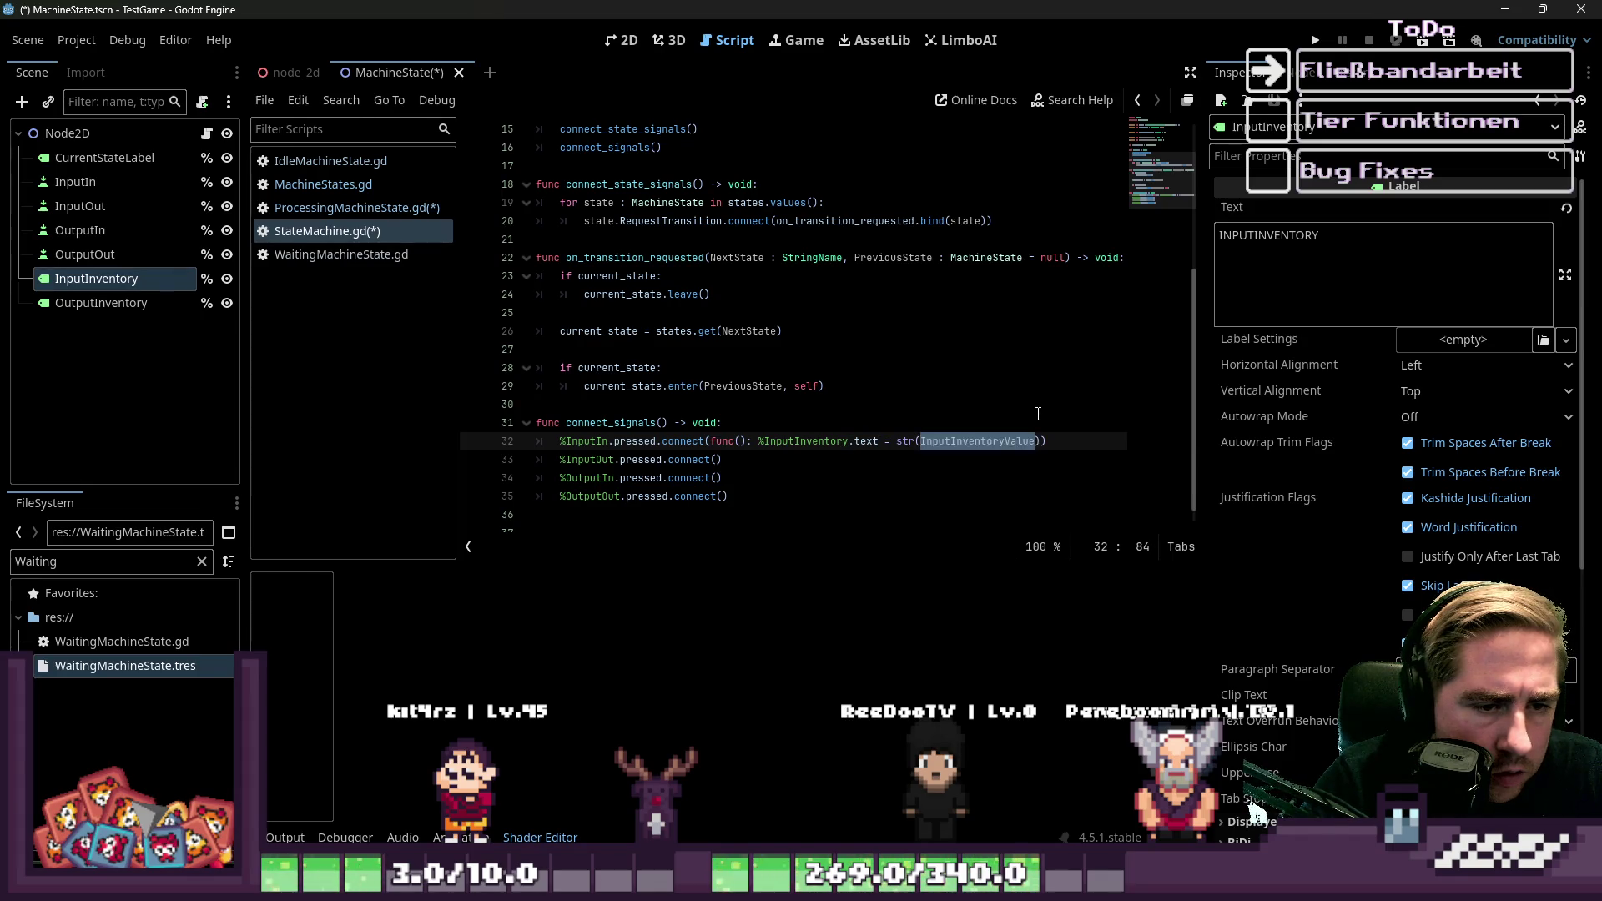
key(Up)
key(Down)
key(Down)
key(Down)
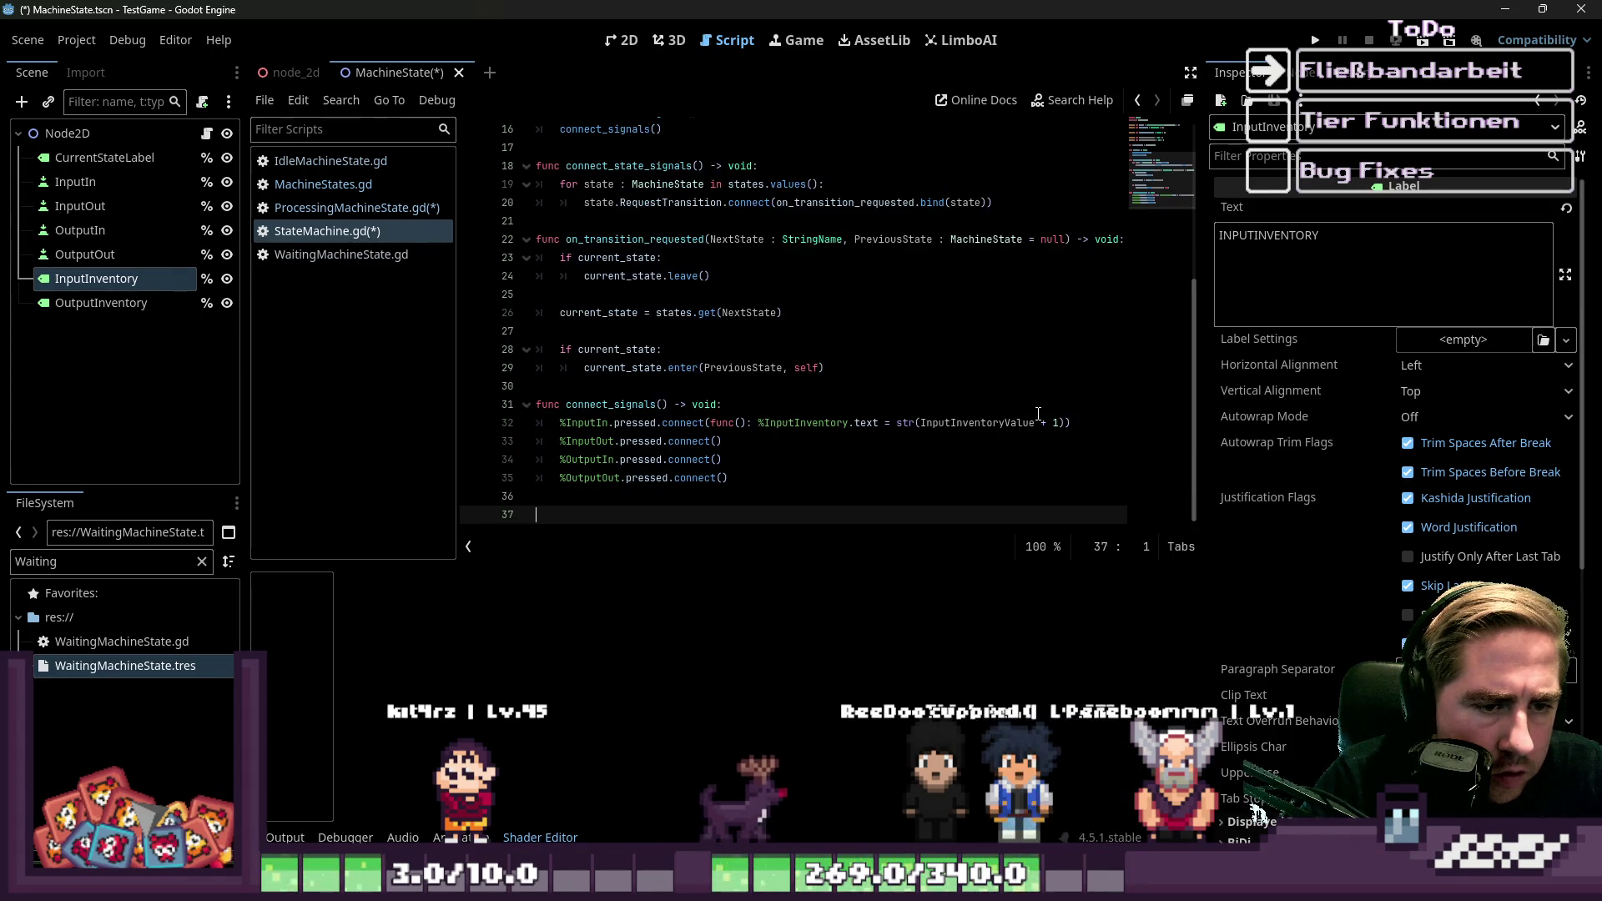
key(Up)
key(Up)
key(Up)
key(Up)
key(Up)
key(Down)
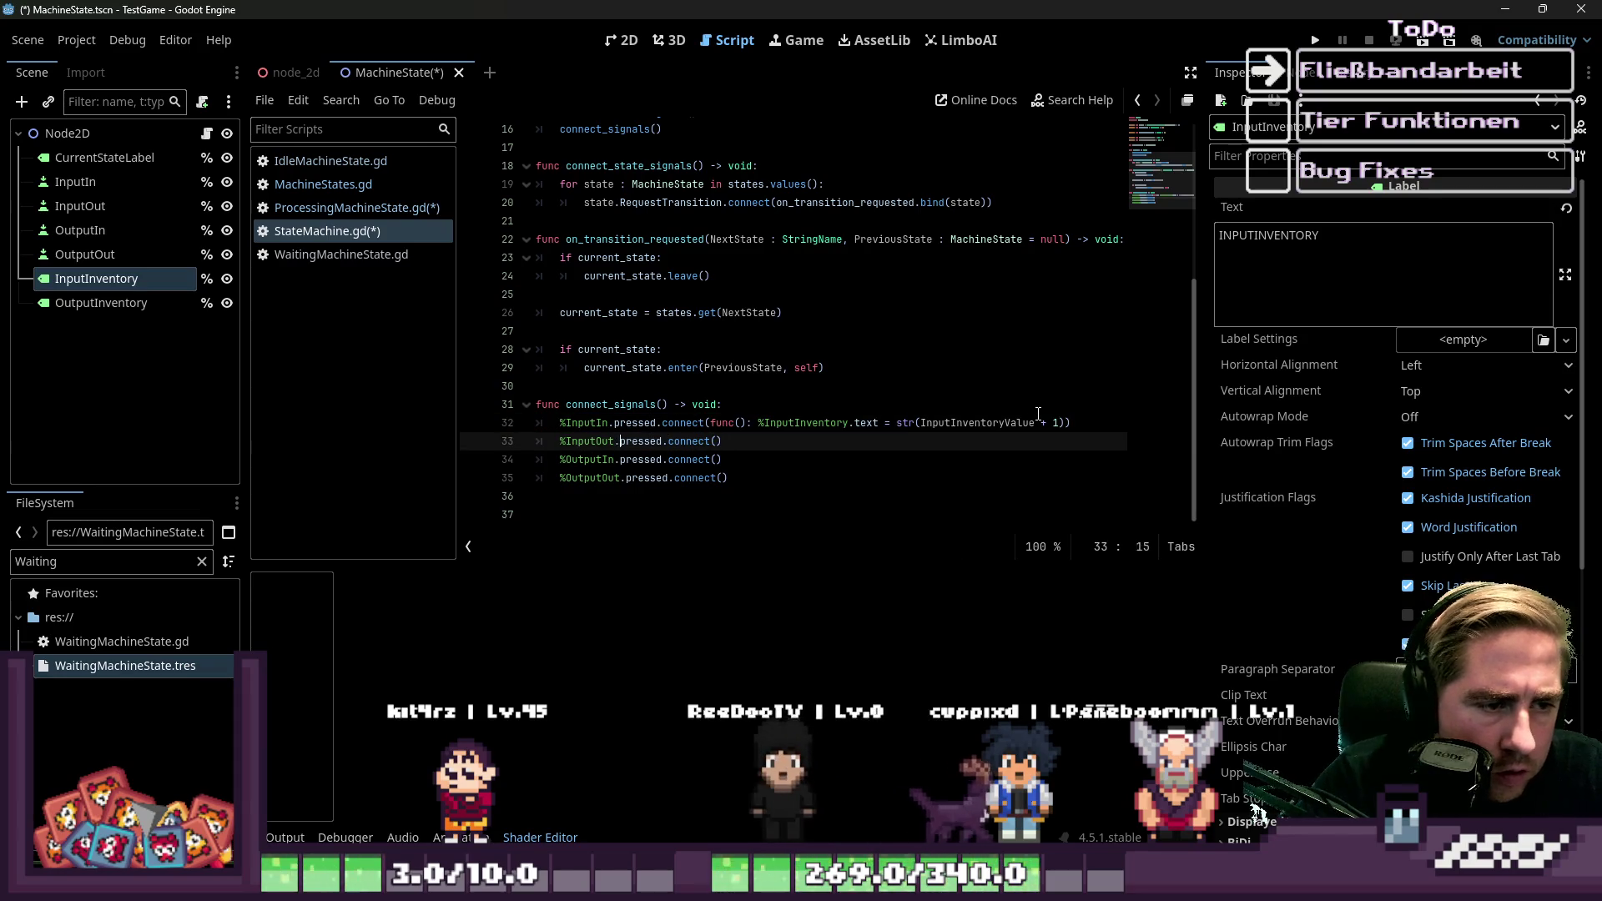
key(Up)
key(End)
key(ctrl+shift+Left)
key(ctrl+shift+Left)
key(ctrl+shift+Left)
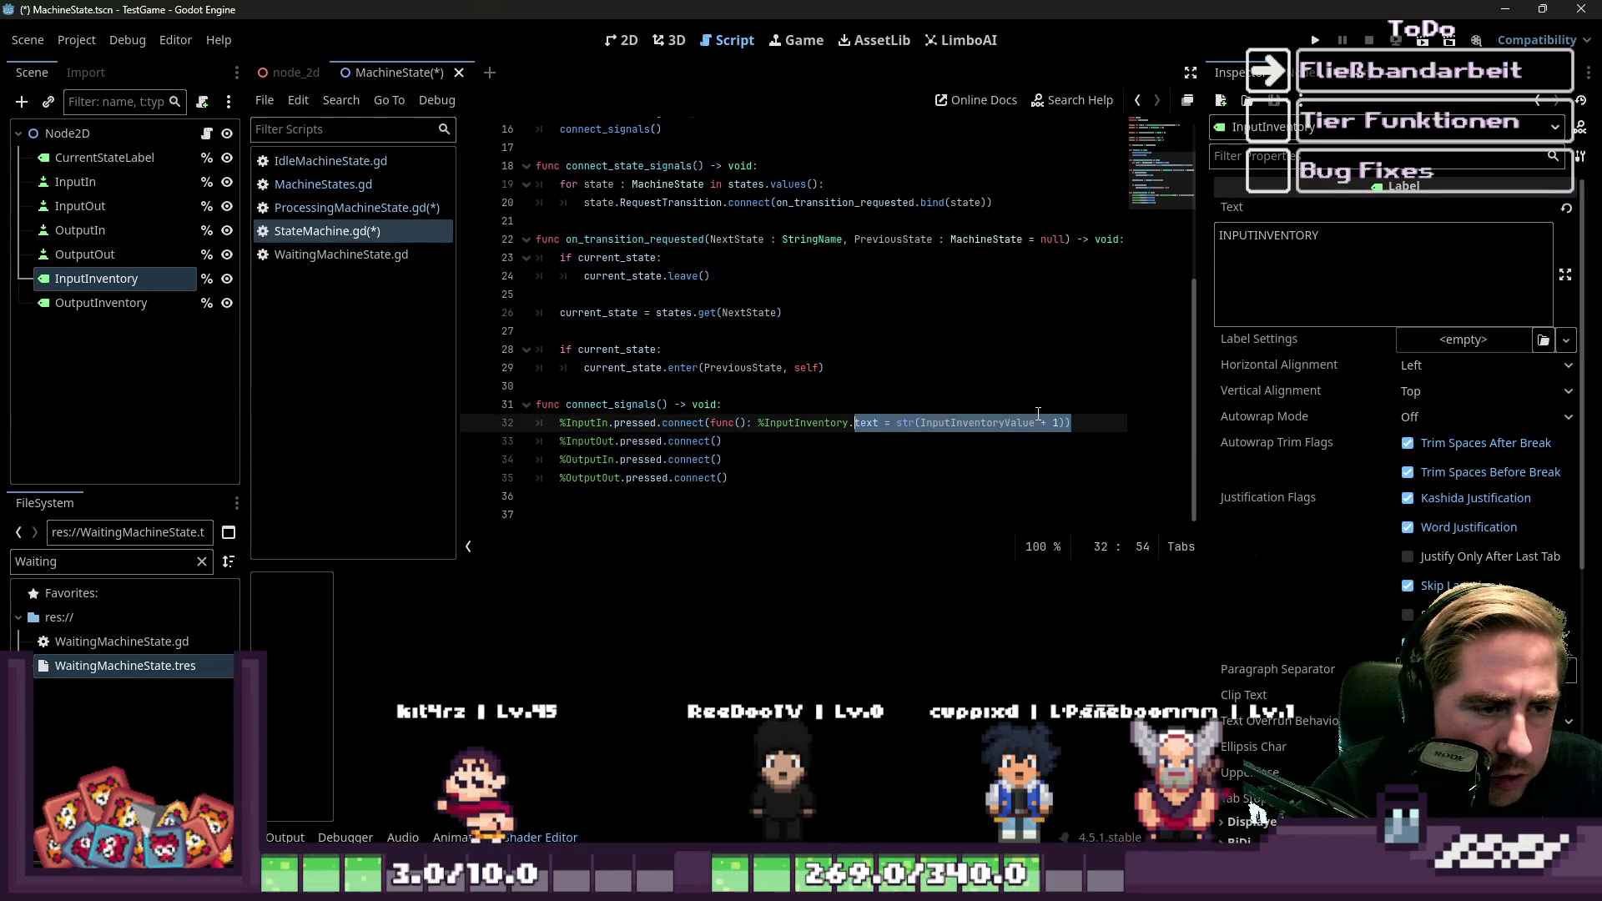
key(Down)
Step: Give the InputOut connection the same lambda, but subtracting 1 from the InputInventory label
key(shift+End)
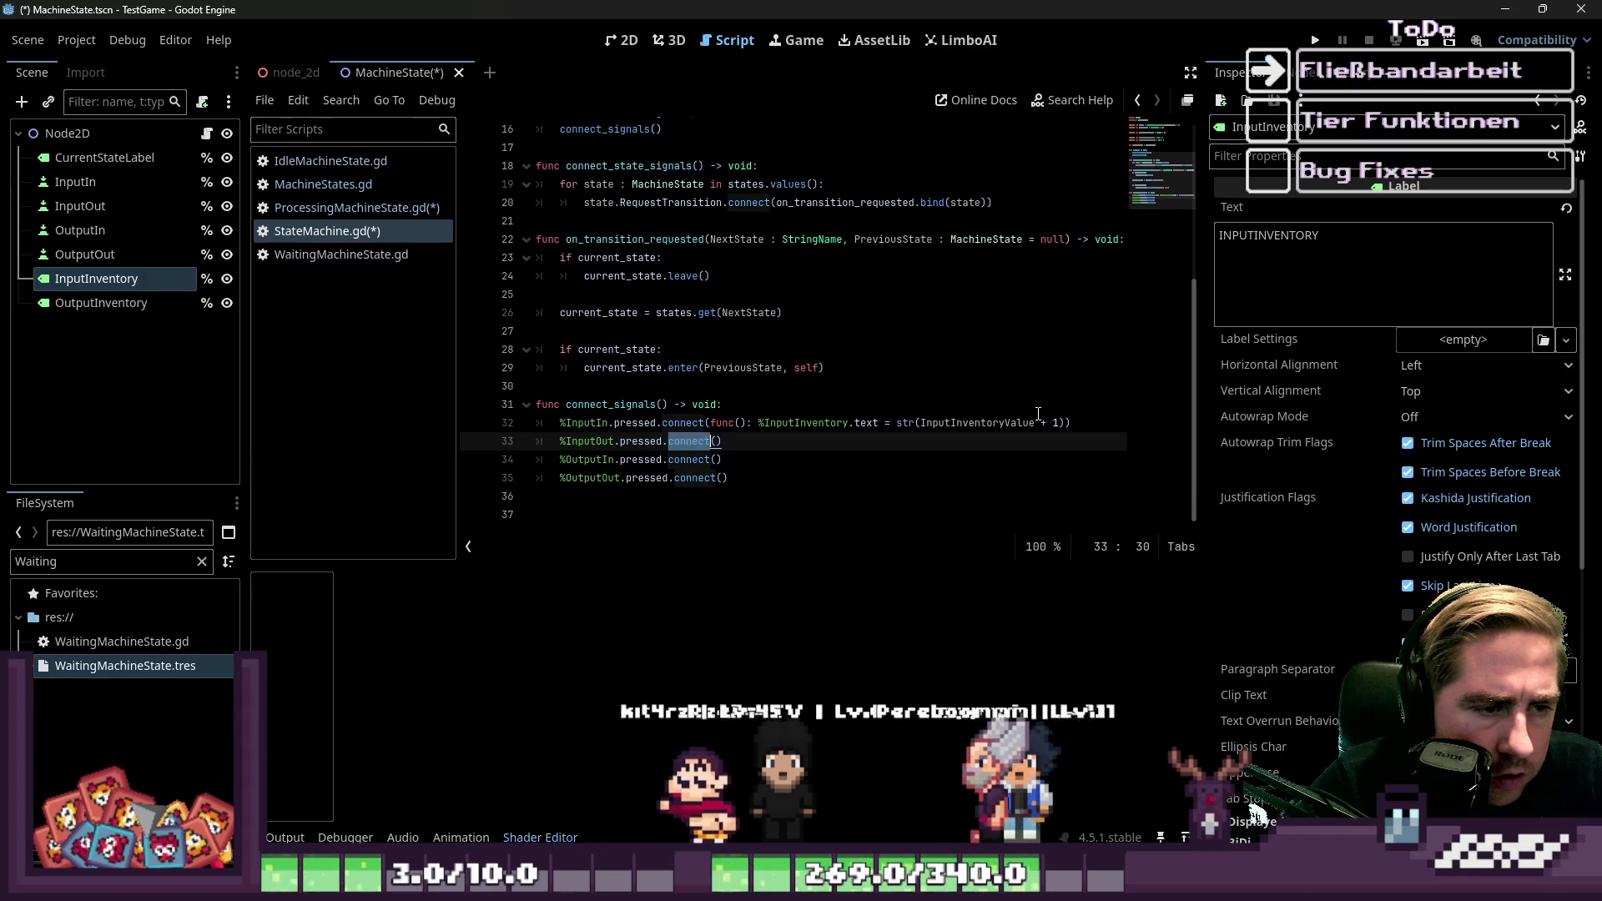
text(connect(func(): %InputInventory.text = str(InputInventoryValue + 1)))
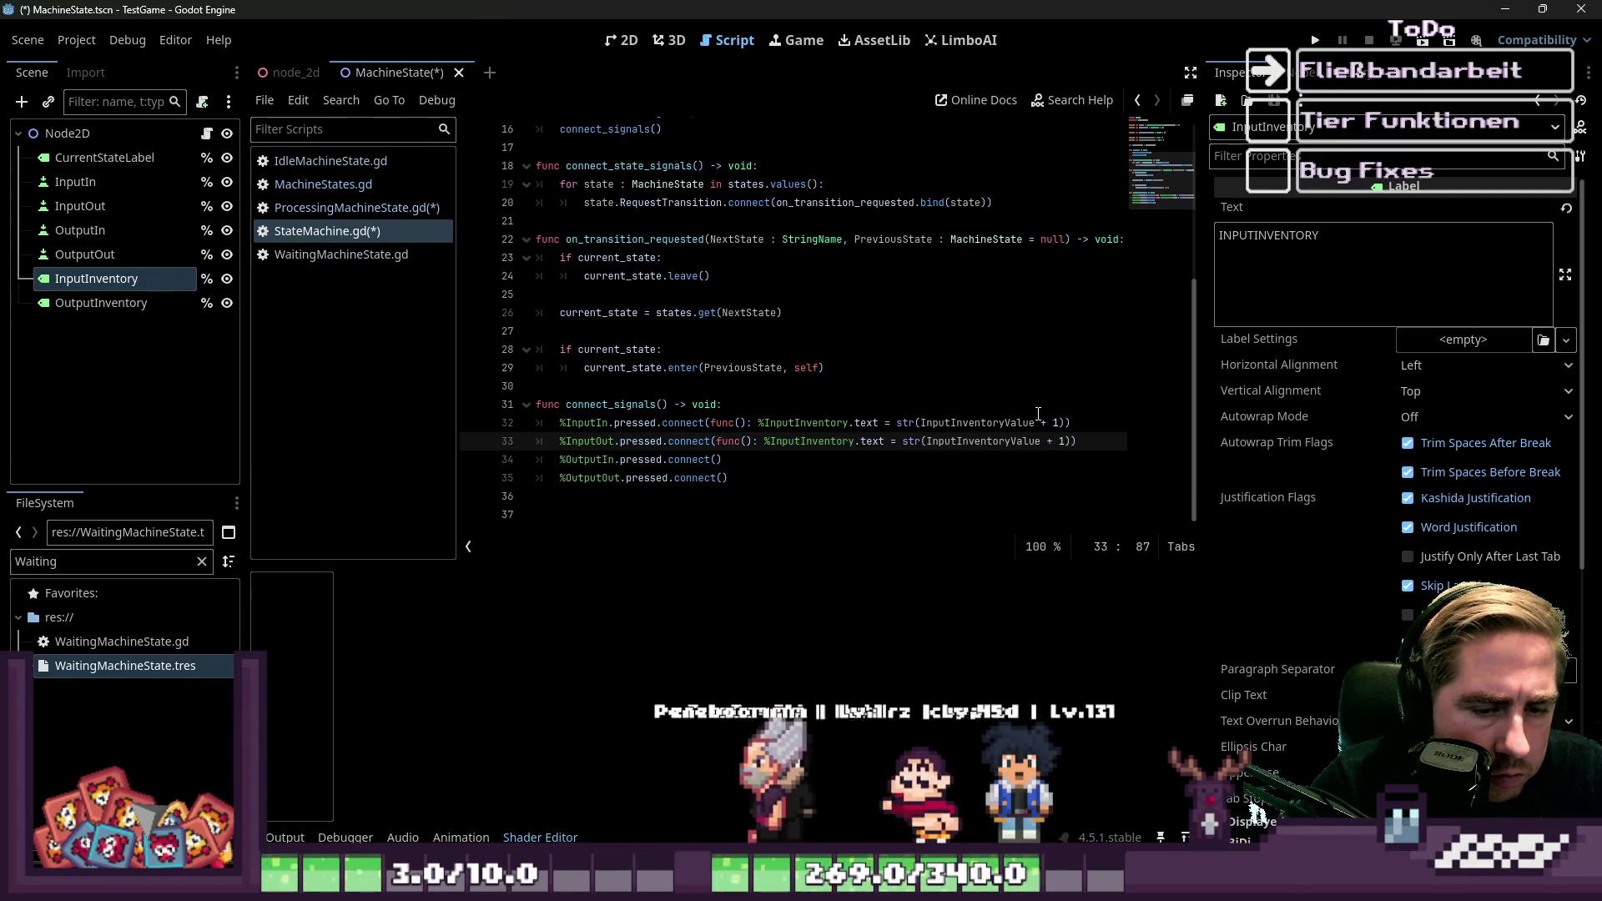
key(BackSpace)
text(-)
key(End)
Step: Give the OutputIn connection a lambda adding 1 to the OutputInventory label
key(Down)
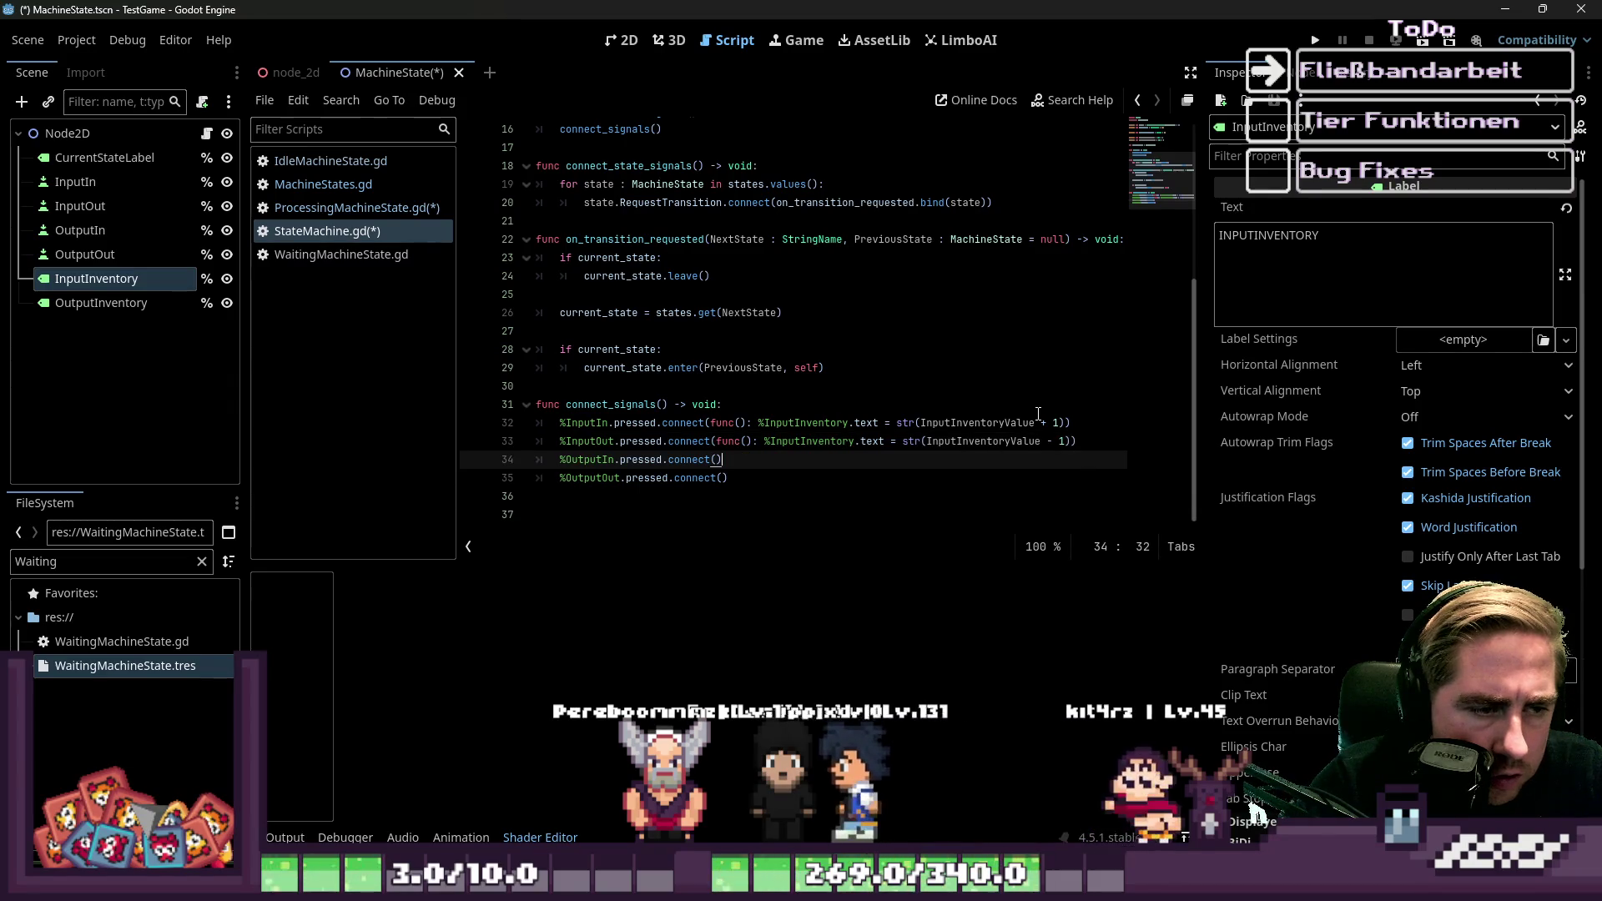
key(shift+Left)
key(shift+Left)
text(connect(func(): %InputInventory.text = str(InputInventoryValue + 1)))
key(Left)
key(Left)
key(Left)
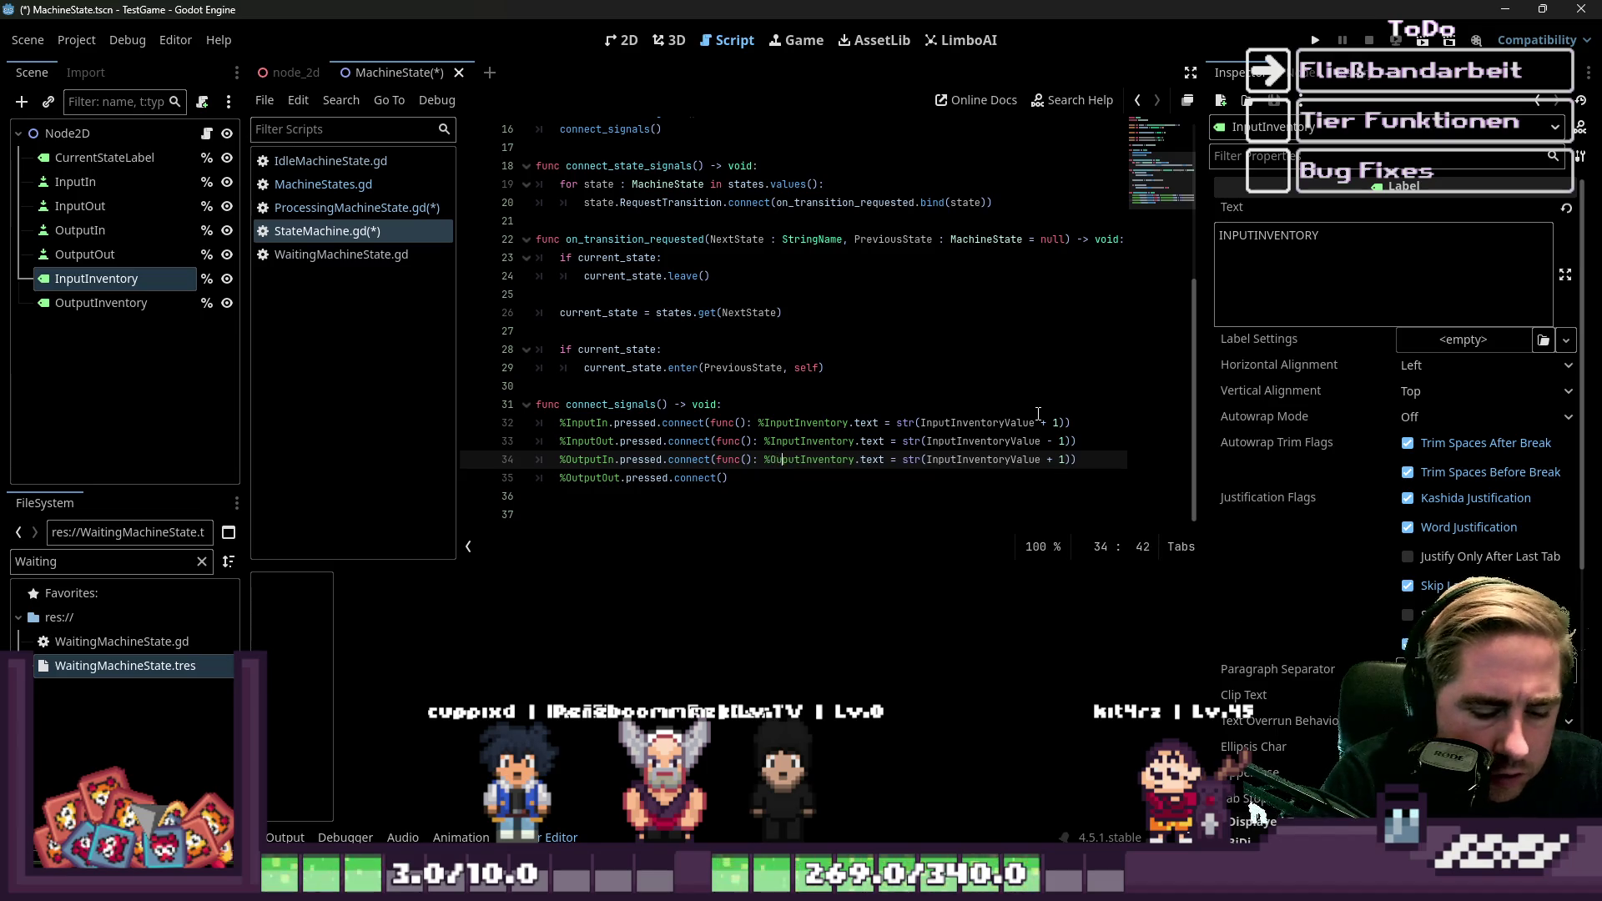
text(t)
key(Right)
key(Right)
key(Right)
key(Right)
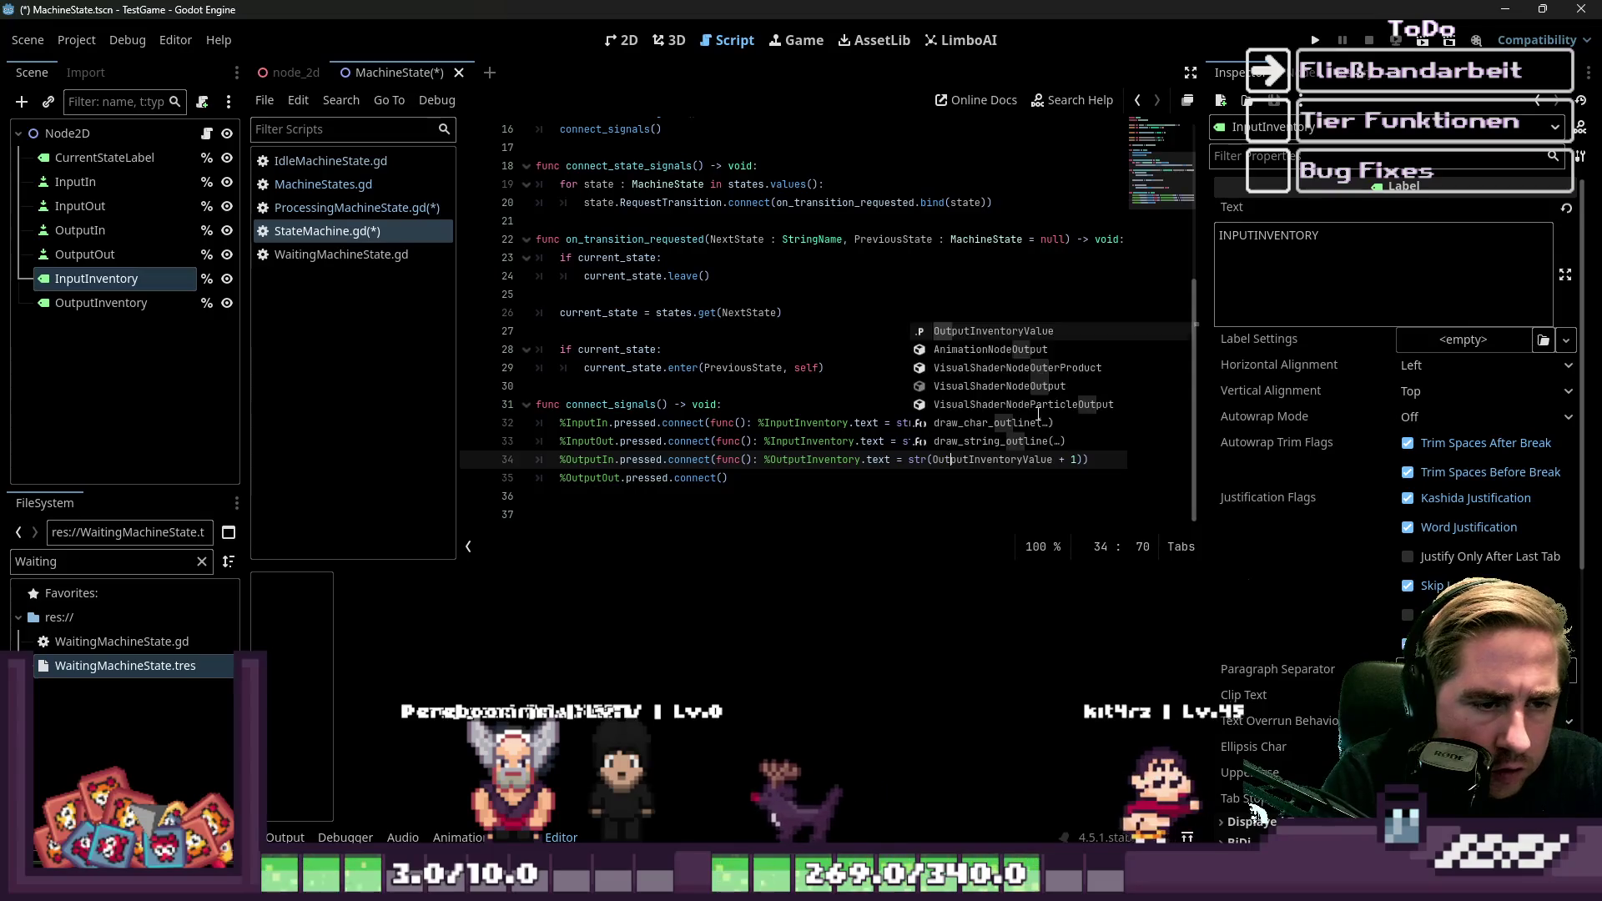
text(ut)
Step: Give the OutputOut connection a lambda subtracting 1 from the OutputInventory label
key(Down)
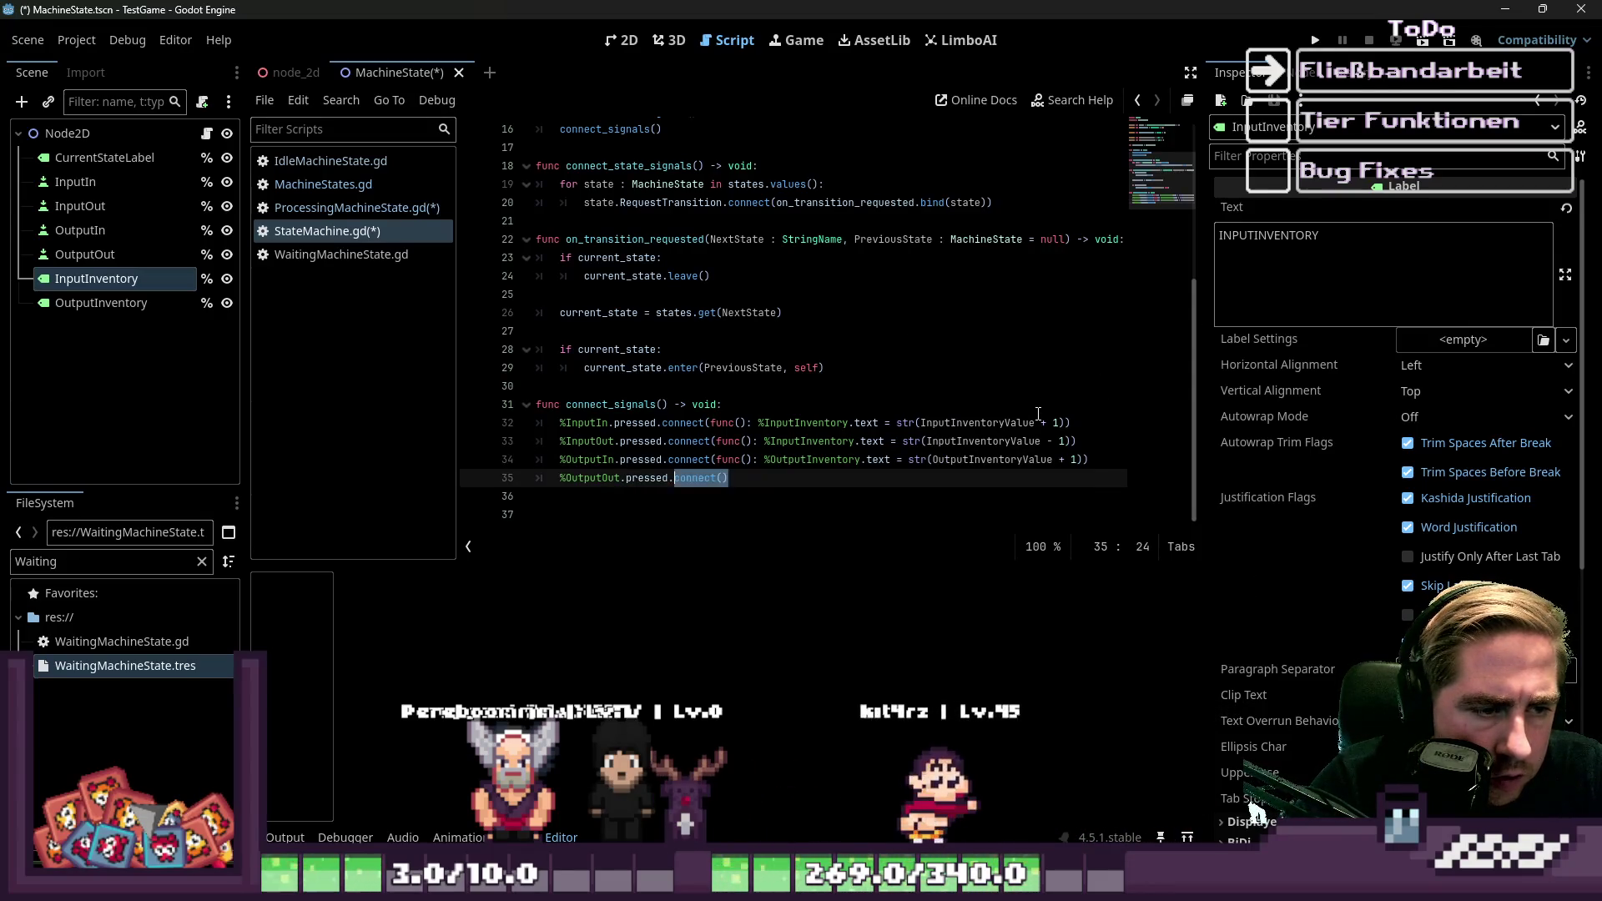
text(connect(func(): %InputInventory.text = str(InputInventoryValue + 1)))
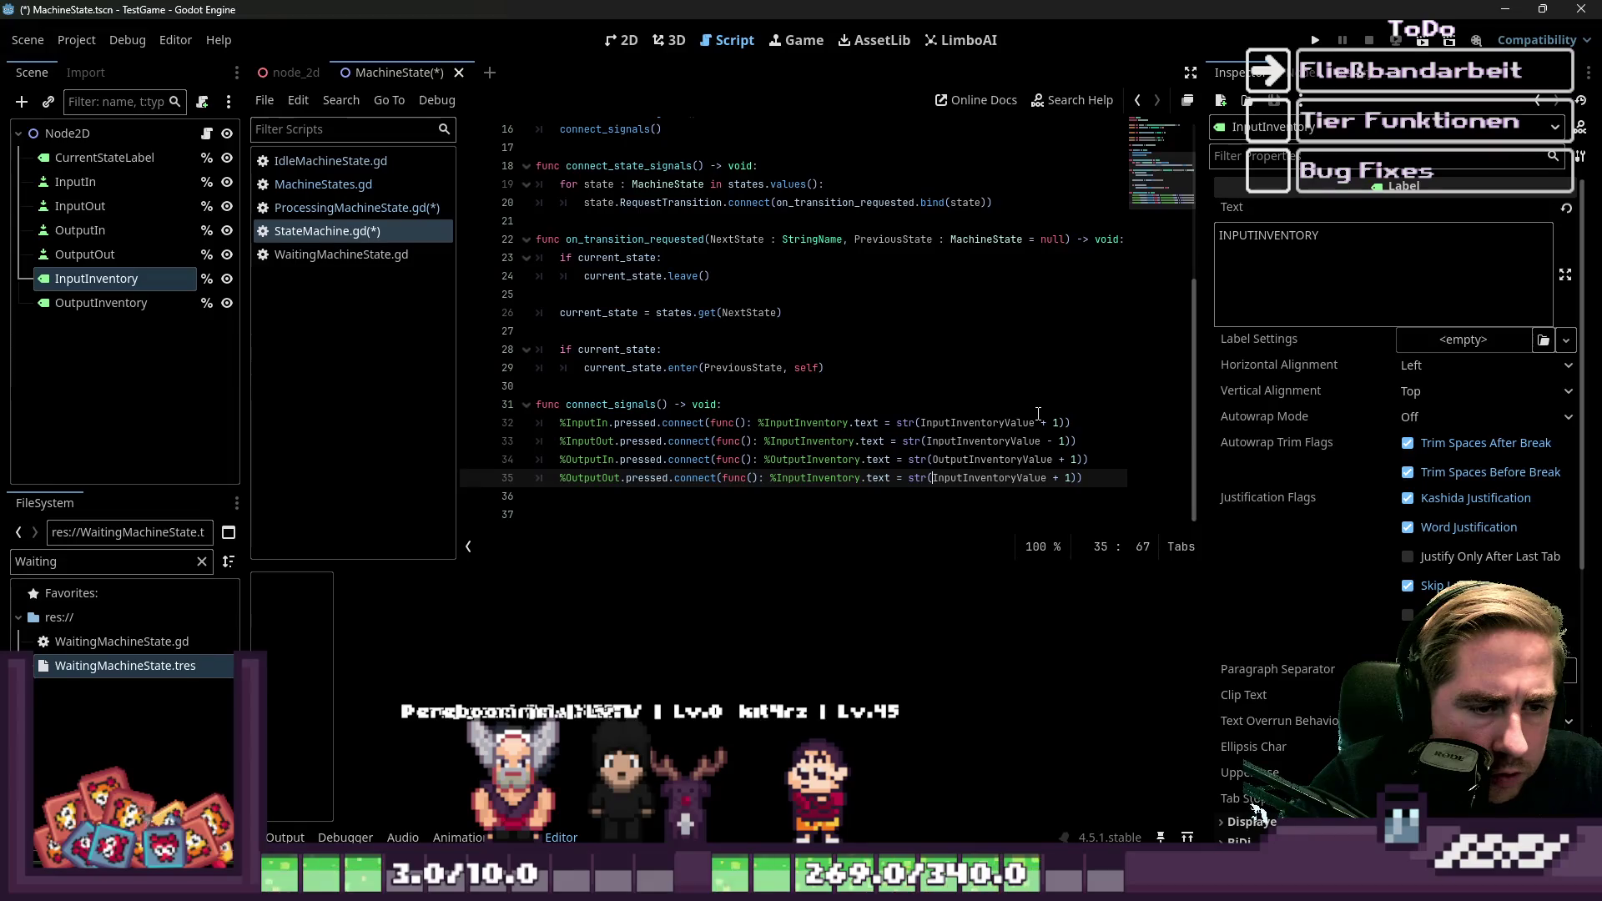
key(ctrl+Left)
key(ctrl+Left)
key(ctrl+Left)
key(Delete)
key(Delete)
text(O)
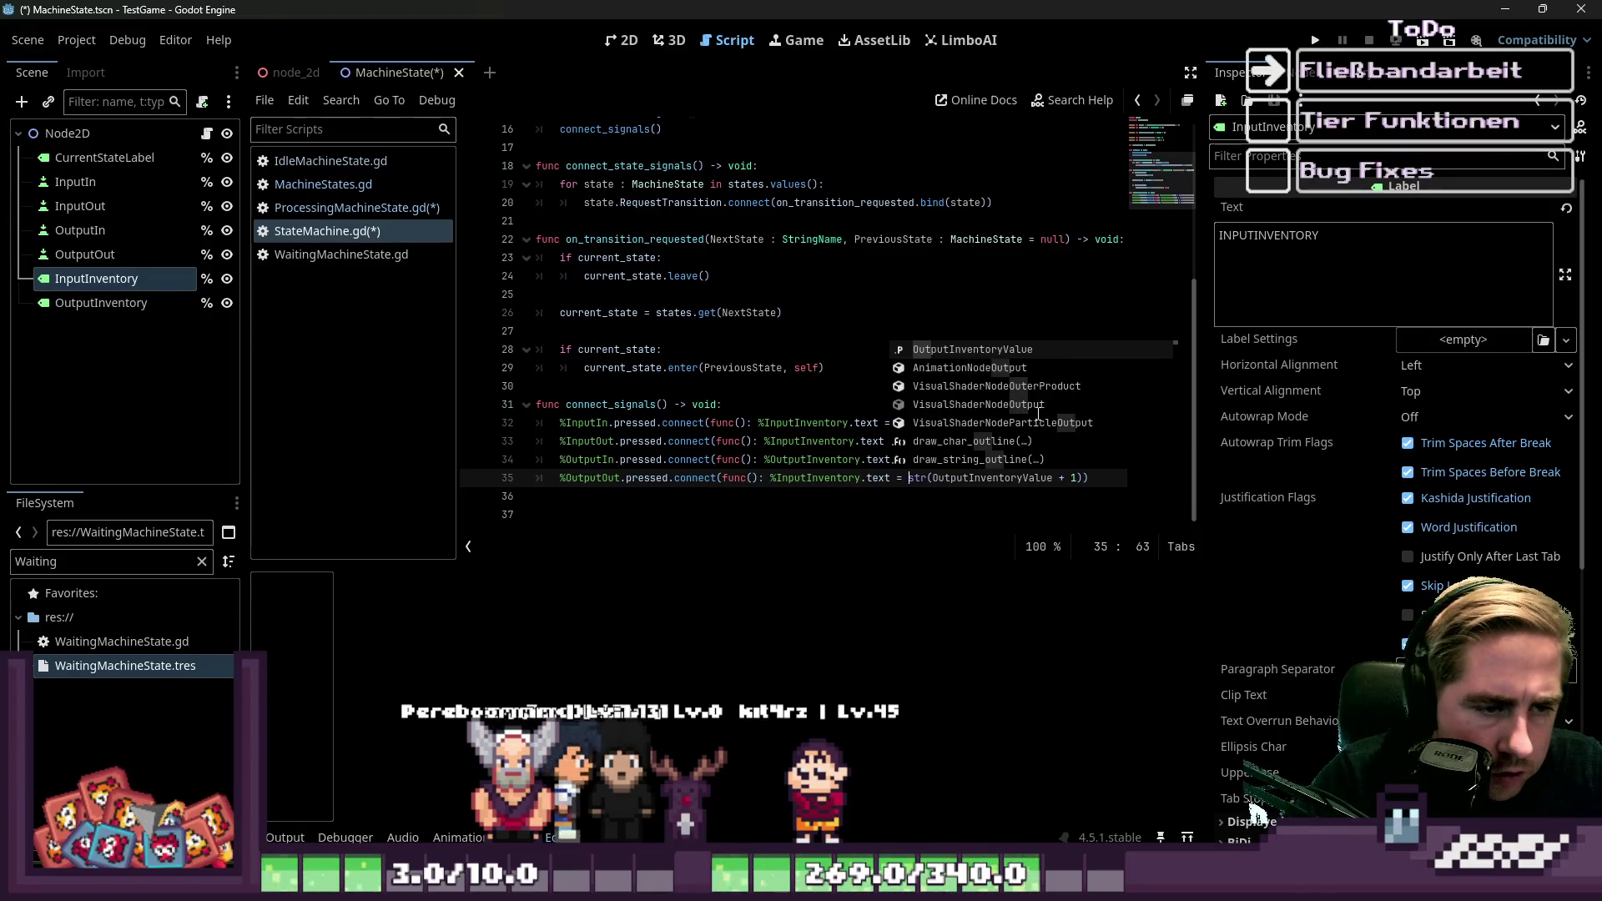
text(ut)
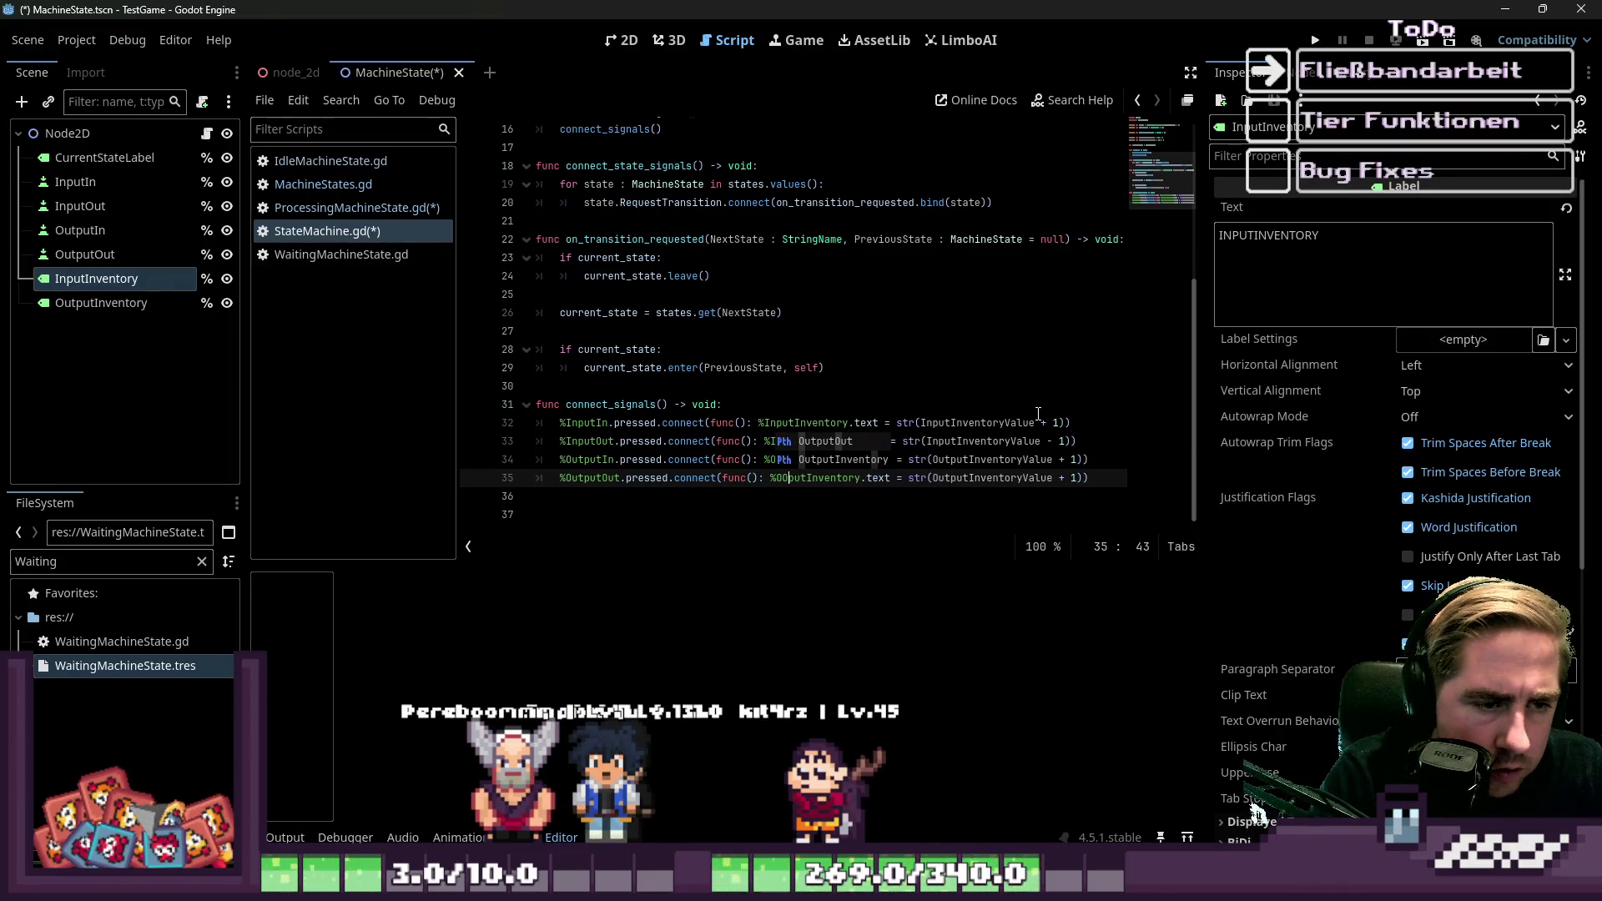
key(End)
key(Left)
key(Left)
key(Left)
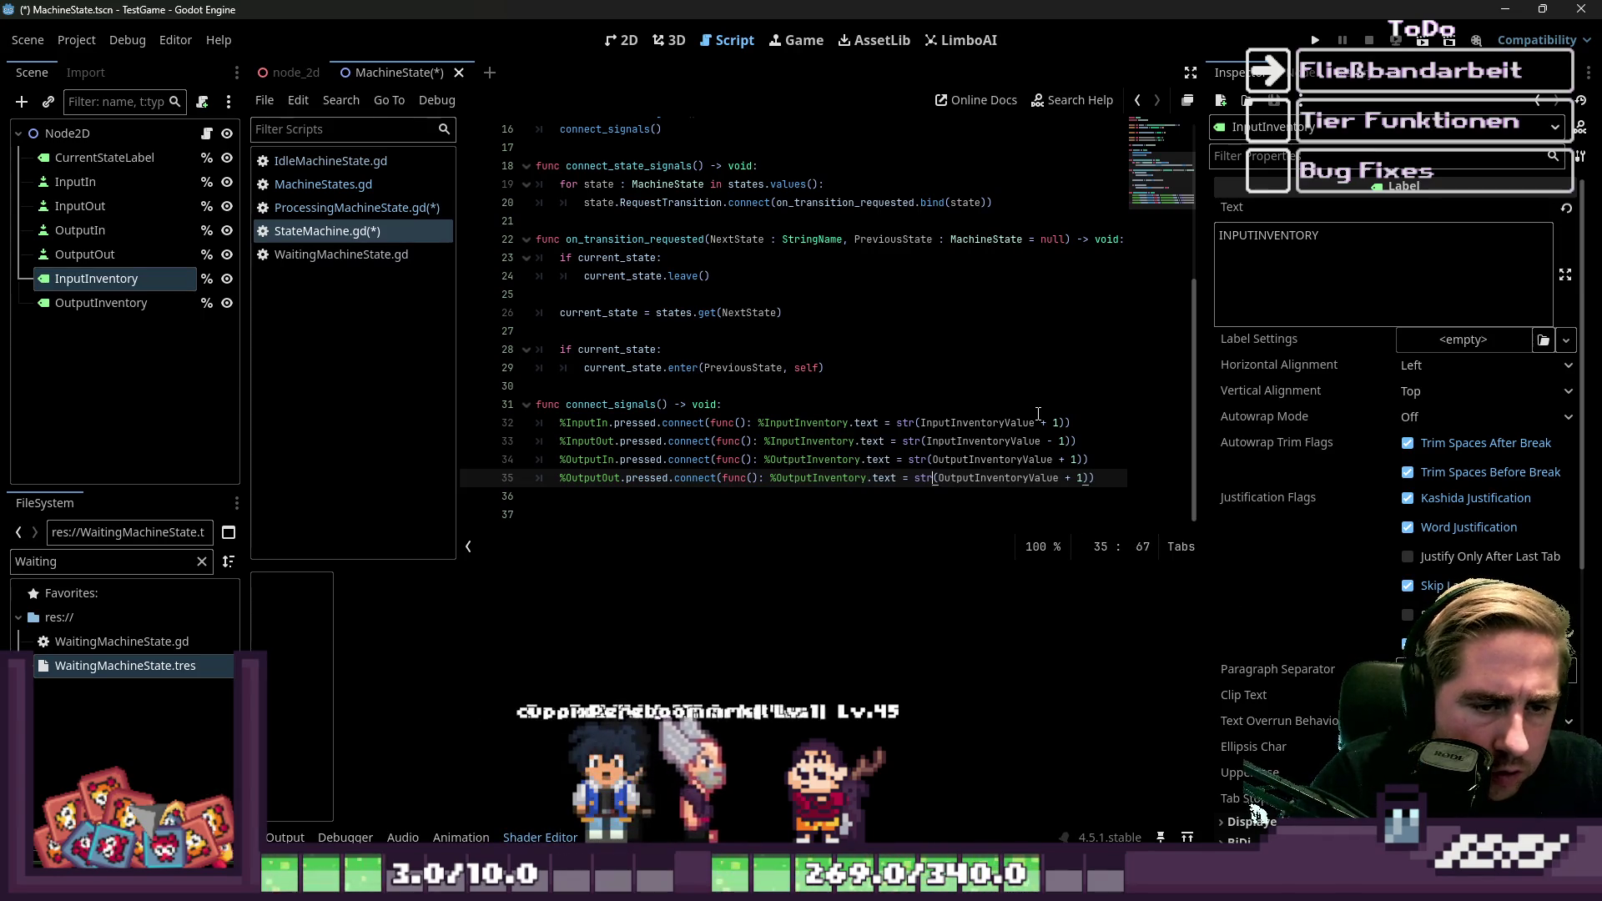
key(BackSpace)
text(-)
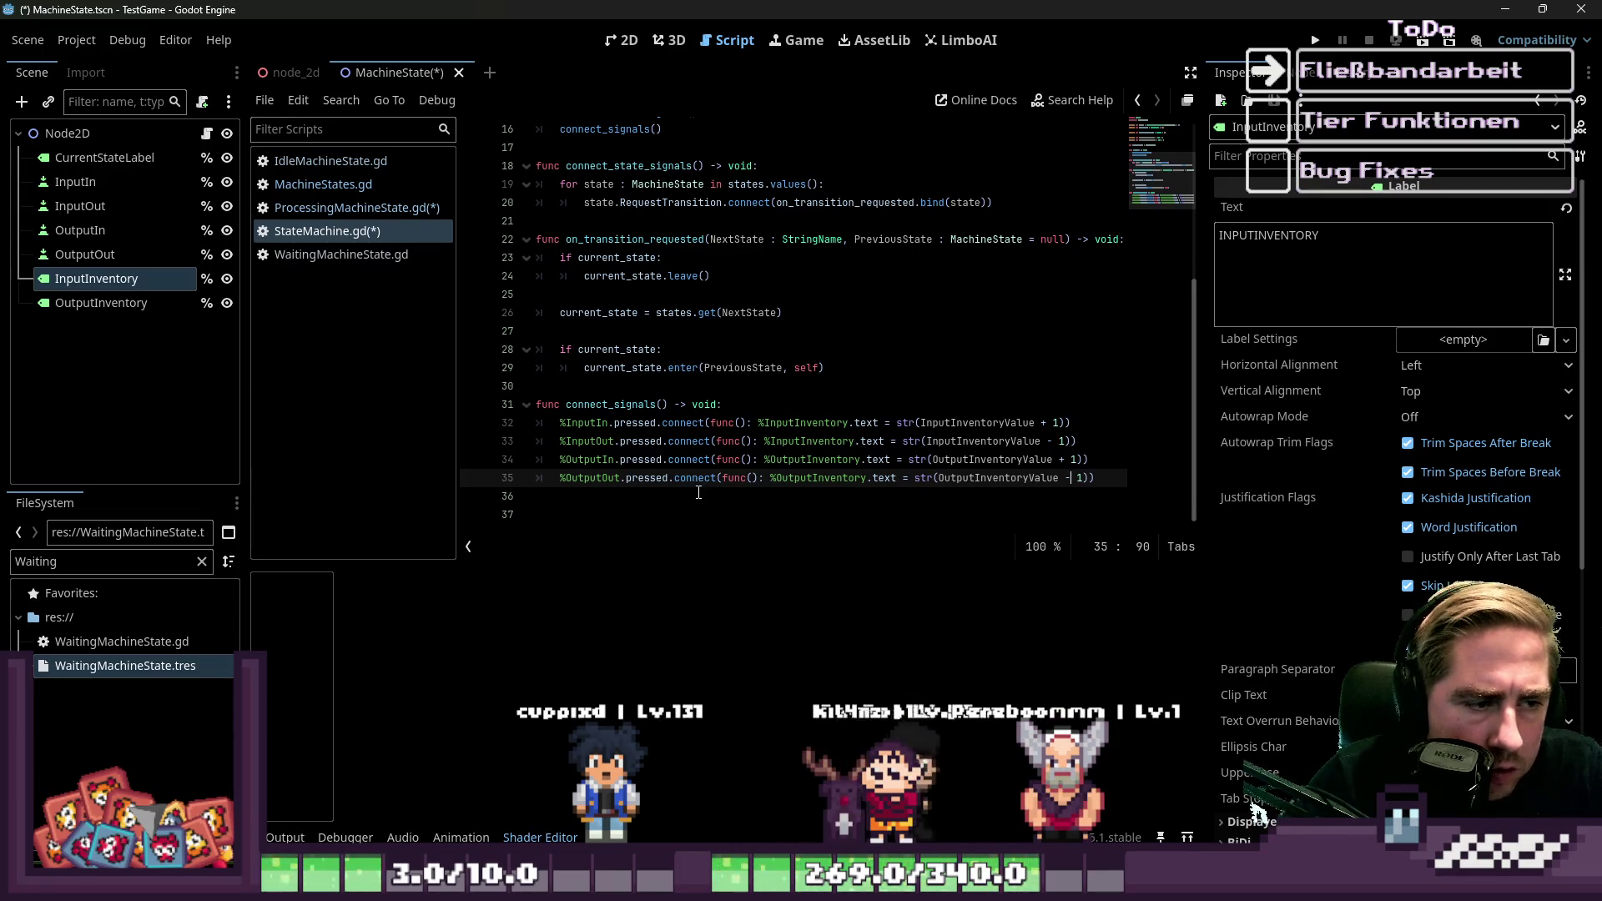
Step: Save StateMachine.gd and run the project to test the four buttons
click(698, 494)
key(ctrl+s)
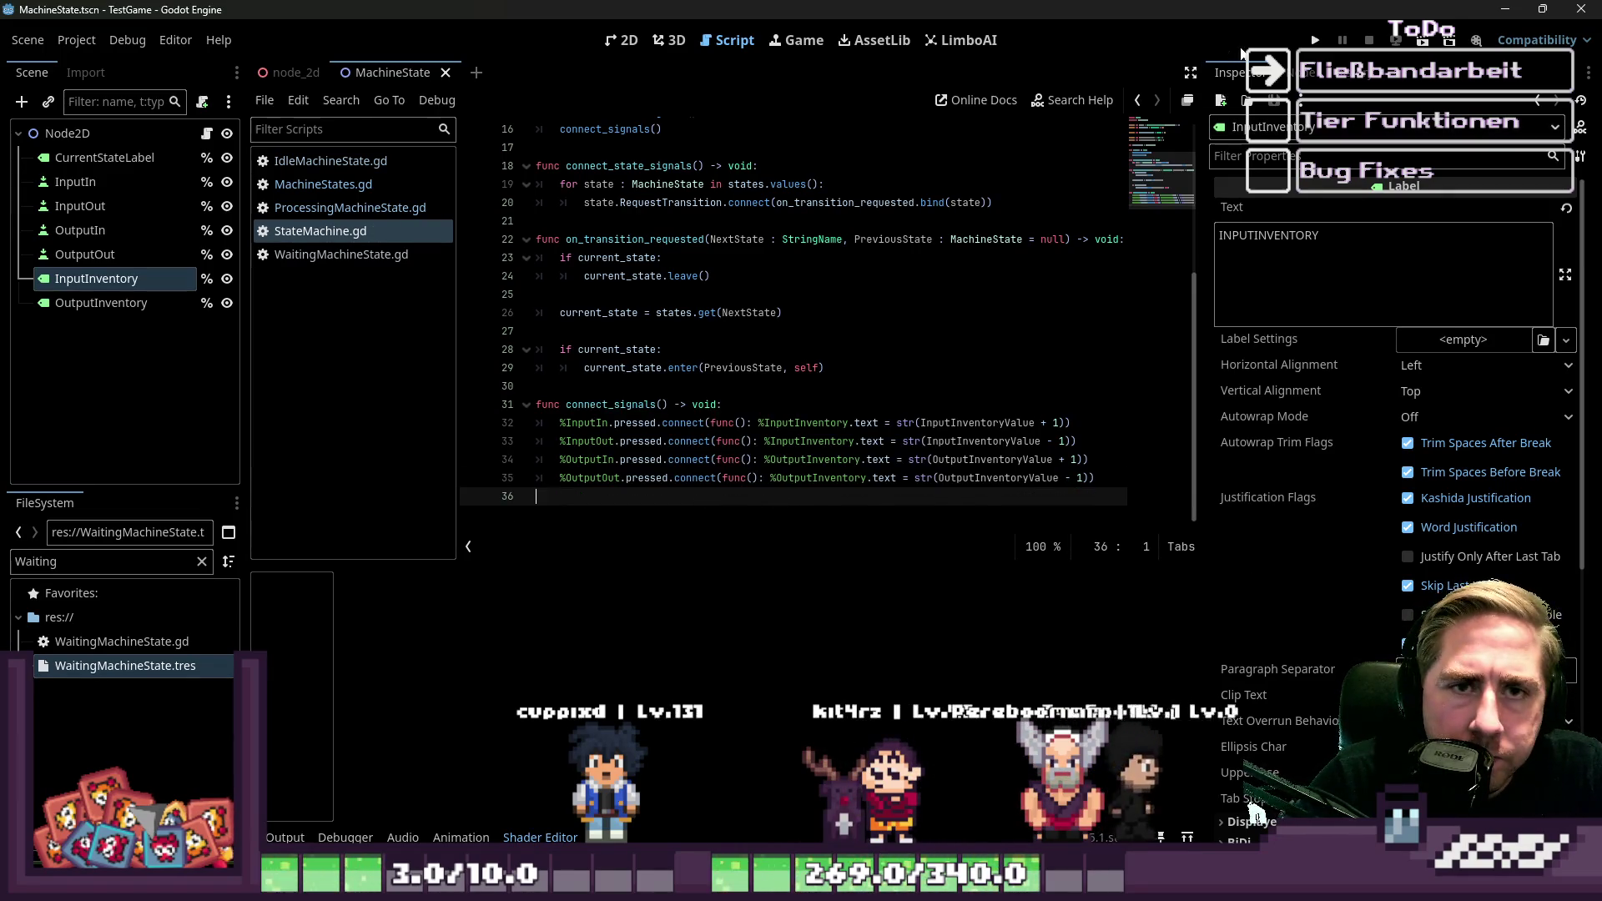
click(1315, 40)
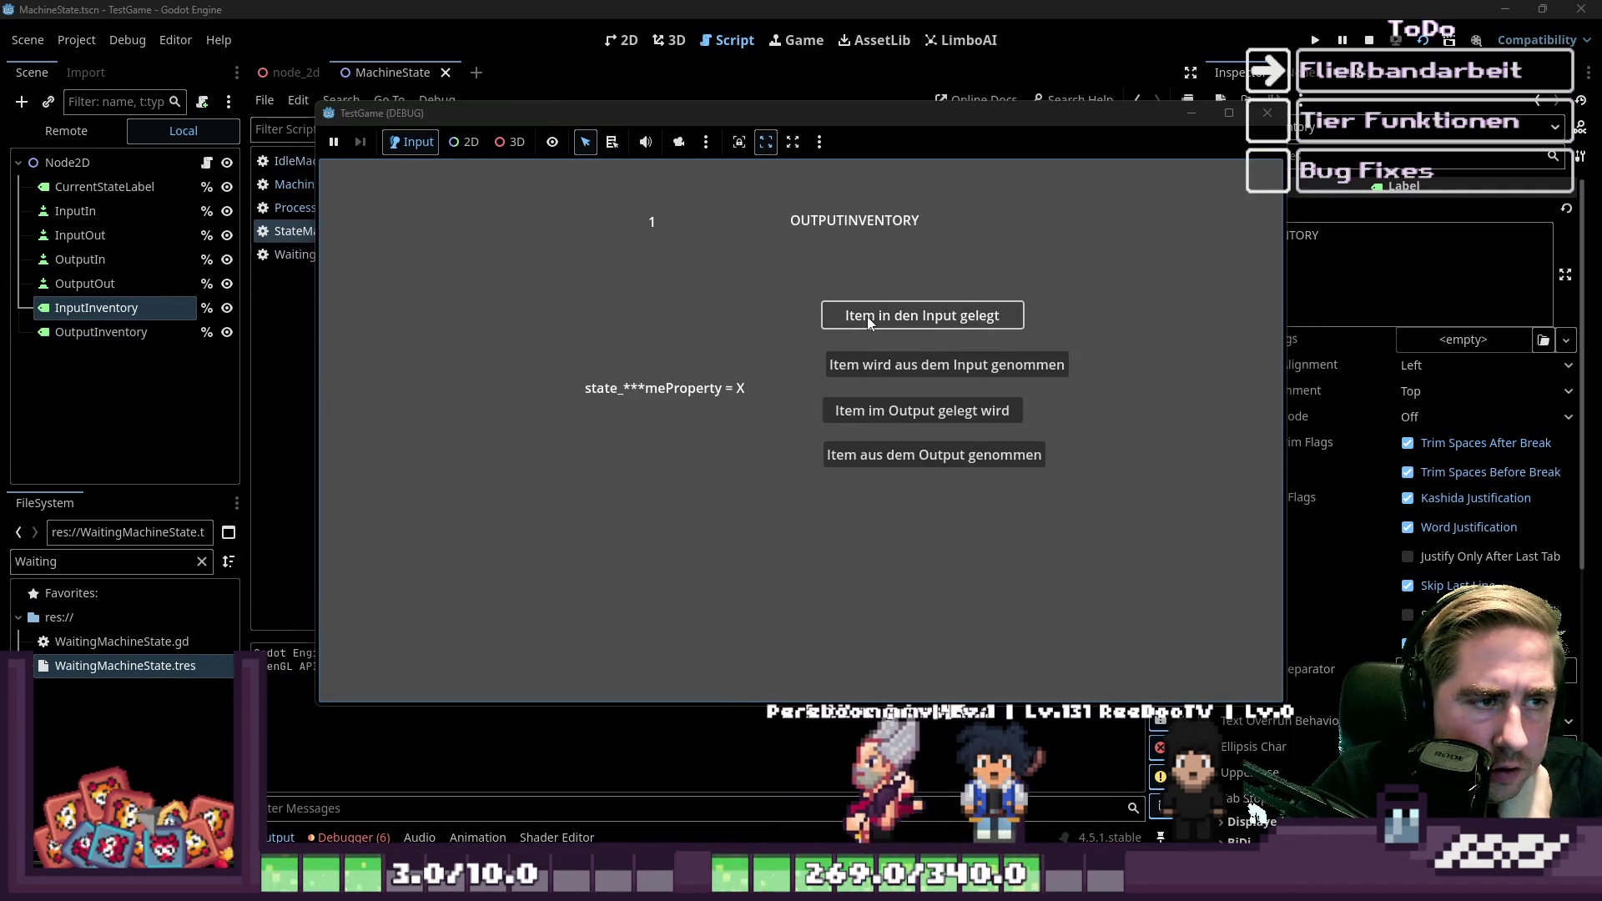
click(868, 317)
click(868, 317)
click(869, 322)
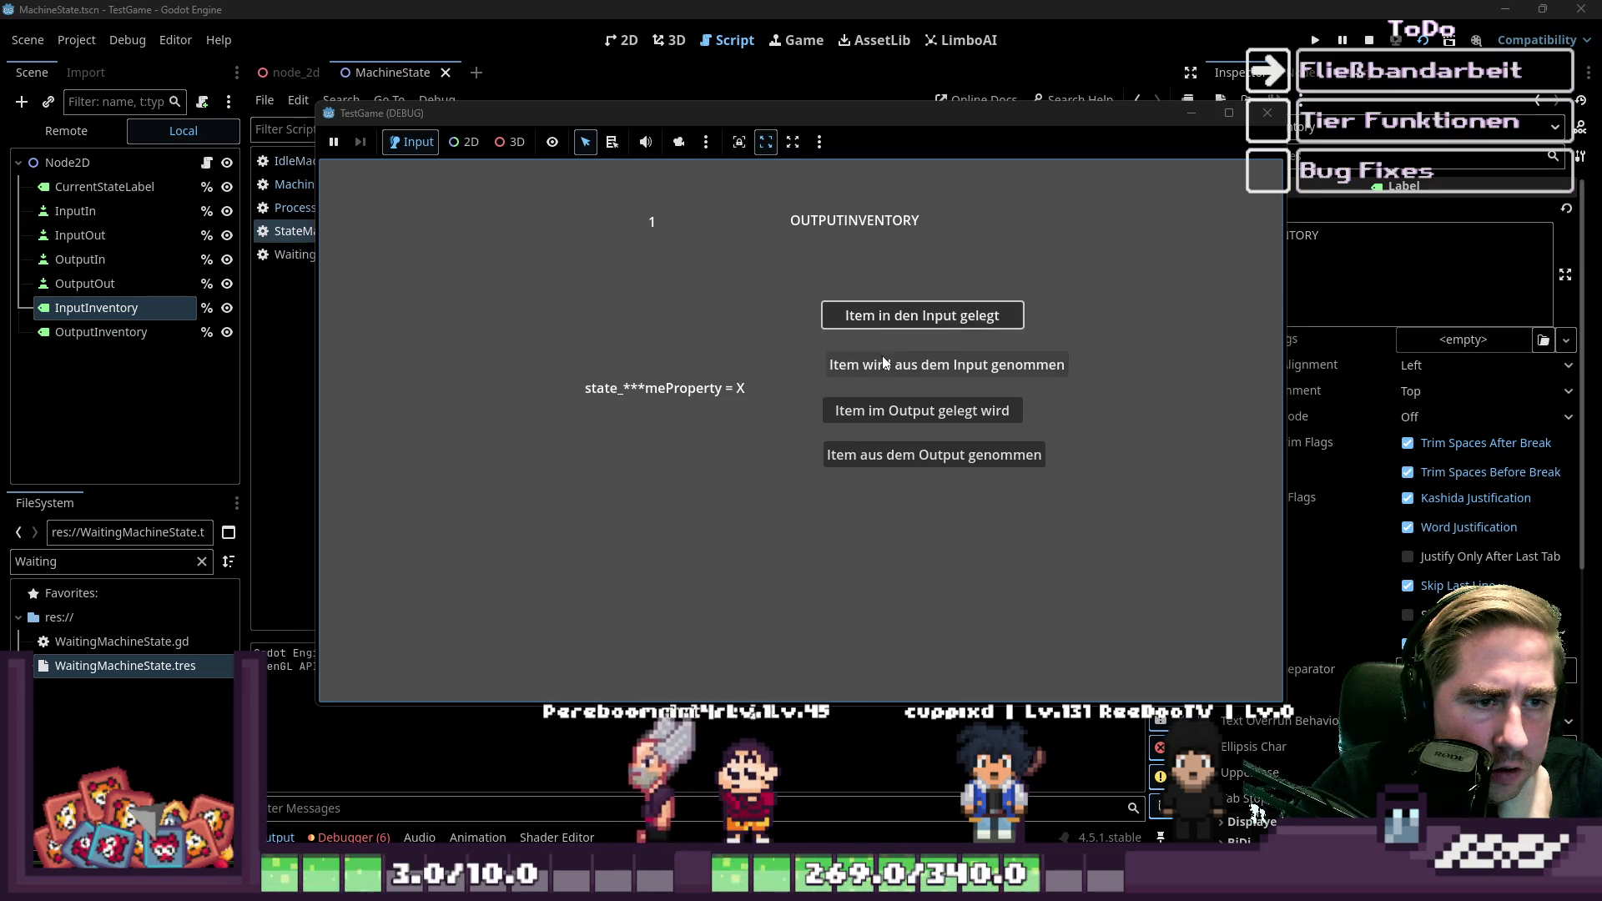
click(882, 357)
click(883, 360)
click(883, 321)
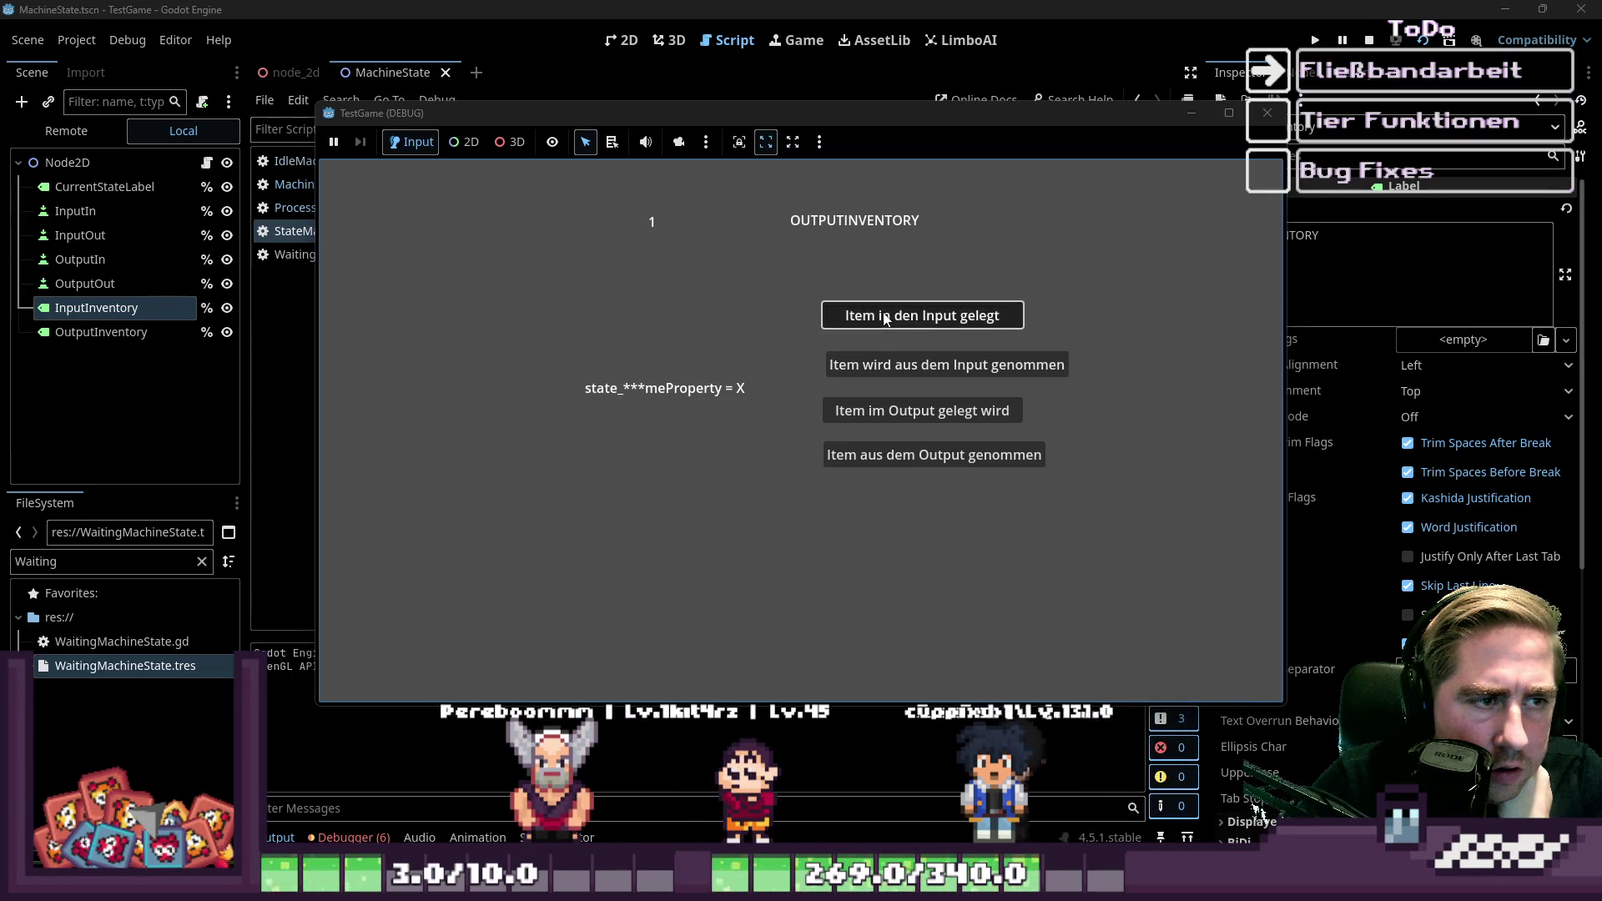
click(884, 318)
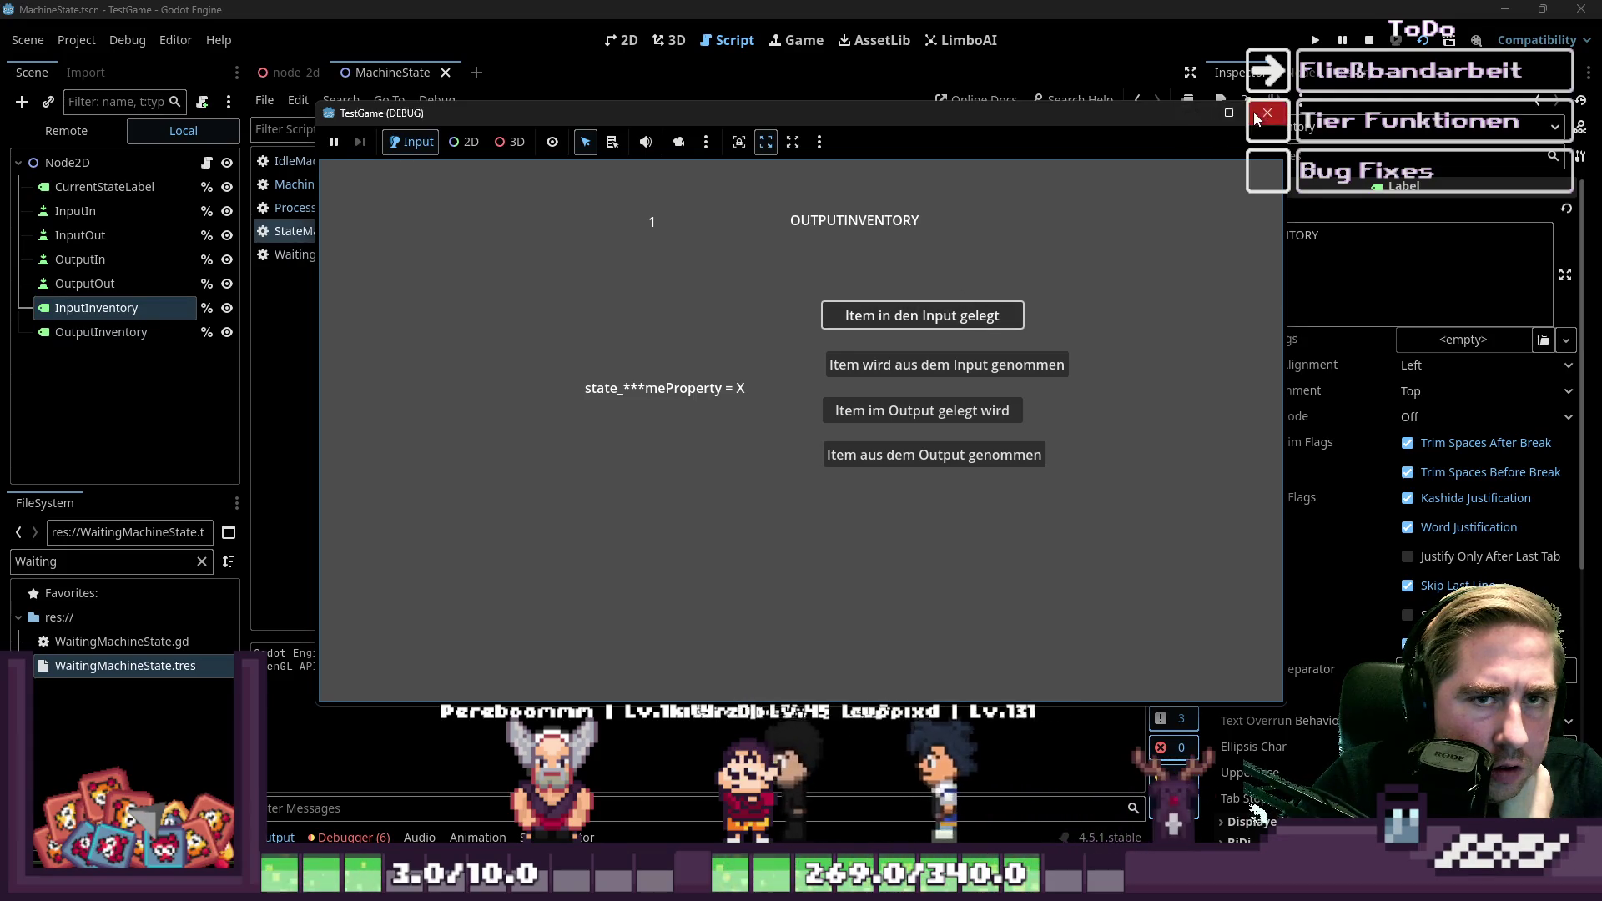
click(1266, 113)
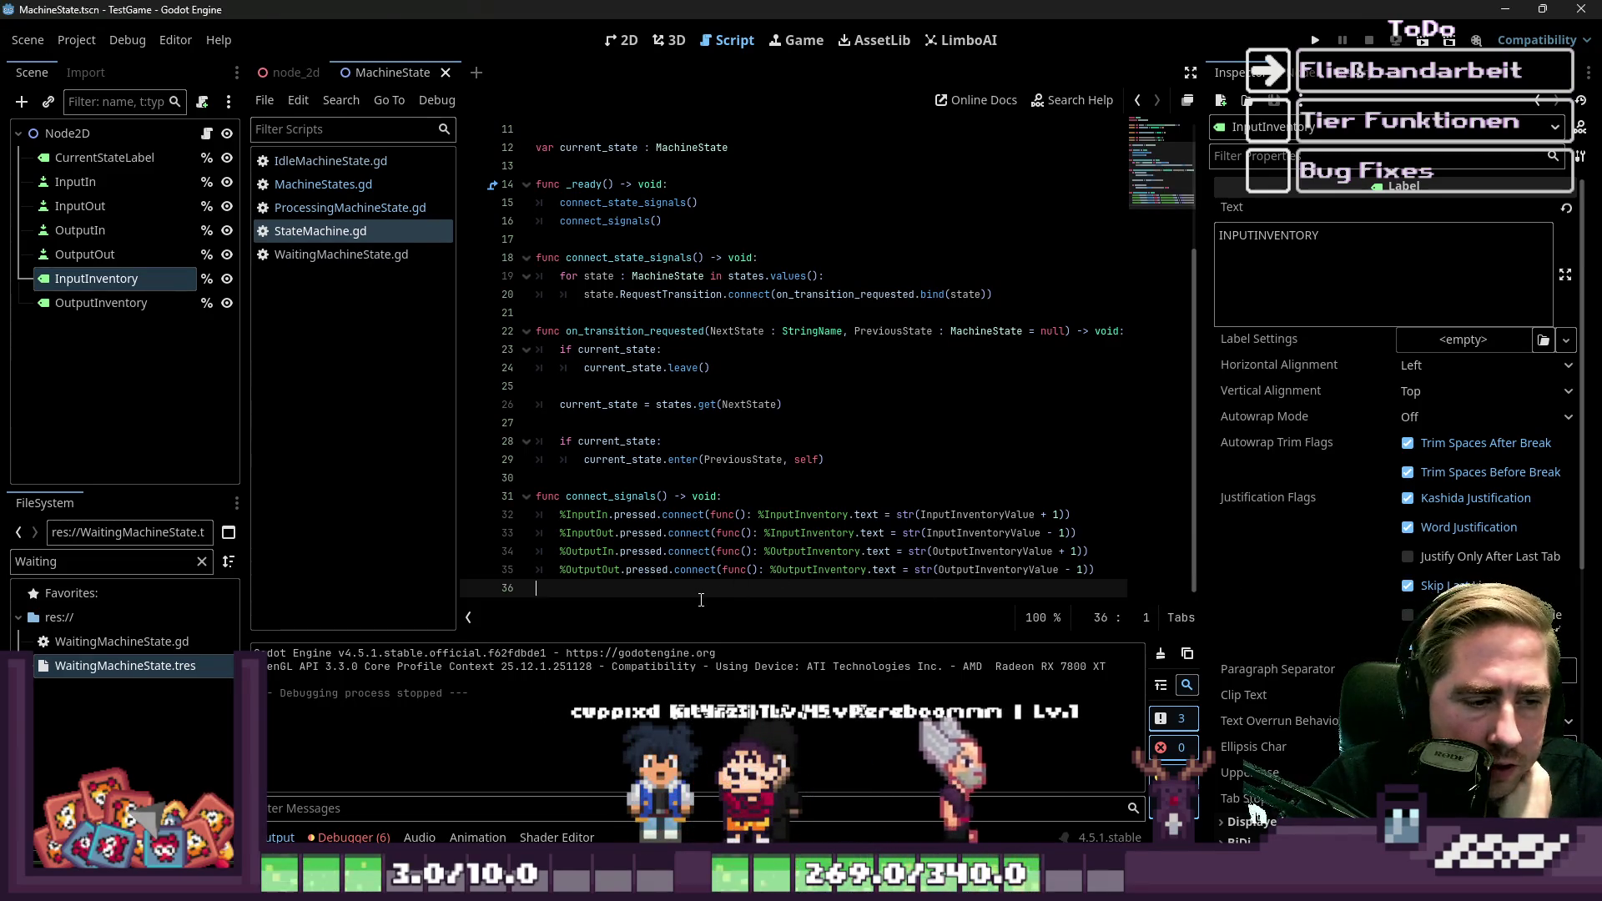
Step: Declare change_inventory(value : int, inventory : int) below connect_signals, then start using it in the InputIn connection
key(Return)
text(func chan)
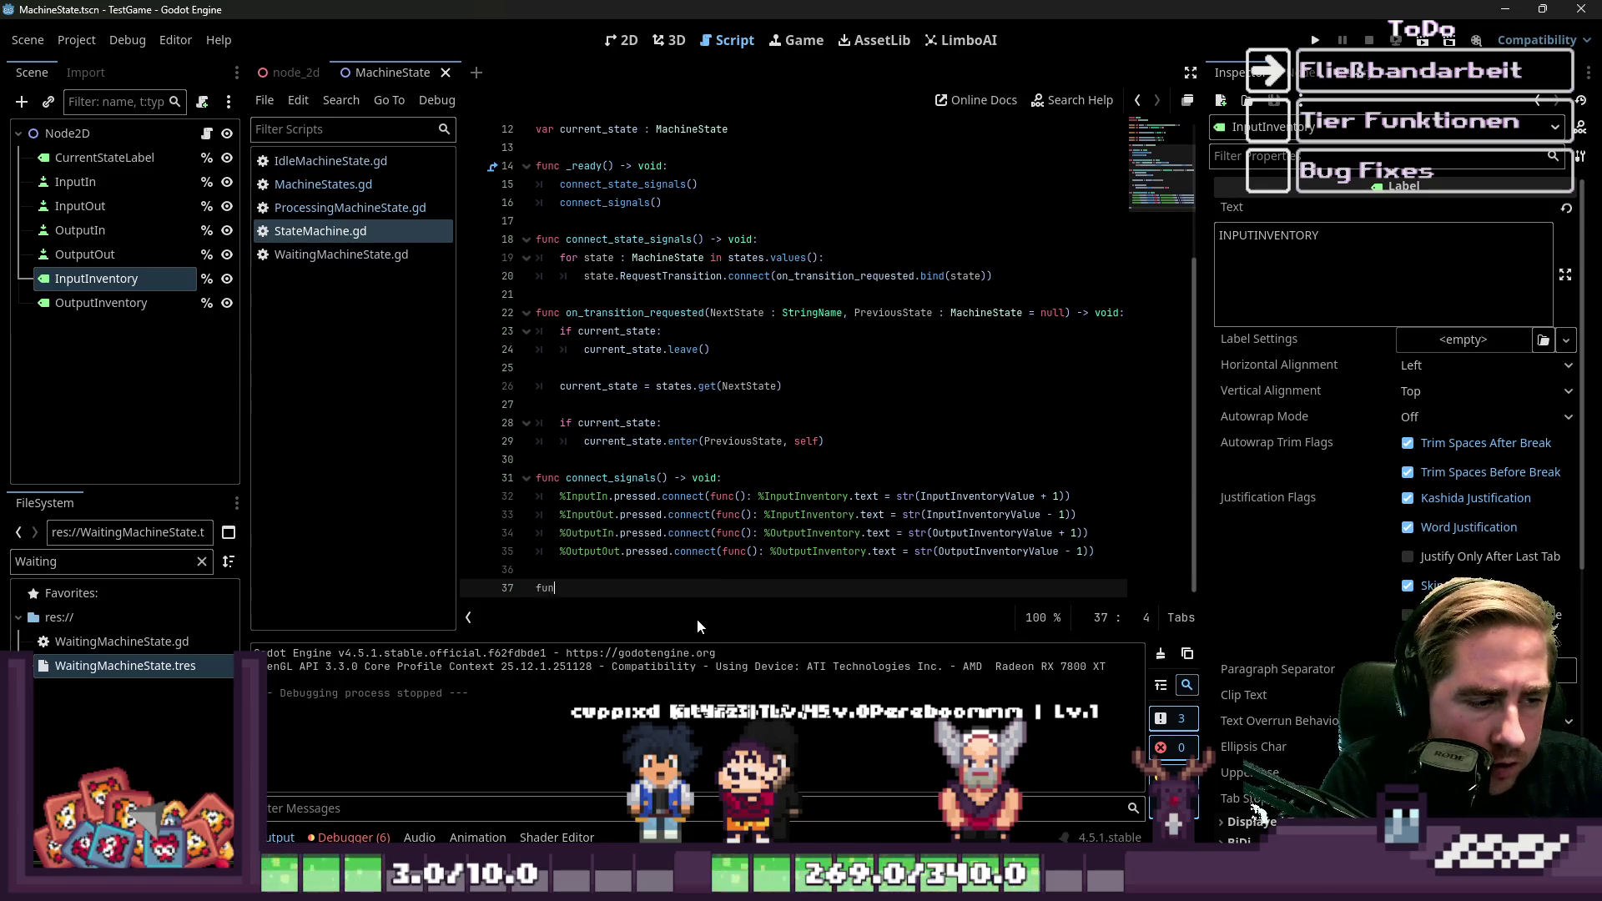
text(ge_i)
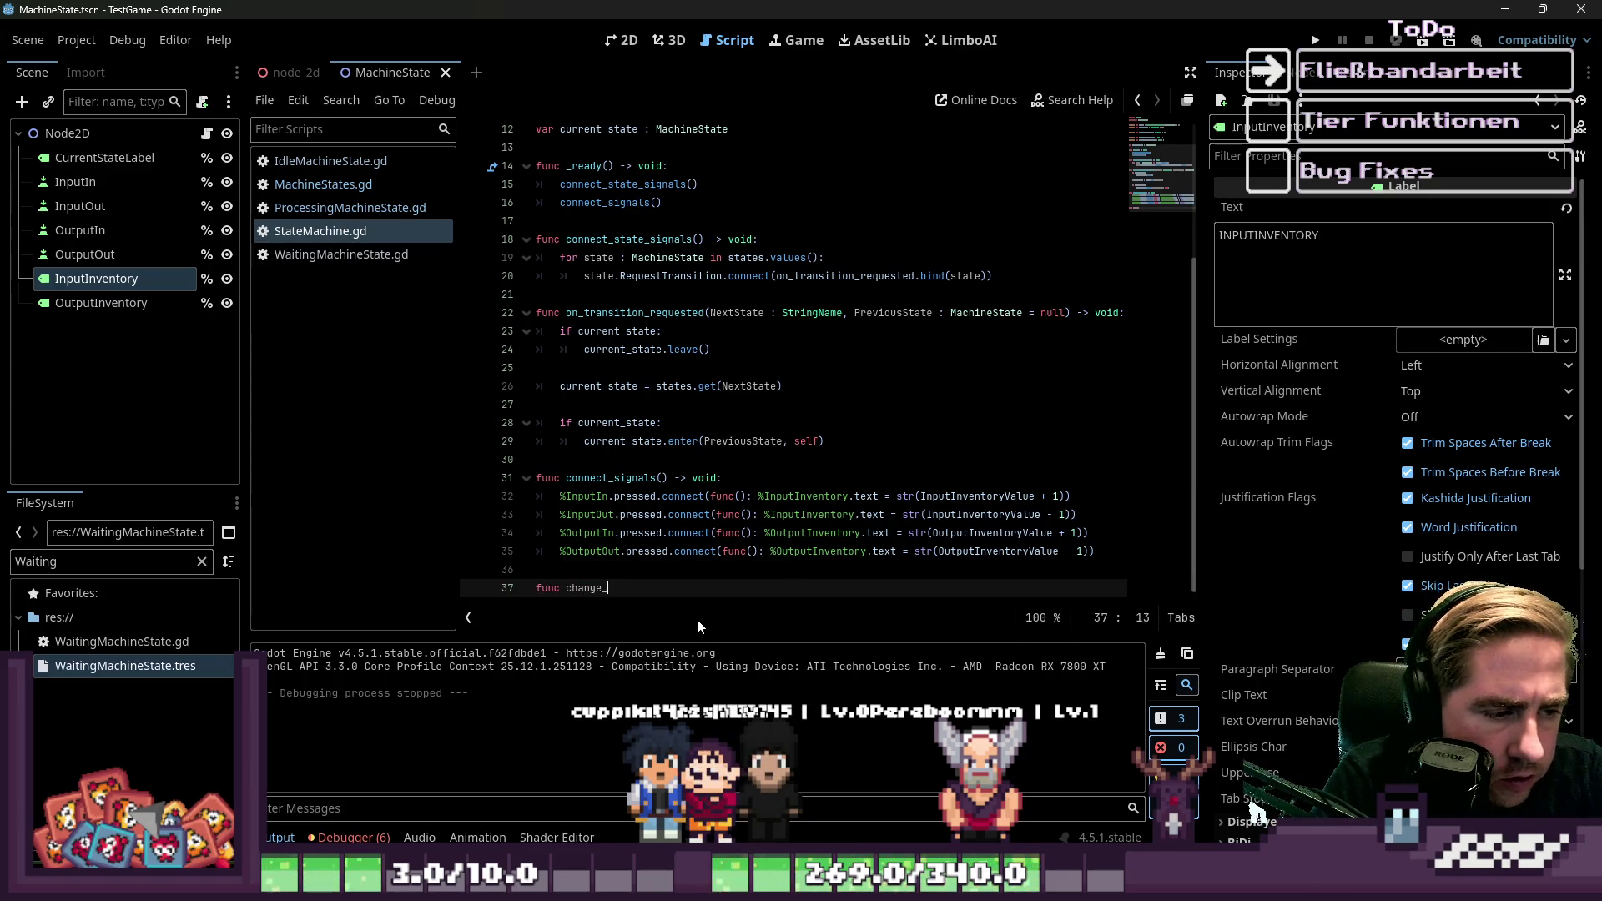
text(n)
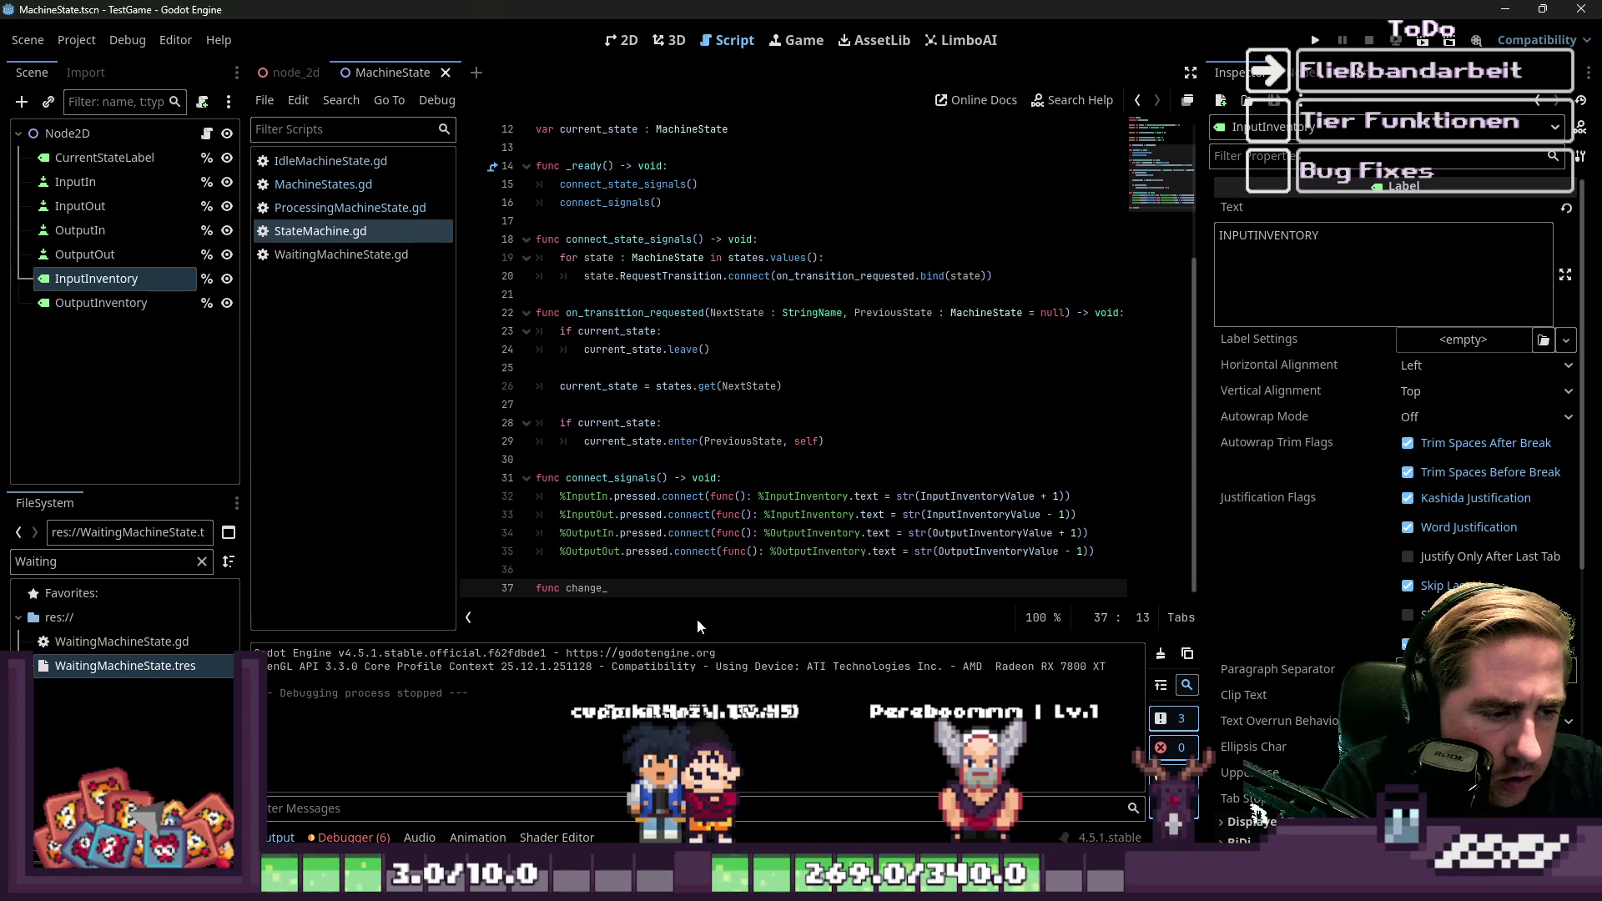
key(BackSpace)
key(BackSpace)
key(BackSpace)
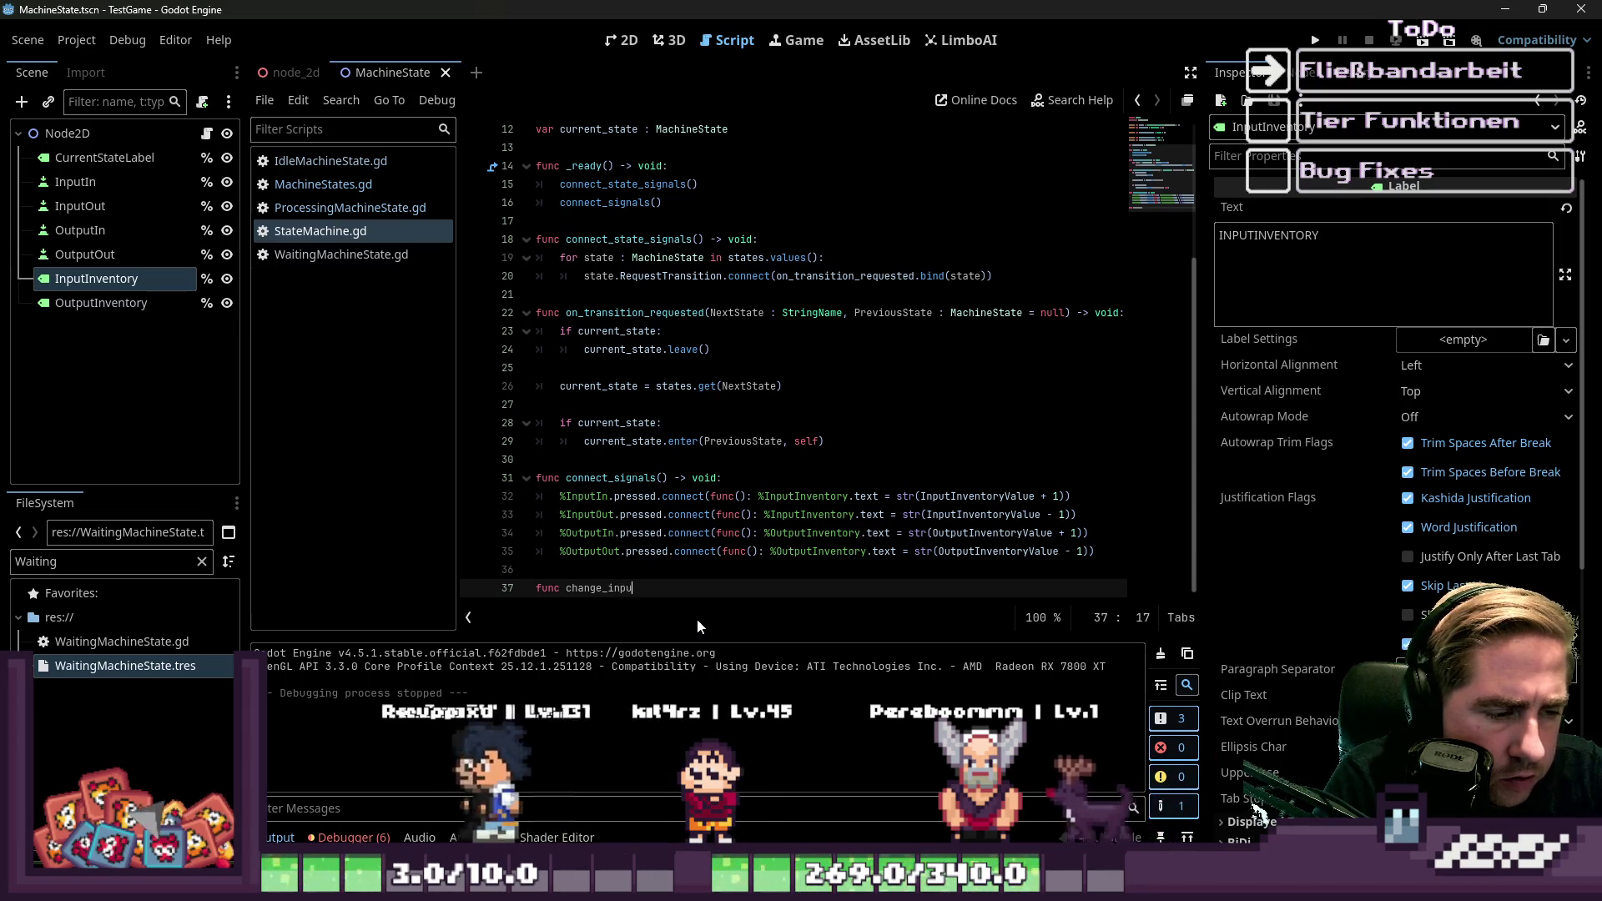
text(_inventory()
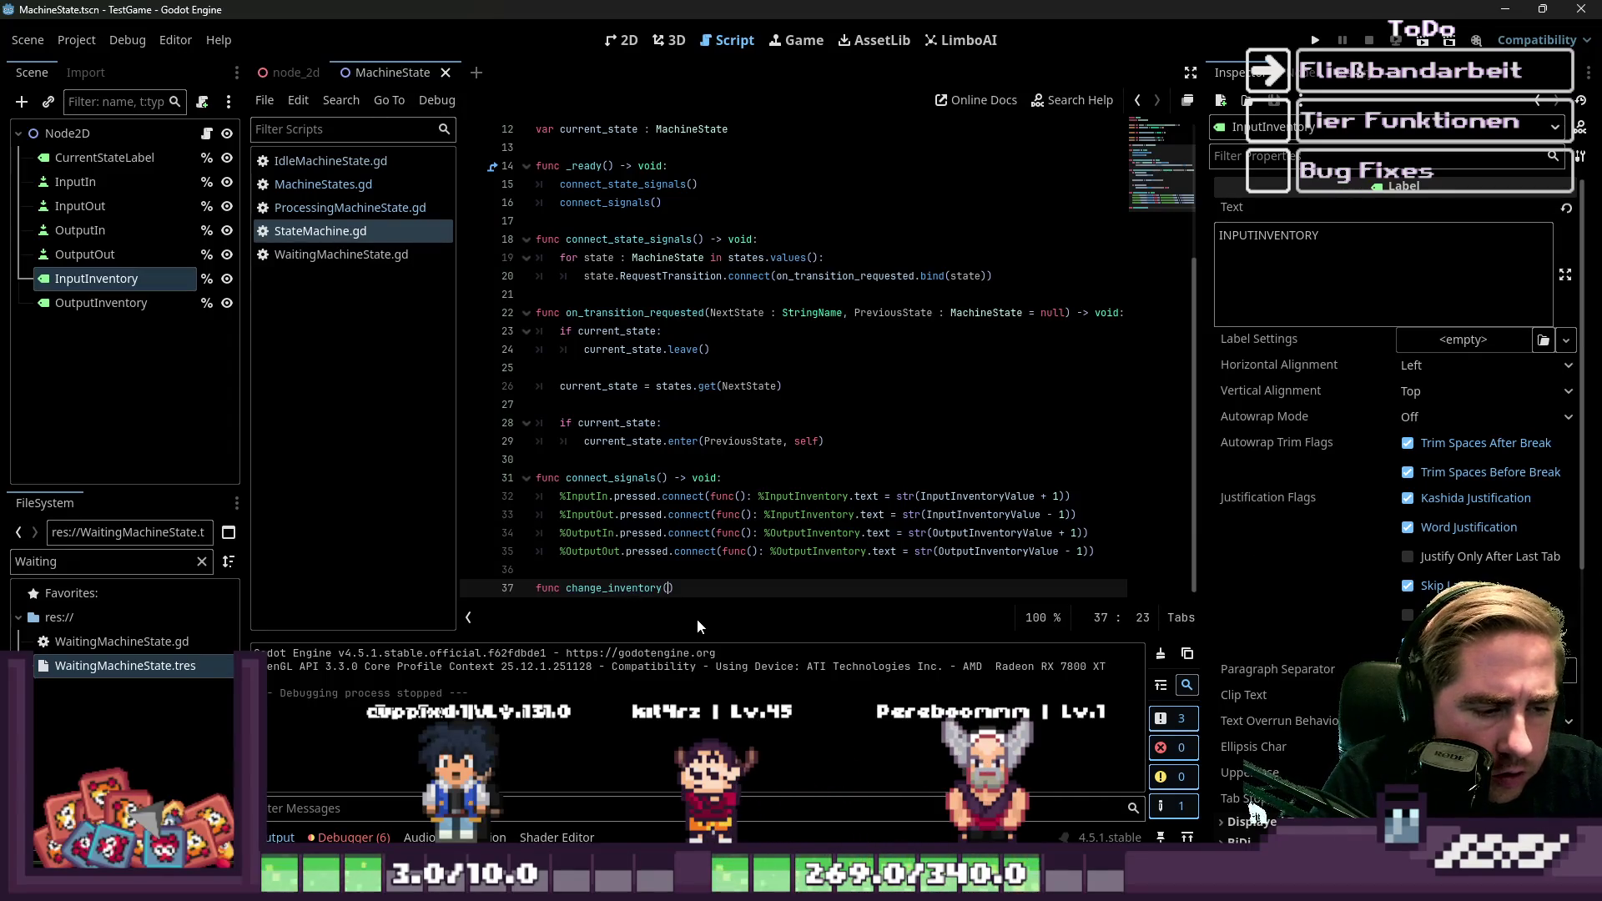
text(n)
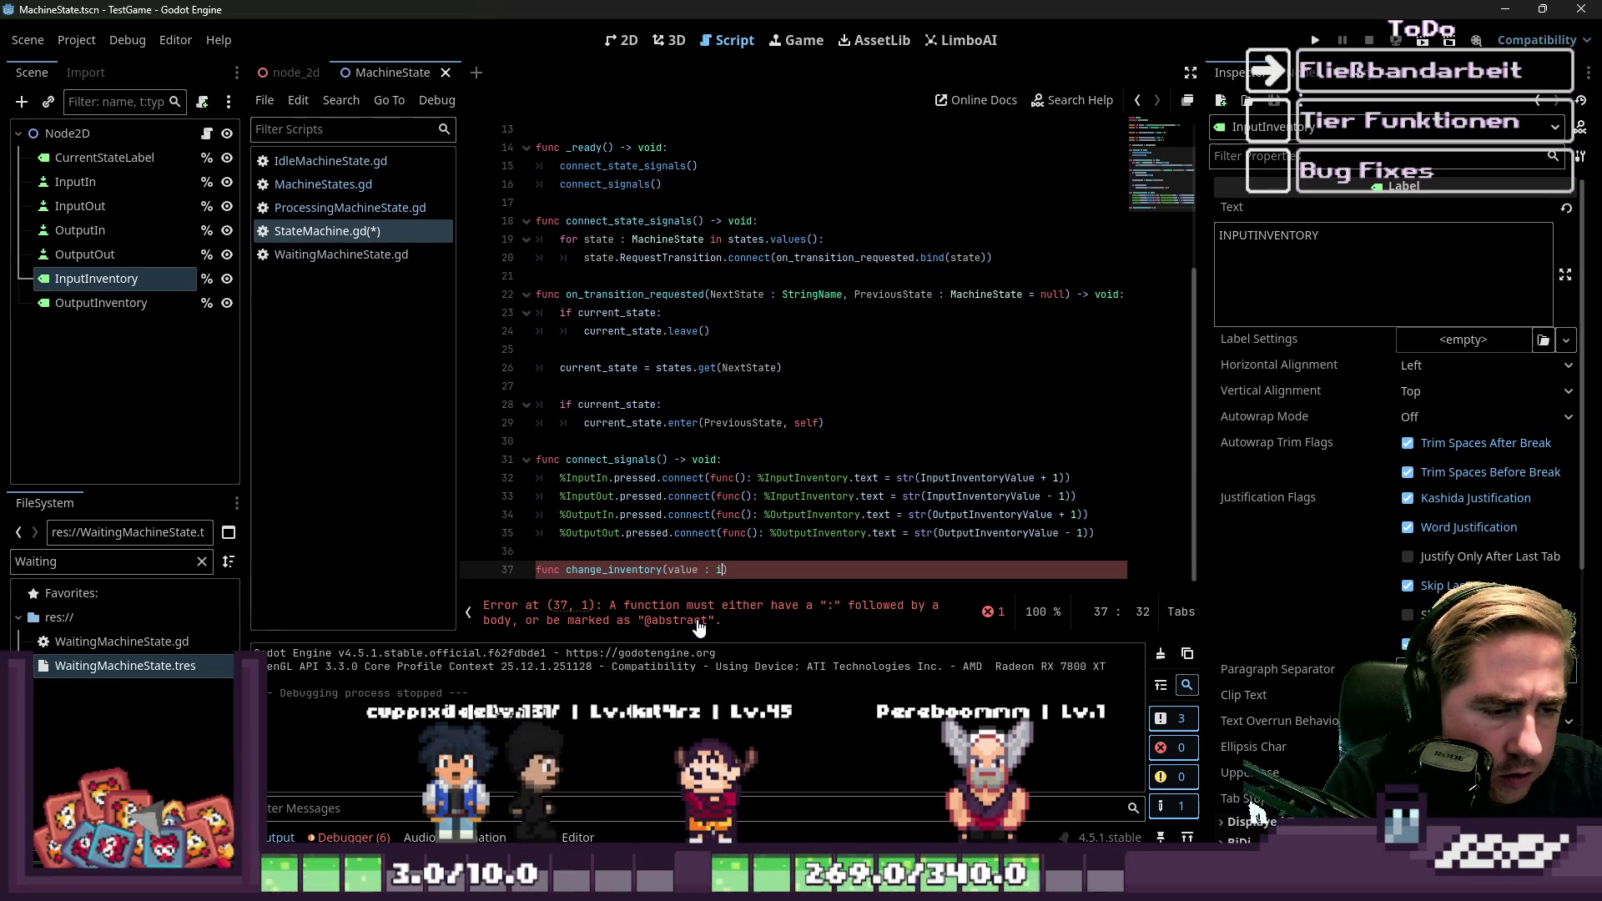
text(nt, inventory)
key(BackSpace)
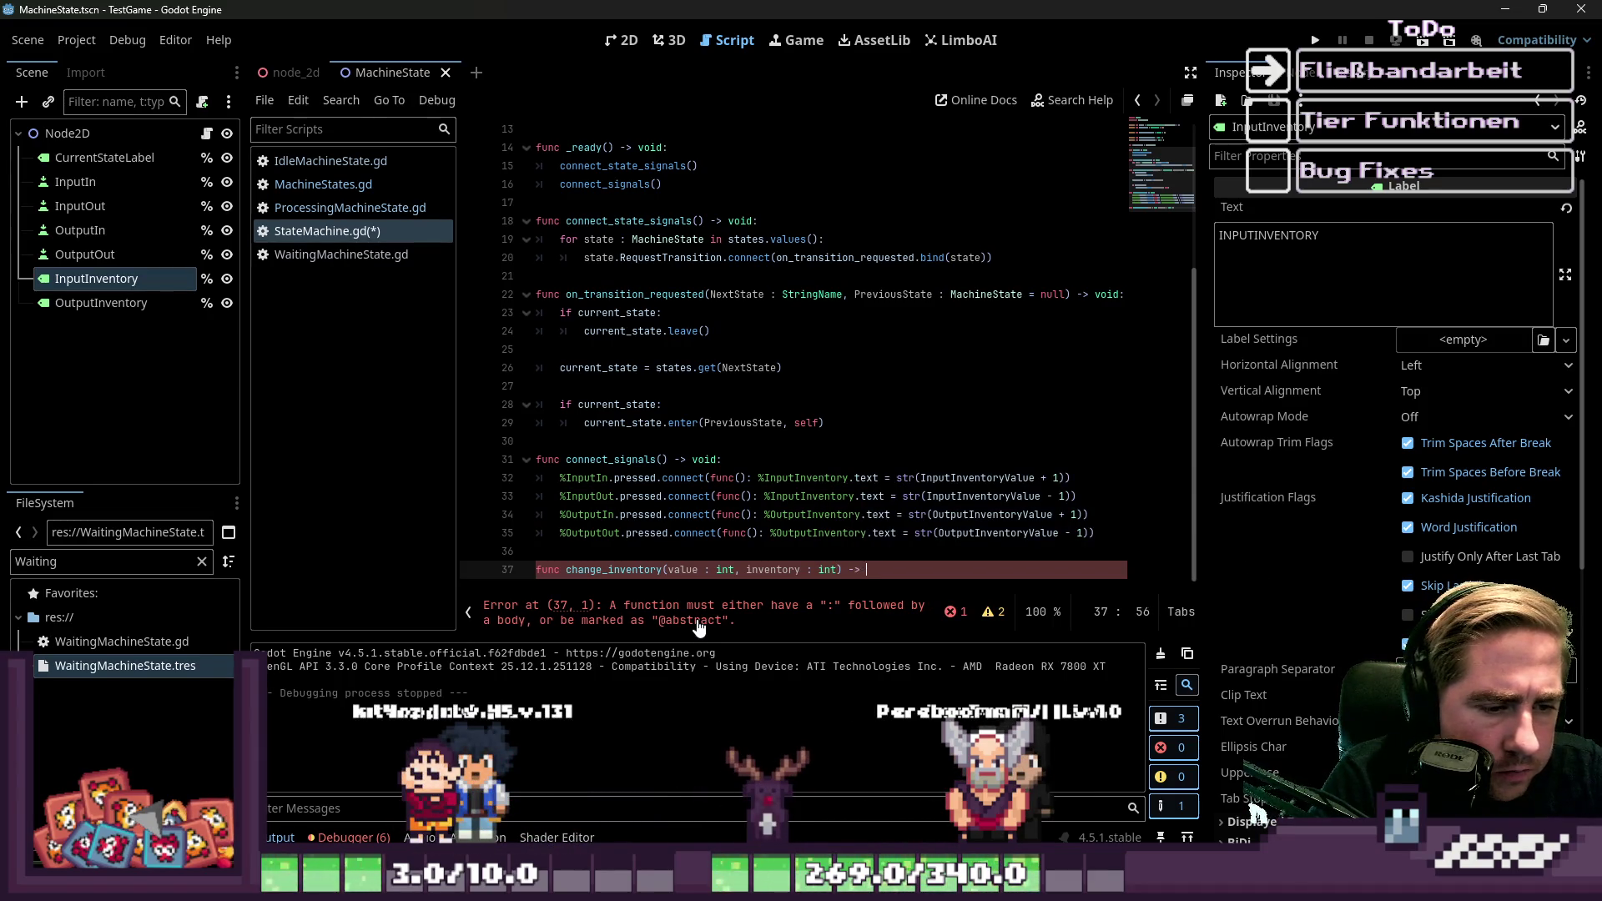
text(:)
key(Return)
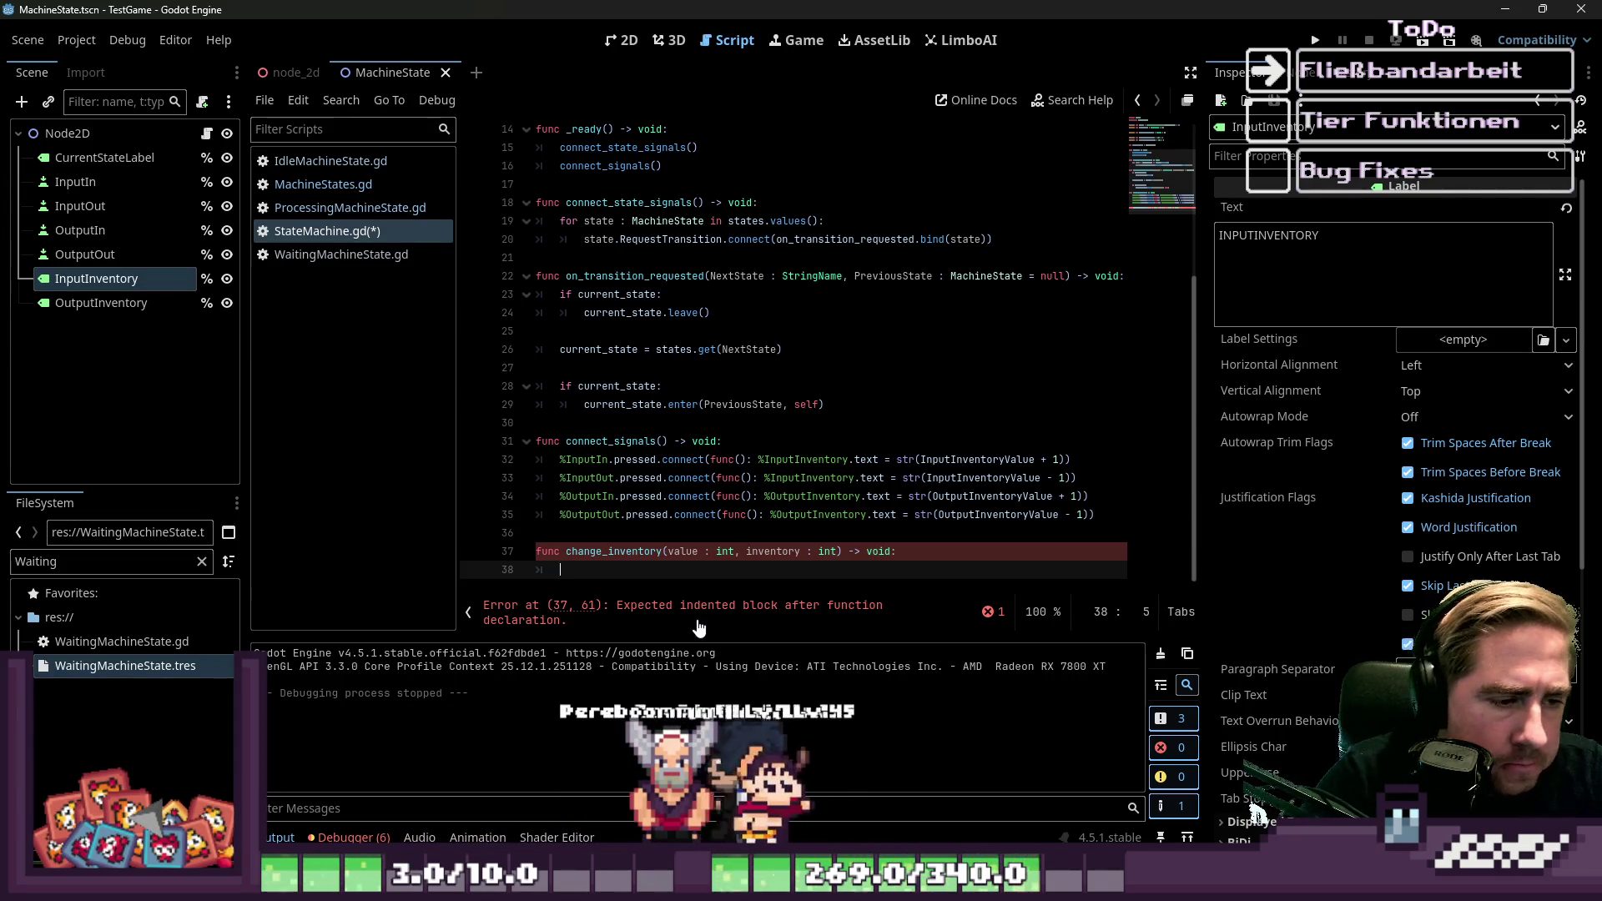
click(920, 458)
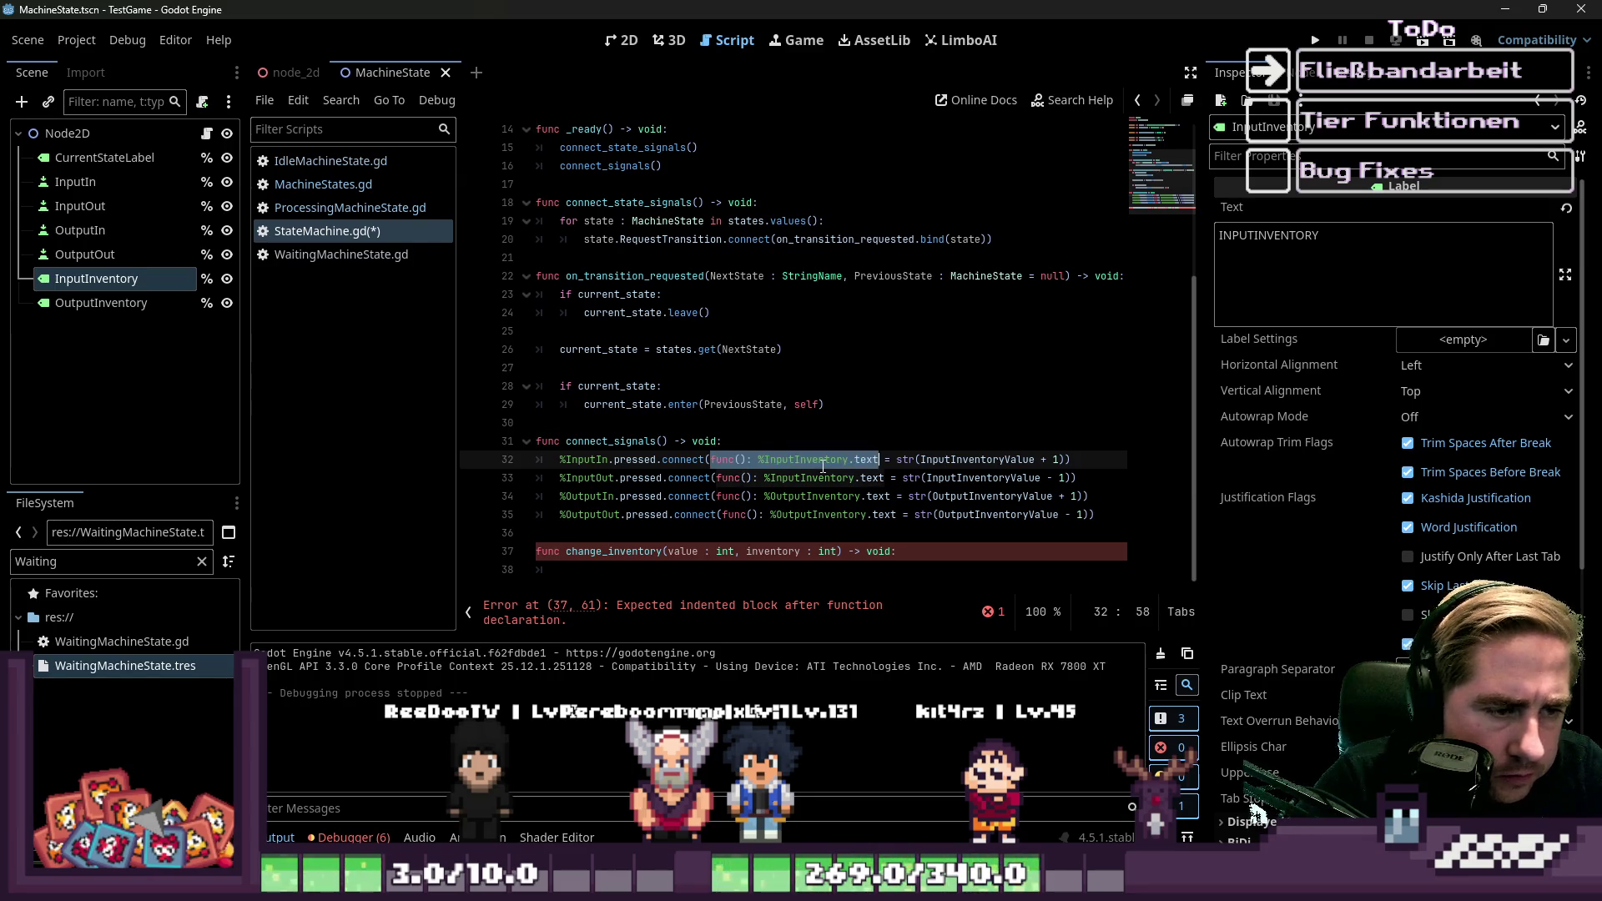
text(ch)
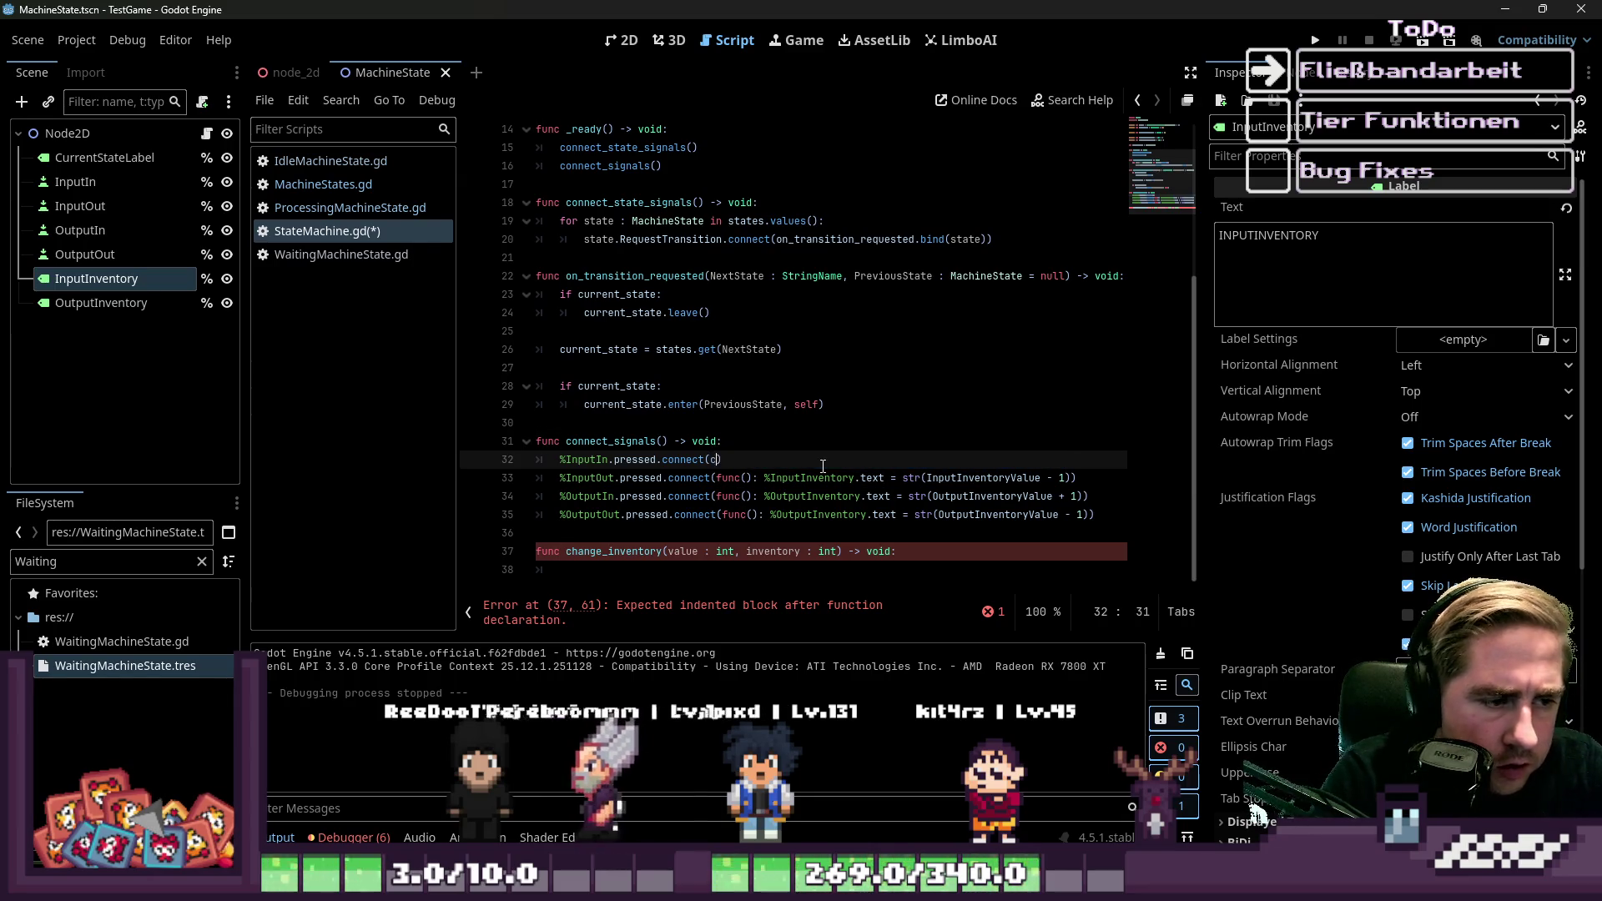
text(ag)
Step: Replace the lambdas of all four pressed.connect calls with change_inventory
key(Return)
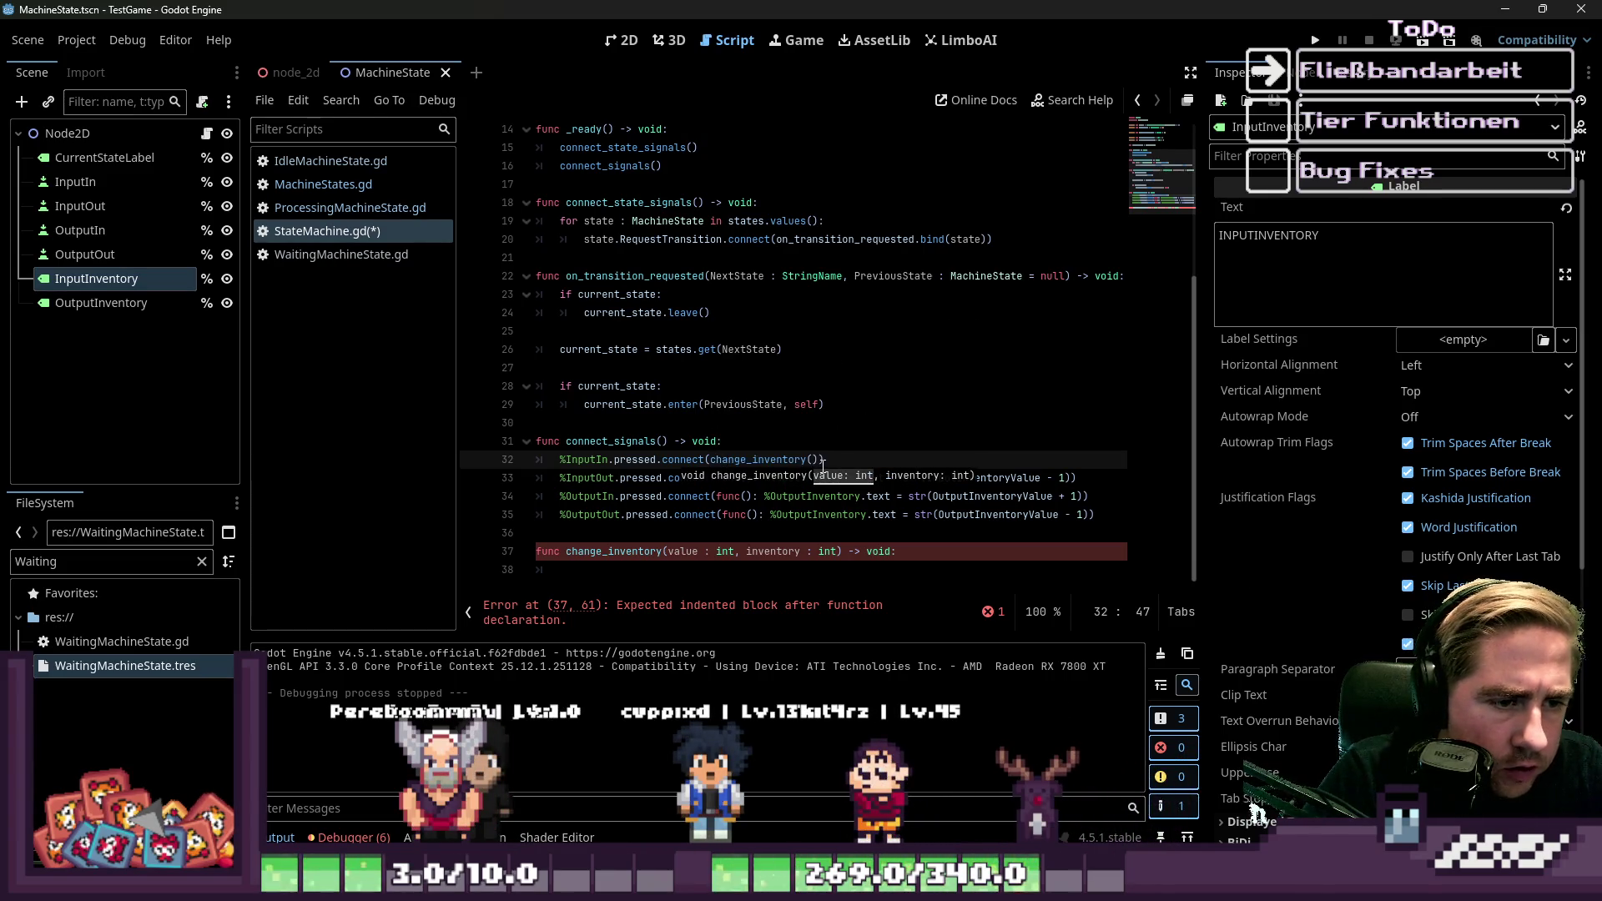
key(ctrl+shift+Left)
key(Down)
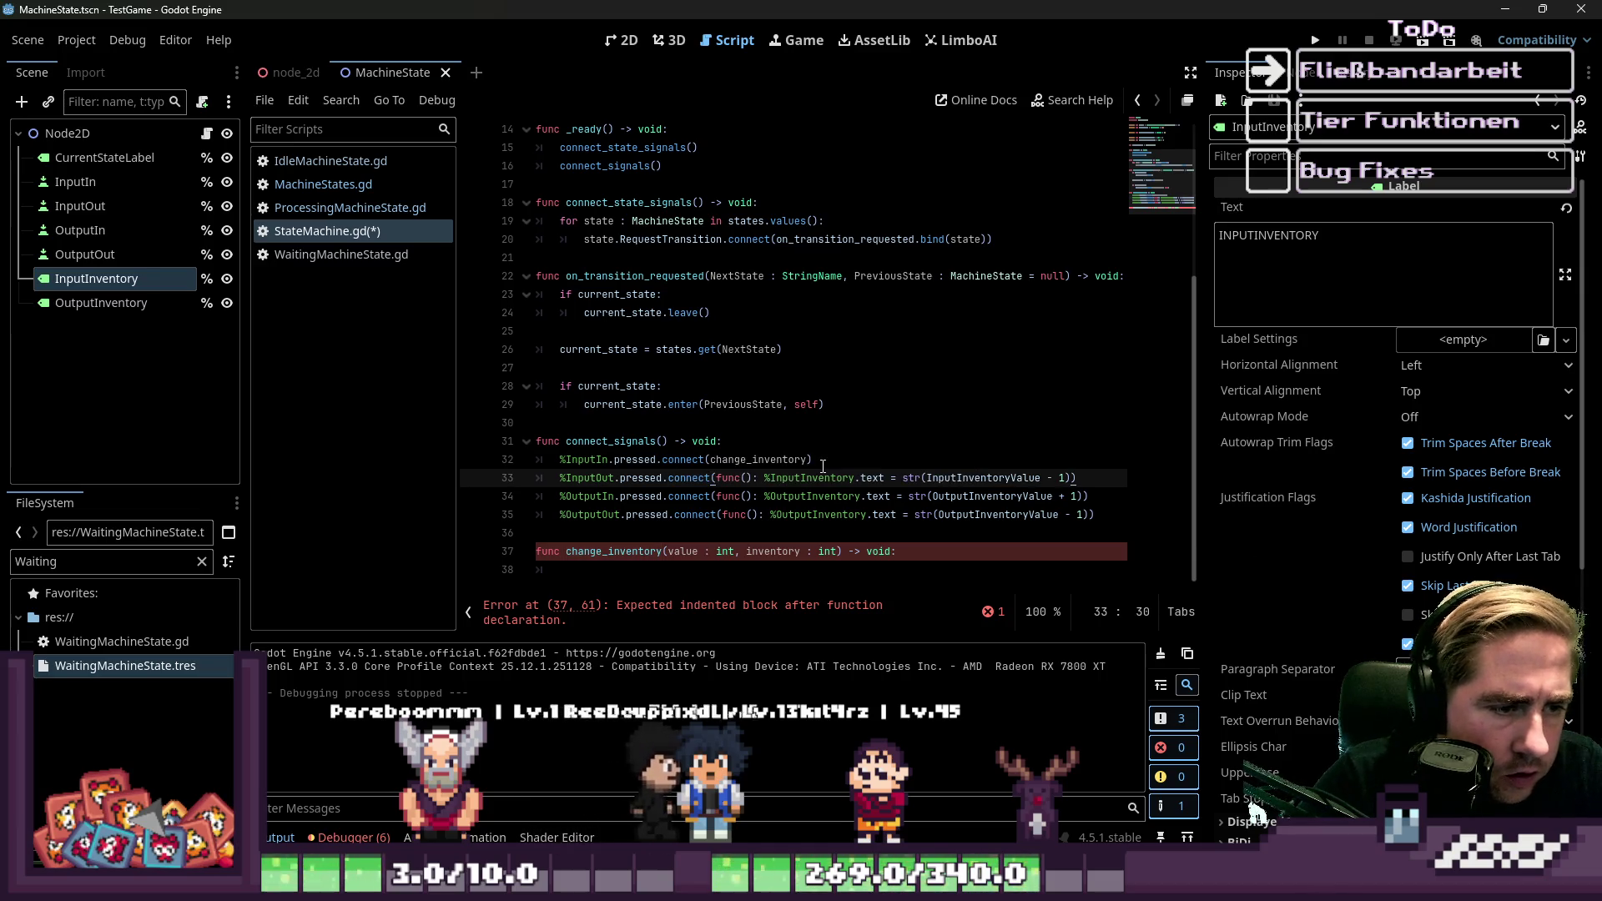
key(ctrl+shift+Right)
key(ctrl+shift+Right)
key(ctrl+shift+Right)
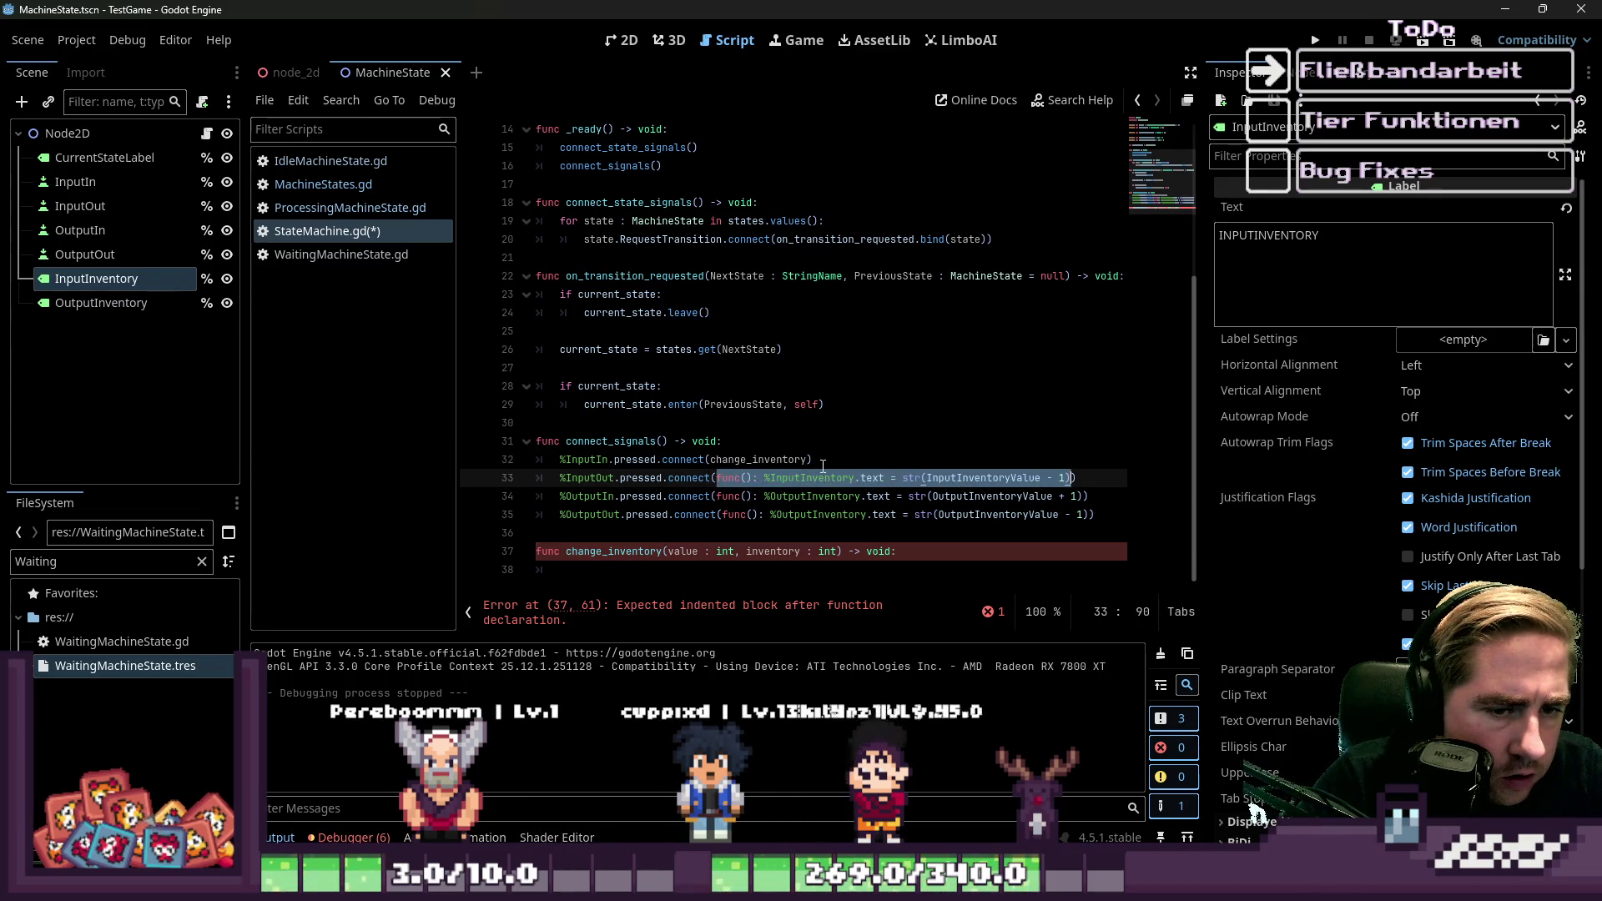
key(BackSpace)
key(Down)
key(Down)
key(Up)
key(ctrl+Left)
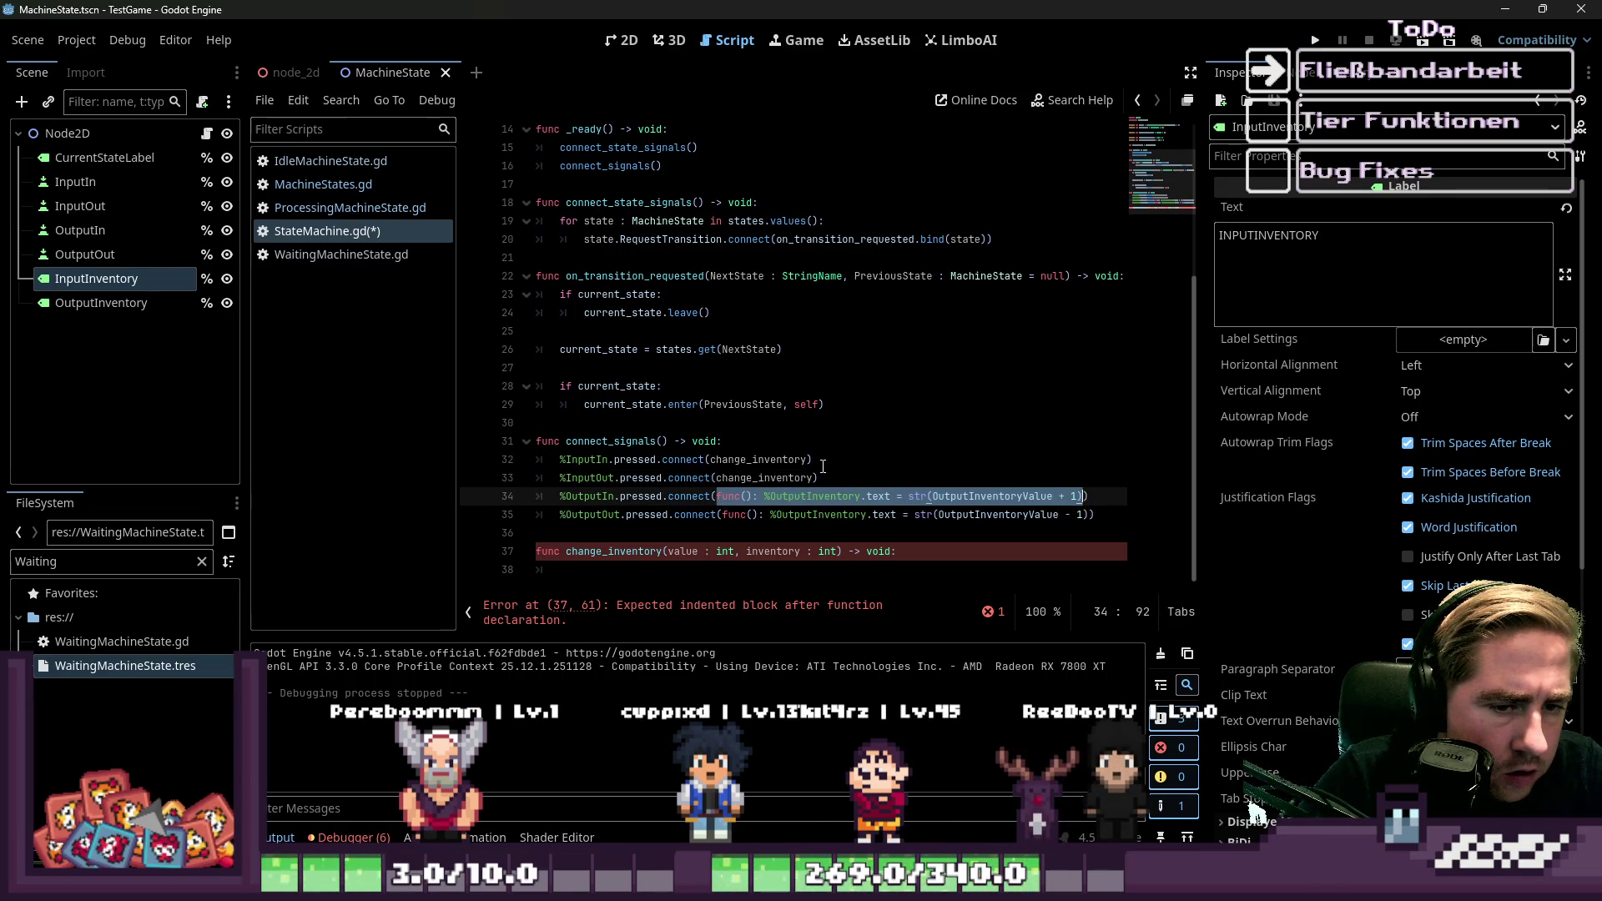
key(Down)
key(ctrl+Left)
key(ctrl+Left)
key(ctrl+Left)
key(ctrl+shift+Right)
key(ctrl+shift+Right)
key(ctrl+shift+Right)
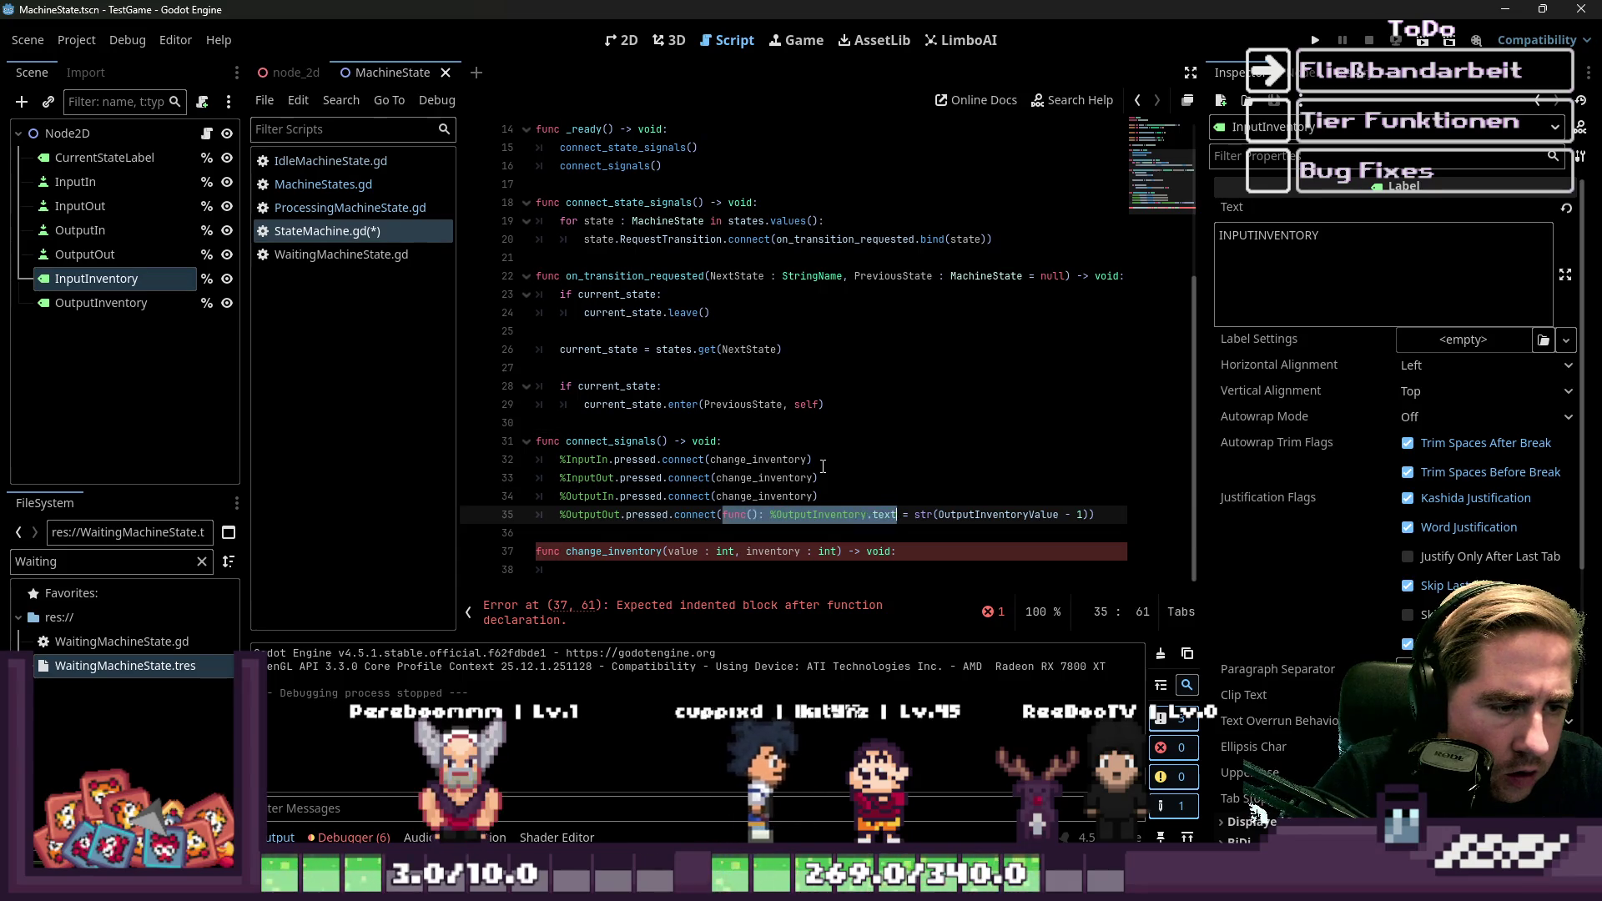
text(change_inventory)
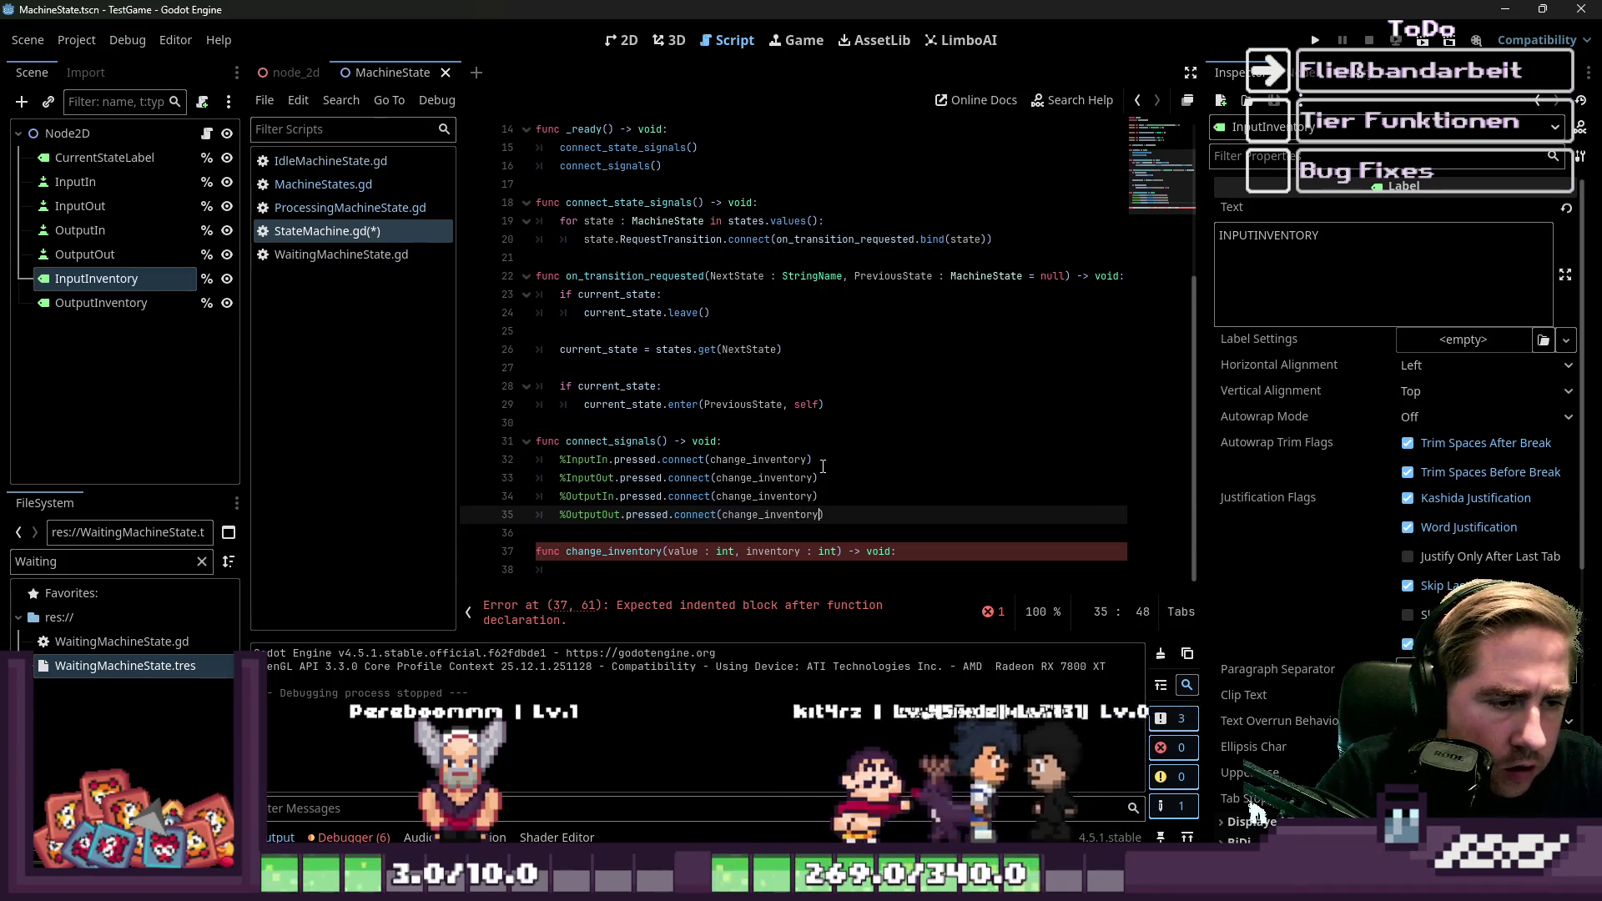
Step: Edit the function's parameters and rename it to change_input_inventory
key(Down)
key(Down)
key(ctrl+Right)
key(ctrl+Right)
key(ctrl+Right)
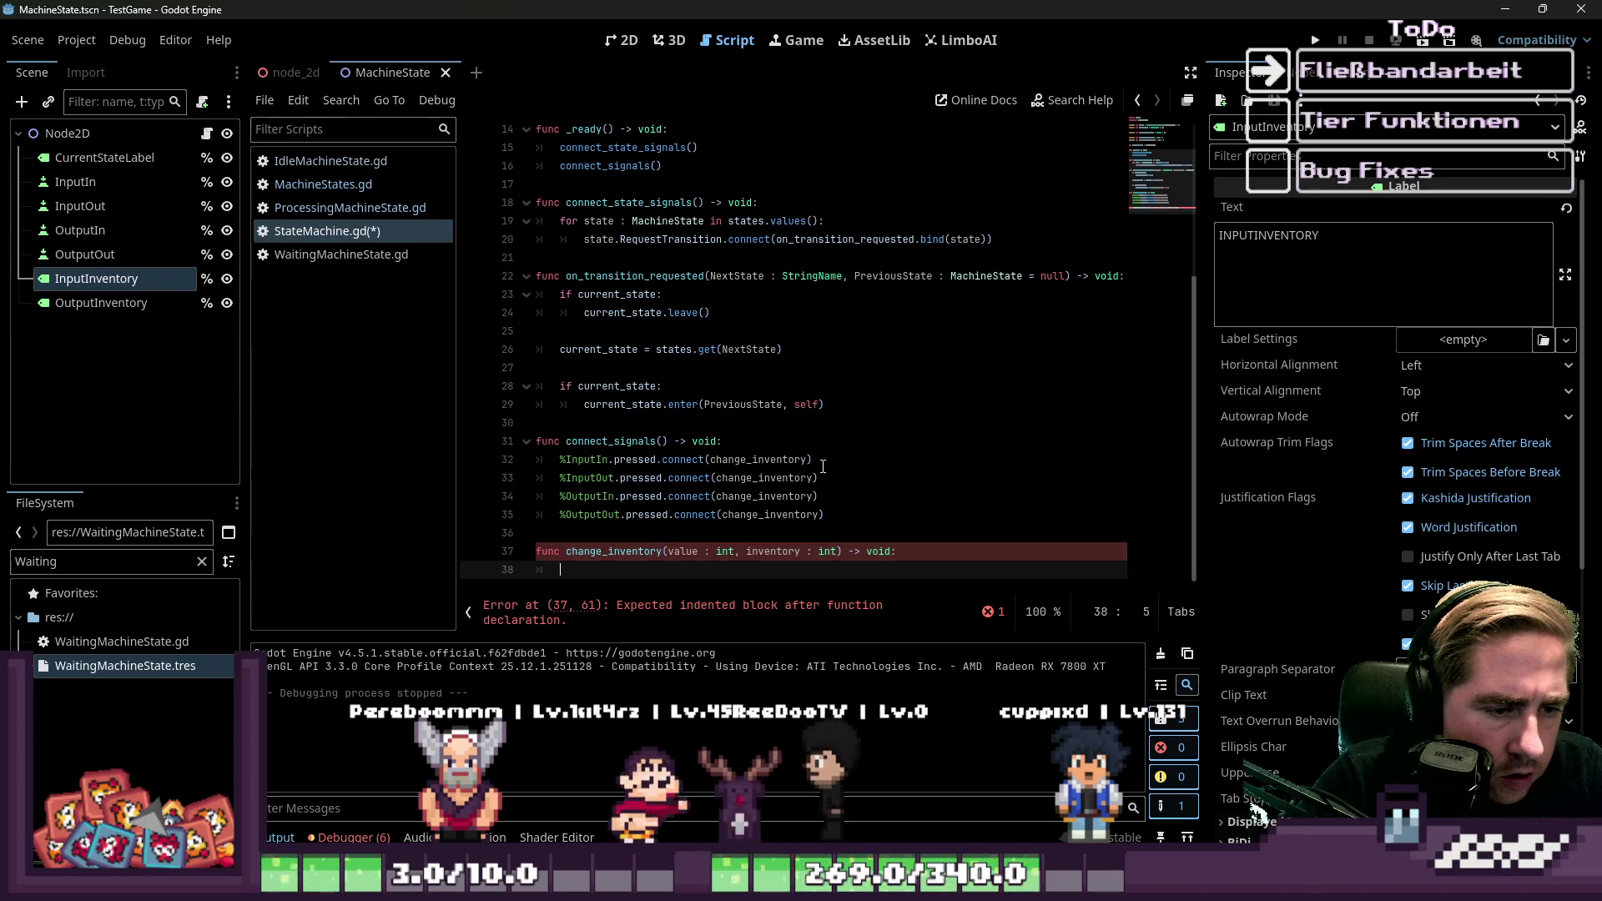
key(ctrl+Right)
key(ctrl+Right)
key(BackSpace)
key(BackSpace)
key(BackSpace)
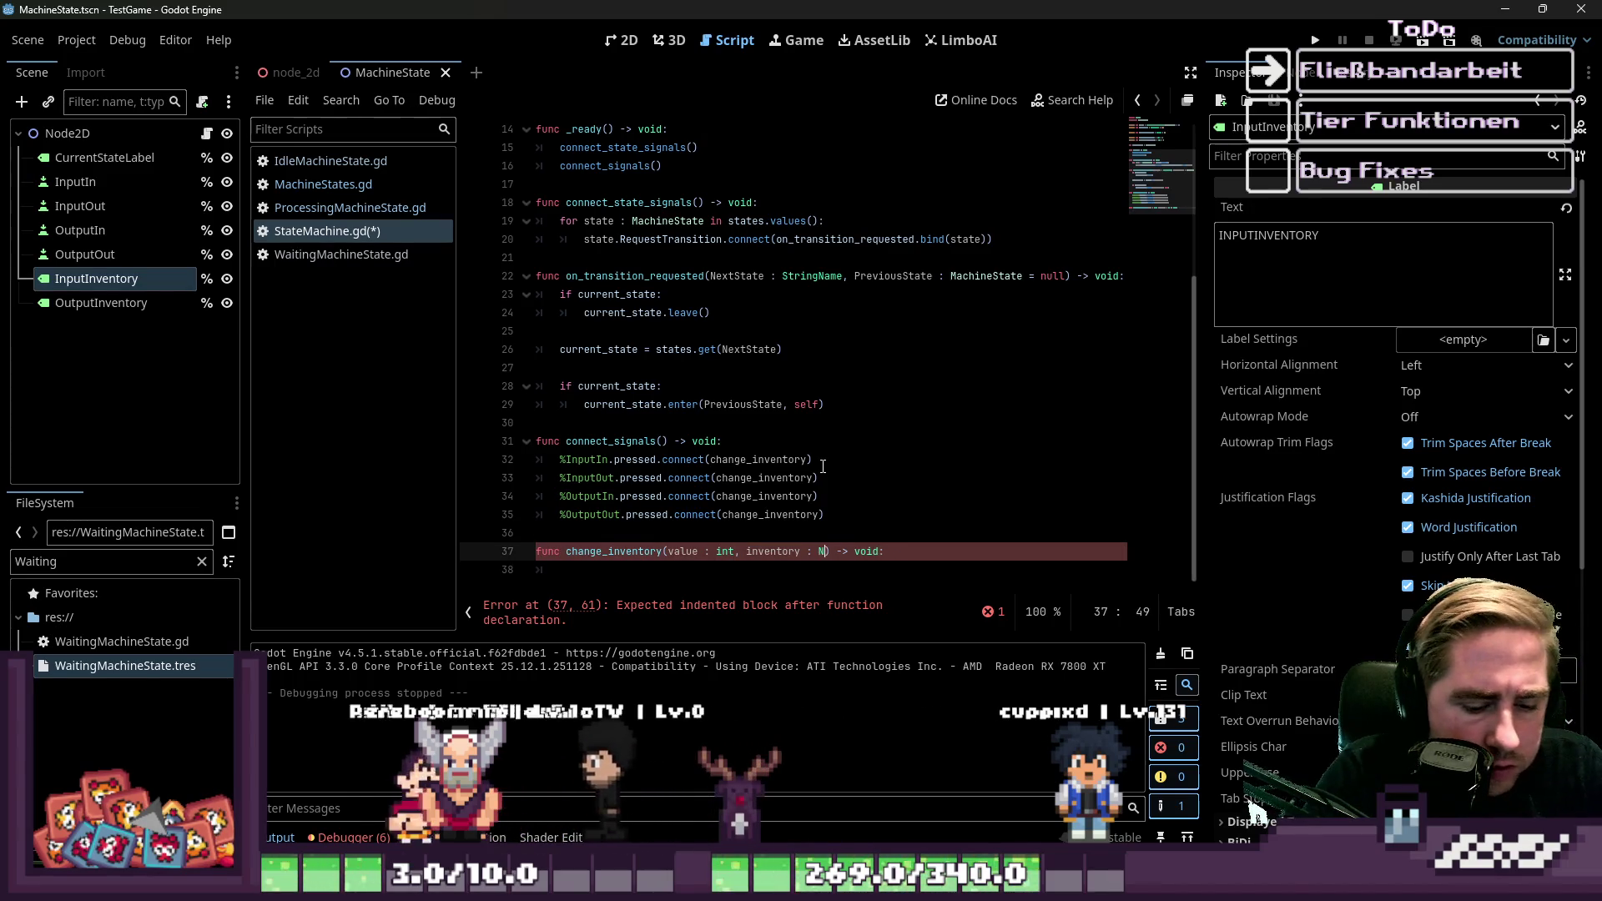
text(Node)
key(Down)
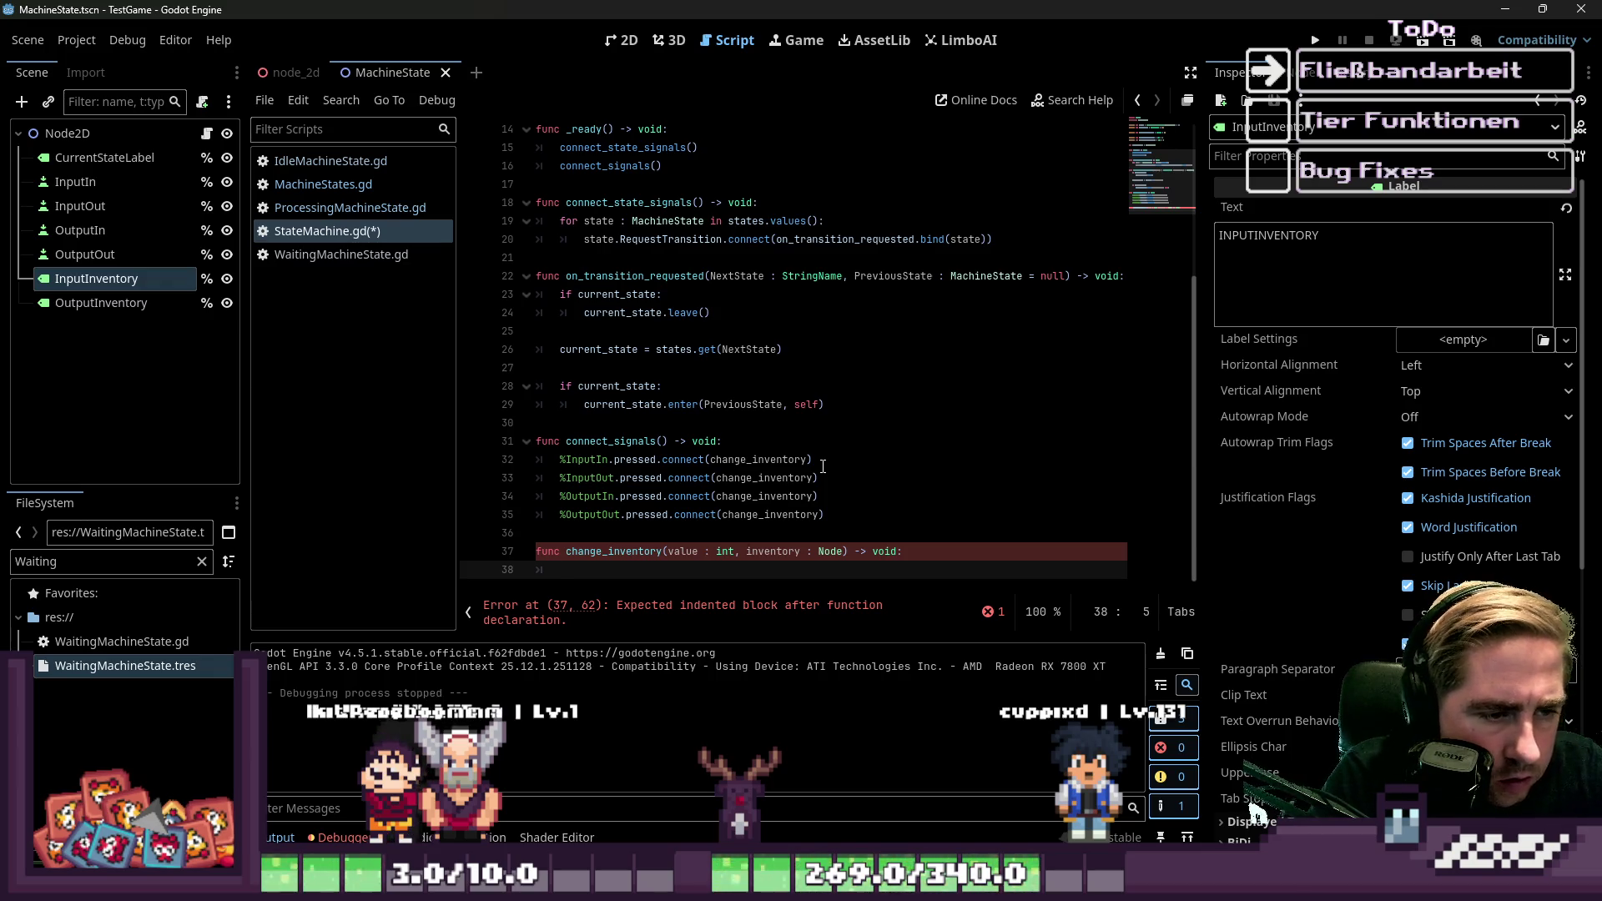
click(844, 558)
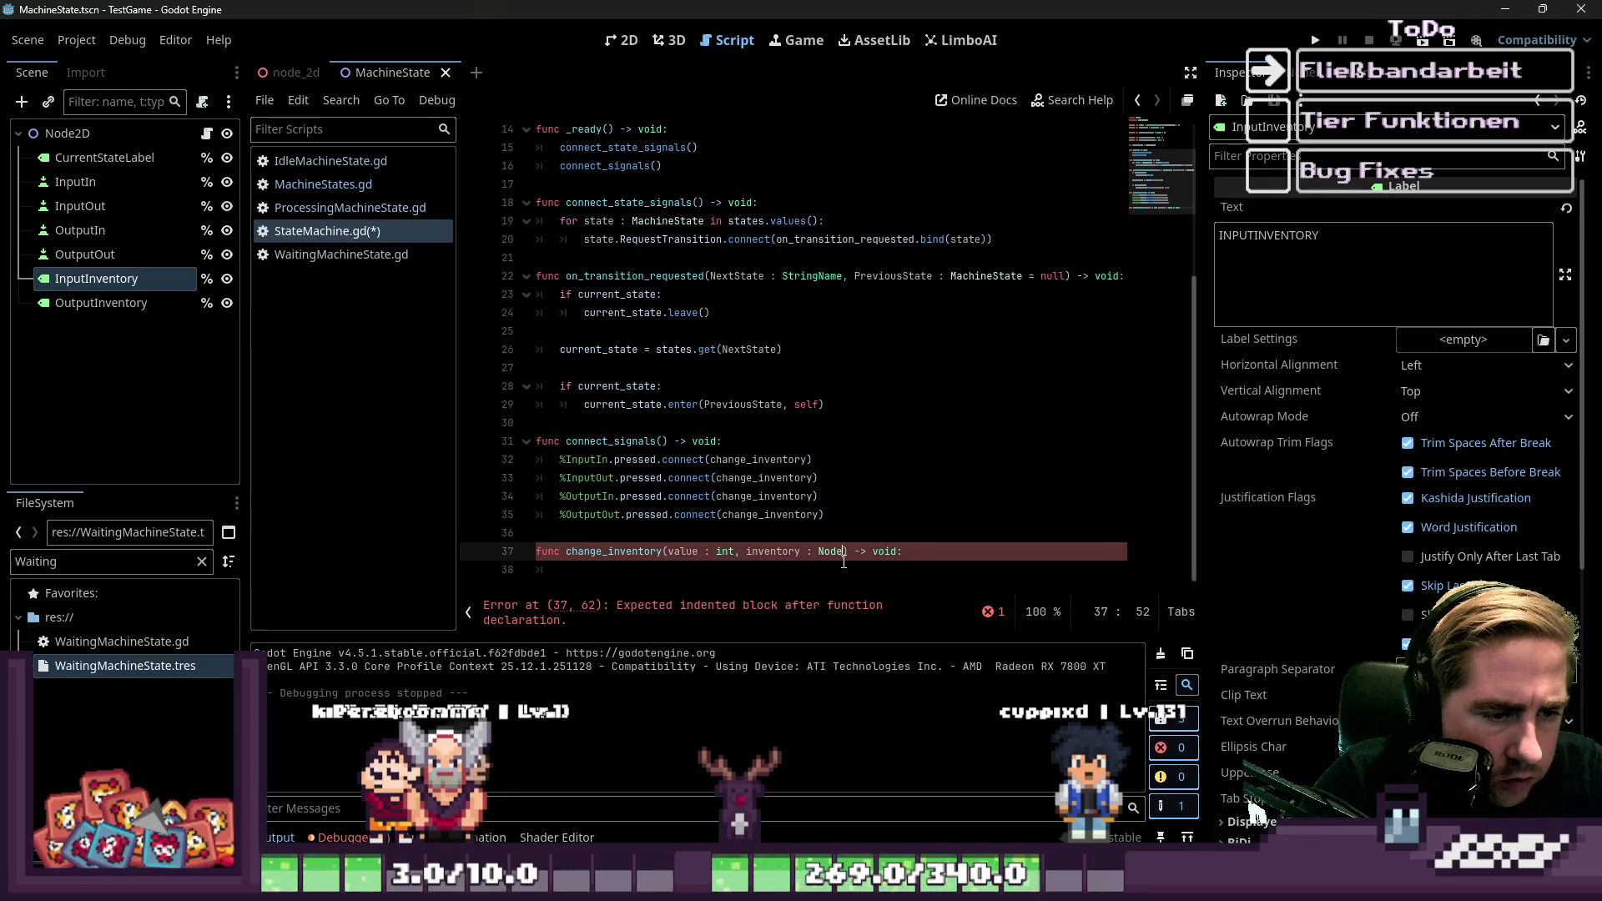
text(, inveo)
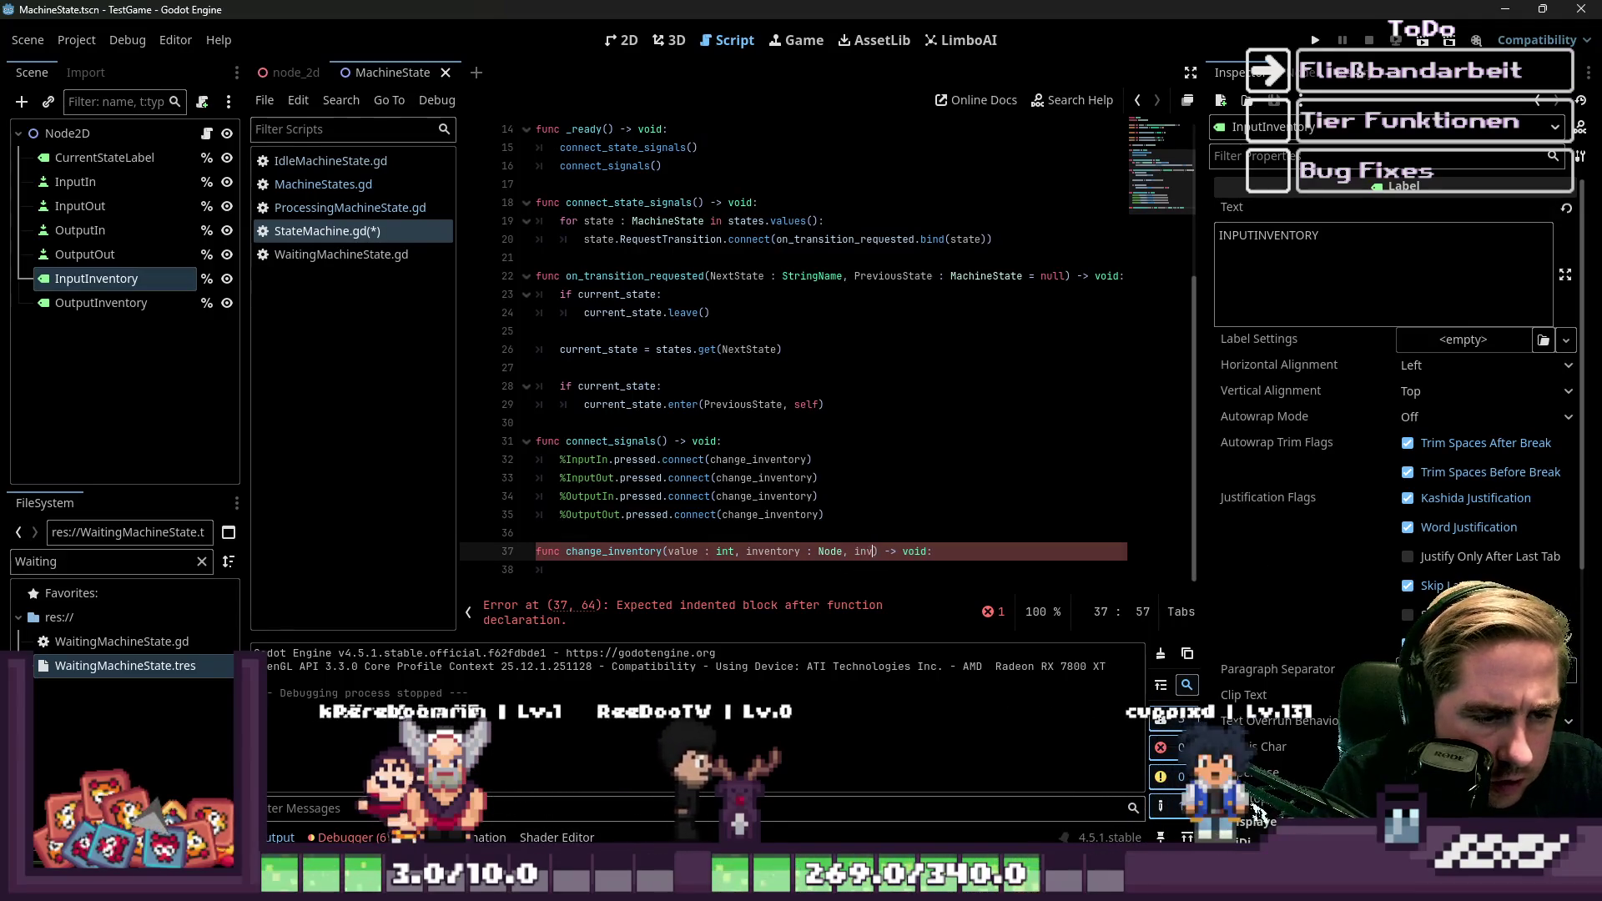
key(BackSpace)
text(ntor)
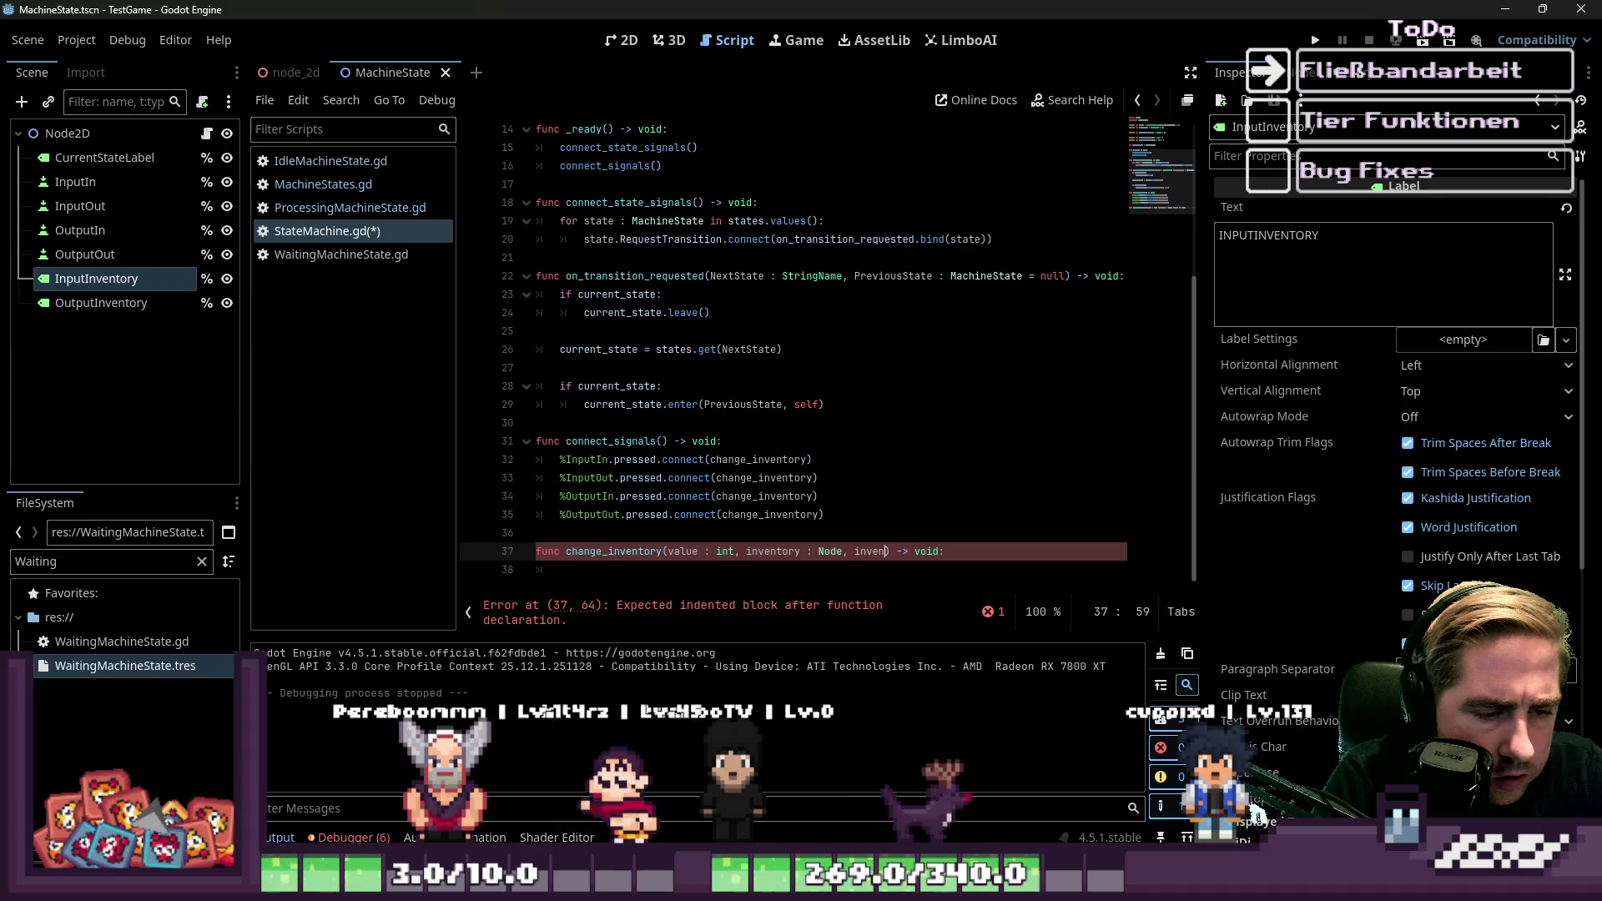
text(y)
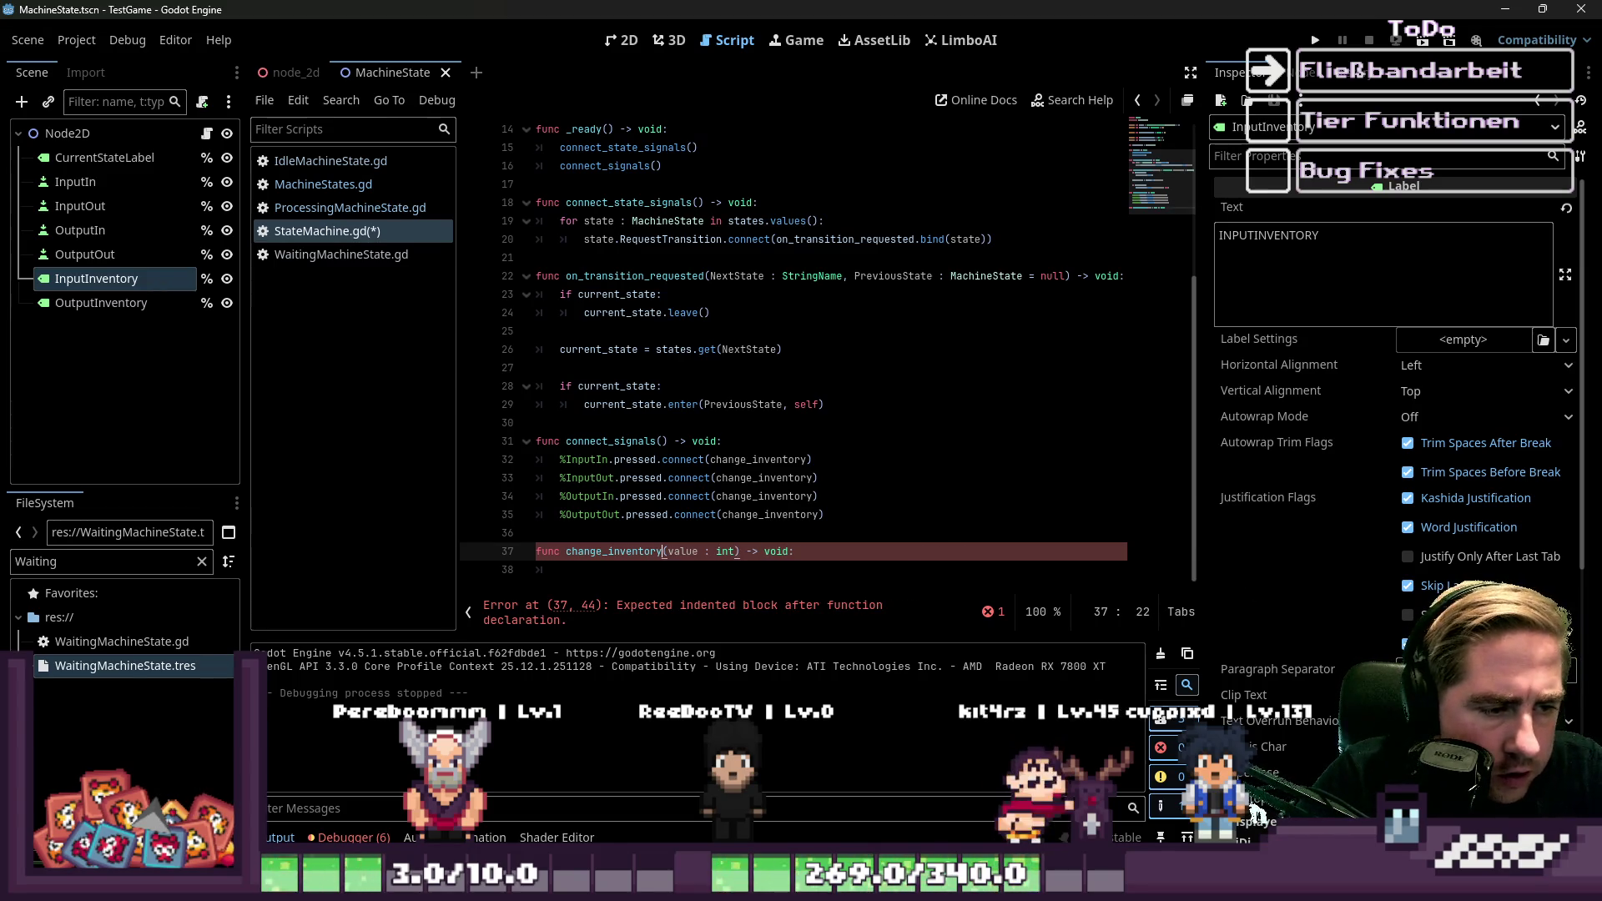
key(Right)
key(Right)
key(Right)
text(i)
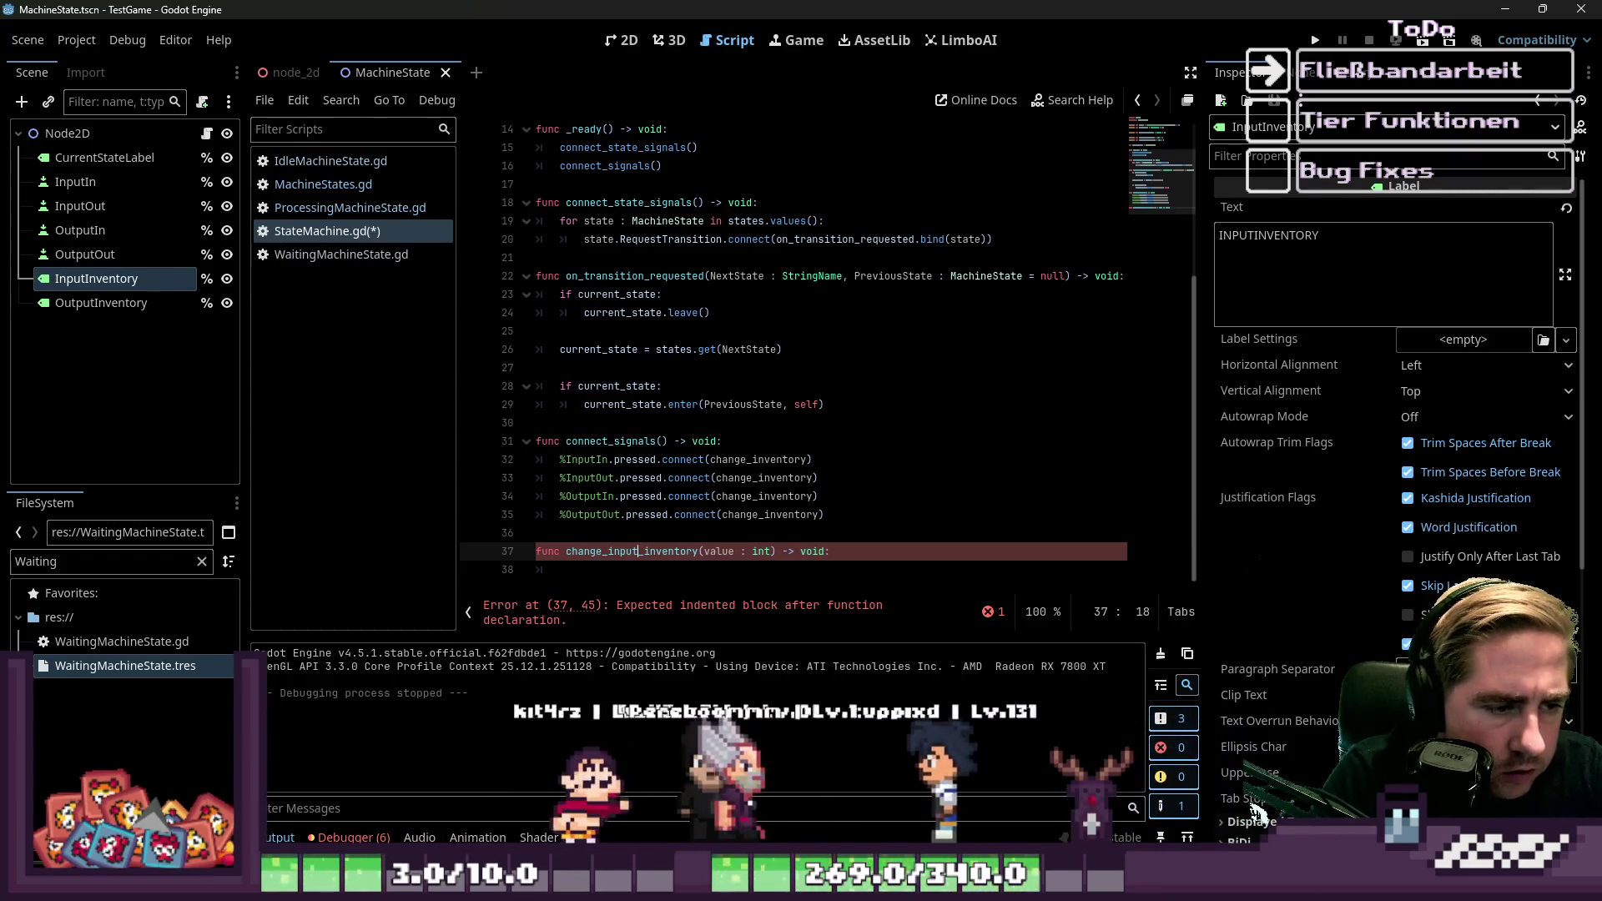
text(nput)
Step: Add 'InputInventoryValue += 1' as the body of change_input_inventory
key(End)
key(Return)
text(pass)
key(Return)
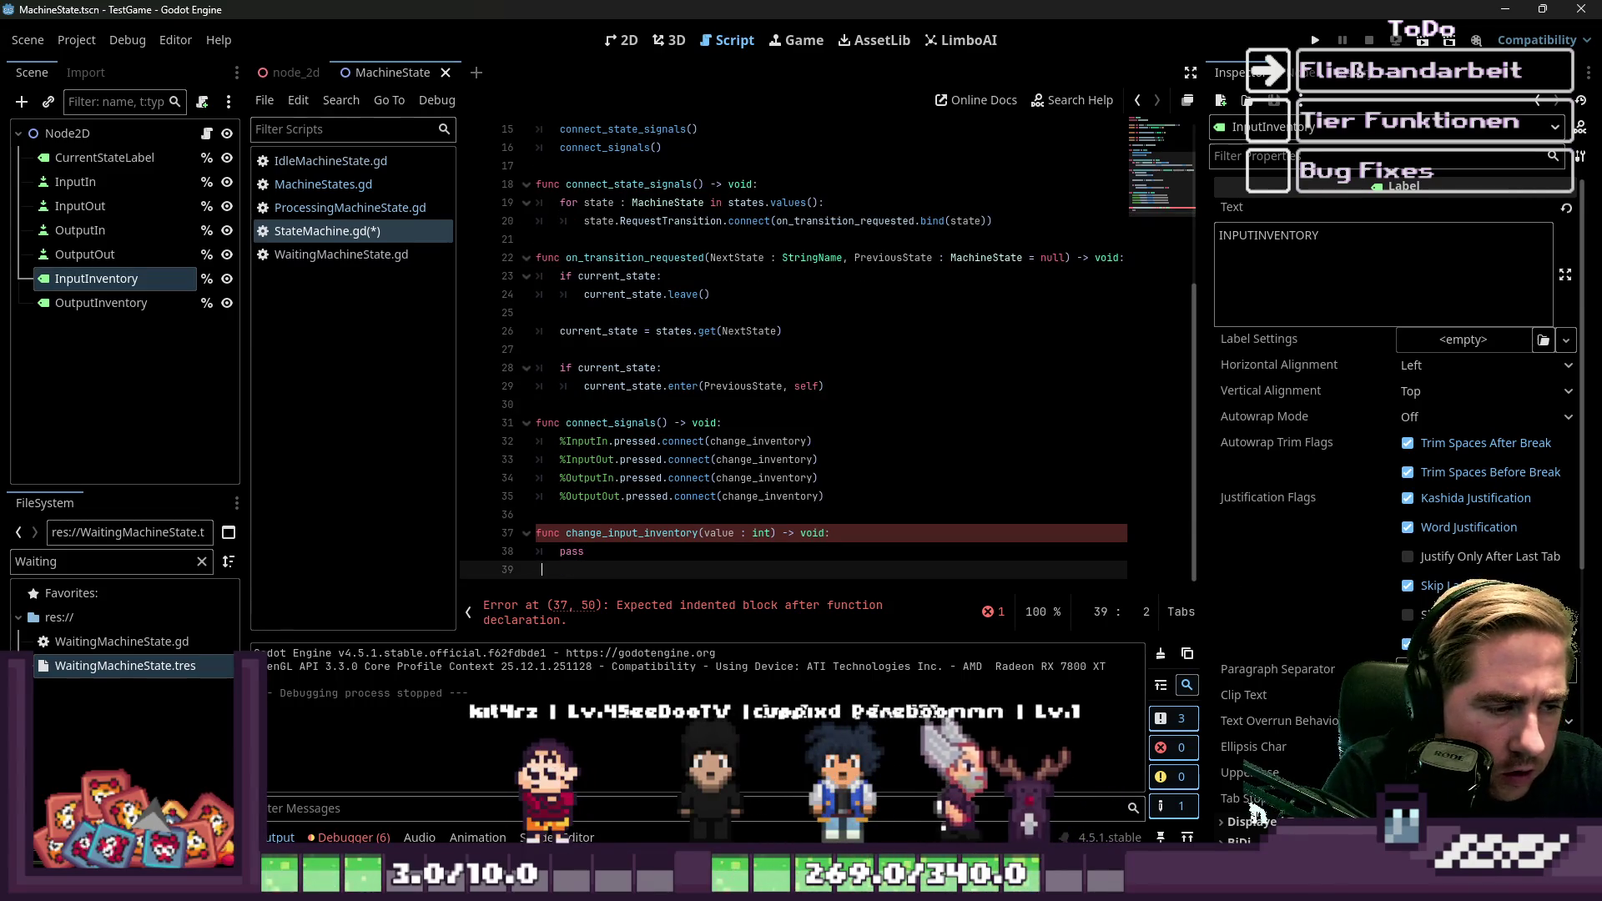
key(BackSpace)
key(Up)
key(Up)
key(shift+Down)
key(End)
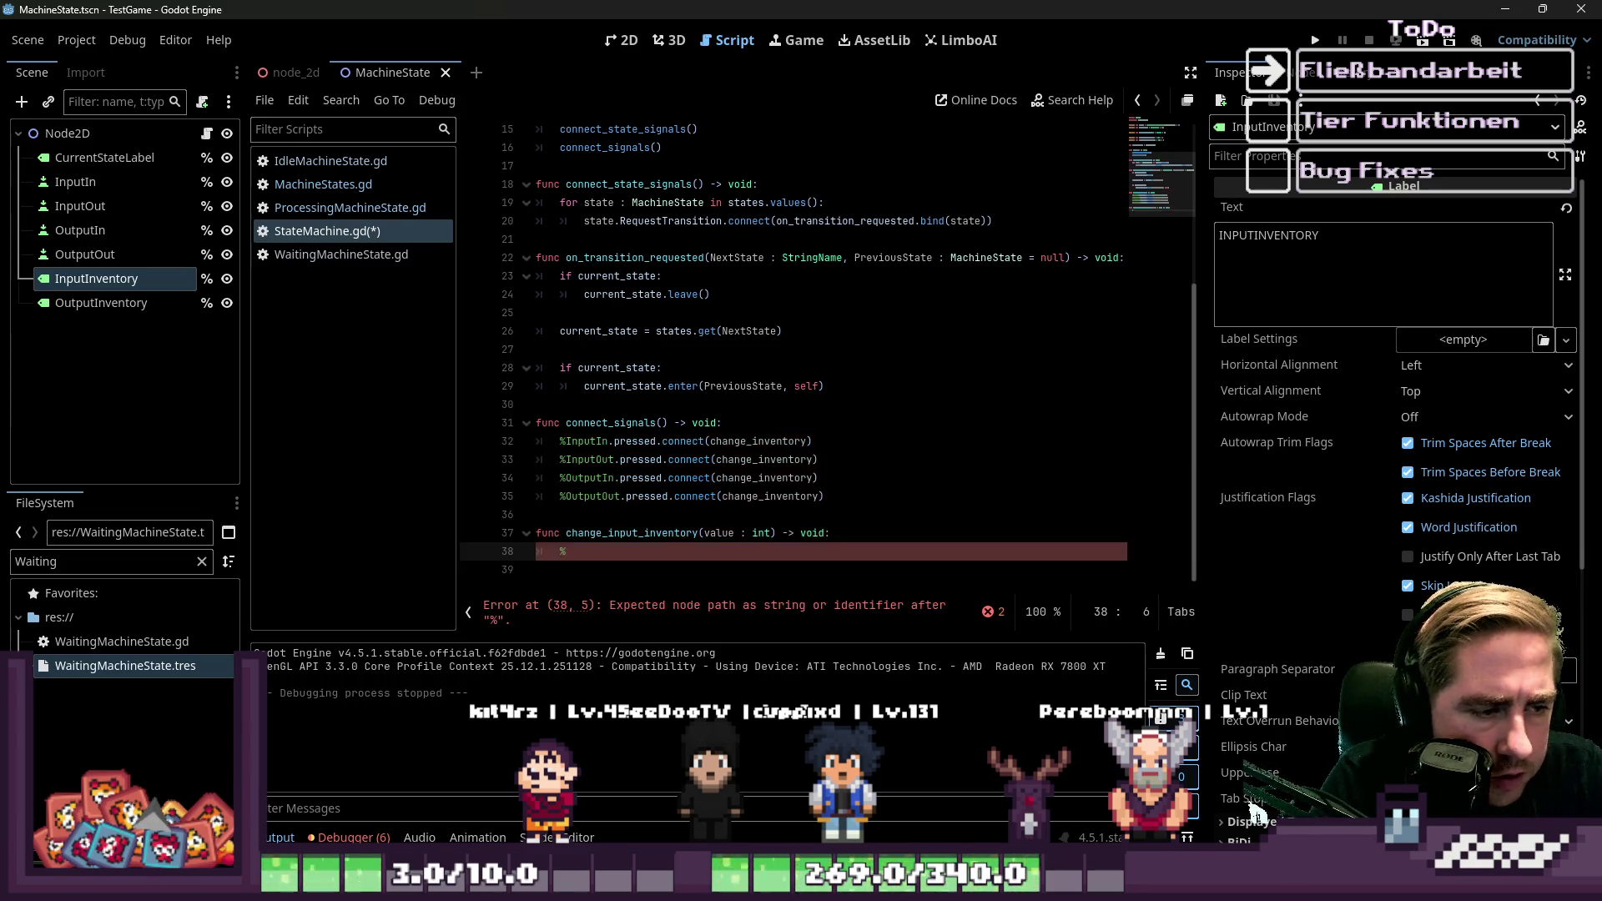
key(BackSpace)
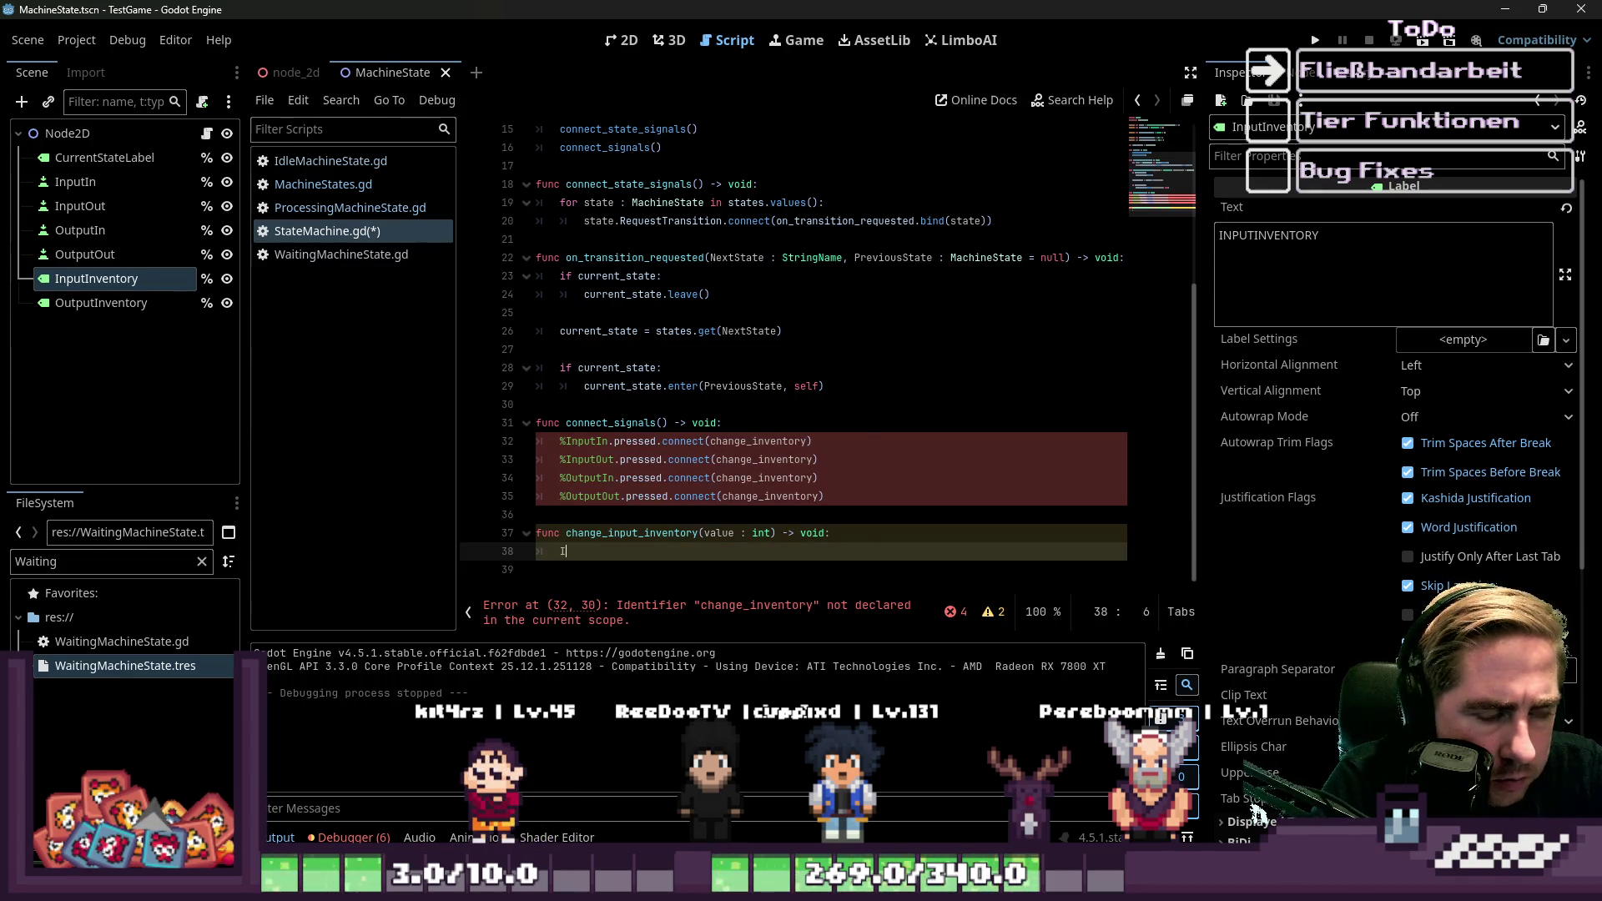
text(I)
key(Return)
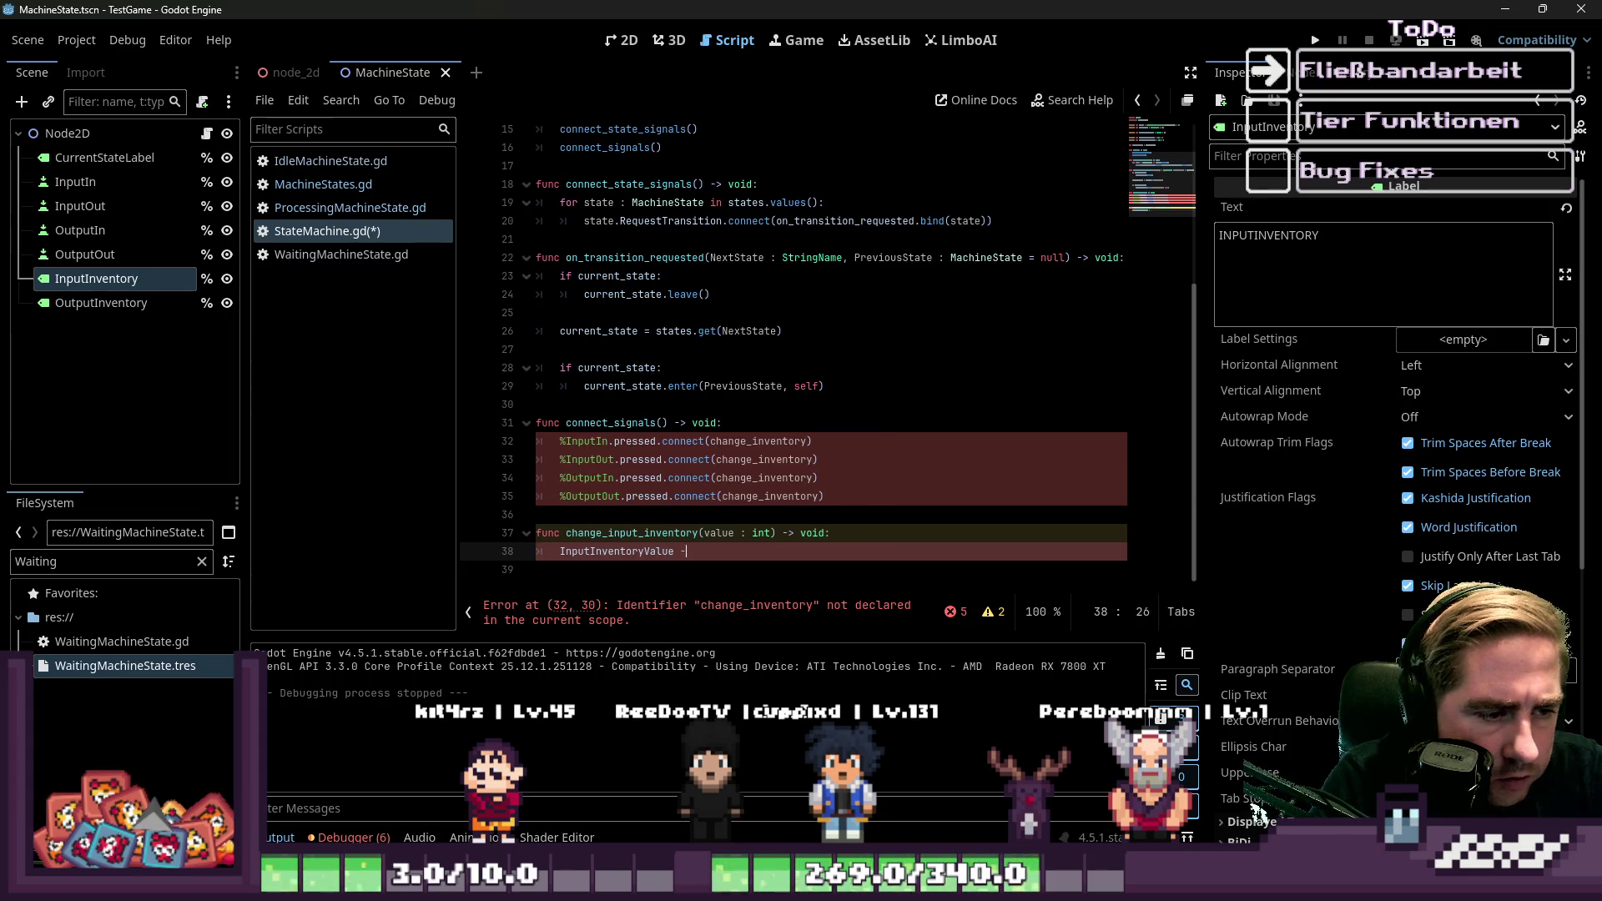
text(1)
Step: Set %InputInventory.text to str(InputInventoryValue) on the next line
key(Return)
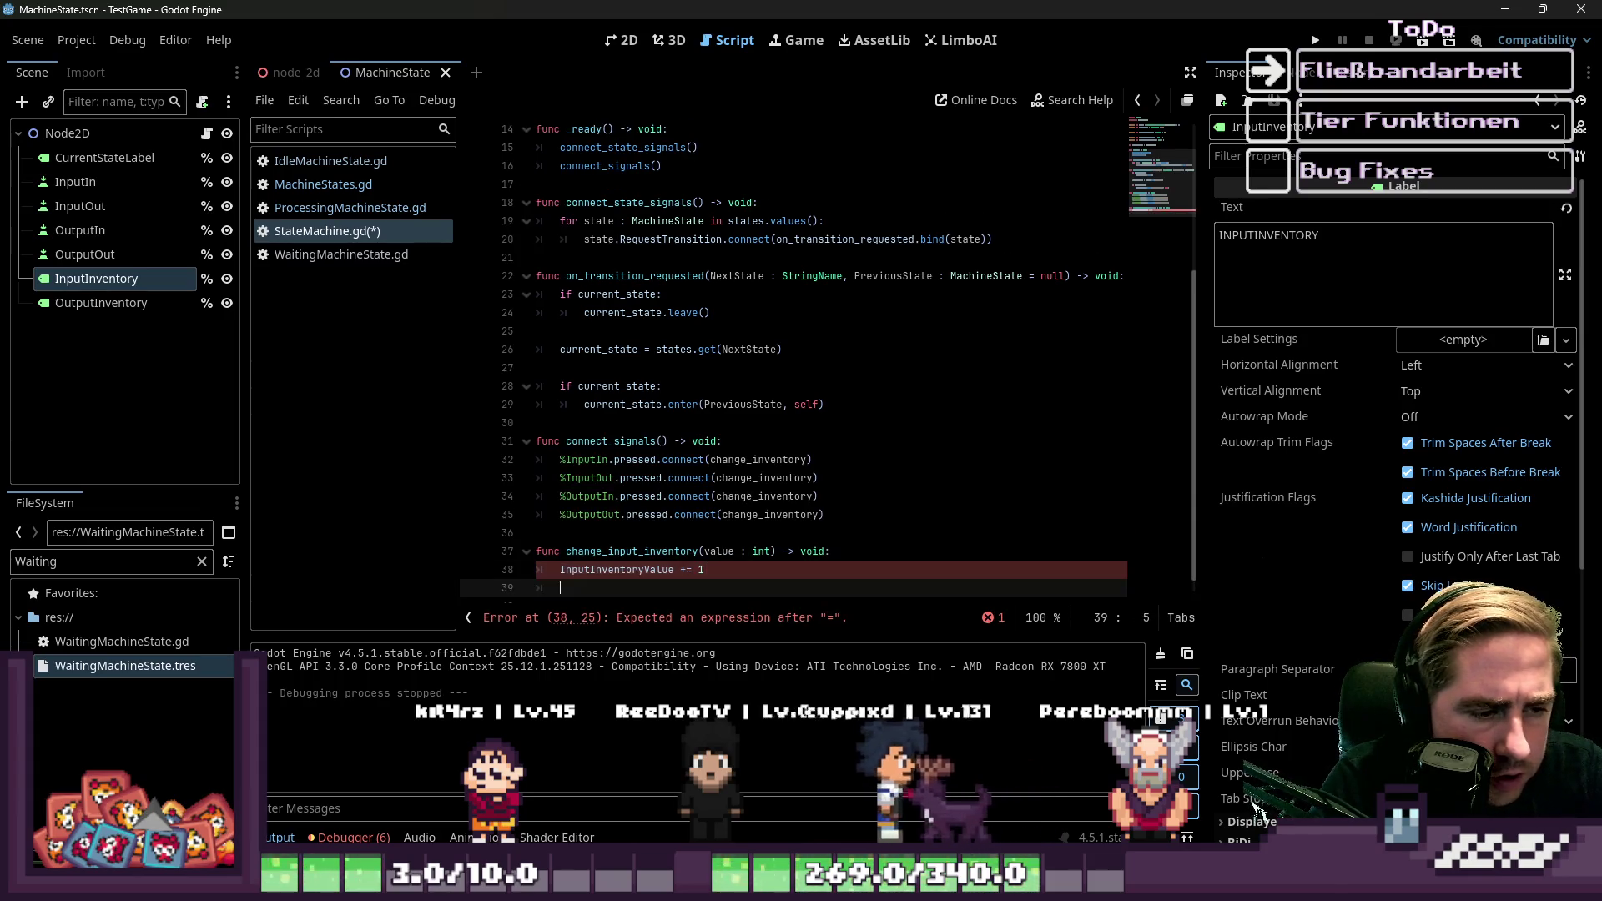
text(Inpt)
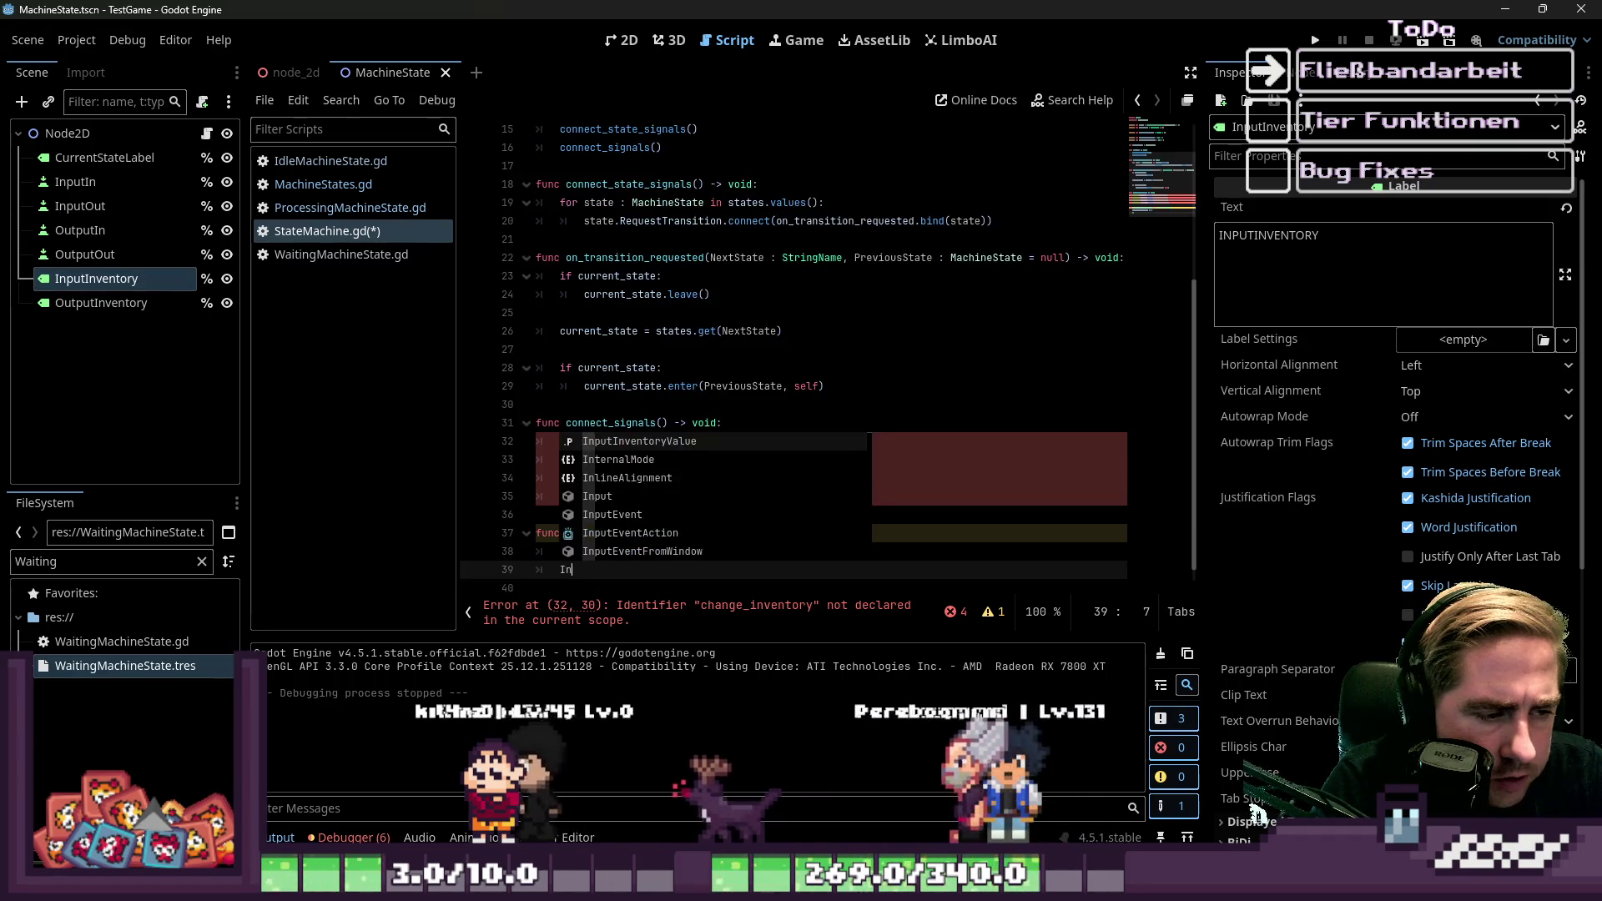
key(BackSpace)
key(BackSpace)
key(BackSpace)
text(%InputInventory.)
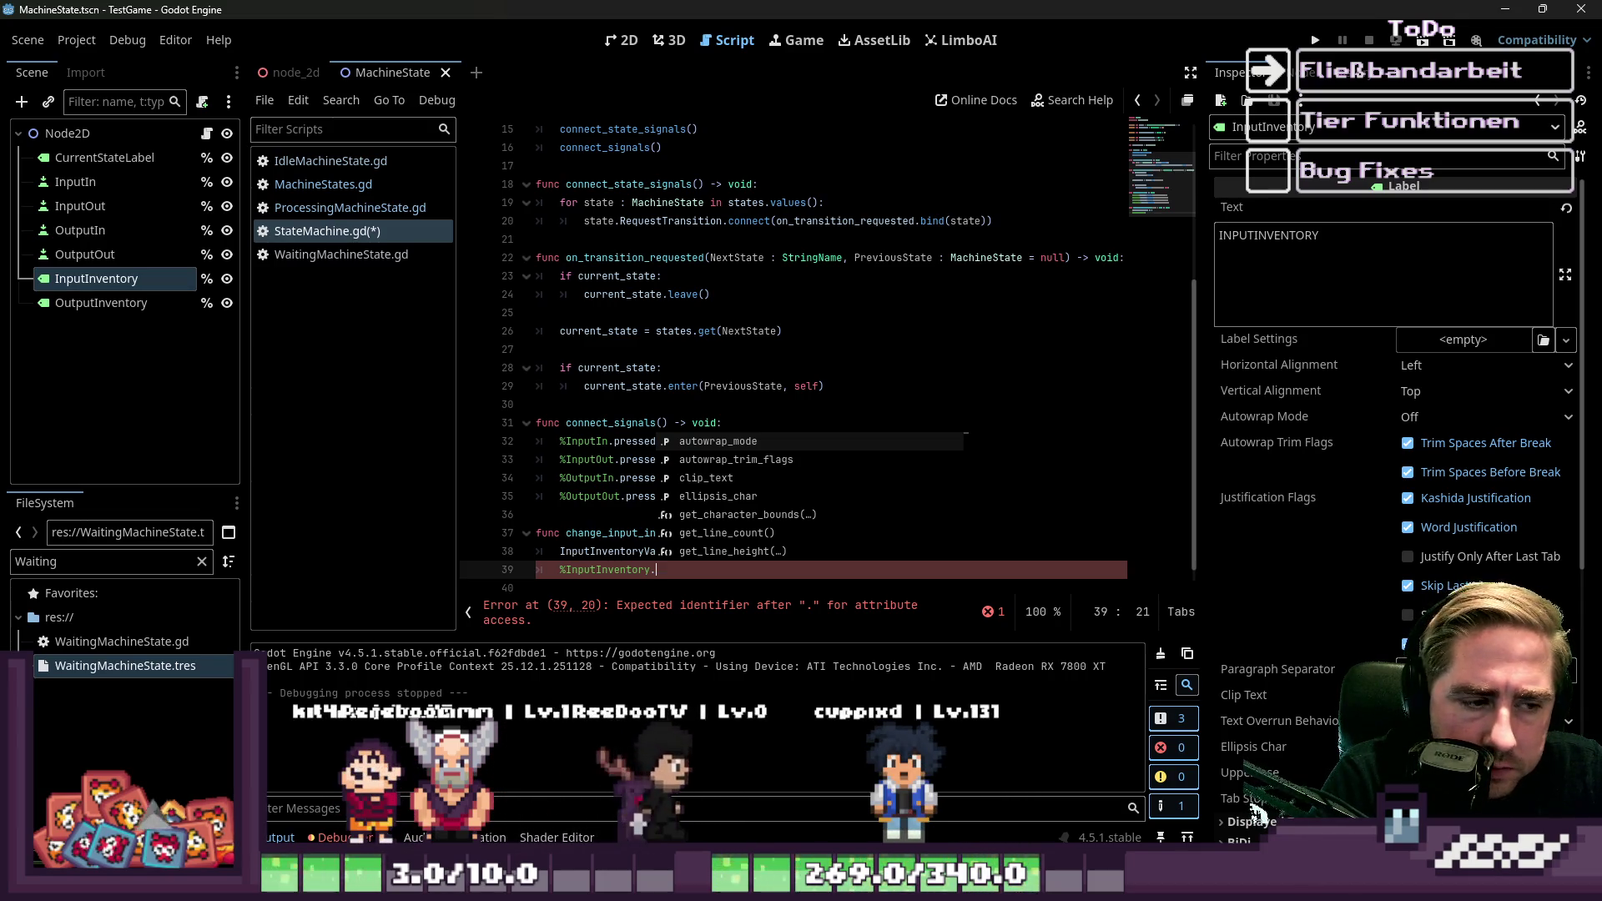
text(text = str)
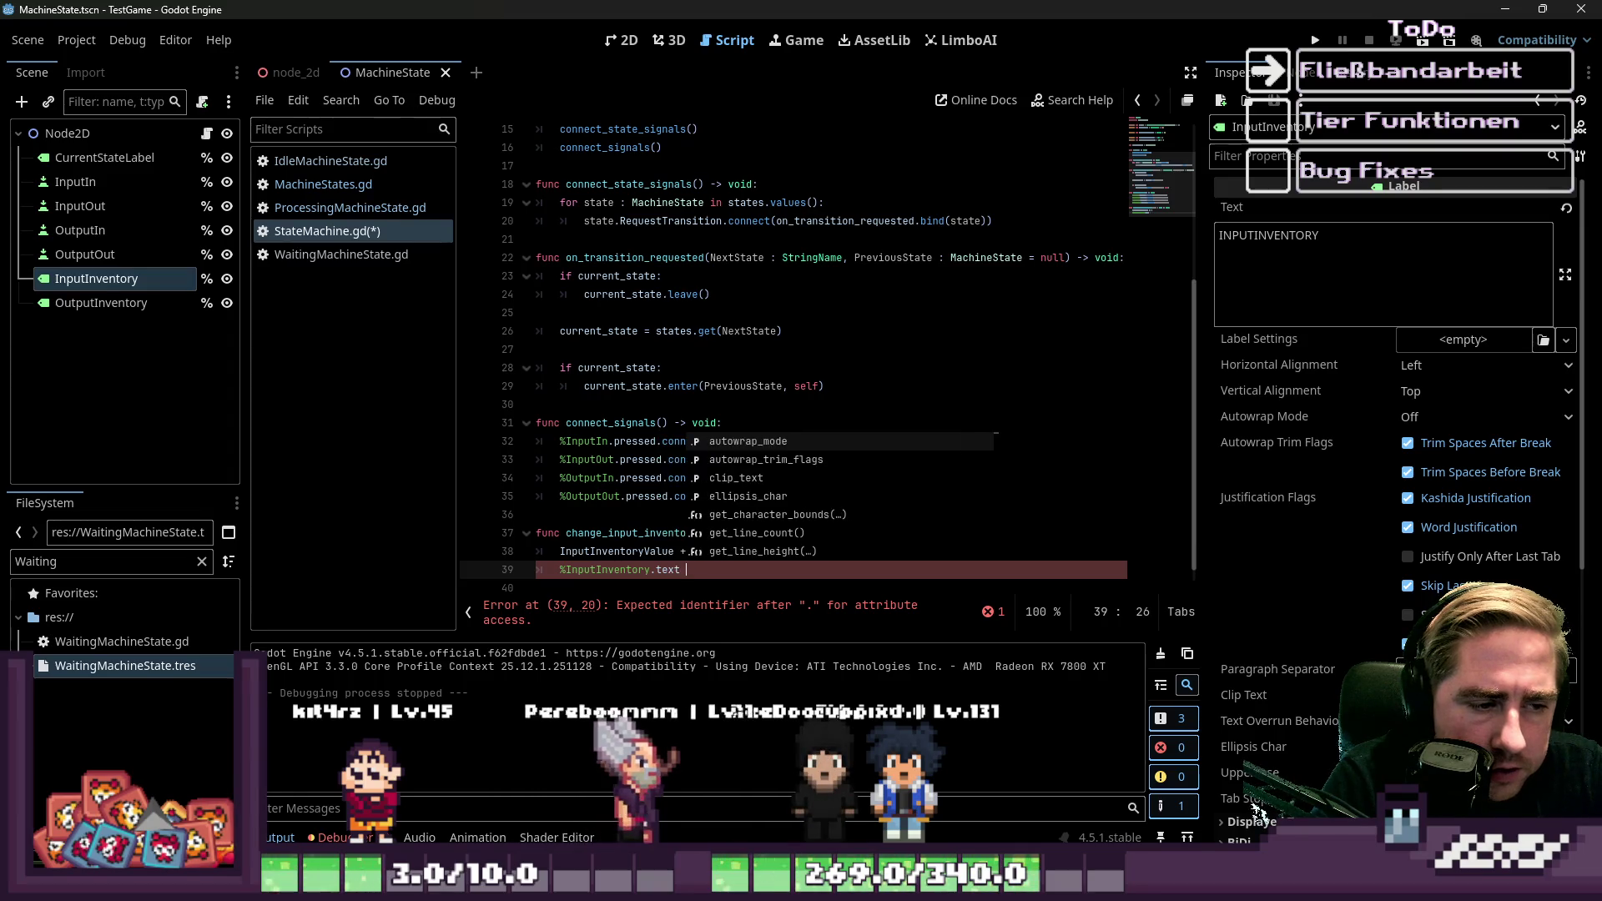
text((InputInventoryValue)
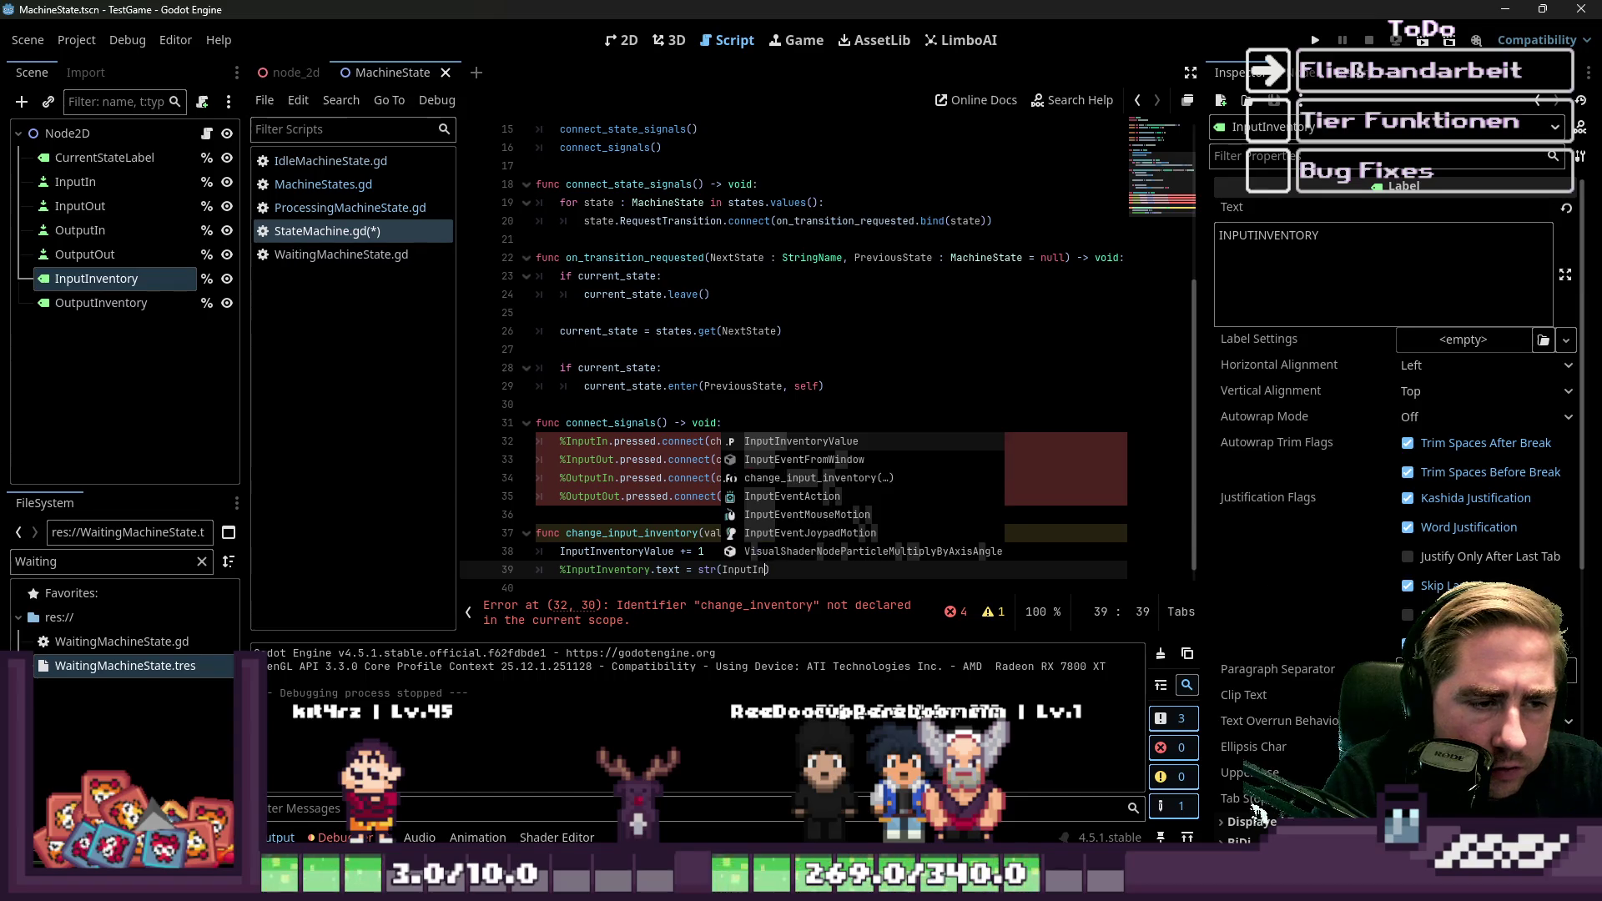
key(Return)
key(Down)
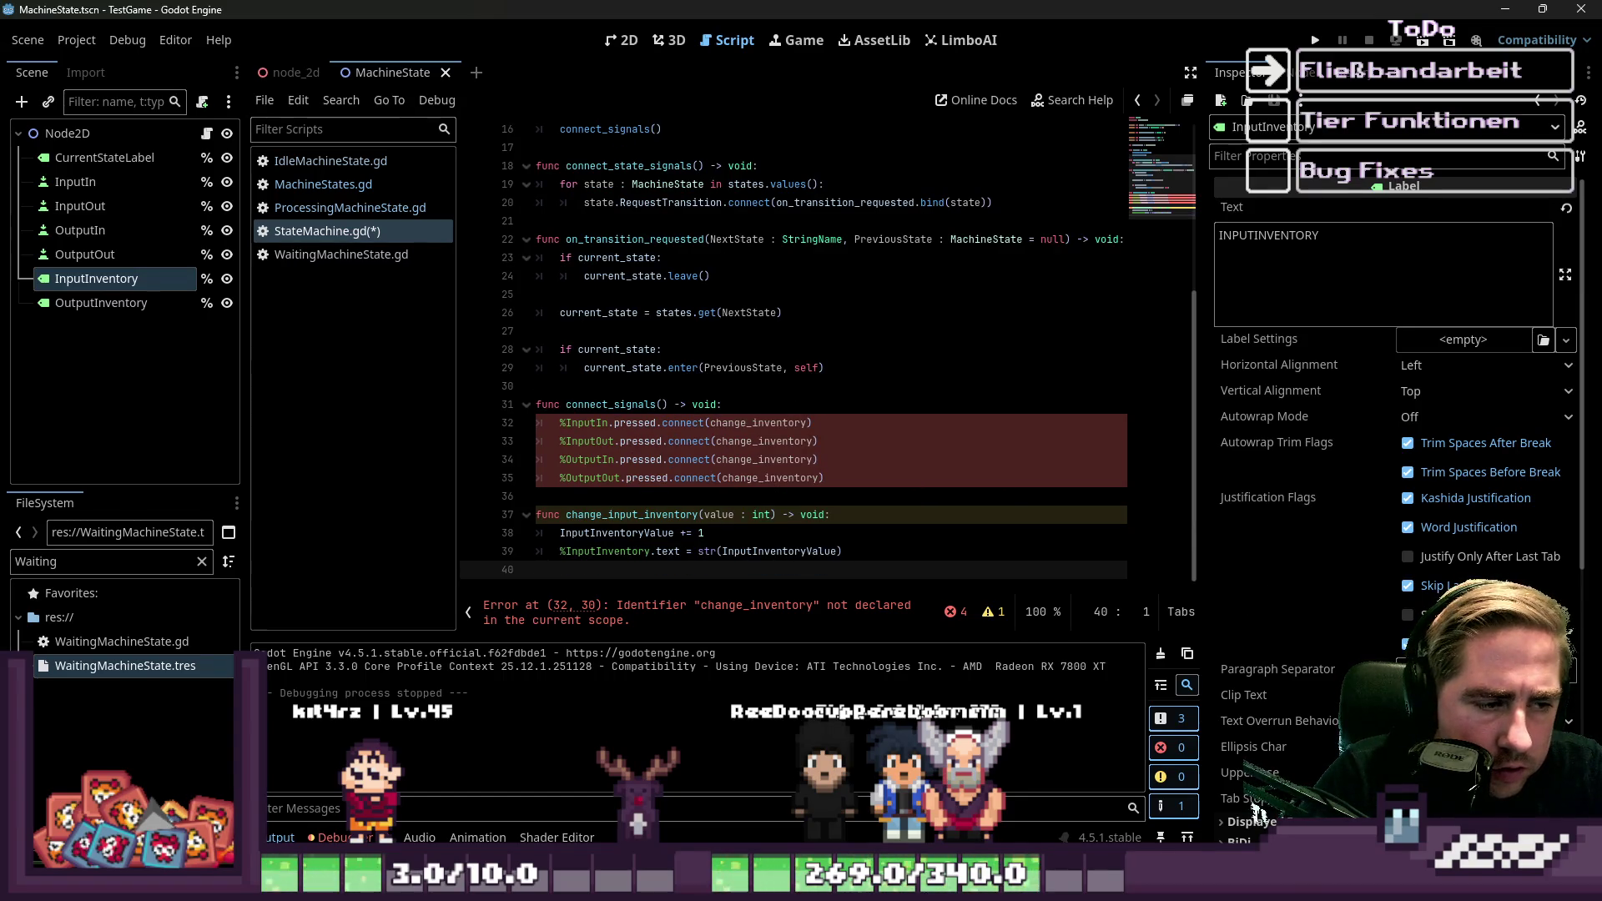
key(Up)
key(Up)
key(Up)
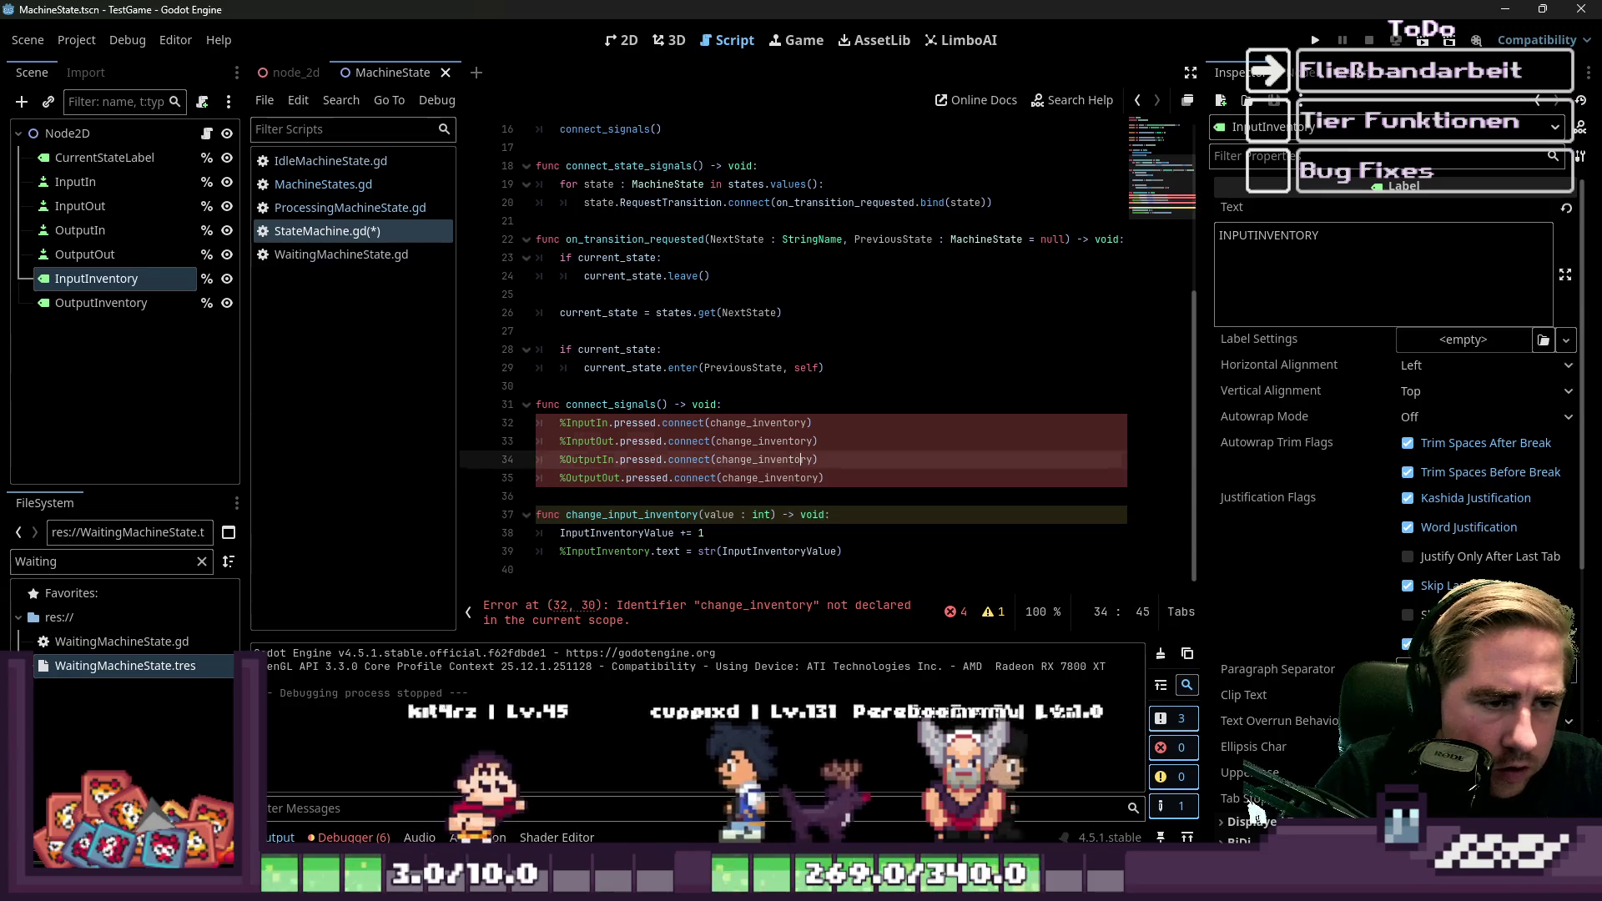
Step: Bind the InputIn, InputOut and OutputIn callbacks with bind(1), bind(-1) and bind(1)
key(Up)
key(Up)
text(.bind()
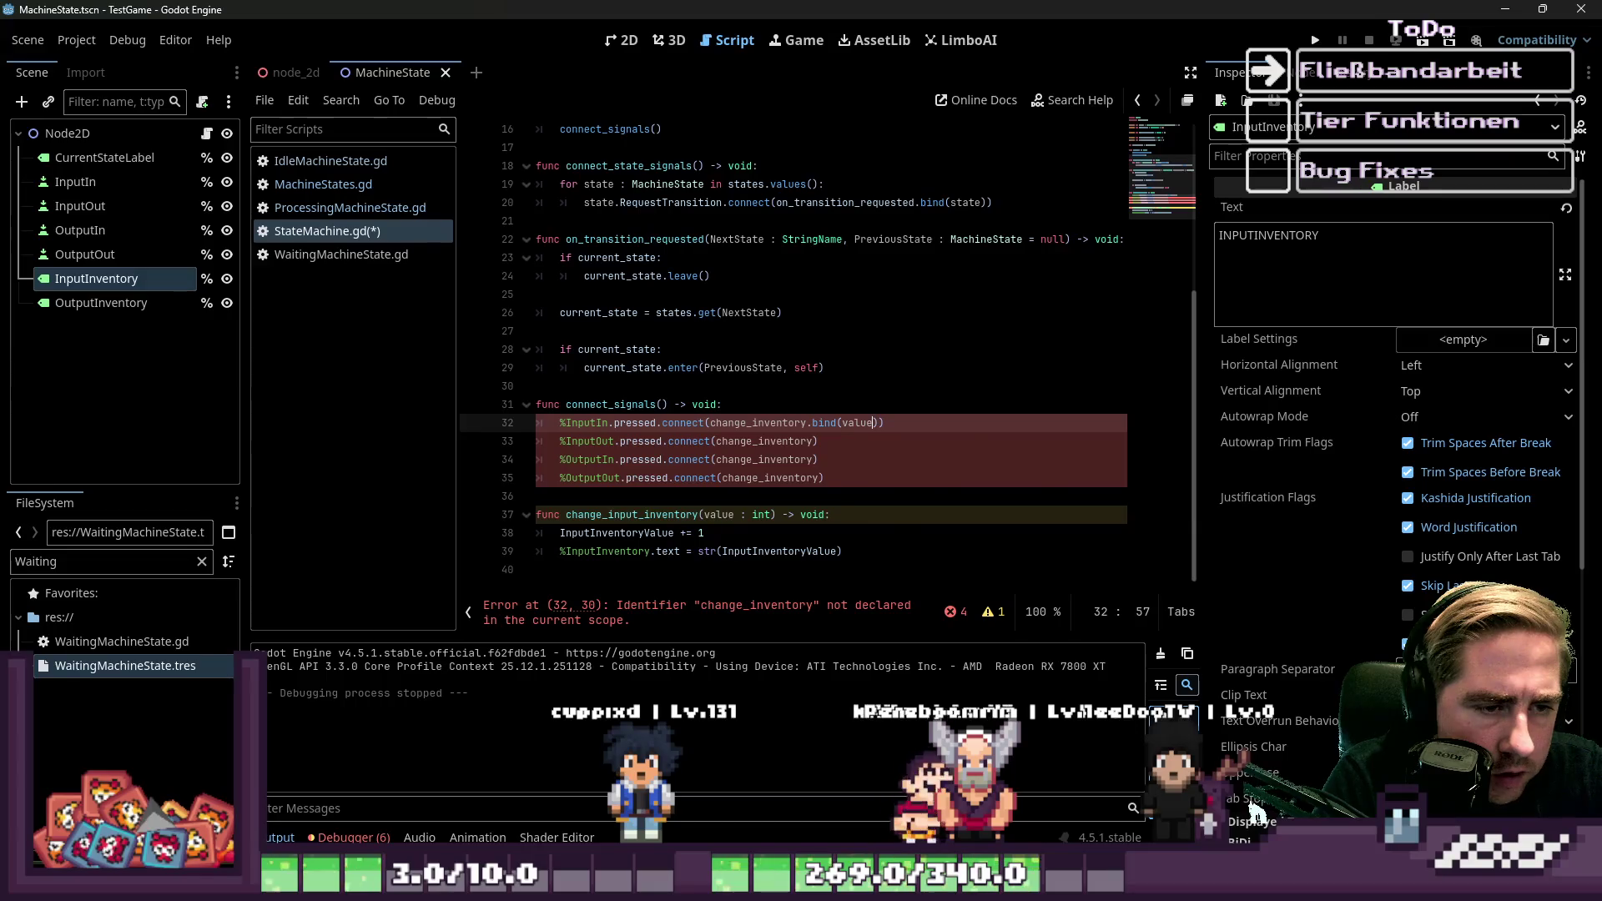
key(BackSpace)
key(BackSpace)
key(BackSpace)
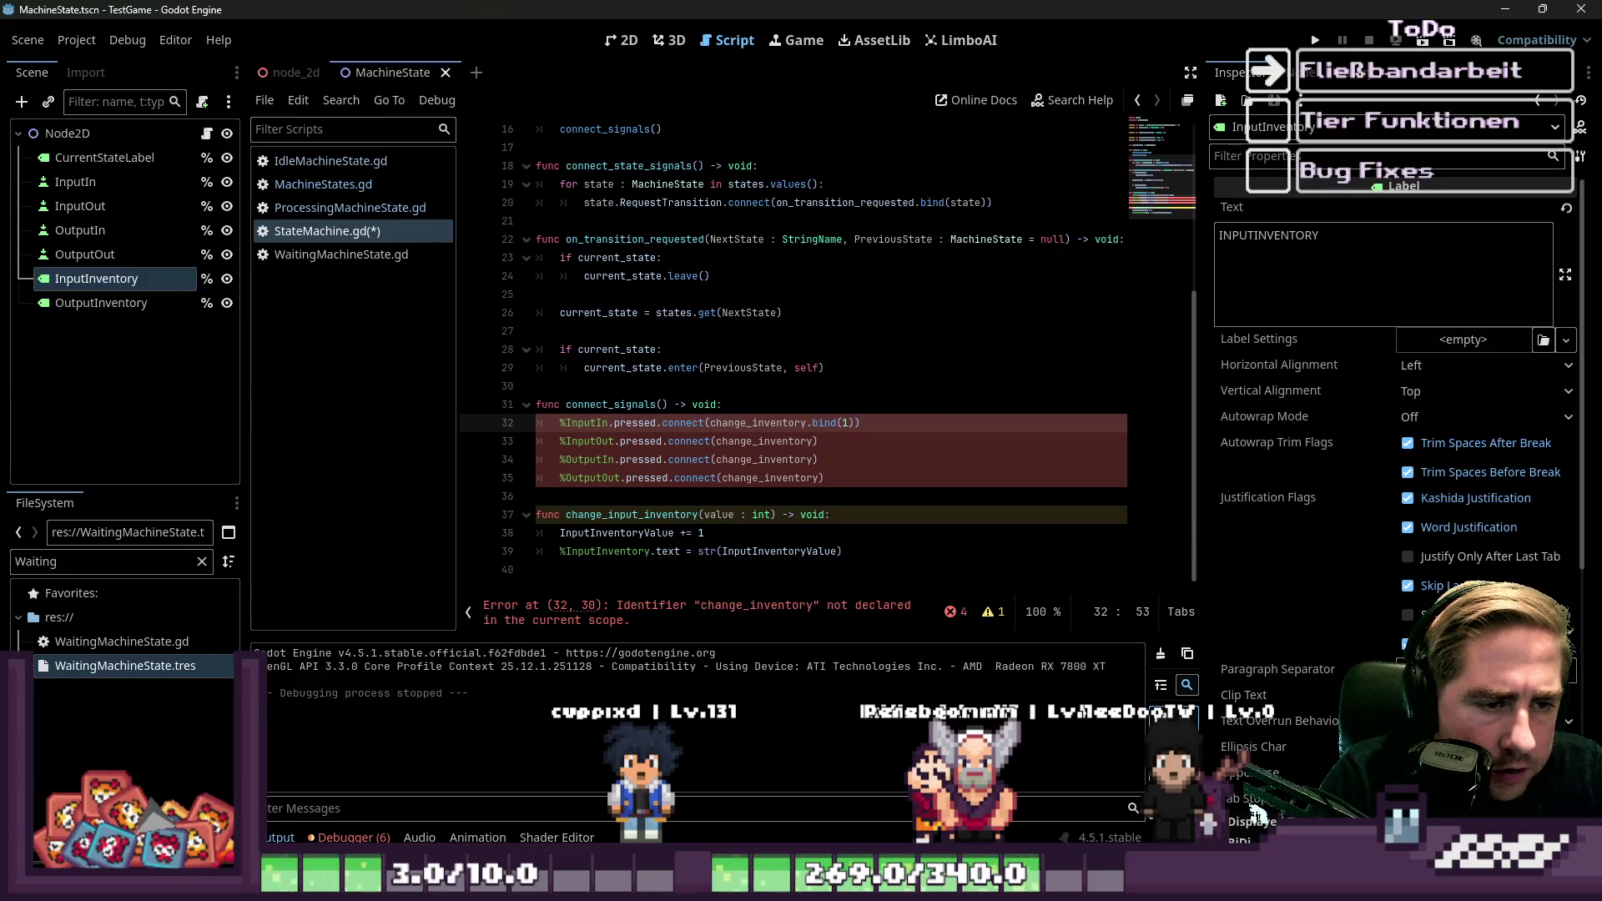
click(816, 440)
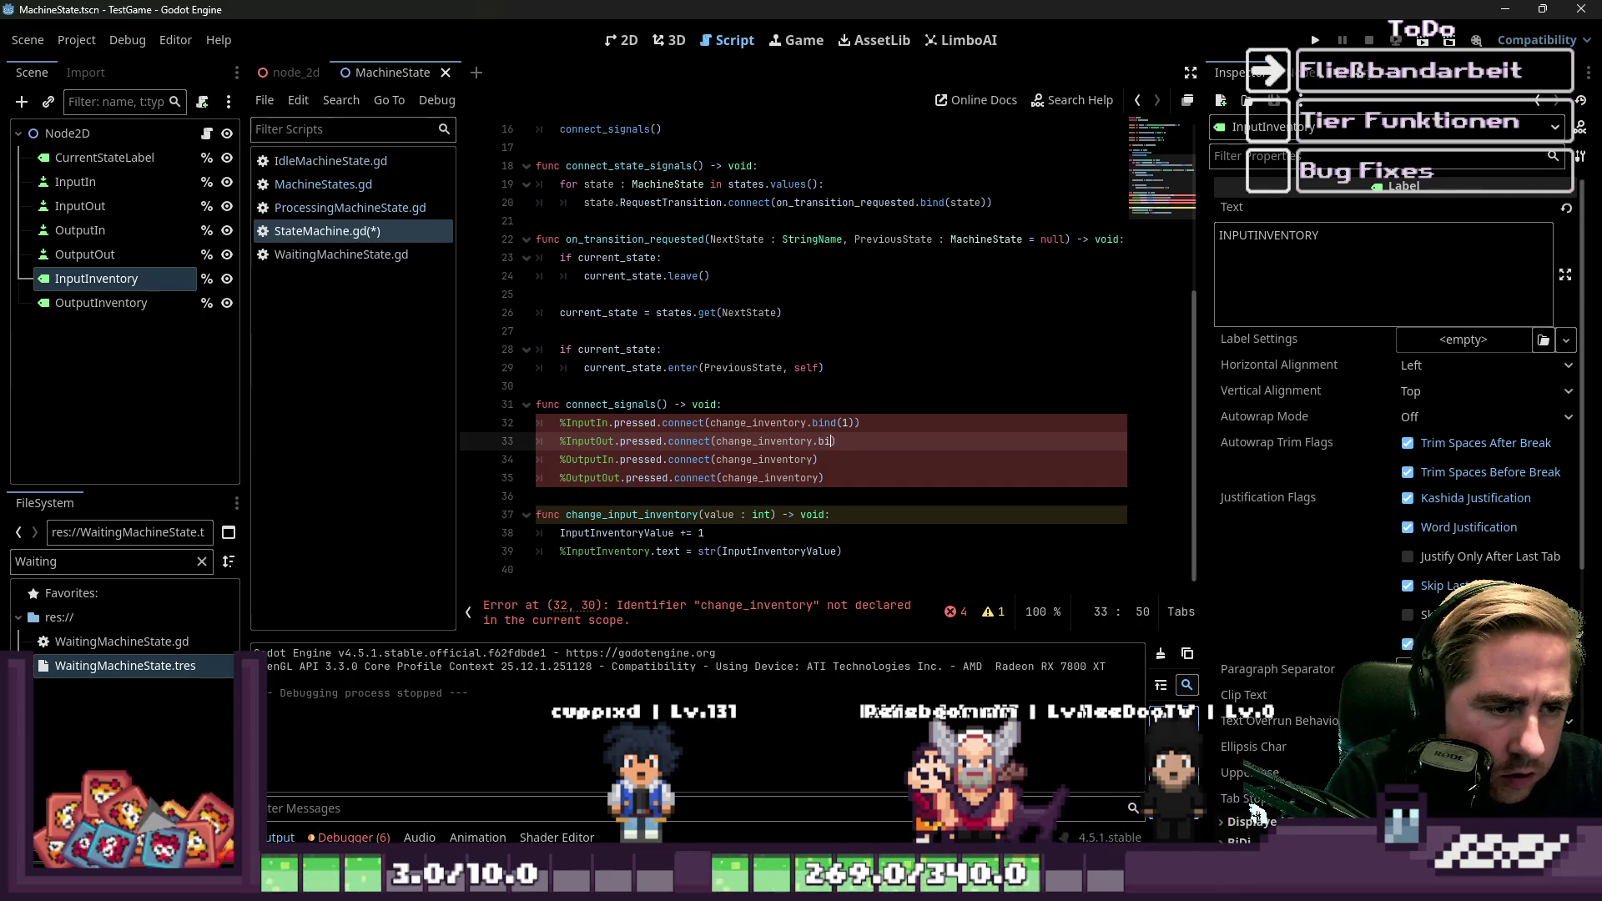
text(nd(-1))
click(815, 458)
text(.bind(1)
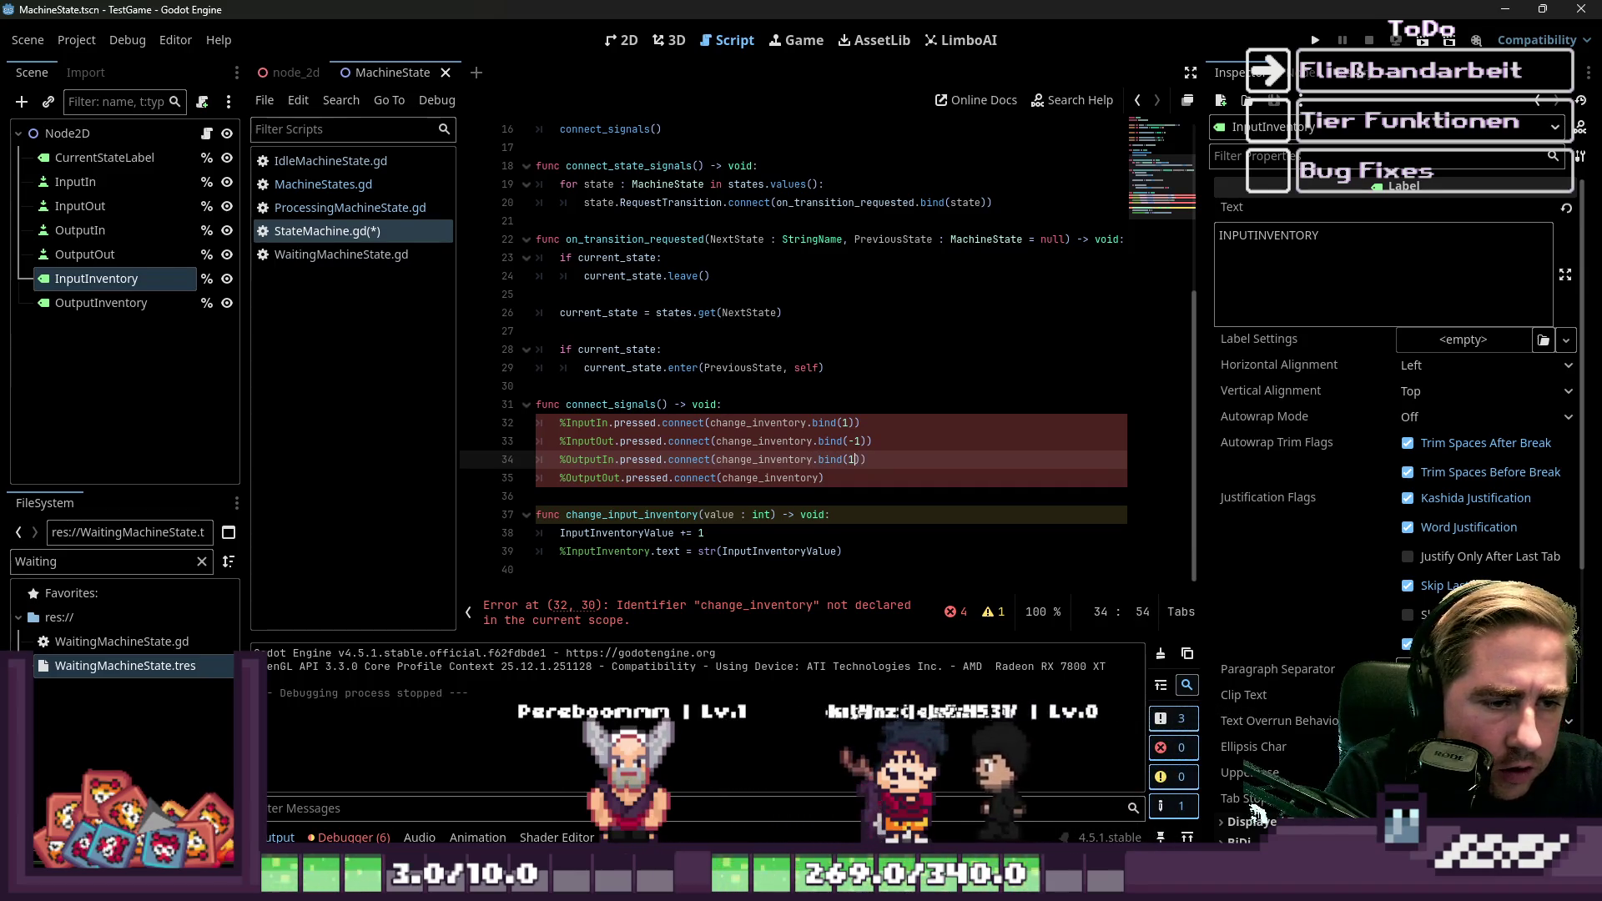
Step: Bind the OutputOut callback with bind(-1) and rename it to change_output_inventory
key(Down)
key(Left)
text(.v)
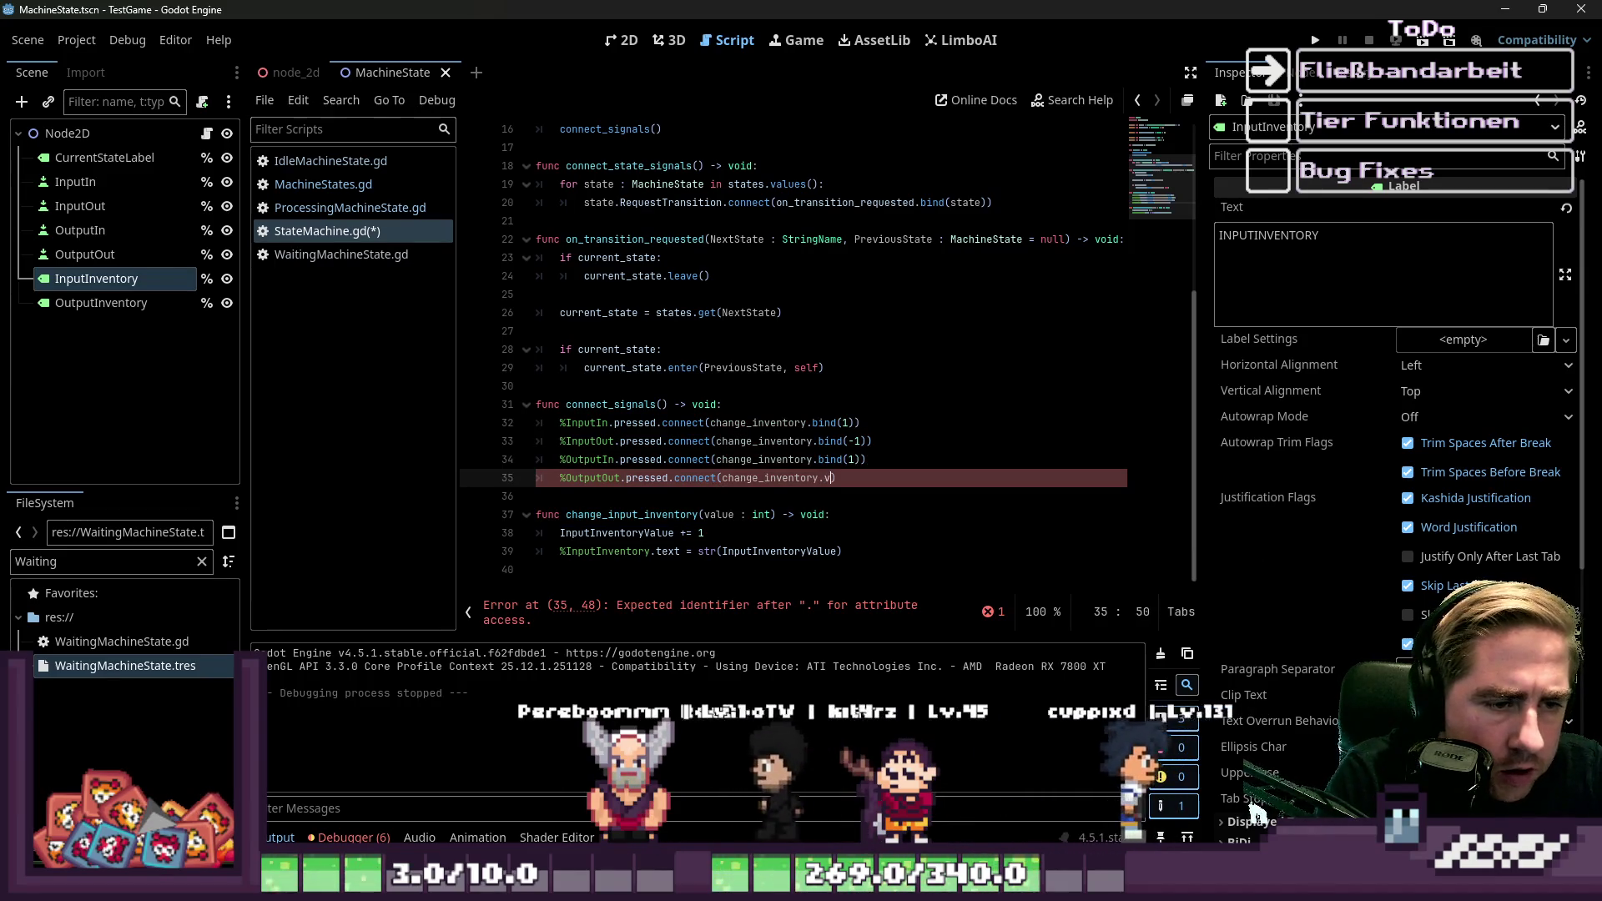
key(BackSpace)
text(bind(-1)
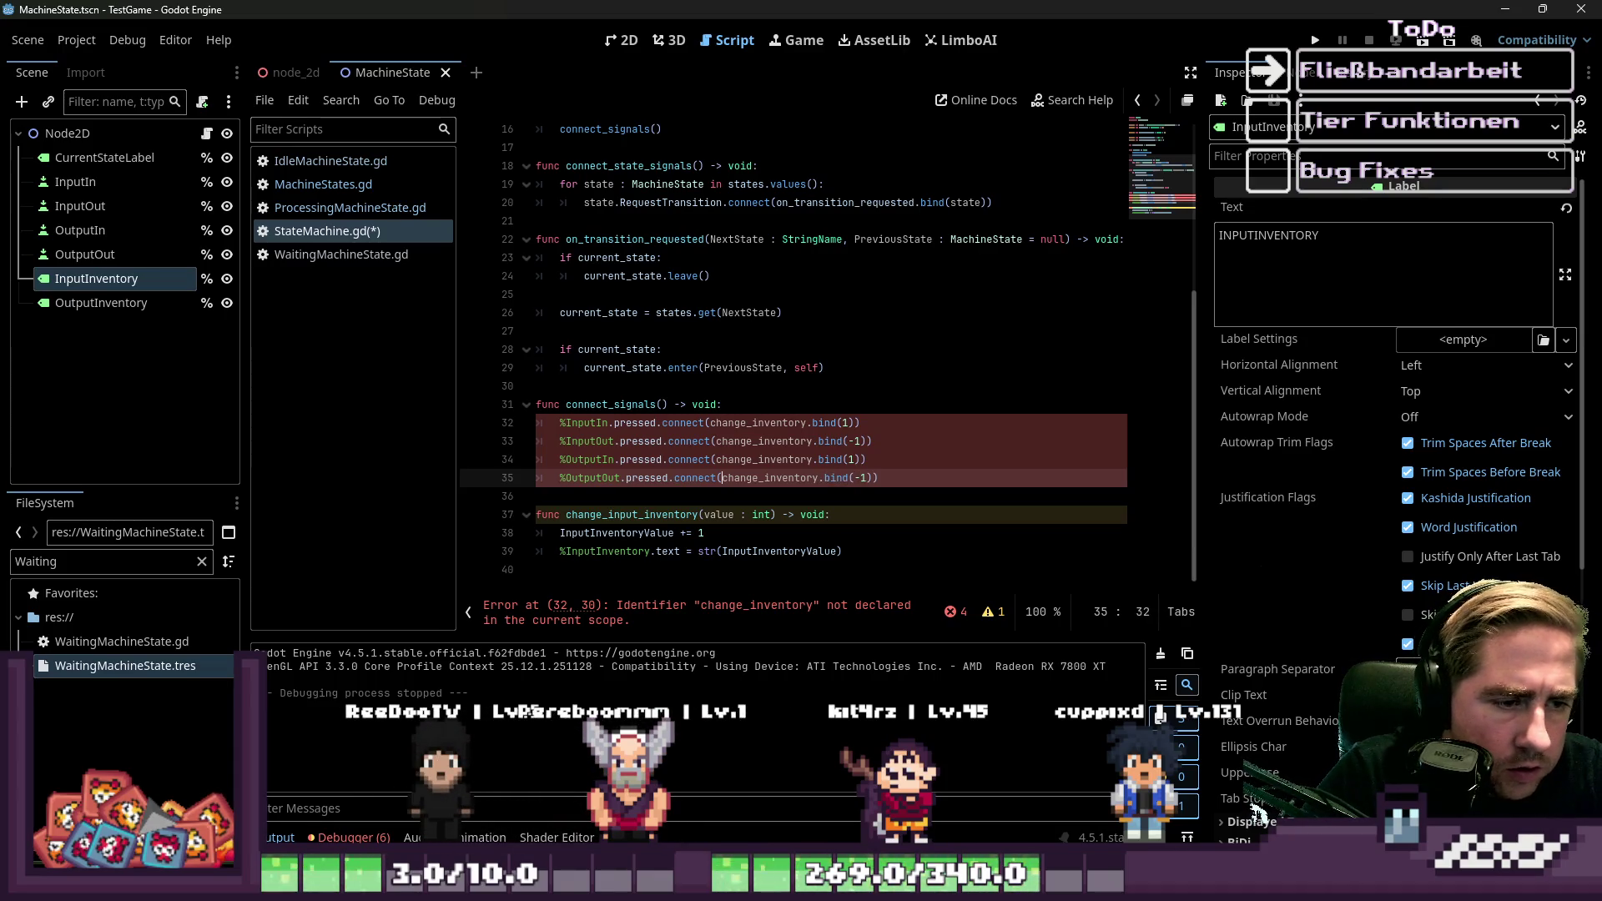
key(Right)
key(Right)
key(Right)
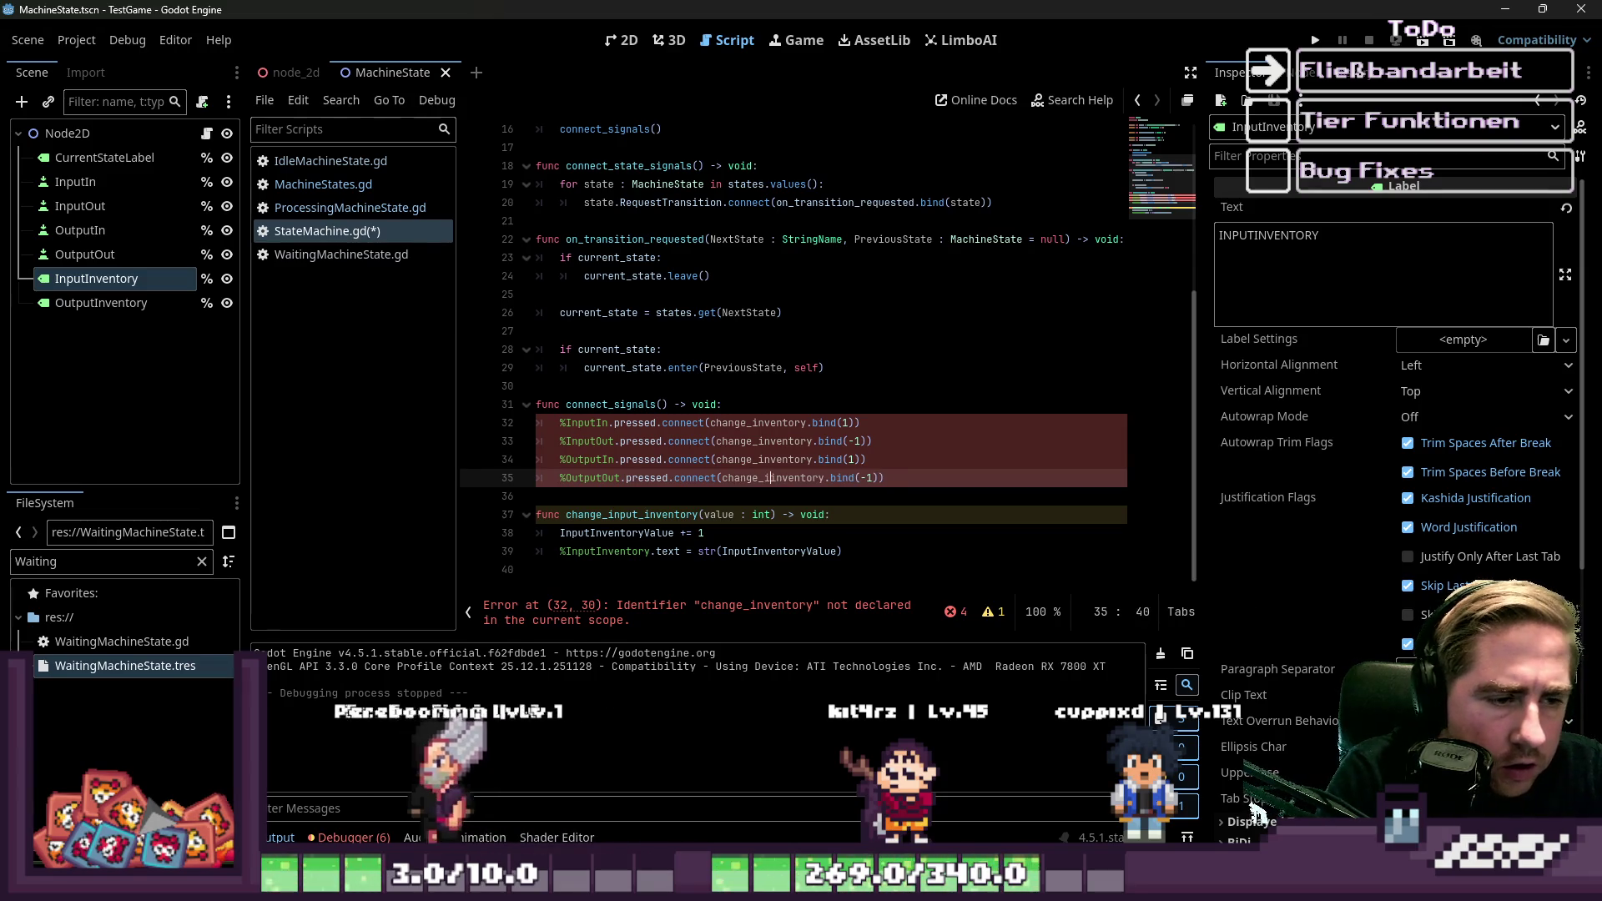
text(nput_i)
key(Left)
key(Left)
key(Left)
key(Left)
key(Left)
key(BackSpace)
key(BackSpace)
text(out)
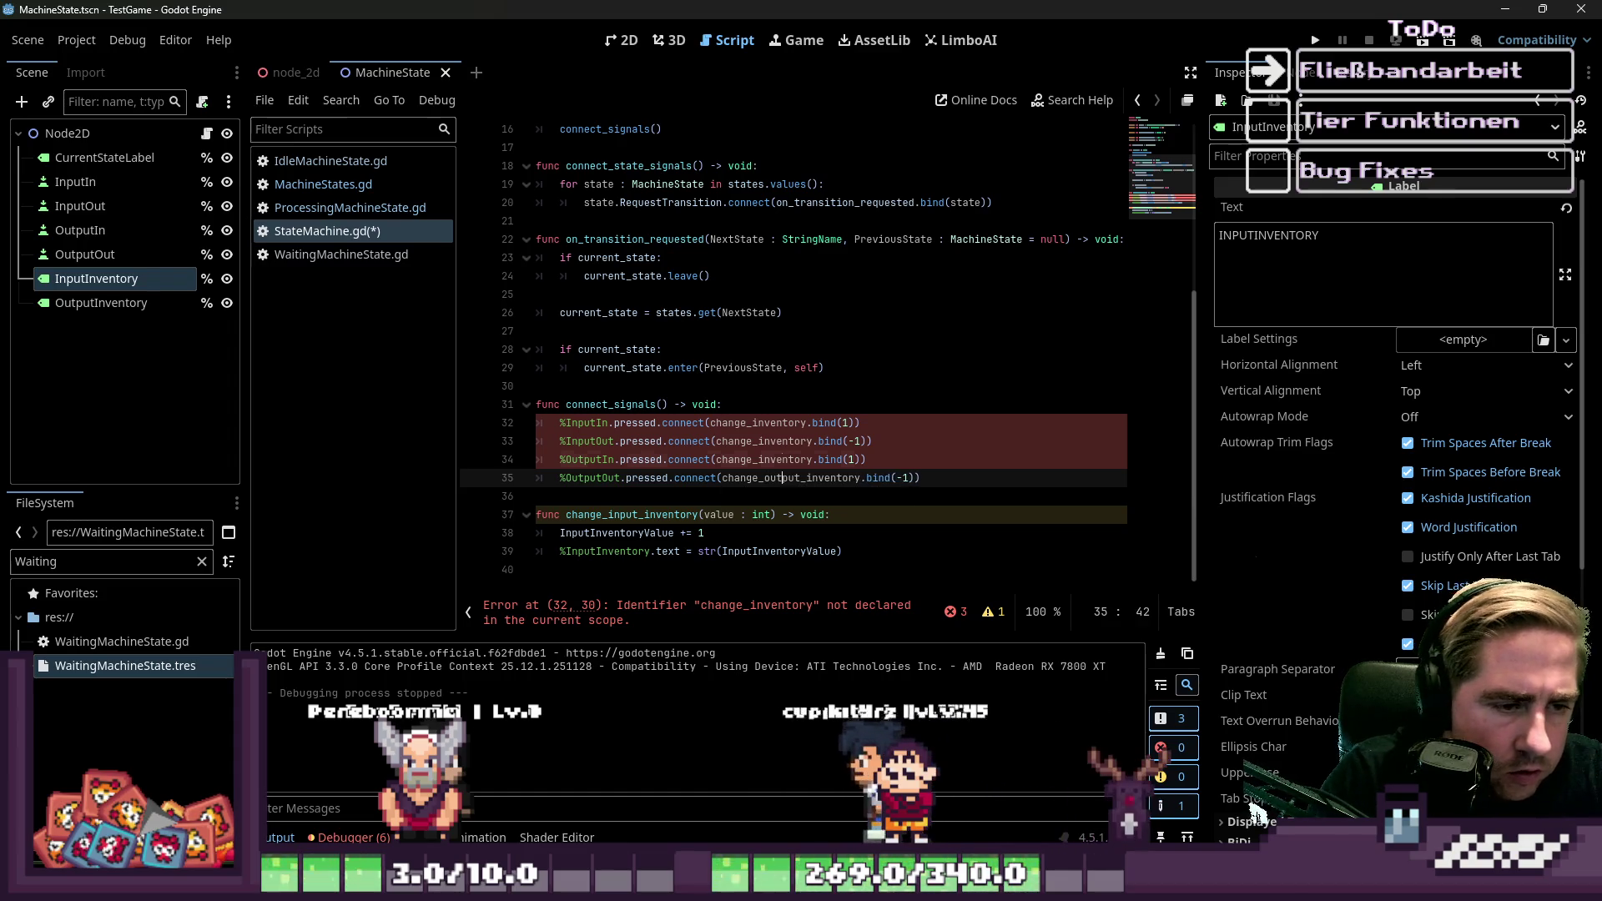
Step: Point OutputIn to change_output_inventory and InputIn to change_input_inventory, then copy change_input_inventory
key(Up)
key(Left)
key(Left)
key(Left)
text(outpu)
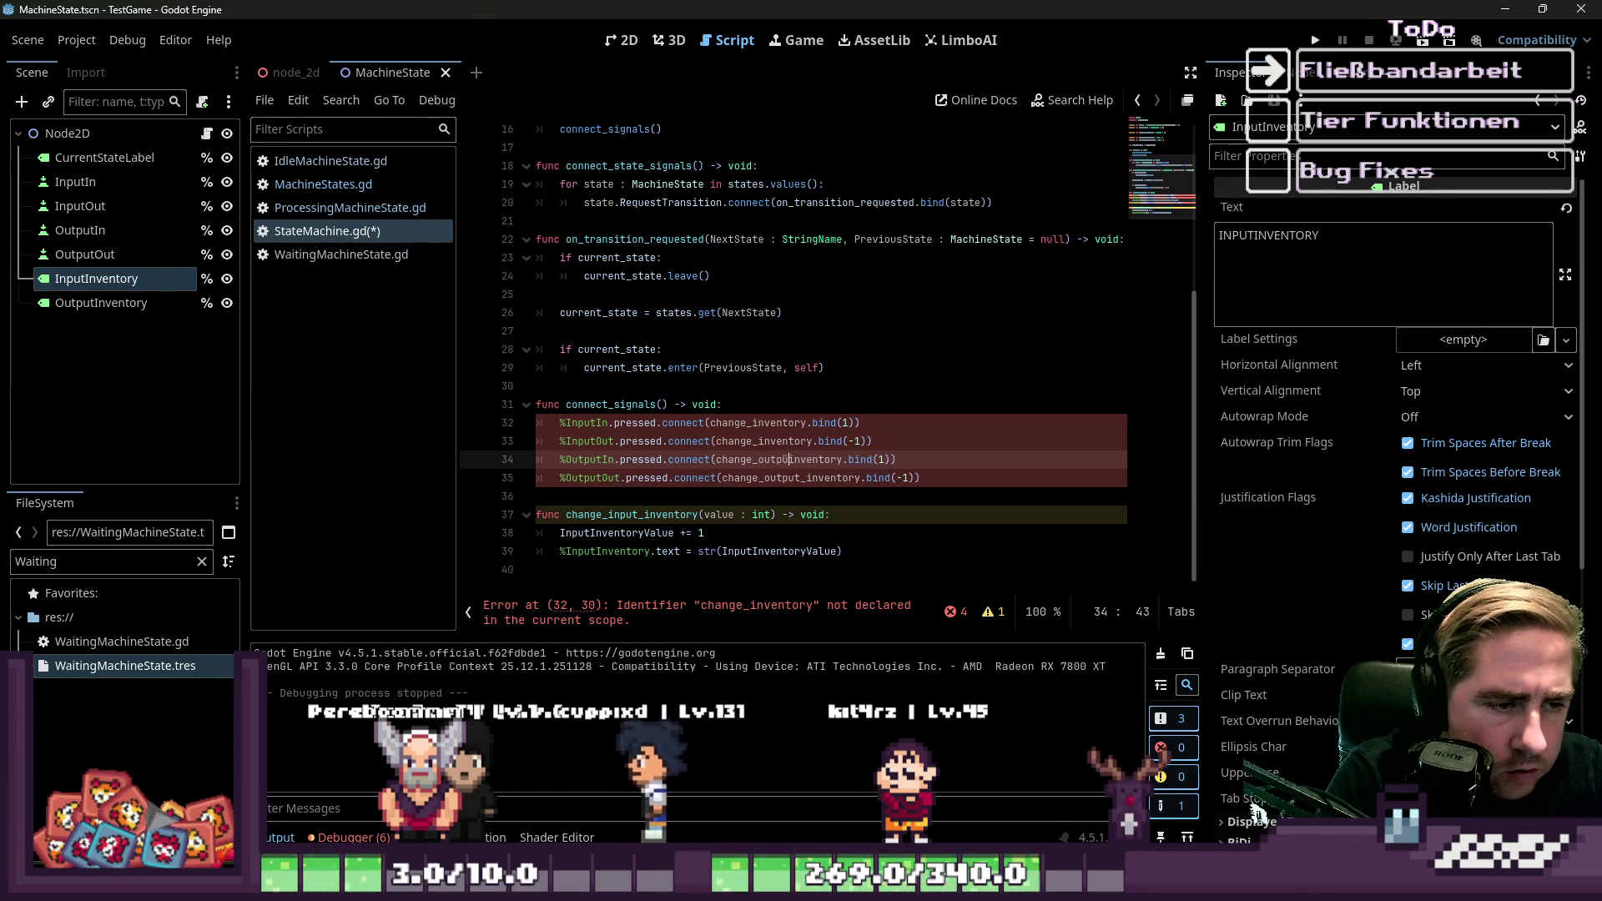
text(t_)
key(Up)
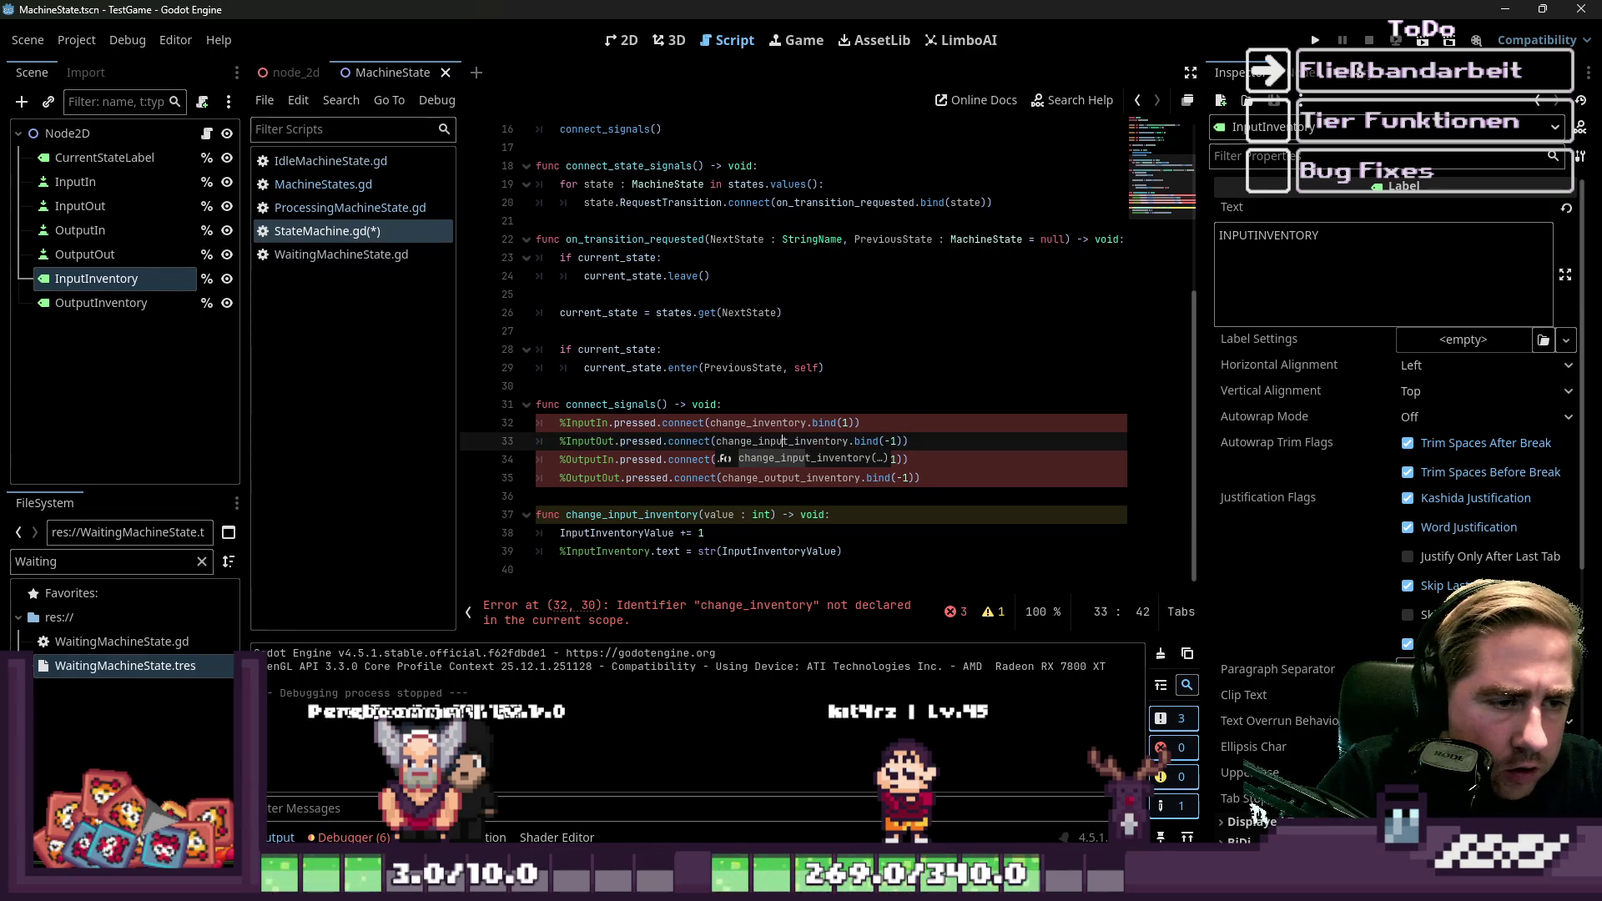
key(Up)
key(Up)
key(Down)
key(Left)
key(Left)
key(Left)
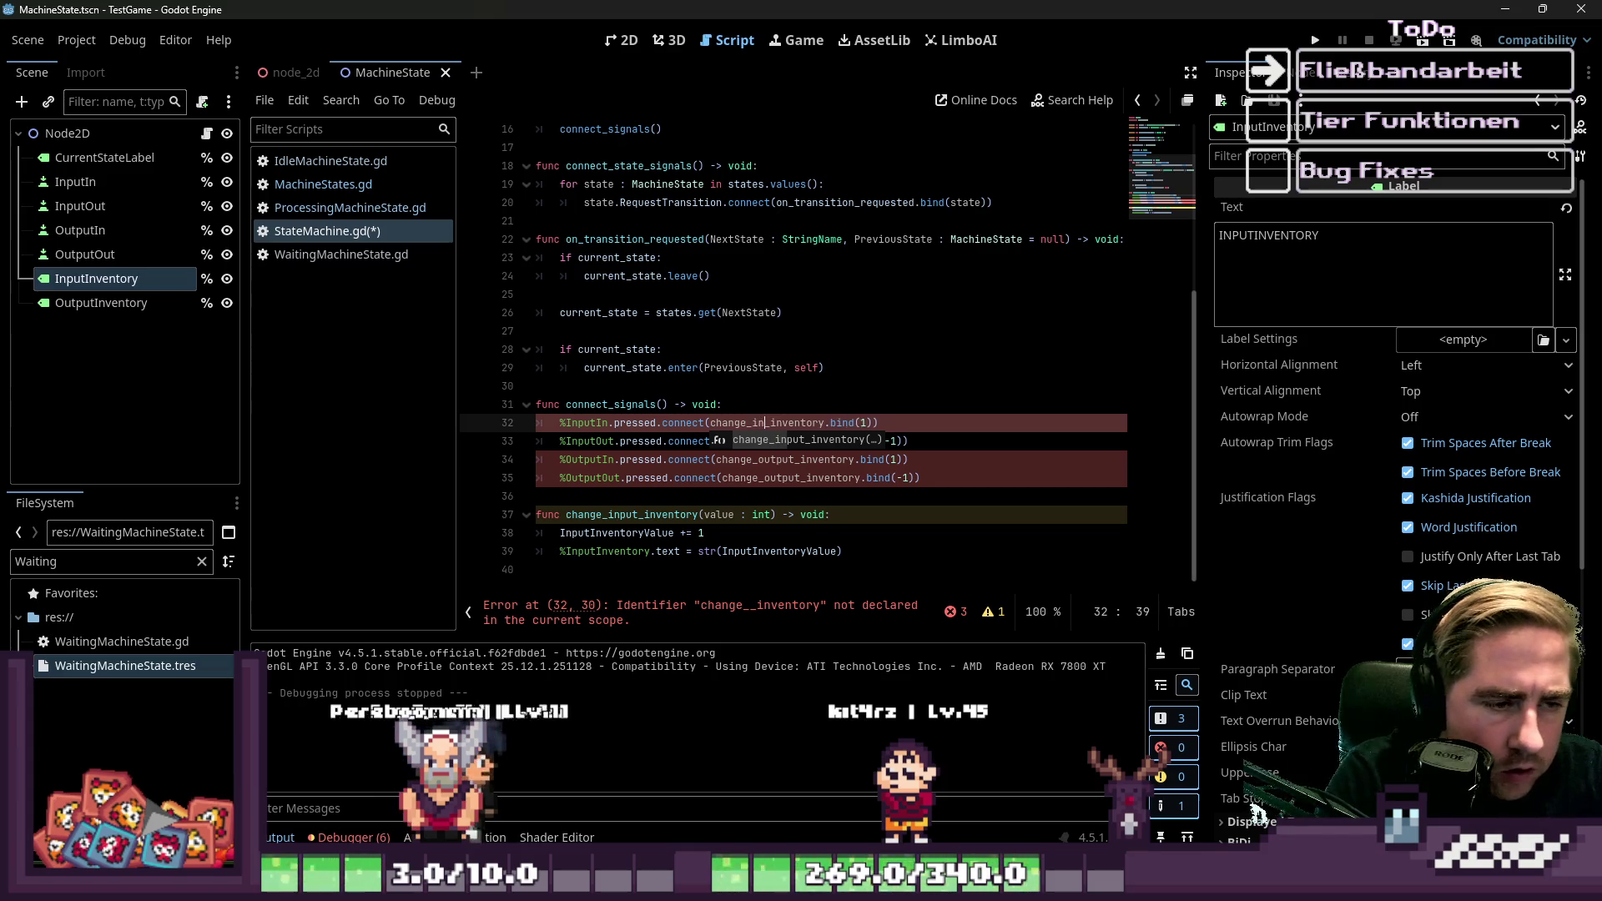
text(put)
key(Right)
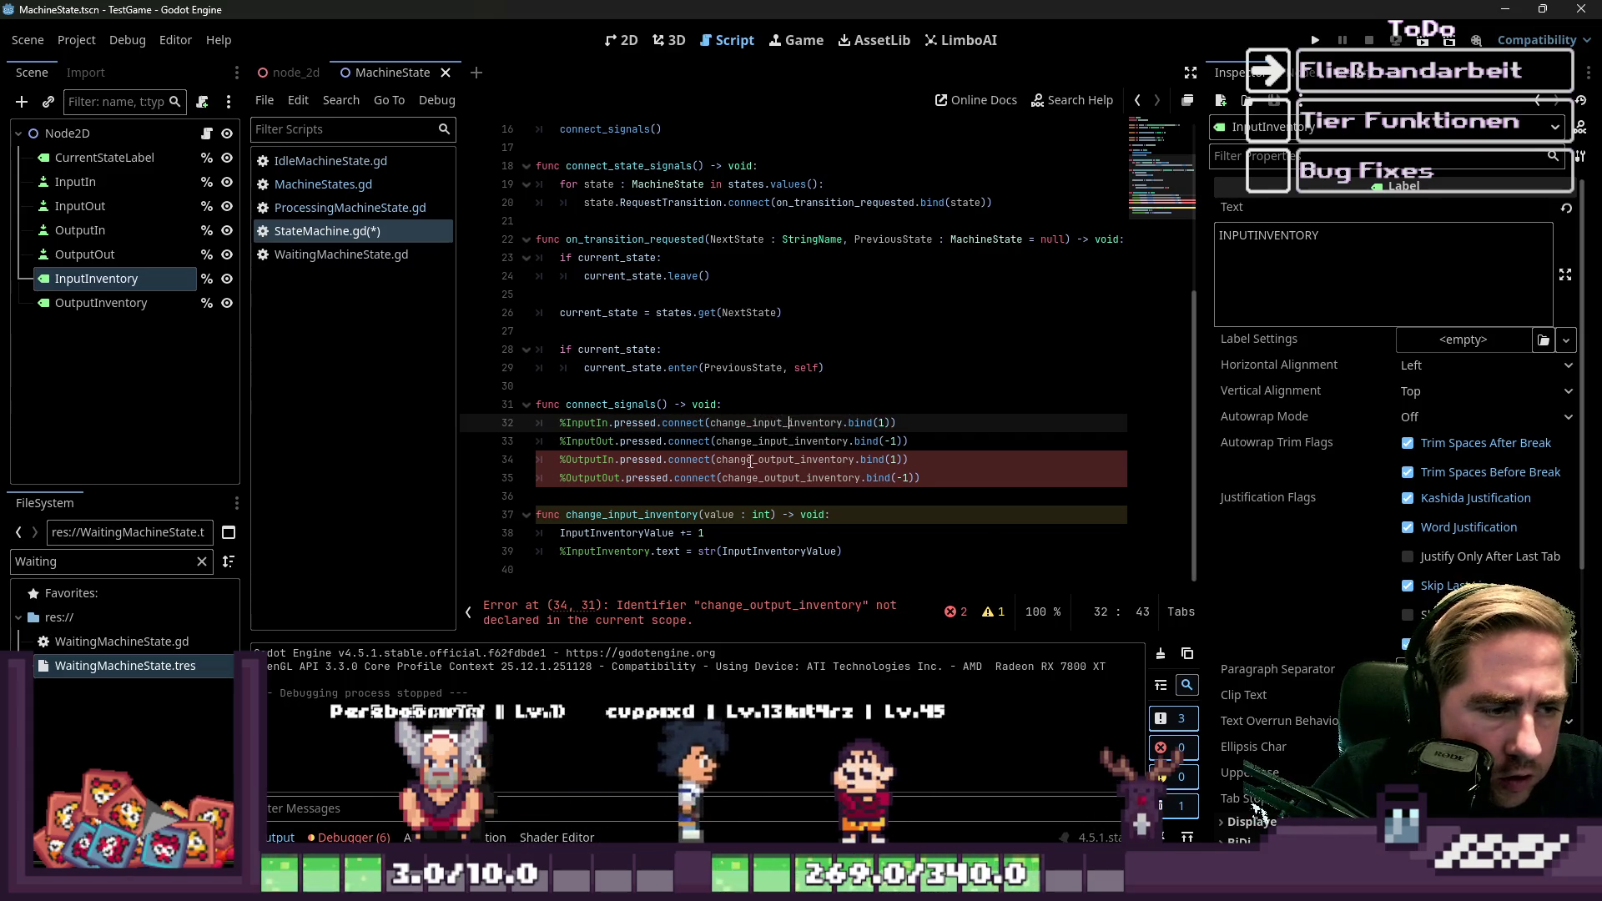
drag(908, 550, 560, 522)
key(ctrl+c)
click(620, 571)
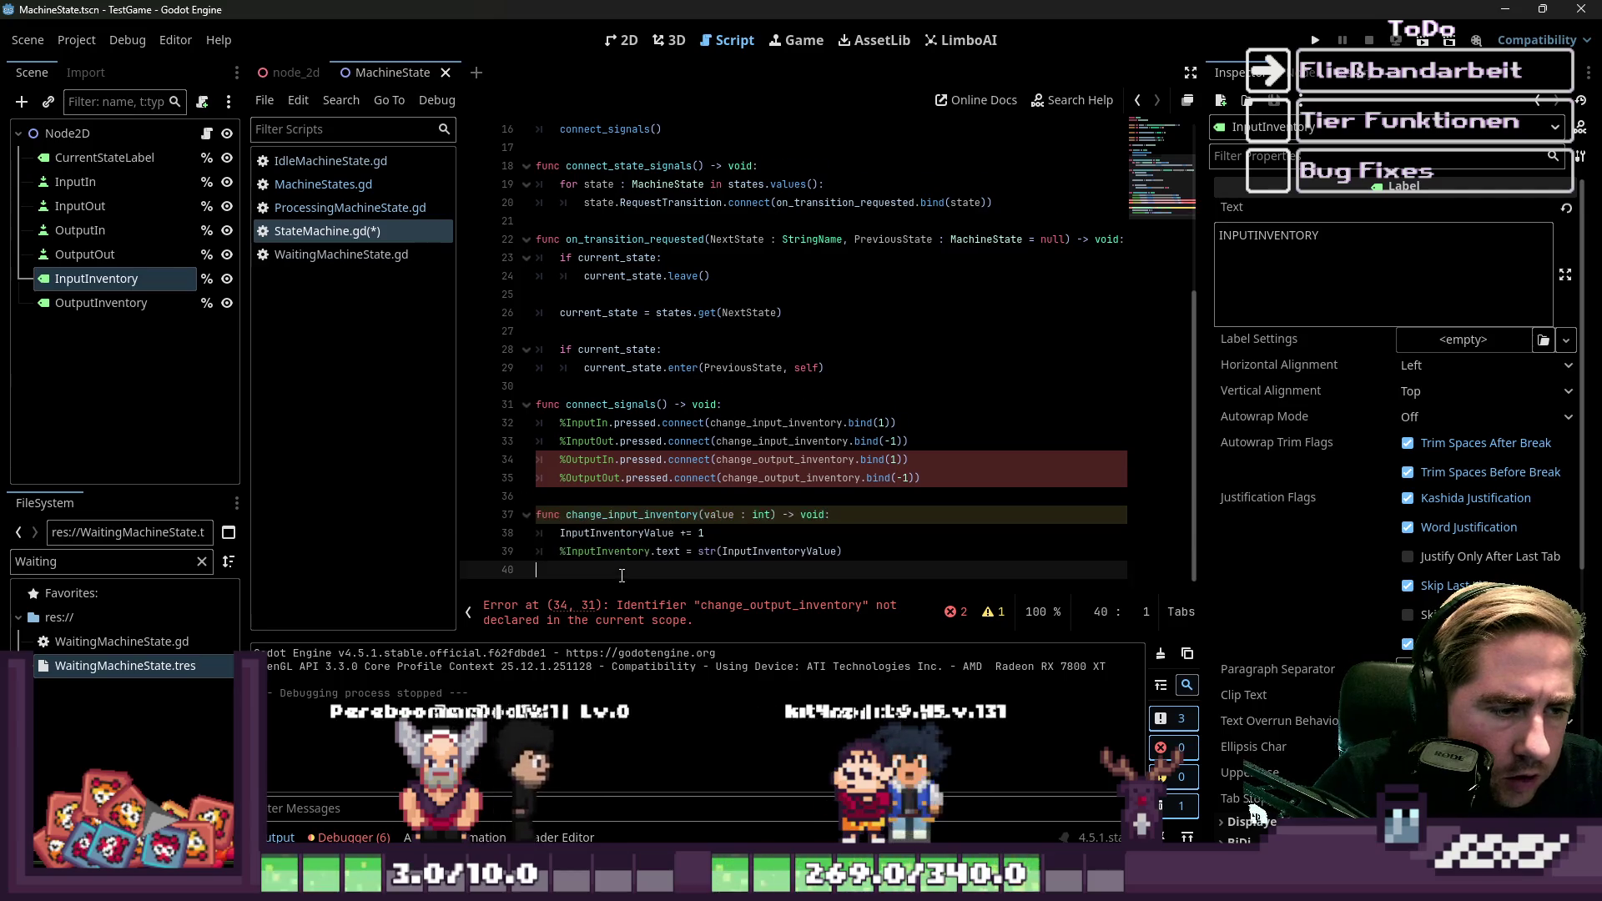
Step: Paste a copy as change_output_inventory that updates OutputInventoryValue and its label, then save
key(Return)
key(ctrl+v)
click(635, 535)
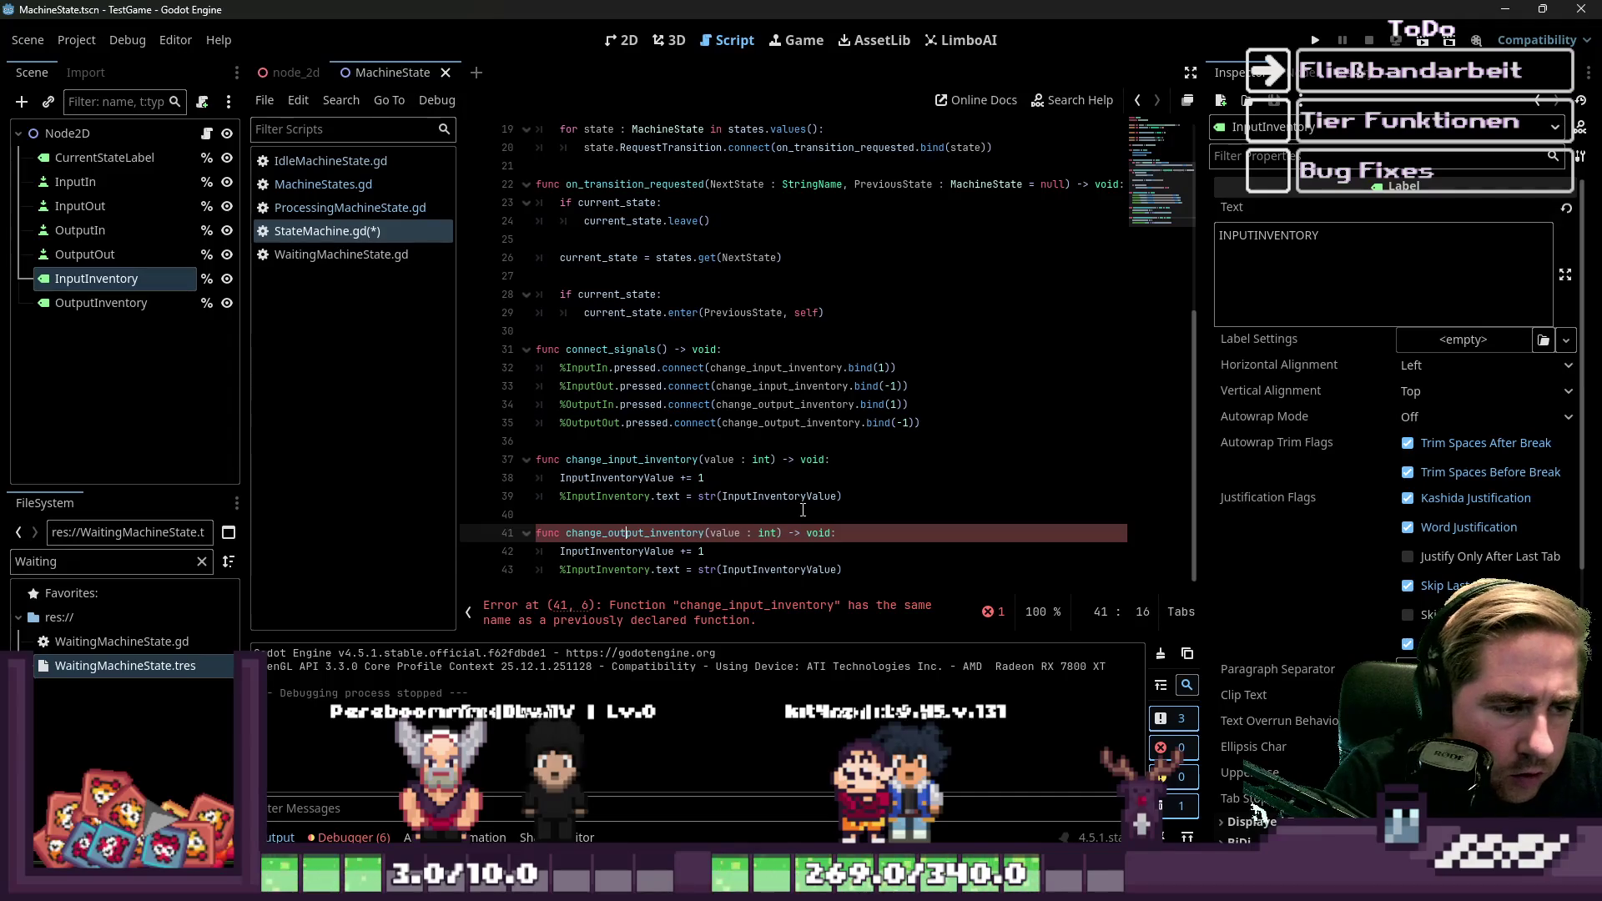
key(Down)
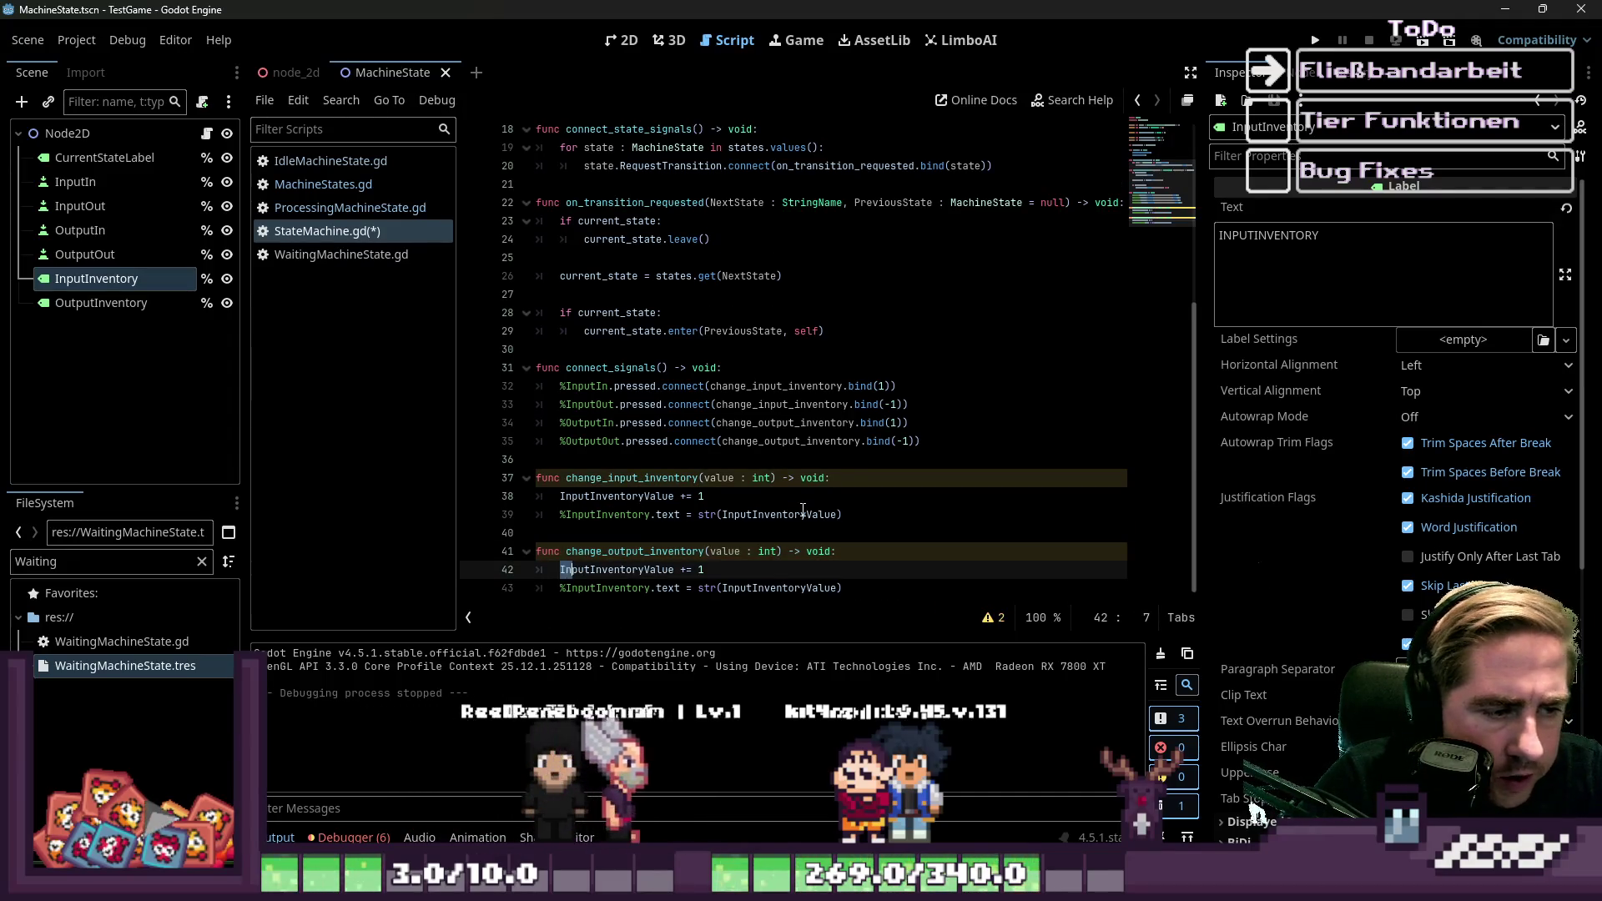
text(Out)
key(Down)
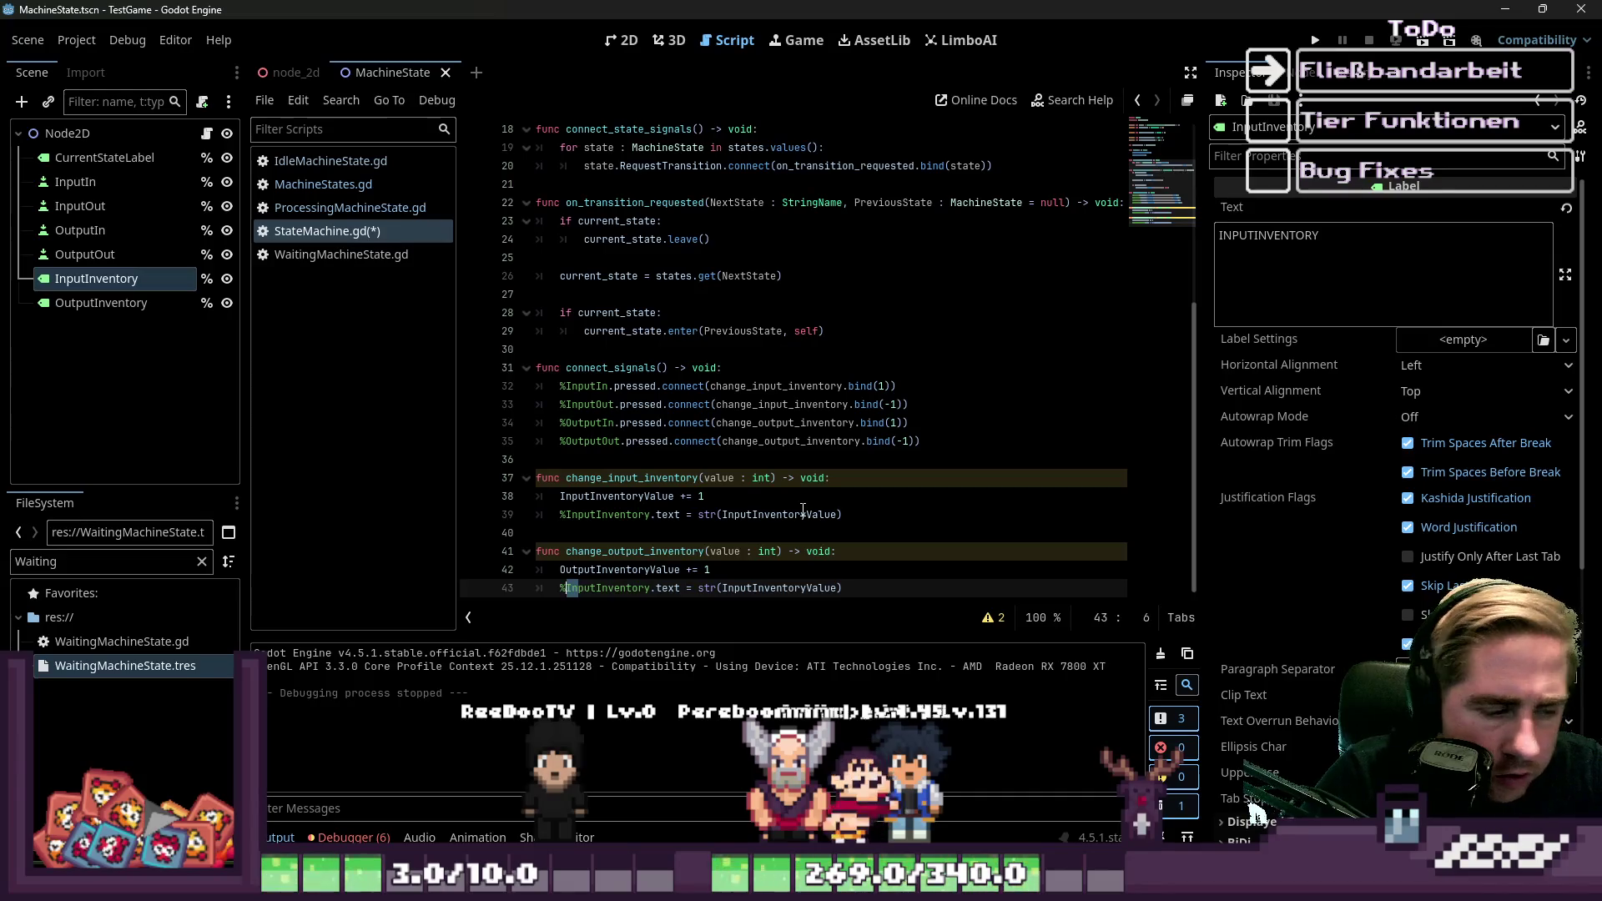
key(ctrl+Right)
key(ctrl+Right)
key(ctrl+Right)
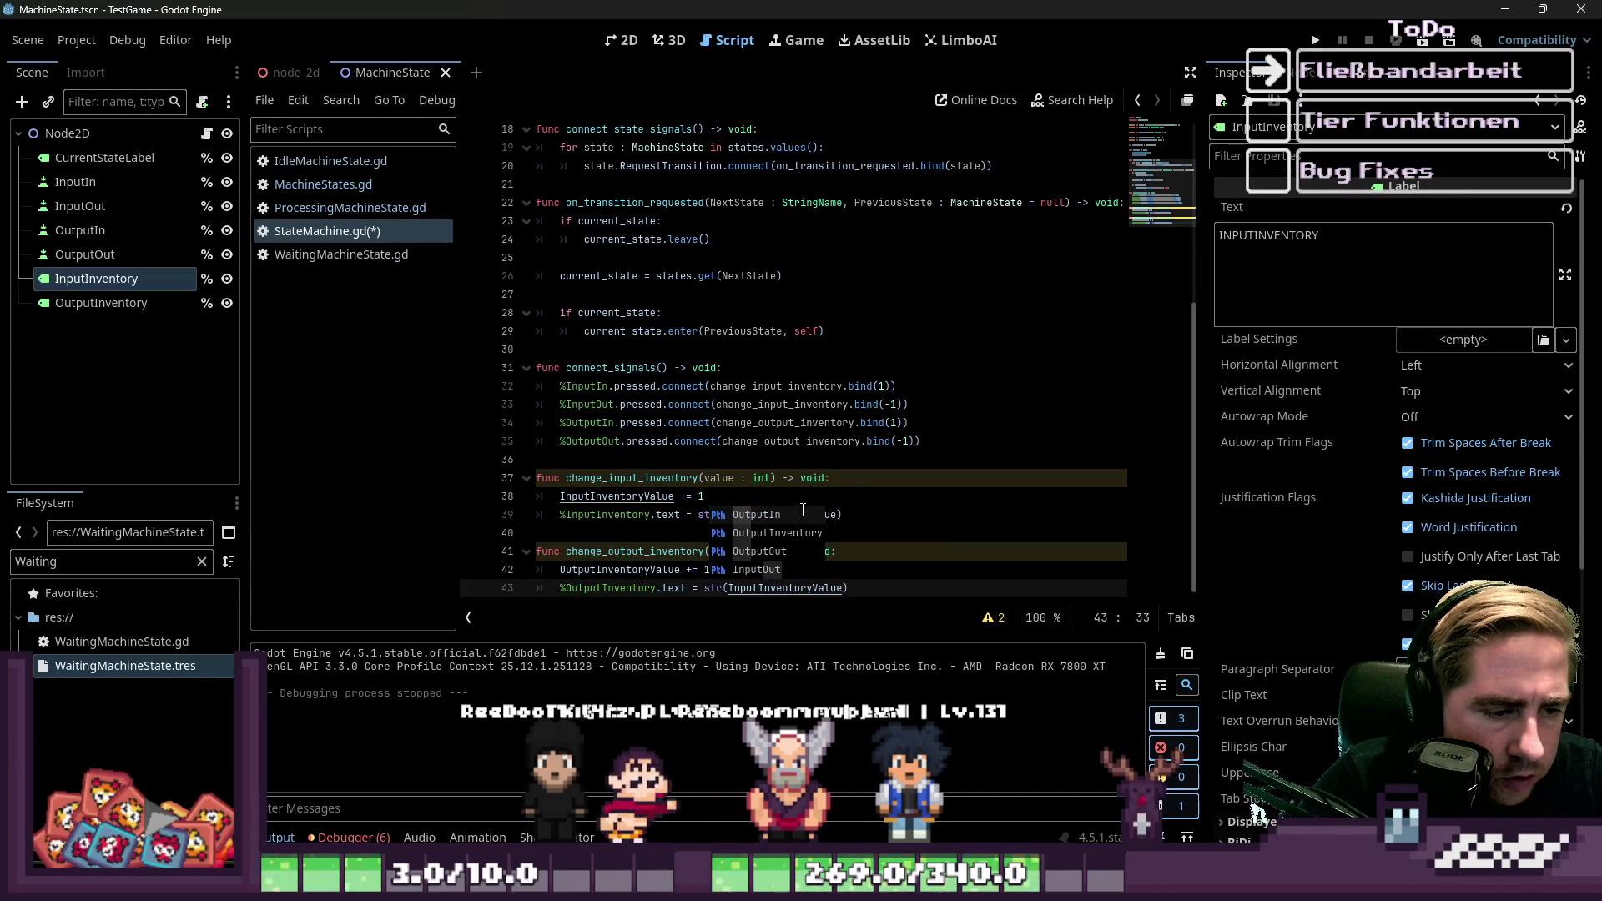
key(Delete)
key(Delete)
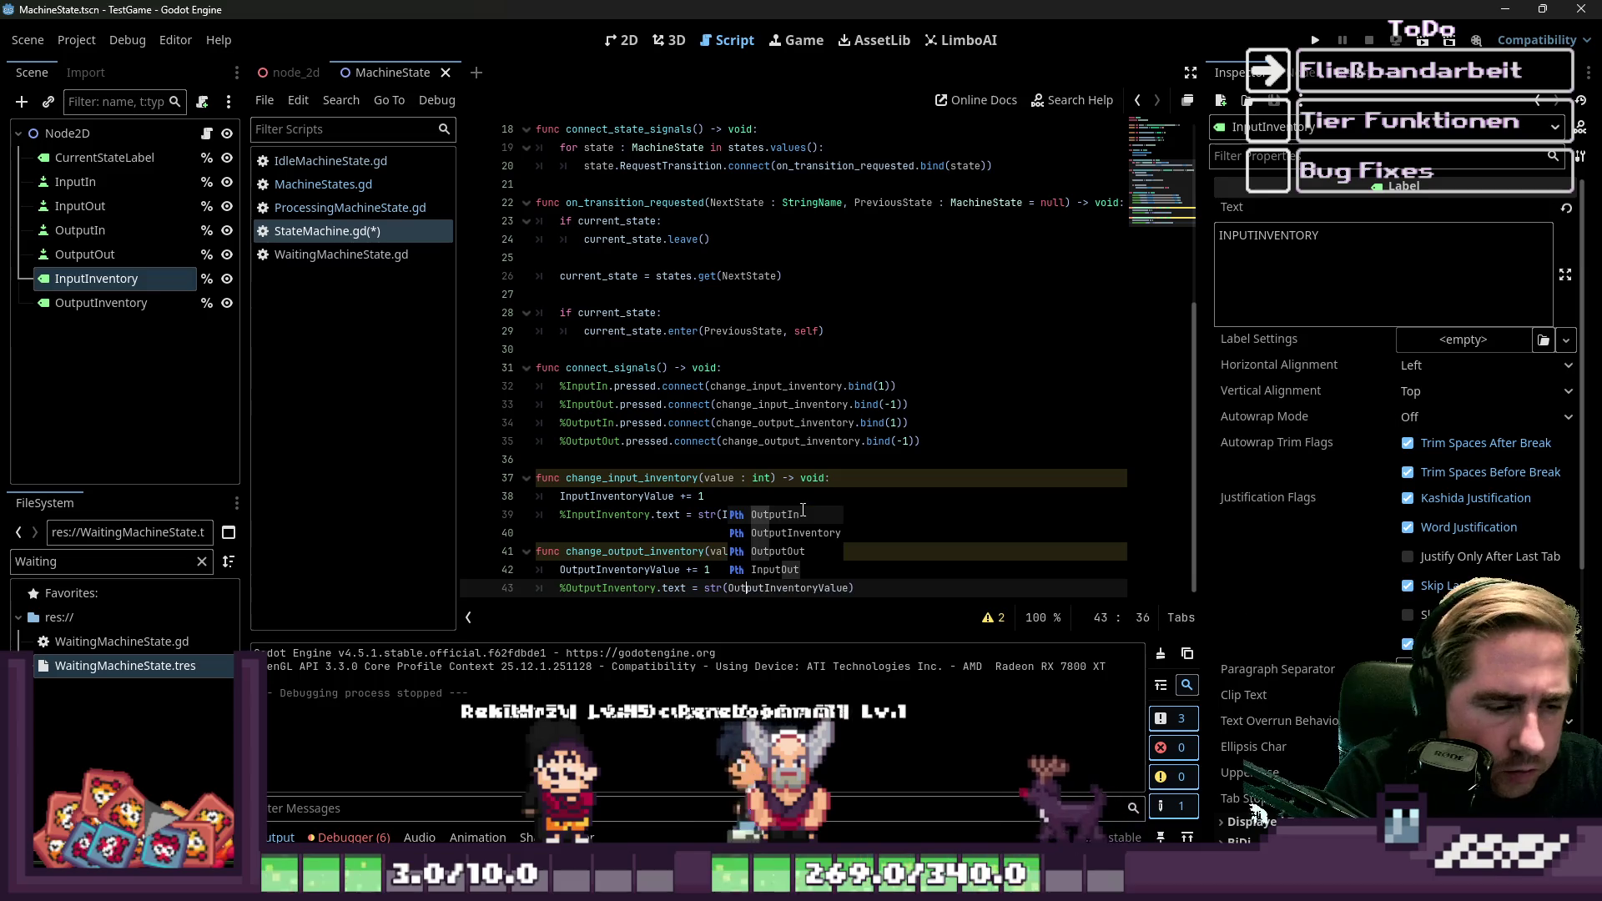
text(Out)
key(ctrl+Right)
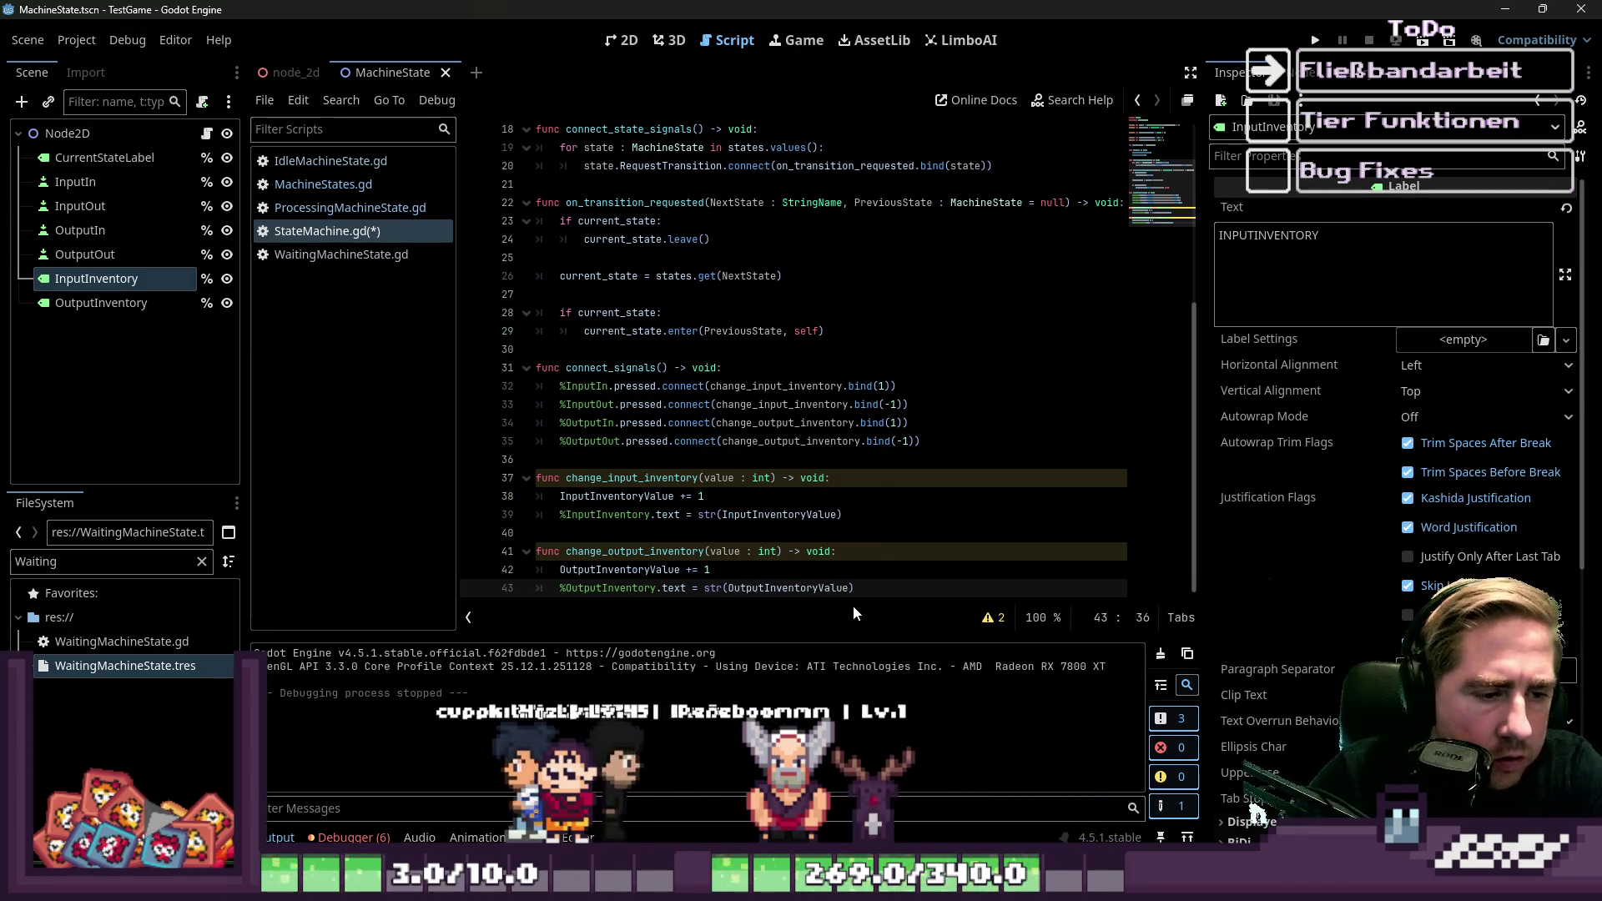
key(ctrl+s)
Step: Replace += 1 with += value in both inventory functions and run the scene
click(722, 552)
double_click(722, 552)
key(ctrl+c)
click(718, 571)
key(BackSpace)
key(ctrl+v)
double_click(734, 479)
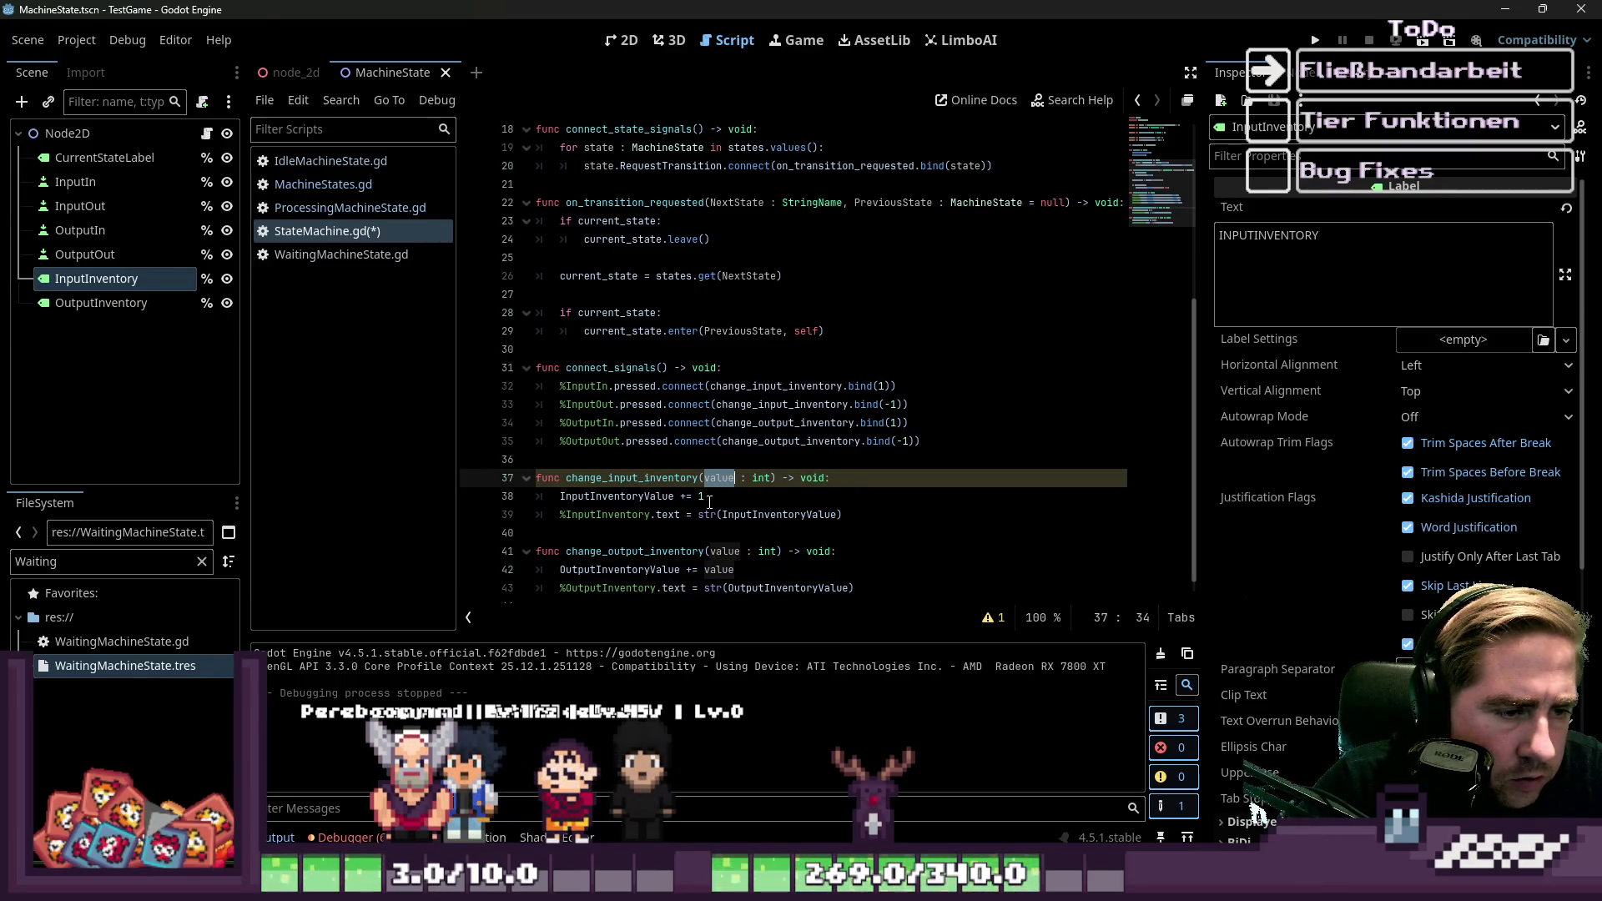
click(707, 495)
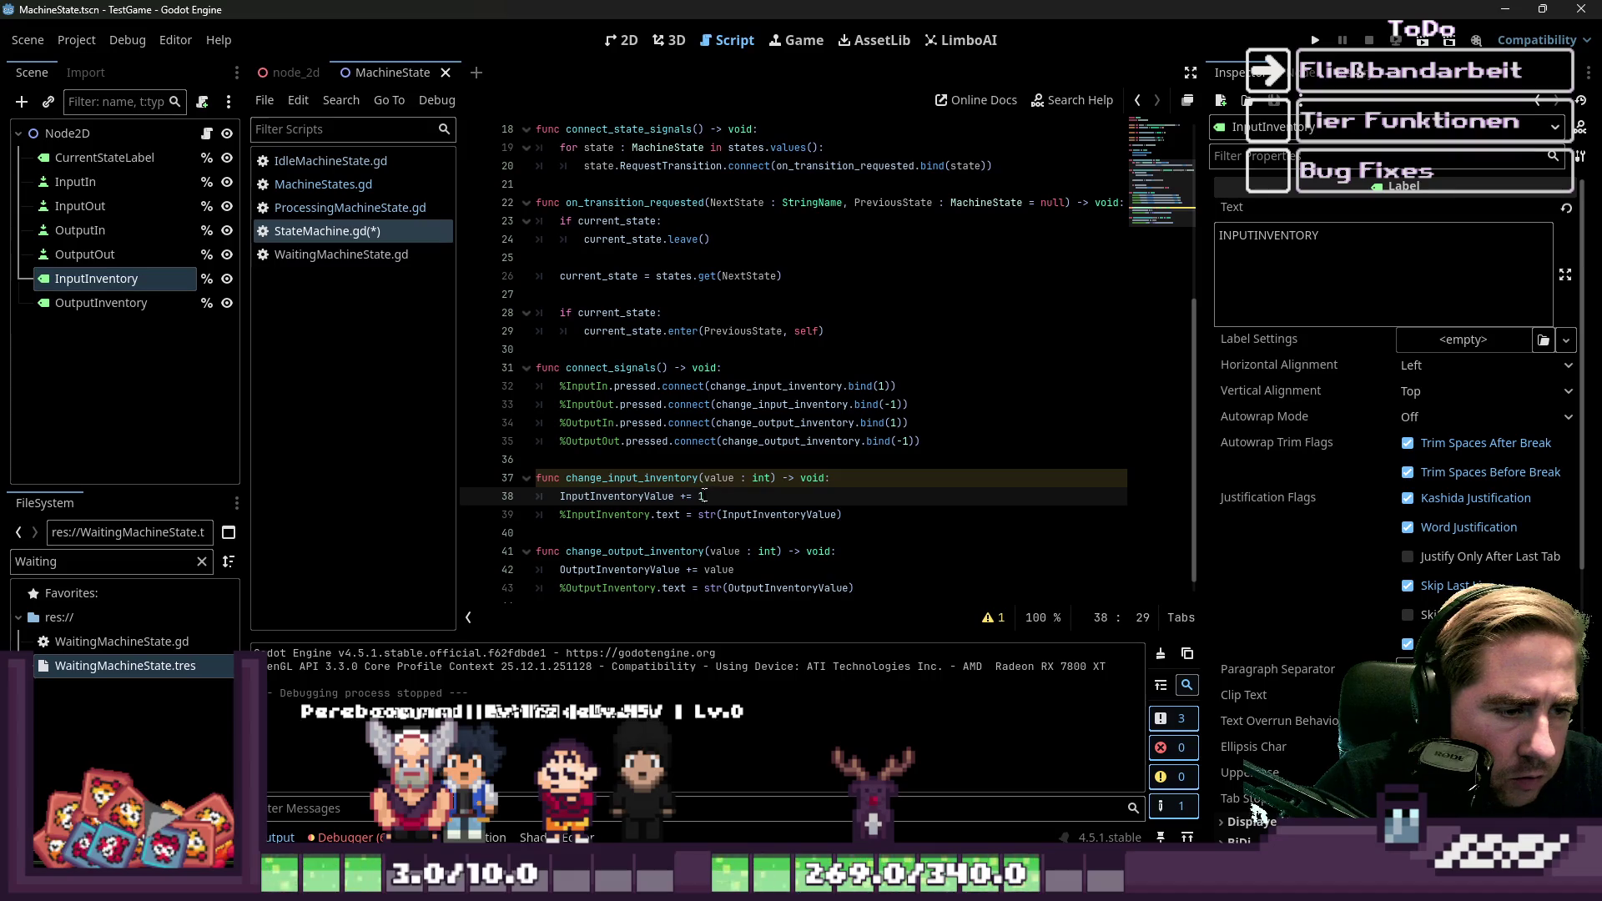
click(923, 523)
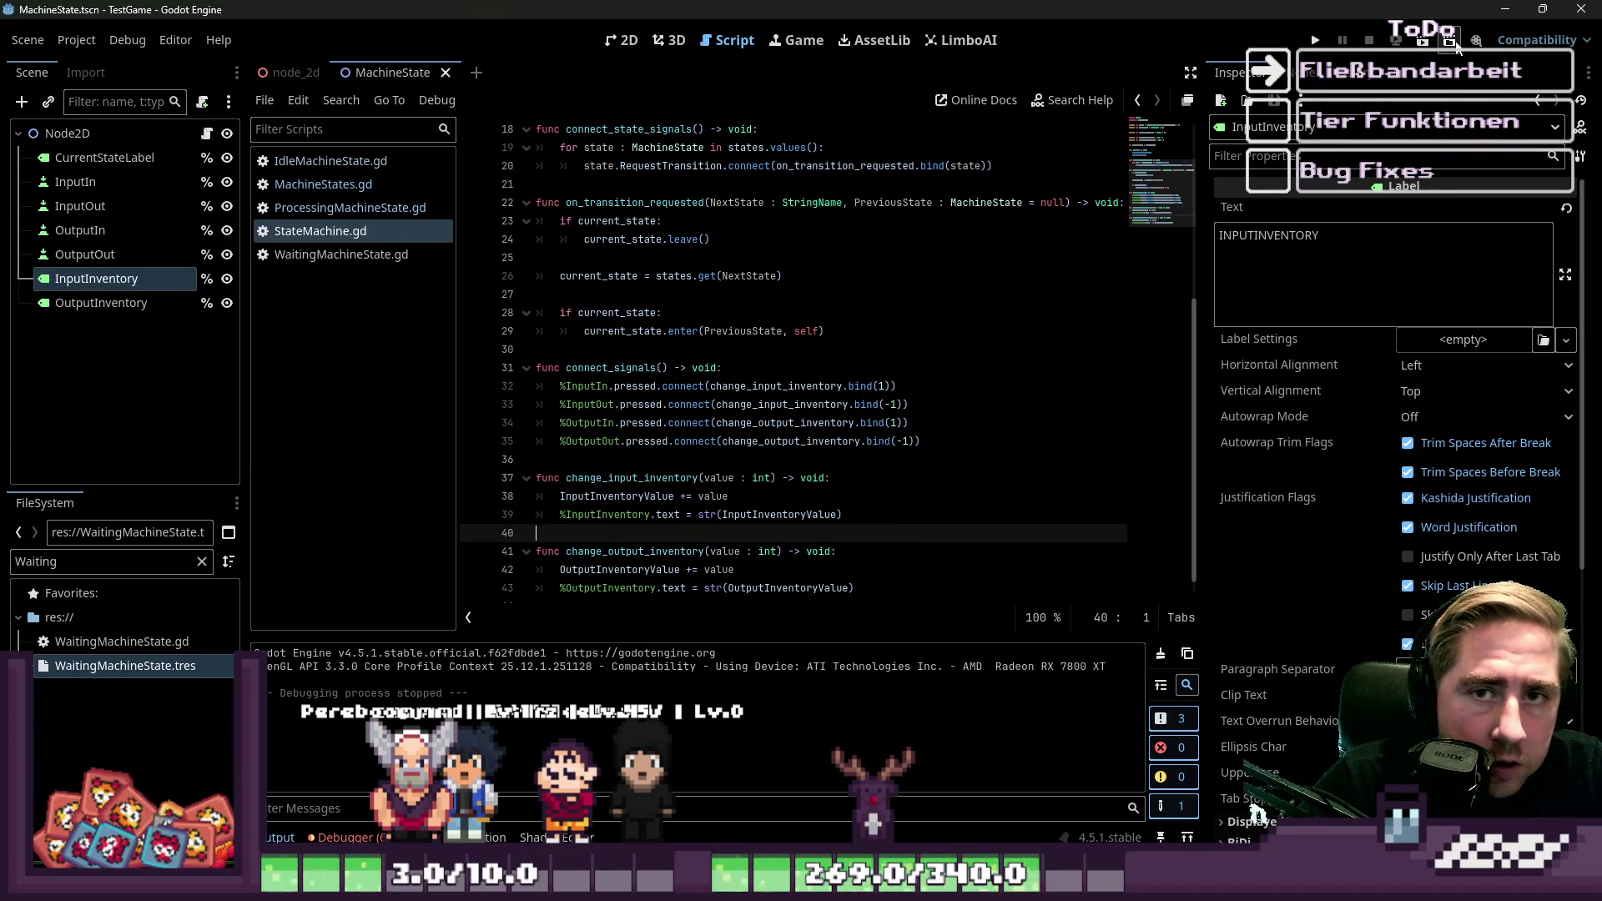
click(1425, 46)
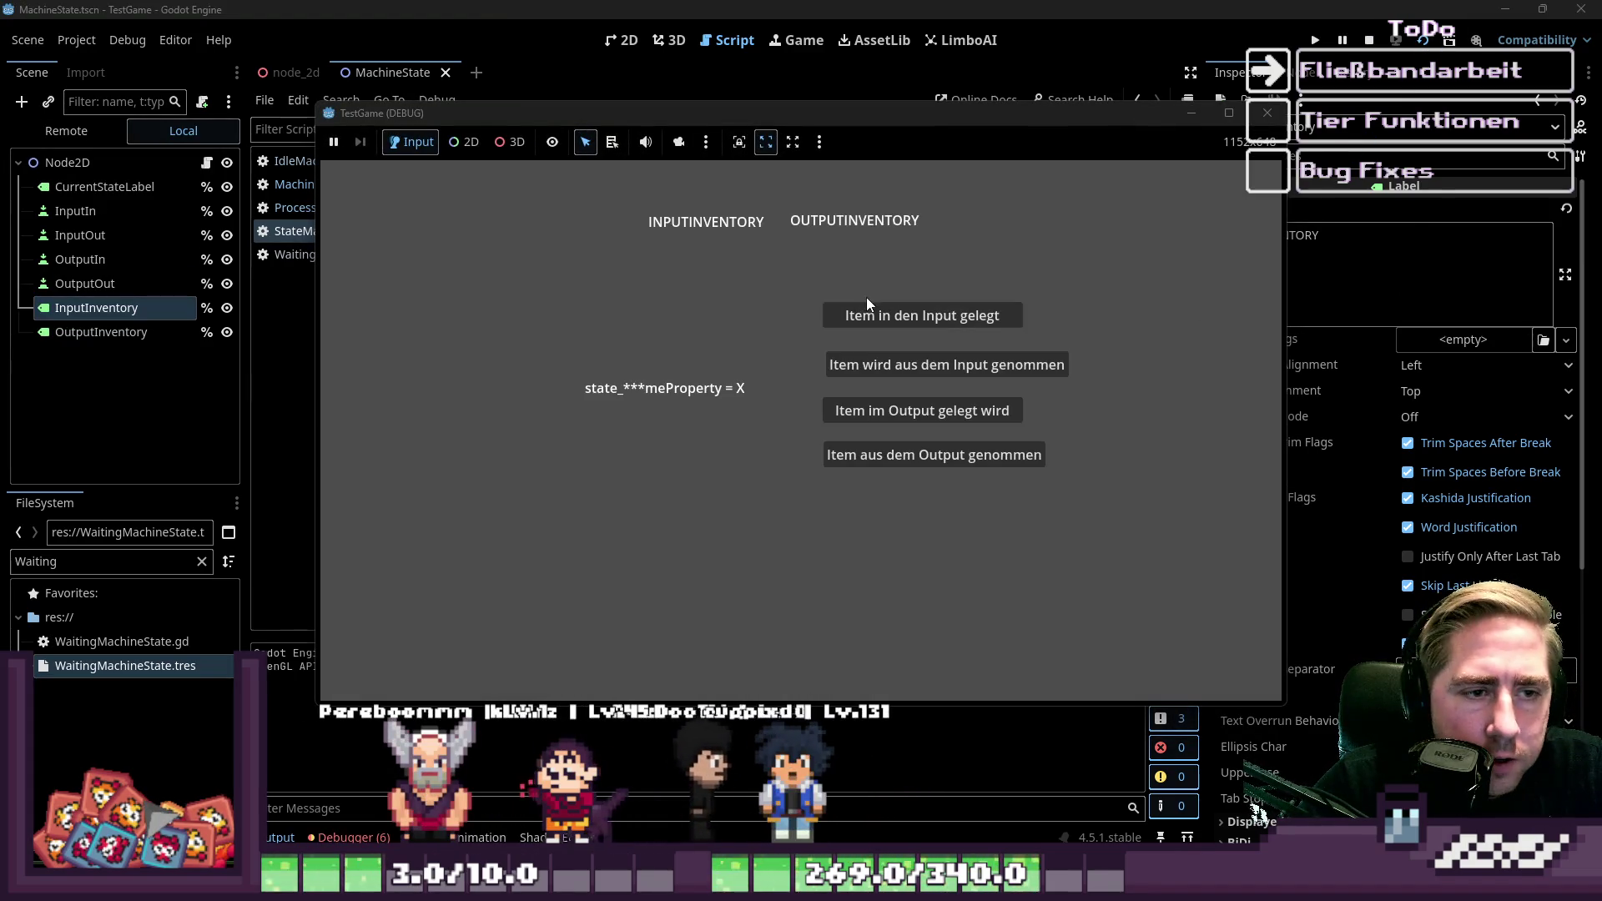
Step: Test the input and output inventory buttons in the running game until output reaches 1
click(873, 313)
click(873, 314)
click(873, 364)
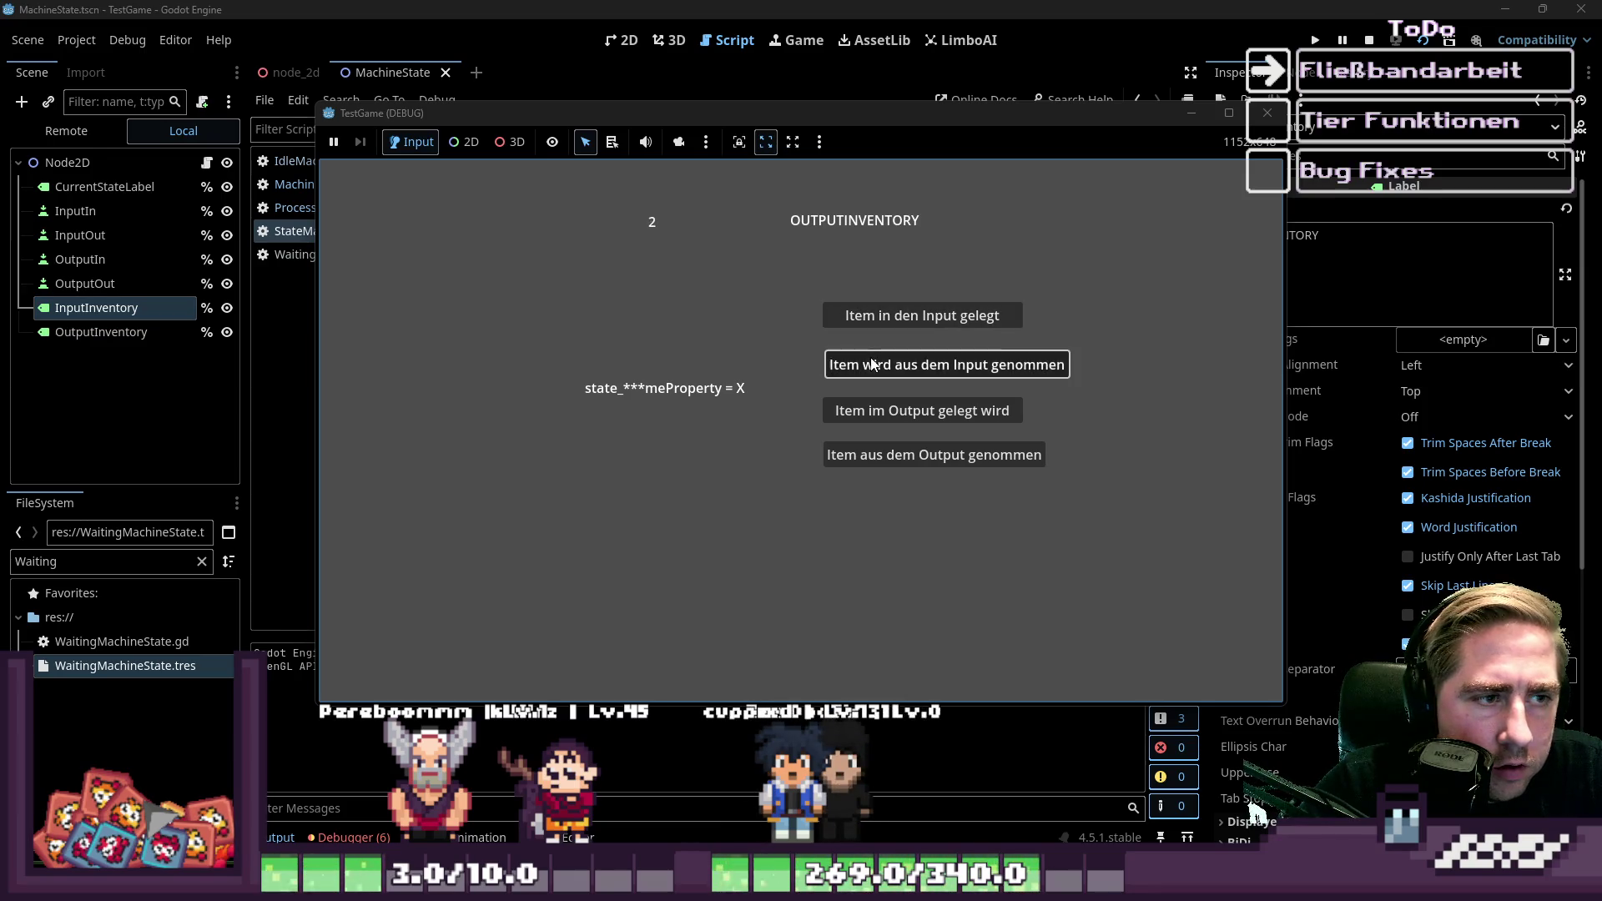
click(876, 412)
click(874, 459)
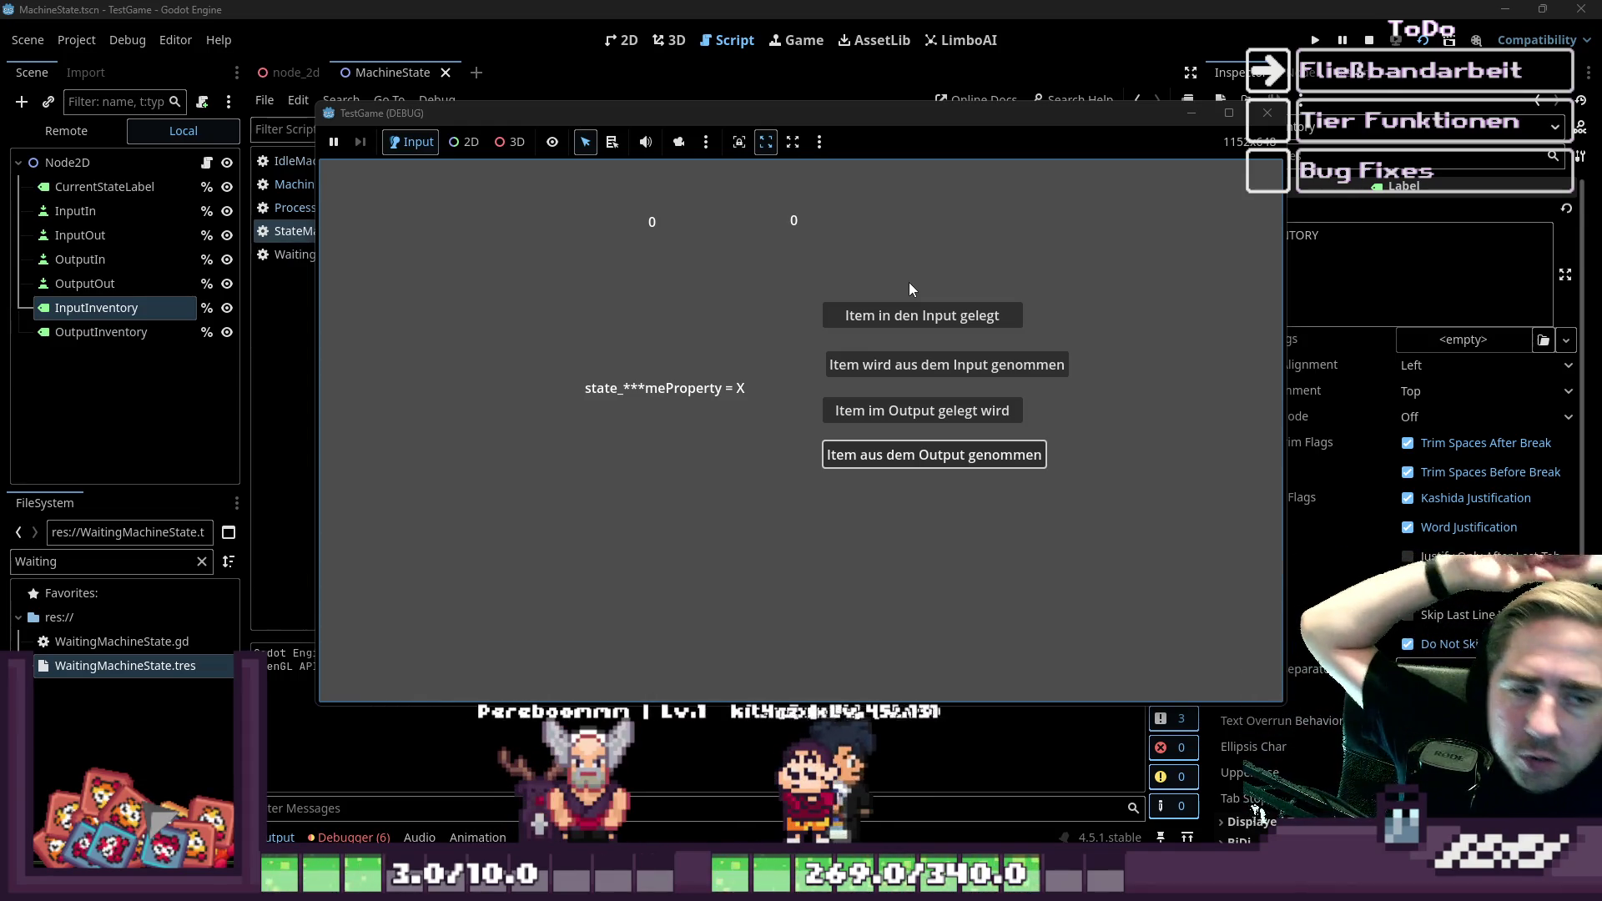
double_click(946, 321)
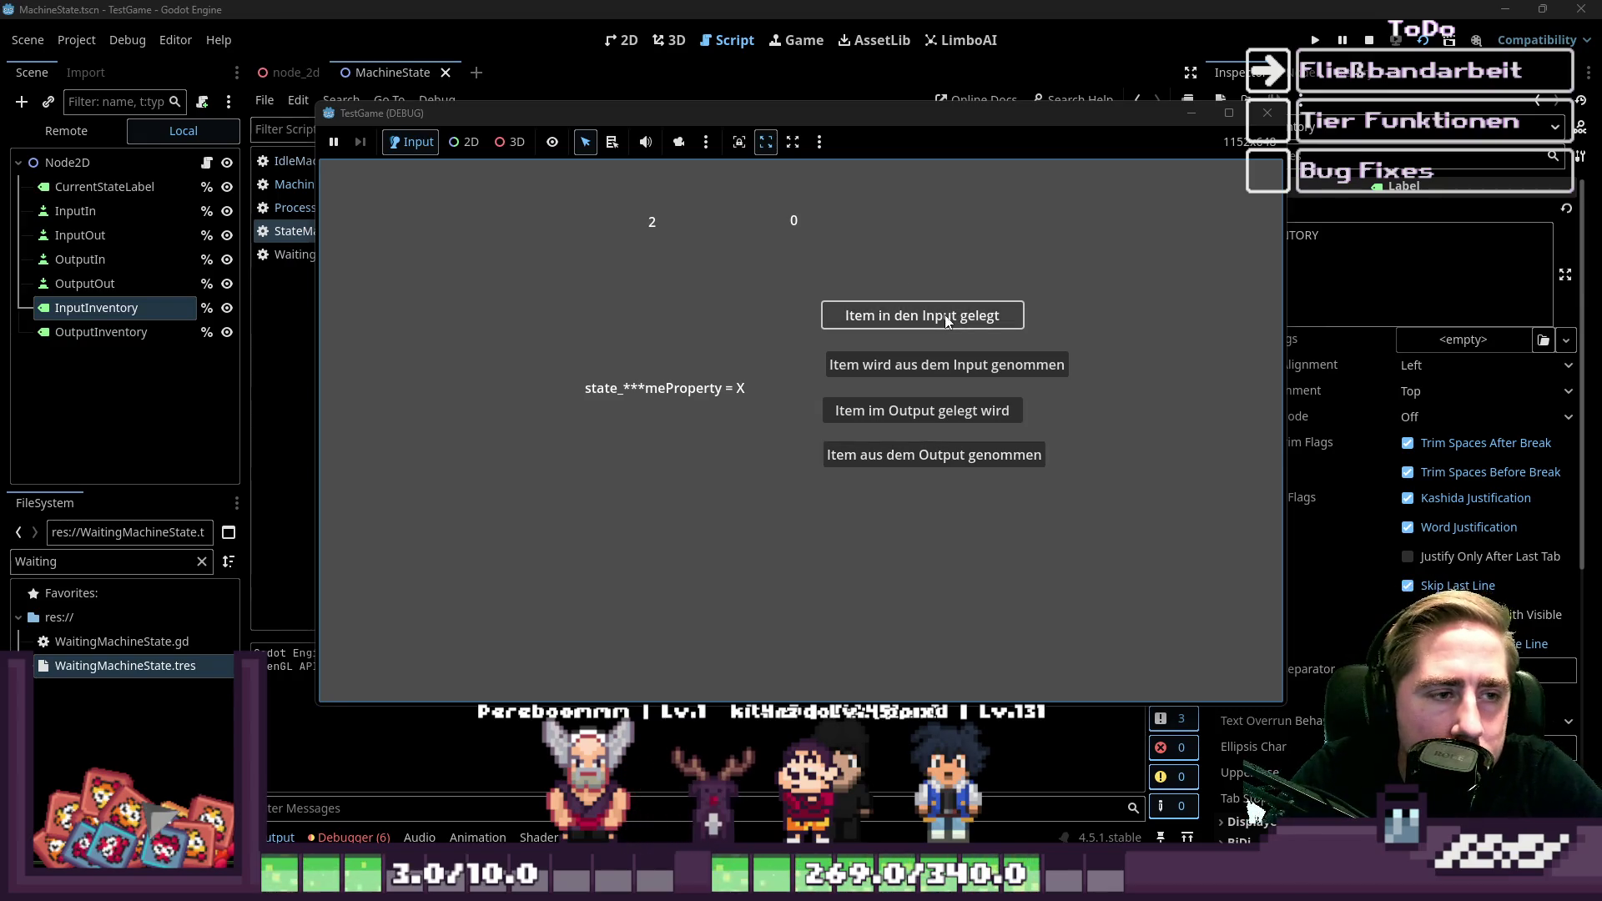
click(871, 415)
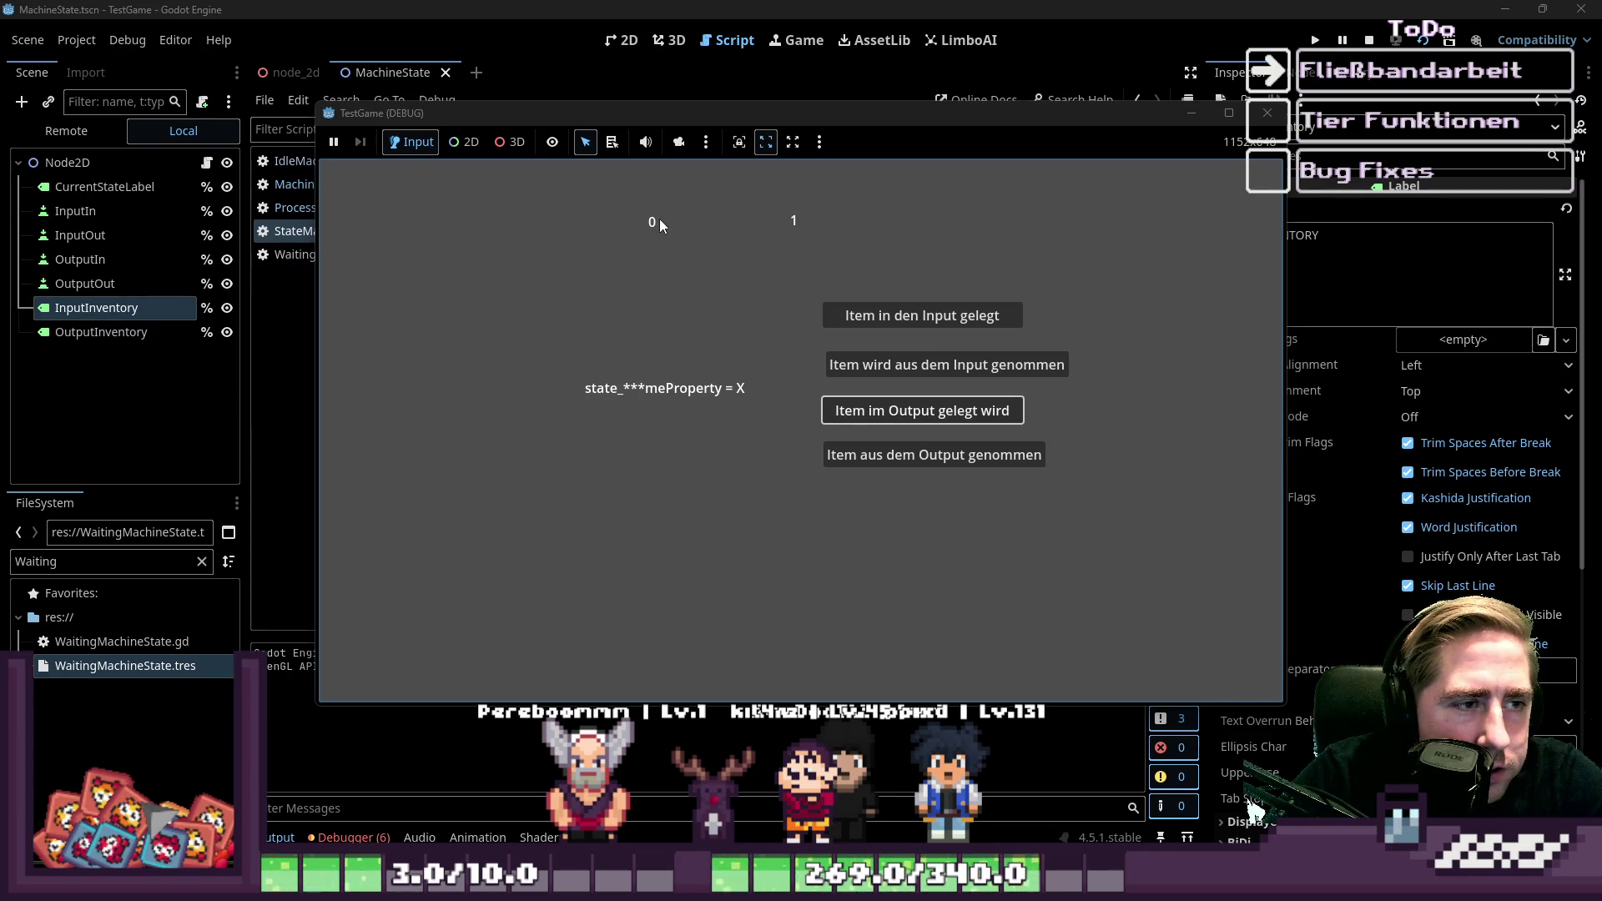
Step: Close the game window and bring up ProcessingMachineState.gd in the script editor
click(1264, 112)
scroll(953, 323, up, 5)
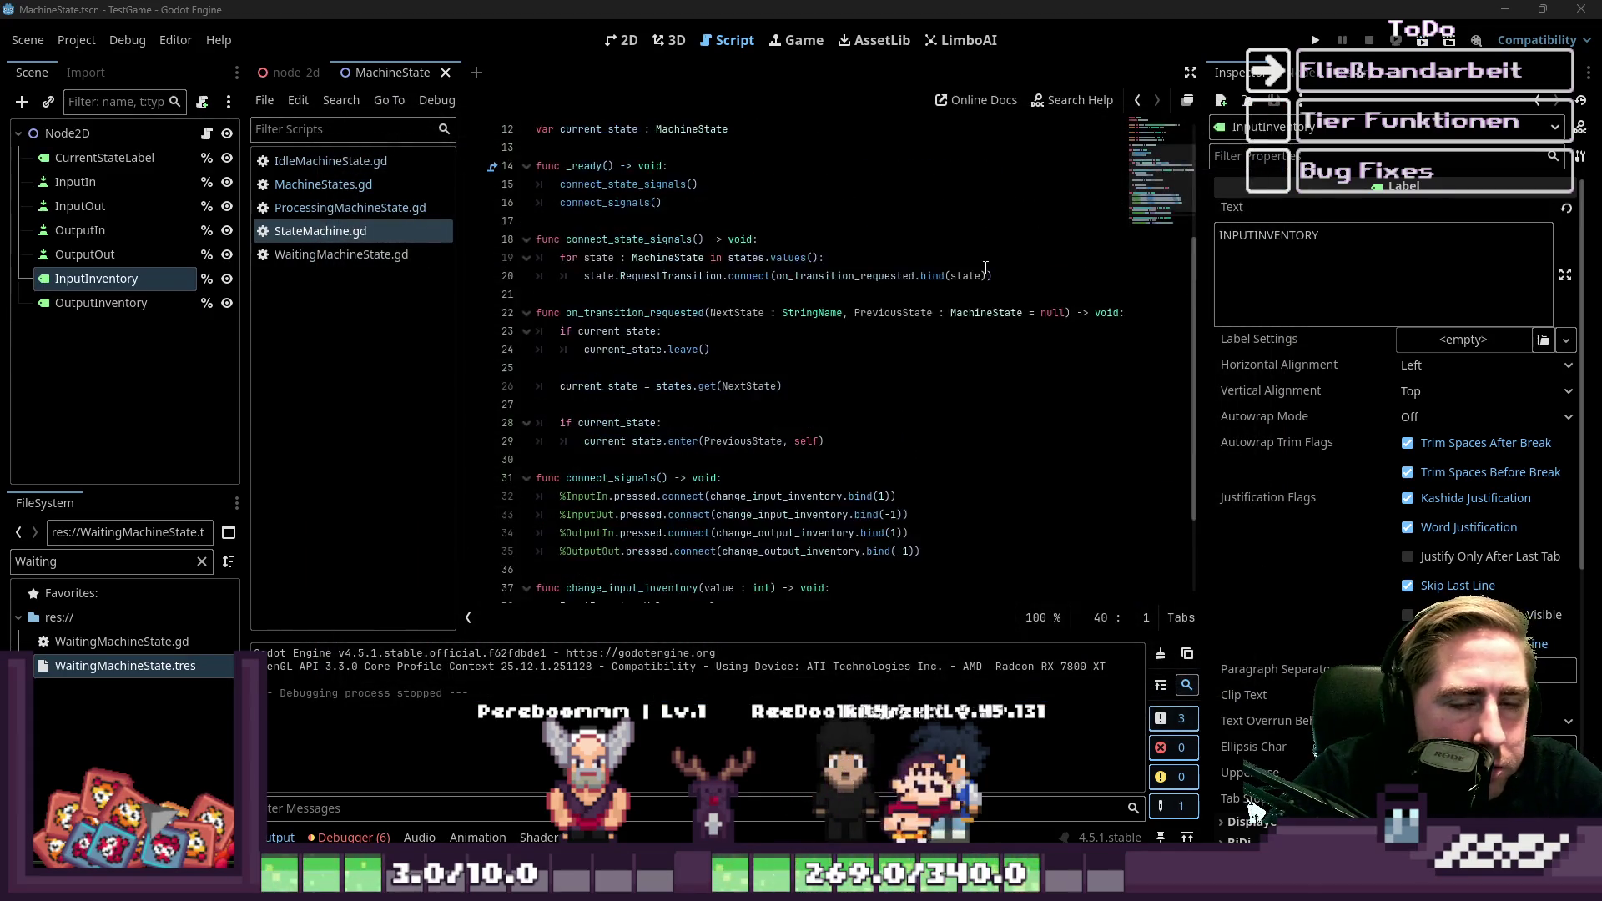
scroll(952, 324, down, 3)
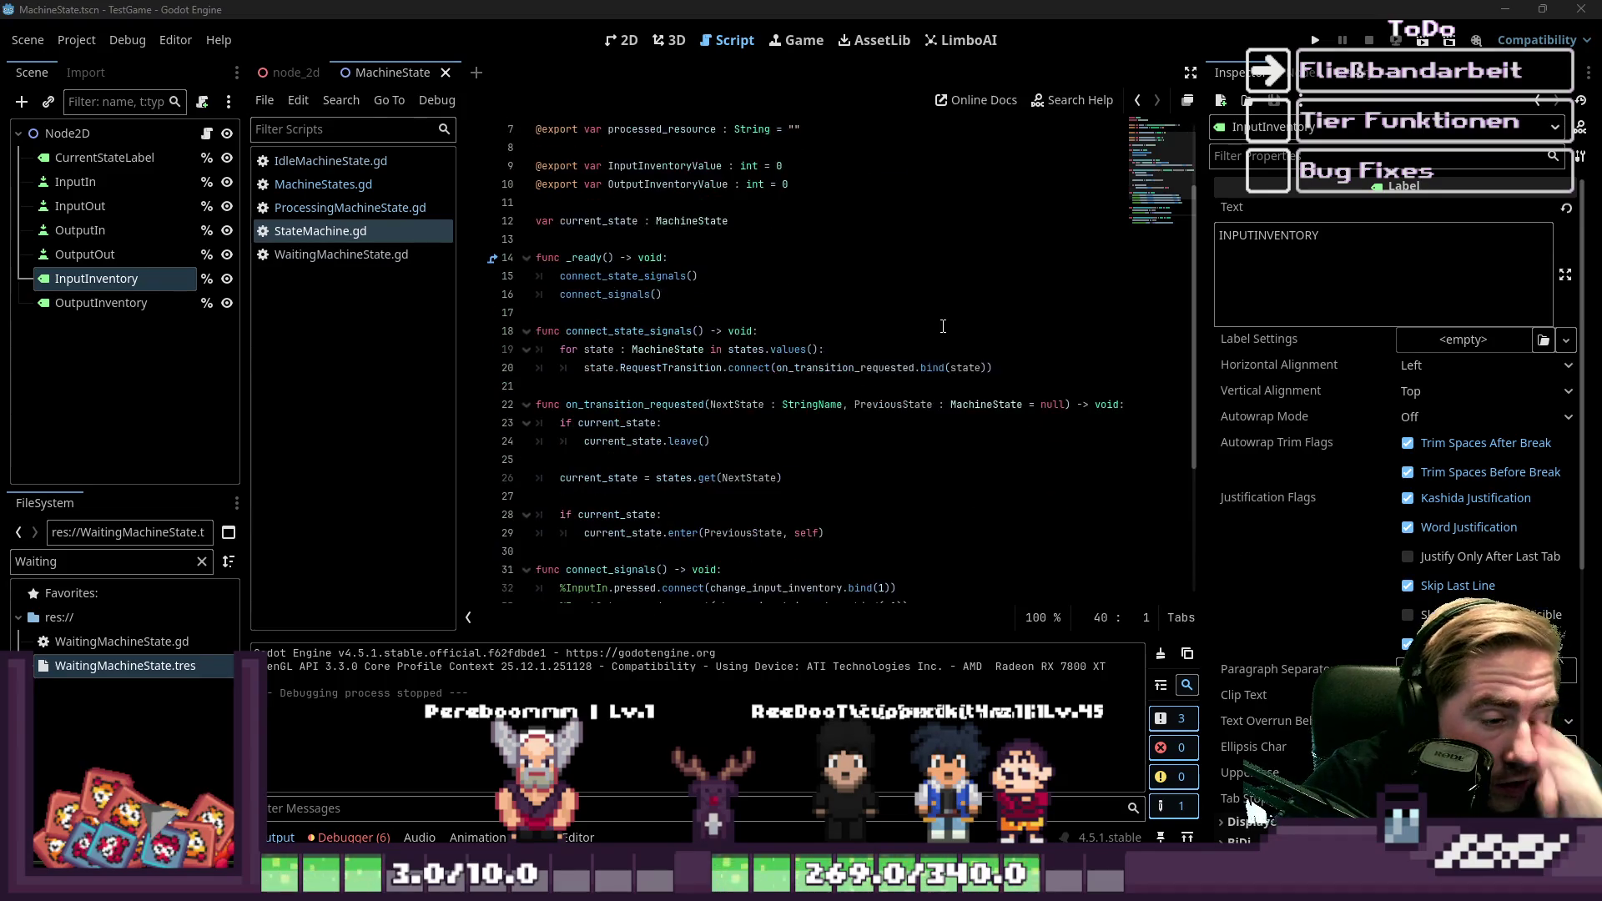
click(402, 204)
click(769, 350)
click(815, 392)
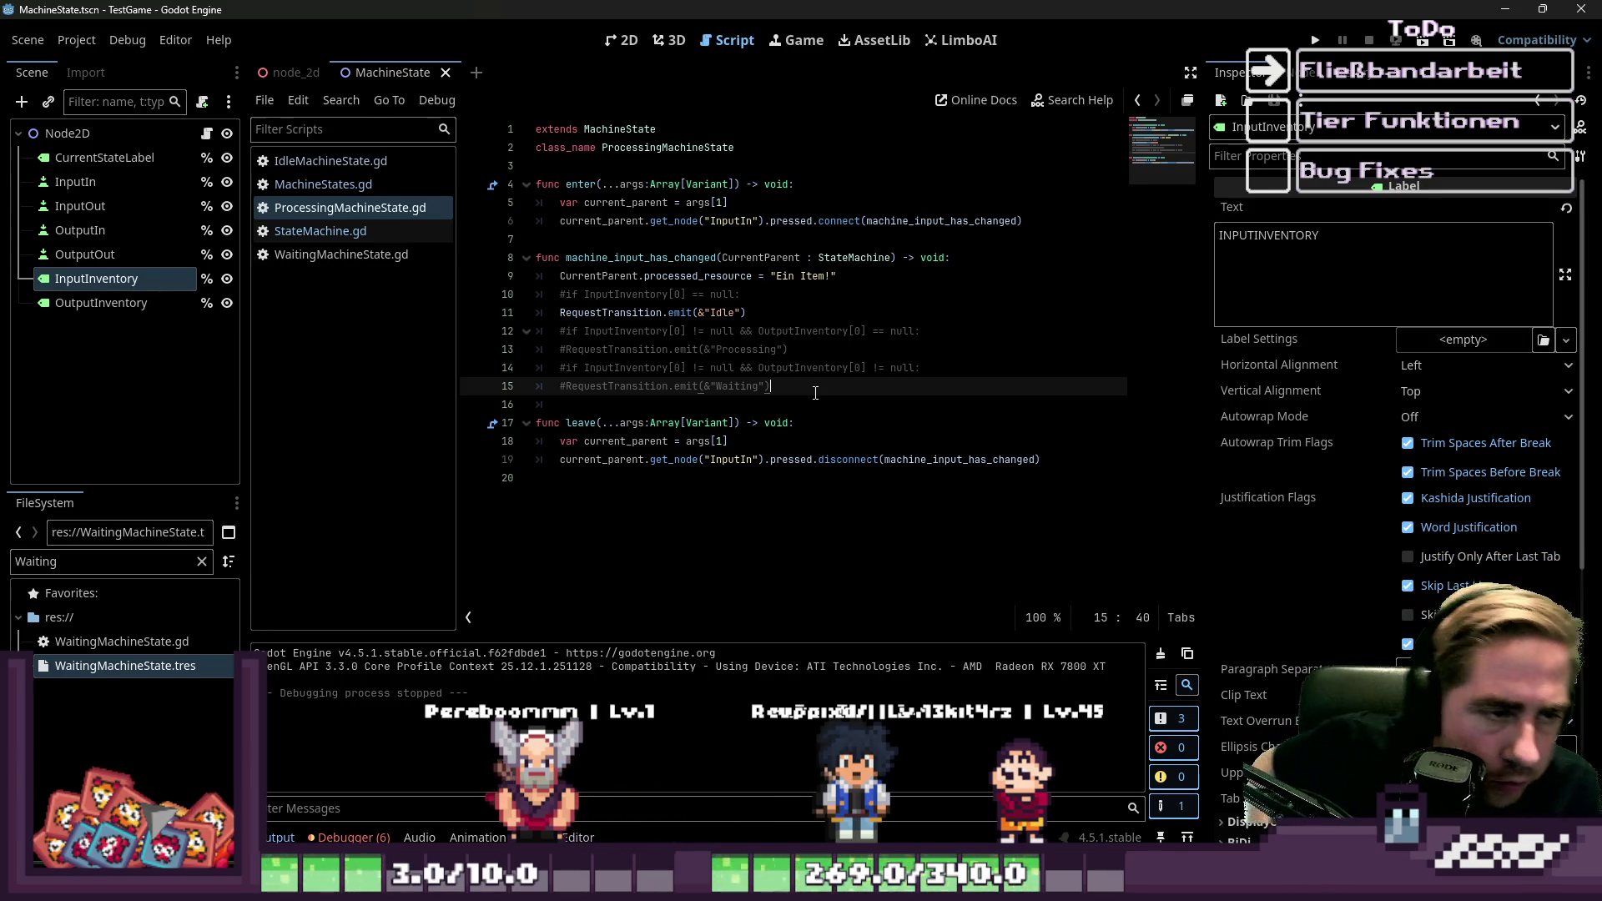
Step: Uncomment the input inventory if-check and prefix it with CurrentParent
click(581, 294)
click(617, 276)
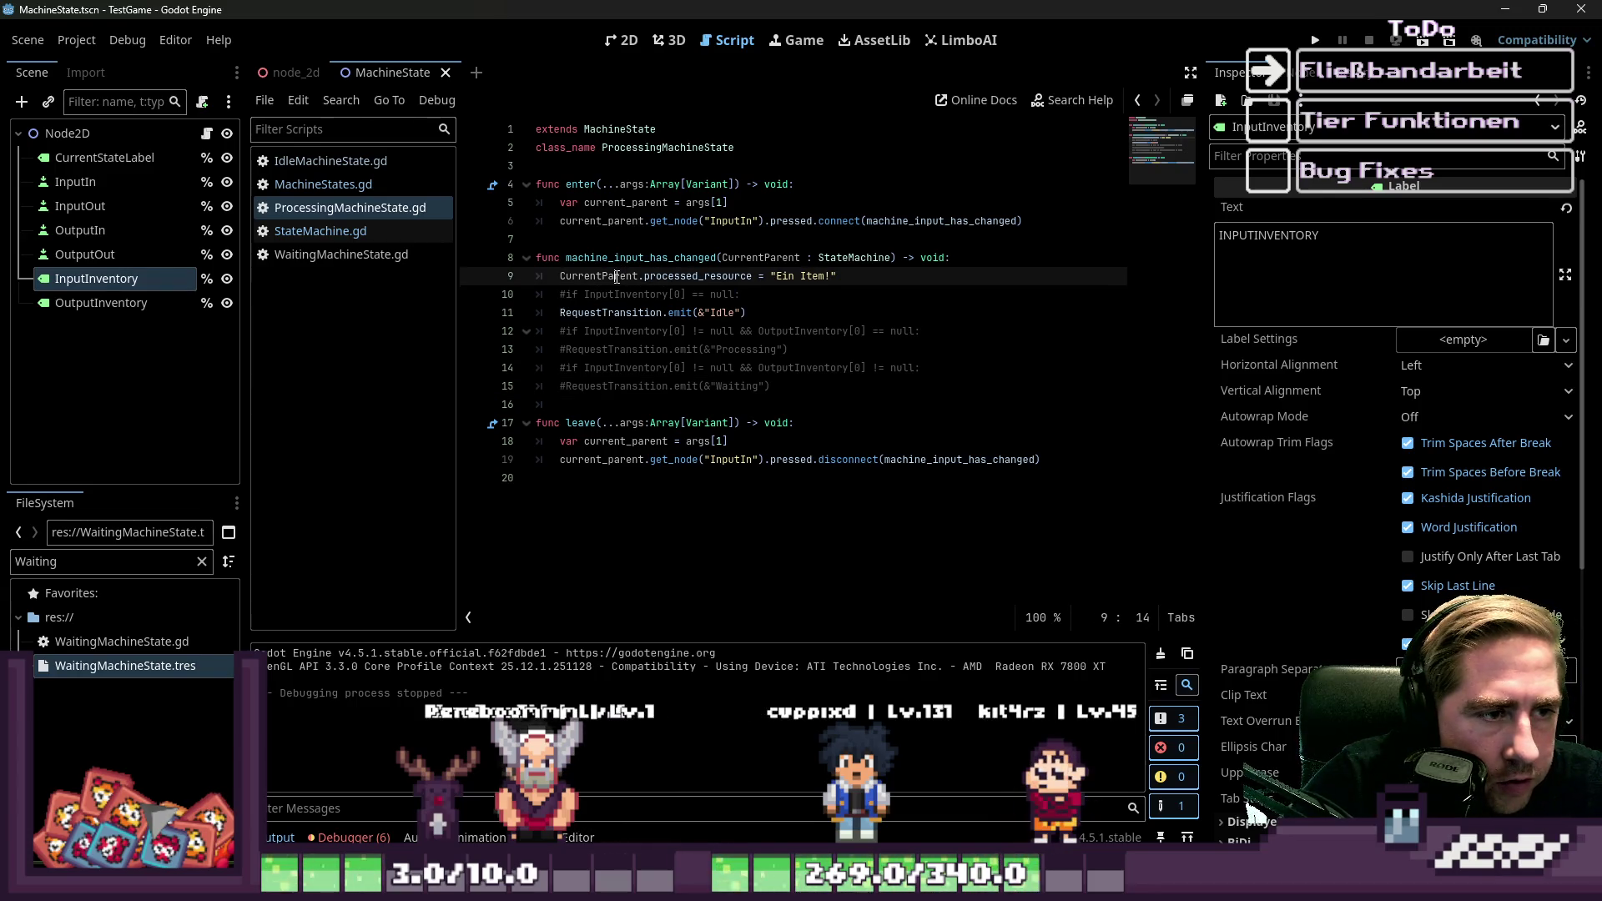
click(989, 256)
key(Return)
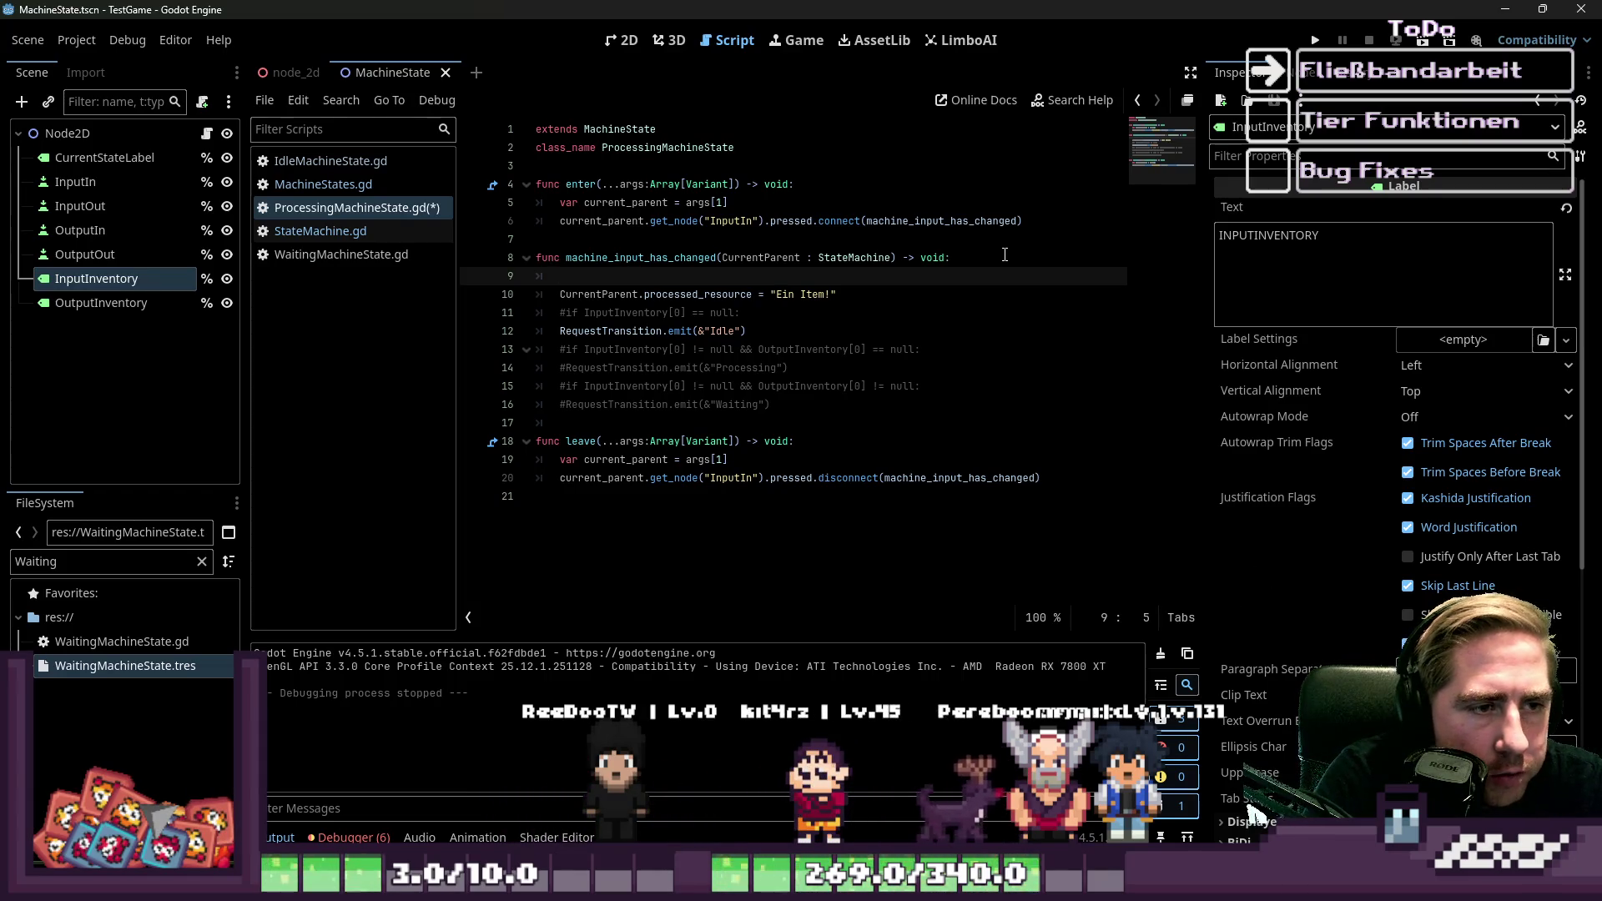
key(BackSpace)
key(Down)
key(Down)
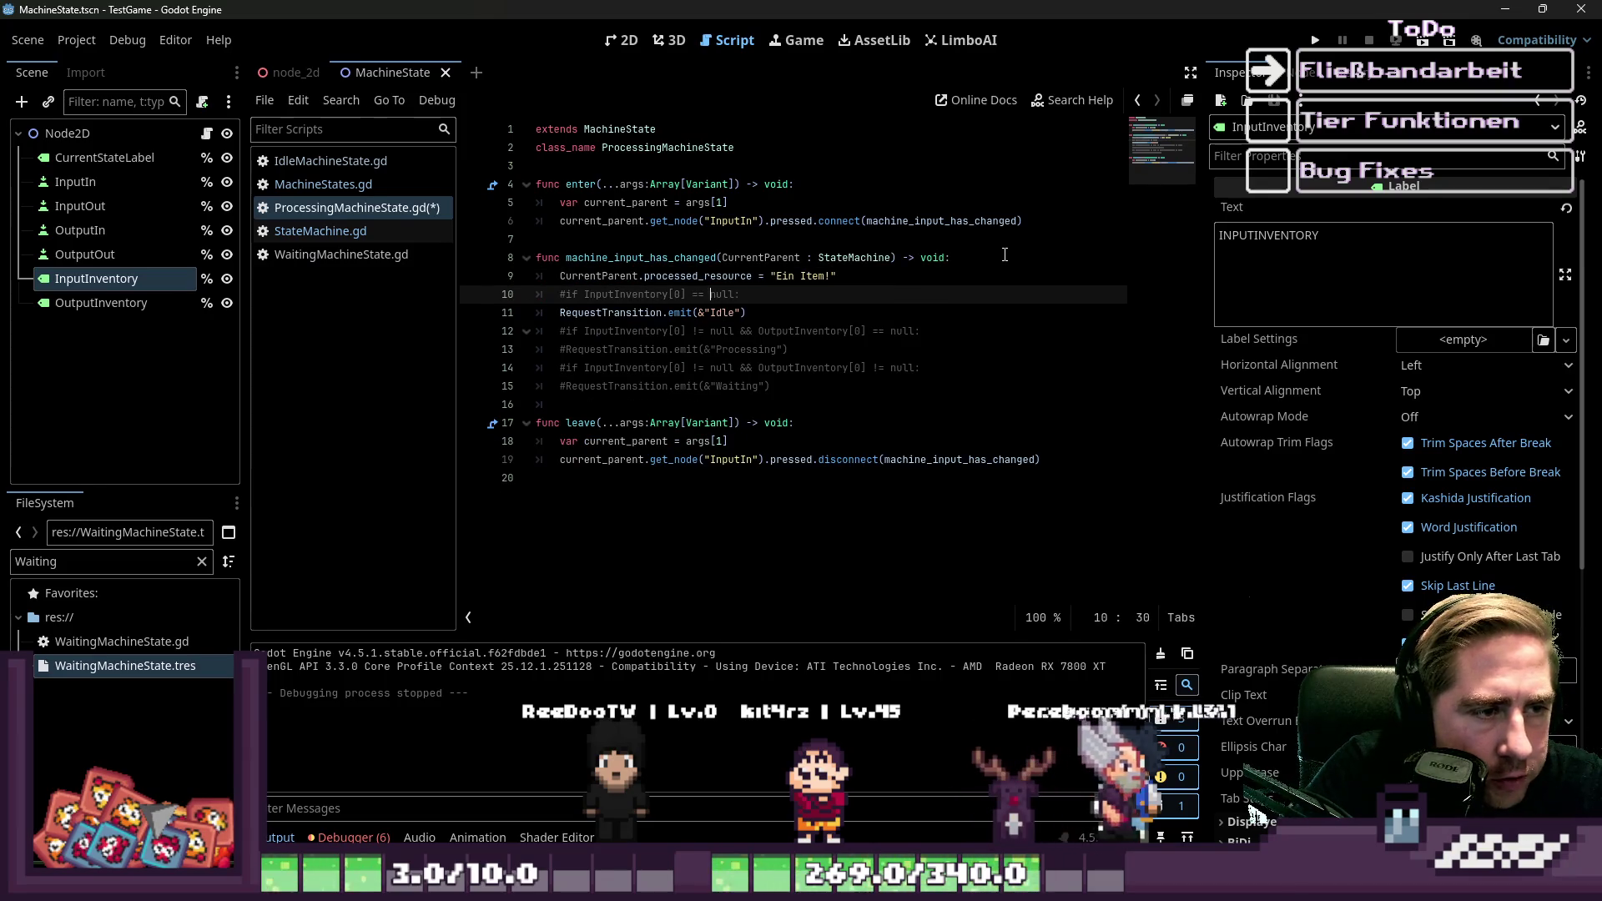
key(Right)
key(Right)
key(BackSpace)
key(Right)
key(Right)
key(Right)
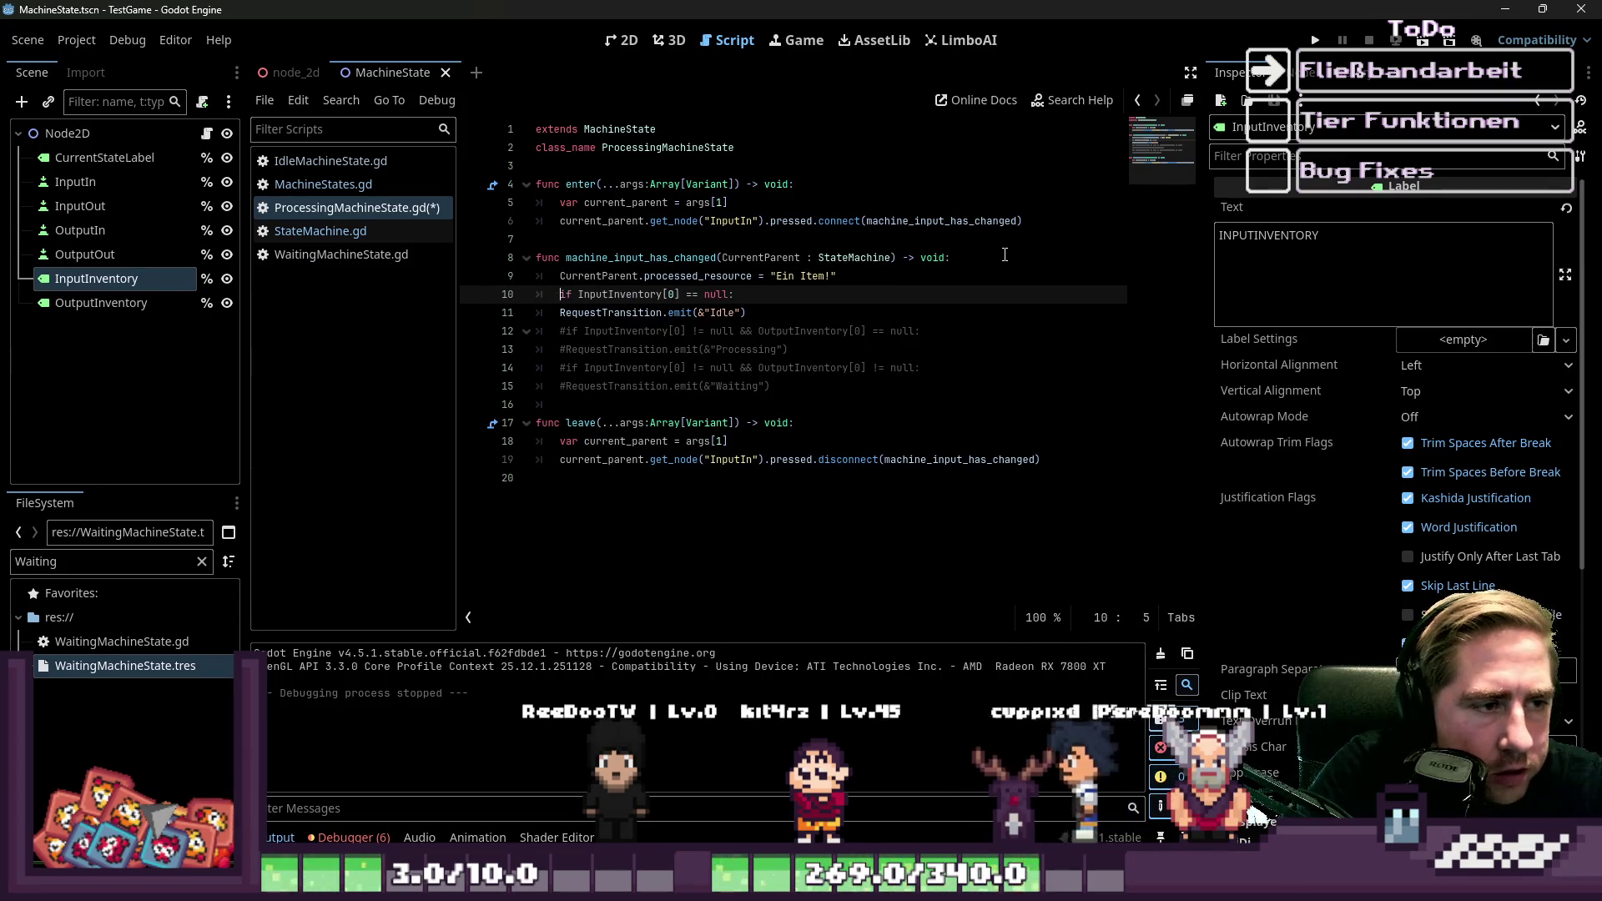
text(CurrentP)
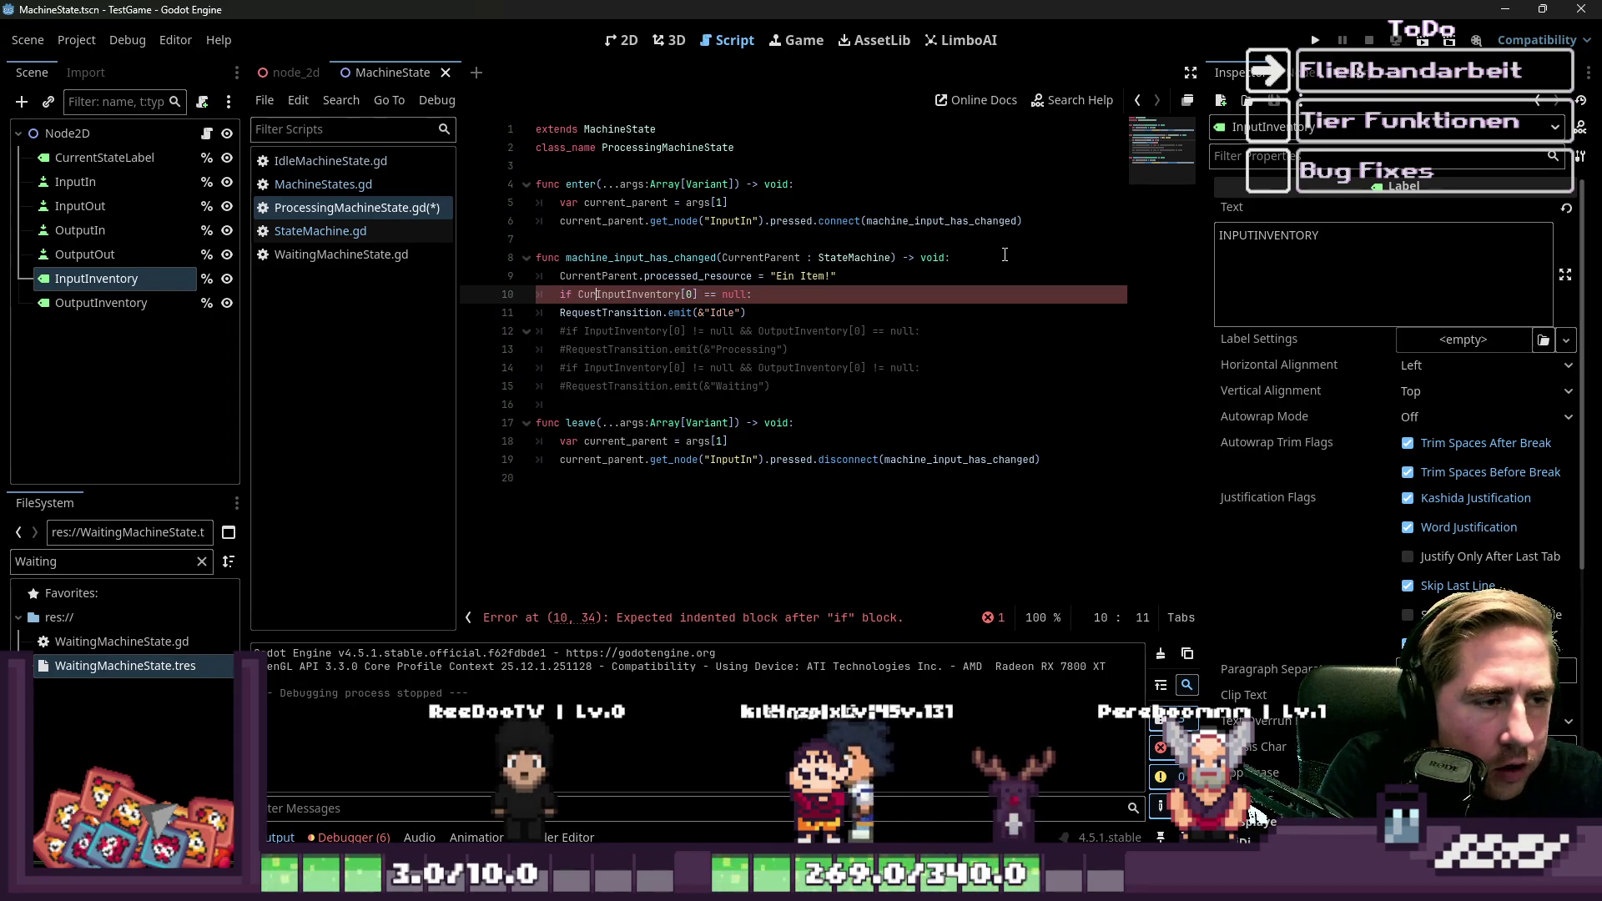
text(arent.)
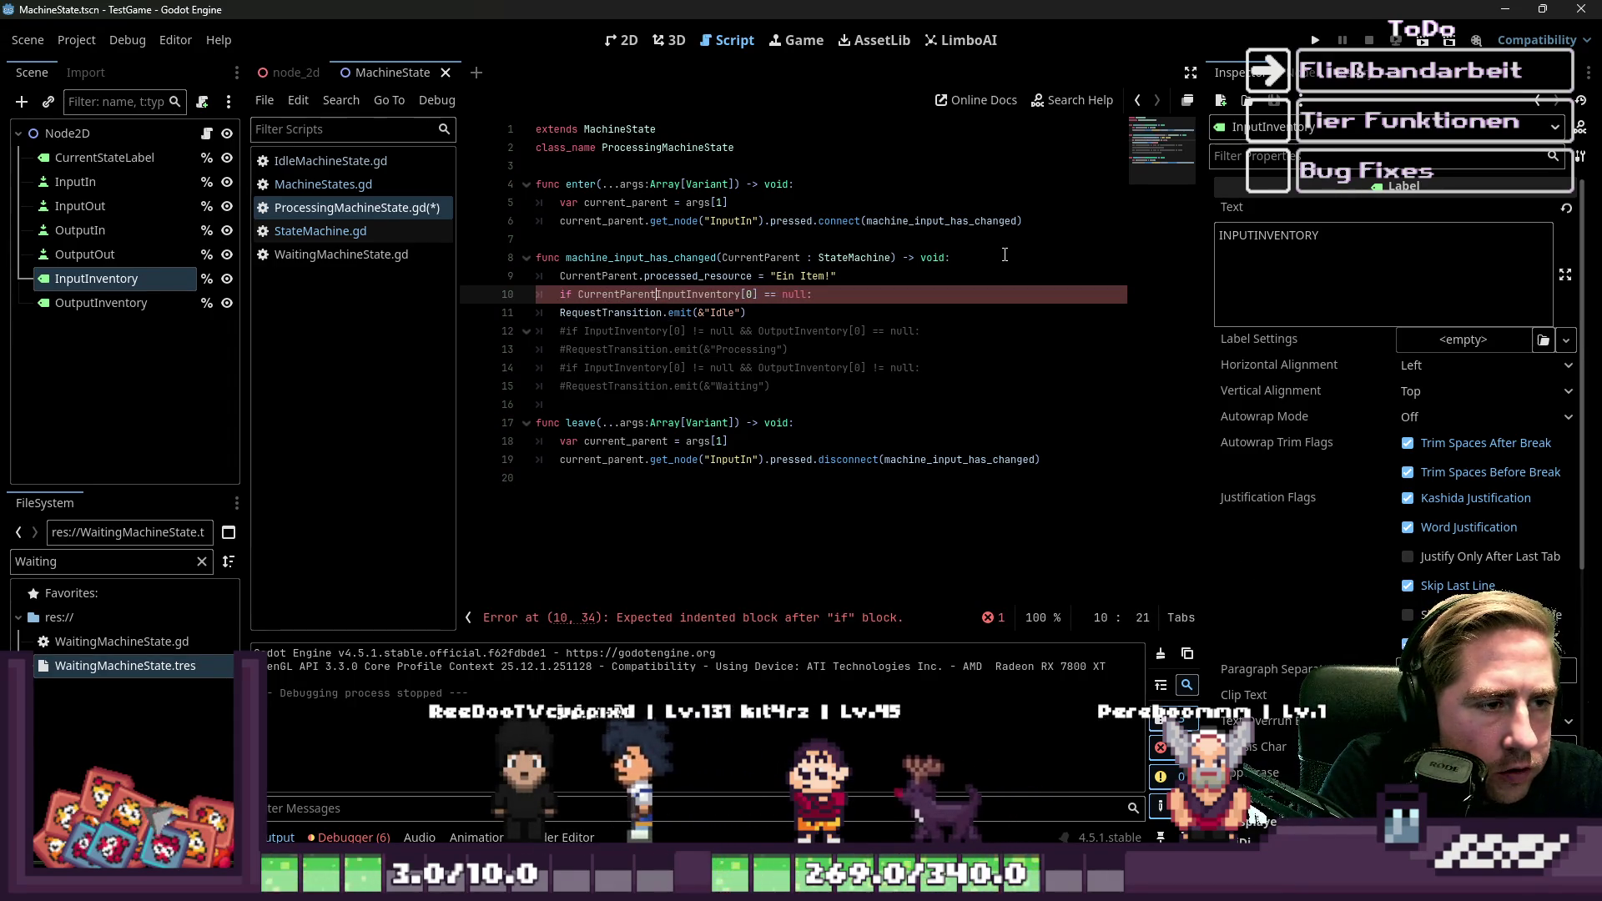
key(Right)
key(Right)
key(Right)
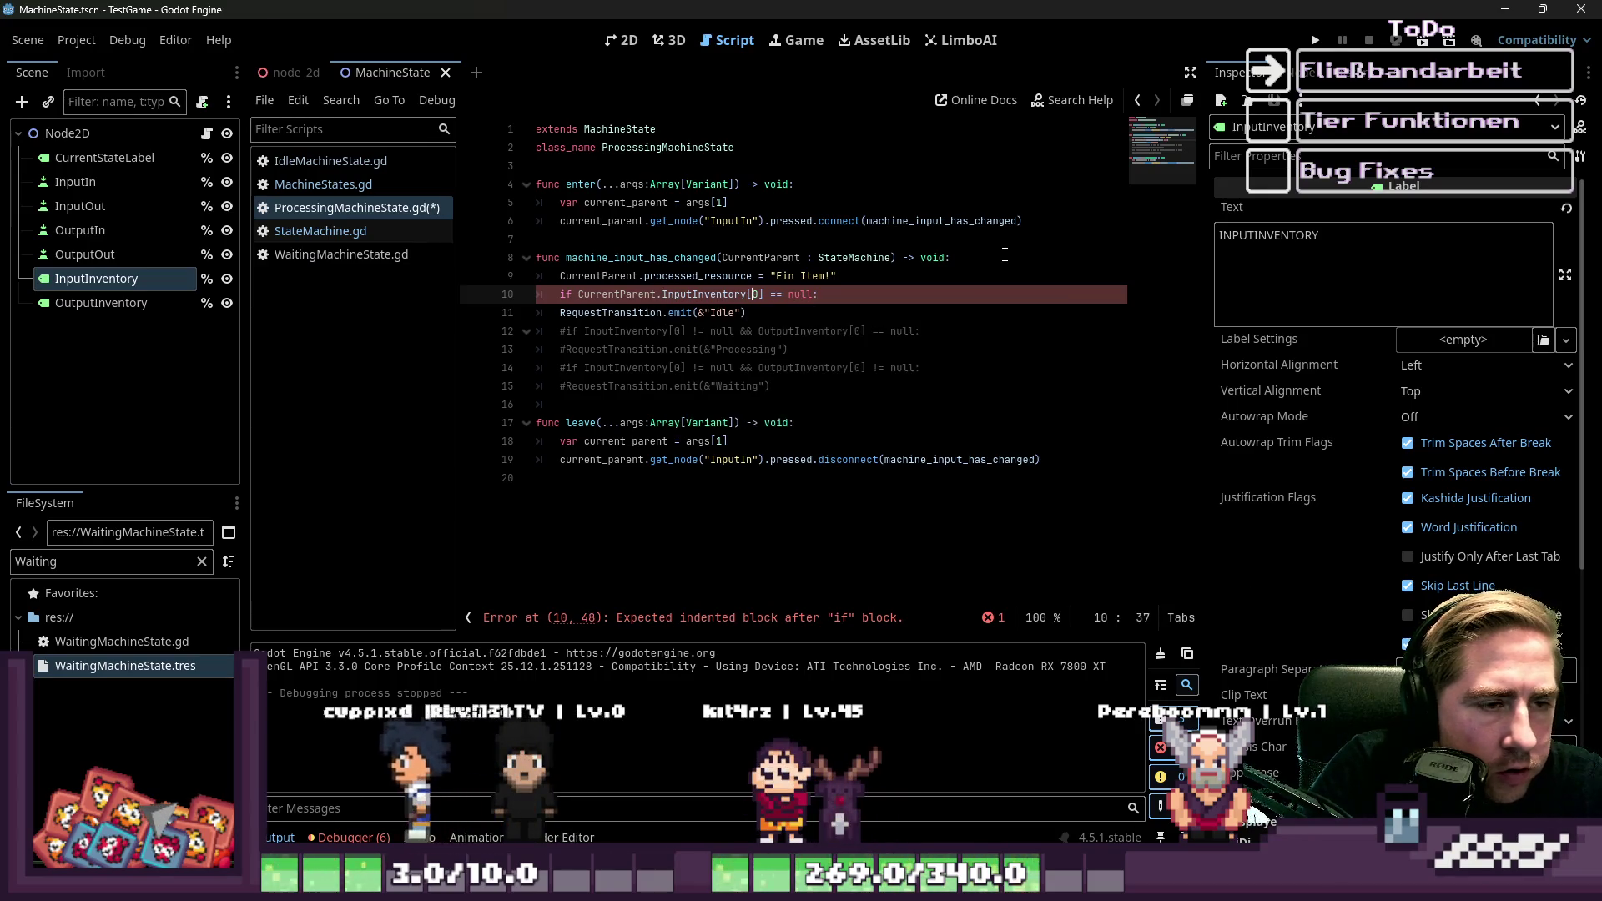
Step: Insert a blank line above the condition and remove the [0] index from InputInventory
key(Up)
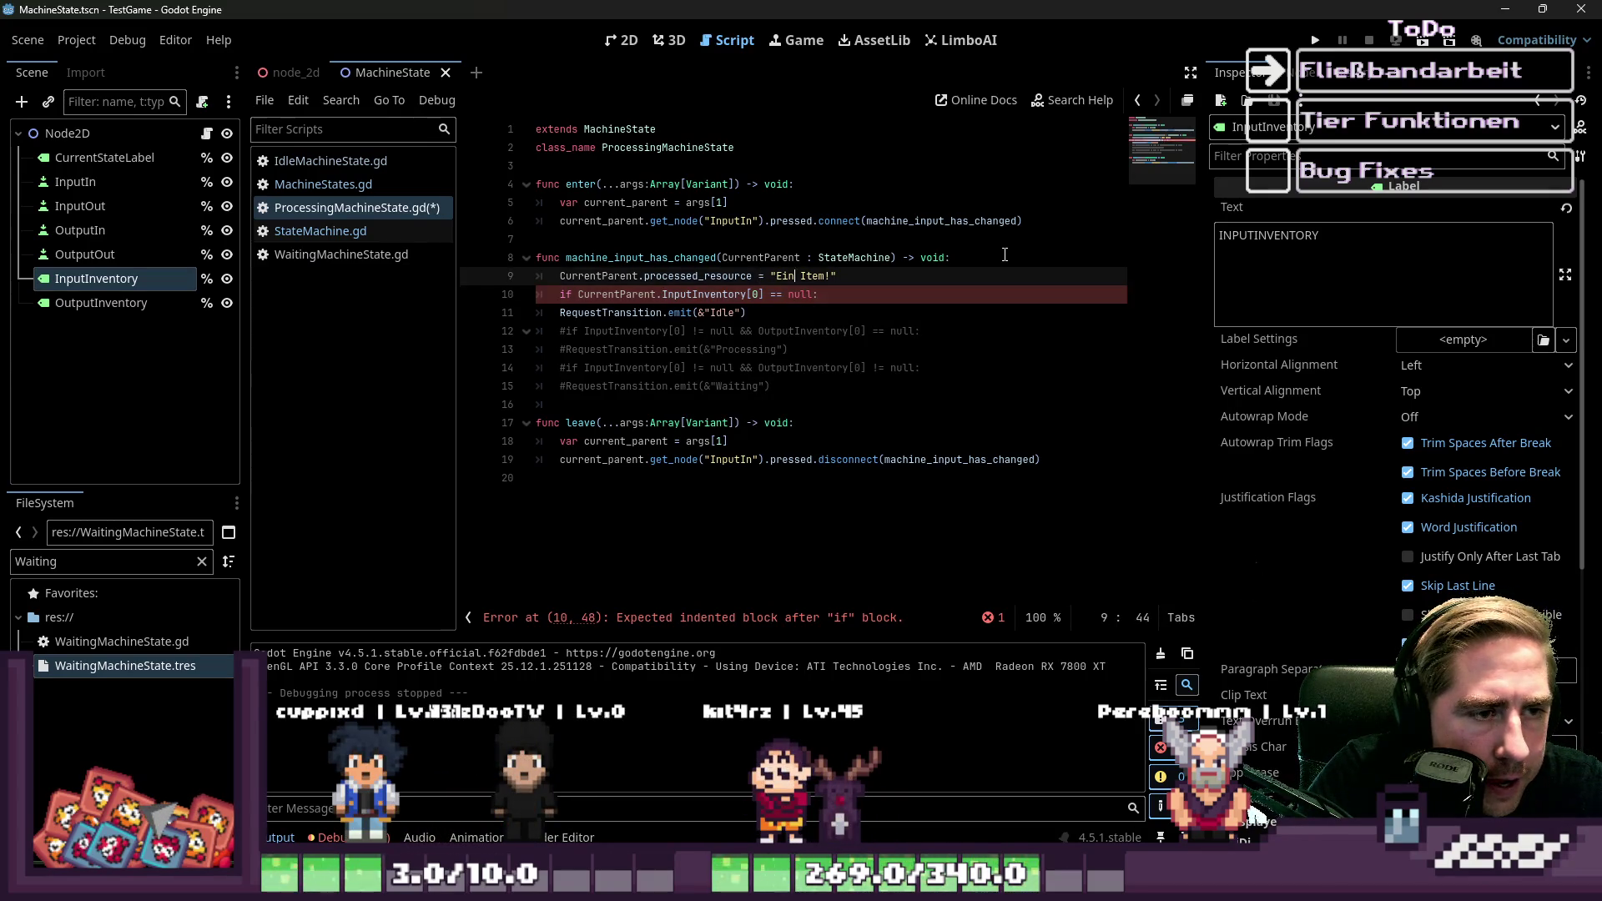
key(Return)
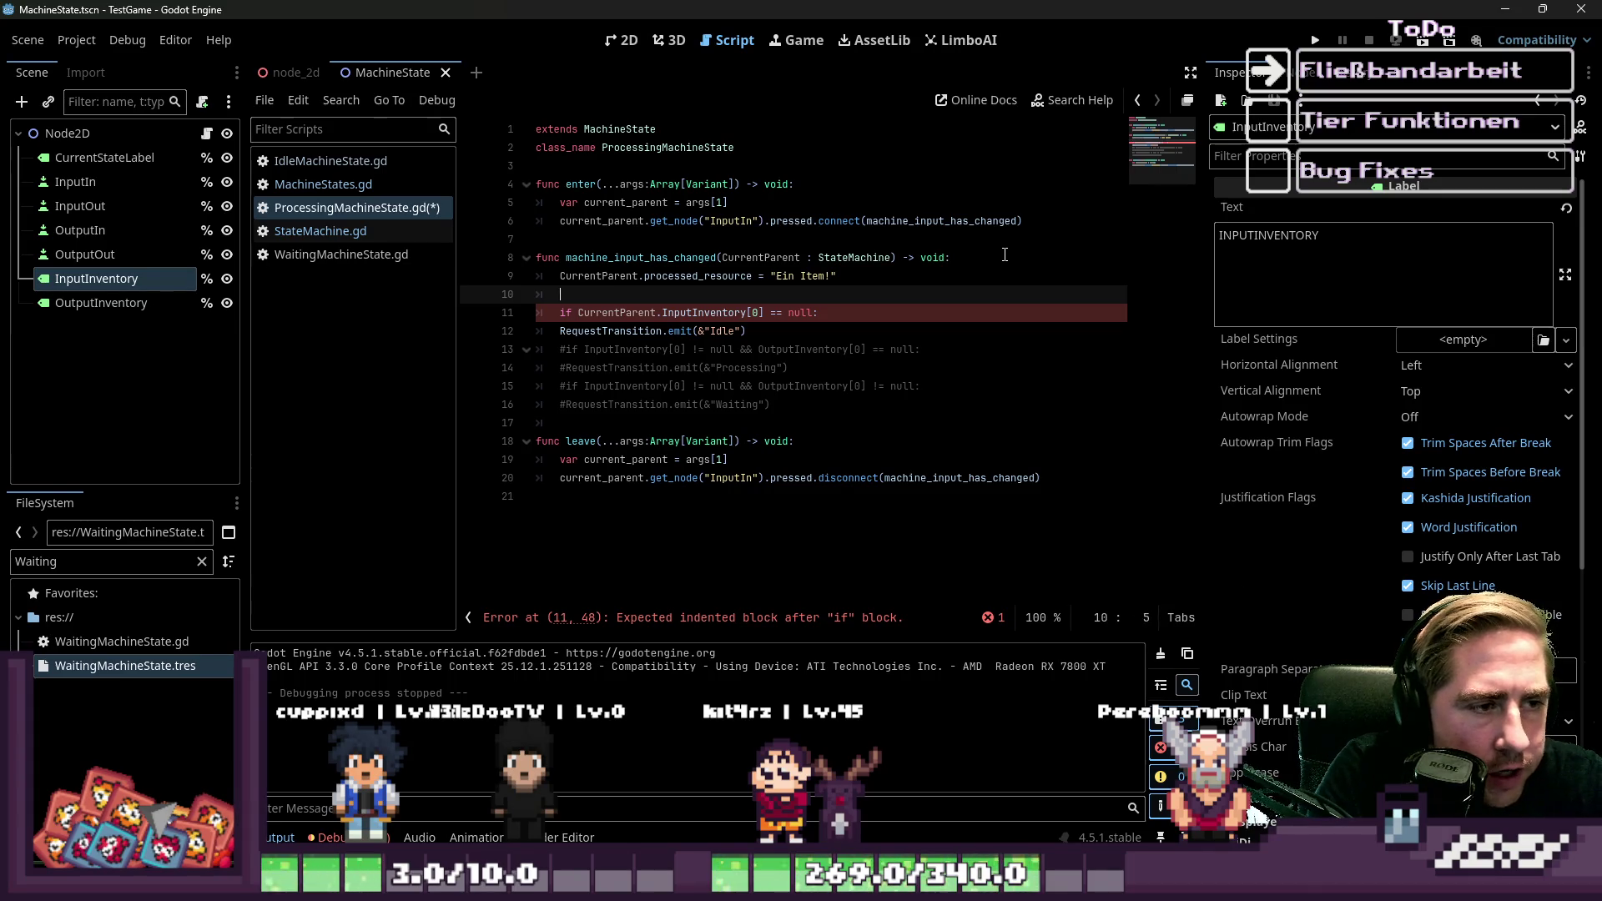
key(Down)
key(Right)
key(Right)
key(Right)
key(Right)
key(Right)
key(Right)
key(BackSpace)
key(BackSpace)
key(BackSpace)
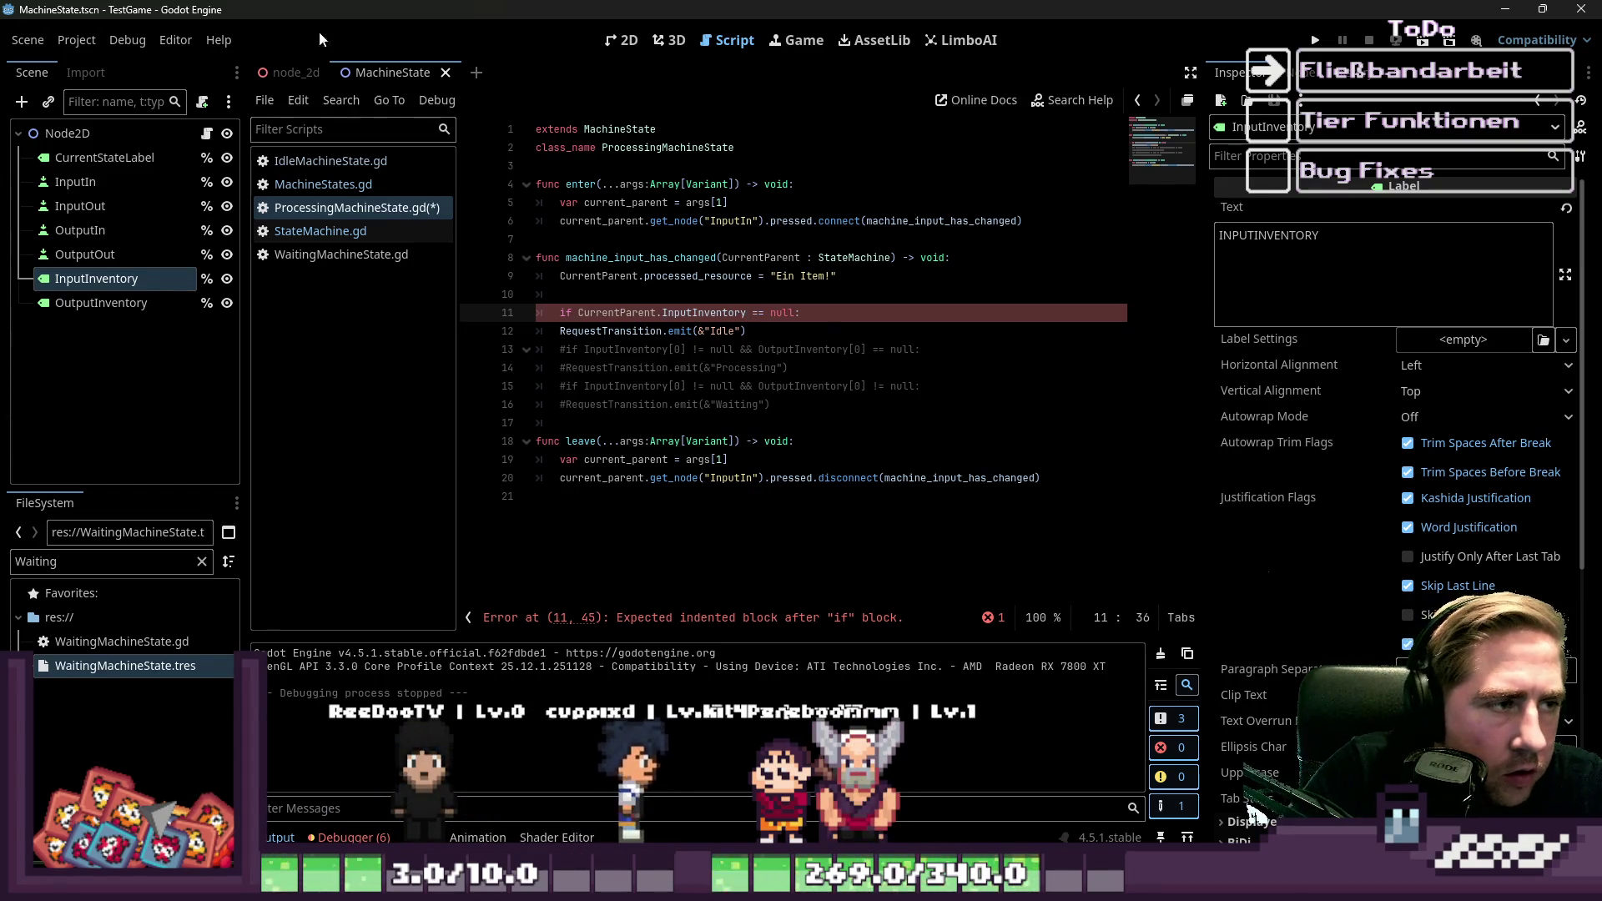
click(301, 185)
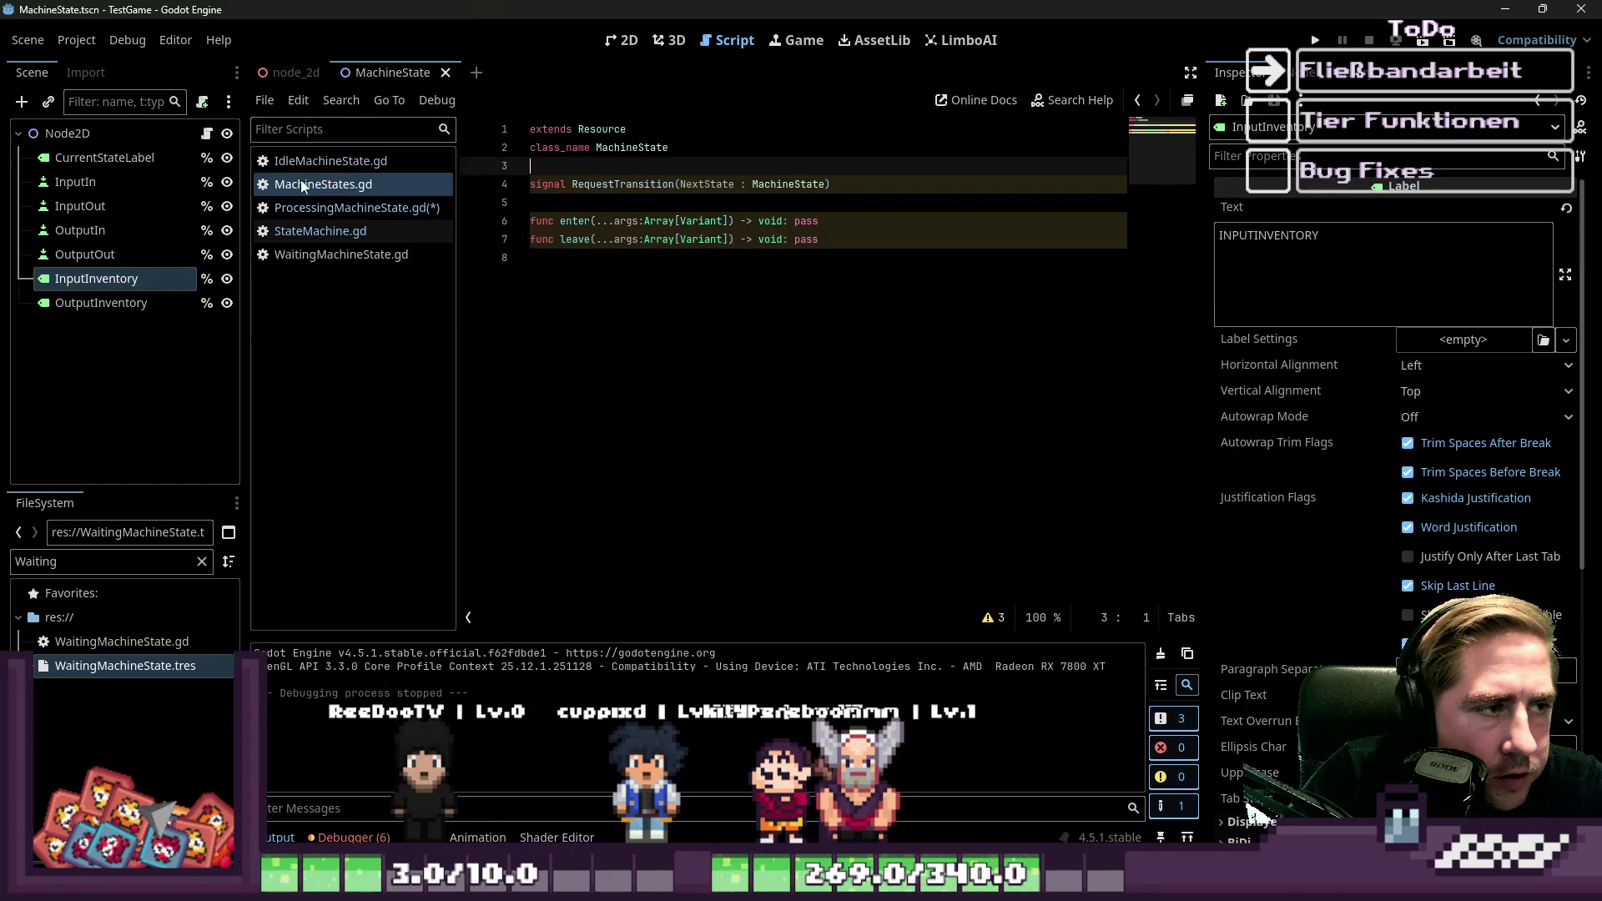
Step: Use InputInventoryValue from StateMachine.gd, compare it to 0, and indent the Idle emit beneath
click(332, 232)
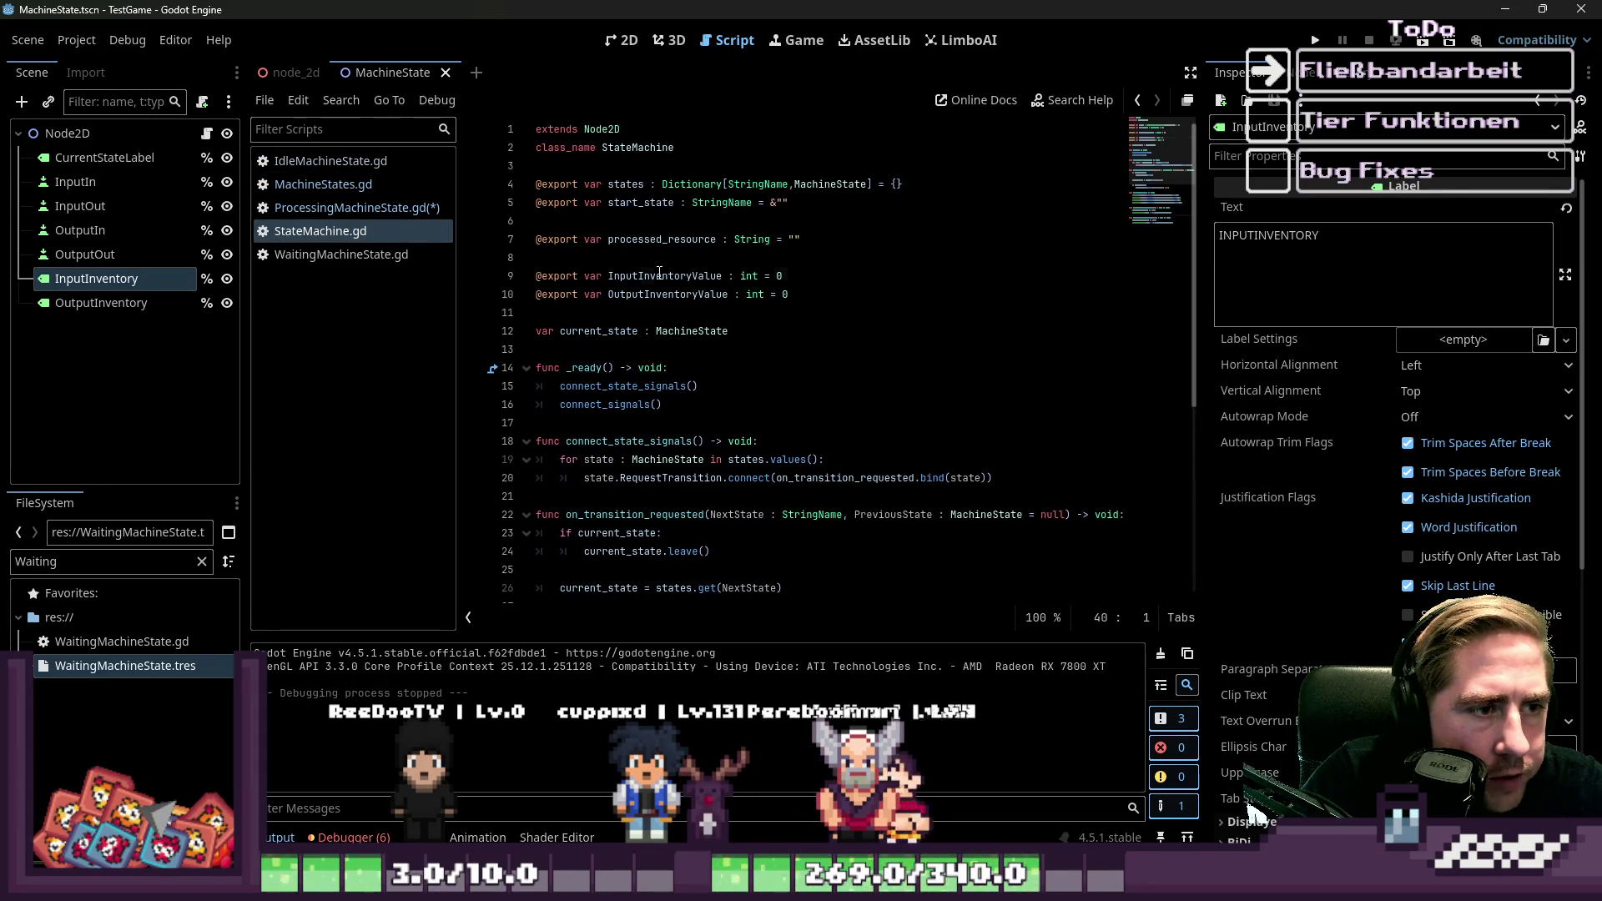
double_click(659, 275)
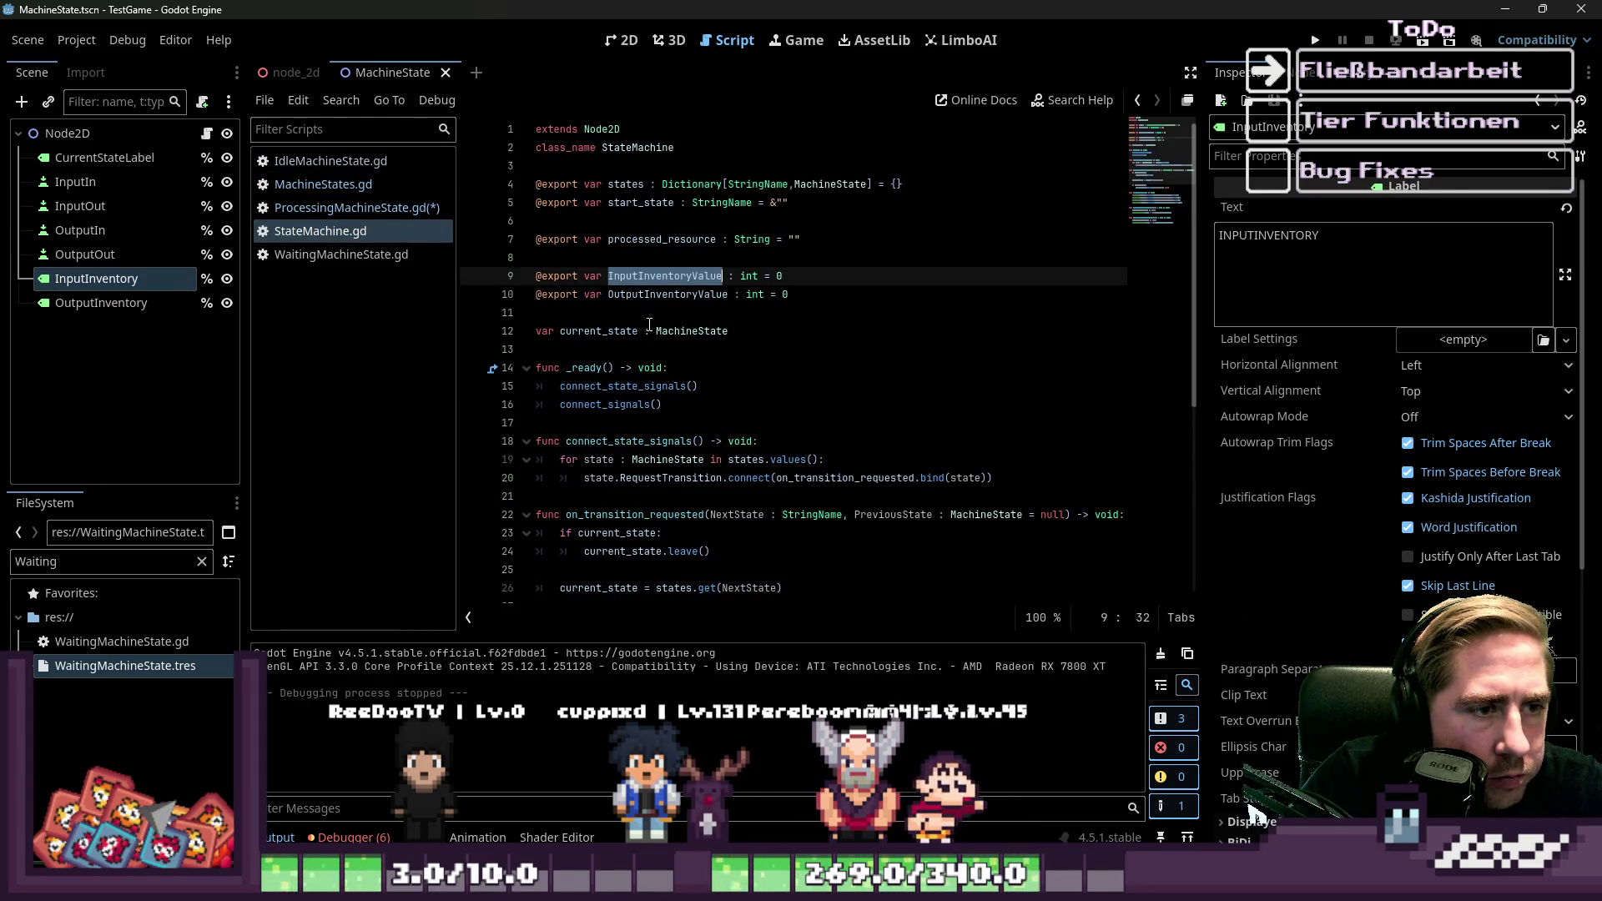
click(367, 209)
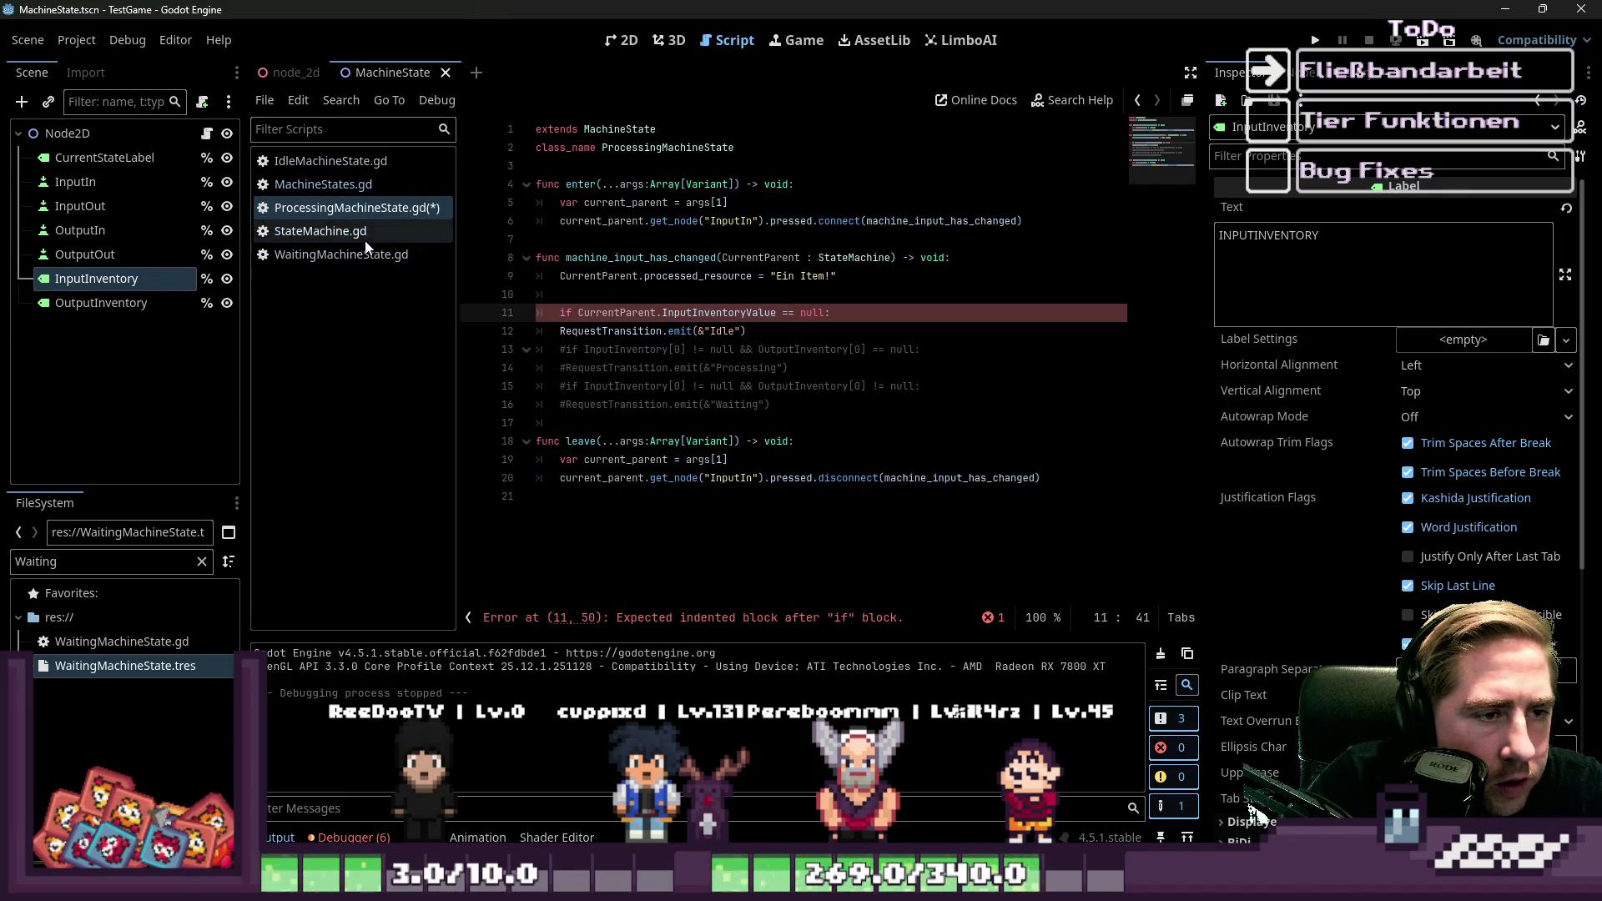
click(366, 241)
click(342, 209)
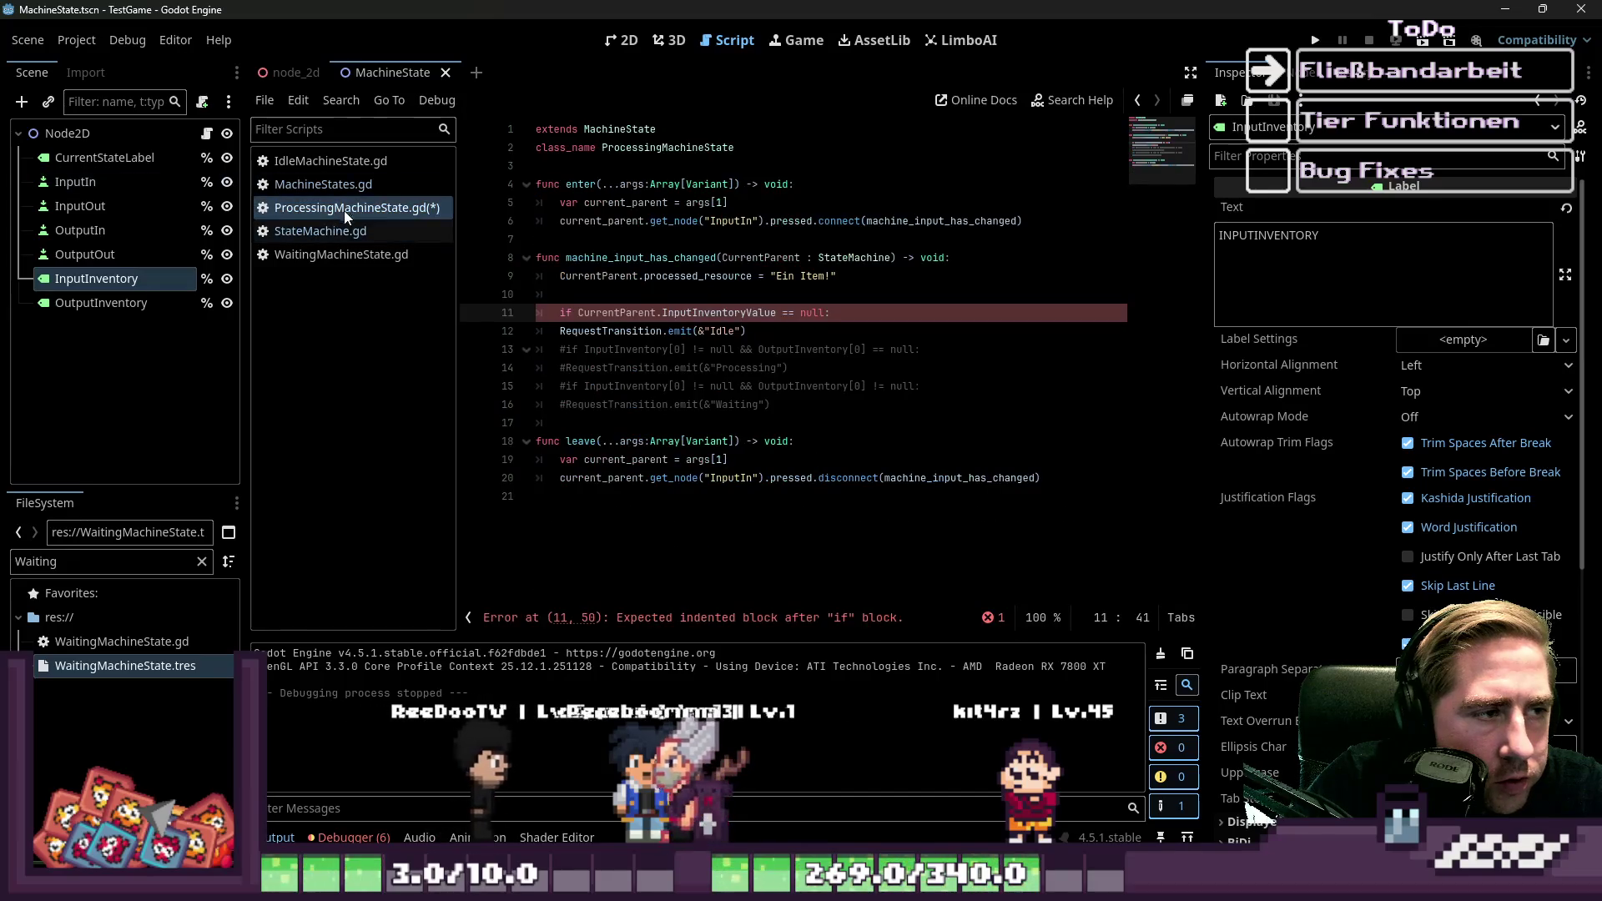
double_click(810, 312)
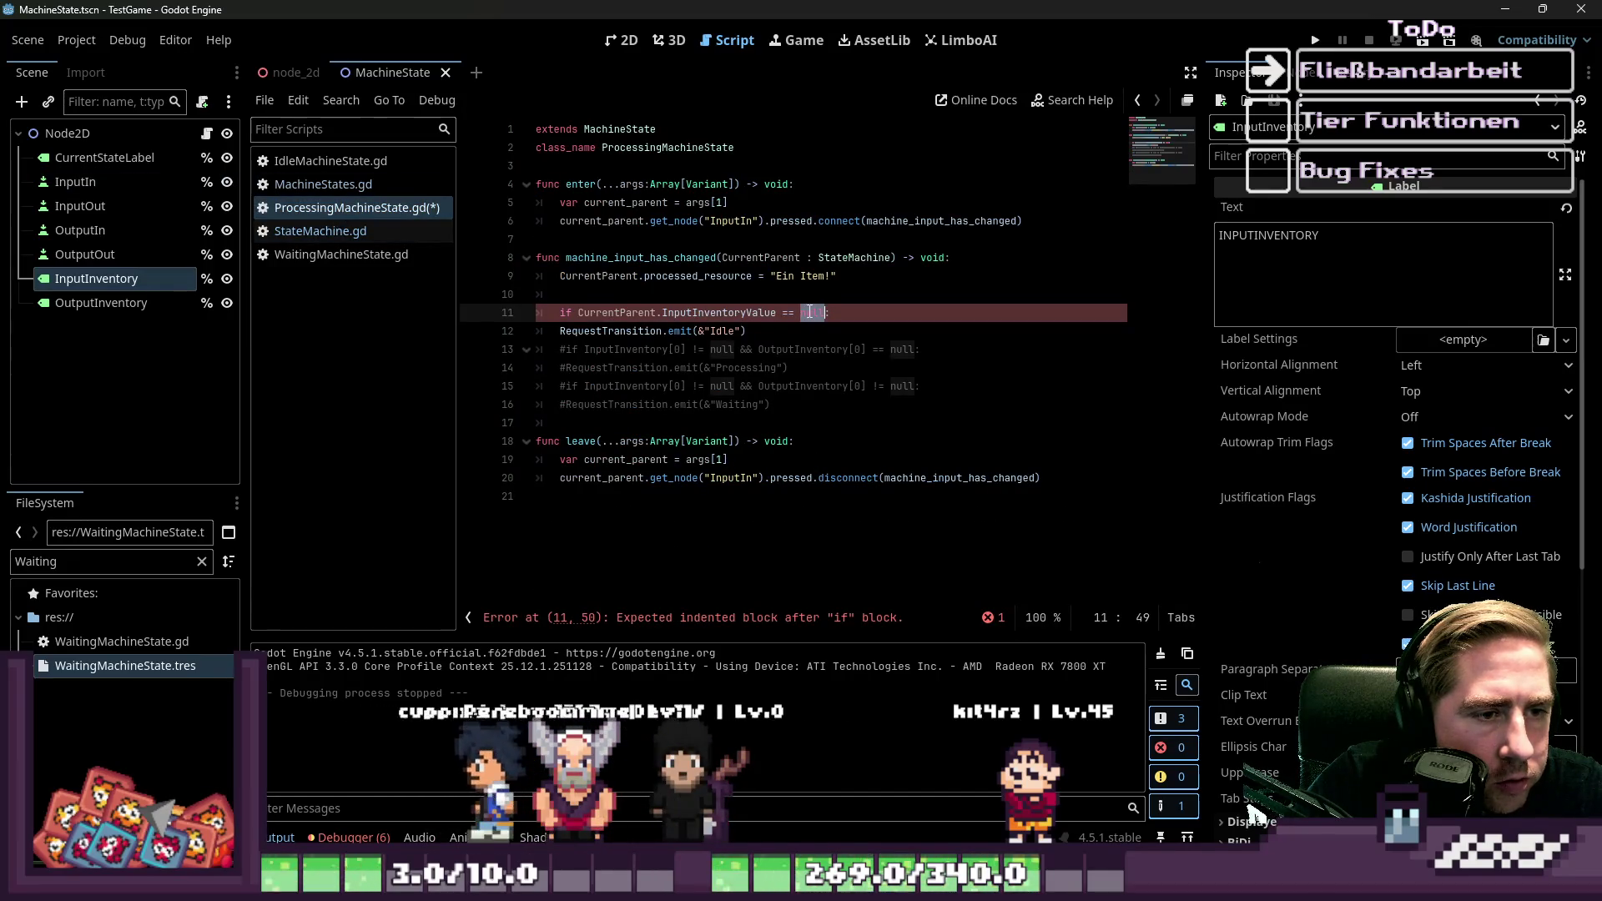
text(0)
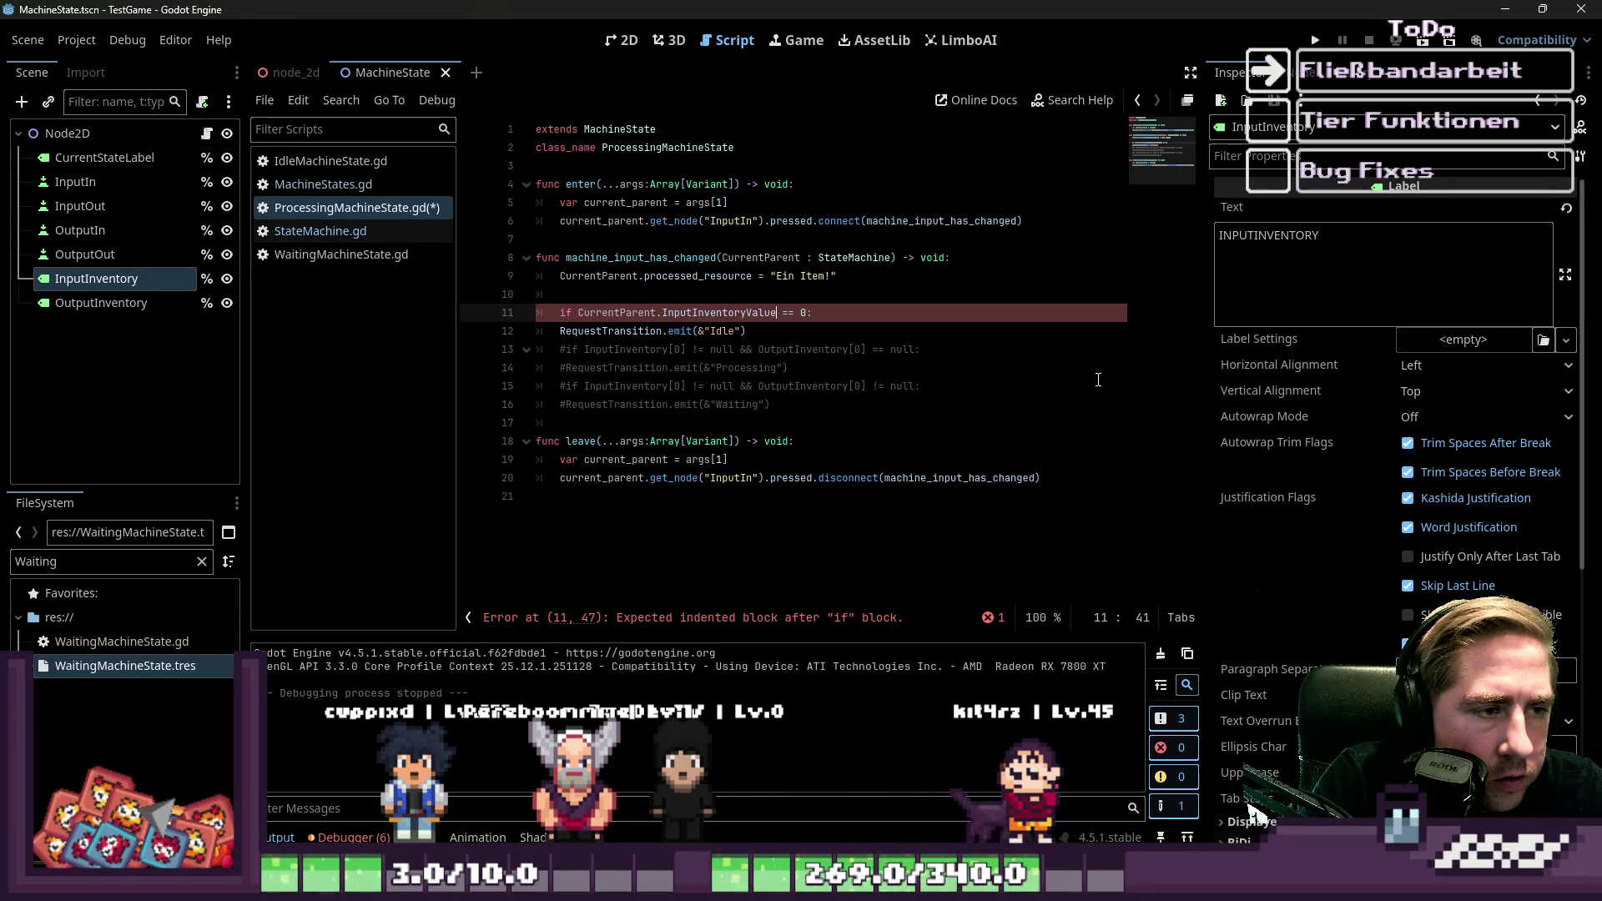
key(Right)
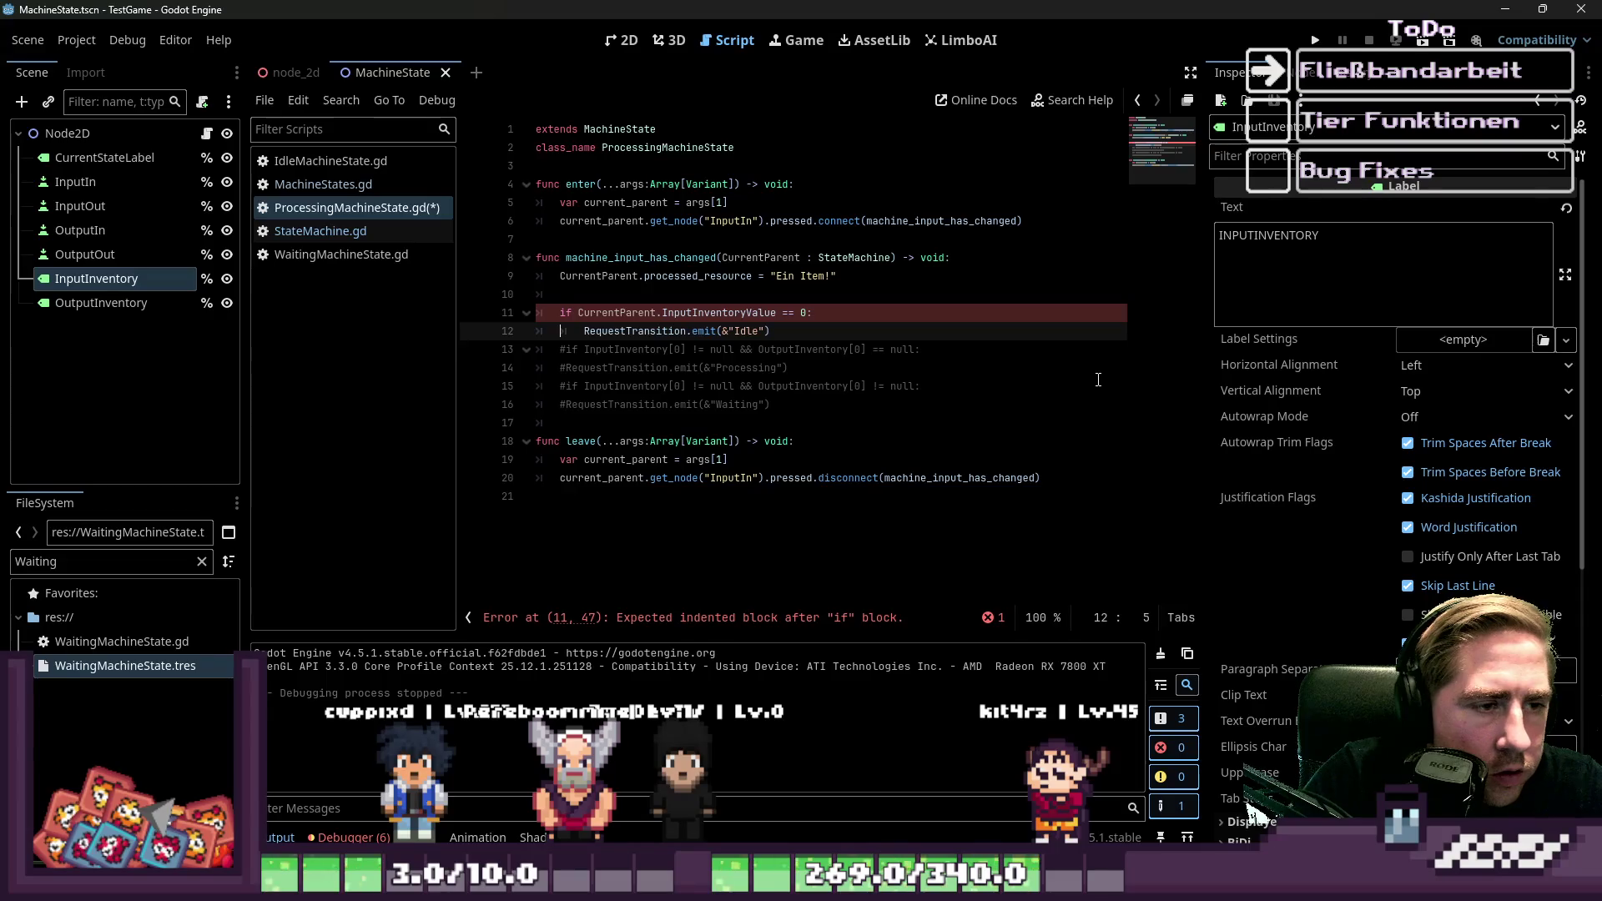
key(Down)
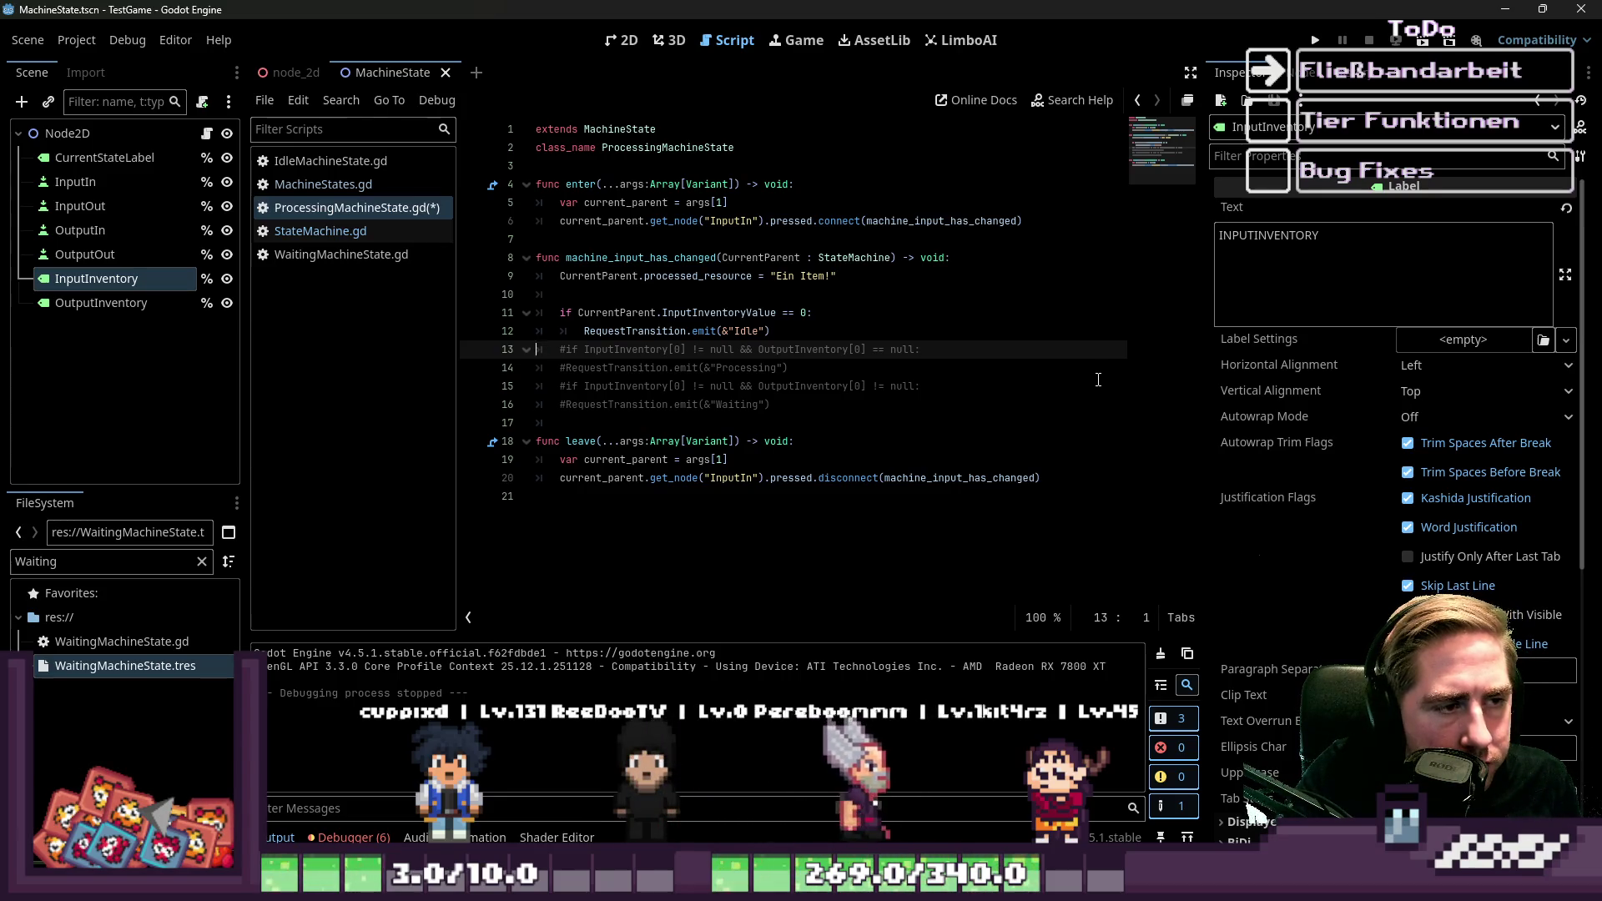
key(Left)
key(Left)
key(Up)
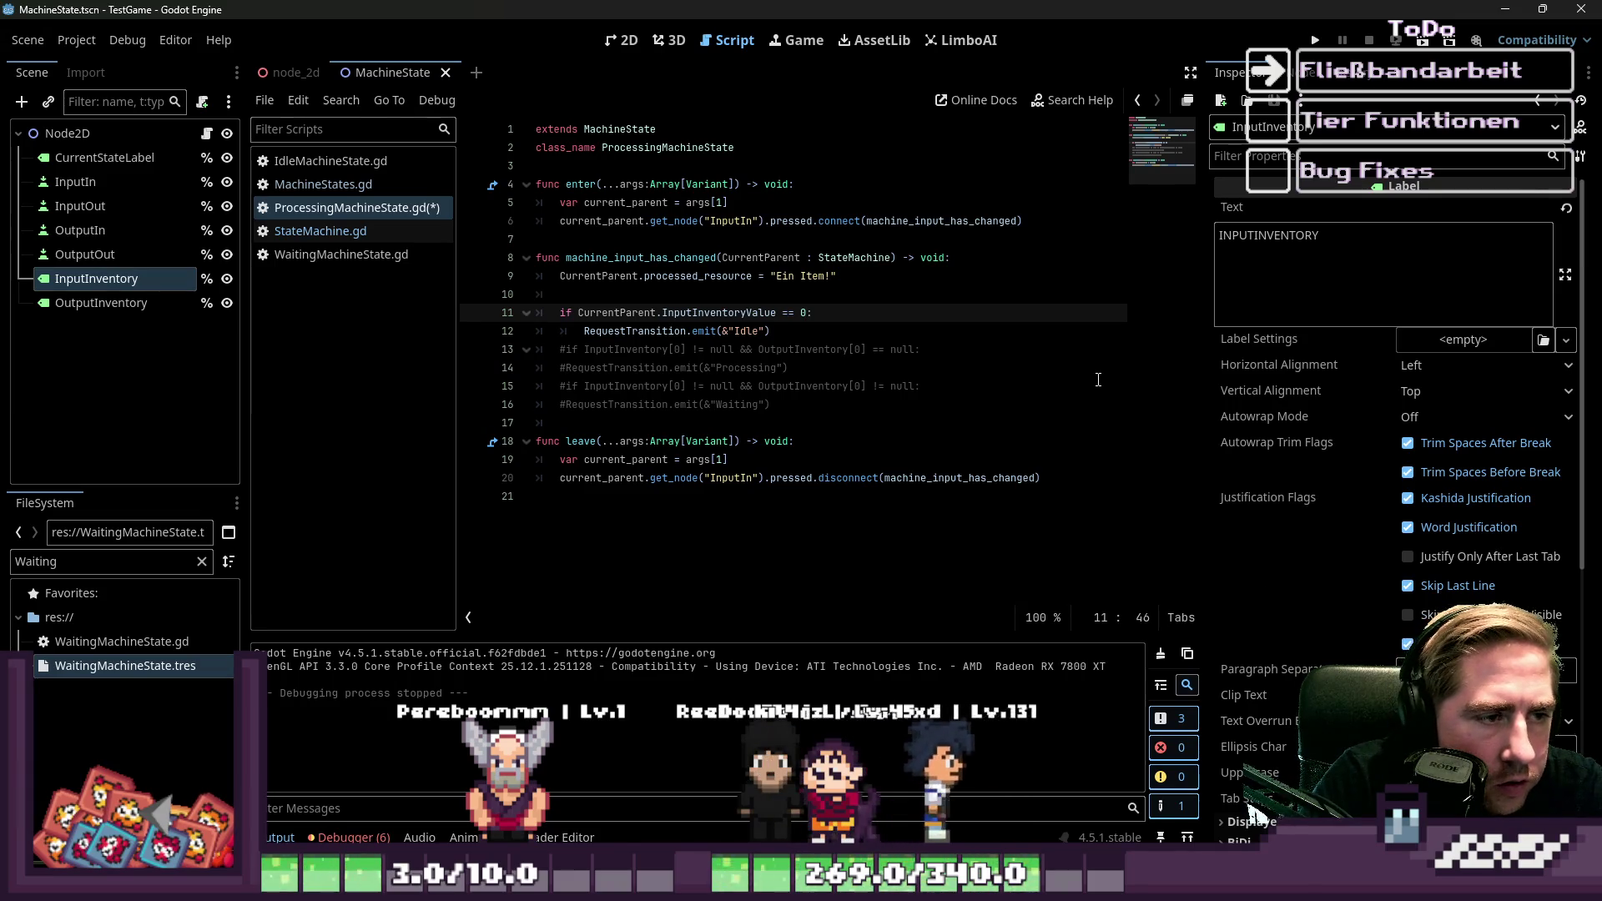
Step: Add a CurrentParent.OutputInventoryValue check above that emits a RequestTransition to Waiting
key(Up)
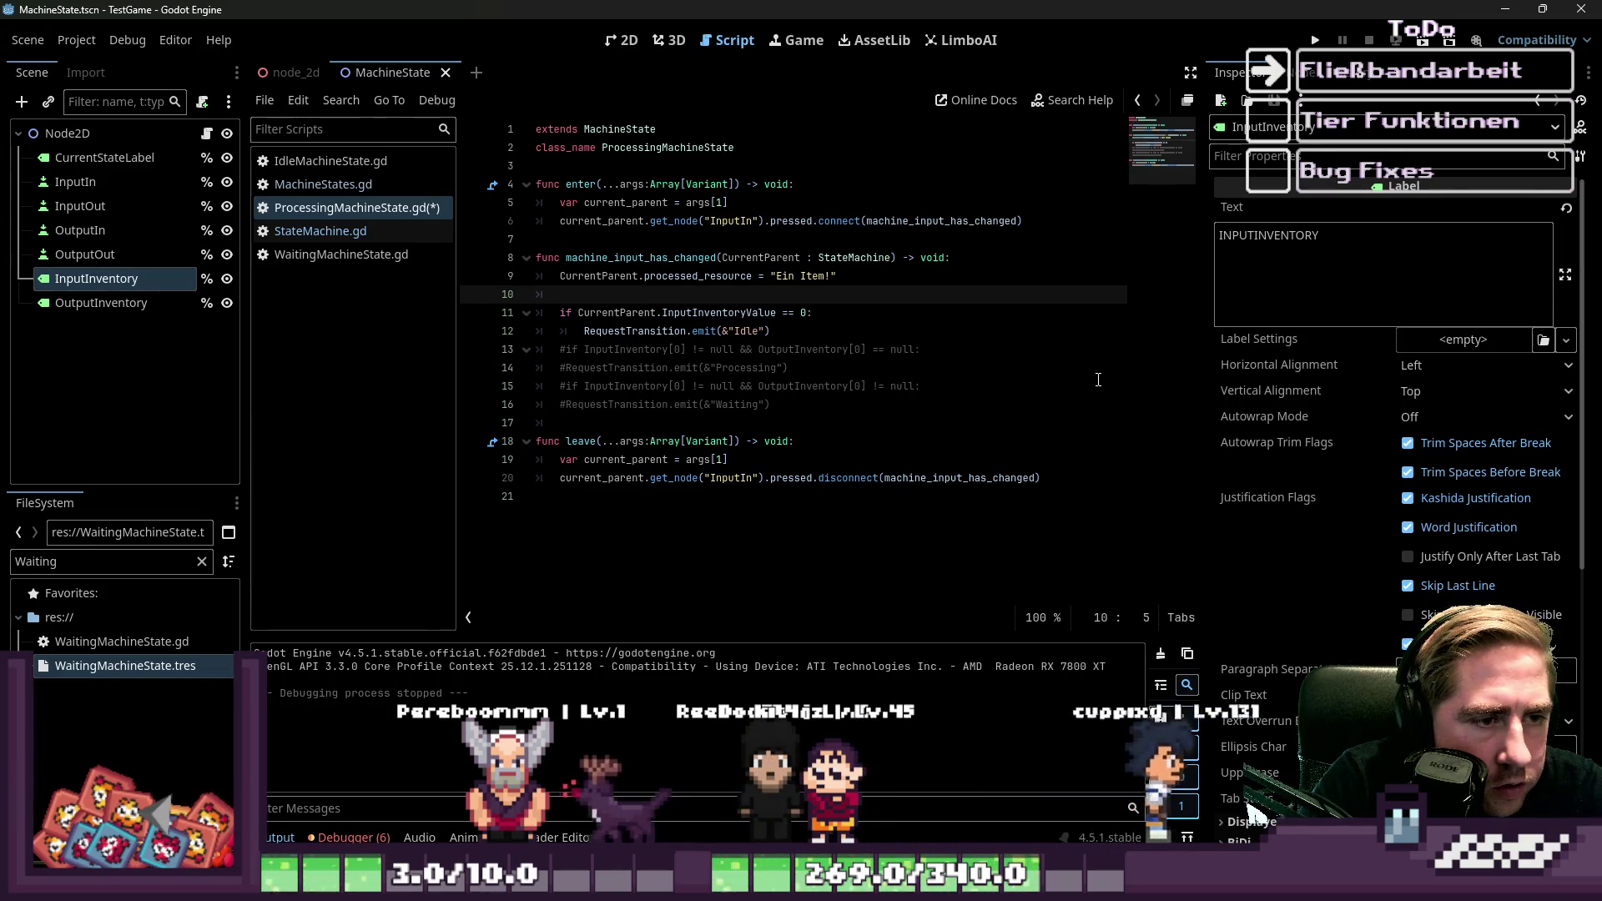
key(Return)
key(Return)
key(Up)
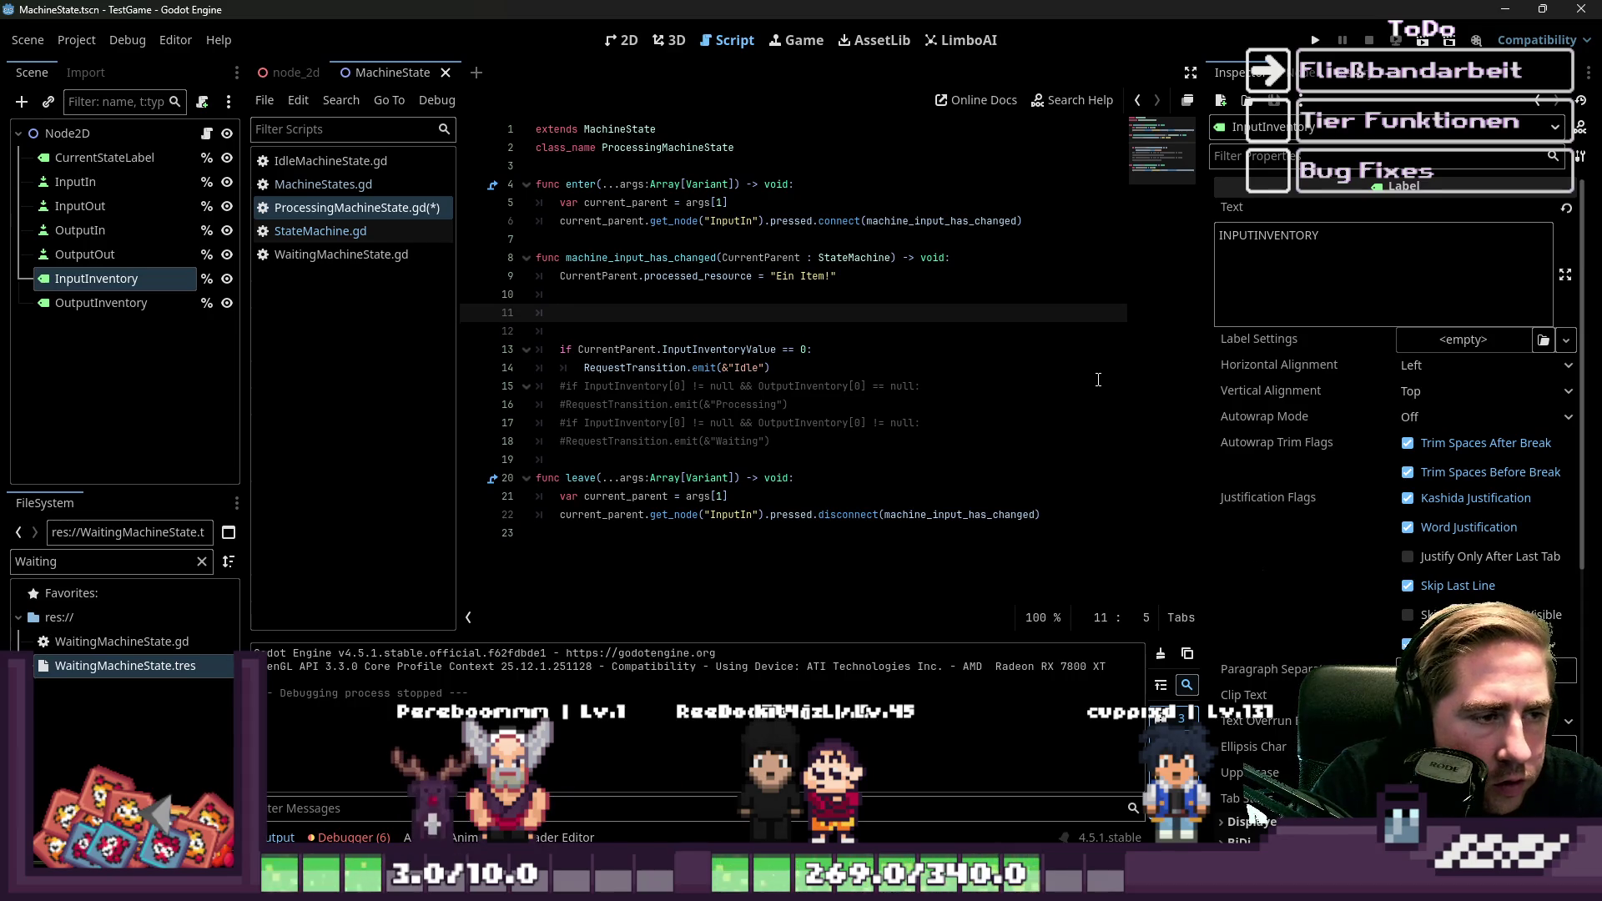
text(CurrentPare)
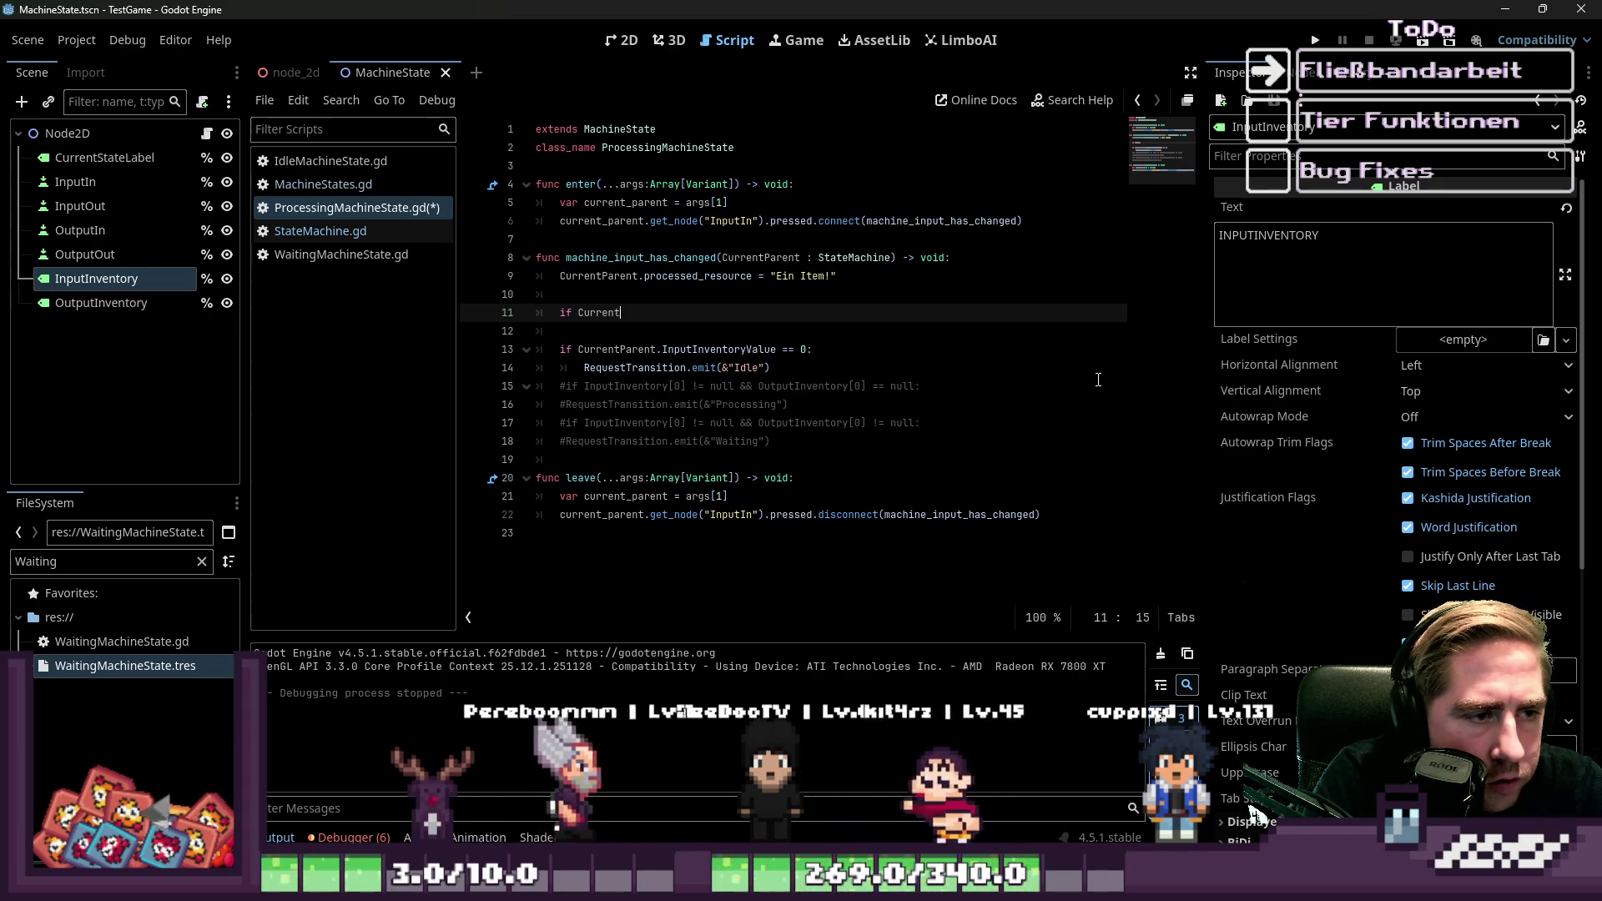
text(nt.OutputInventoryValue)
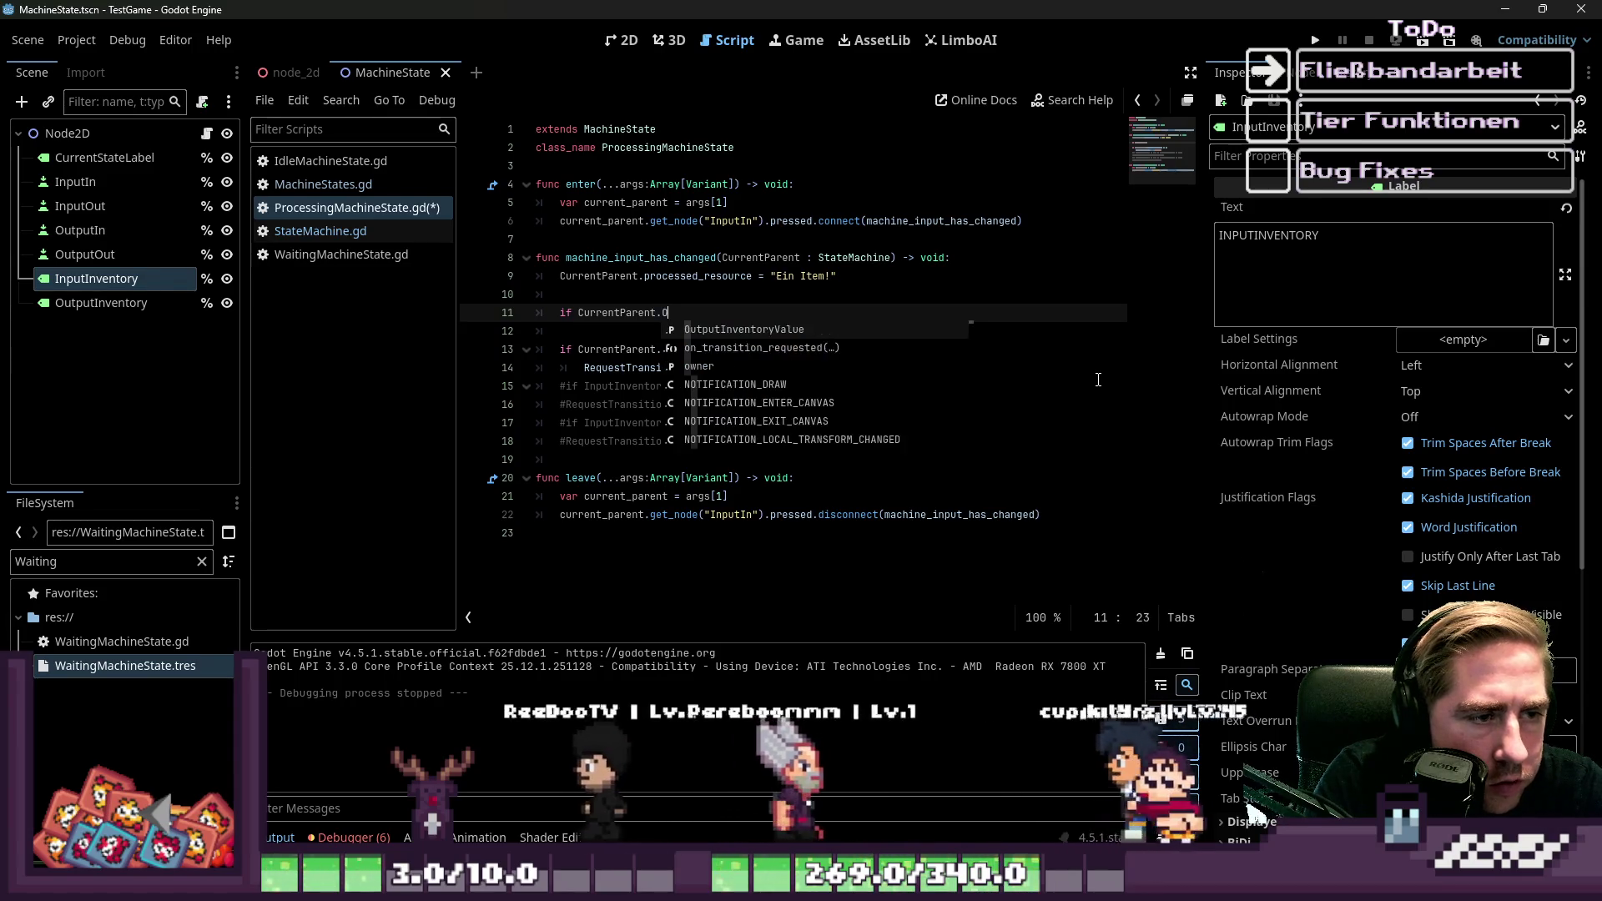
text(.)
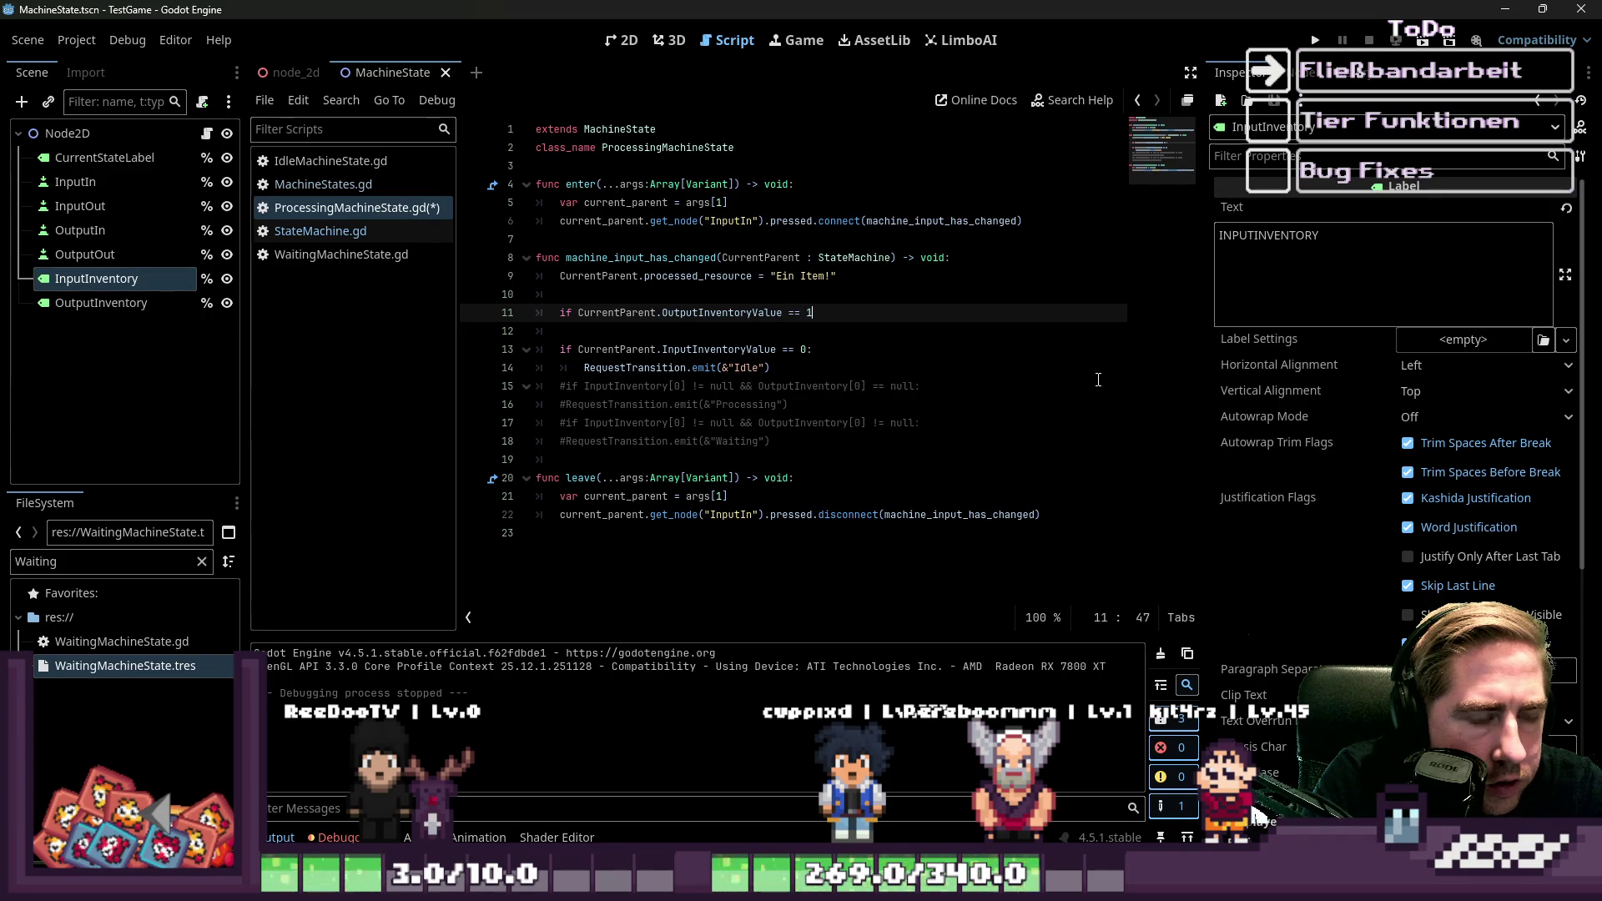
key(Return)
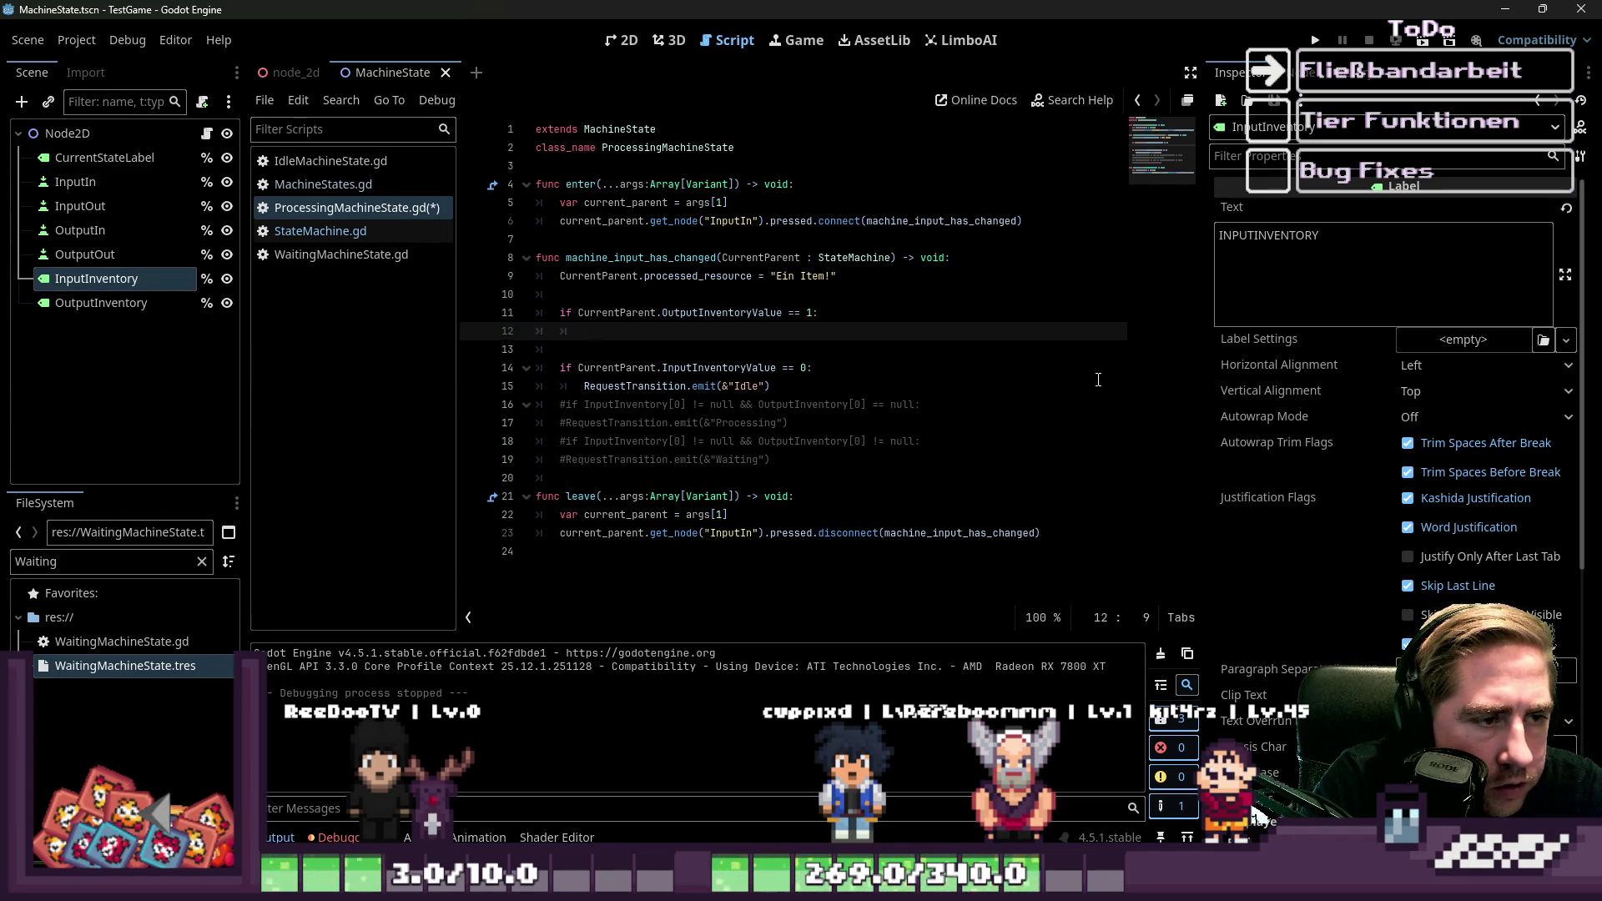
text(e)
key(Return)
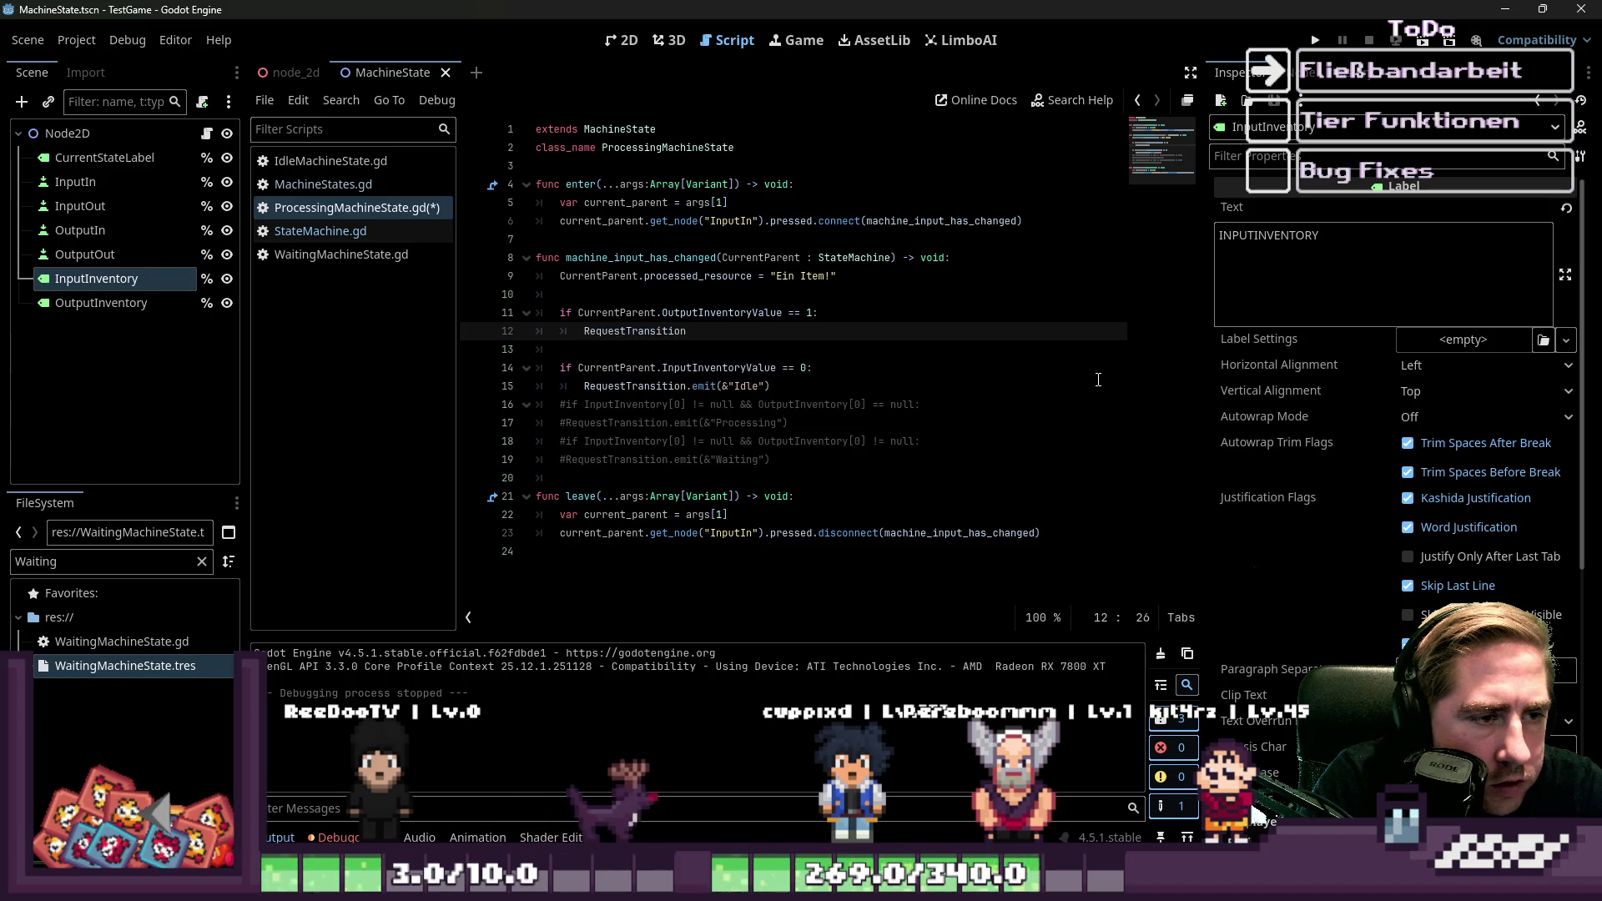
text(emit()
key(Return)
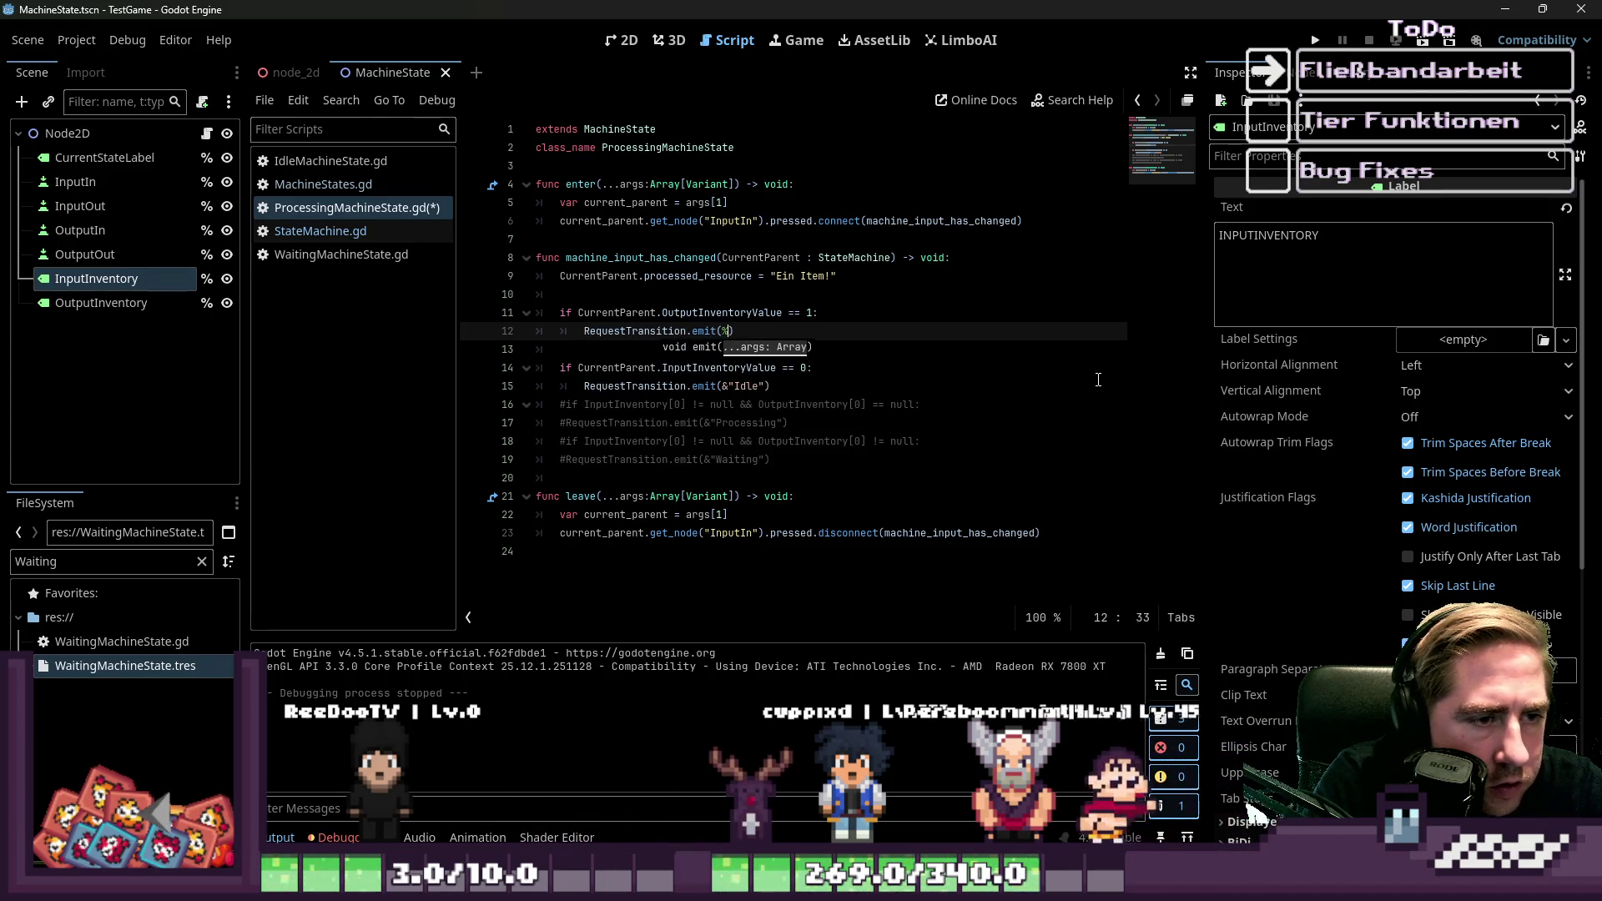
text(&")
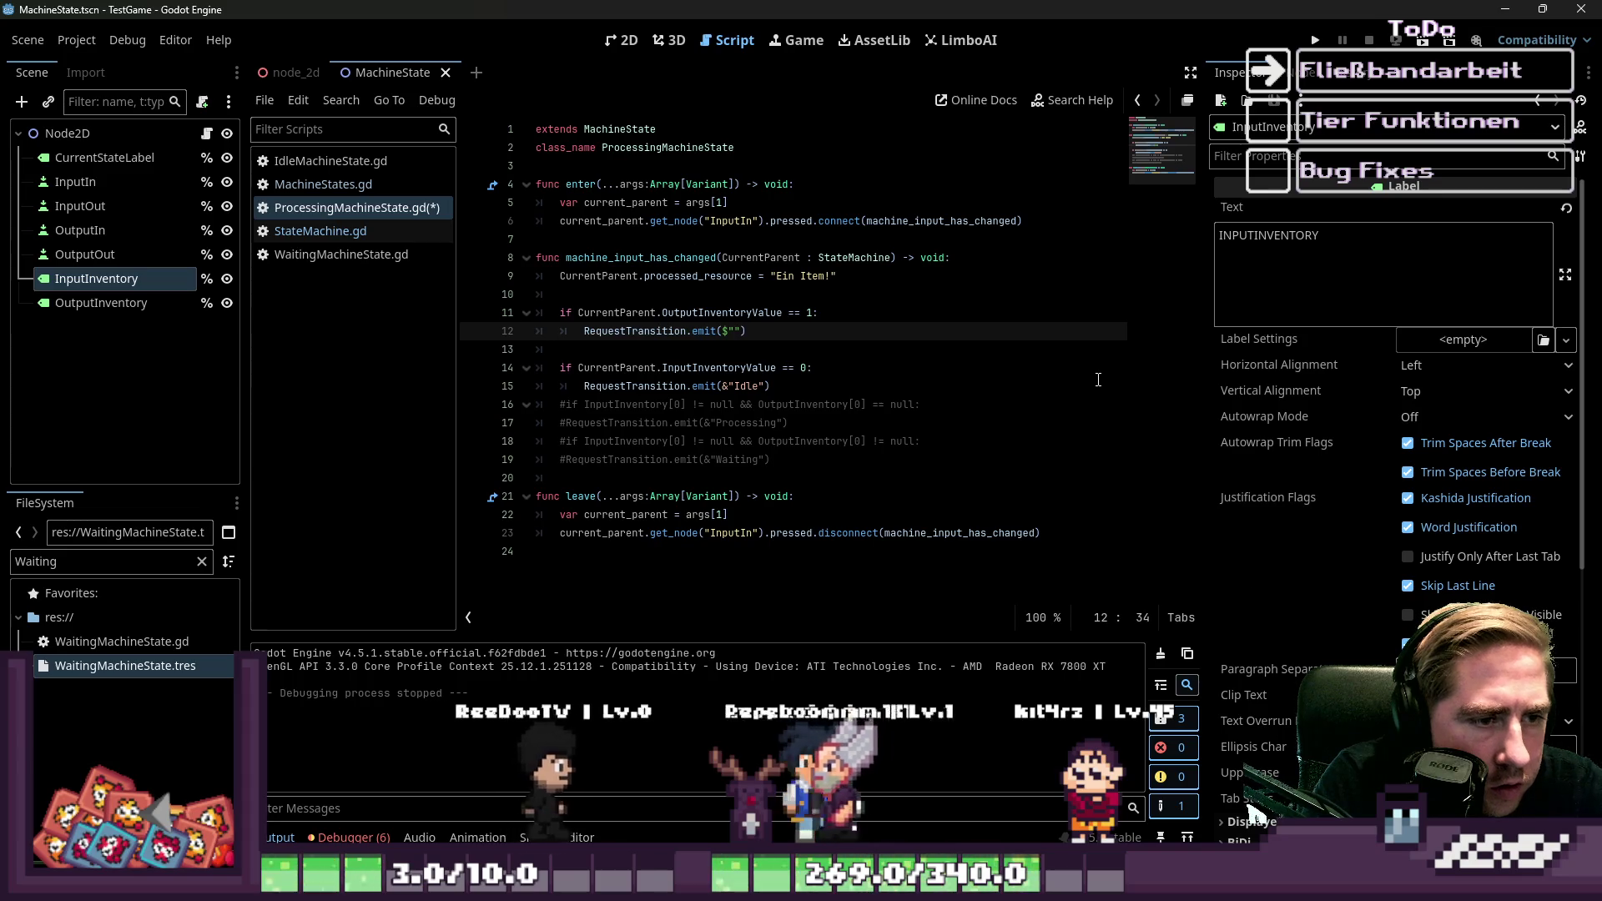
key(BackSpace)
key(BackSpace)
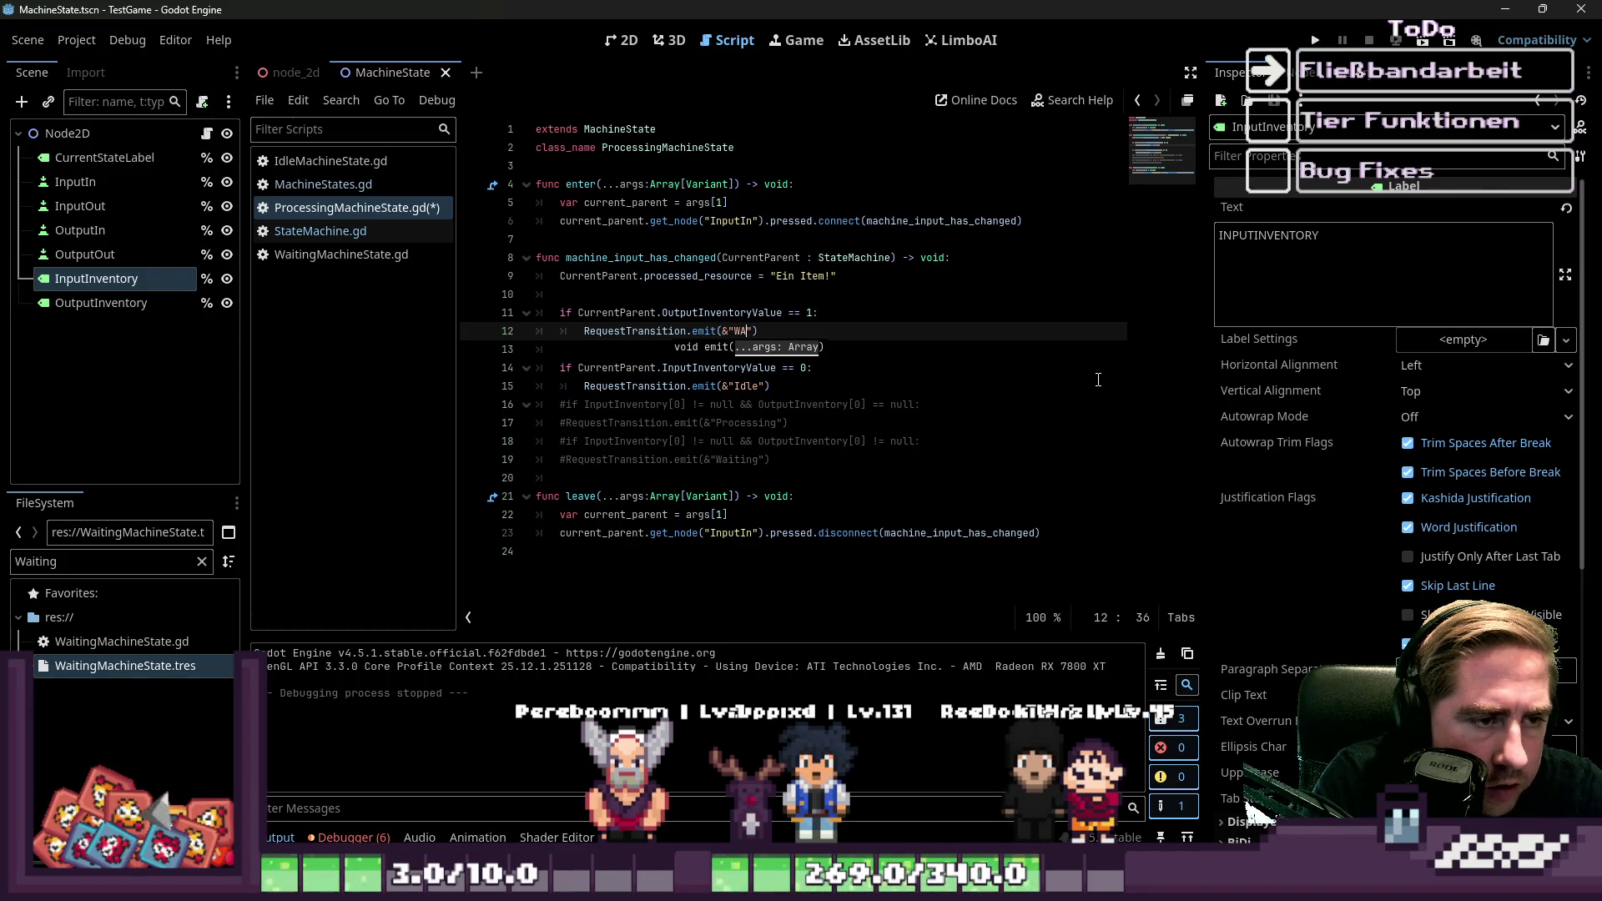
Step: Tidy the blank lines and delete the return statement under the Waiting transition
key(Down)
key(Down)
key(Down)
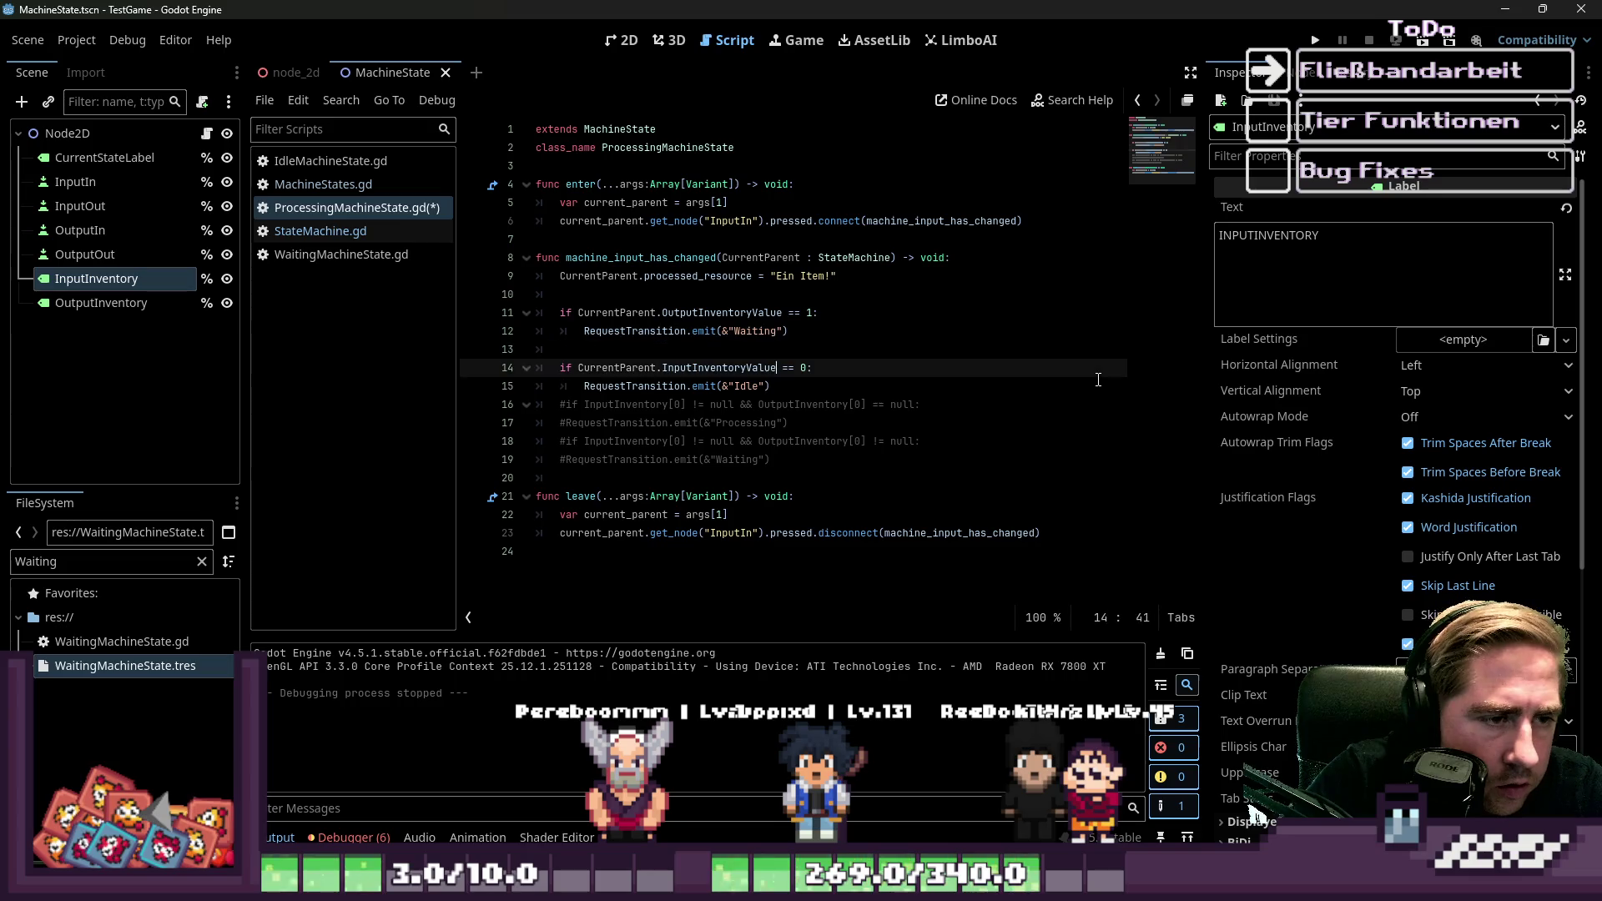
key(Return)
key(Return)
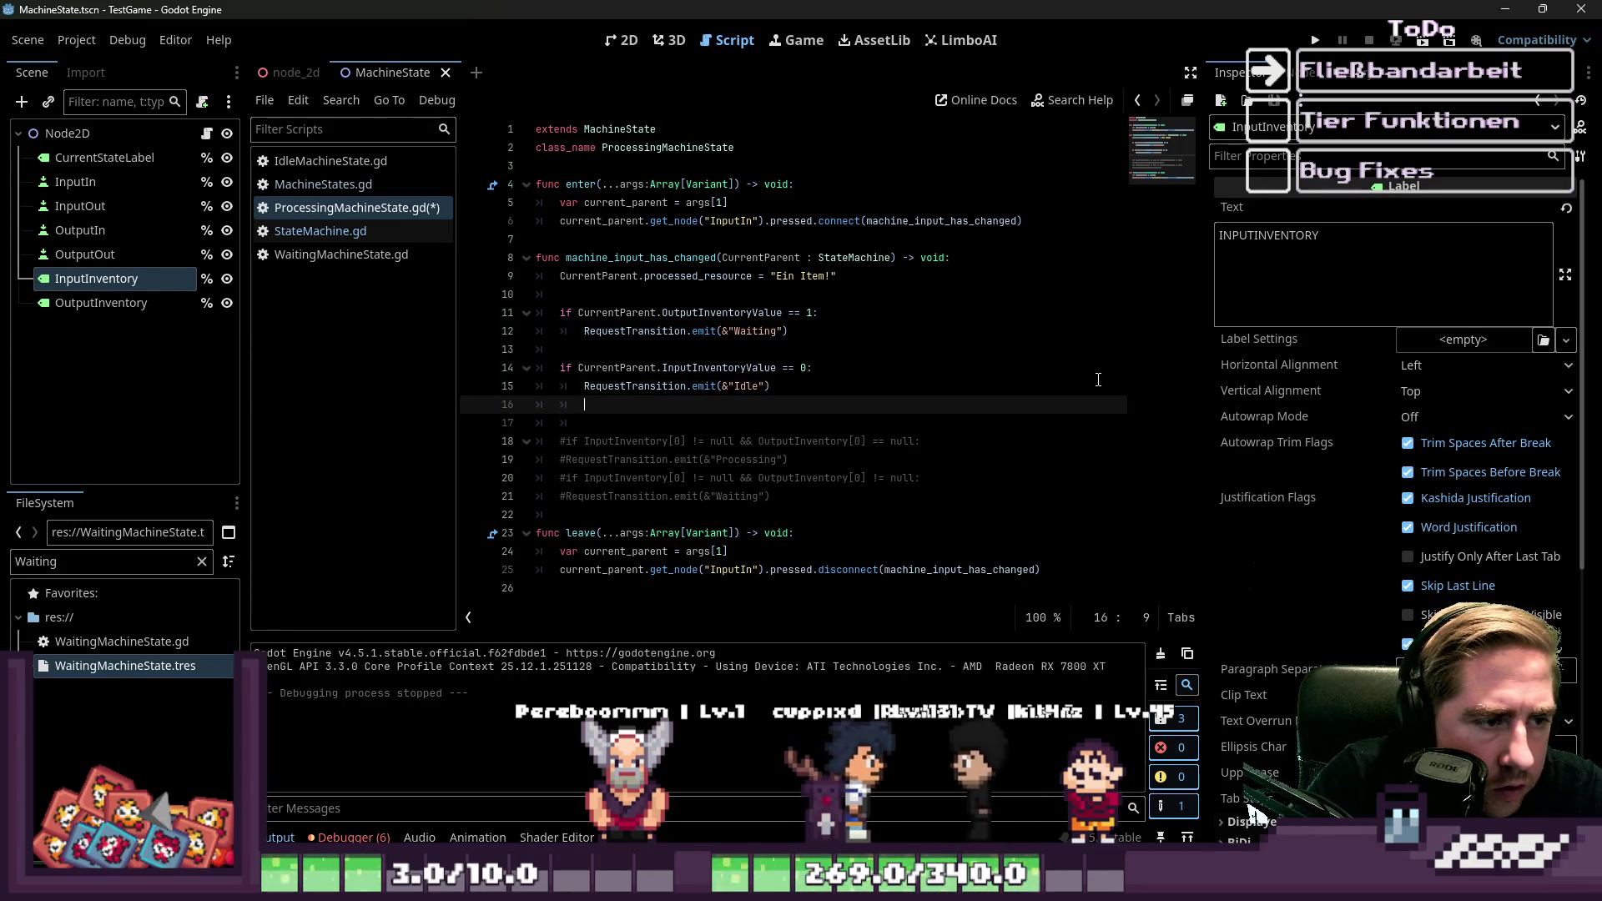
key(BackSpace)
text(if)
key(BackSpace)
key(Up)
key(Up)
key(Up)
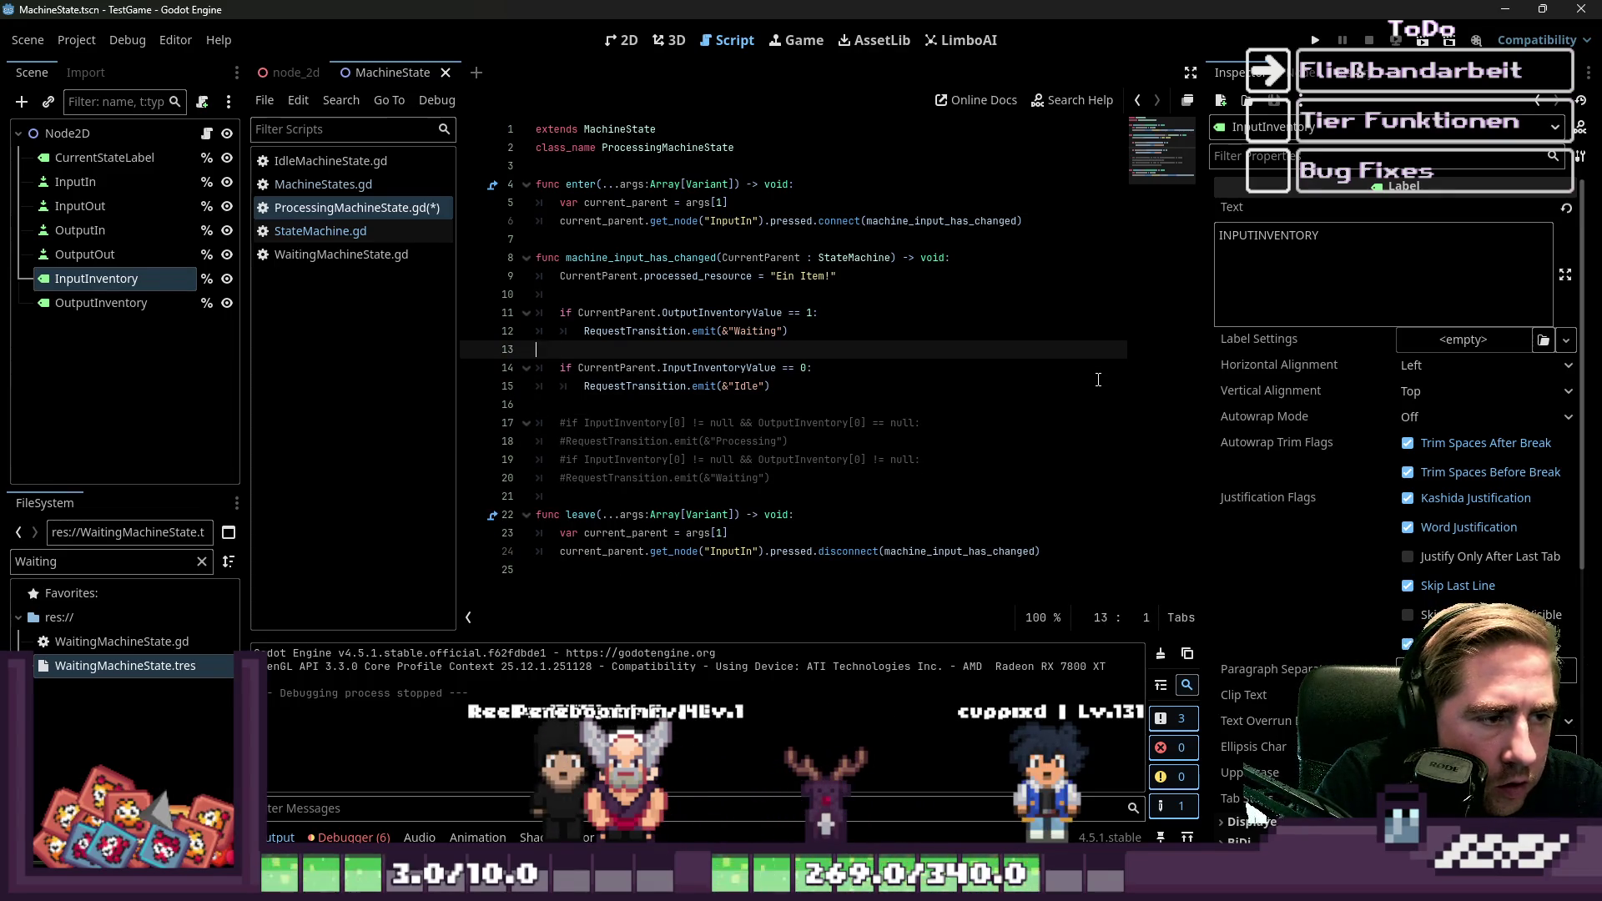
text(n)
key(Return)
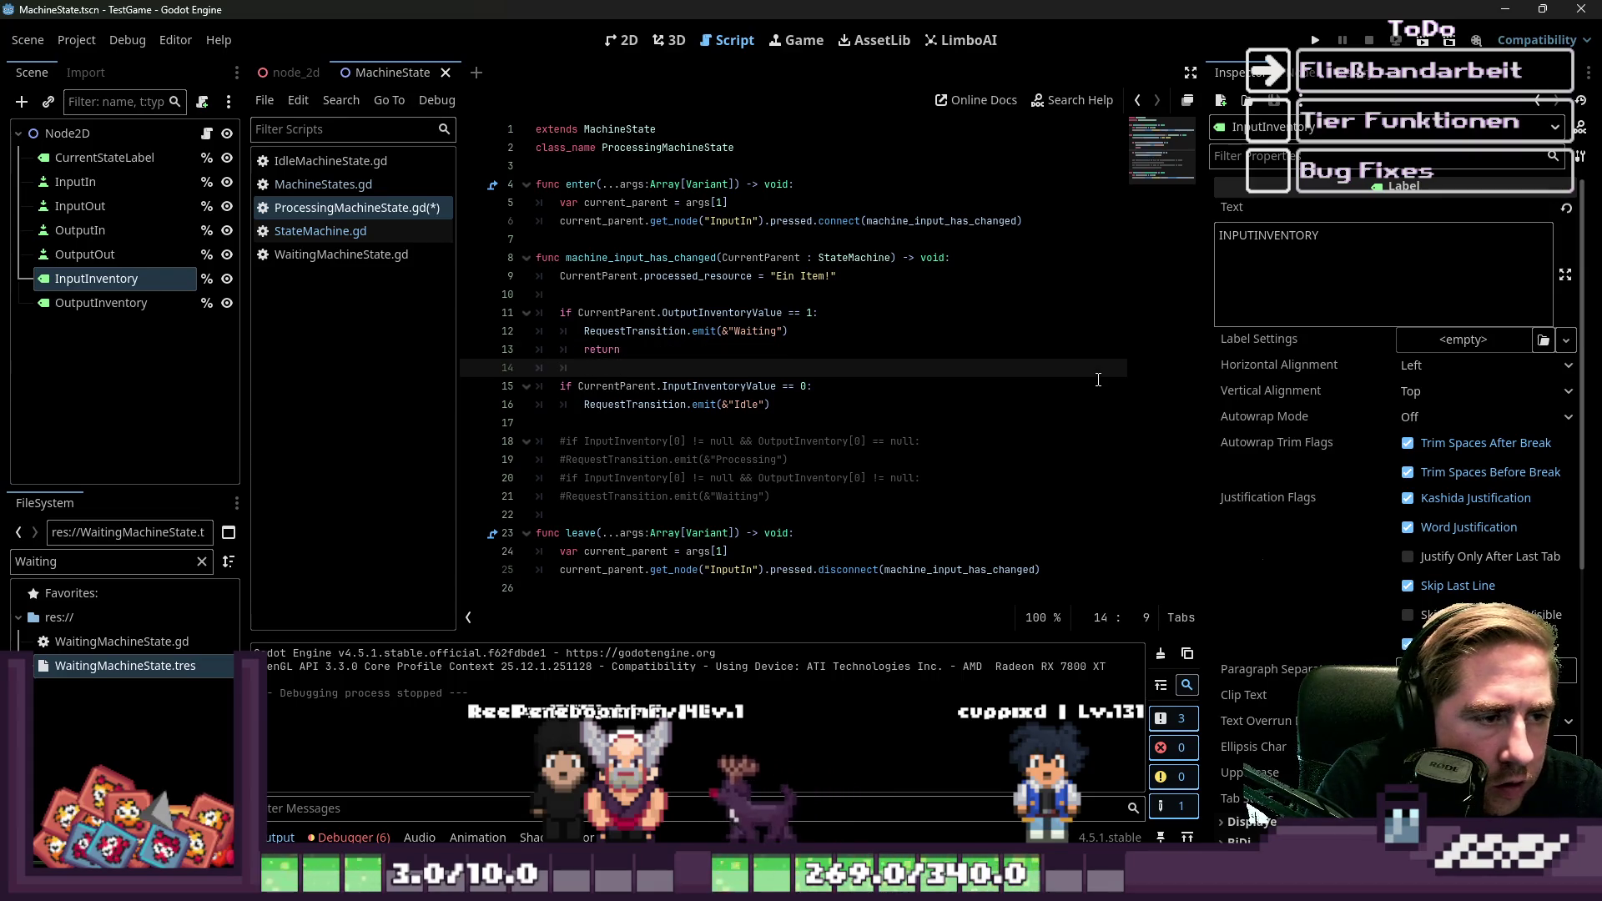
key(Down)
key(Down)
key(Down)
key(Up)
key(Down)
key(Tab)
key(Tab)
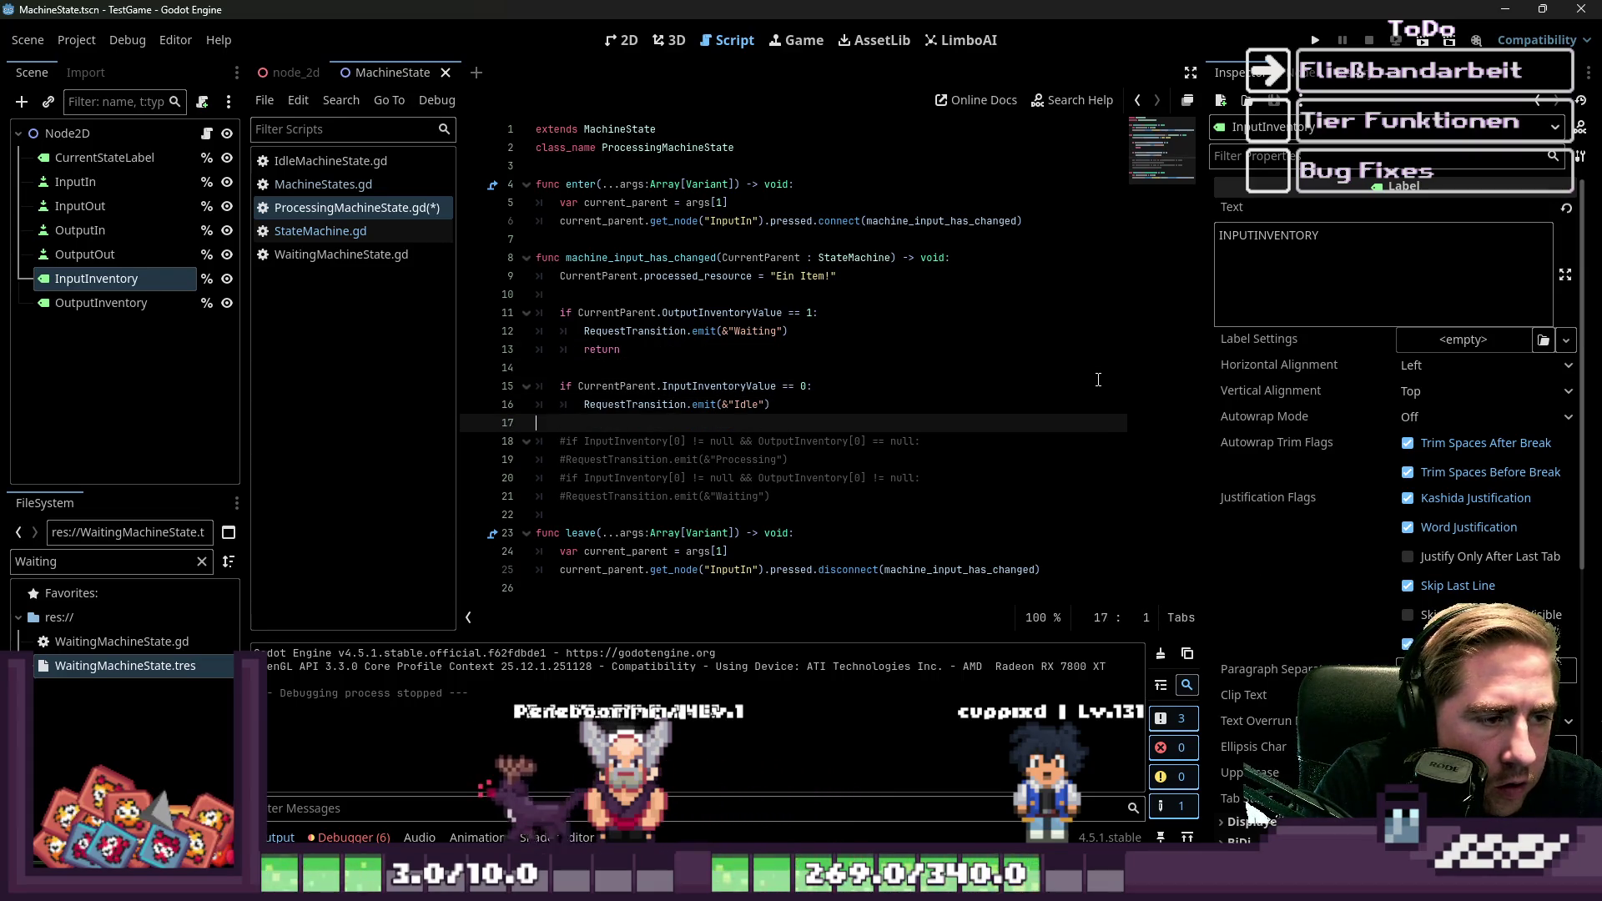
key(BackSpace)
key(BackSpace)
key(BackSpace)
key(Return)
key(Up)
key(Up)
key(Up)
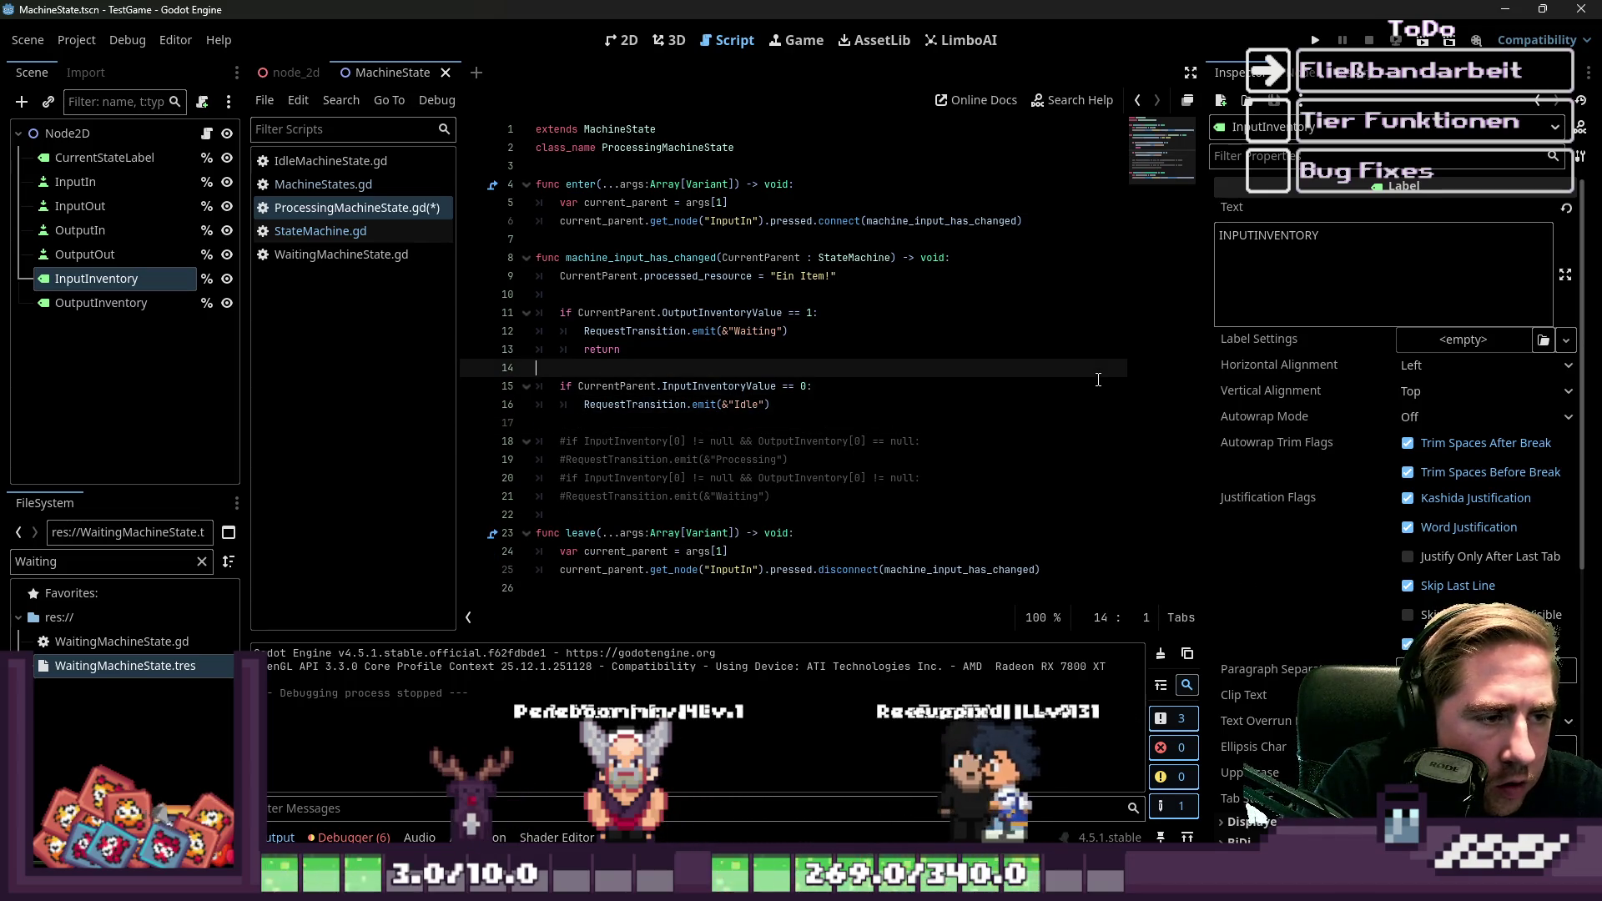
key(ctrl+shift+k)
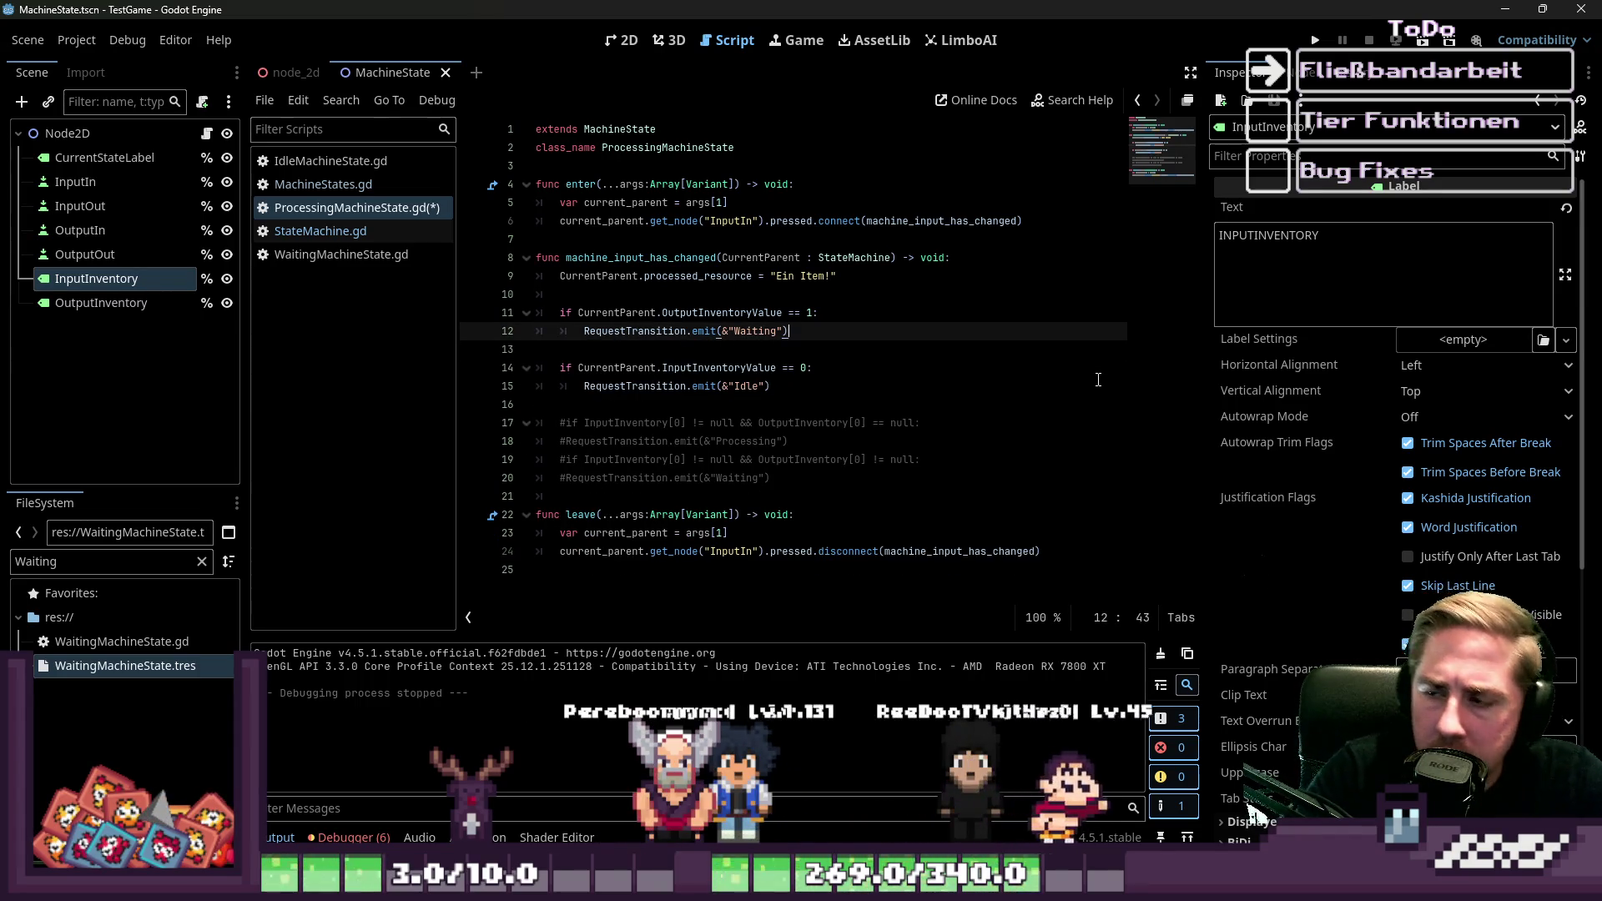
Step: Turn the Idle check into elif OutputInventoryValue == 1 && InputInventoryValue == 0
key(Down)
key(Down)
key(Down)
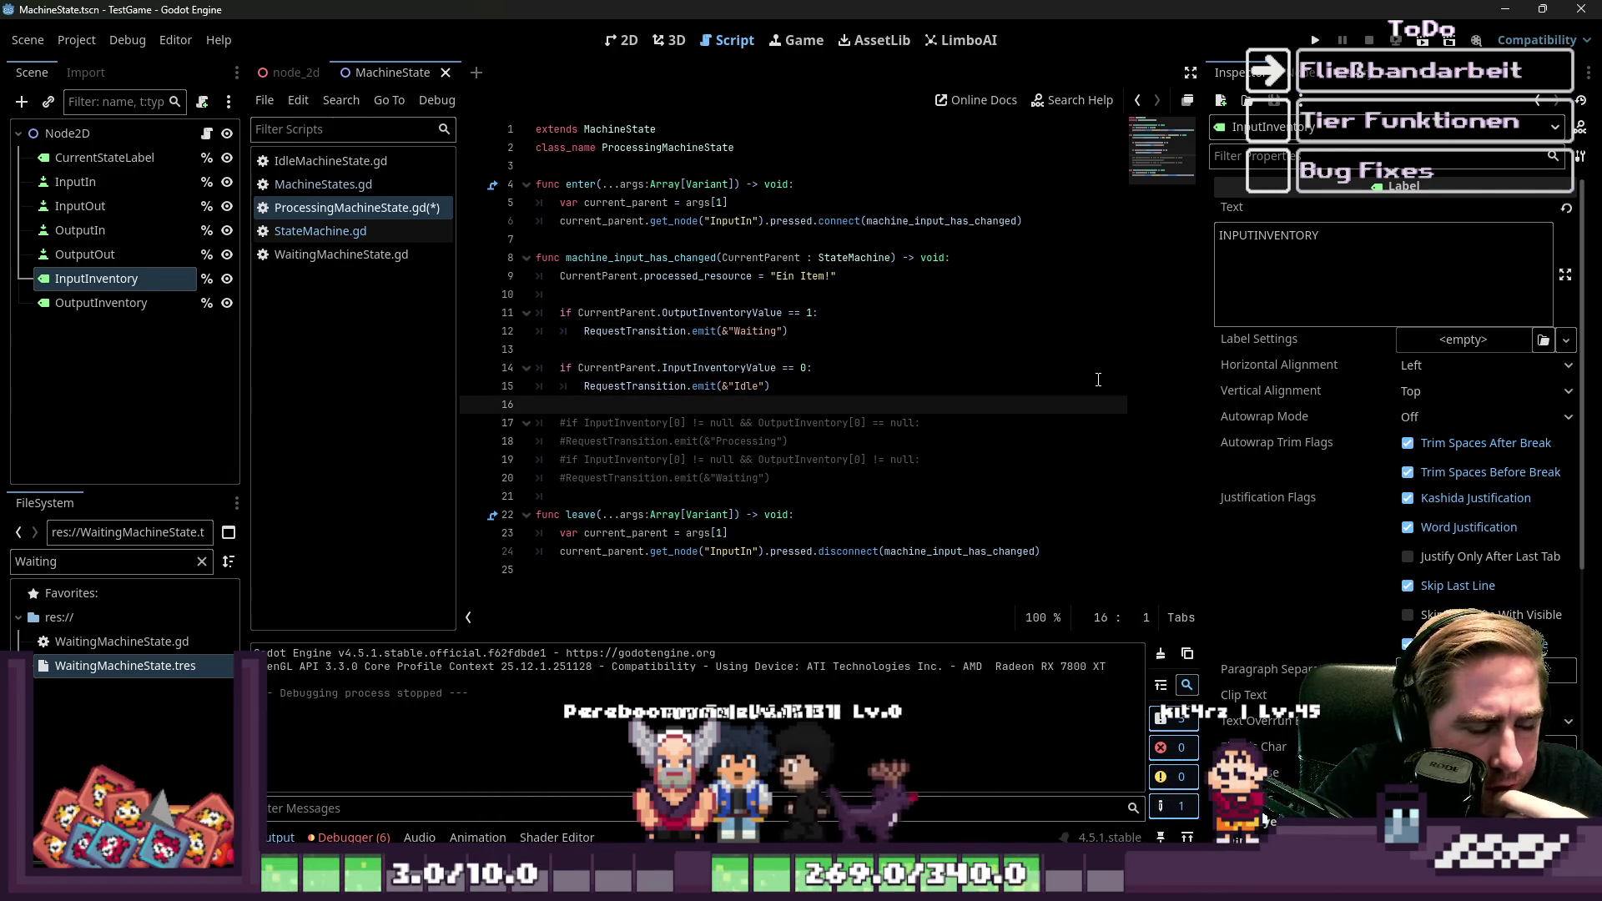
key(Down)
key(Up)
key(Up)
key(Up)
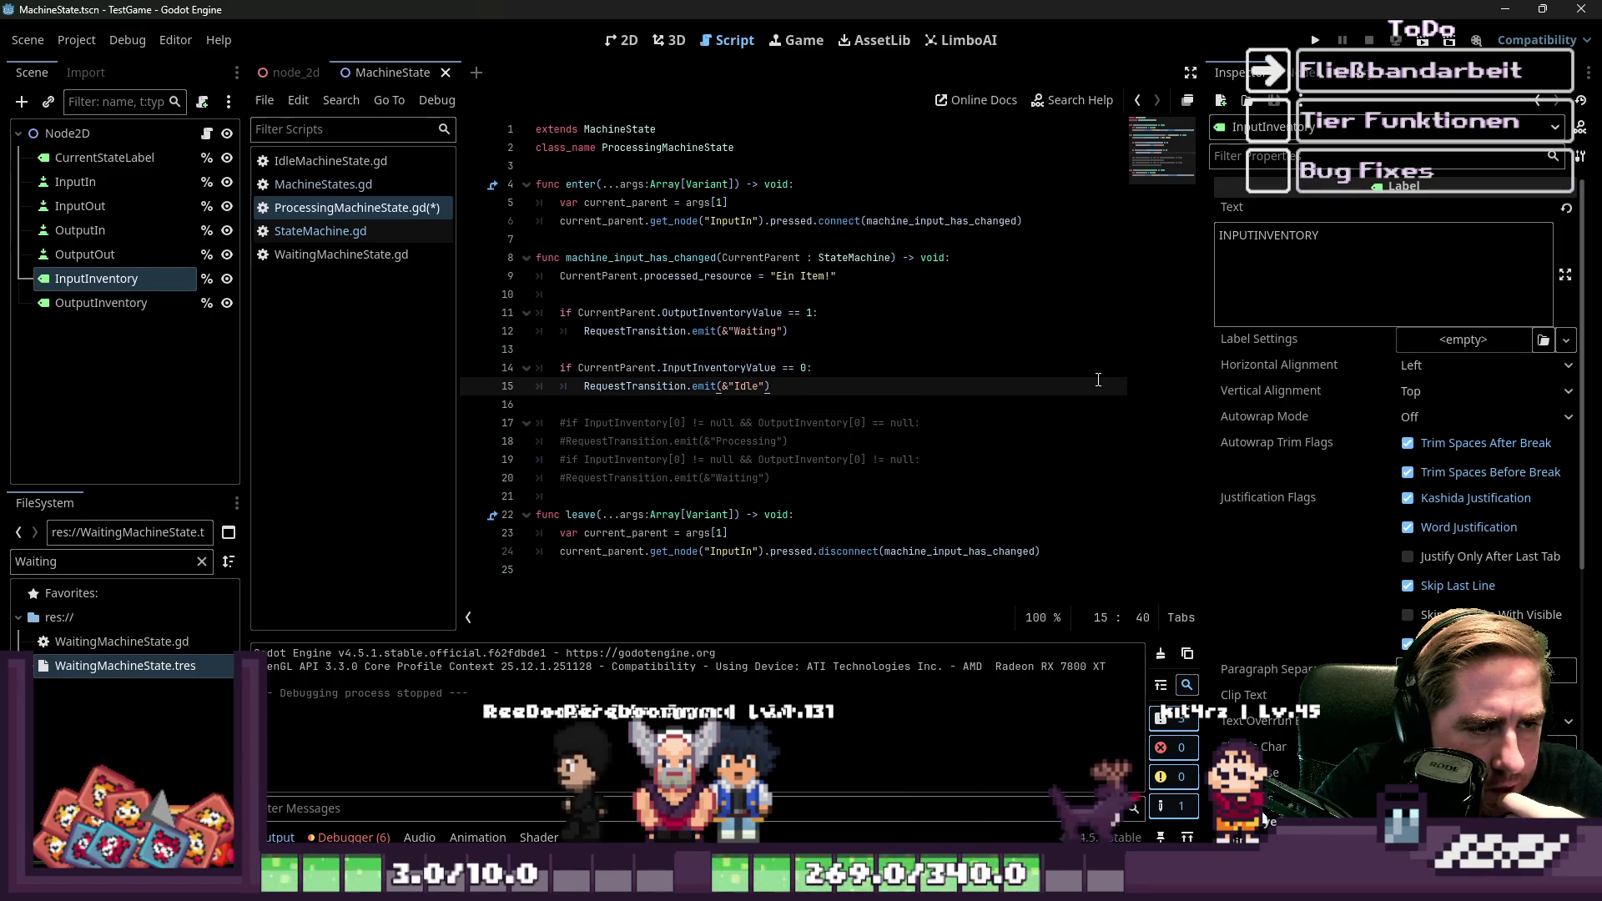
key(Up)
key(Up)
key(Up)
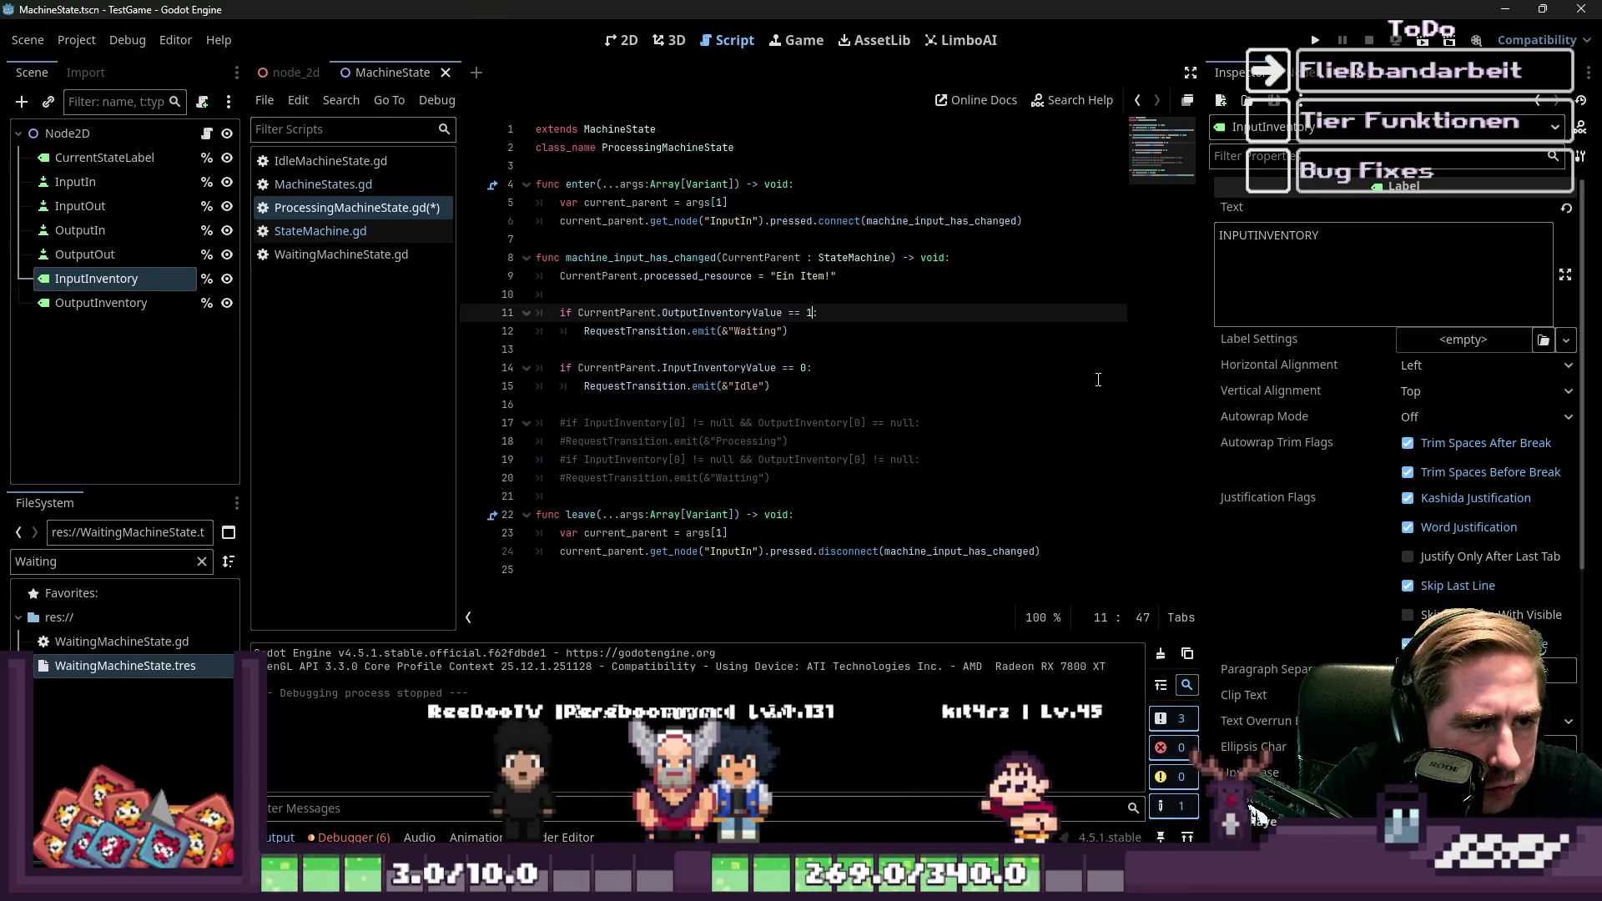
key(ctrl+shift+Left)
key(ctrl+shift+Left)
key(ctrl+shift+Left)
key(ctrl+c)
key(Down)
key(Down)
key(Down)
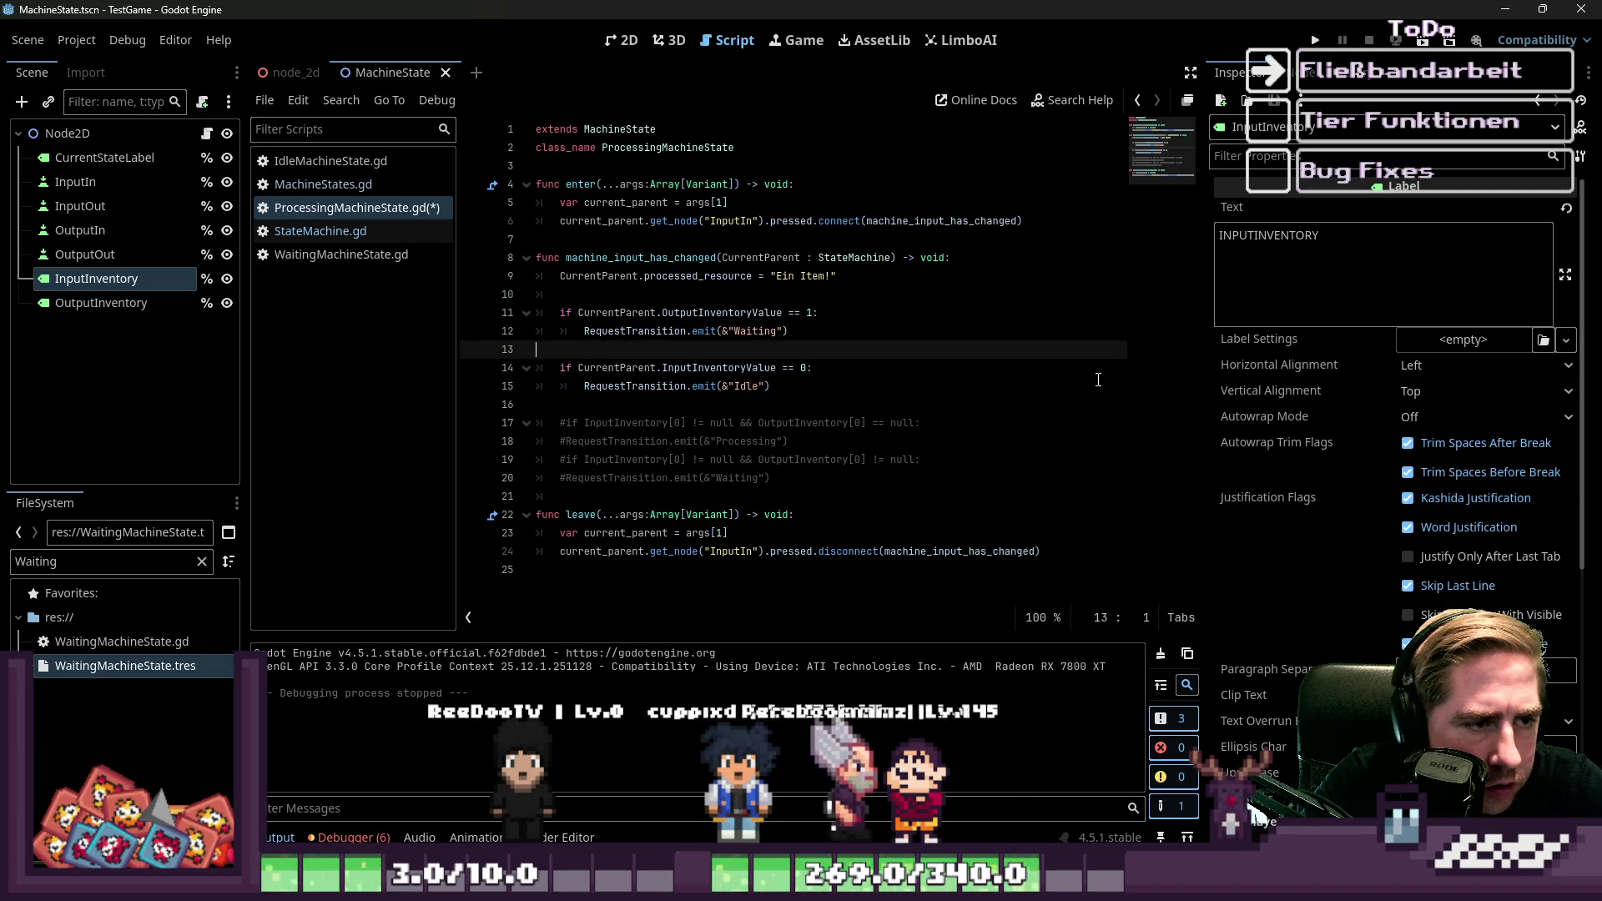
key(Home)
text(eli)
key(Right)
key(Right)
key(ctrl+v)
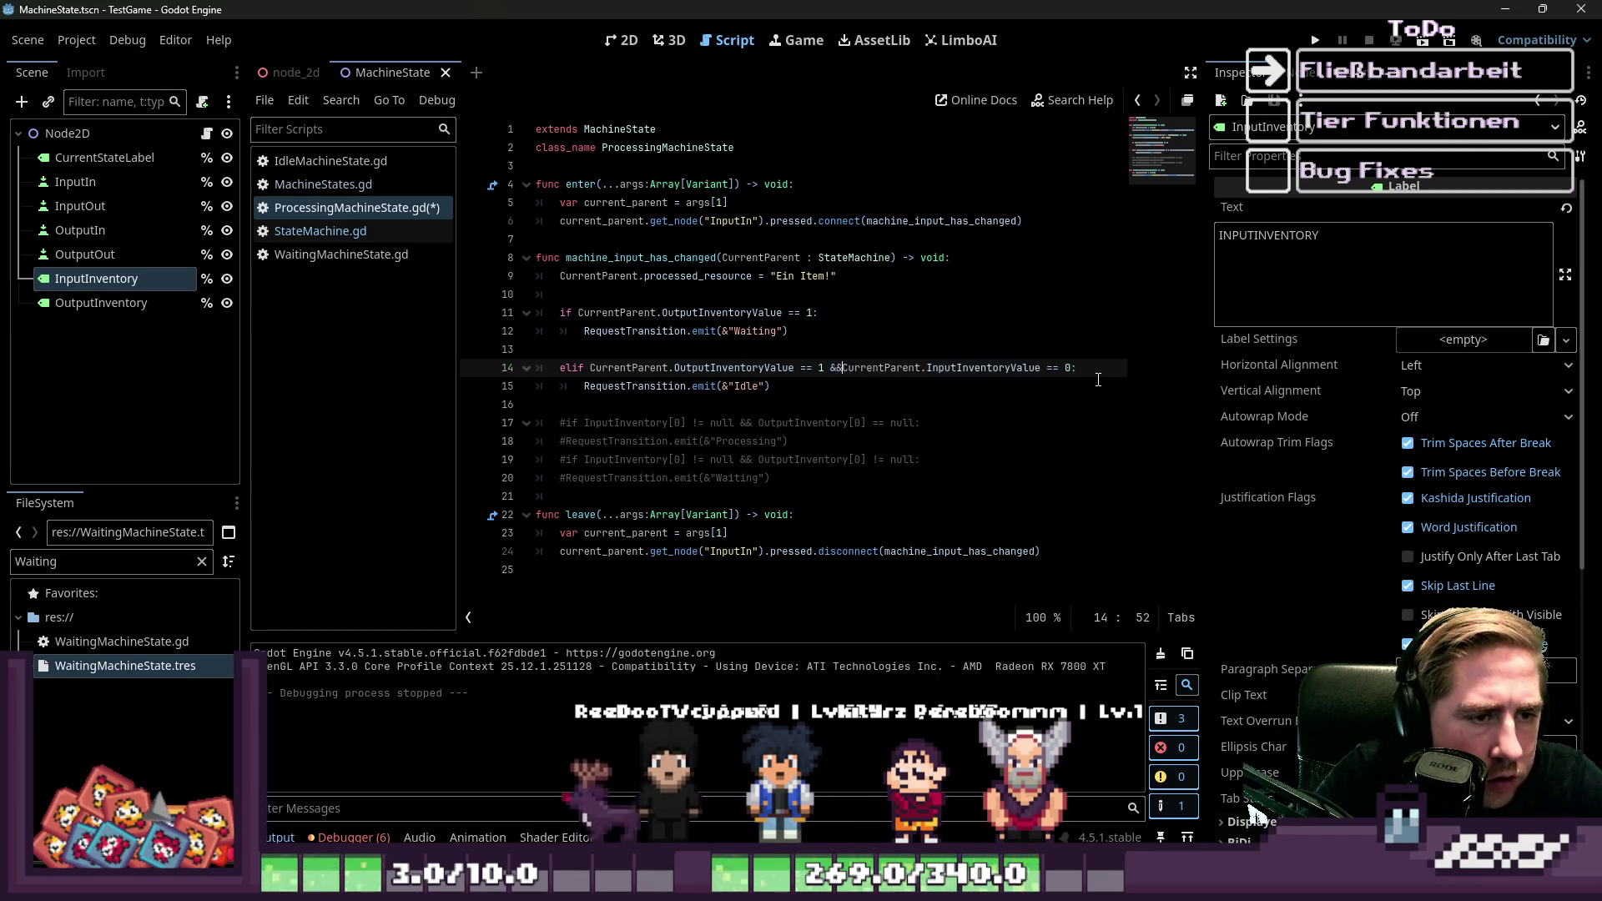
click(1098, 380)
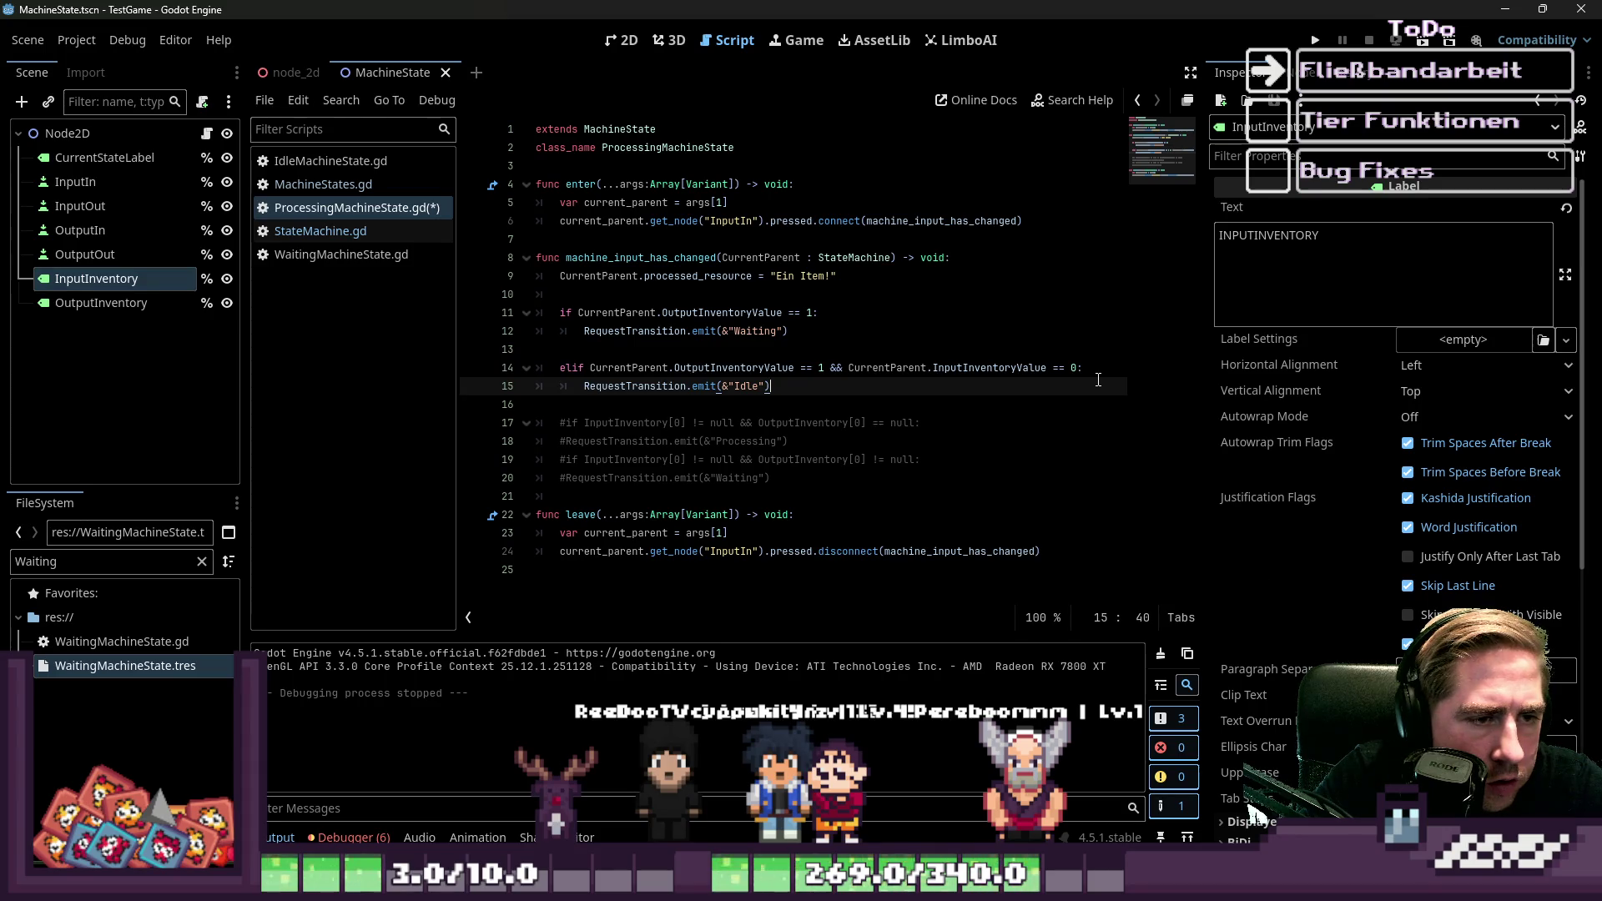
Step: Split the elif so InputInventoryValue == 0 becomes a nested if around the Idle transition
key(ctrl+z)
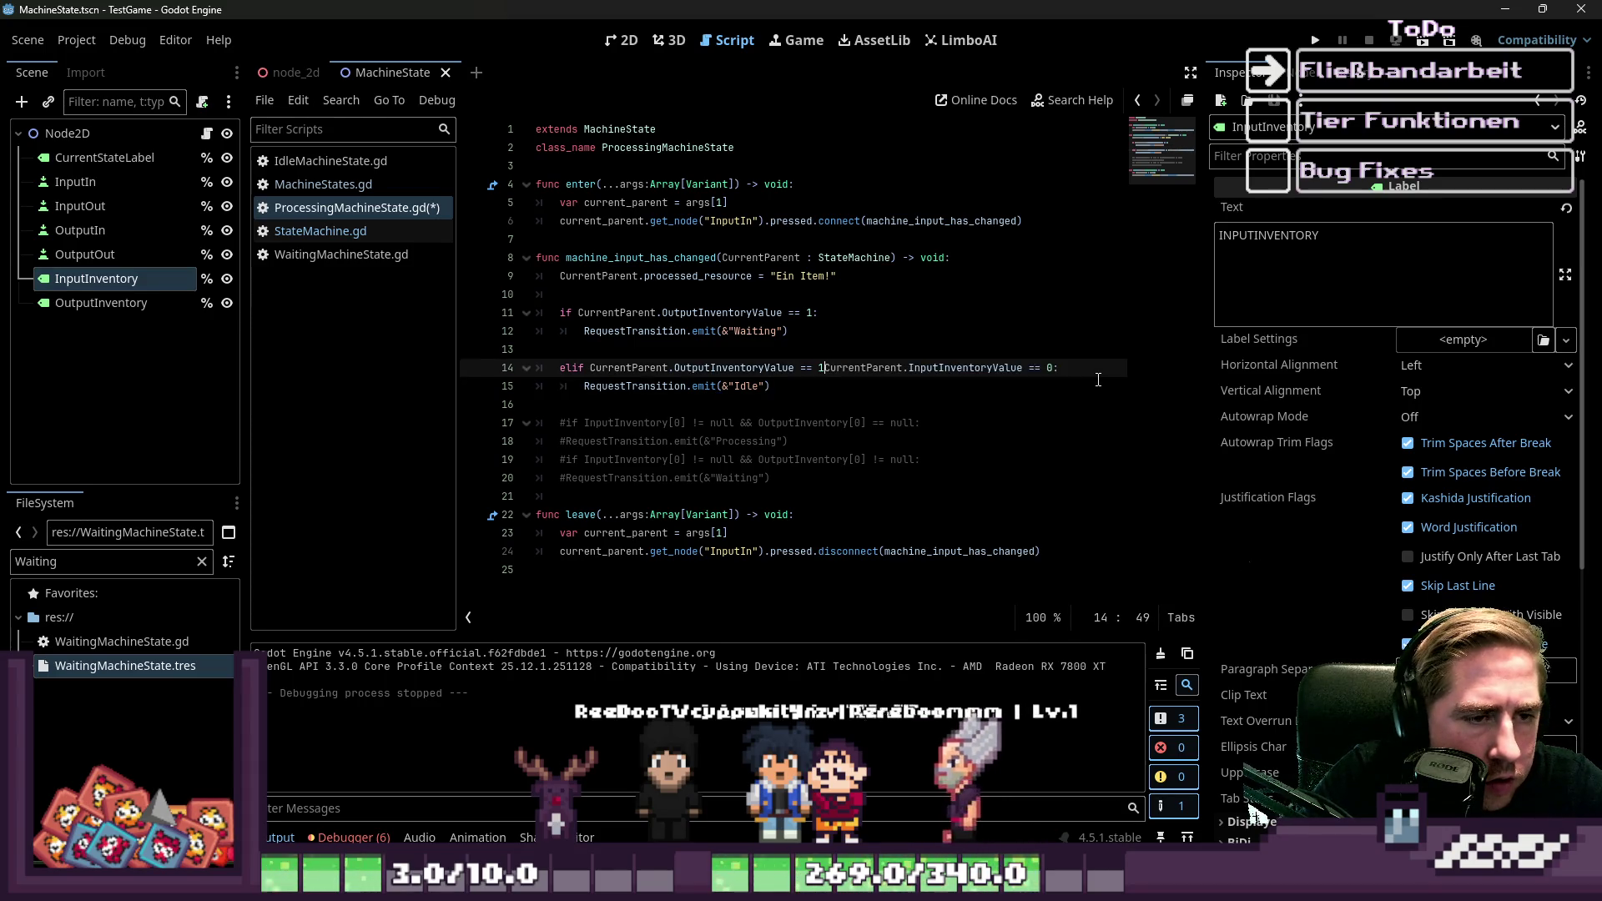
key(BackSpace)
key(BackSpace)
key(BackSpace)
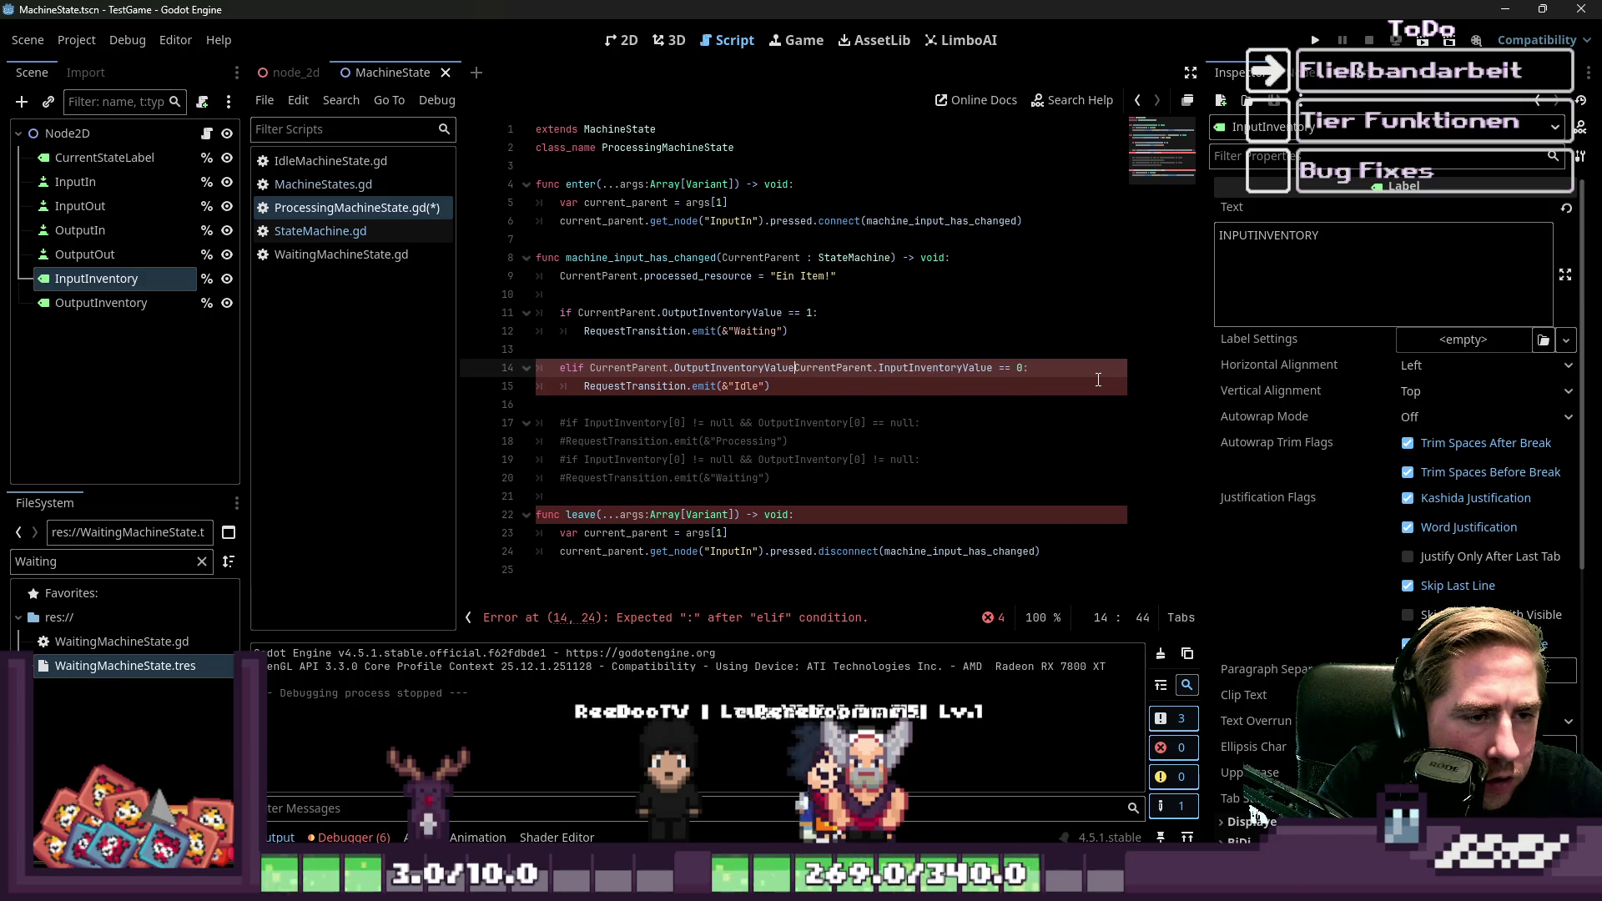
key(BackSpace)
text(:)
key(Return)
text(if)
key(End)
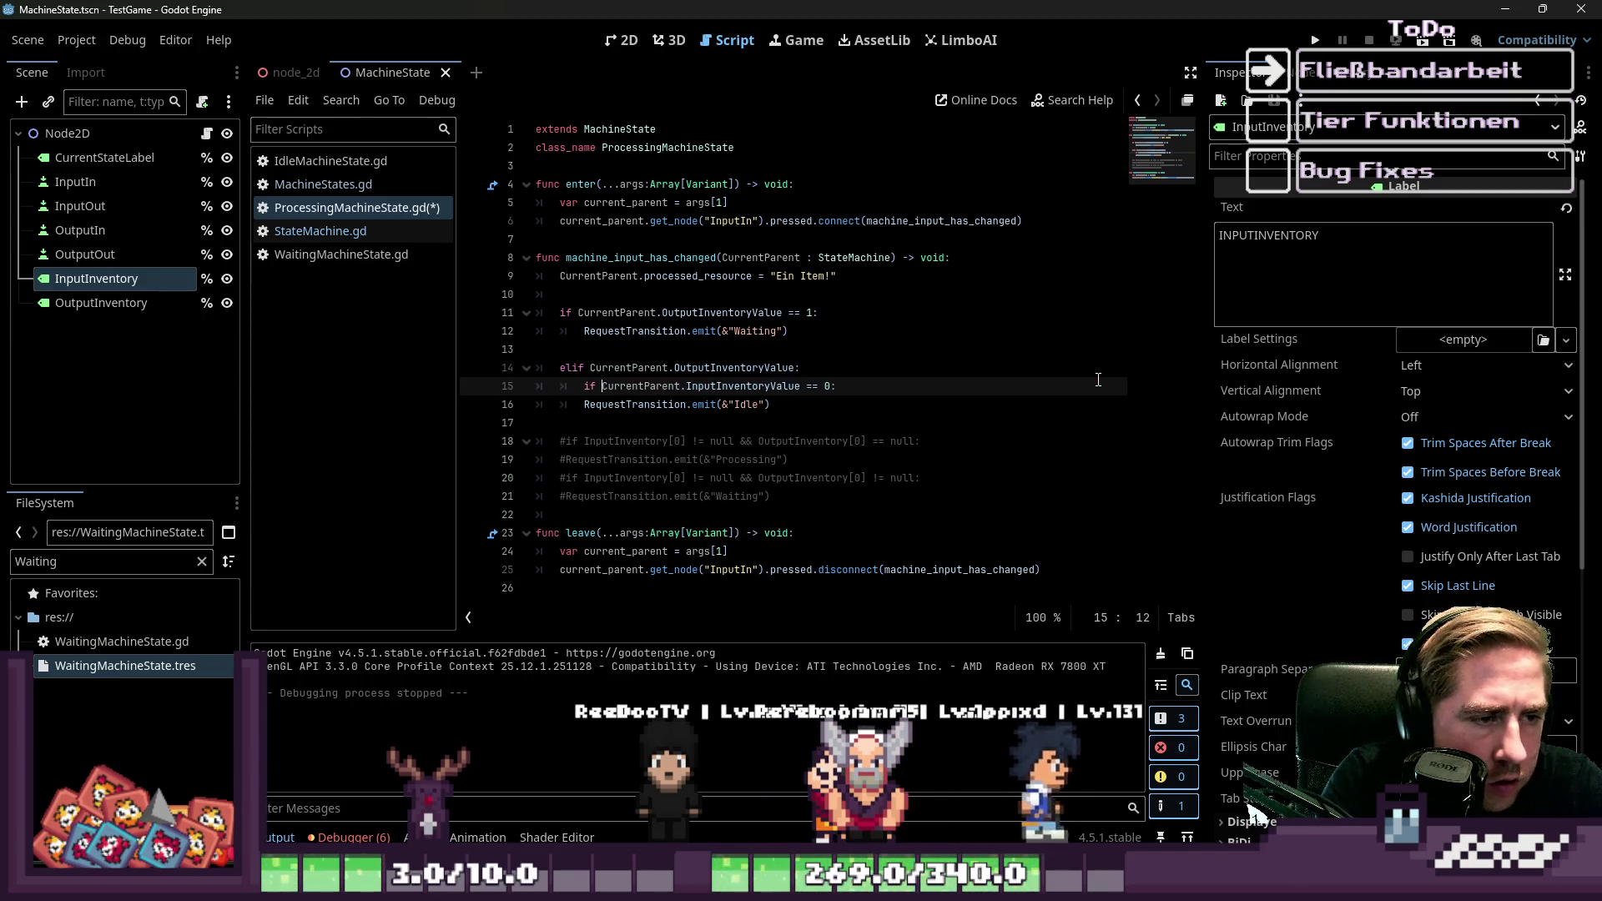
key(Down)
key(Home)
key(Tab)
key(Down)
key(Return)
key(Up)
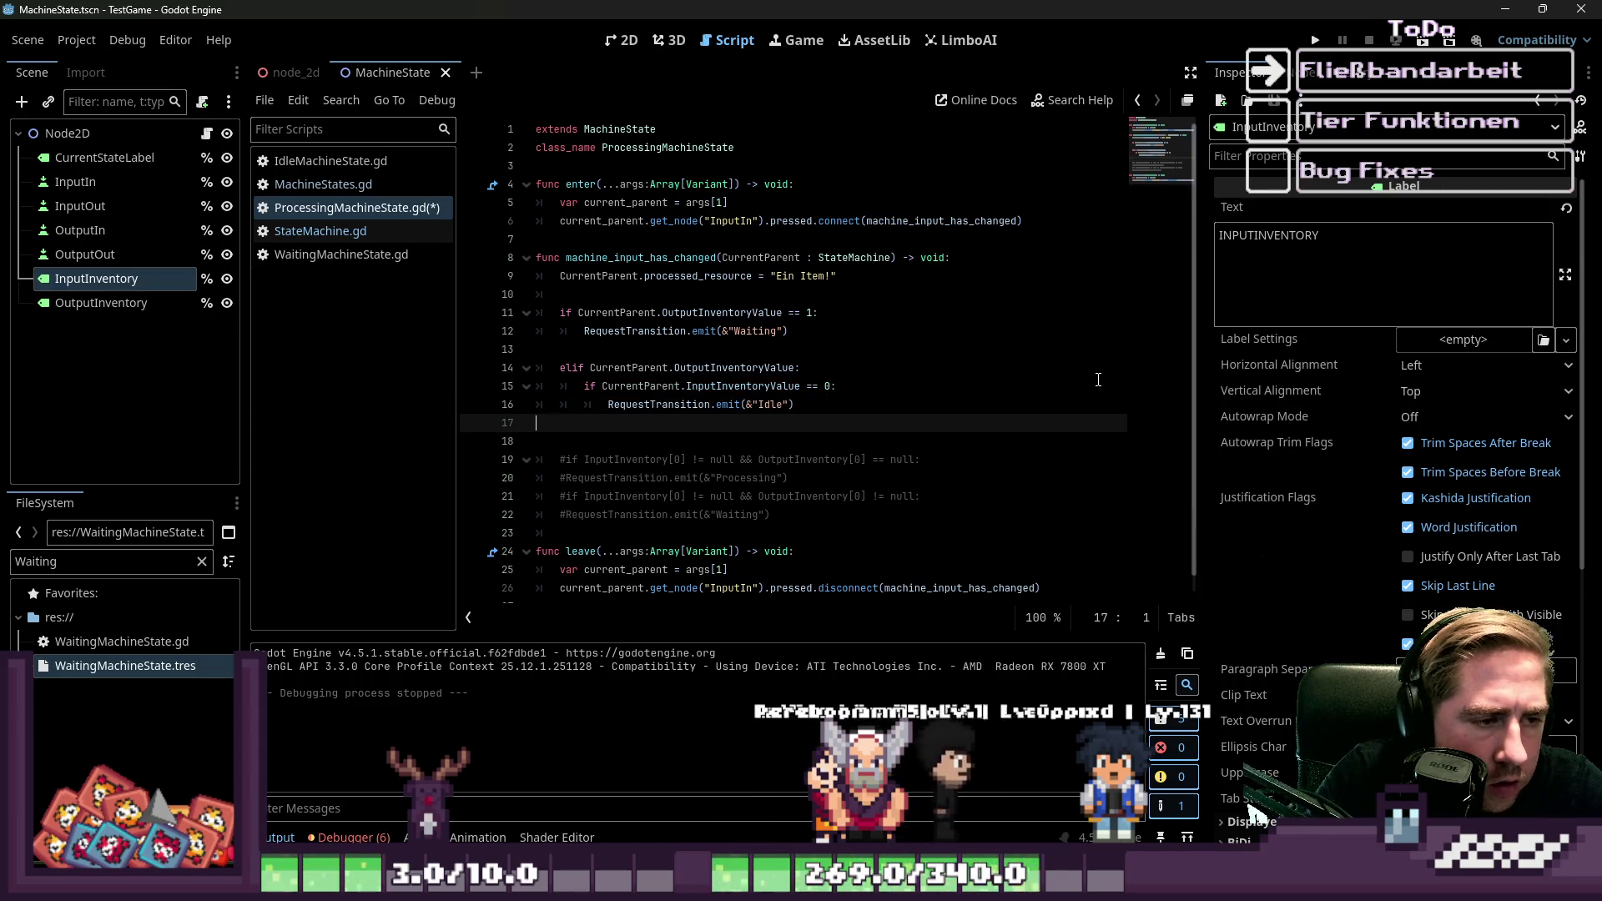
Step: Add a new branch below the nested if containing a RequestTransition emit call
text(if:)
key(Return)
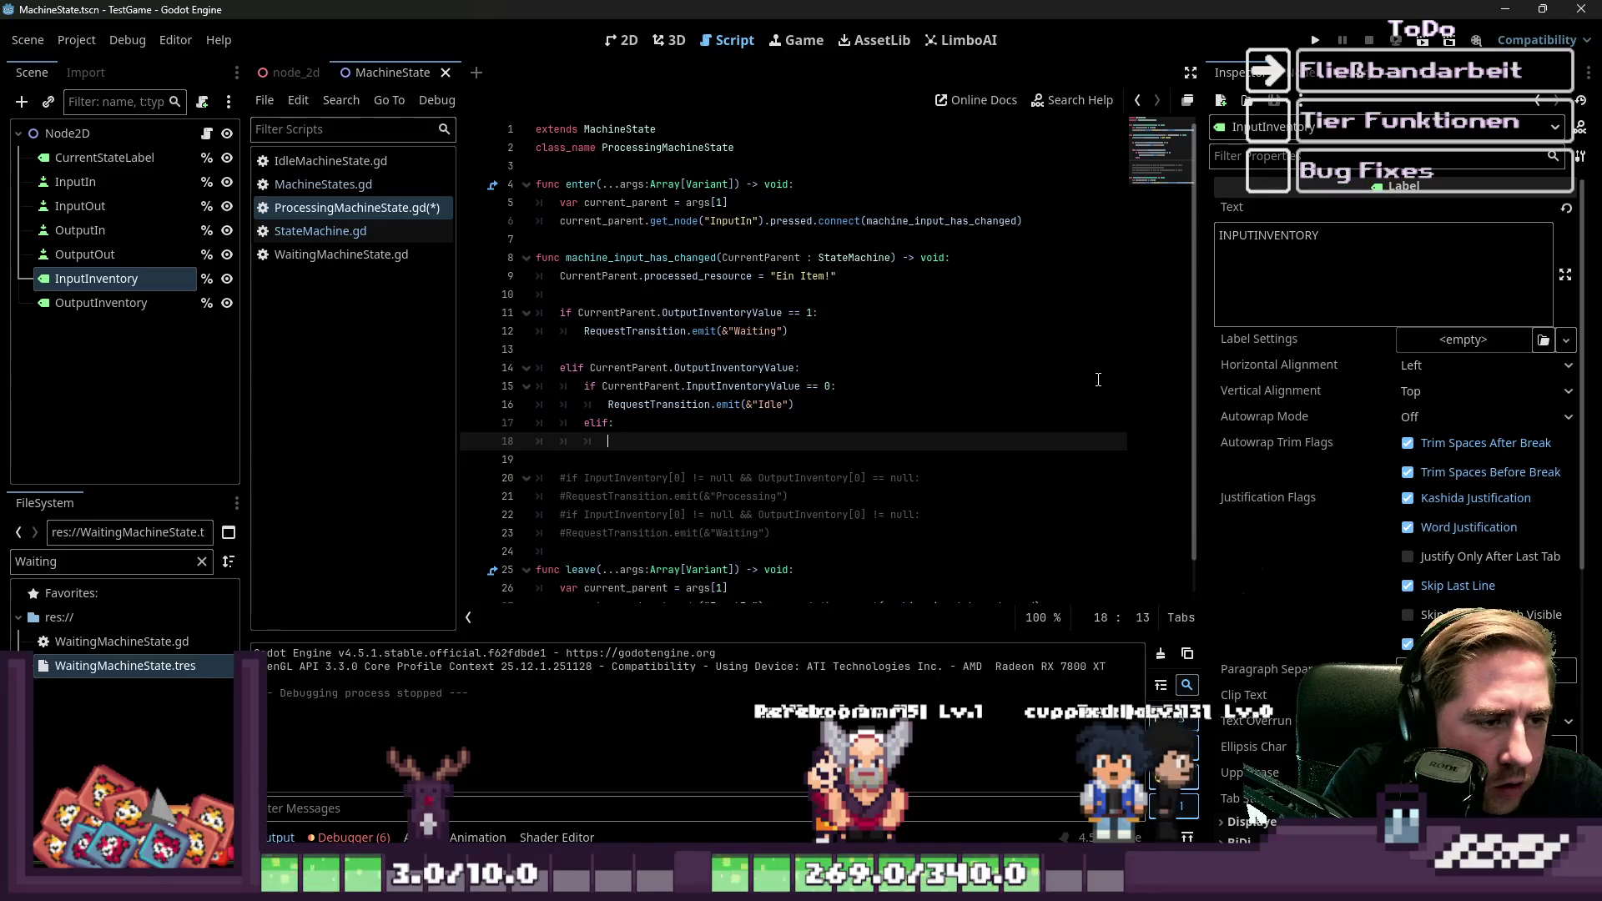
text(equestTransition)
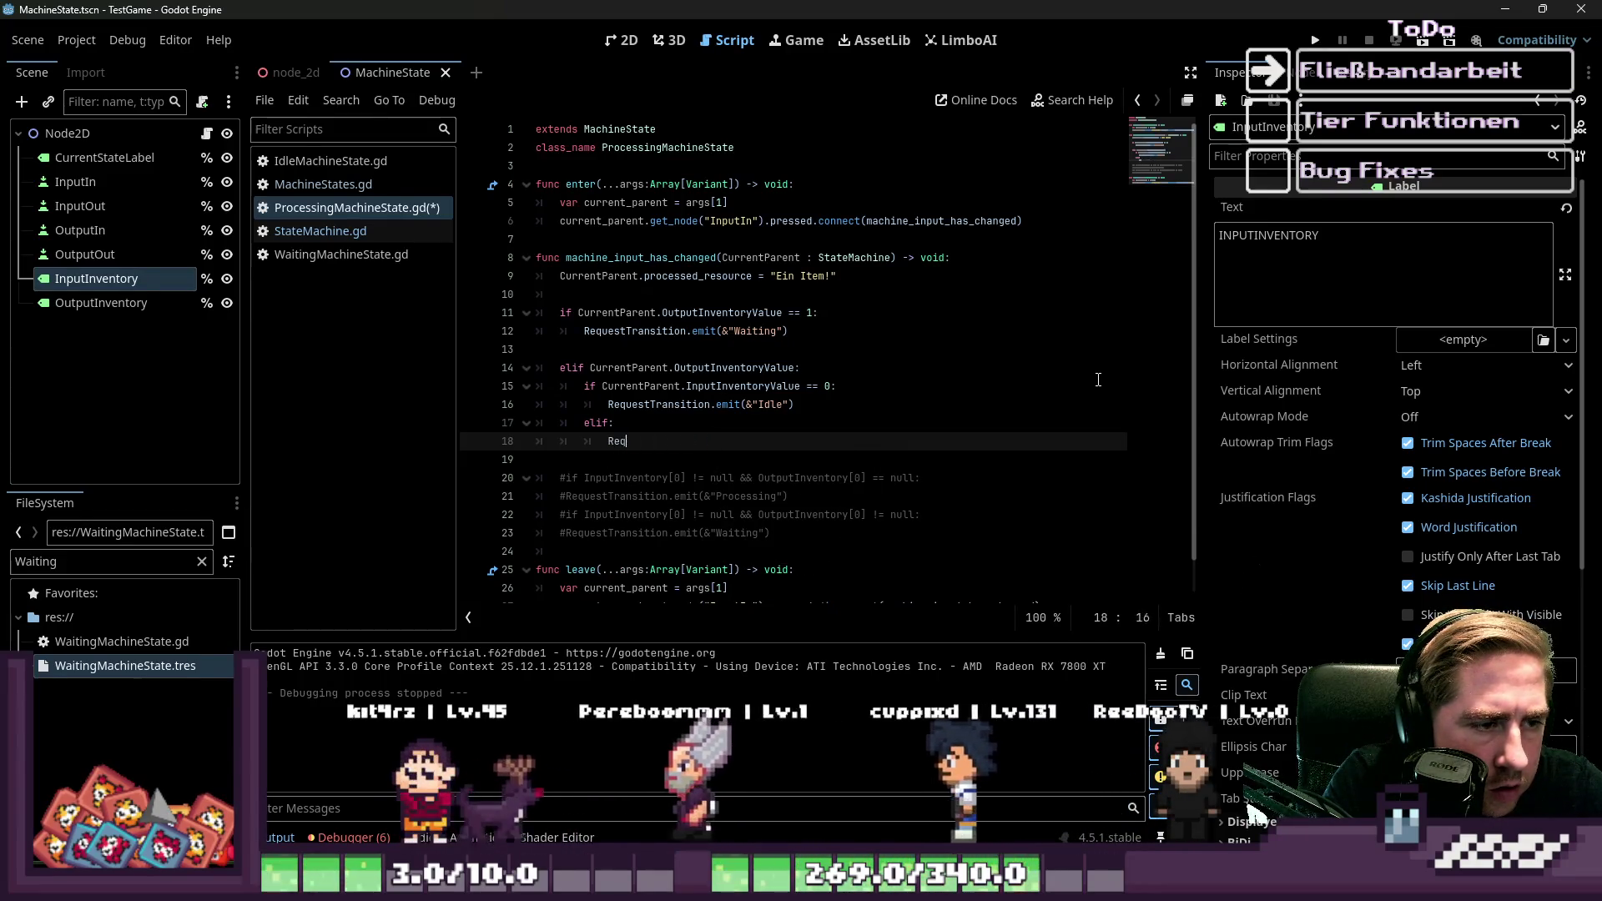
key(BackSpace)
key(BackSpace)
key(BackSpace)
key(BackSpace)
key(BackSpace)
key(BackSpace)
key(Return)
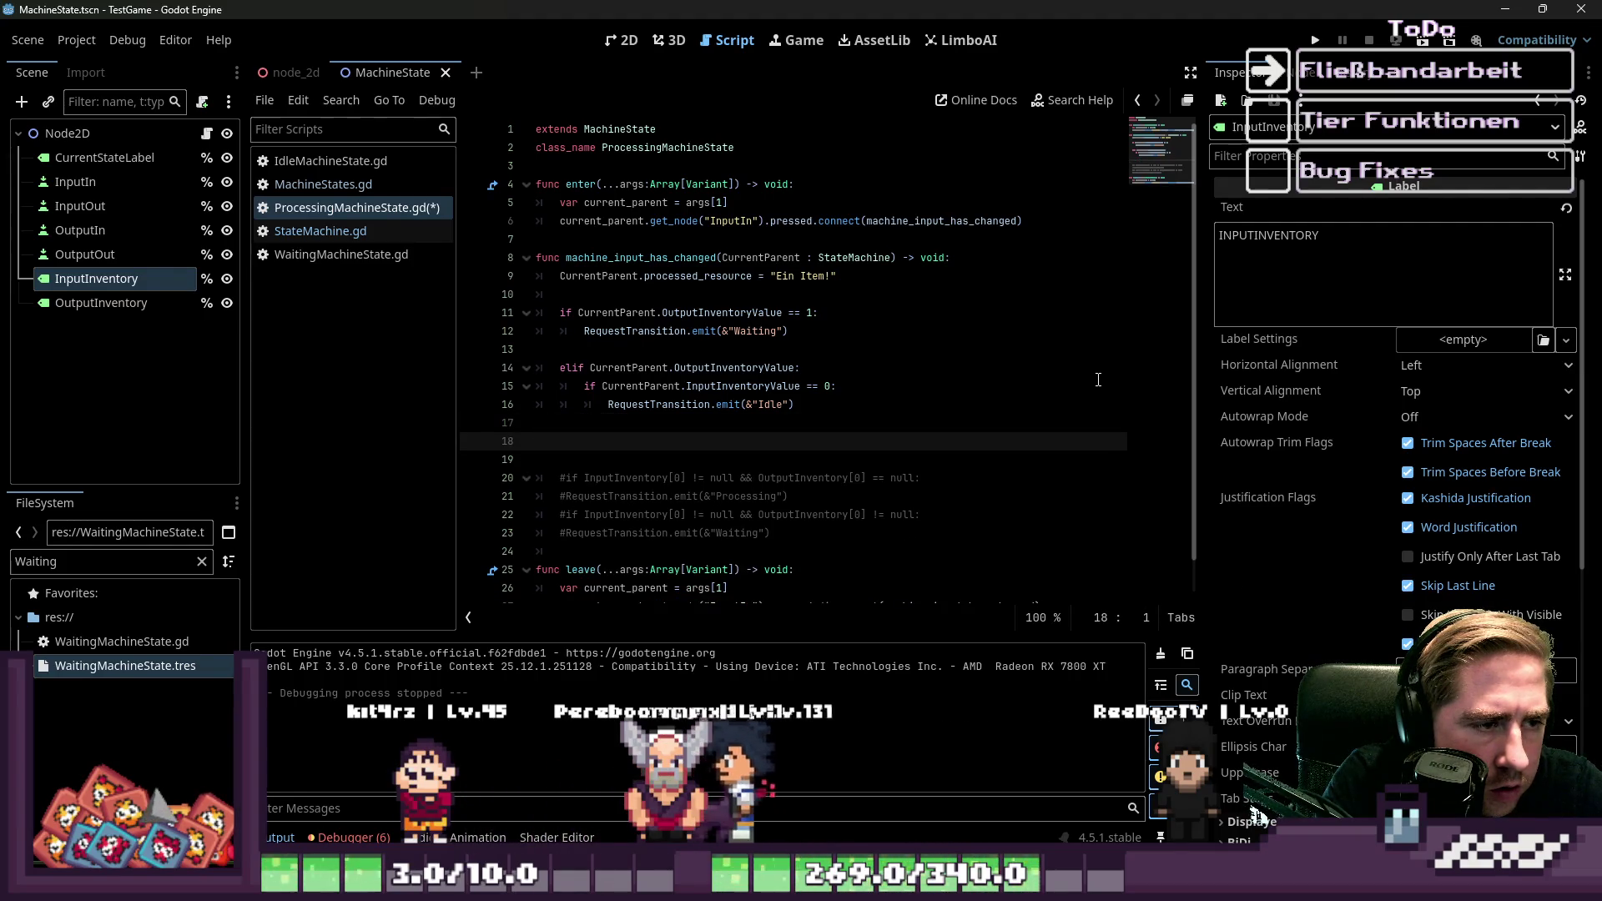
key(BackSpace)
key(BackSpace)
key(BackSpace)
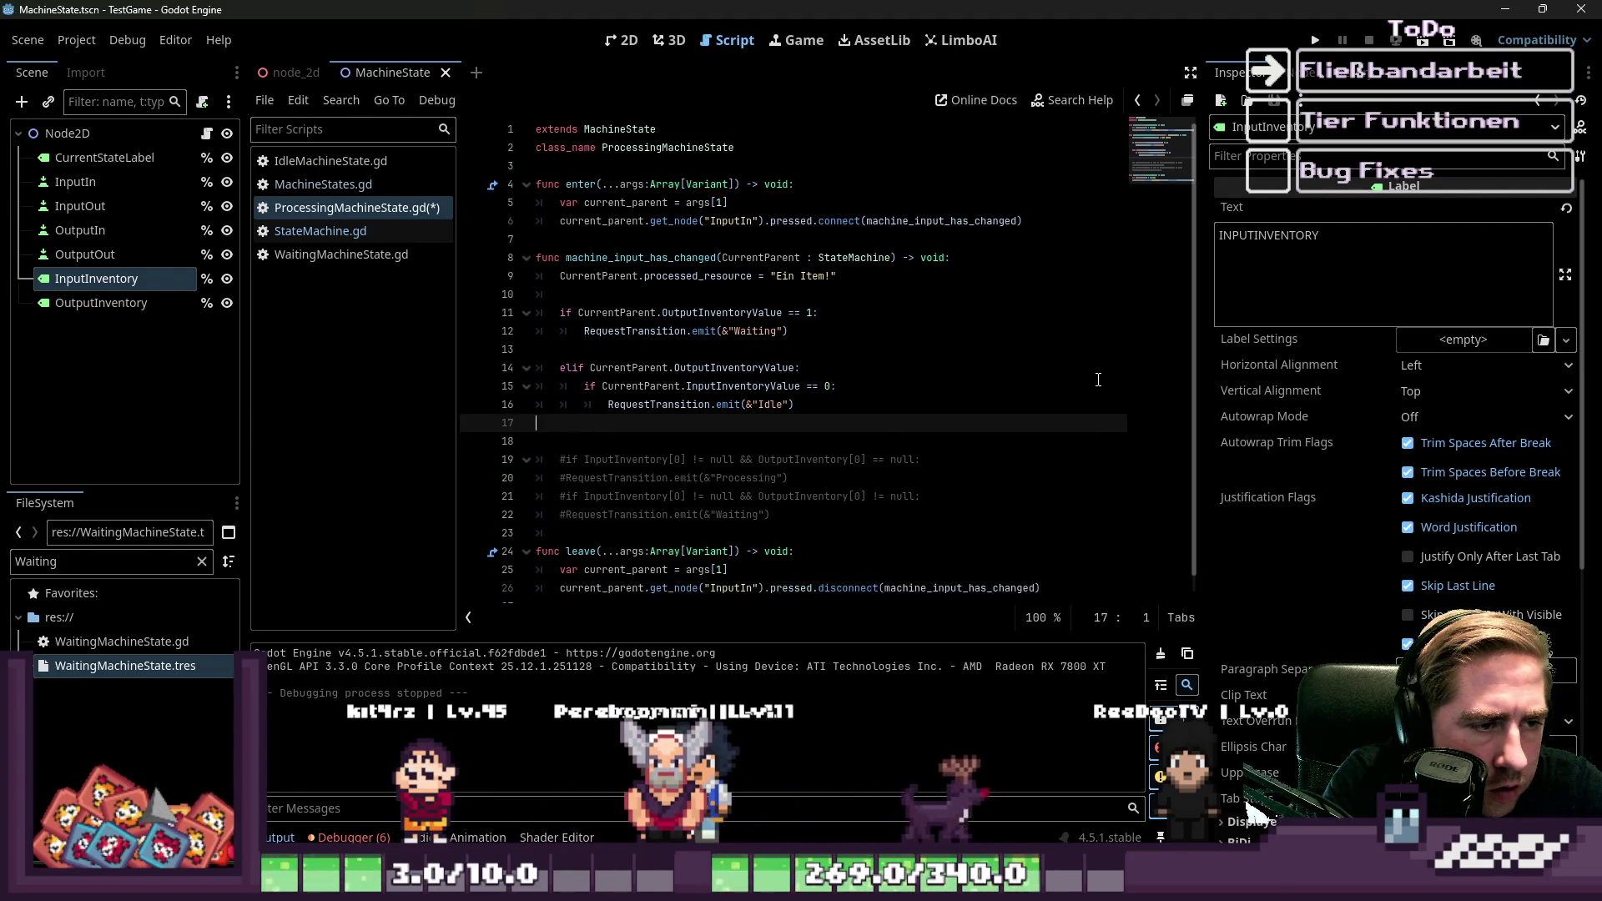
text(:)
key(Return)
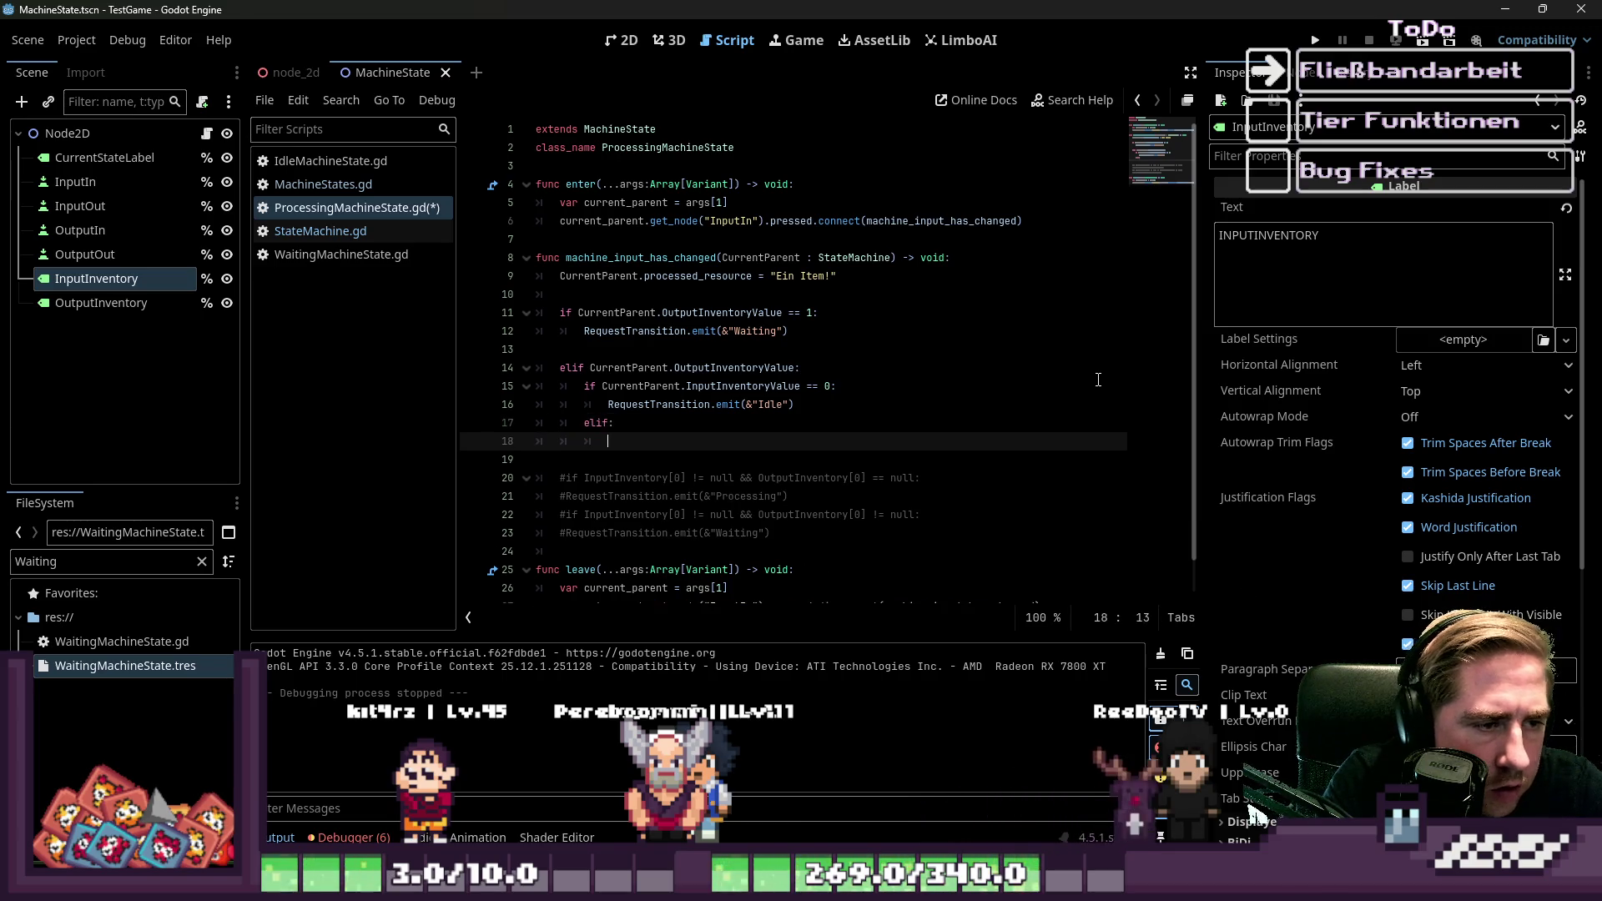
text(e)
key(Return)
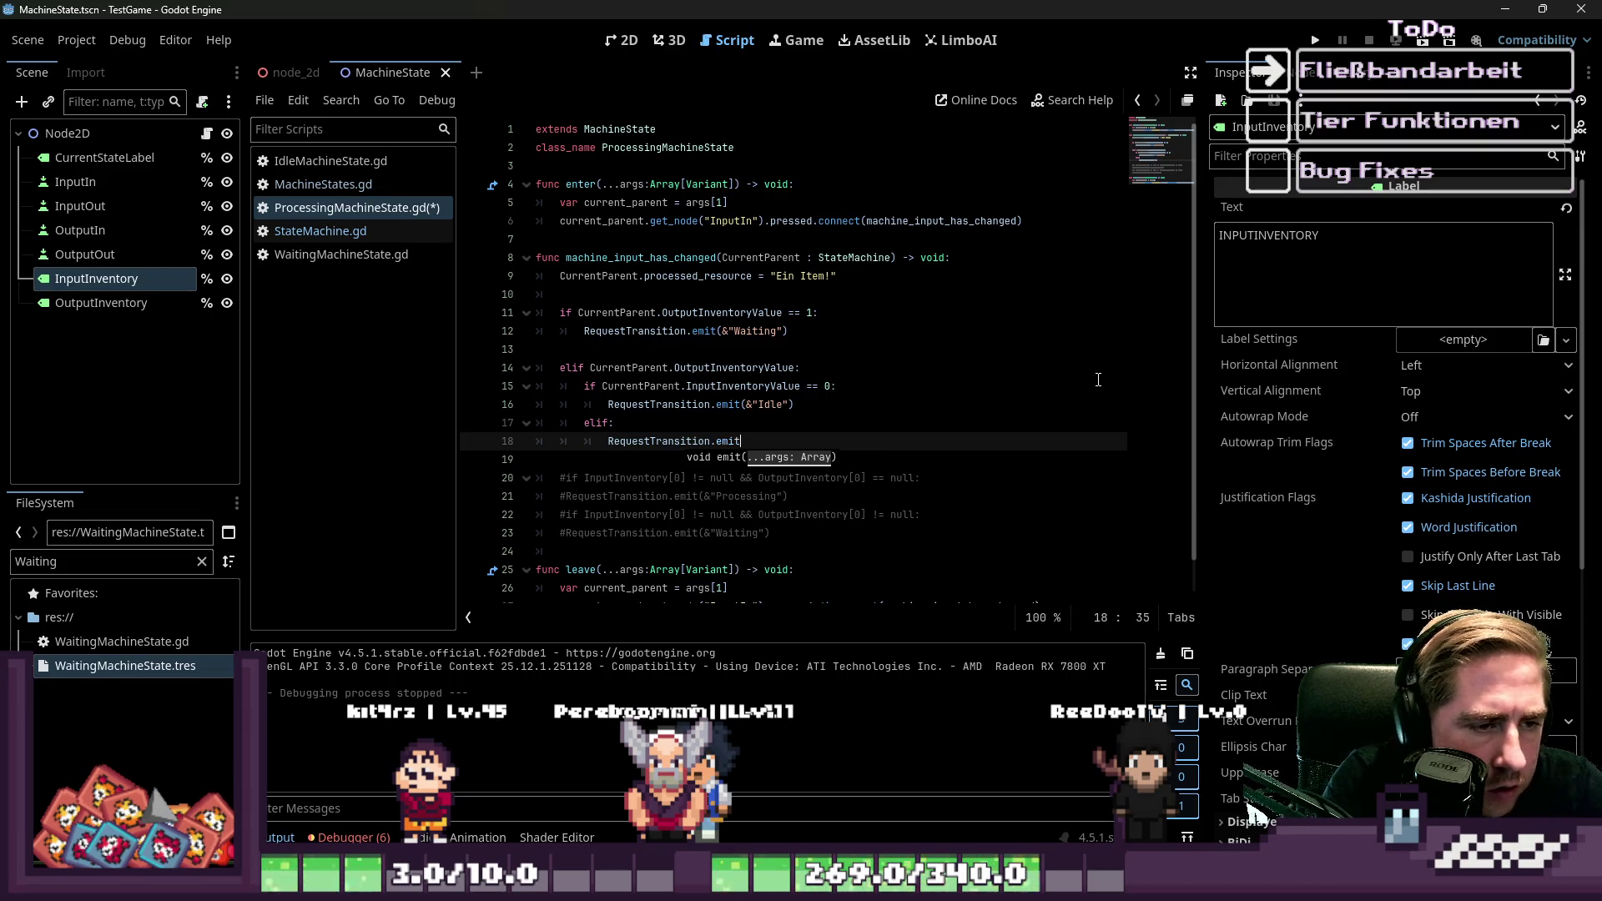
Step: Change the elif condition on line 14 to OutputInventoryValue == 0
key(Up)
key(Up)
key(Up)
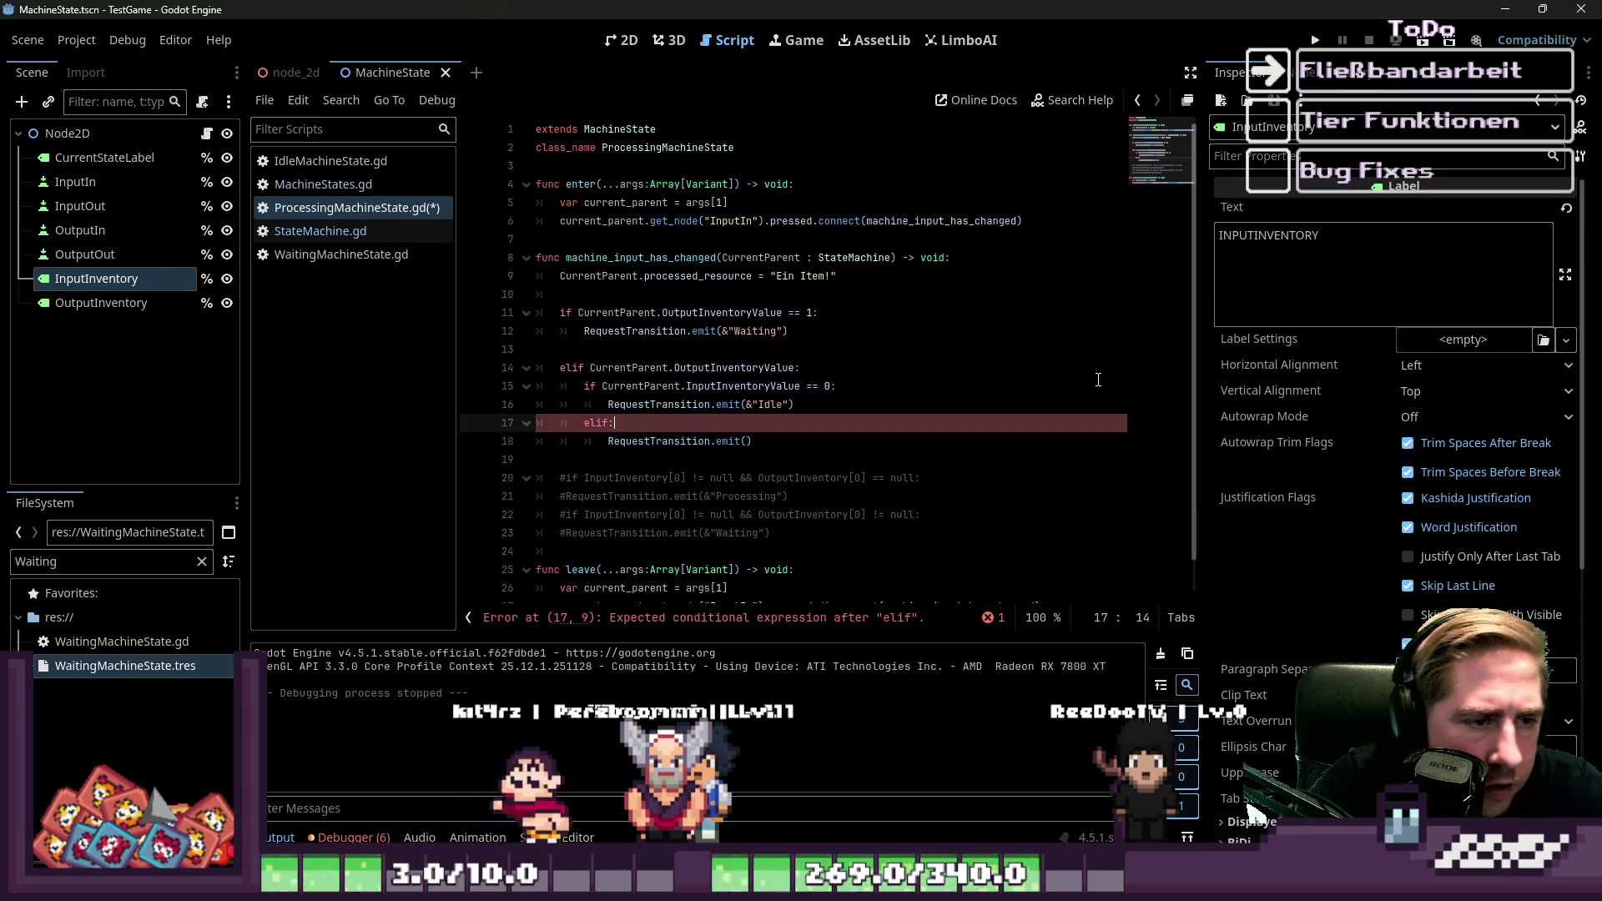
text(!=)
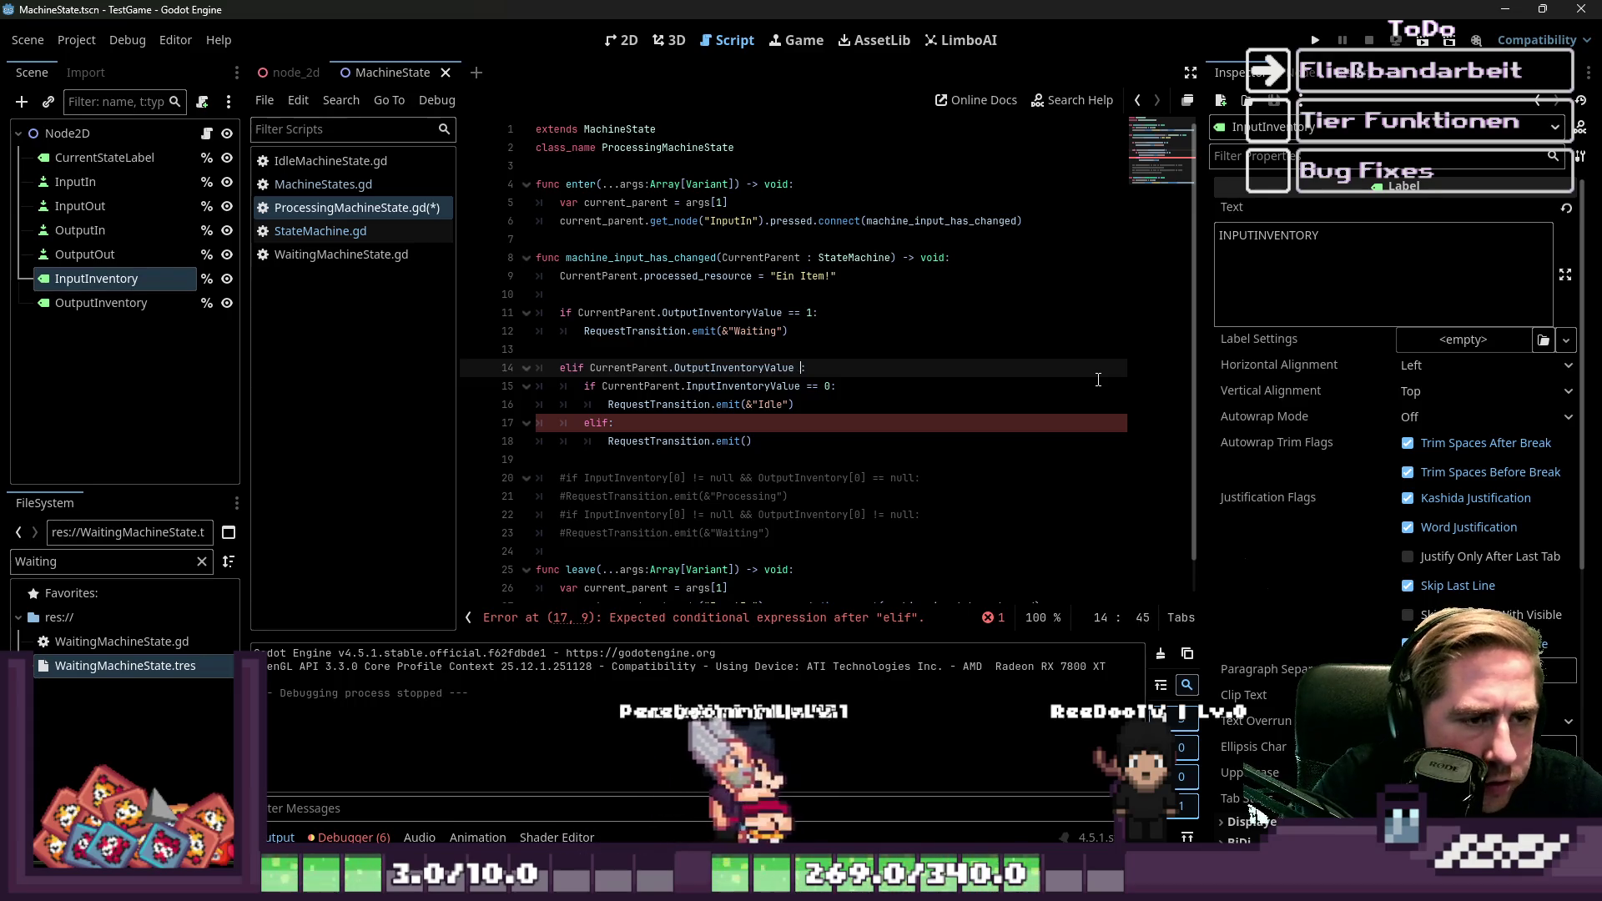
key(BackSpace)
key(BackSpace)
key(BackSpace)
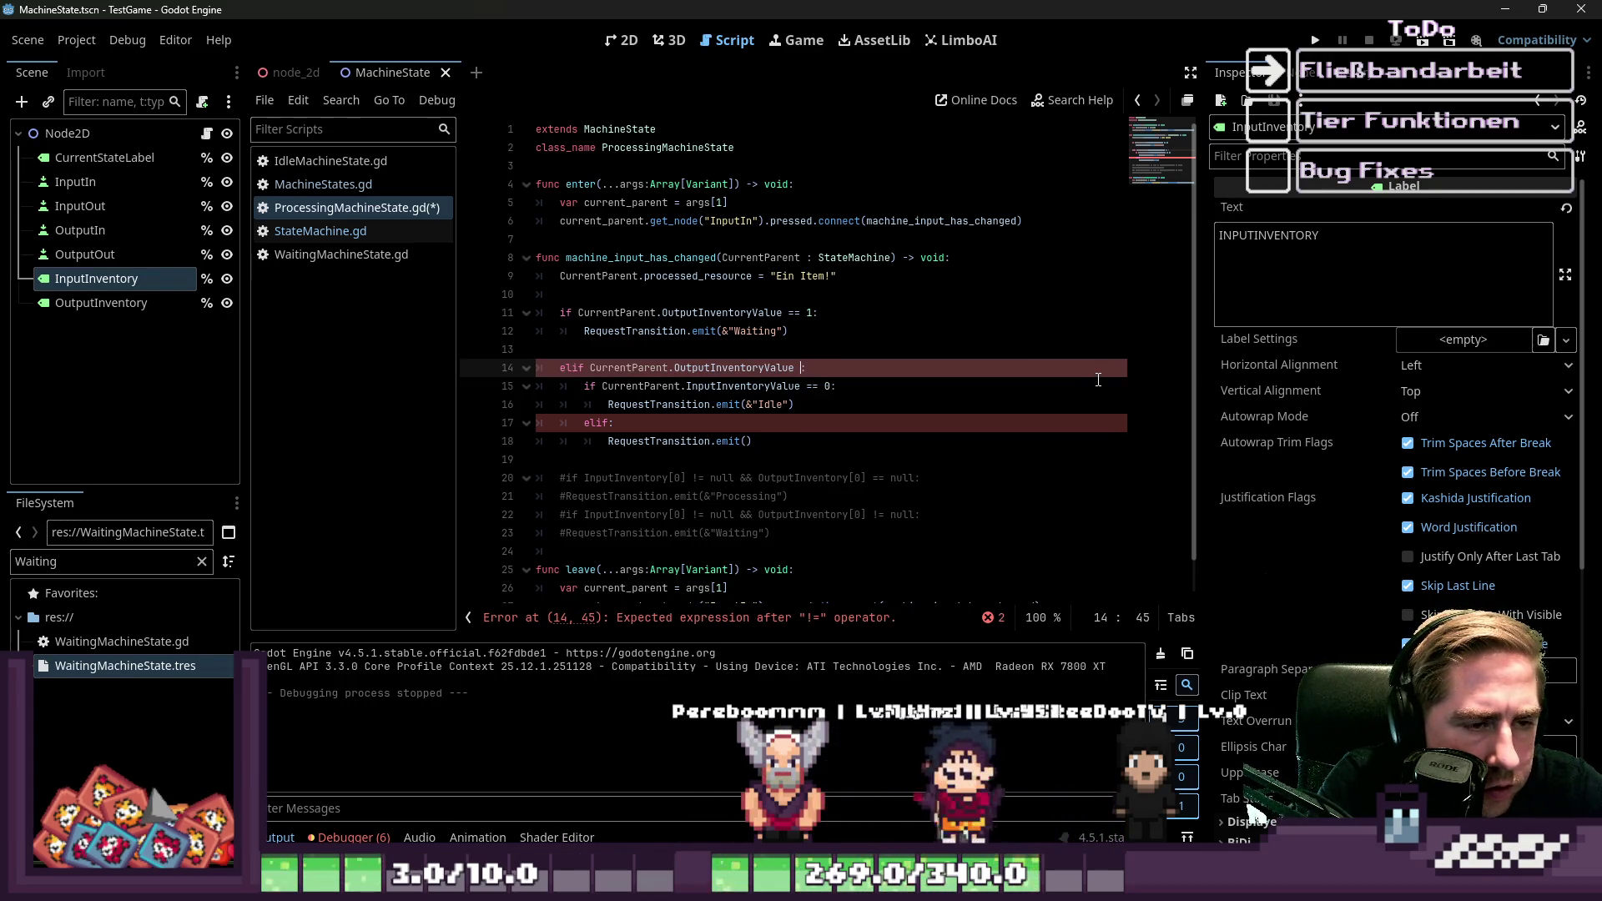
text(0)
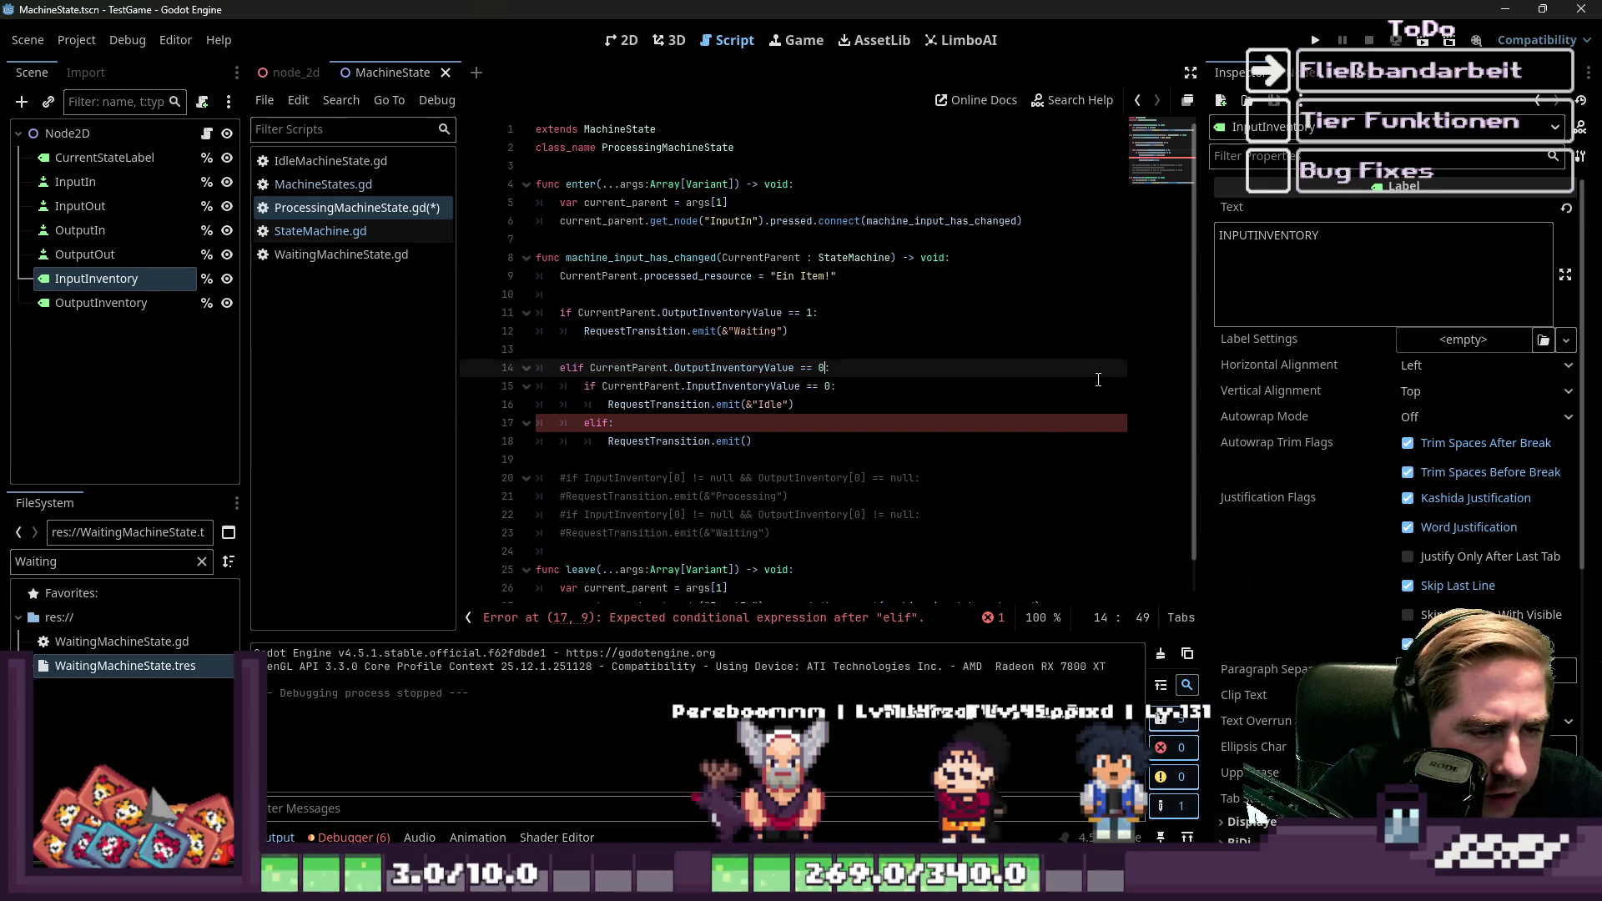
Step: Make the new branch an else emitting &"Process" and save the script
key(Down)
key(Down)
key(Down)
key(Up)
key(Down)
key(Down)
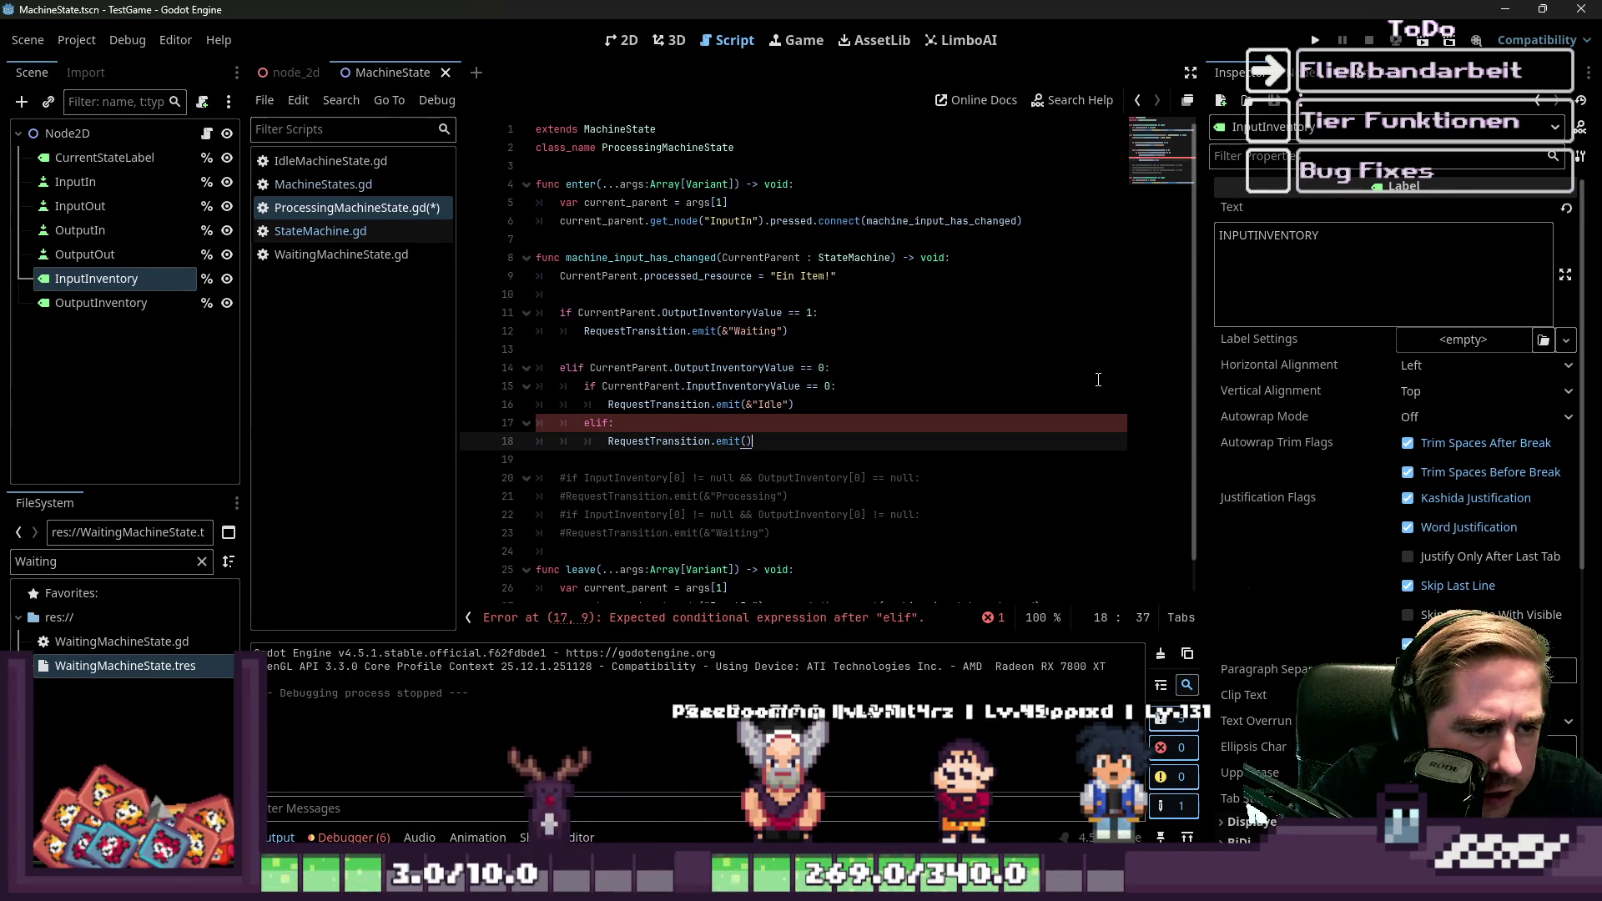
key(Up)
key(Up)
key(Up)
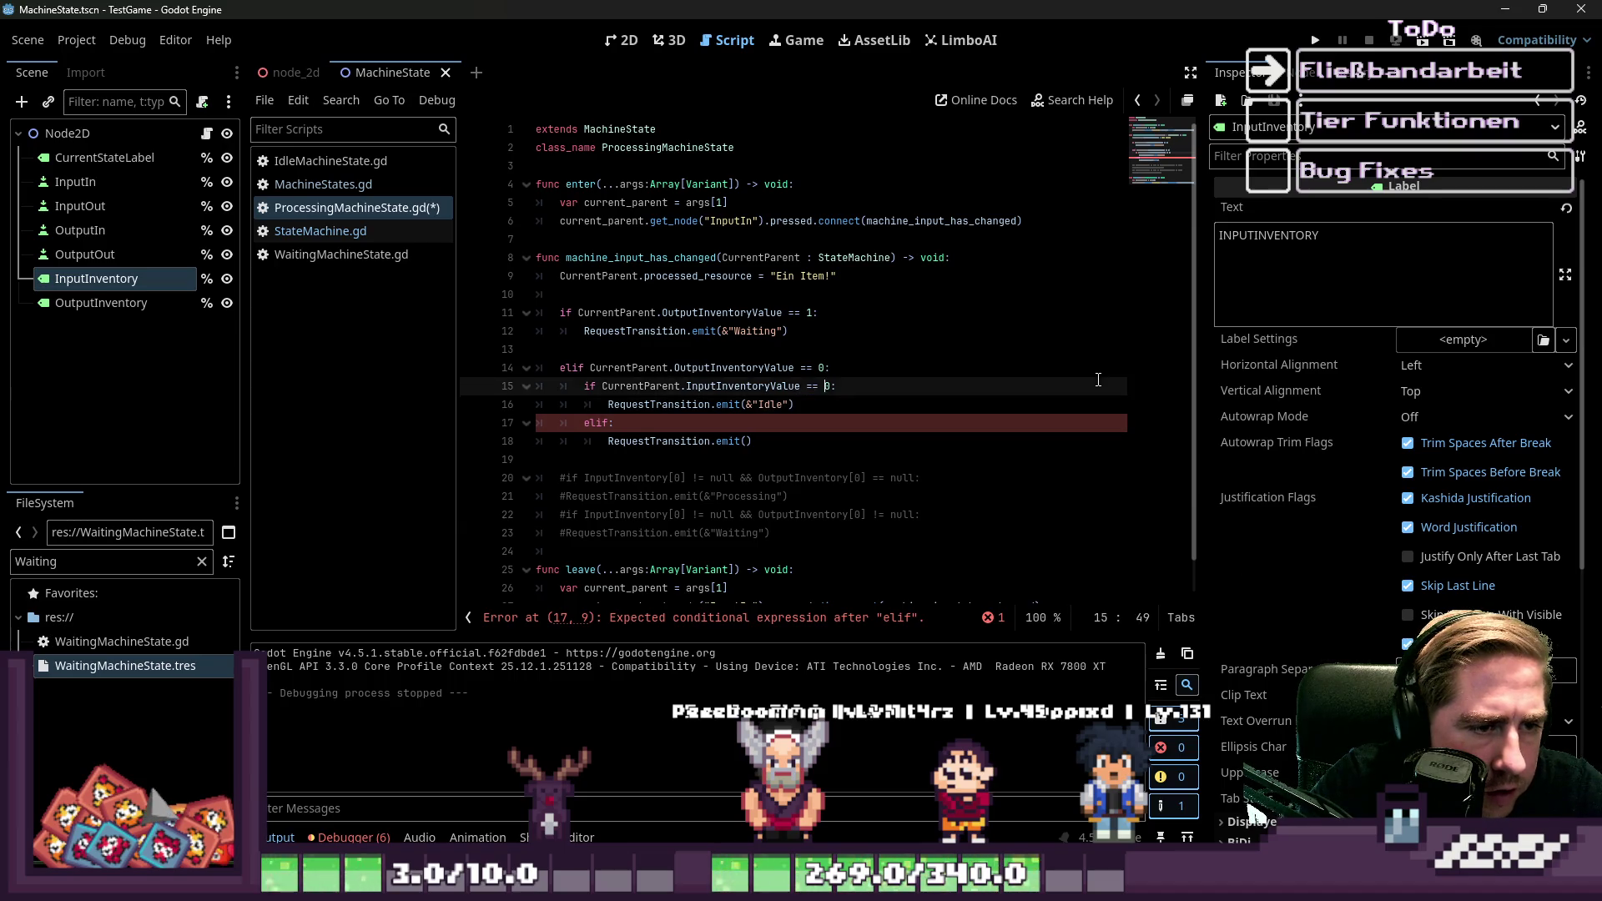
key(Down)
key(Down)
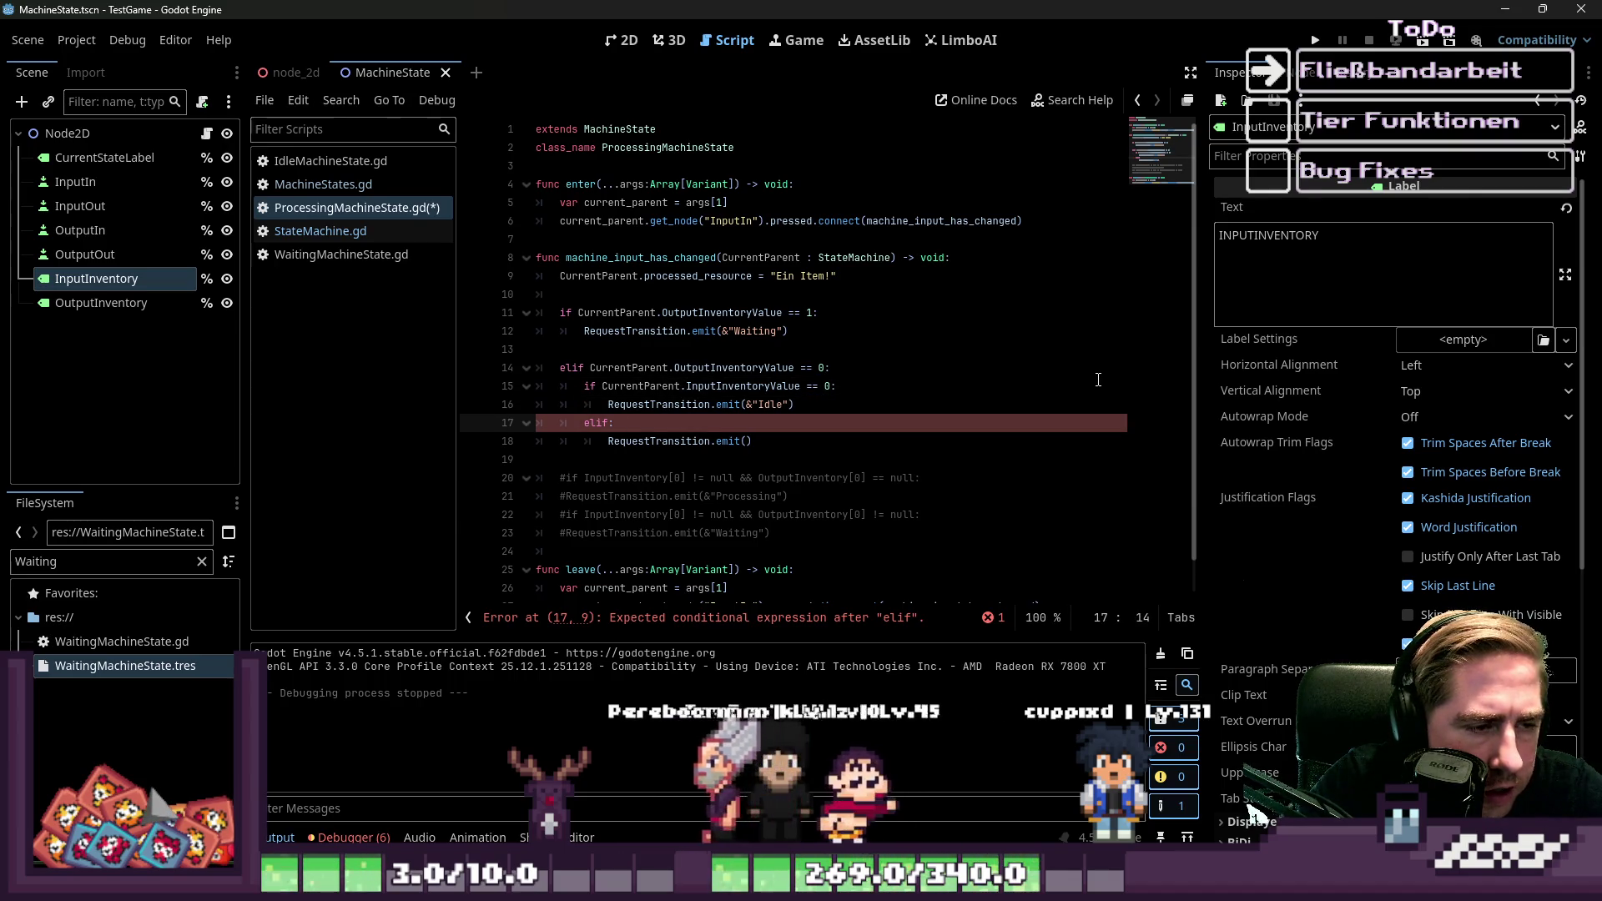
key(Left)
key(BackSpace)
key(BackSpace)
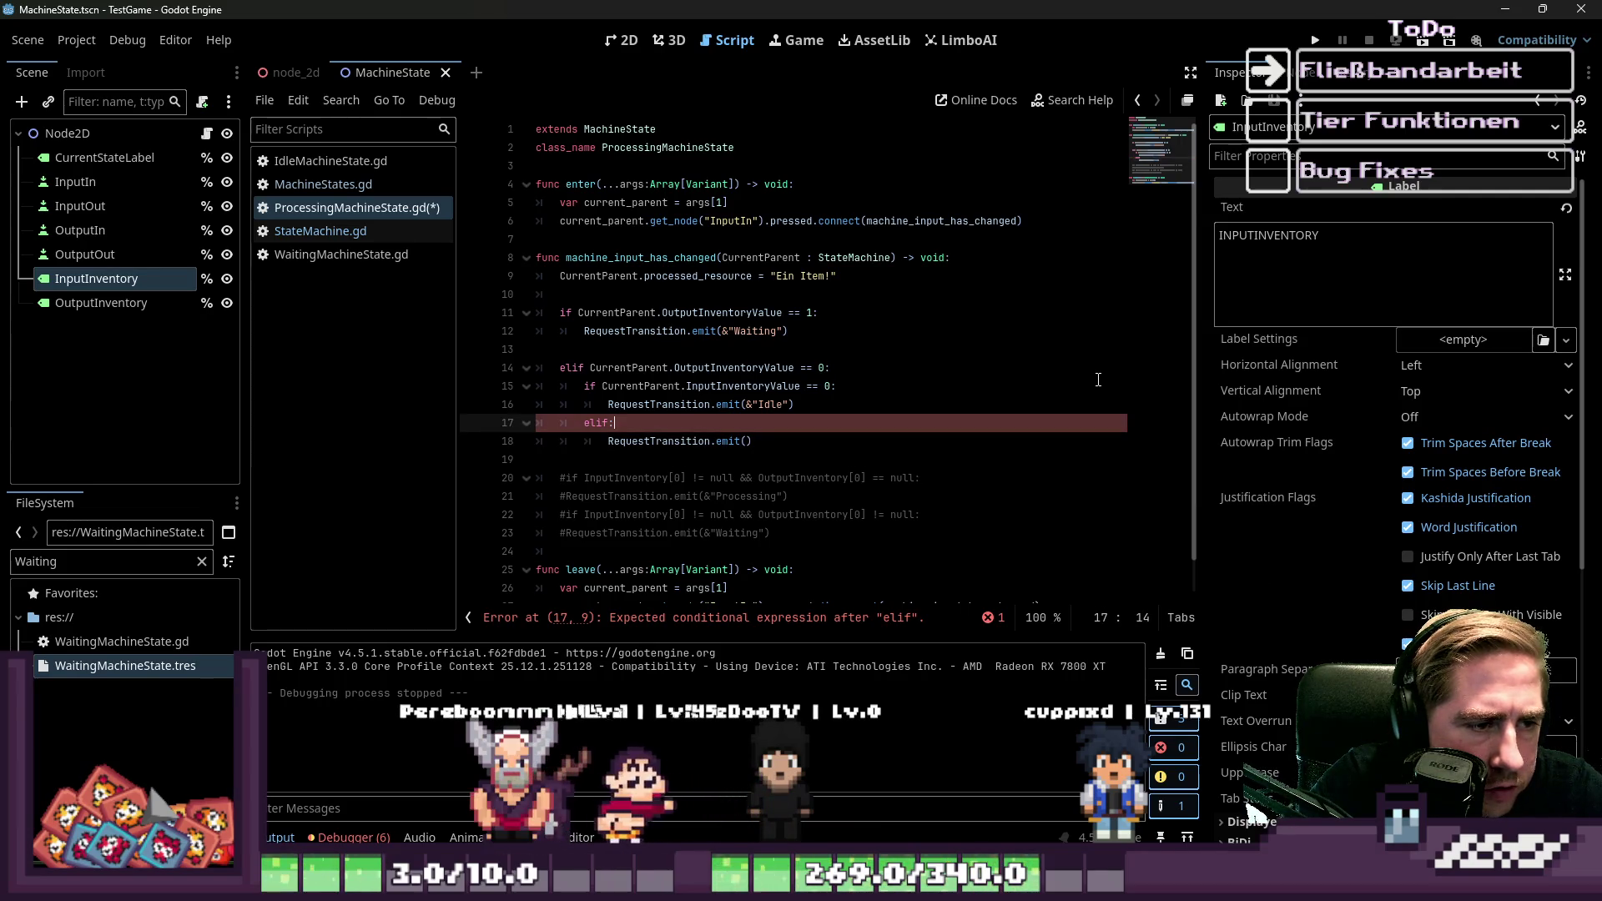
text(se)
key(Down)
key(End)
key(Left)
key(Left)
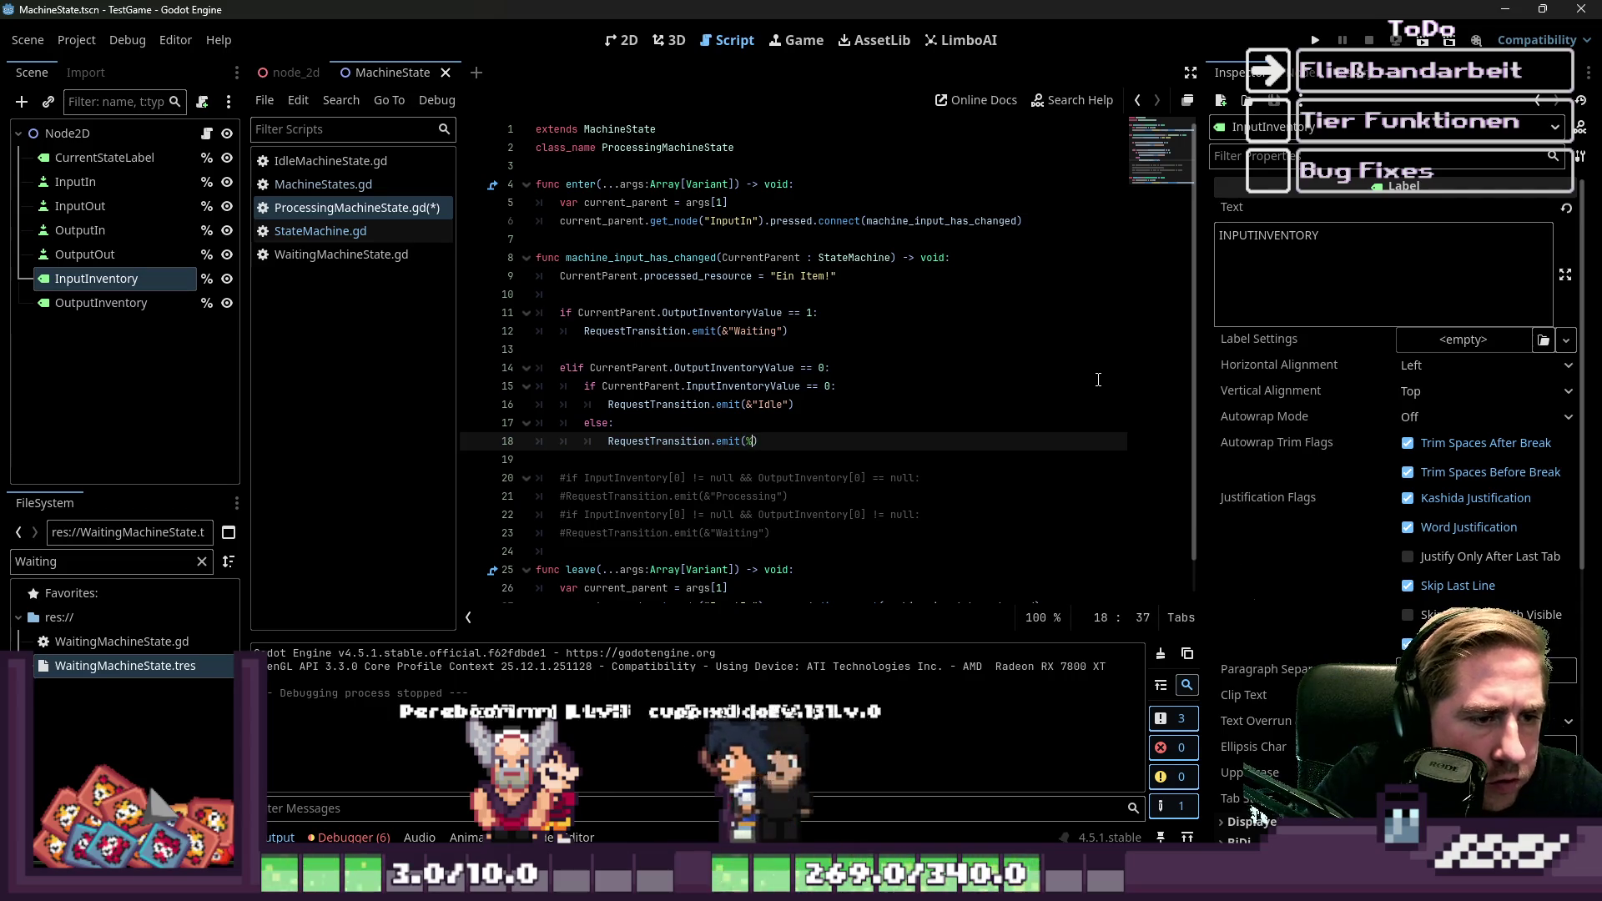
text(")
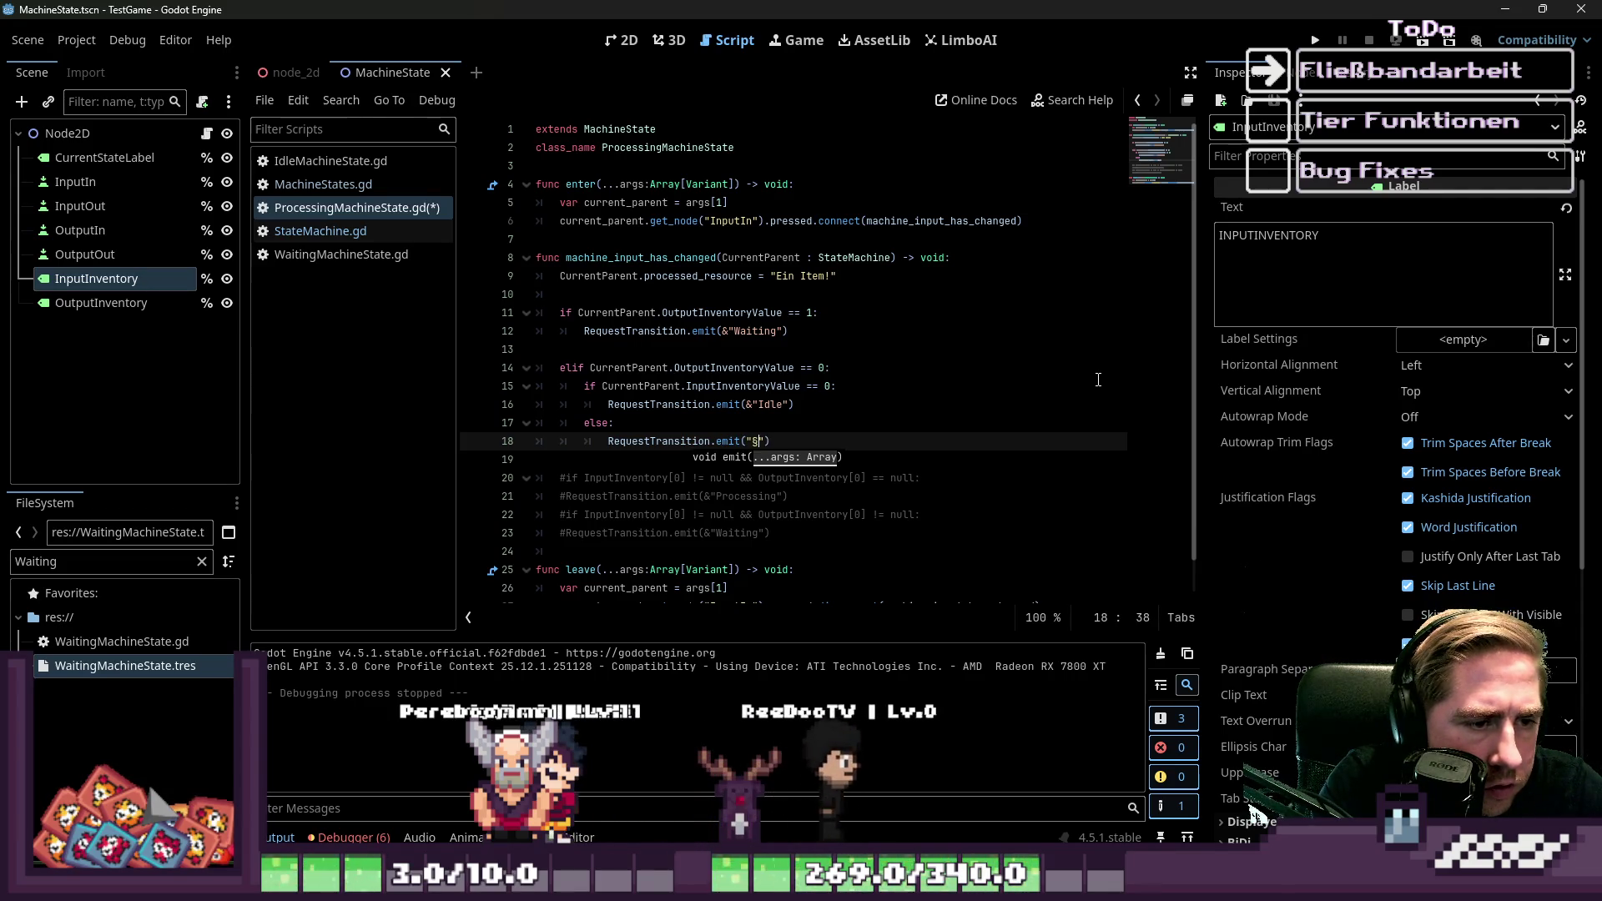
text(&"Idle)
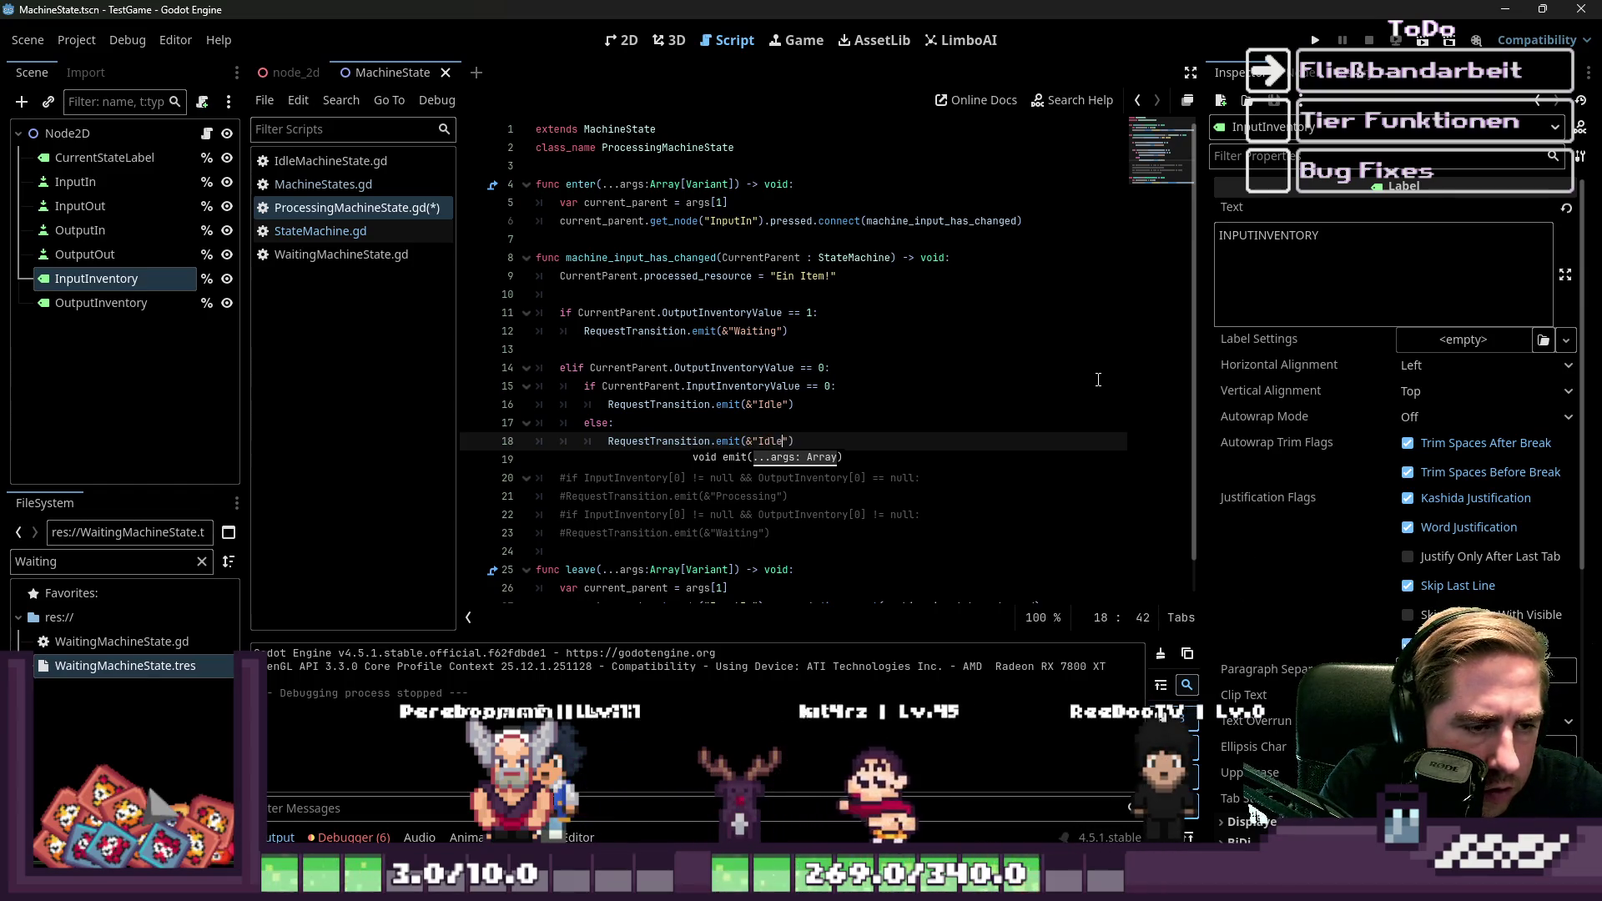
text(Process)
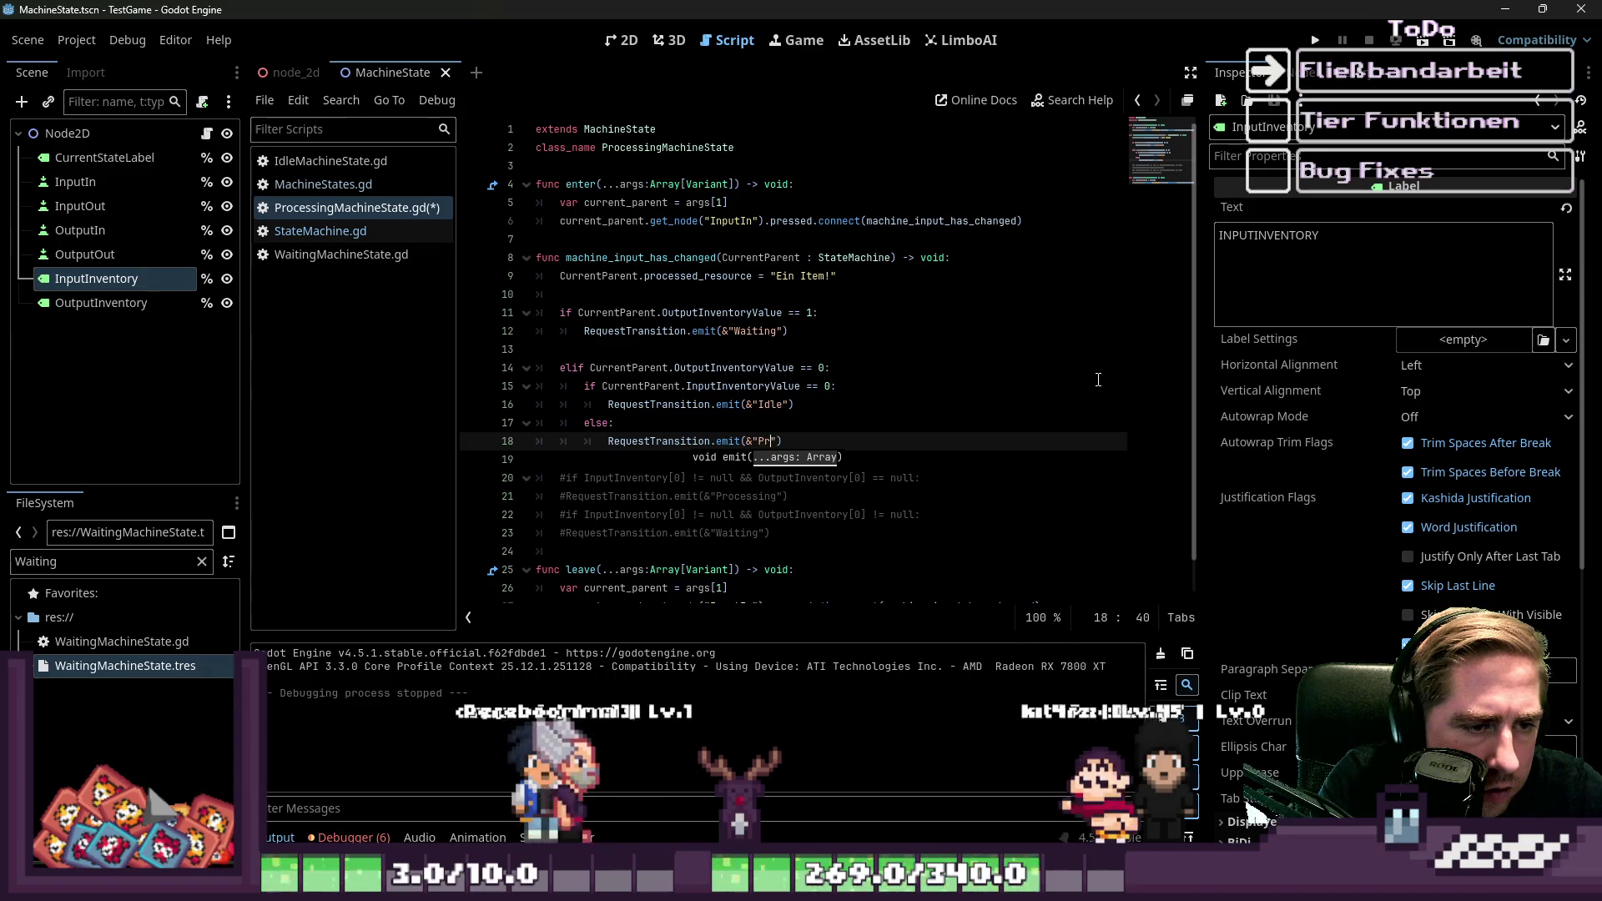
click(1091, 351)
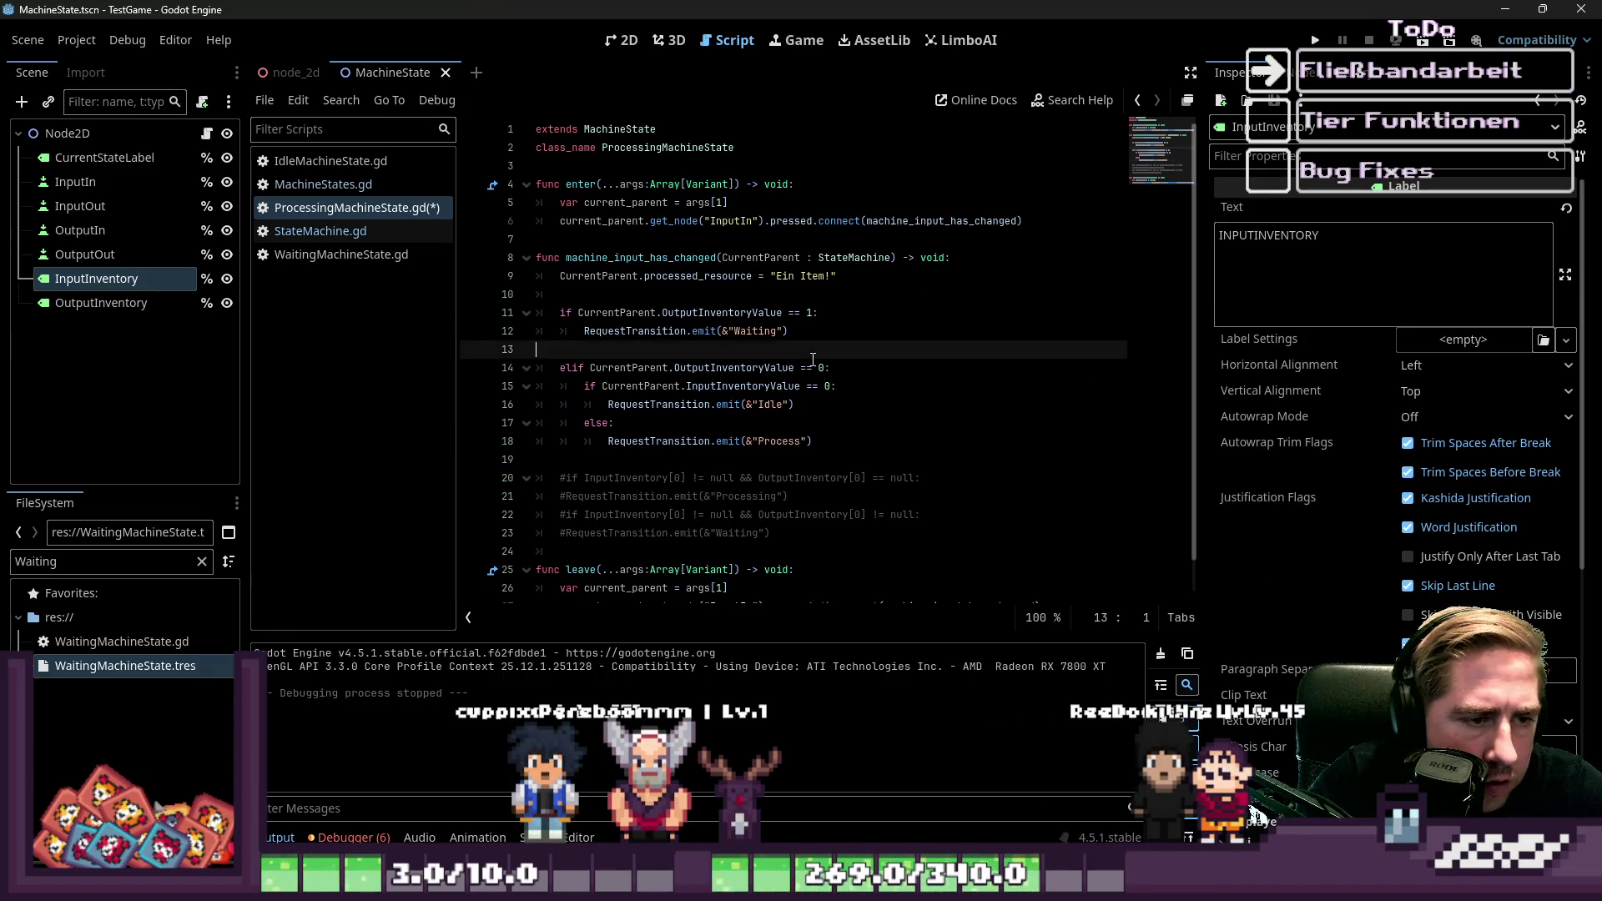
key(ctrl+s)
Step: Delete the commented-out transition lines below the else branch
click(908, 421)
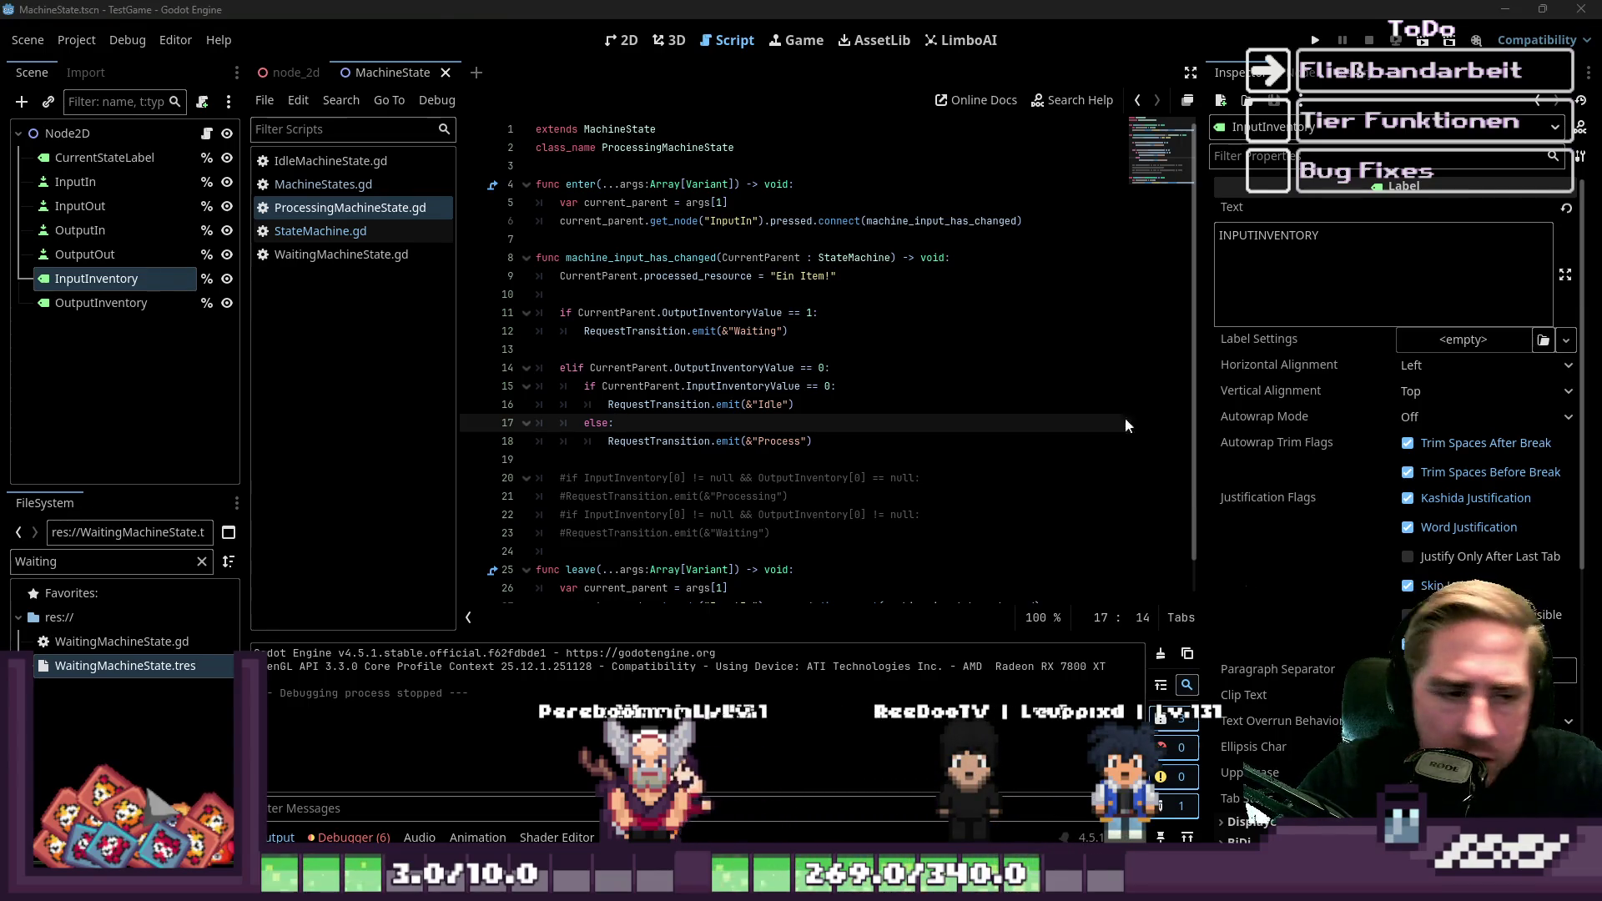
click(655, 456)
drag(802, 525, 584, 421)
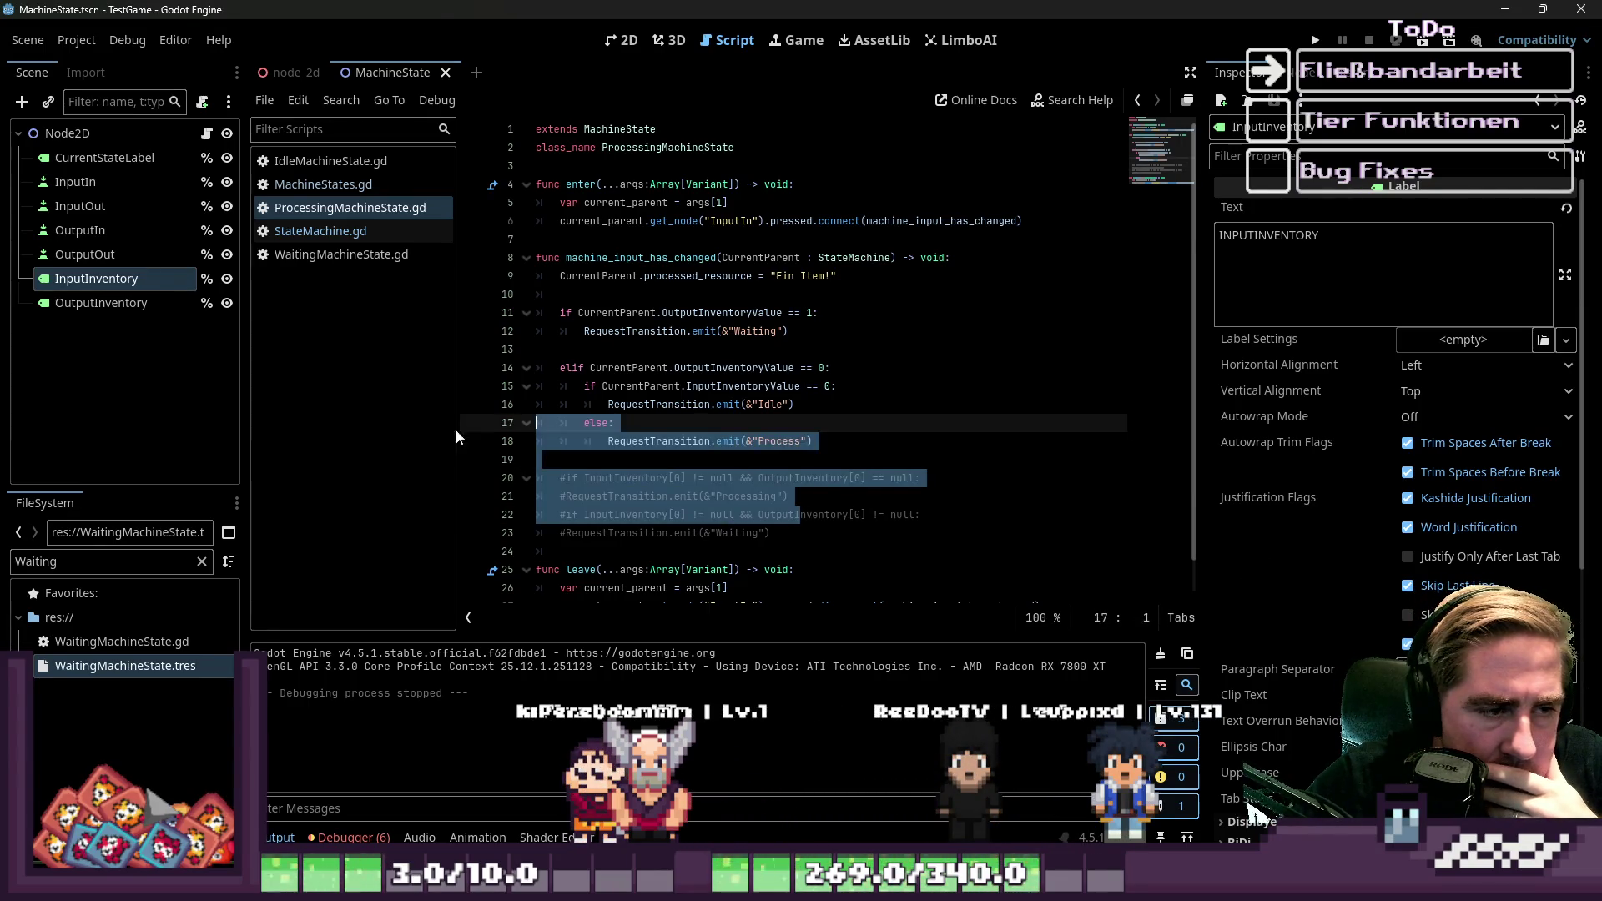
drag(770, 533, 547, 461)
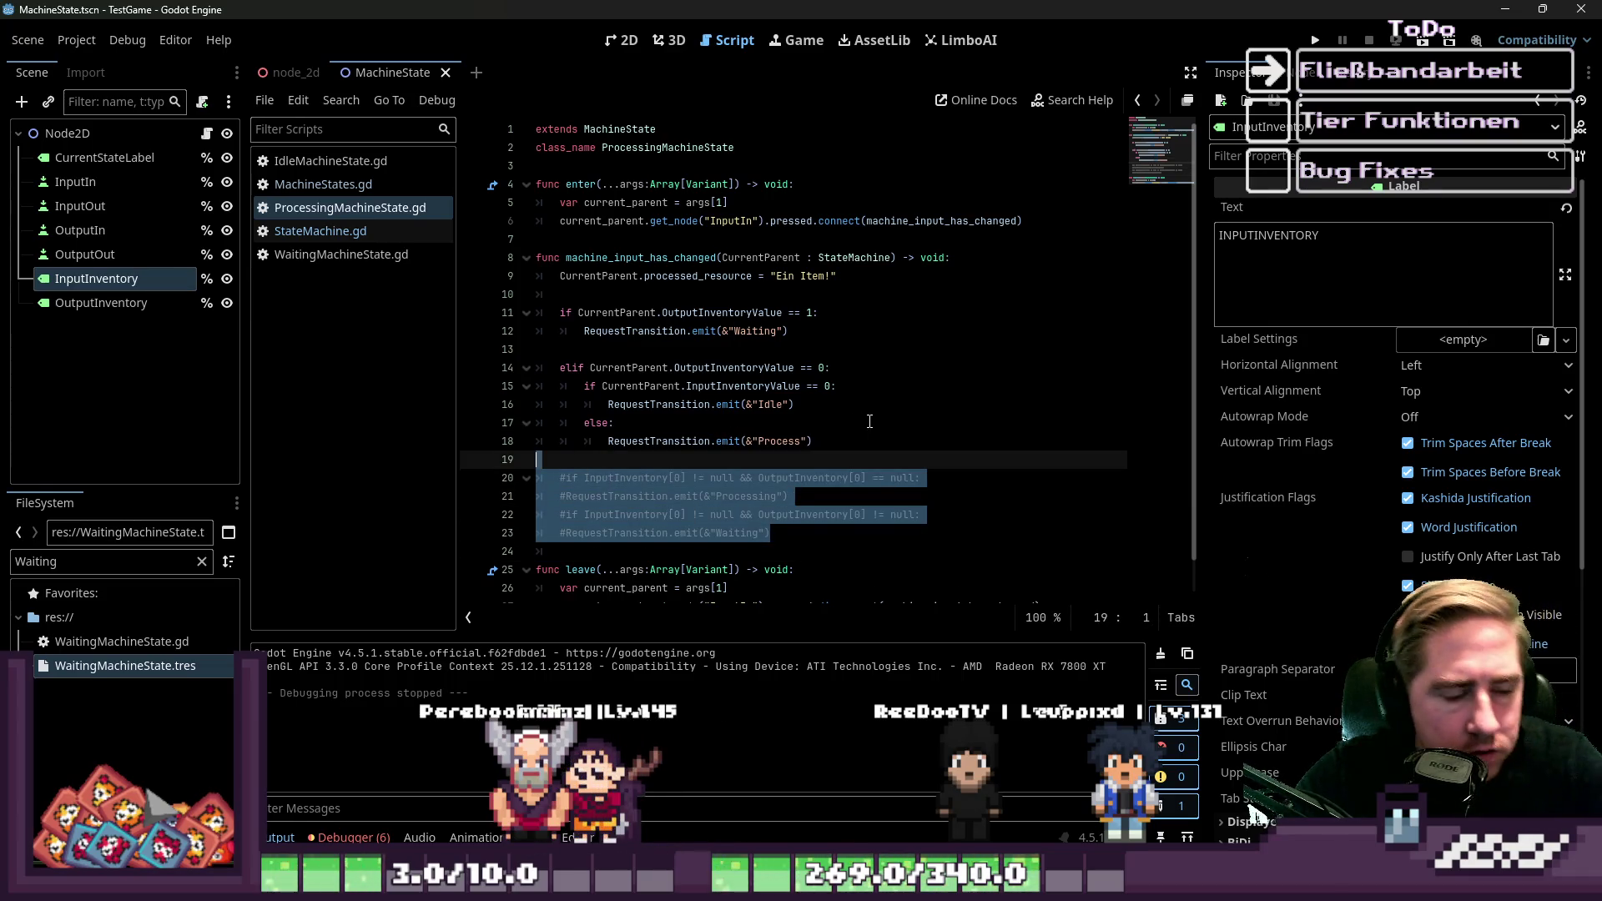
key(Delete)
key(Delete)
key(End)
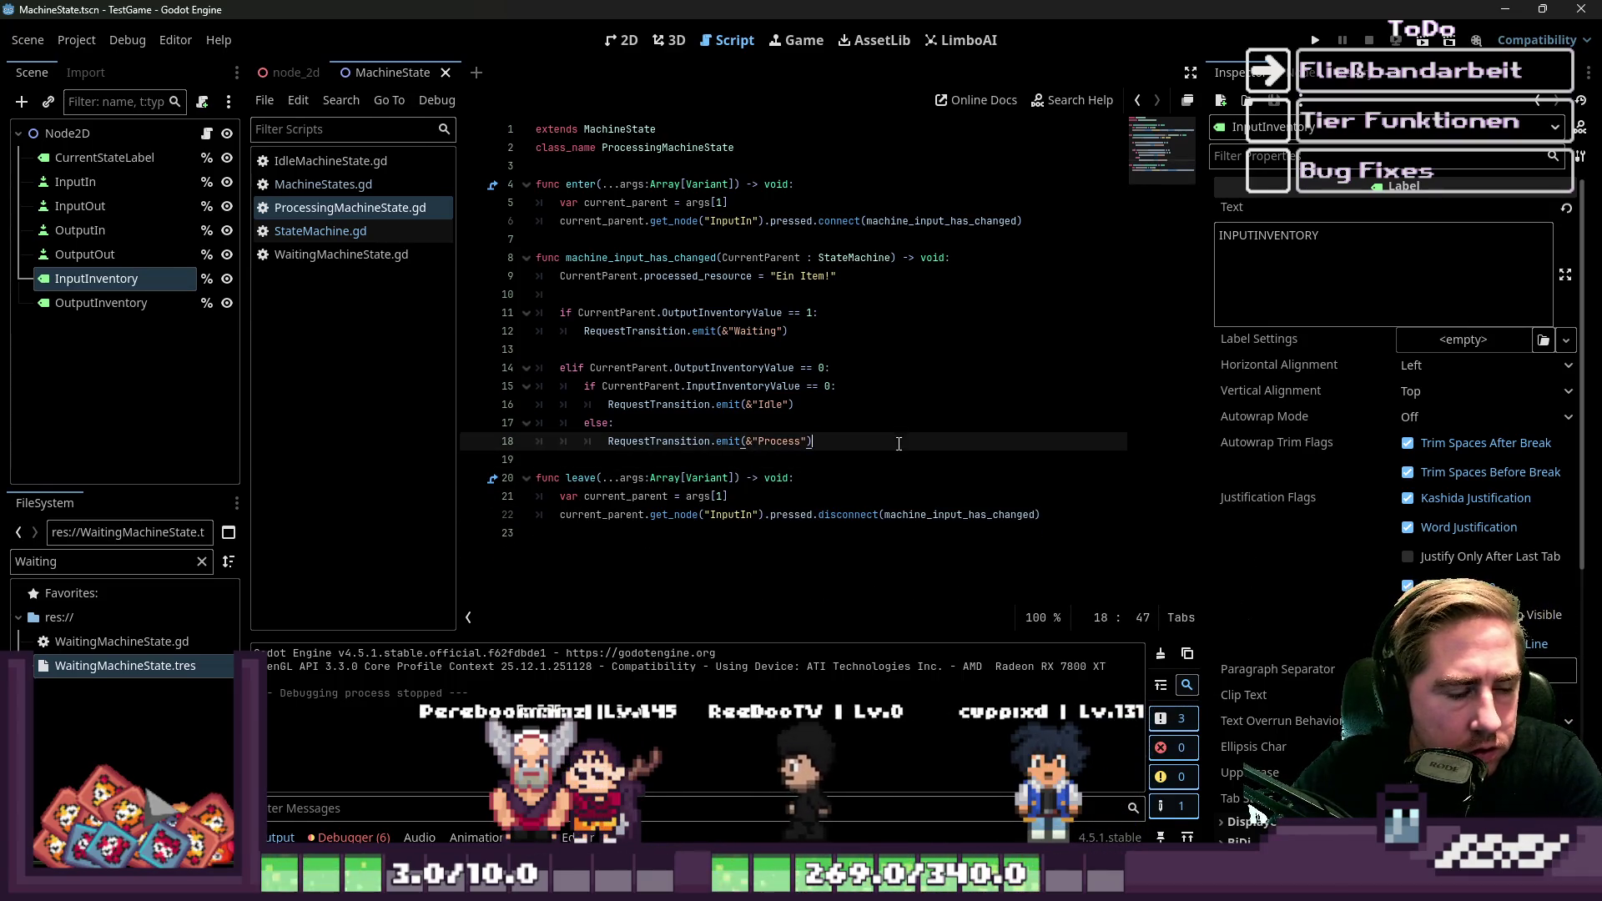
key(Up)
key(Up)
key(End)
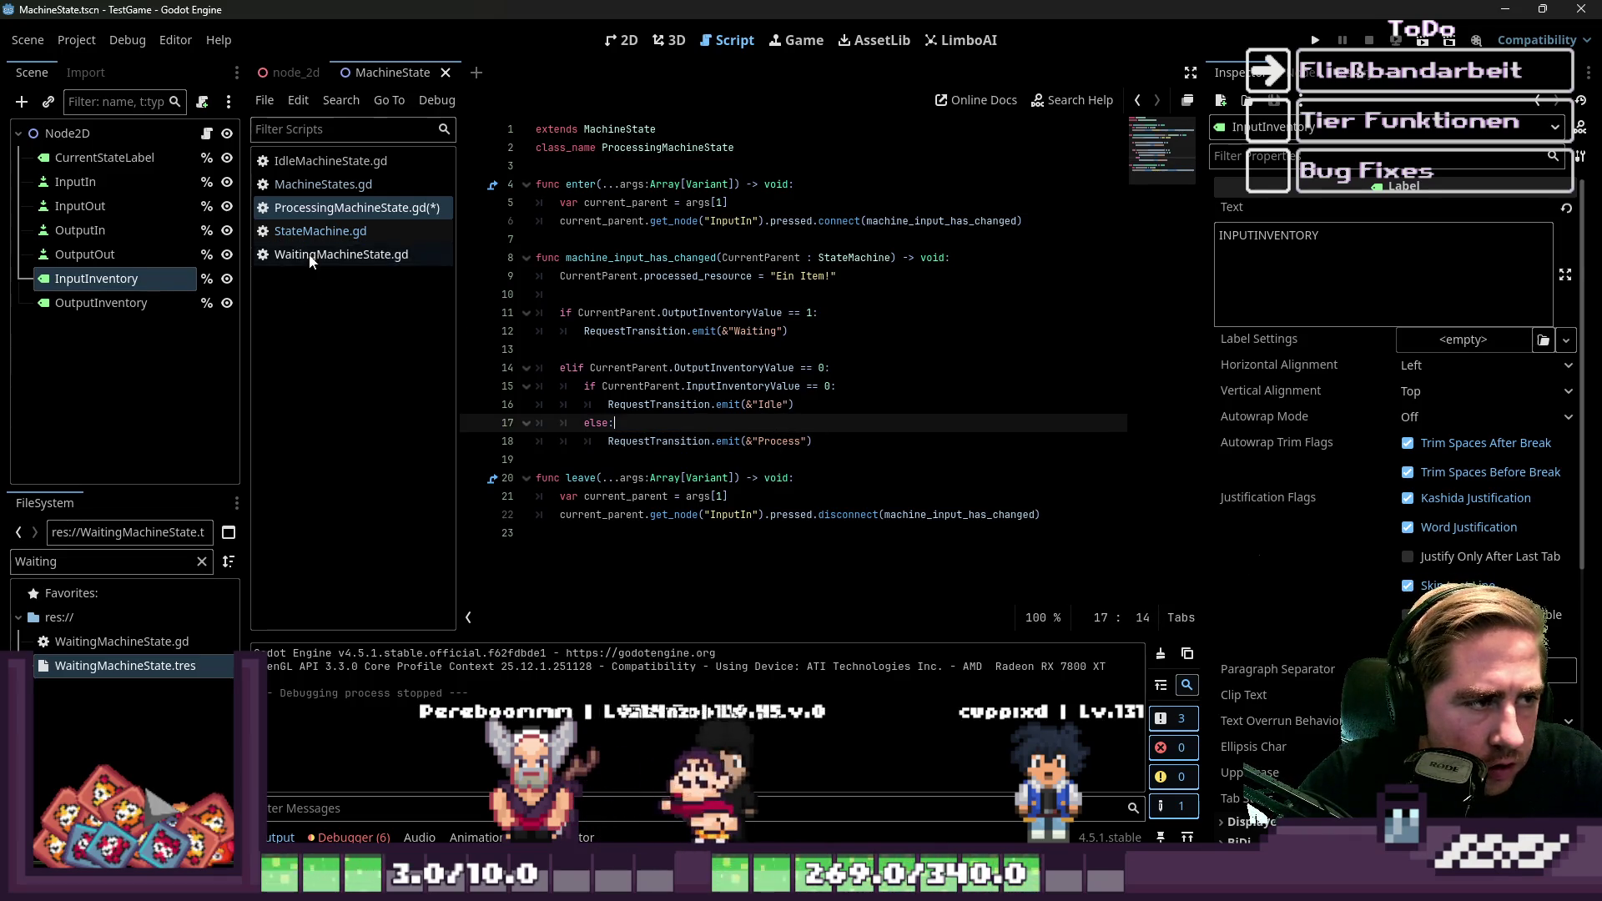
Step: Browse the state scripts and open IdleMachineState.gd
click(312, 257)
click(330, 183)
click(334, 207)
click(329, 184)
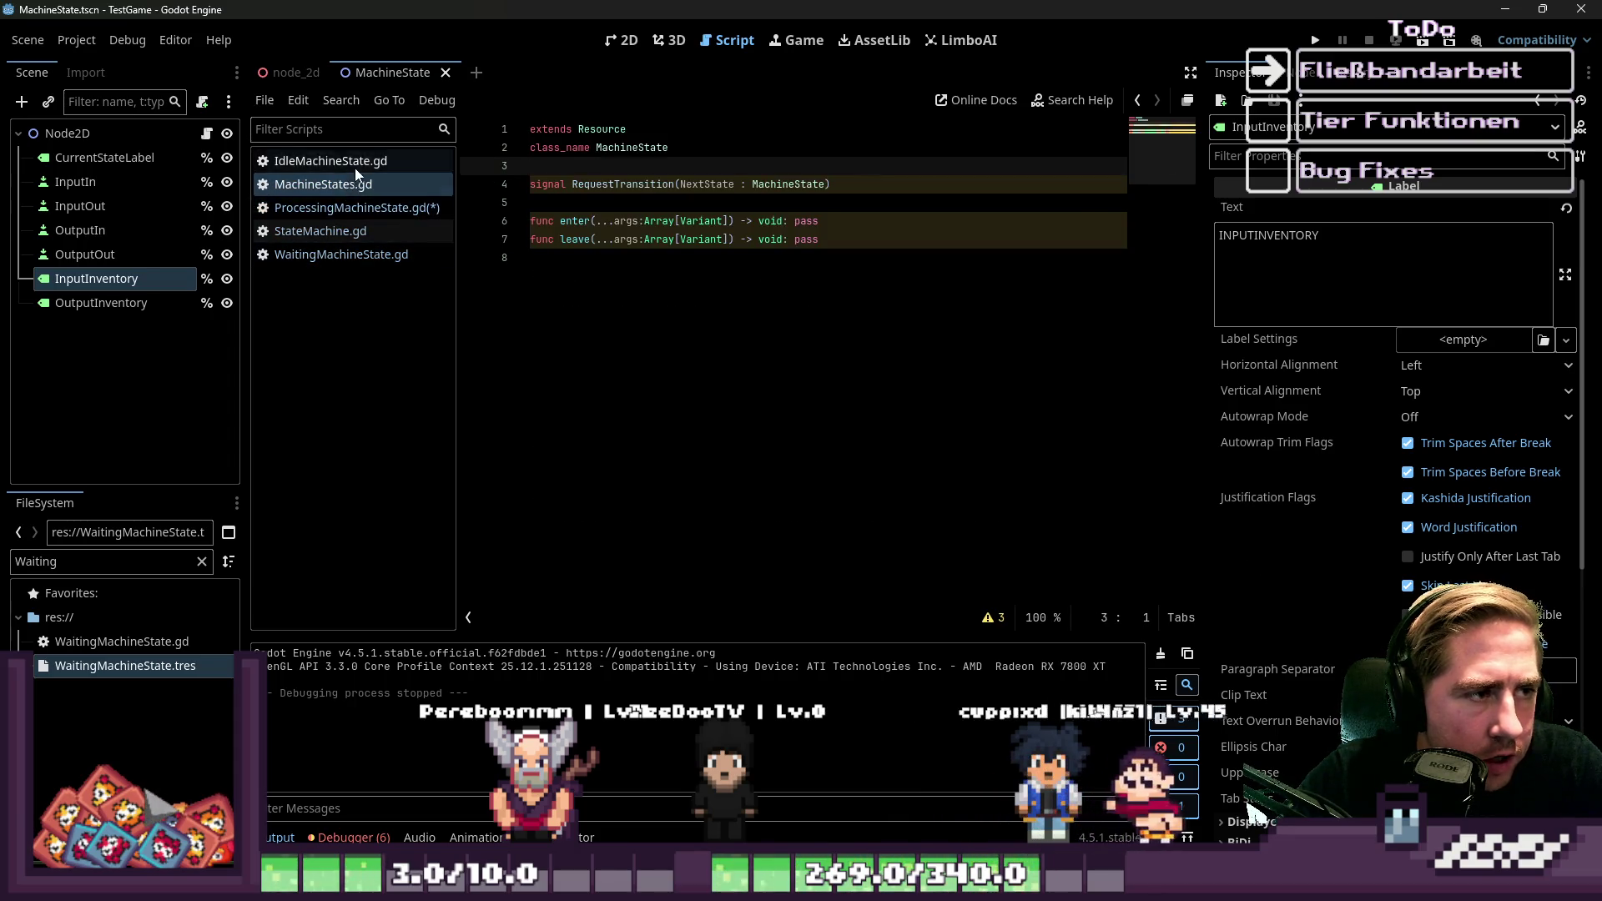
click(342, 209)
click(338, 232)
click(355, 209)
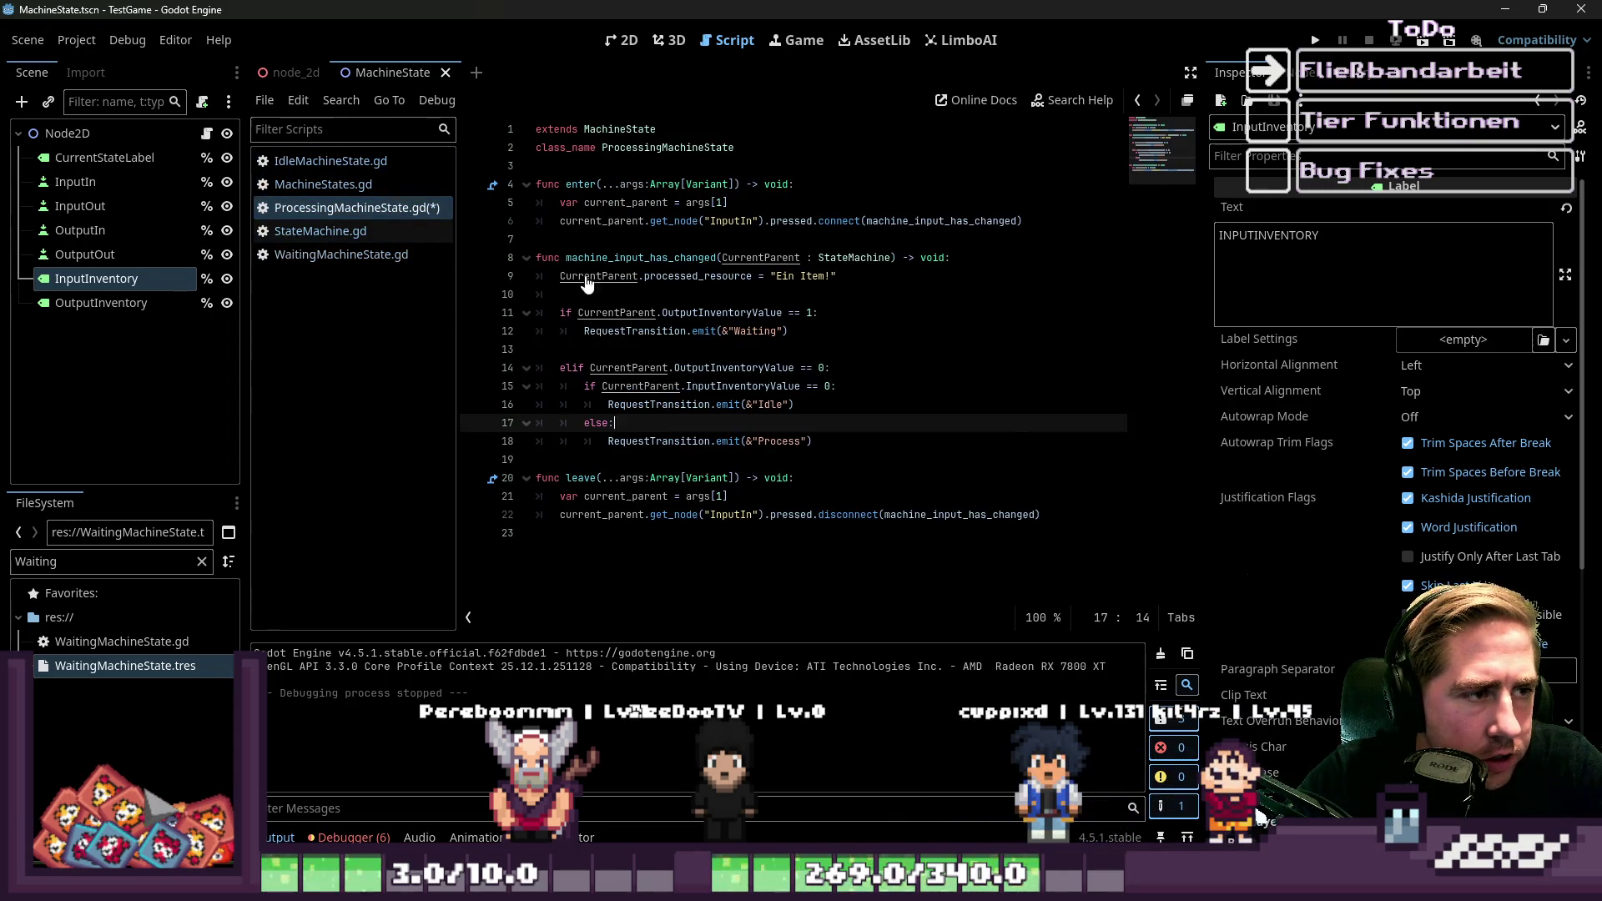
click(341, 163)
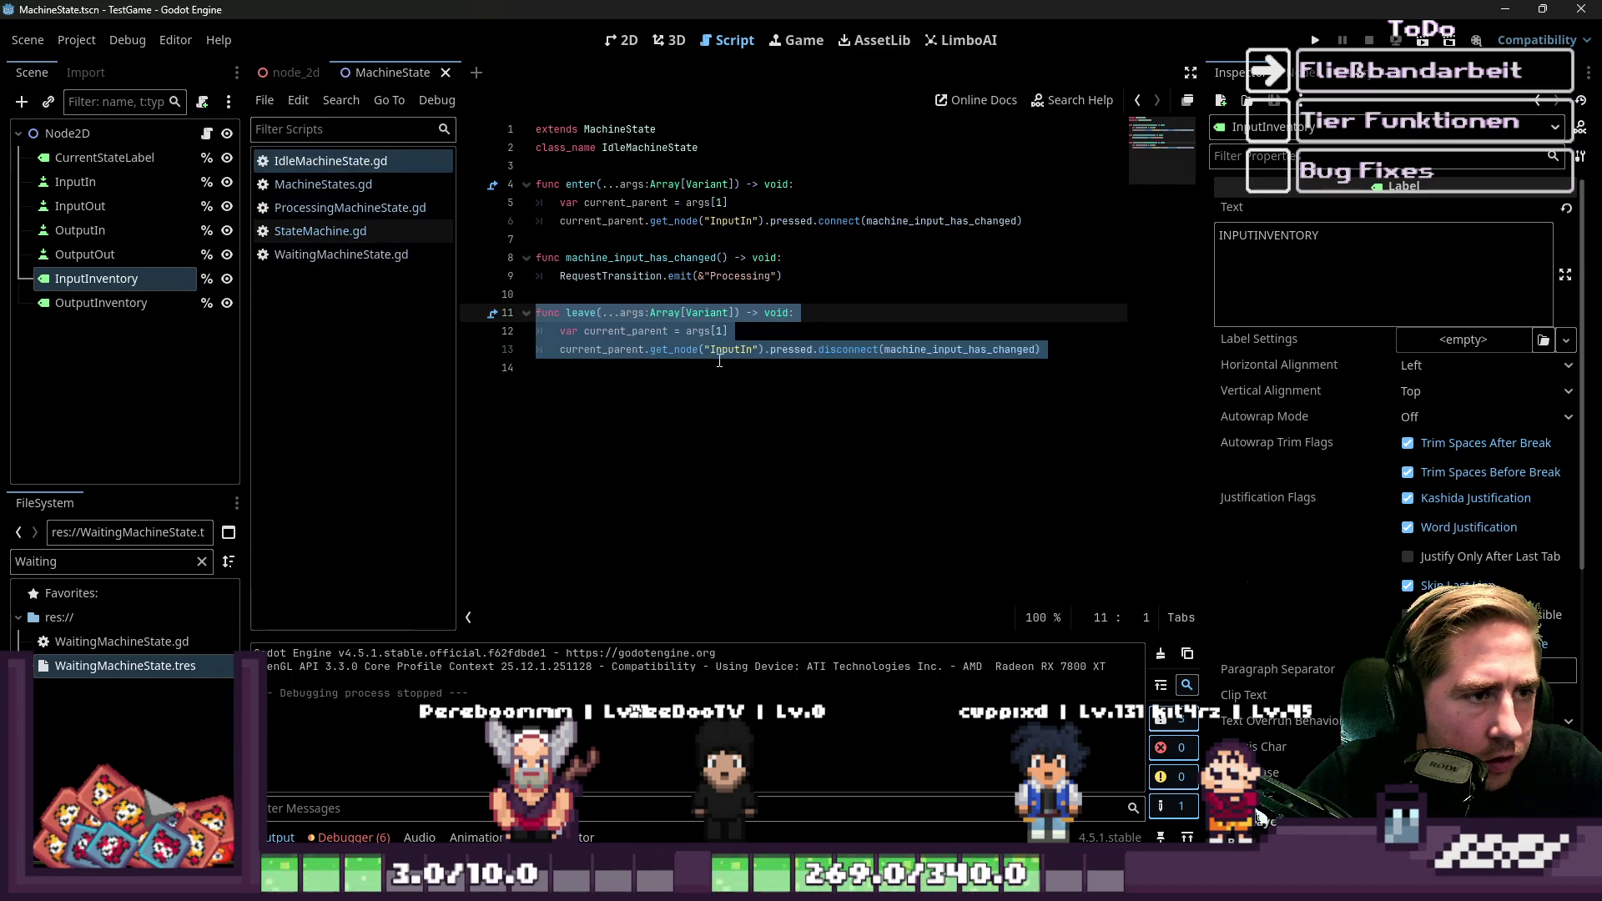
click(678, 398)
Step: Select the idle state's enter, machine_input_has_changed and leave functions (lines 4–13)
key(ctrl+a)
key(ctrl+c)
click(354, 230)
click(353, 216)
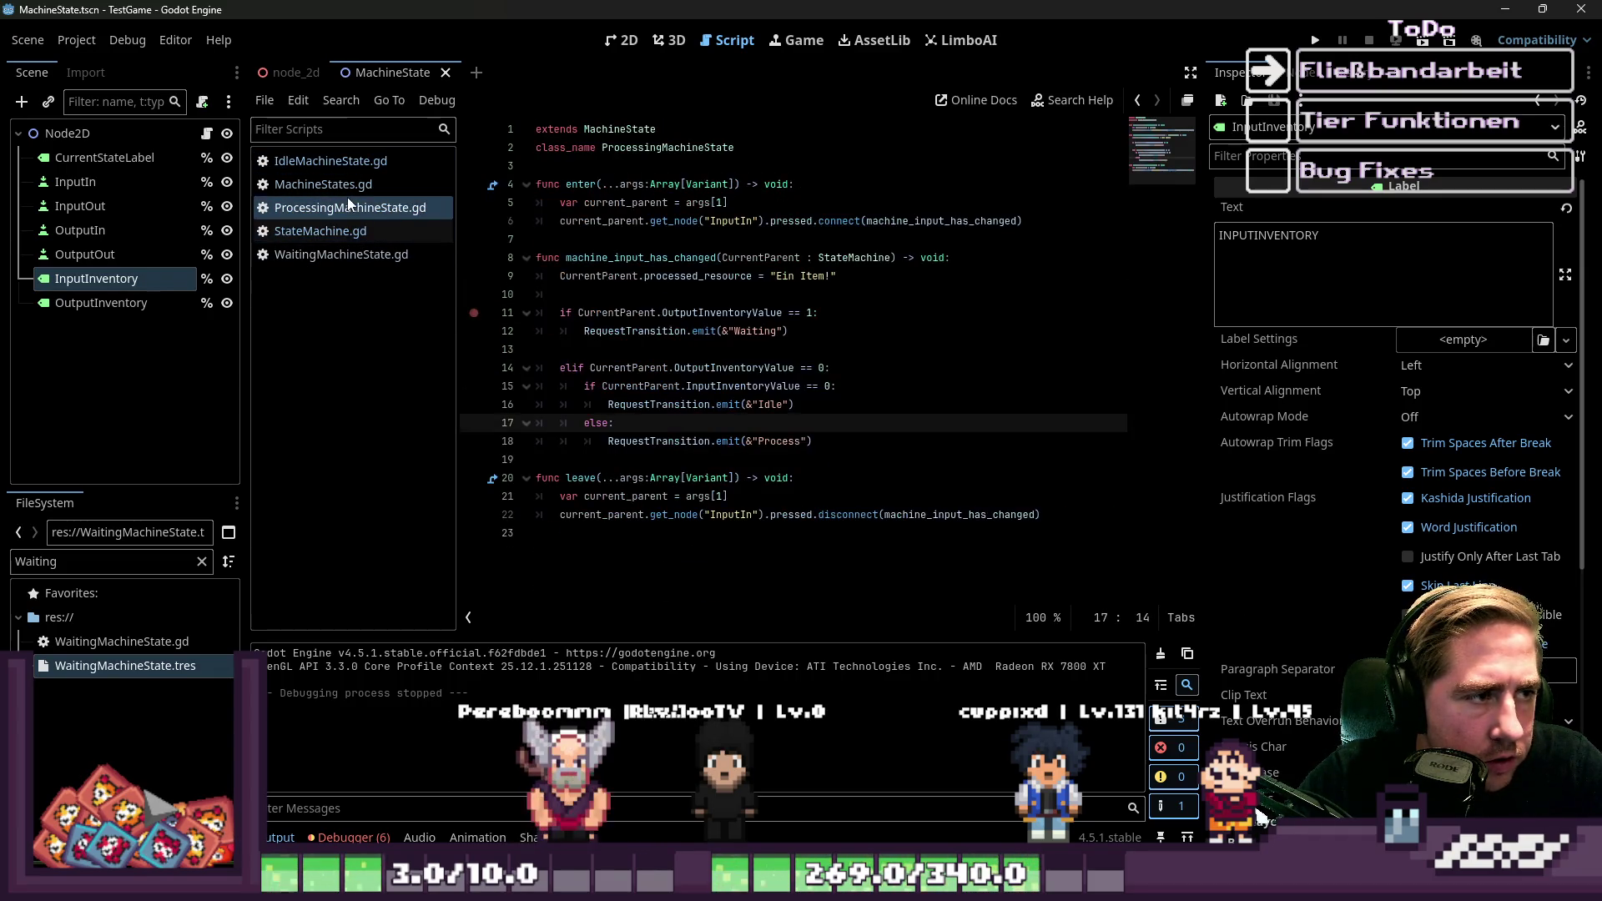
click(342, 160)
click(659, 429)
drag(659, 429, 536, 185)
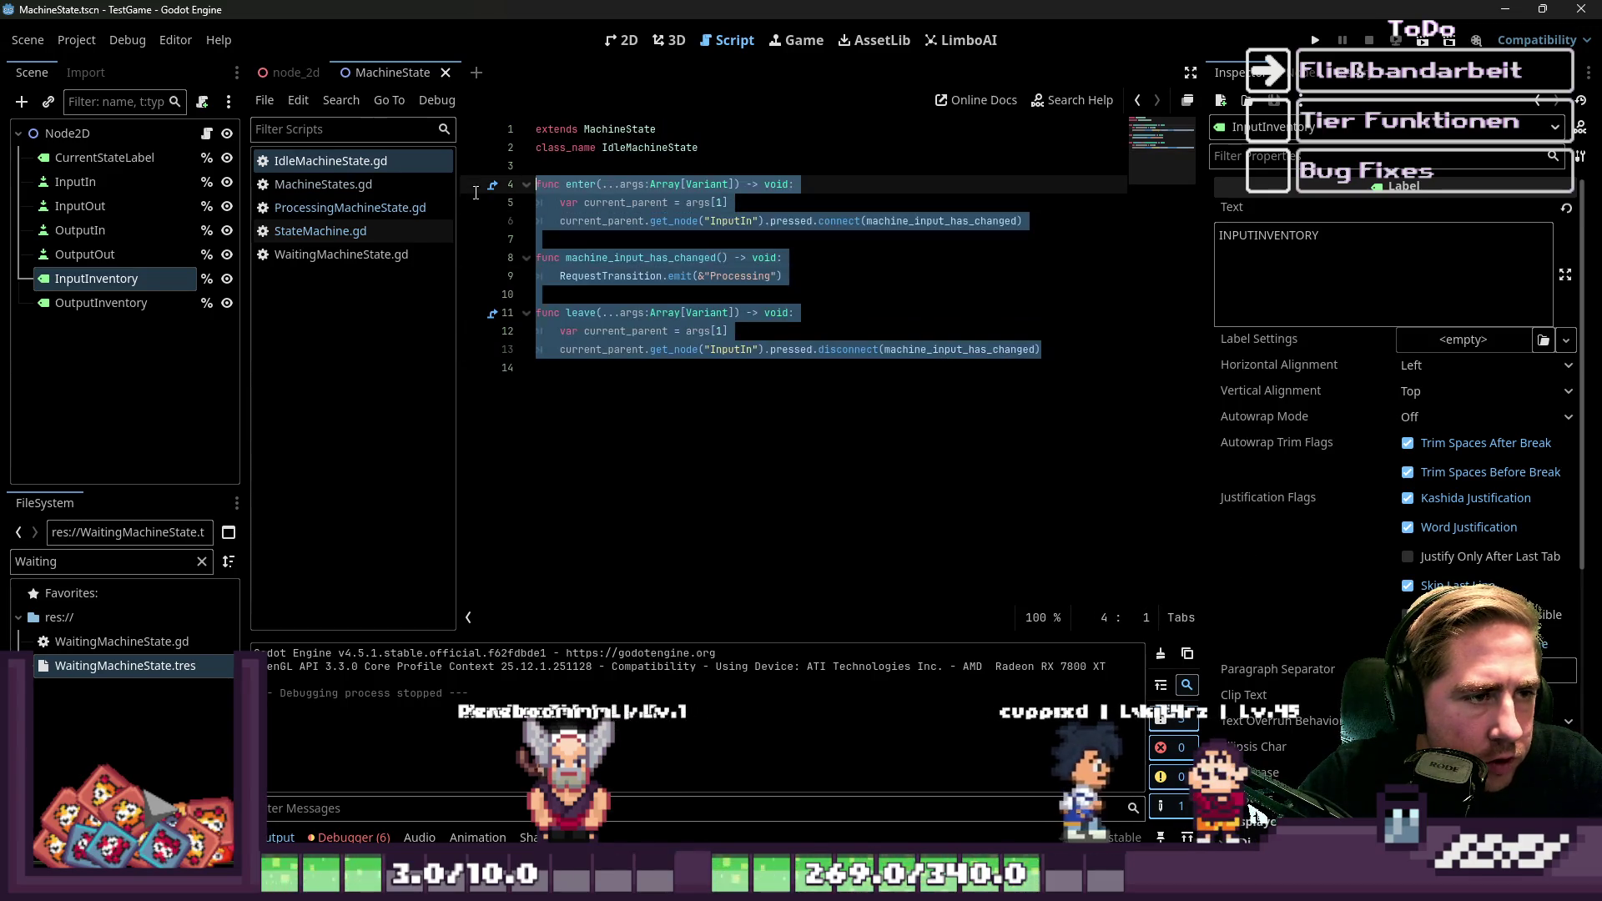
Step: Paste the functions into WaitingMachineState.gd below class_name and review the pasted enter and handler
click(325, 185)
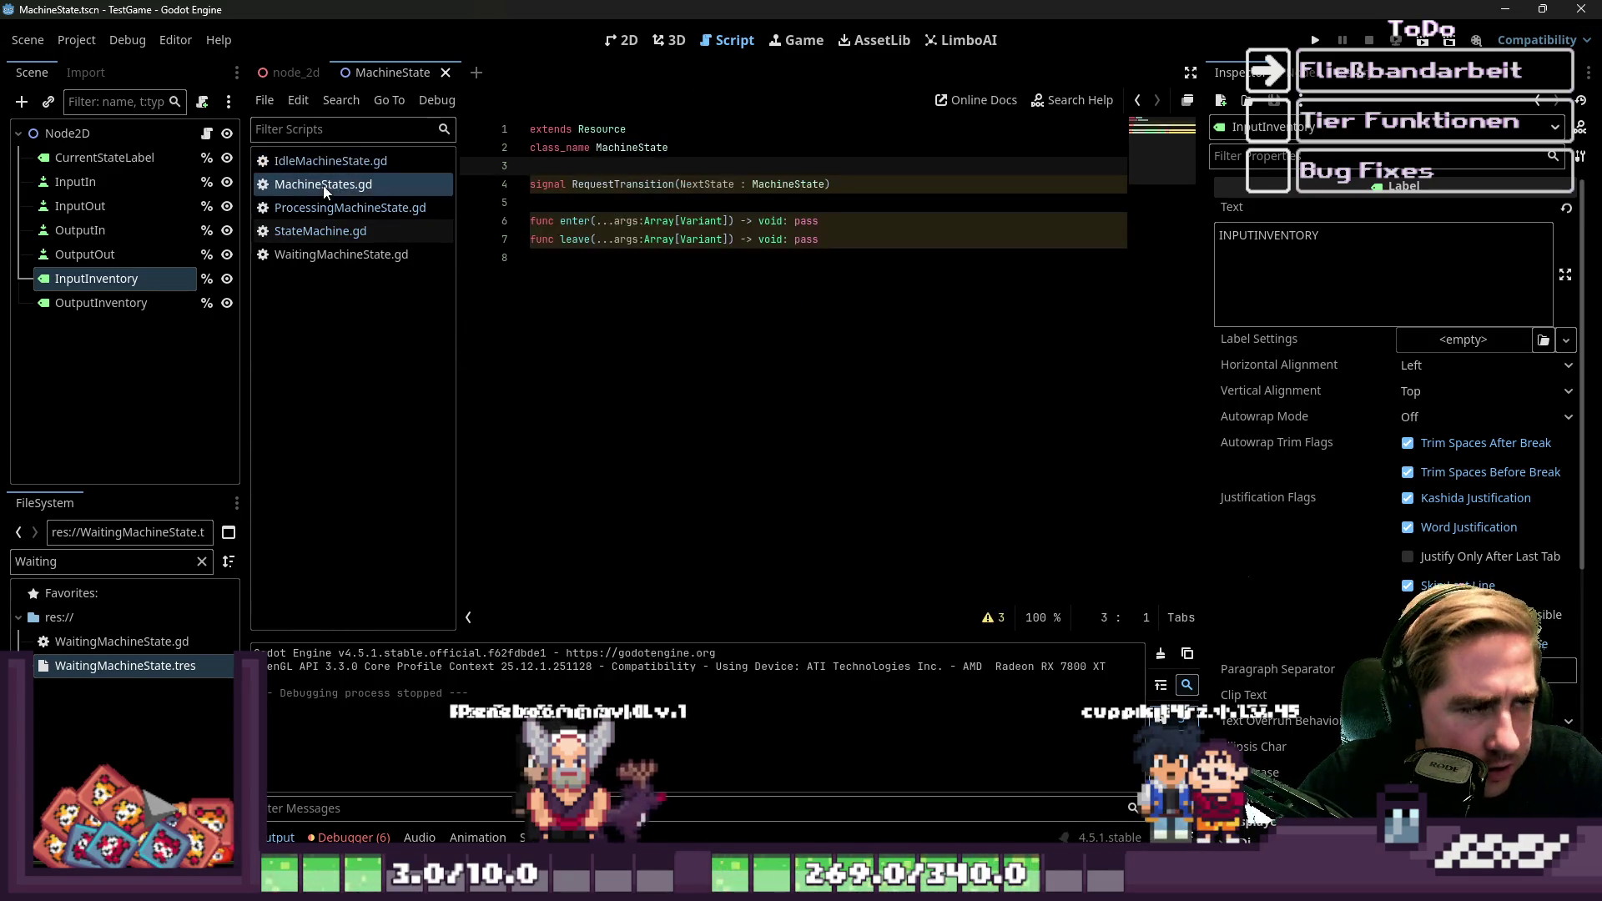
click(361, 254)
click(698, 261)
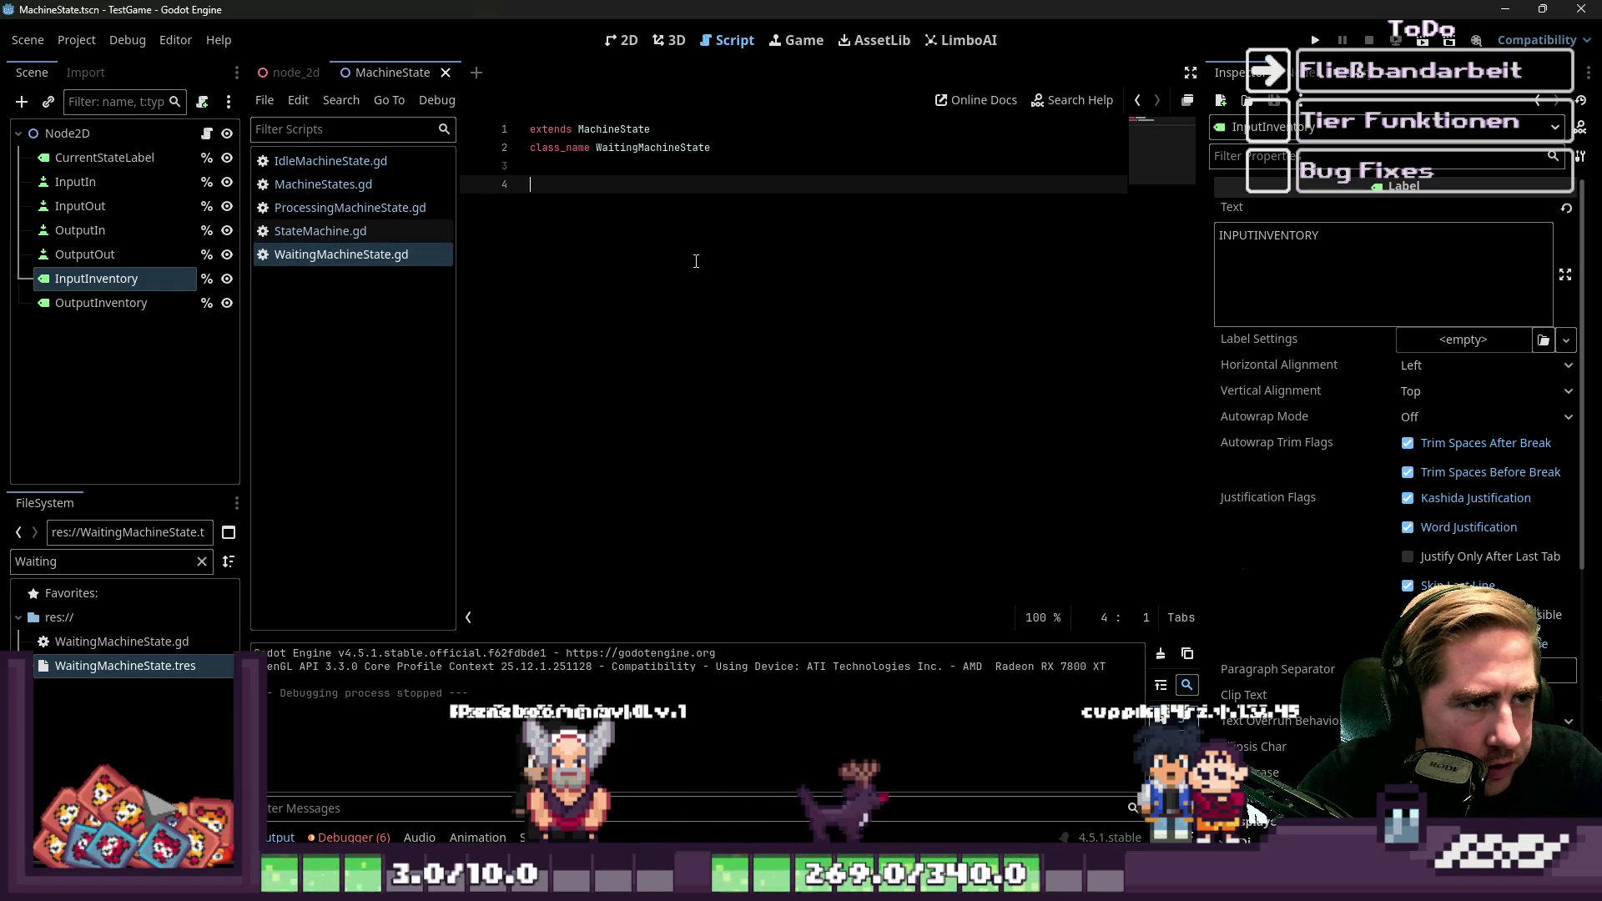
key(ctrl+v)
click(674, 258)
click(614, 203)
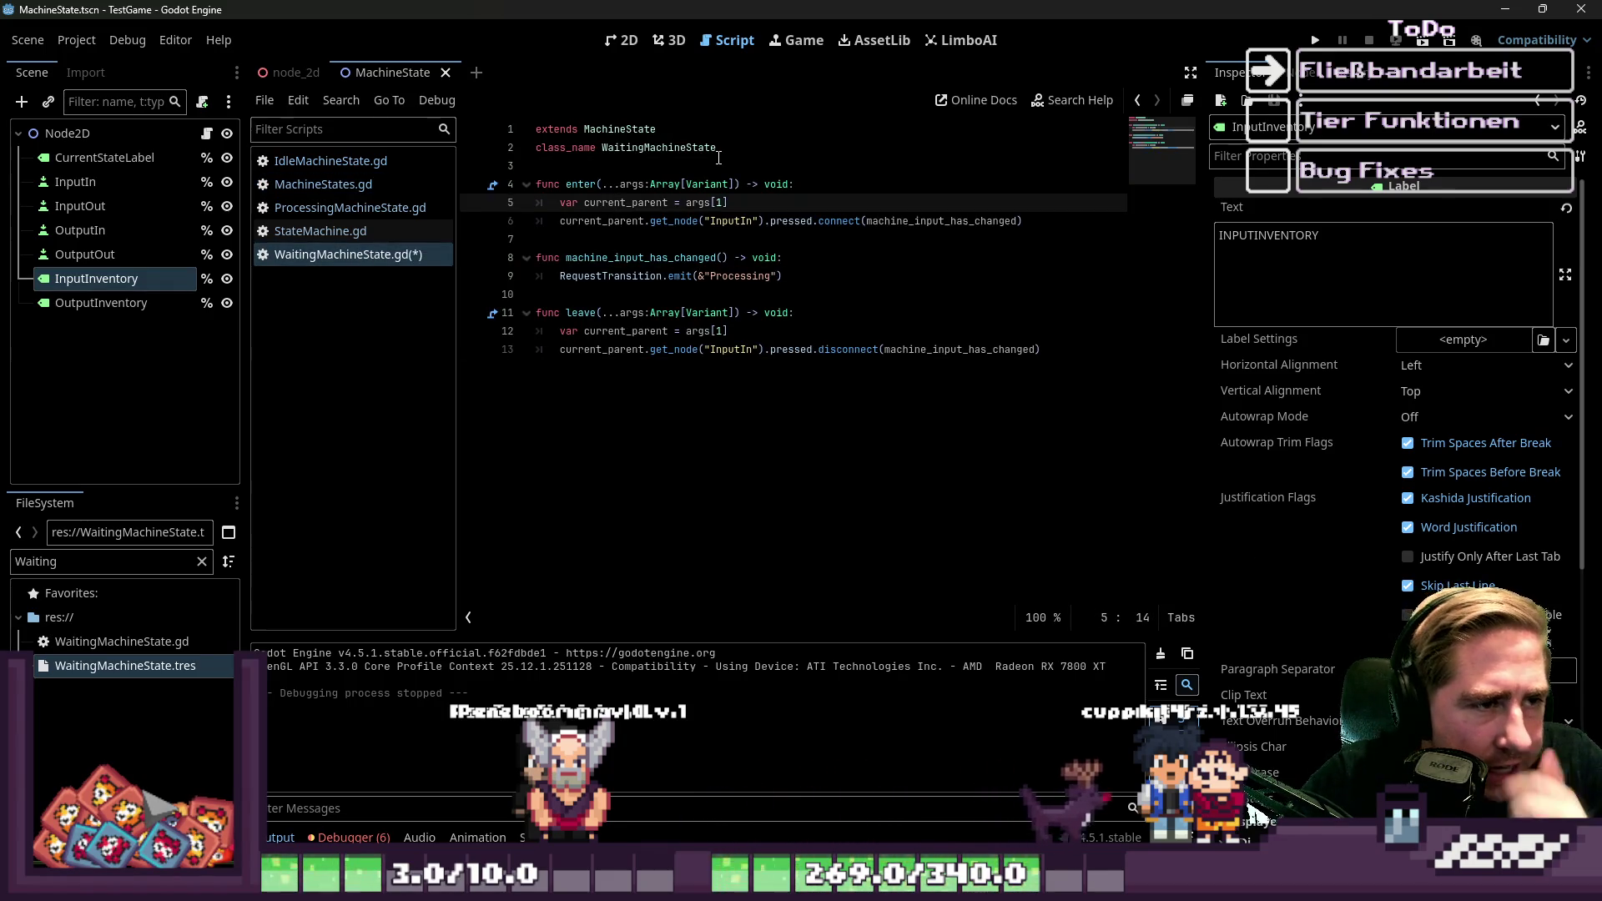
click(676, 221)
click(893, 259)
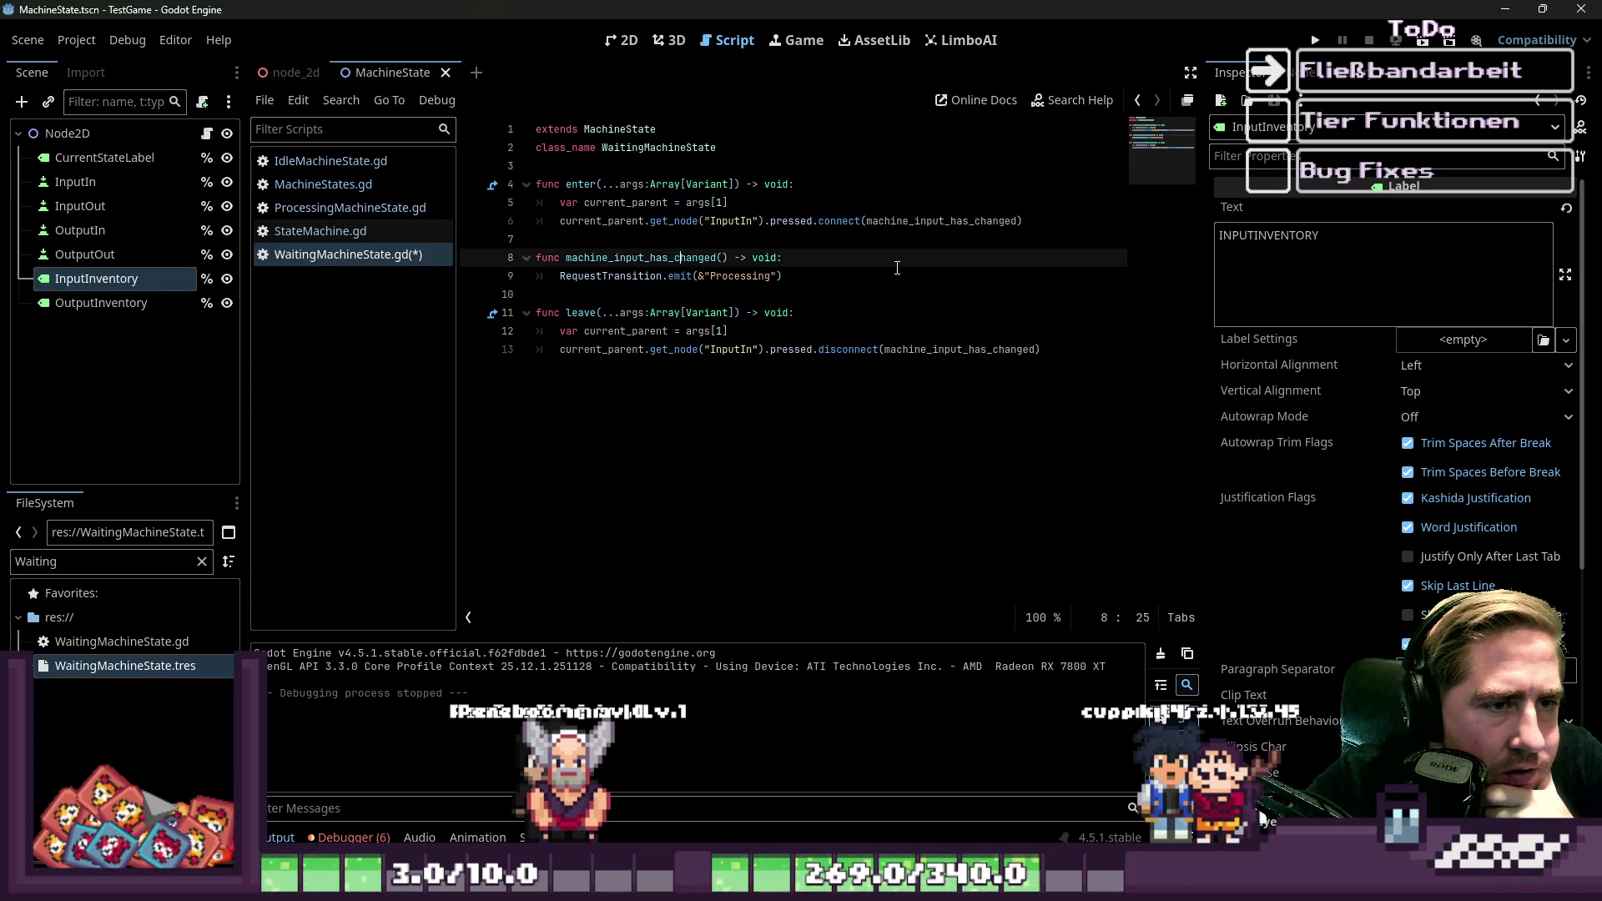
click(708, 222)
click(350, 208)
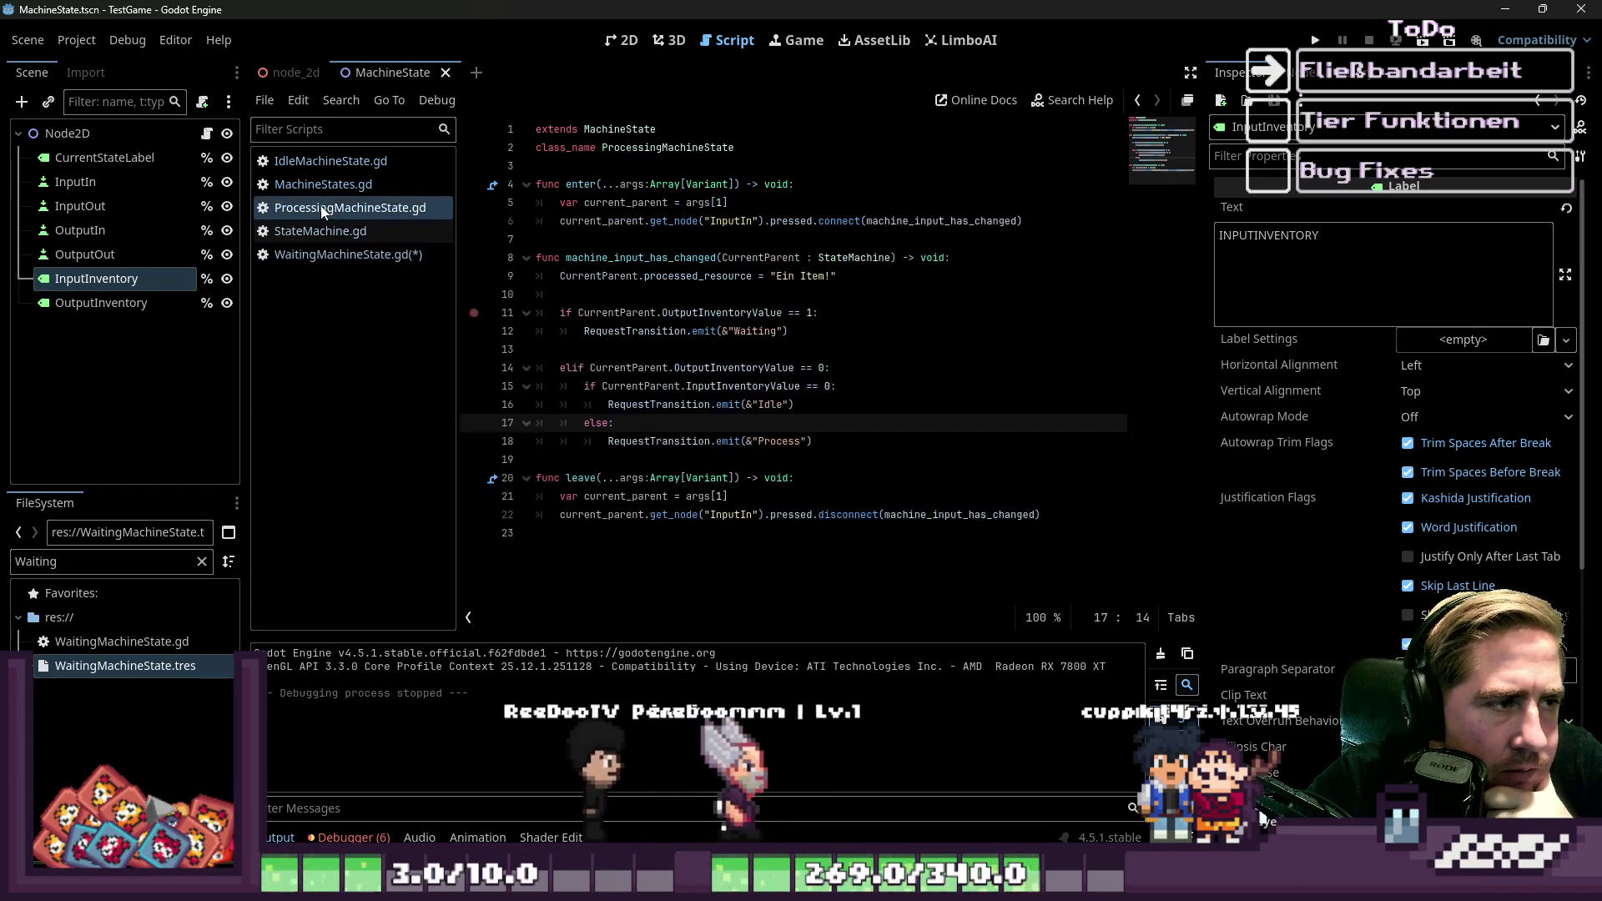
Step: Delete the get_node("InputIn").pressed.connect line and its blank line, then begin retyping the handler name
drag(669, 258, 537, 240)
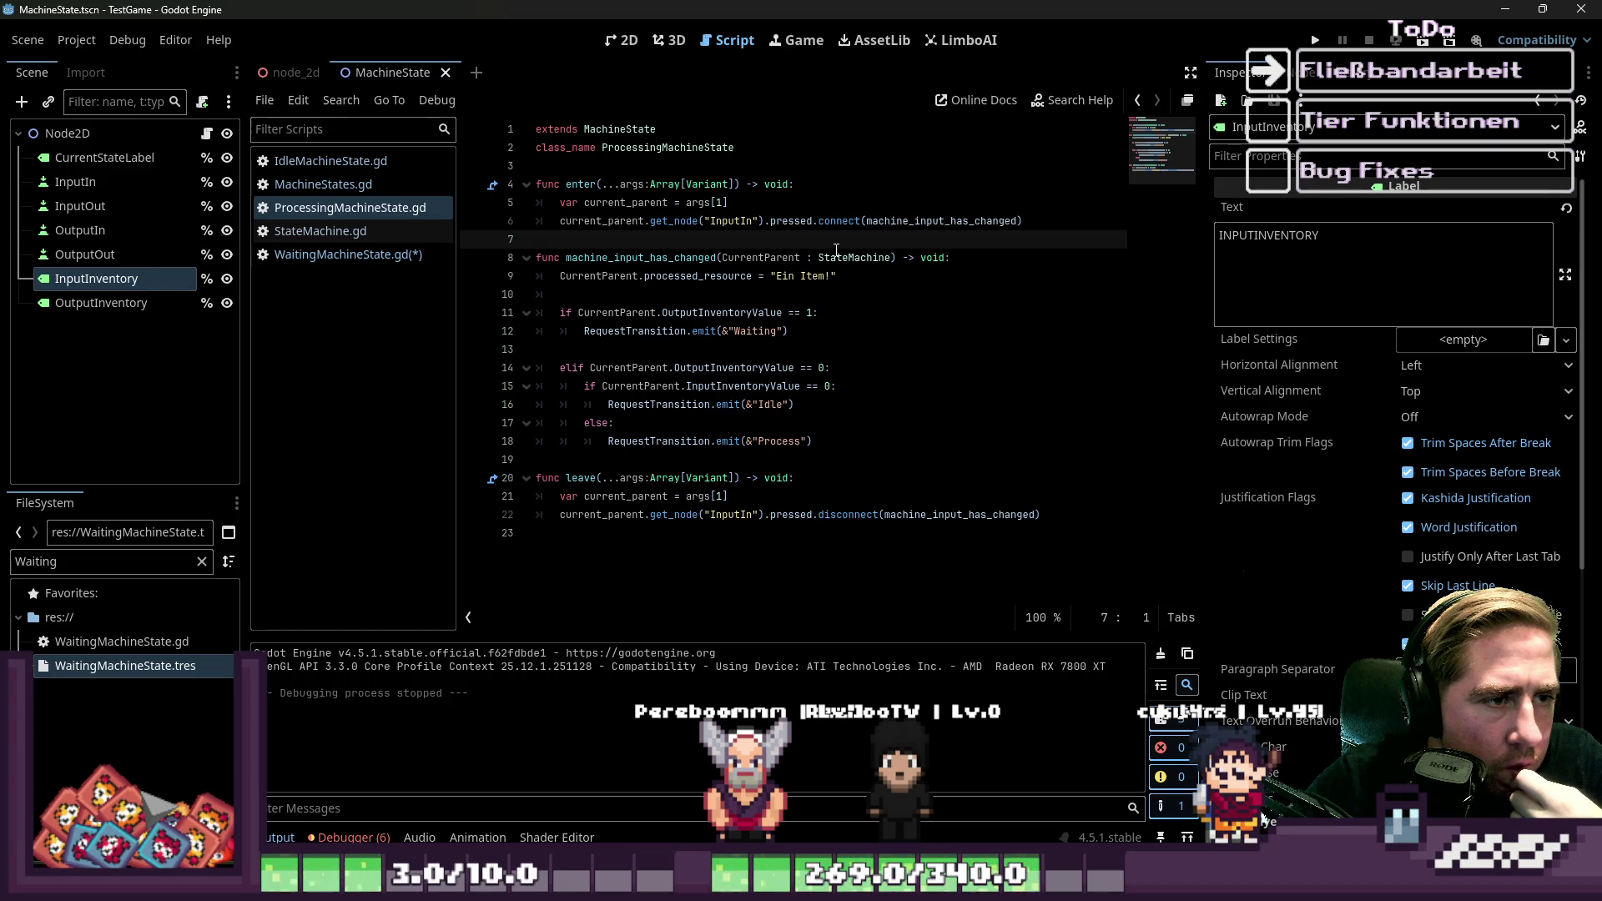
drag(1025, 221, 520, 218)
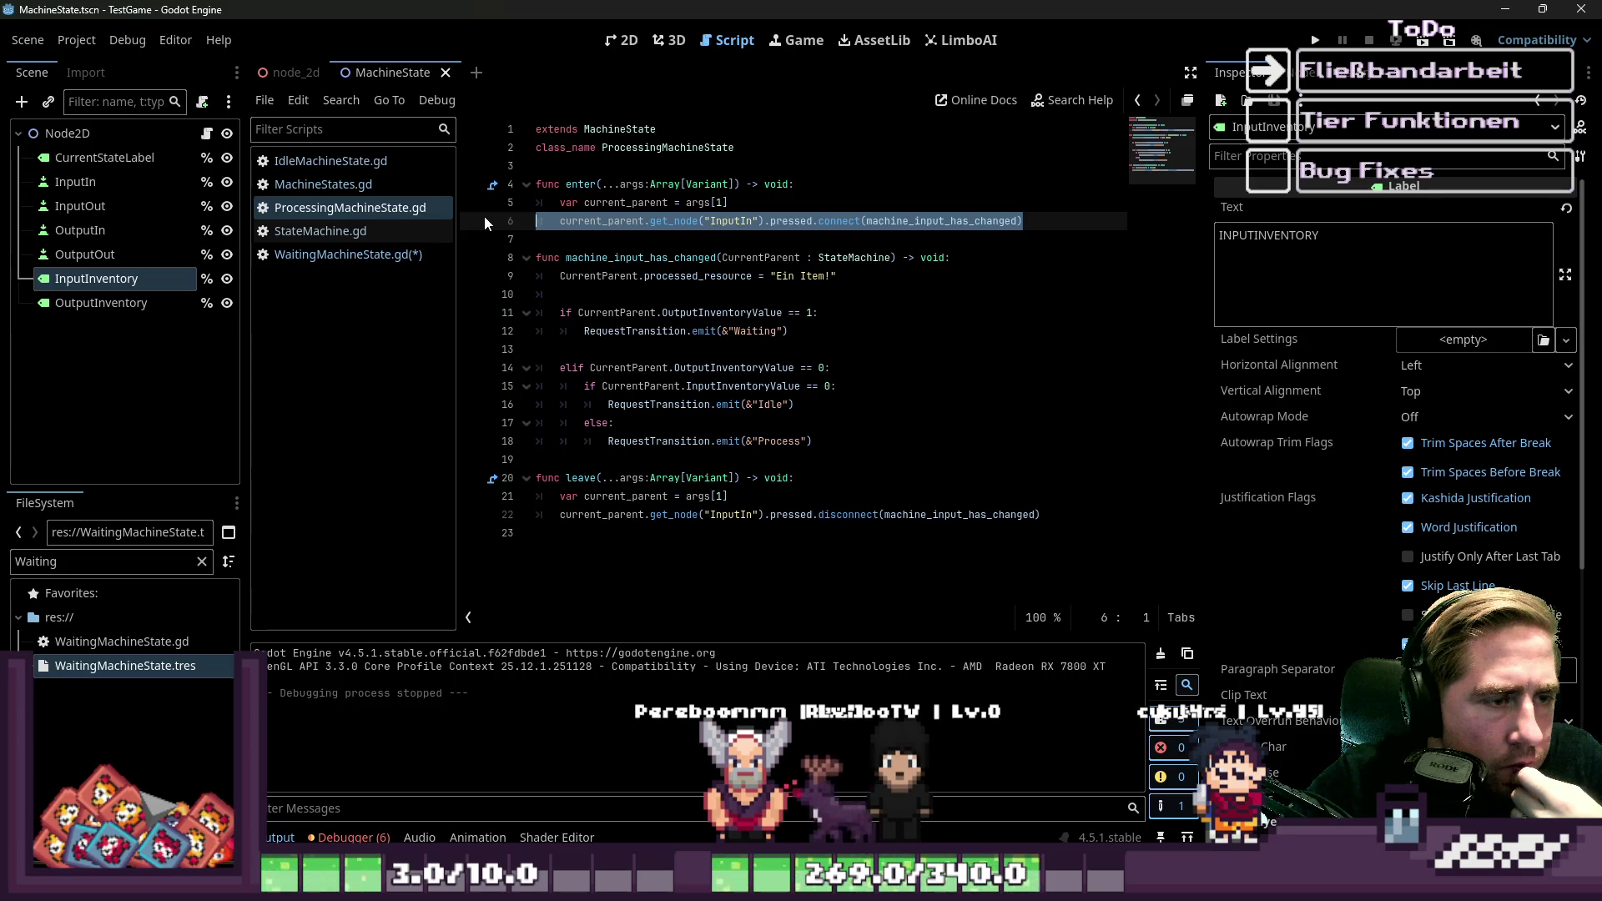
key(Delete)
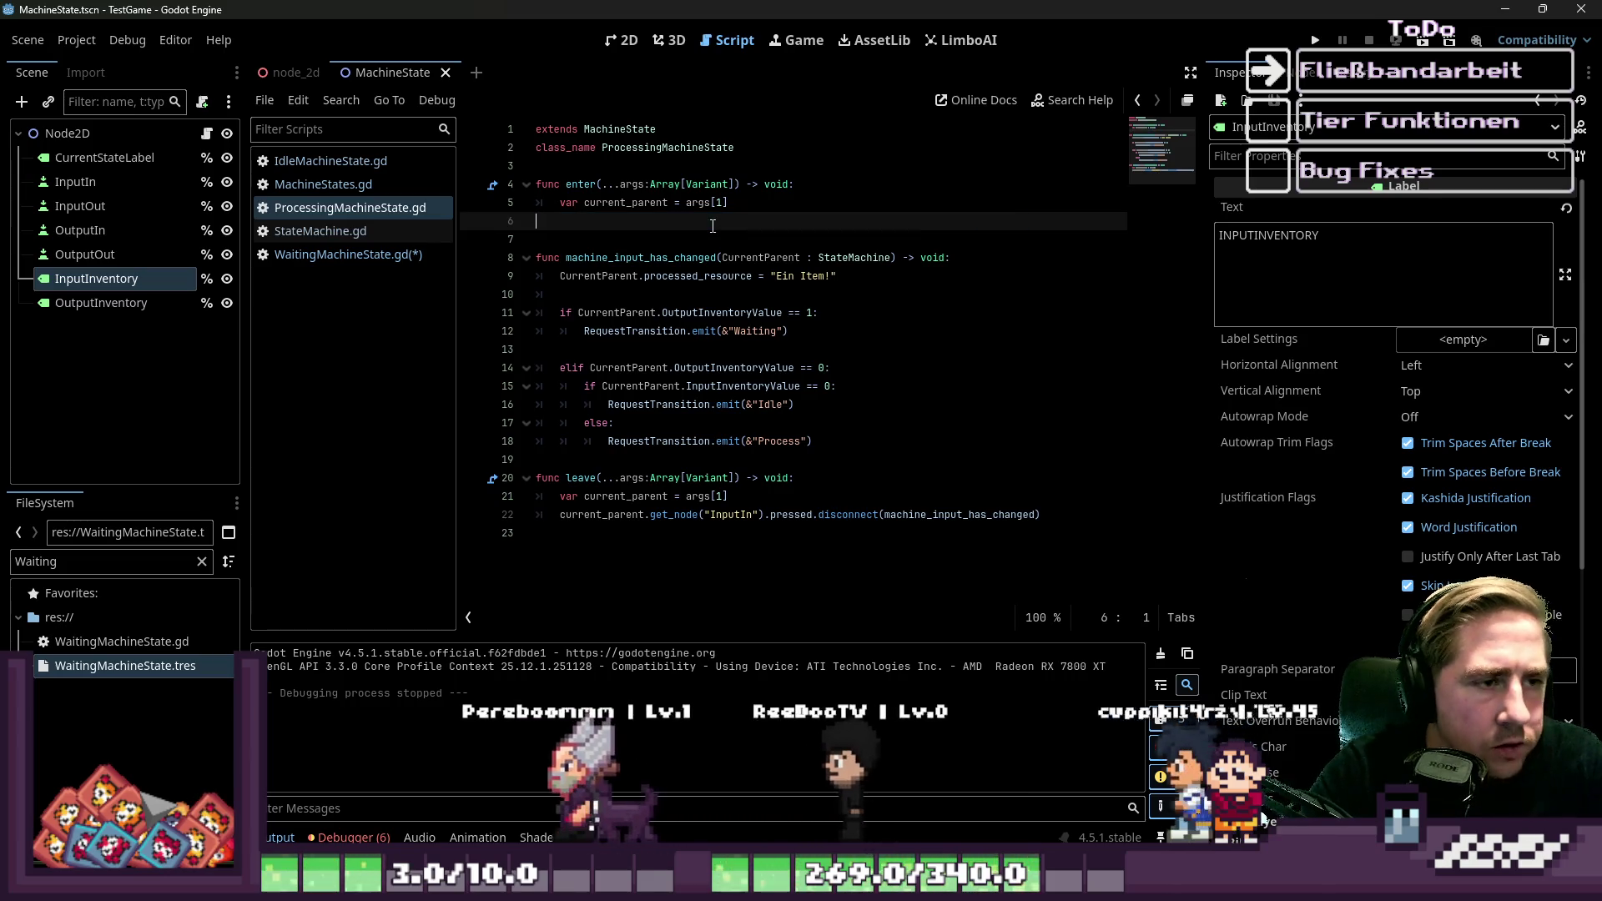
key(Delete)
key(Down)
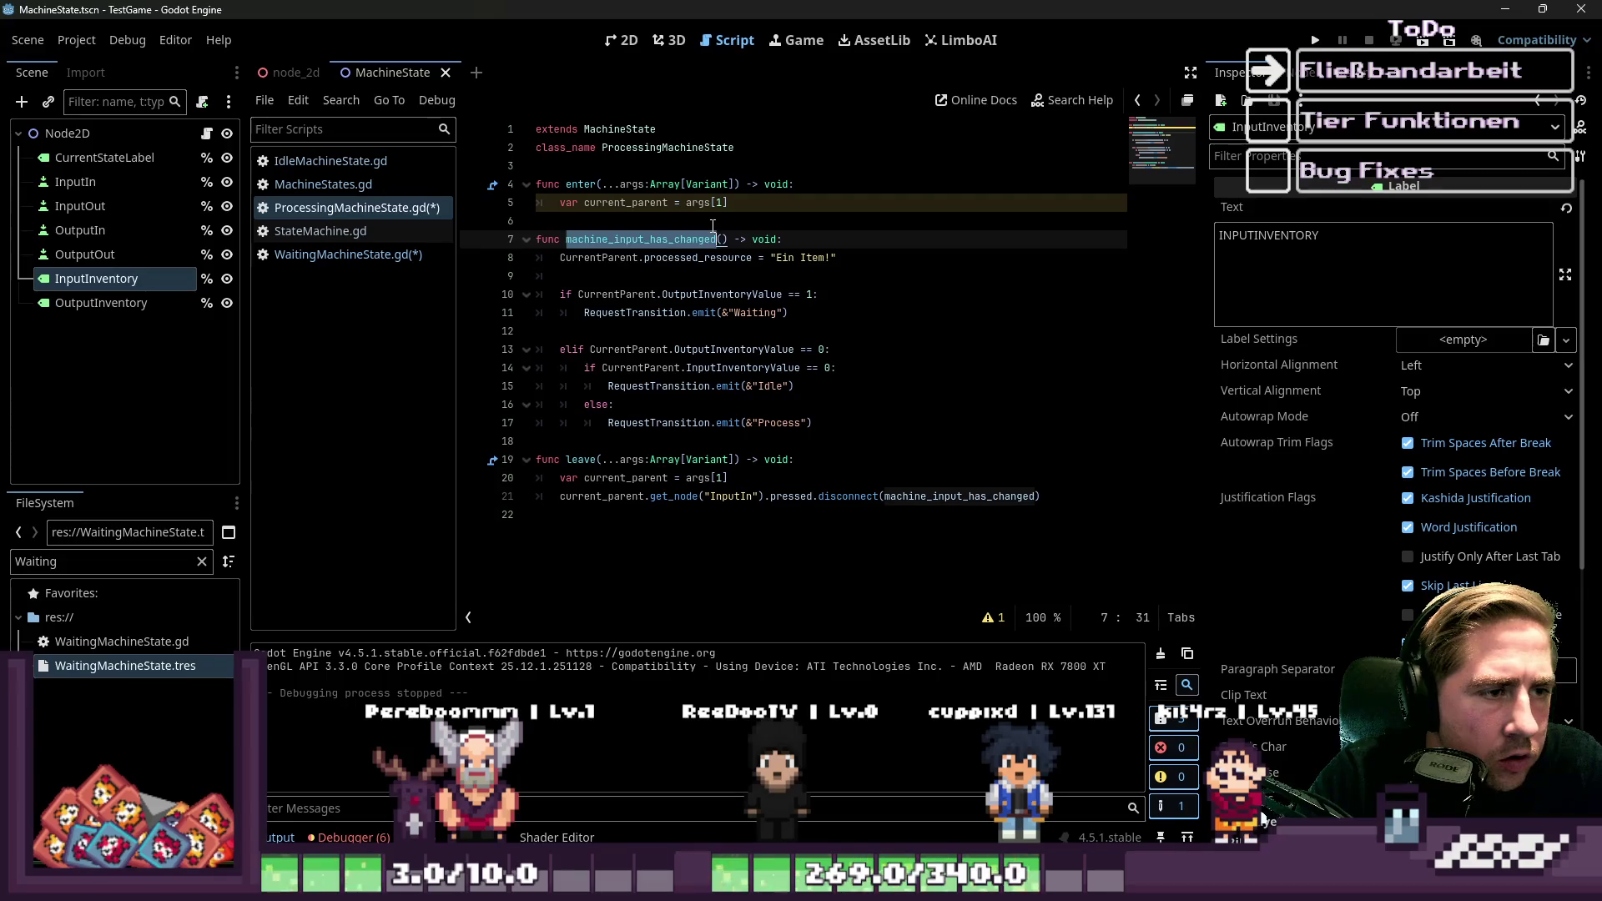
text(proci)
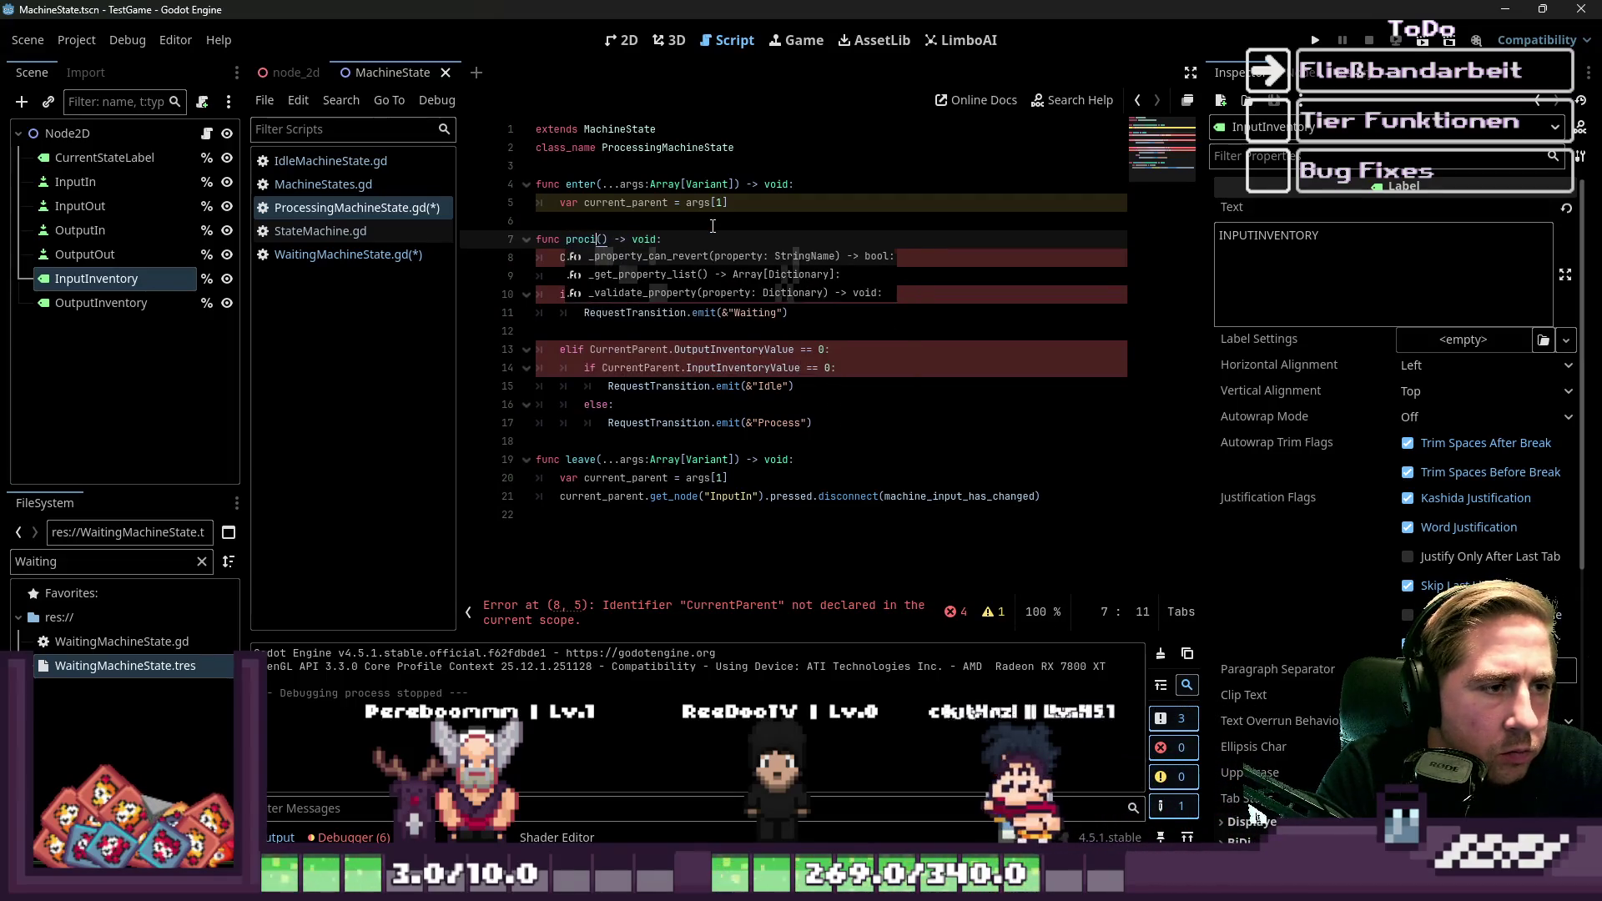
text(essing_fun)
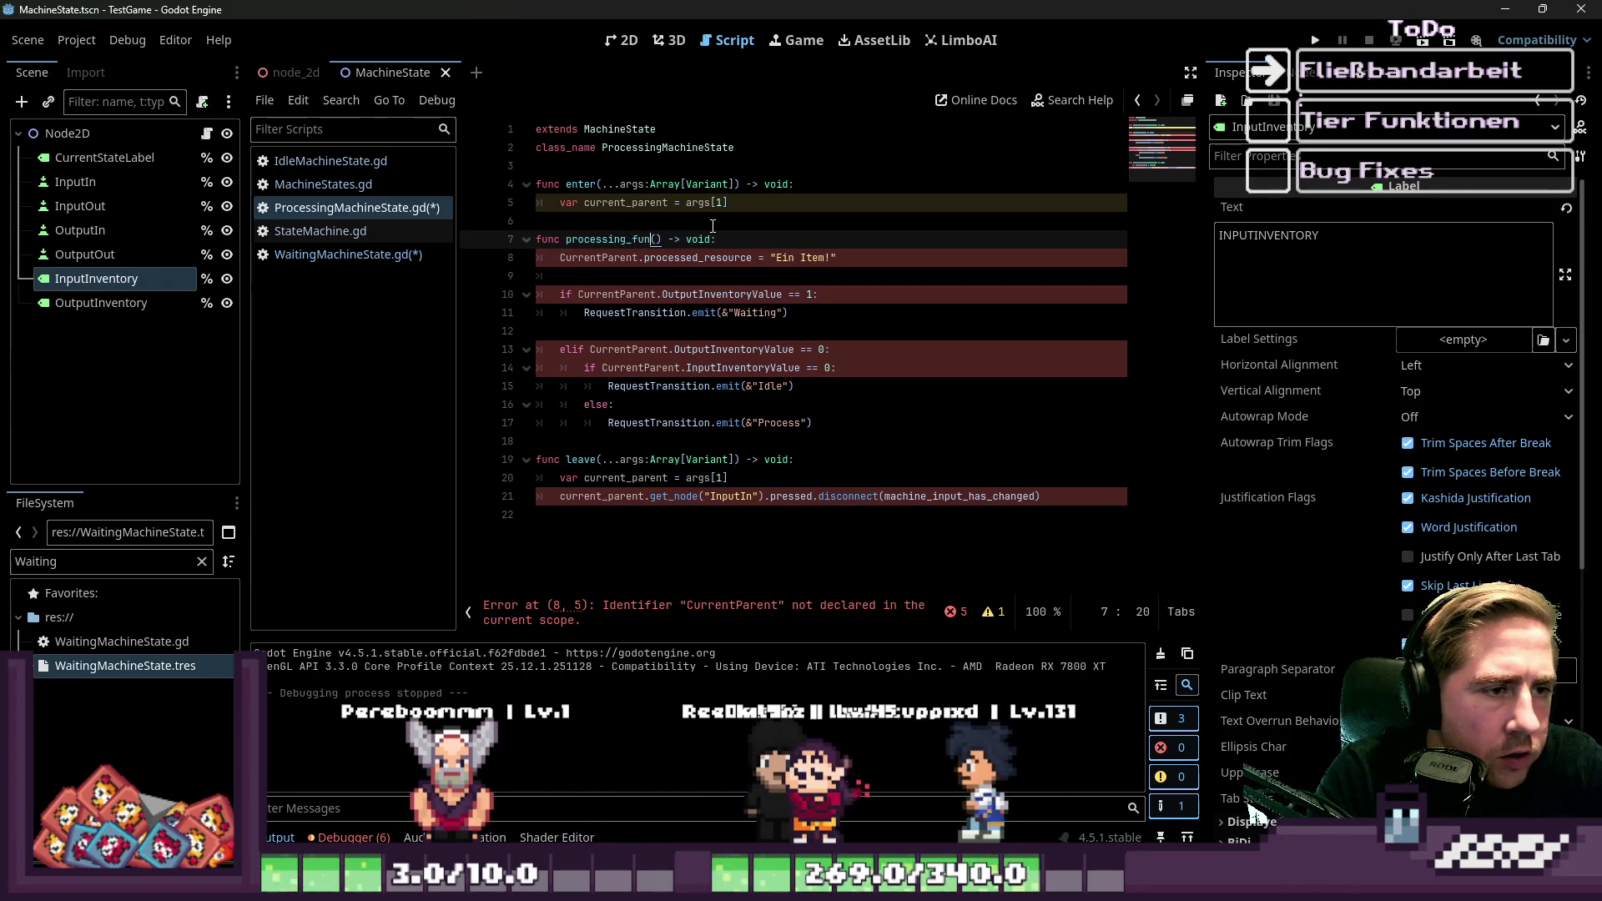
Step: Name the handler processing and insert a processing() call in enter
key(BackSpace)
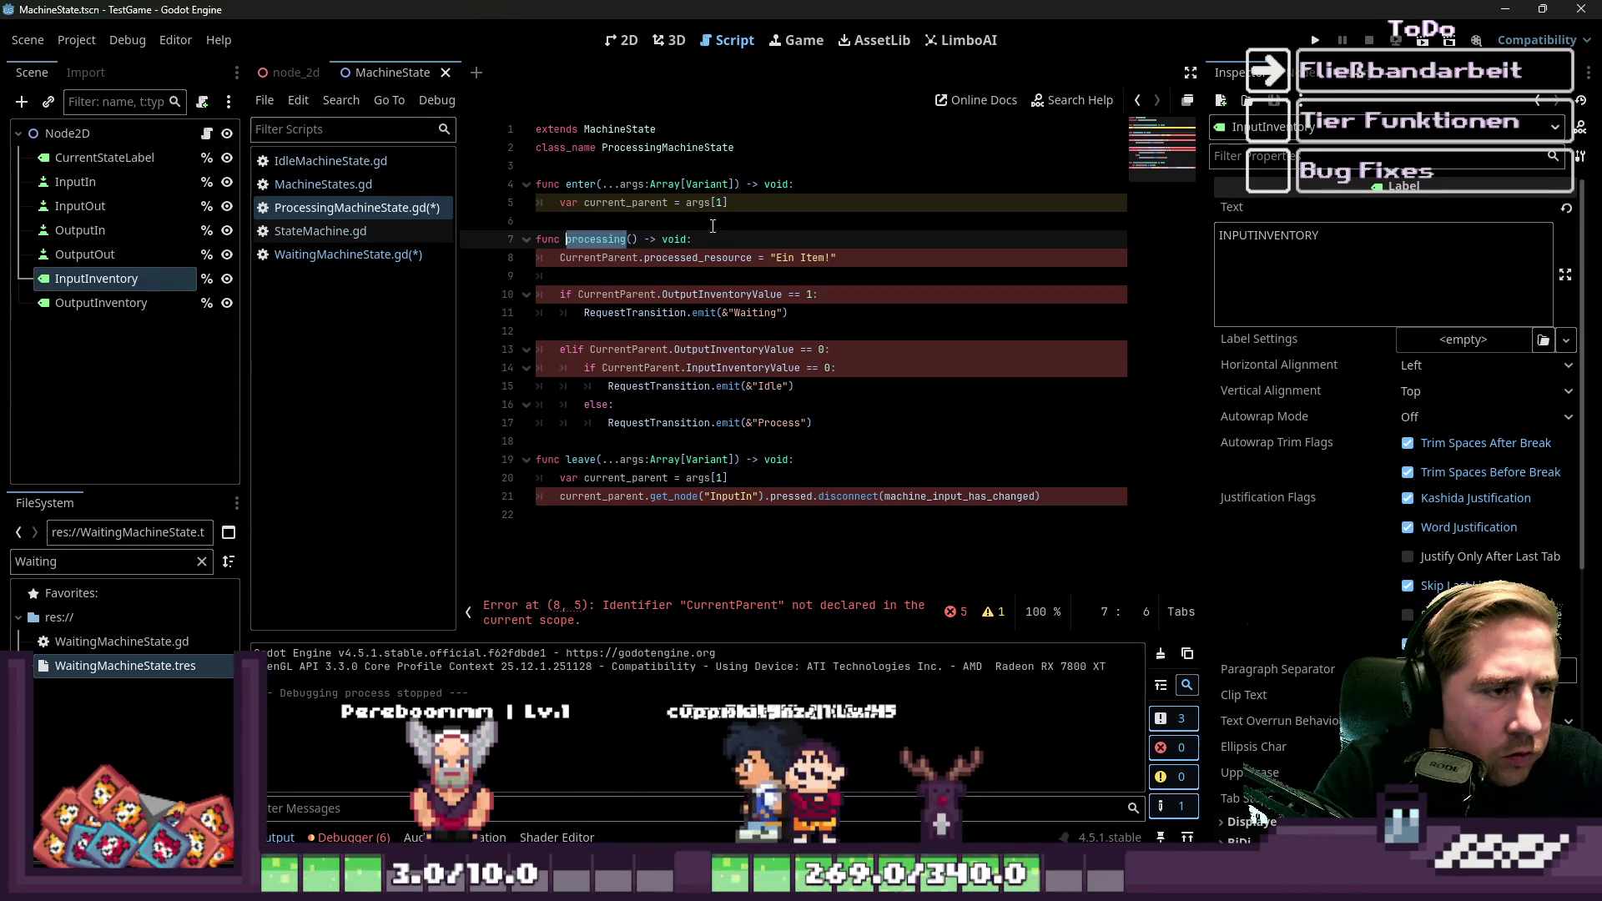
key(ctrl+c)
click(712, 225)
key(Tab)
key(ctrl+v)
key(Return)
key(BackSpace)
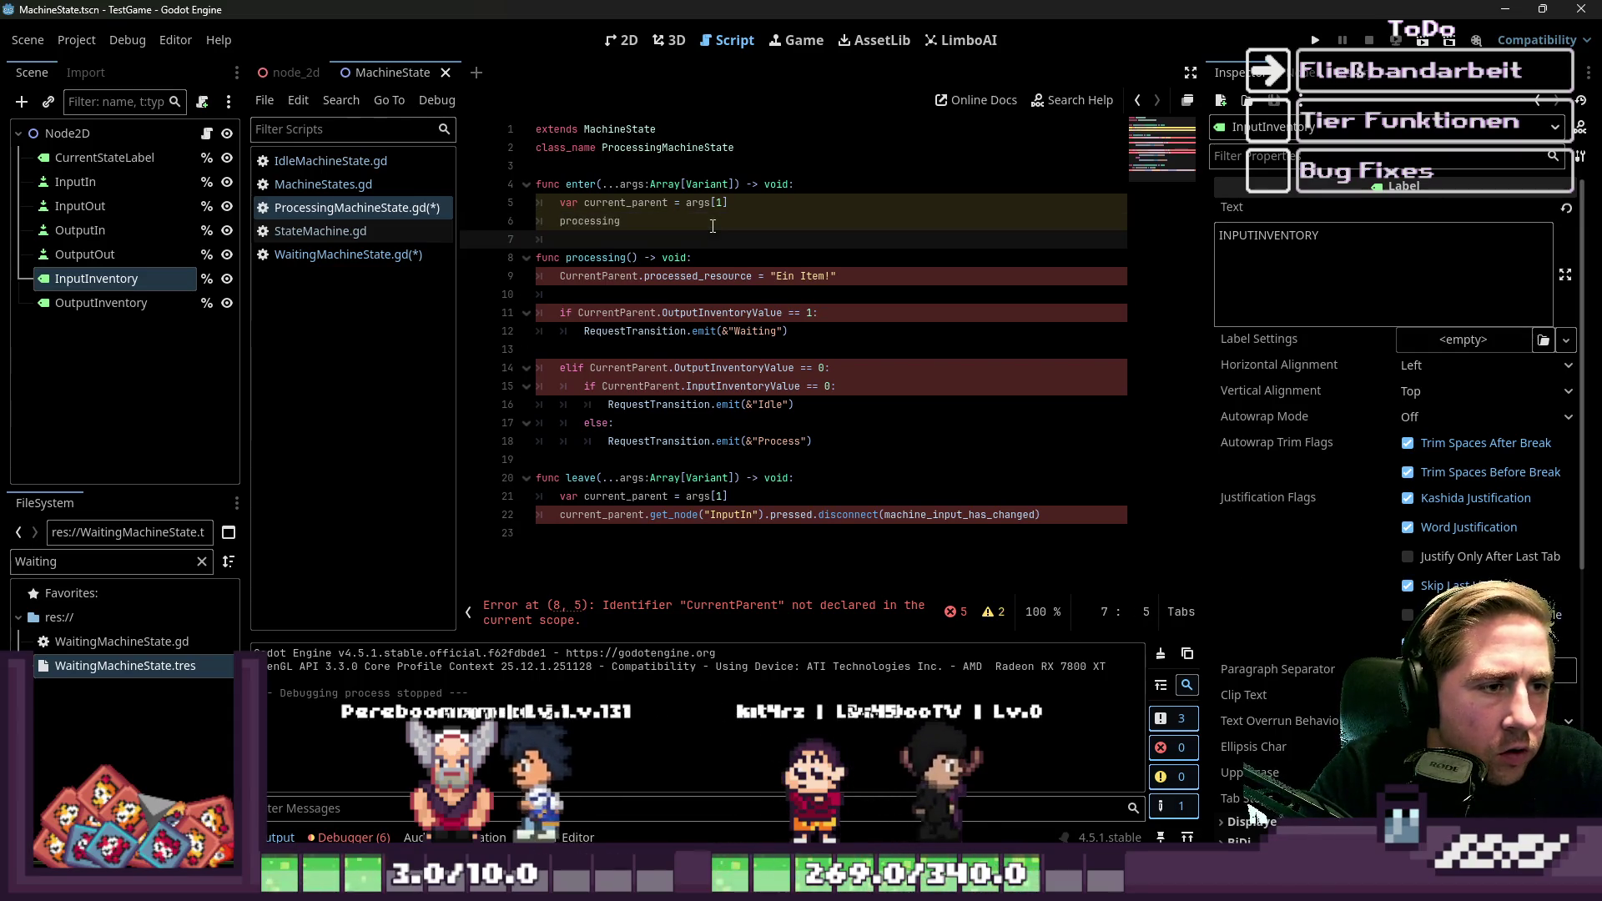
click(713, 226)
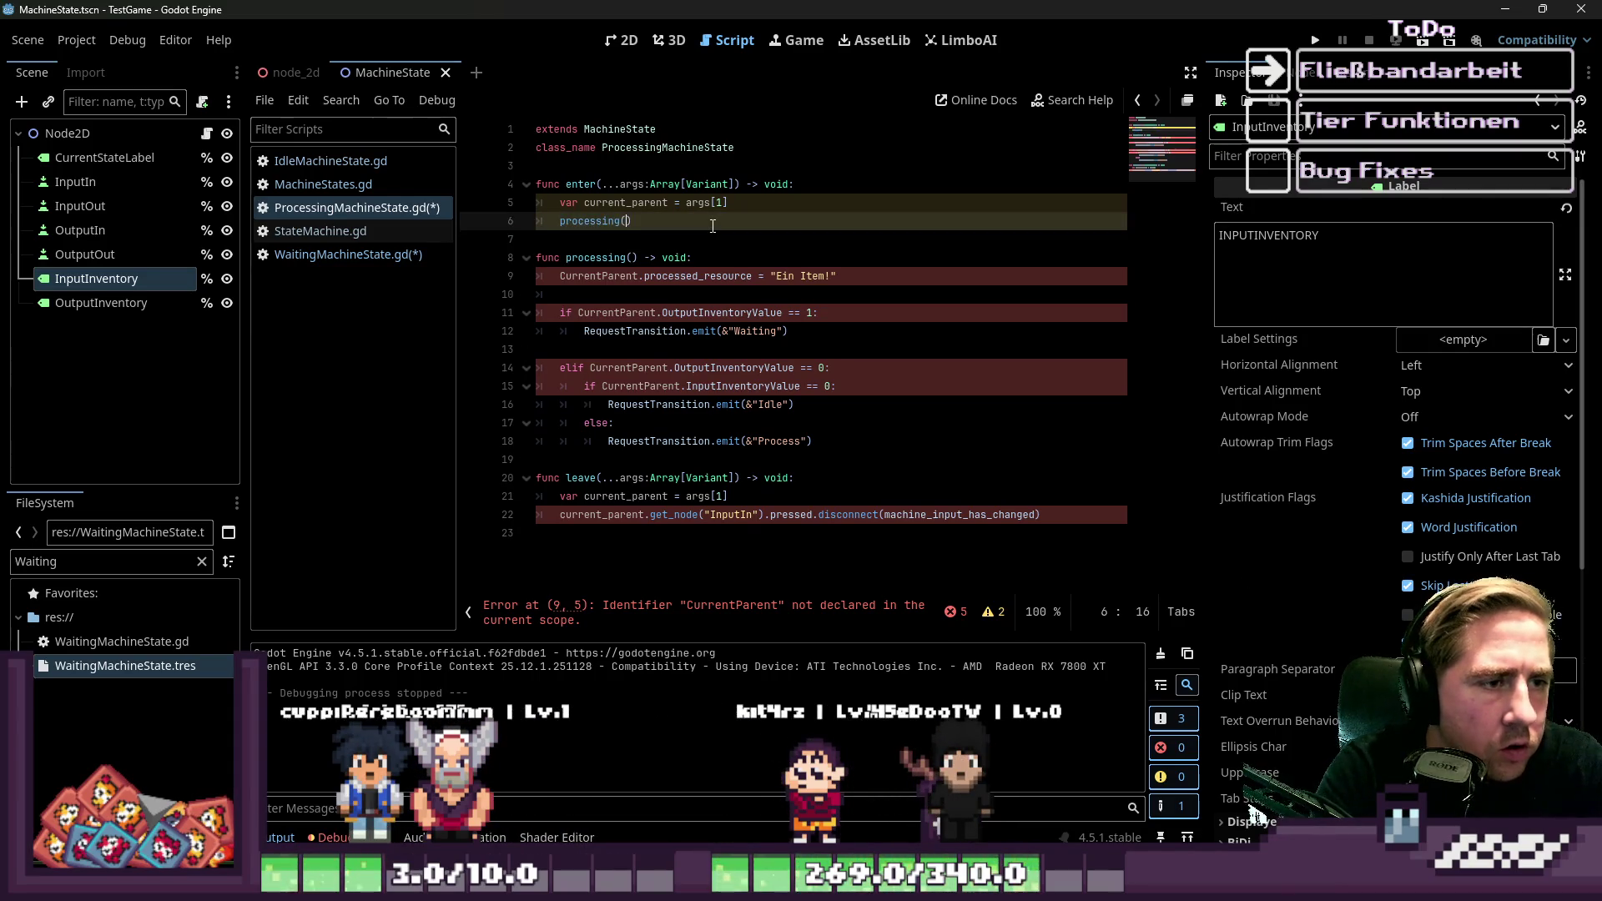
Step: Remove the processing() call, try the name process, then restore machine_input_has_changed
key(Down)
key(Down)
text(_fun)
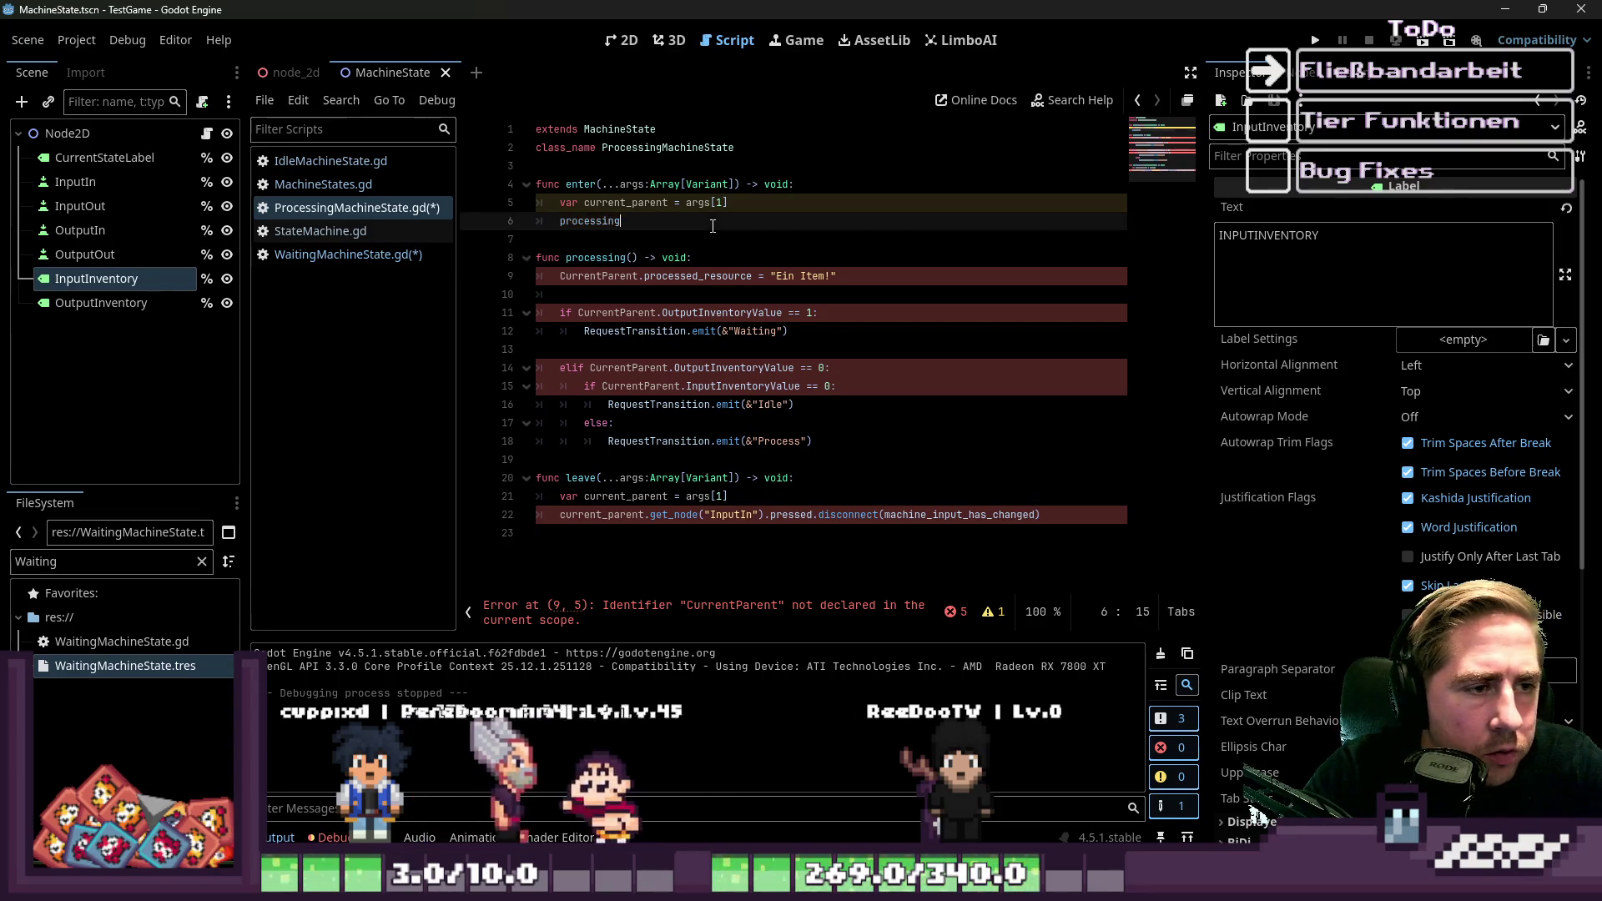
key(Up)
key(Up)
key(ctrl+shift+k)
key(Down)
key(BackSpace)
key(BackSpace)
key(BackSpace)
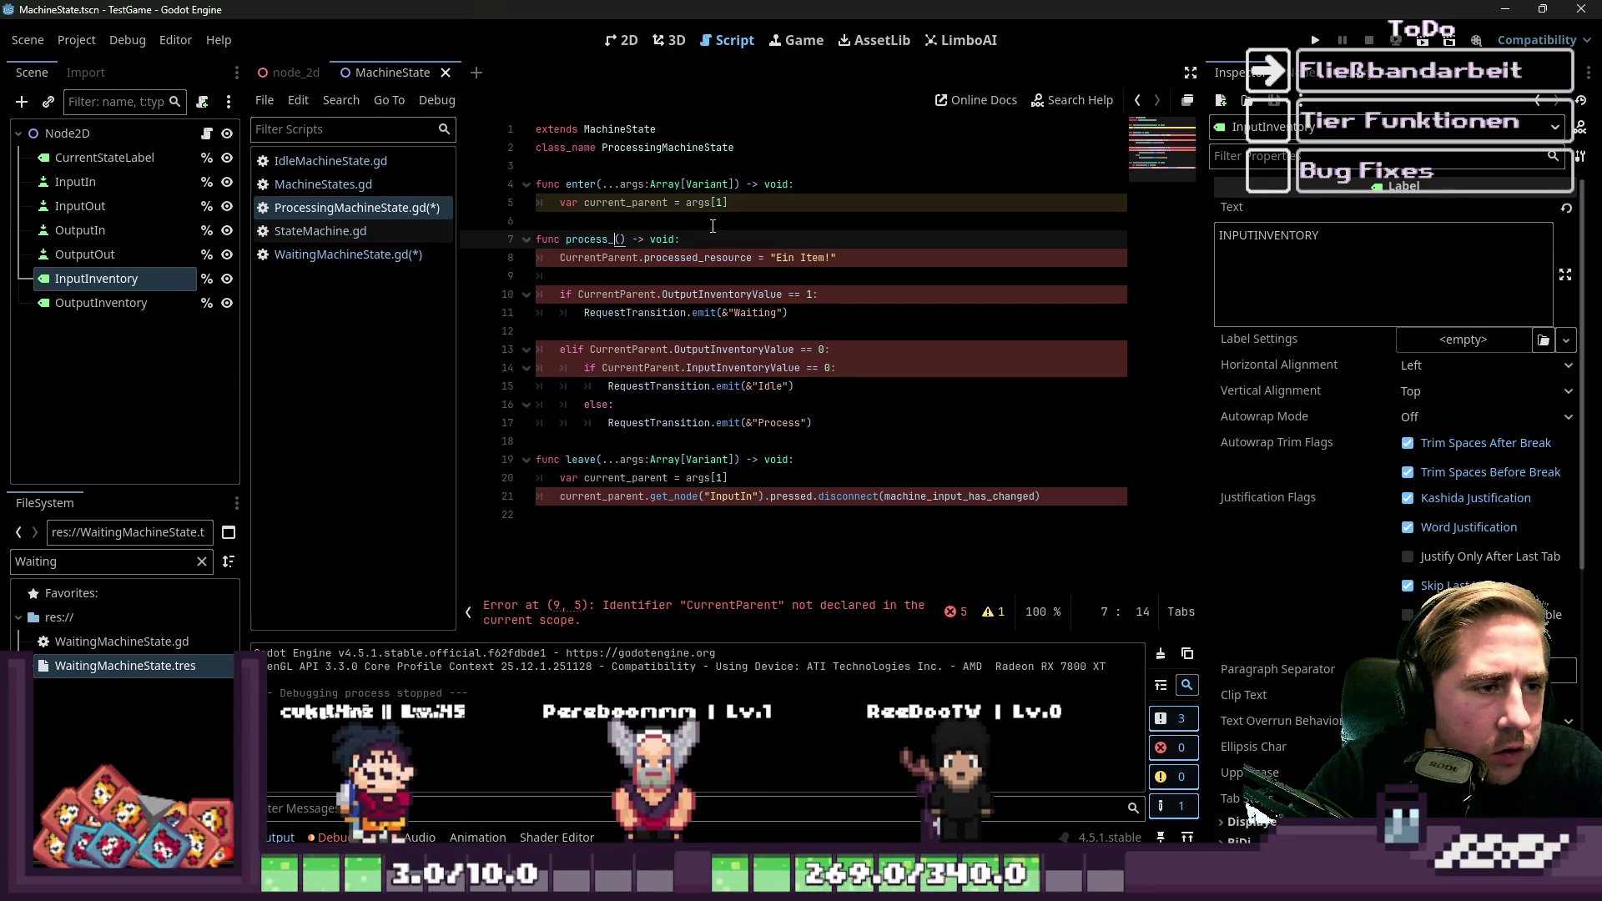
key(ctrl+v)
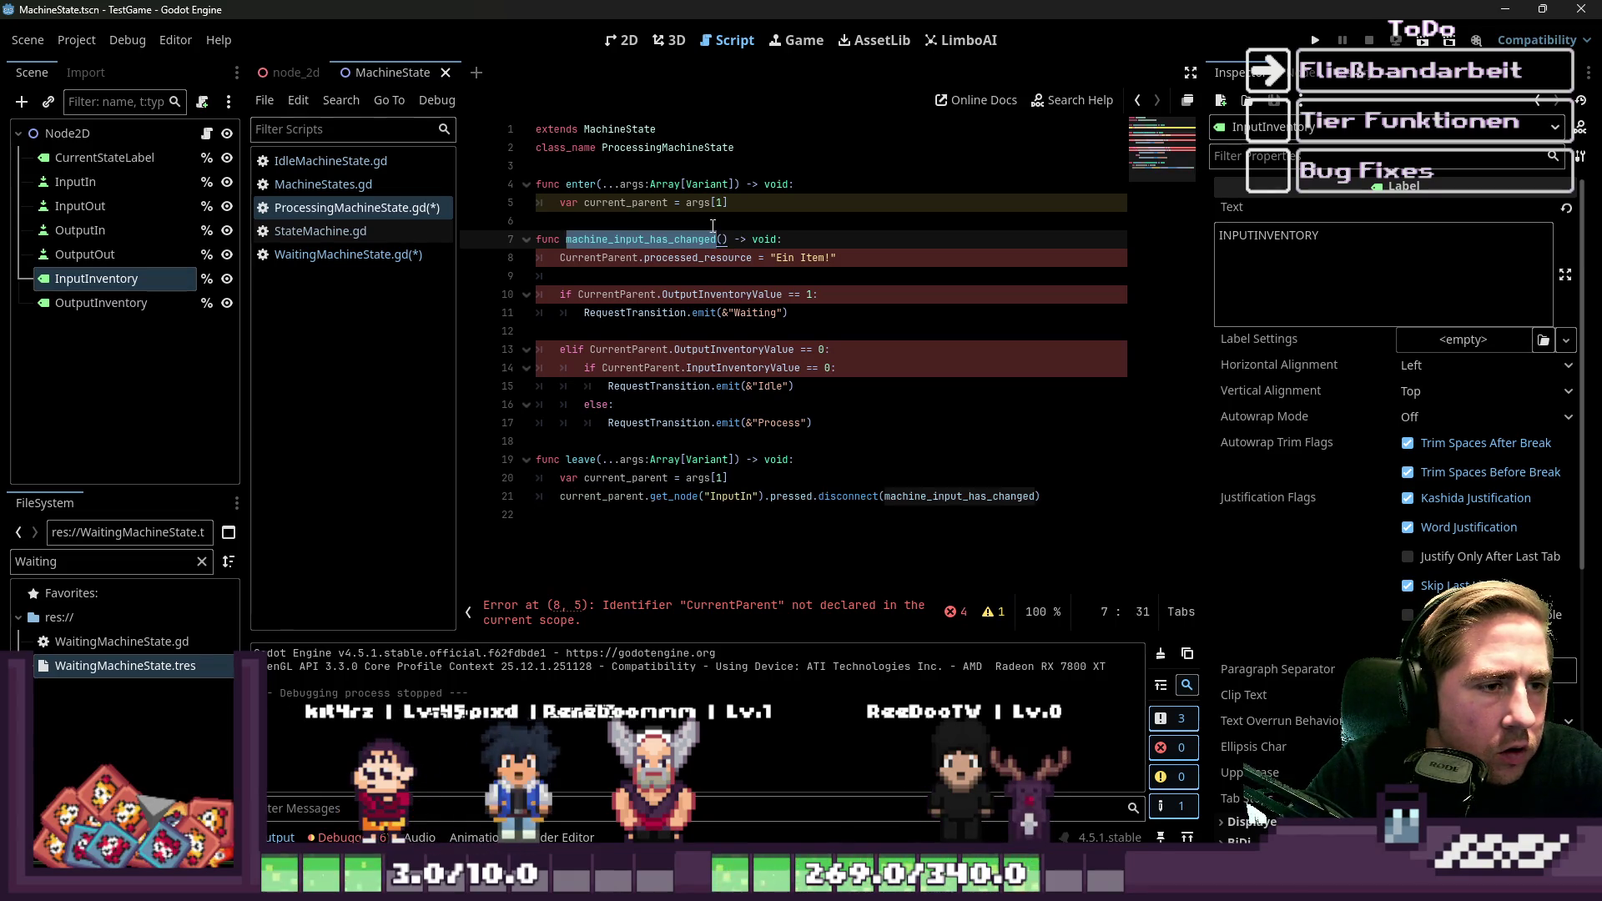
click(712, 226)
key(Return)
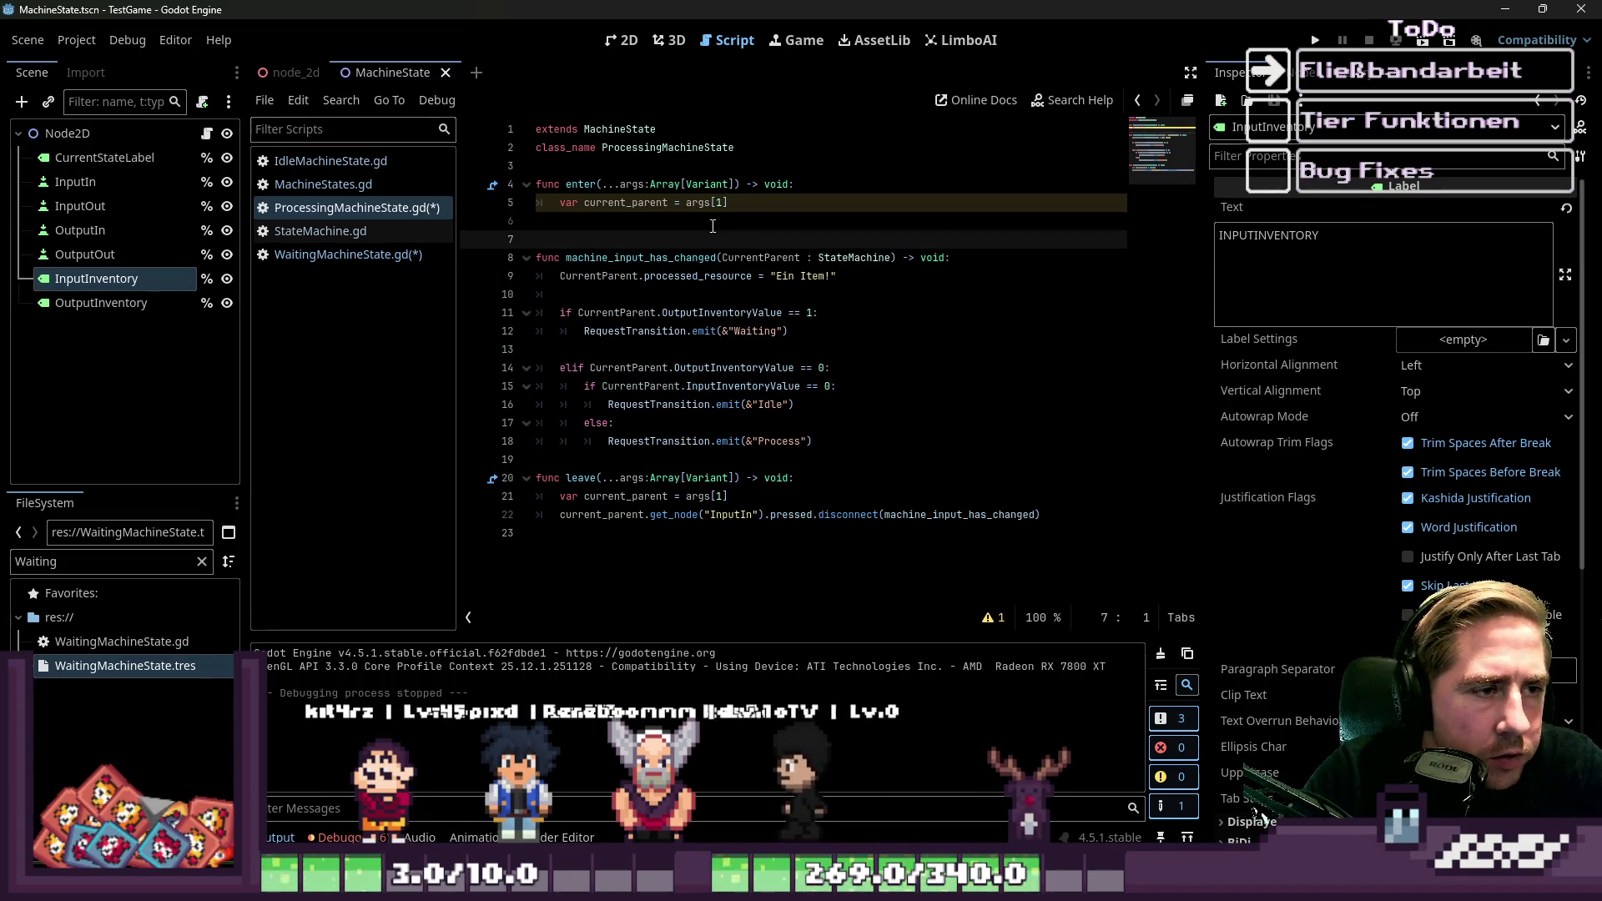
Step: Add a processing(current_parent) call in enter and rename the handler to processing
text(a)
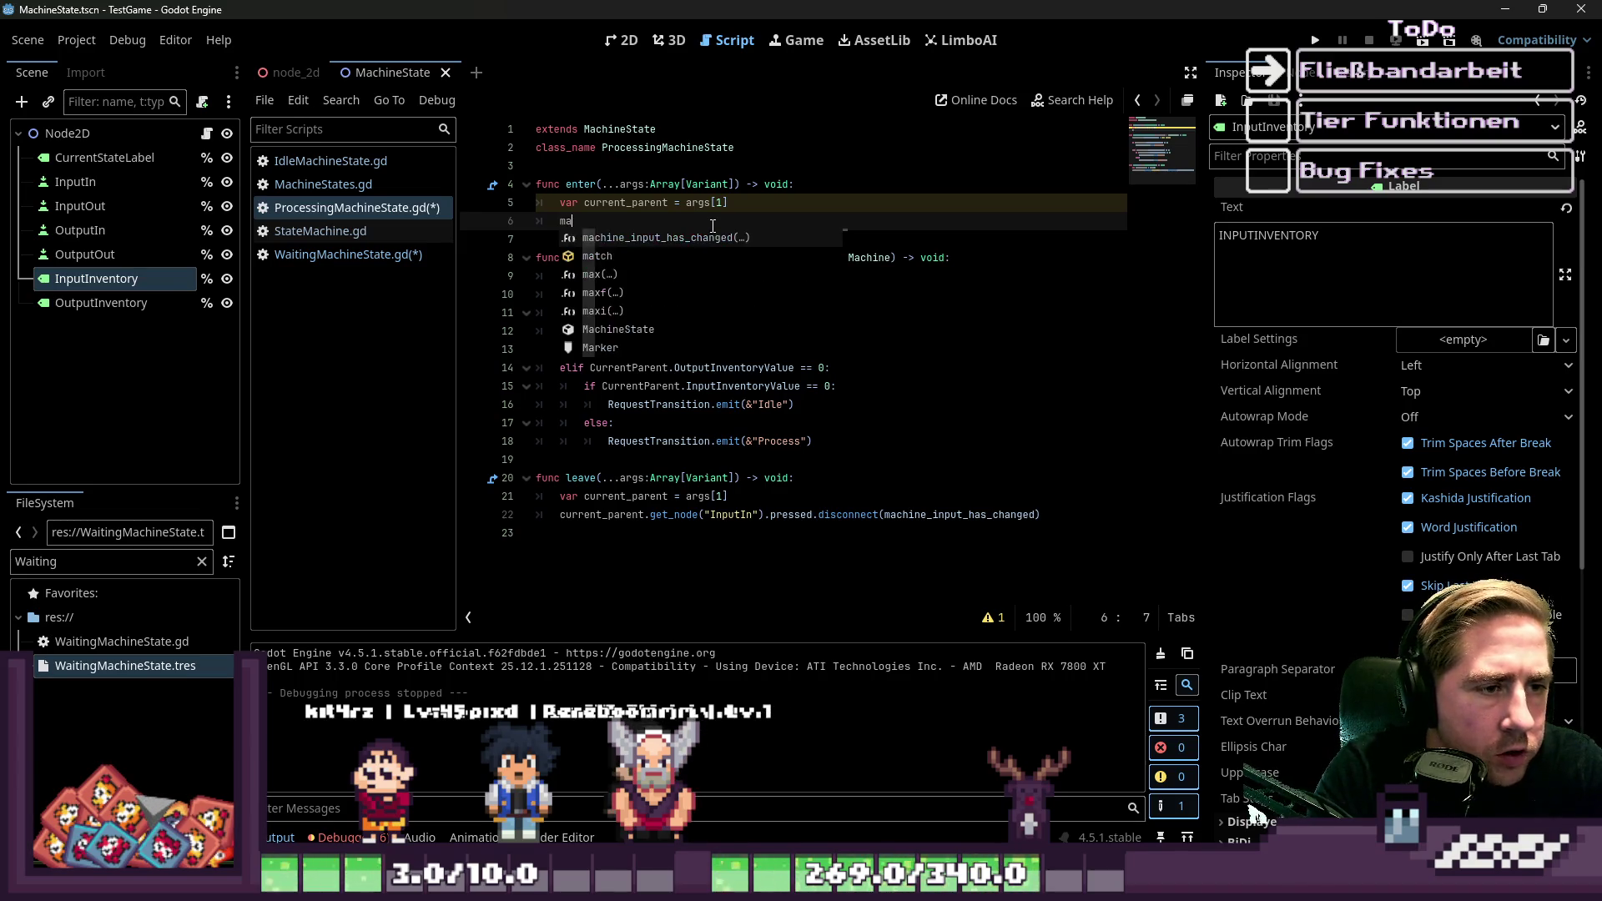
key(Escape)
key(Down)
key(Down)
key(ctrl+d)
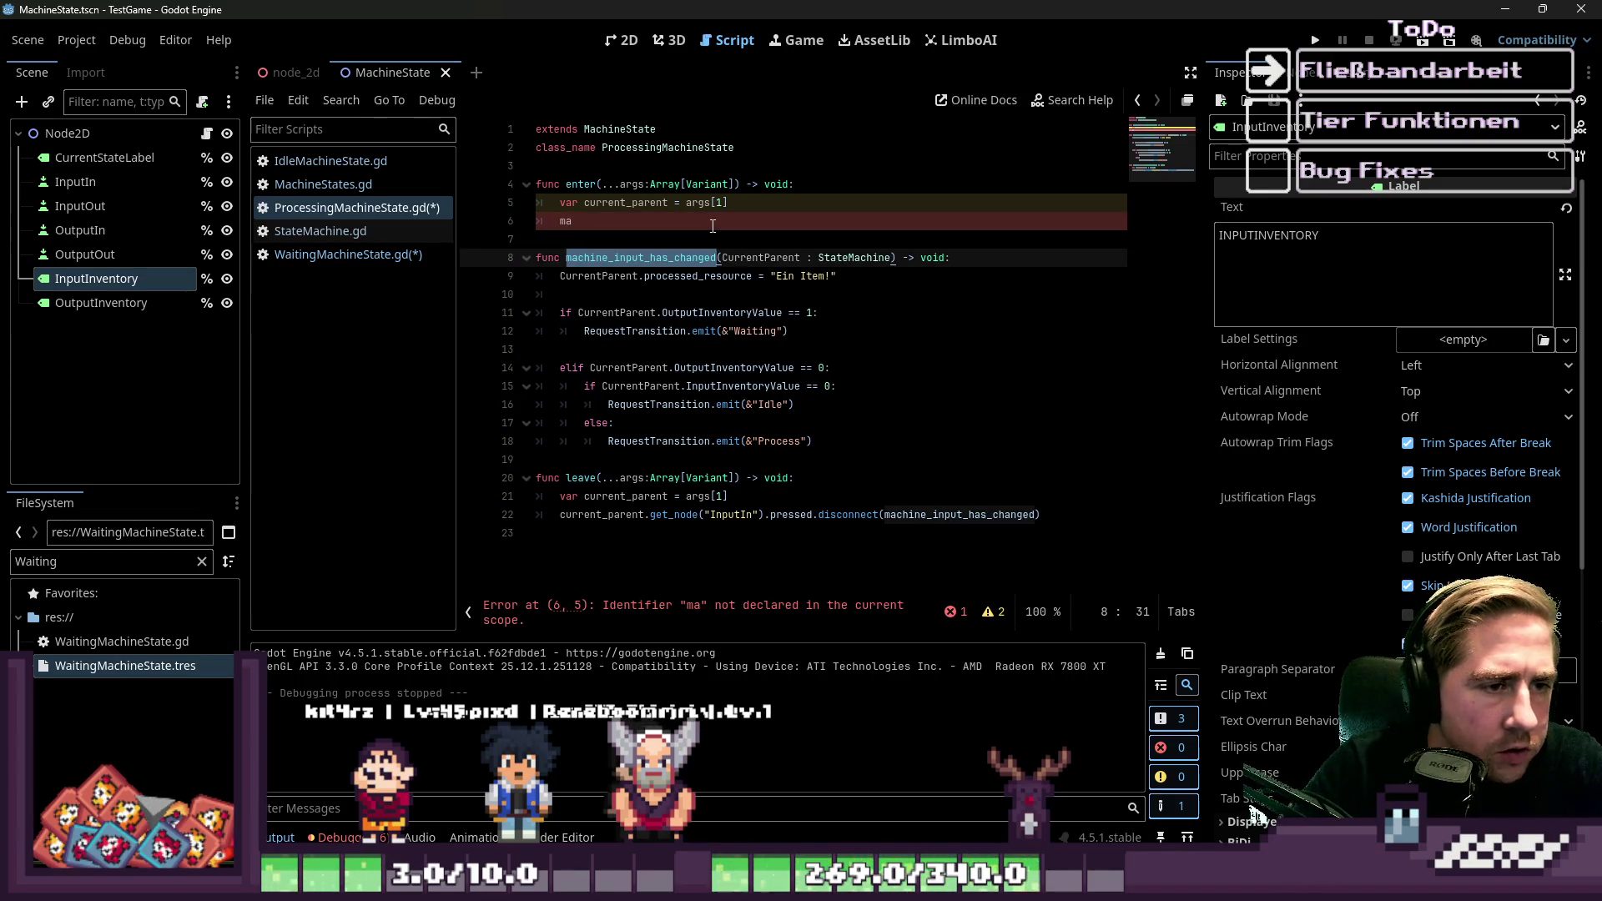
click(712, 226)
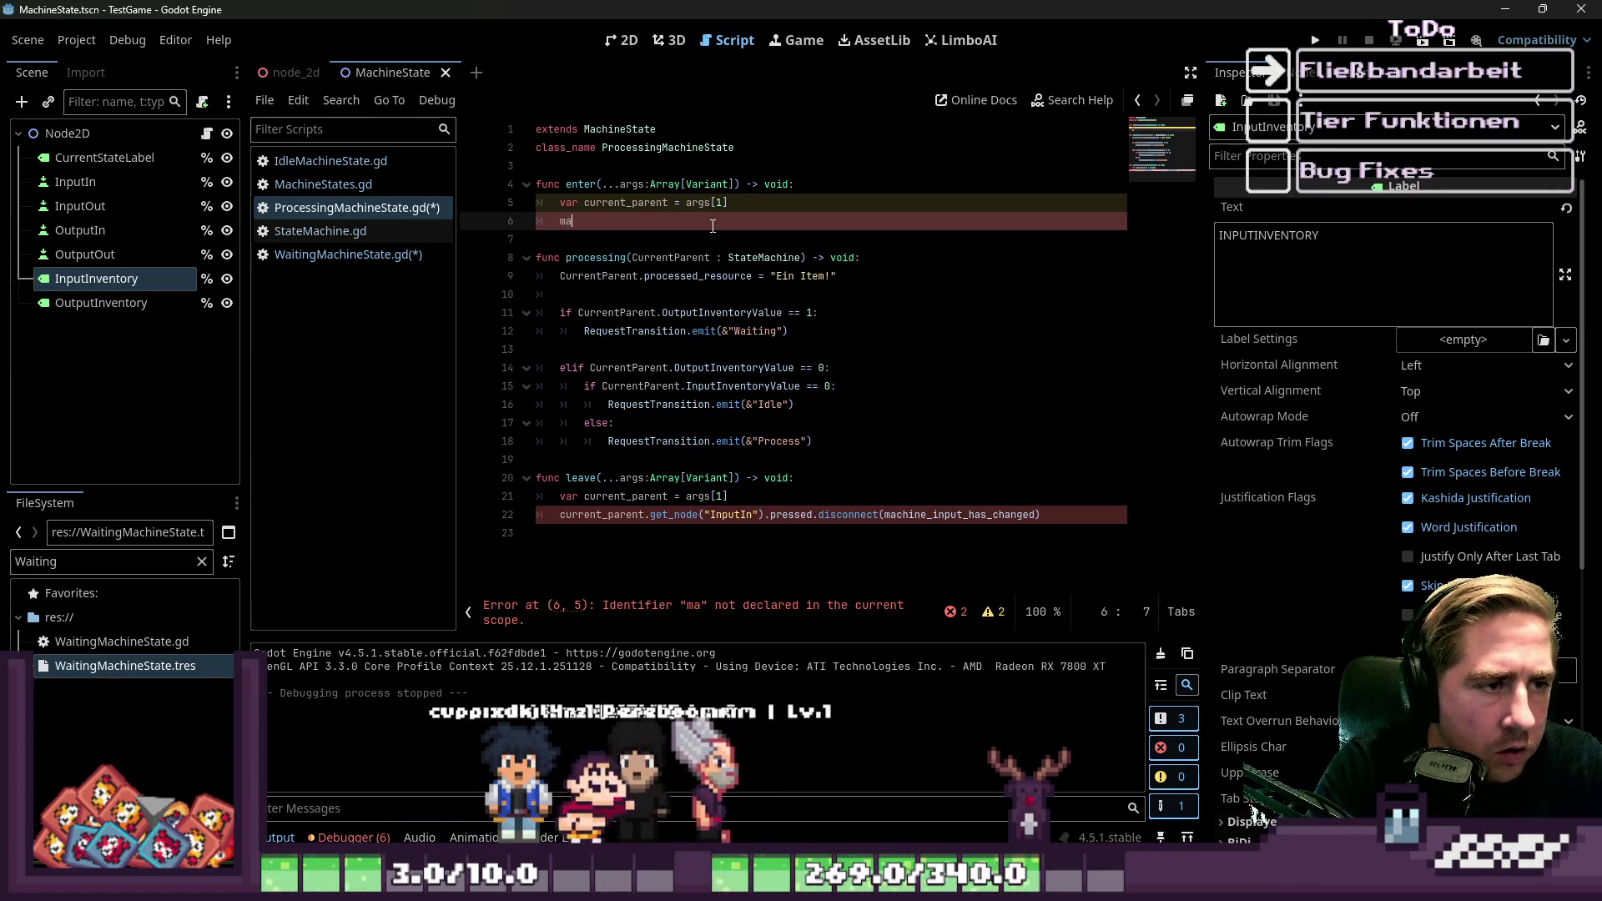
key(BackSpace)
key(BackSpace)
text(proc)
key(Return)
text(current_)
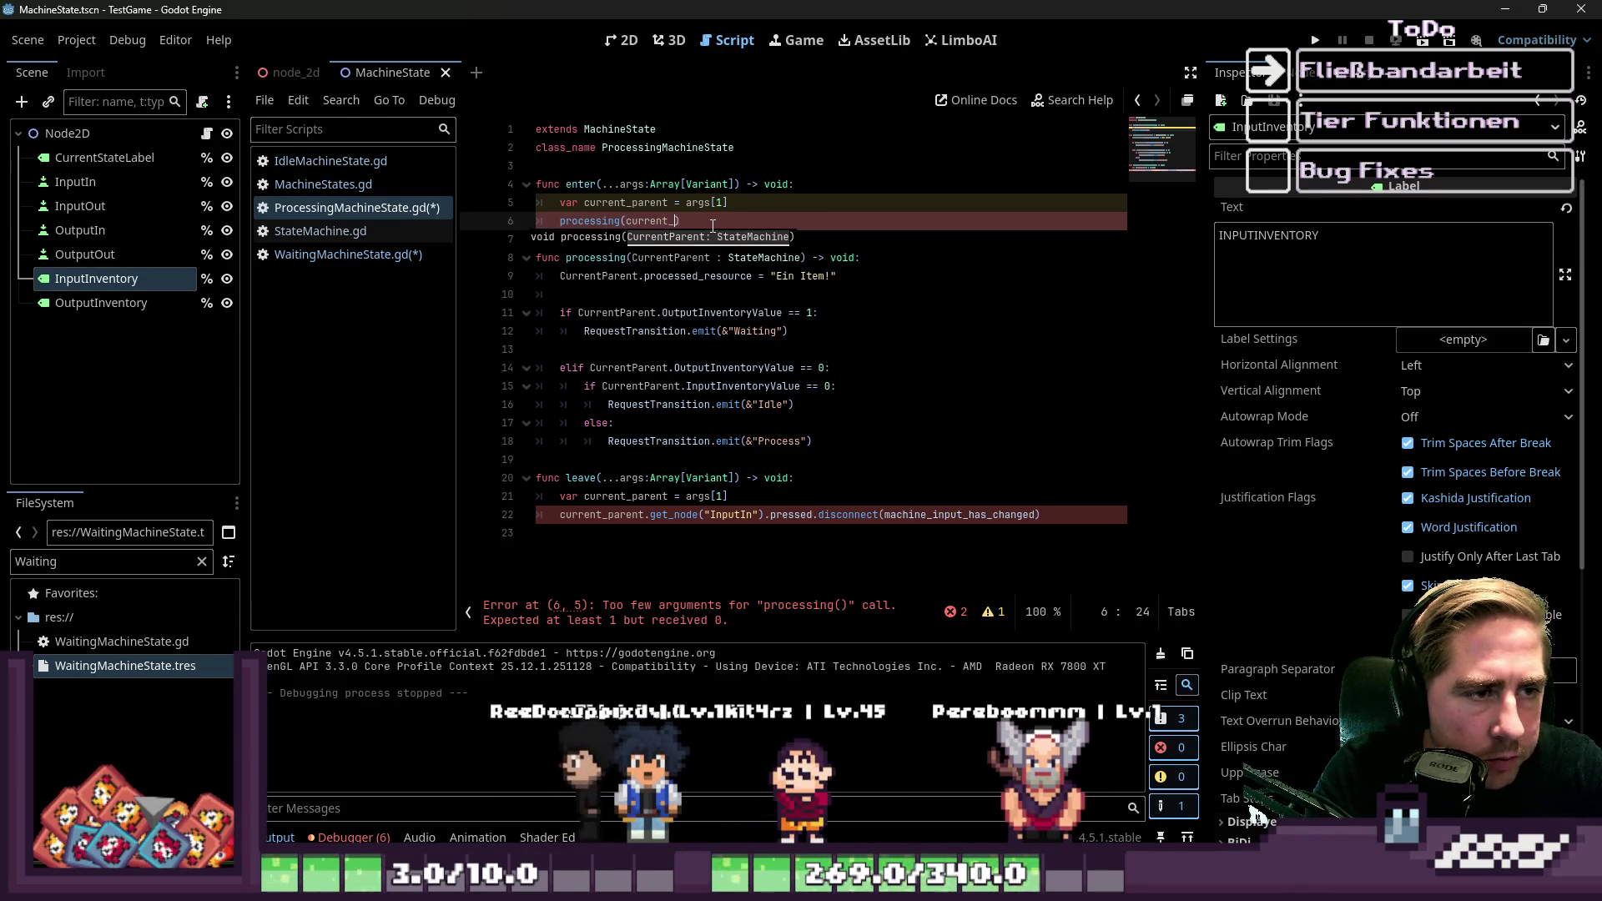
text(parent)
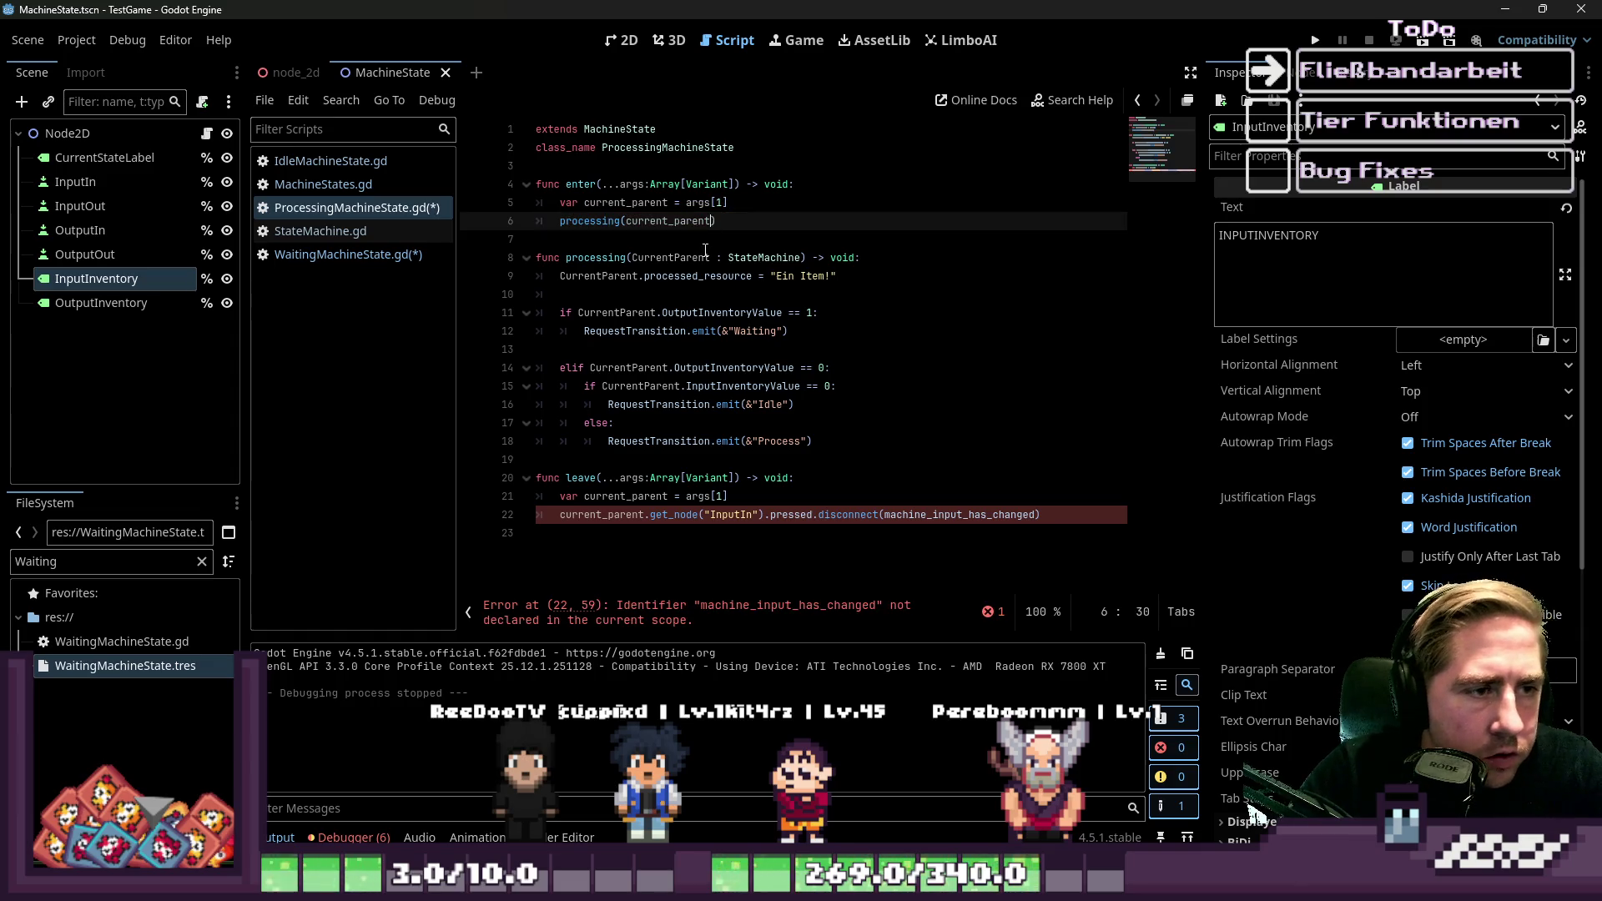
Step: Delete the leave function and save the scripts with Ctrl+S
click(667, 331)
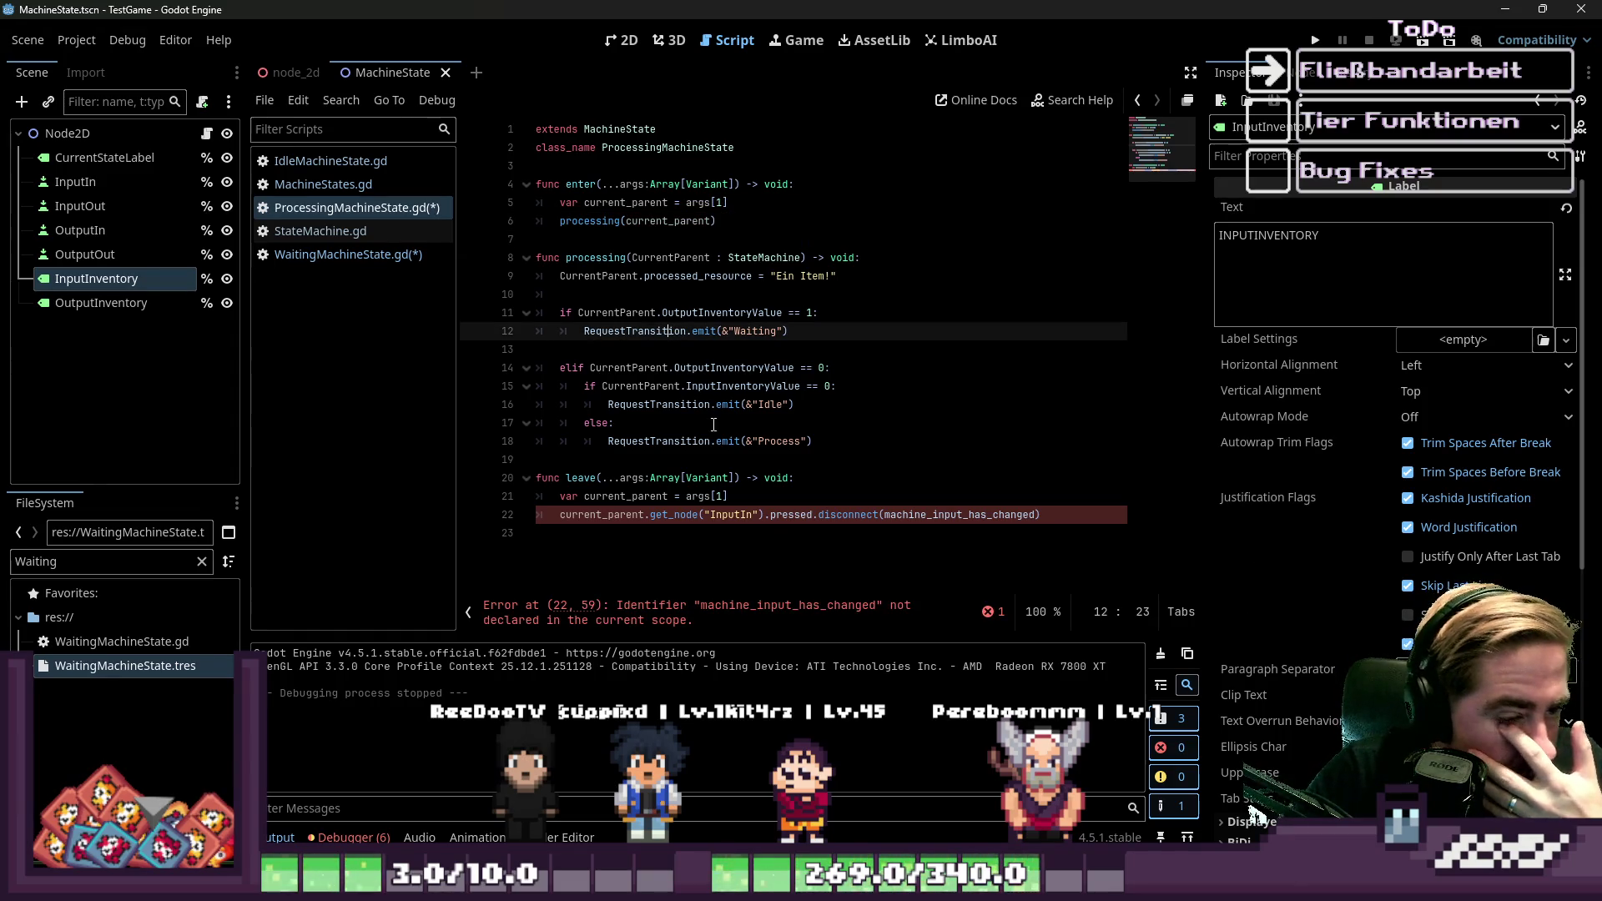
drag(653, 551, 479, 523)
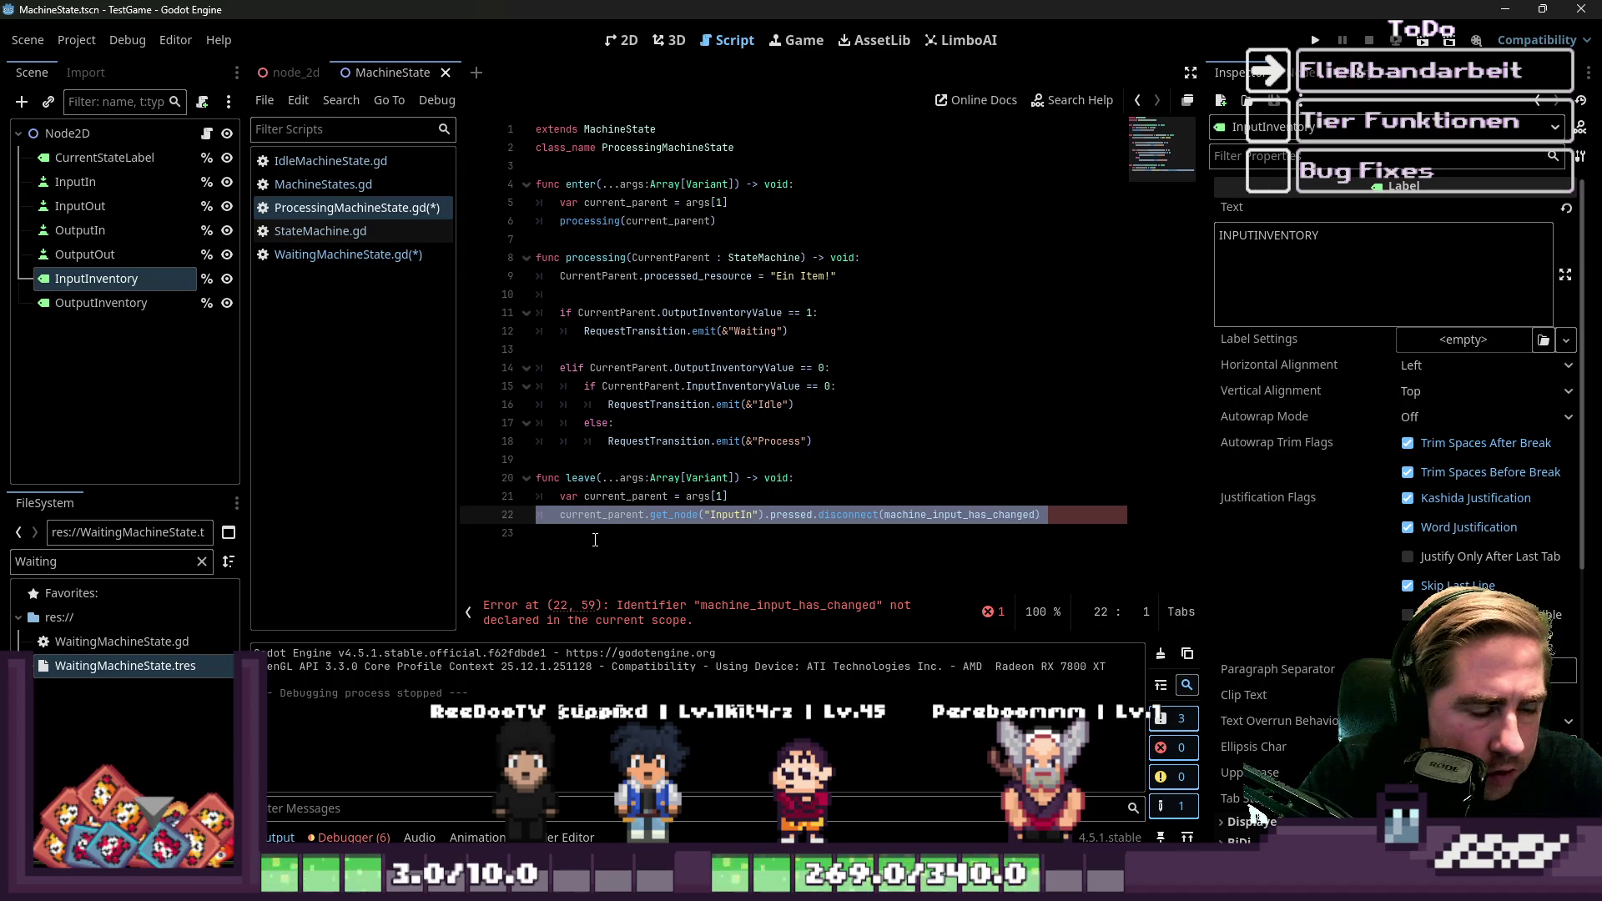
key(shift+Up)
key(shift+Up)
key(shift+Up)
key(BackSpace)
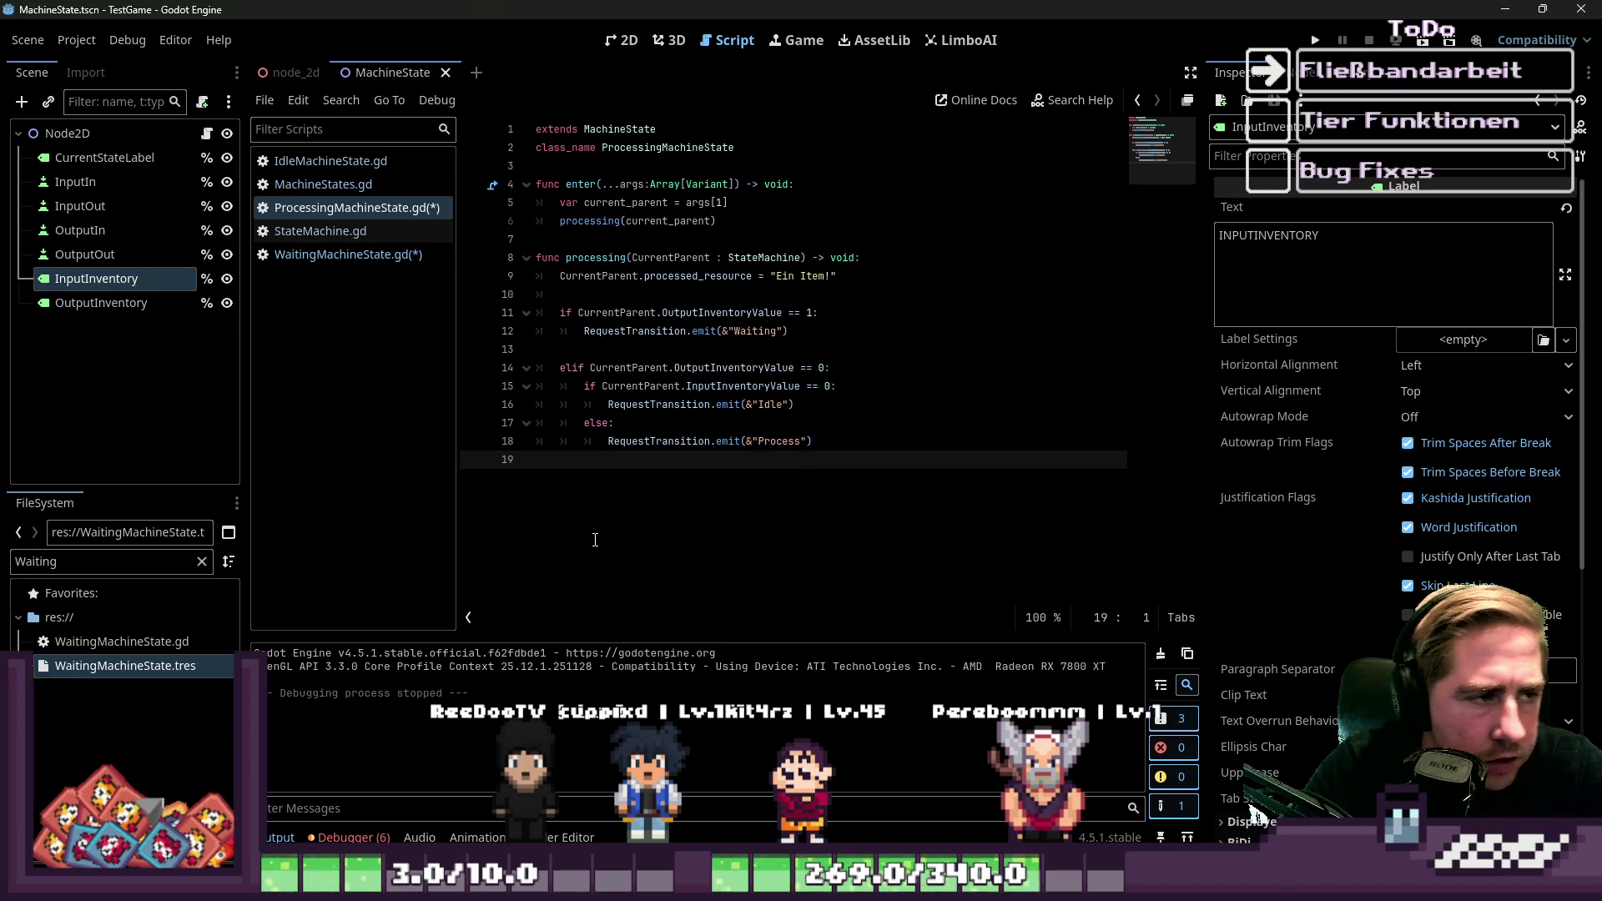
key(ctrl+s)
click(384, 160)
Step: Select functions in IdleMachineState.gd, then paste over the selected functions in WaitingMachineState.gd
click(1060, 366)
key(shift+Up)
key(shift+Up)
key(shift+Up)
key(ctrl+c)
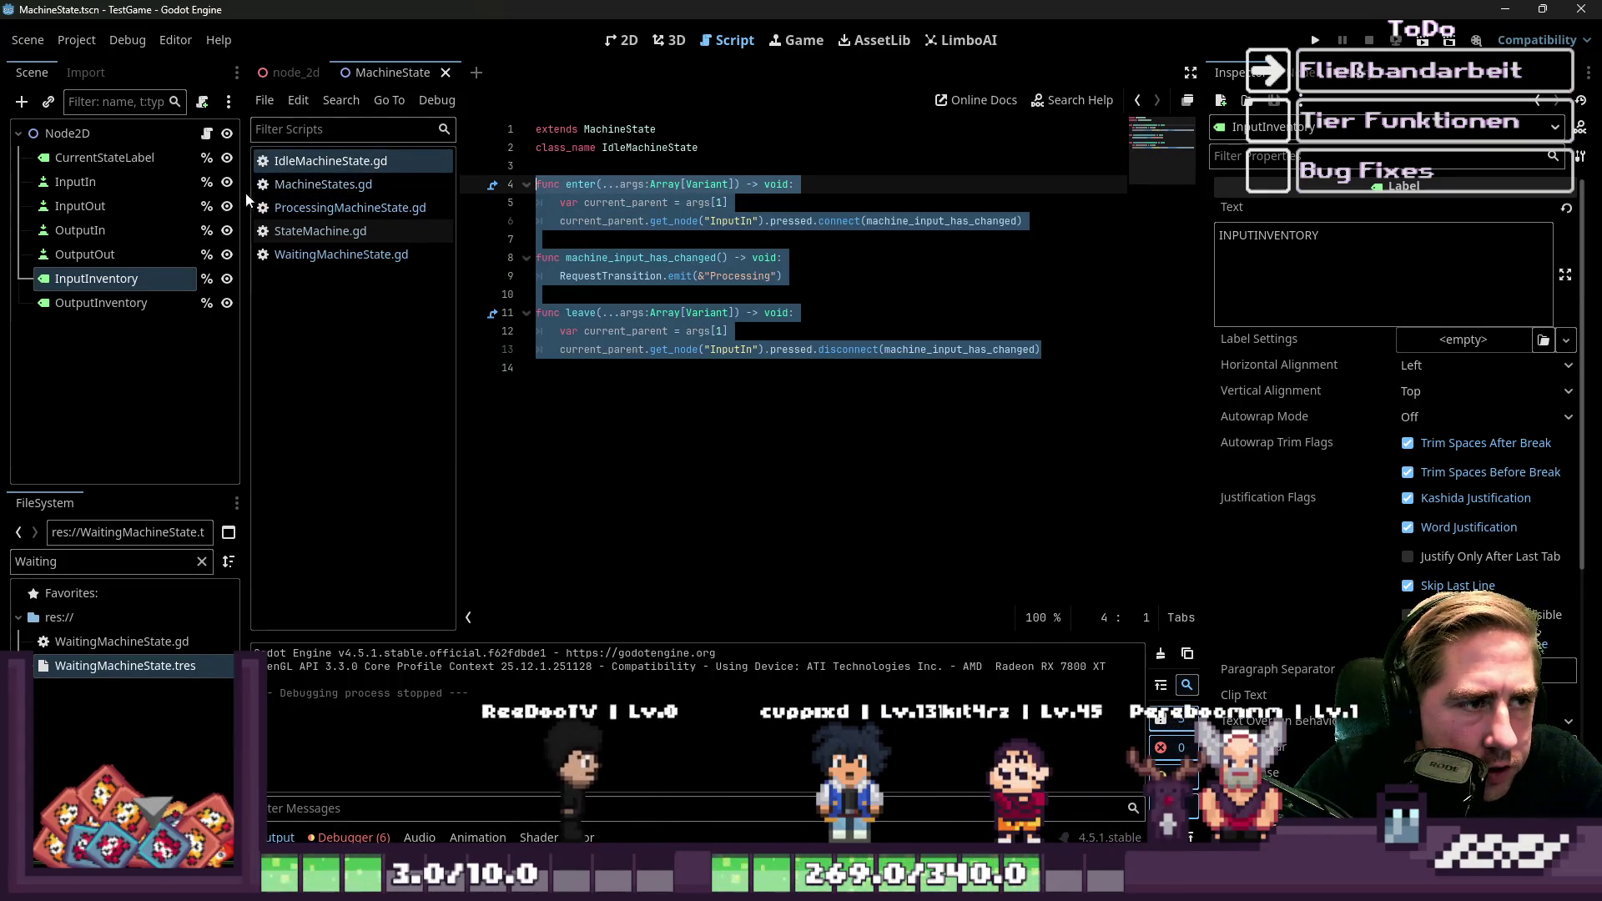
click(329, 255)
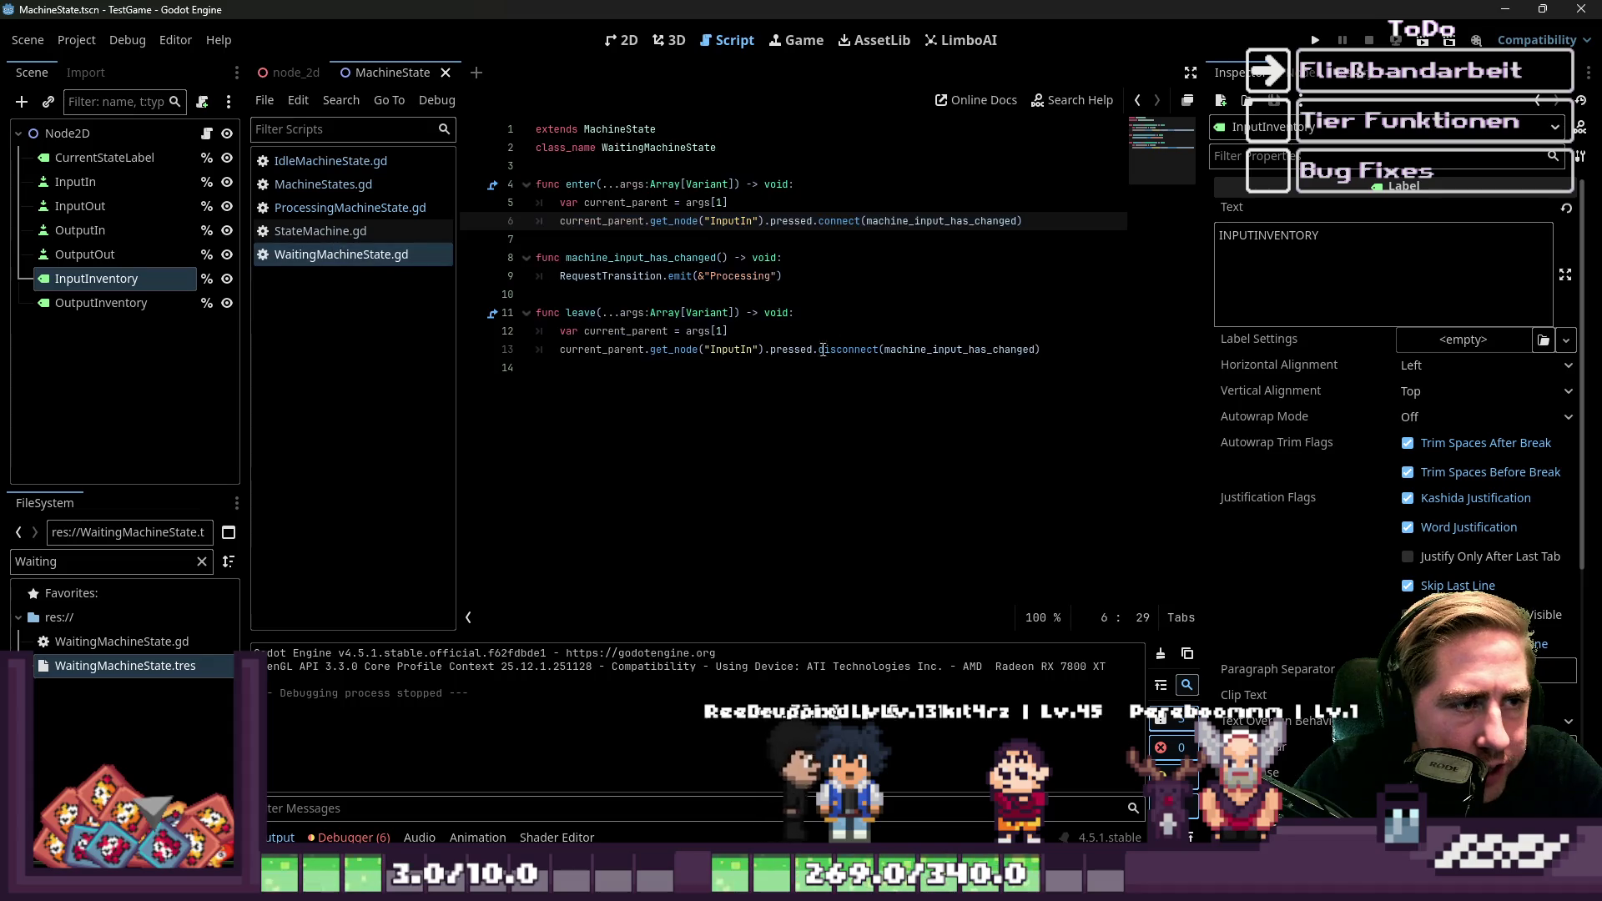
click(1076, 425)
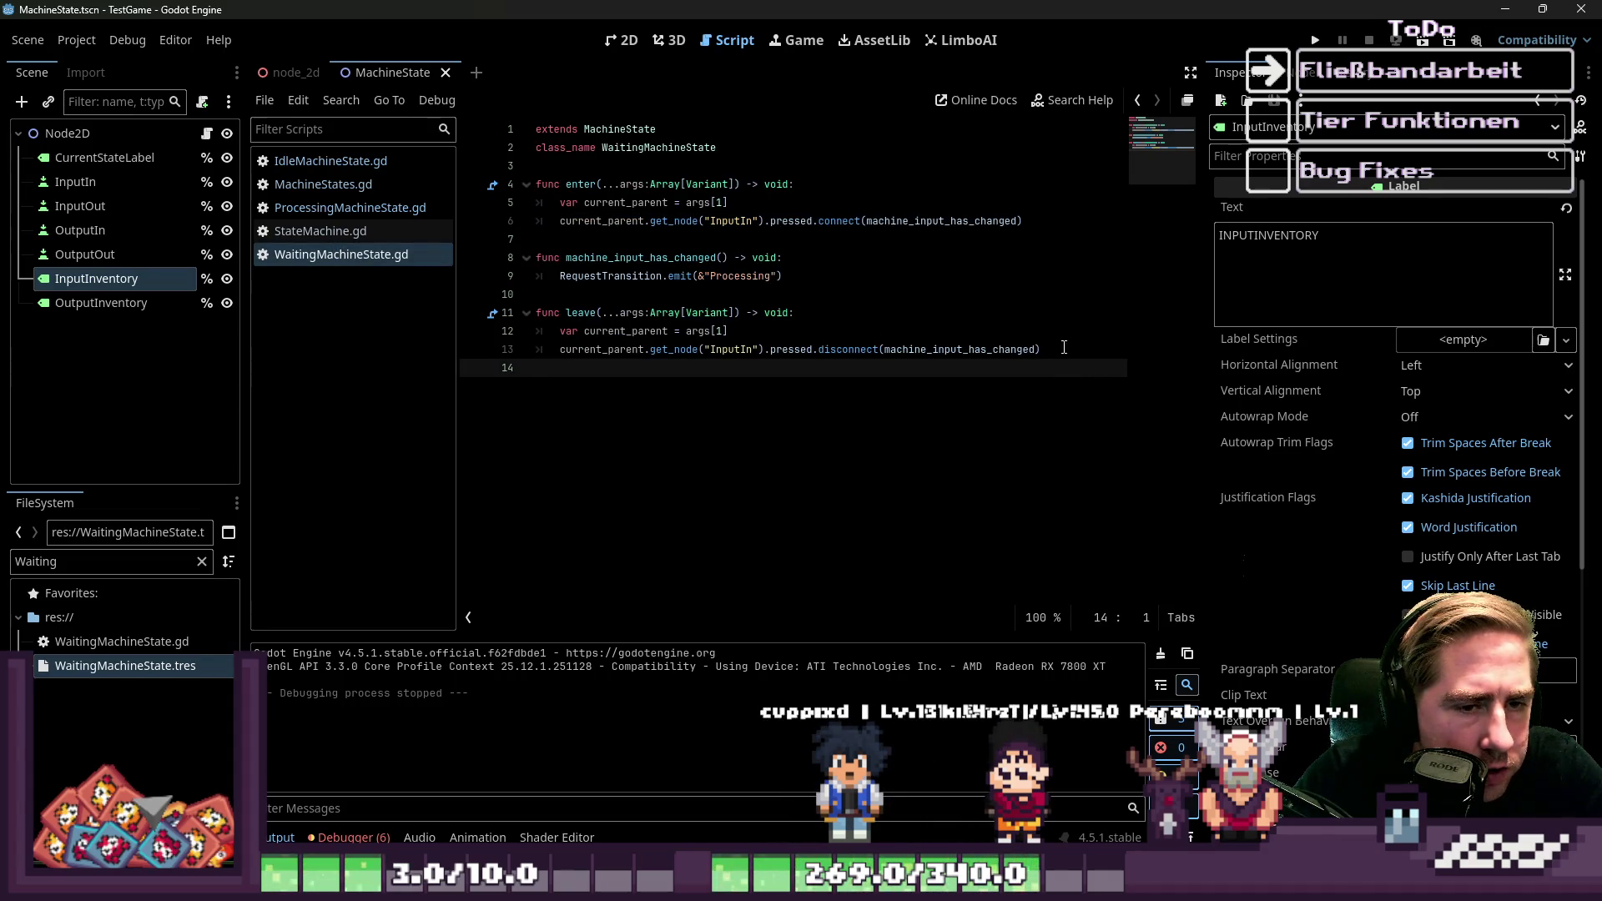
key(shift+Up)
key(shift+Up)
key(shift+Up)
key(ctrl+v)
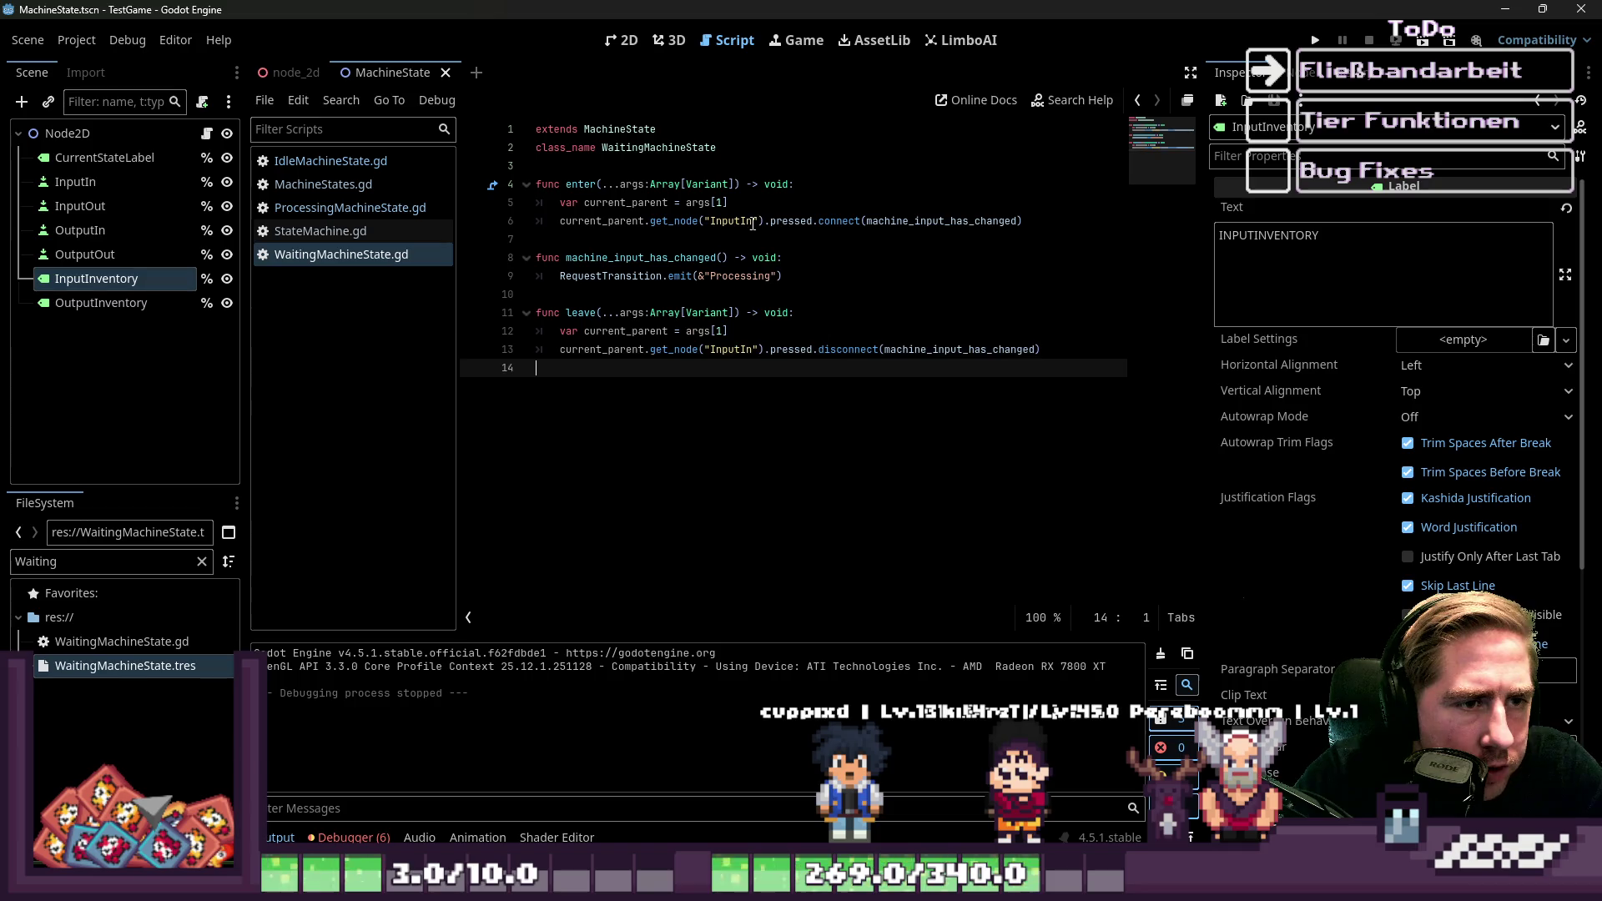
Step: Change get_node("InputIn") to get_node("OutputOut") in the waiting state's enter
double_click(748, 223)
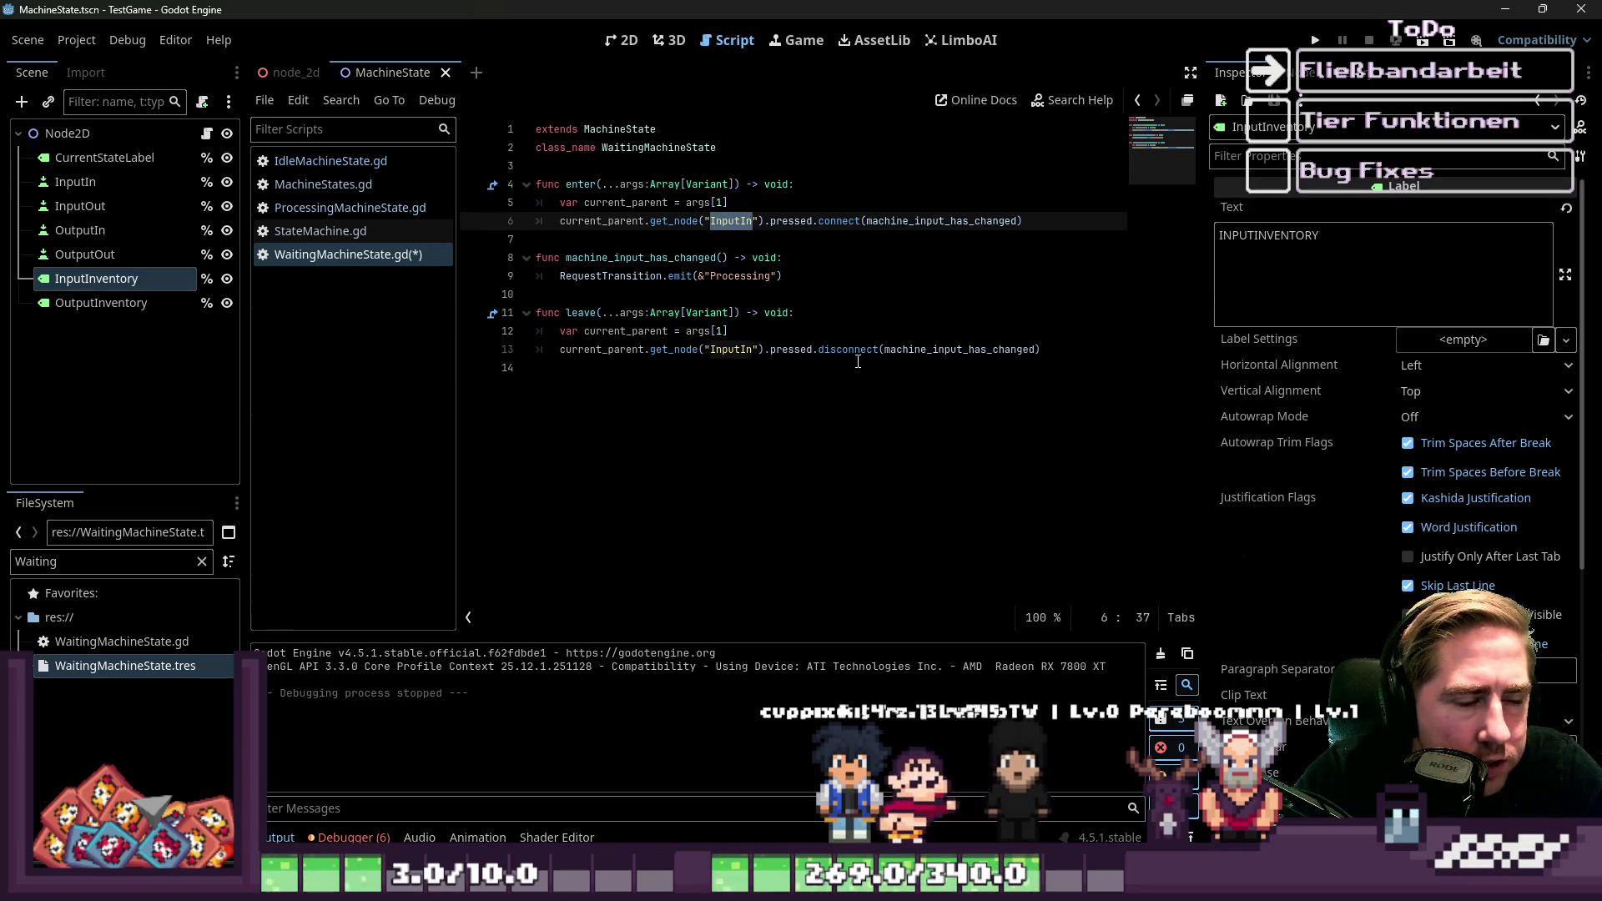
click(733, 274)
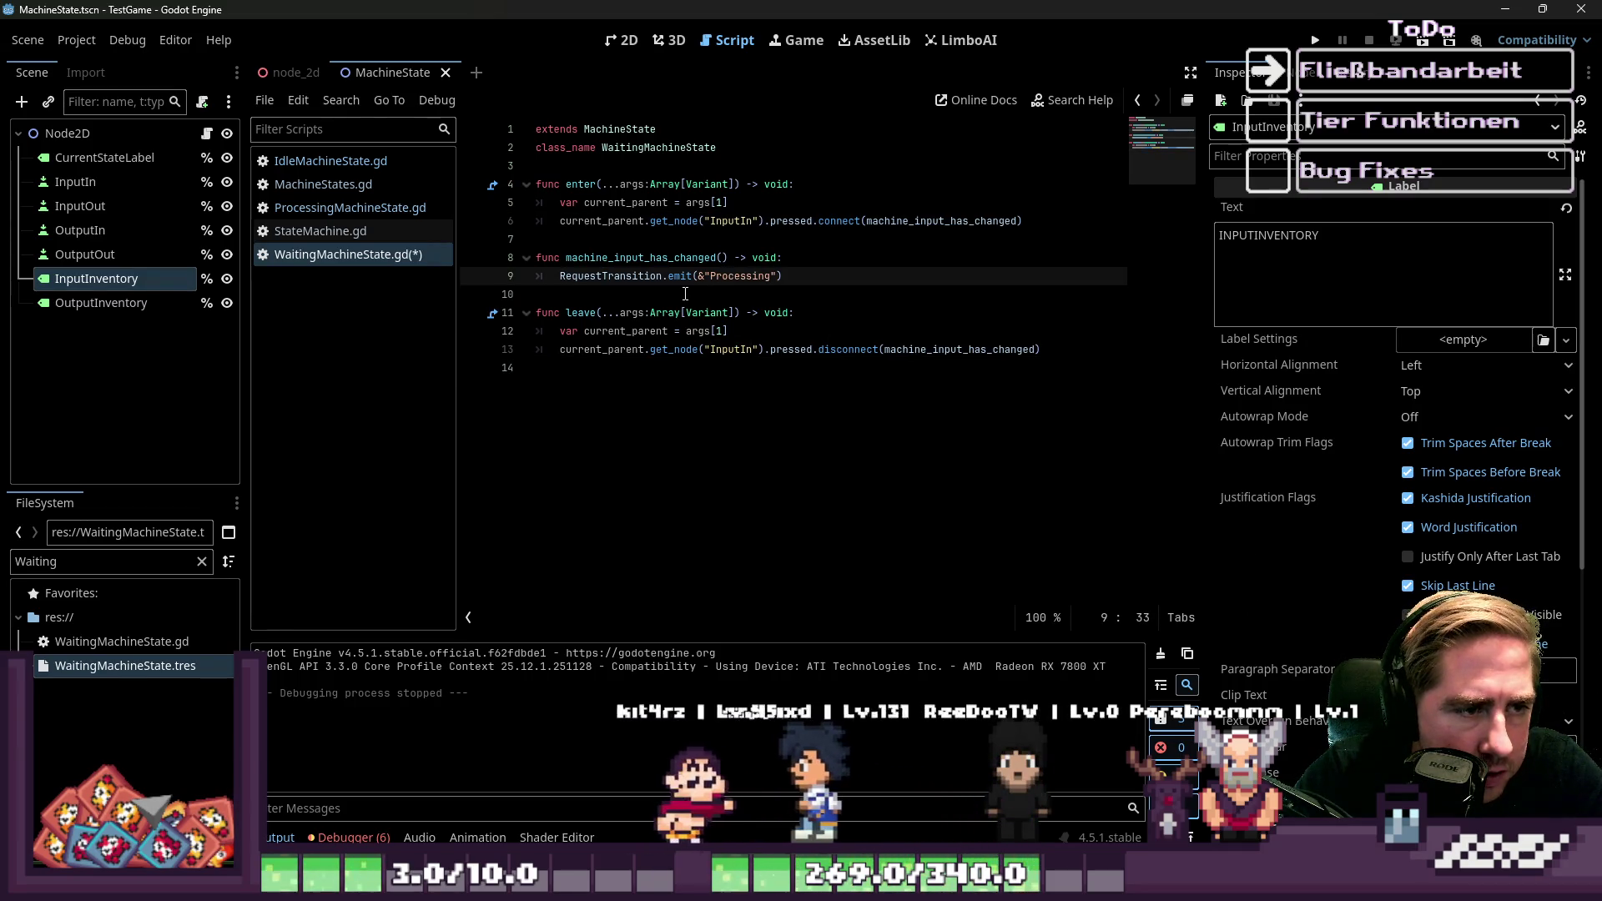
click(757, 223)
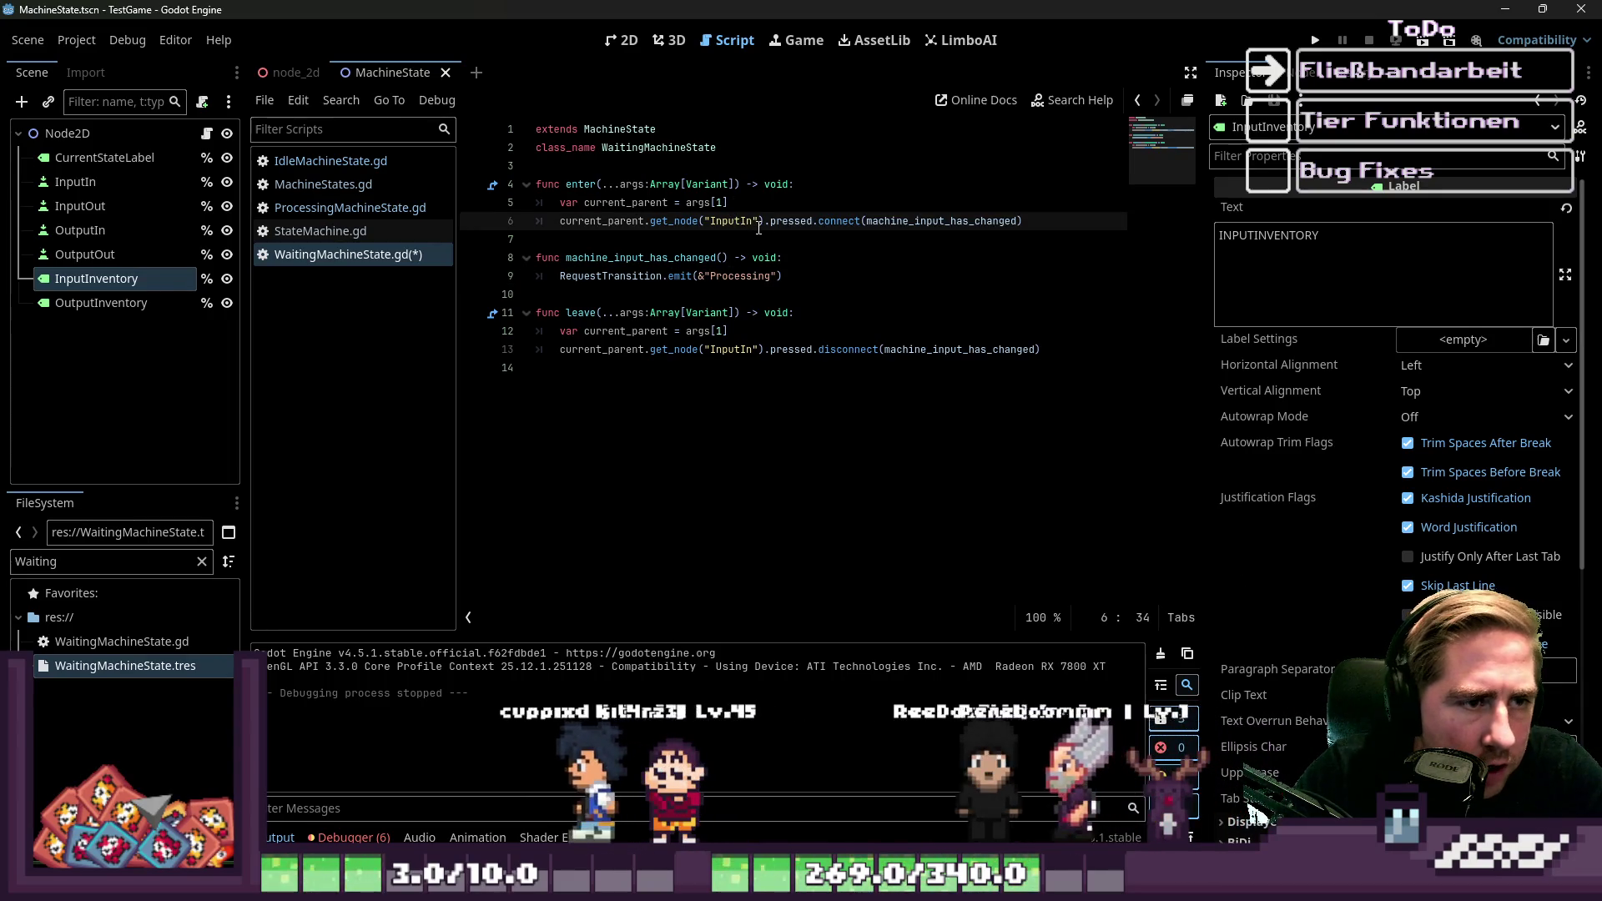
double_click(755, 222)
text(Out)
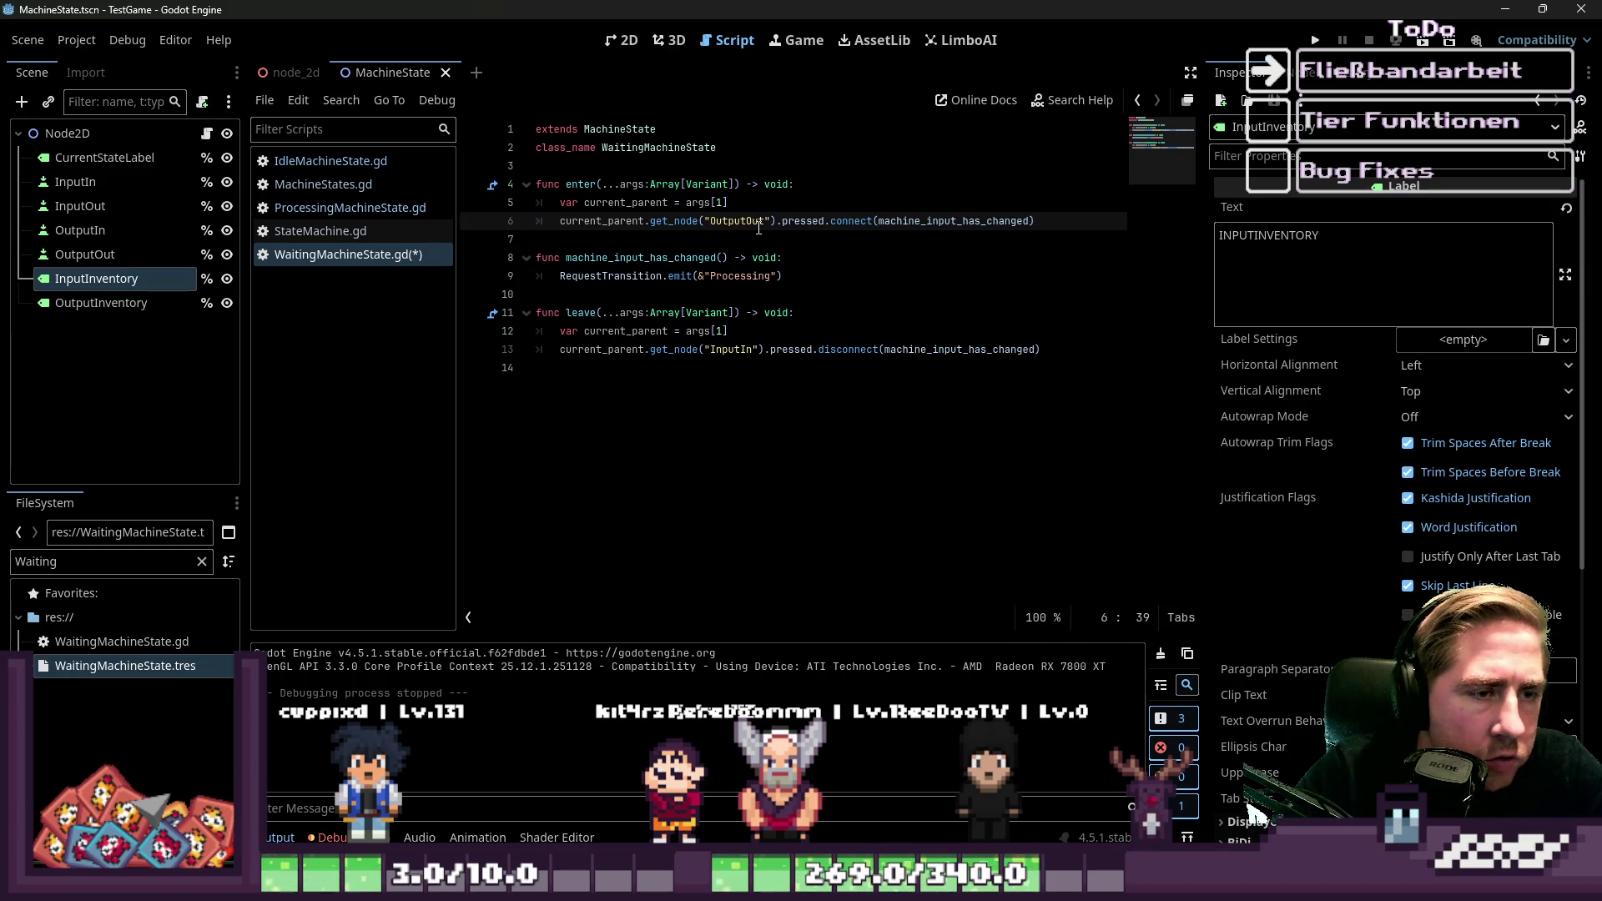
Step: Add a new line for a condition in the handler, above the Processing transition
key(Down)
key(Down)
key(Up)
key(Up)
key(Down)
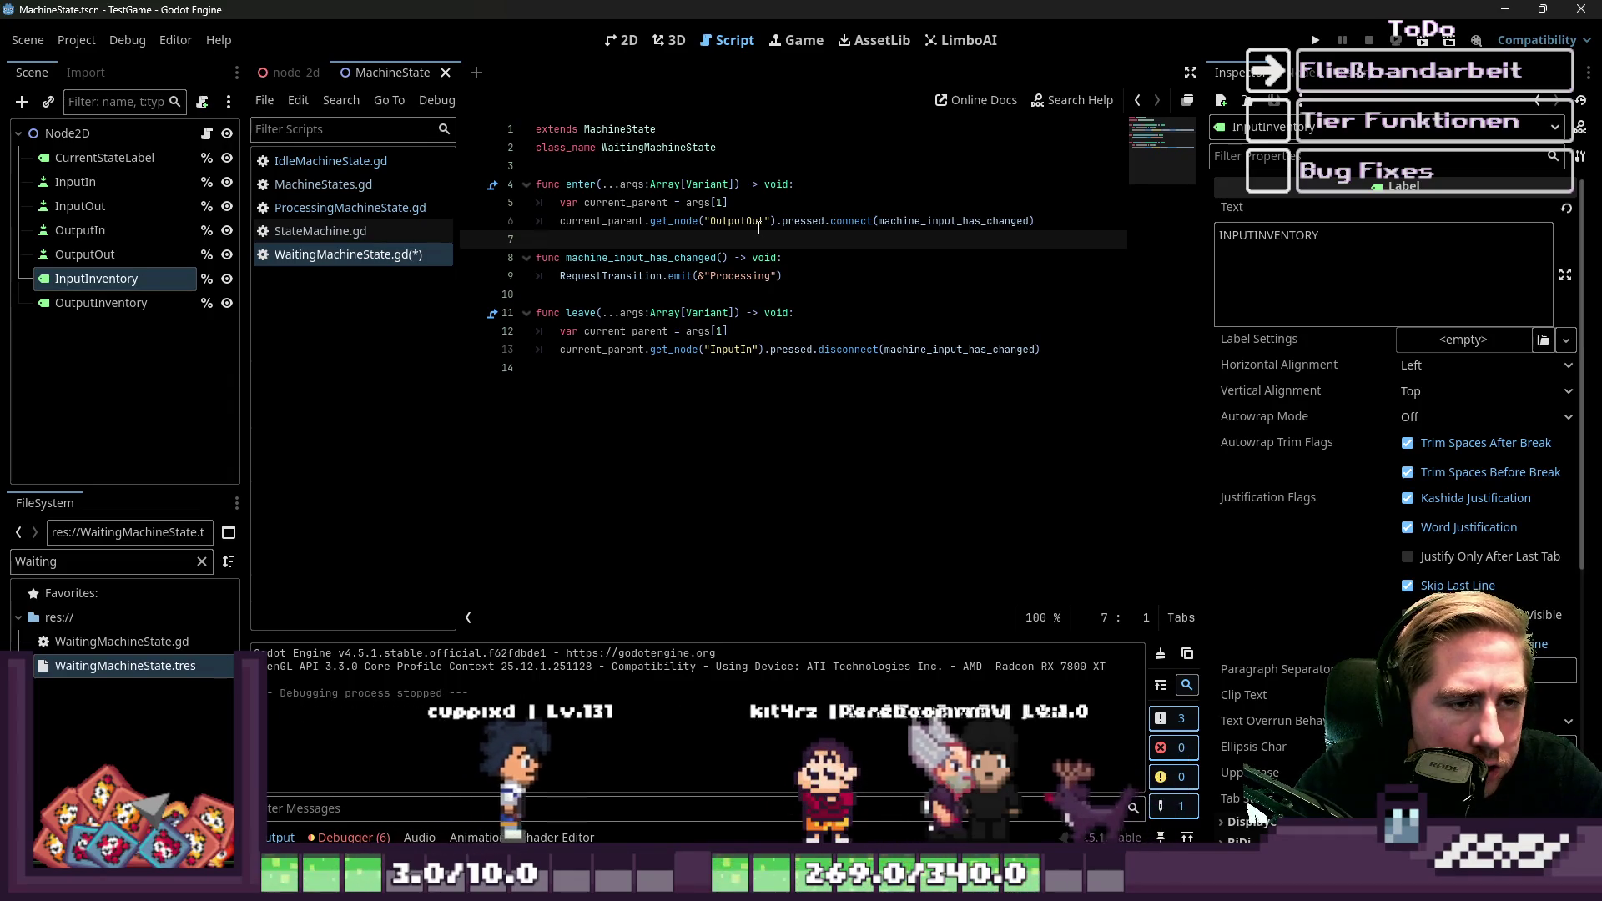
key(Down)
key(Up)
key(Up)
key(Down)
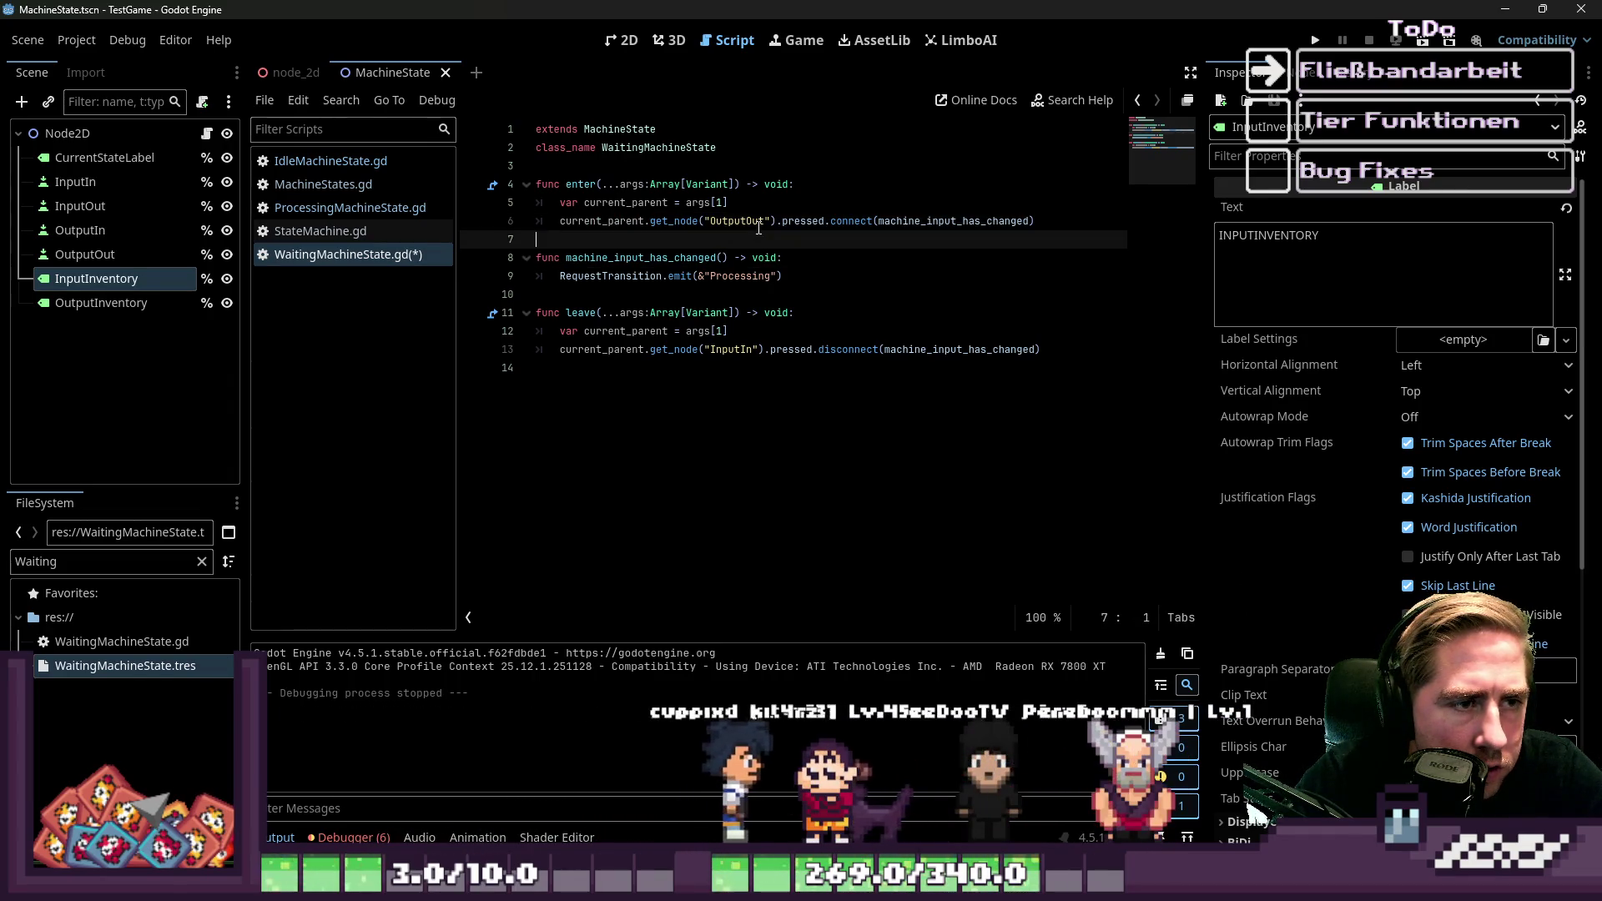
key(Down)
key(Up)
key(Up)
key(Down)
key(Down)
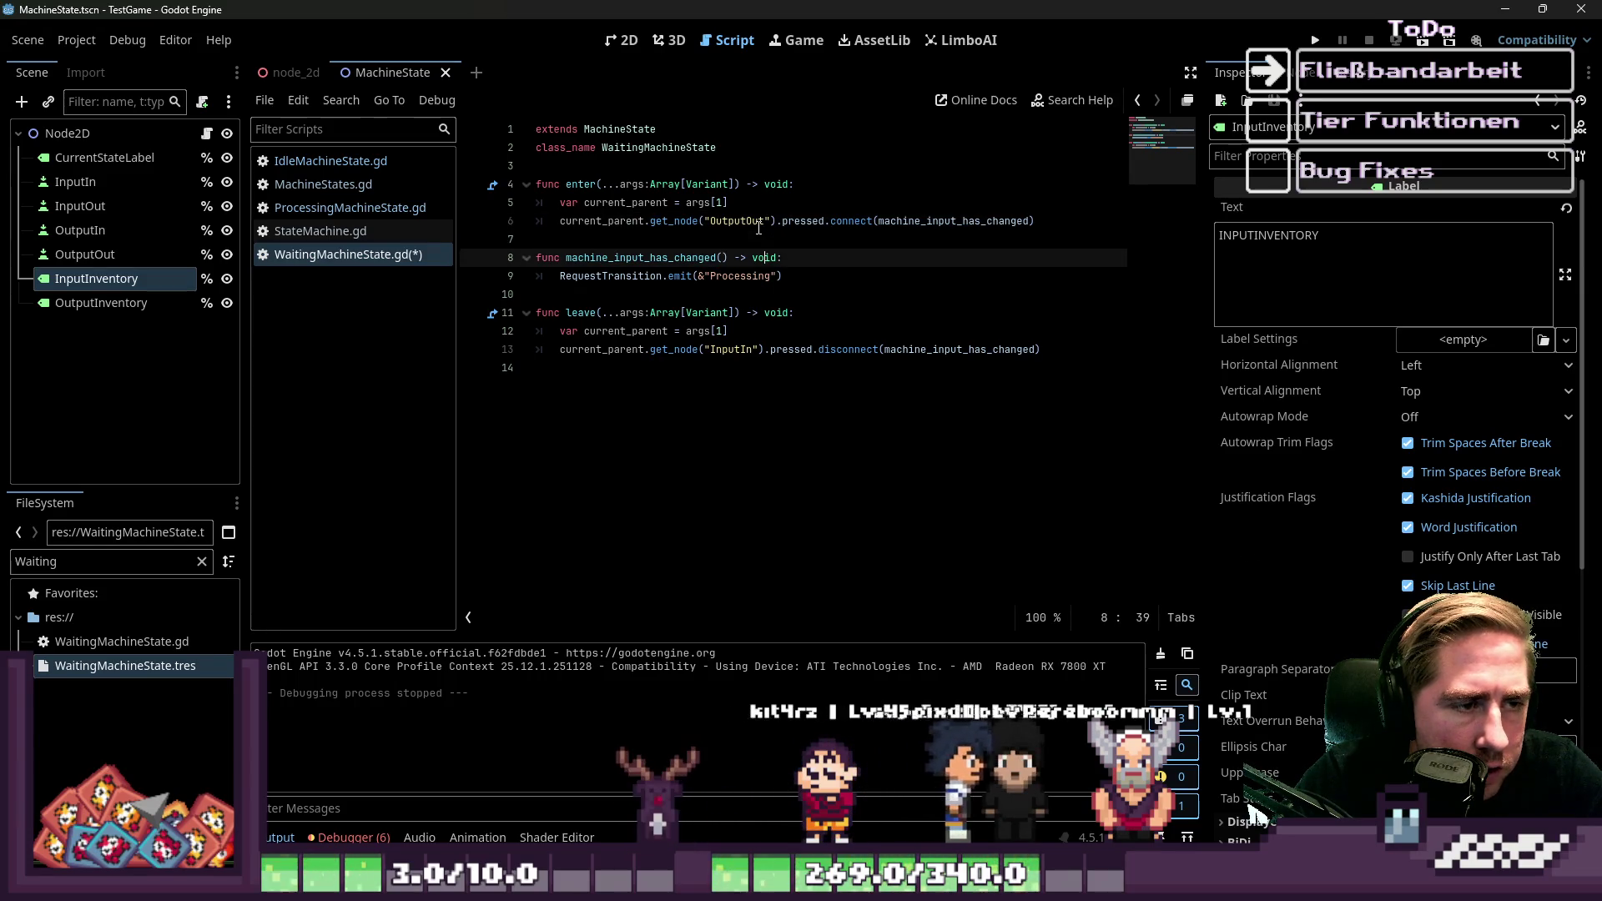
key(Down)
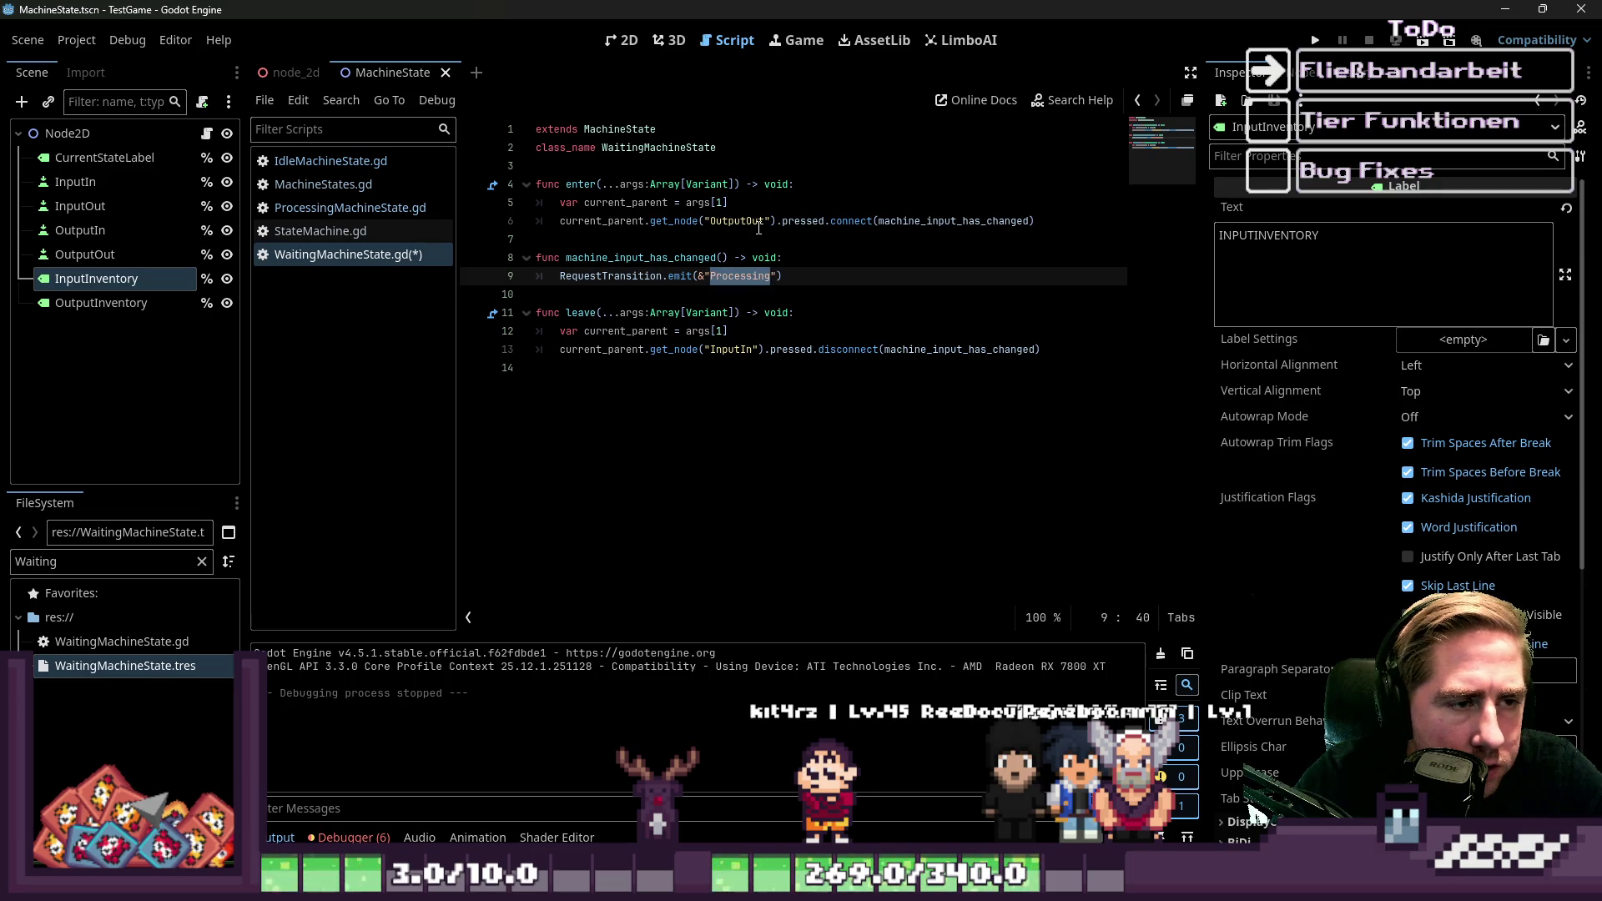
key(Up)
key(Return)
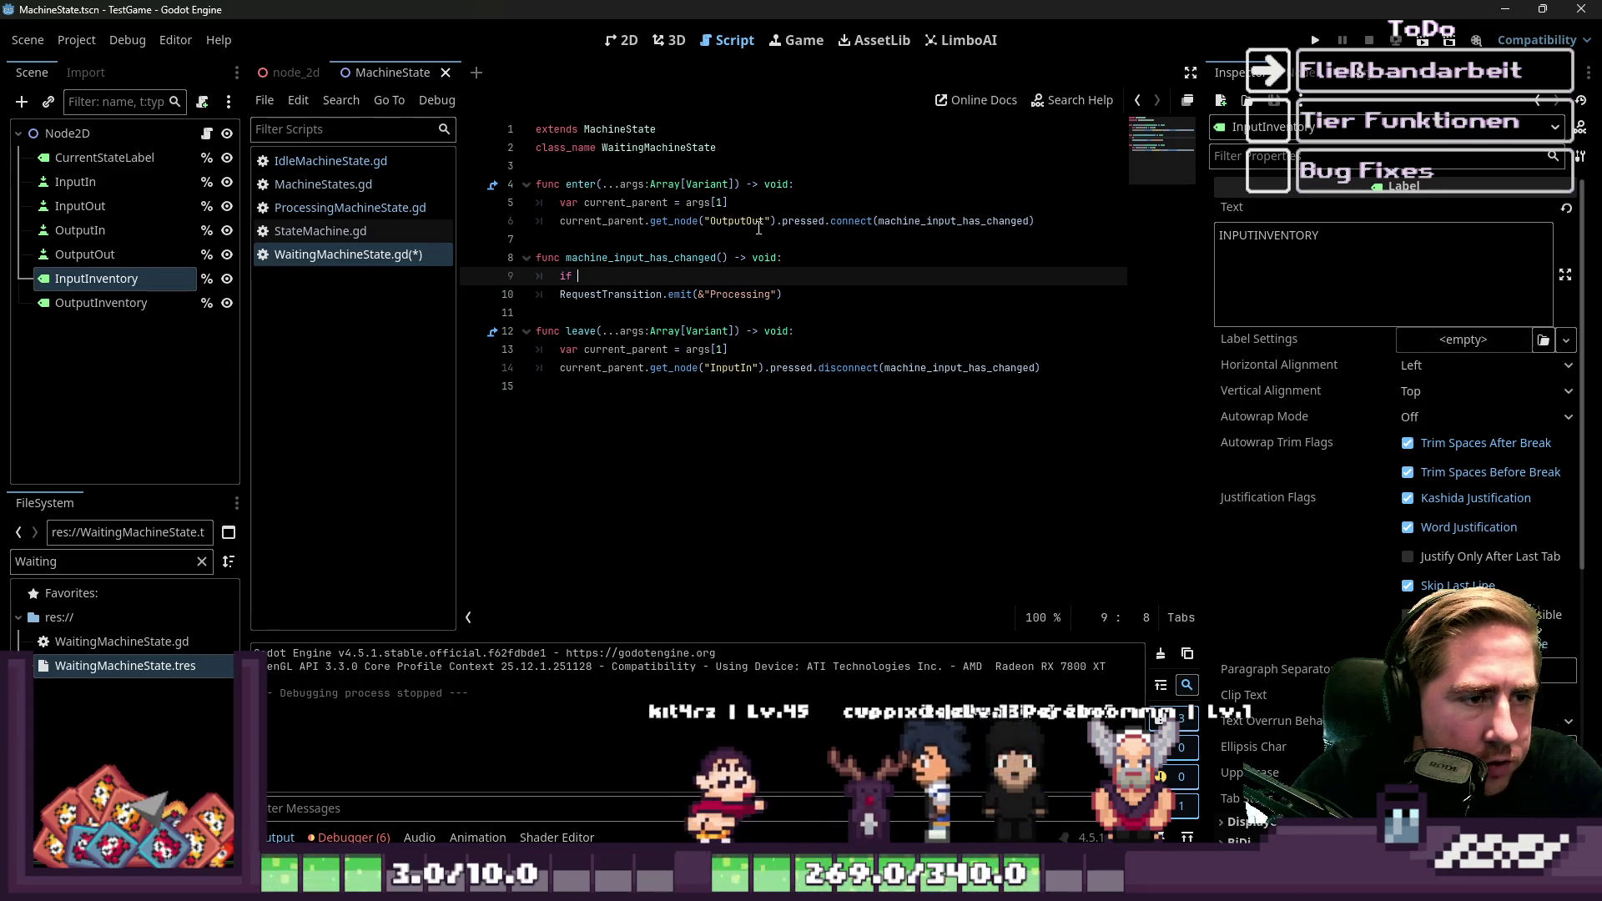
Step: Bind current_parent to the handler in the connect call
double_click(955, 221)
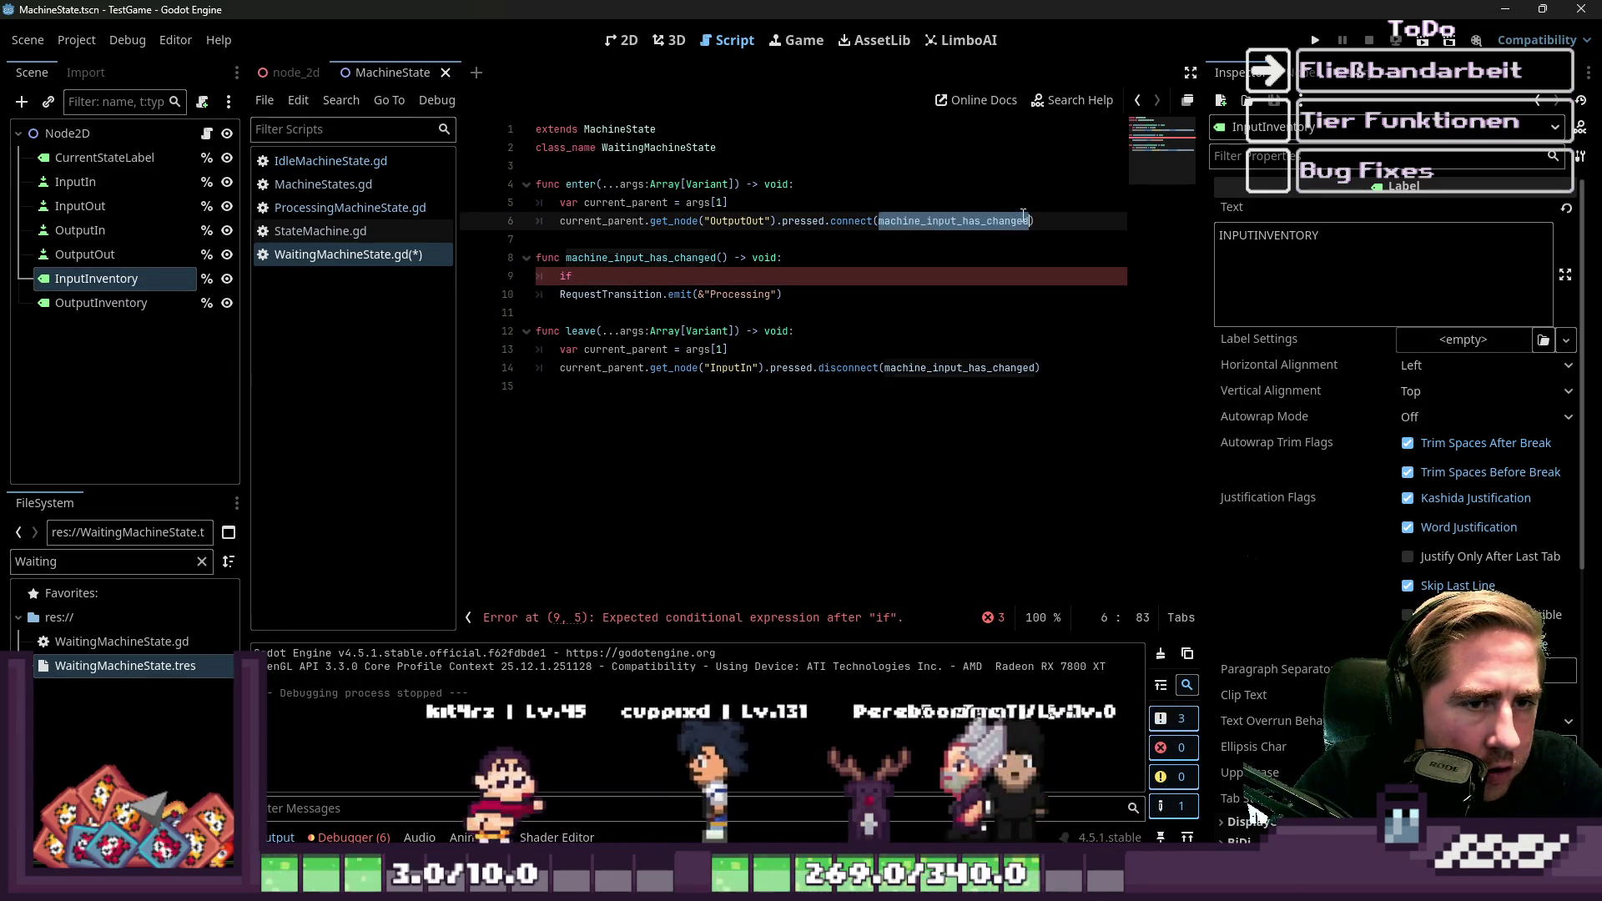
click(1108, 227)
text(.bind)
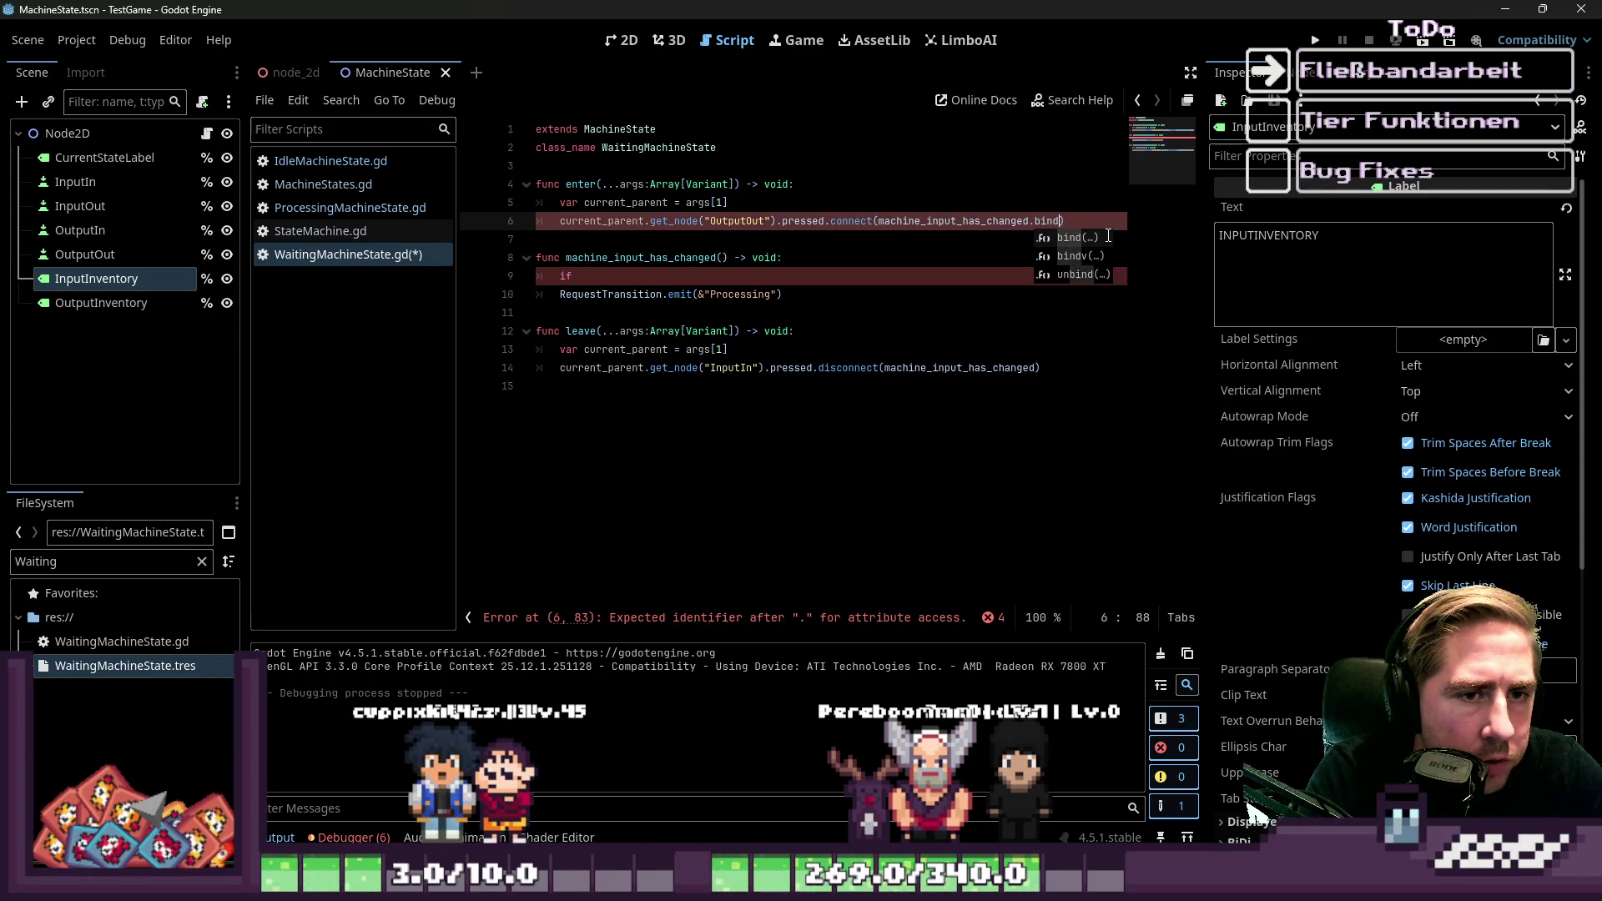
key(Return)
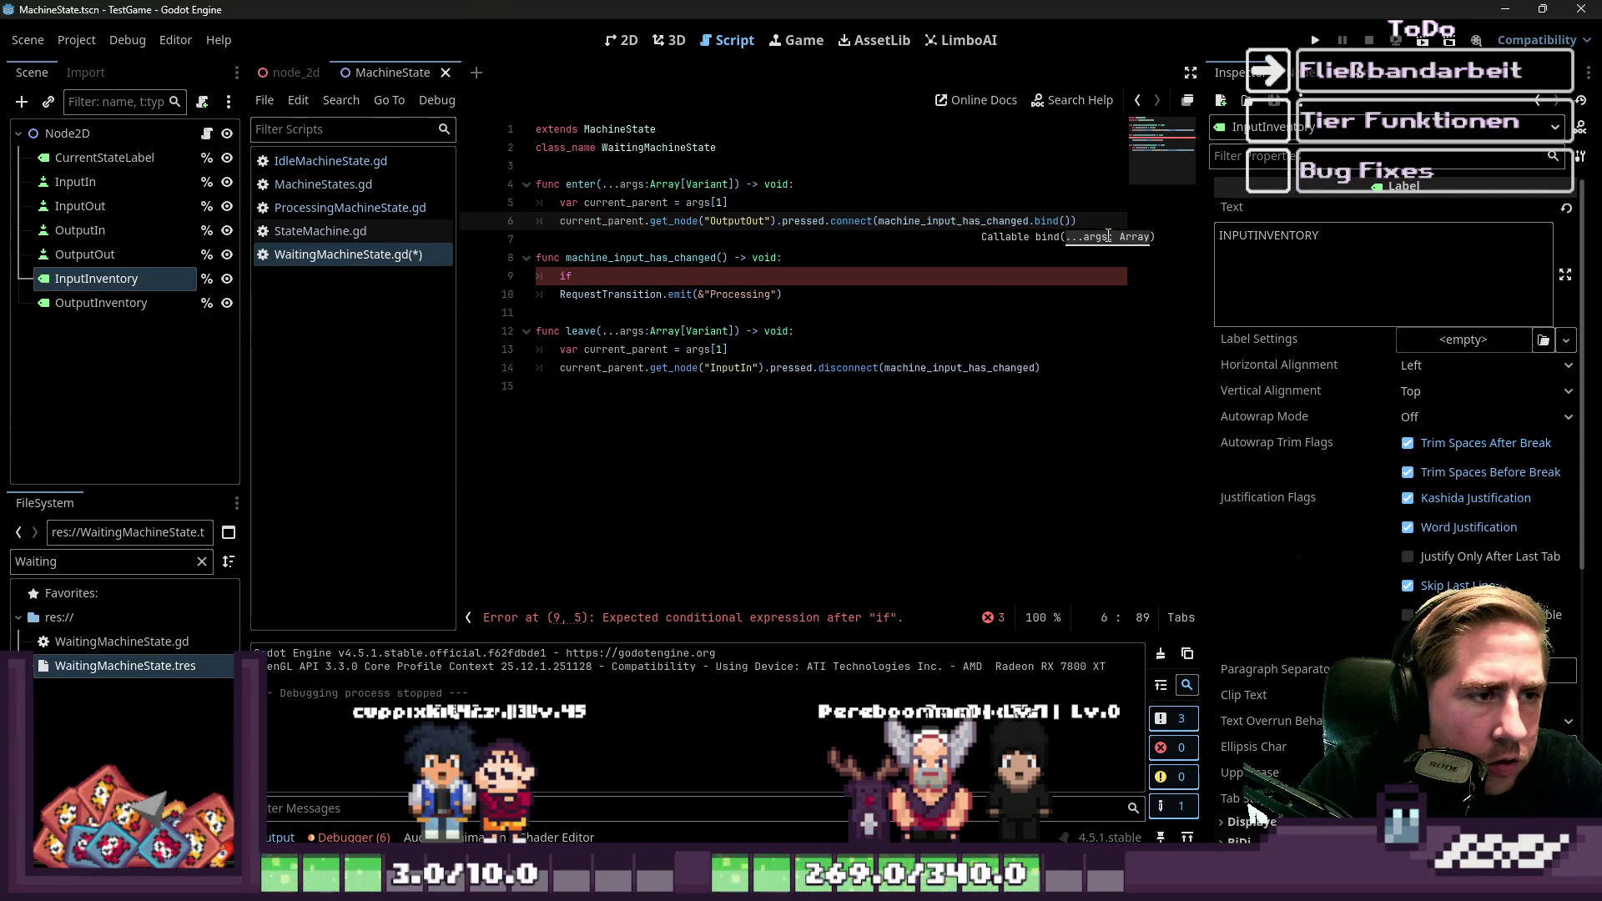
text(cu)
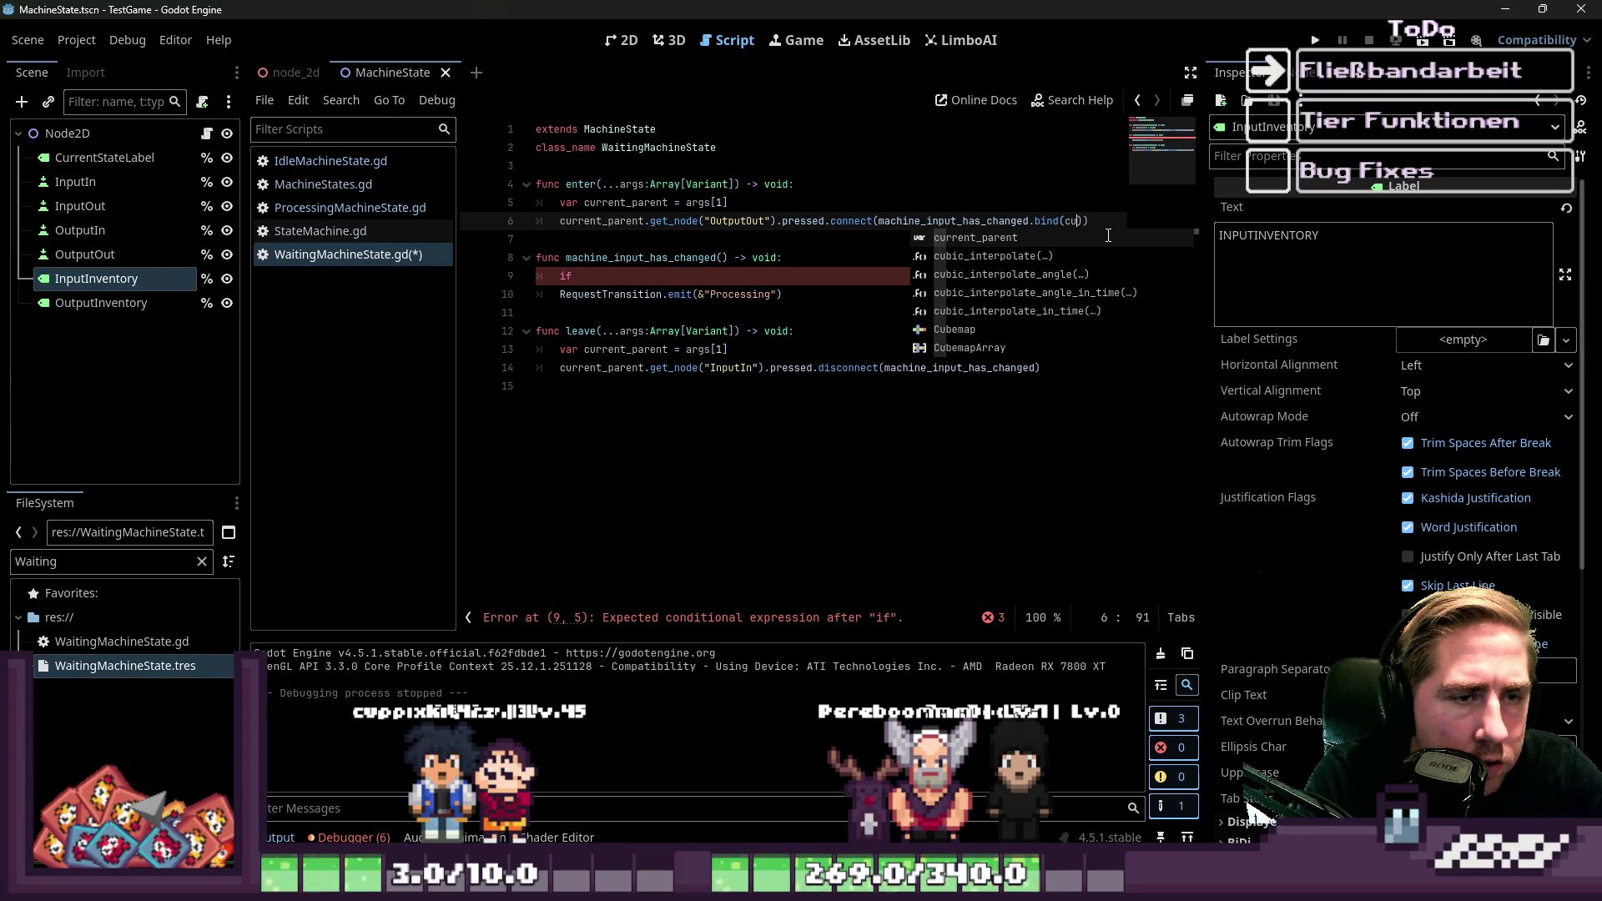
text(rrent_)
key(Return)
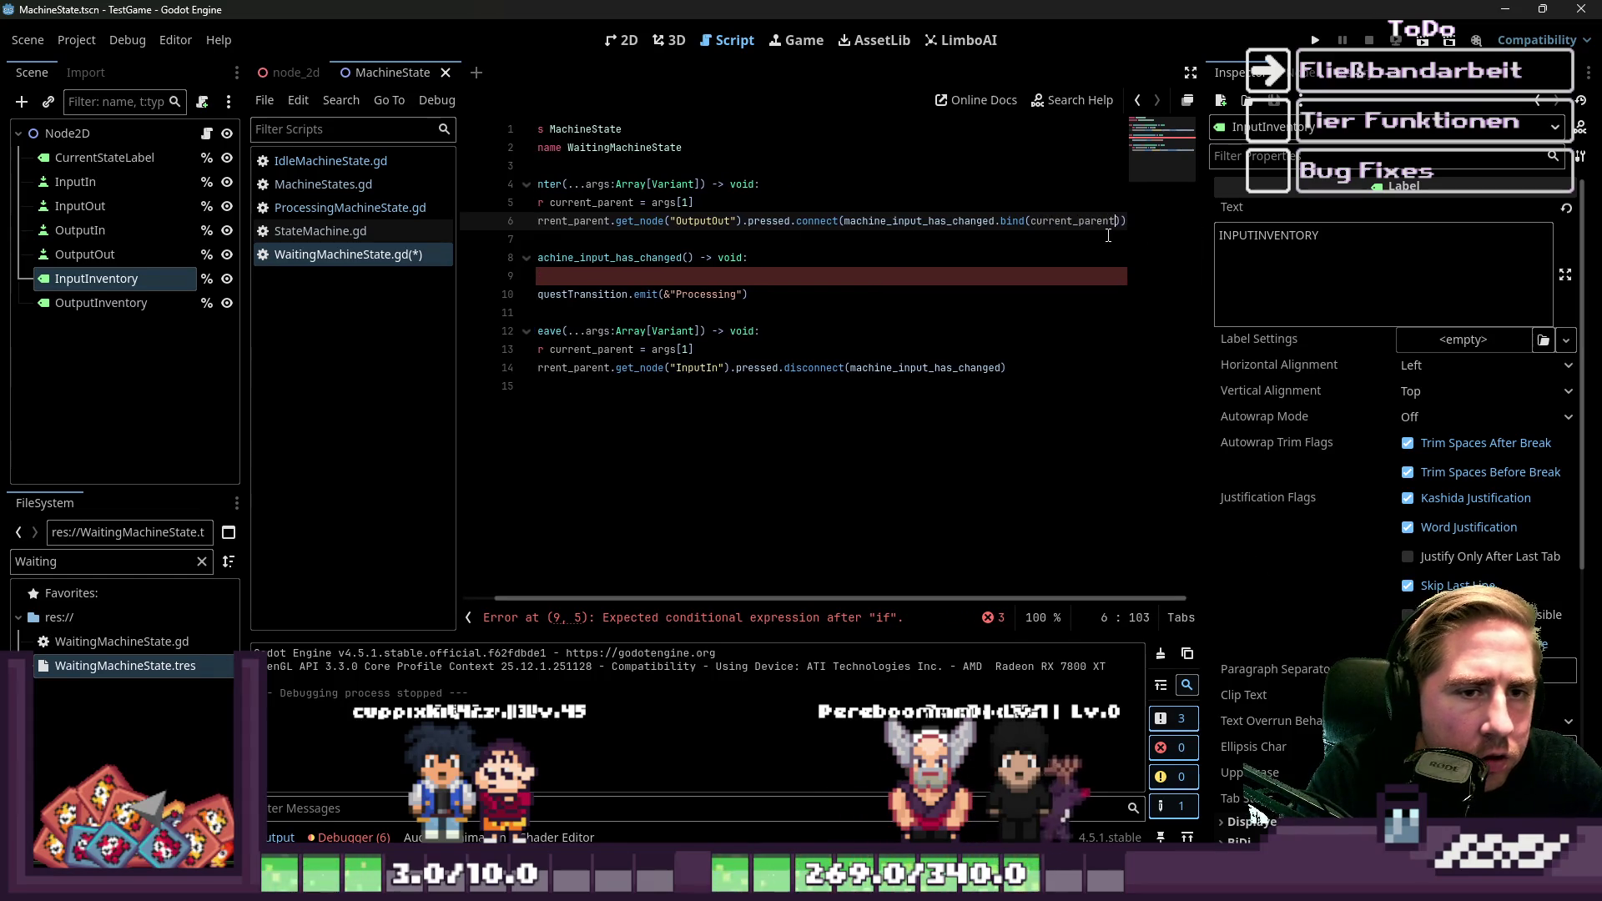
Step: Declare the handler parameter as CurrentParent : StateMachine
key(Down)
key(Down)
key(Down)
key(Up)
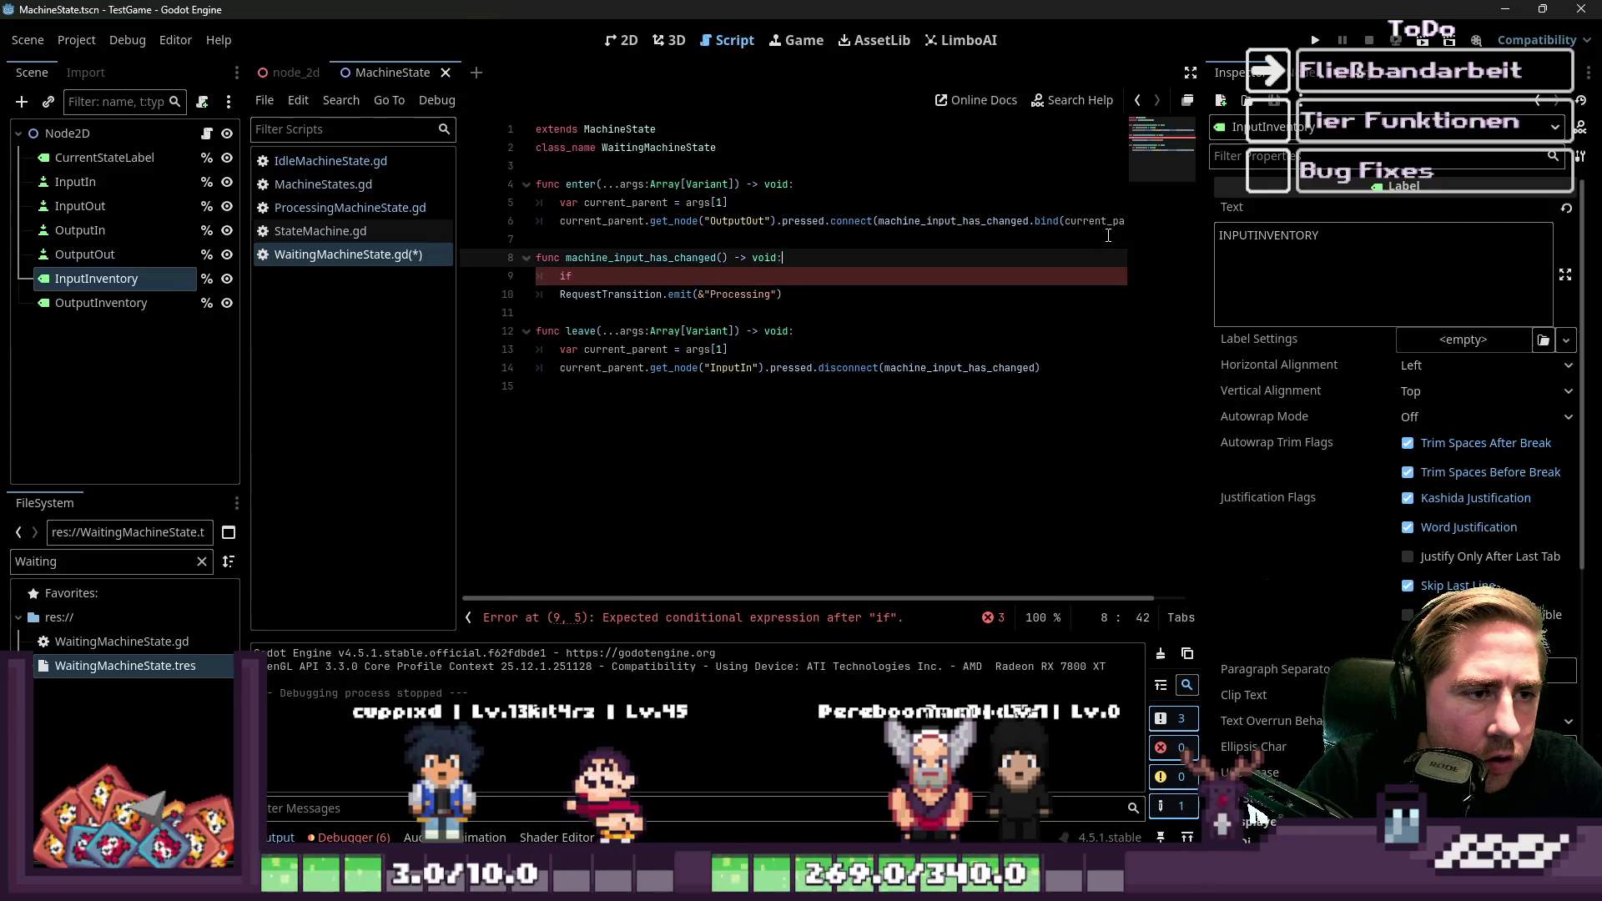
key(ctrl+Right)
key(Right)
text(rrentParent)
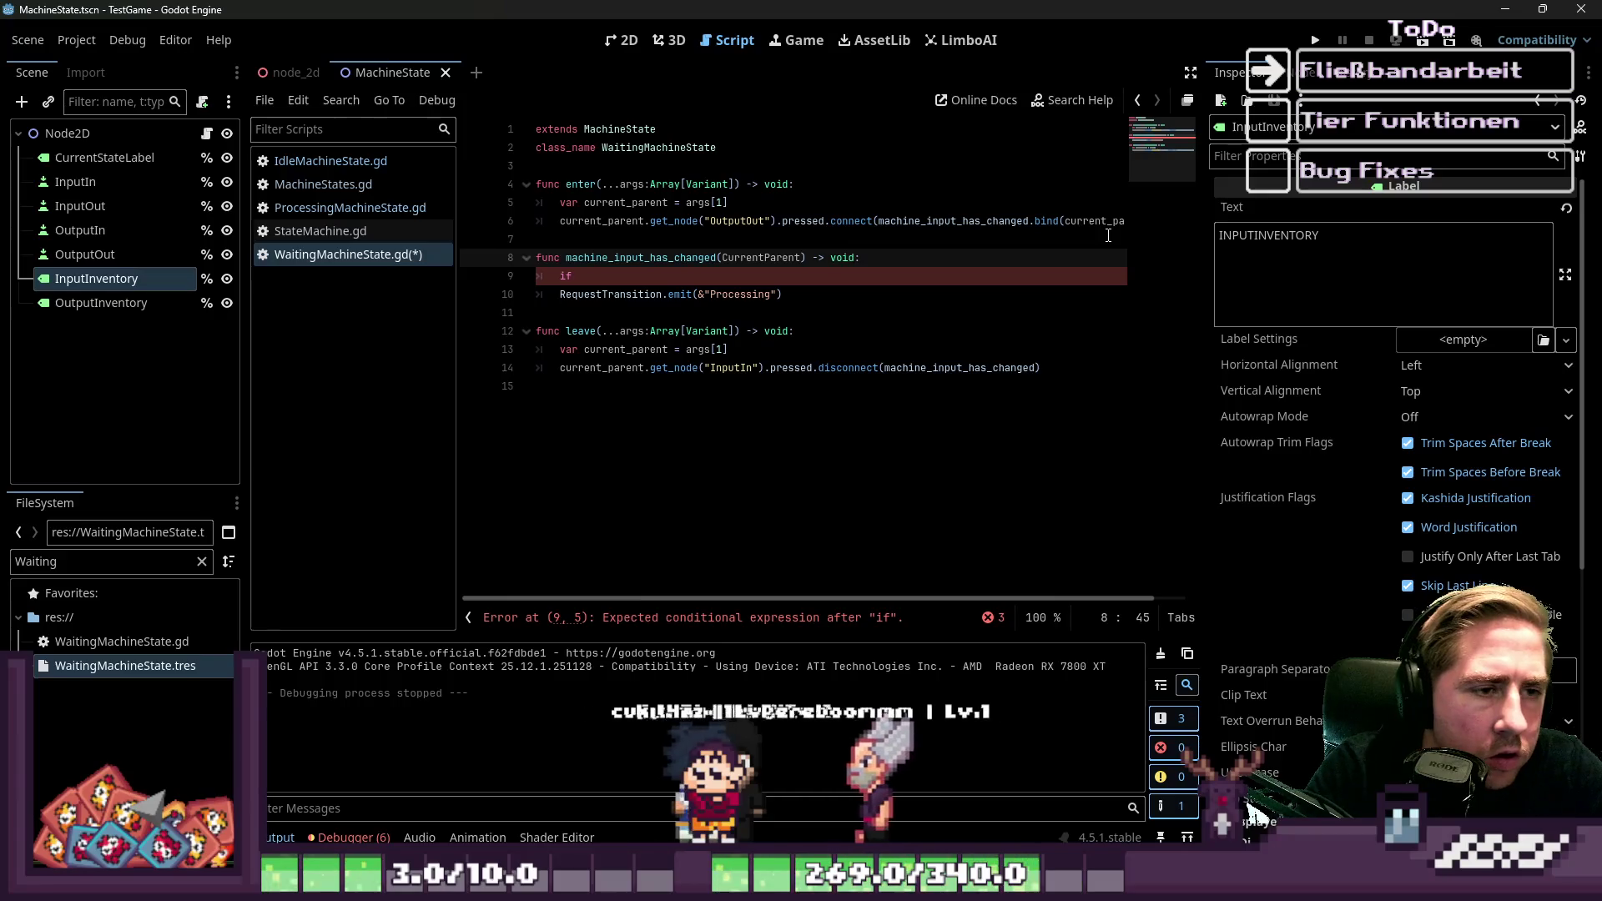
text( : )
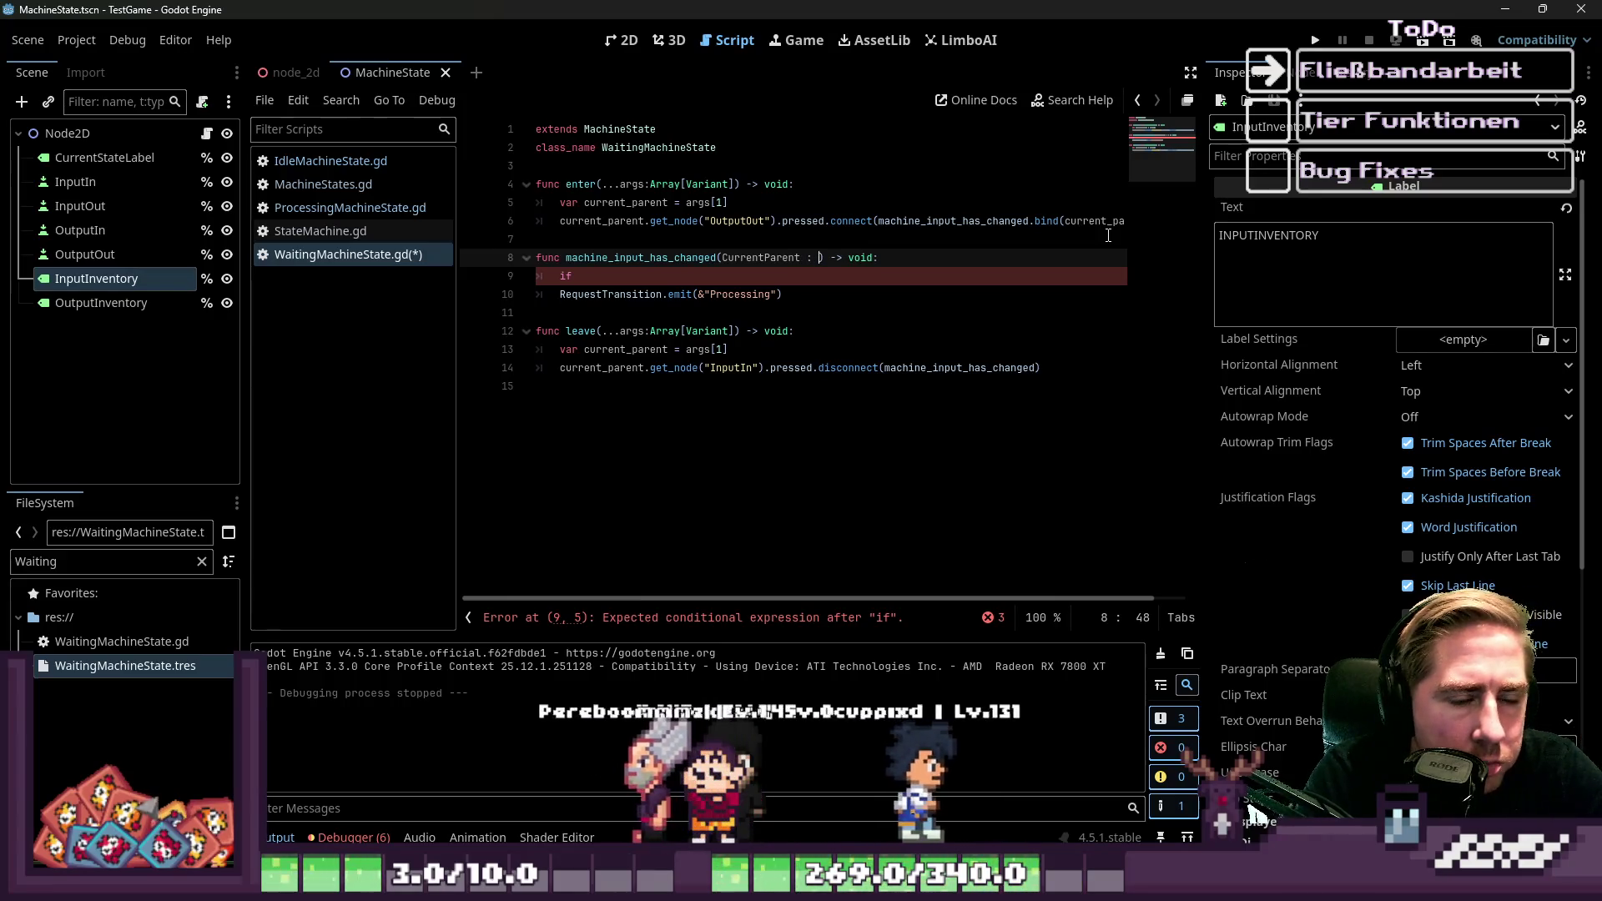
text(Ma)
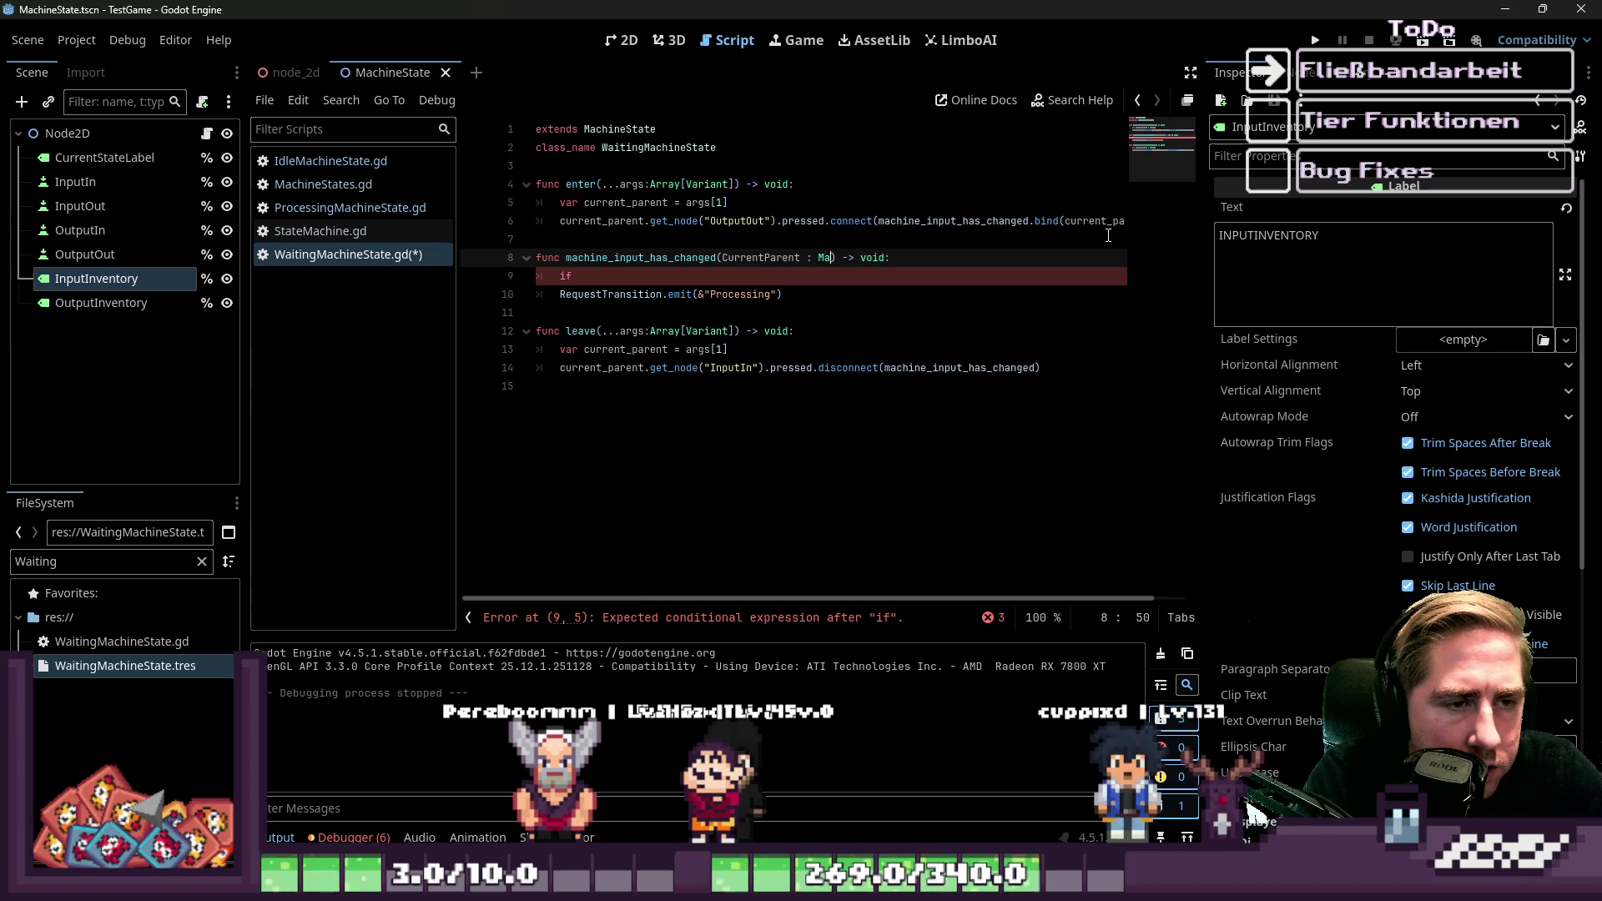
key(BackSpace)
key(BackSpace)
key(BackSpace)
text(StateM)
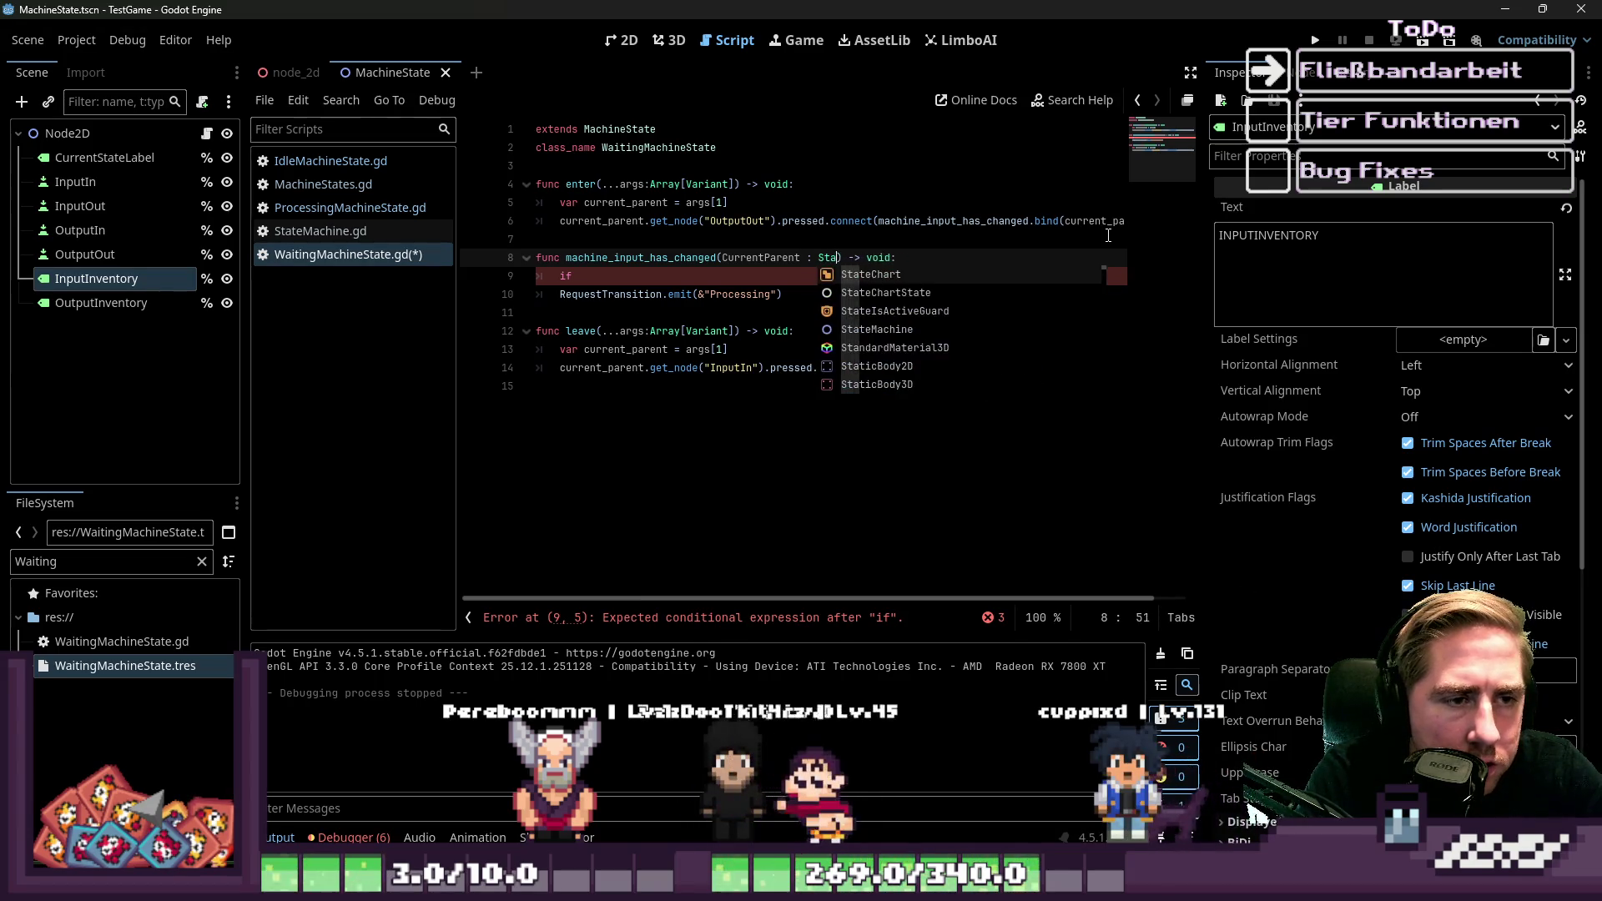
text(achine)
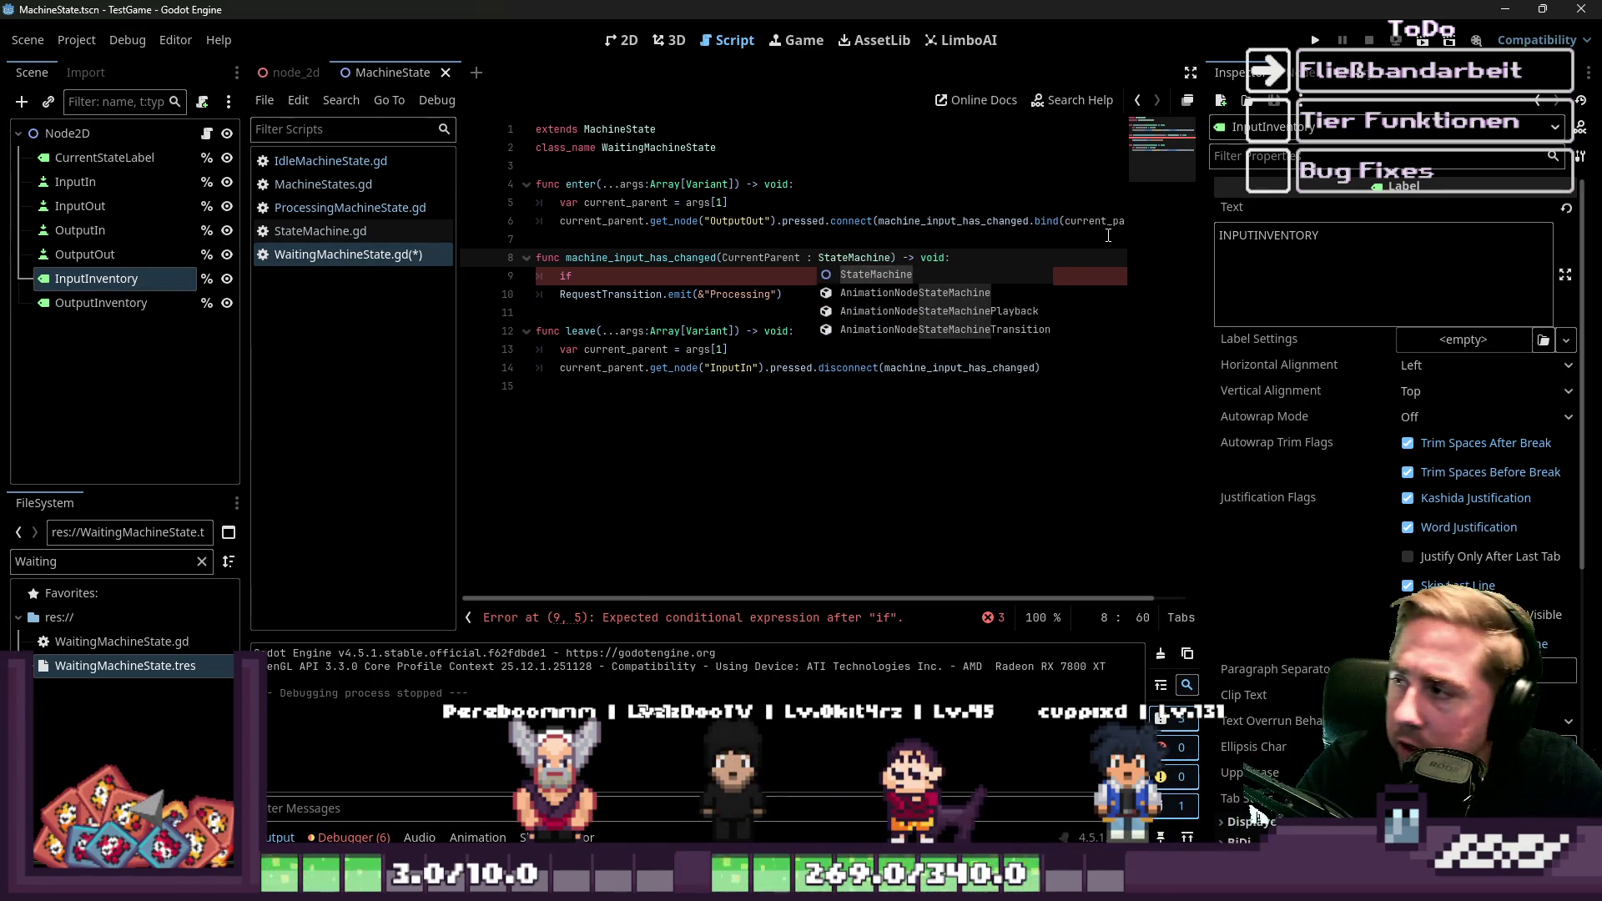
key(Escape)
key(Down)
key(Up)
key(Down)
key(Up)
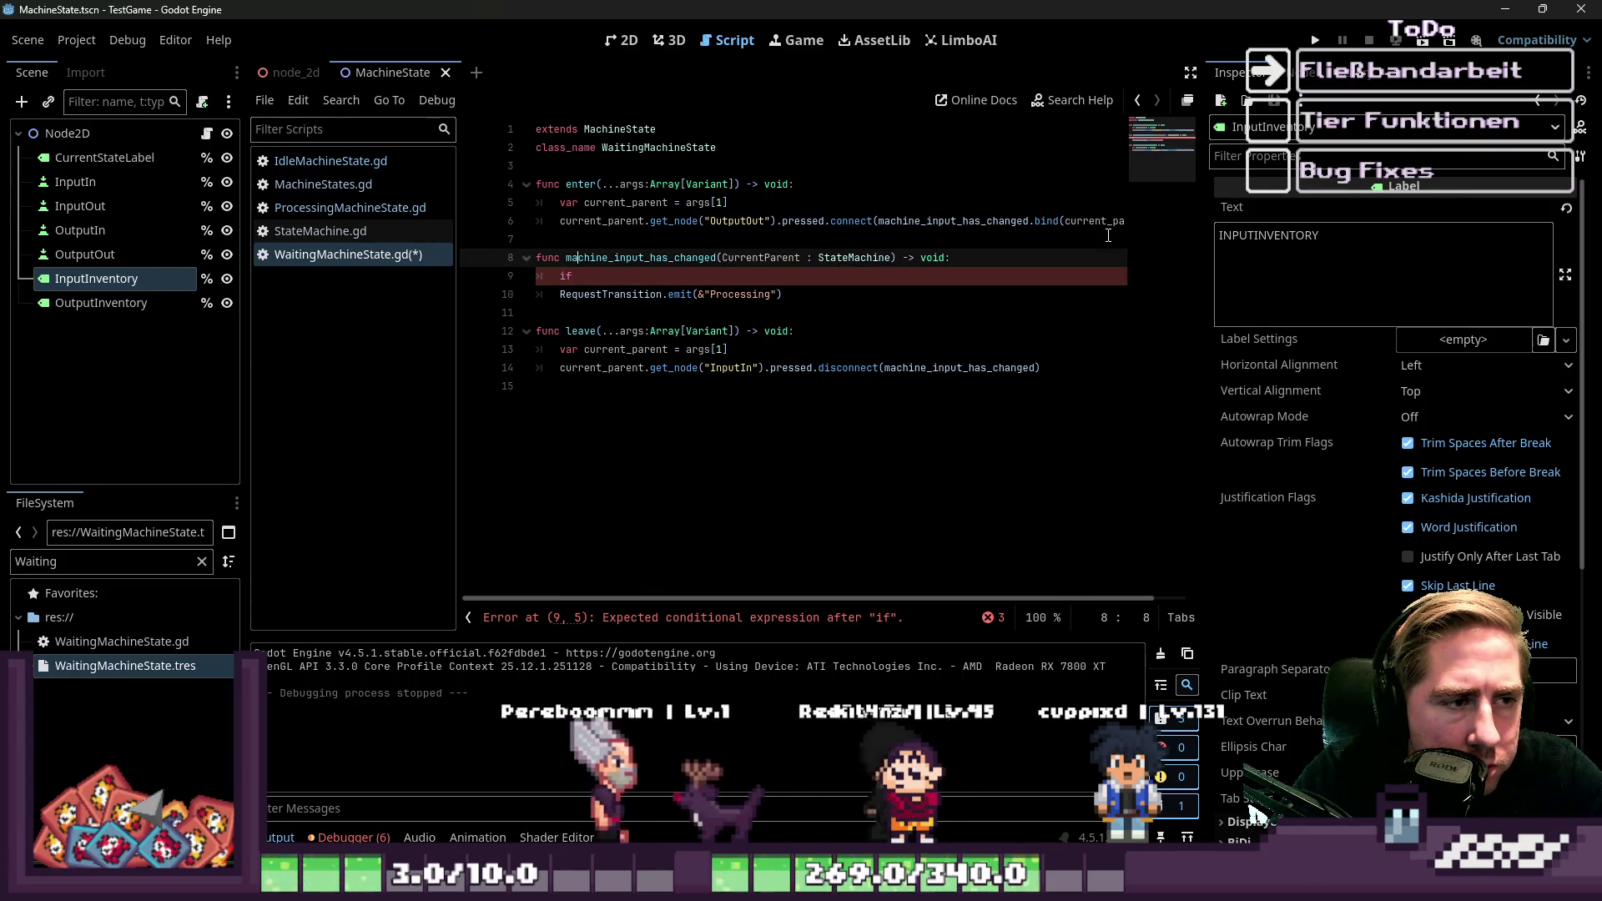
key(ctrl+Right)
key(ctrl+Right)
key(ctrl+Right)
Step: Make the handler request Idle when CurrentParent.InputInventoryValue == 0
key(Down)
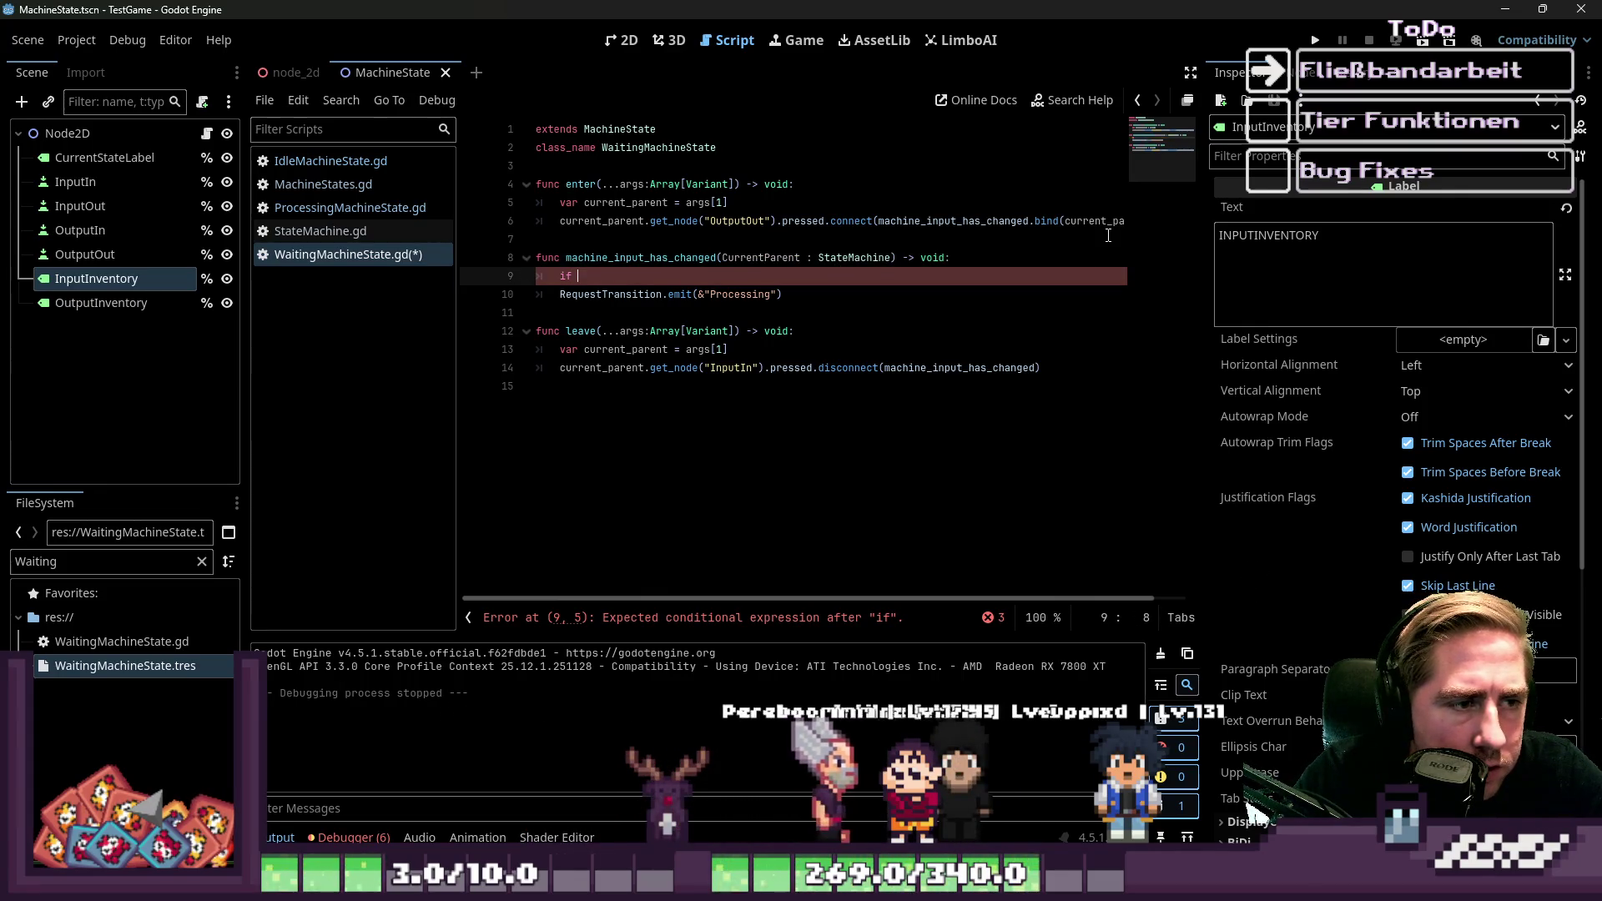
text(CurrentParent.)
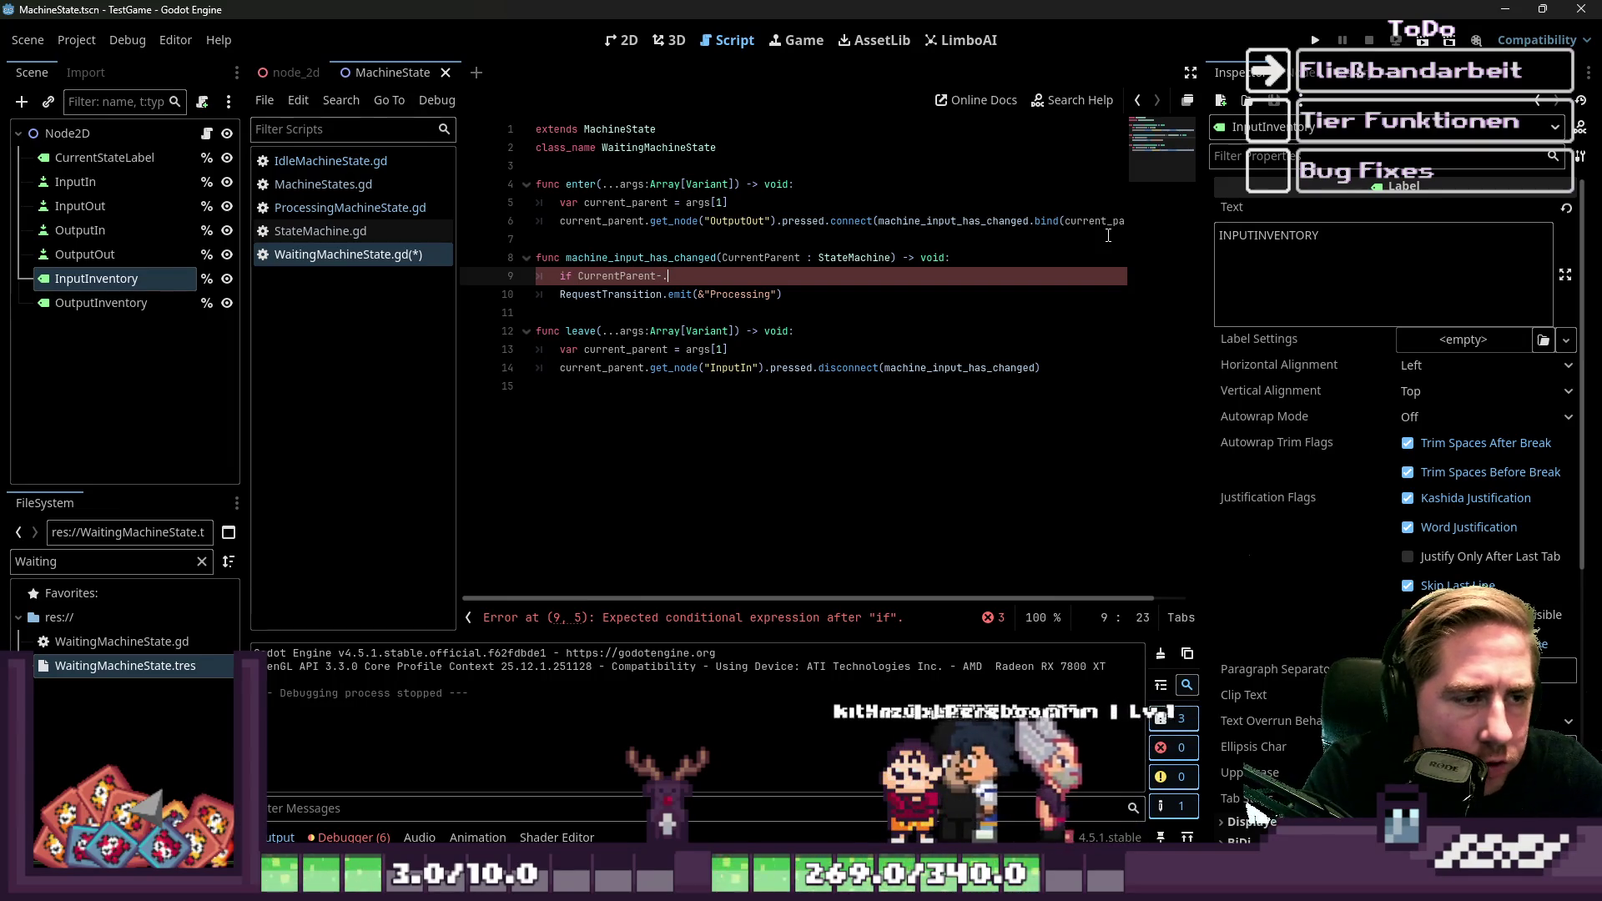
text(OutputInventoryValue)
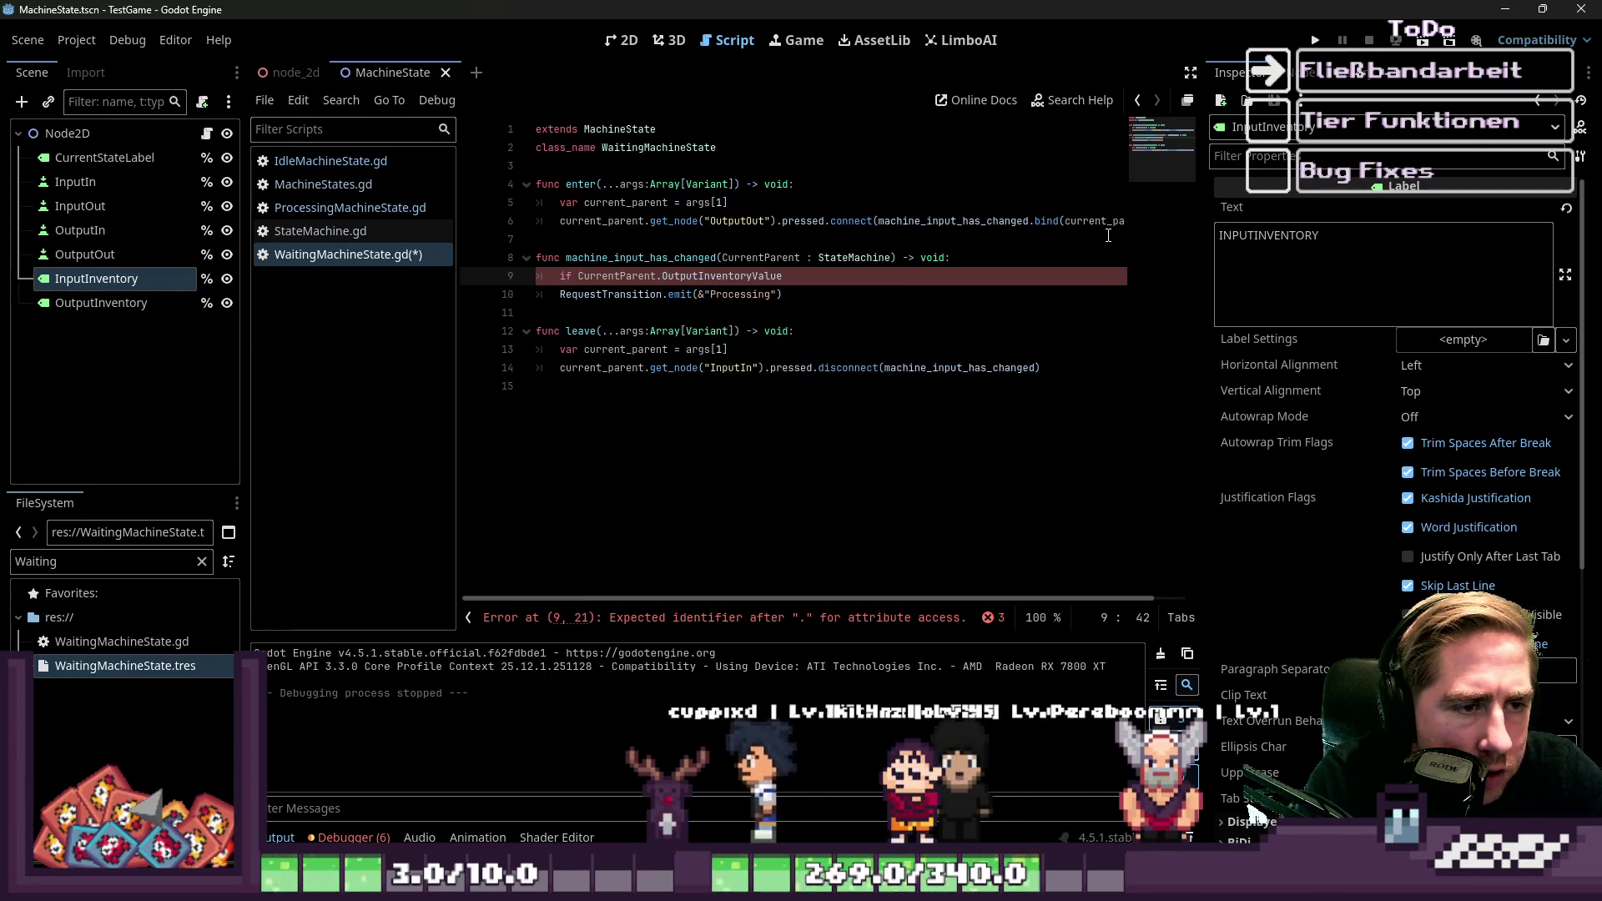
key(BackSpace)
key(BackSpace)
text(In)
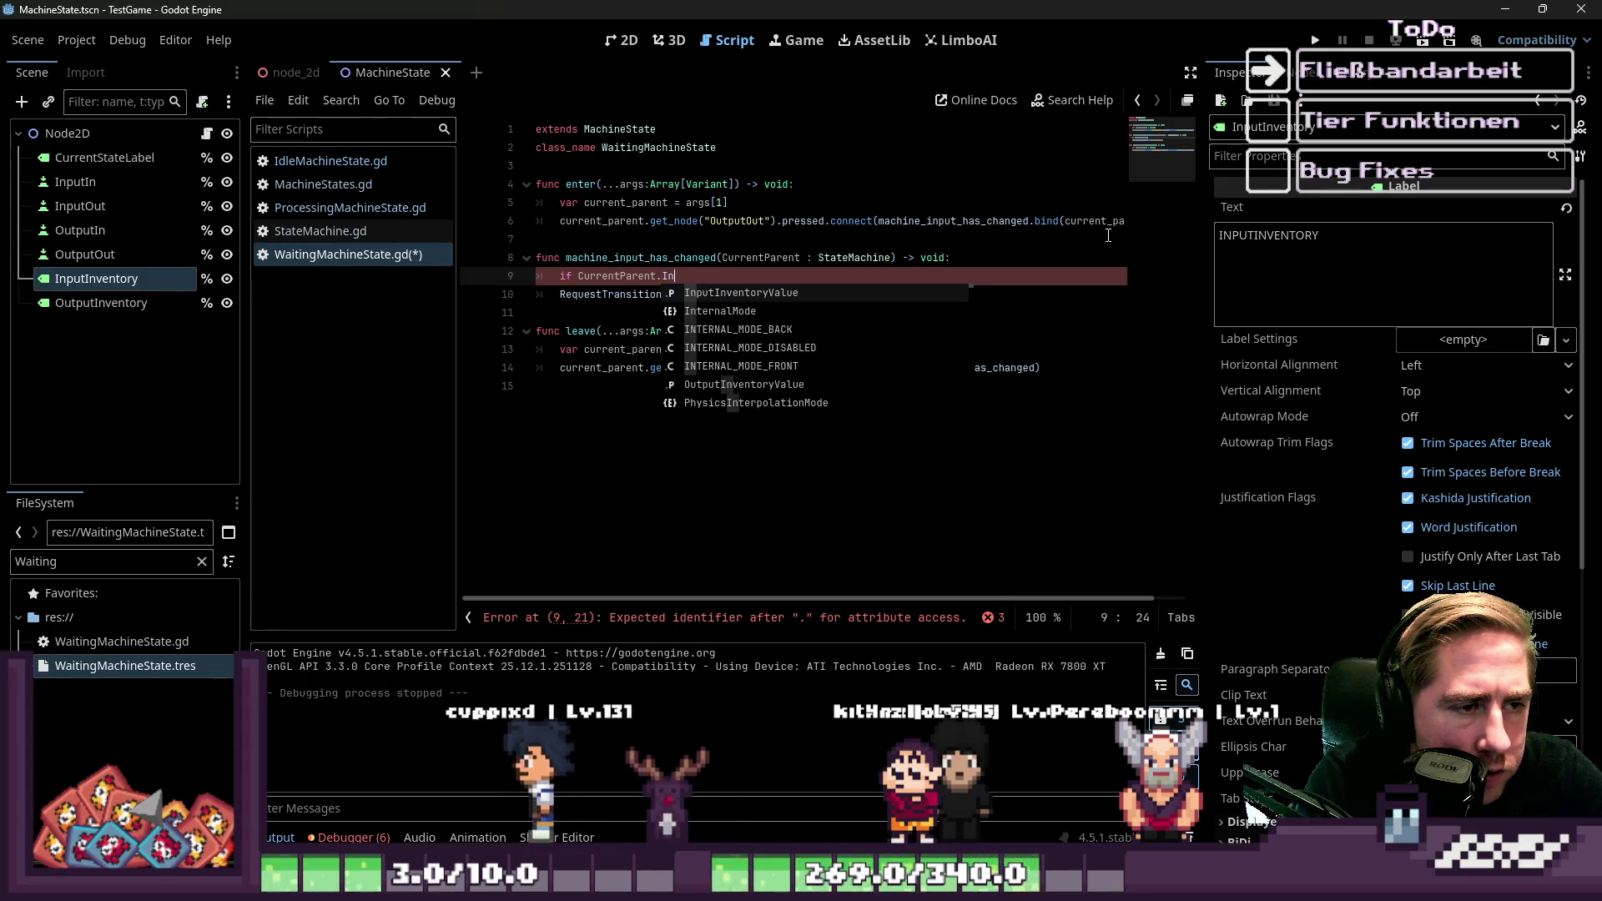
key(Return)
text(== )
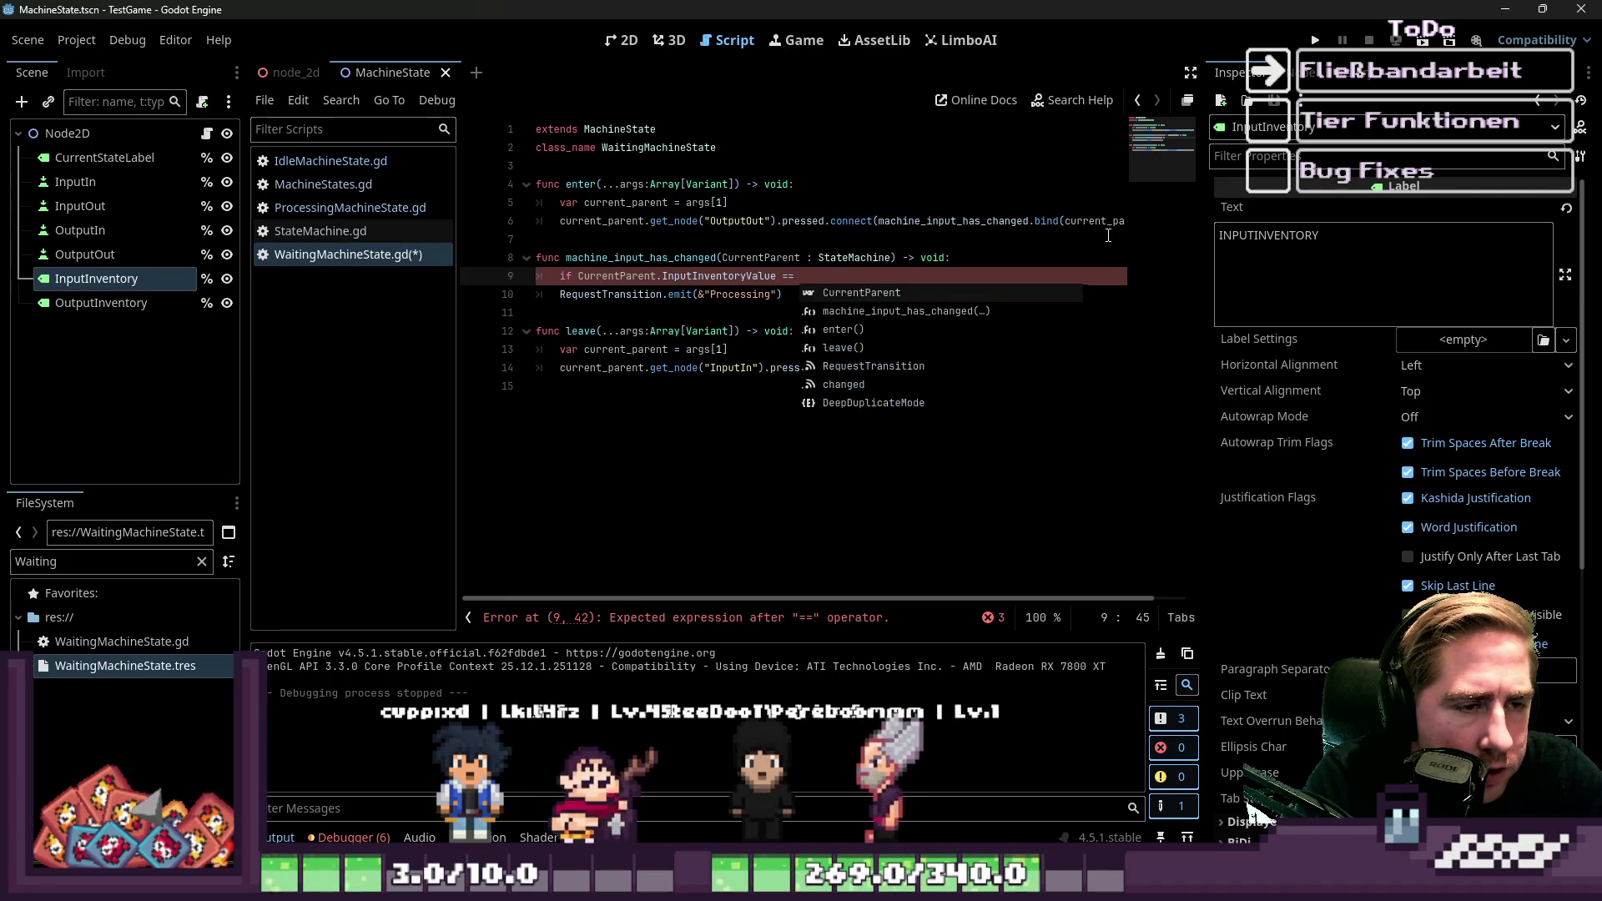
text(0:)
key(Down)
key(Home)
key(Tab)
key(ctrl+Right)
key(ctrl+Right)
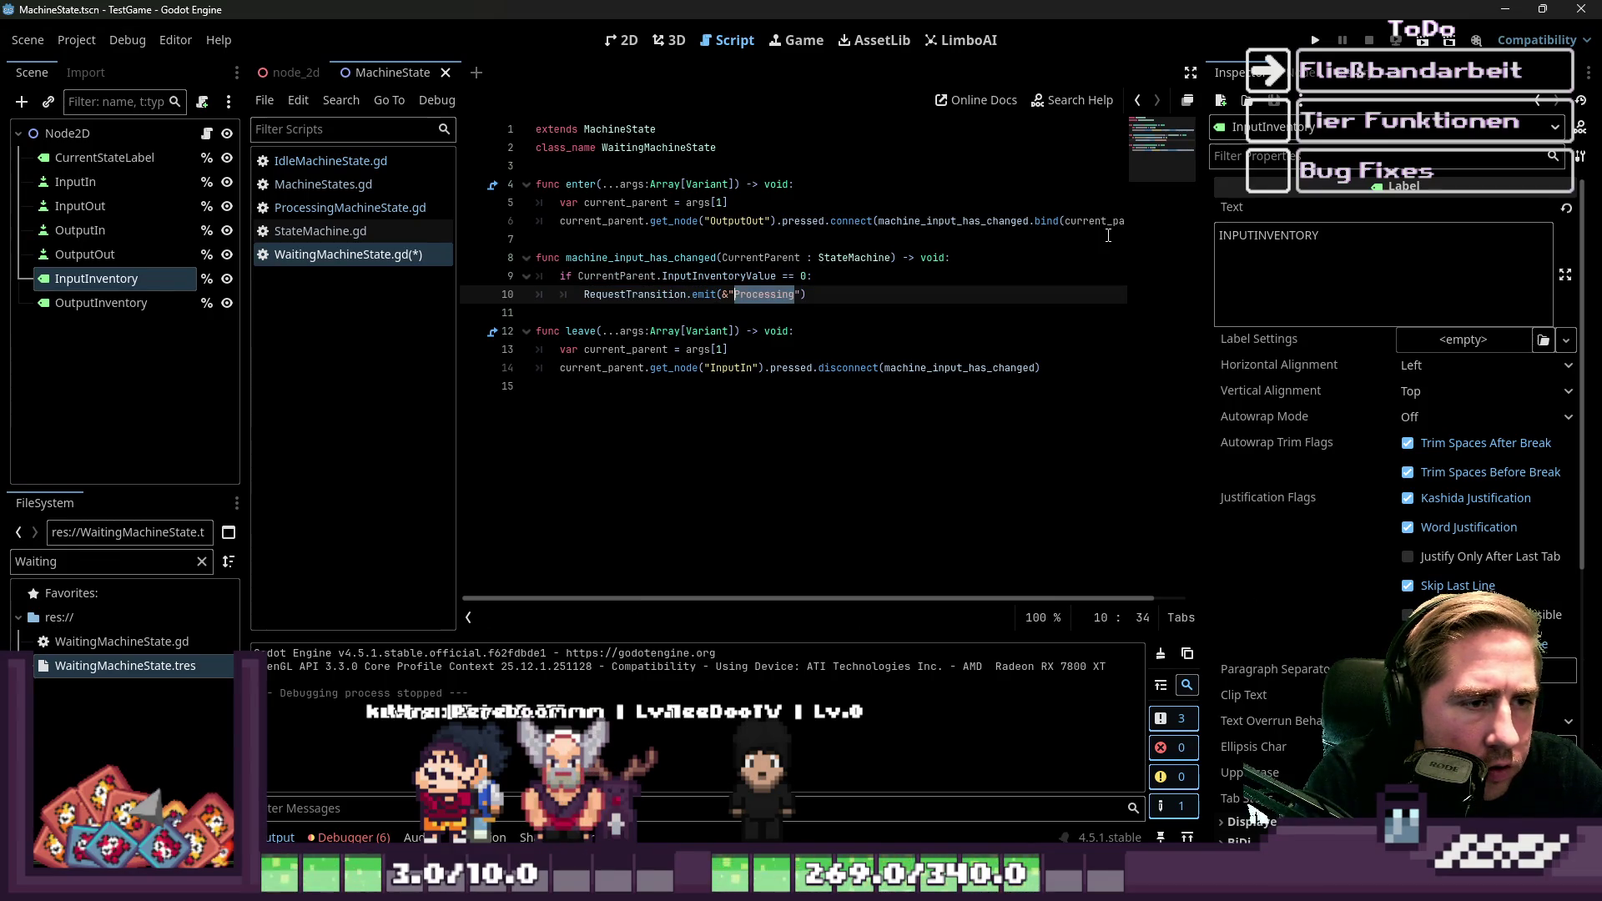
text())
key(Return)
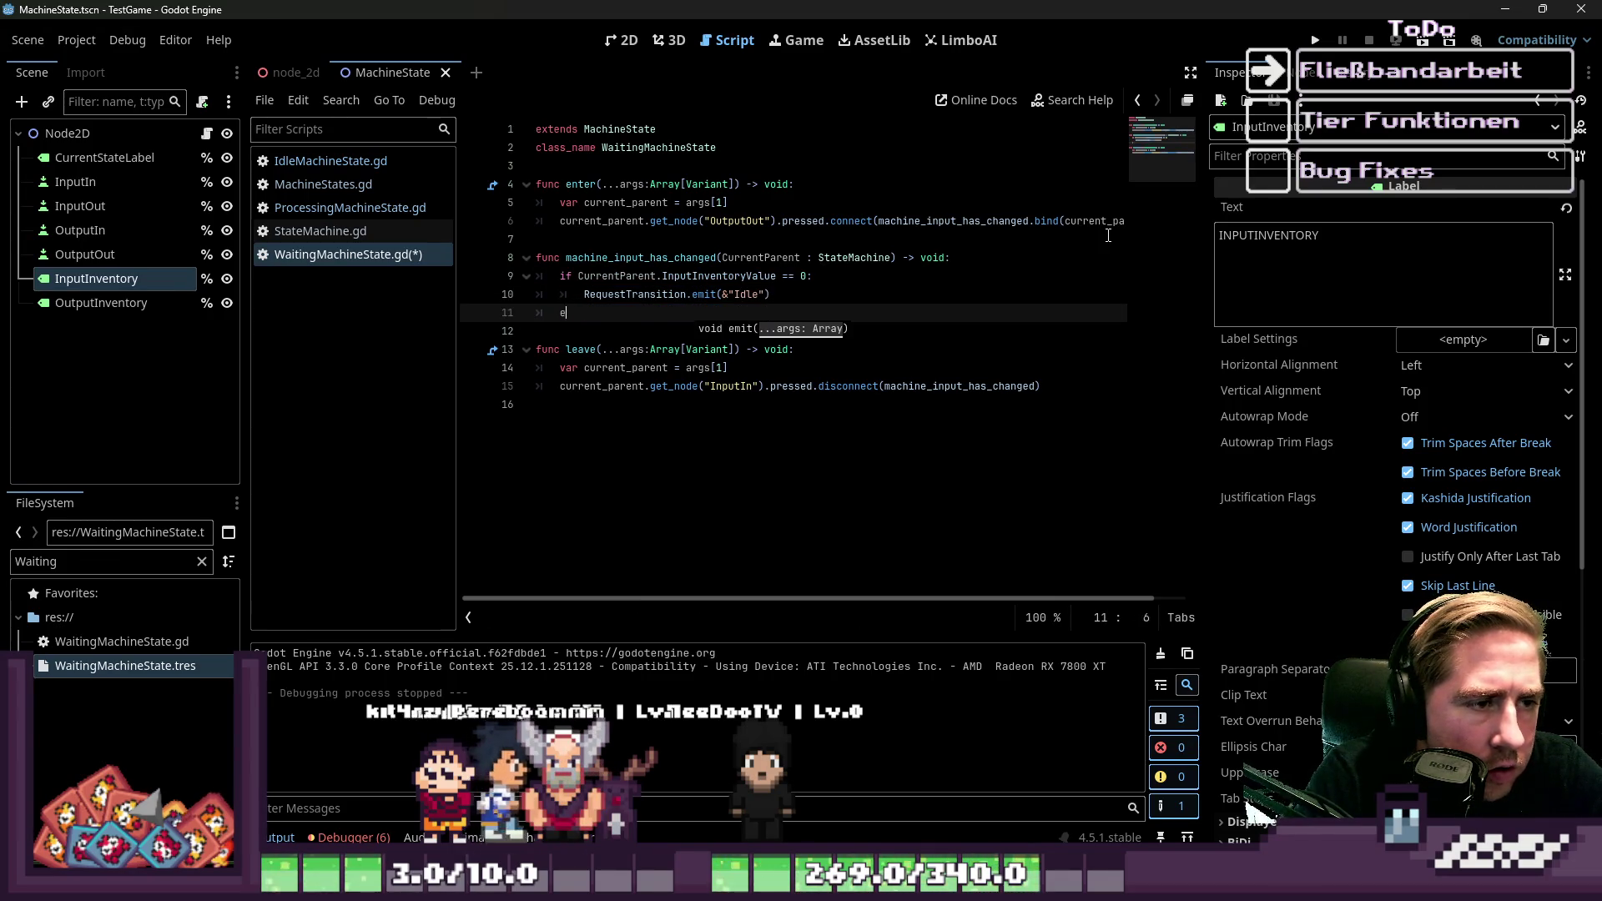
key(Return)
Step: Add an else branch that requests the Processing state
key(Up)
key(Up)
key(Up)
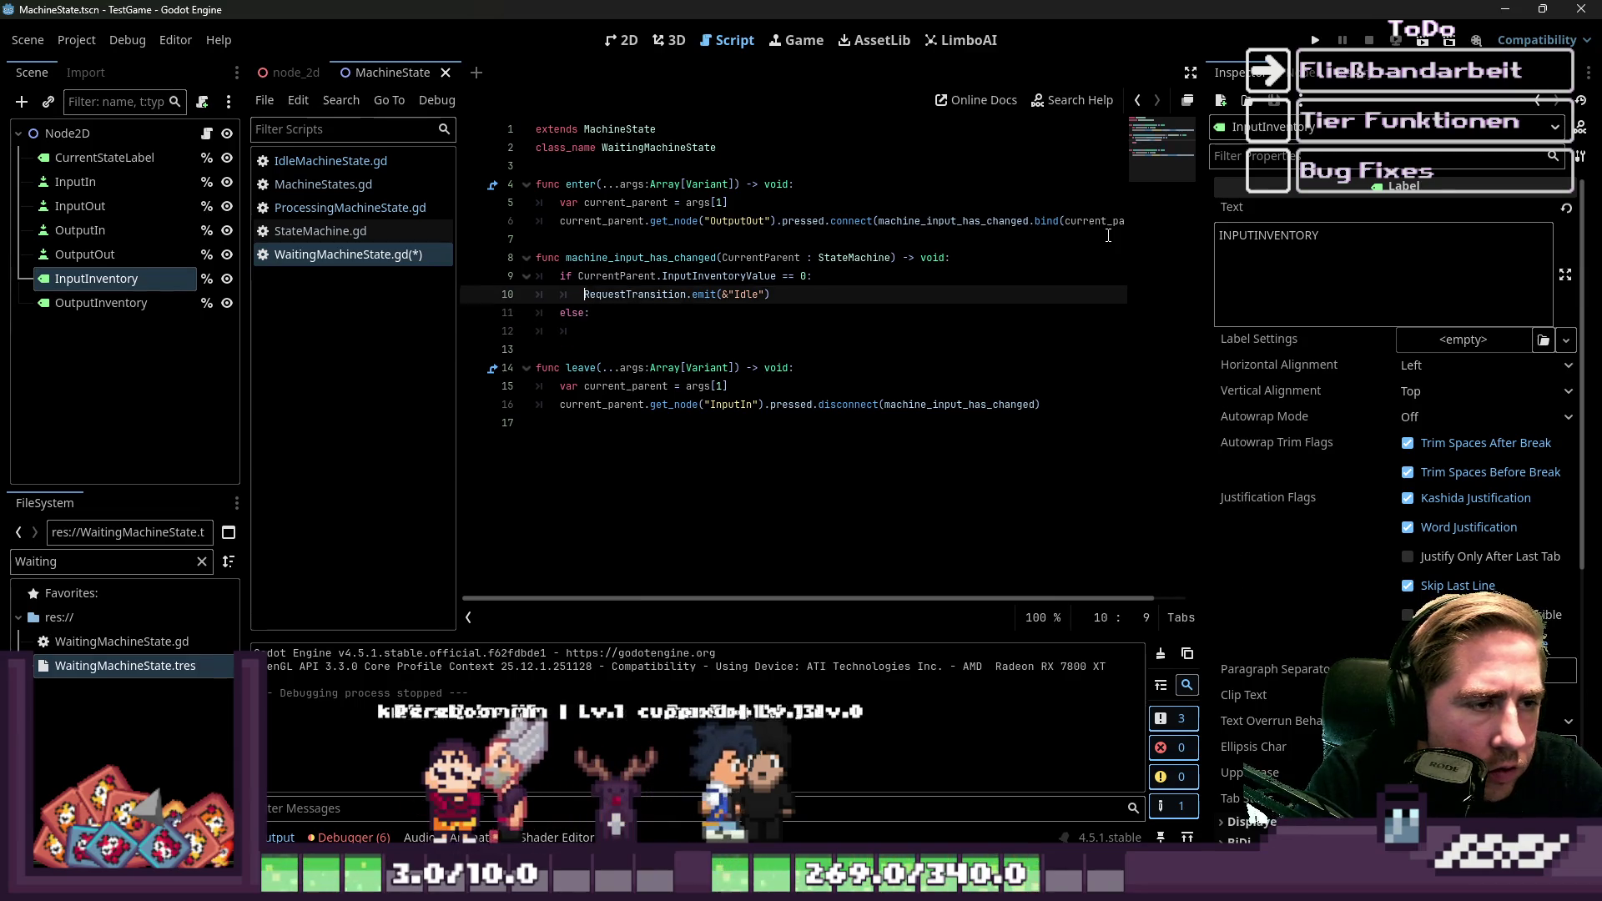
key(Down)
key(Down)
key(Down)
key(Up)
key(Up)
key(ctrl+shift+Right)
key(ctrl+shift+Right)
key(ctrl+shift+Right)
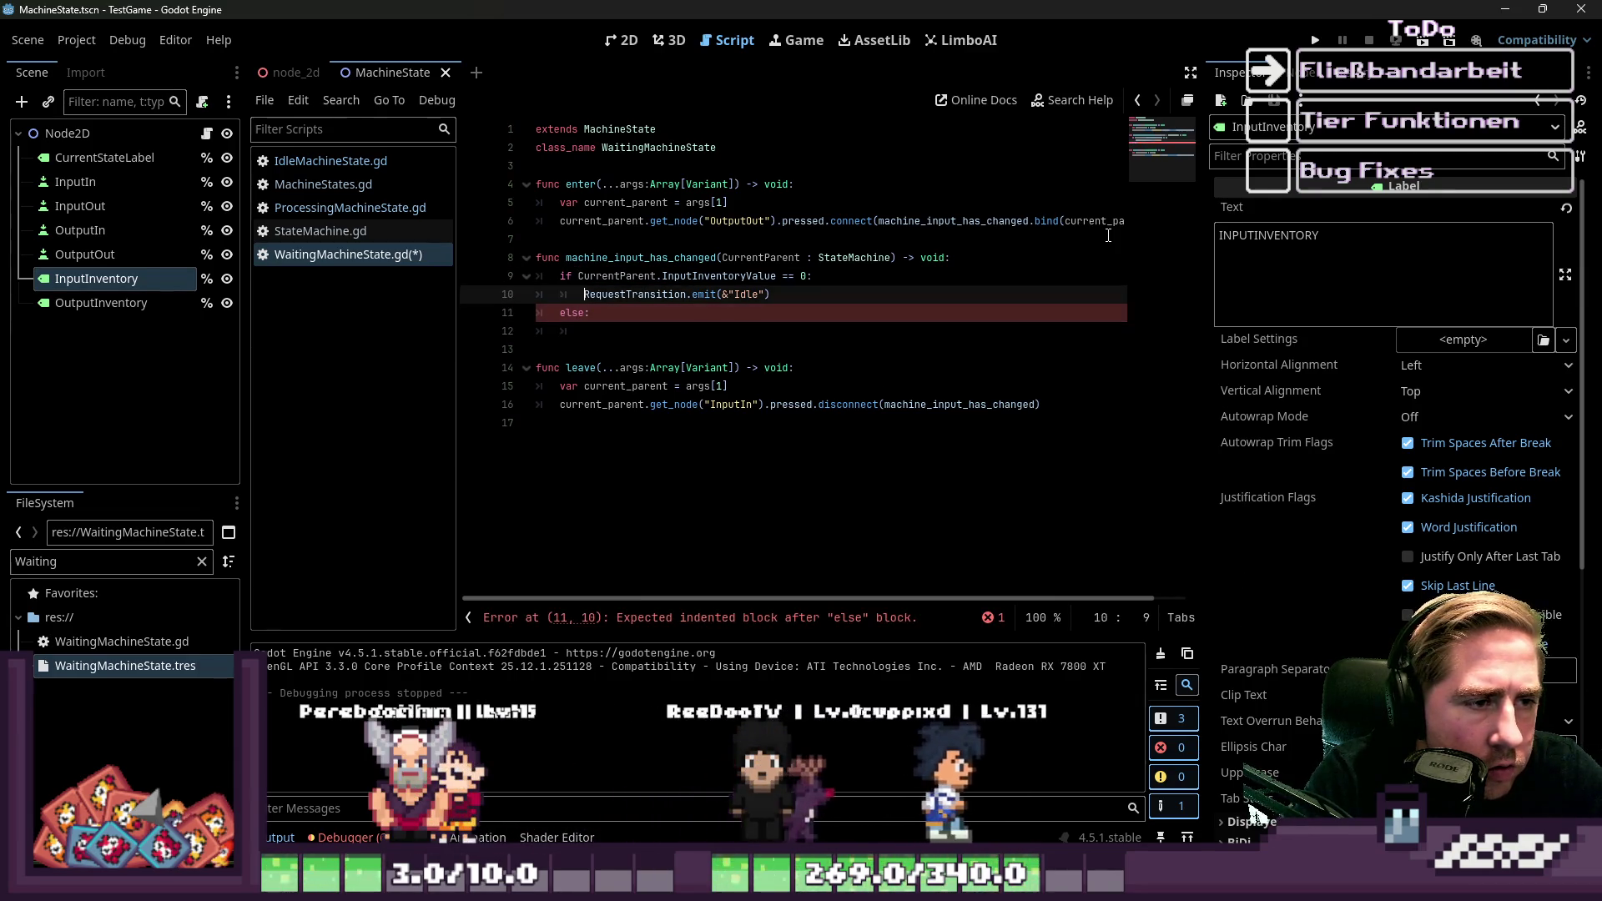
key(ctrl+c)
key(Down)
key(Down)
key(ctrl+v)
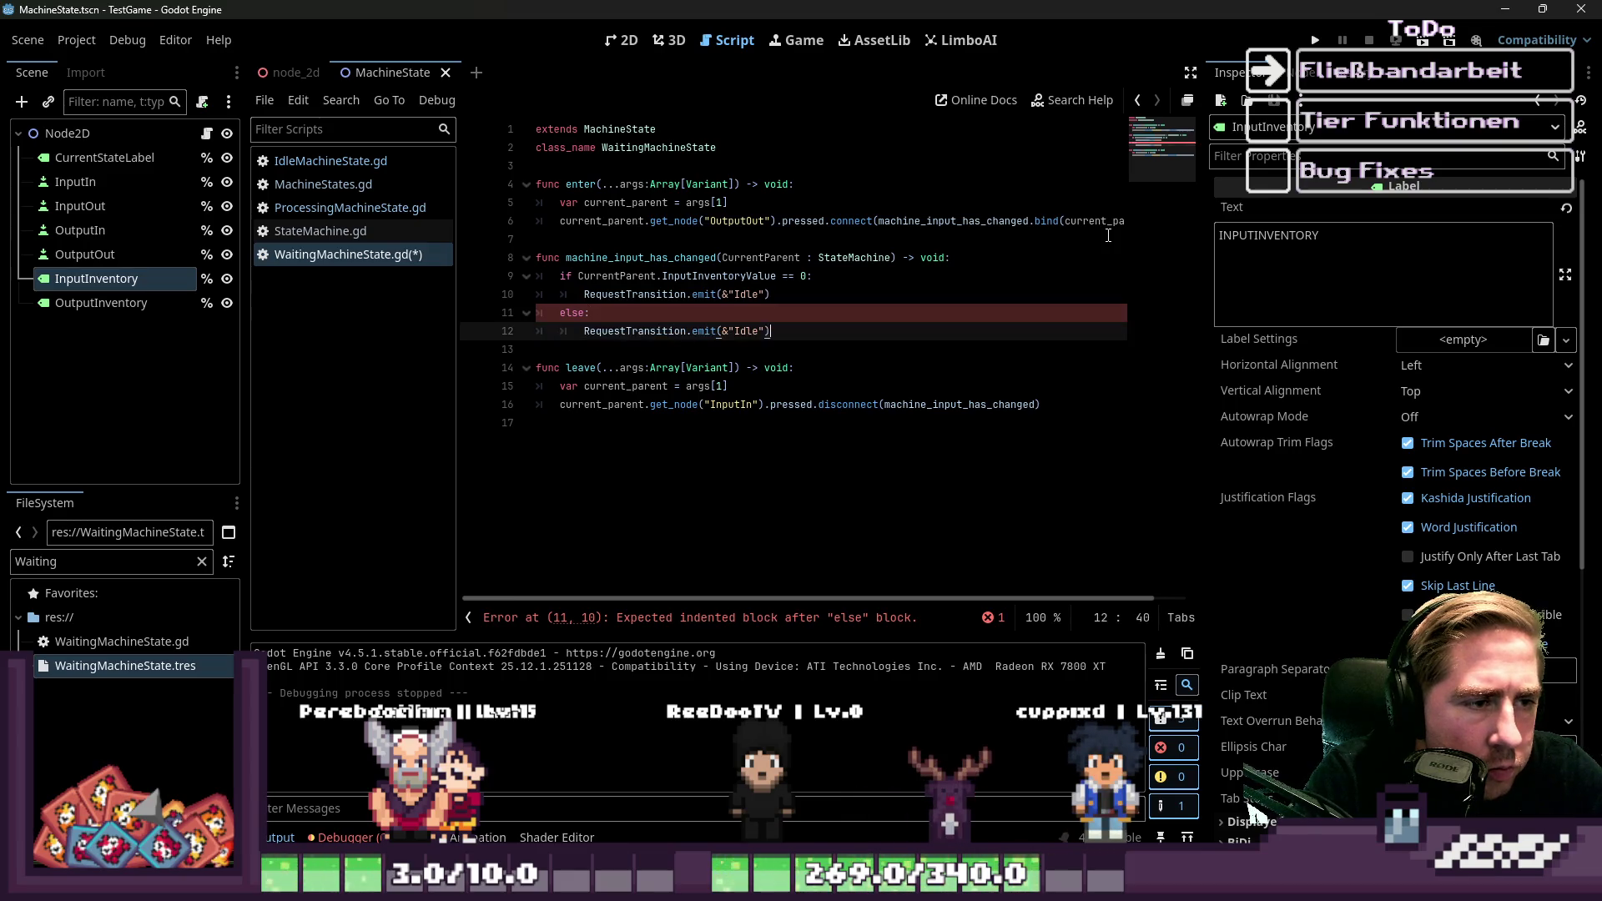
text(Proc)
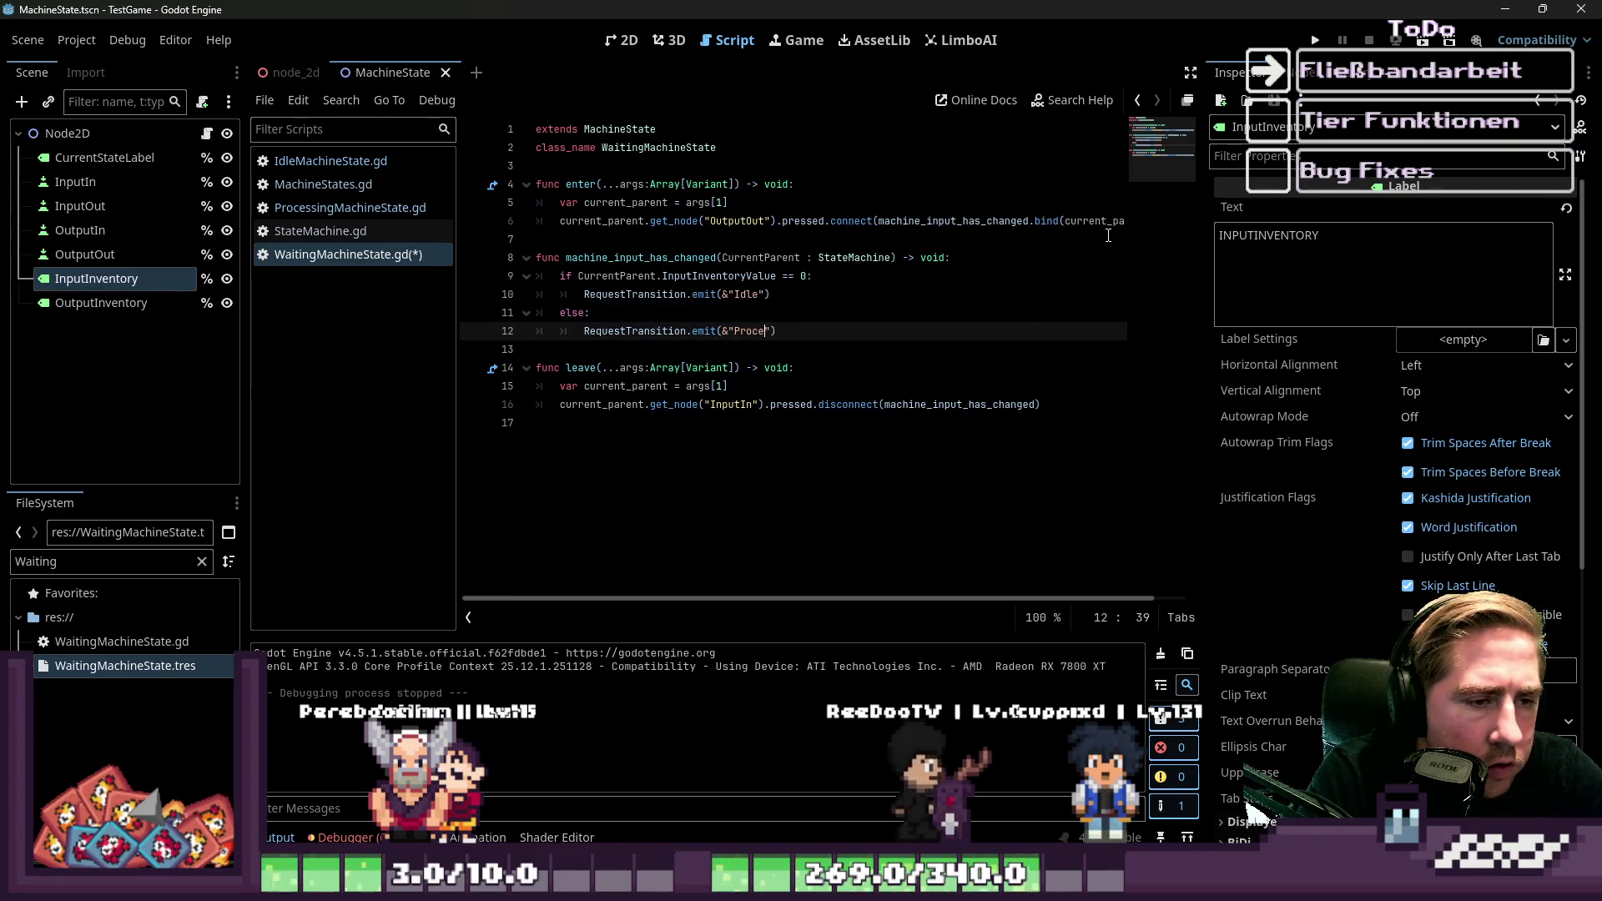
text(ng)
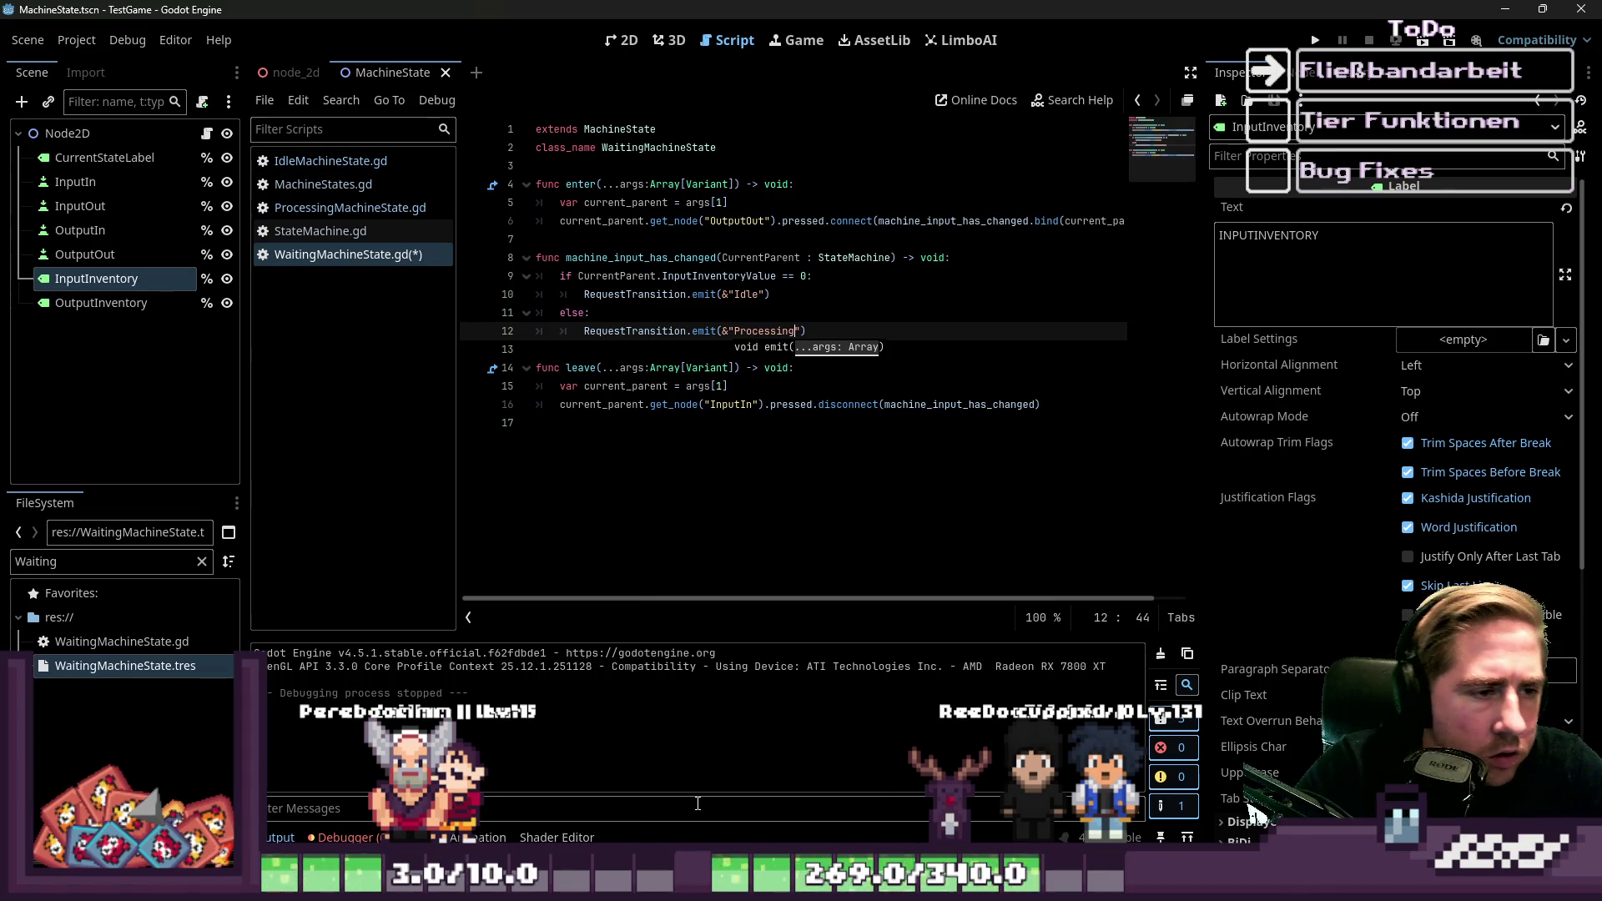
click(652, 429)
Step: Replace InputIn with OutputOut in the disconnect call and save the waiting state script
click(733, 394)
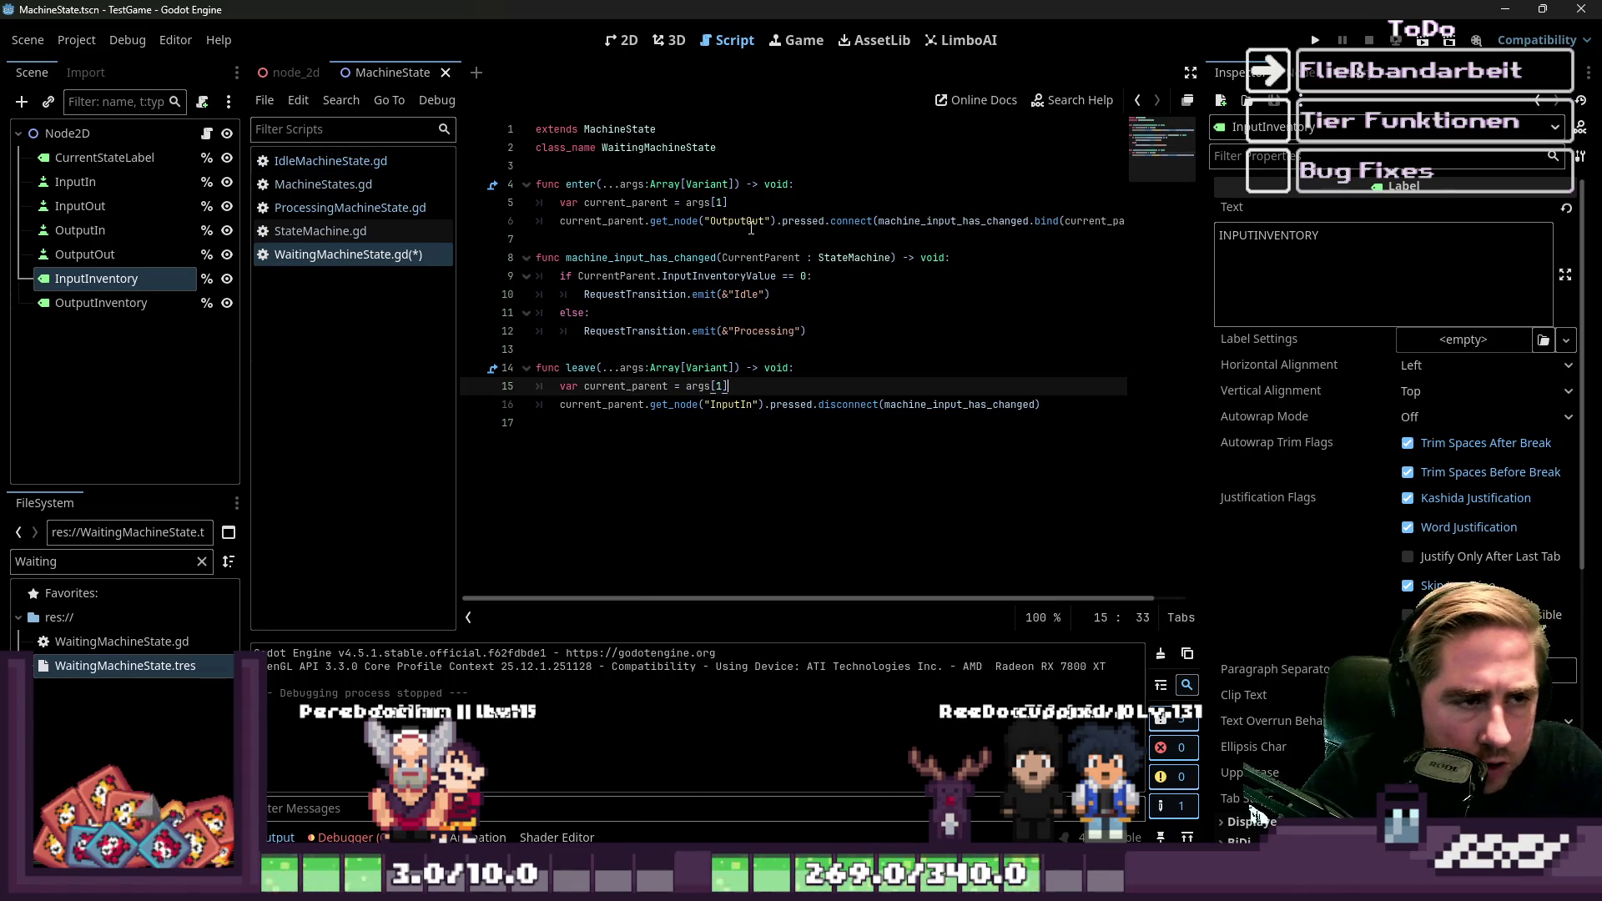
double_click(736, 221)
key(ctrl+c)
double_click(732, 404)
key(ctrl+v)
click(728, 441)
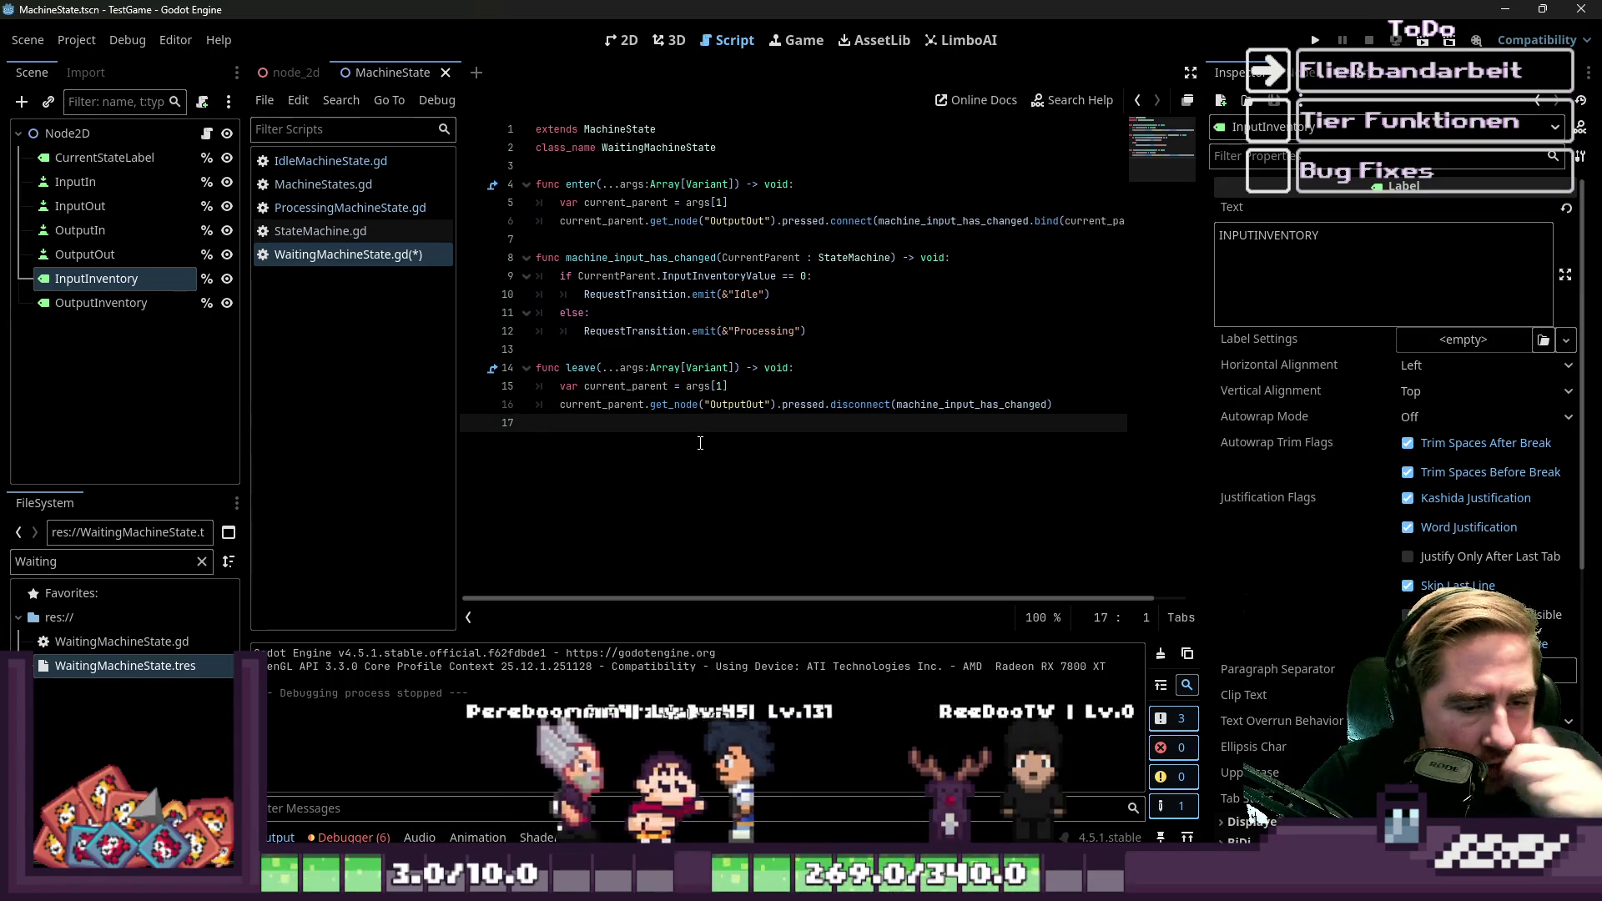
click(906, 332)
key(ctrl+s)
Step: Rename the handler toward machine_output_has_changed, then switch to IdleMachineState.gd
click(834, 423)
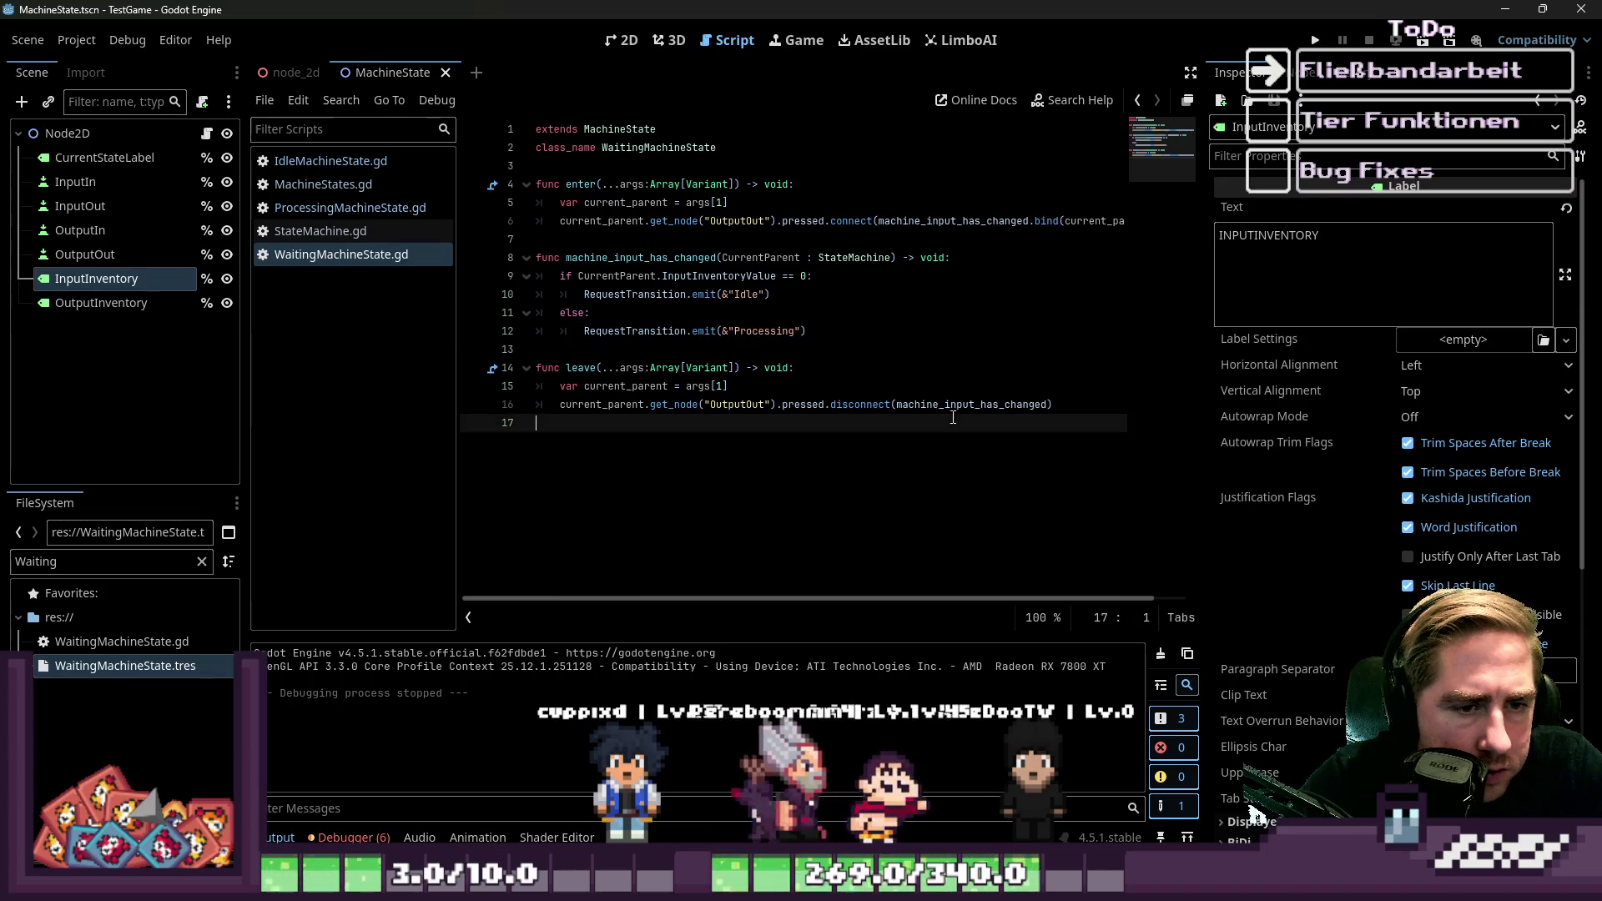
double_click(972, 405)
double_click(630, 258)
click(654, 258)
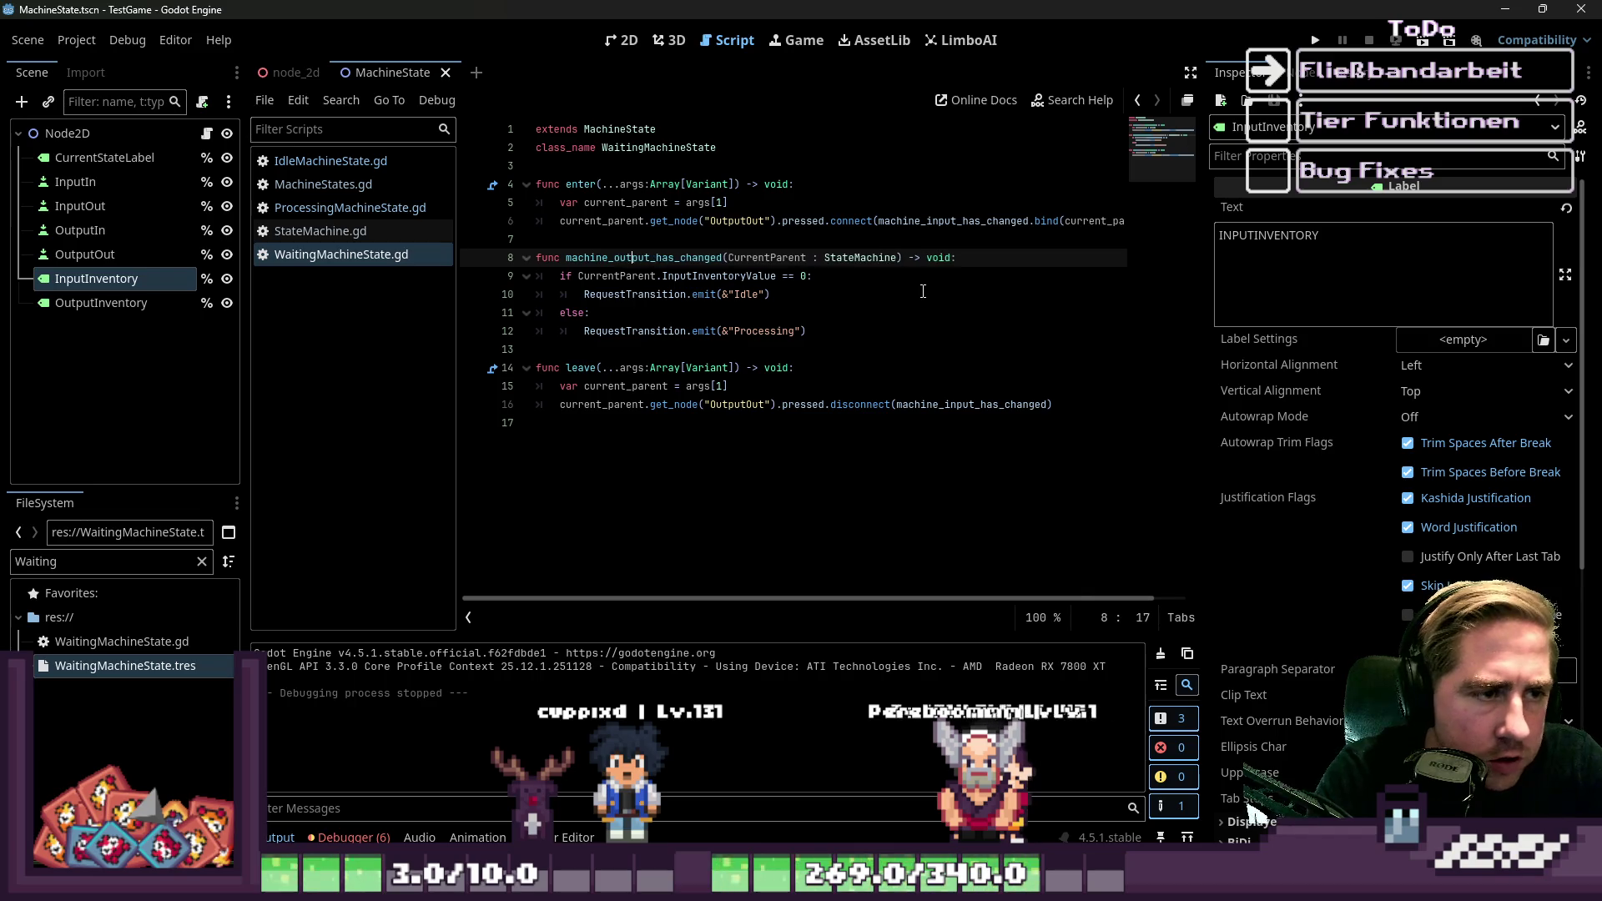
key(ctrl+shift+Right)
key(Up)
key(Up)
key(End)
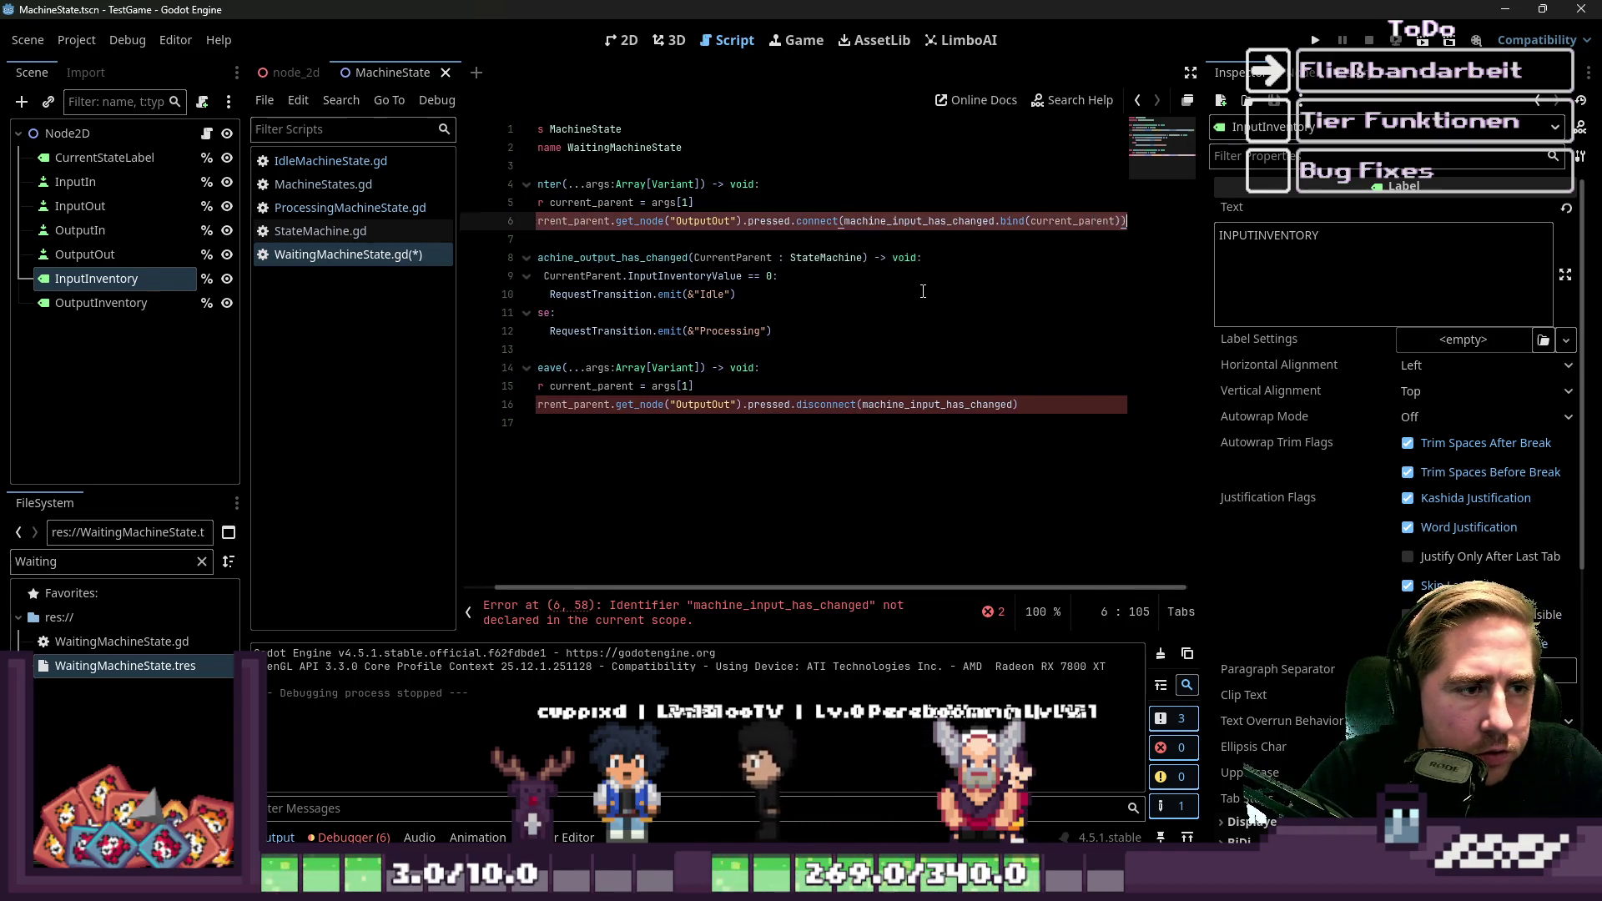
click(330, 160)
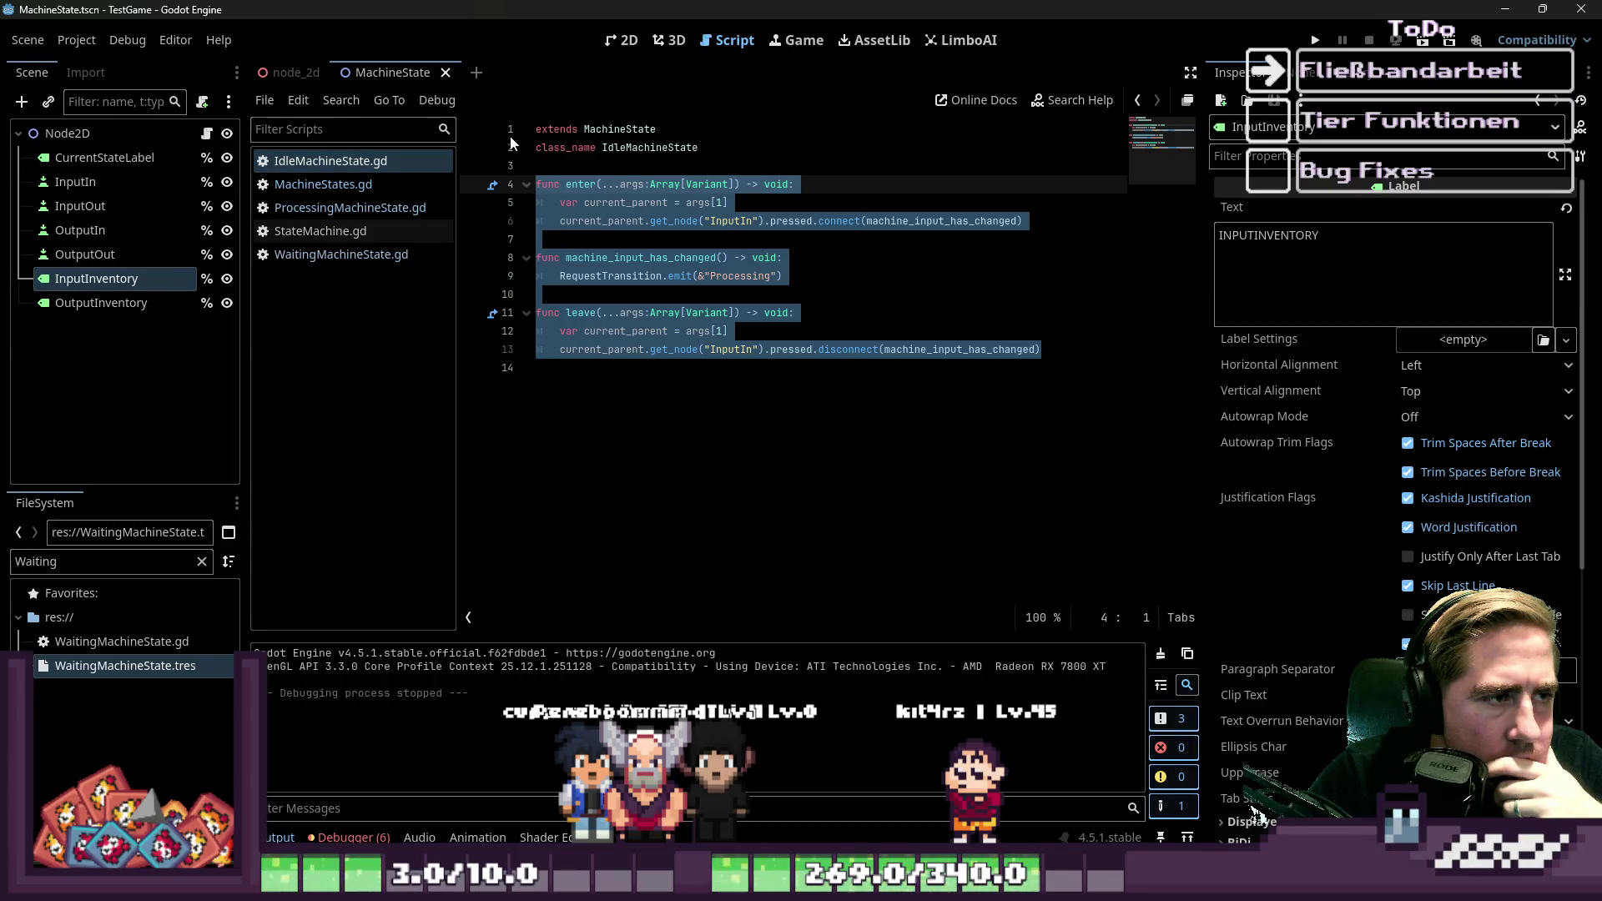
Step: Open StateMachine.gd and find the blank line after the next-state lookup in the transition function
click(364, 183)
click(317, 254)
click(762, 349)
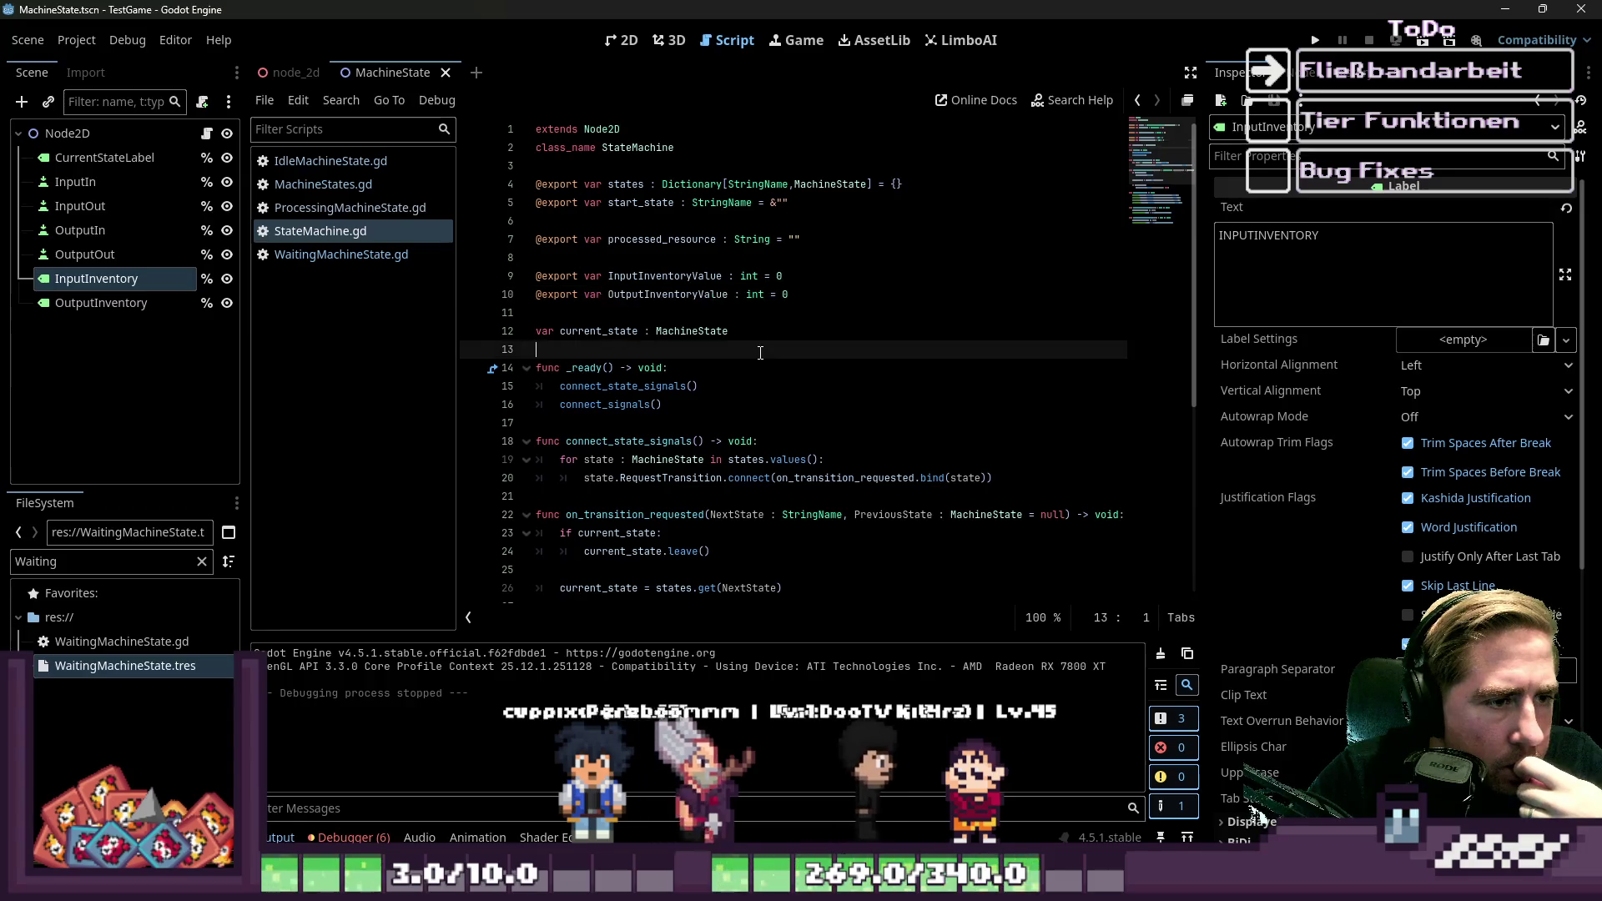
scroll(764, 367, down, 6)
scroll(765, 381, up, 2)
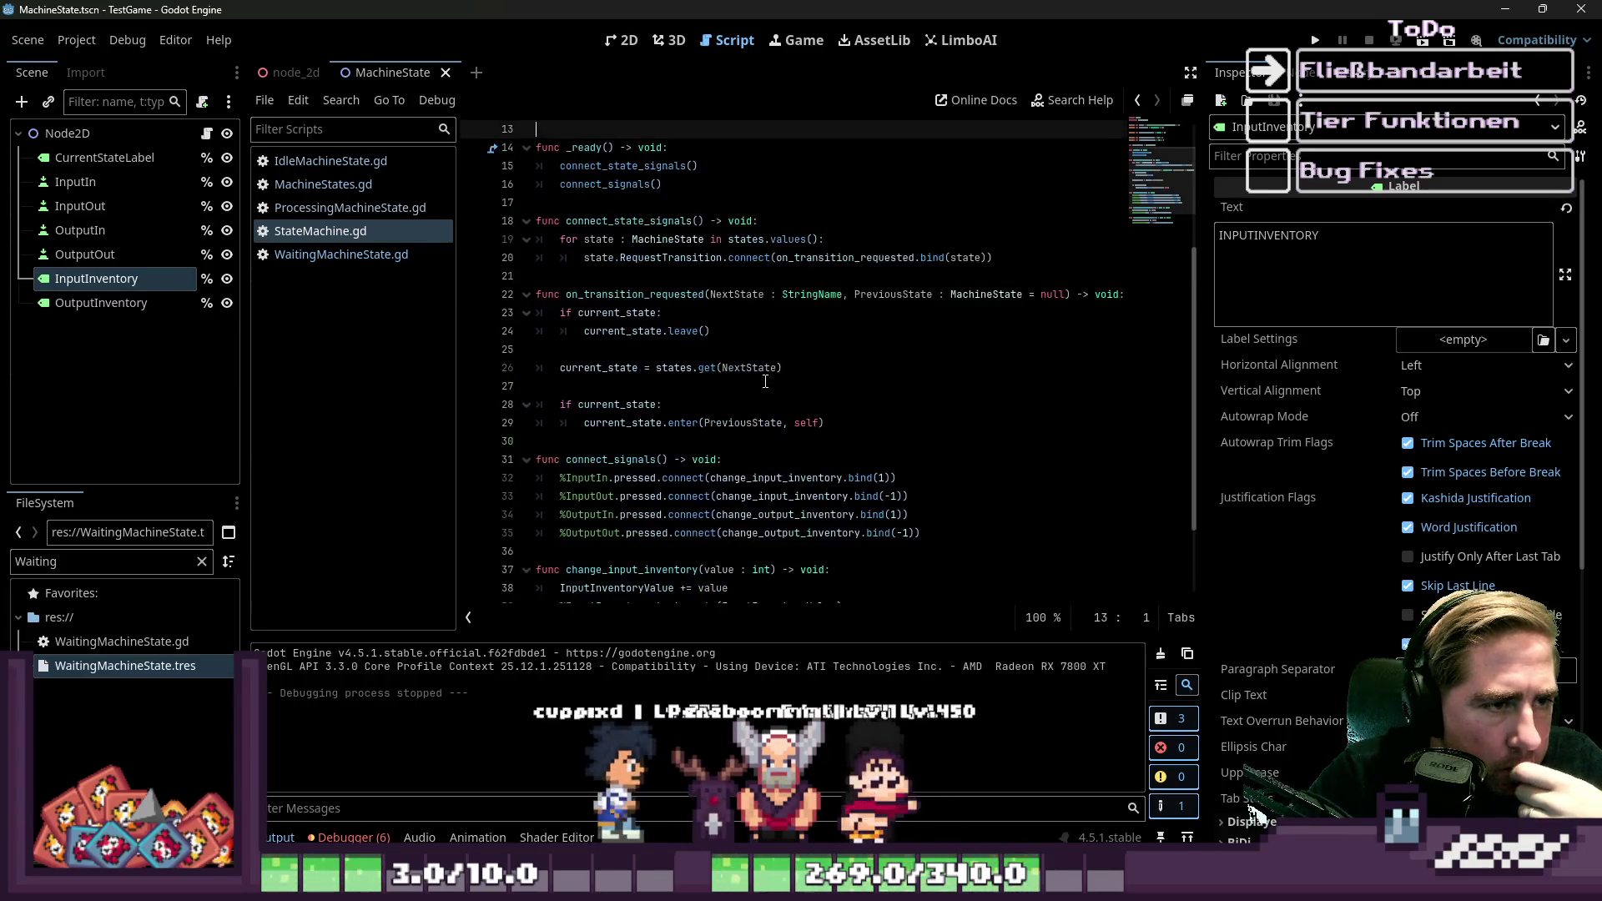
click(677, 309)
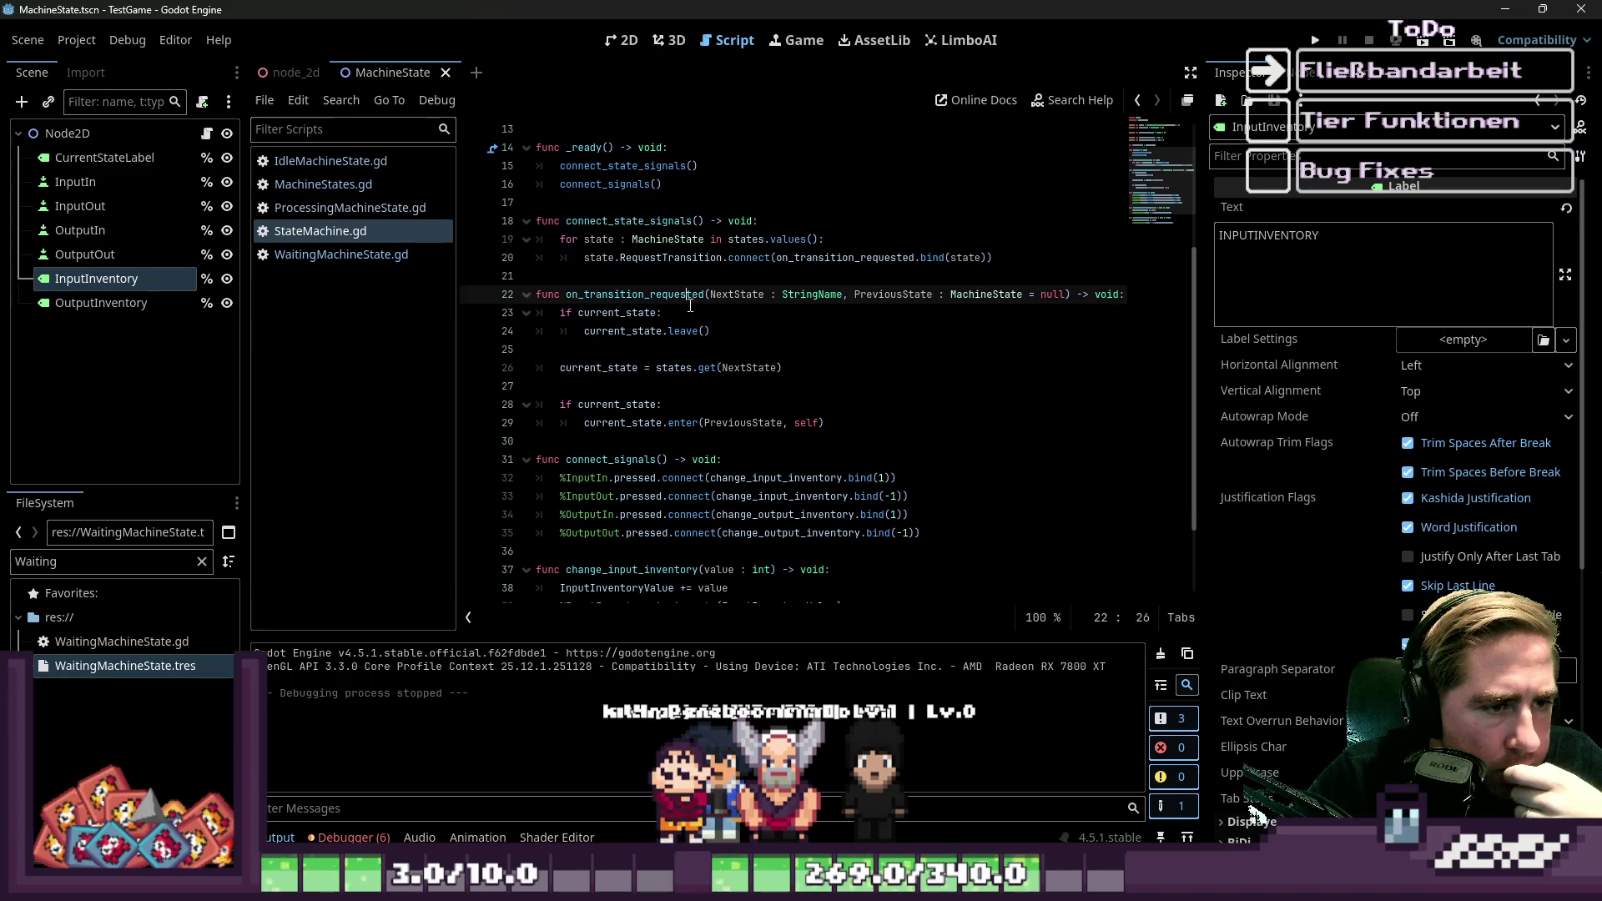
click(665, 371)
click(672, 387)
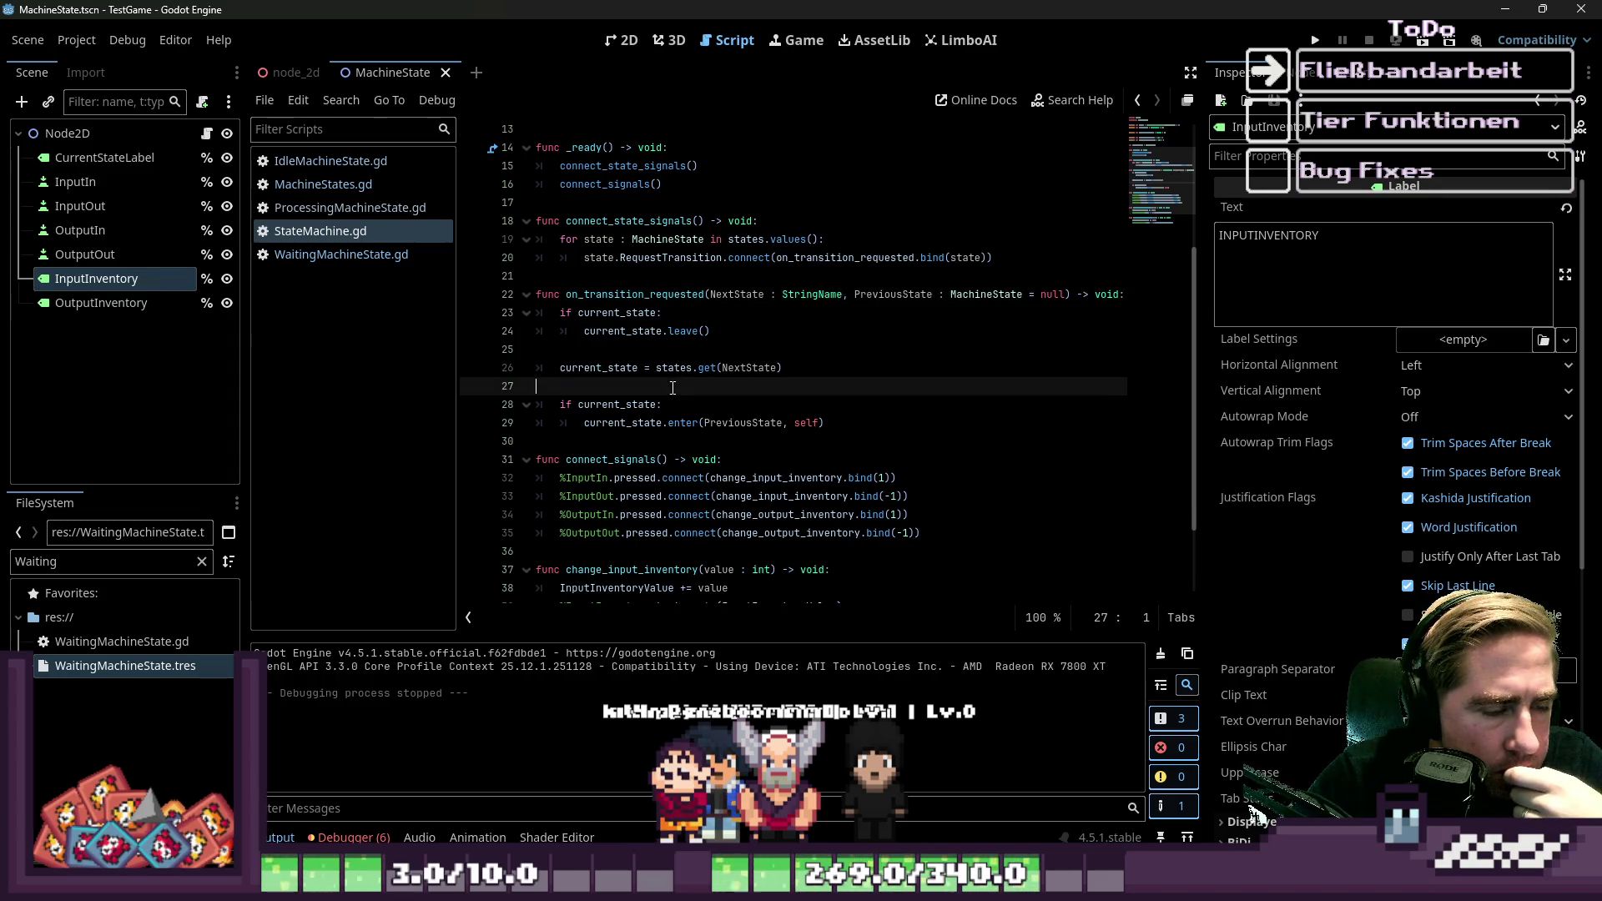
click(778, 368)
click(716, 386)
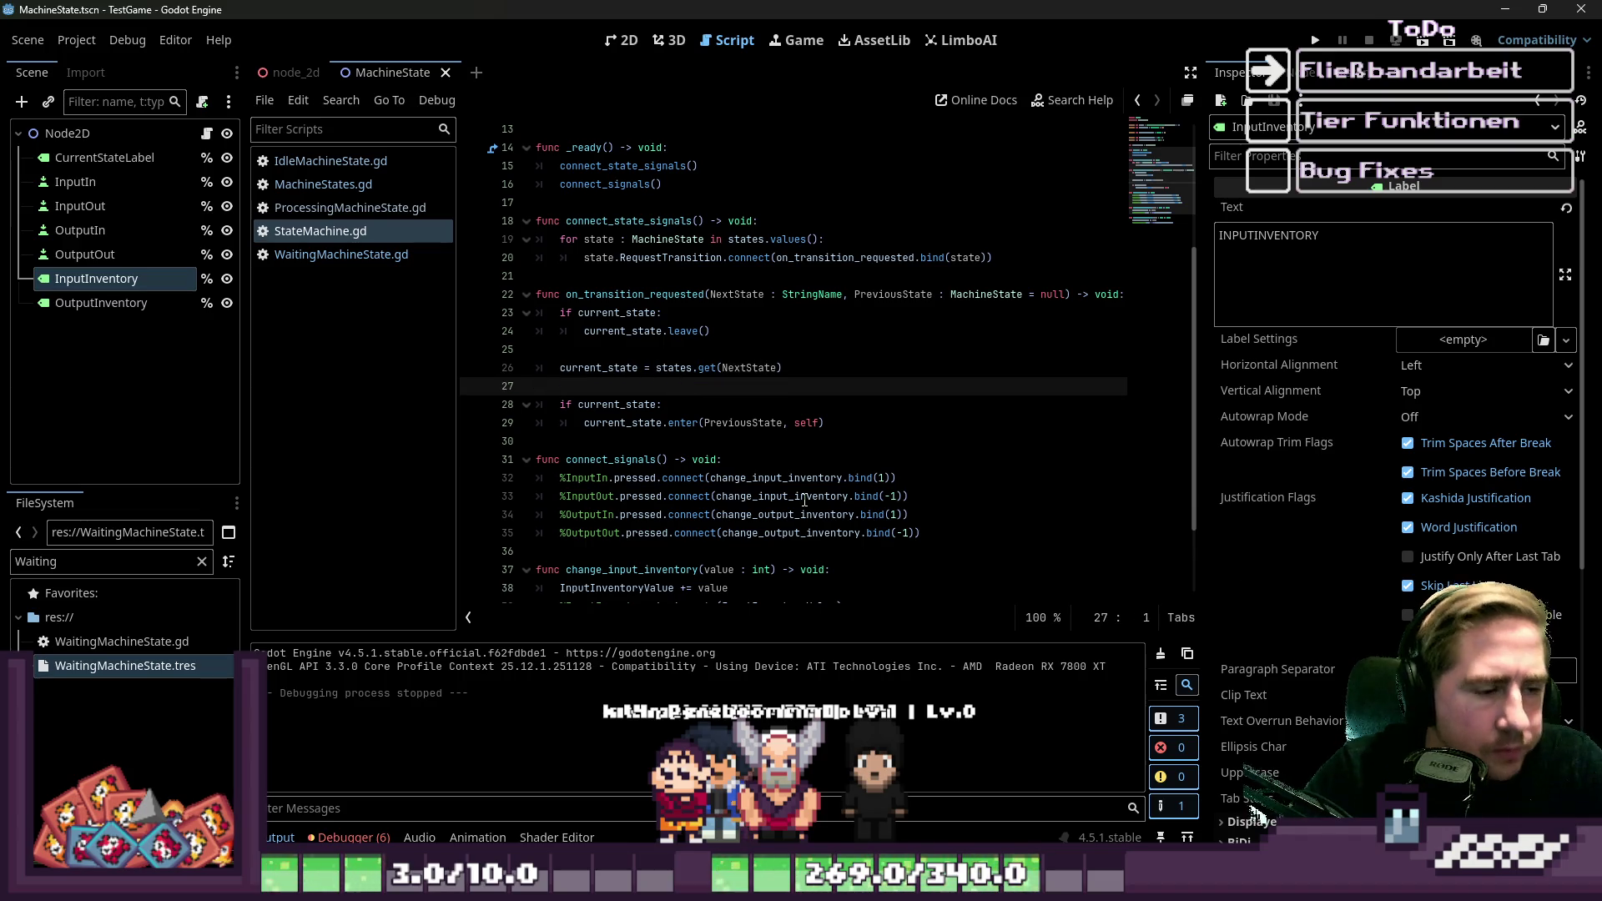
Step: Add the line %CurrentStateLabel.text = str(NextState) there
key(Return)
key(Up)
key(Tab)
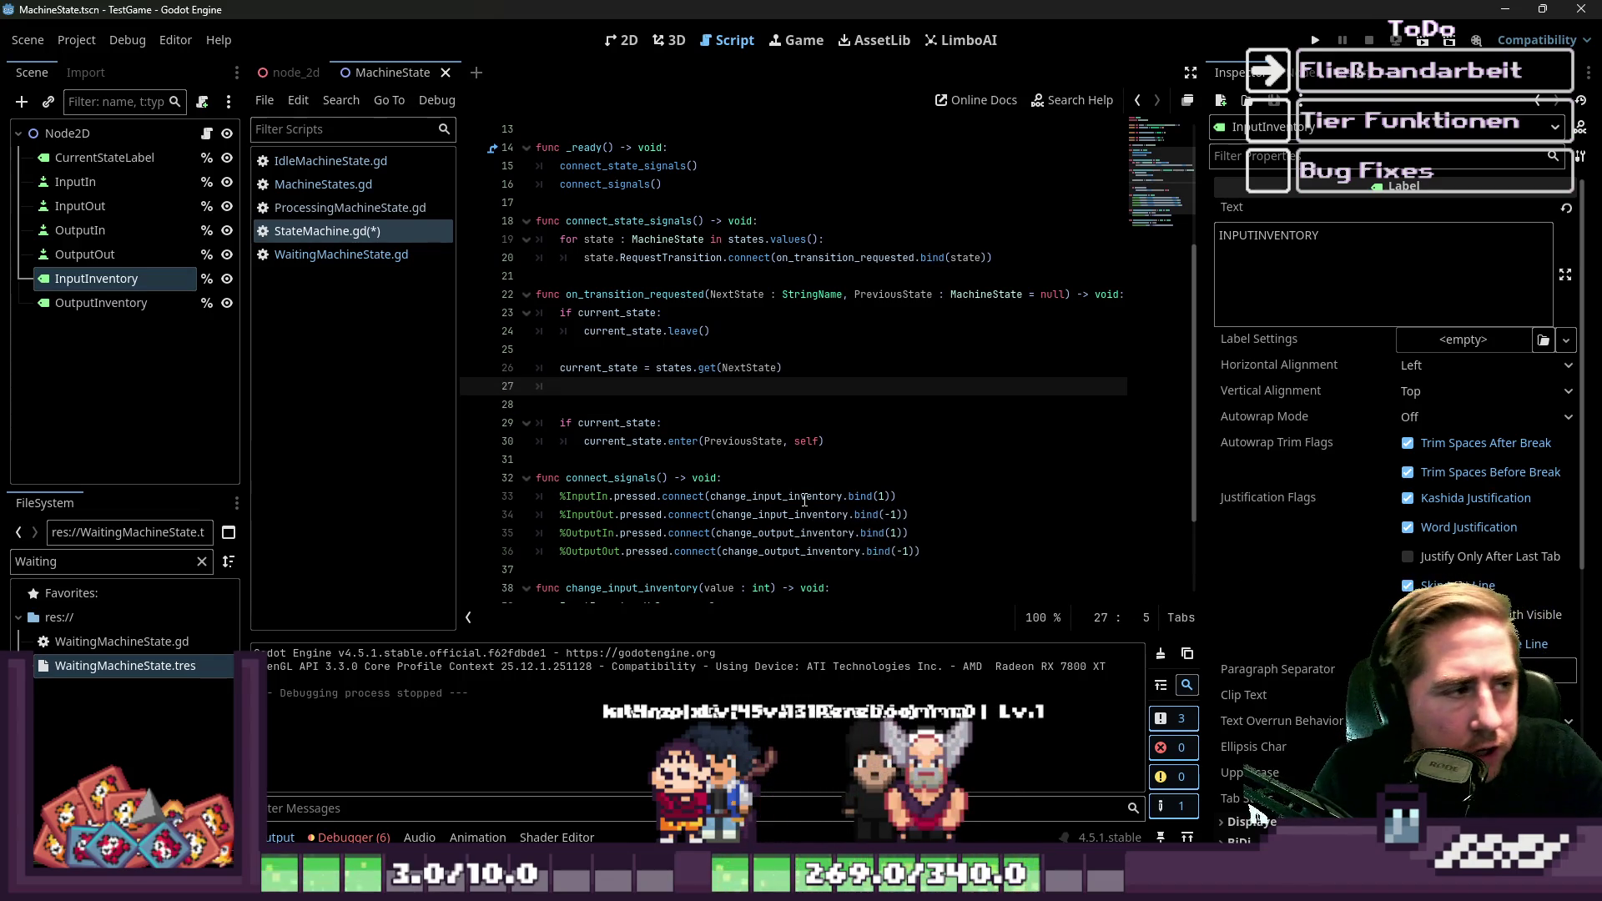
text(%CurrentStateLabel =)
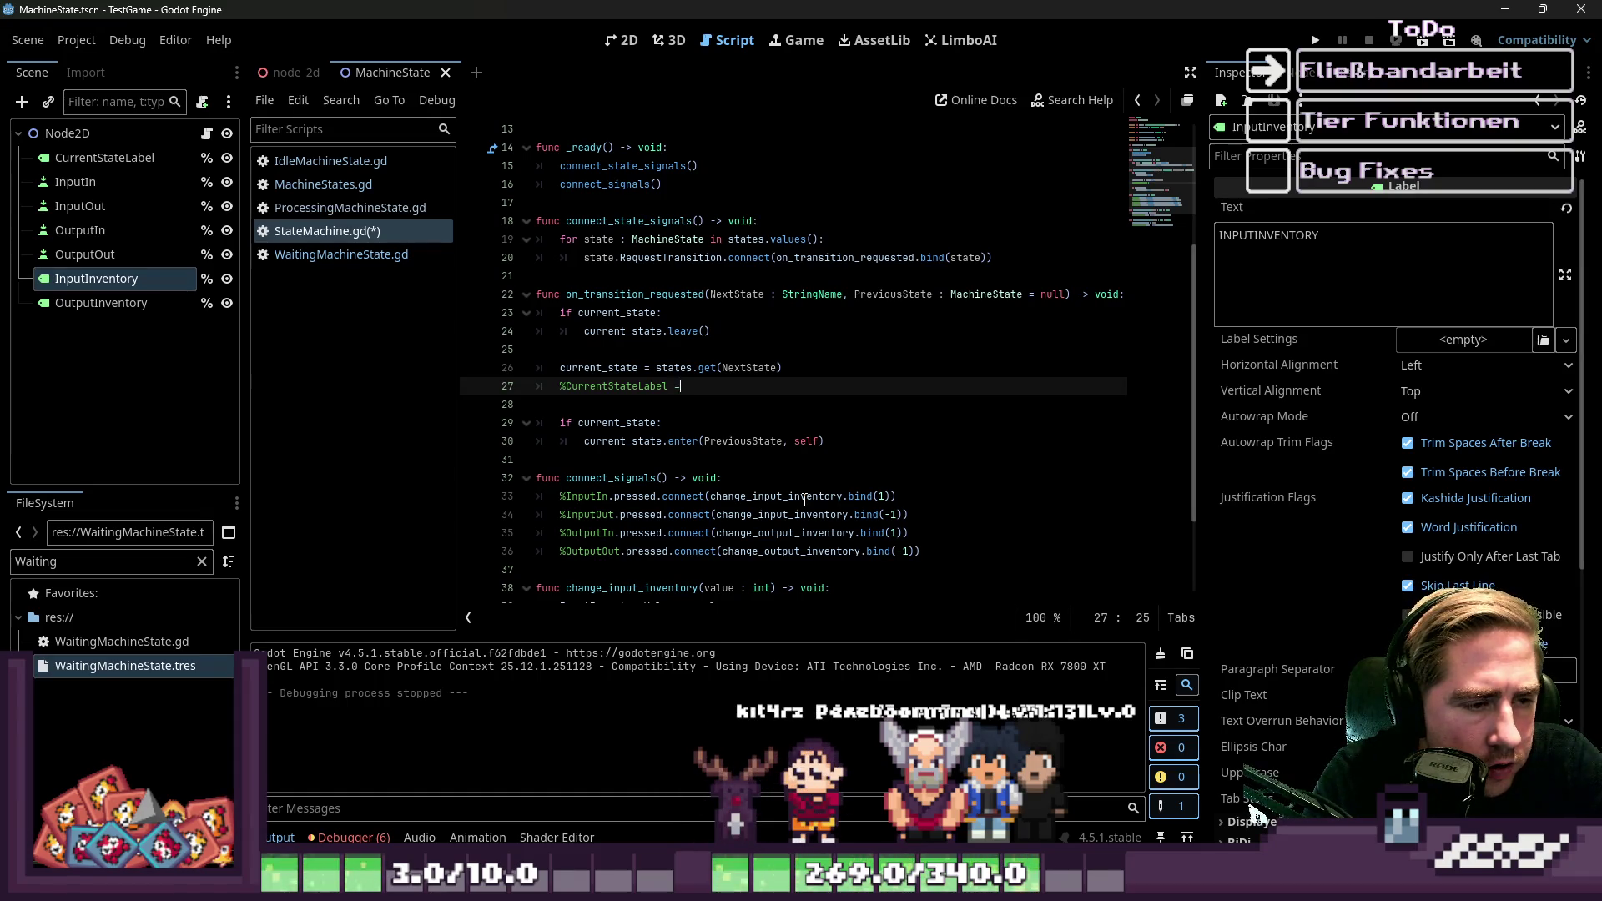
key(Escape)
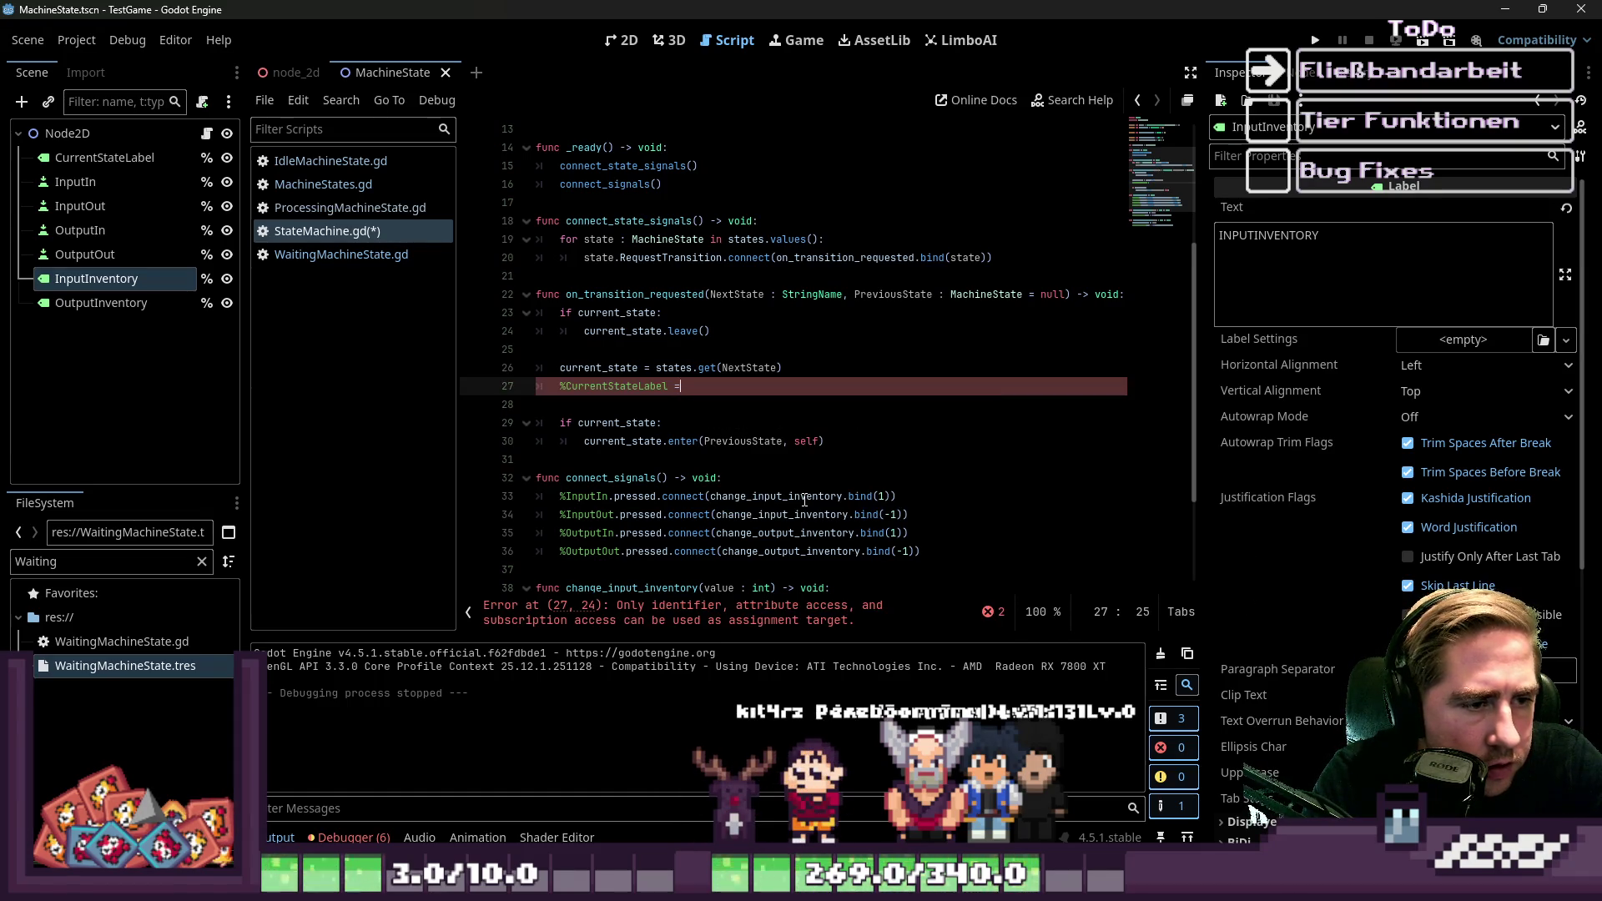
text(te)
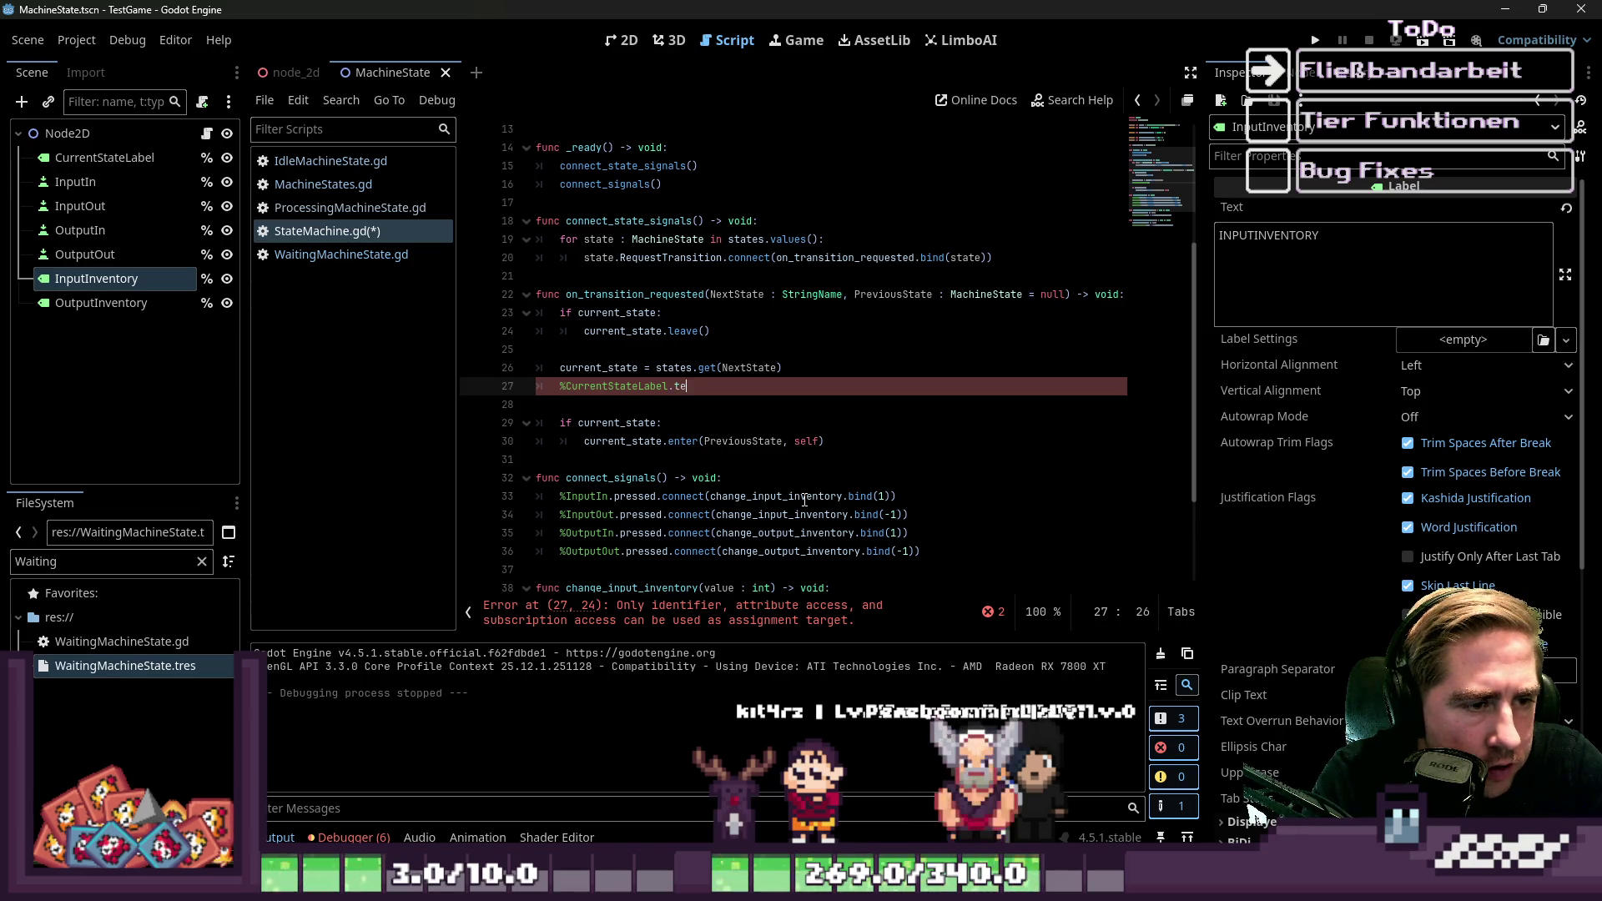
text(= )
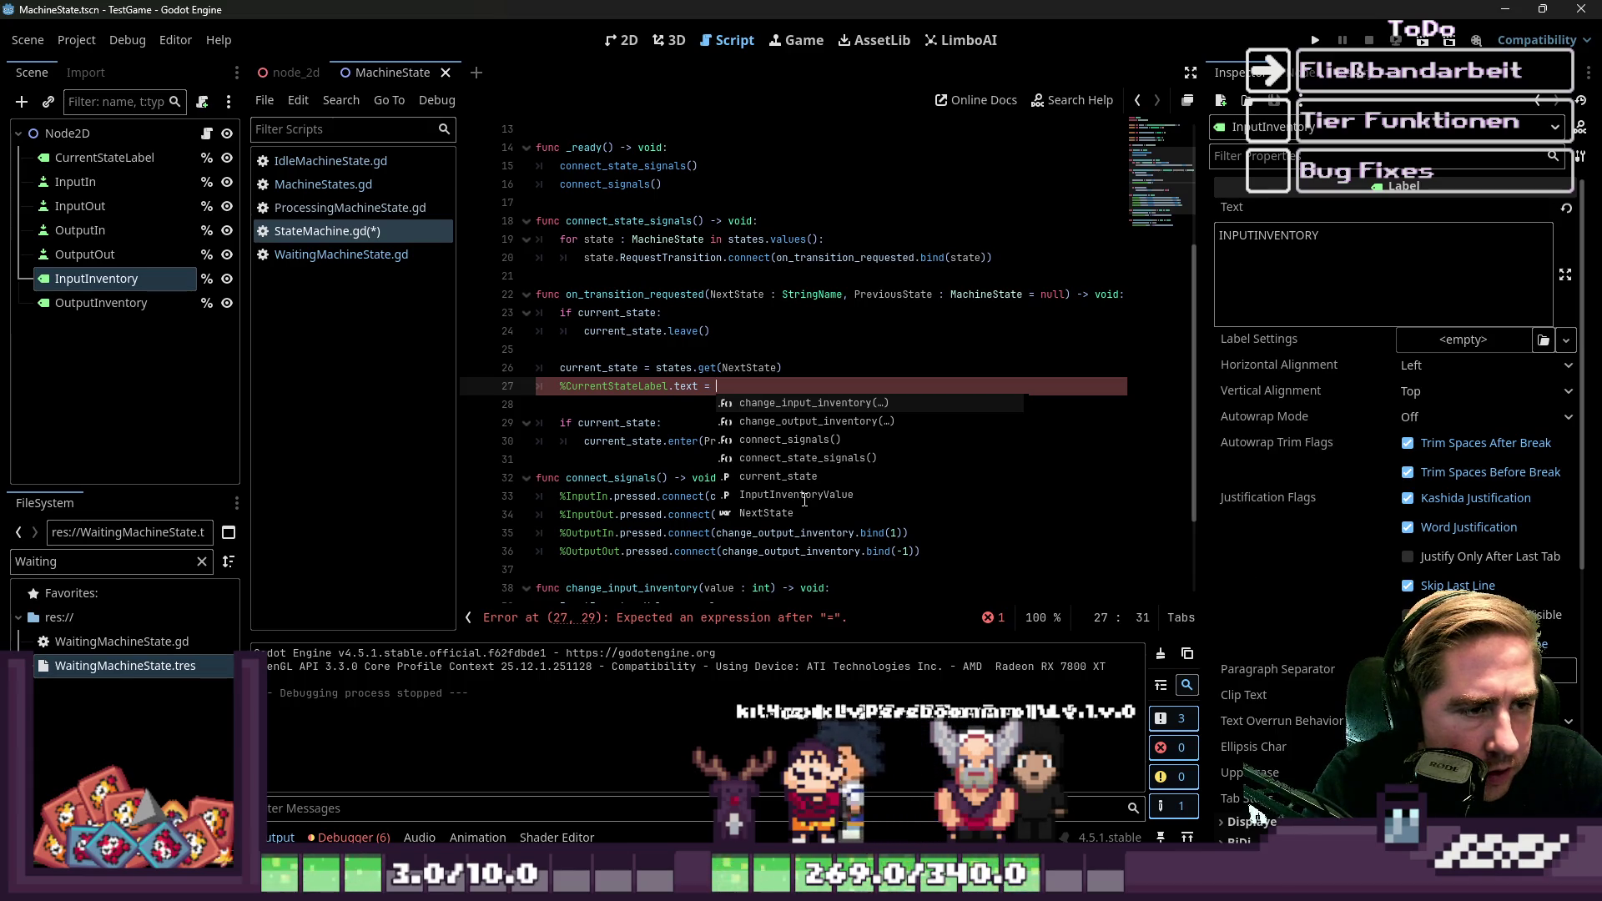
text(NextState)
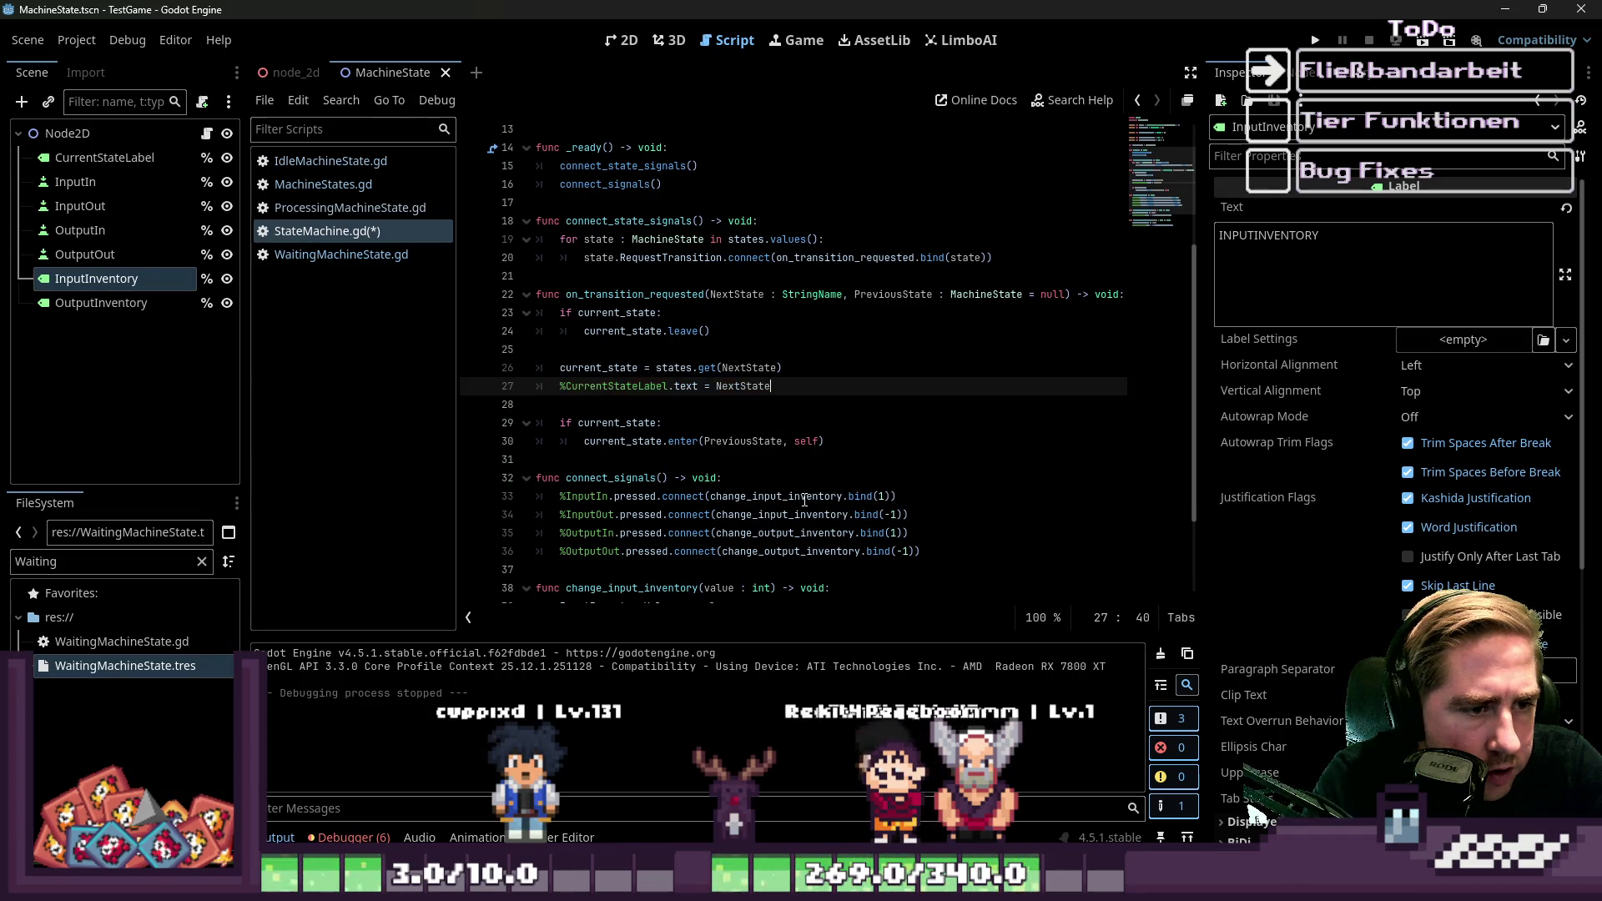
text(()
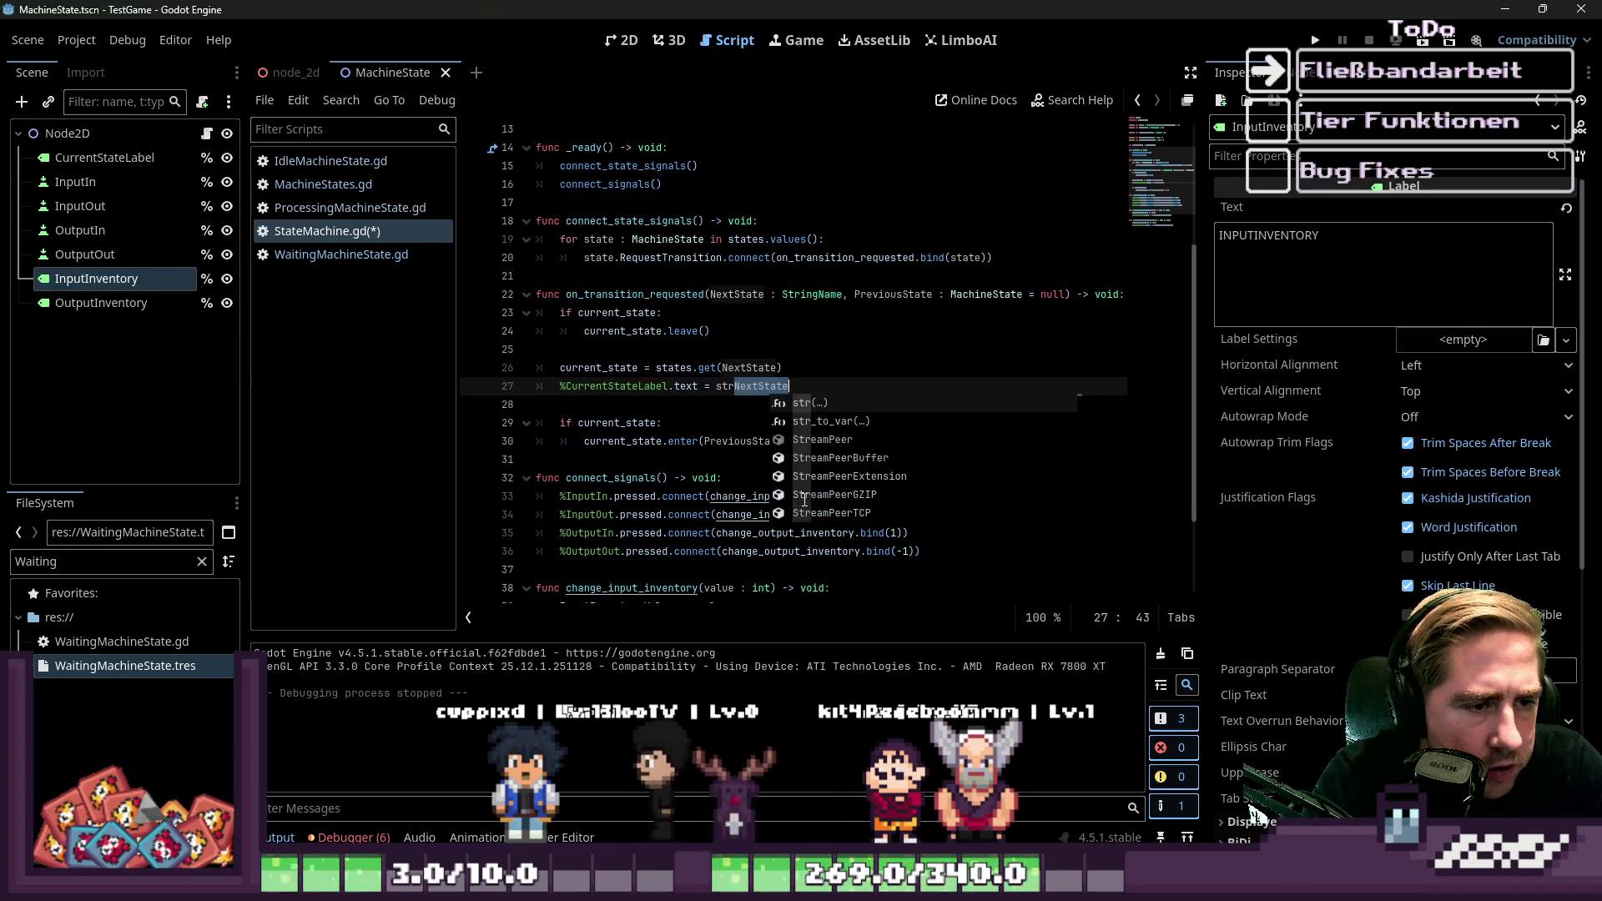
key(End)
text())
key(Down)
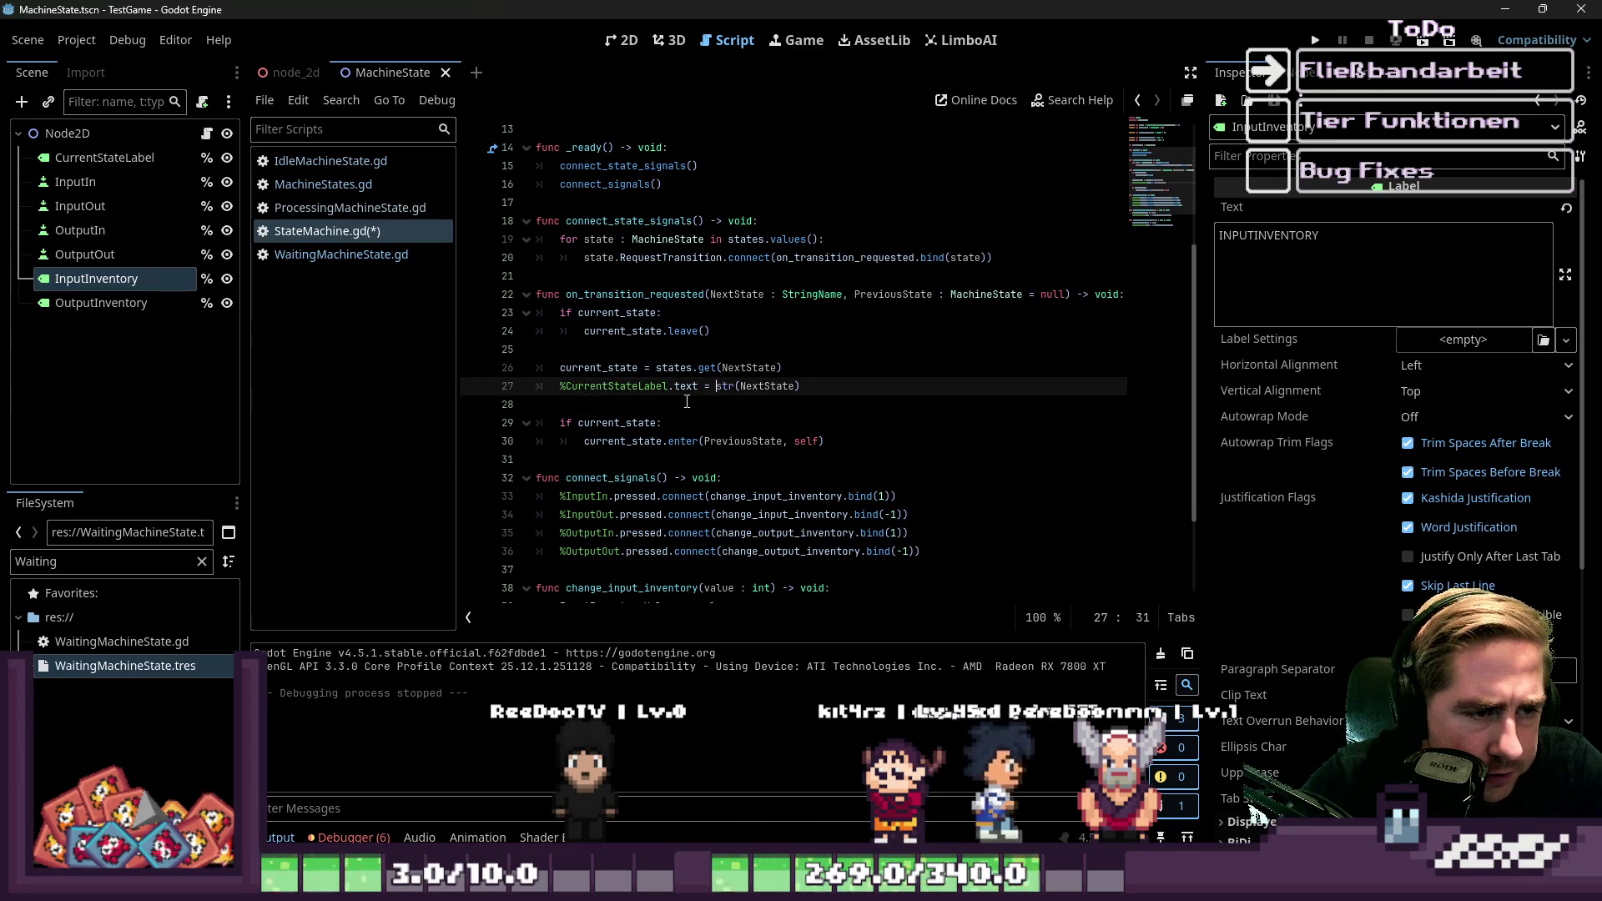
Step: Open ProcessingMachineState.gd and start a CurrentParent line below processed_resource
click(328, 185)
click(335, 210)
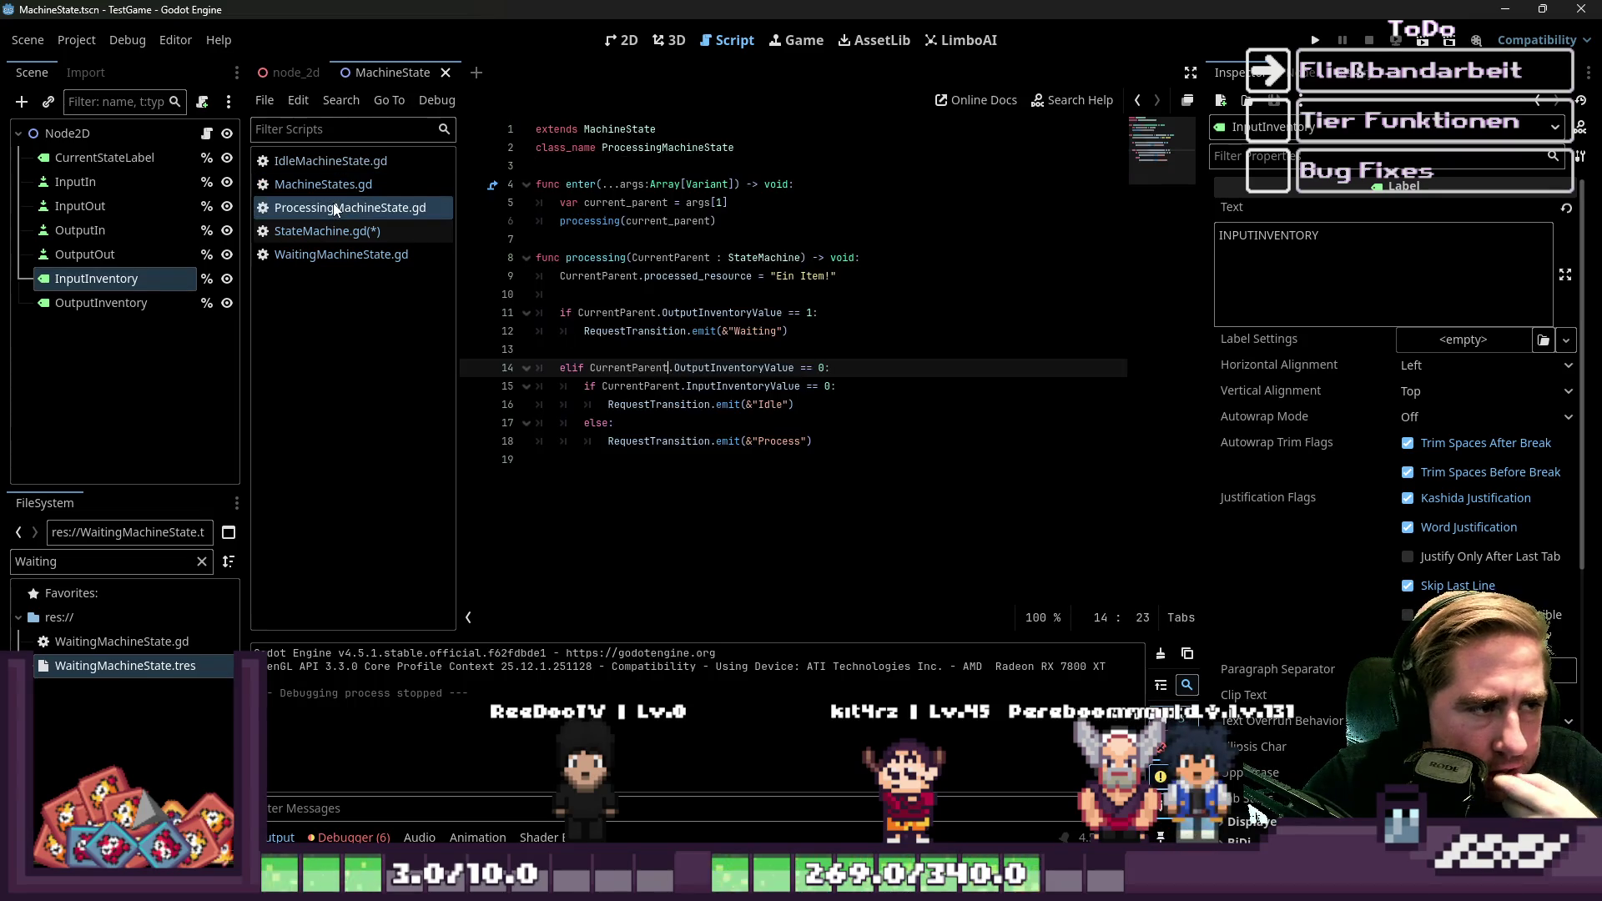
click(651, 351)
click(675, 312)
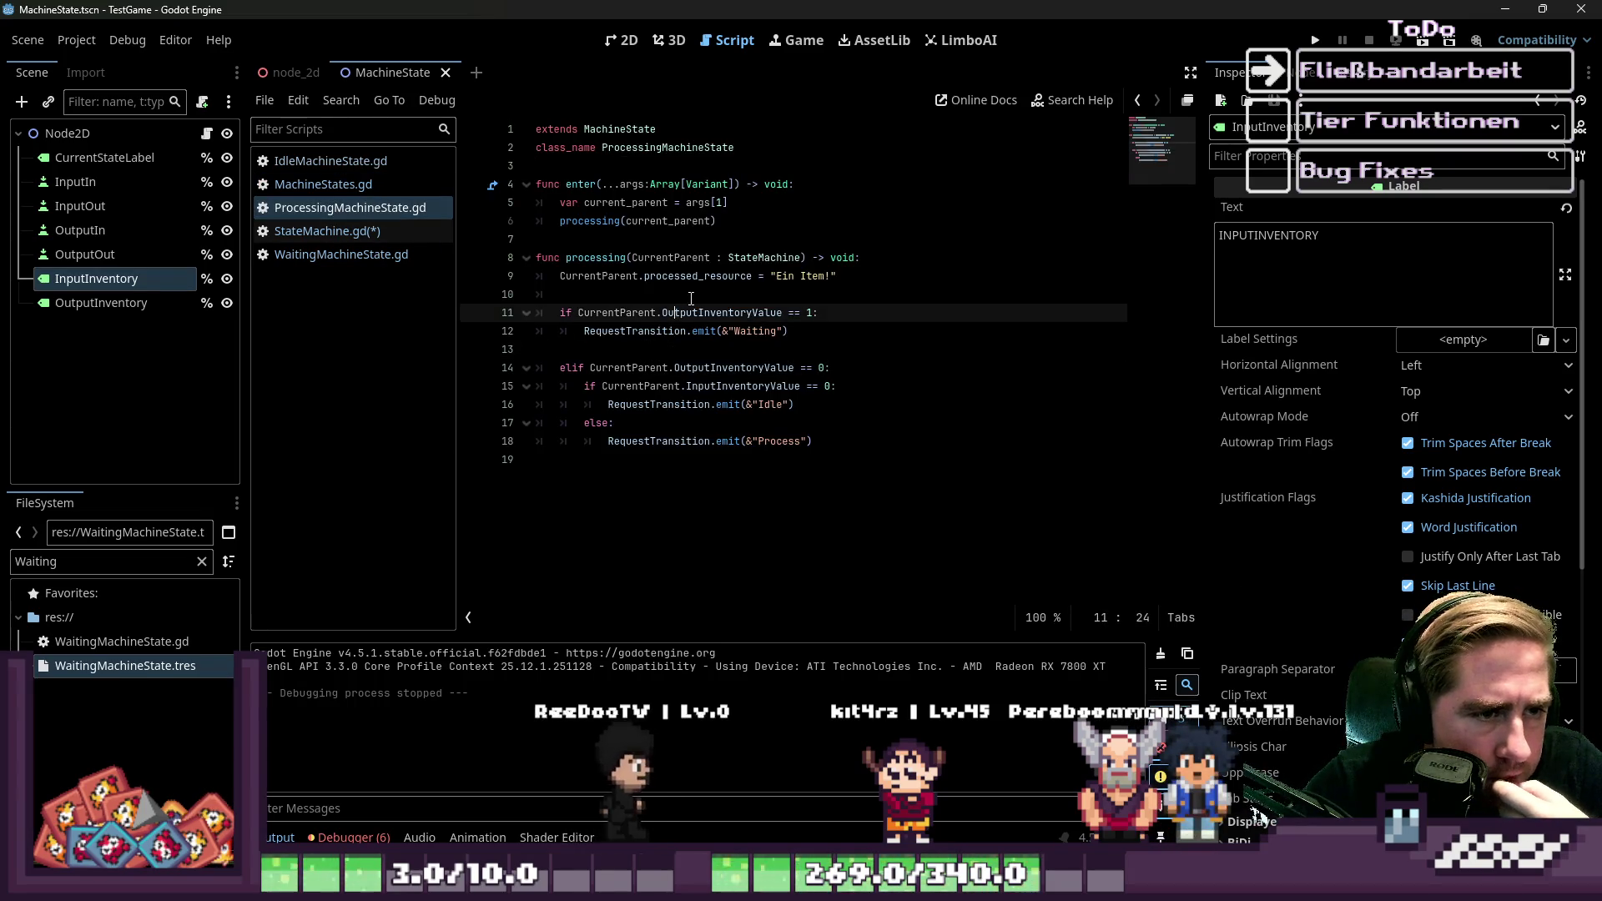
click(1118, 297)
key(Return)
key(Up)
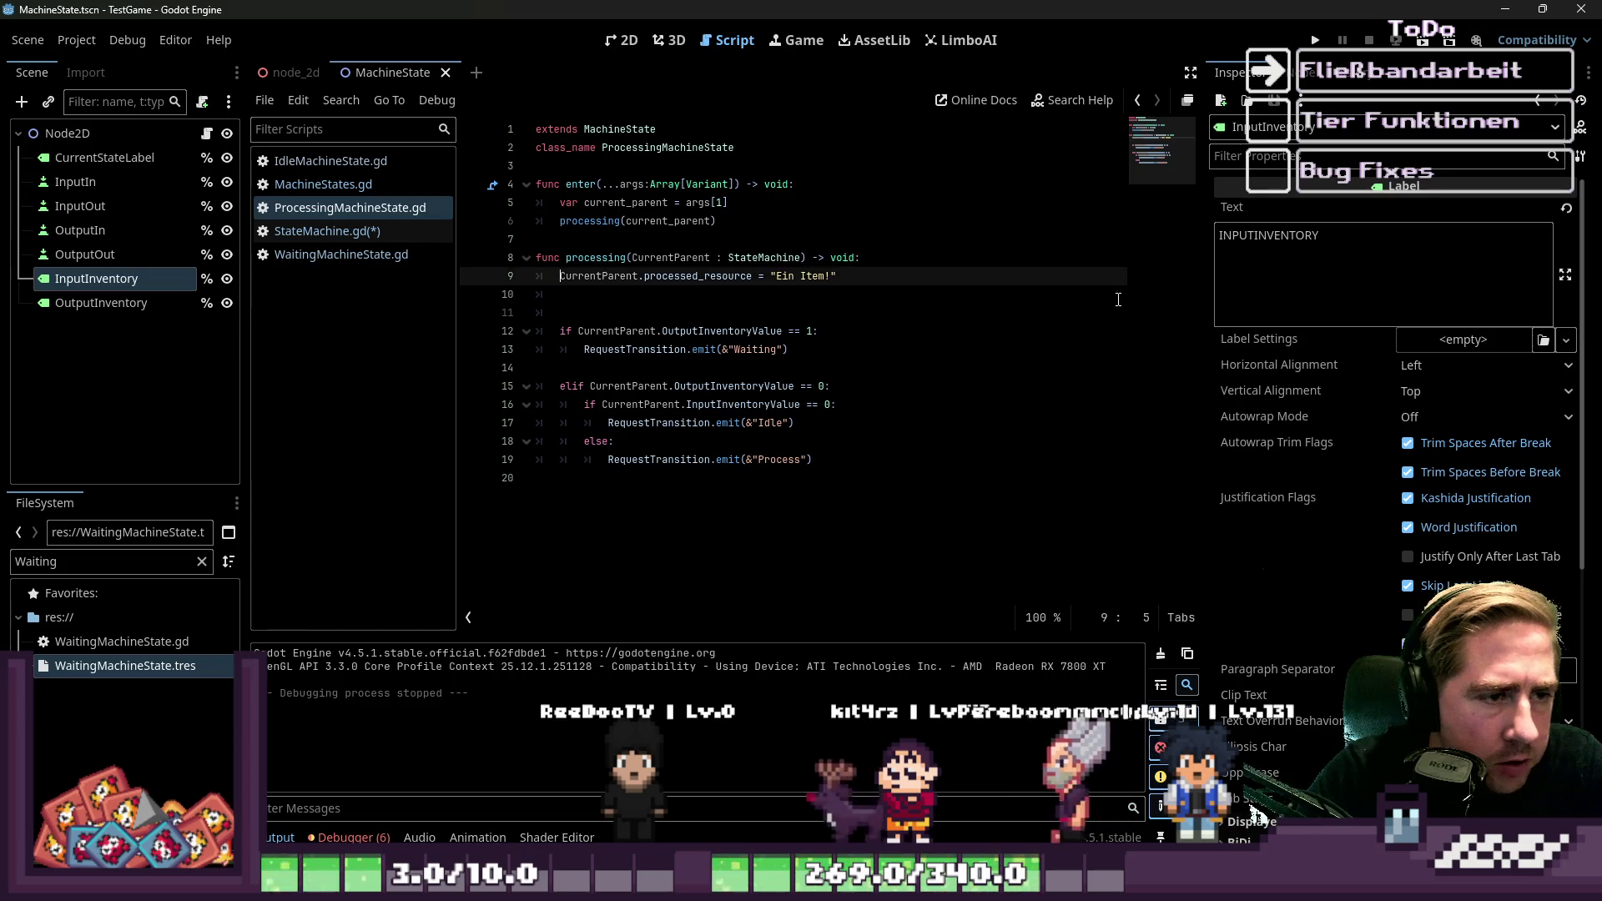
text(CurrentParent)
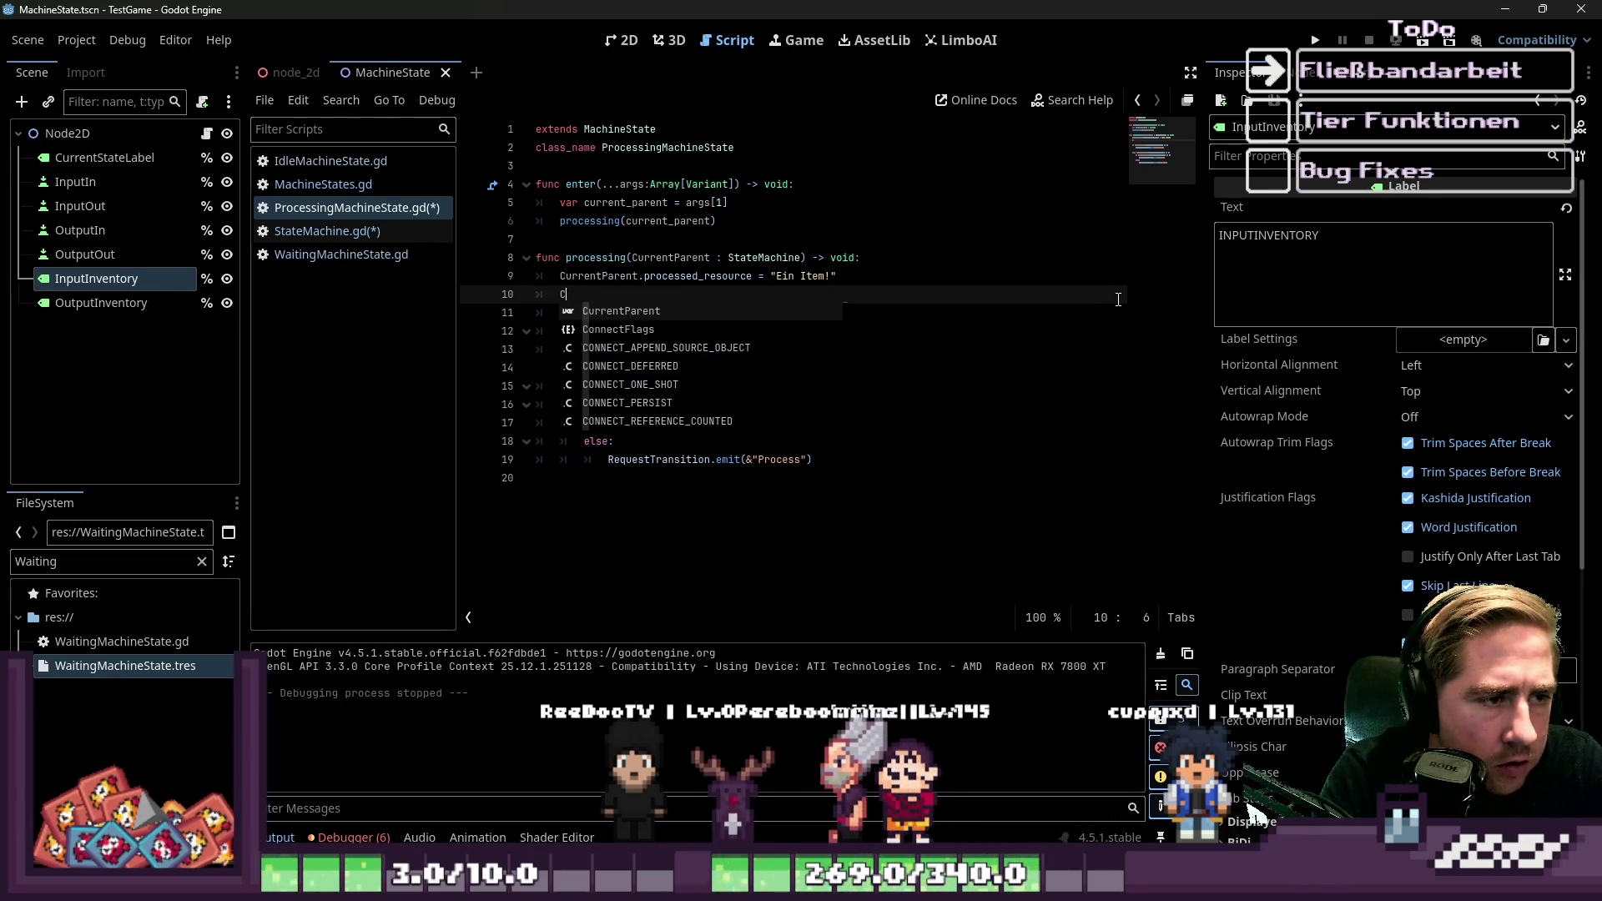
text(.)
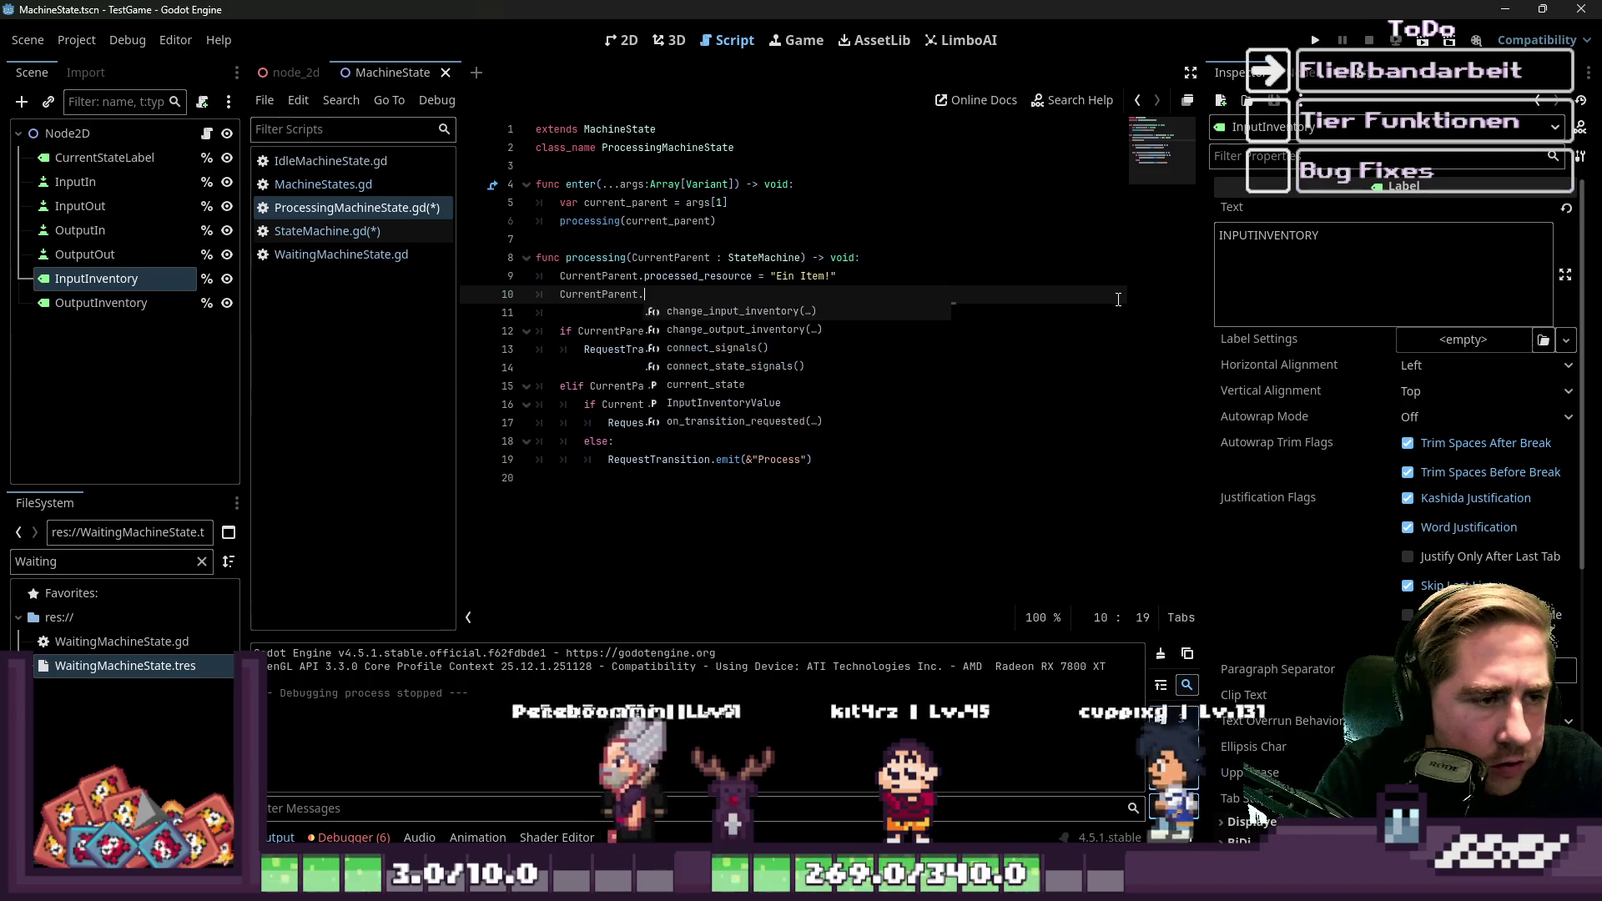
key(Up)
key(End)
key(Left)
key(Left)
key(Left)
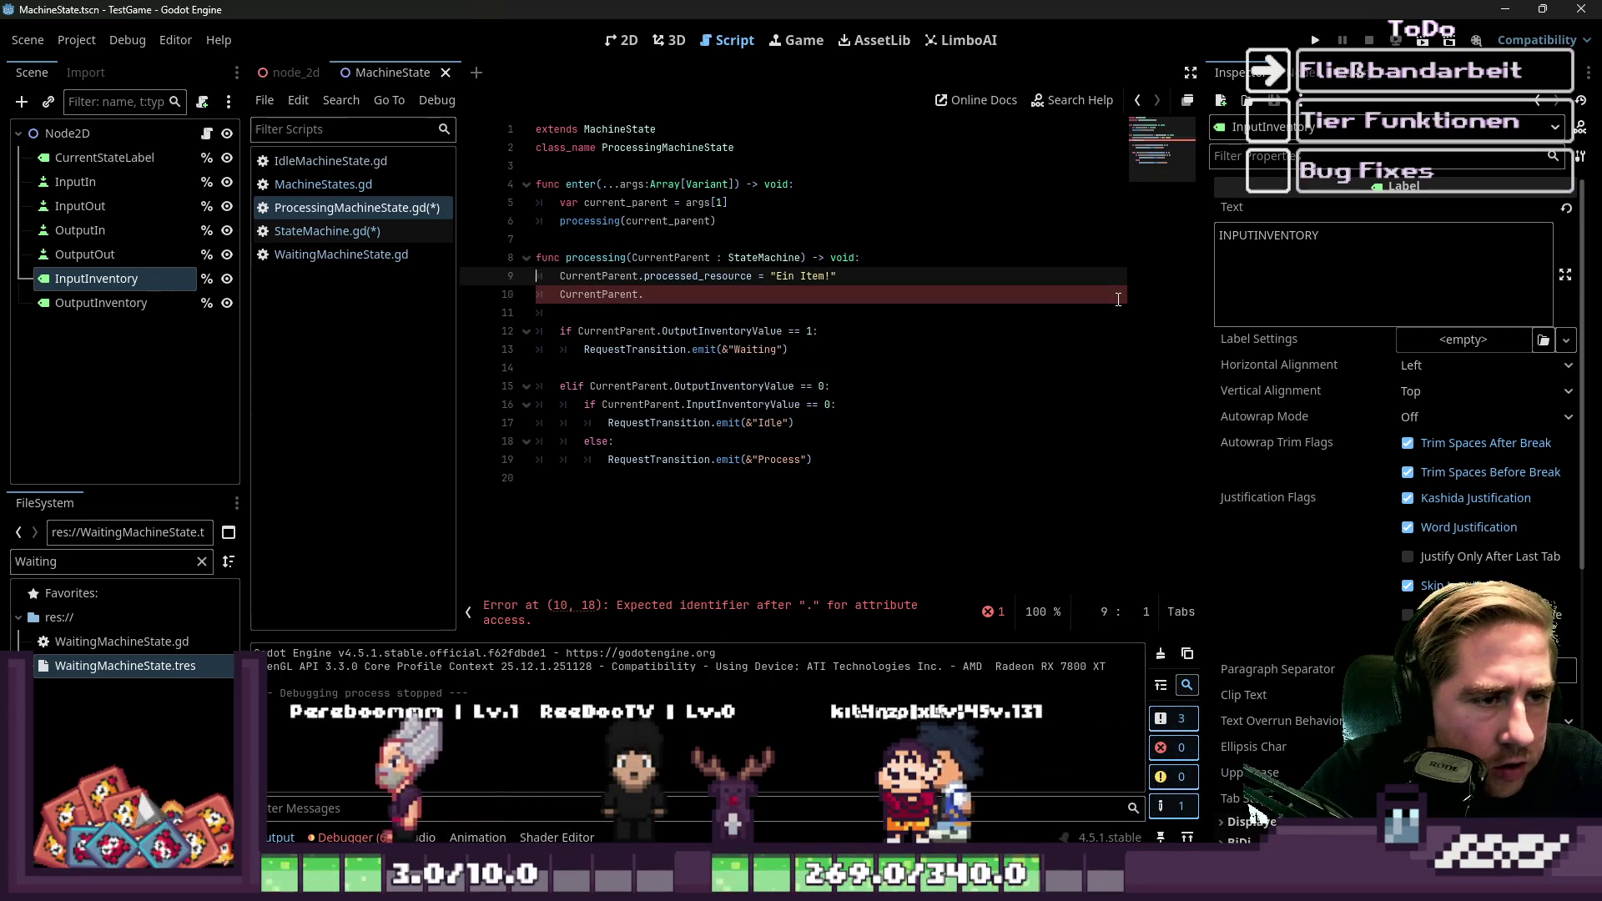
key(ctrl+shift+Left)
key(ctrl+shift+Left)
key(ctrl+shift+Left)
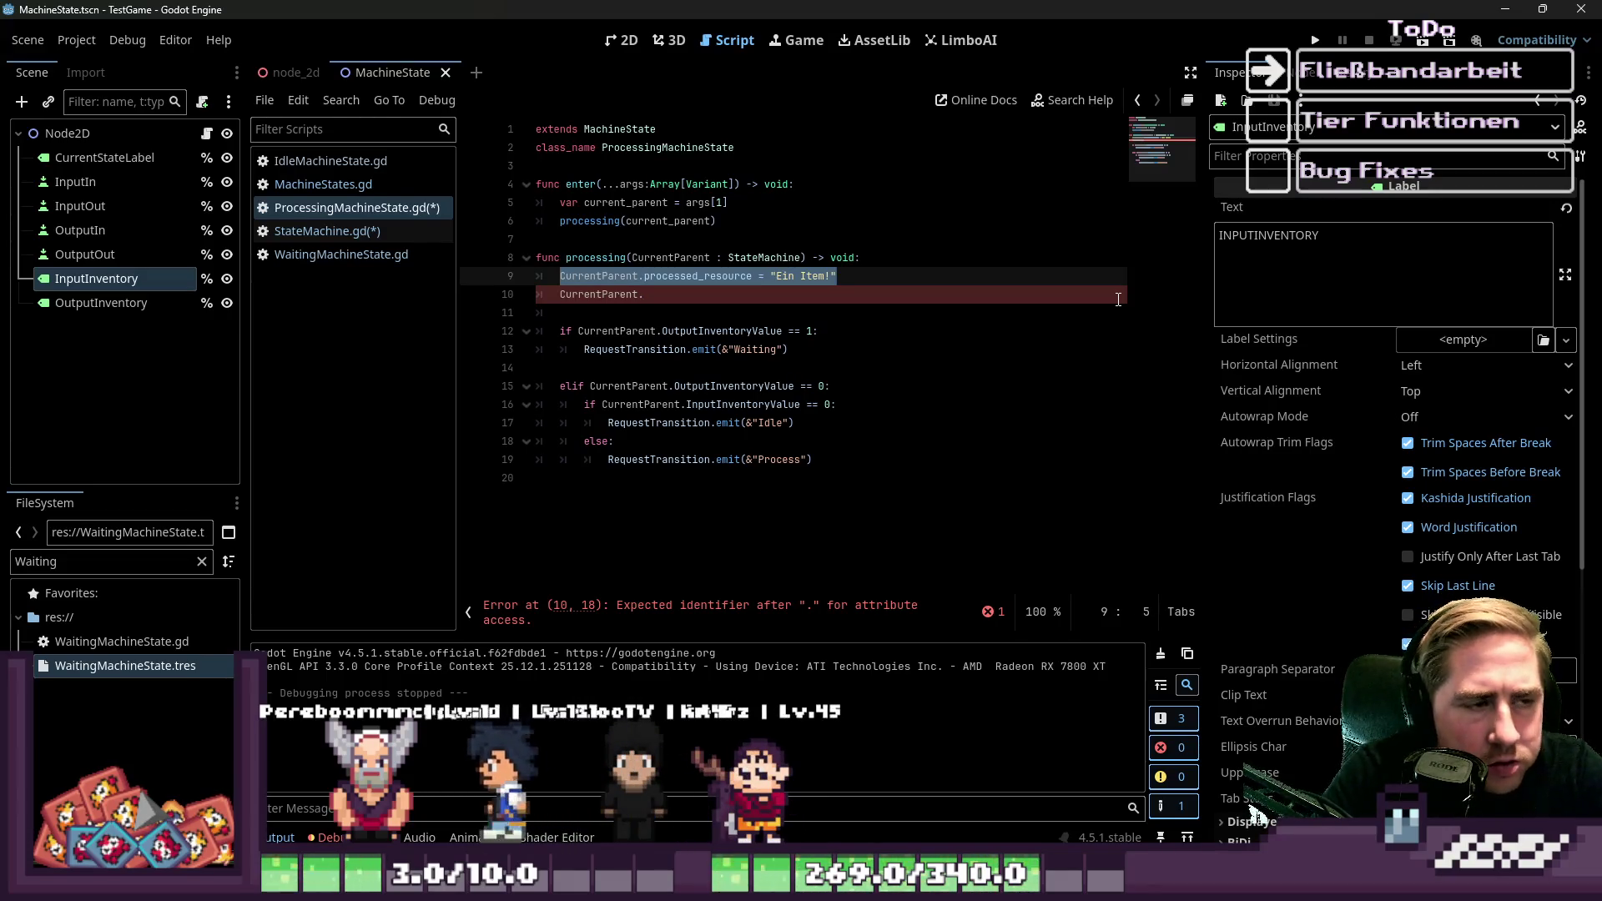
key(Down)
key(Down)
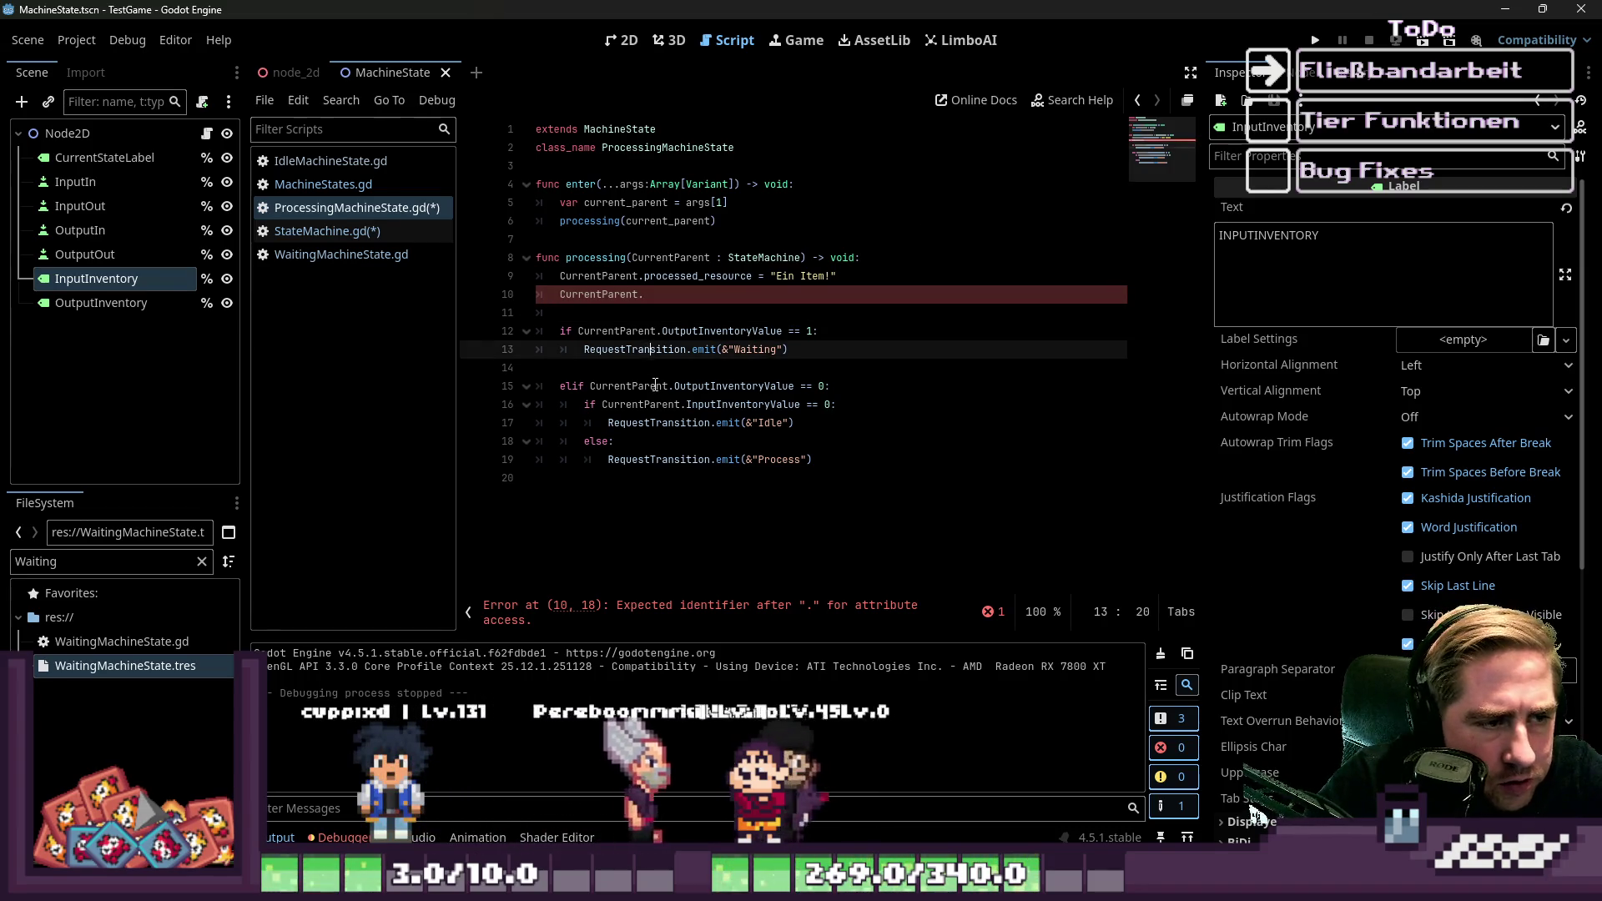
Step: Add processed_resource = "" after the Process transition
click(687, 424)
key(Down)
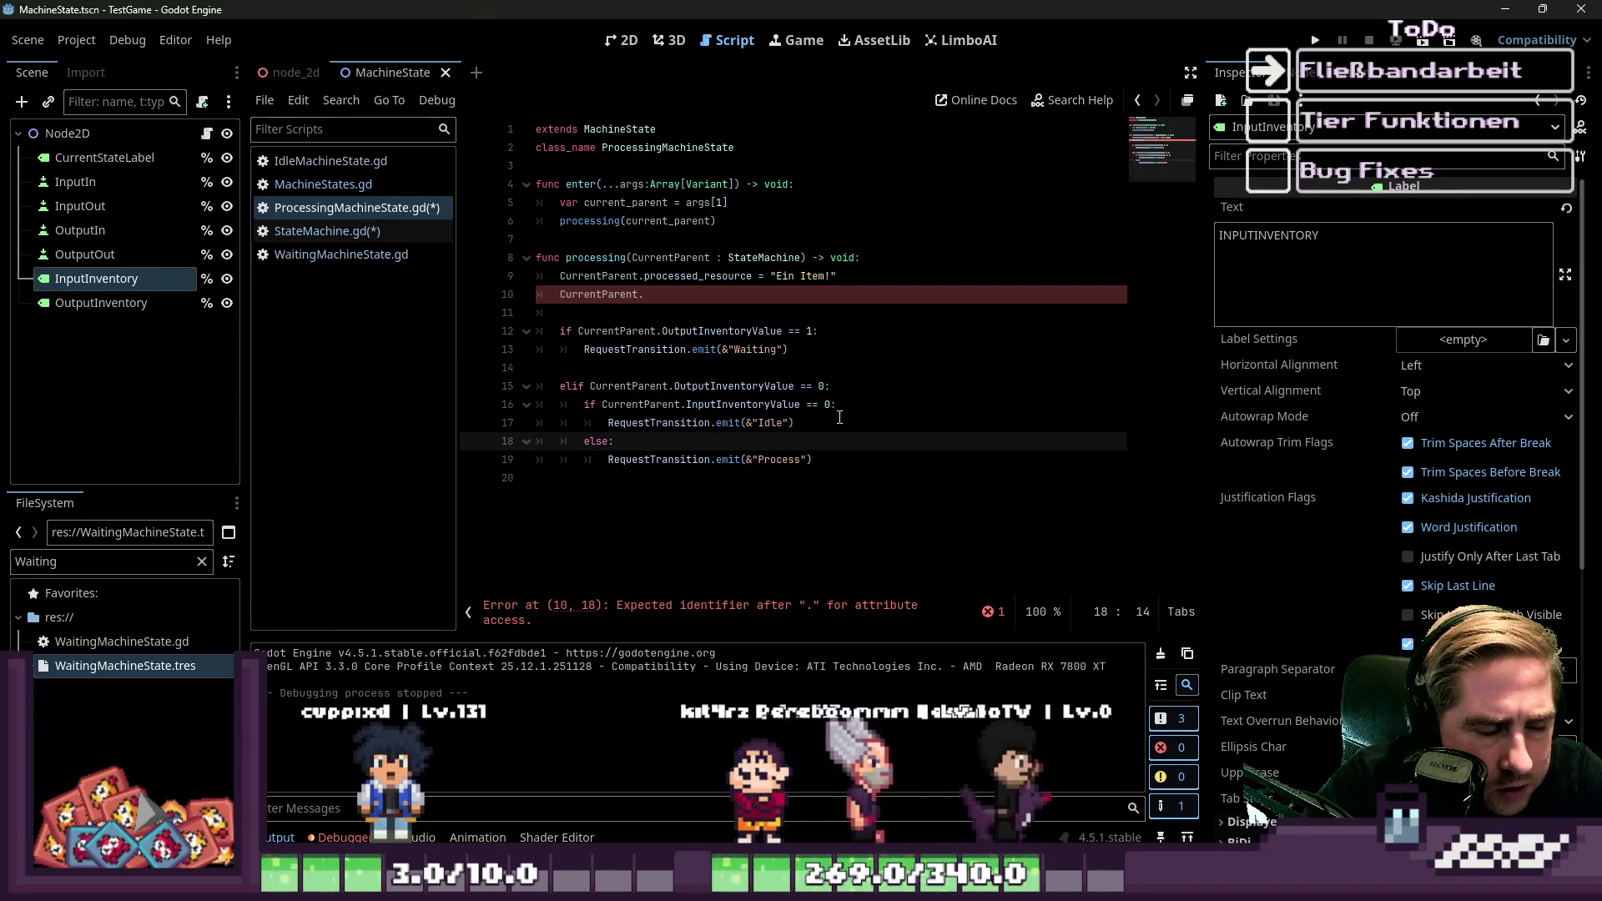
click(855, 459)
key(Return)
key(BackSpace)
text(CurrentParent.processed_resource = "Ein Item!")
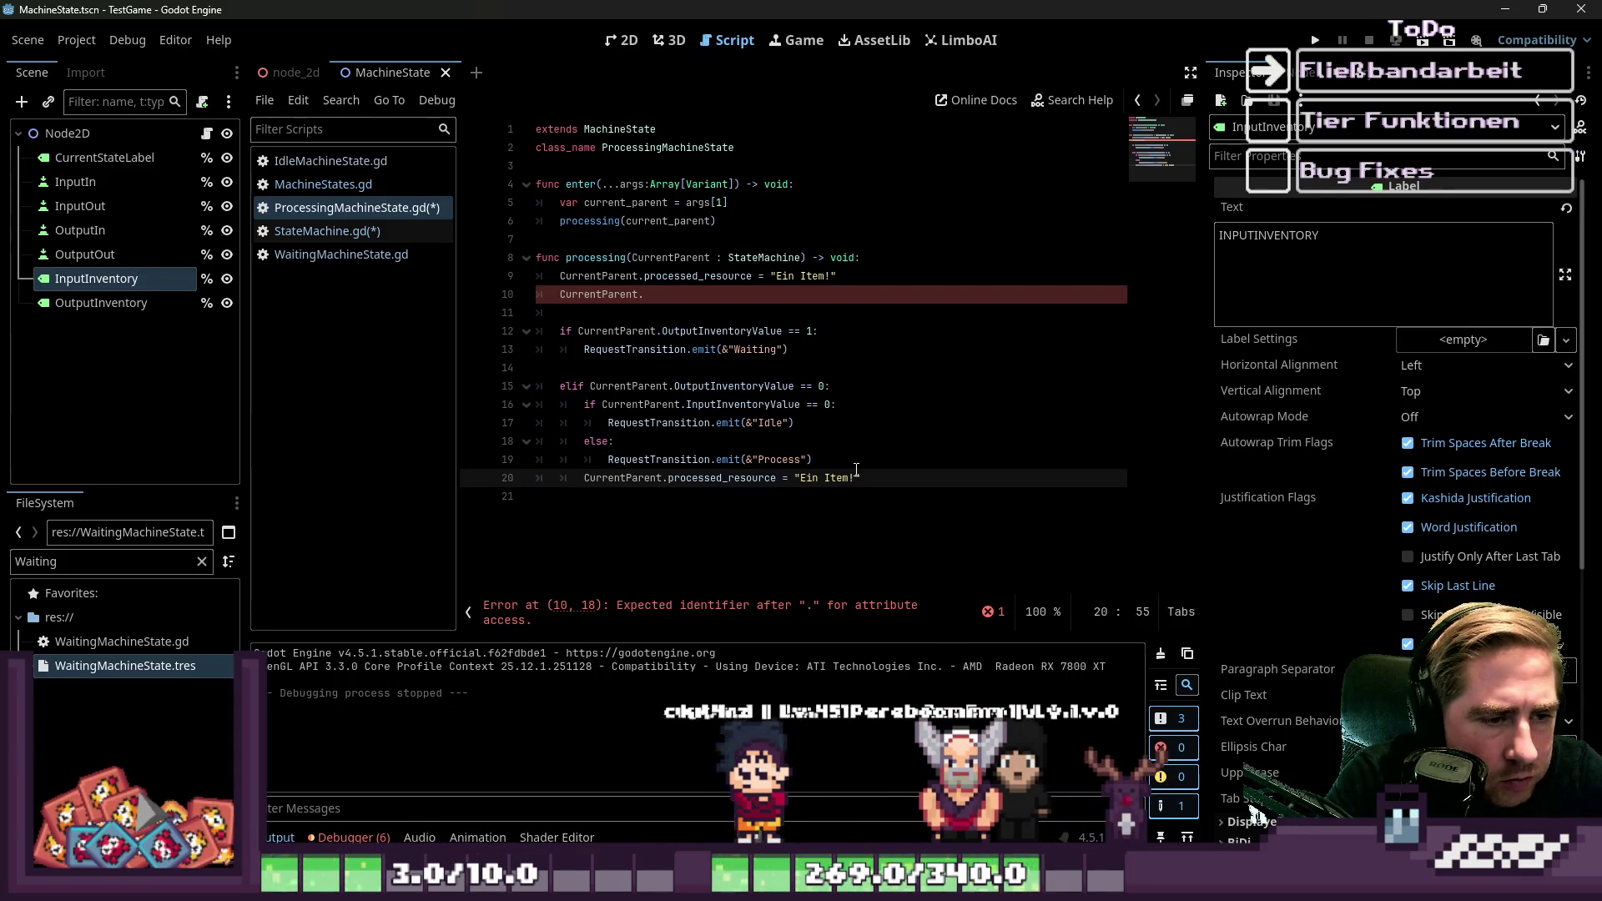
key(ctrl+shift+Left)
key(ctrl+shift+Left)
key(ctrl+shift+Left)
key(ctrl+shift+Right)
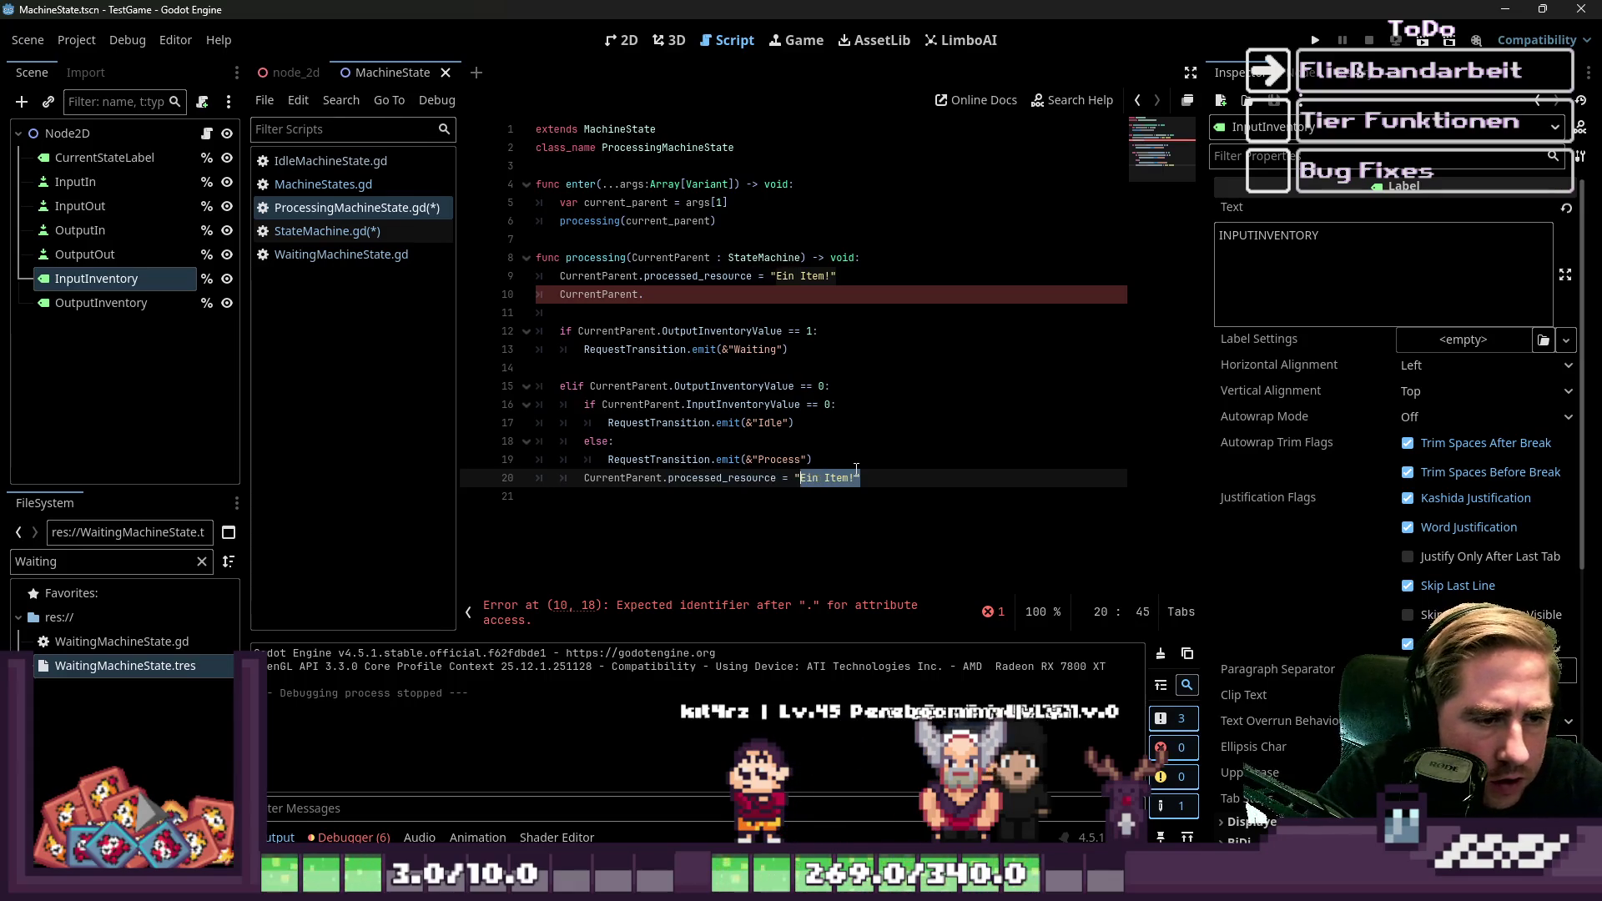
text(n)
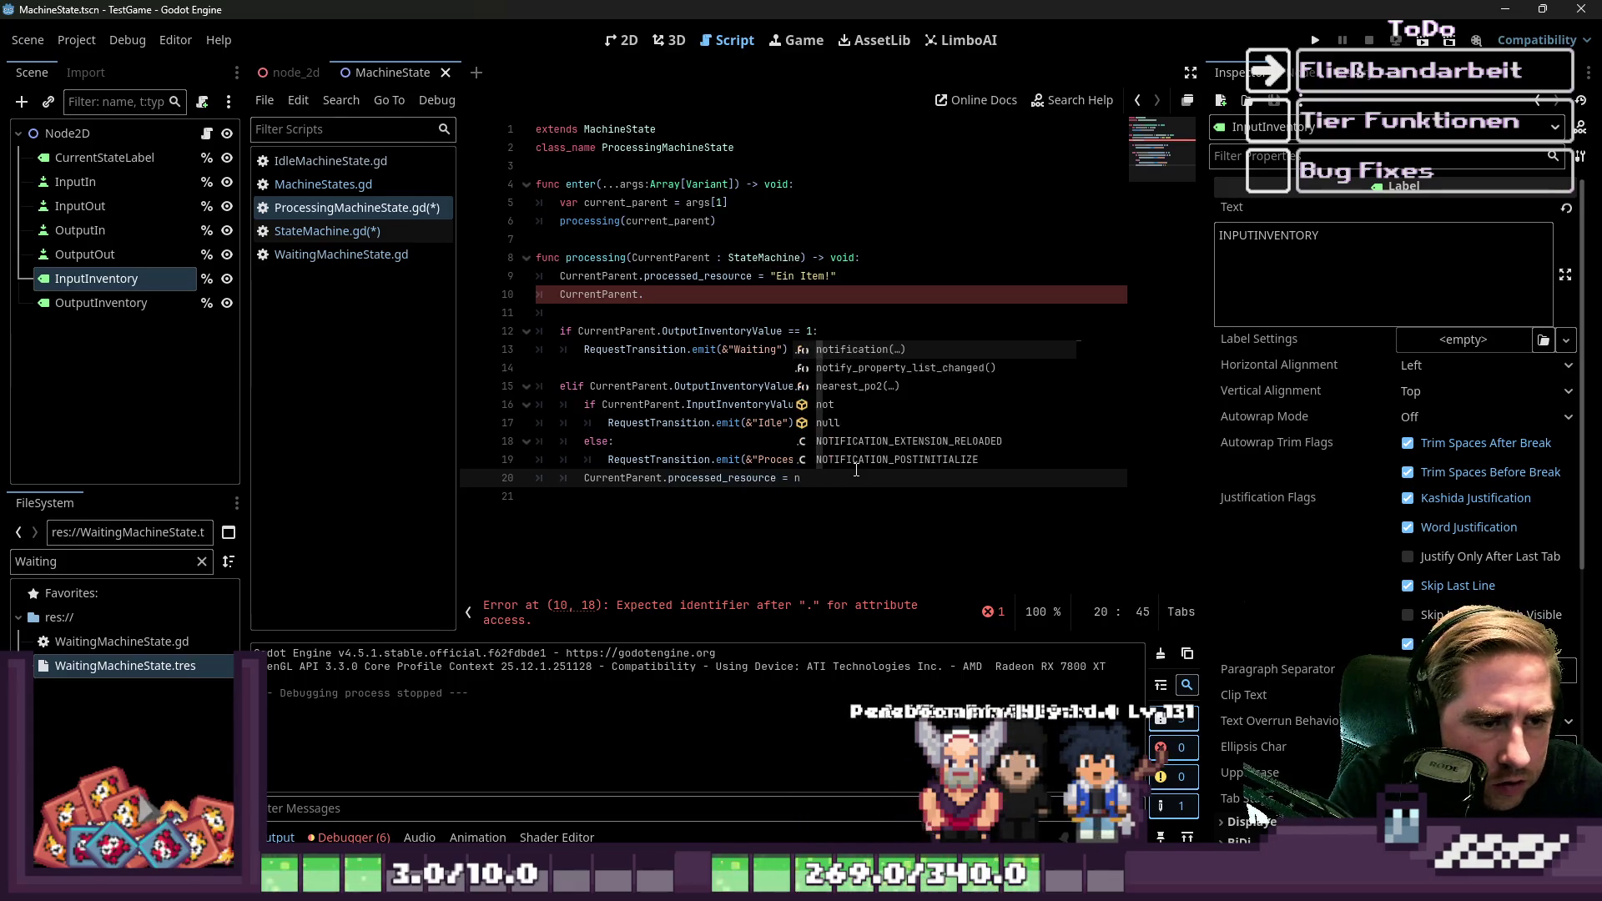
key(BackSpace)
text(")
Step: Complete CurrentParent.InputInventoryValue on line 10 and review the change_input_inventory helper in StateMachine.gd
key(Up)
key(Up)
key(Up)
key(Up)
key(Up)
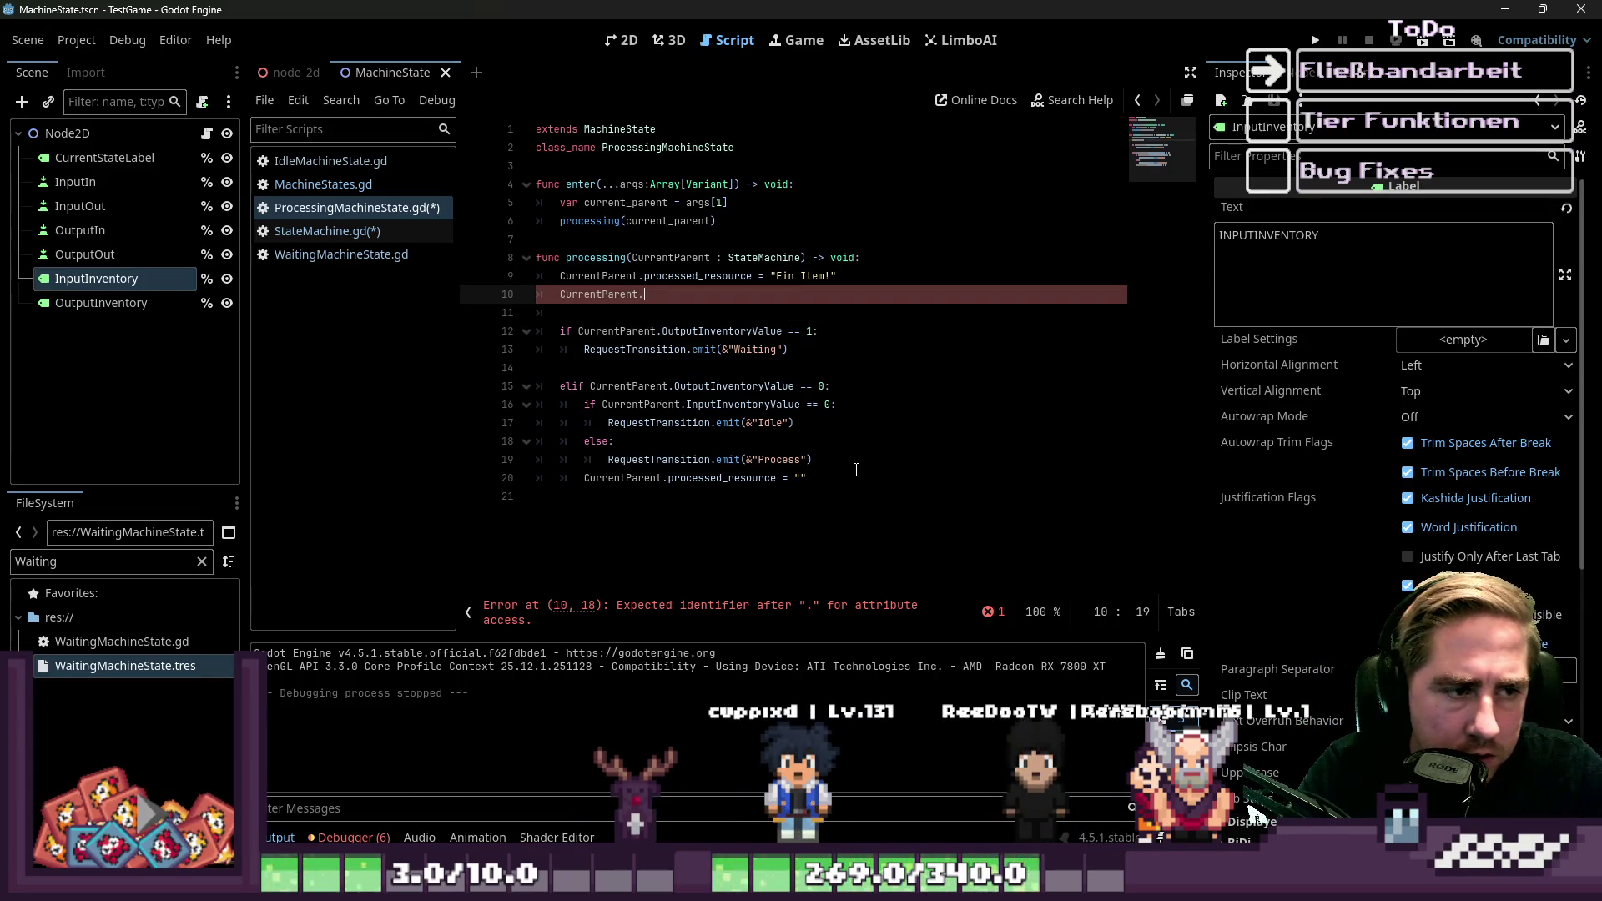
key(Return)
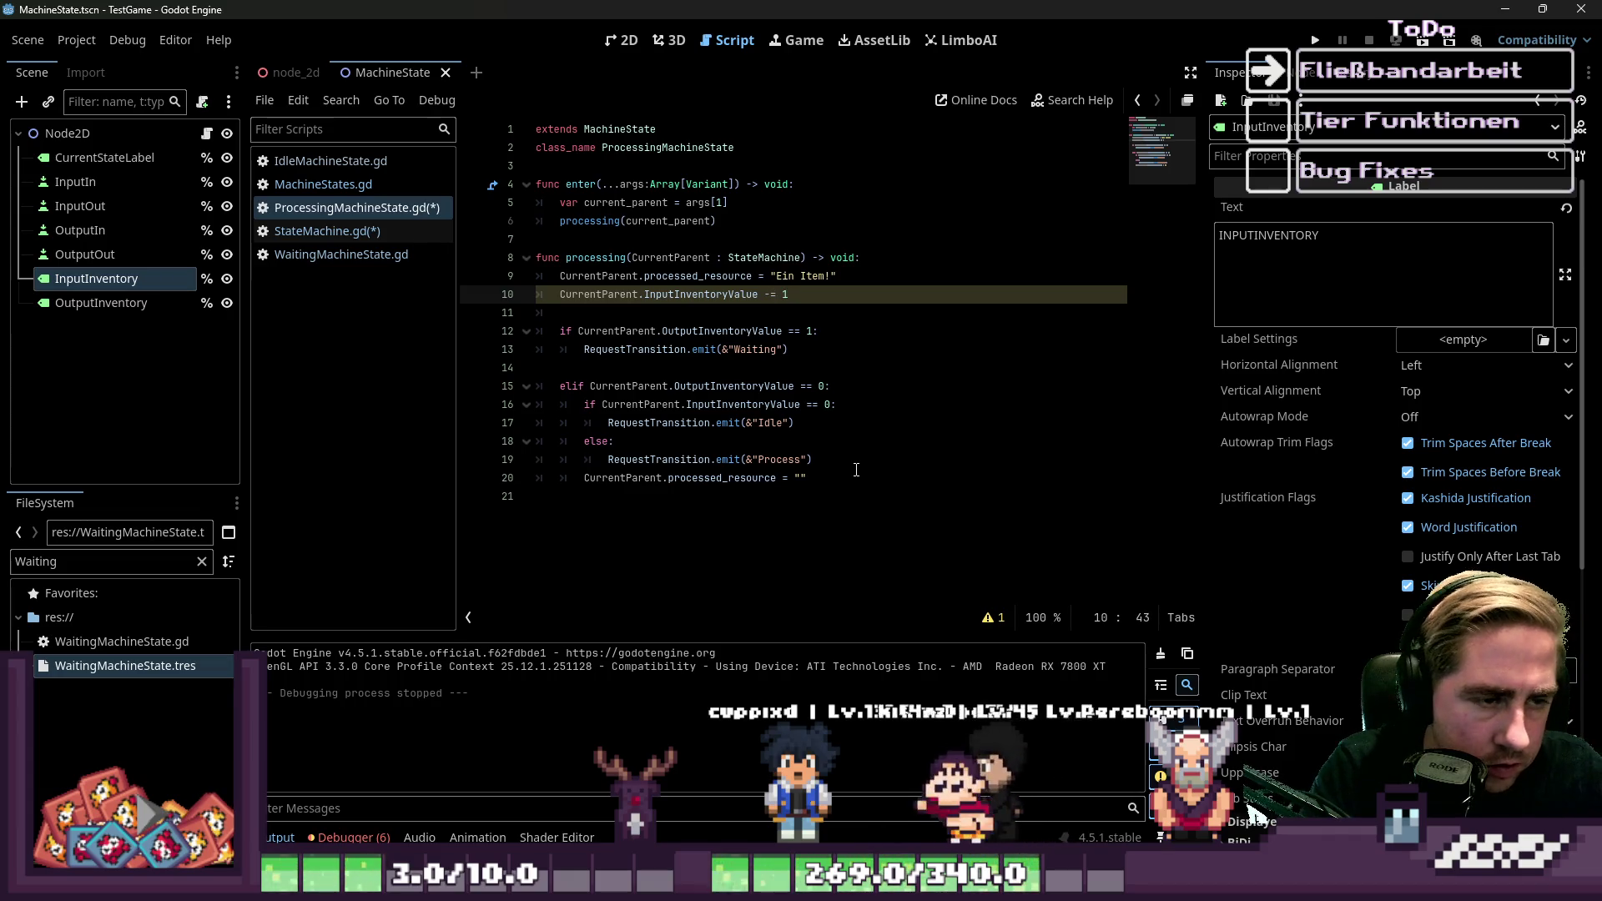
key(Down)
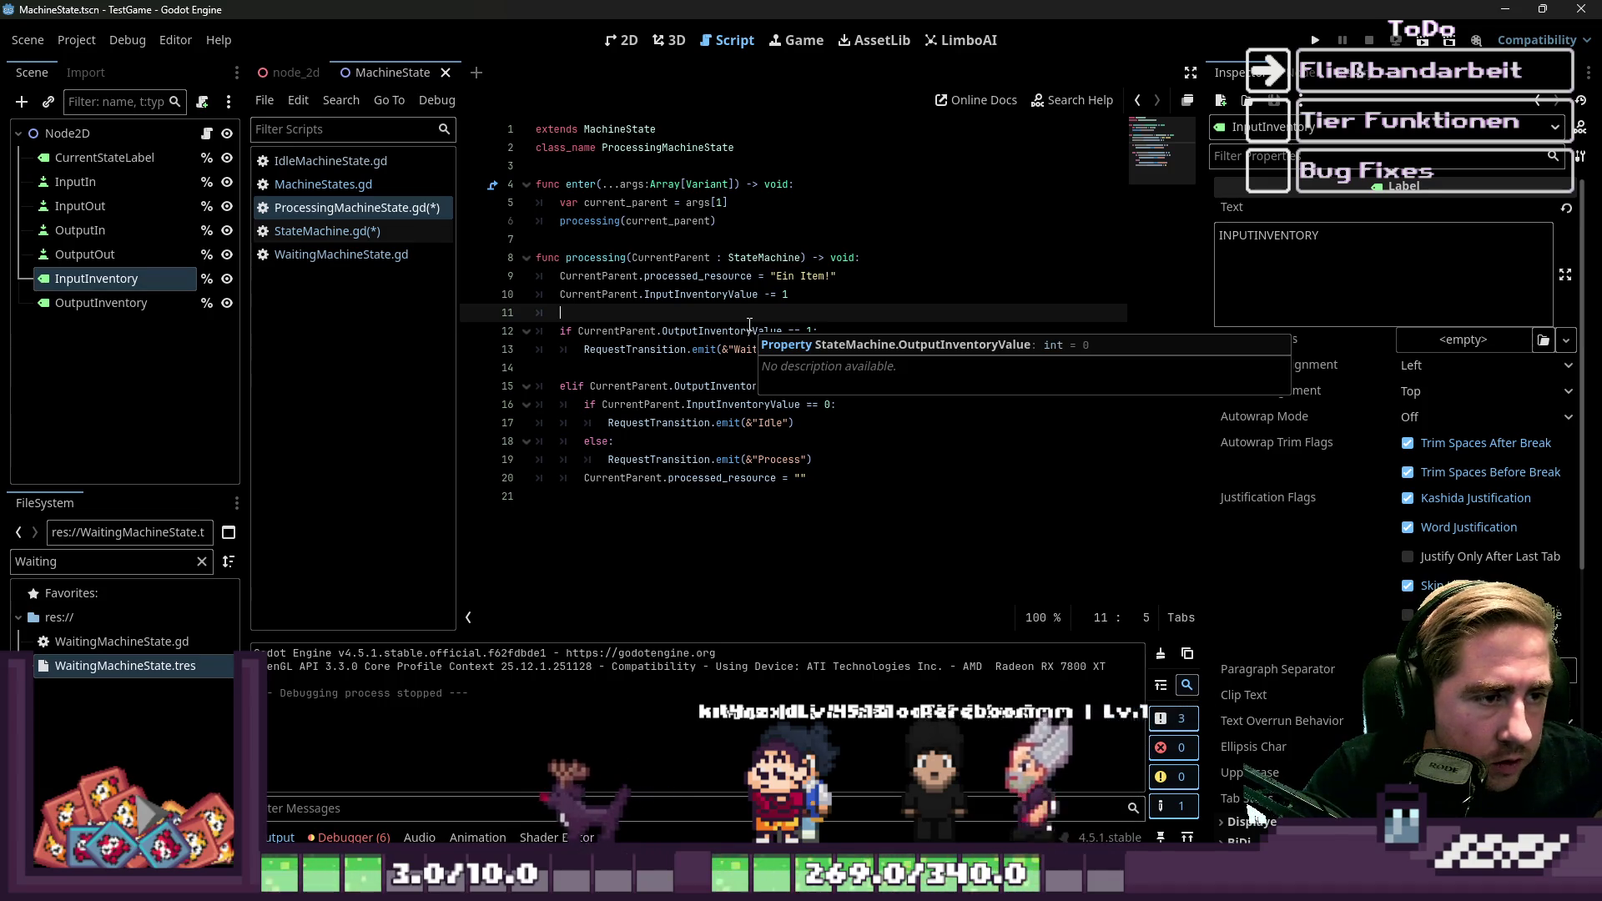
click(367, 184)
click(369, 162)
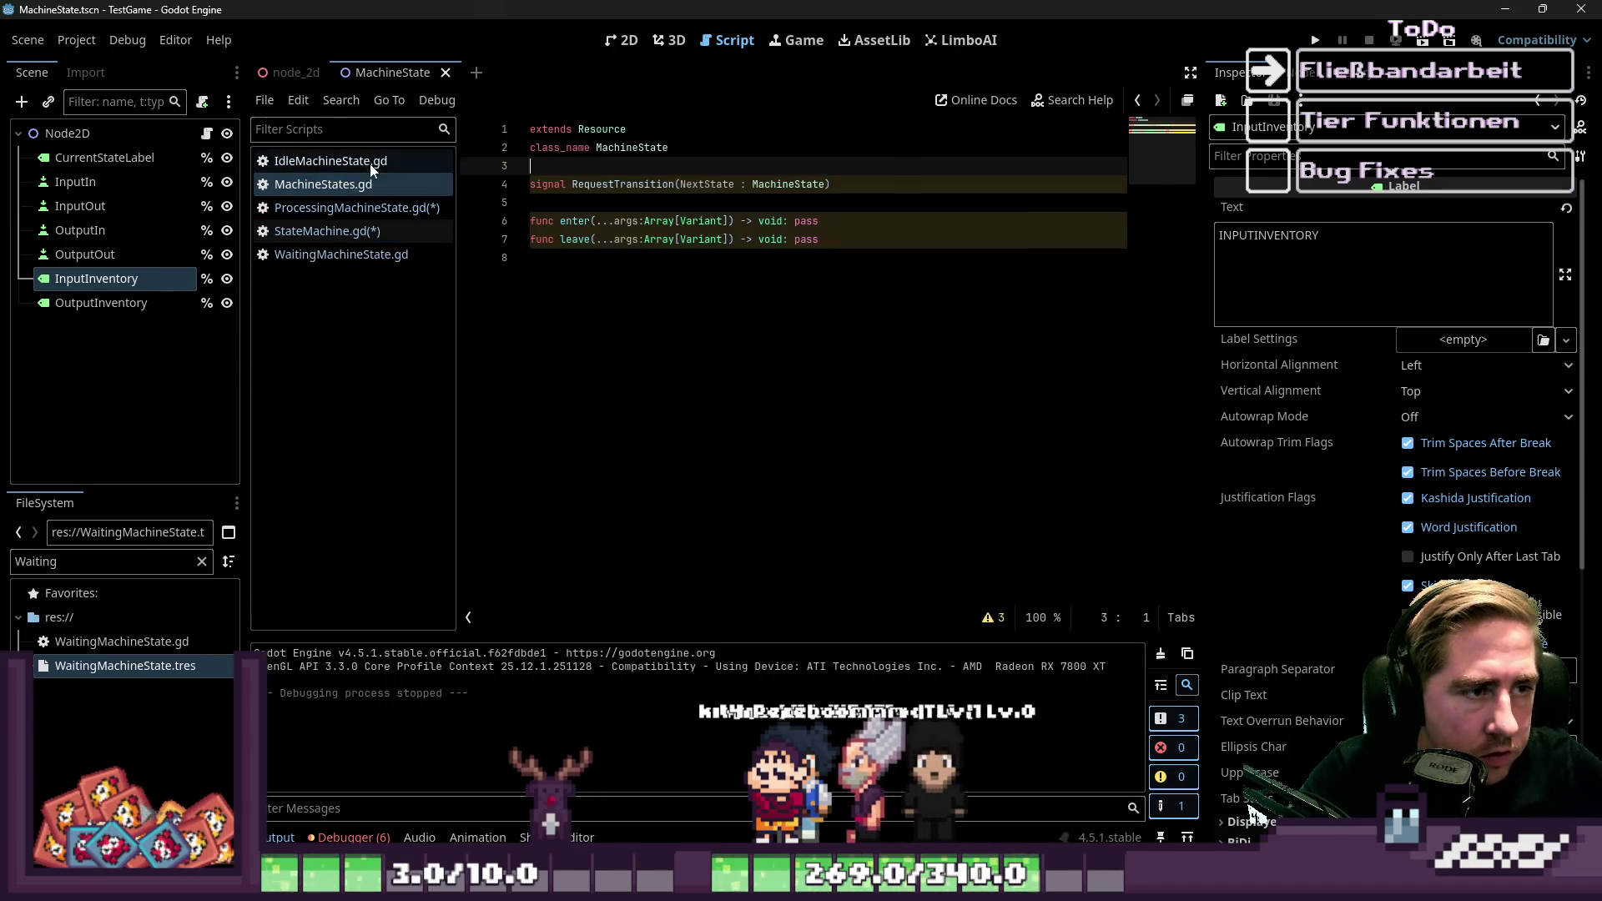
click(338, 208)
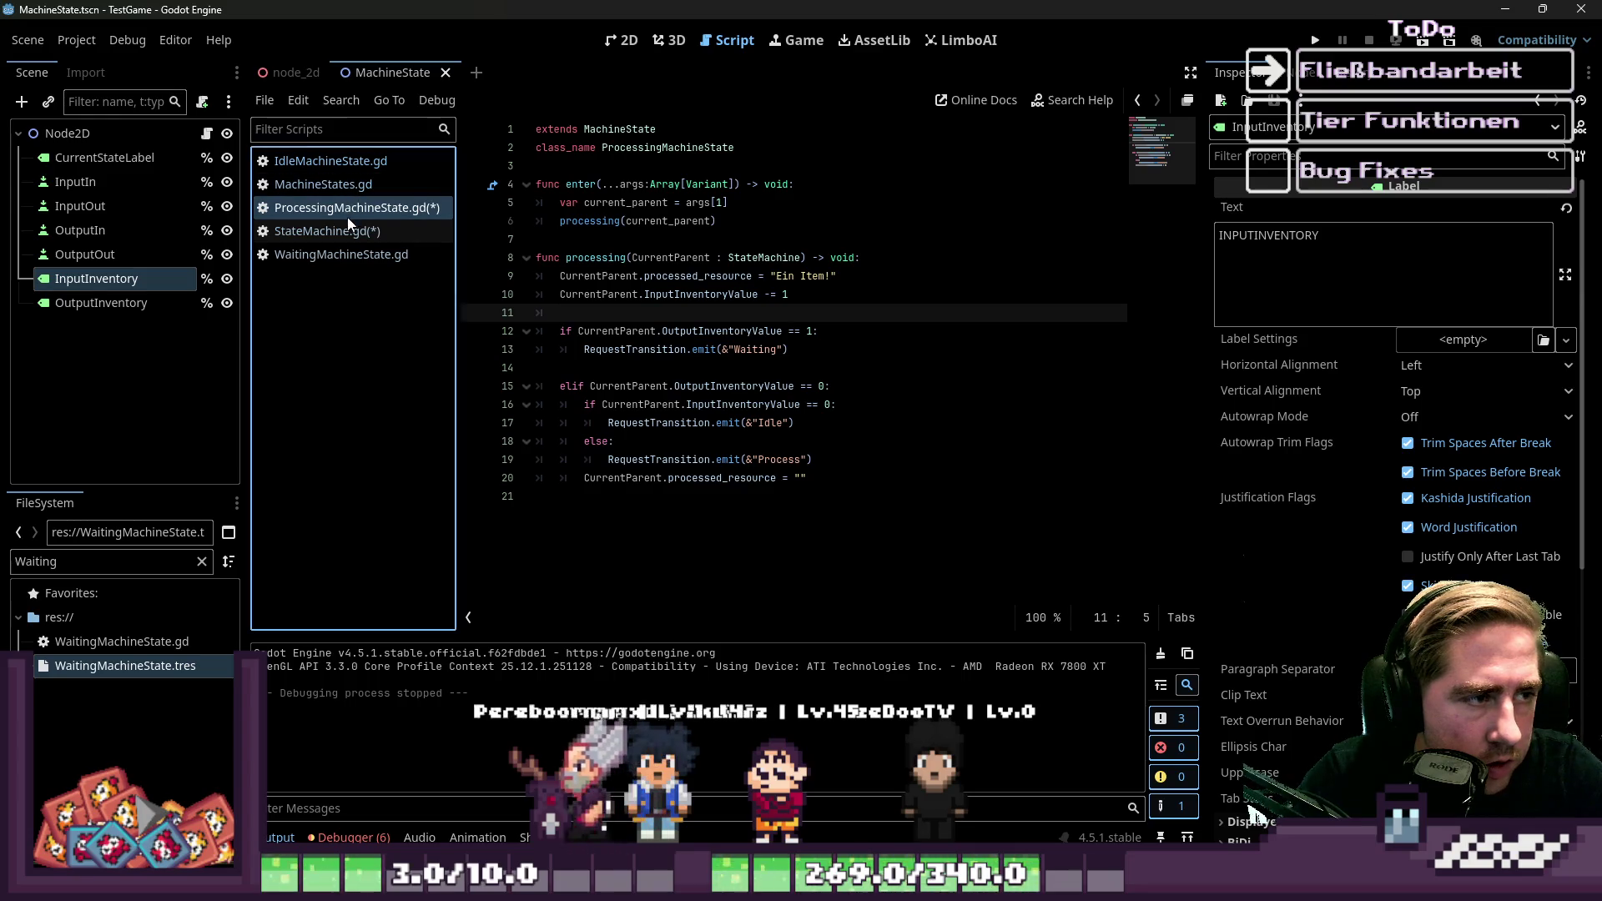
click(344, 230)
scroll(610, 417, down, 2)
click(610, 460)
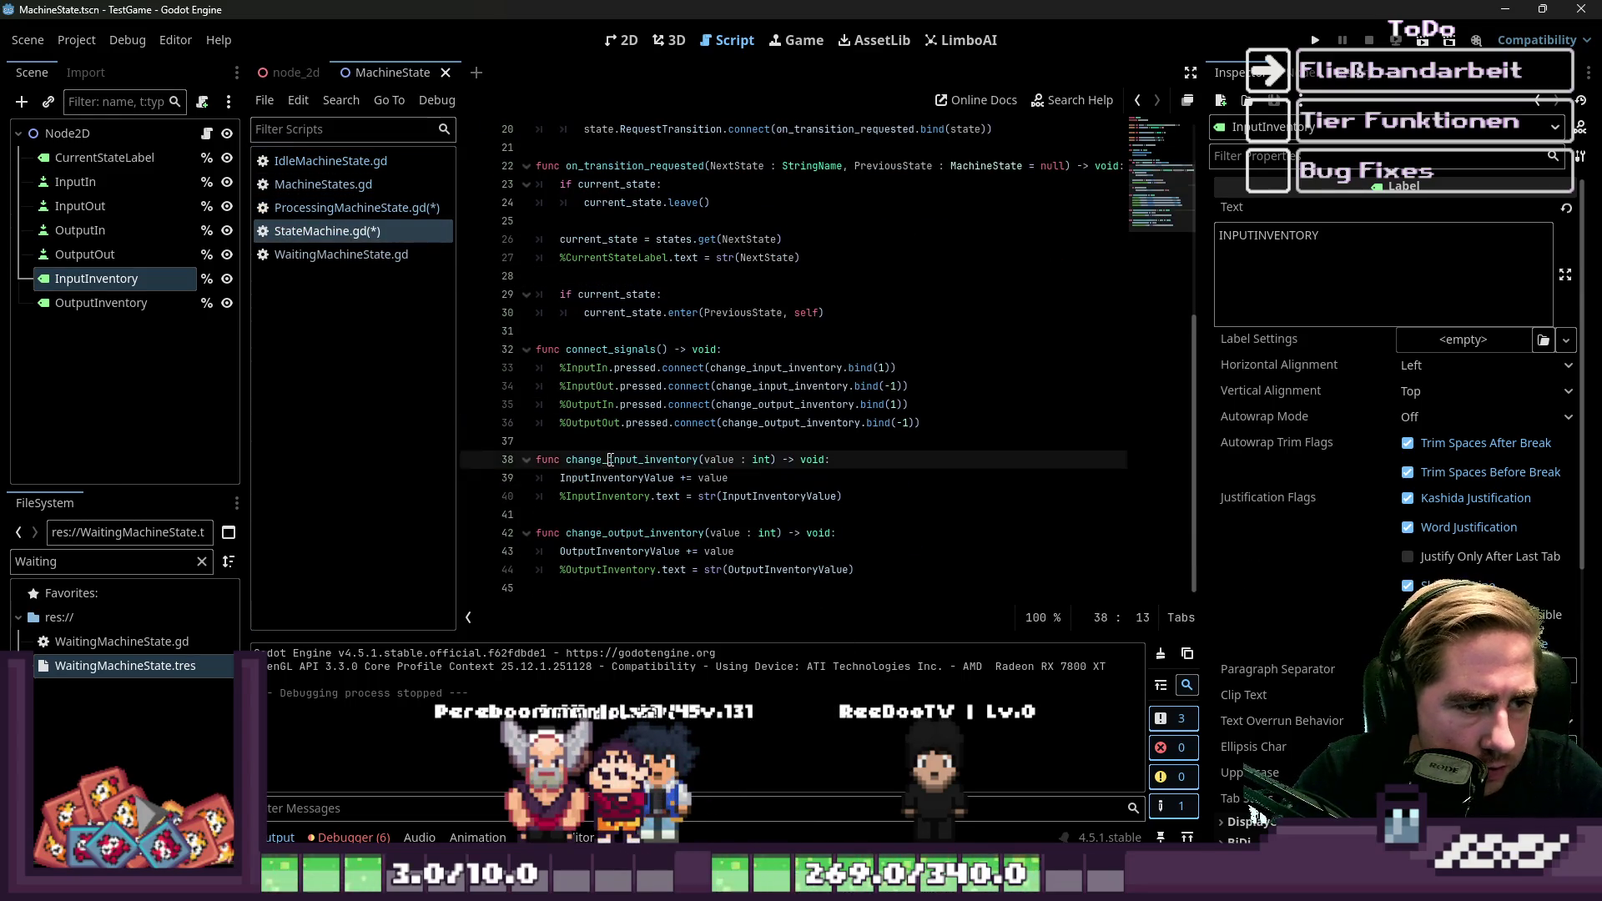
Step: Replace InputInventoryValue -= 1 with change_input_inventory(-1) in ProcessingMachineState.gd
click(339, 210)
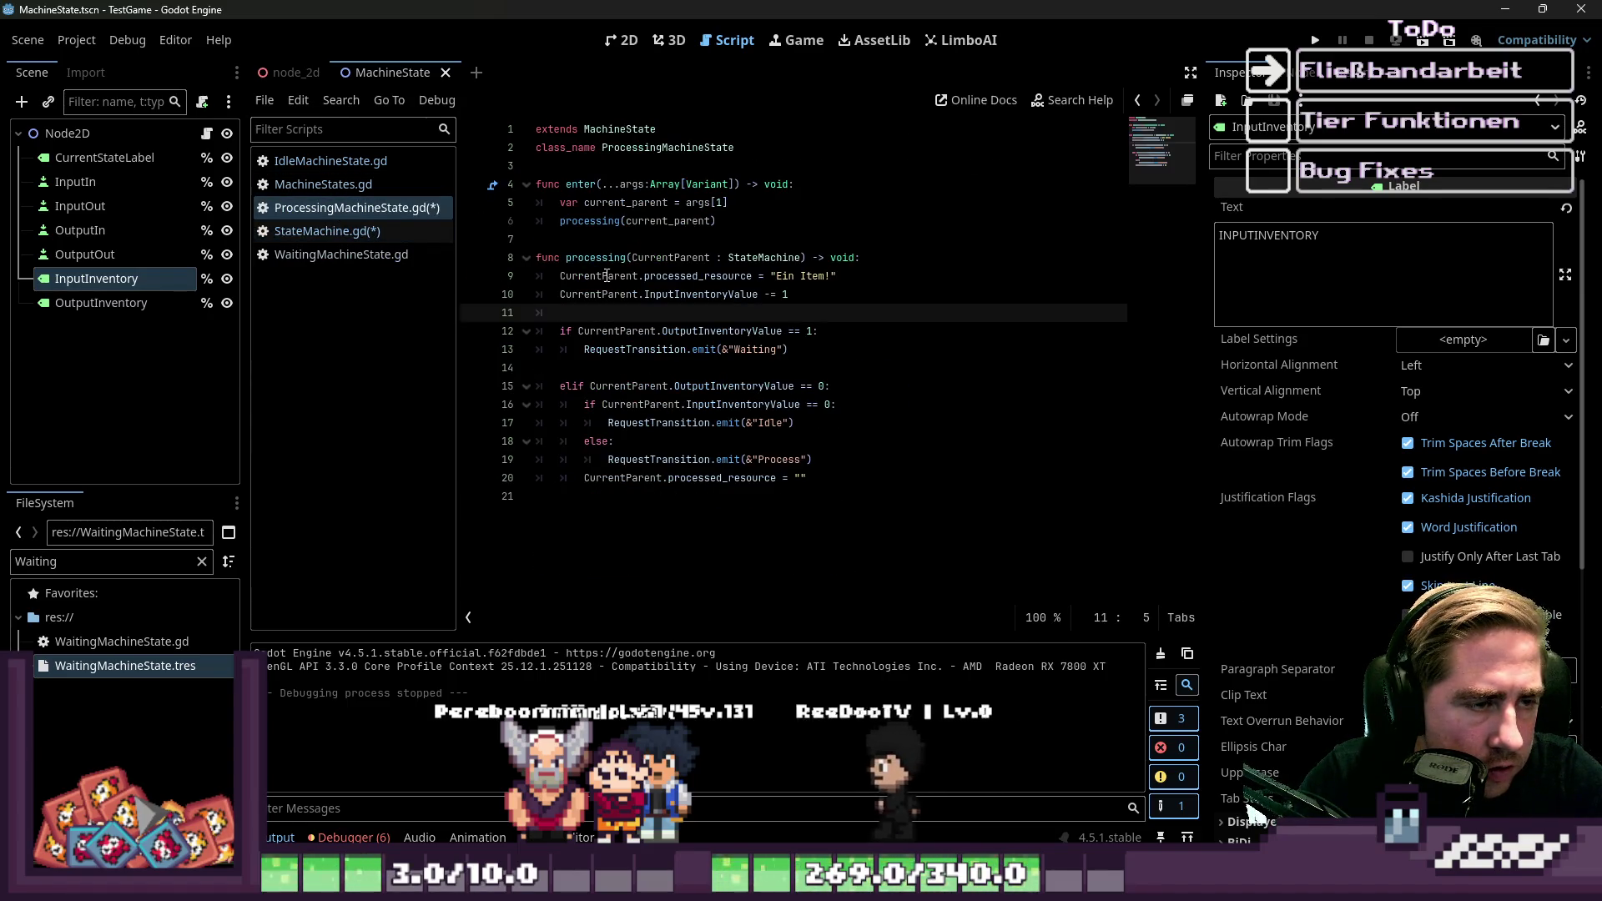
click(663, 331)
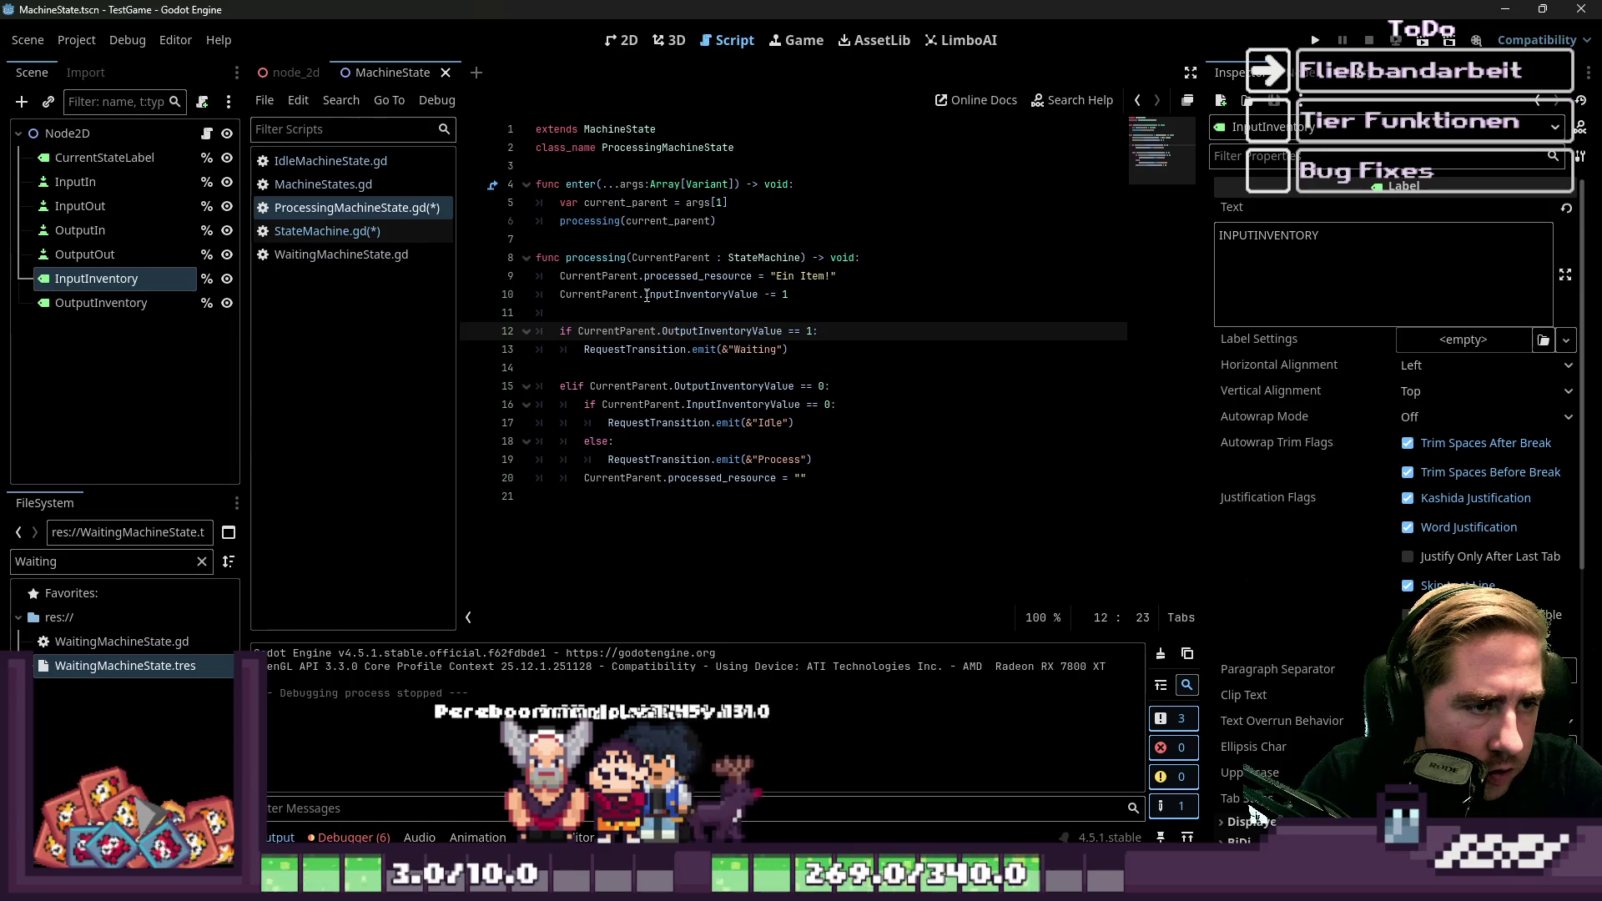
drag(640, 294, 674, 295)
drag(837, 294, 644, 294)
text(change_input_inventory(-1)
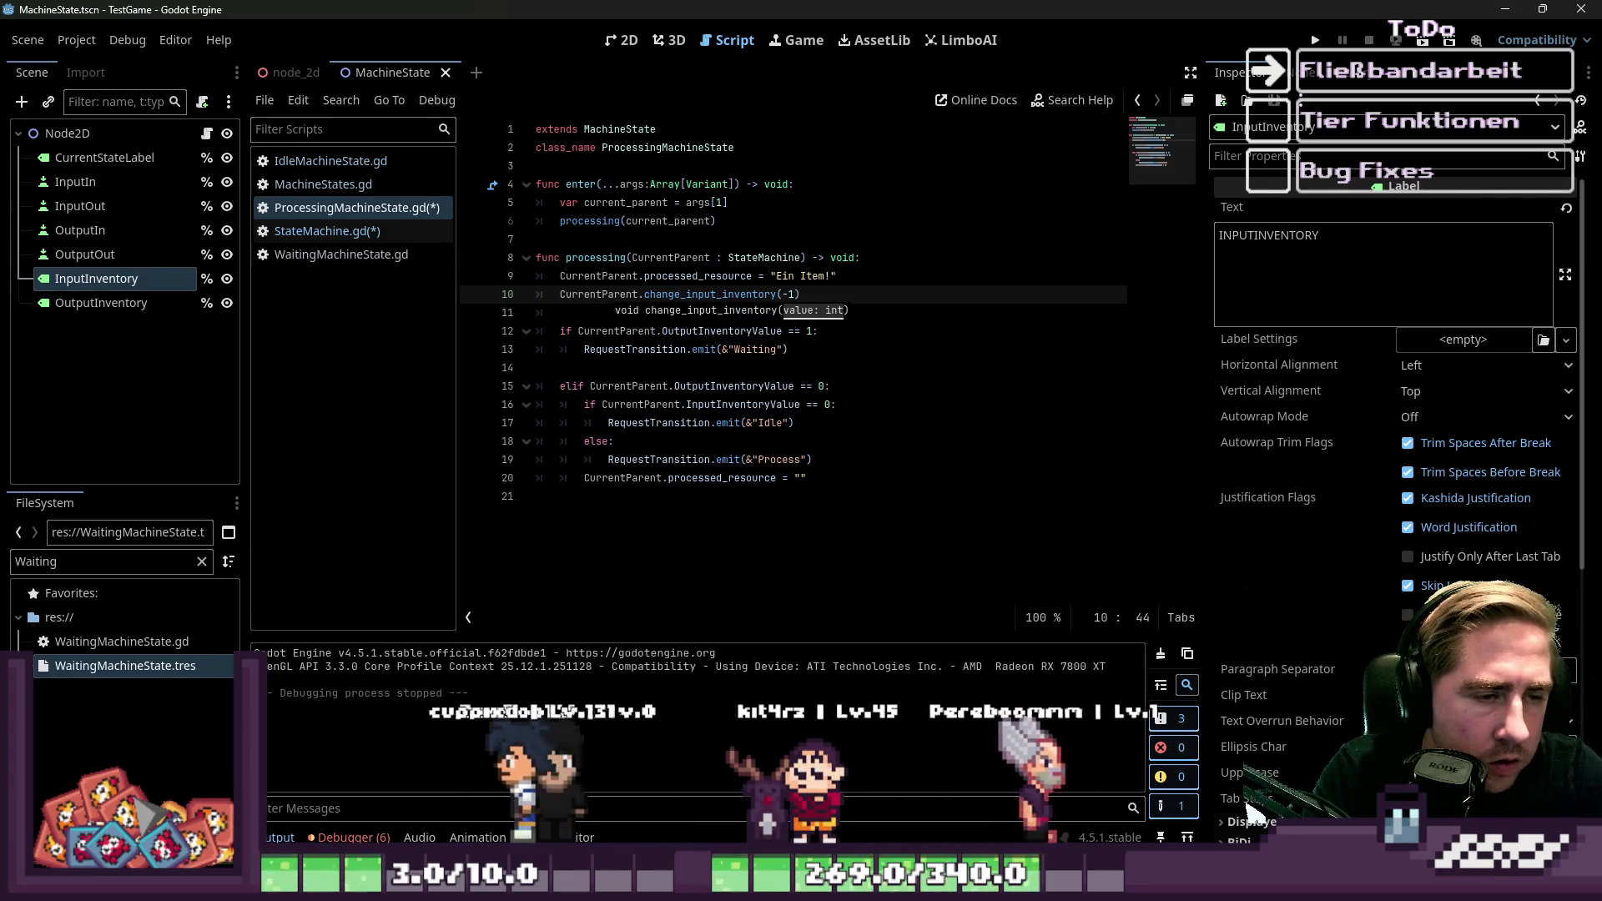
Step: Delete the trailing empty line in ProcessingMachineState.gd and save all scripts
key(Down)
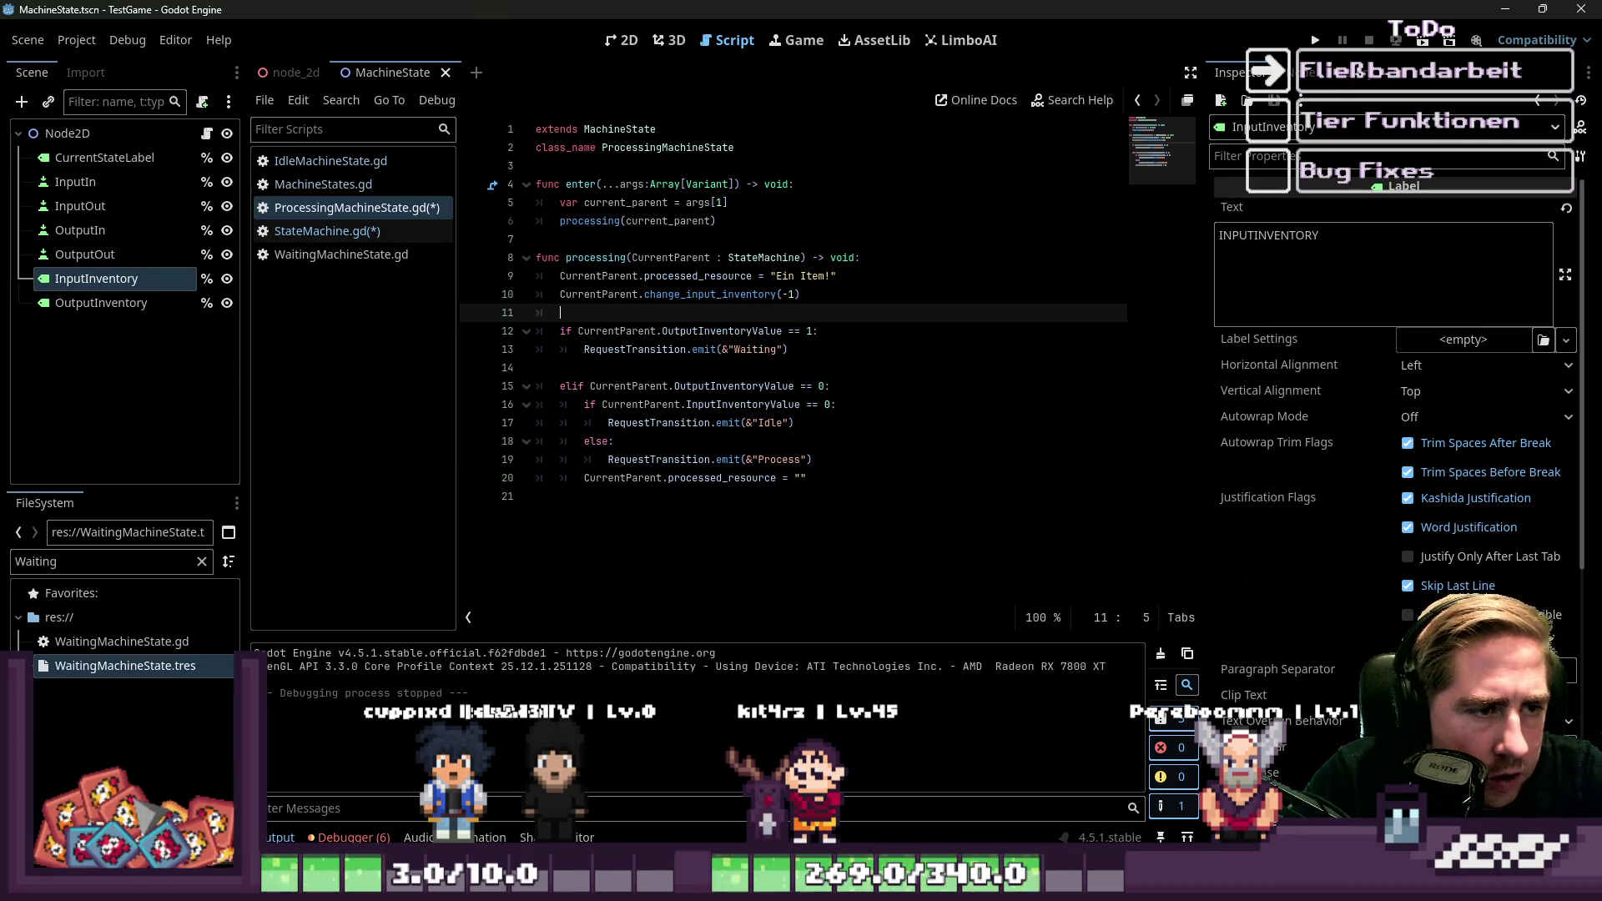
click(796, 276)
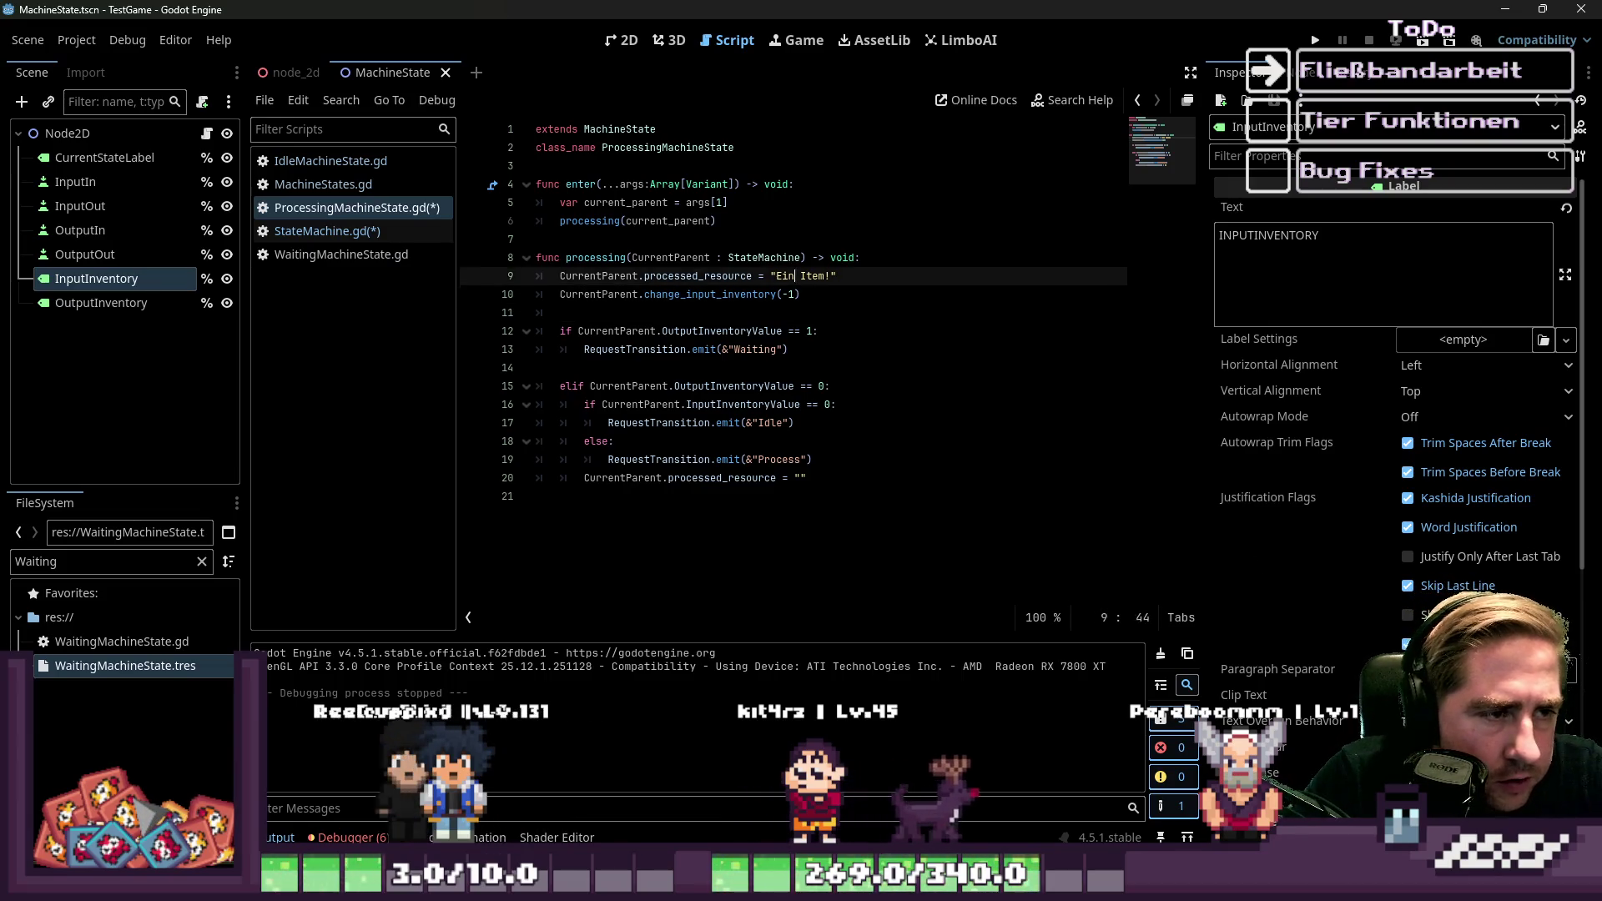
key(Home)
key(Home)
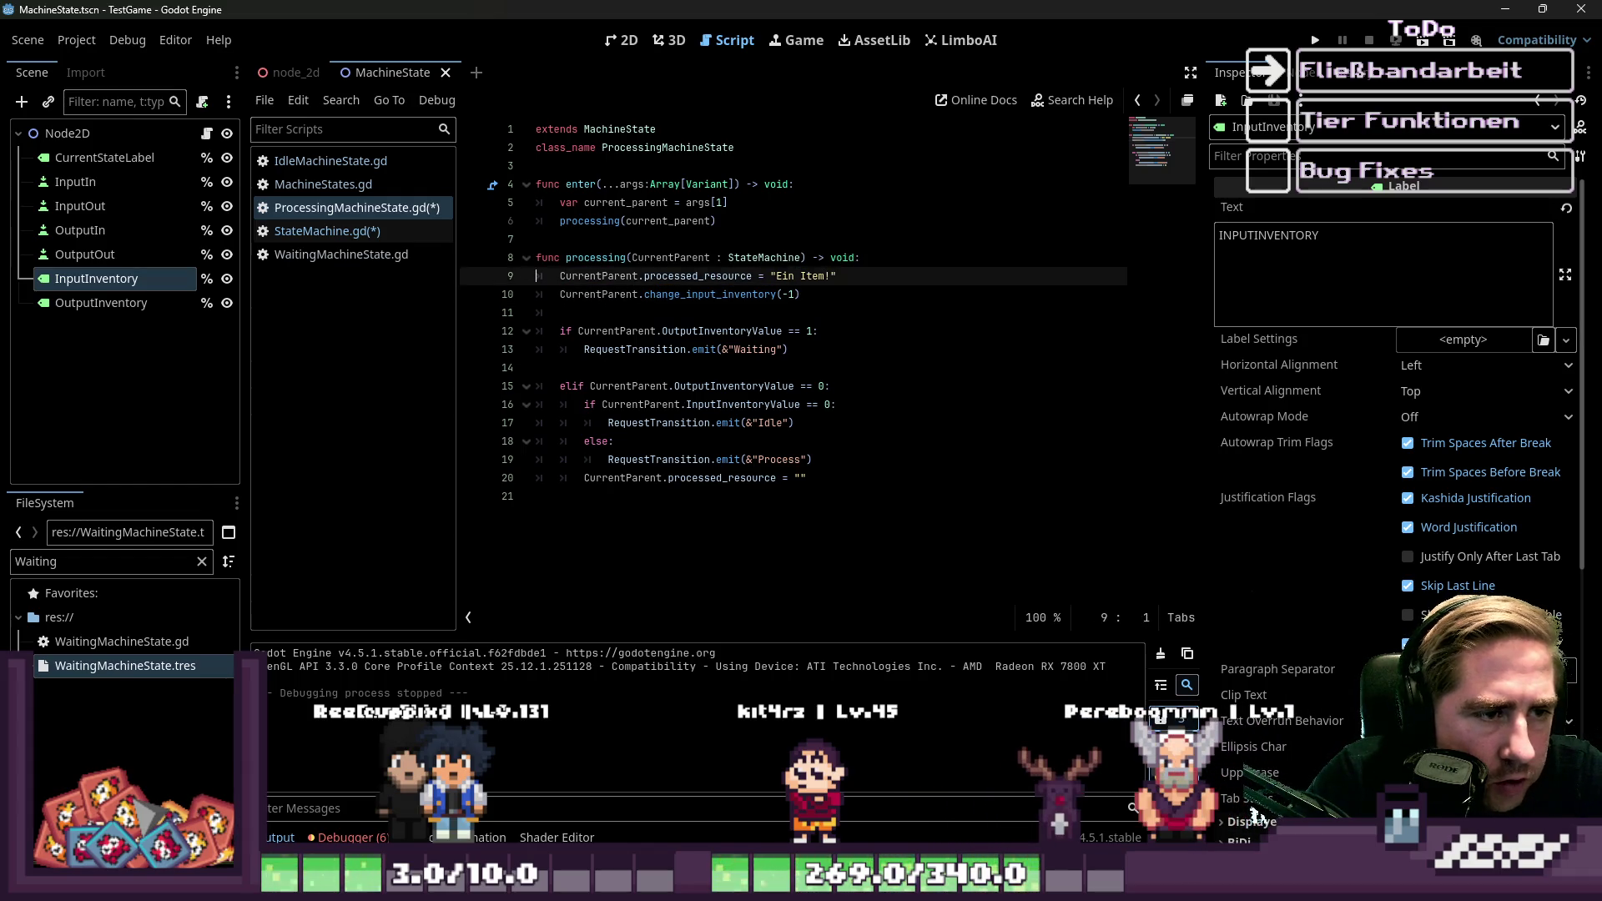
key(Down)
key(Down)
key(Down)
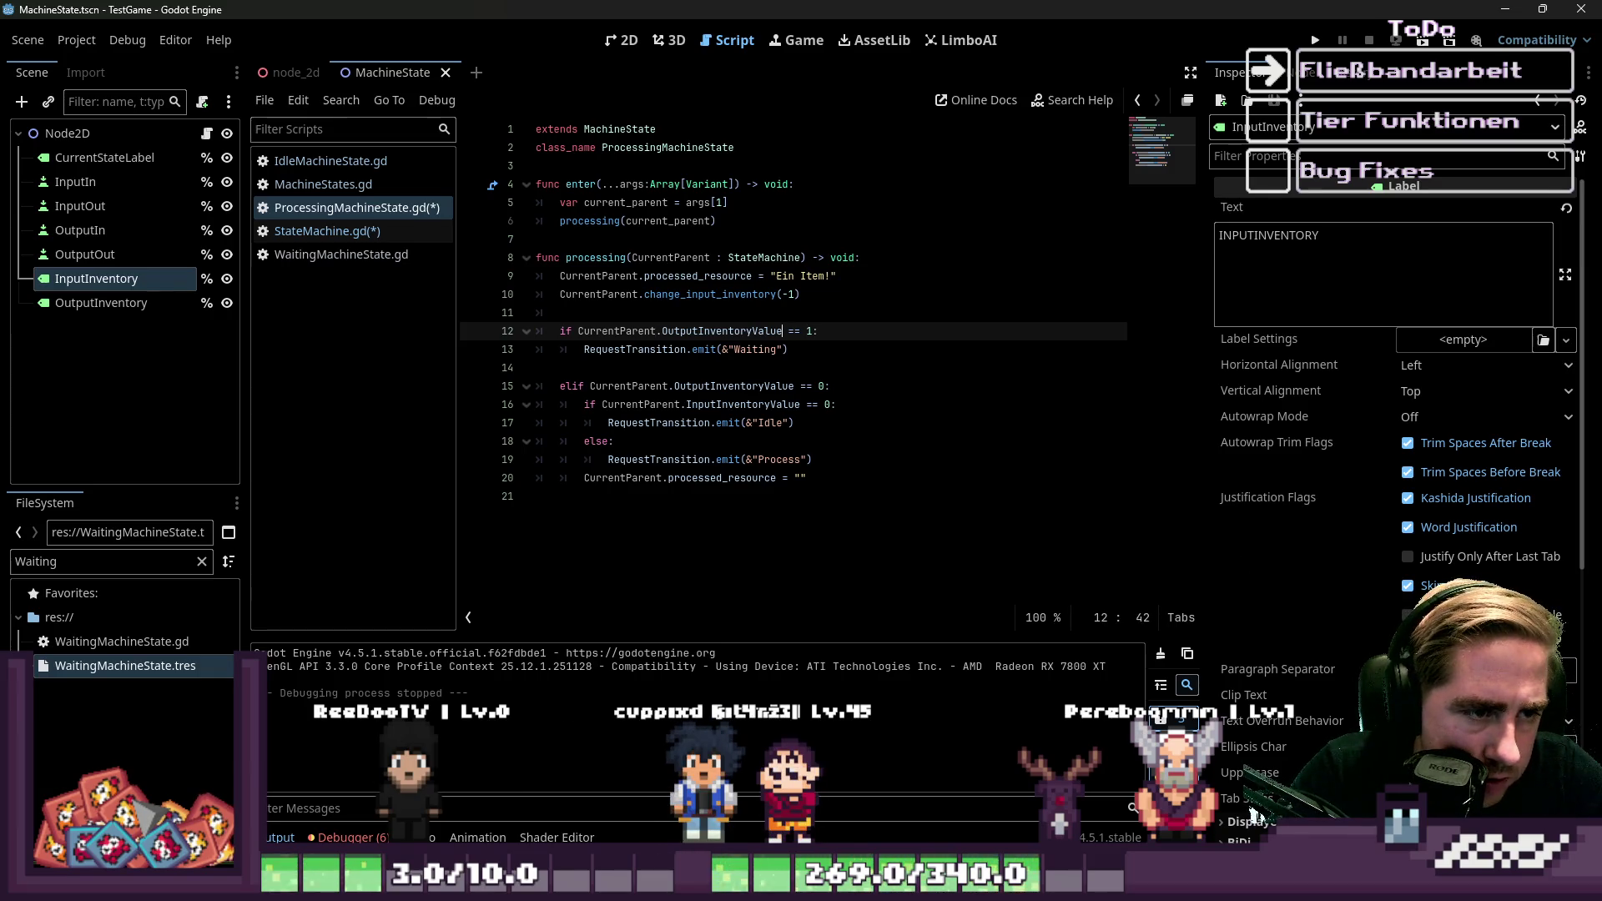
key(Down)
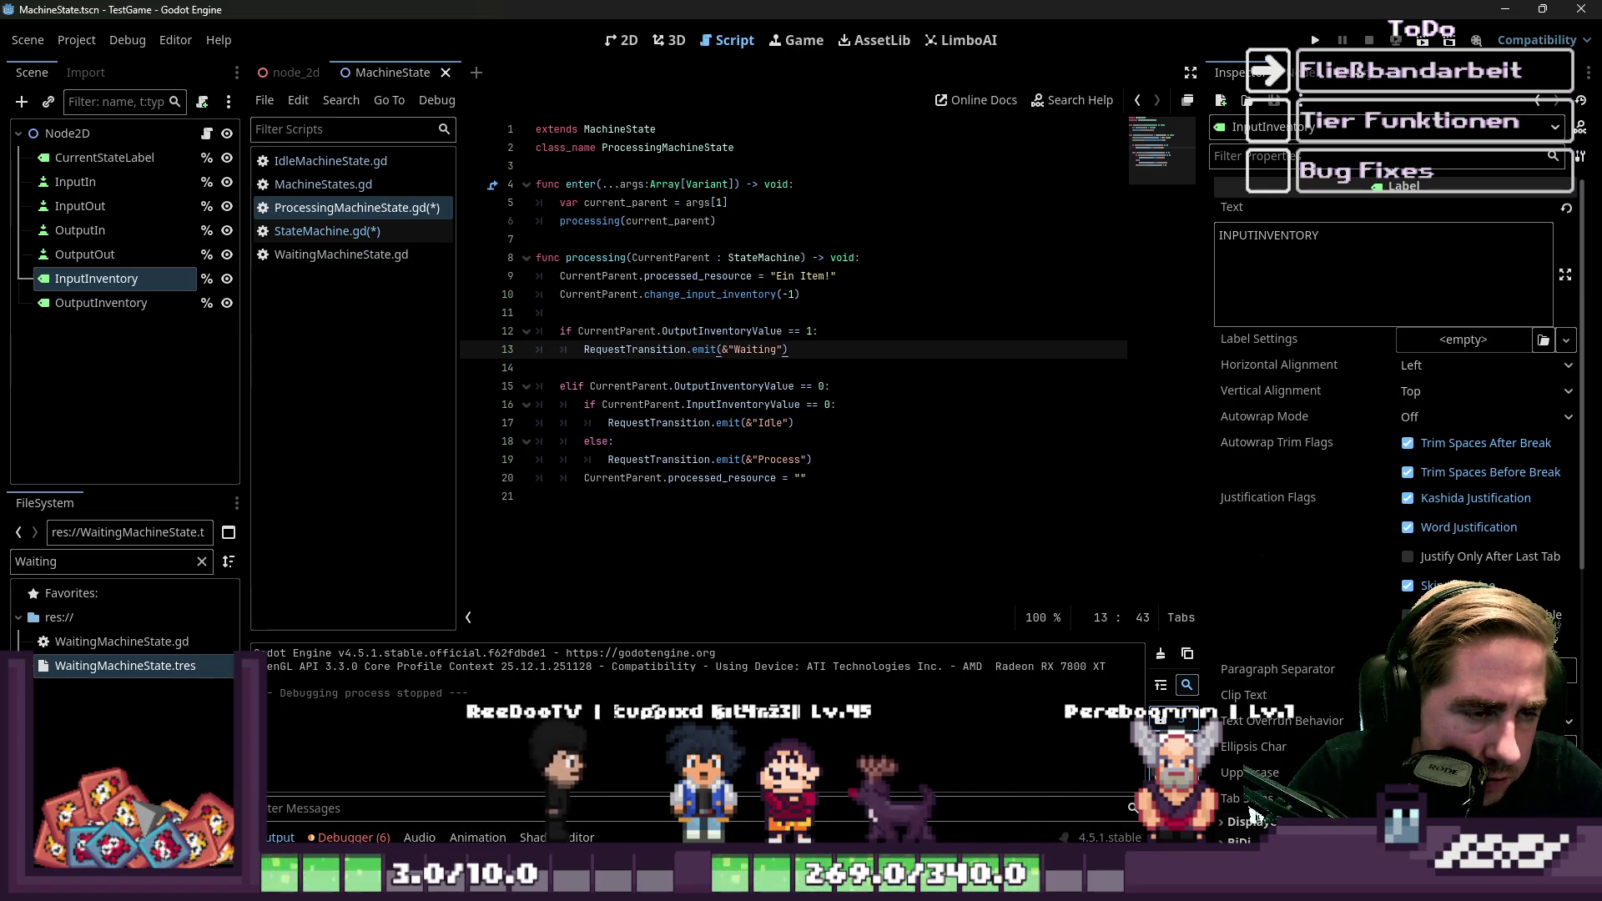
key(Up)
key(Up)
key(Up)
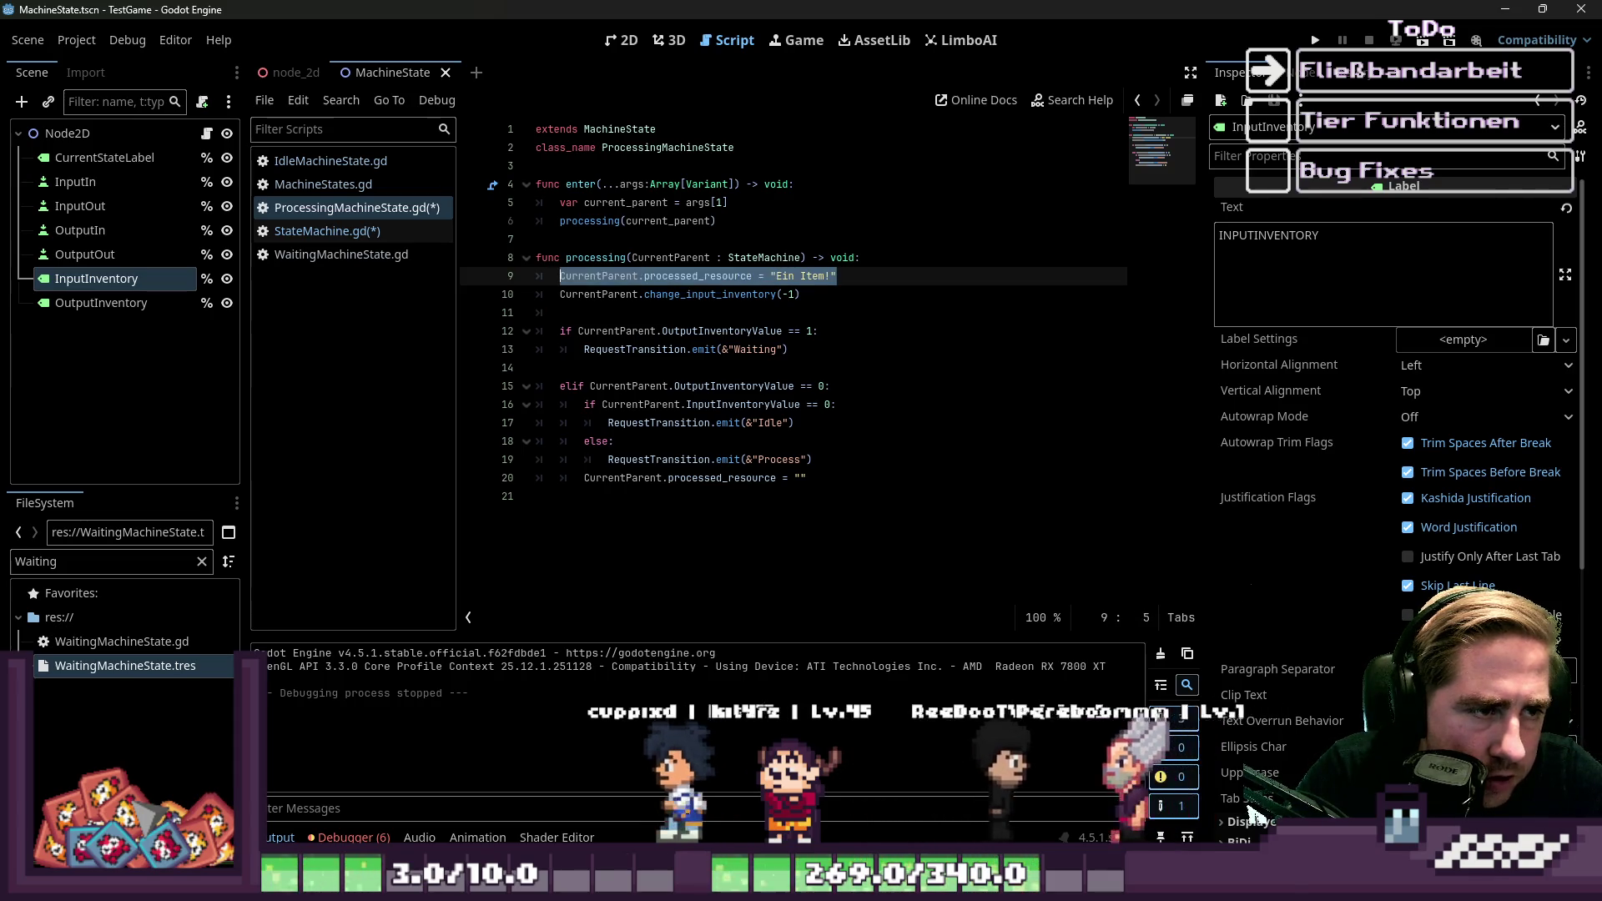
click(753, 294)
key(Down)
key(Down)
key(Down)
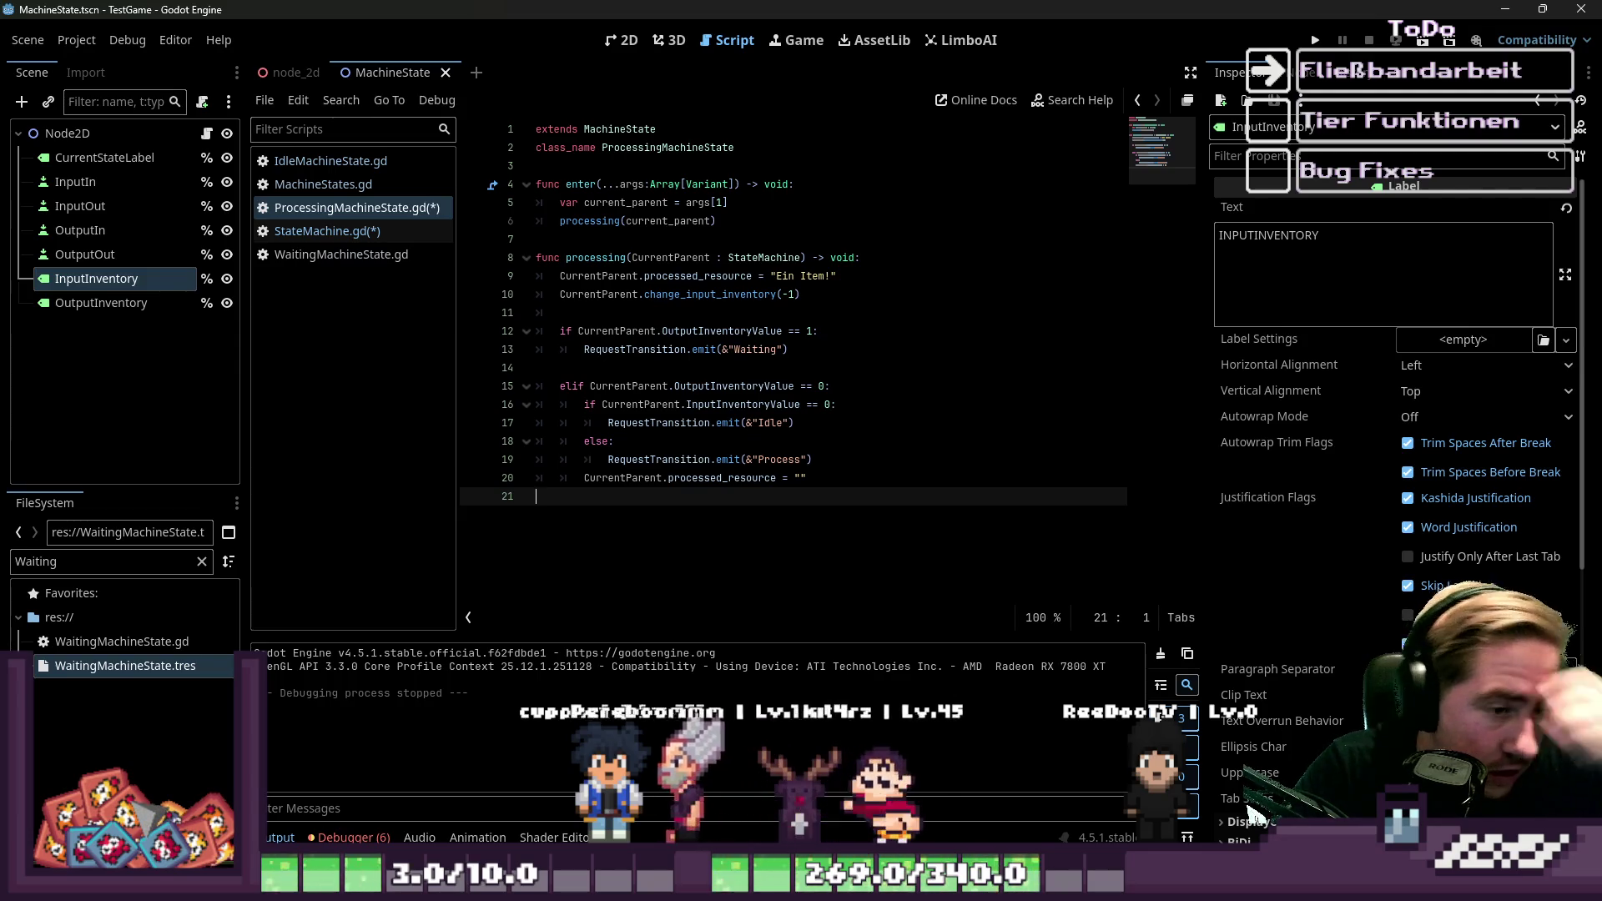
key(BackSpace)
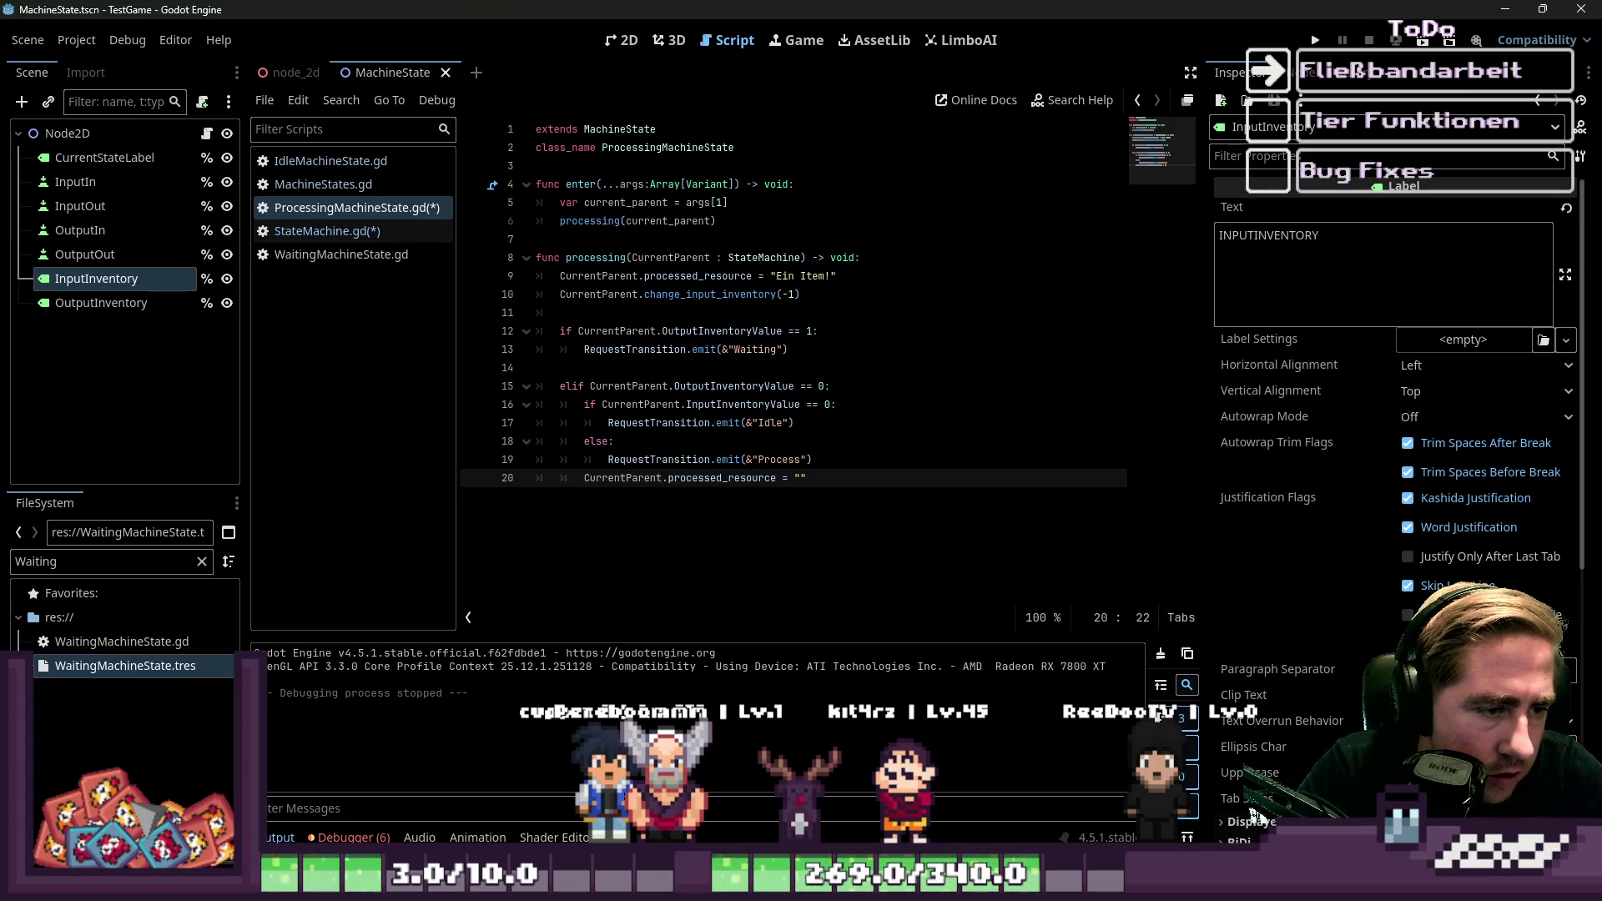
key(ctrl+s)
Step: Insert a blank line between the Idle transition and the else branch
click(755, 437)
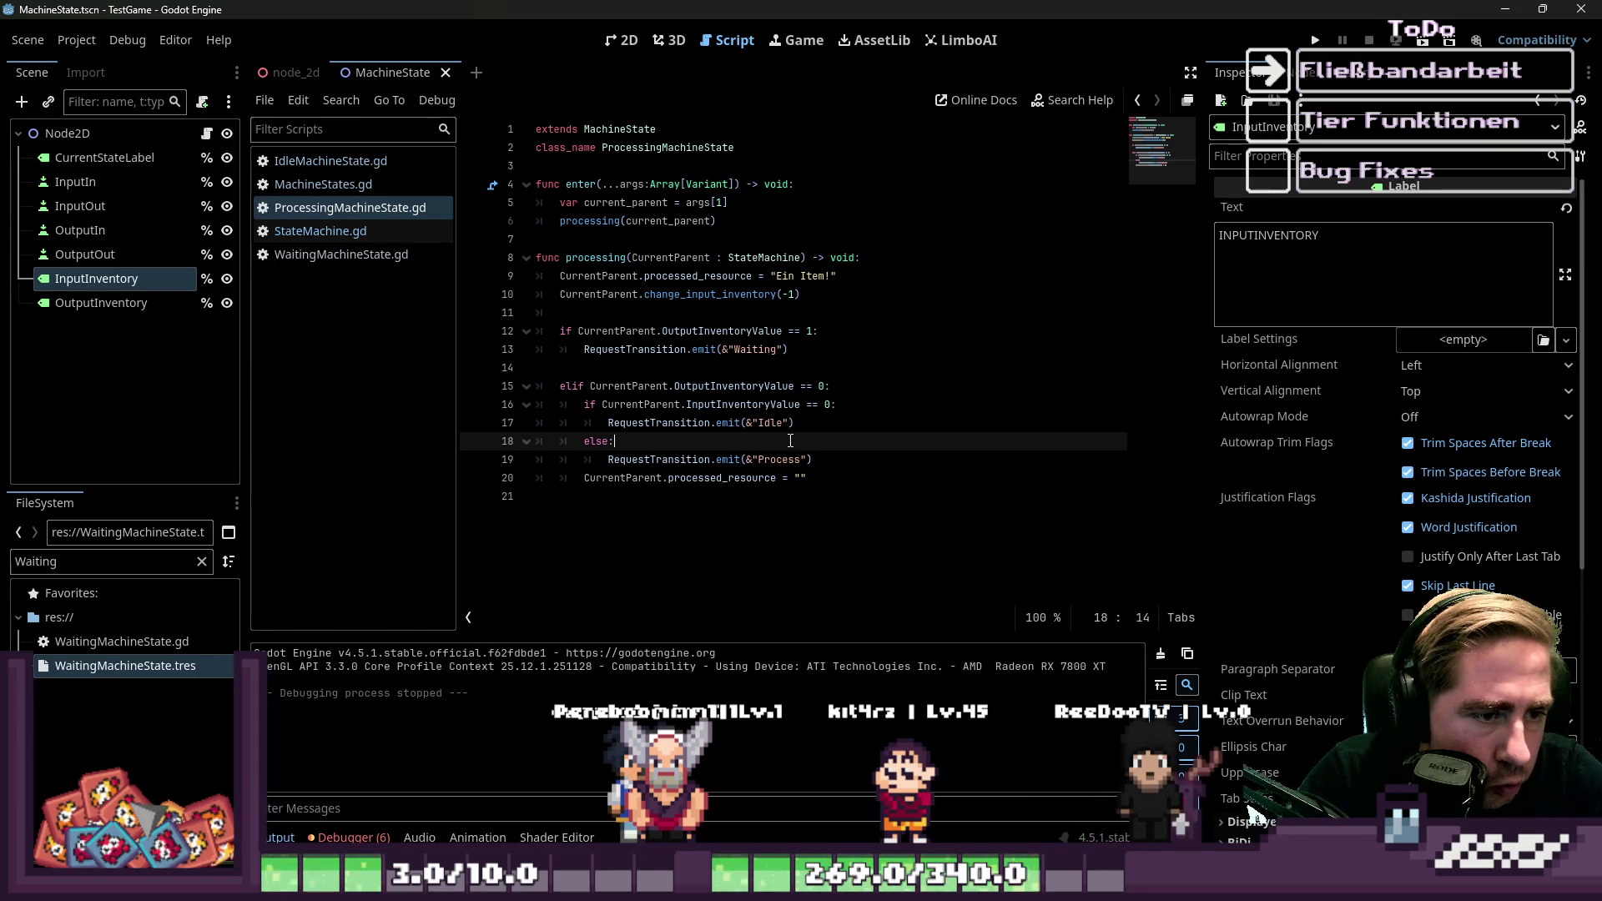
click(810, 425)
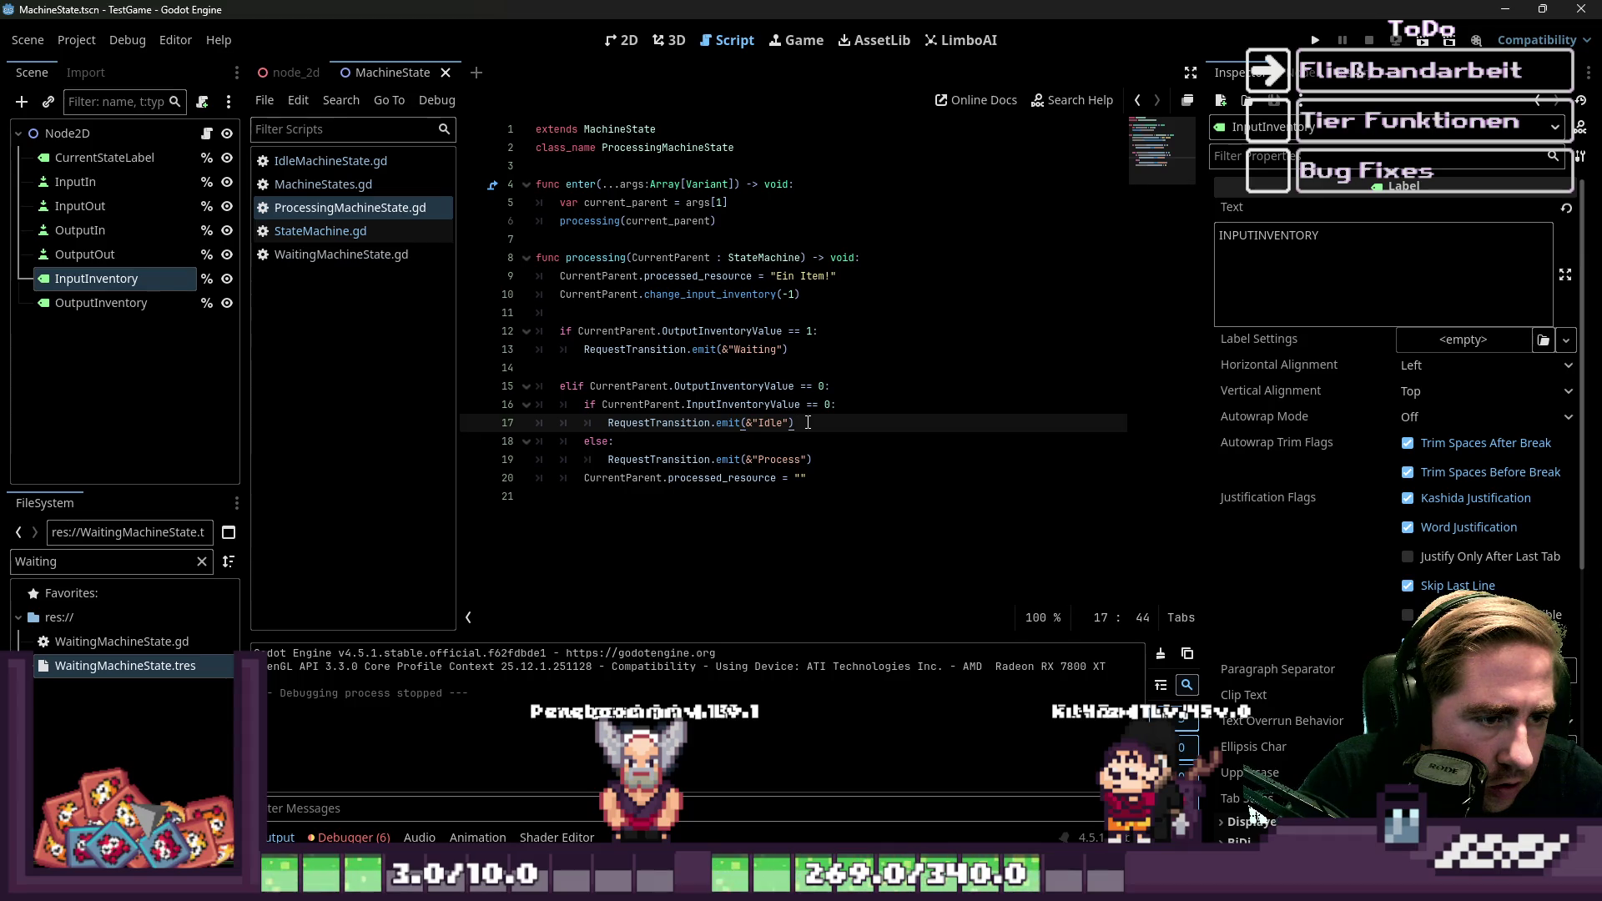
key(Return)
Step: Insert a new, less-indented line above the processed_resource reset in ProcessingMachineState's else branch
key(Up)
key(Up)
key(Up)
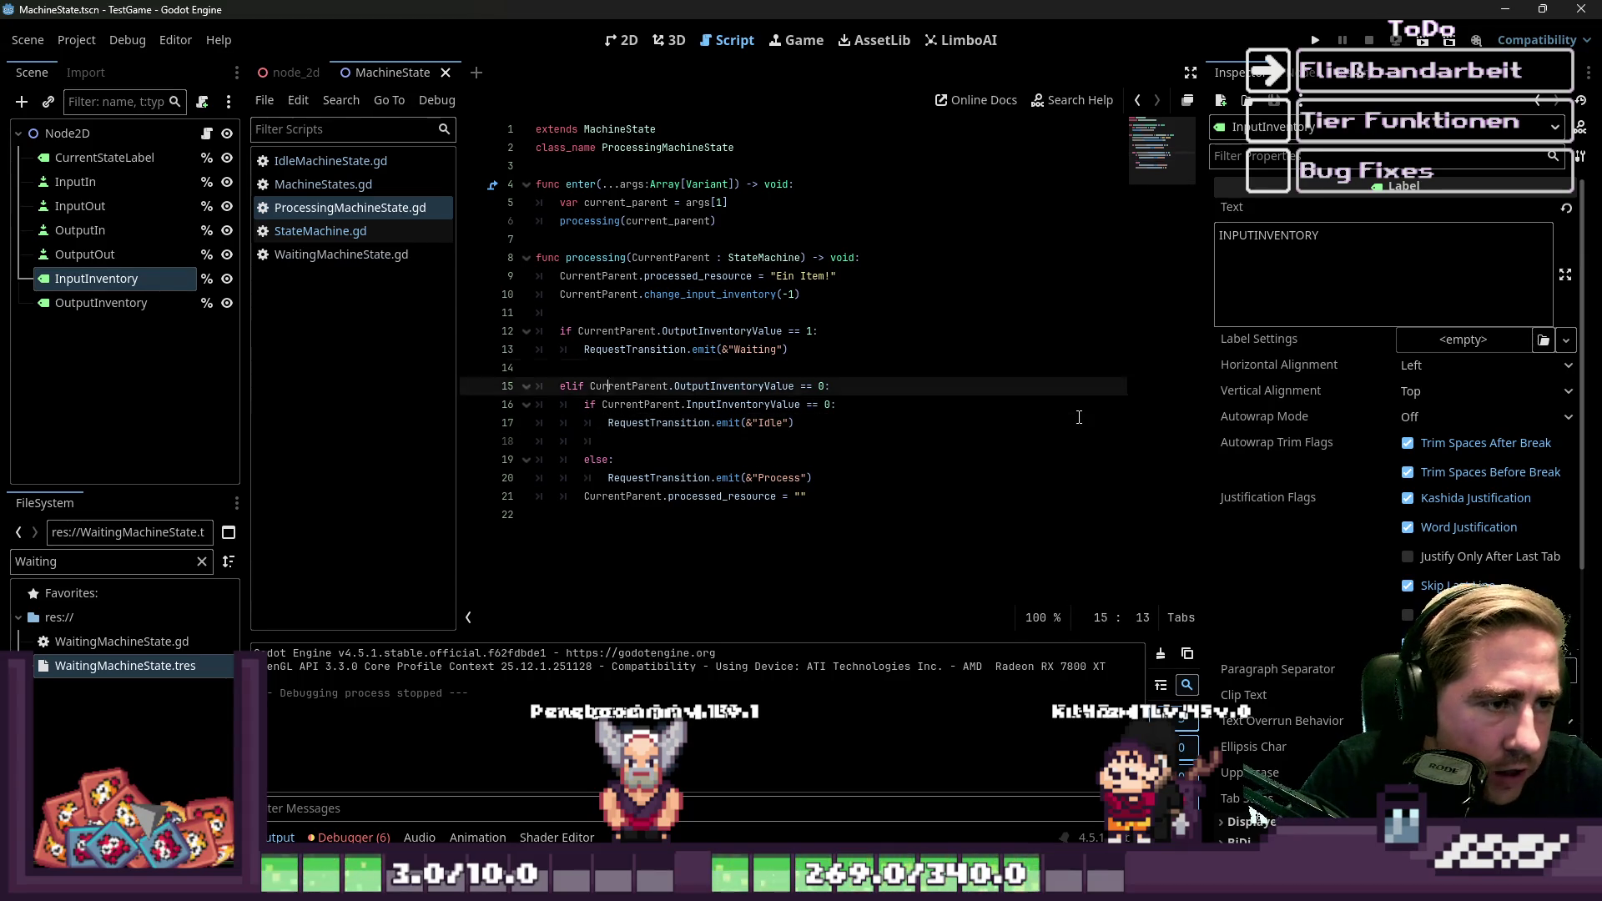
key(Down)
key(Down)
key(Down)
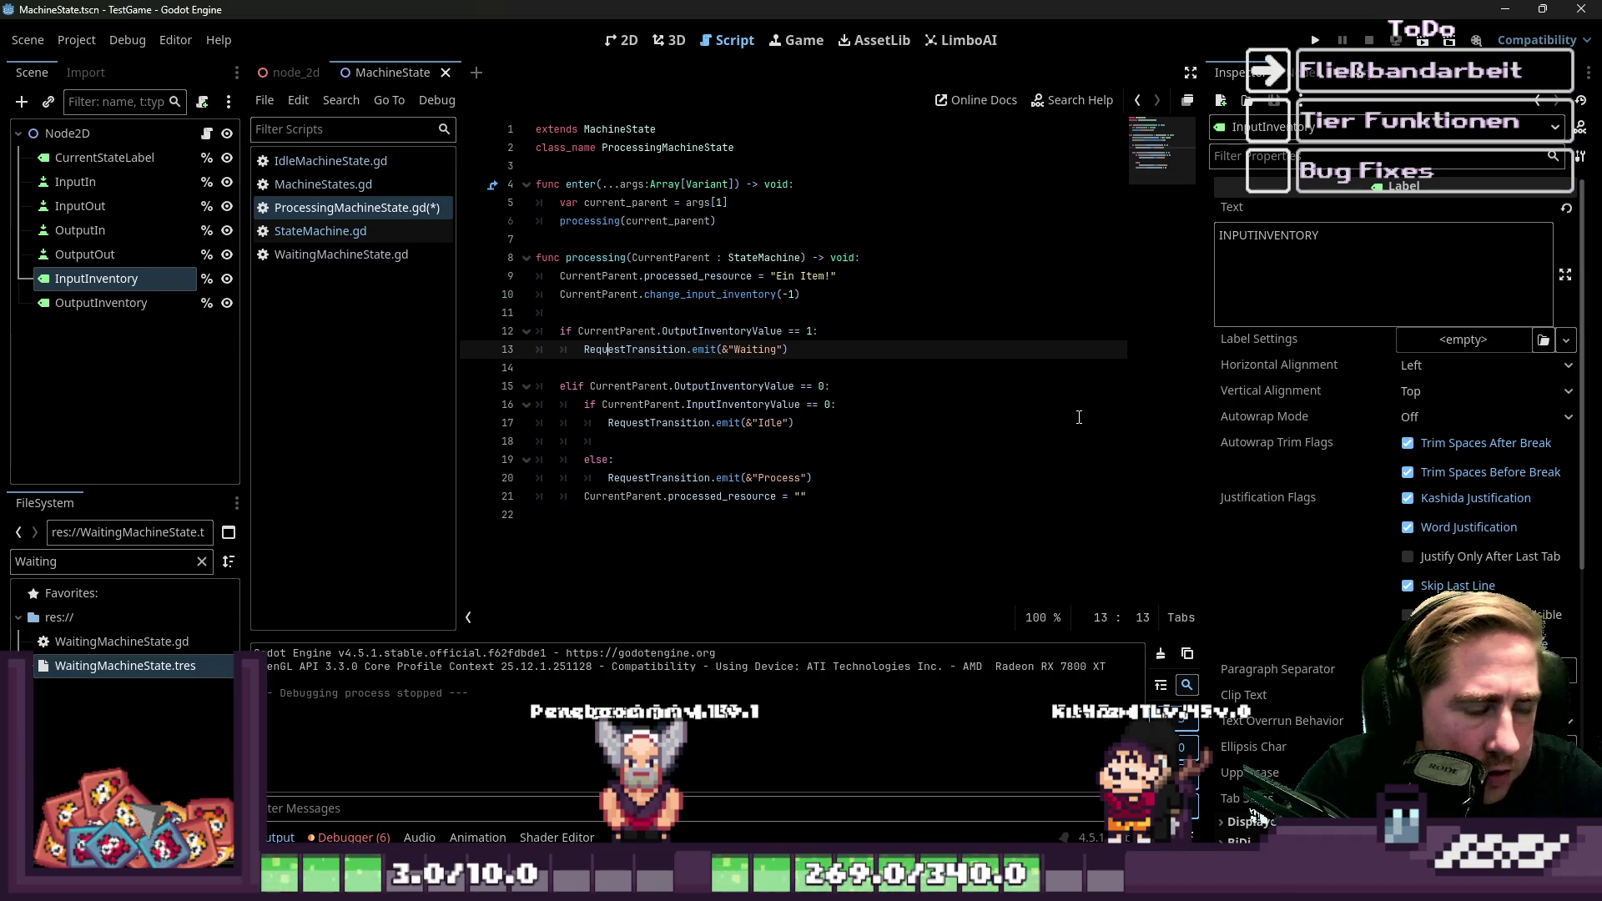
key(Down)
key(Down)
key(Down)
key(Up)
key(Up)
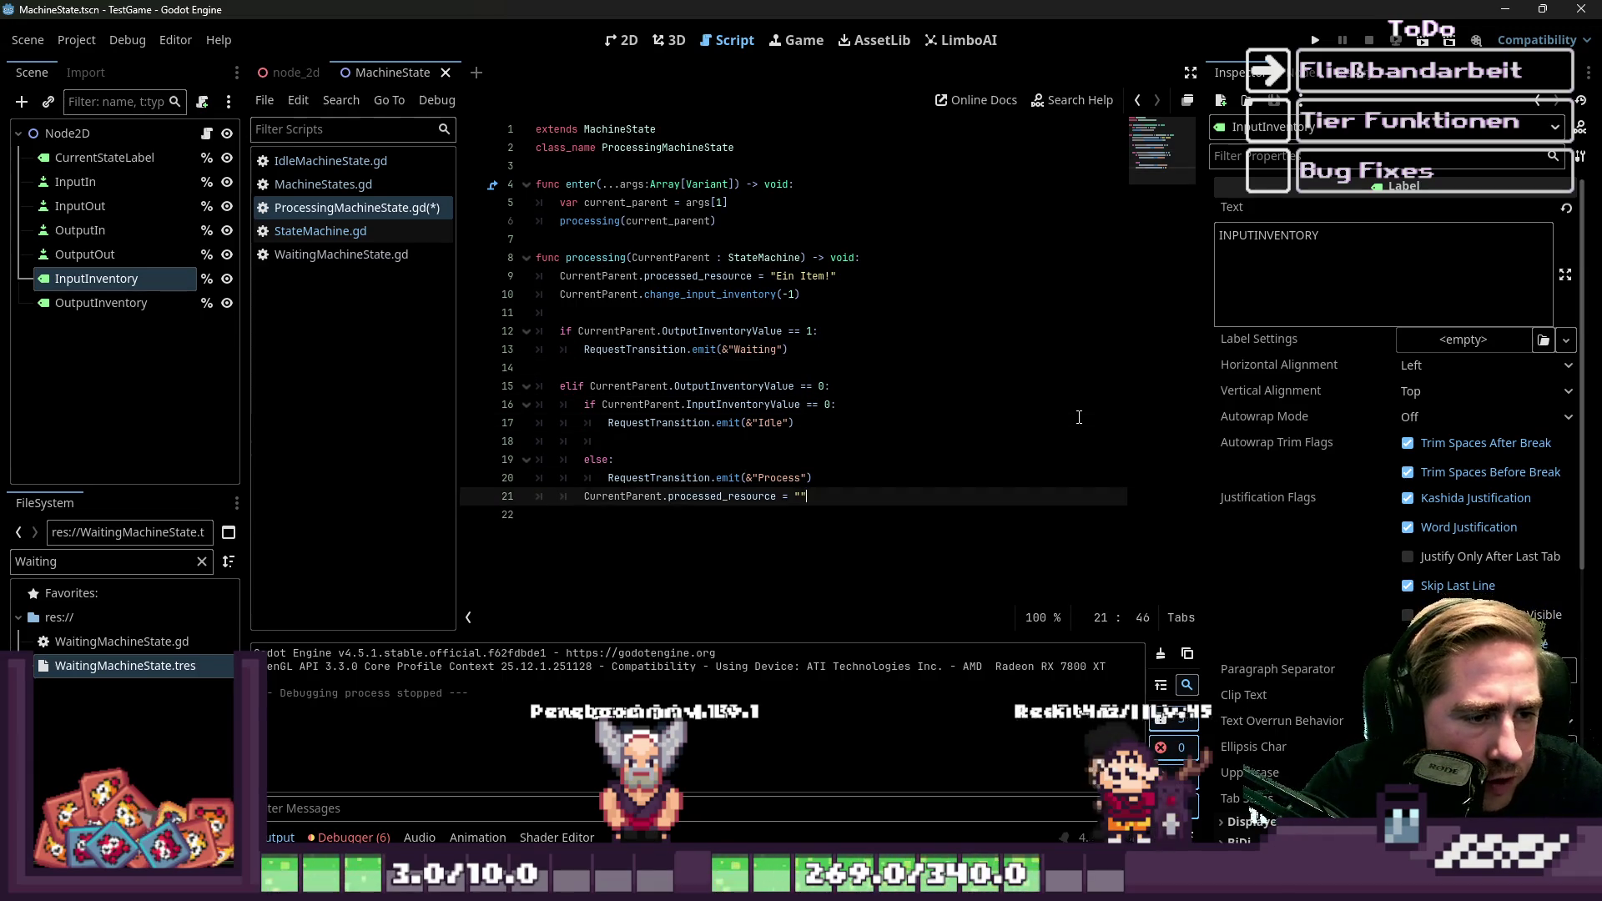
key(End)
key(Return)
key(BackSpace)
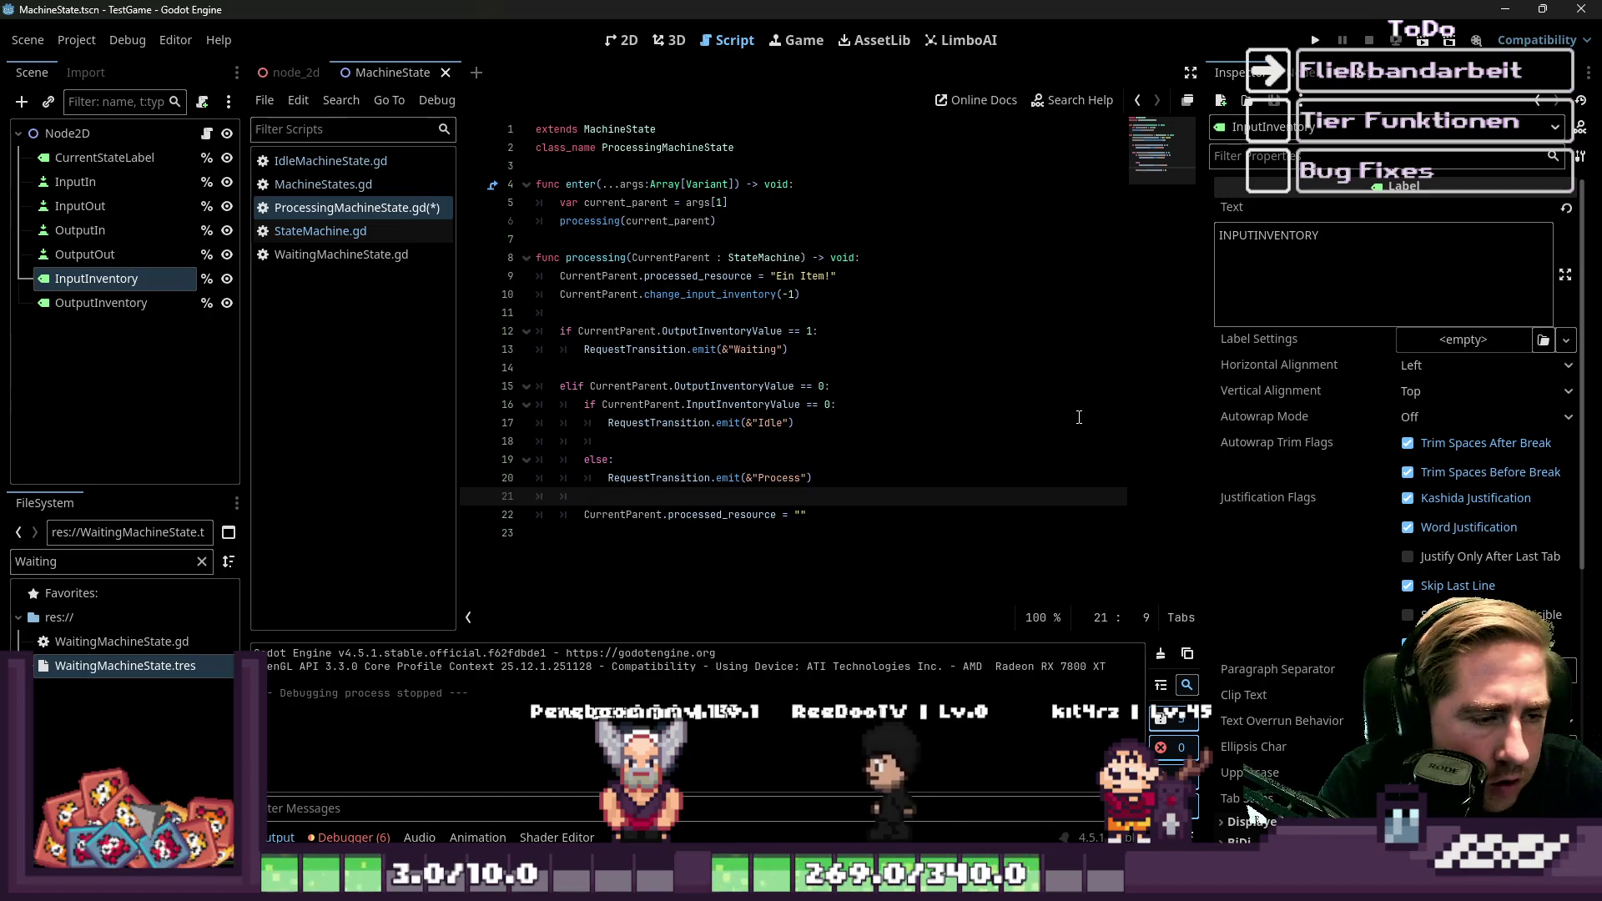
text(P)
key(BackSpace)
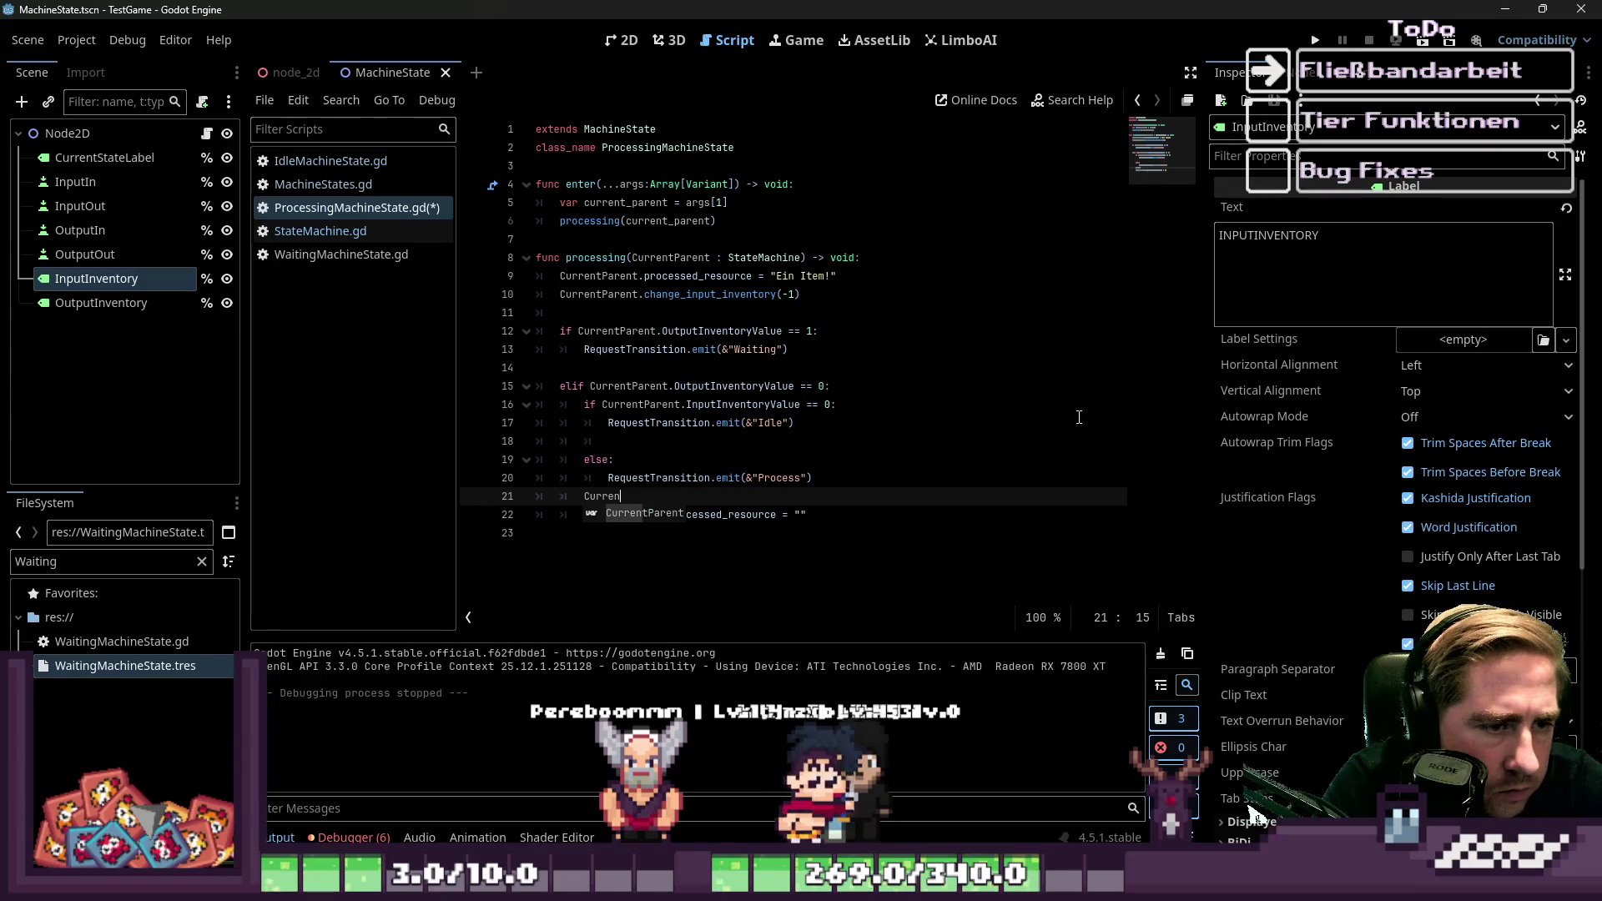
Step: Add 'CurrentParent.OutputInventoryValue += 1' above the reset line and save the script
key(Escape)
key(Up)
key(Up)
key(Up)
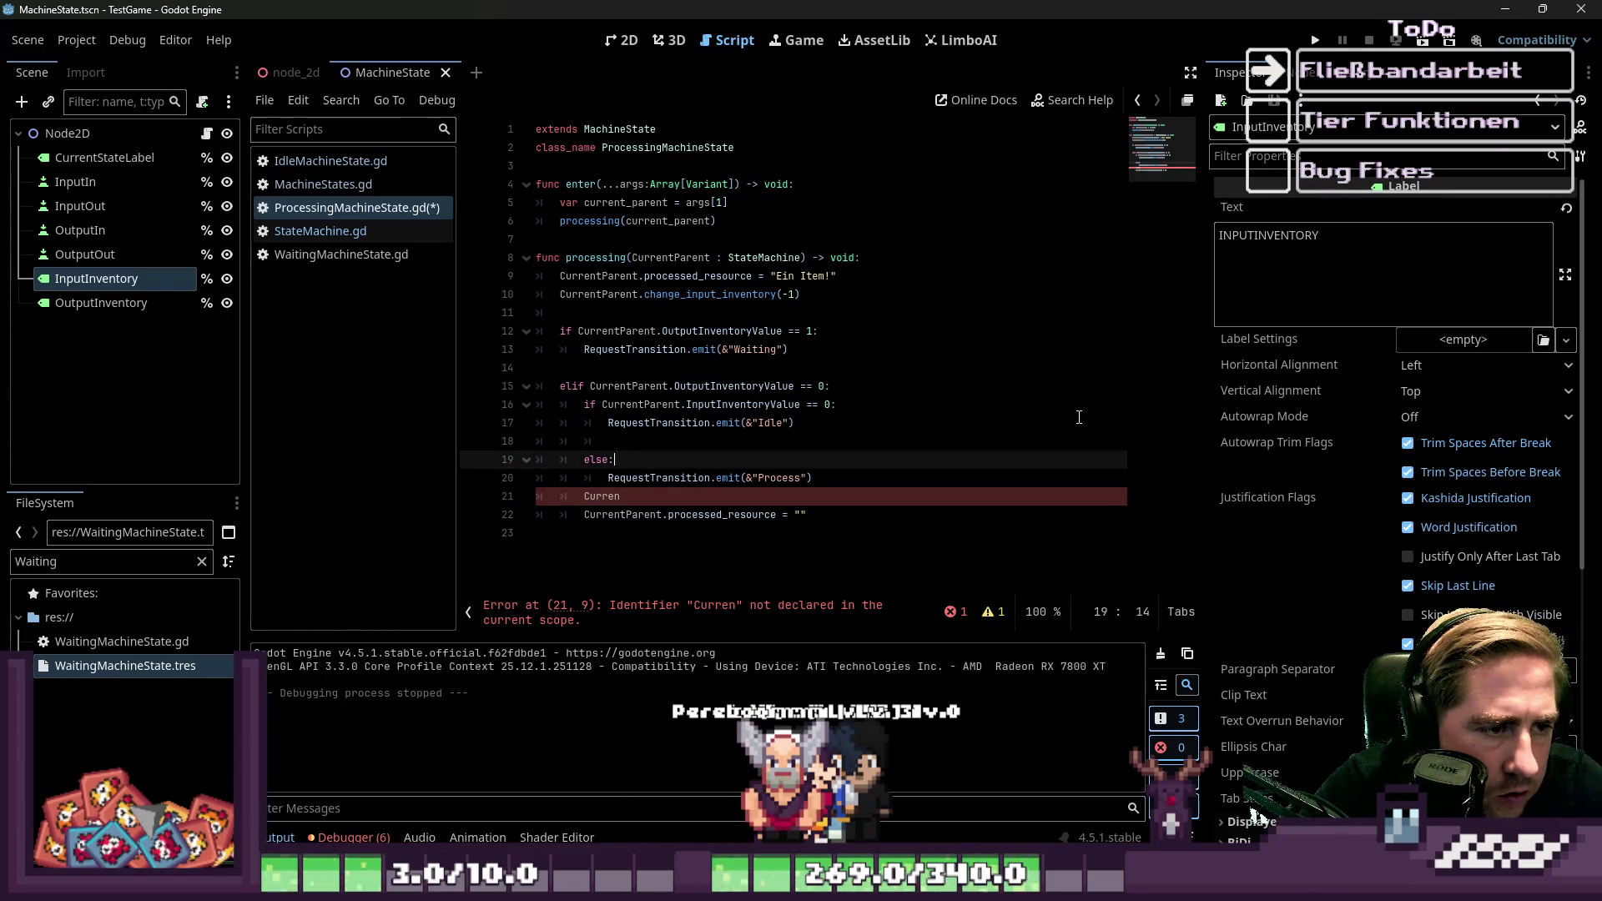
key(ctrl+Right)
key(ctrl+Right)
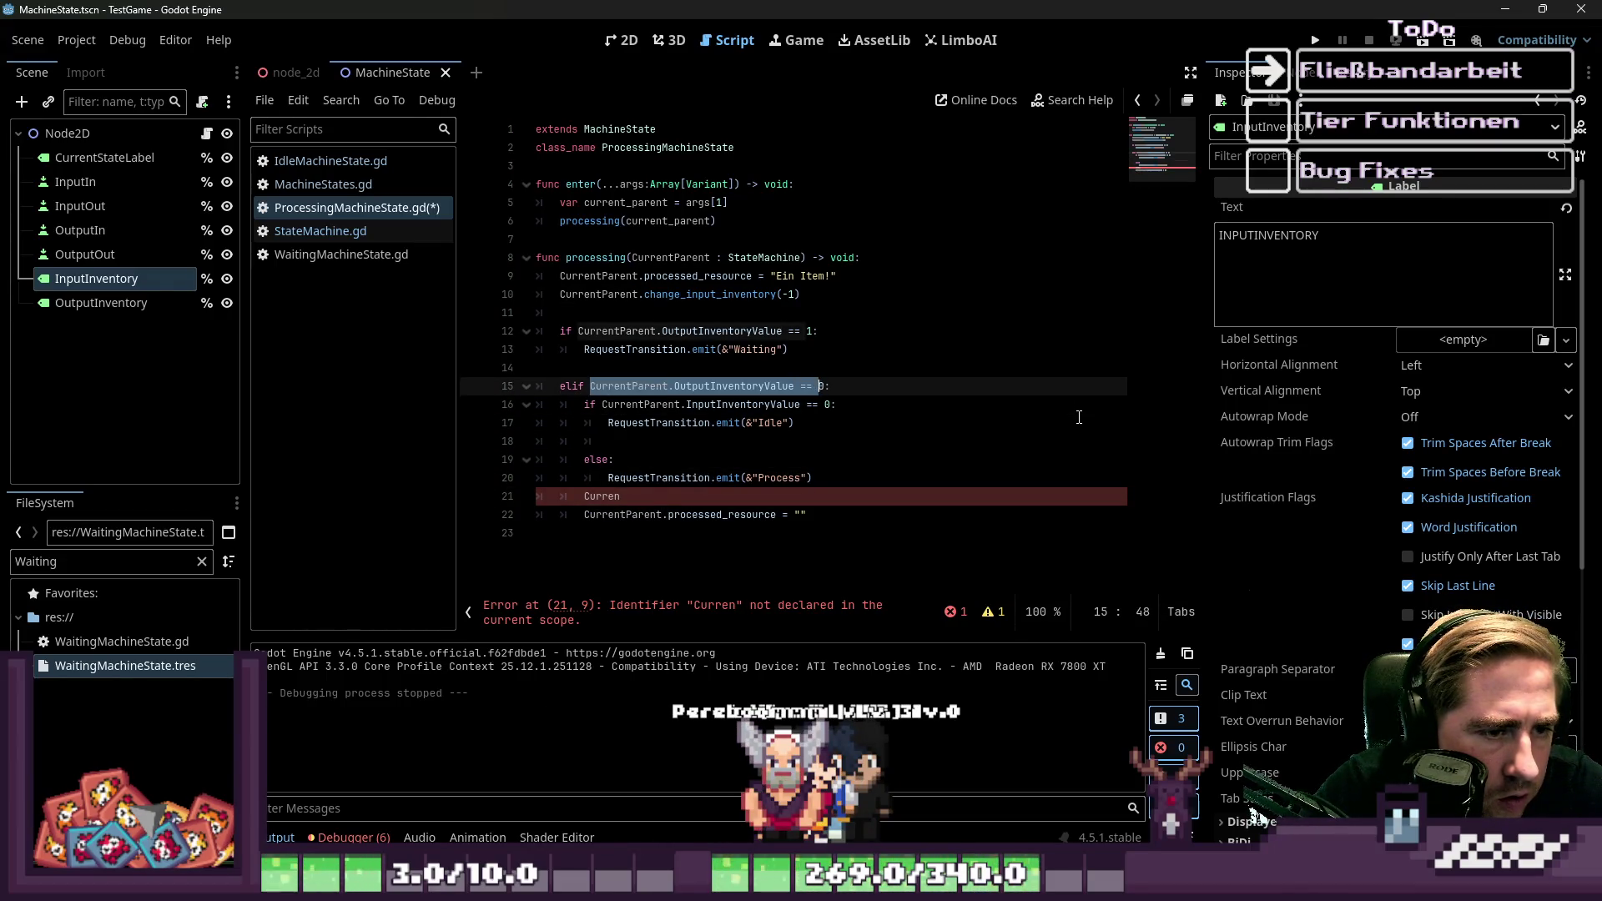
key(Down)
key(Down)
key(Down)
key(Down)
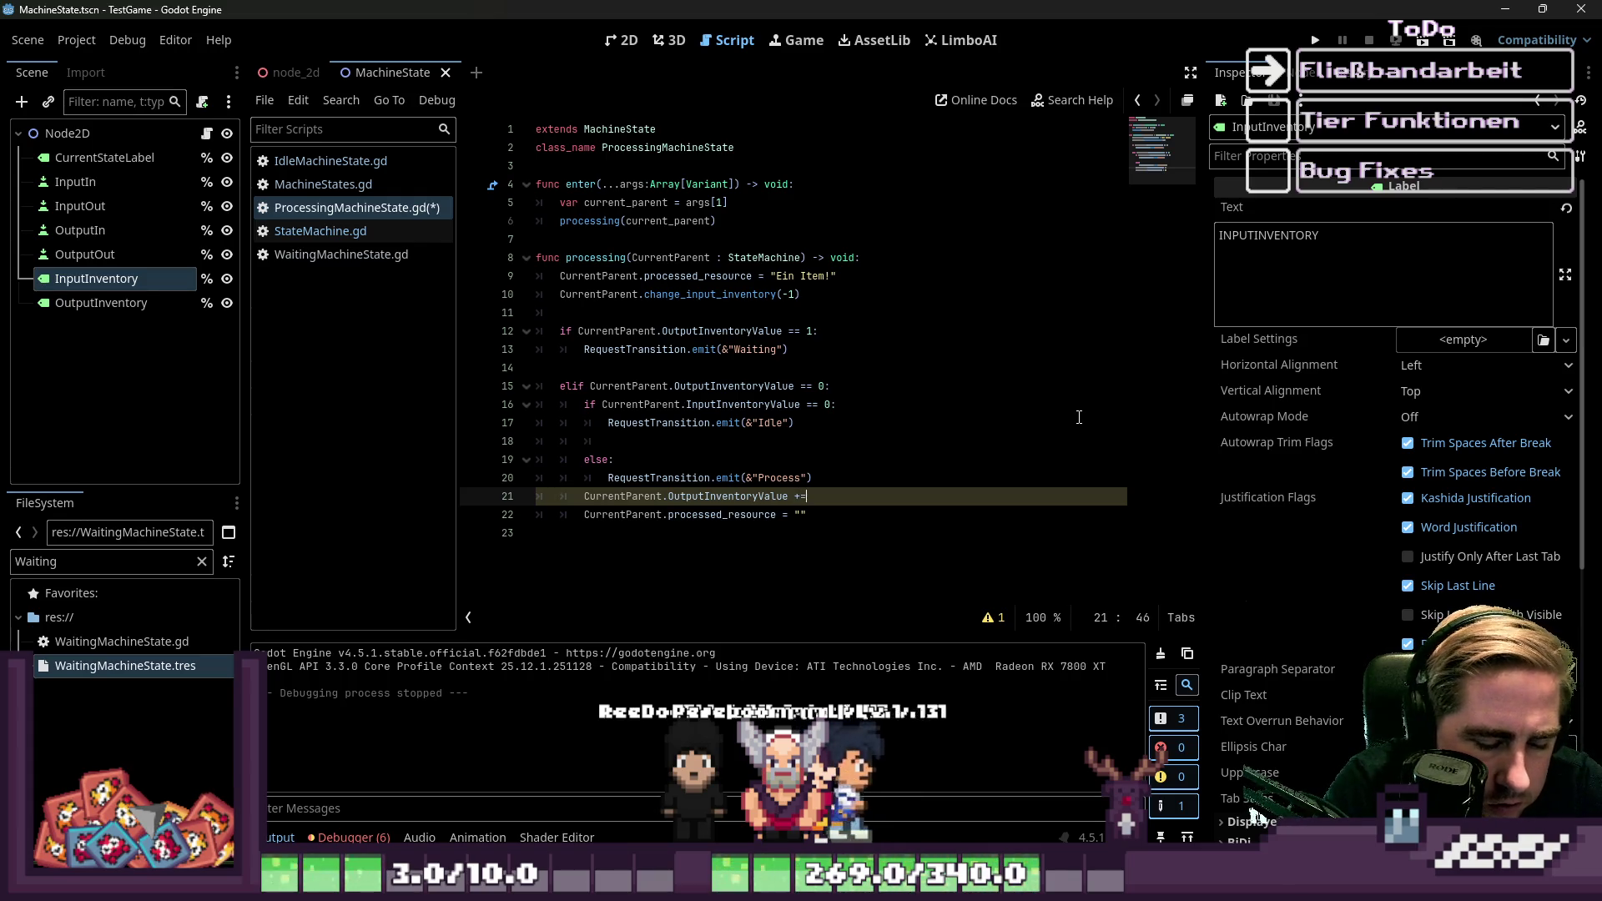
key(Down)
key(Up)
key(Up)
key(Down)
key(Down)
key(Down)
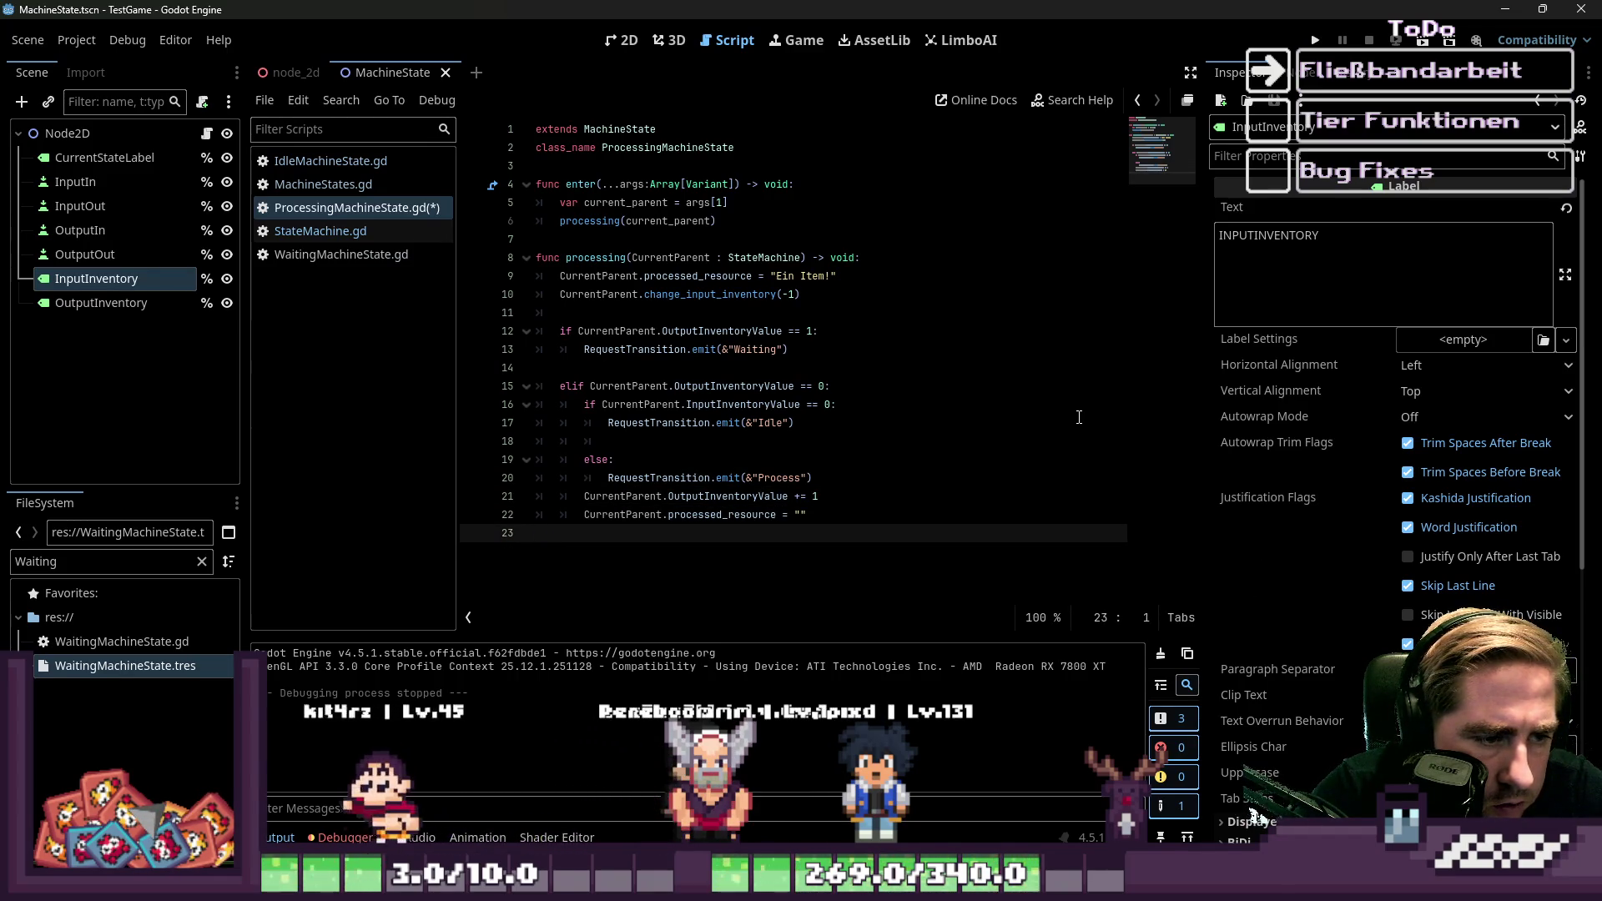
key(ctrl+s)
Step: Copy the increment and processed_resource reset lines together, restoring them after removal
key(Up)
key(Home)
key(ctrl+shift+Right)
key(ctrl+shift+Right)
key(ctrl+shift+Right)
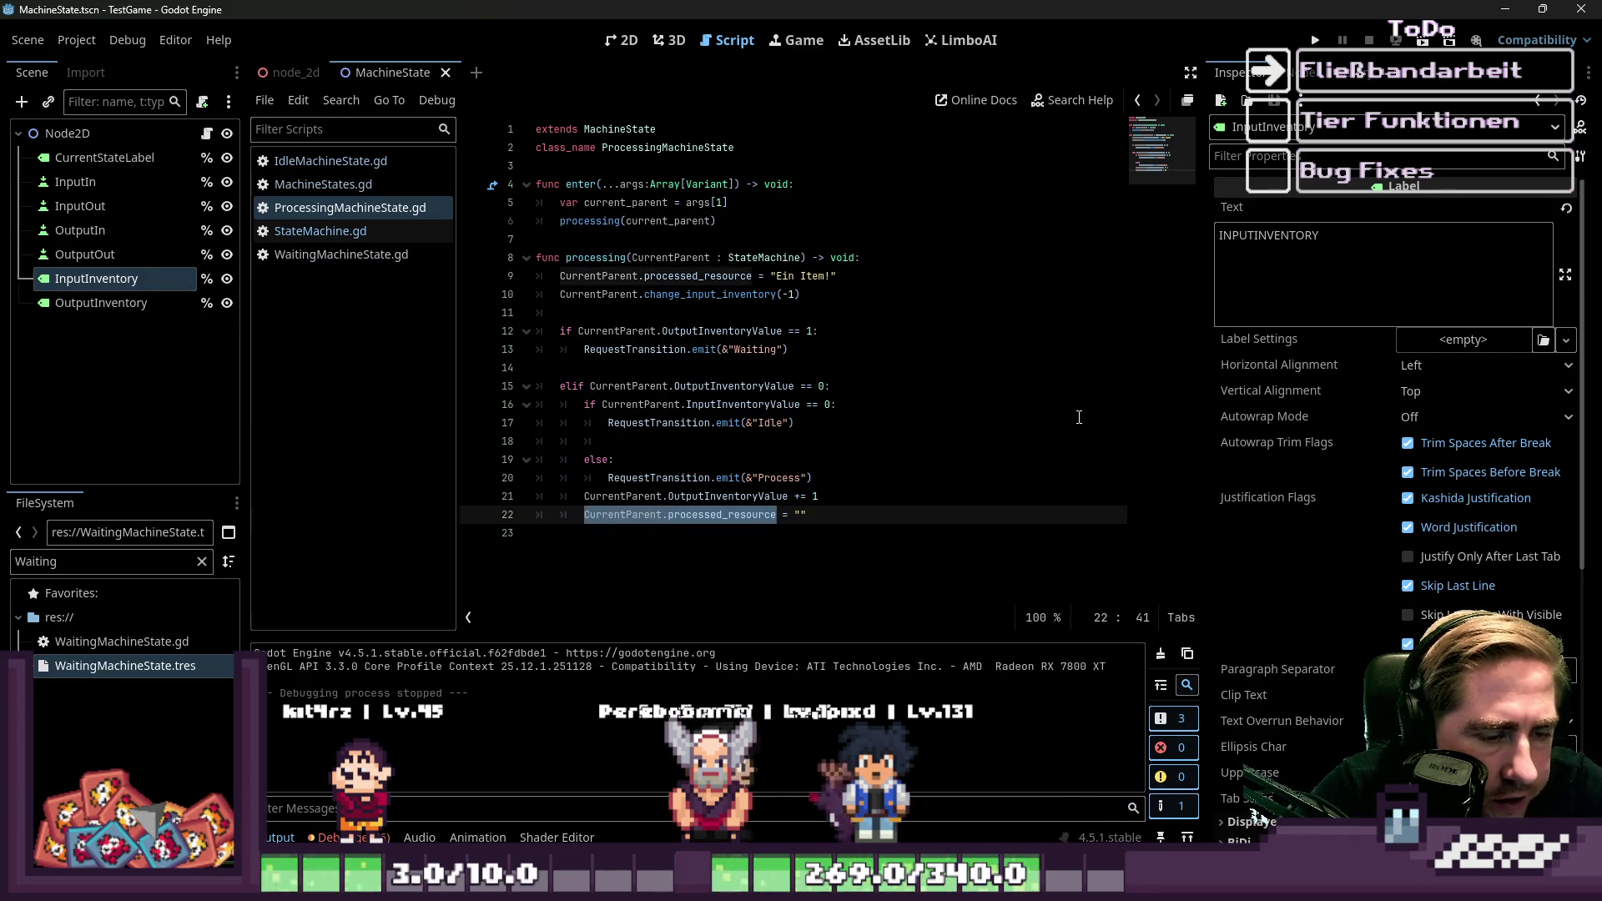
key(Up)
key(Home)
key(shift+Down)
key(shift+End)
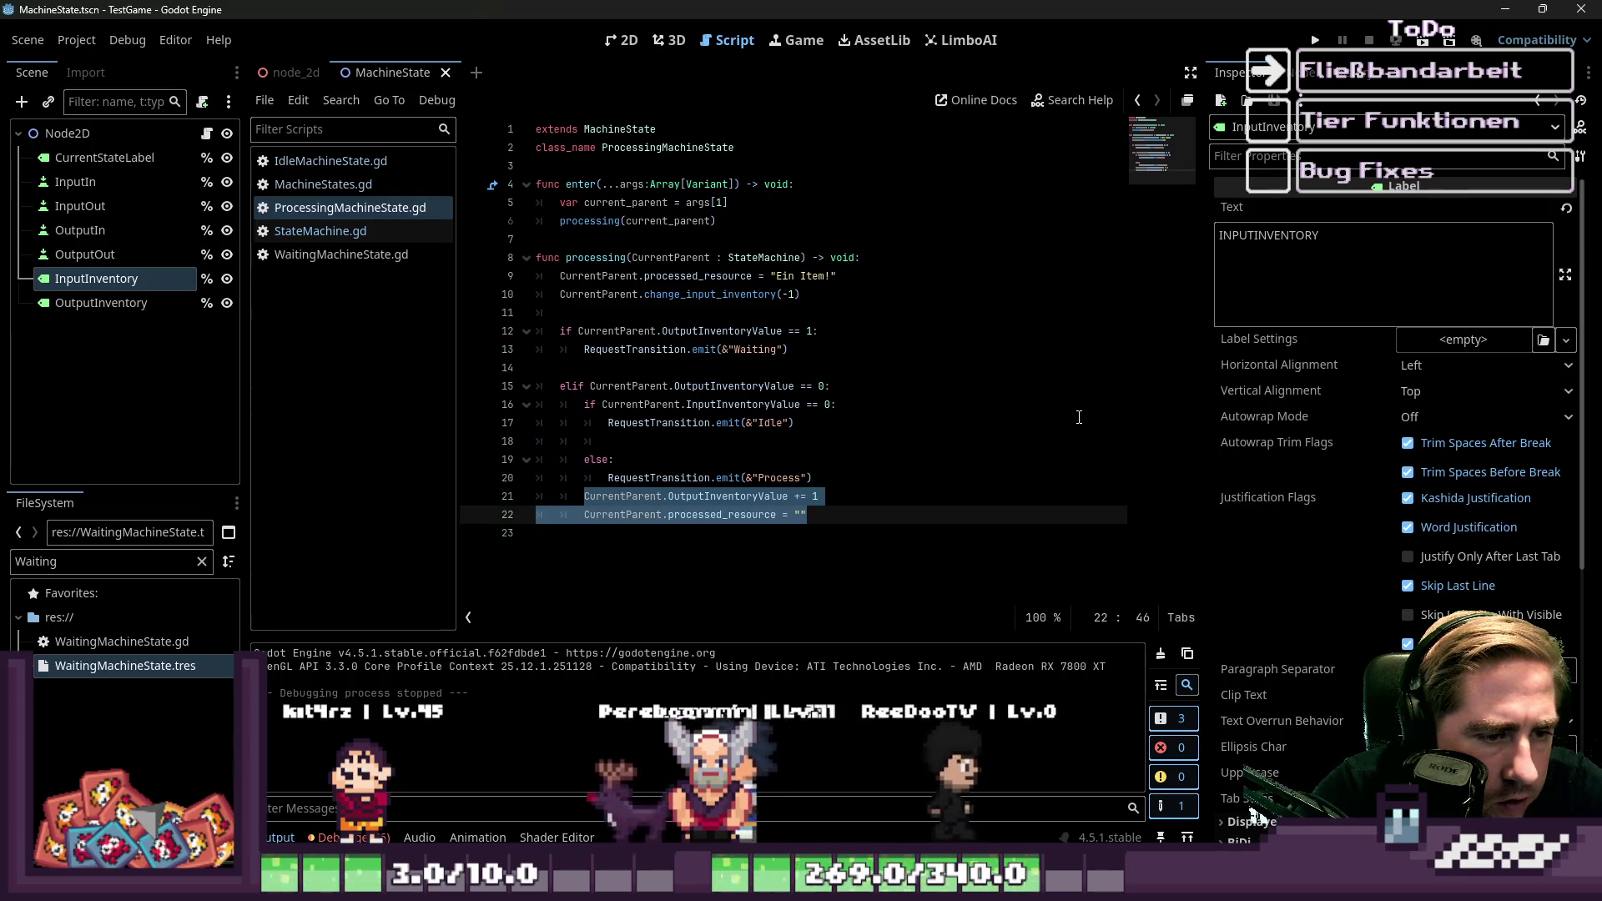
key(Down)
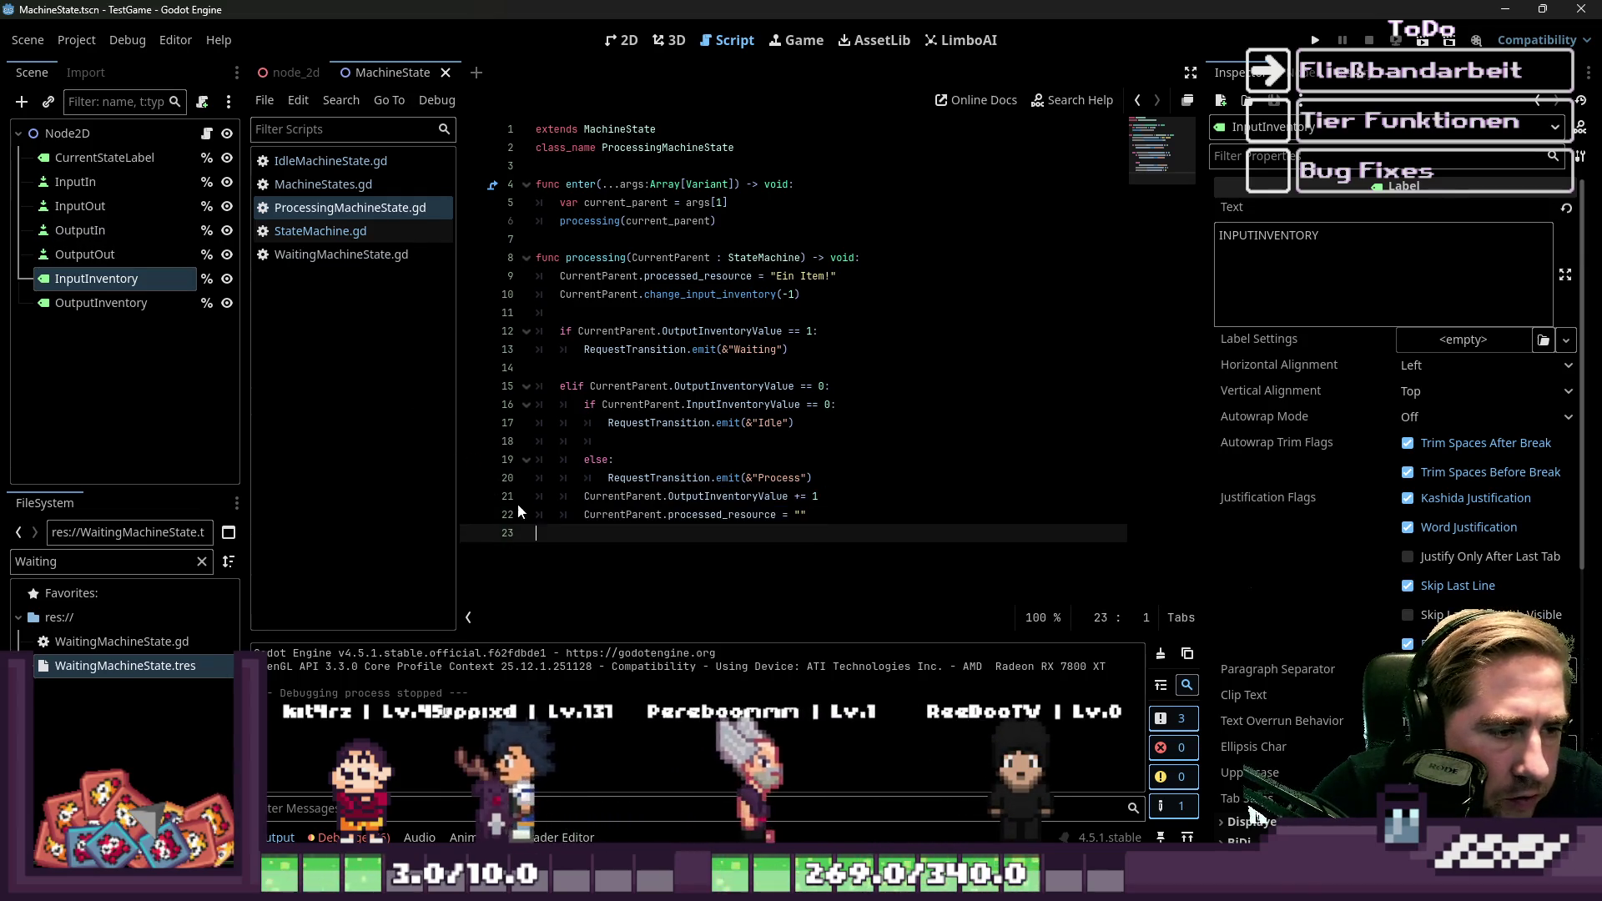
key(shift+Up)
key(shift+Up)
key(BackSpace)
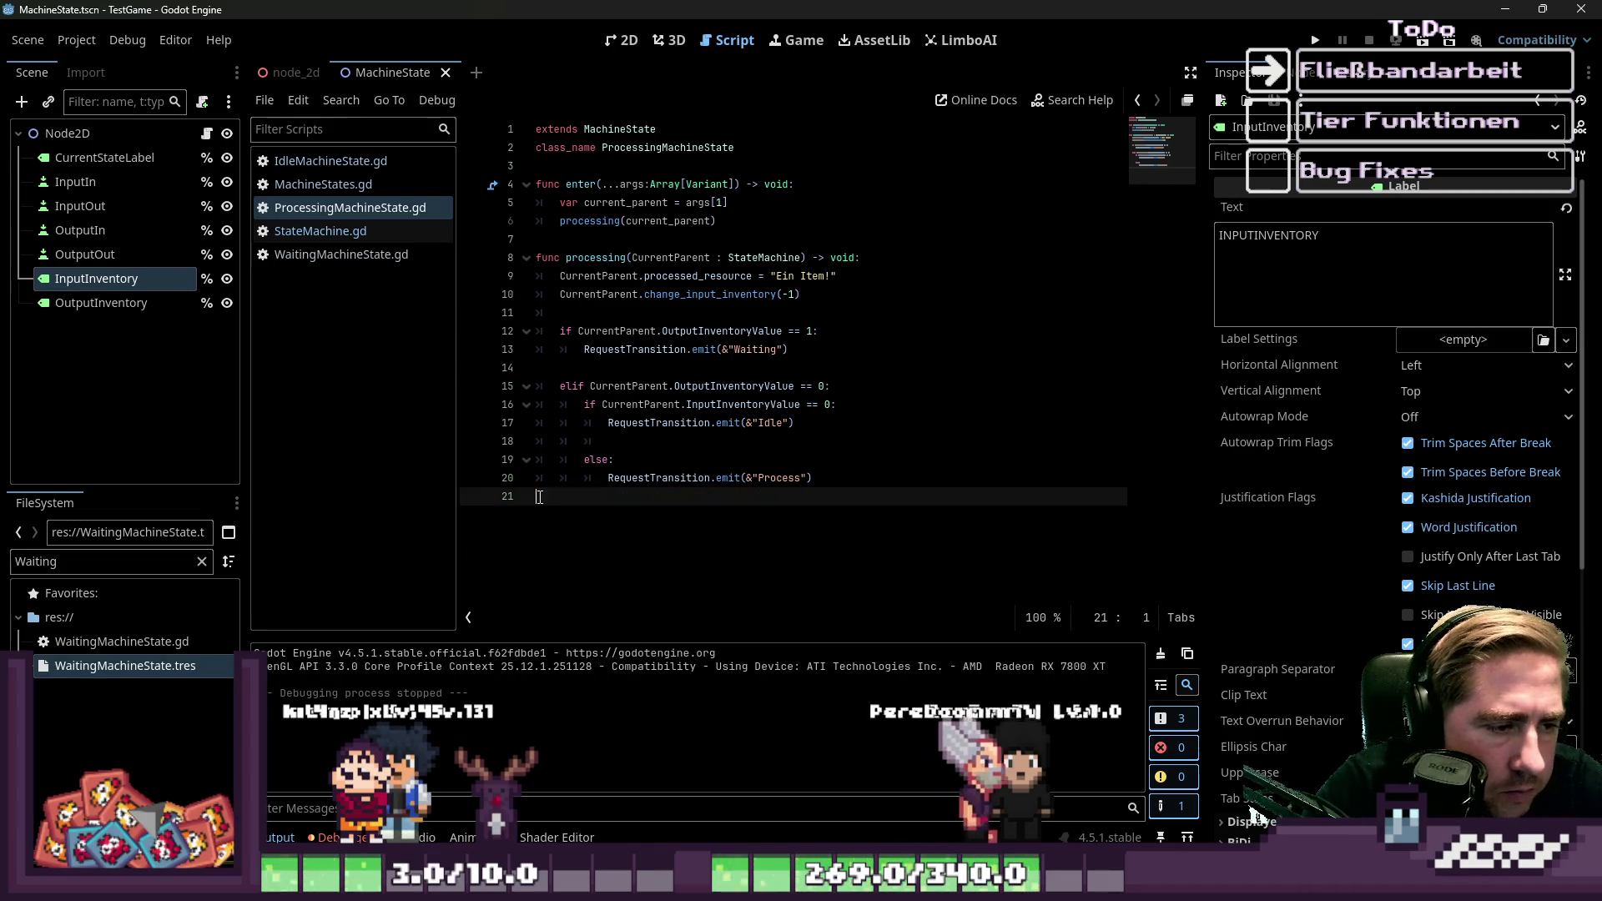
key(ctrl+z)
Step: Switch to the WaitingMachineState script
click(735, 386)
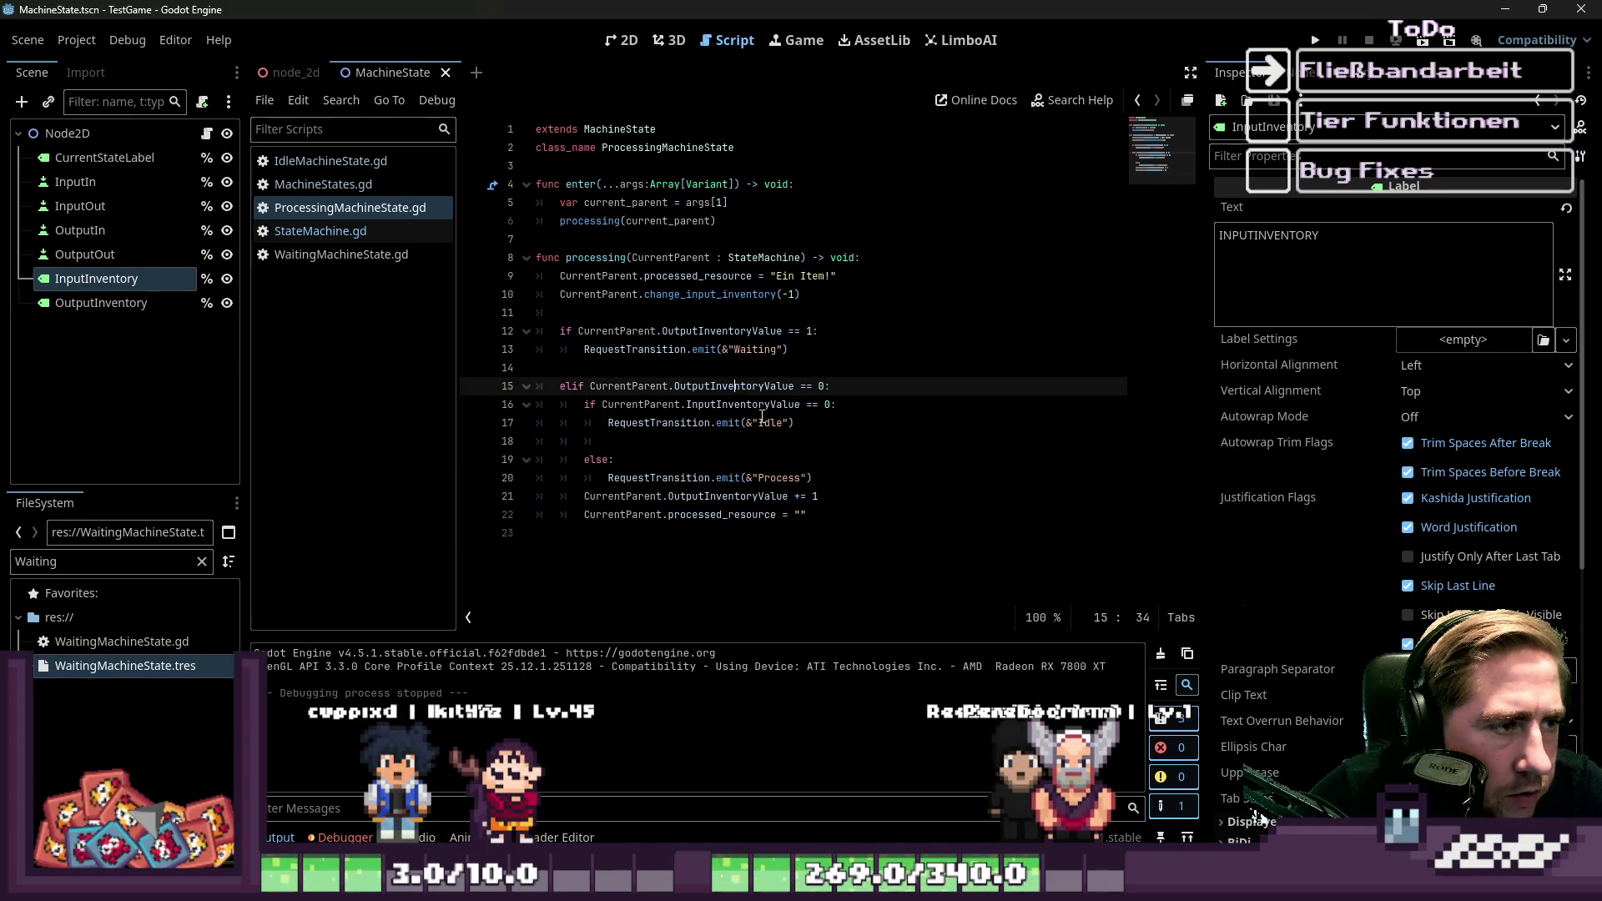
click(751, 442)
click(737, 349)
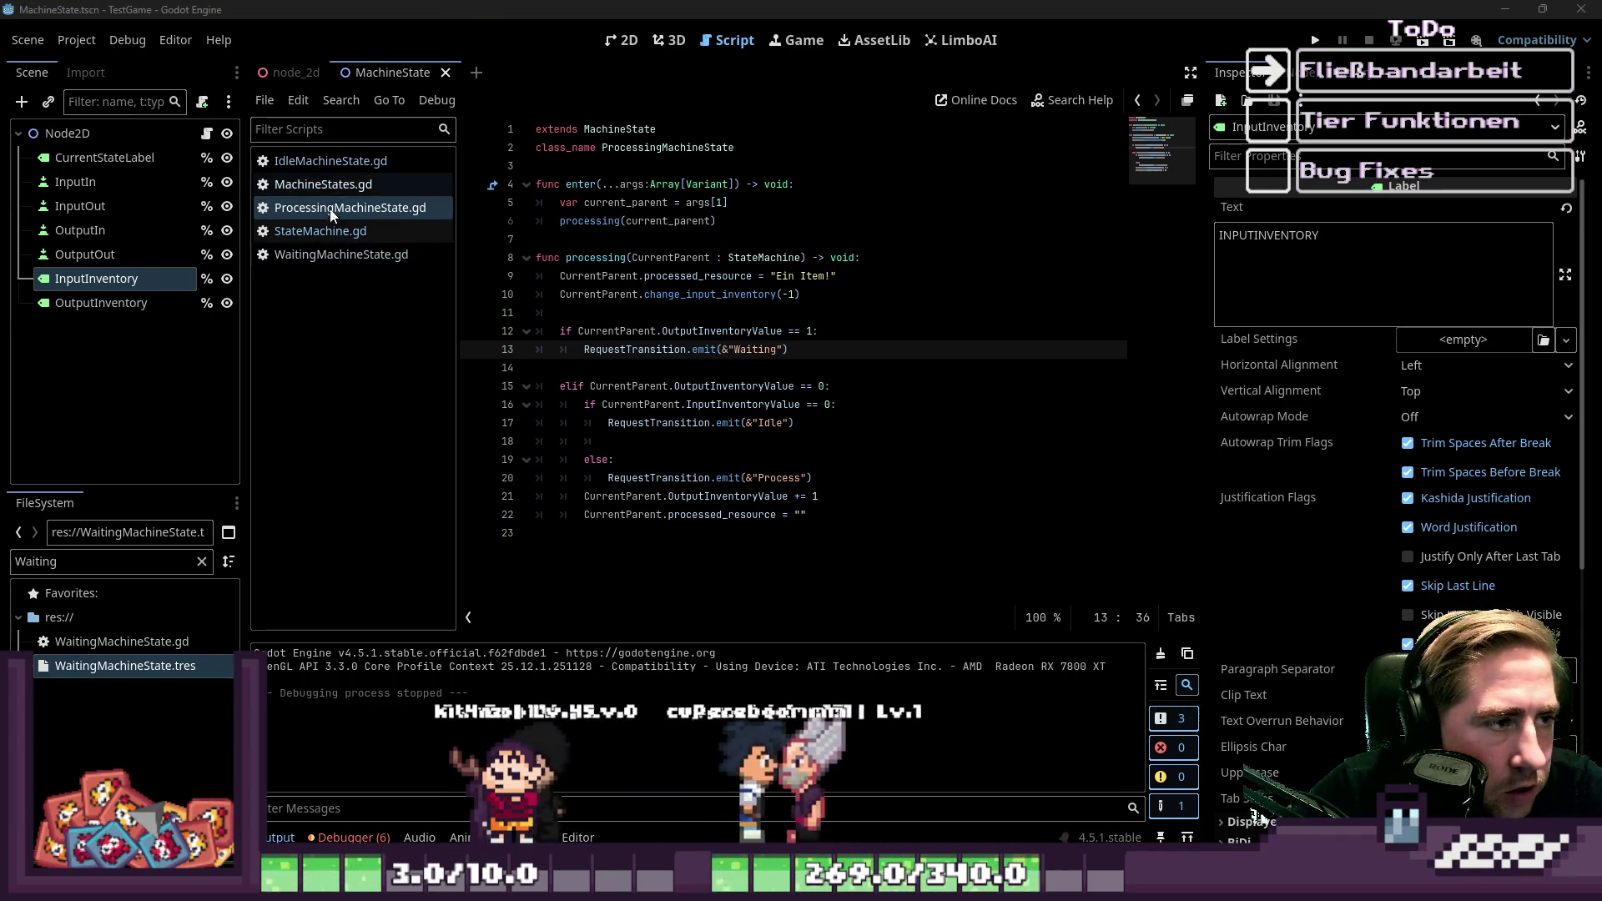
click(318, 256)
Step: Paste the OutputInventoryValue increment and processed_resource reset after the Processing transition, unindent them, and save
click(648, 356)
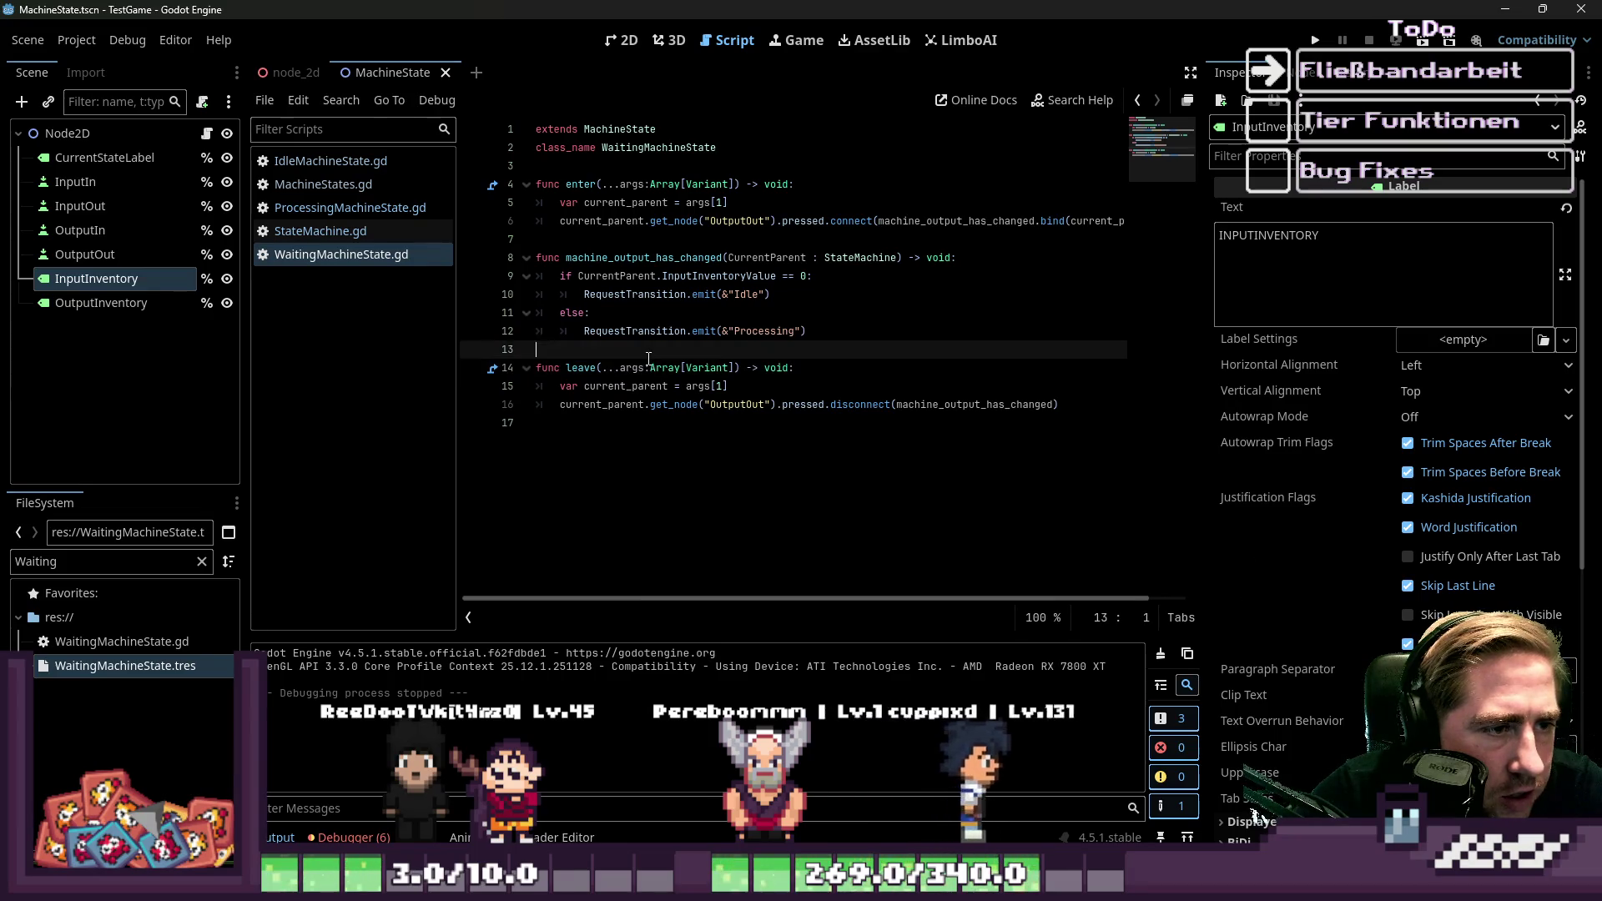
key(Up)
key(Up)
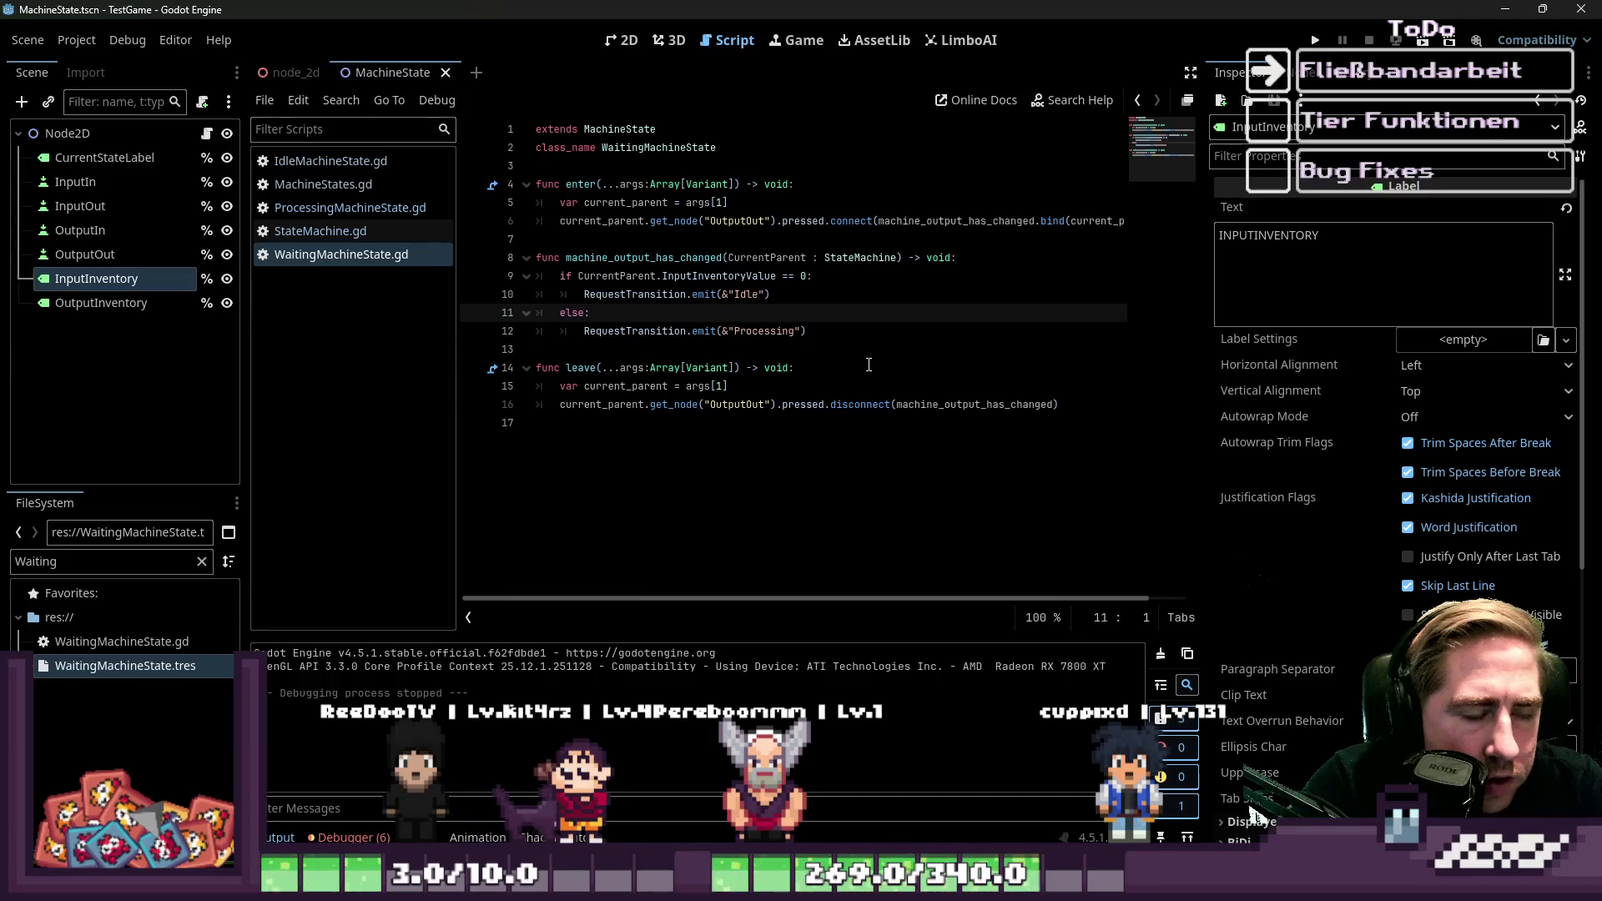
key(Up)
key(Up)
key(Down)
key(Down)
key(Down)
key(Return)
key(Return)
key(Up)
key(Up)
key(Up)
key(Up)
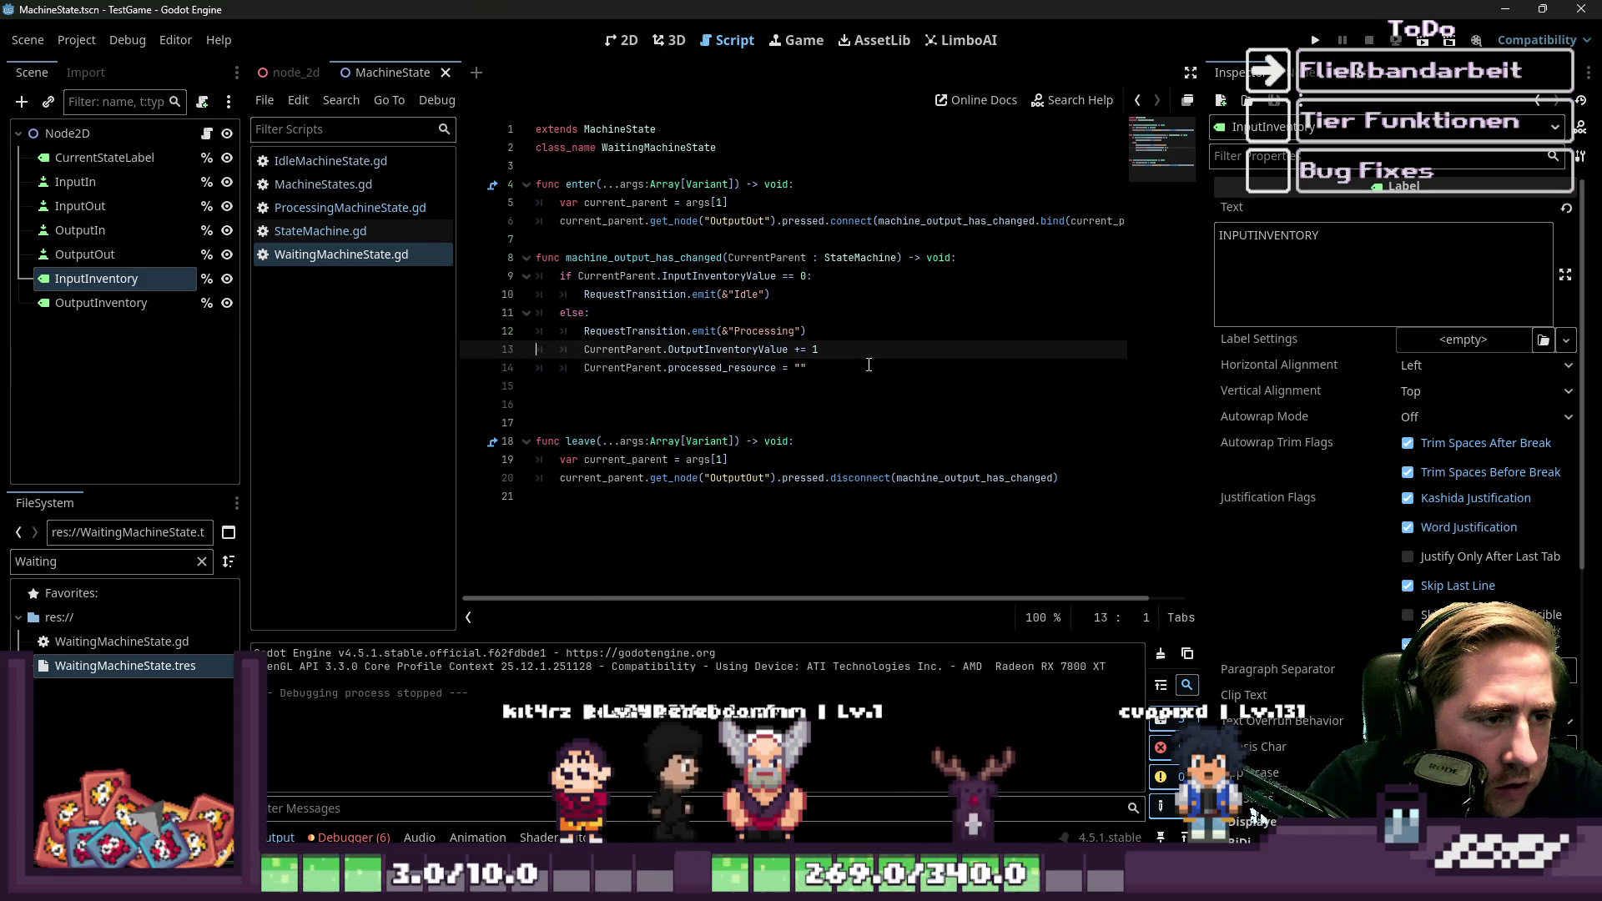
key(Down)
key(shift+Tab)
key(Down)
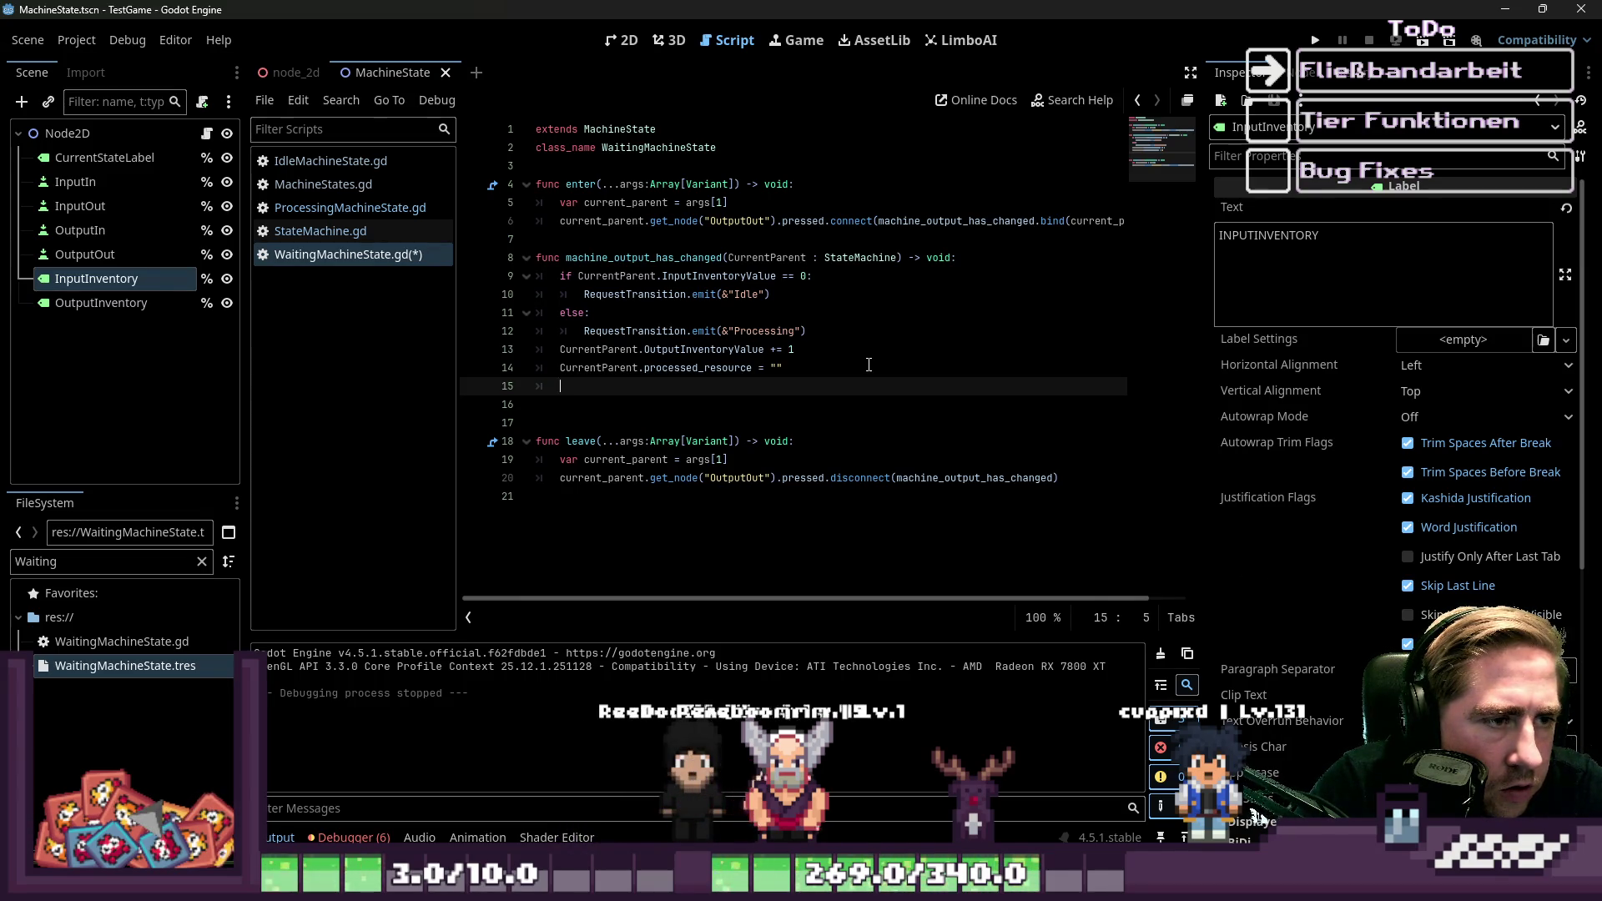
key(ctrl+s)
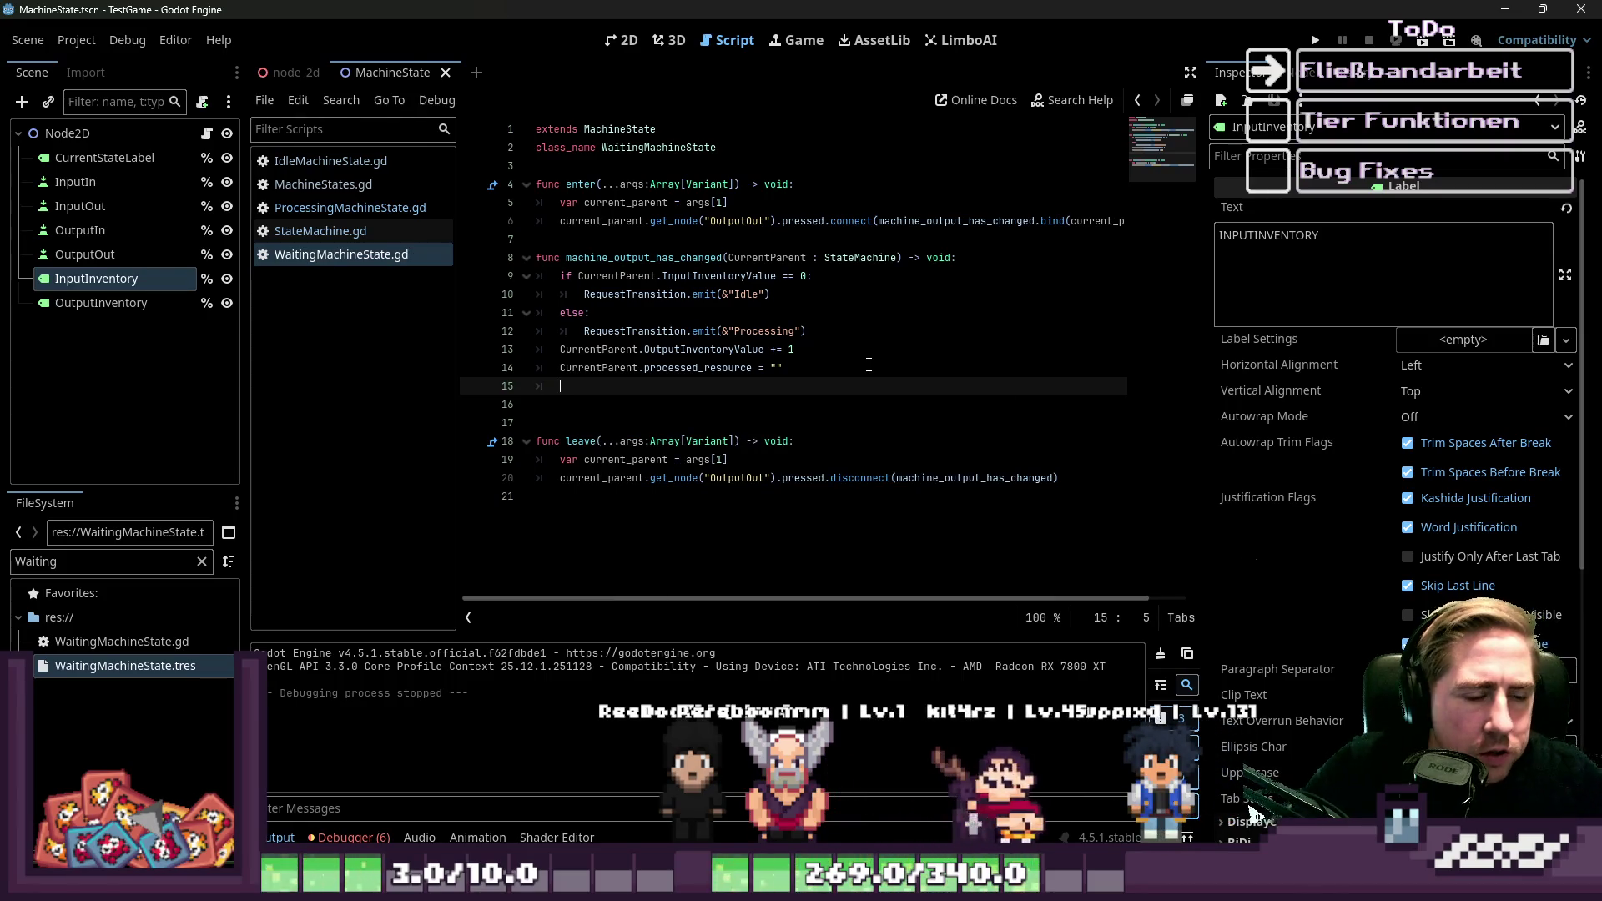
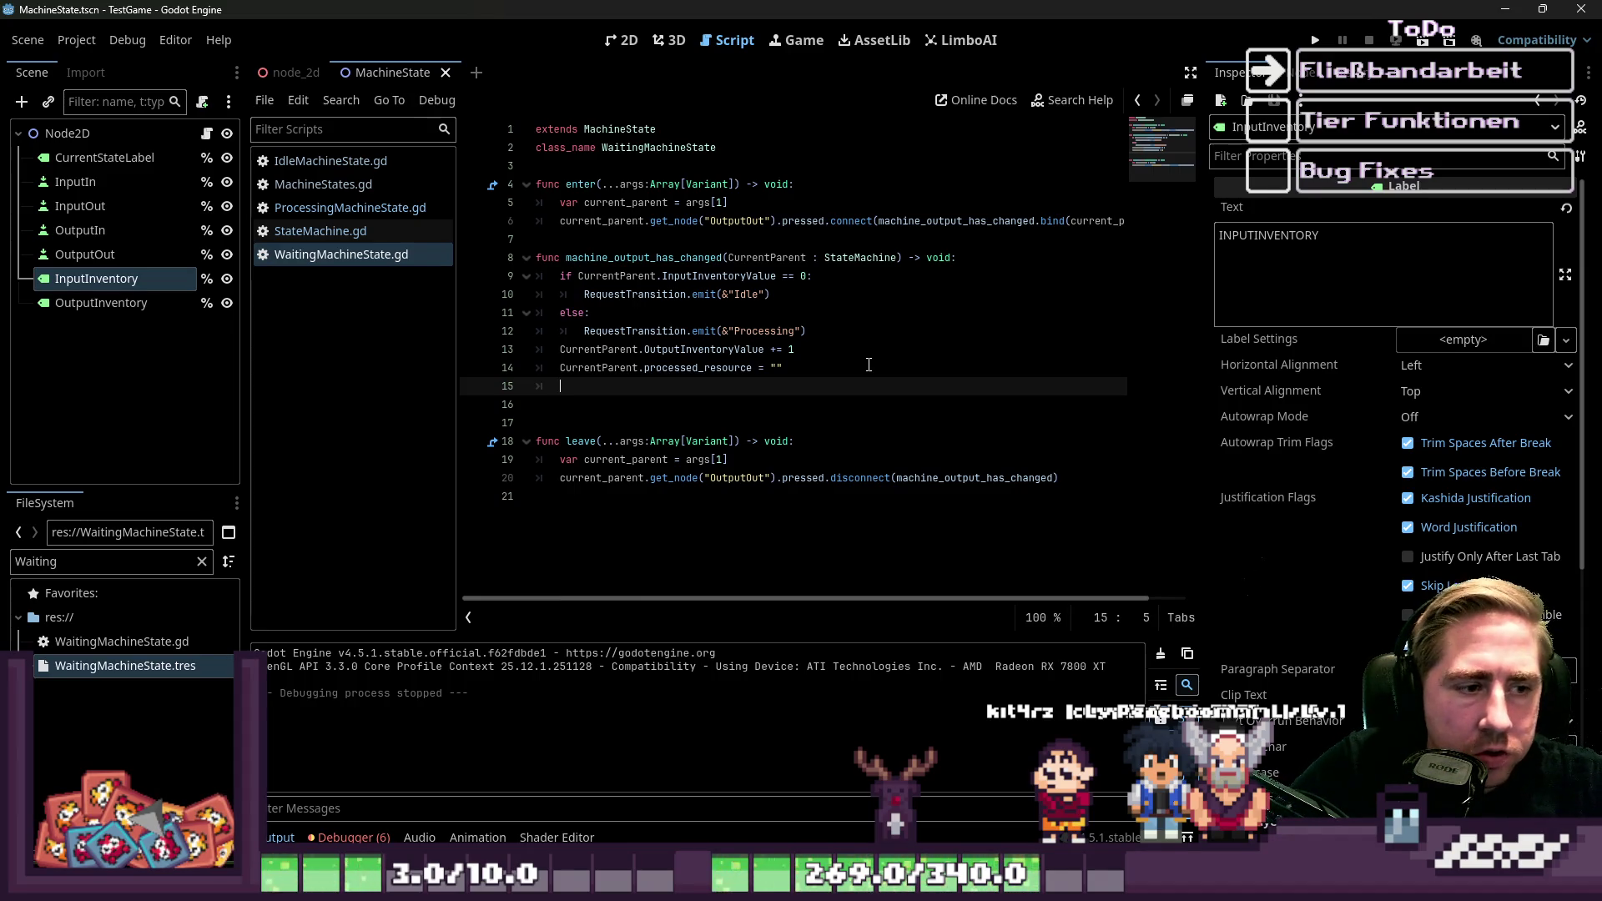
Step: Add 'if CurrentParent.OutputInventoryValue != 0: return' at the top of machine_output_has_changed
click(1059, 252)
key(Return)
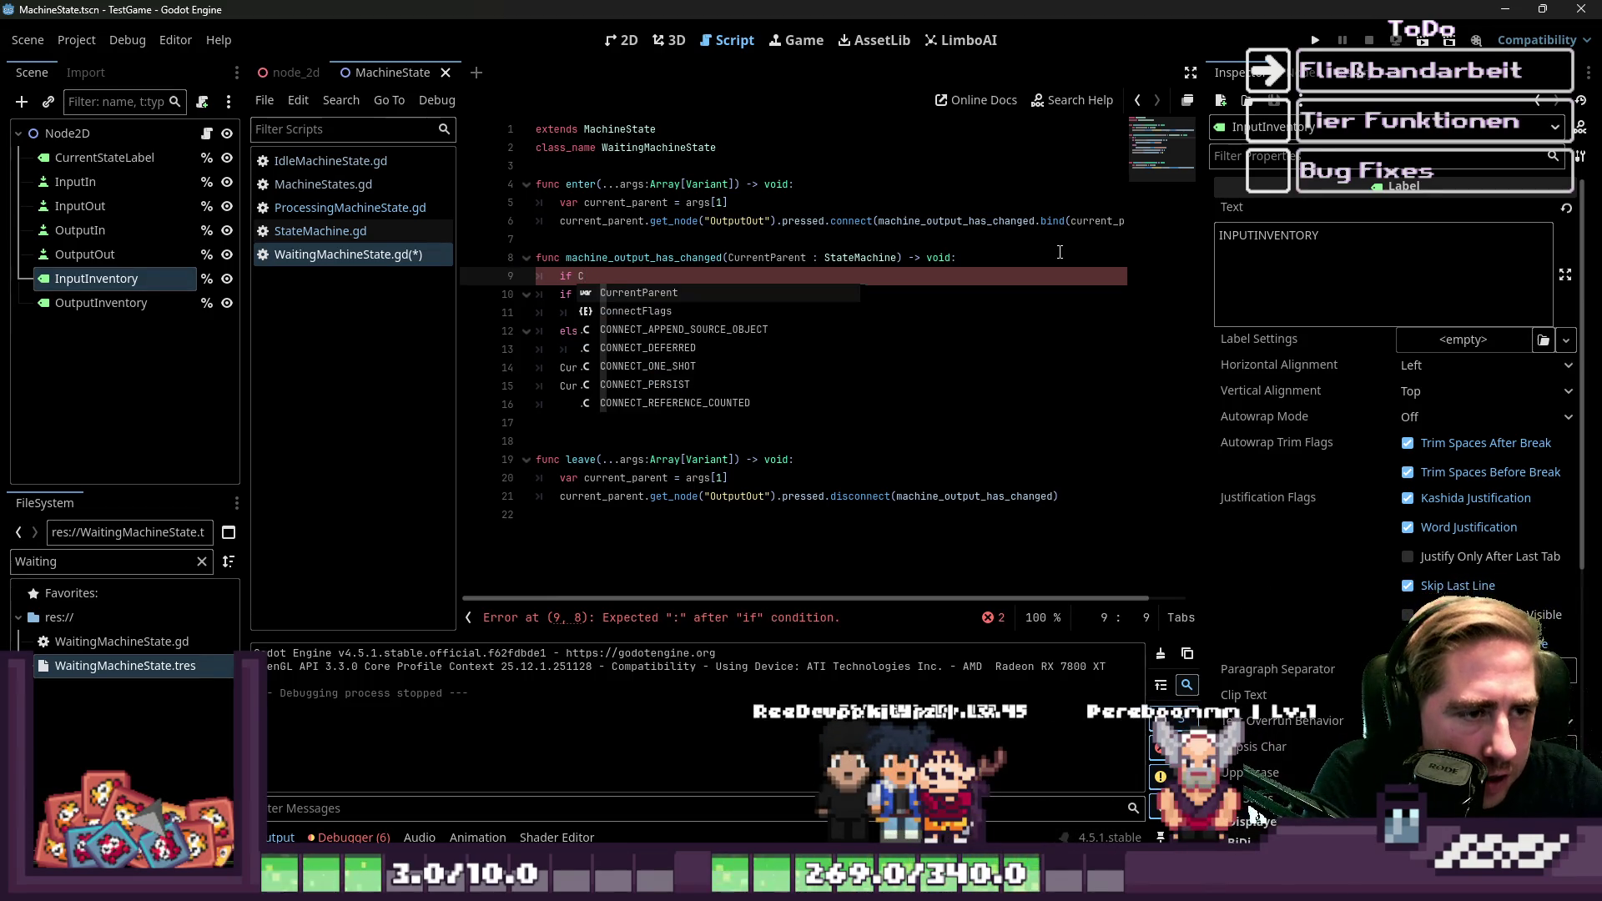
text(urrentParent.OutputInventoryValue)
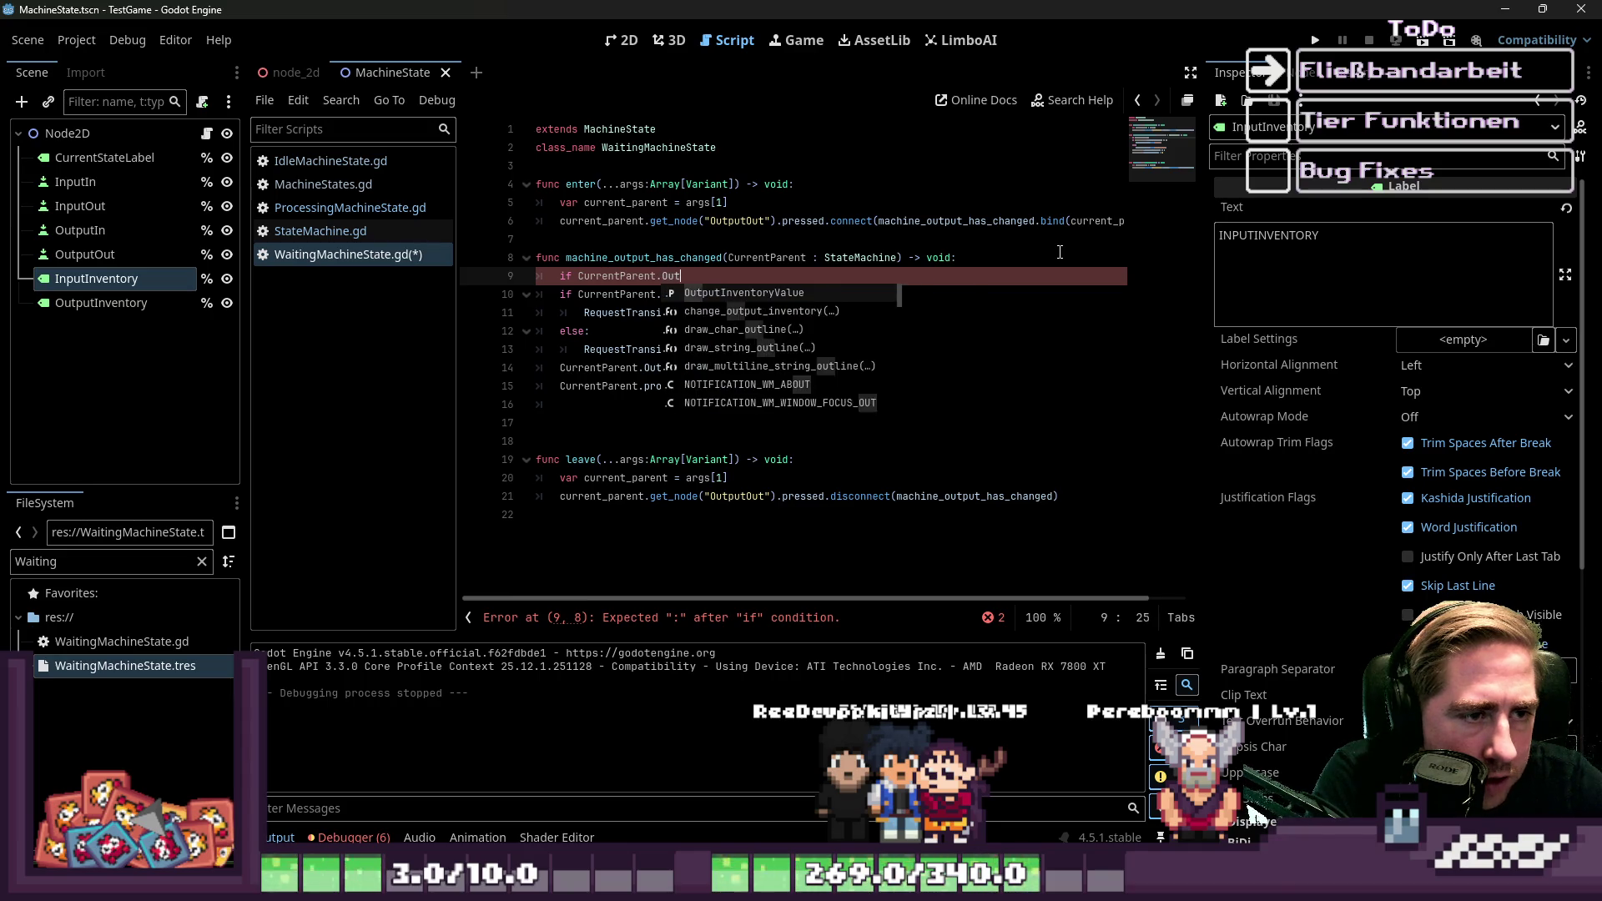
key(BackSpace)
key(BackSpace)
key(BackSpace)
text(!= 0:)
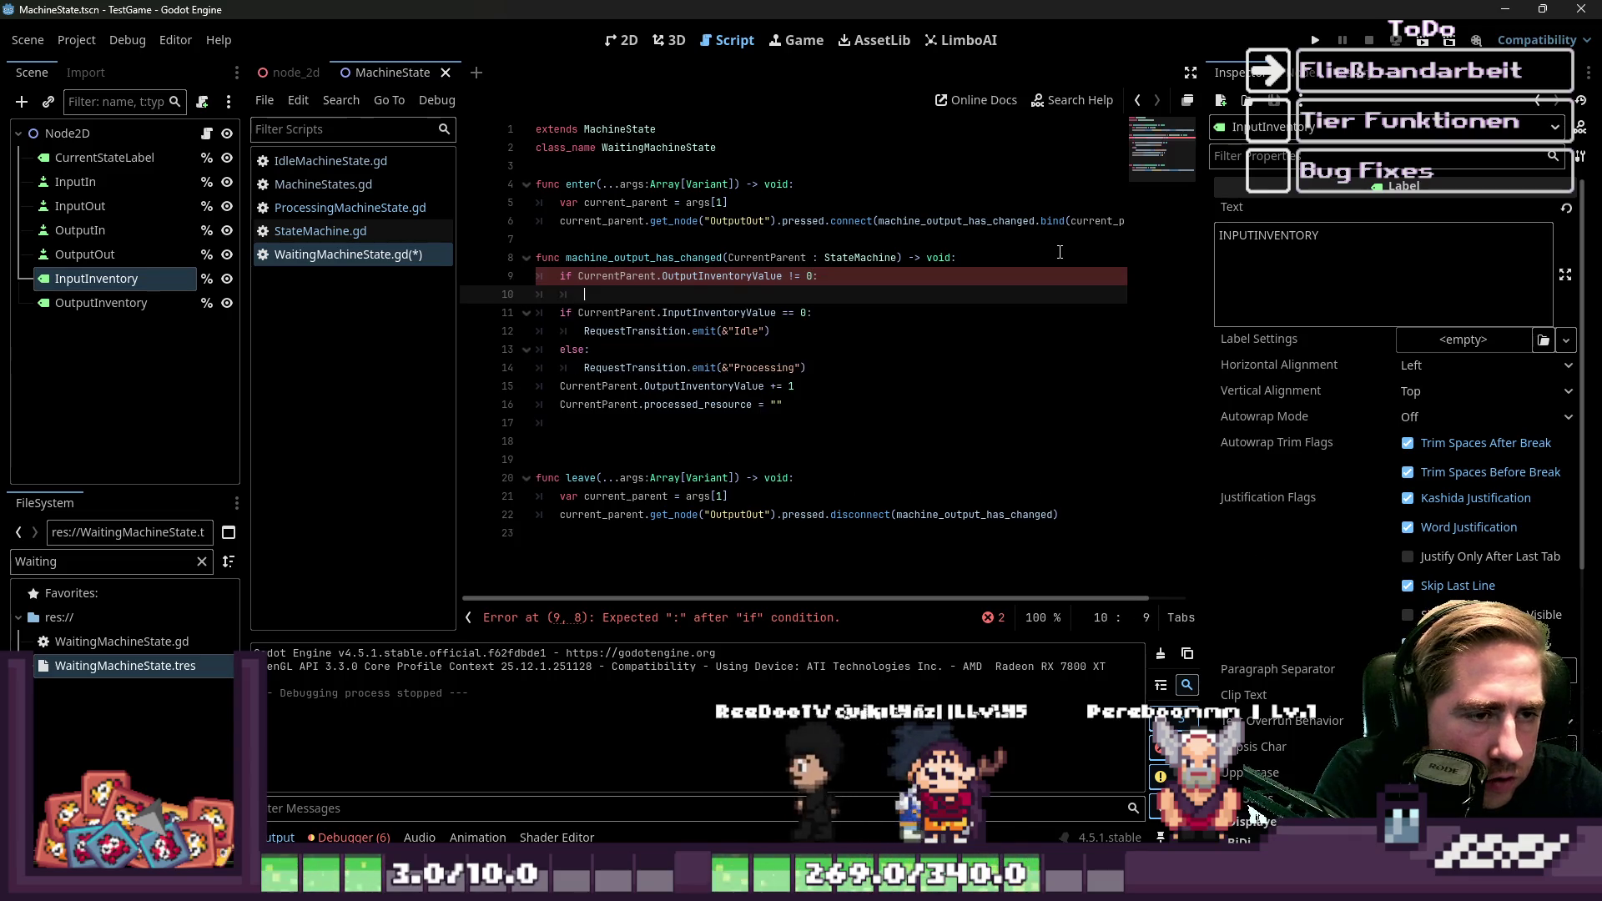
key(Return)
text(return)
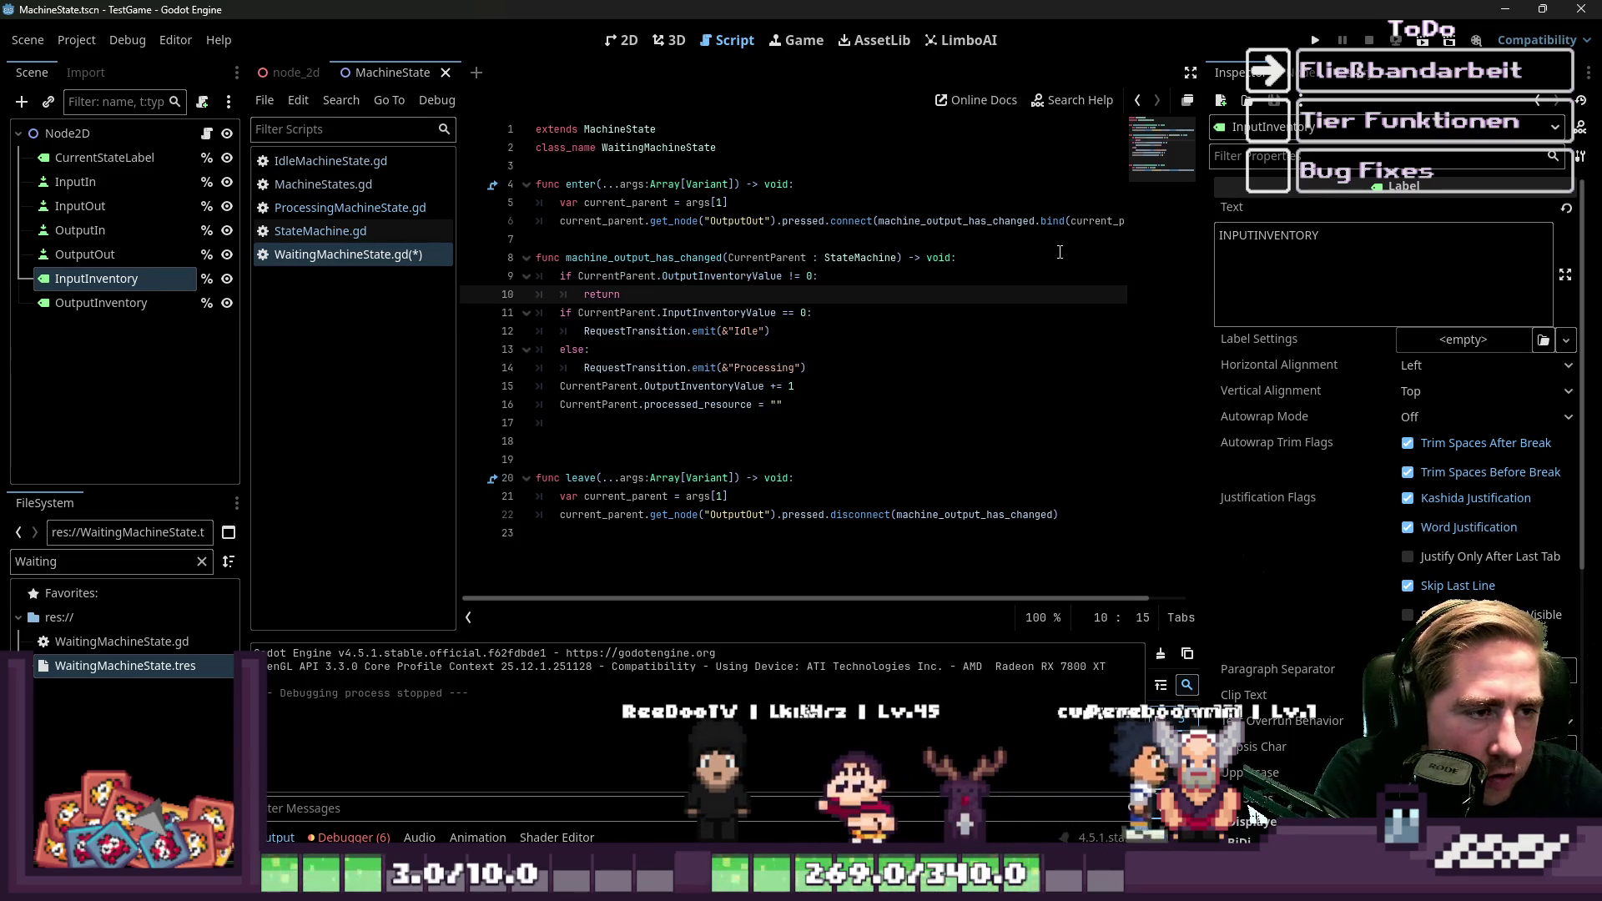
key(Return)
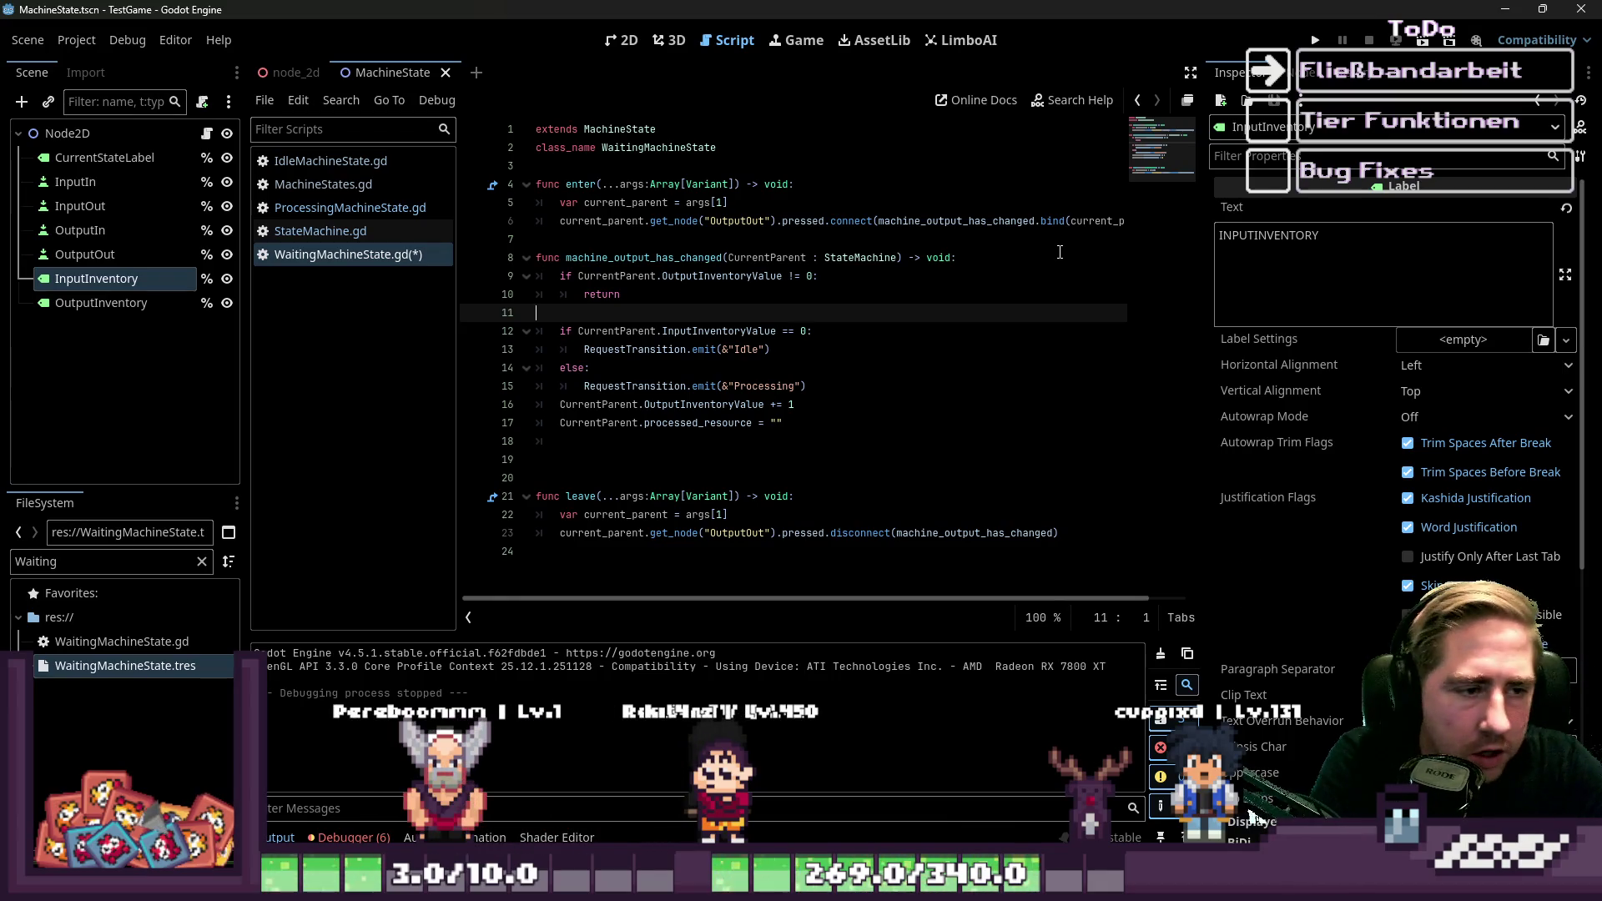
Step: Delete the extra blank lines before leave() and bring up the MachineState scene
click(579, 448)
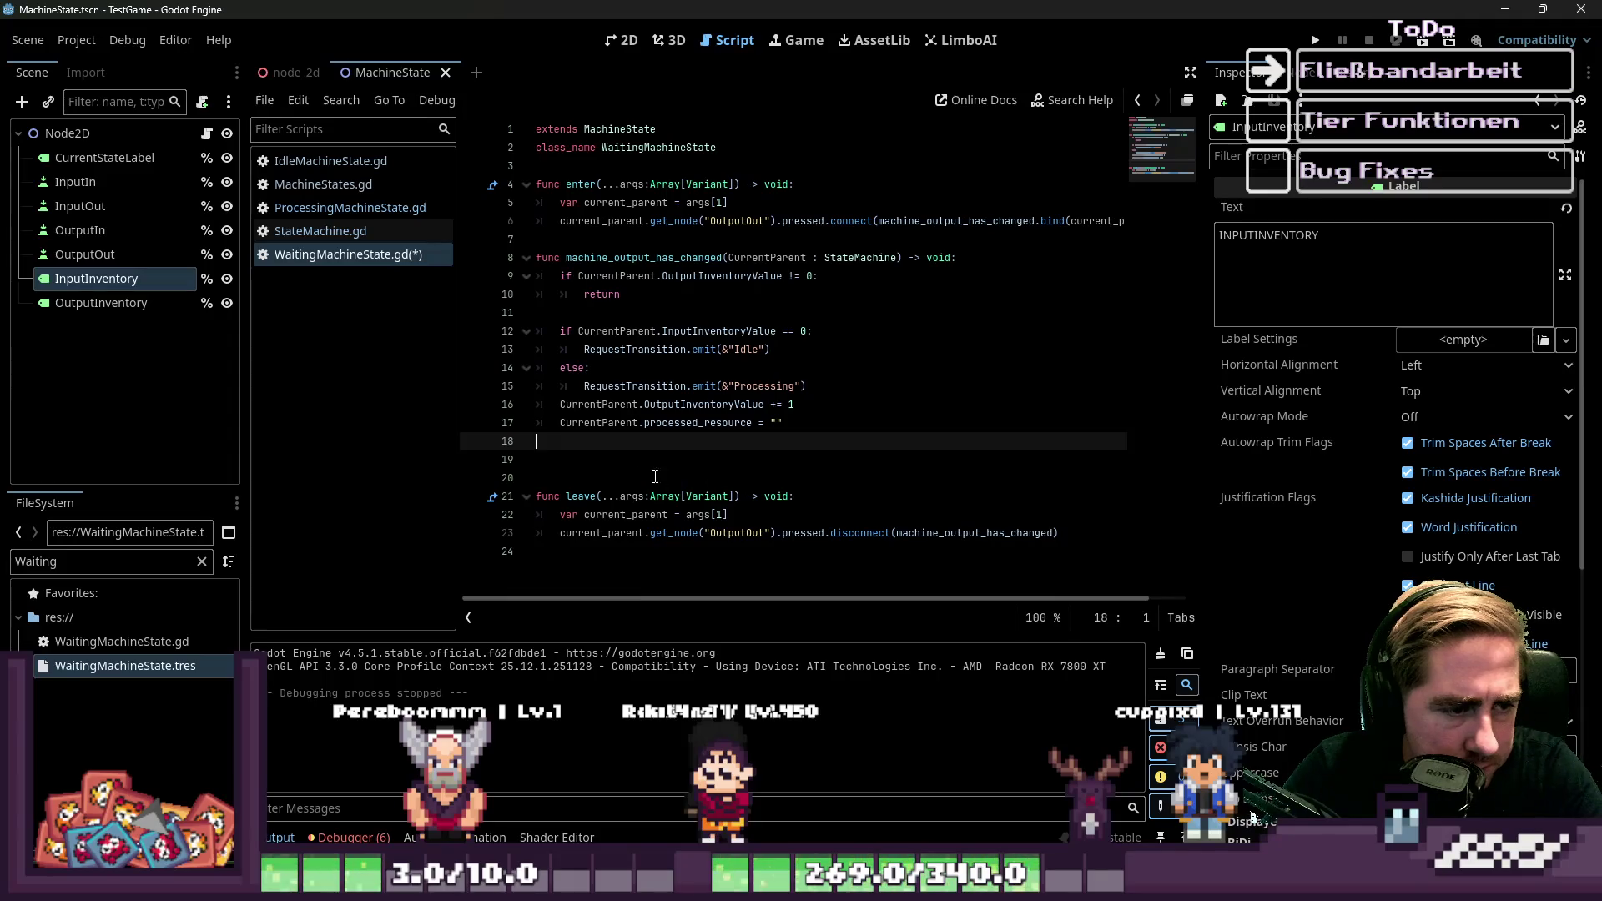
key(Delete)
key(Delete)
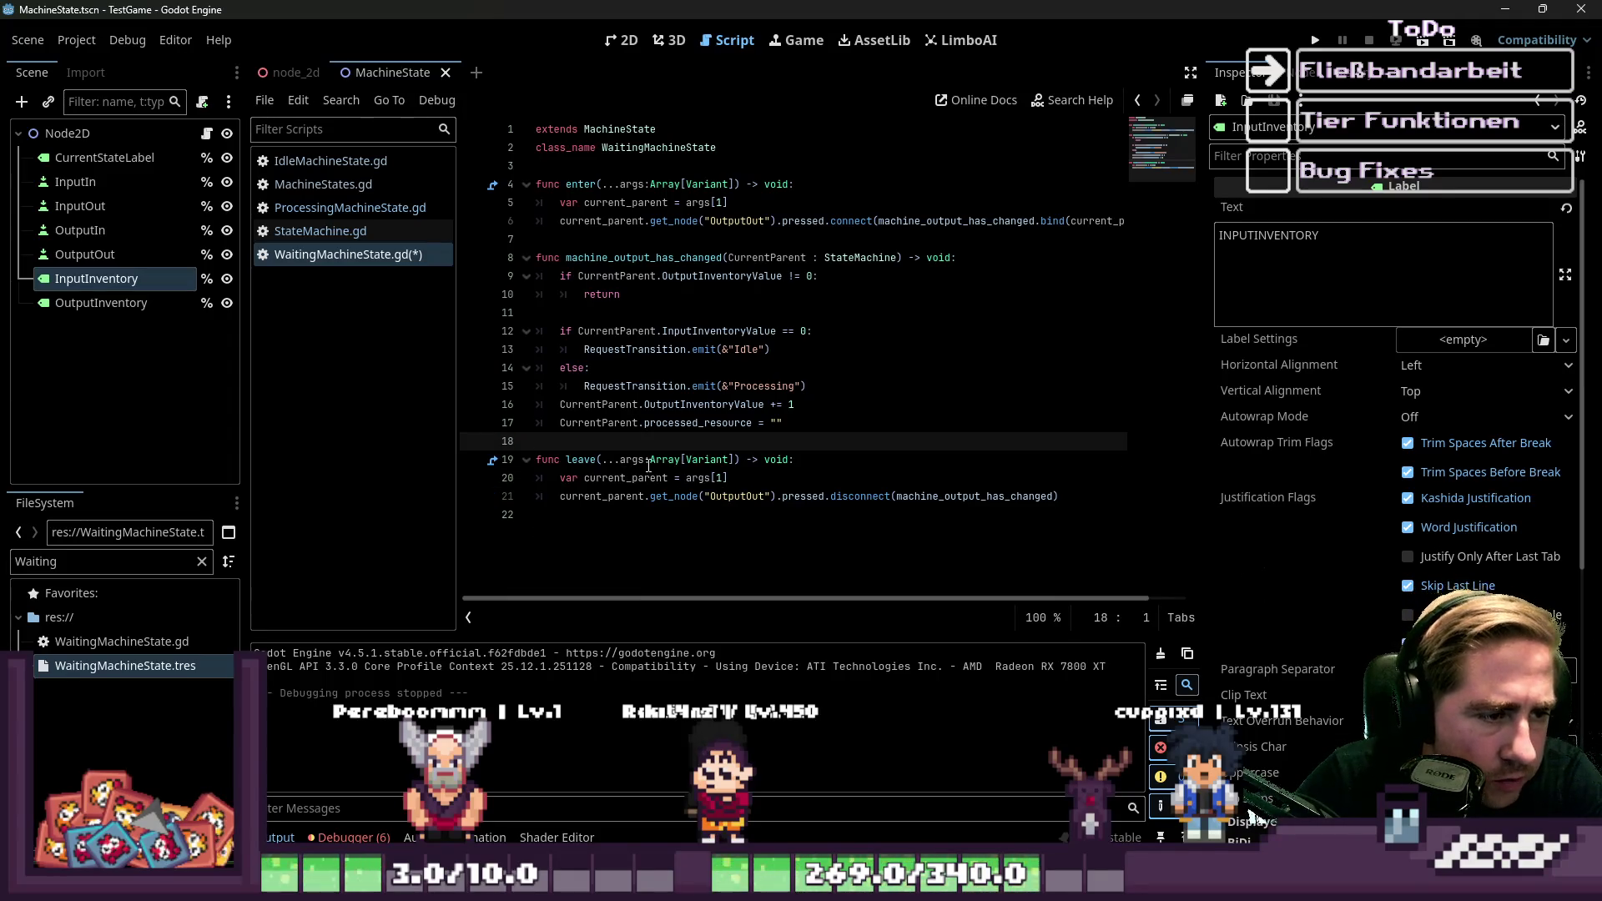
click(666, 523)
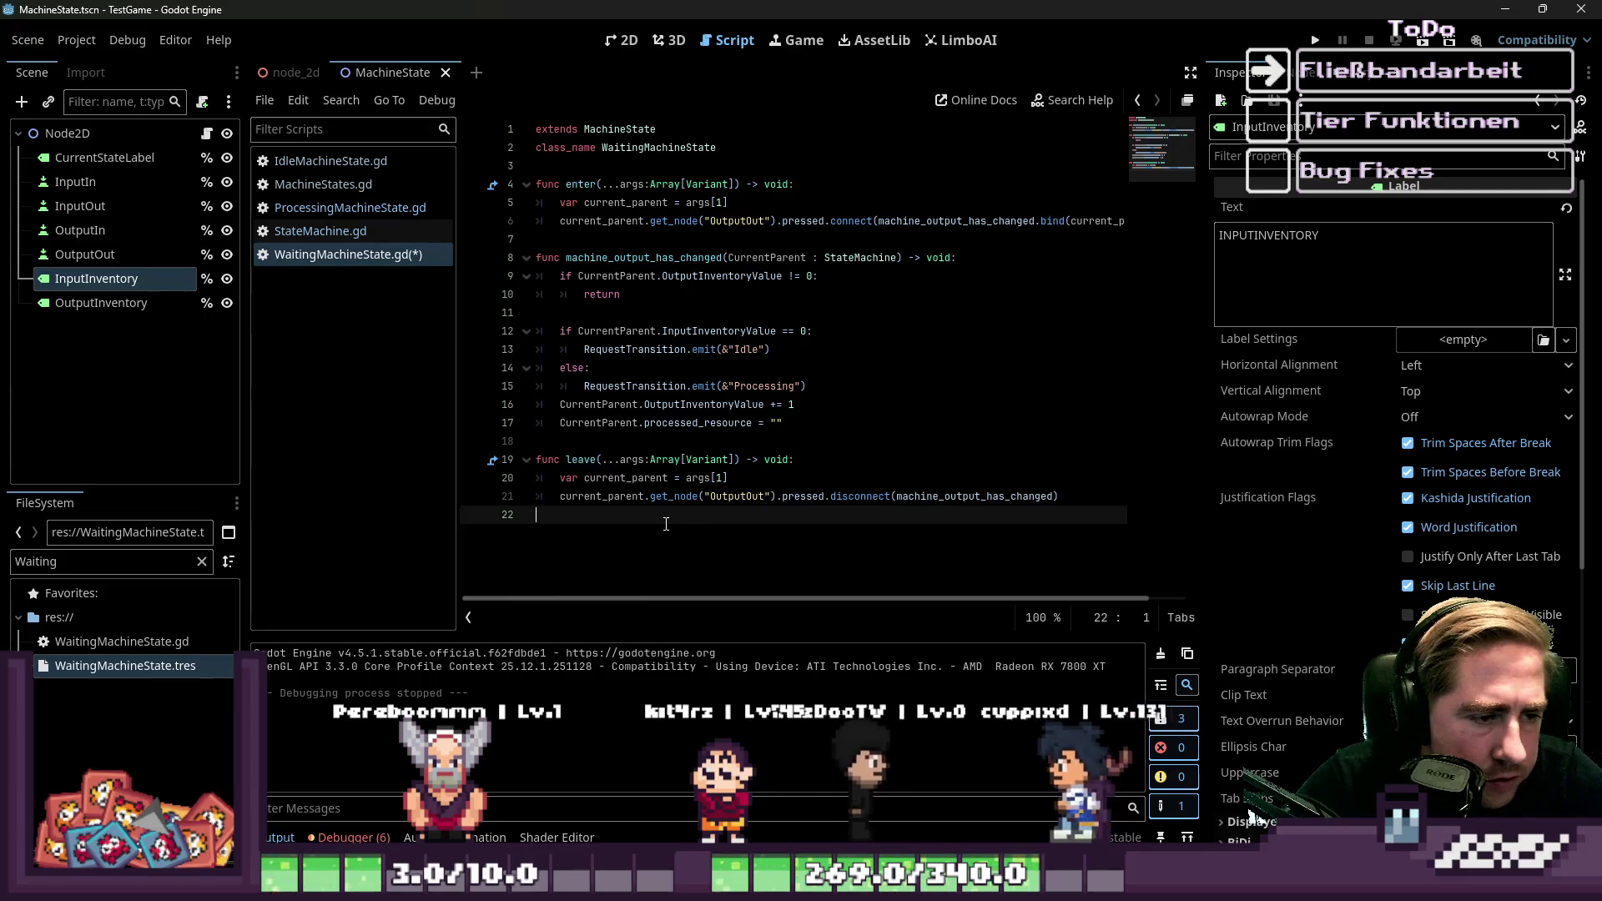
click(628, 42)
click(637, 276)
Step: Duplicate CurrentStateLabel, set its text to ProcessedItem, and move it up beside INPUTINVENTORY
click(859, 250)
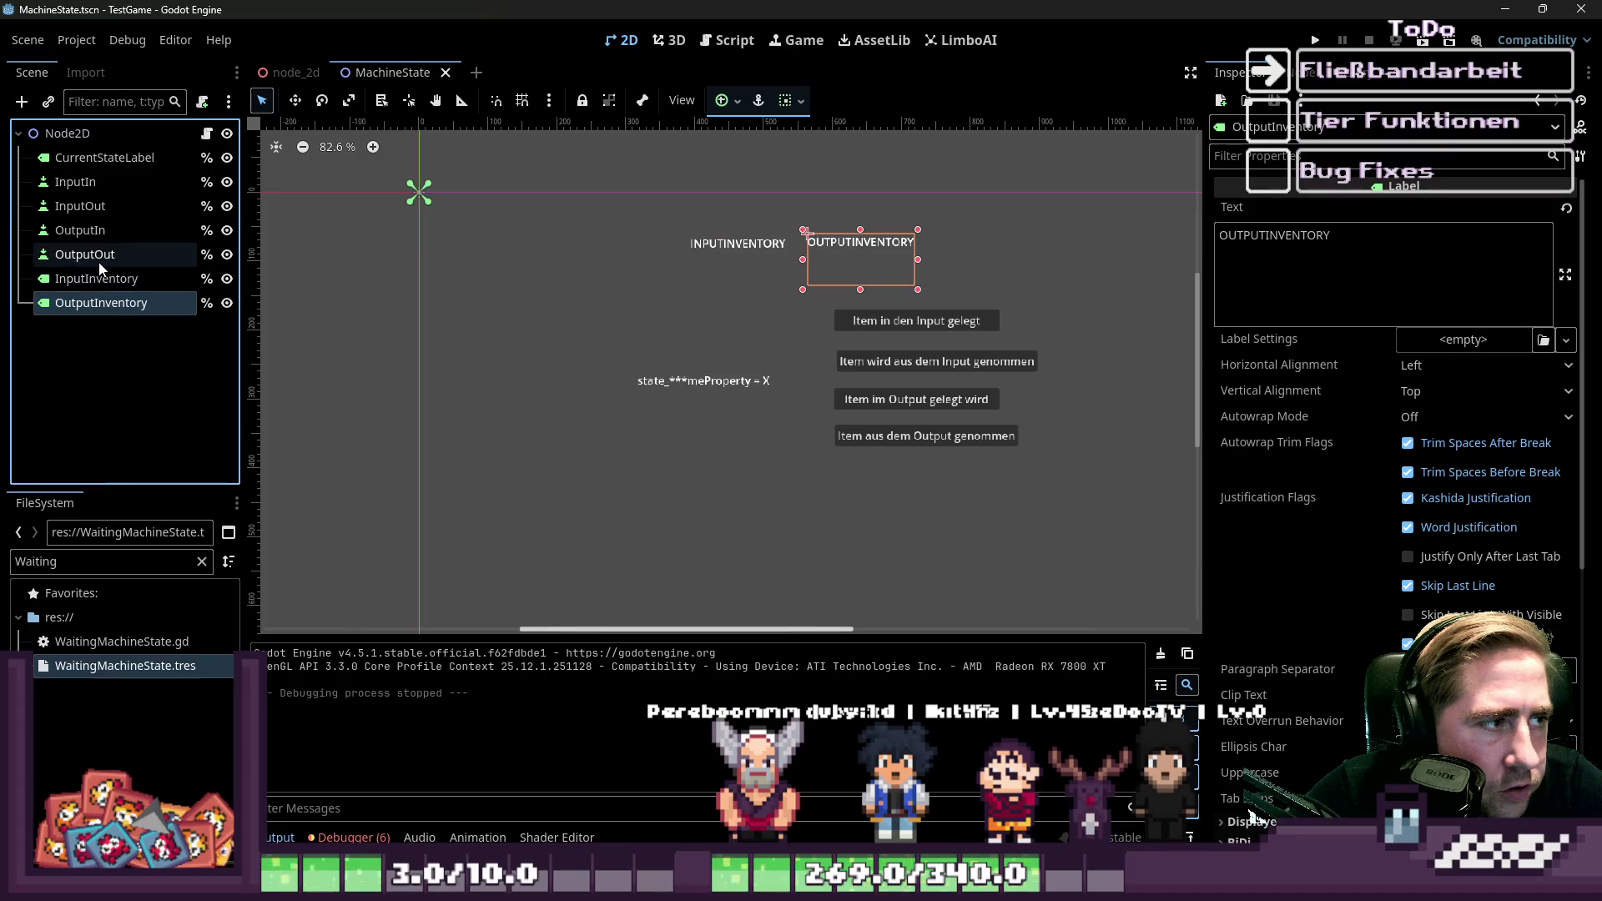
click(117, 157)
key(ctrl+d)
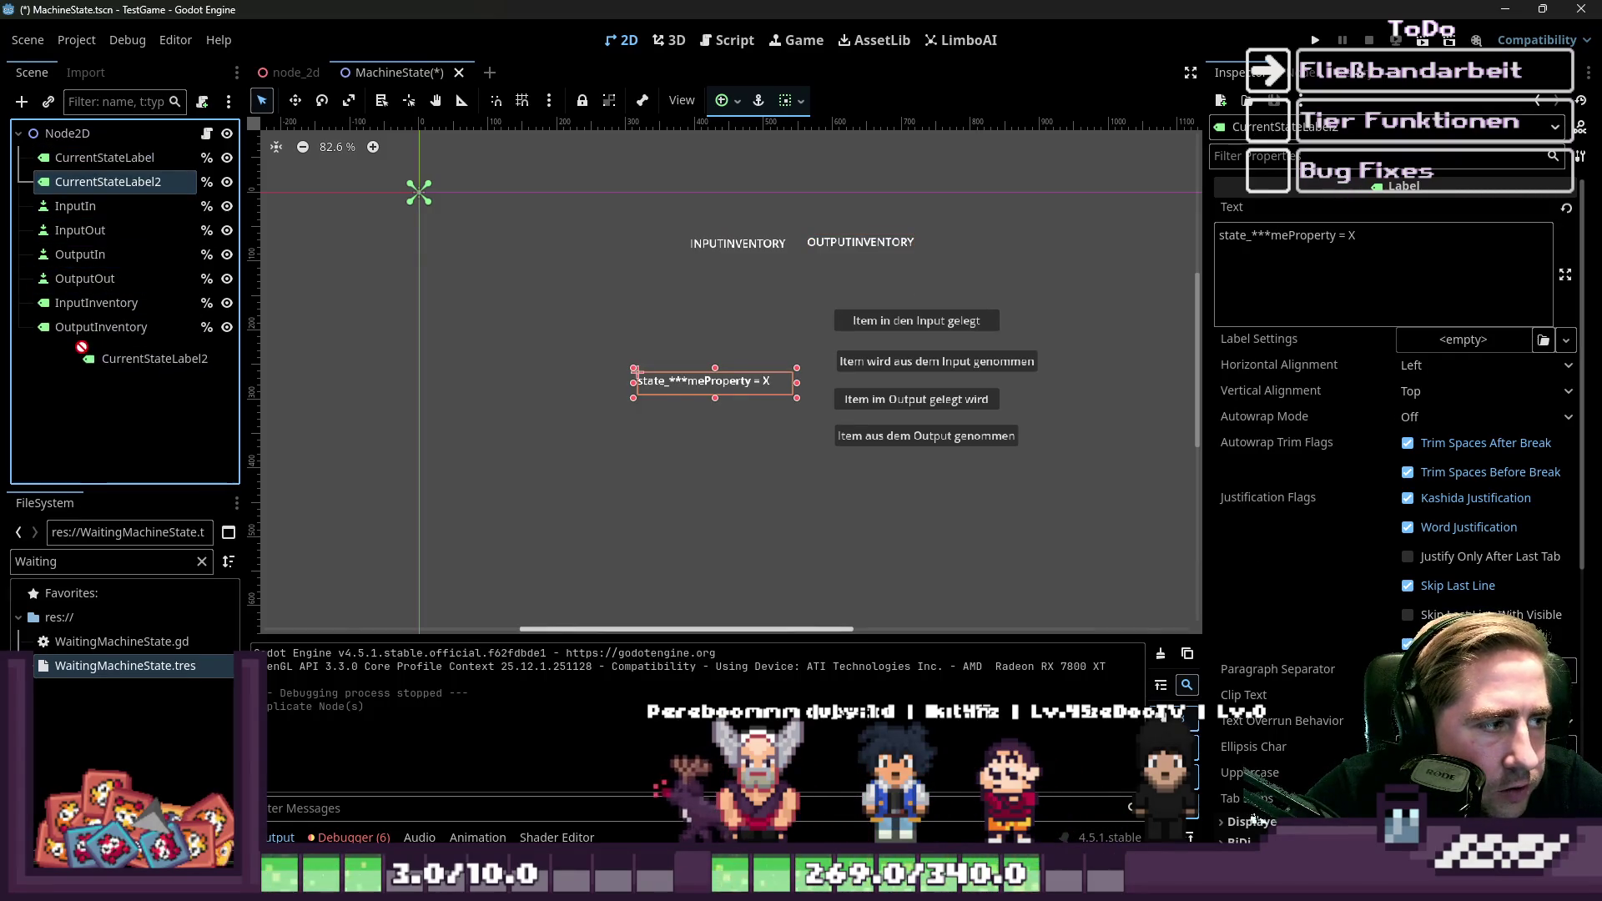
drag(83, 342, 83, 338)
triple_click(1309, 250)
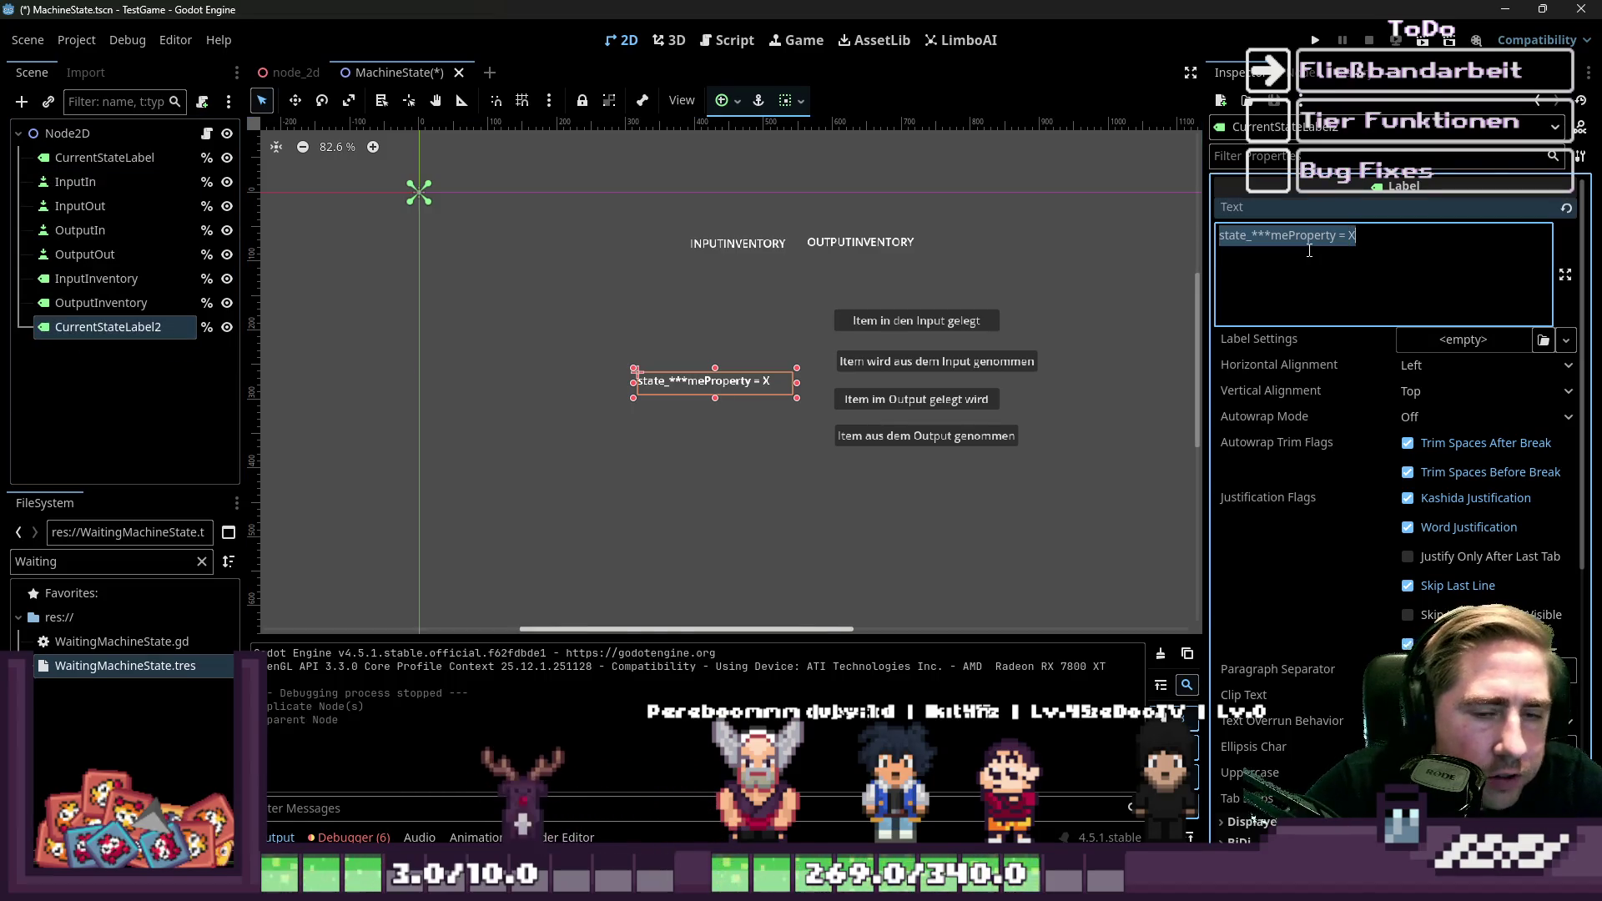
text(CurrentIt)
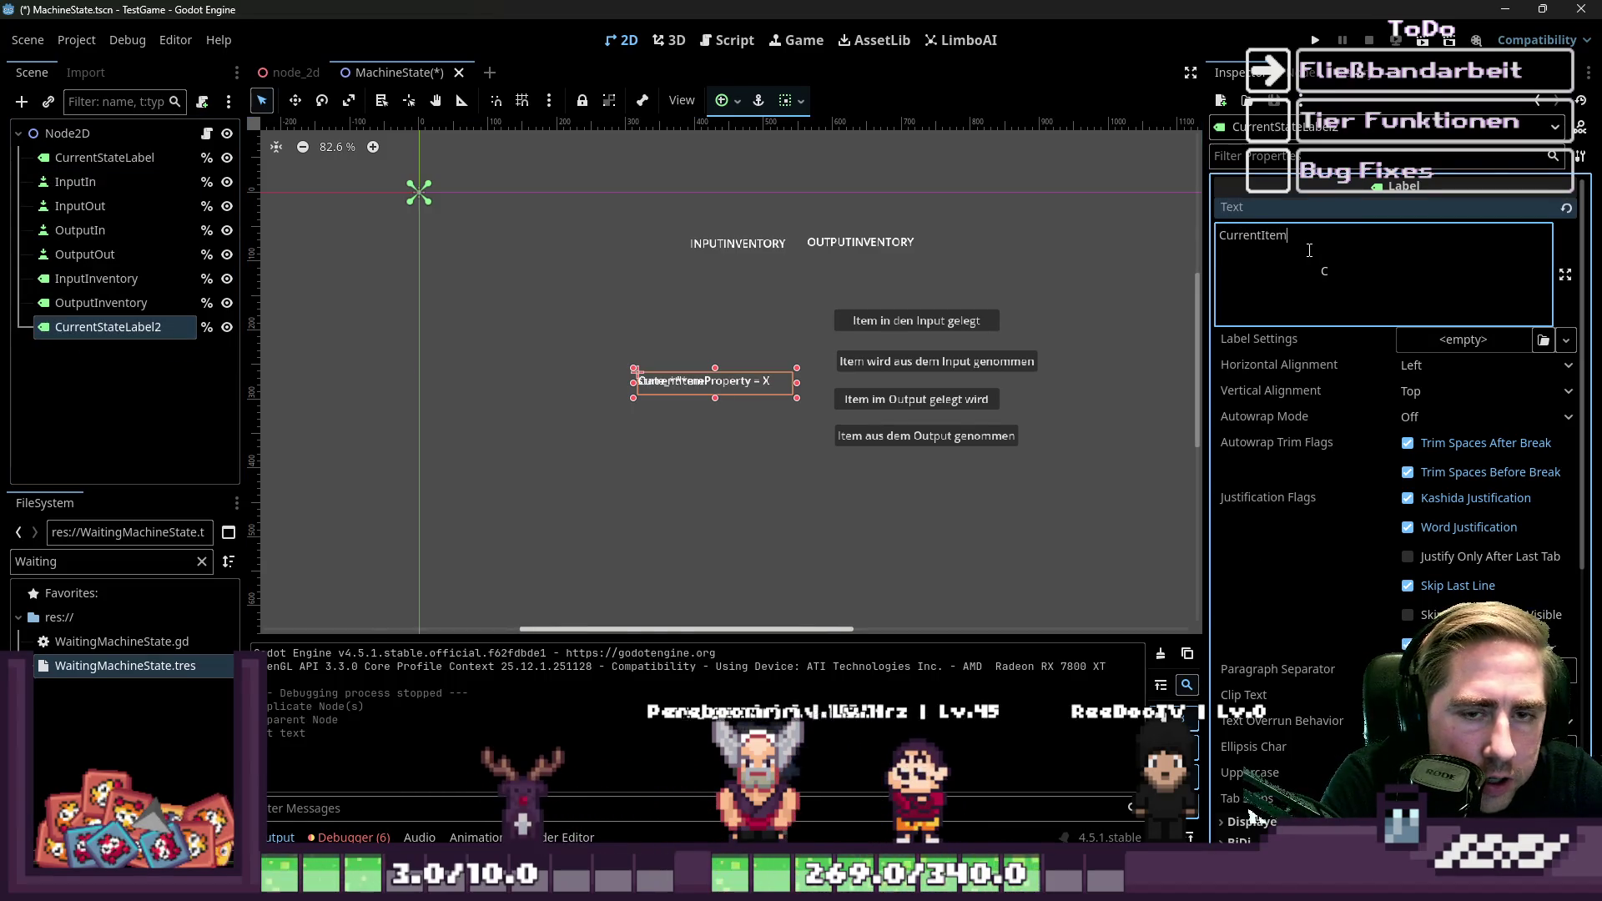
key(ctrl+a)
text(Proc)
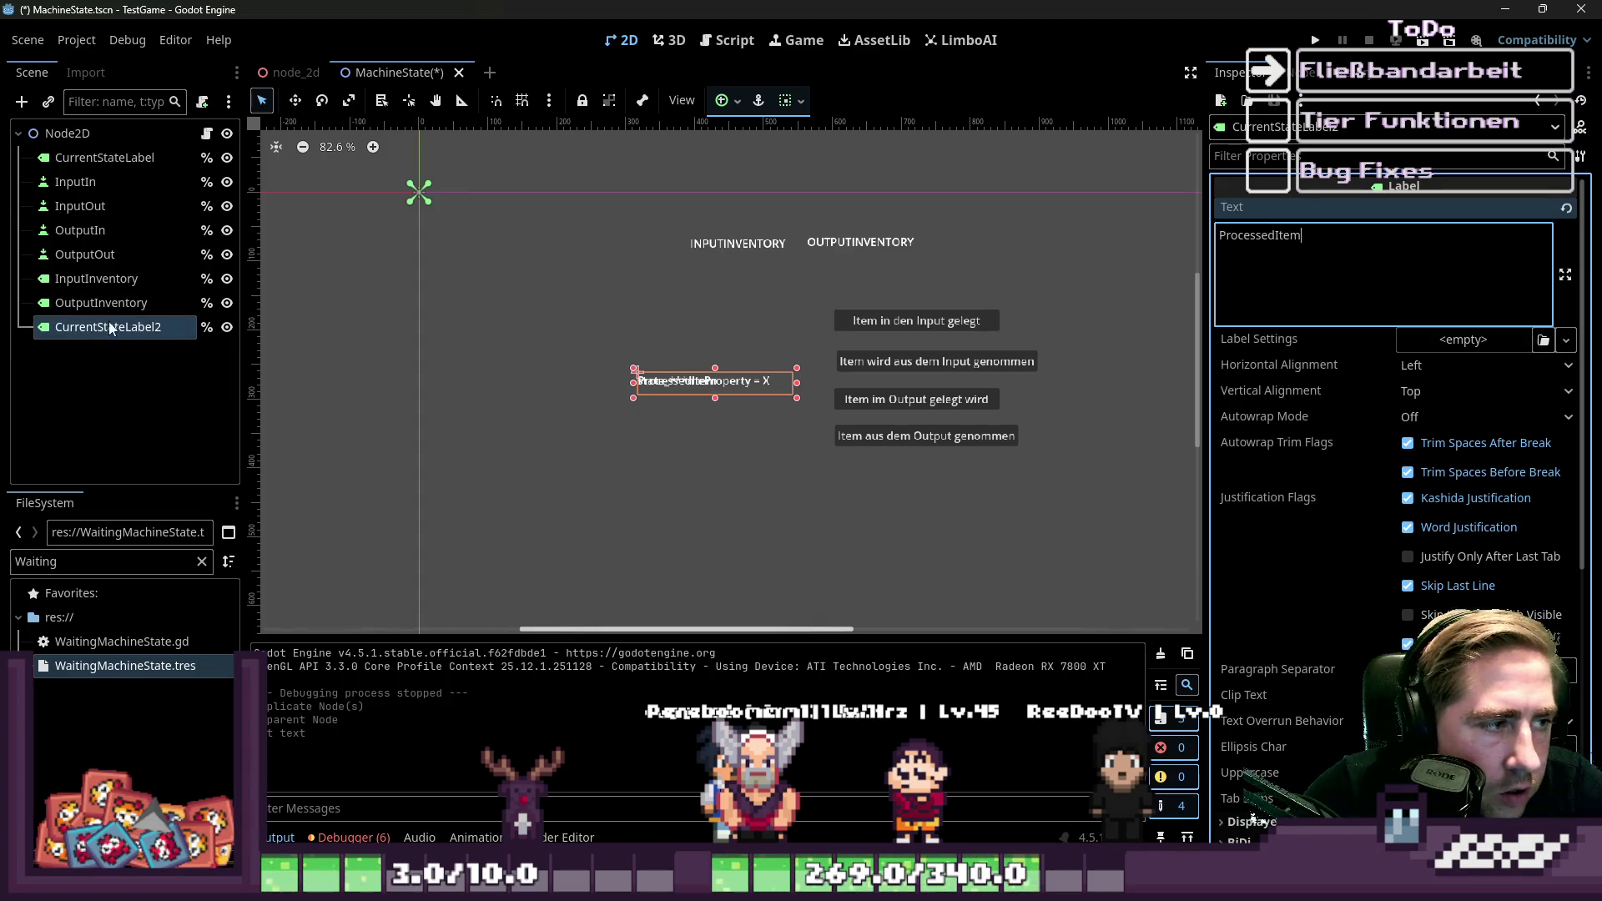
drag(688, 392, 678, 306)
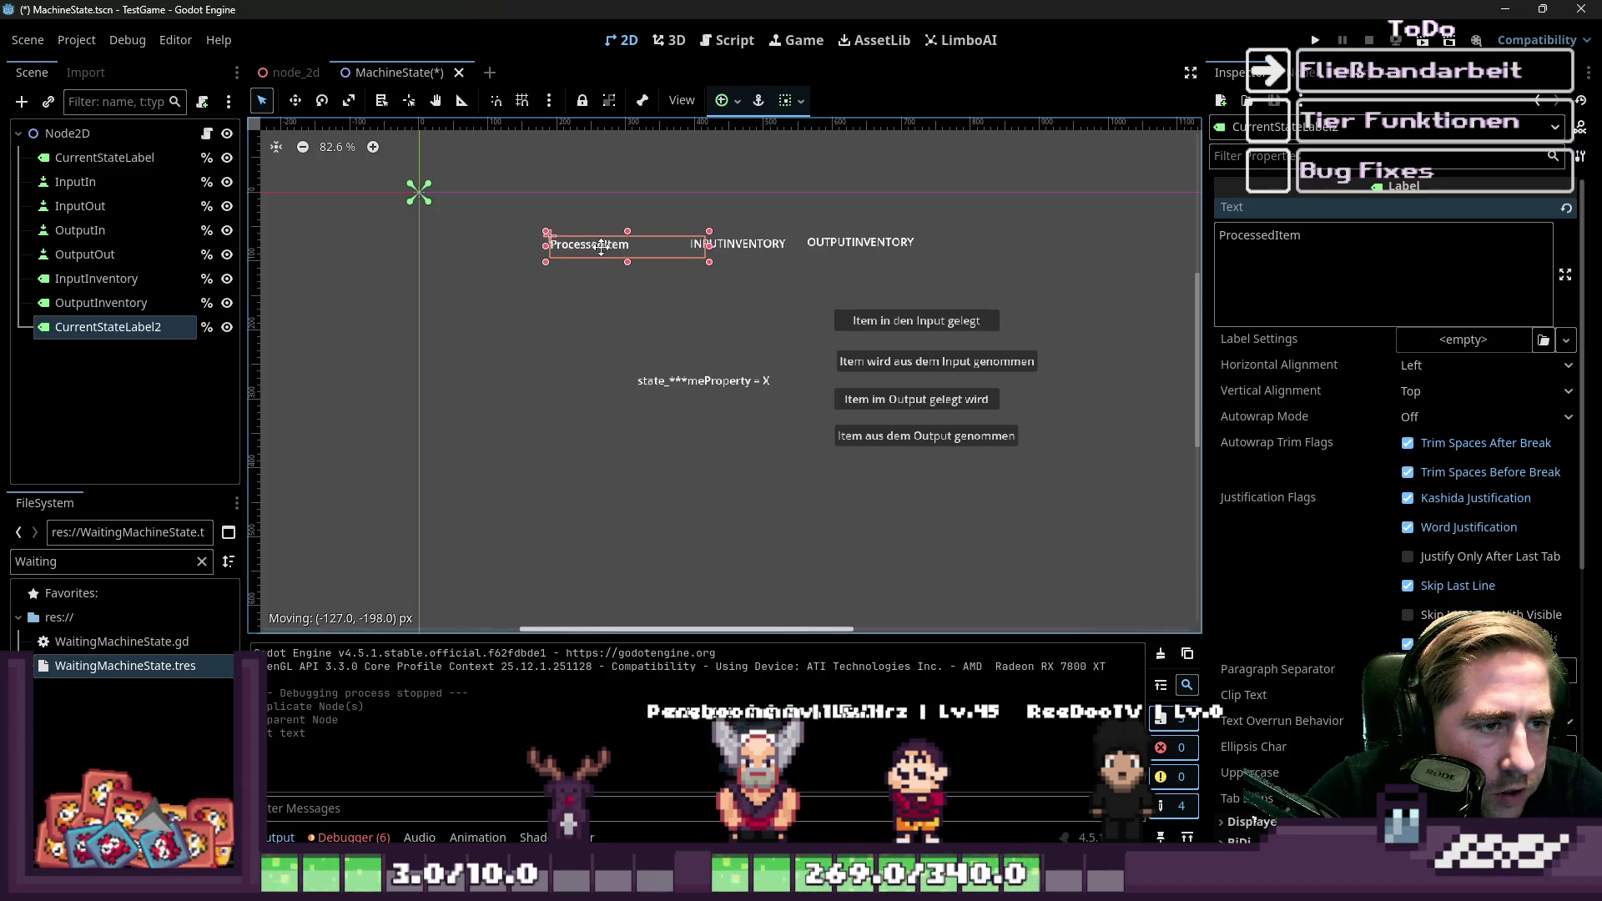
key(ctrl+s)
Step: Rename the duplicated label node to ProcessedItem and return to the script editor
click(674, 284)
double_click(108, 327)
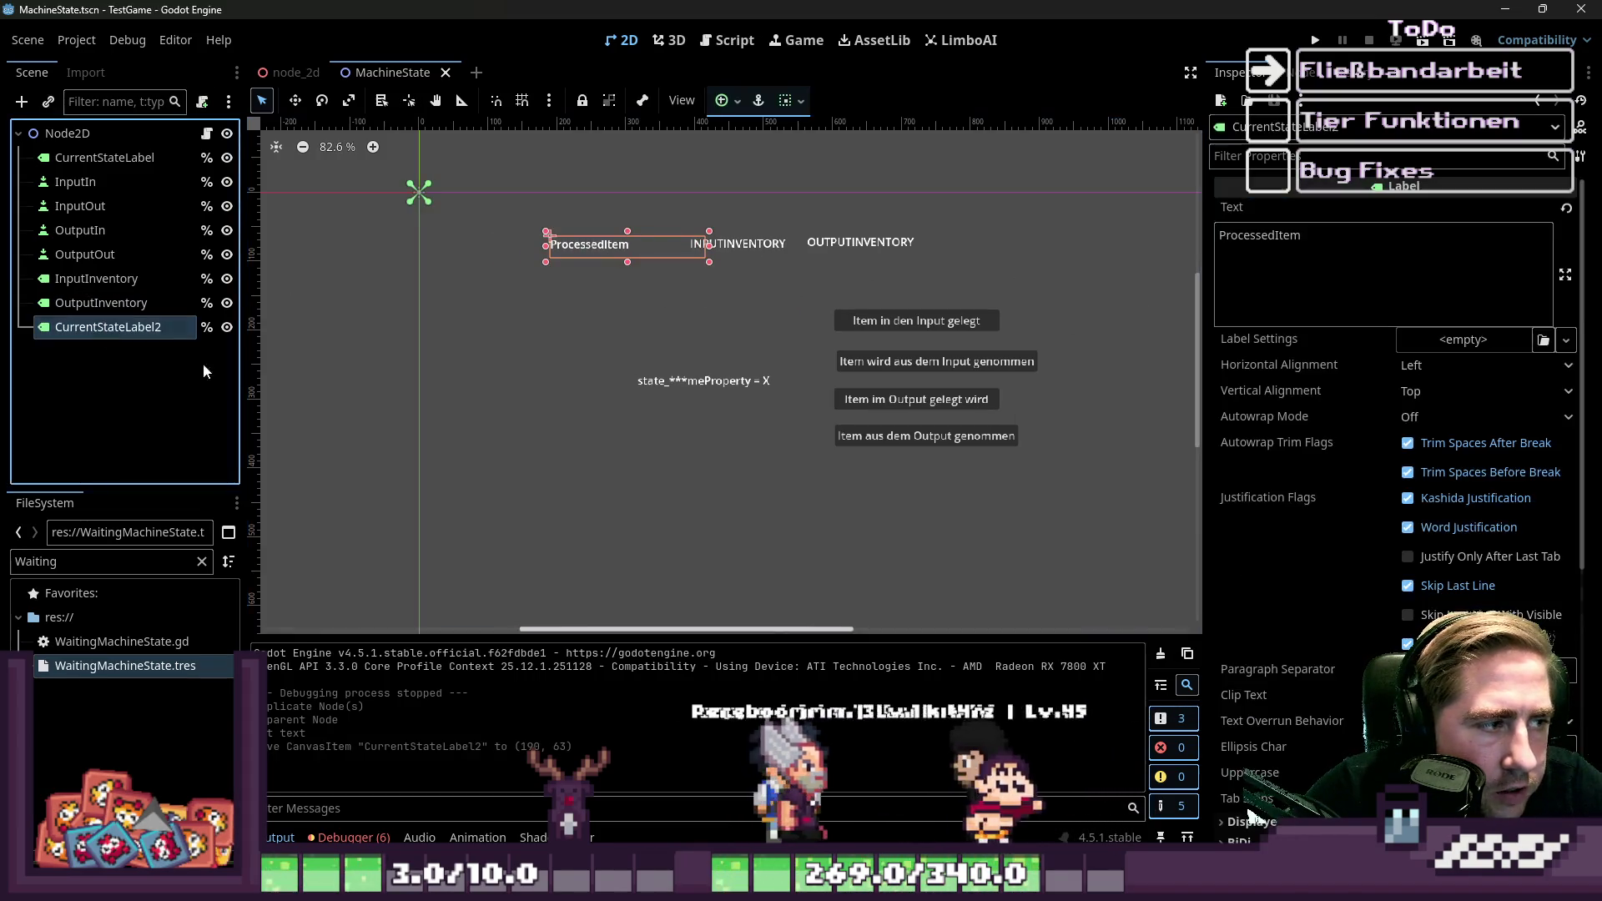
text(Pro)
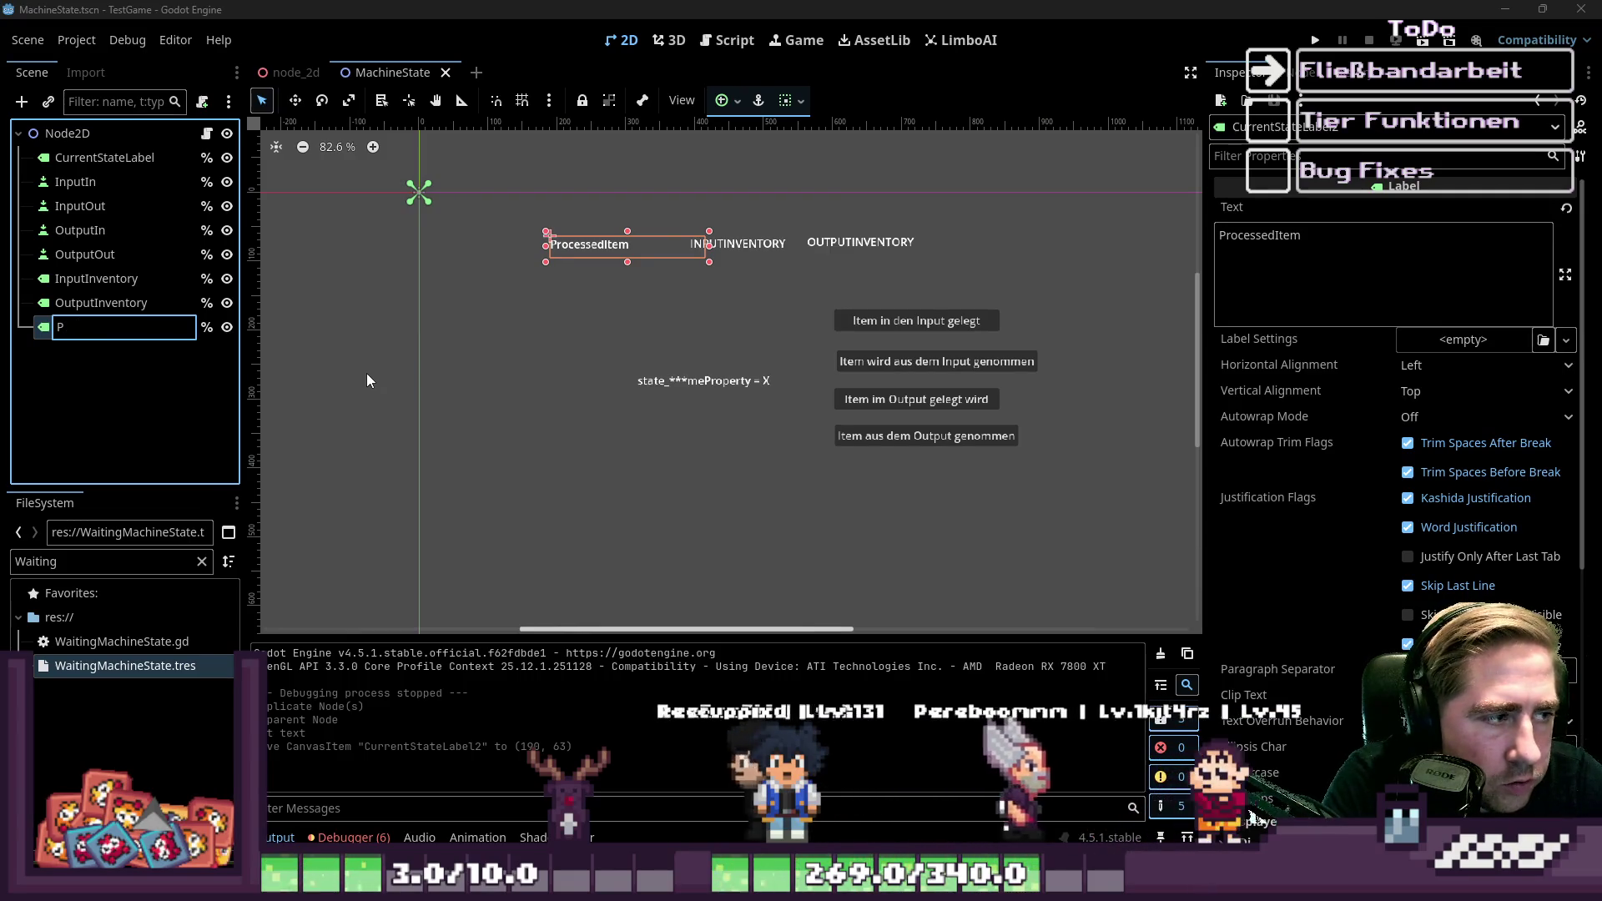
text(cessste)
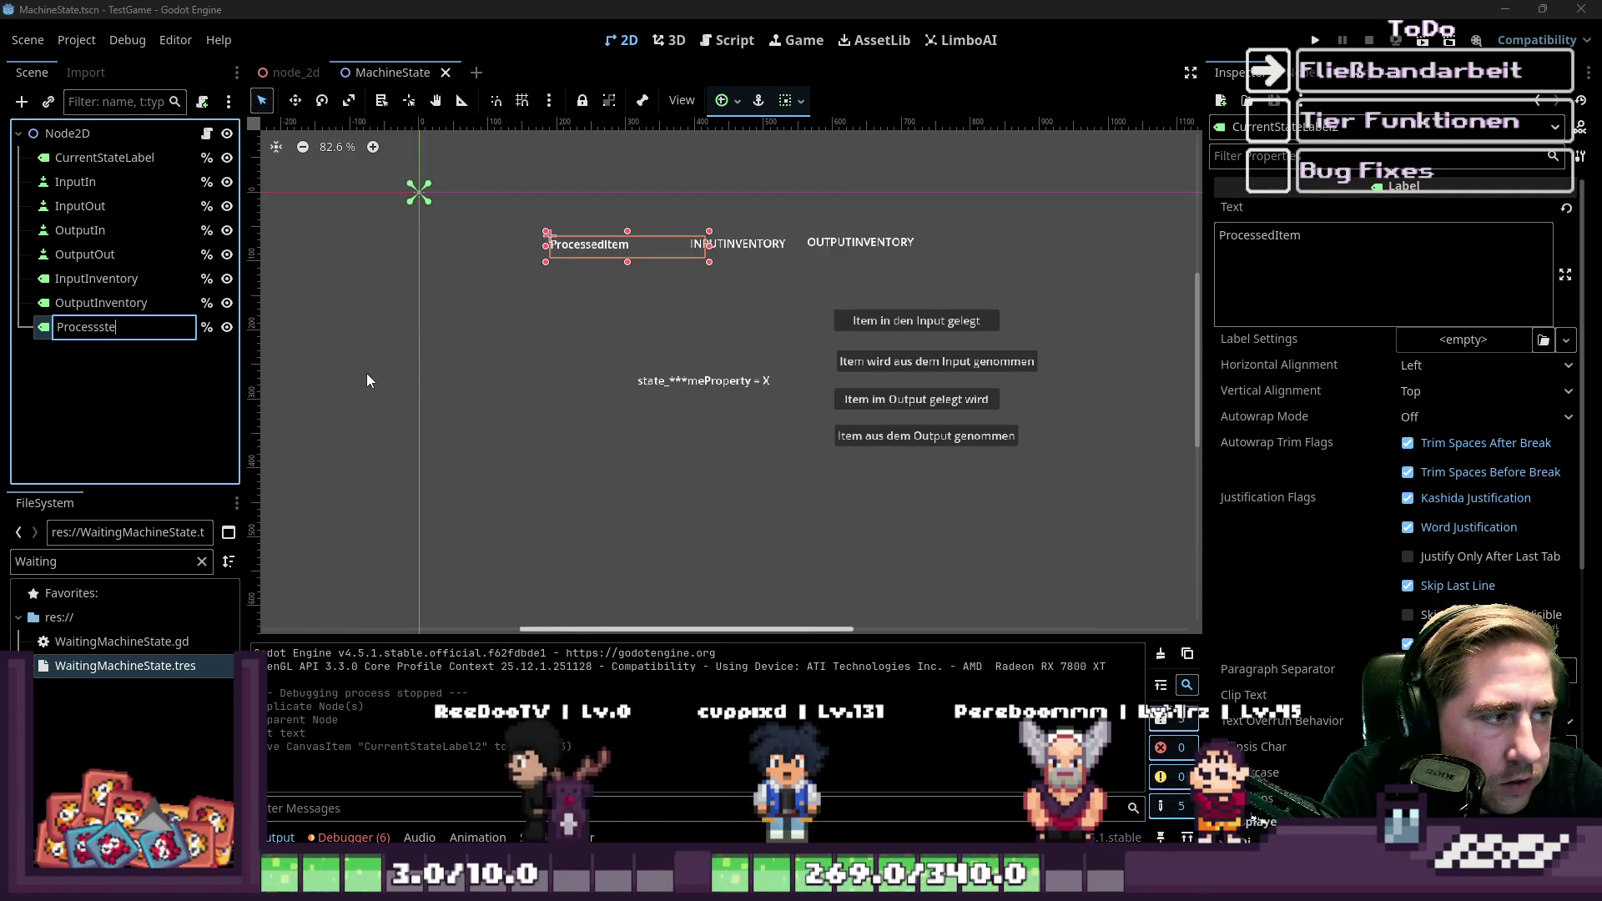
text(dItem)
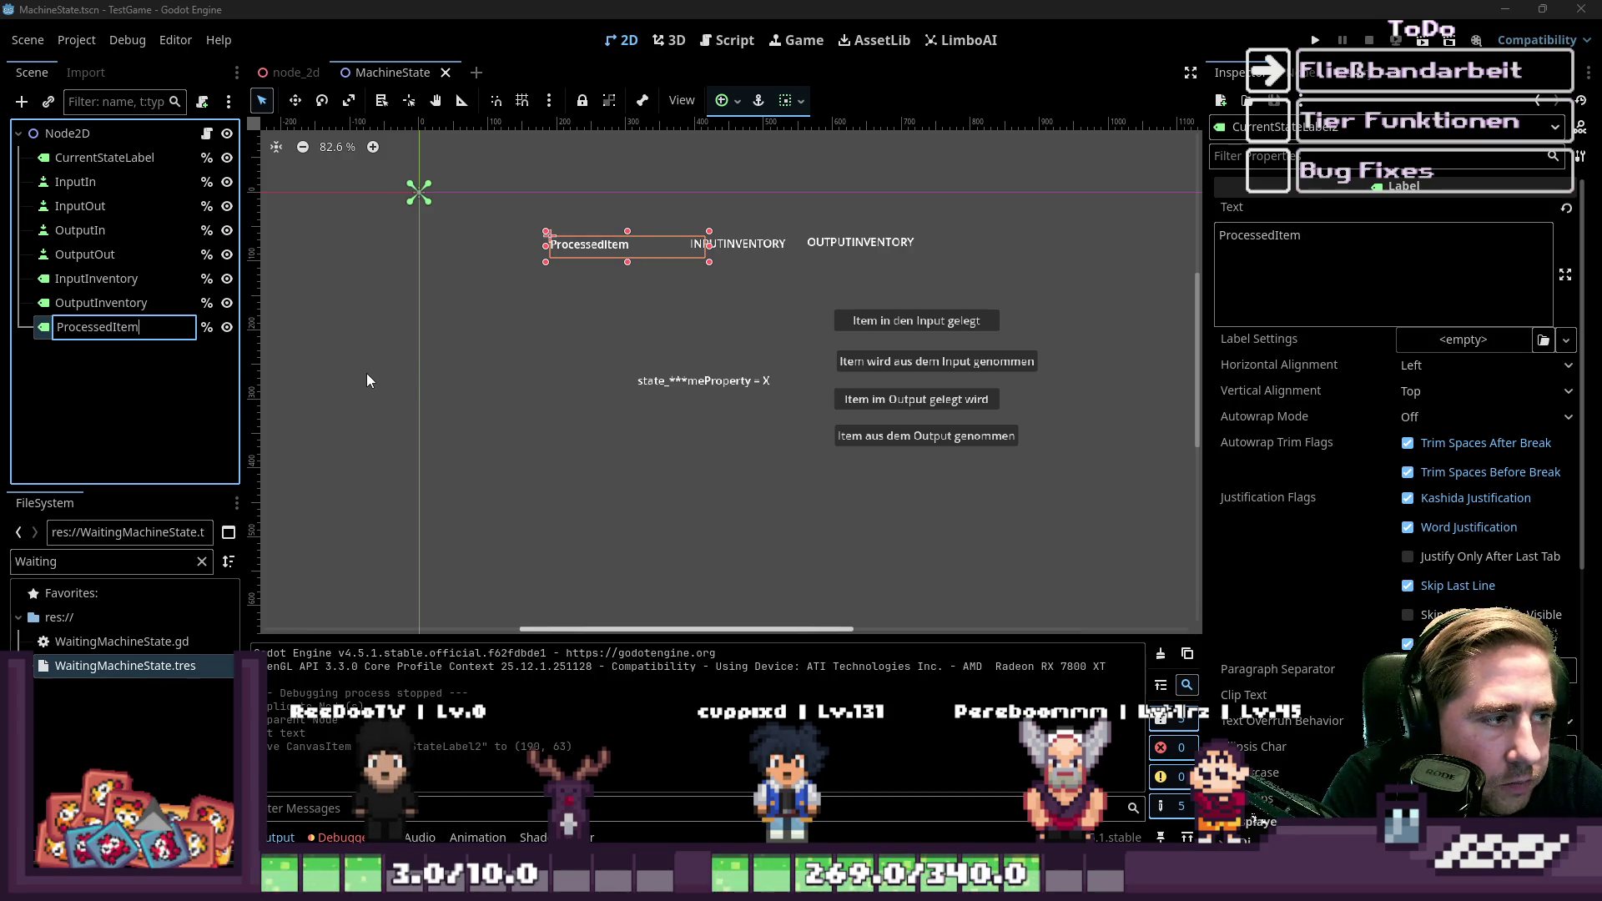
key(Return)
click(725, 40)
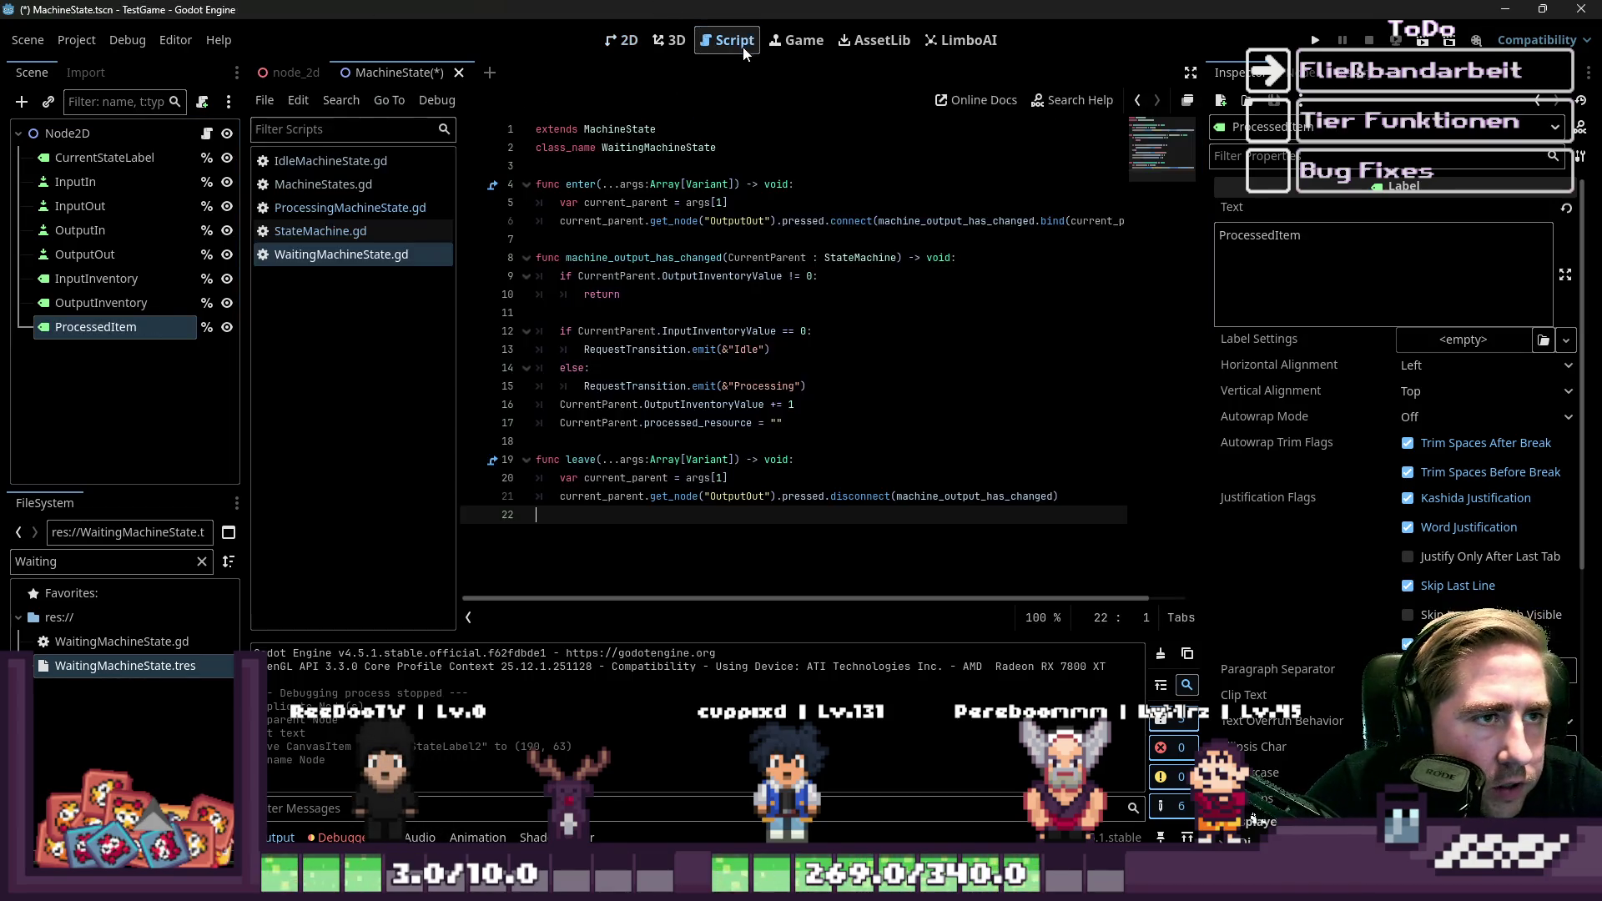
Step: In StateMachine.gd, start a new change_processed_item function returning void
click(763, 423)
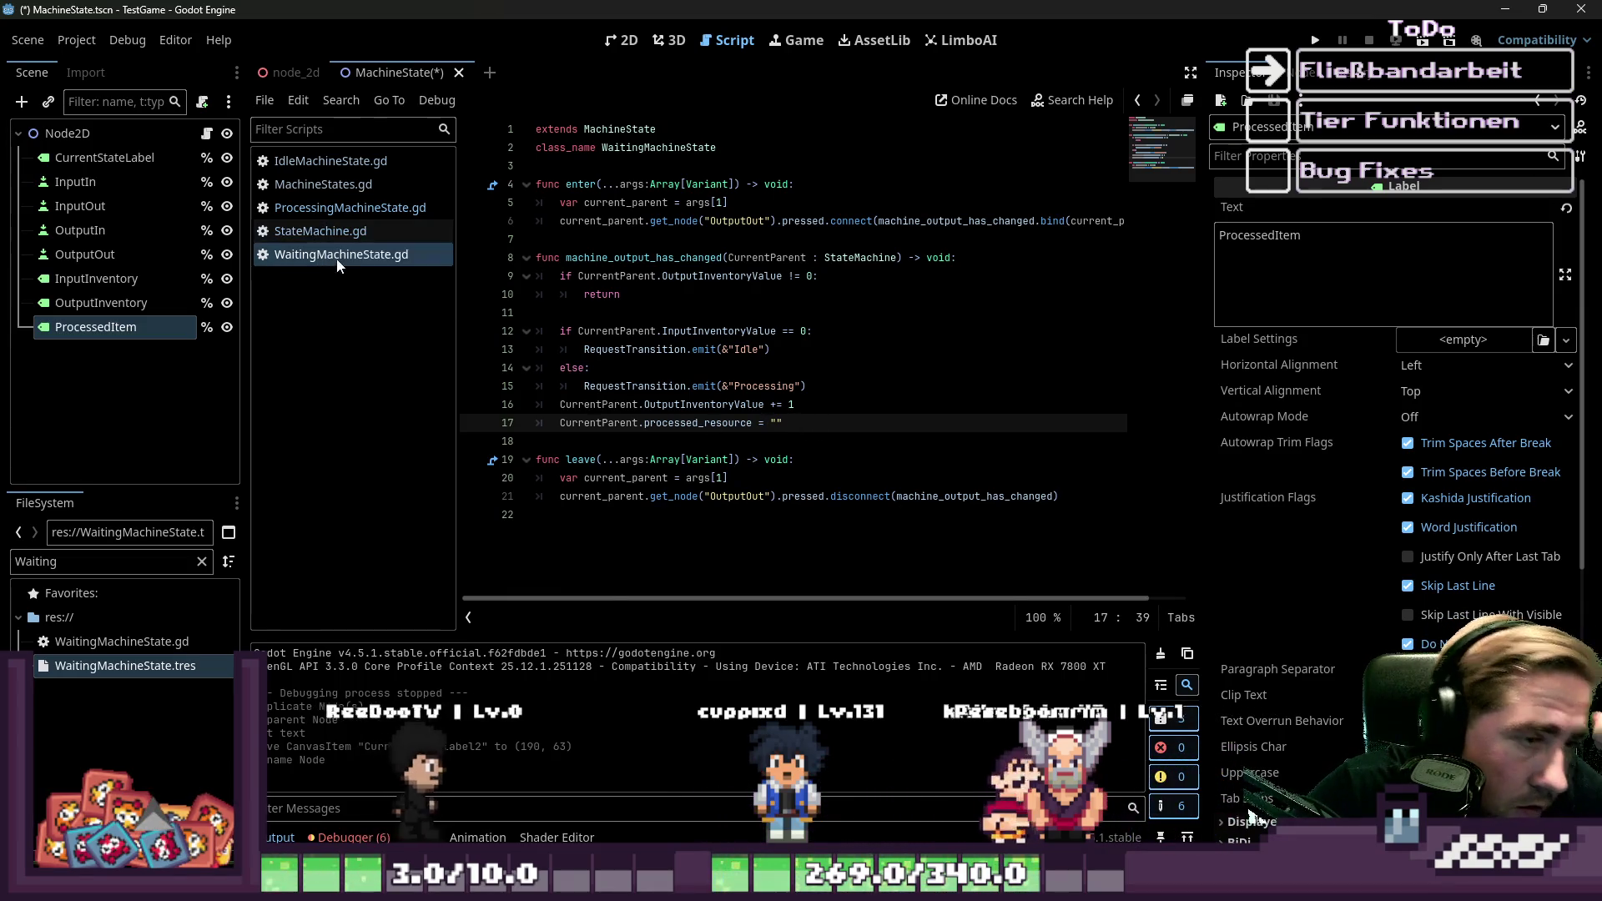
click(322, 184)
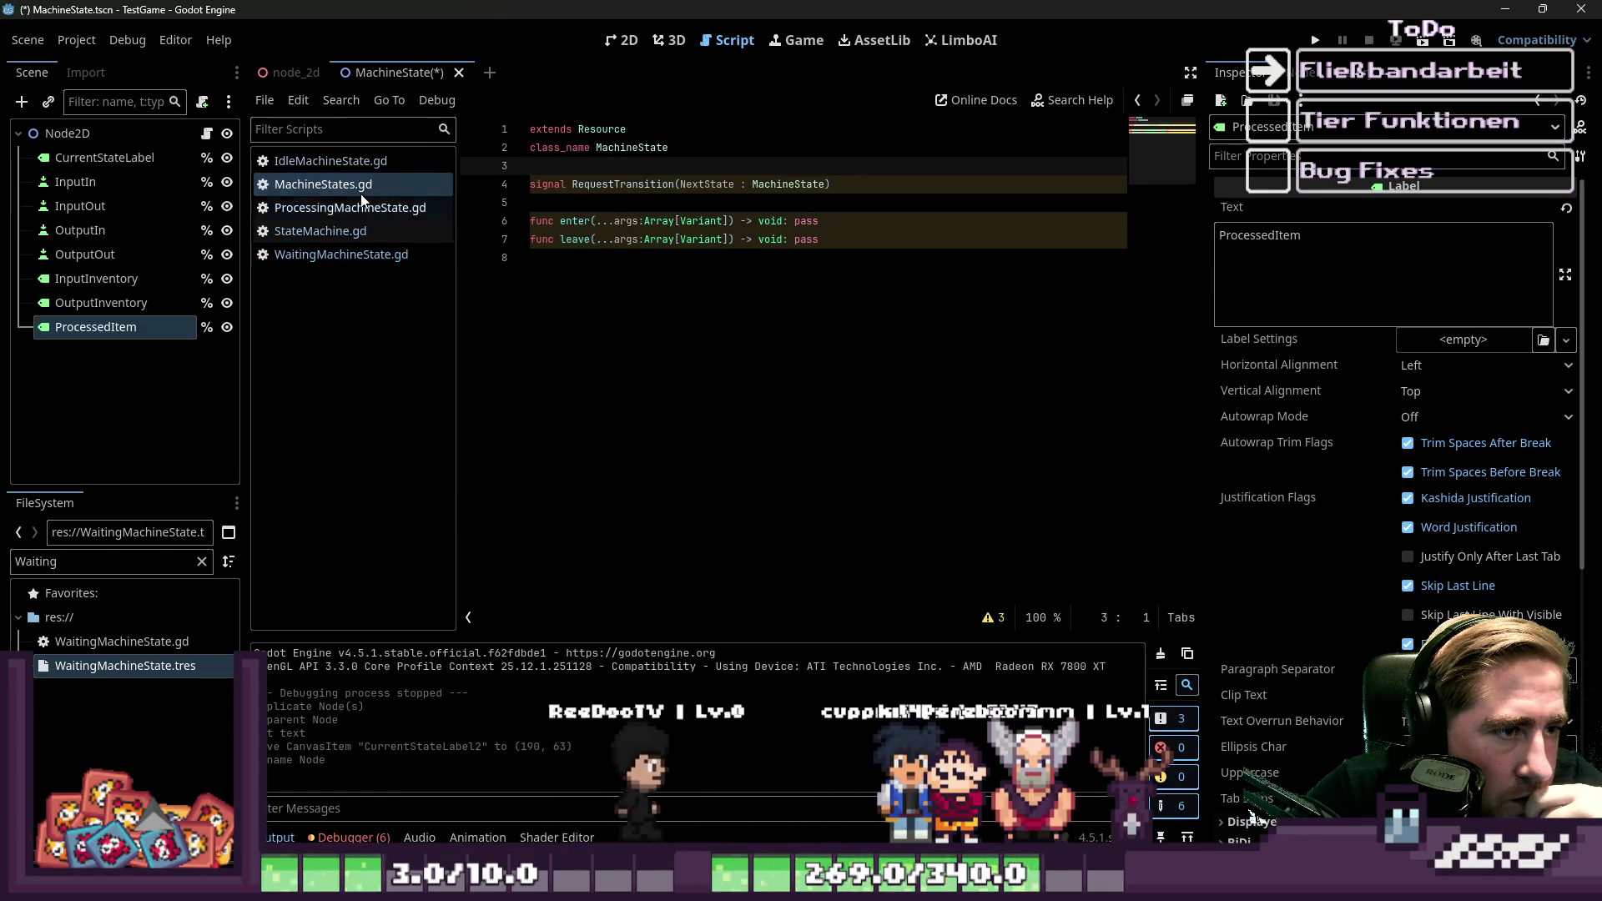
click(334, 160)
click(351, 206)
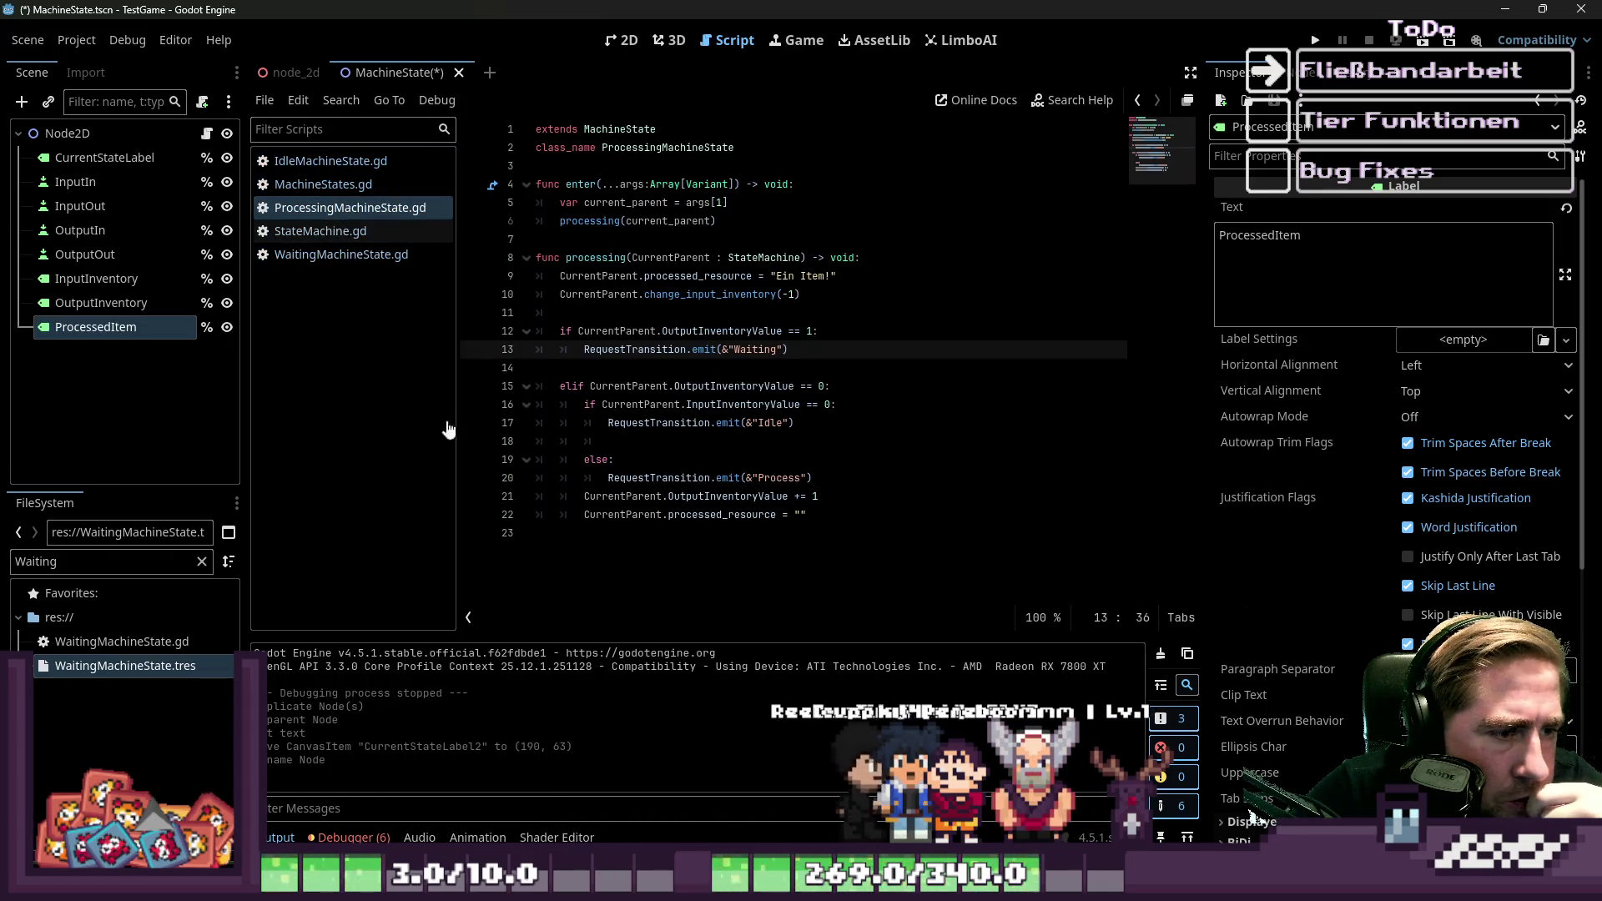
click(317, 232)
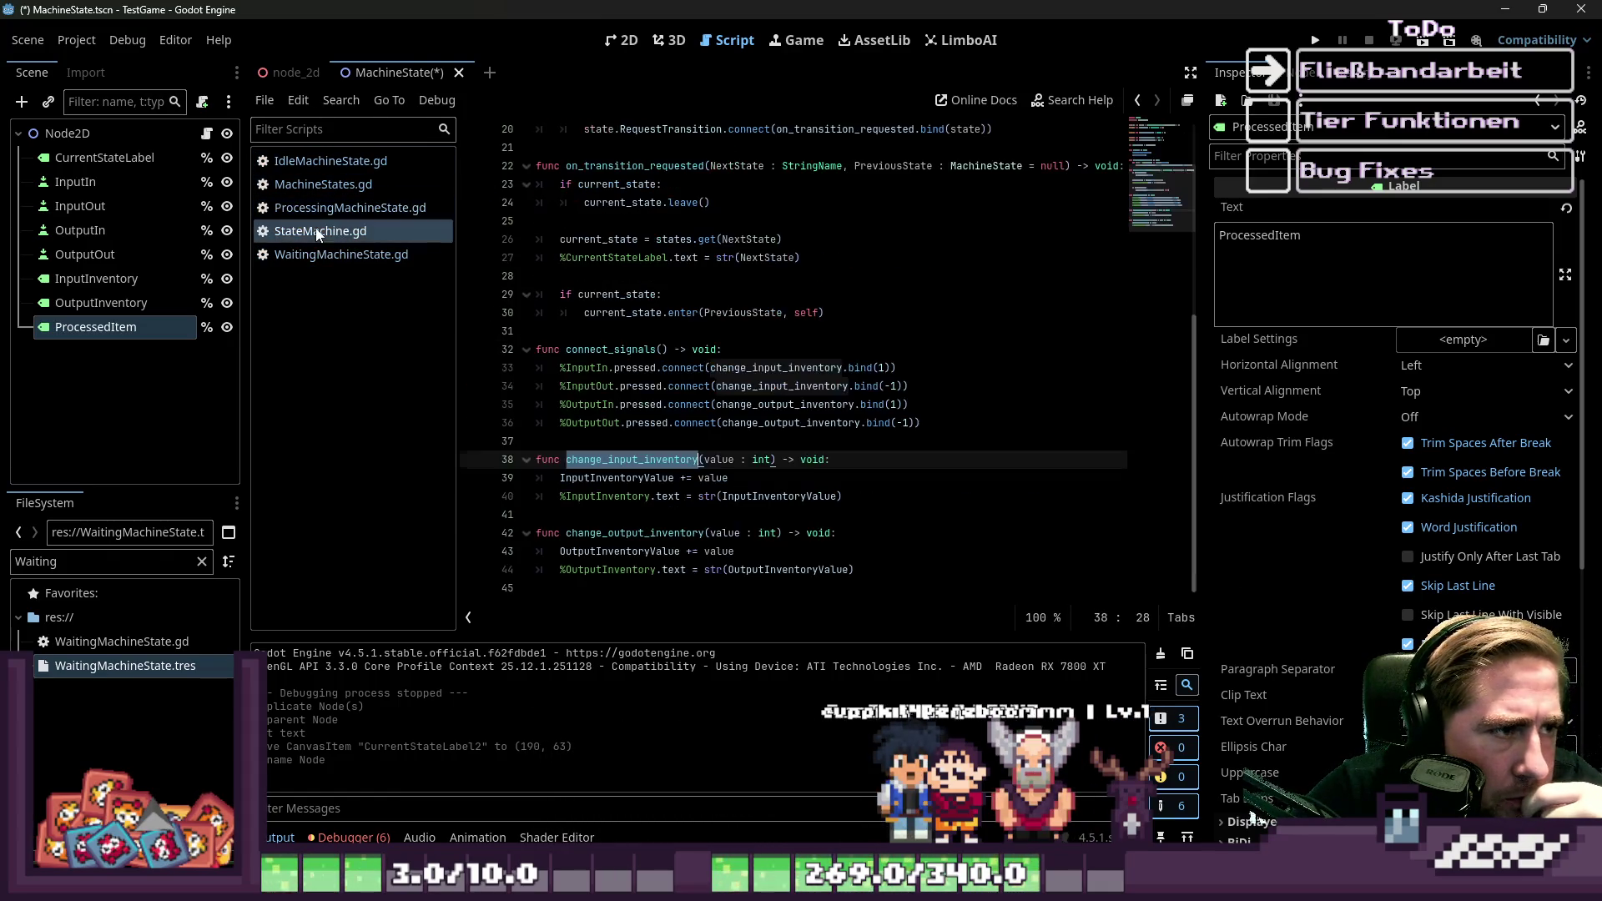
click(579, 601)
key(Return)
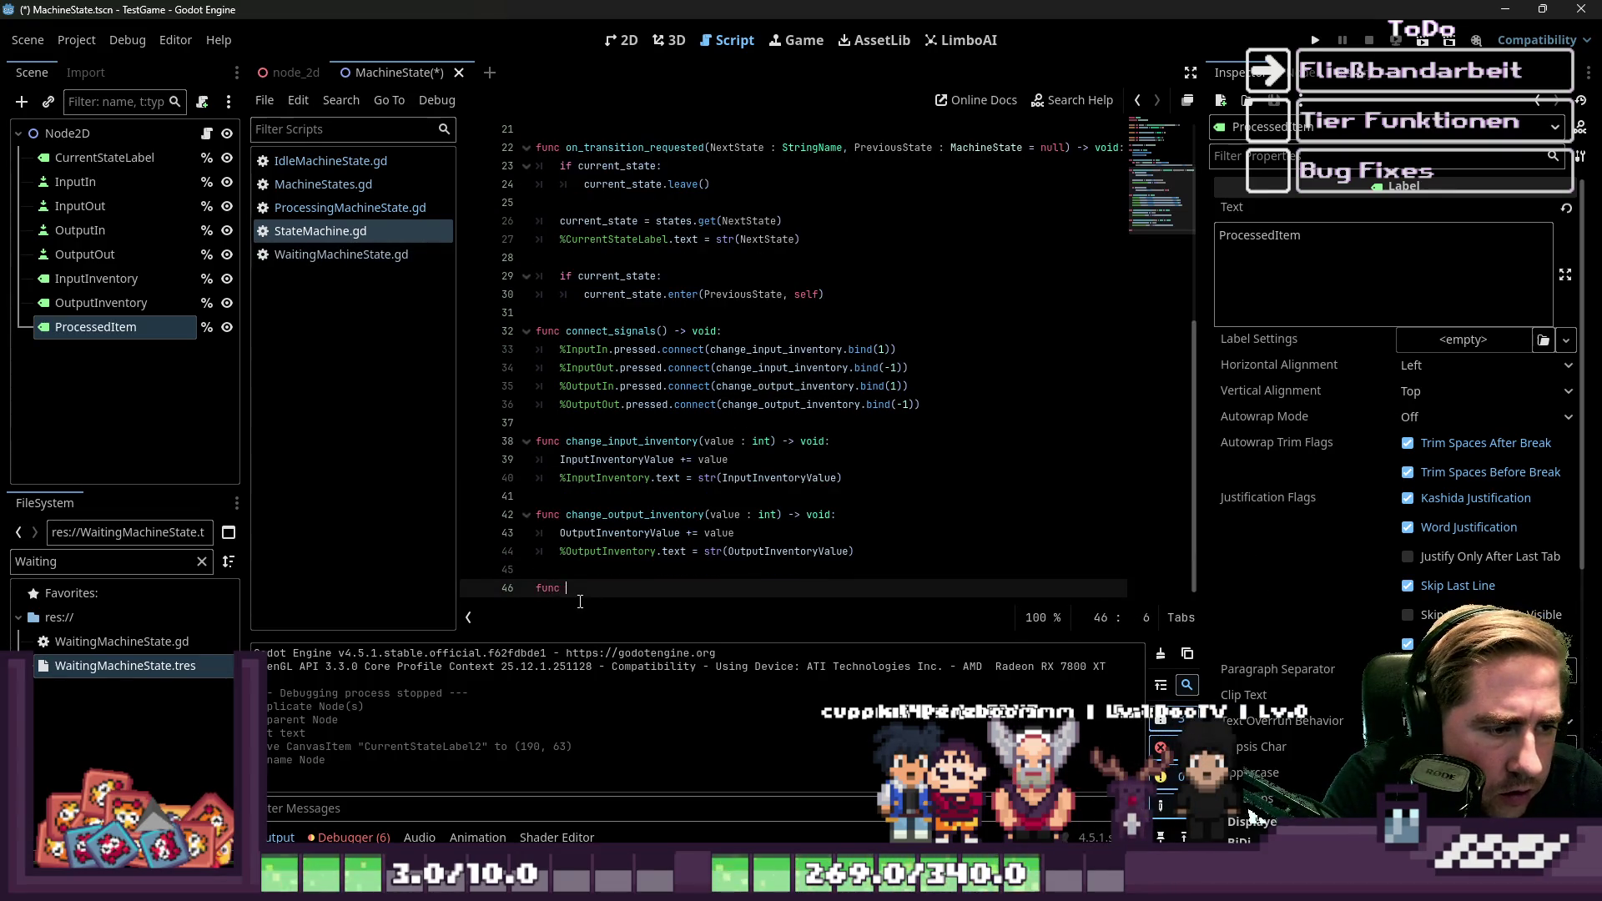
text(processed_item() ->)
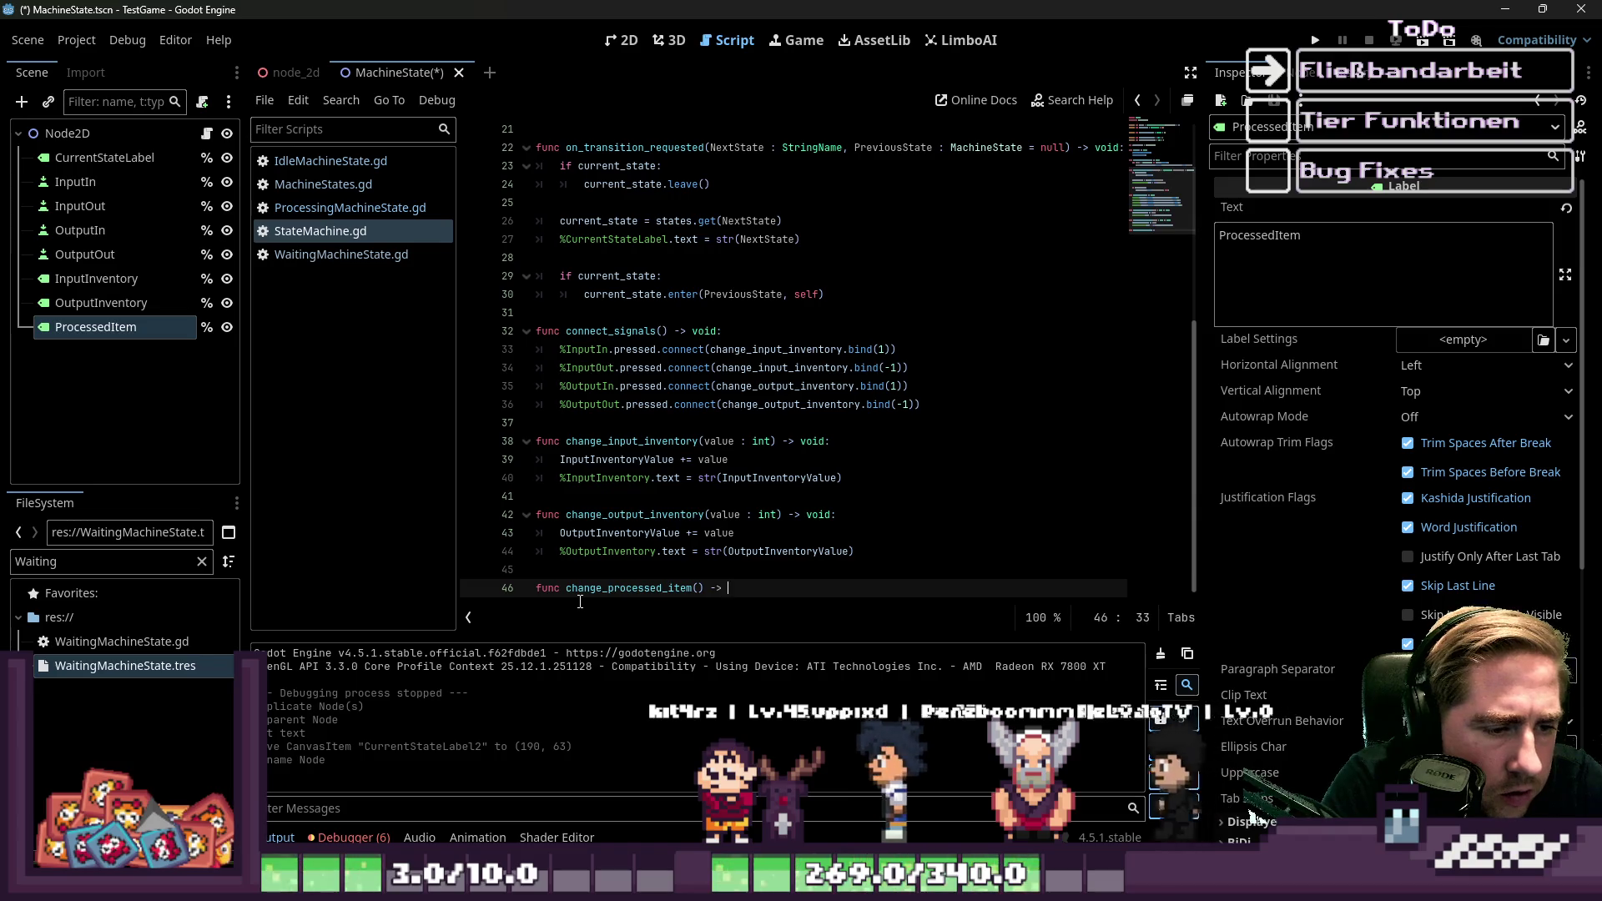
key(BackSpace)
text(> void:)
key(Return)
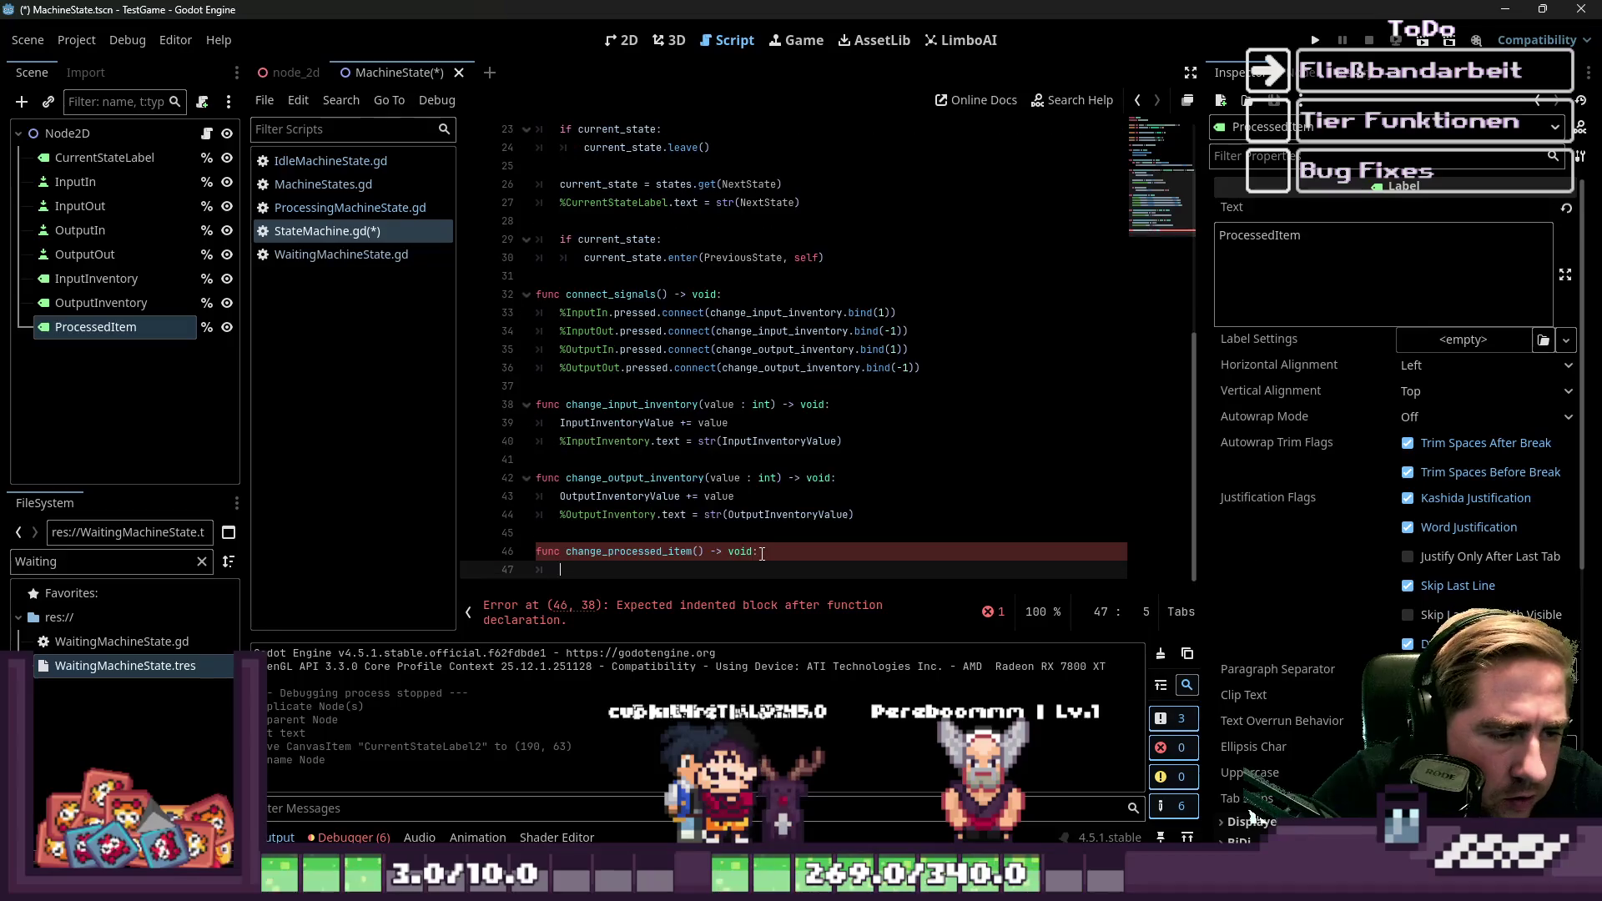
Step: Give change_processed_item a NeuesItem String parameter and reference %ProcessedItem in its body
click(700, 551)
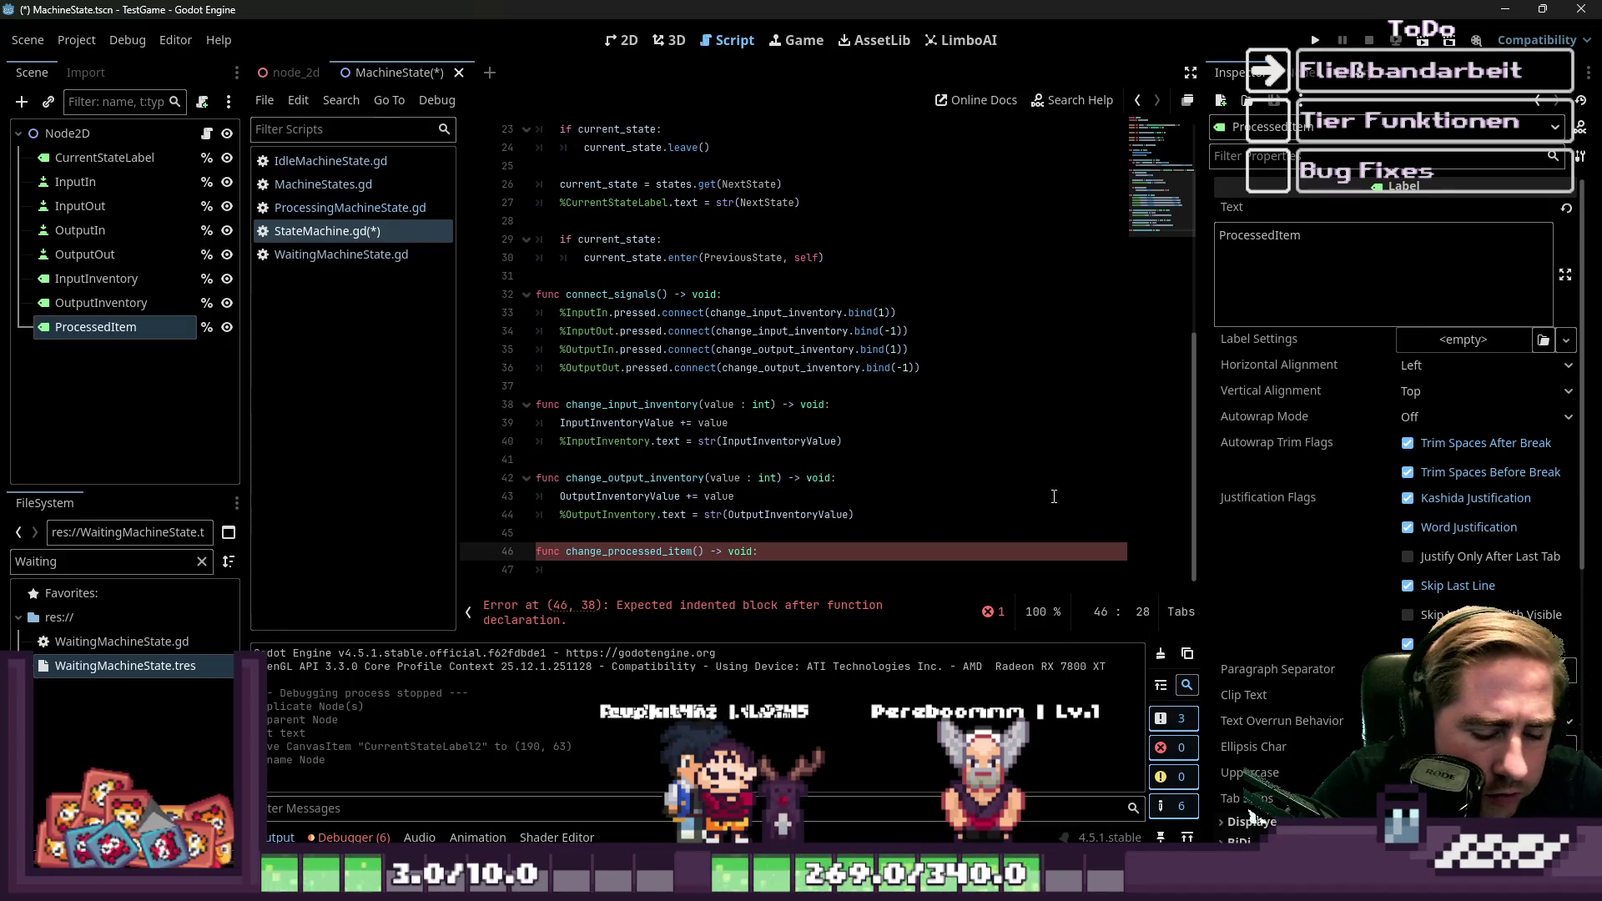
text(neues)
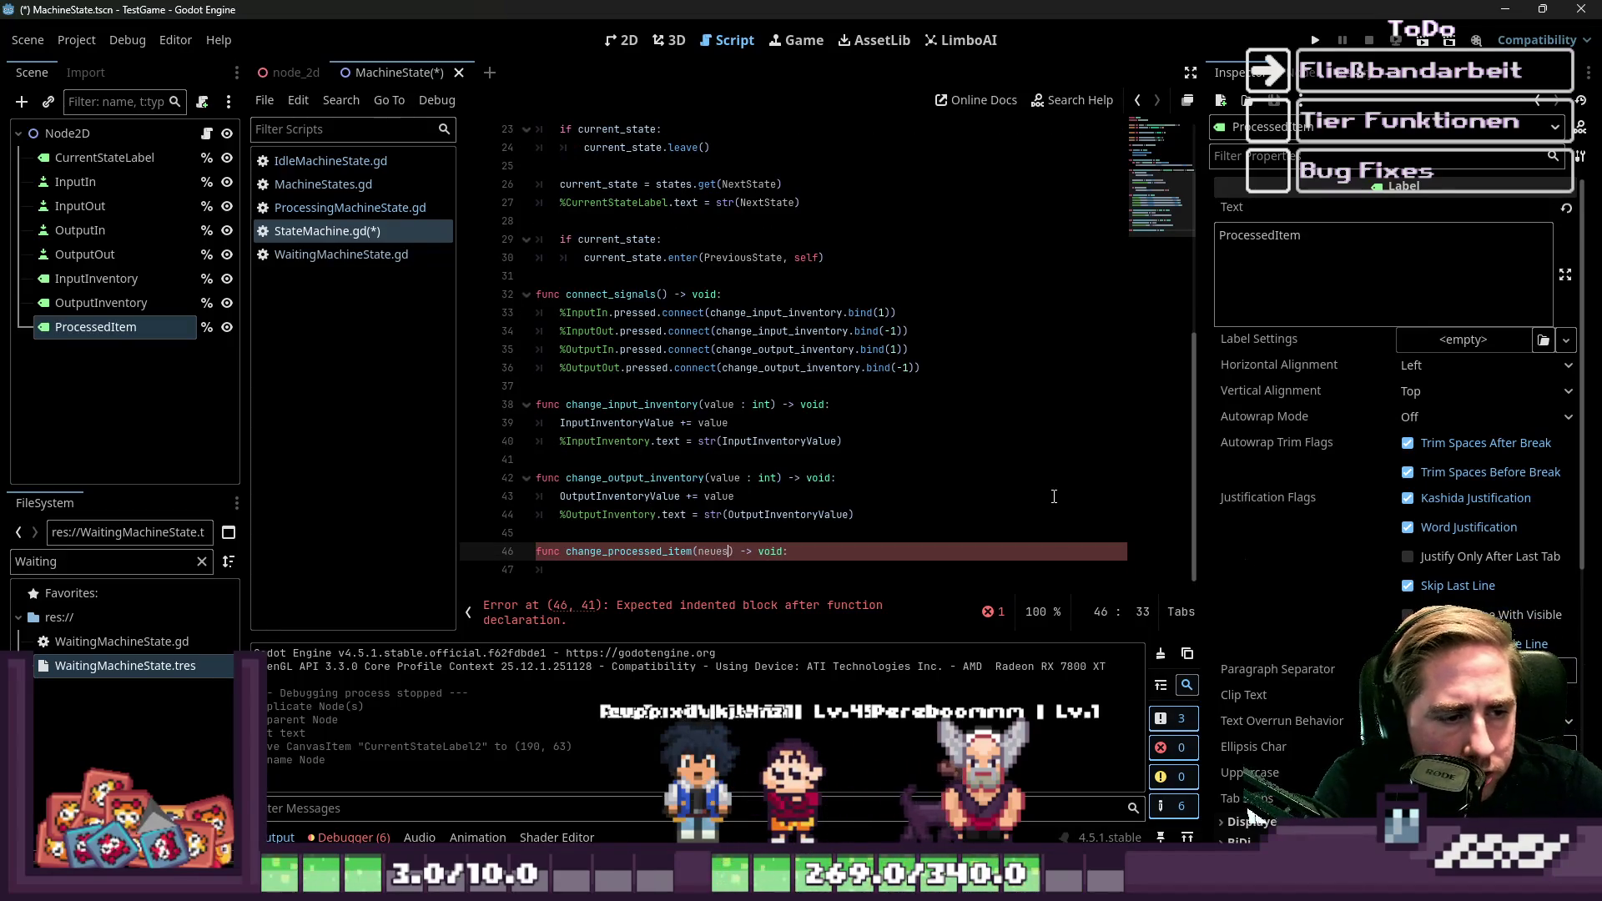
text(euesItem :)
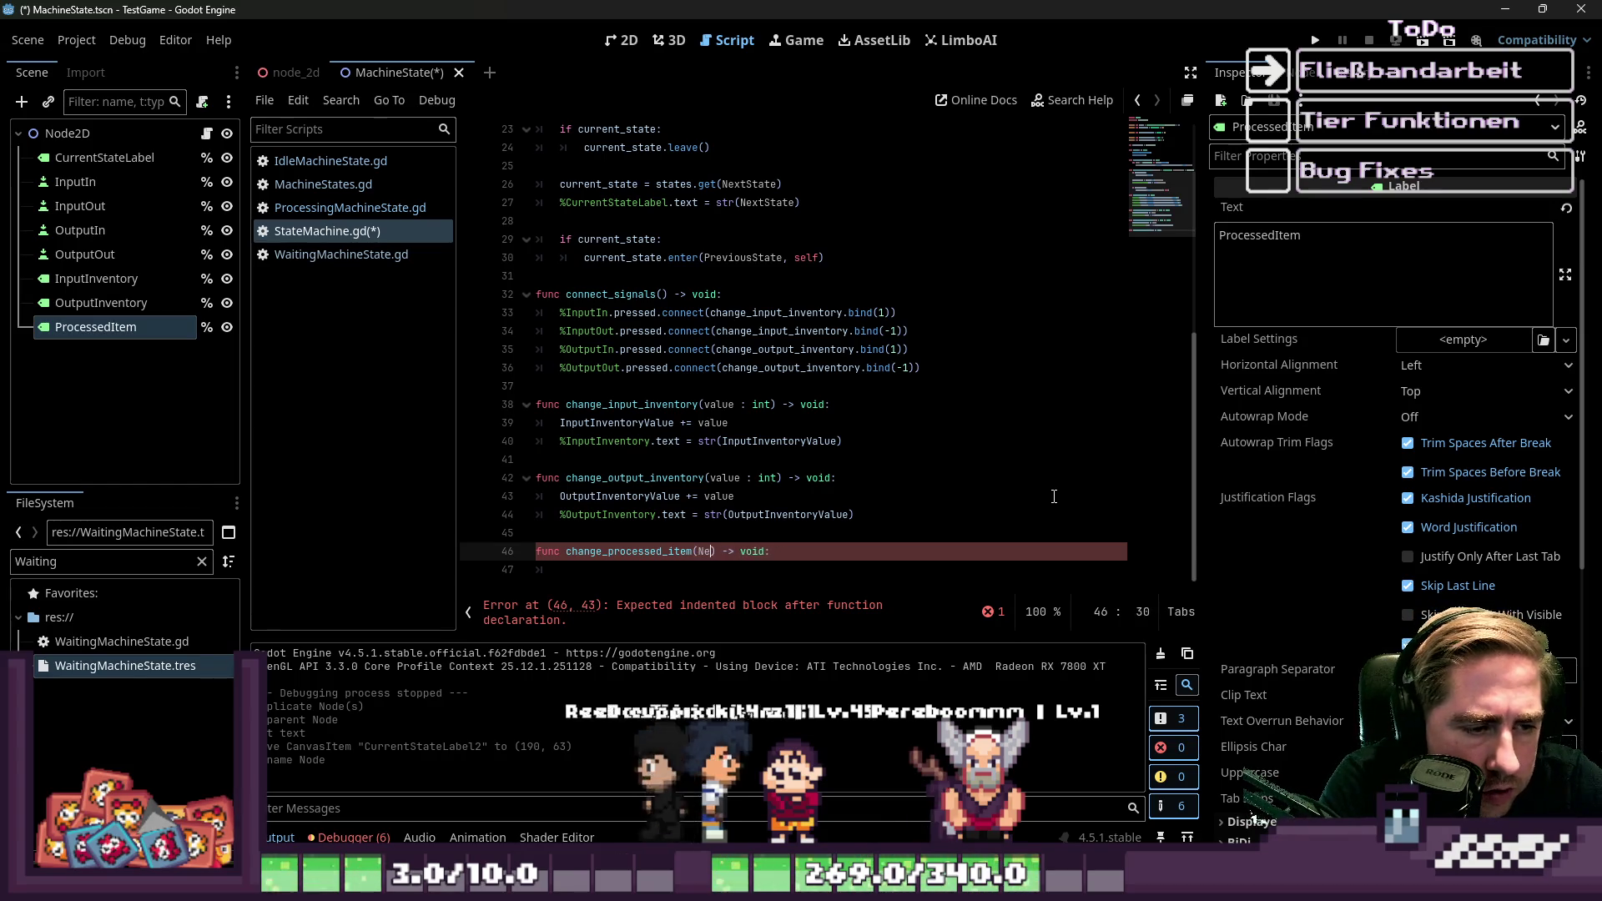
text( S)
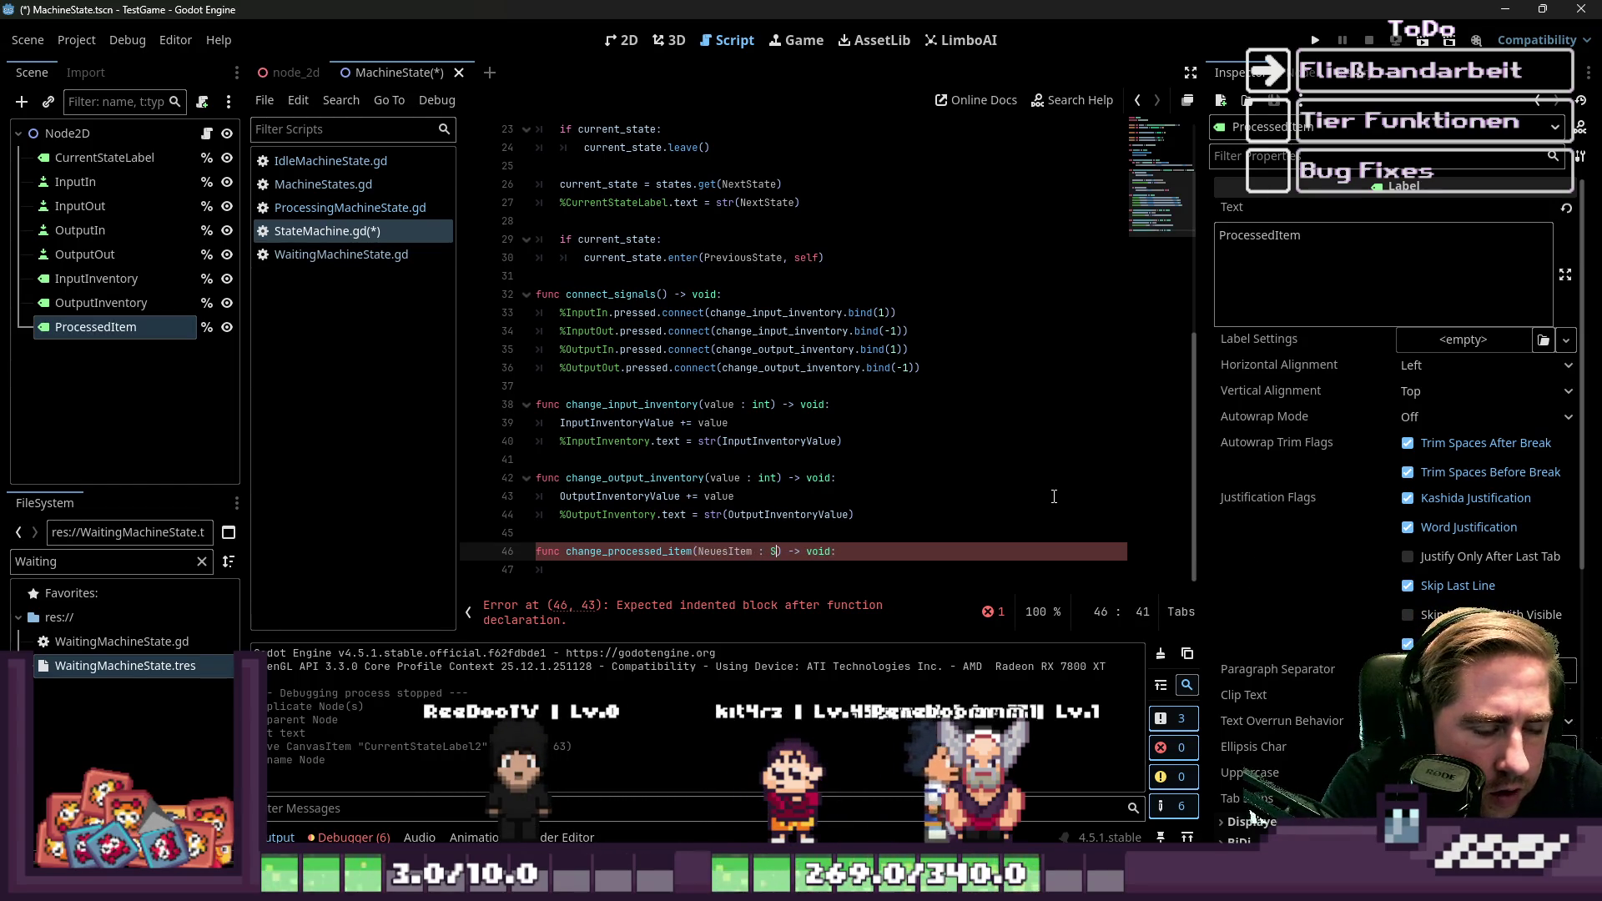
text(g)
key(Down)
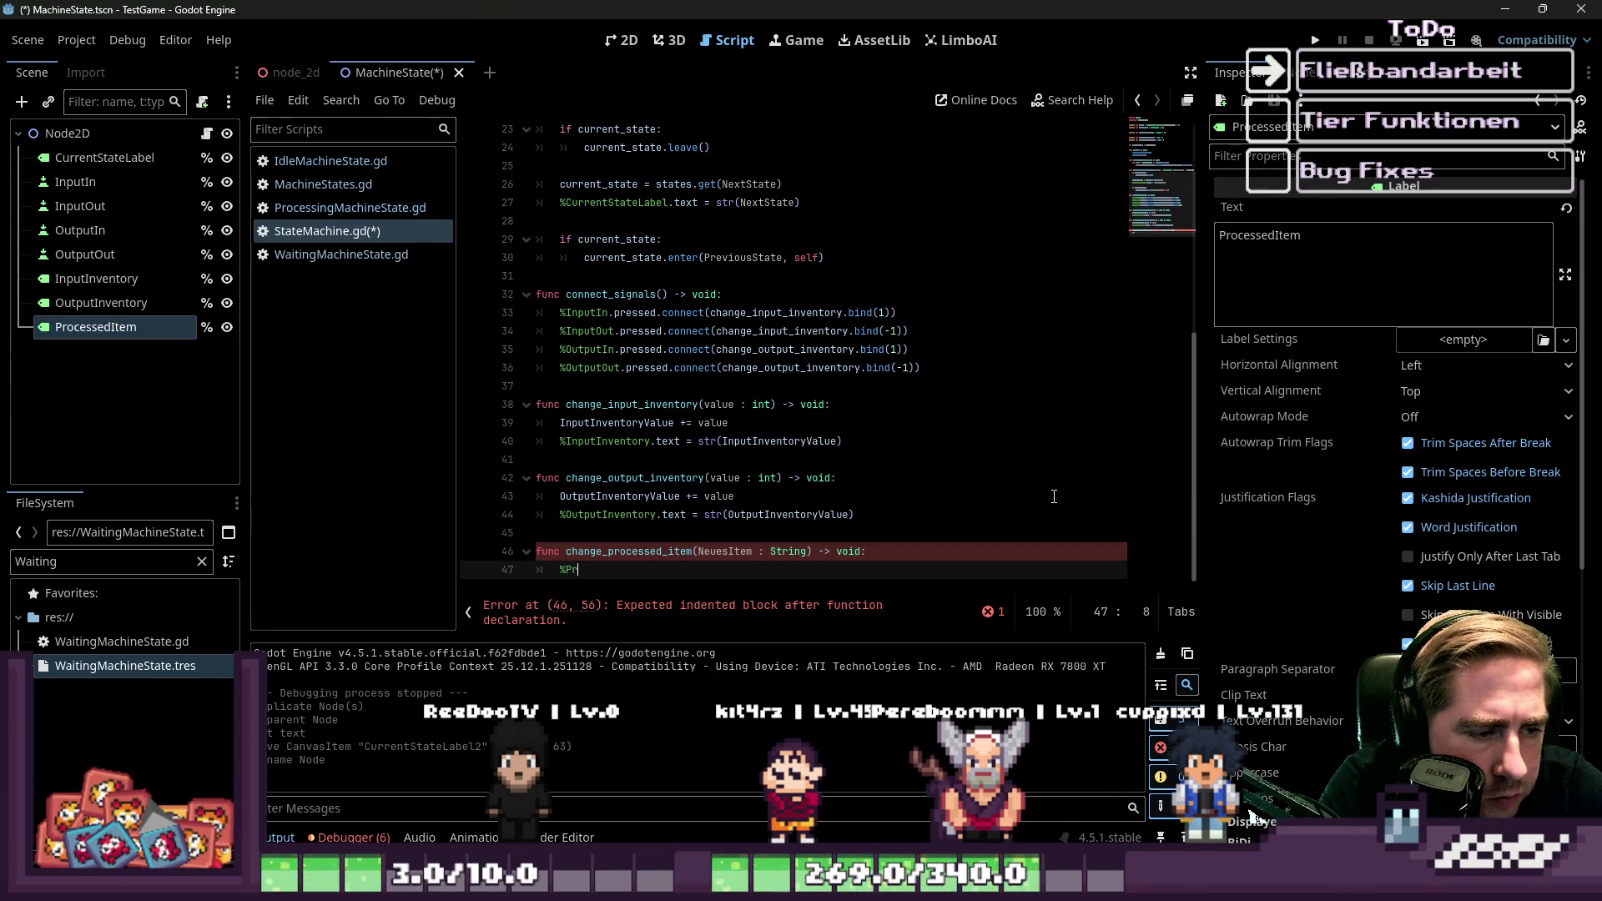
key(Return)
key(Home)
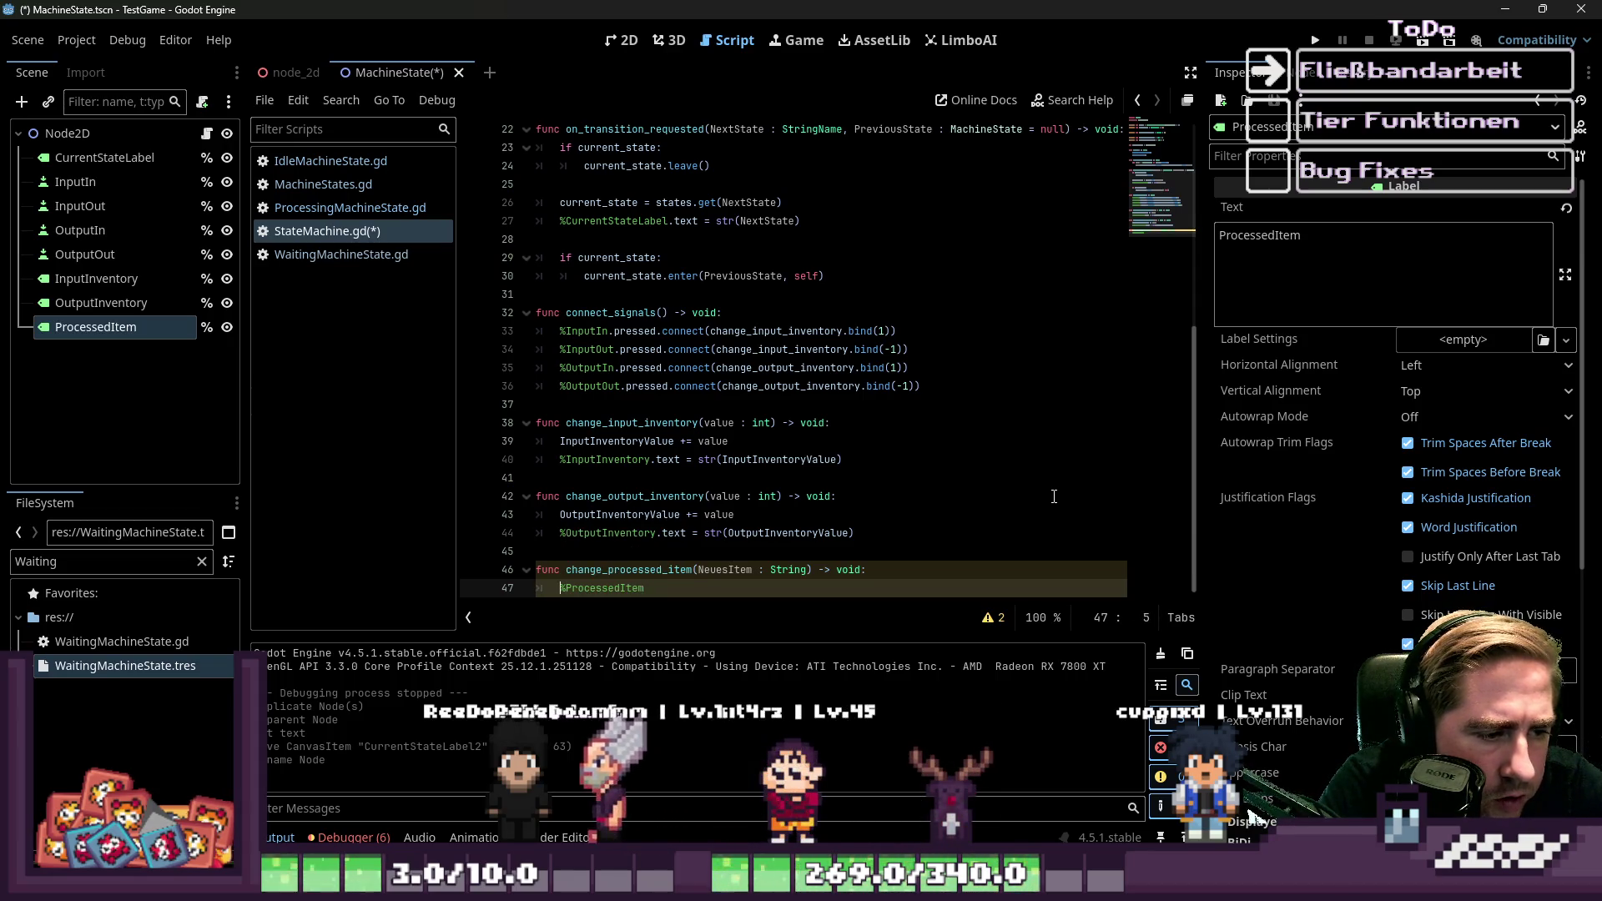
Step: Delete the processed_resource export declaration from StateMachine.gd
scroll(822, 366, up, 3)
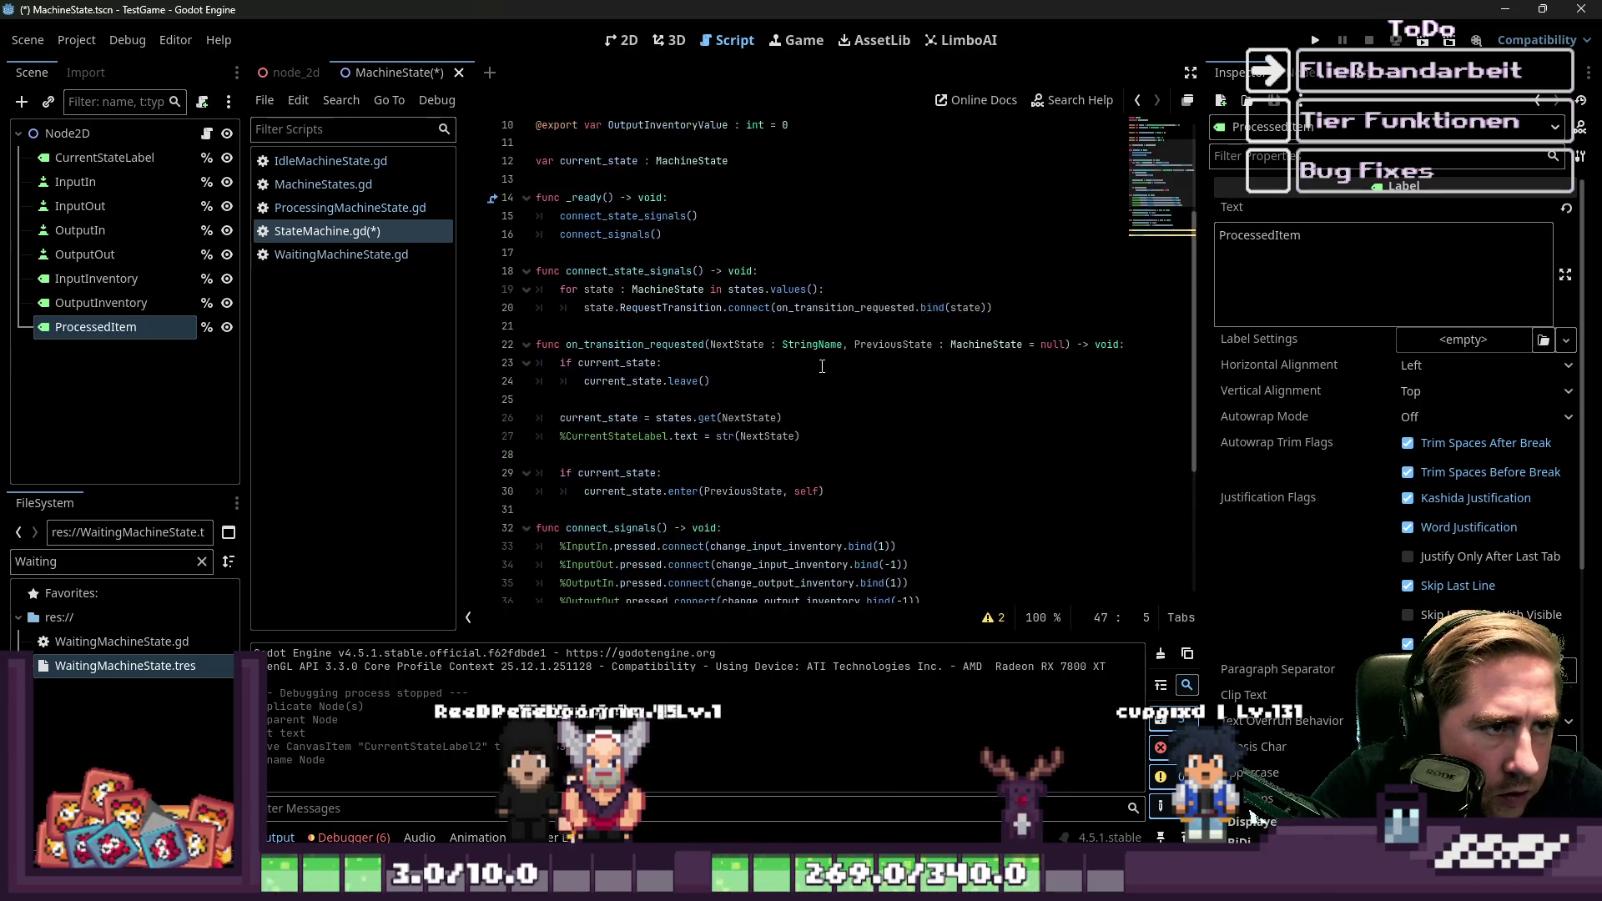
scroll(821, 366, up, 2)
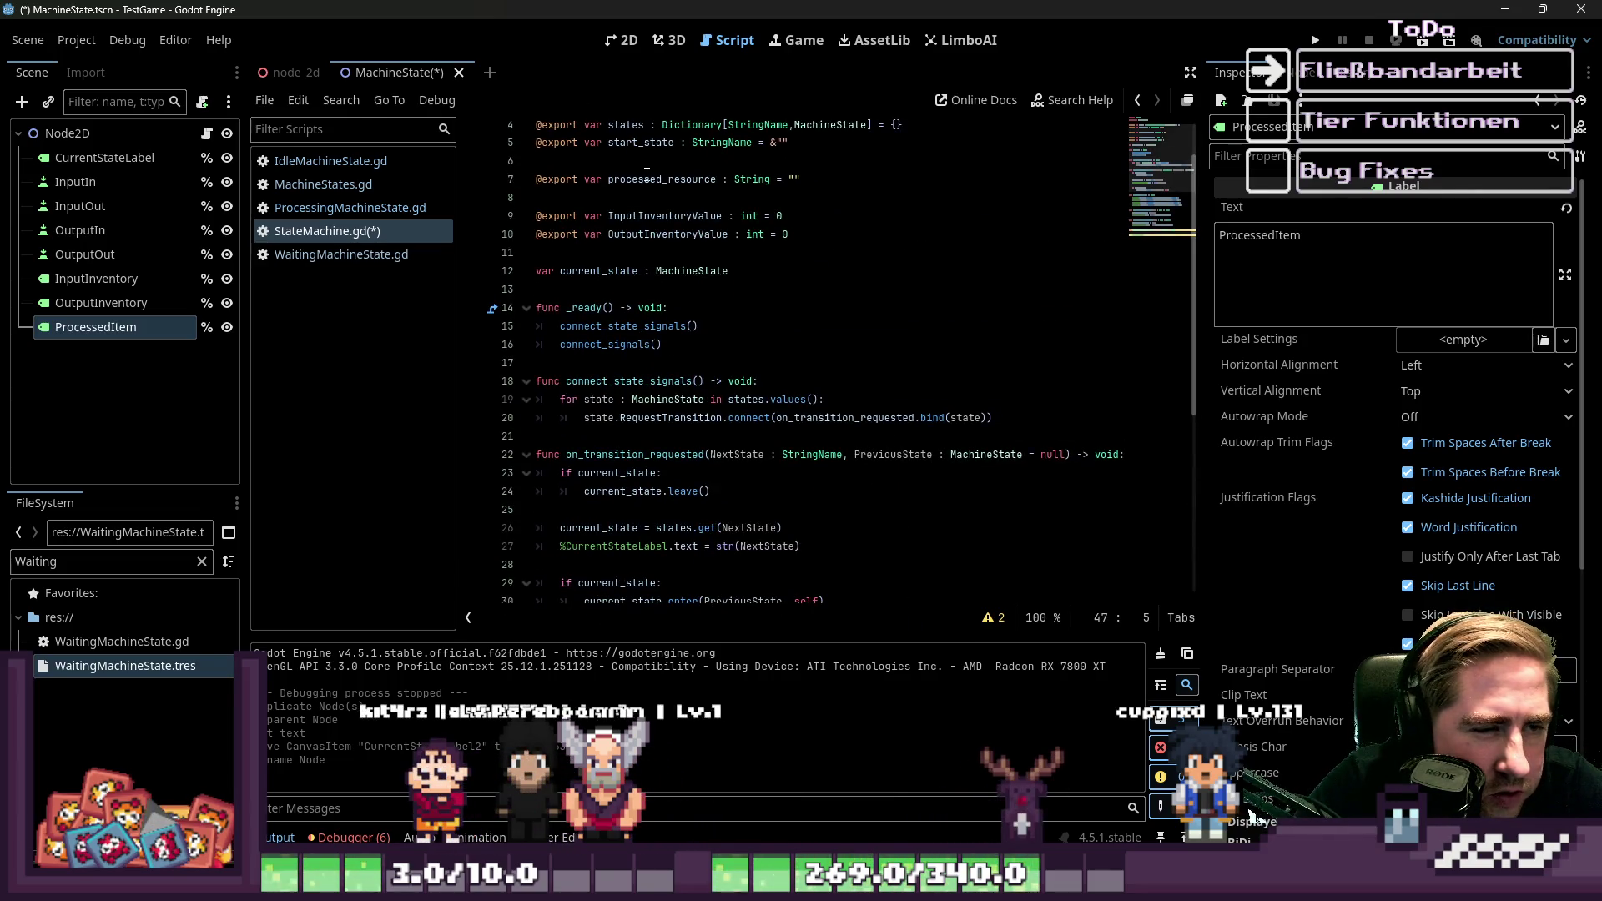
click(665, 216)
double_click(663, 179)
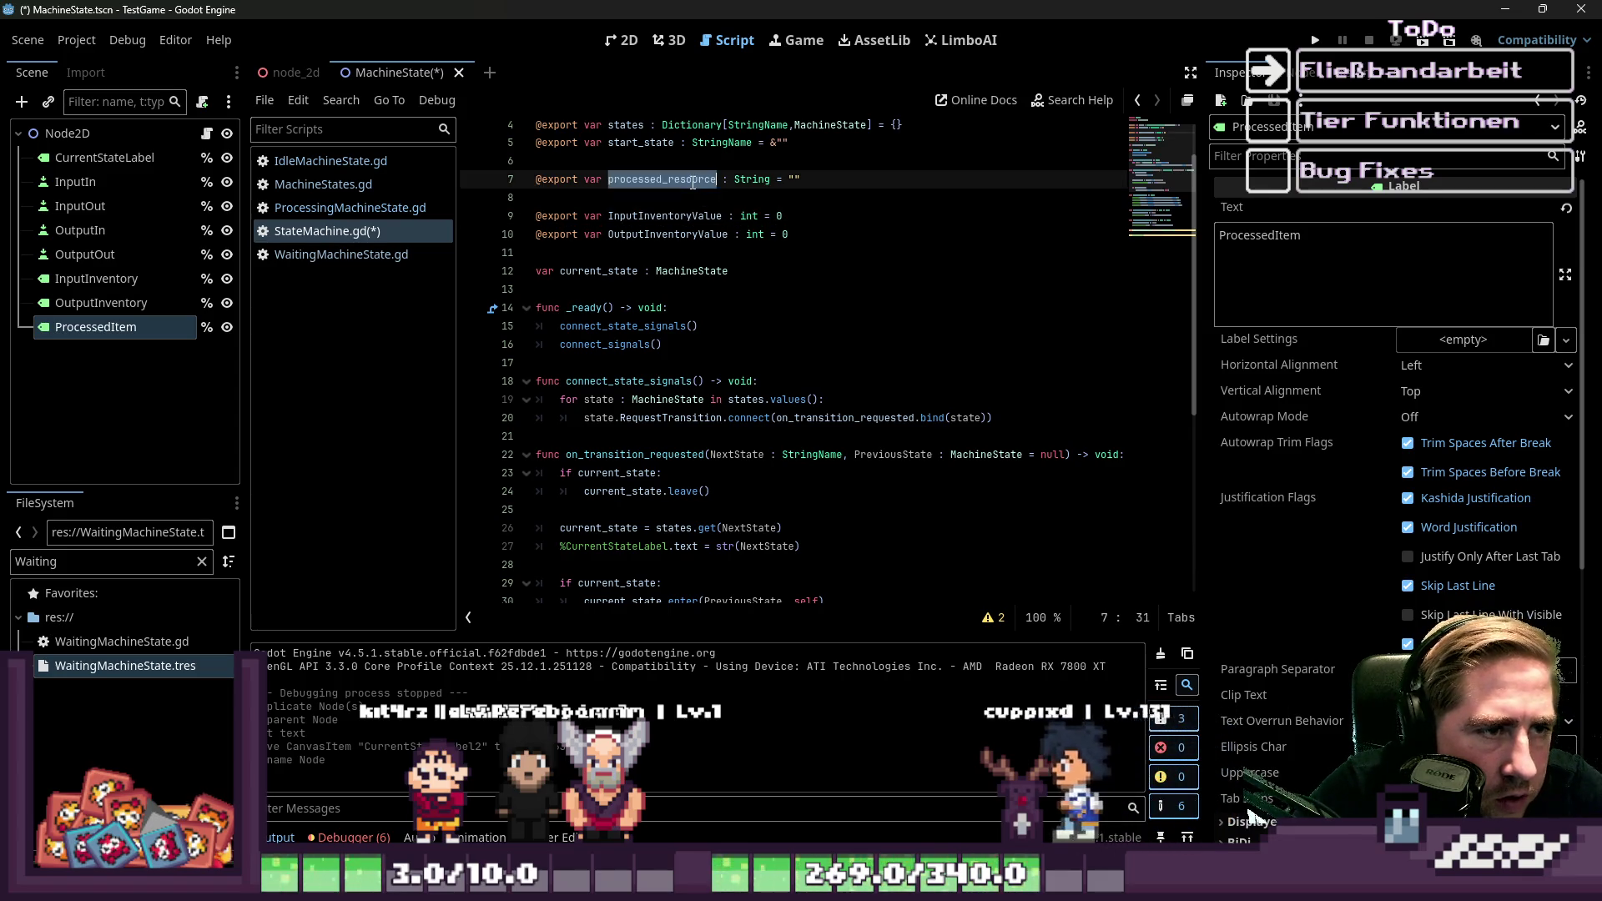
scroll(693, 286, down, 4)
scroll(736, 213, up, 4)
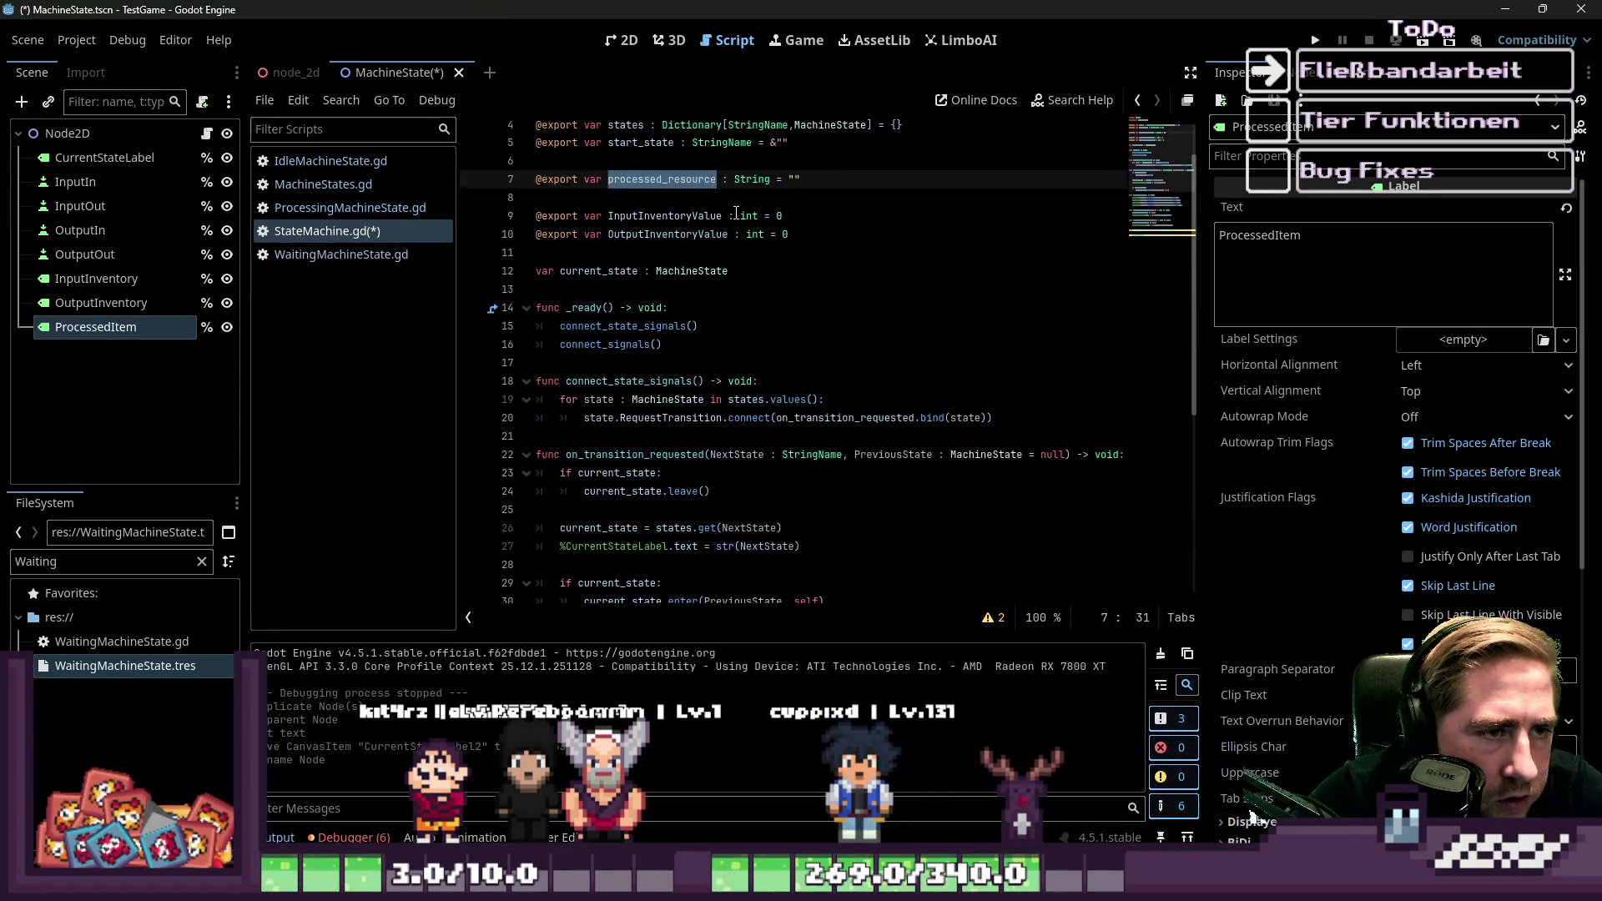
drag(782, 180, 476, 173)
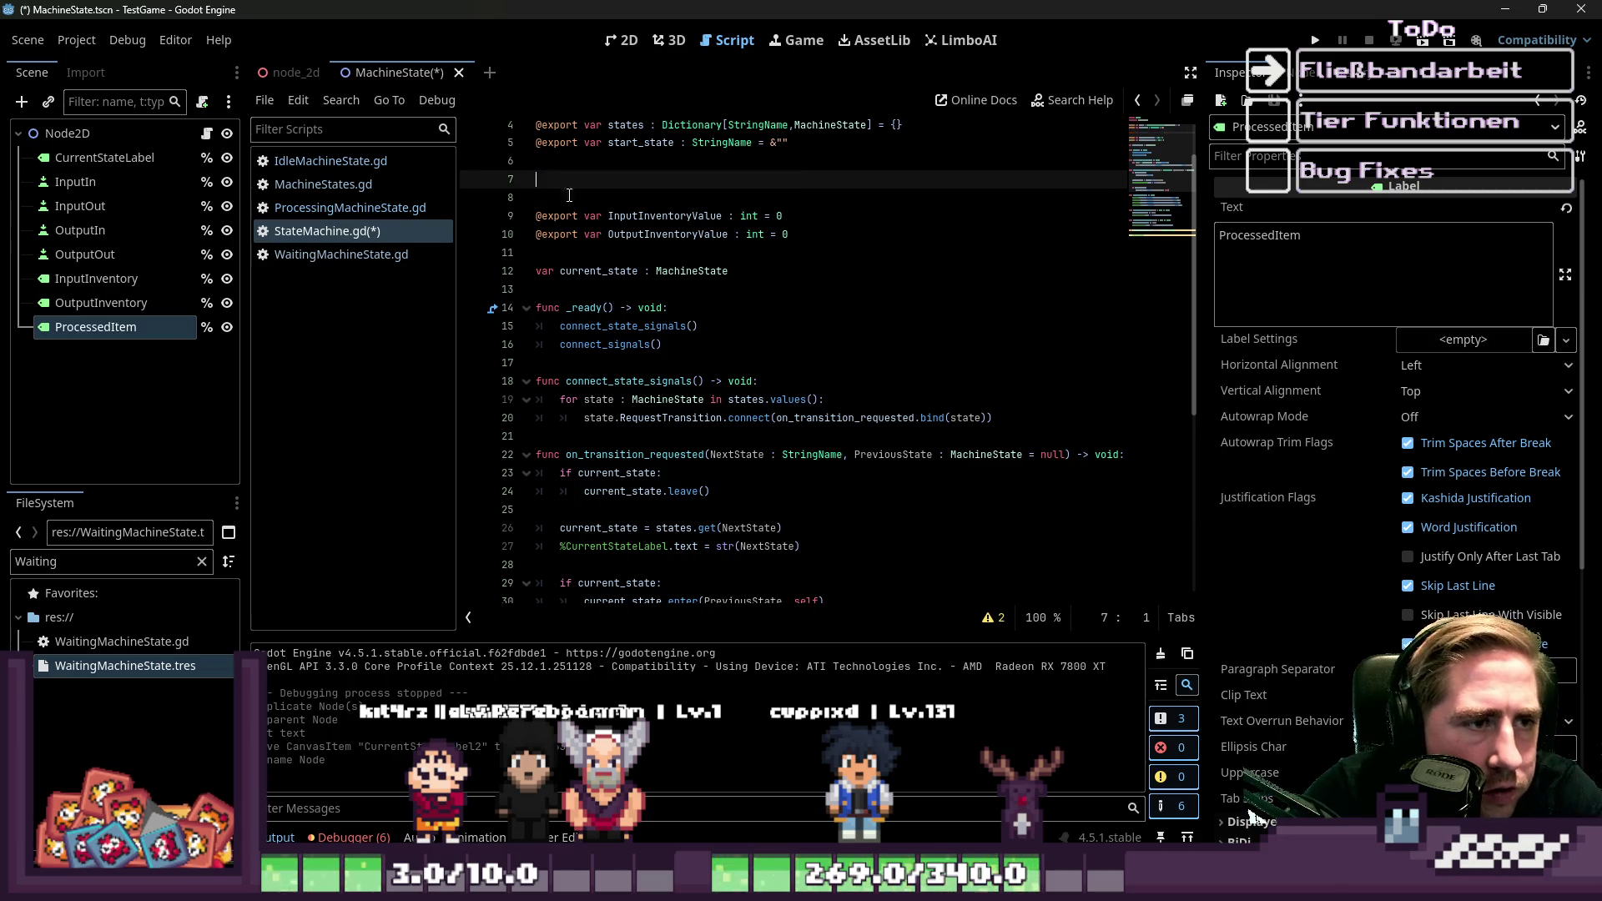
key(BackSpace)
key(BackSpace)
scroll(614, 293, down, 6)
Step: Make the body set %ProcessedItem.text = "Processed Item = " + NeuesItem
click(705, 595)
text(.)
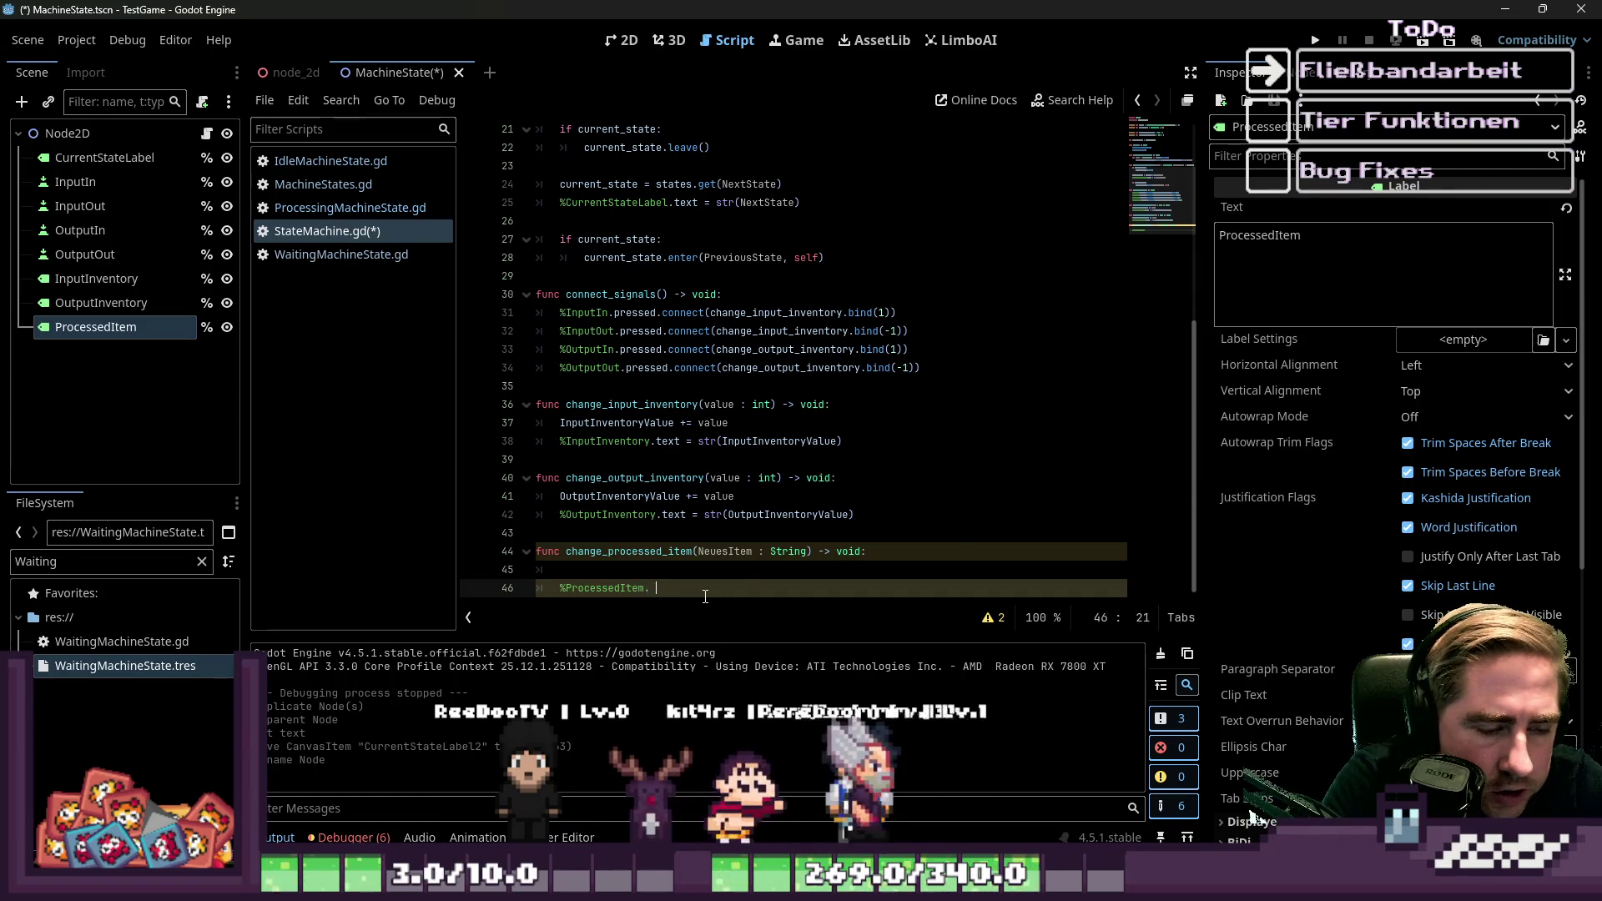
key(BackSpace)
text(text = NeuesIt)
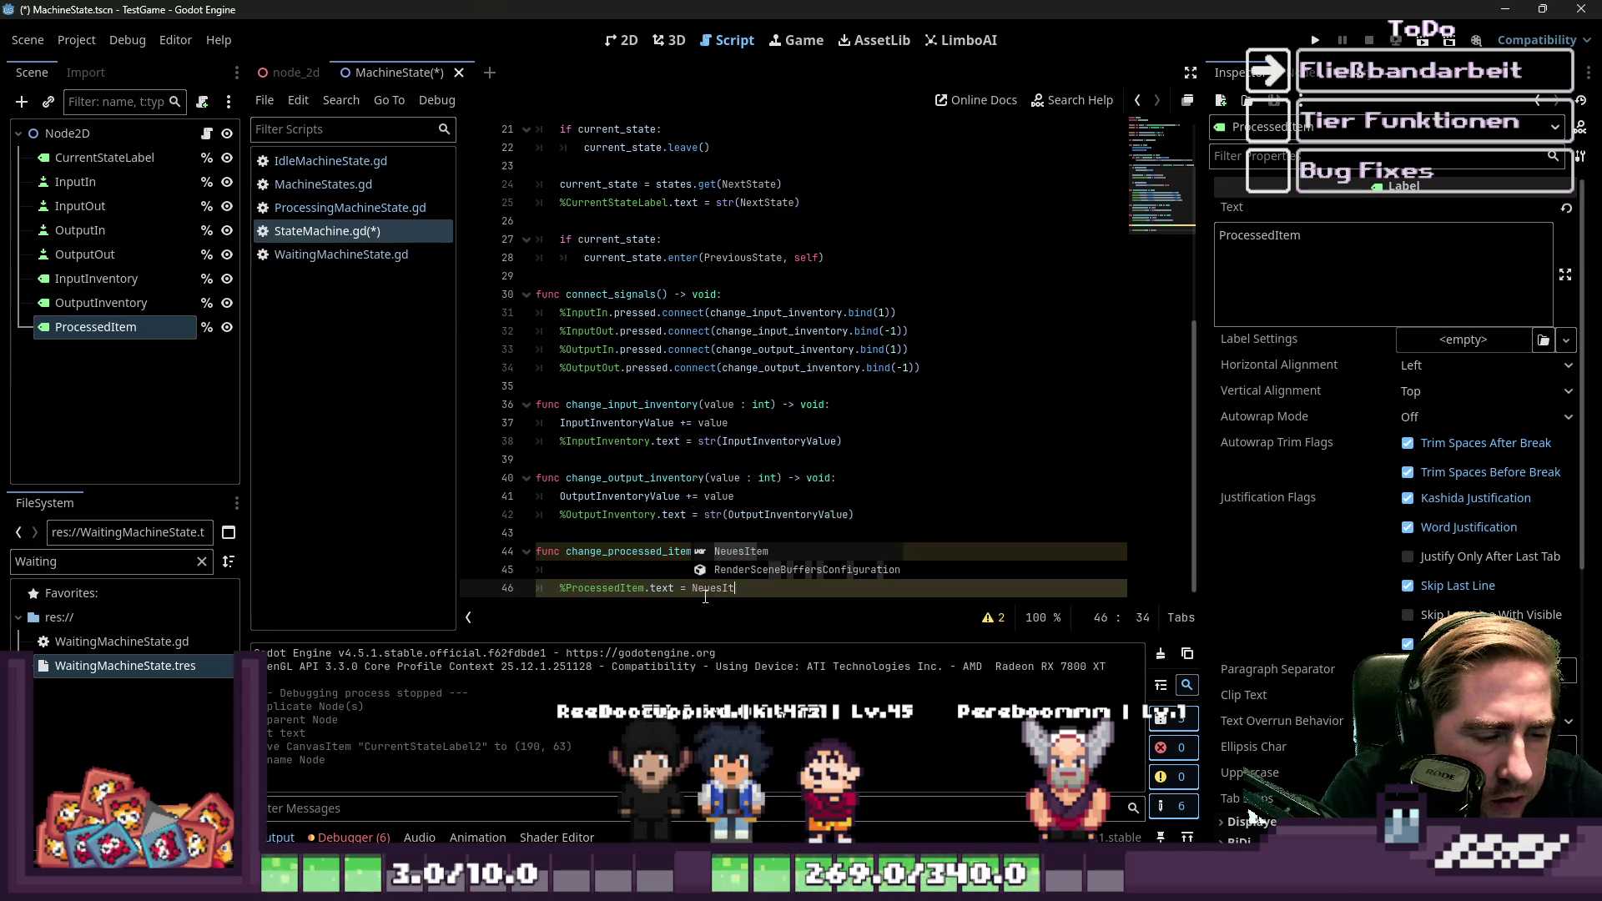
key(BackSpace)
key(BackSpace)
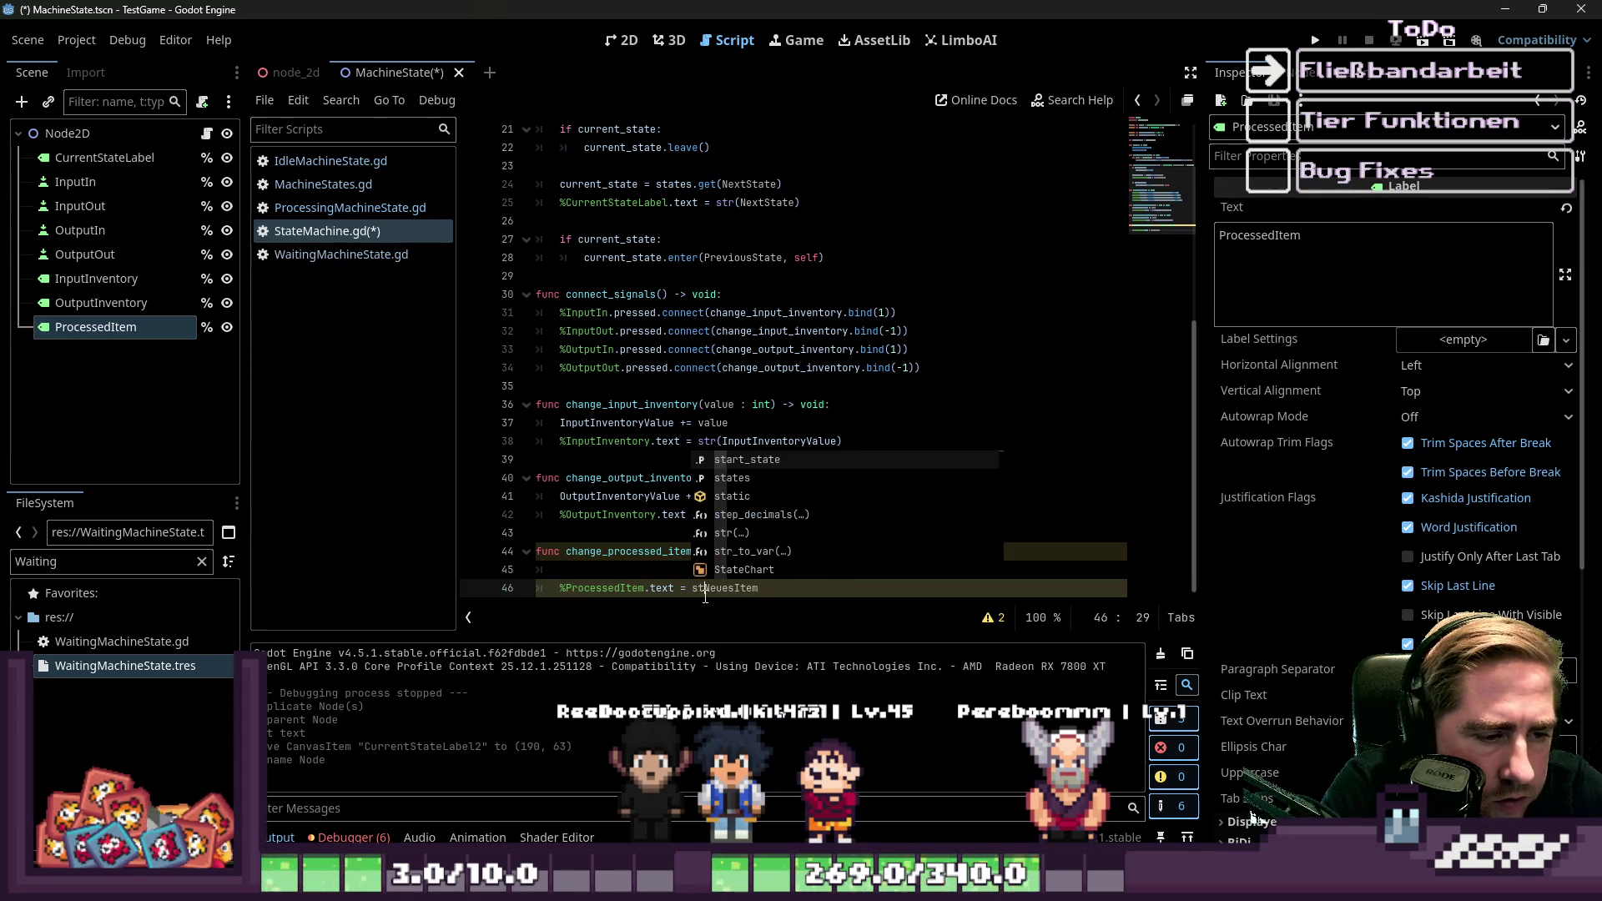
text("Processed)
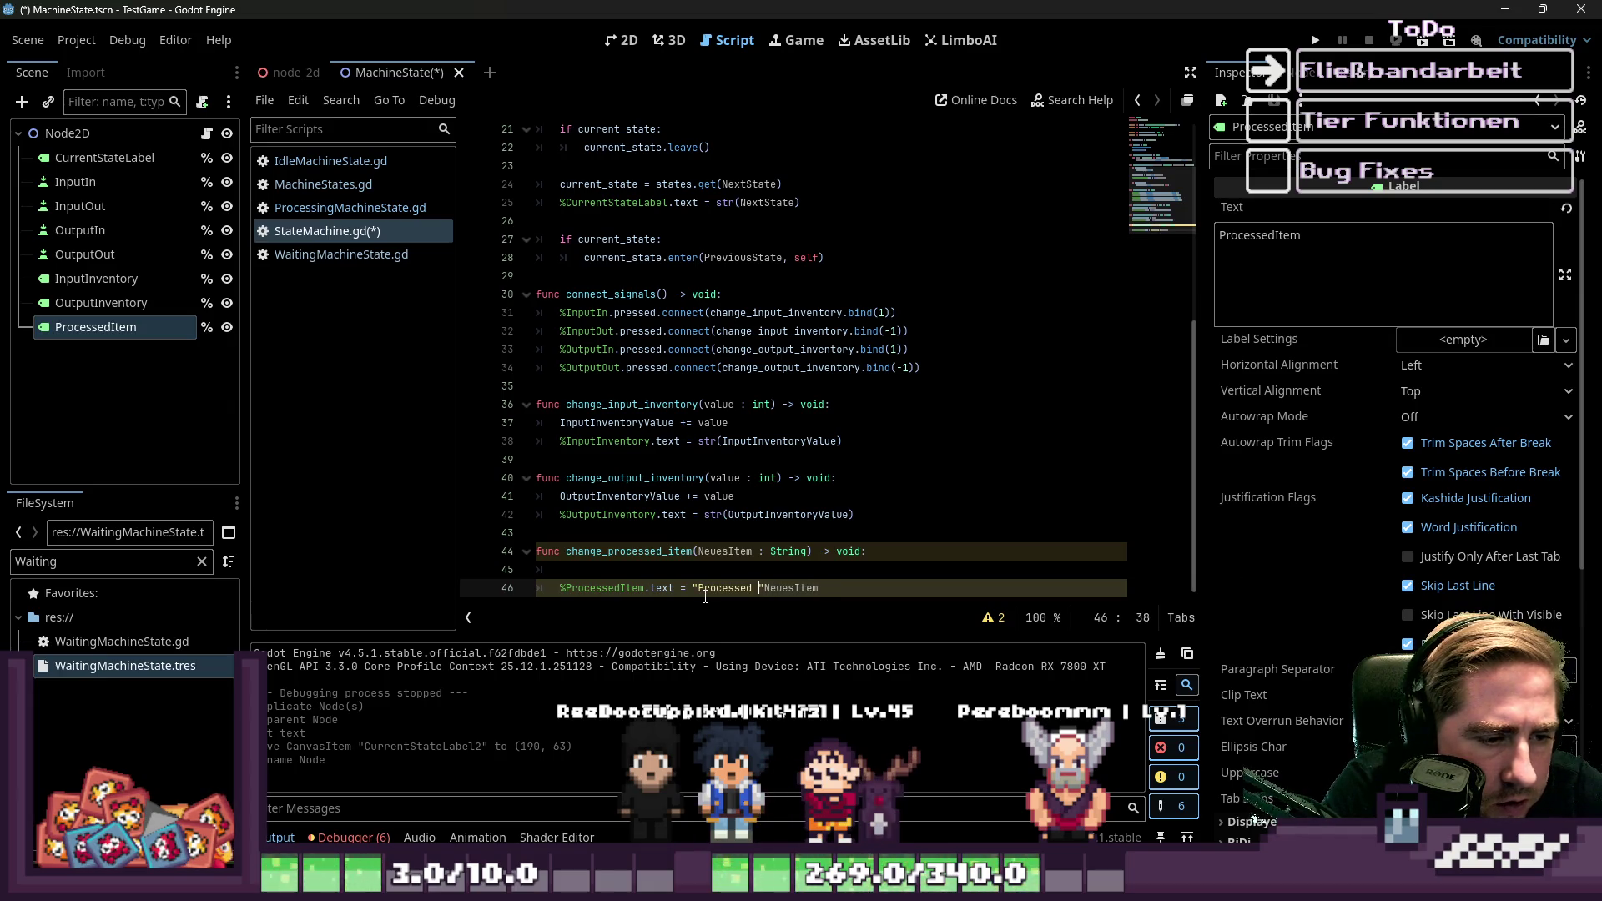
text(Item:)
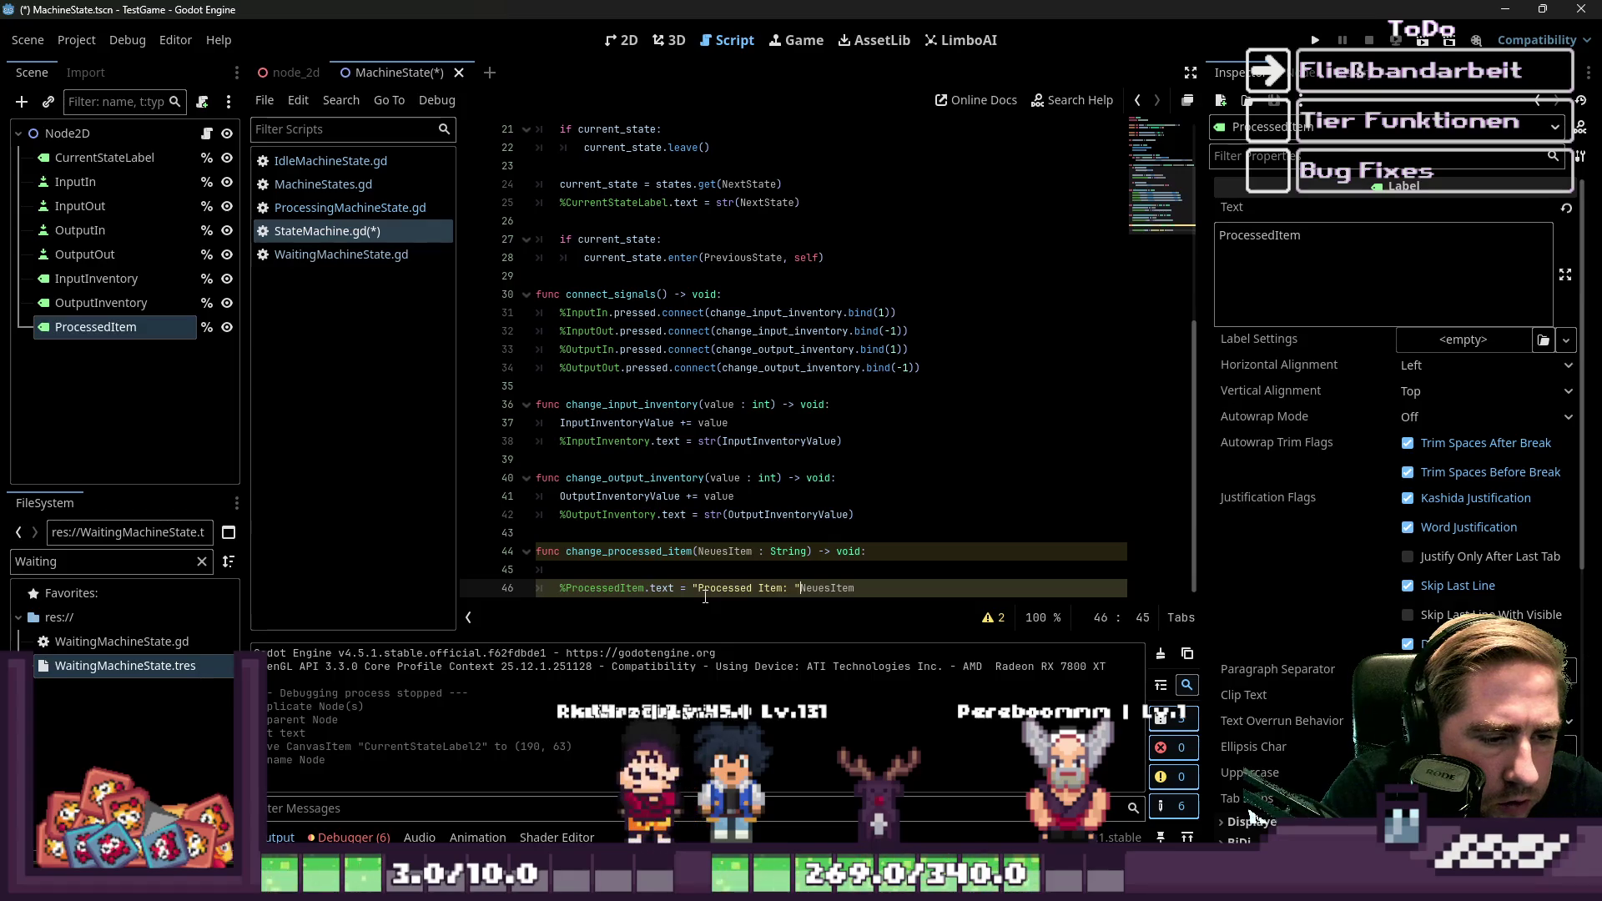
key(Left)
key(Left)
key(BackSpace)
text(= " )
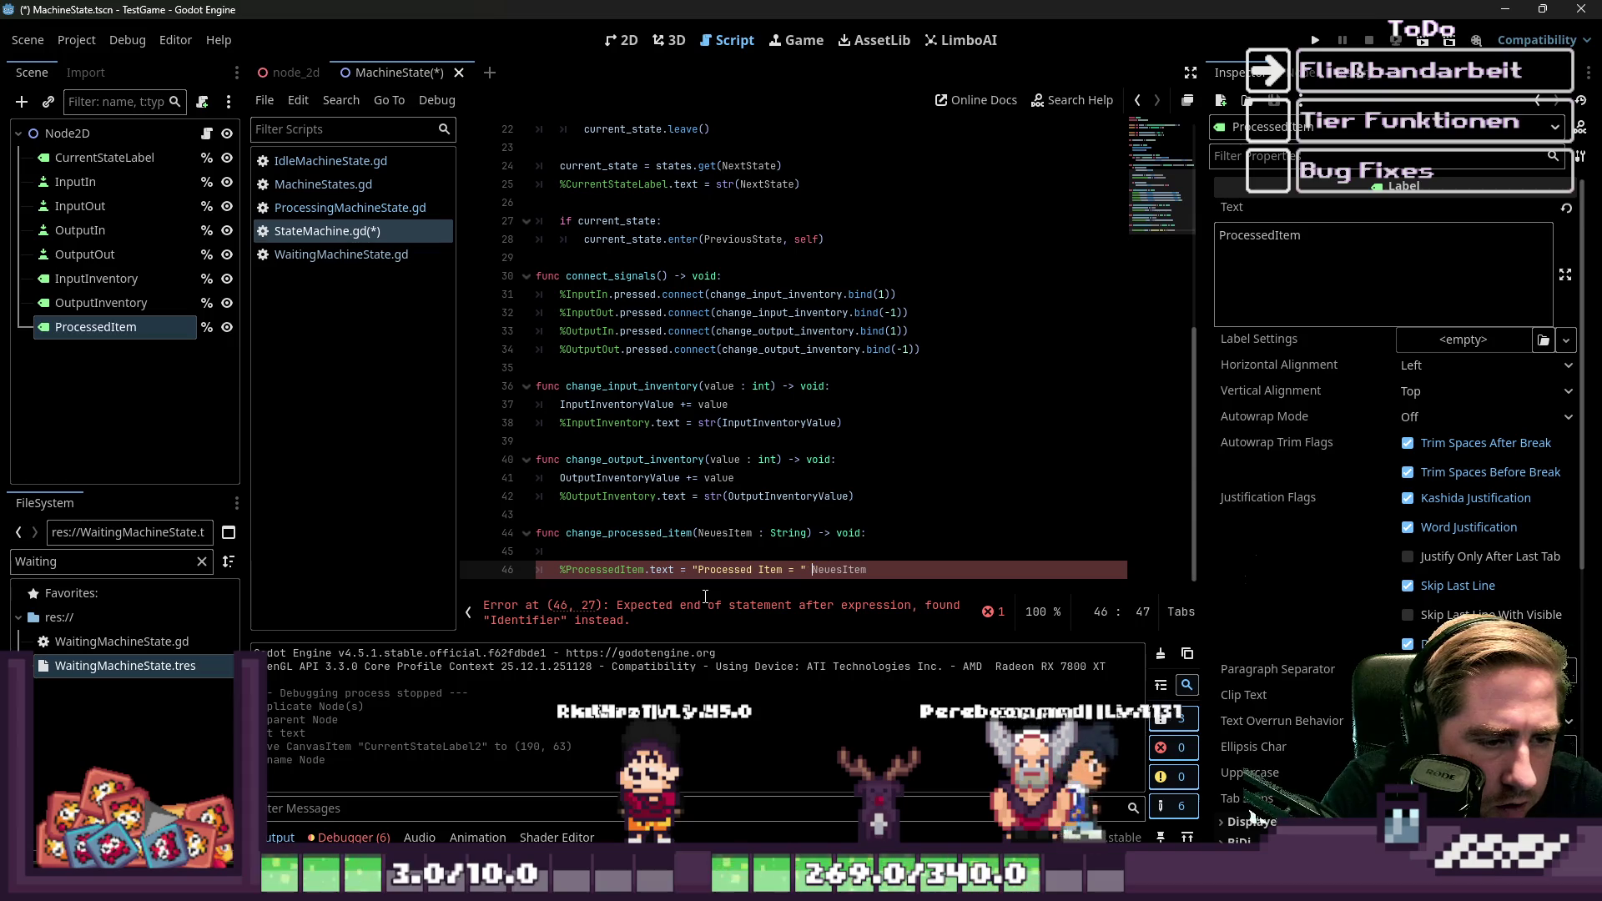
text(+)
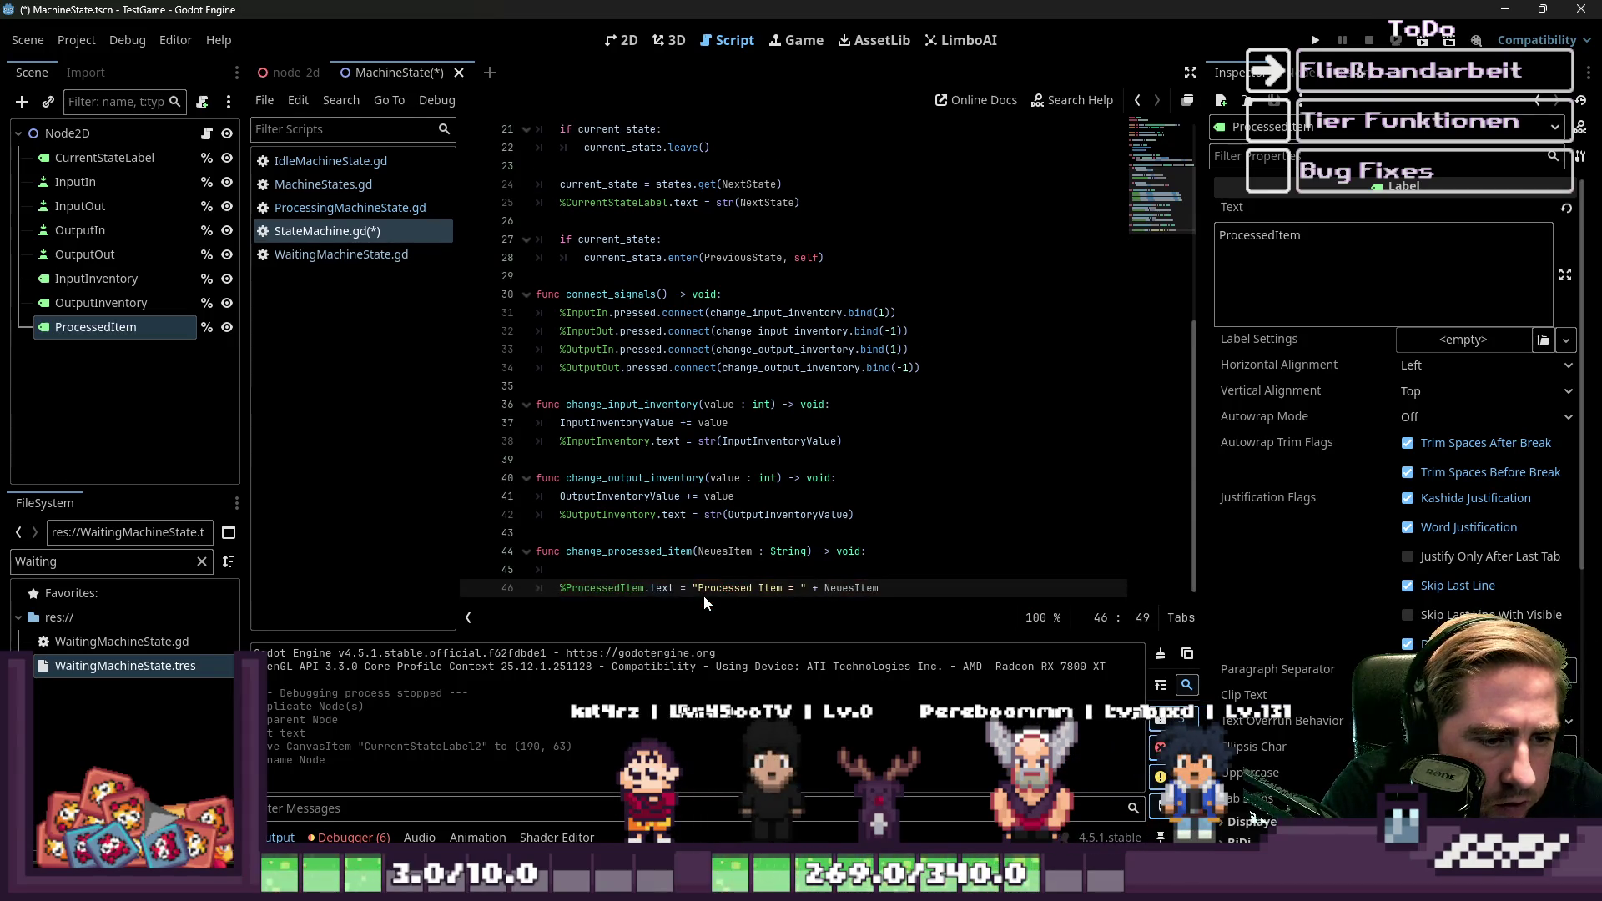
Step: Remove the empty line inside change_processed_item and save StateMachine.gd
click(656, 478)
key(ctrl+s)
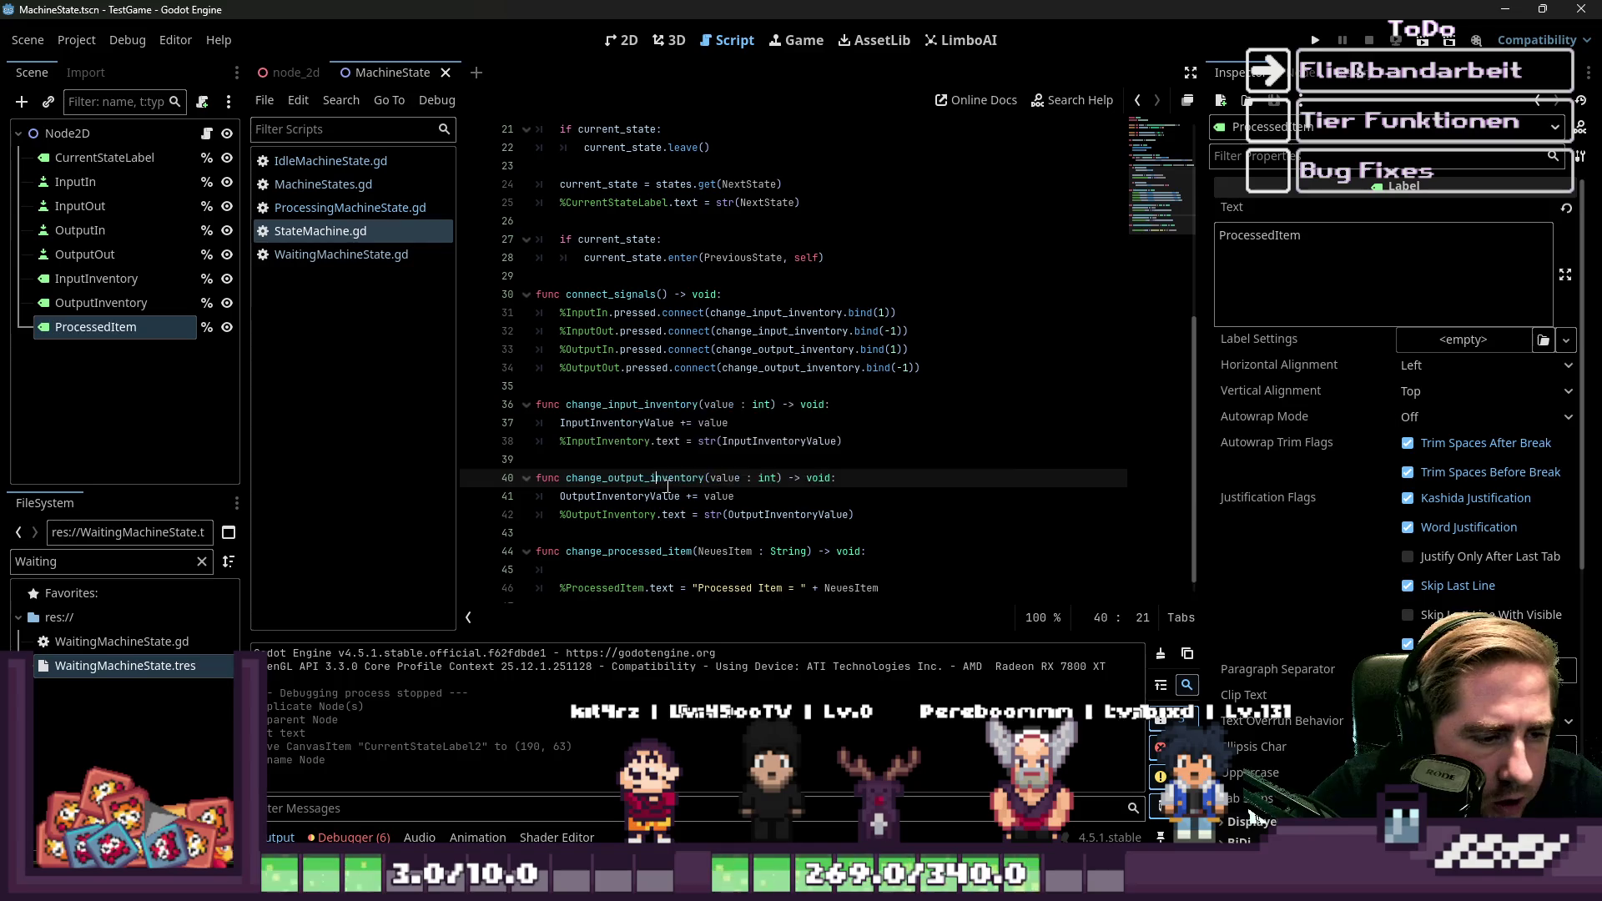
double_click(642, 553)
click(644, 570)
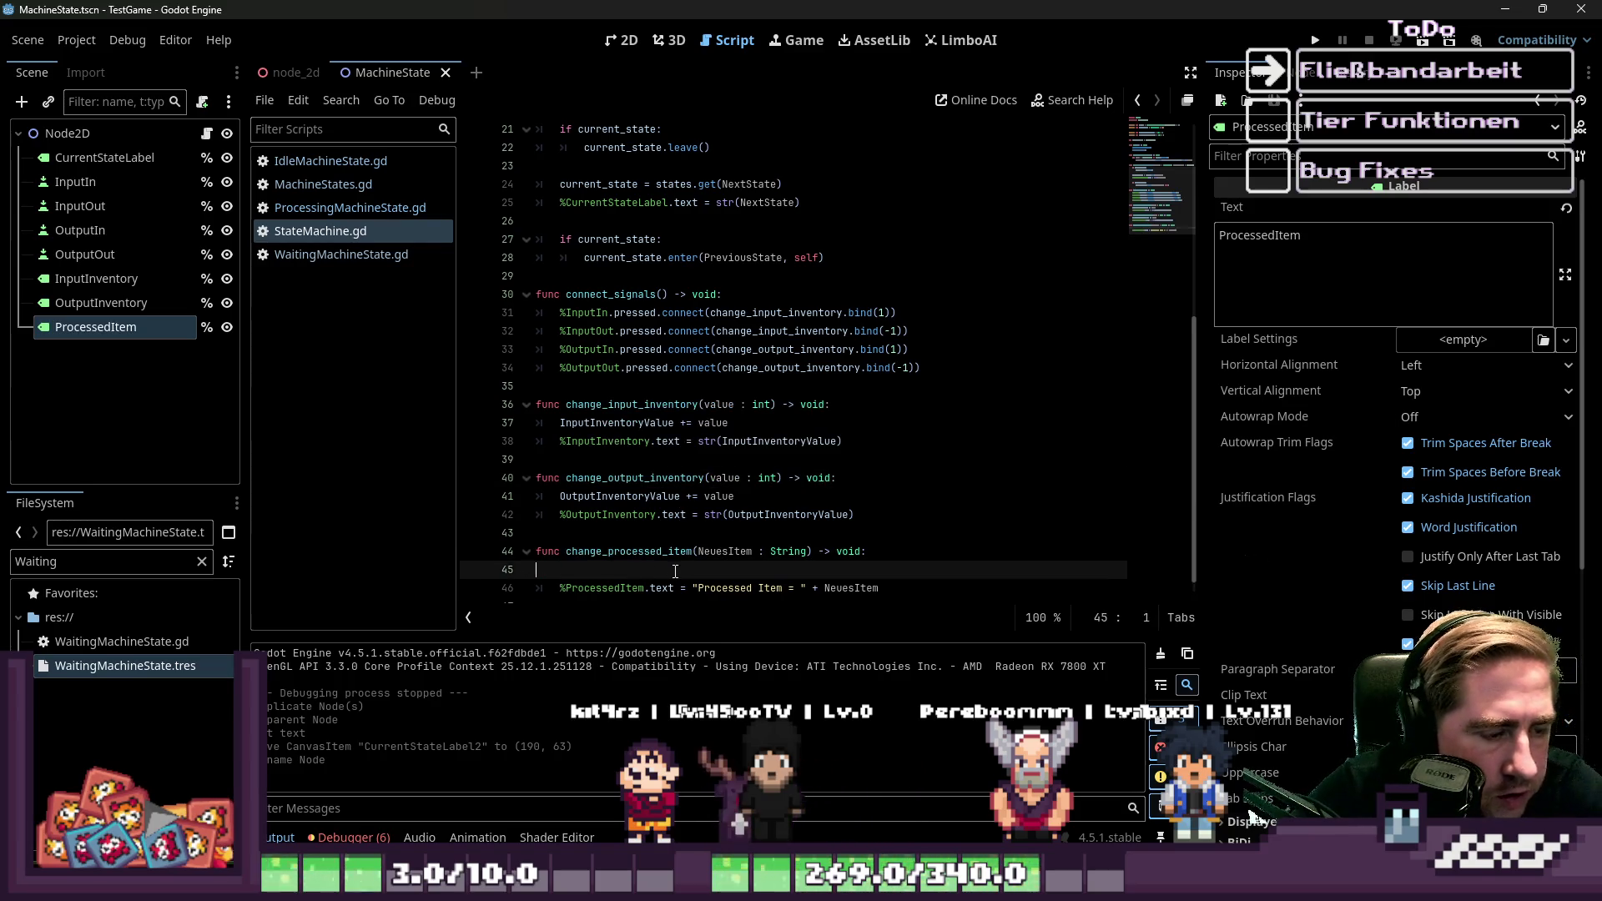
key(BackSpace)
key(BackSpace)
double_click(659, 551)
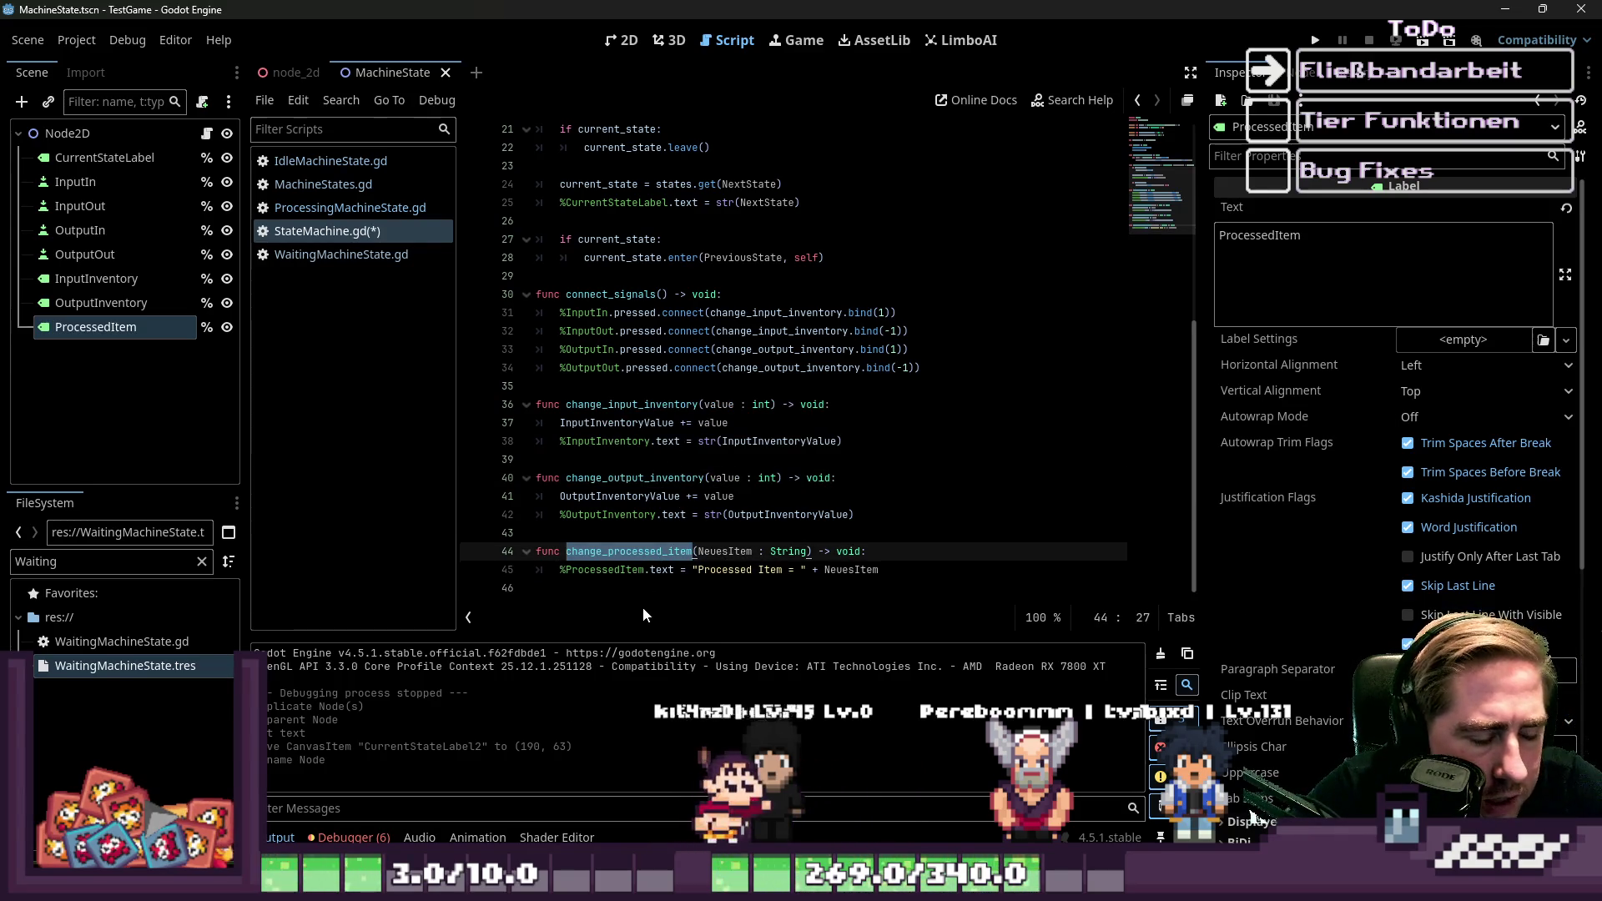
click(650, 594)
key(ctrl+s)
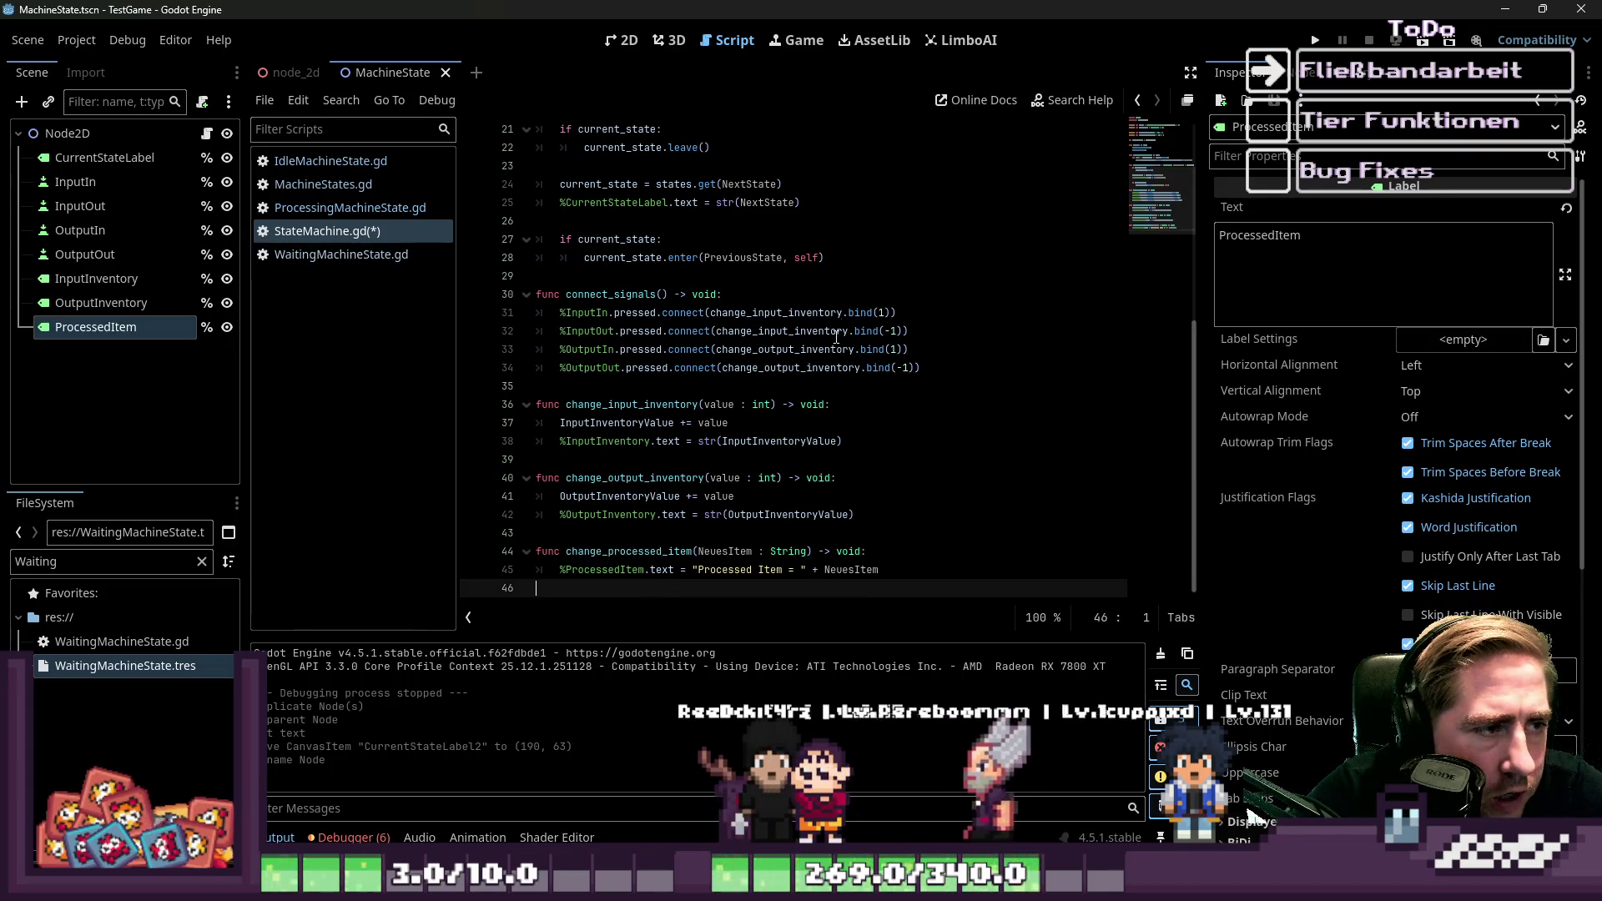
click(417, 255)
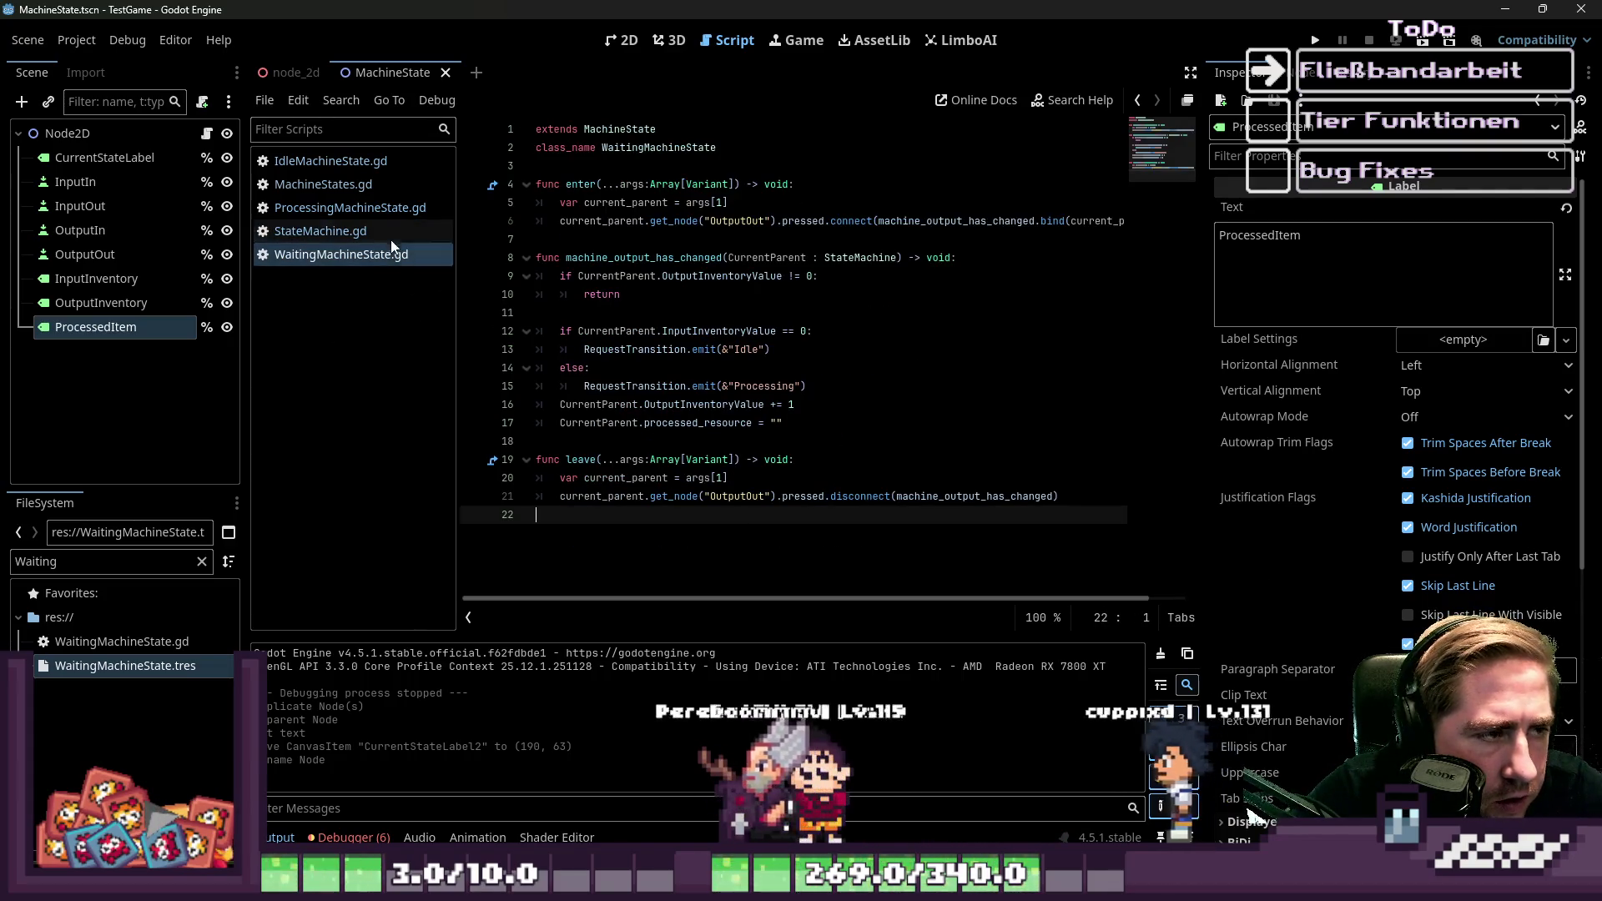
Step: In WaitingMachineState.gd, replace the processed_resource reset with CurrentParent.change_processed_item("")
click(390, 239)
click(756, 569)
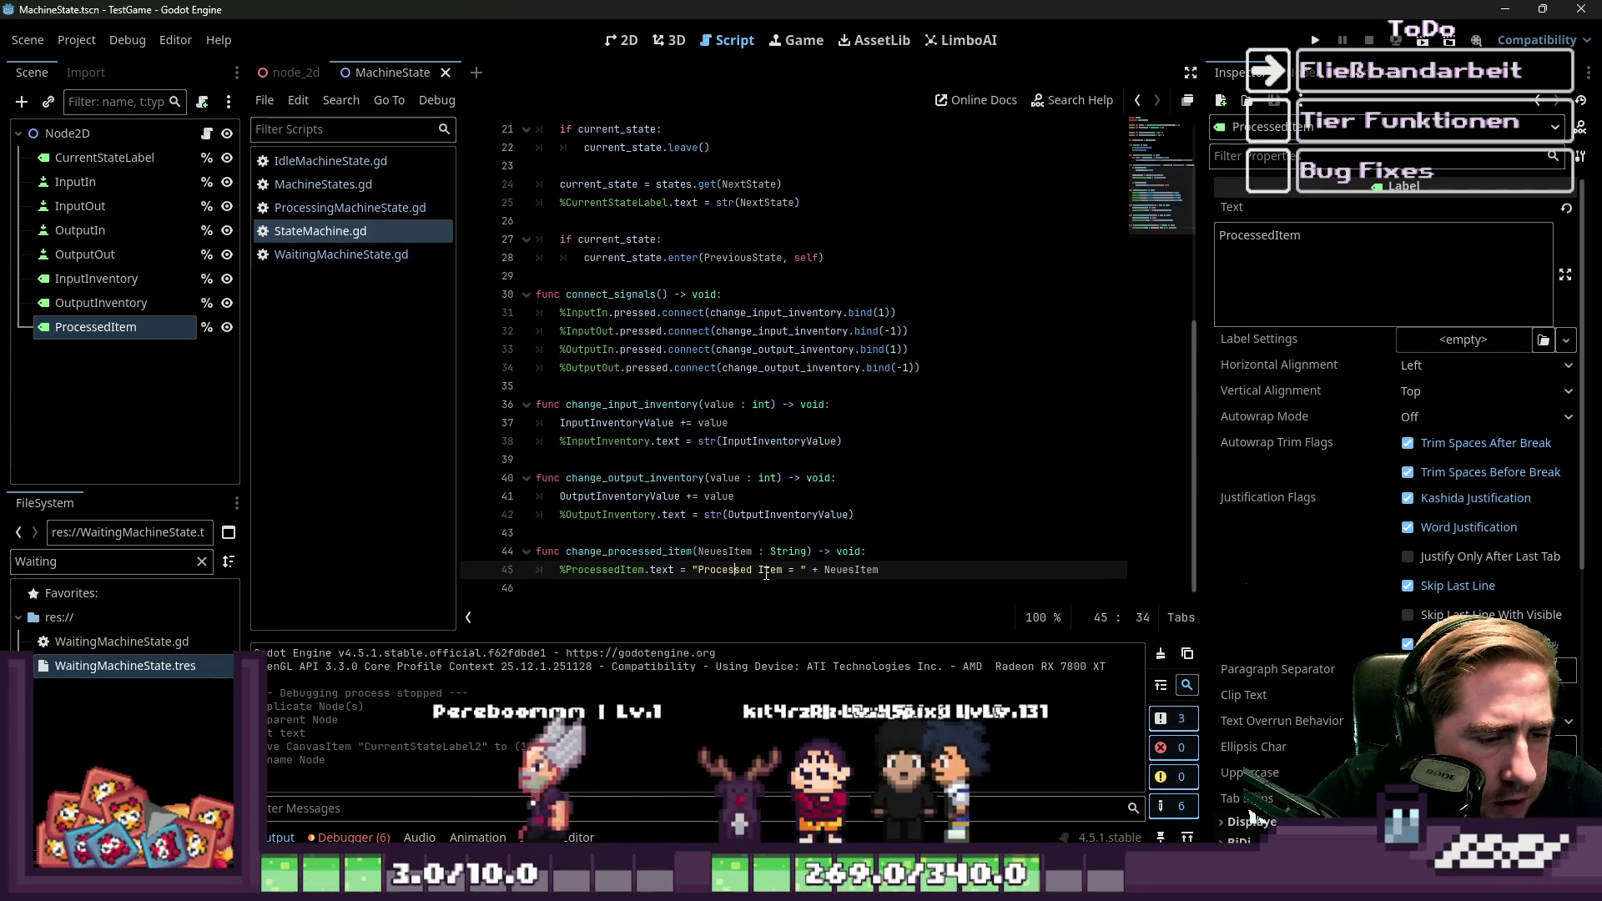
click(393, 255)
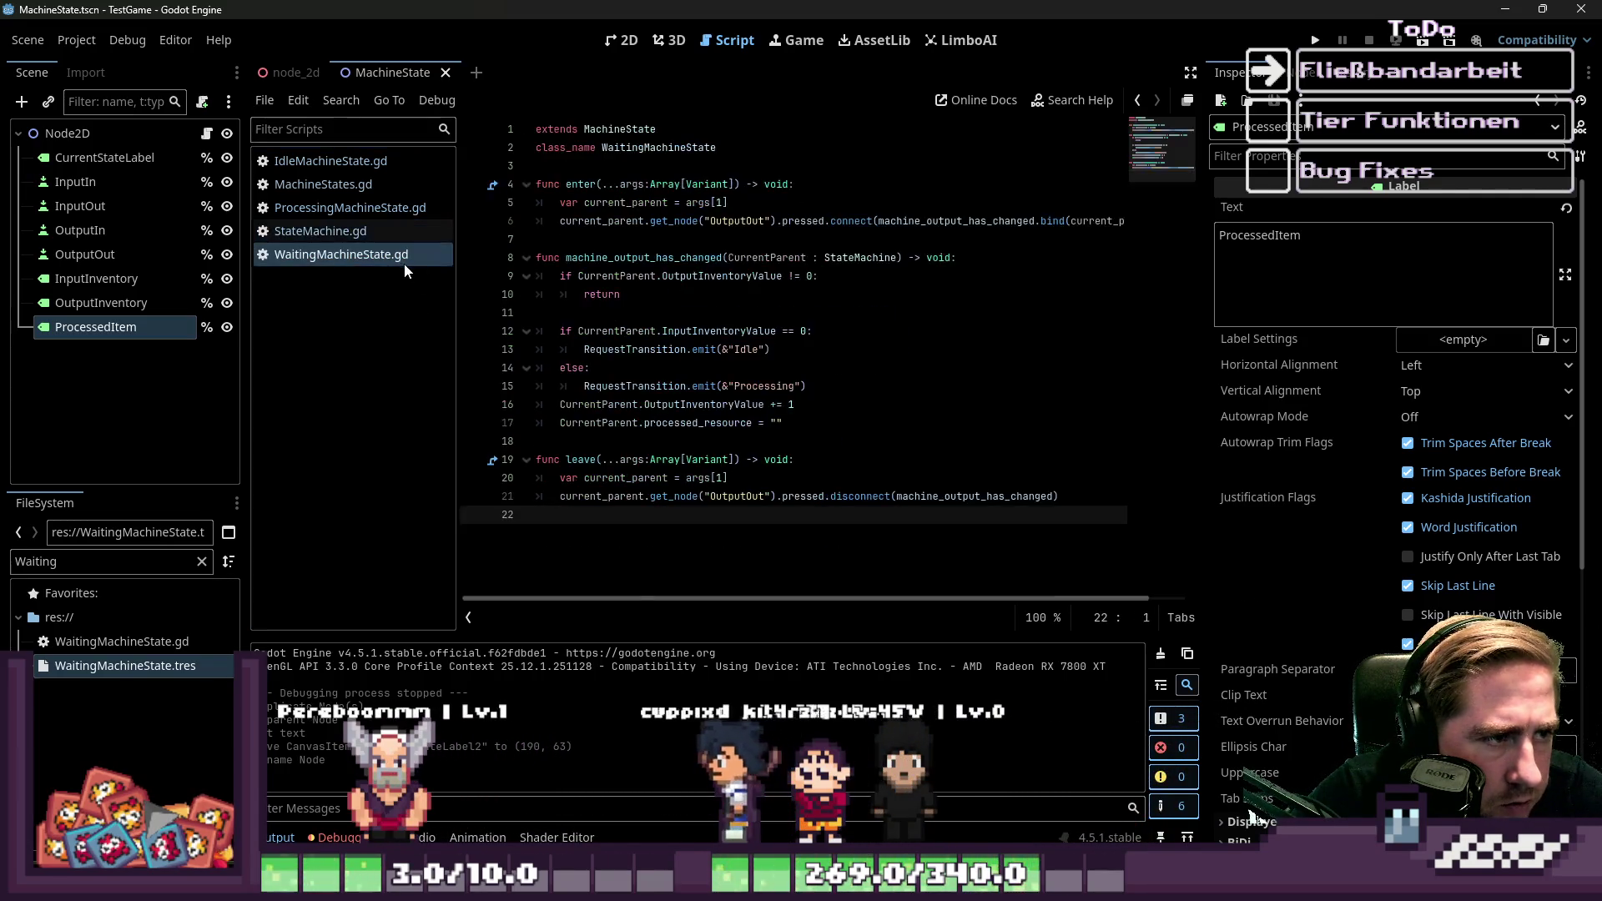
click(742, 424)
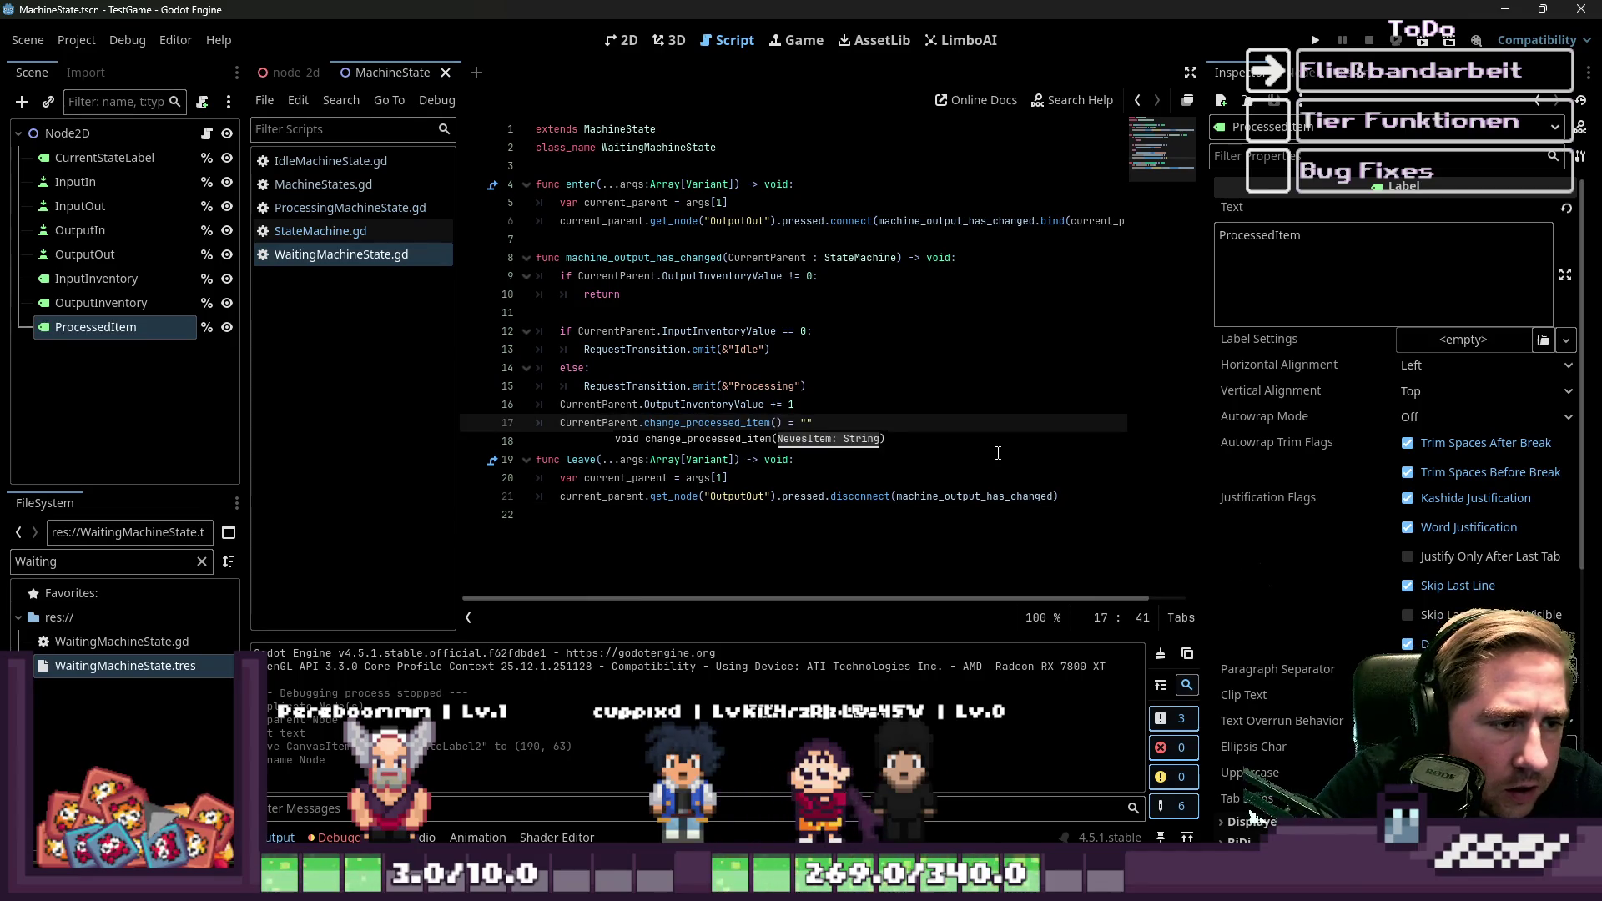
text(")
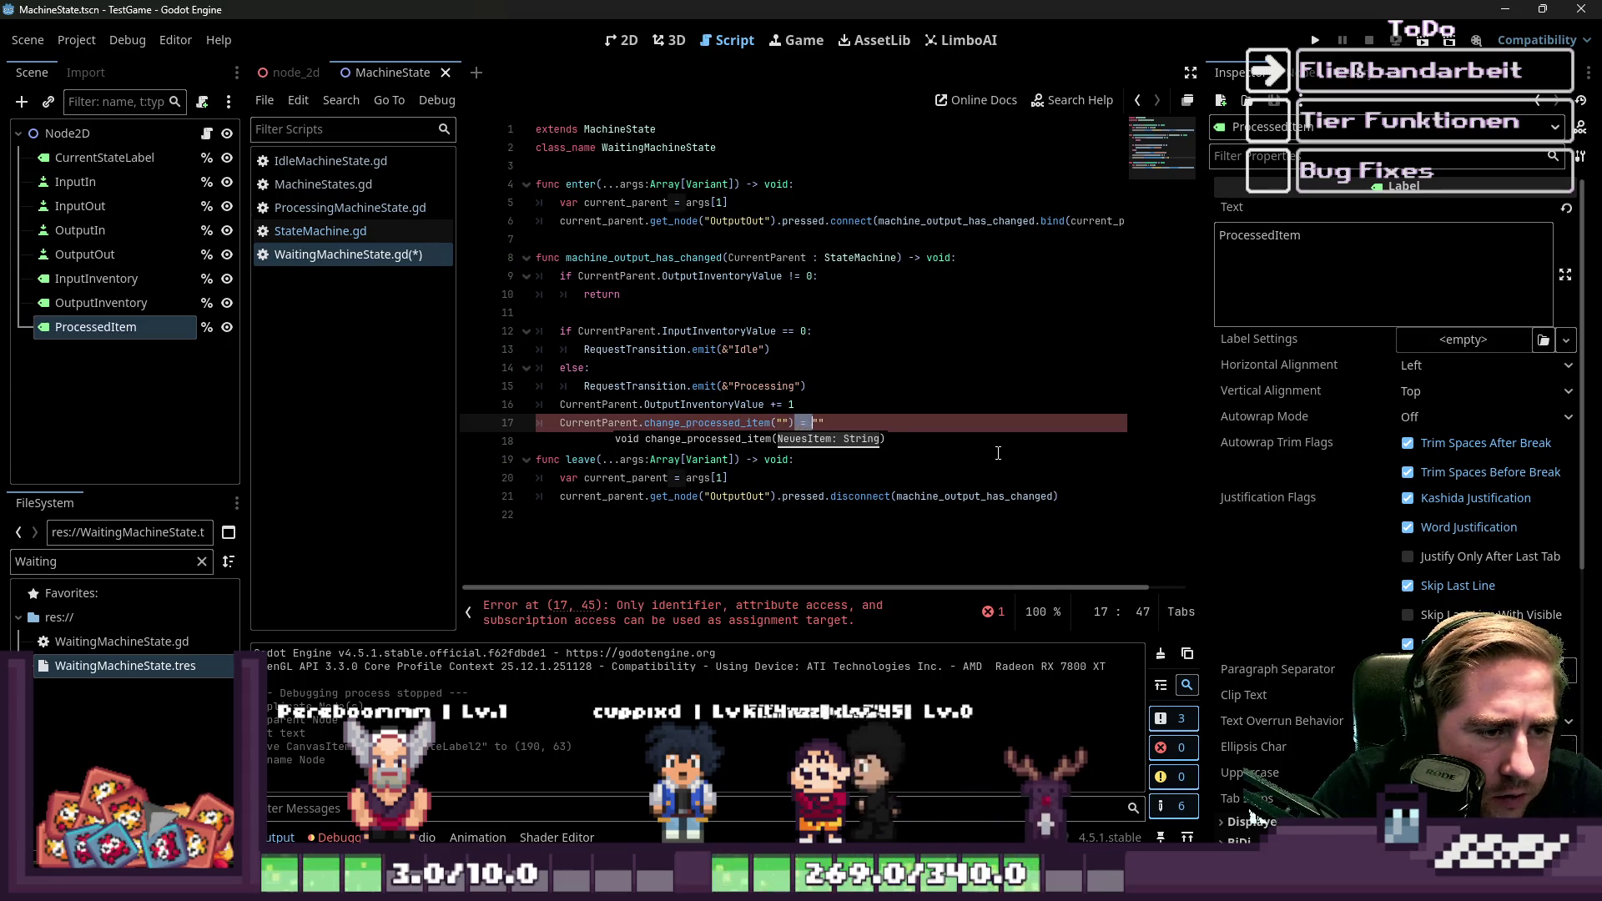
key(Delete)
key(Delete)
key(Delete)
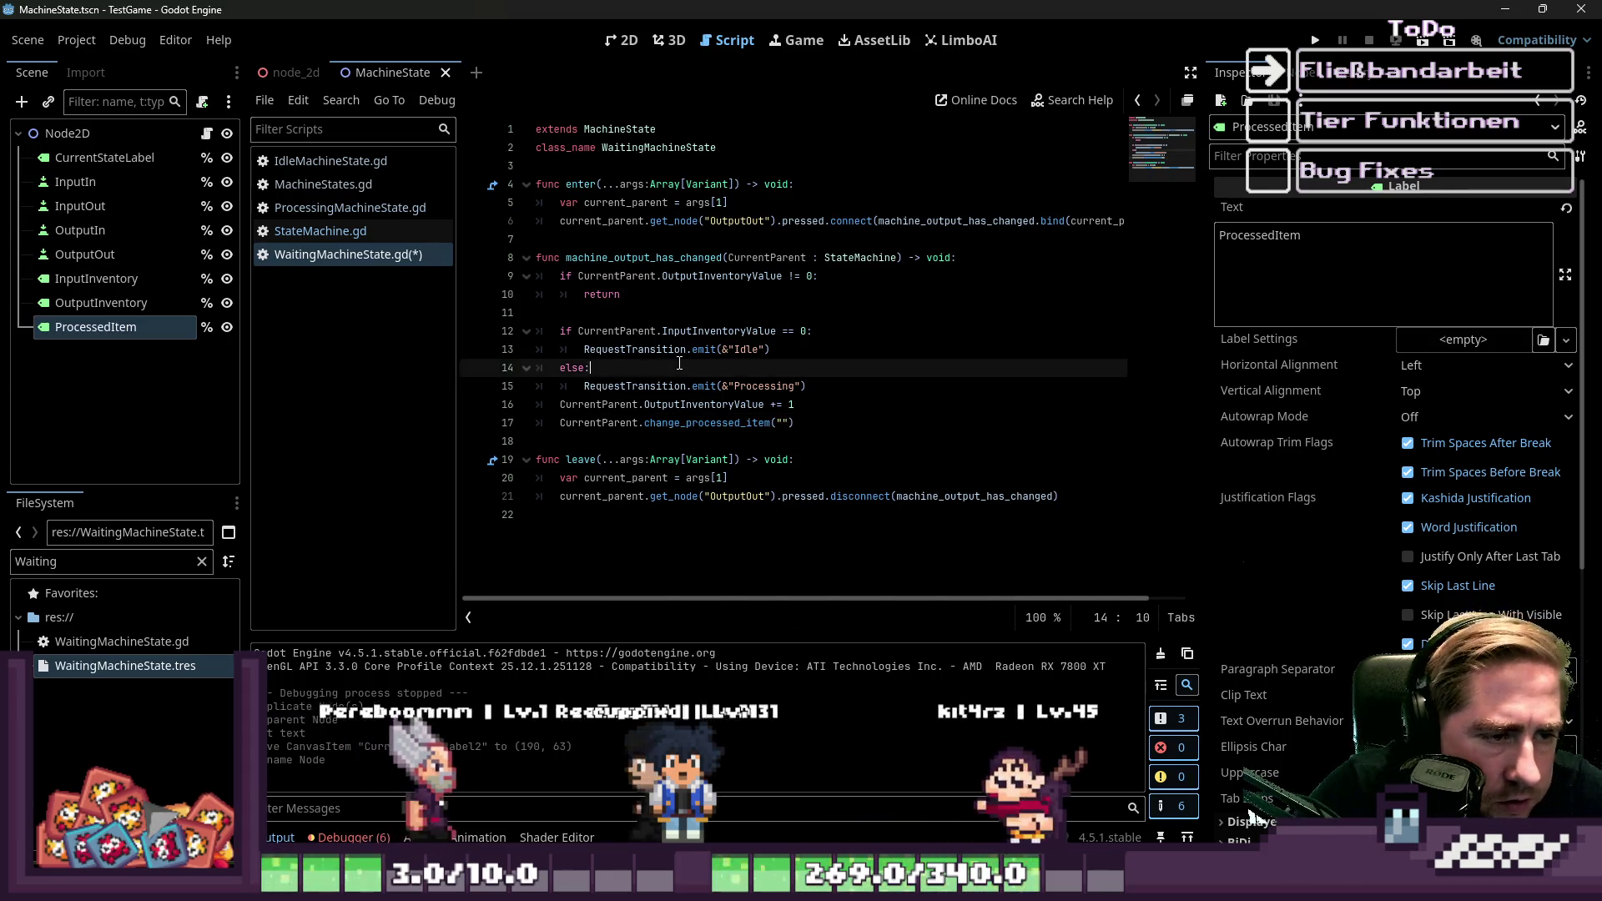
double_click(706, 423)
key(ctrl+c)
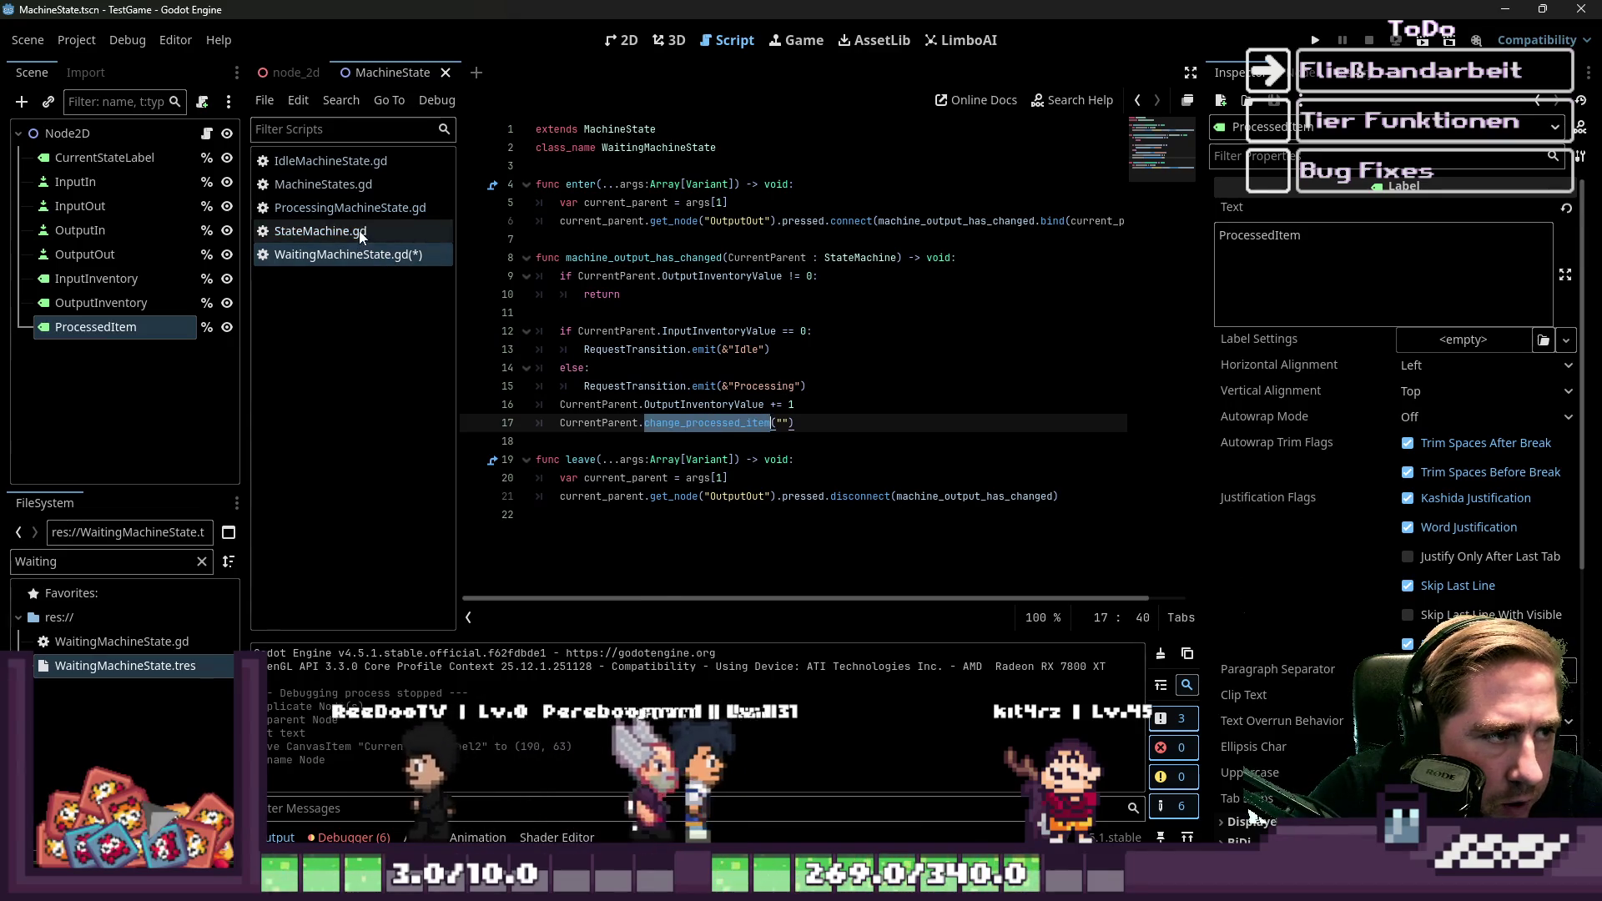
Step: In ProcessingMachineState.gd, call change_processed_item("Ein Item"), save all scripts, and start a debug run
click(350, 208)
click(835, 313)
drag(854, 283, 662, 286)
key(ctrl+v)
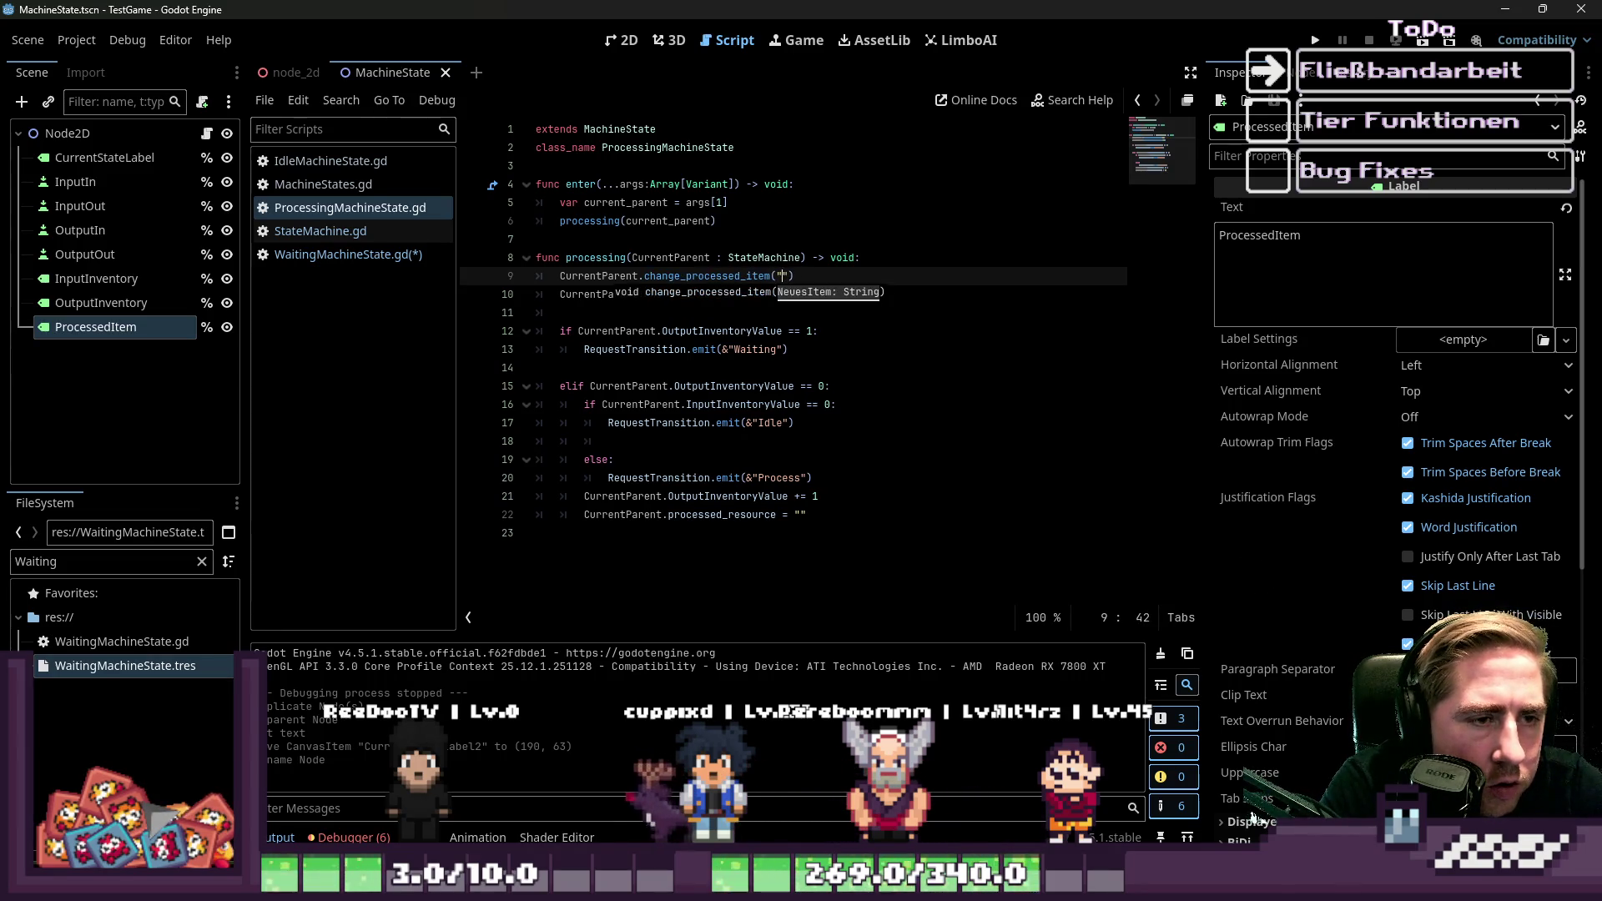
key(BackSpace)
key(BackSpace)
text(Ein Item)
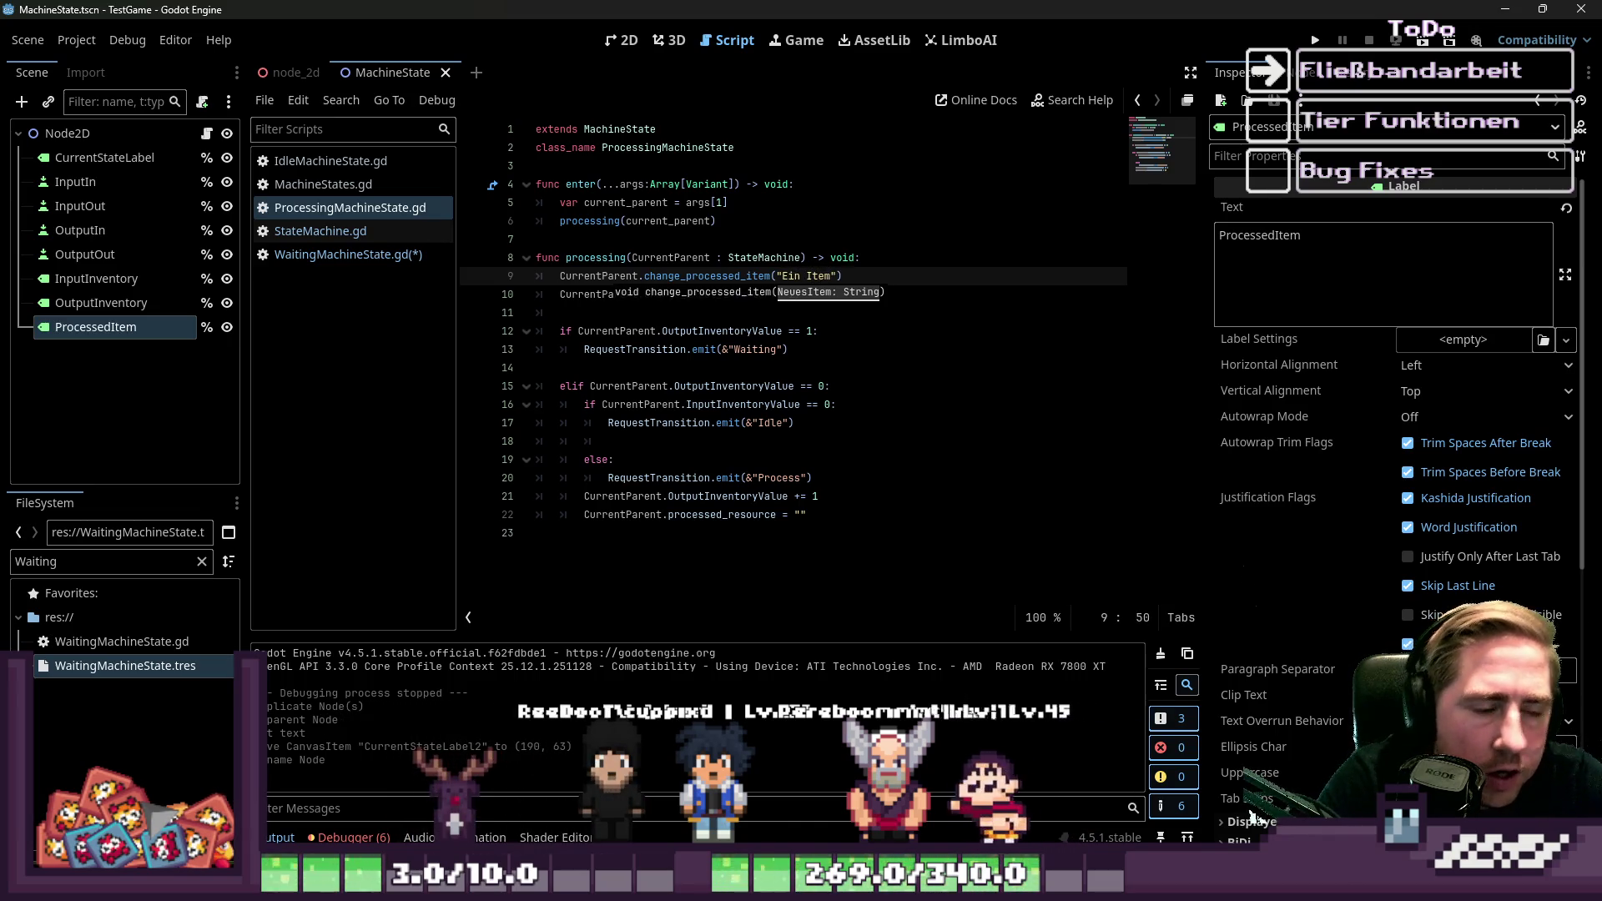
key(Down)
key(Down)
key(ctrl+s)
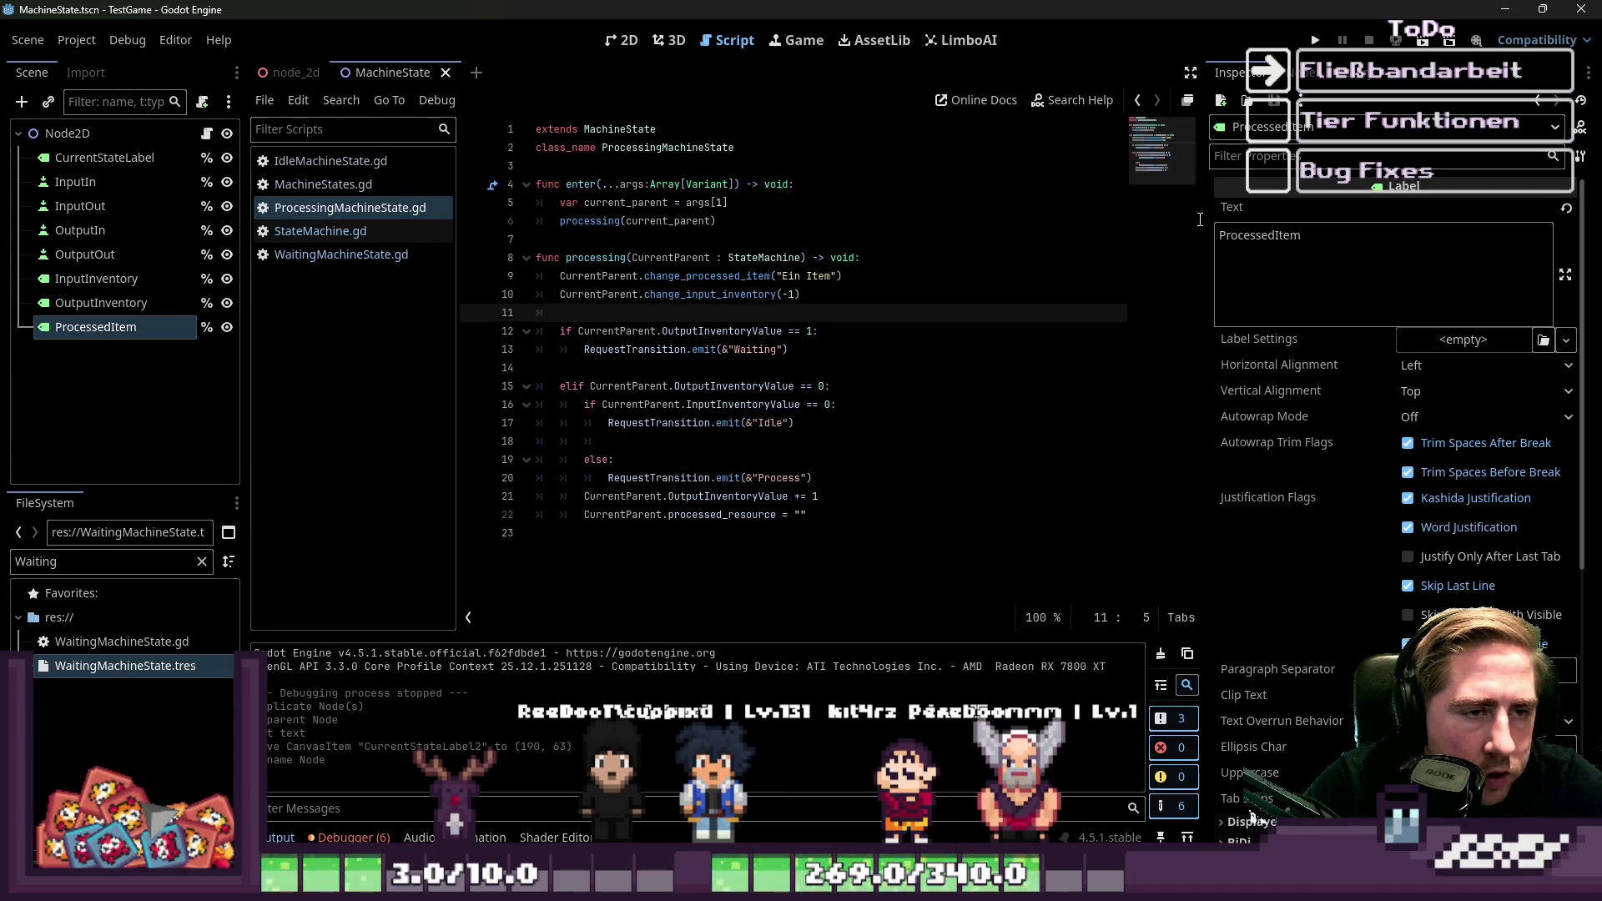
click(1313, 40)
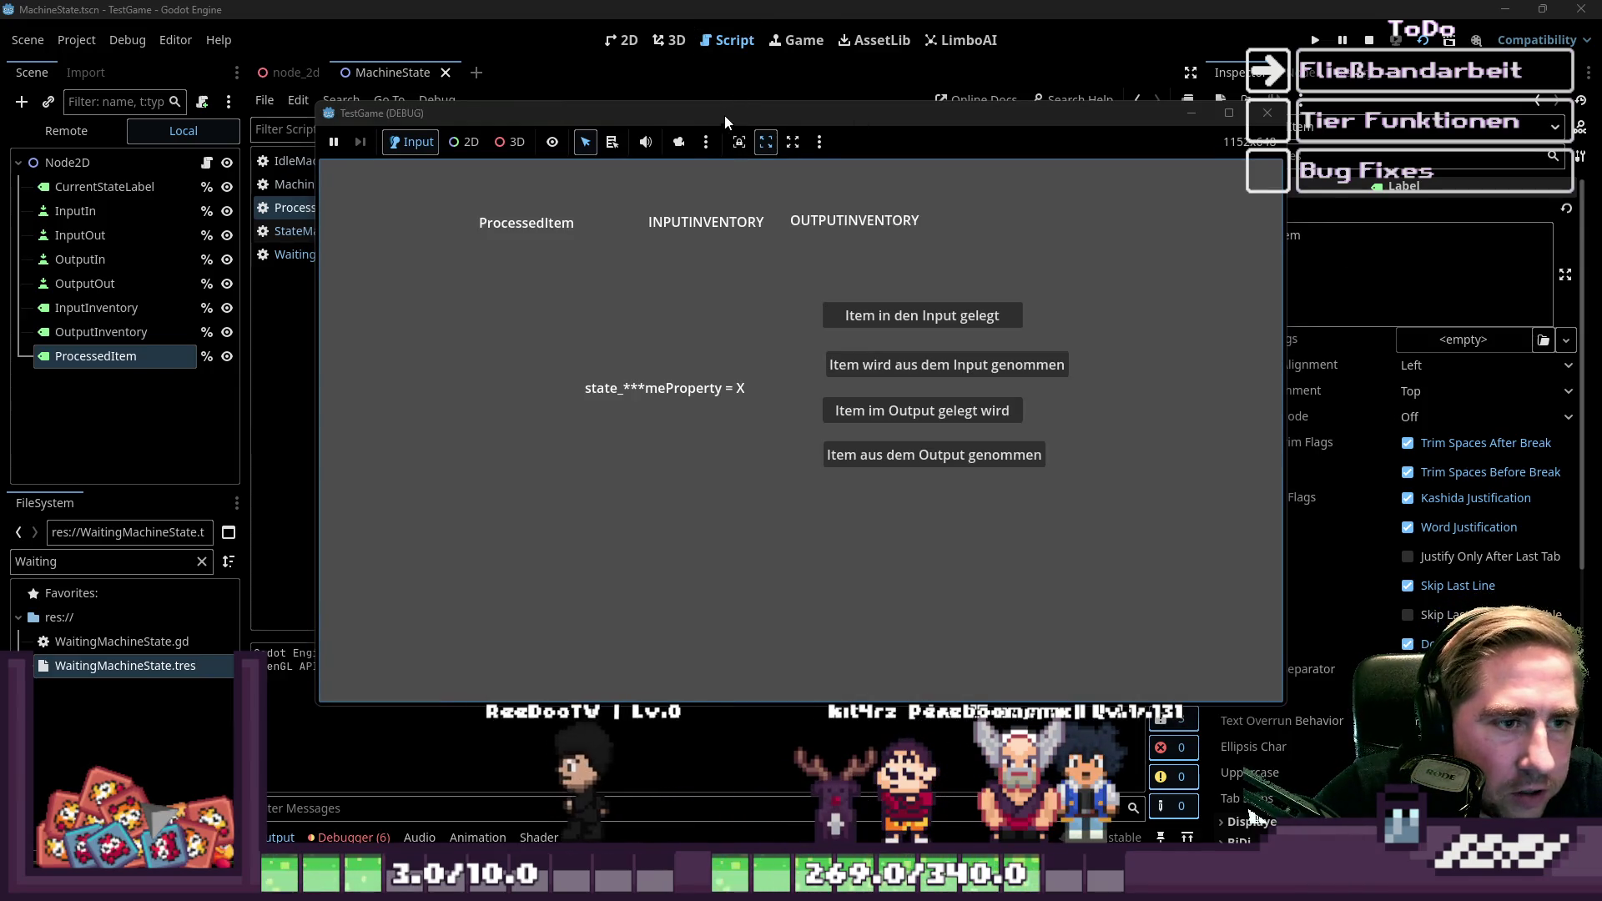
click(894, 315)
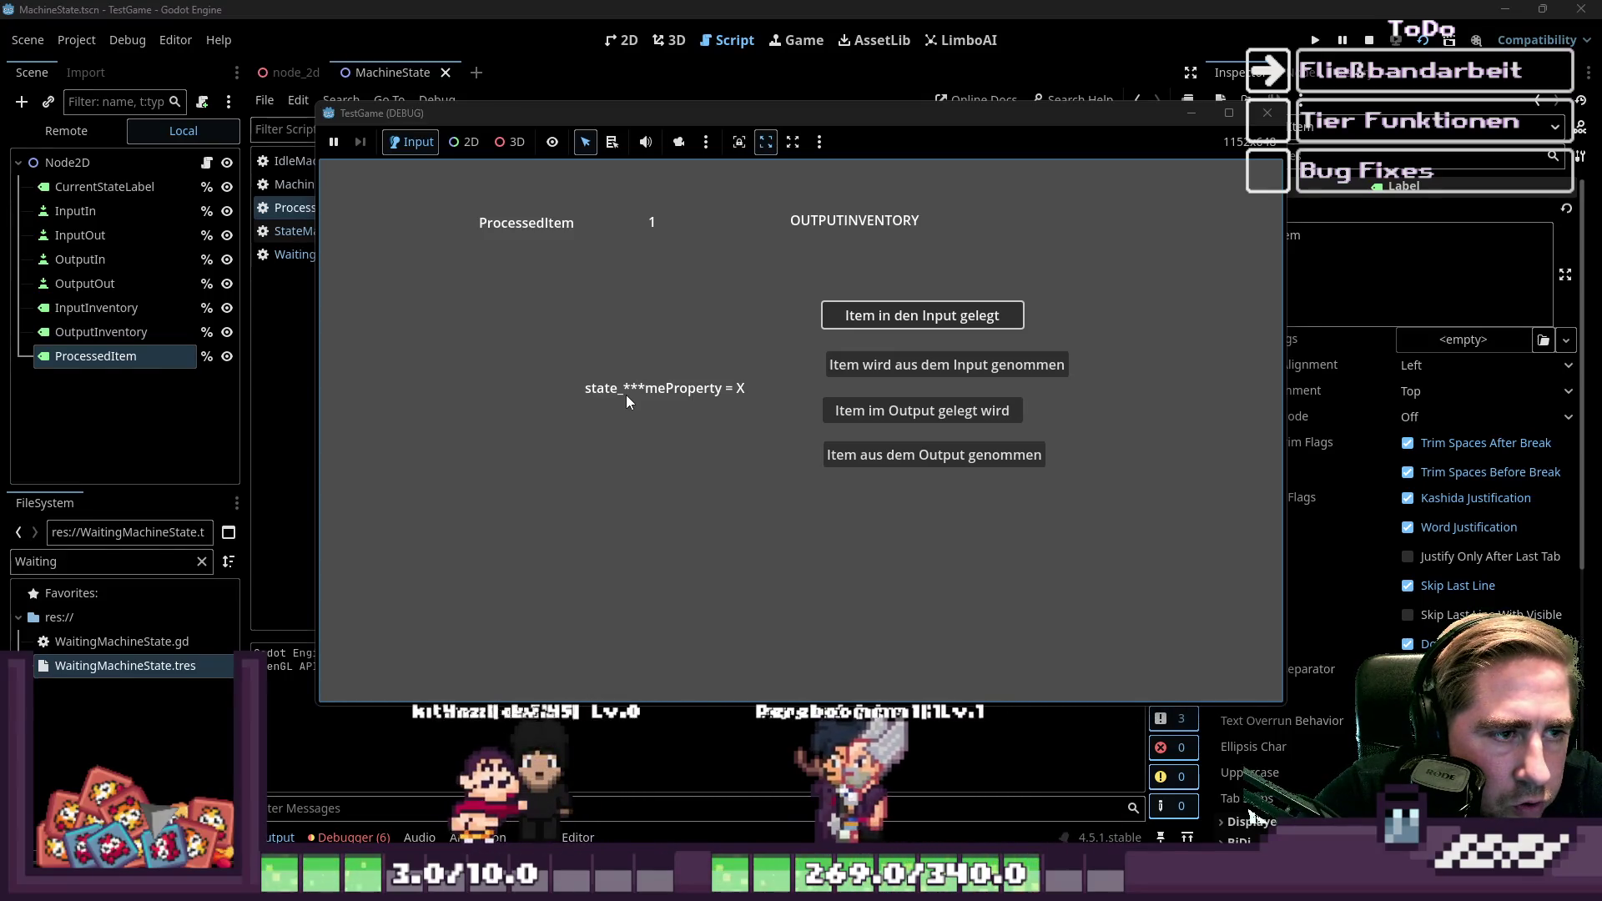
click(1260, 119)
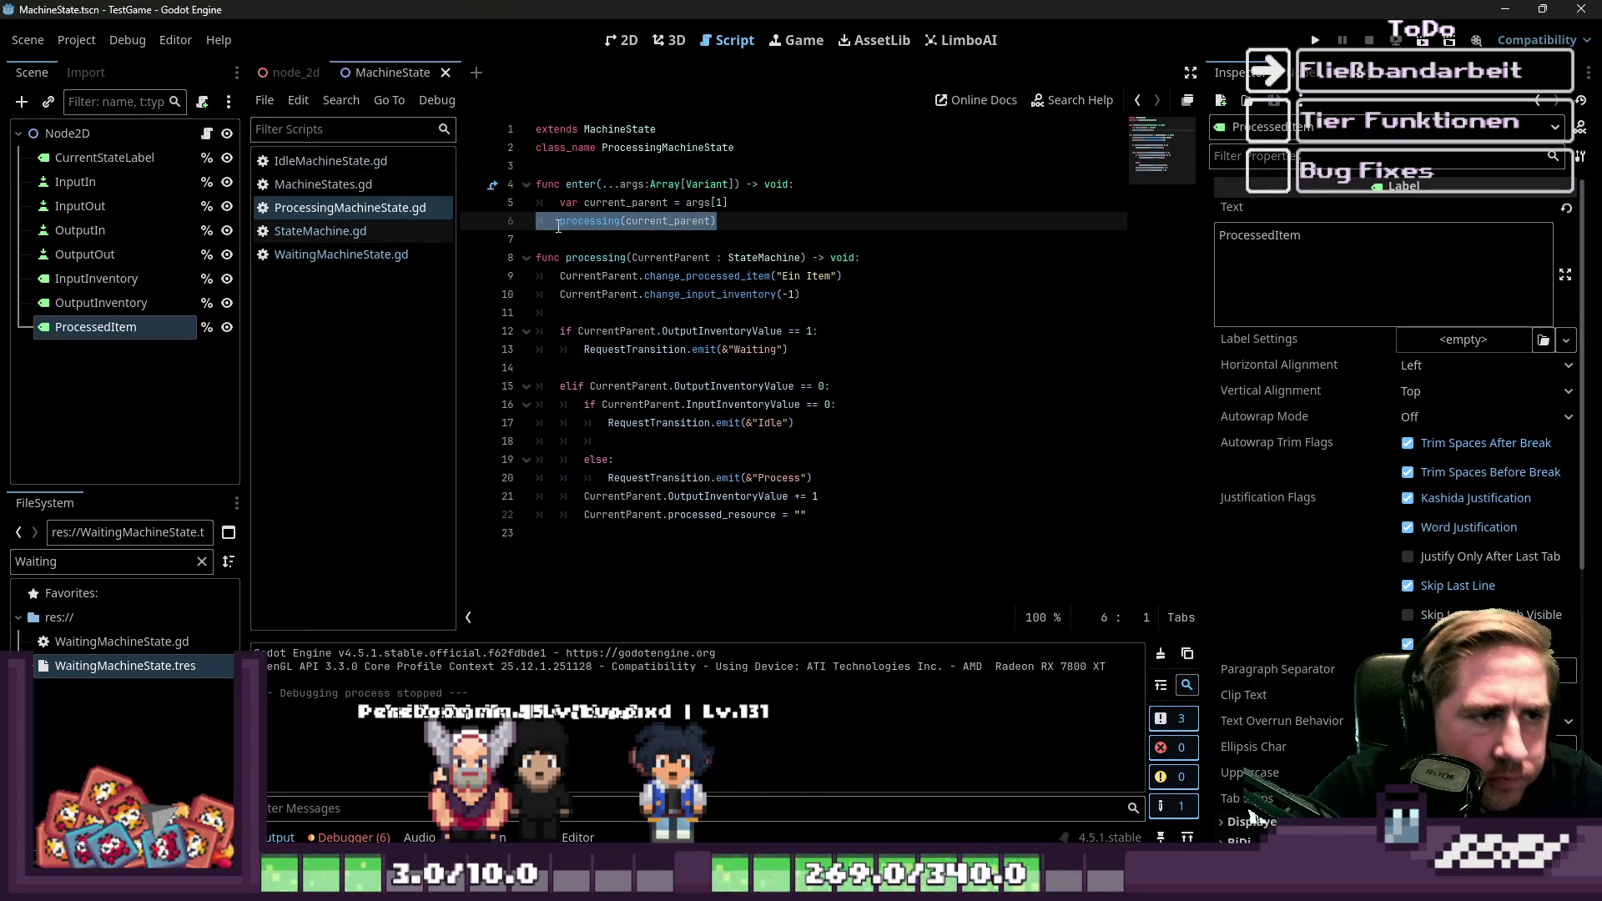
Step: Review IdleMachineState.gd's enter, machine_input_has_changed and leave functions, then return to StateMachine.gd
click(327, 184)
click(346, 161)
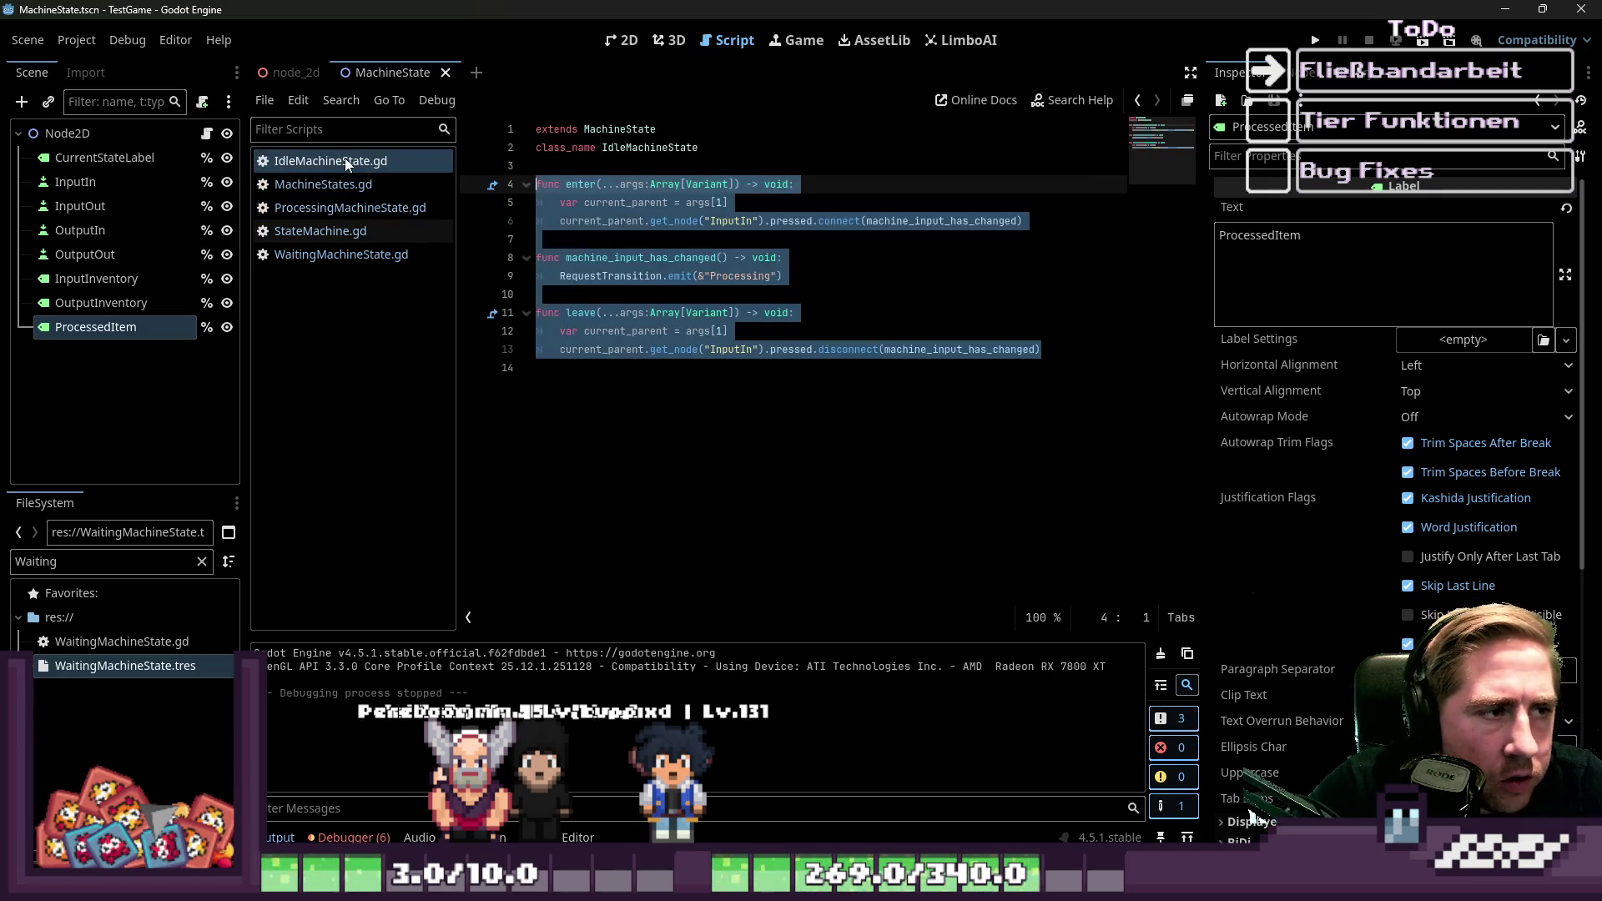
click(737, 247)
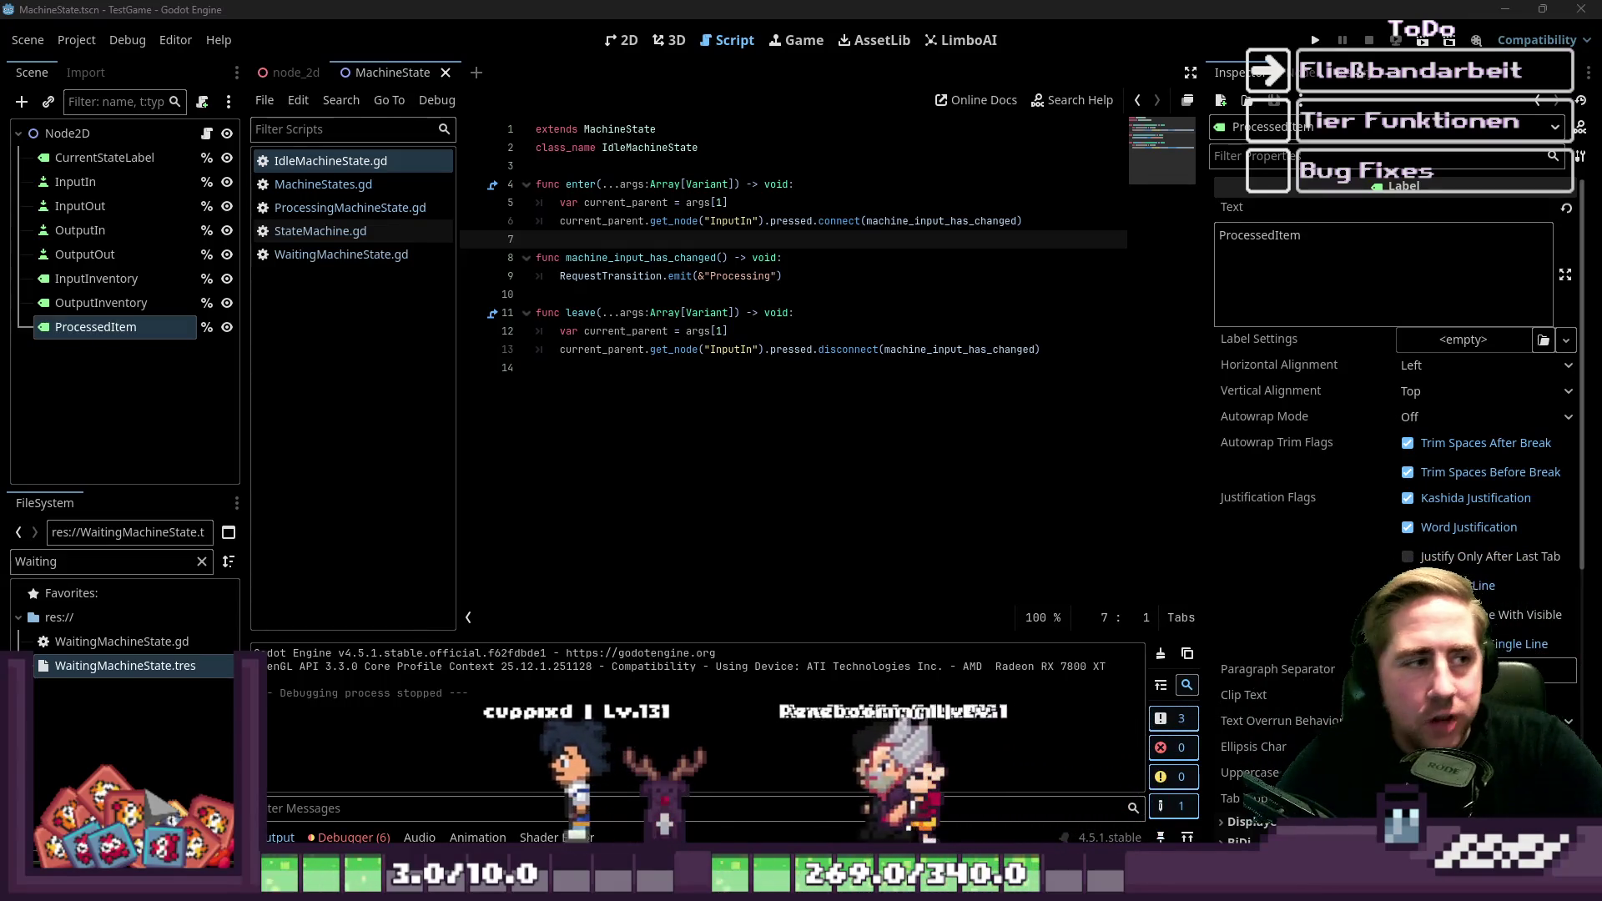
click(329, 243)
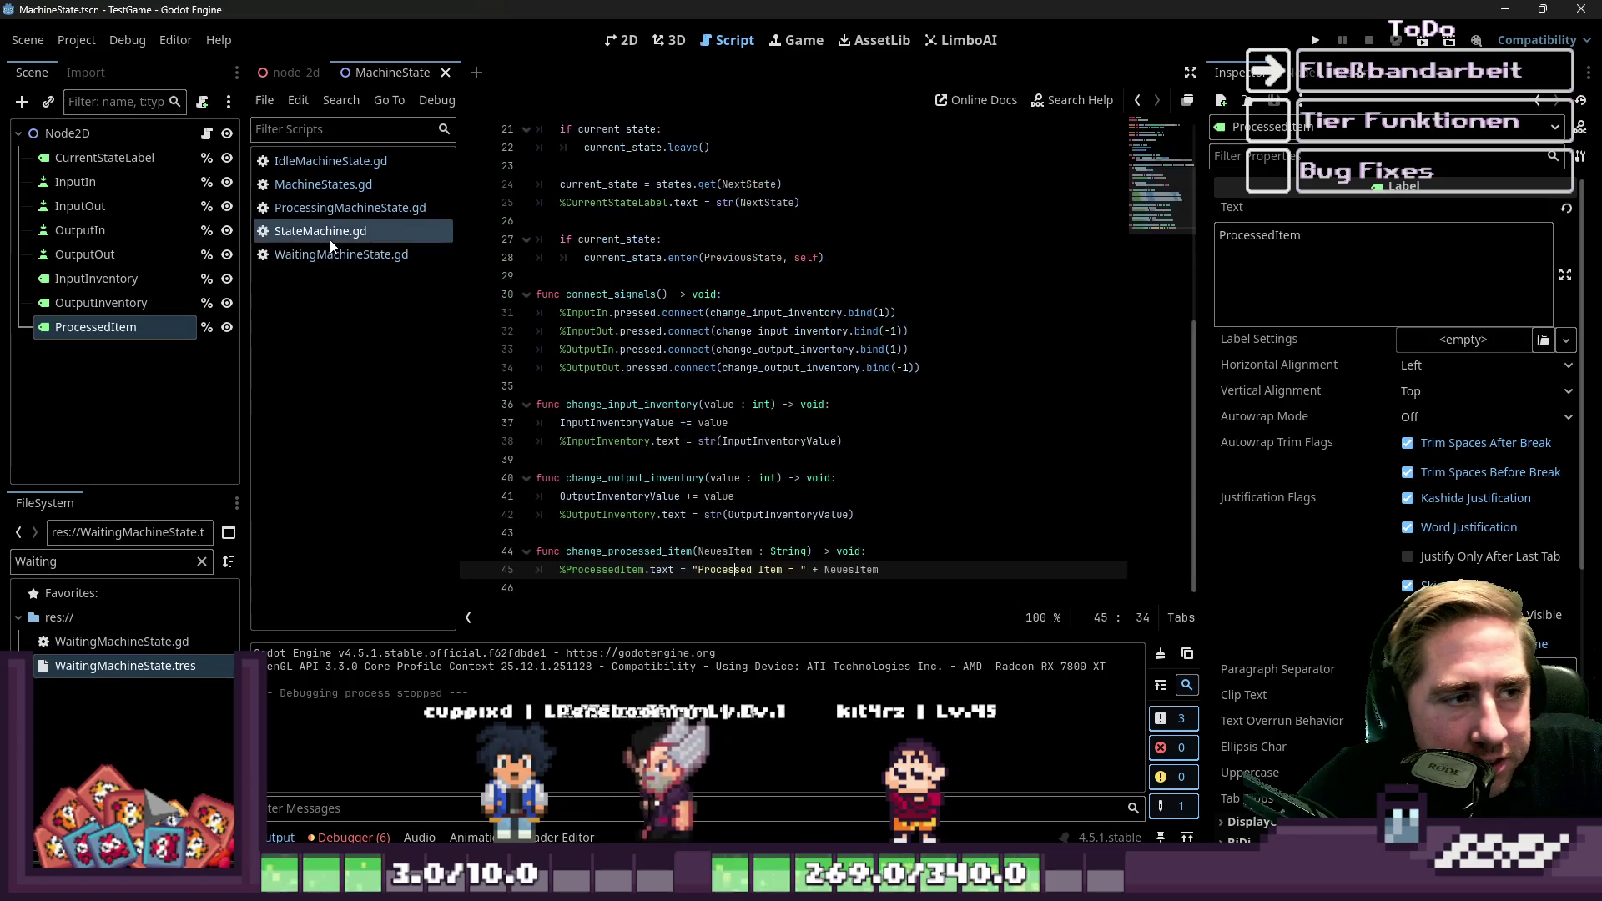
Step: Add on_transition_requested(&"Idle") after connect_signals() in _ready and run the game in debug mode
scroll(700, 250, up, 7)
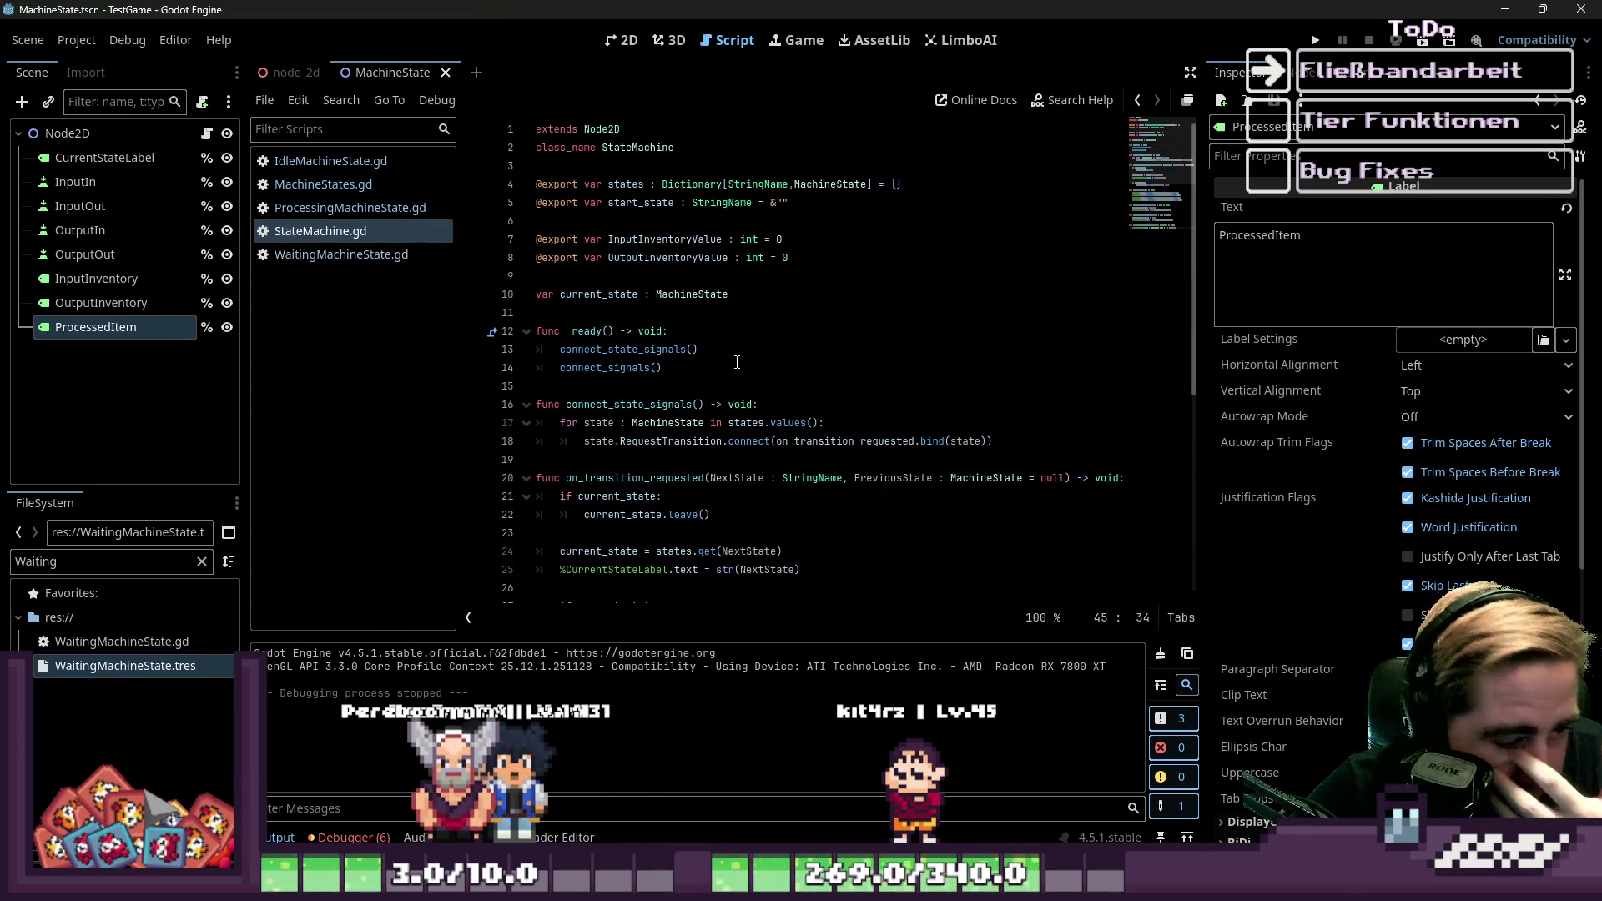
scroll(756, 407, down, 2)
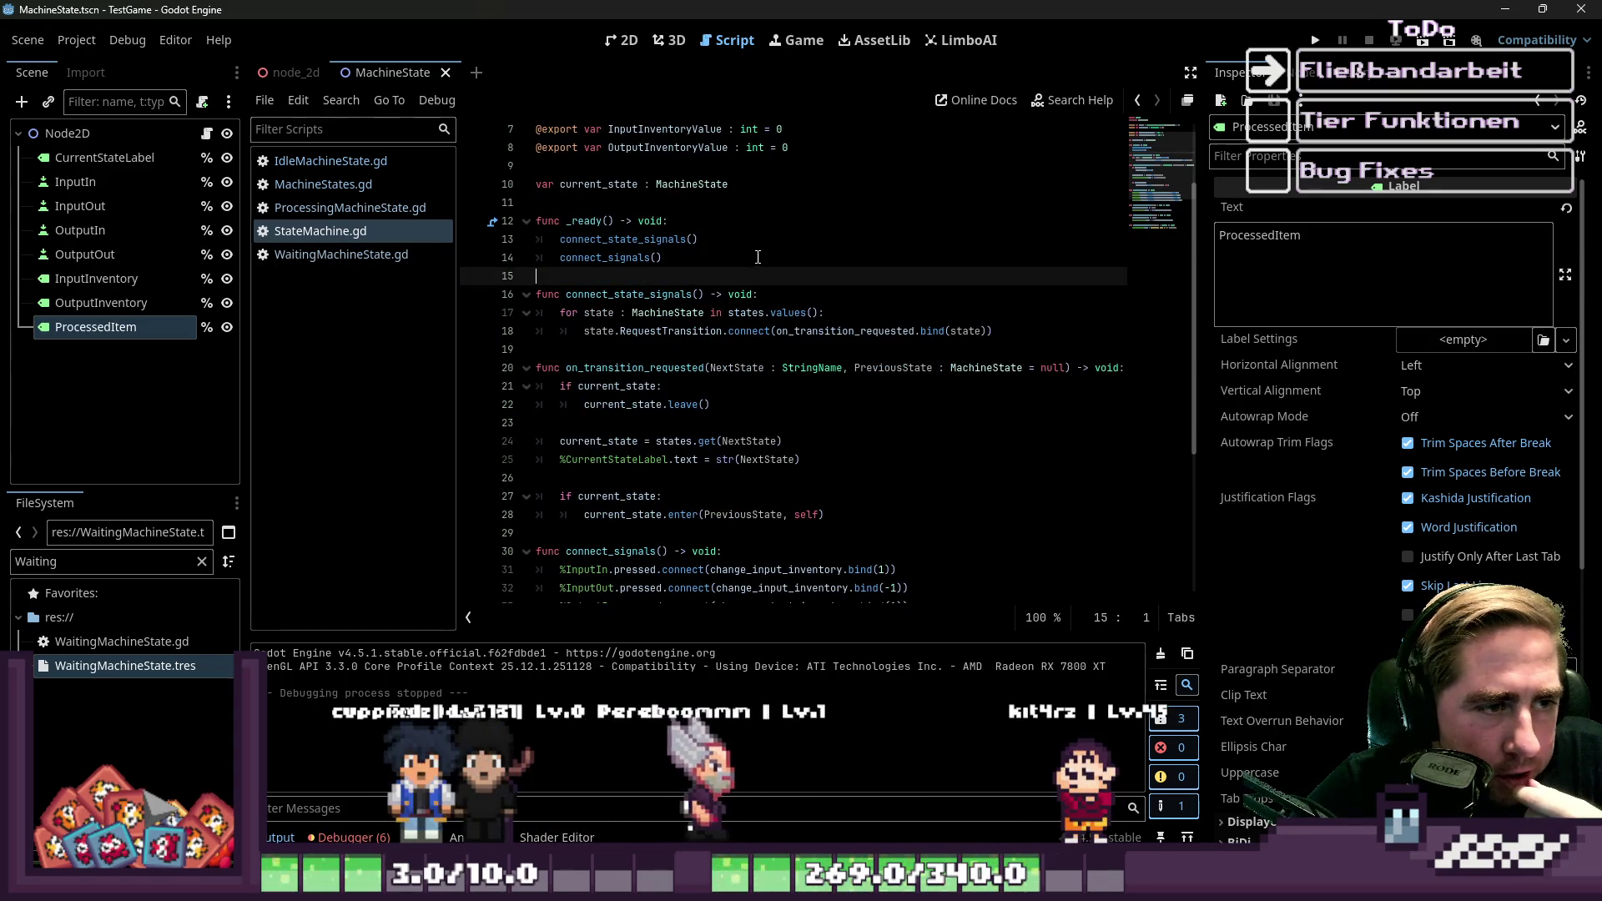
click(698, 275)
key(Return)
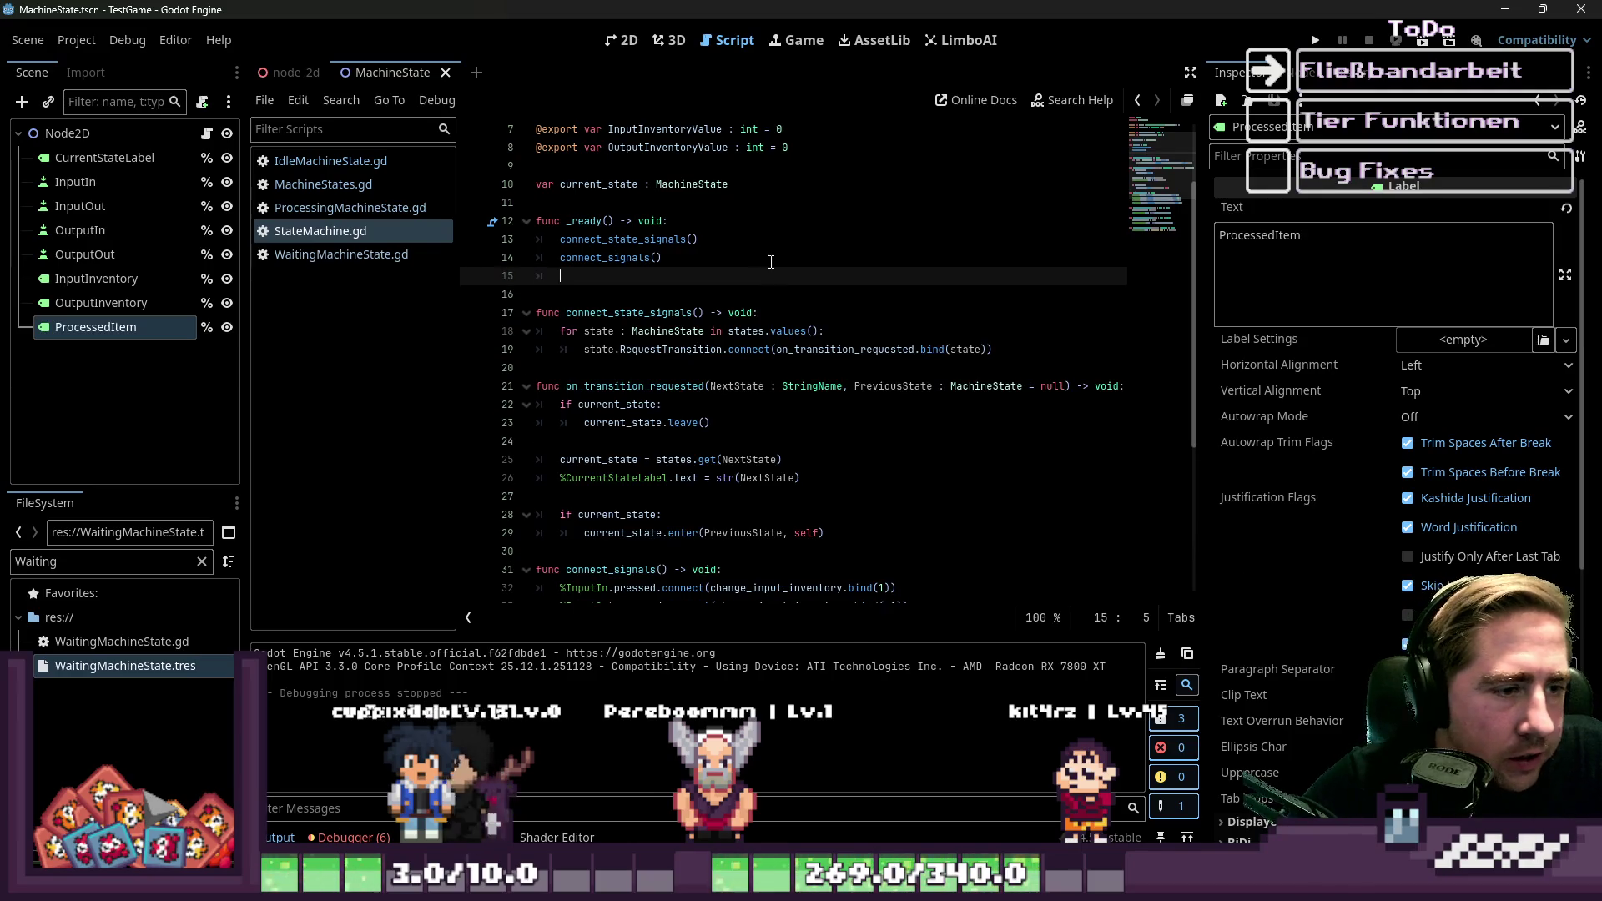
scroll(618, 357, down, 2)
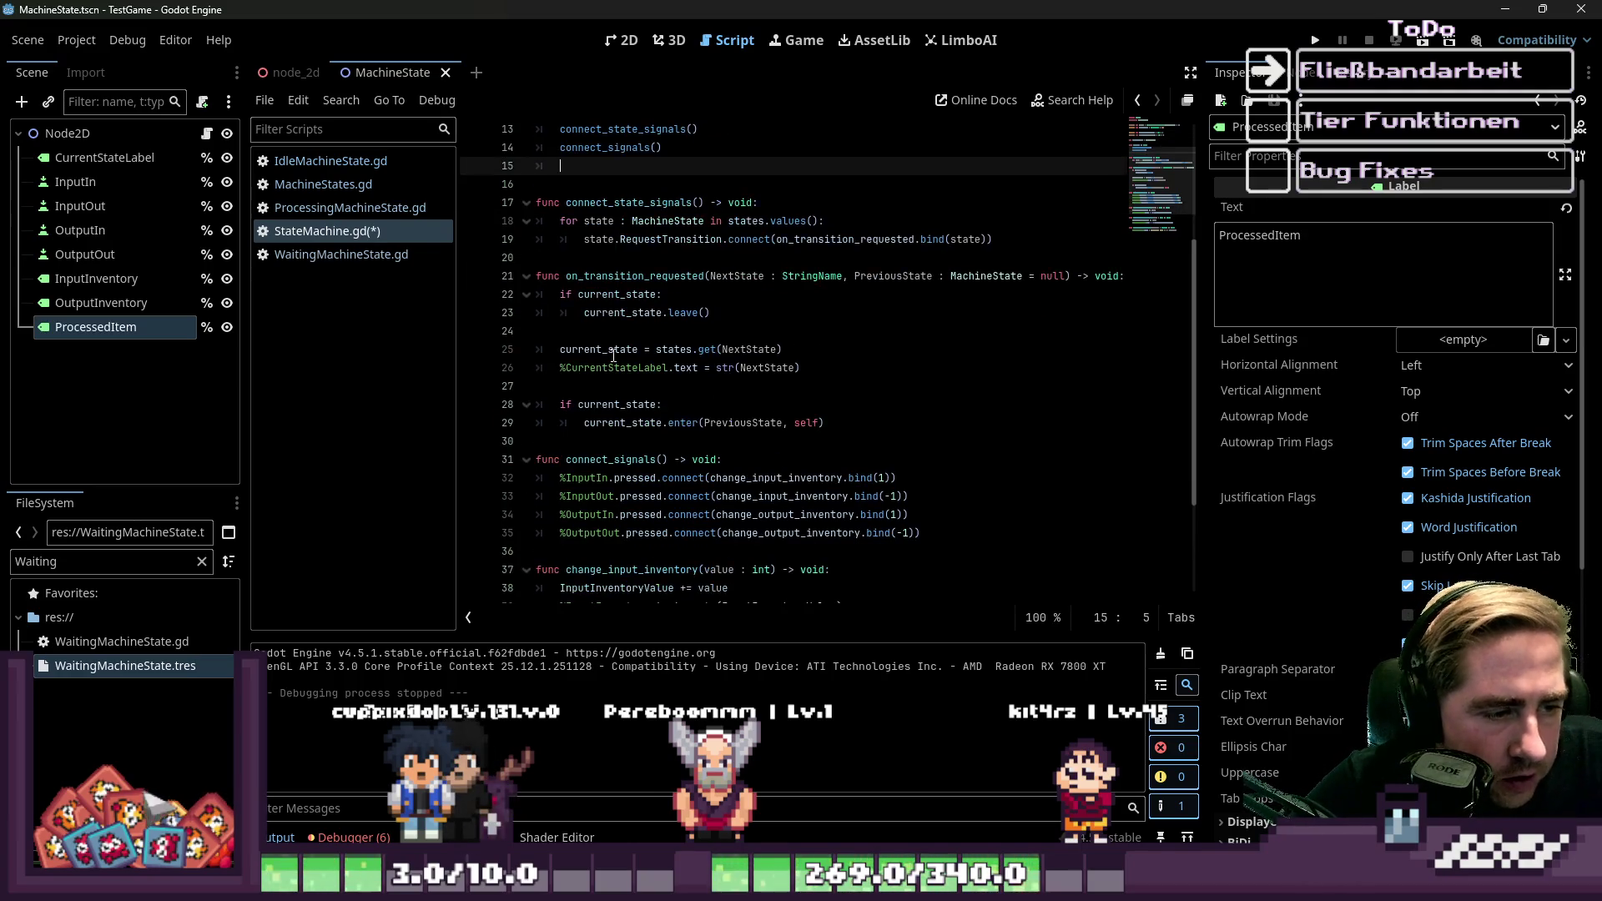
scroll(613, 356, down, 1)
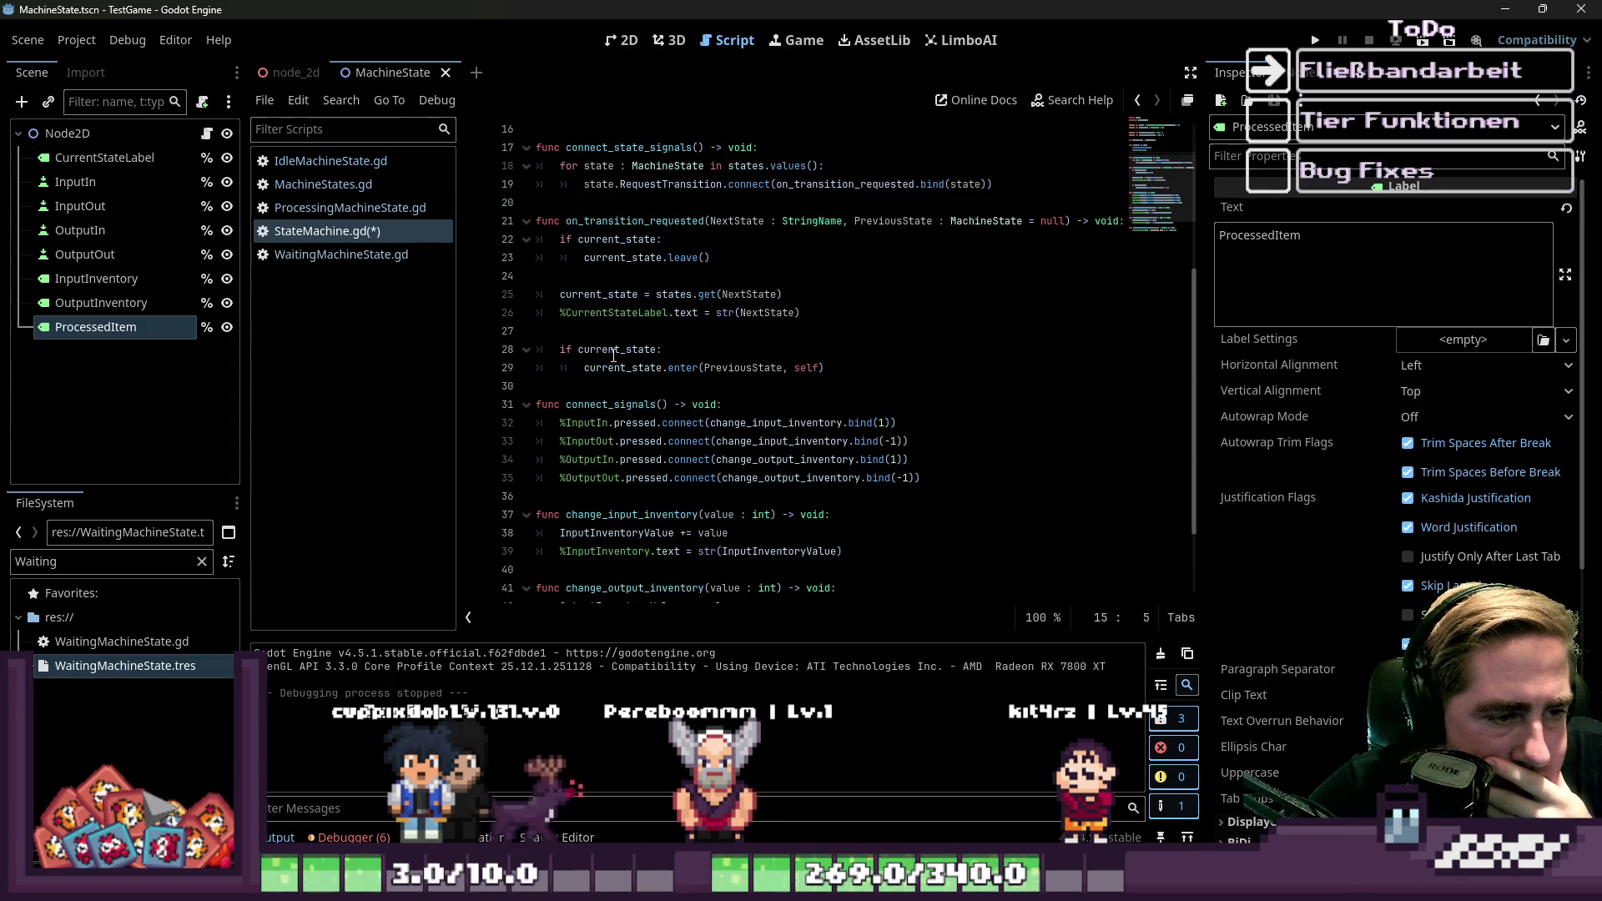
scroll(616, 359, down, 2)
scroll(631, 391, up, 3)
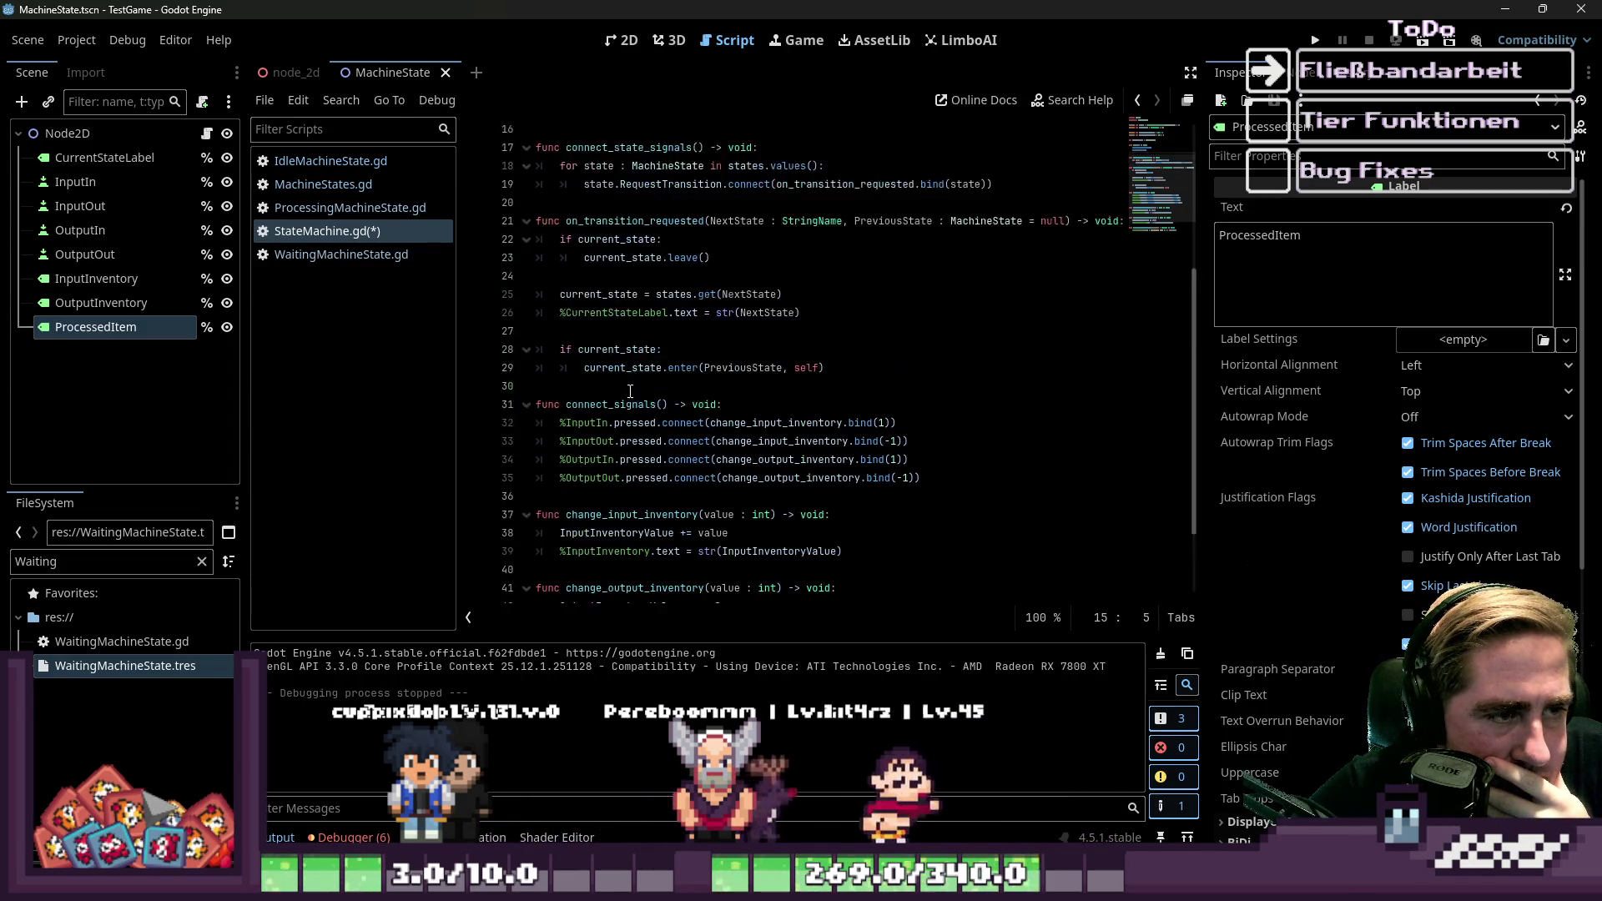
scroll(630, 391, up, 2)
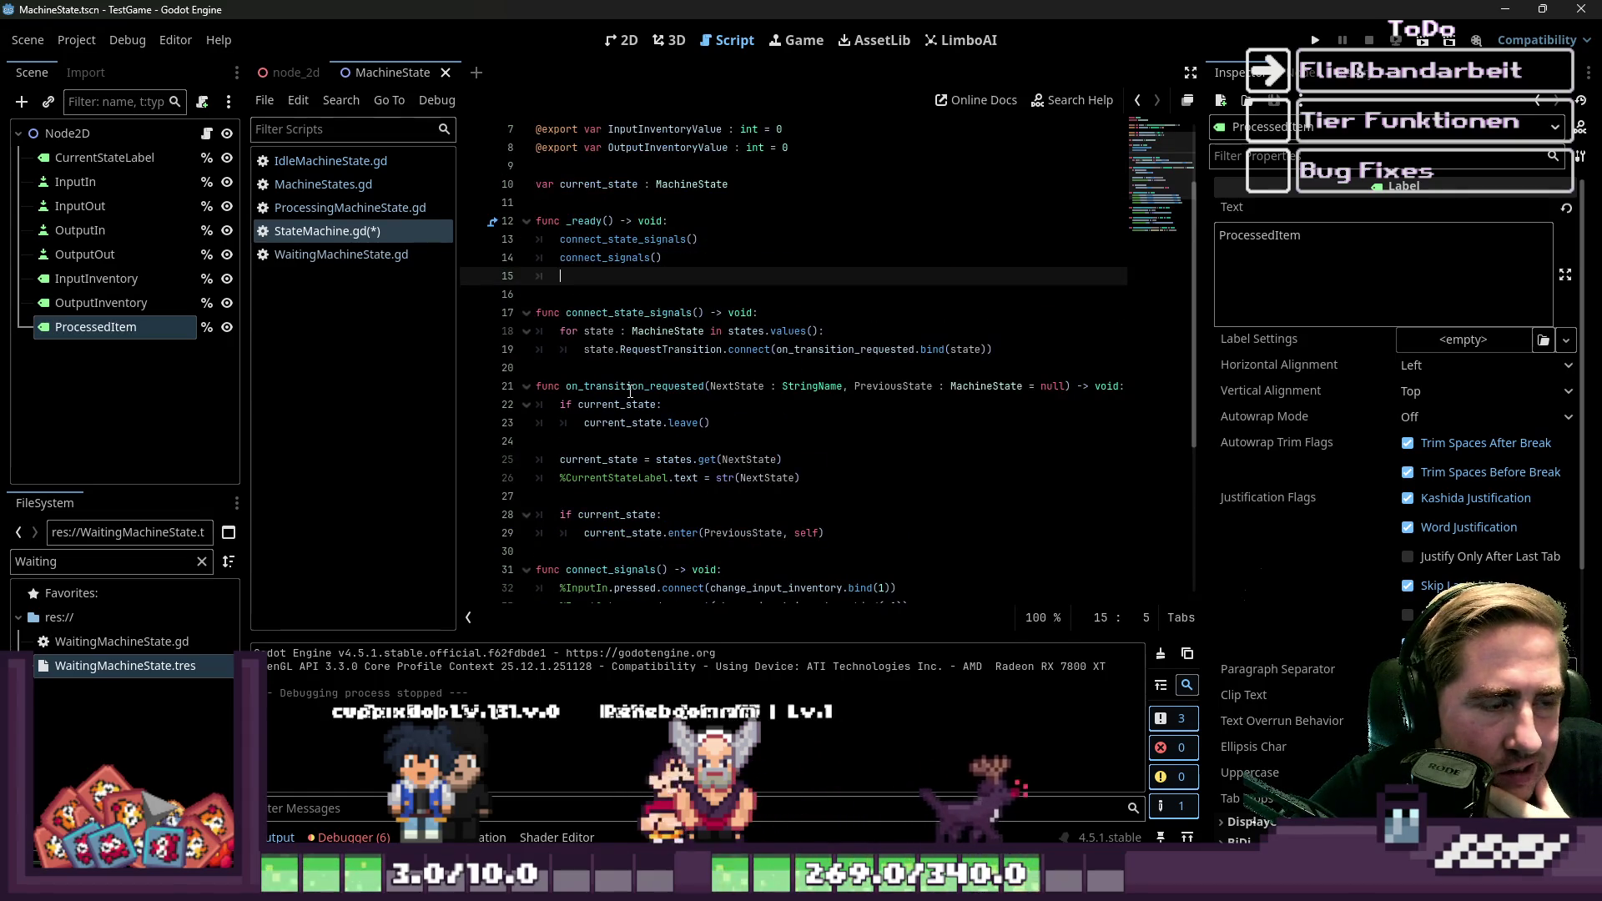
double_click(625, 311)
double_click(624, 387)
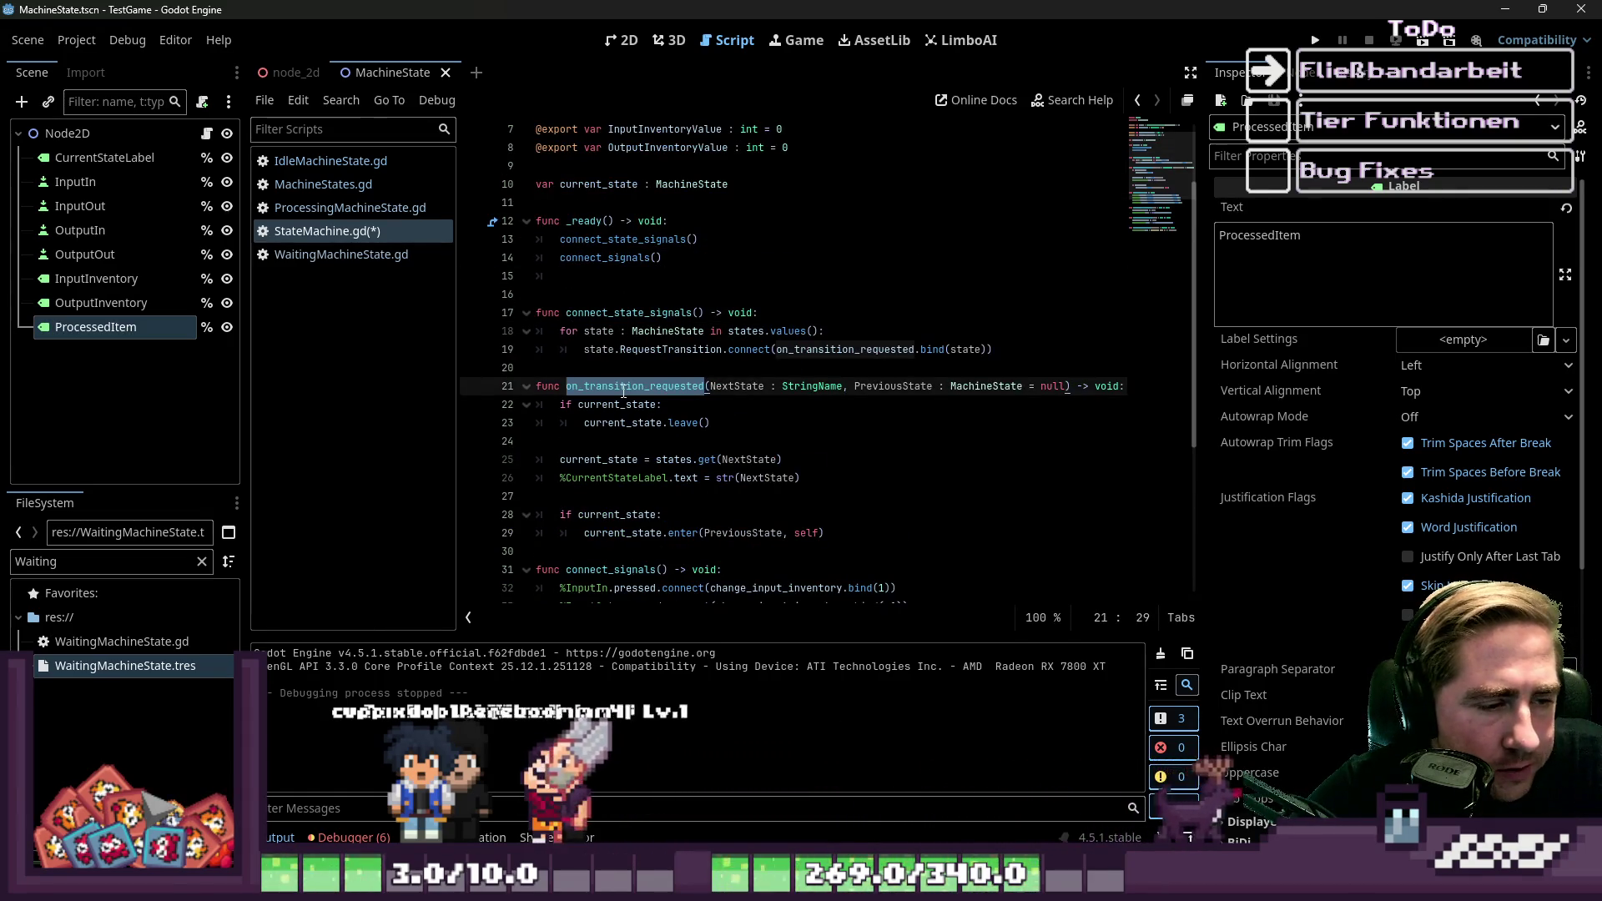
click(602, 276)
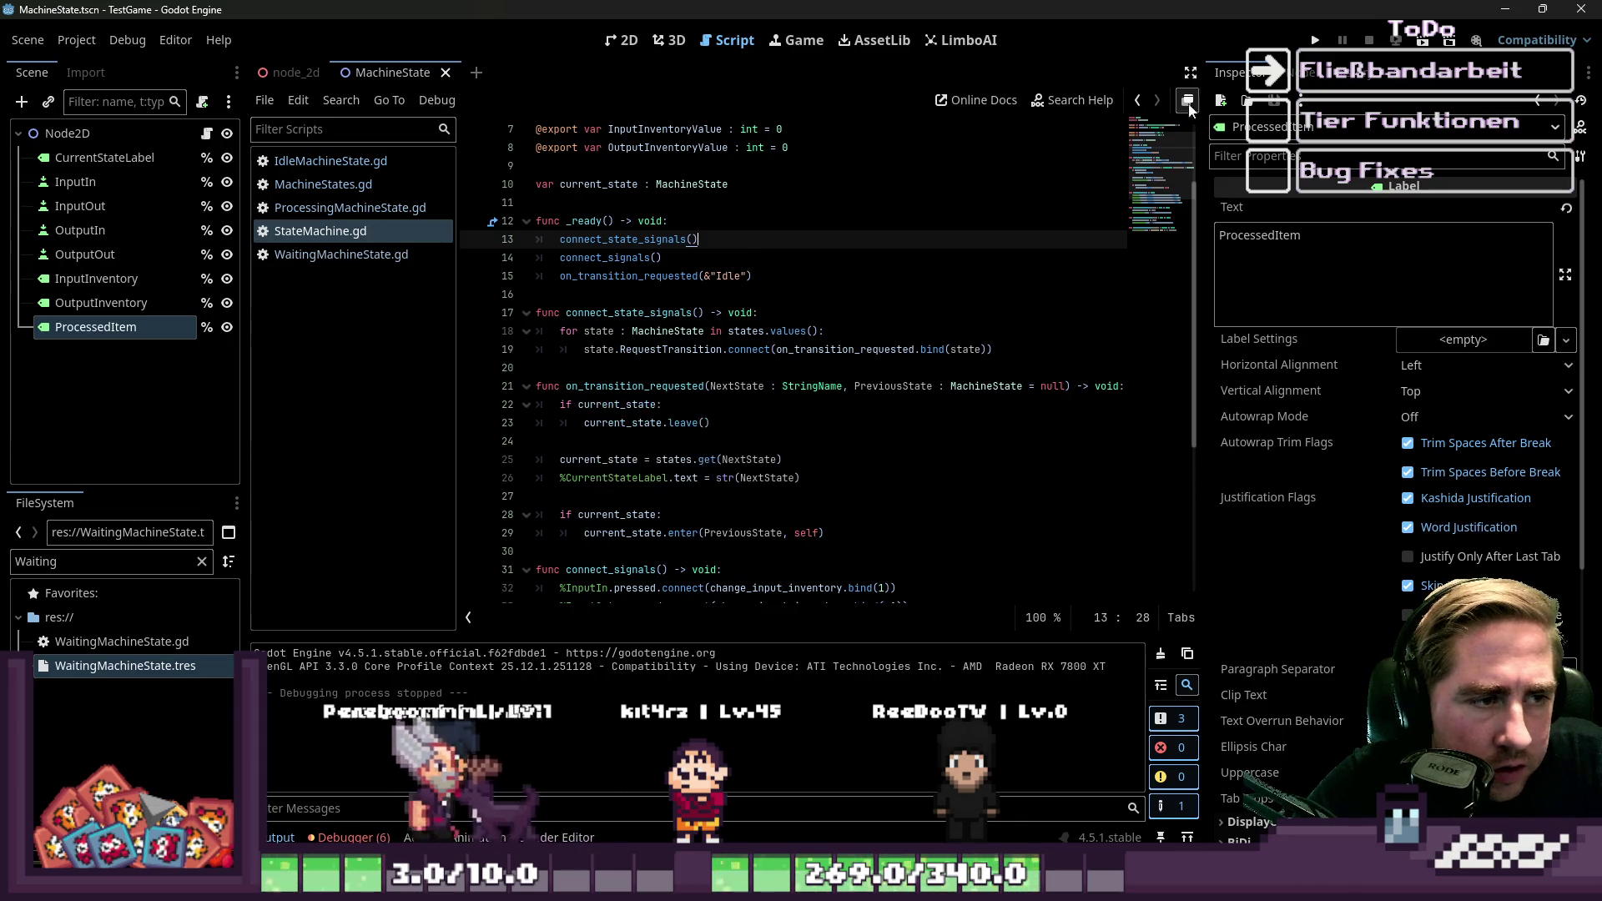
click(1316, 44)
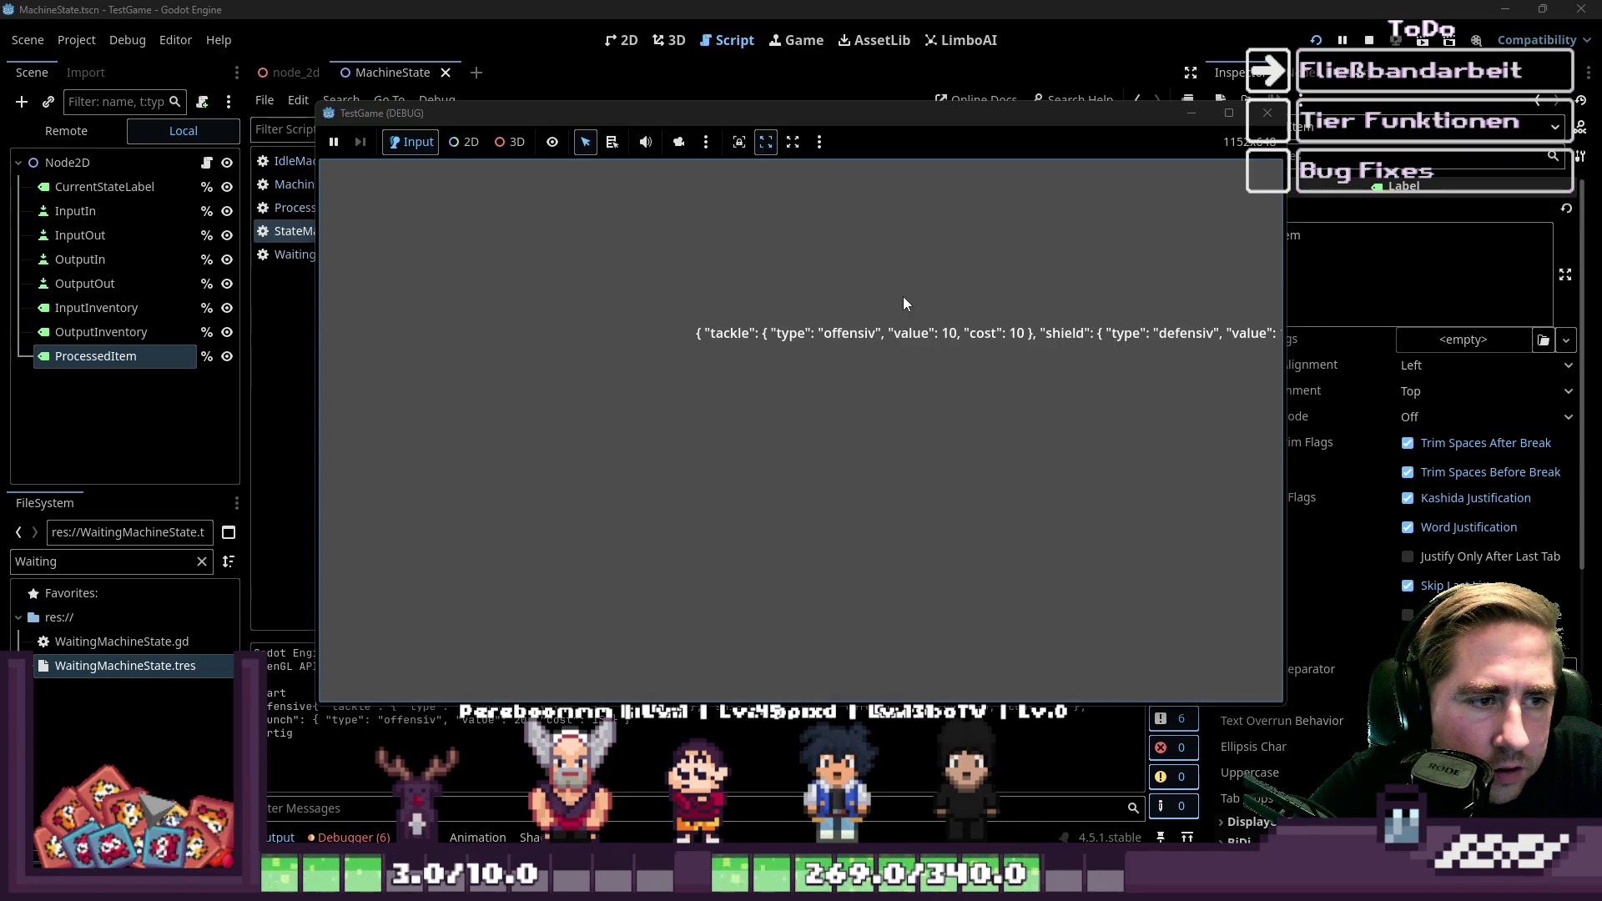
Step: Relaunch the game, put an item into the input, and inspect the args[1] error in leave
click(1268, 114)
click(1422, 41)
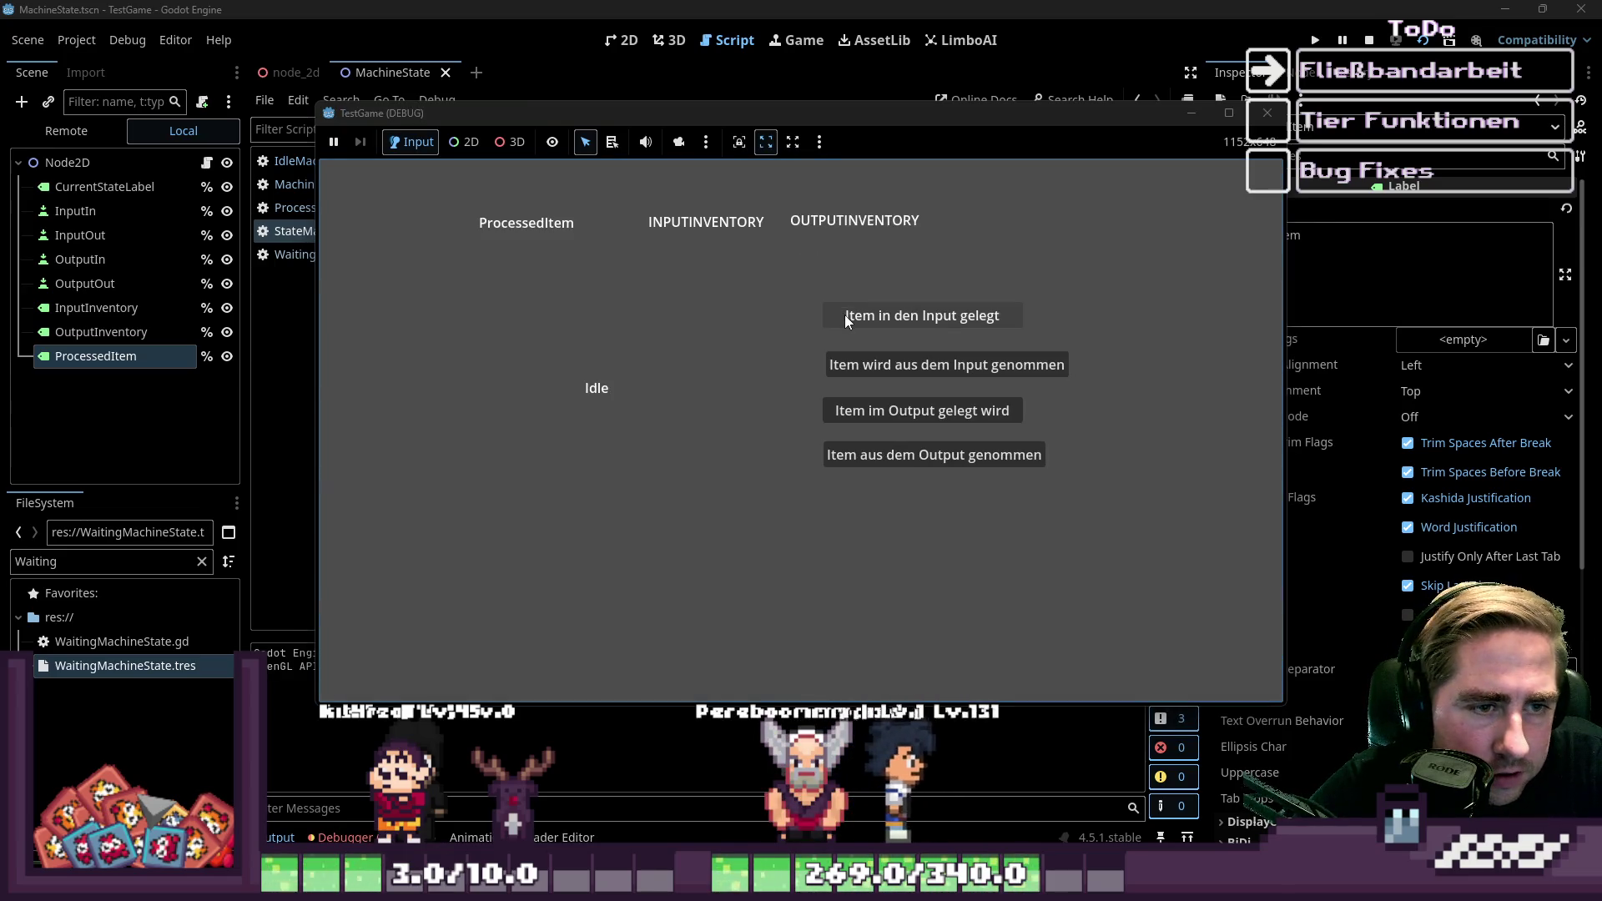
click(844, 314)
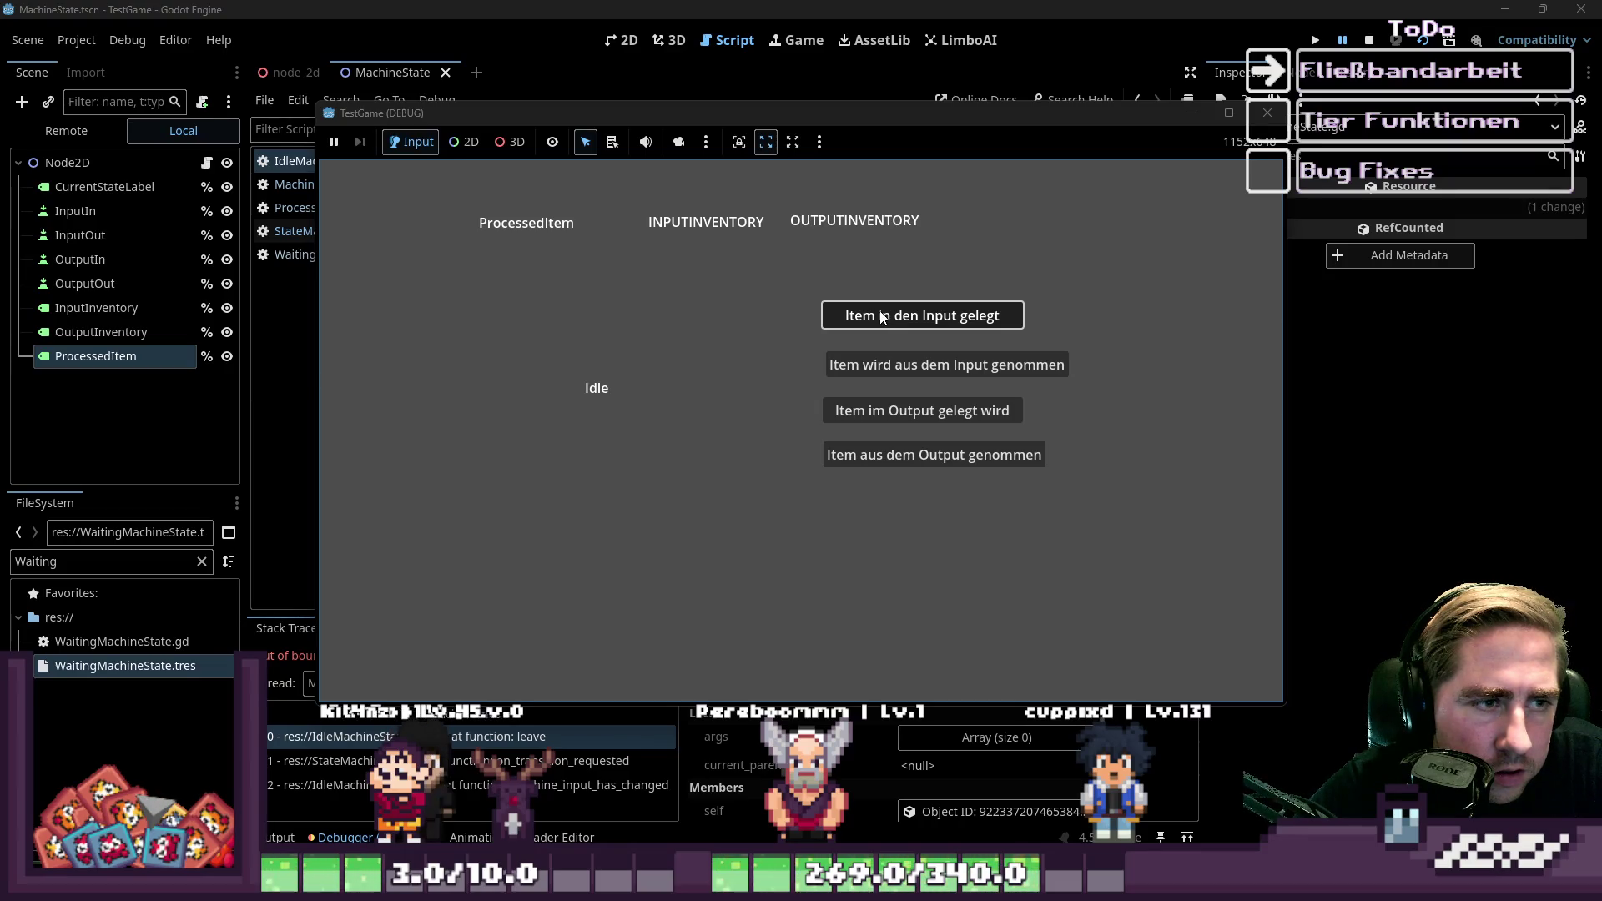
click(761, 8)
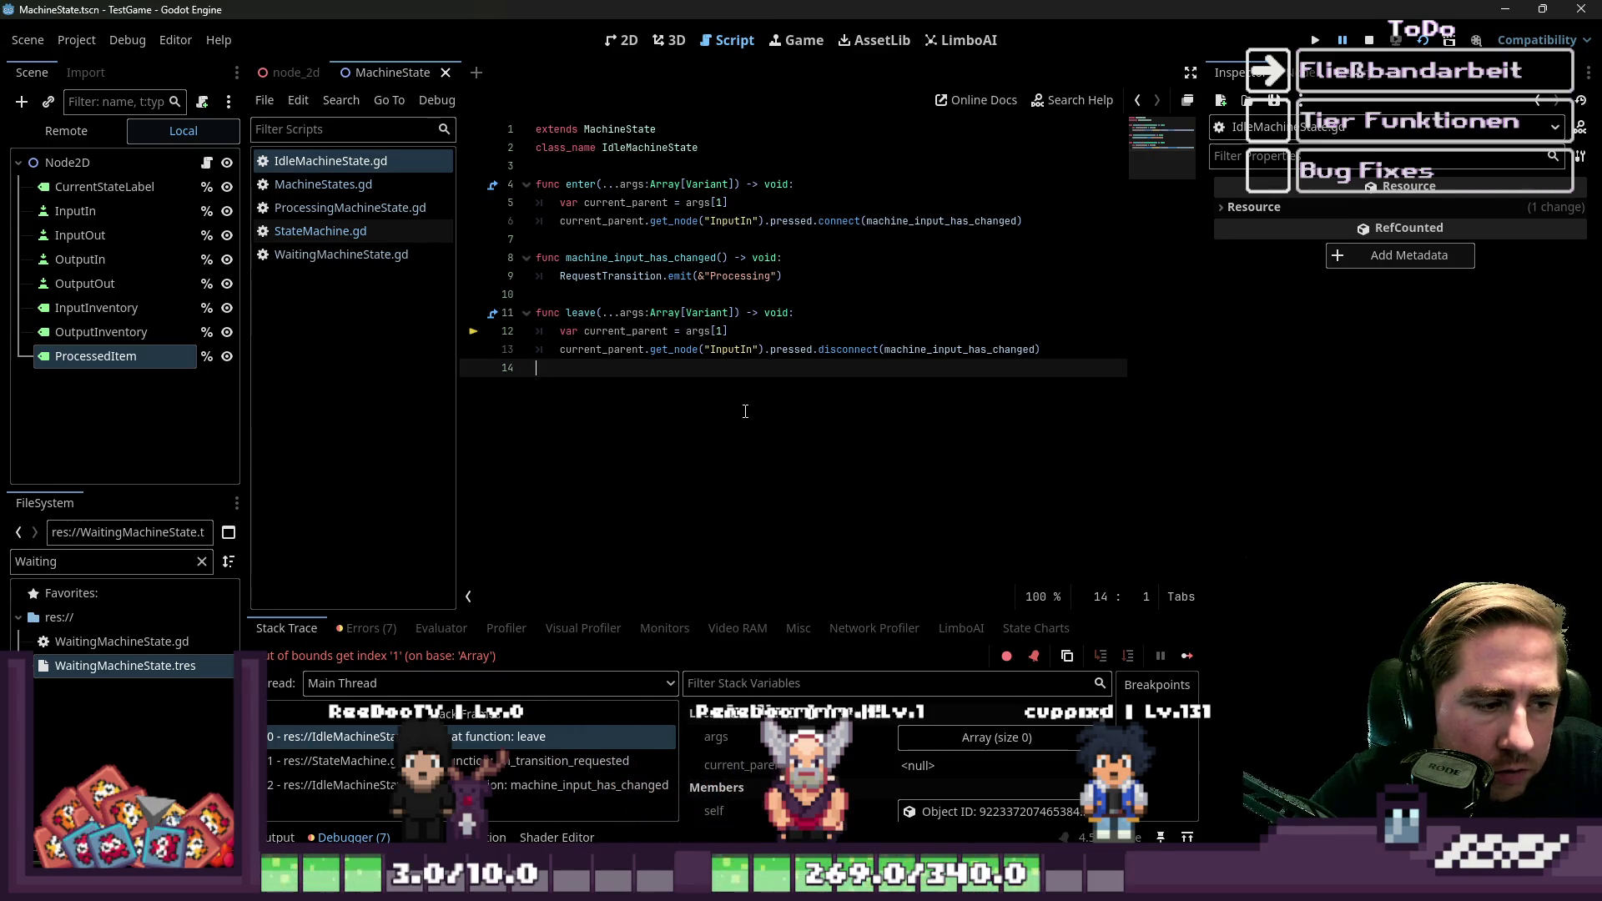
click(721, 332)
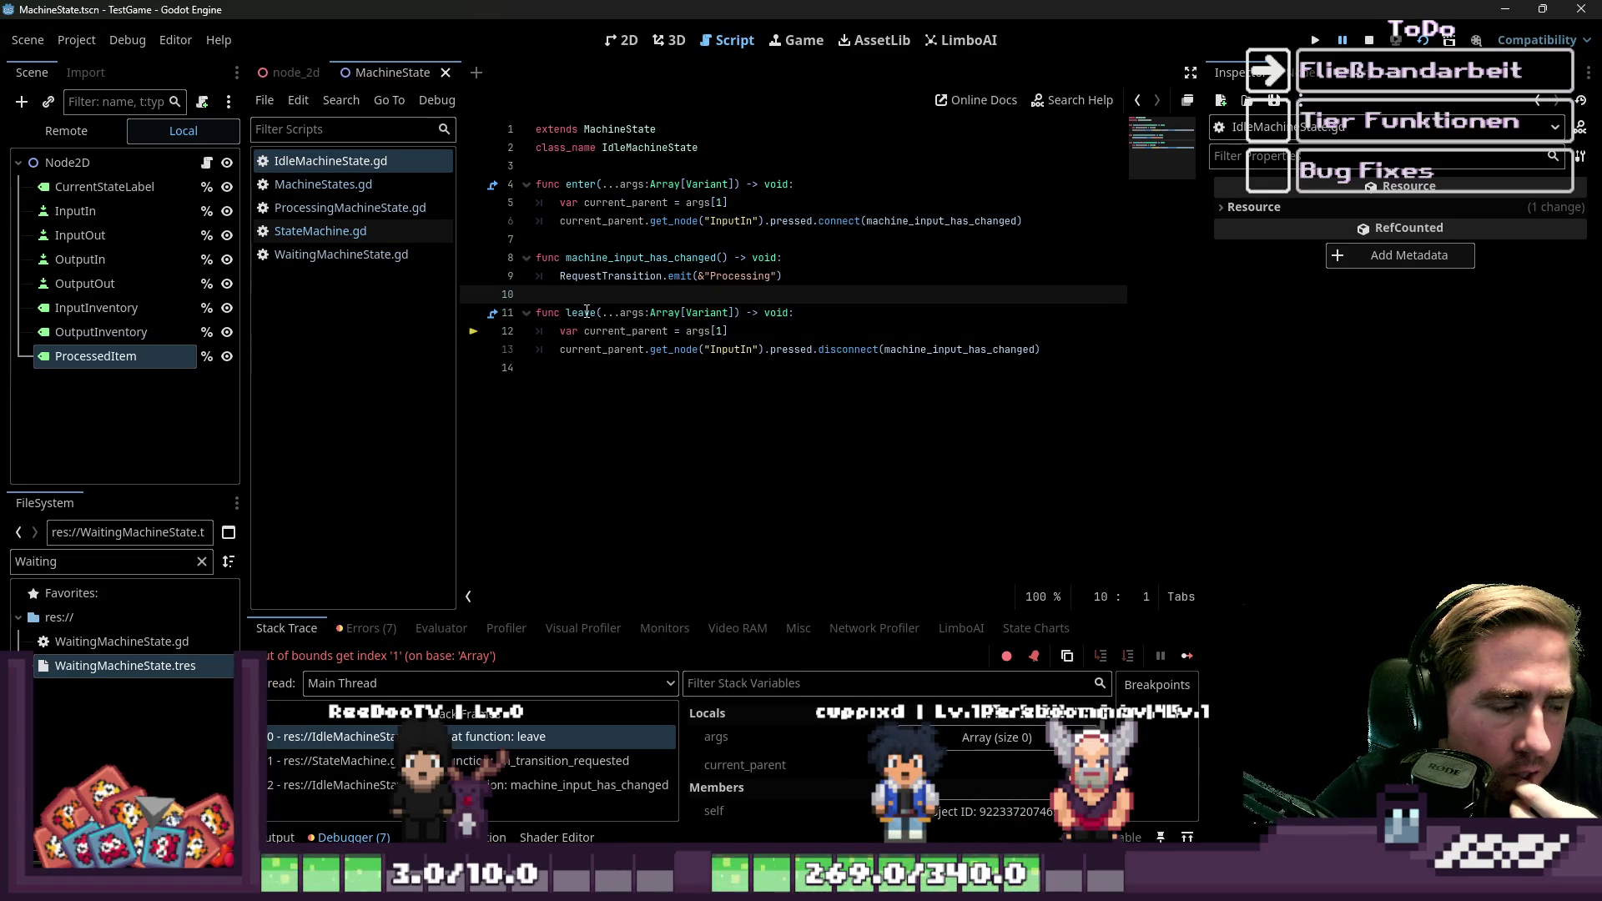
Step: Change current_state.leave() to leave(self) in StateMachine.gd
click(392, 185)
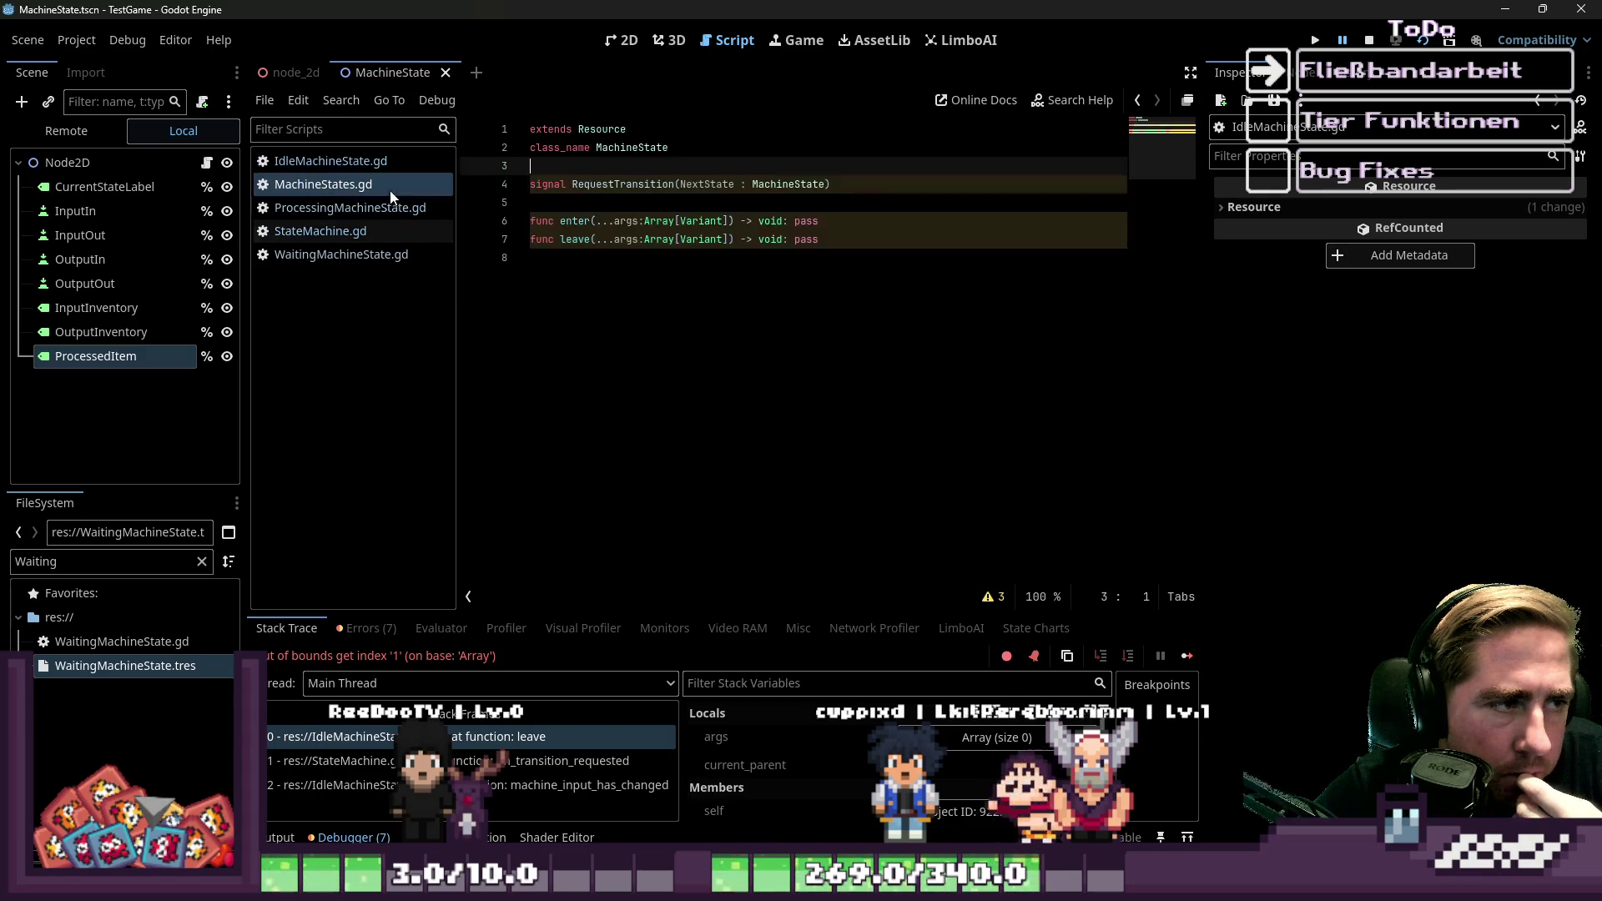
click(373, 207)
click(350, 231)
click(352, 167)
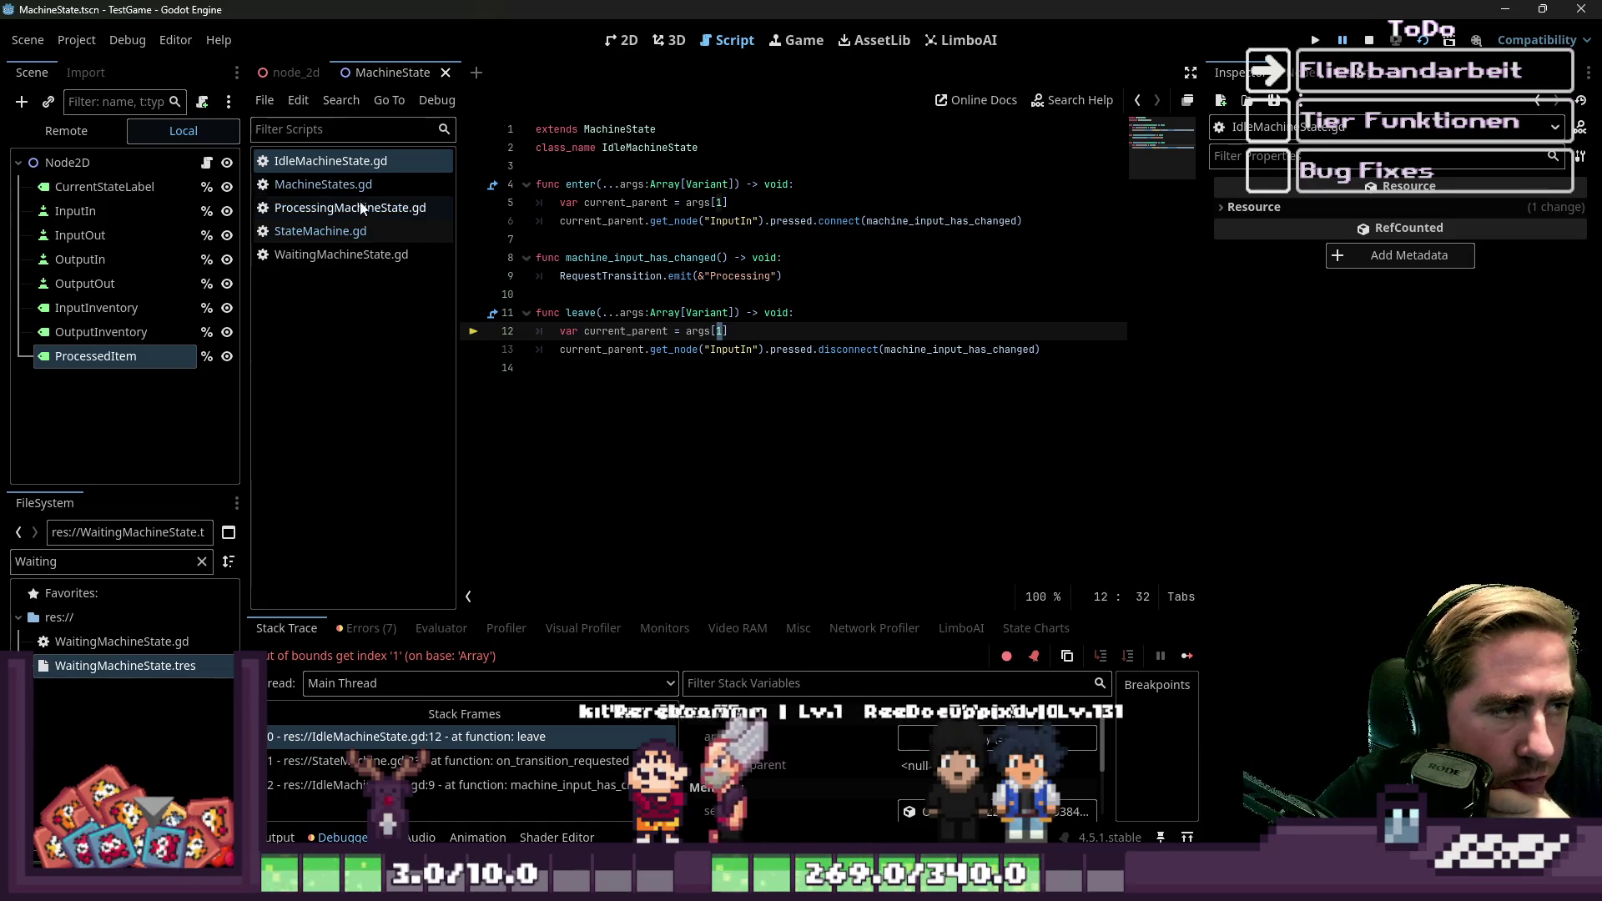
click(326, 254)
click(305, 233)
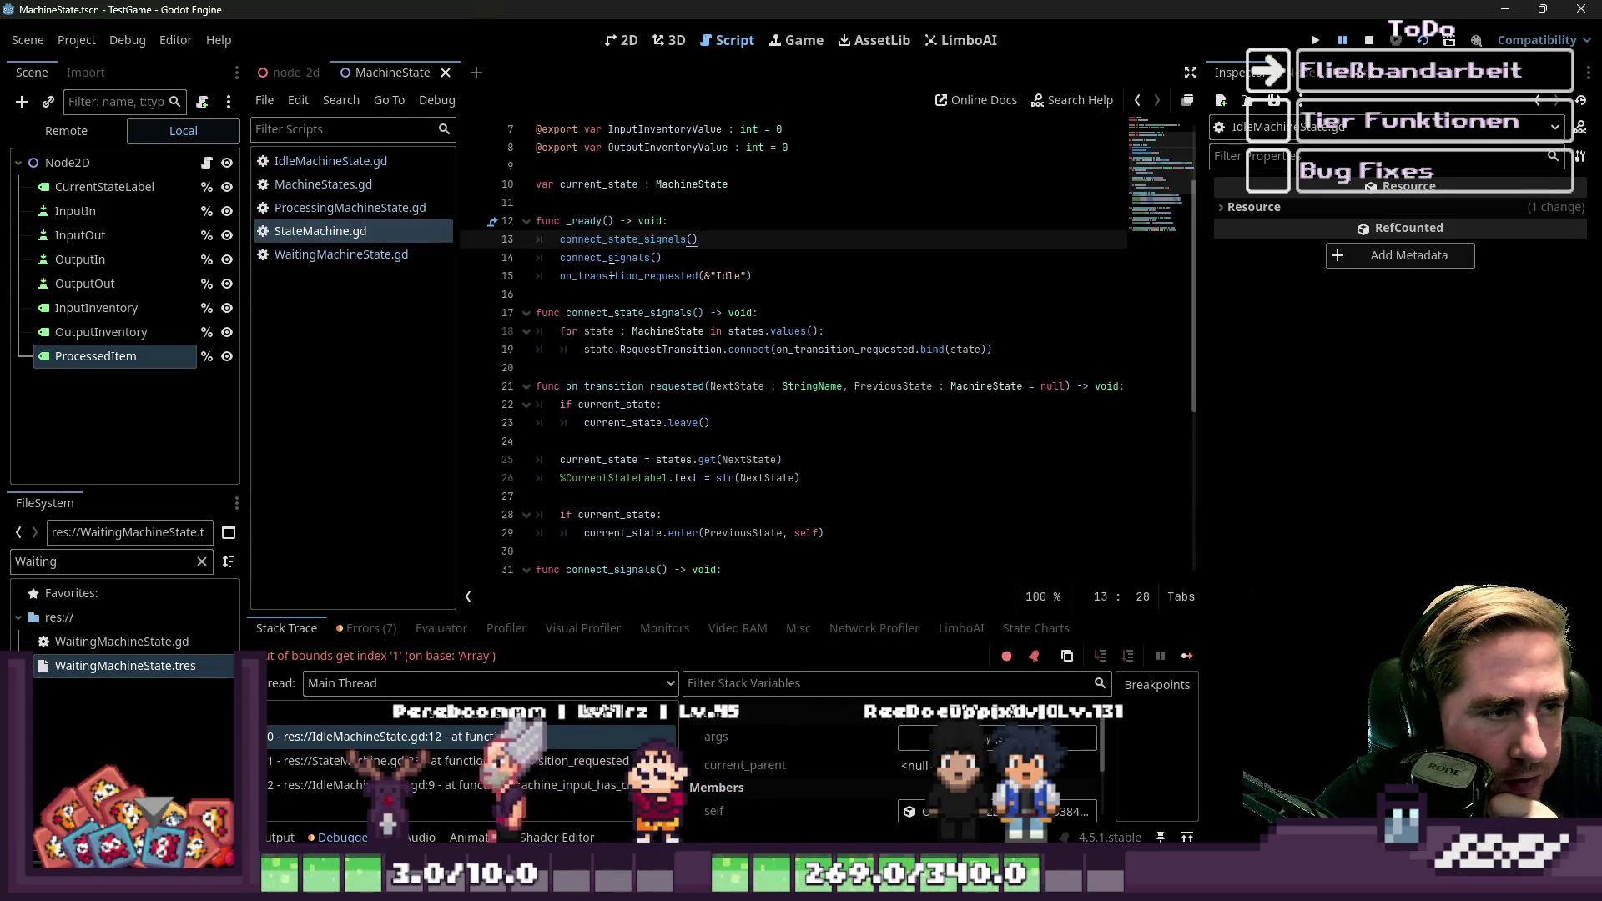
scroll(702, 286, down, 2)
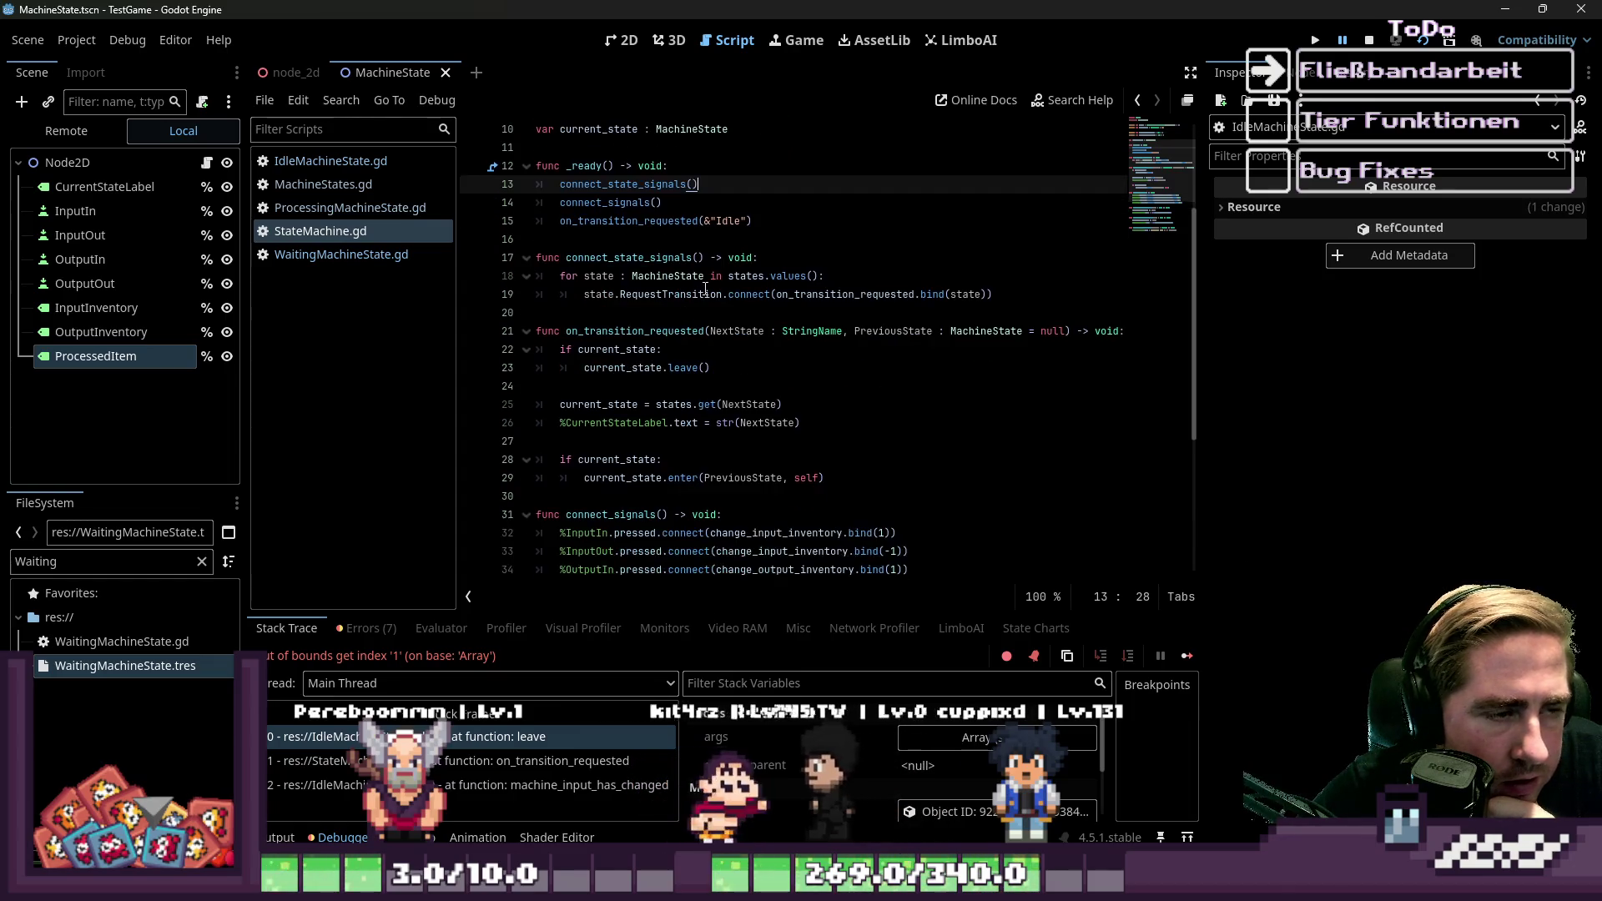
scroll(682, 361, down, 1)
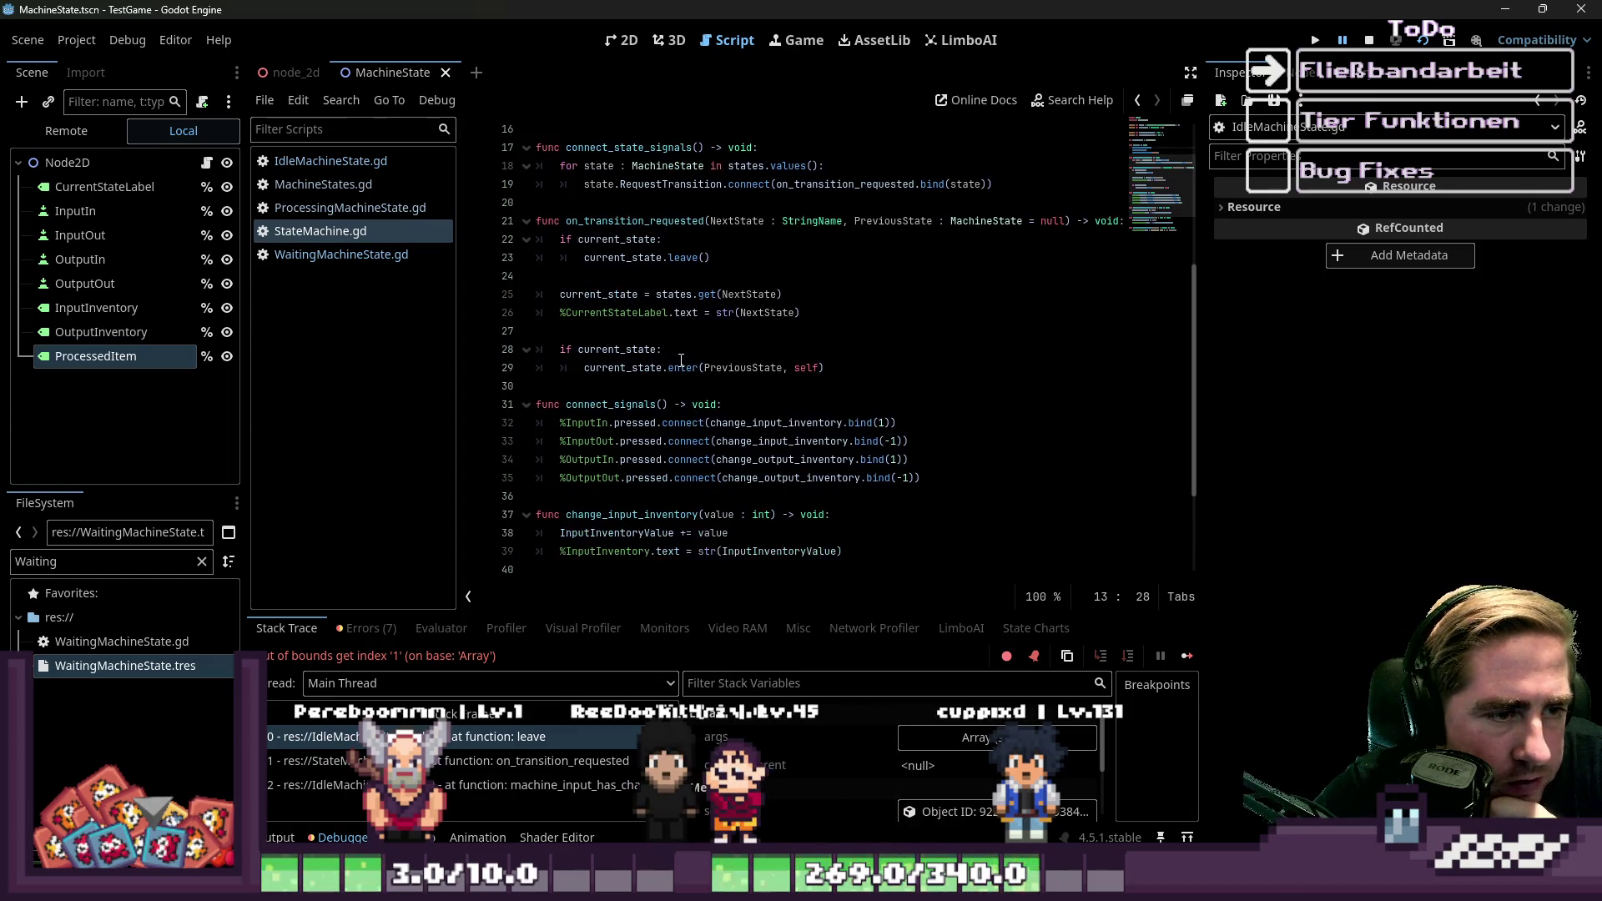
scroll(820, 384, up, 1)
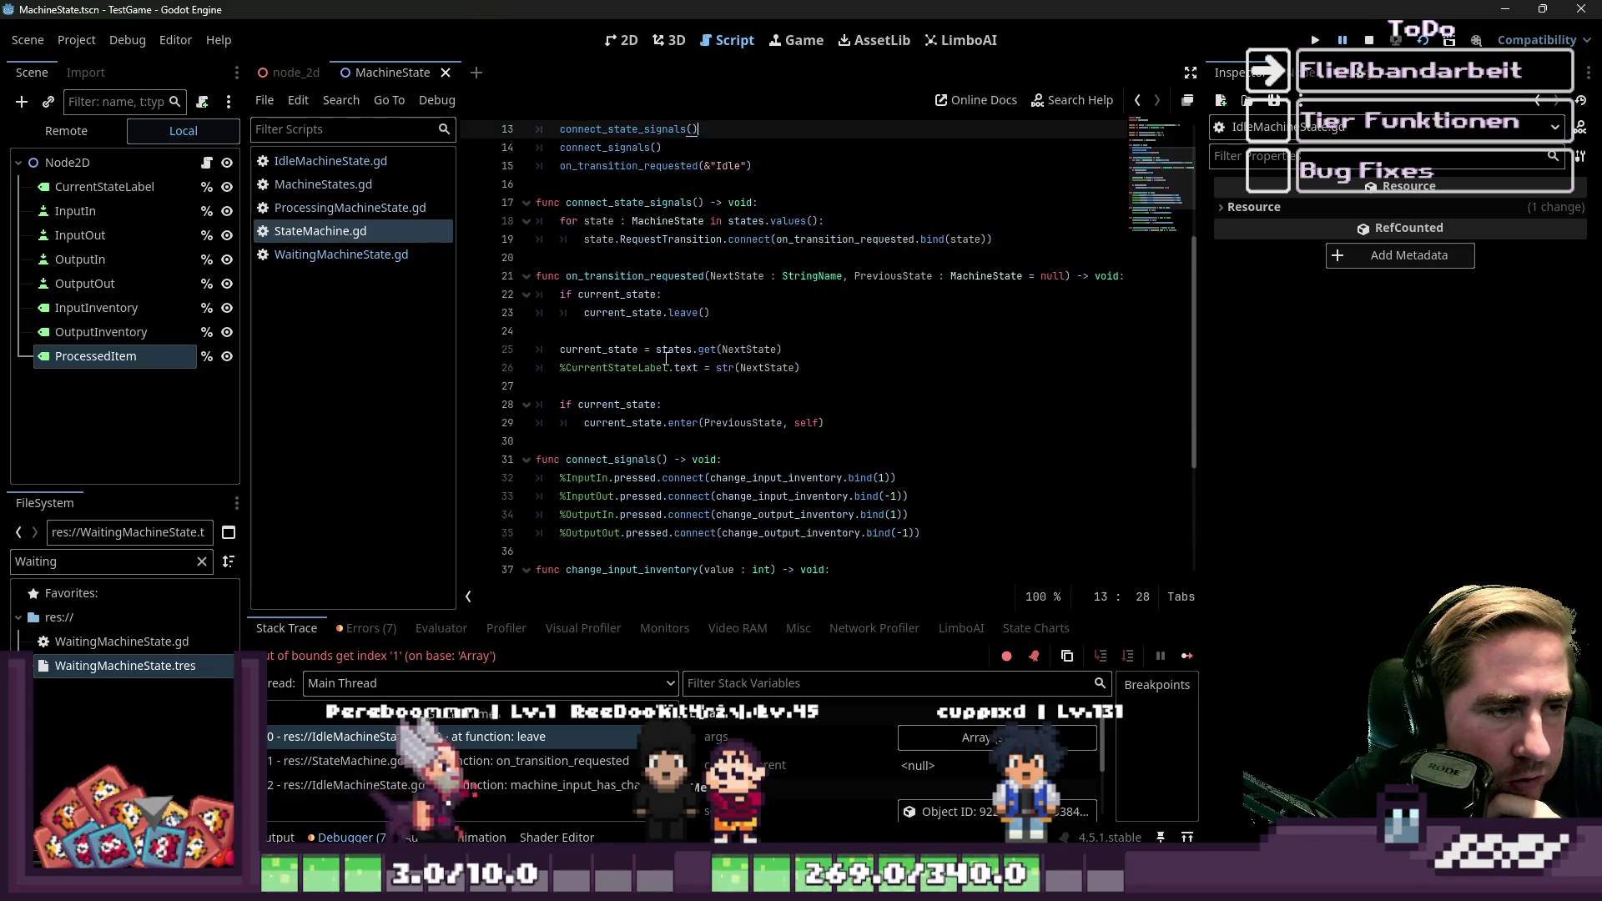
click(685, 312)
click(705, 313)
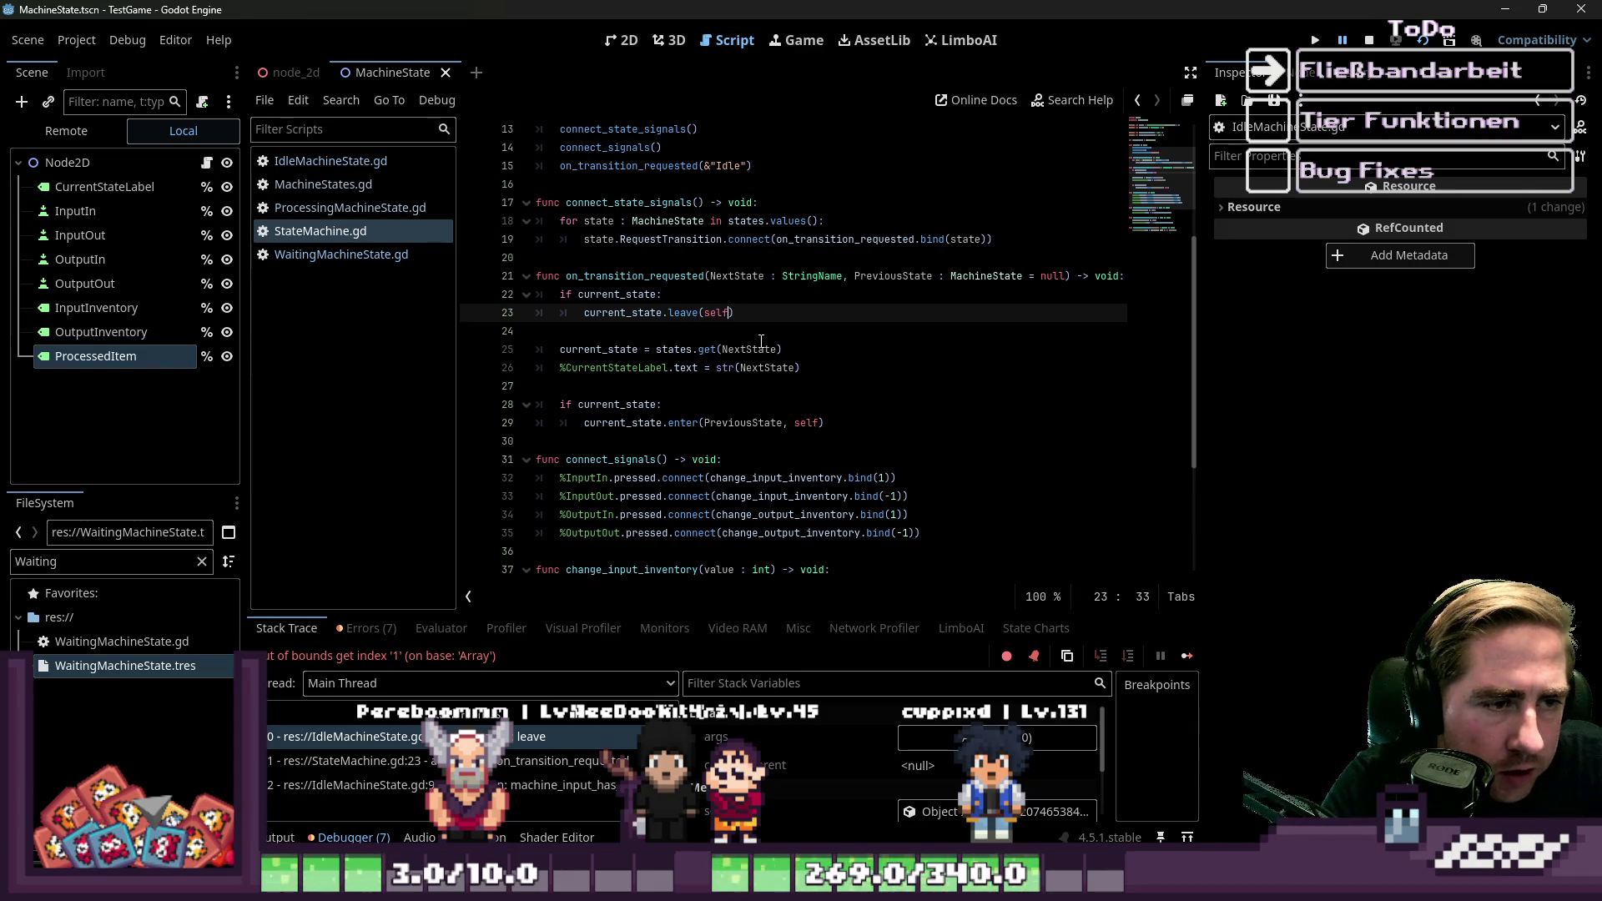
click(709, 298)
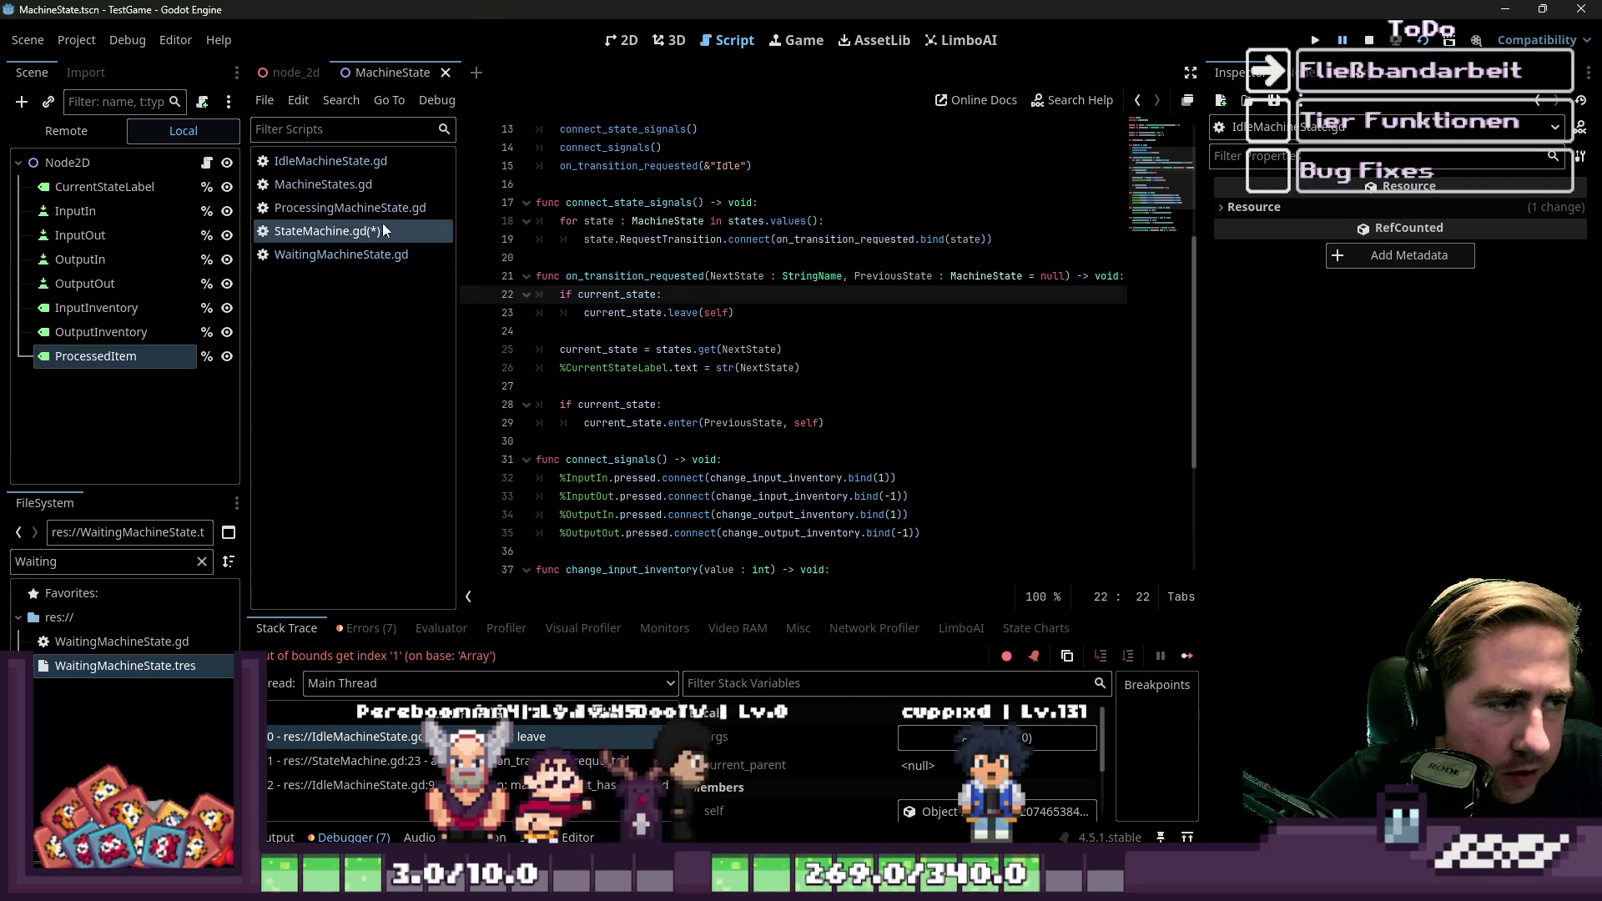
Step: Replace args[1] with args[0] in the Waiting and Idle leave functions, then stop debugging
click(348, 187)
key(Down)
key(Down)
key(Down)
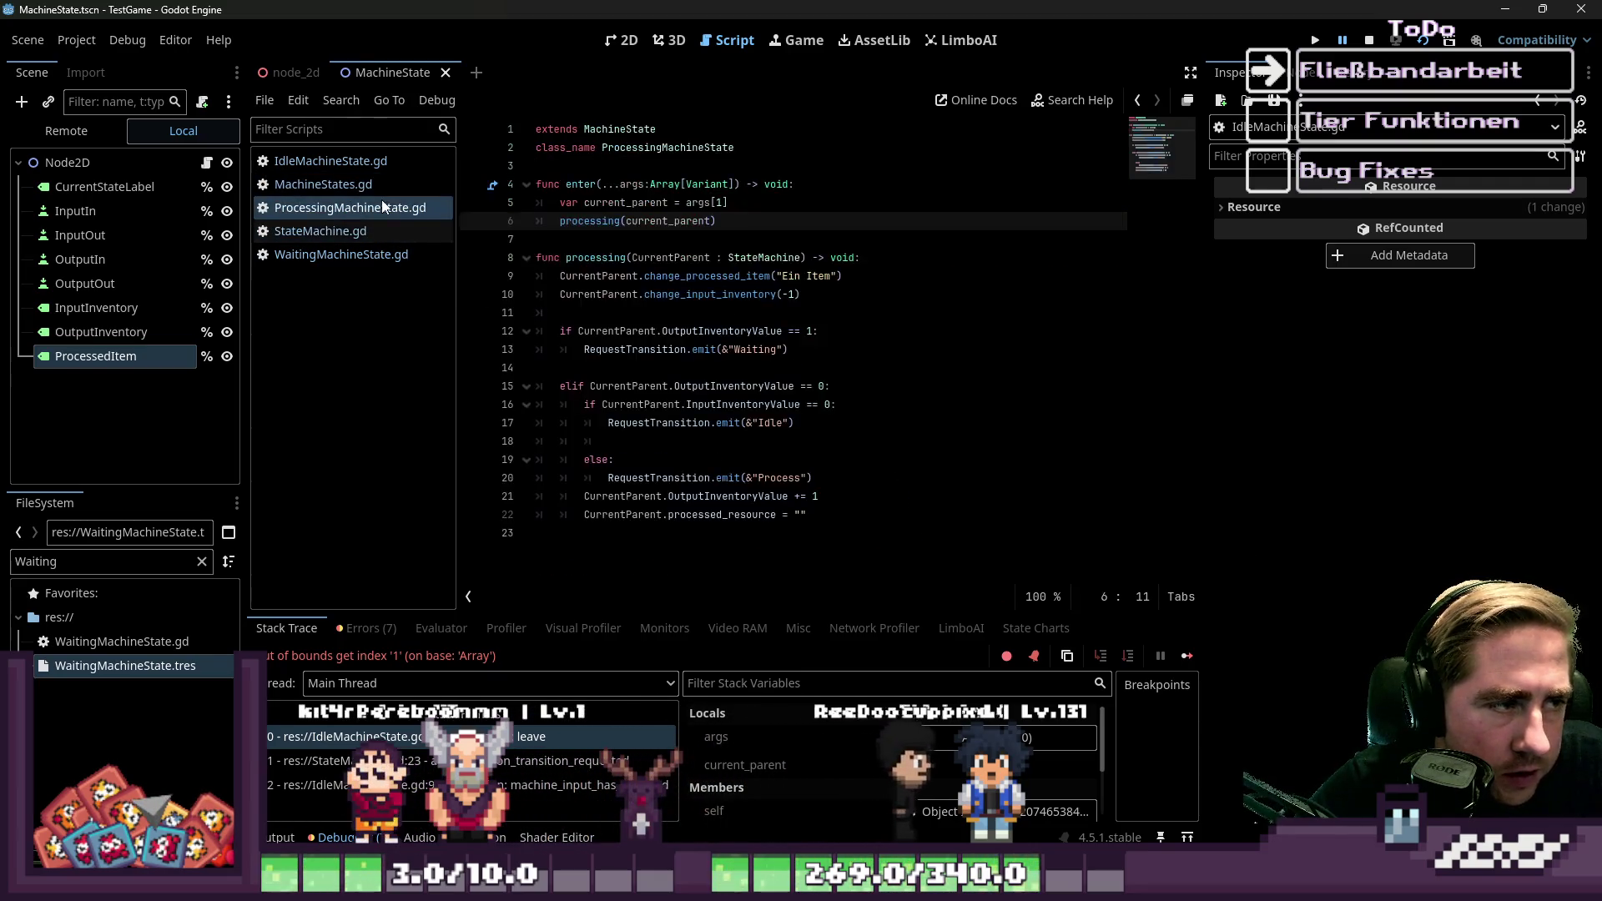
click(718, 479)
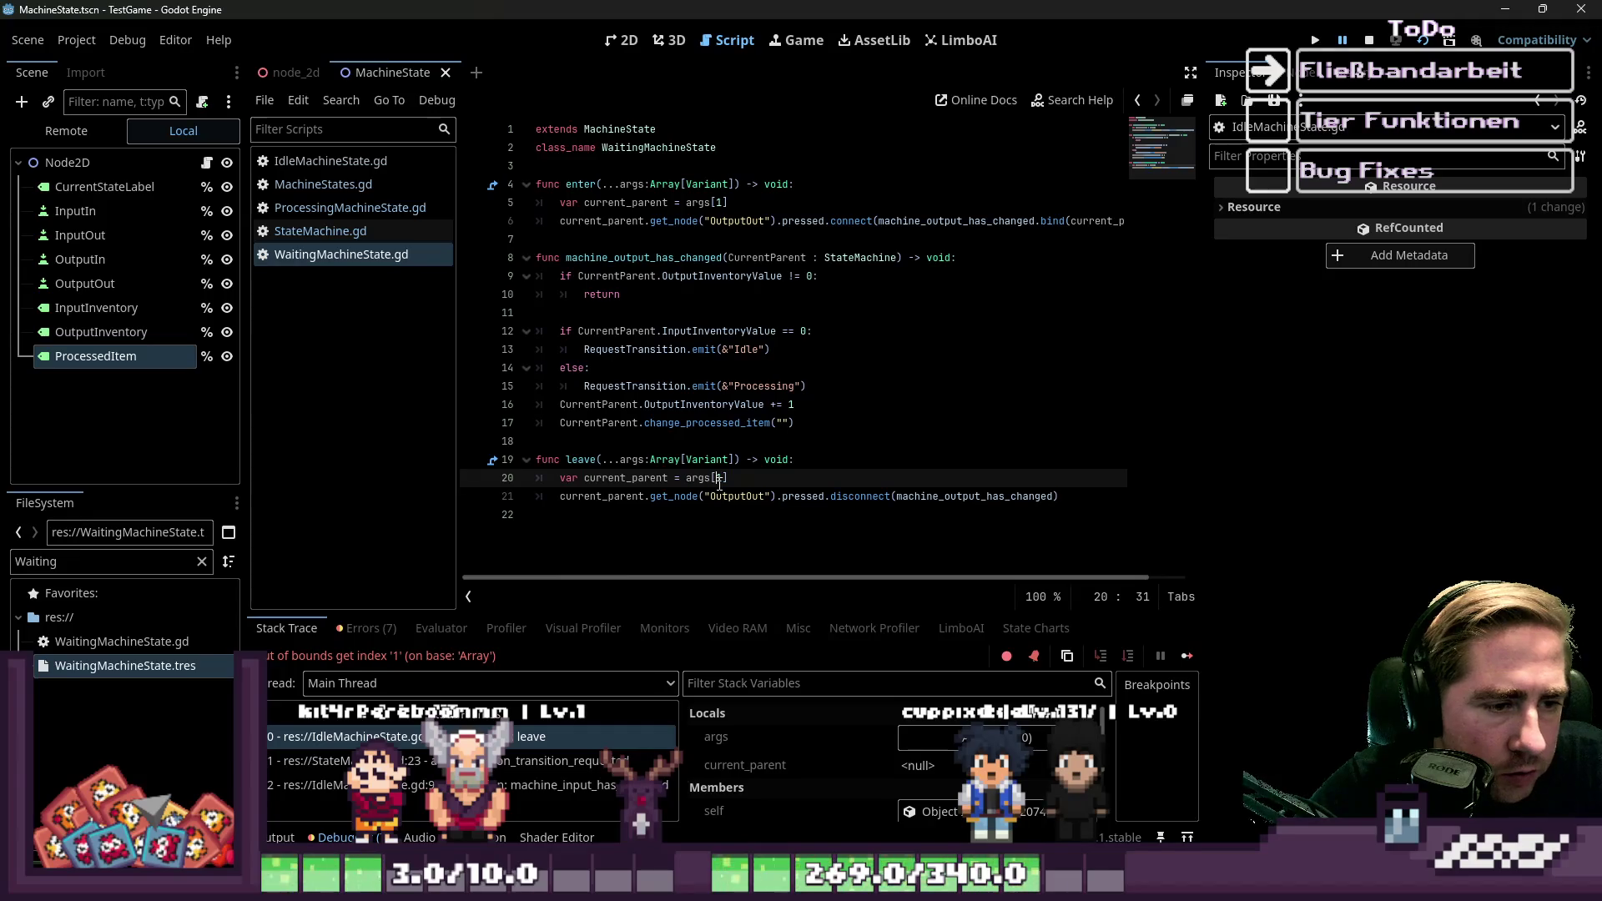
key(Delete)
text(0)
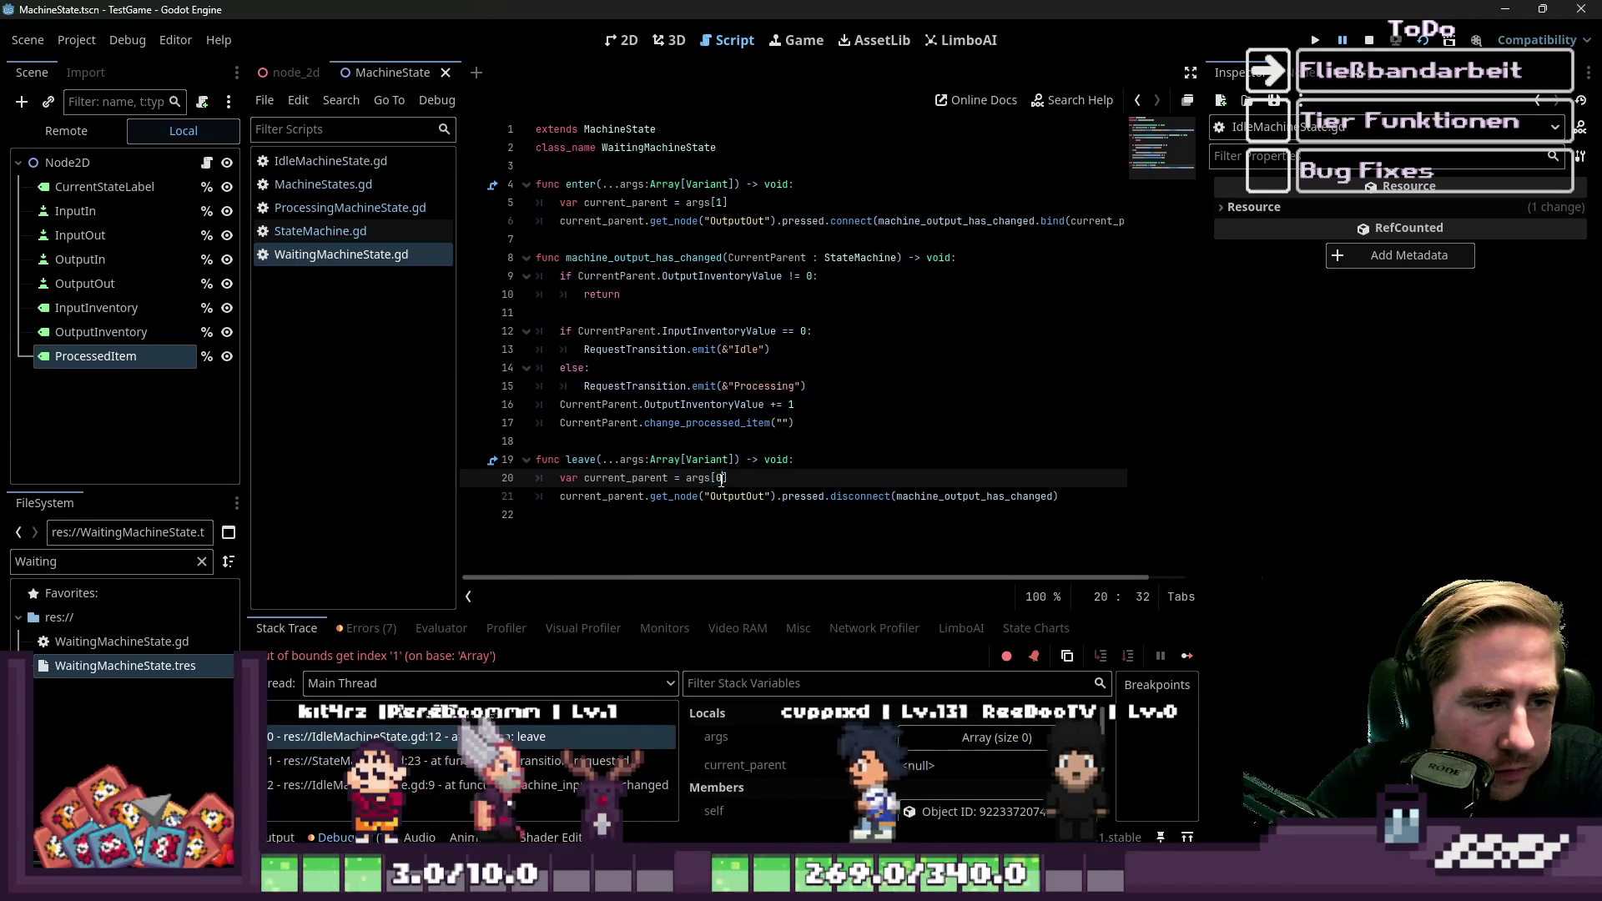
click(326, 208)
click(333, 182)
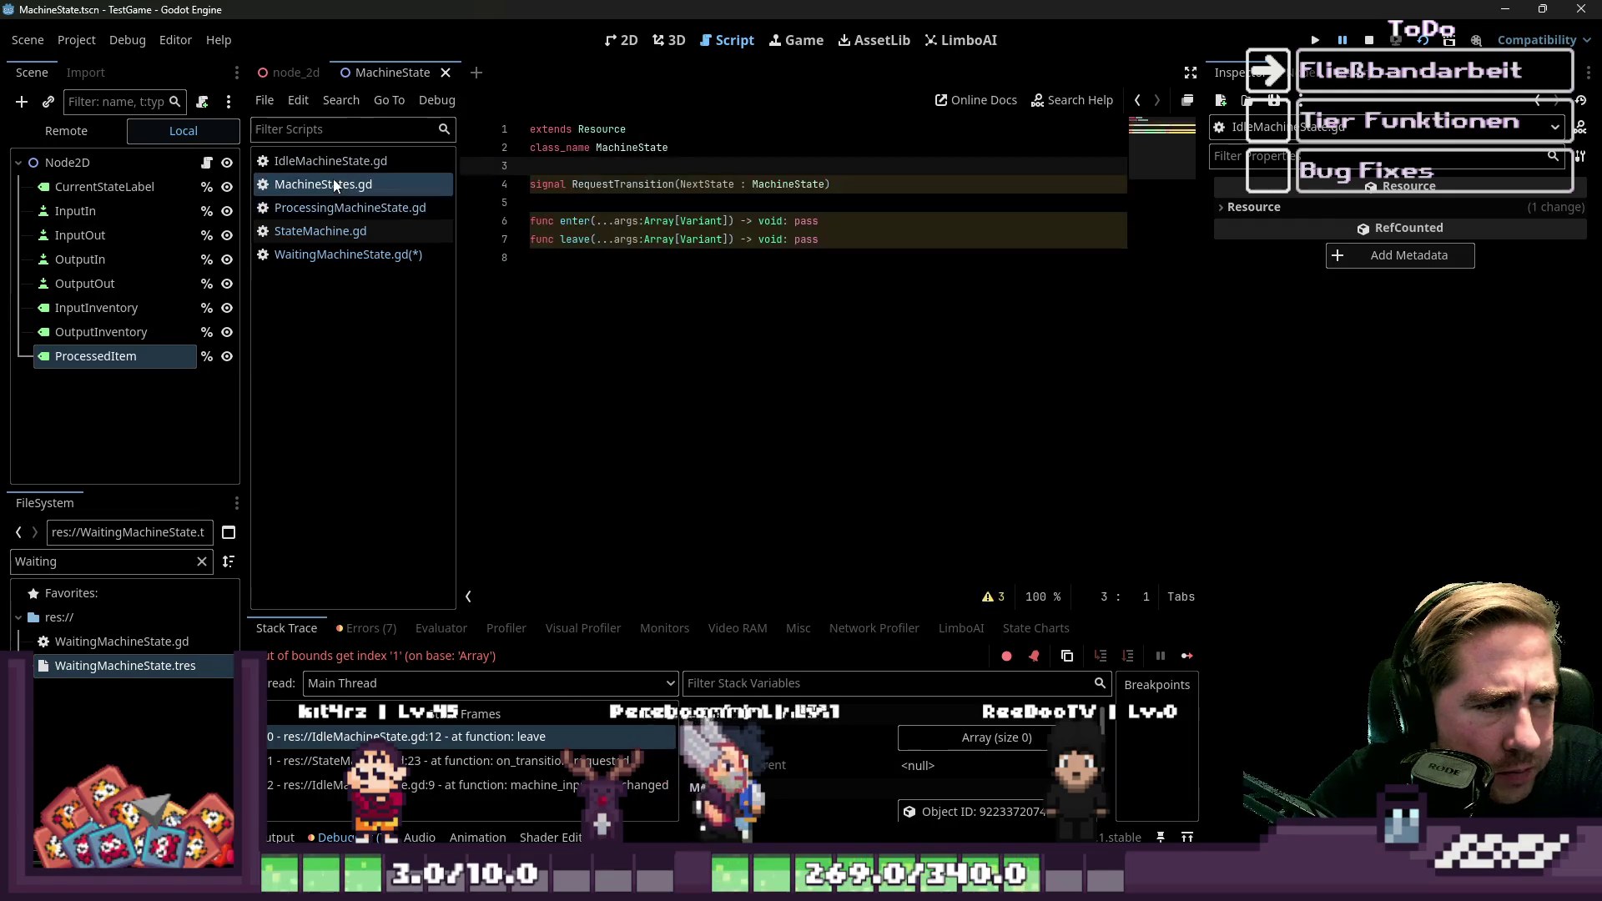
click(342, 161)
double_click(721, 331)
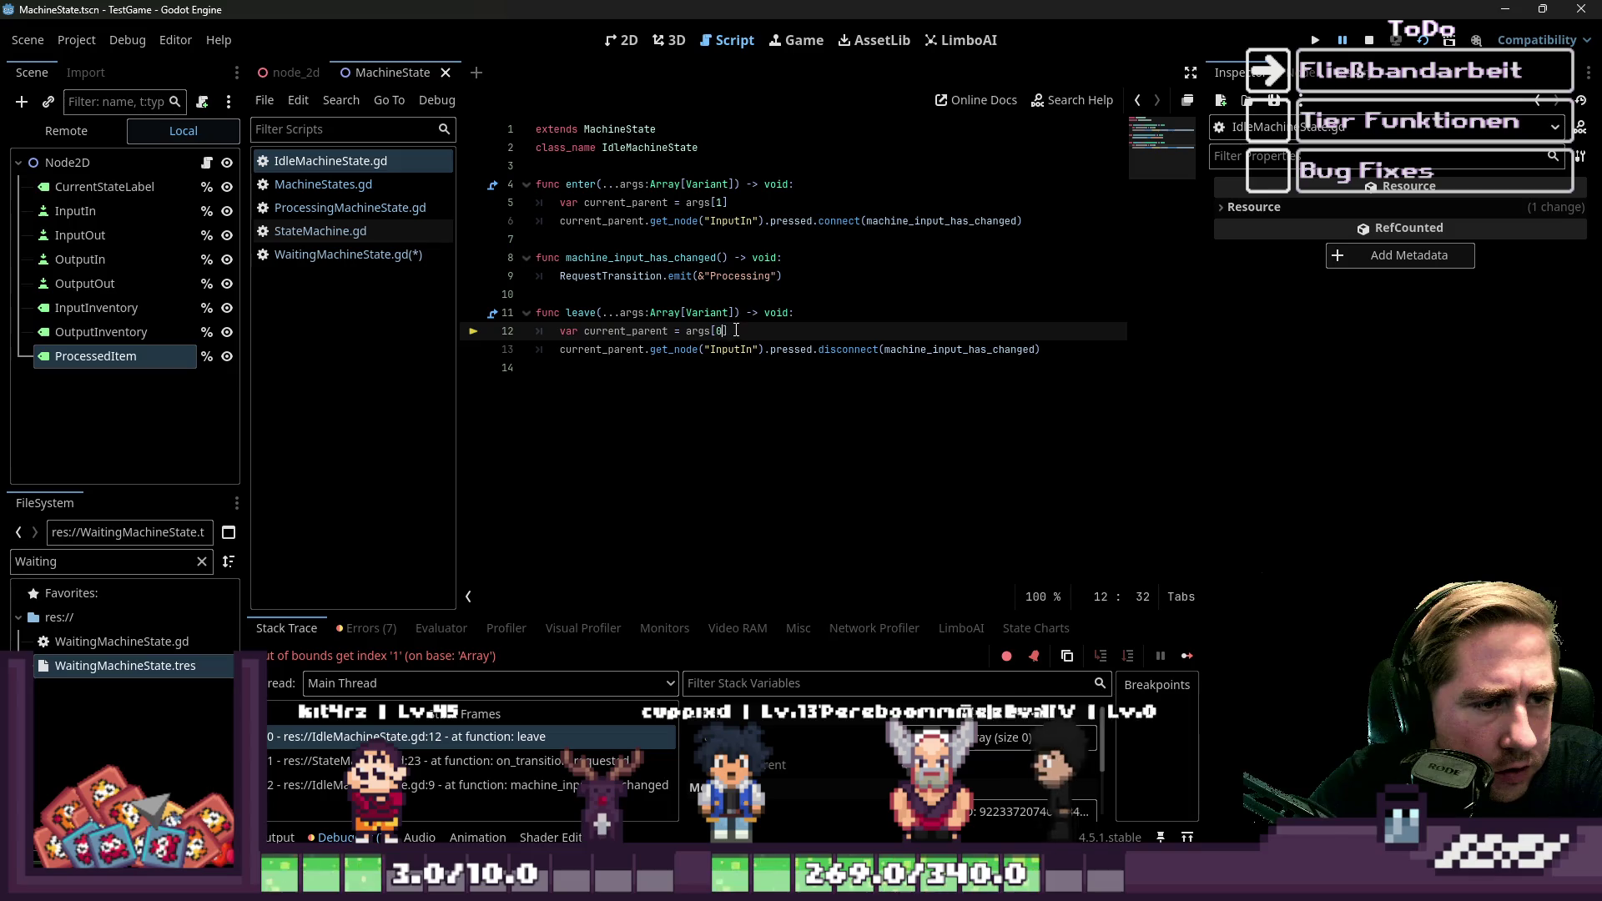
click(1317, 41)
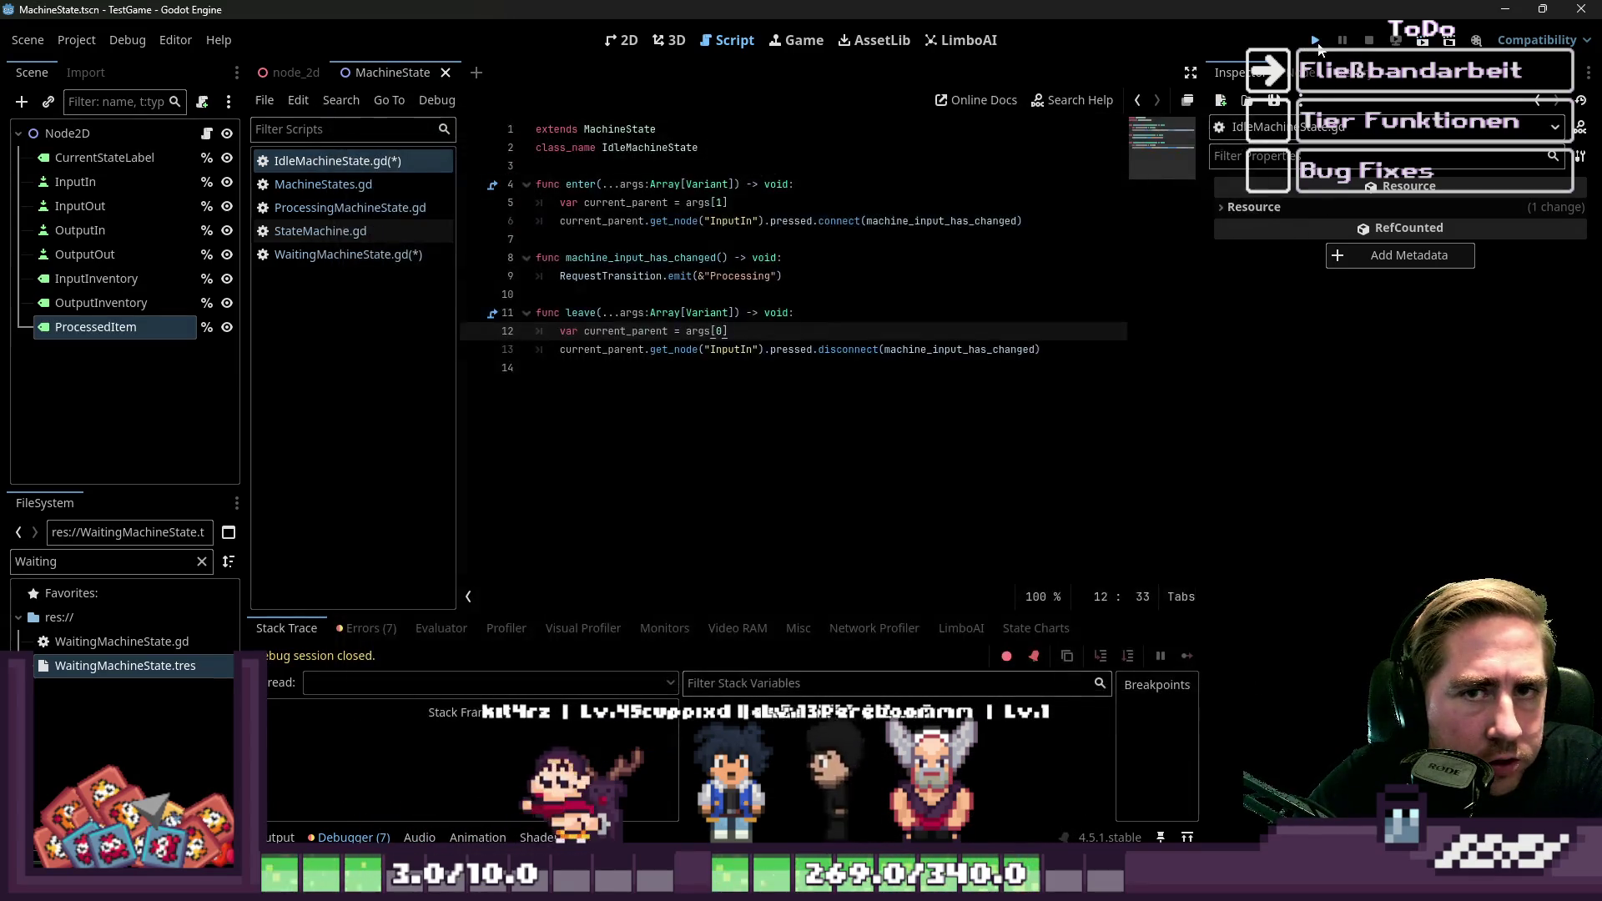
Step: Rerun the game and add an input item, hitting the processed_resource error on line 22
click(1316, 42)
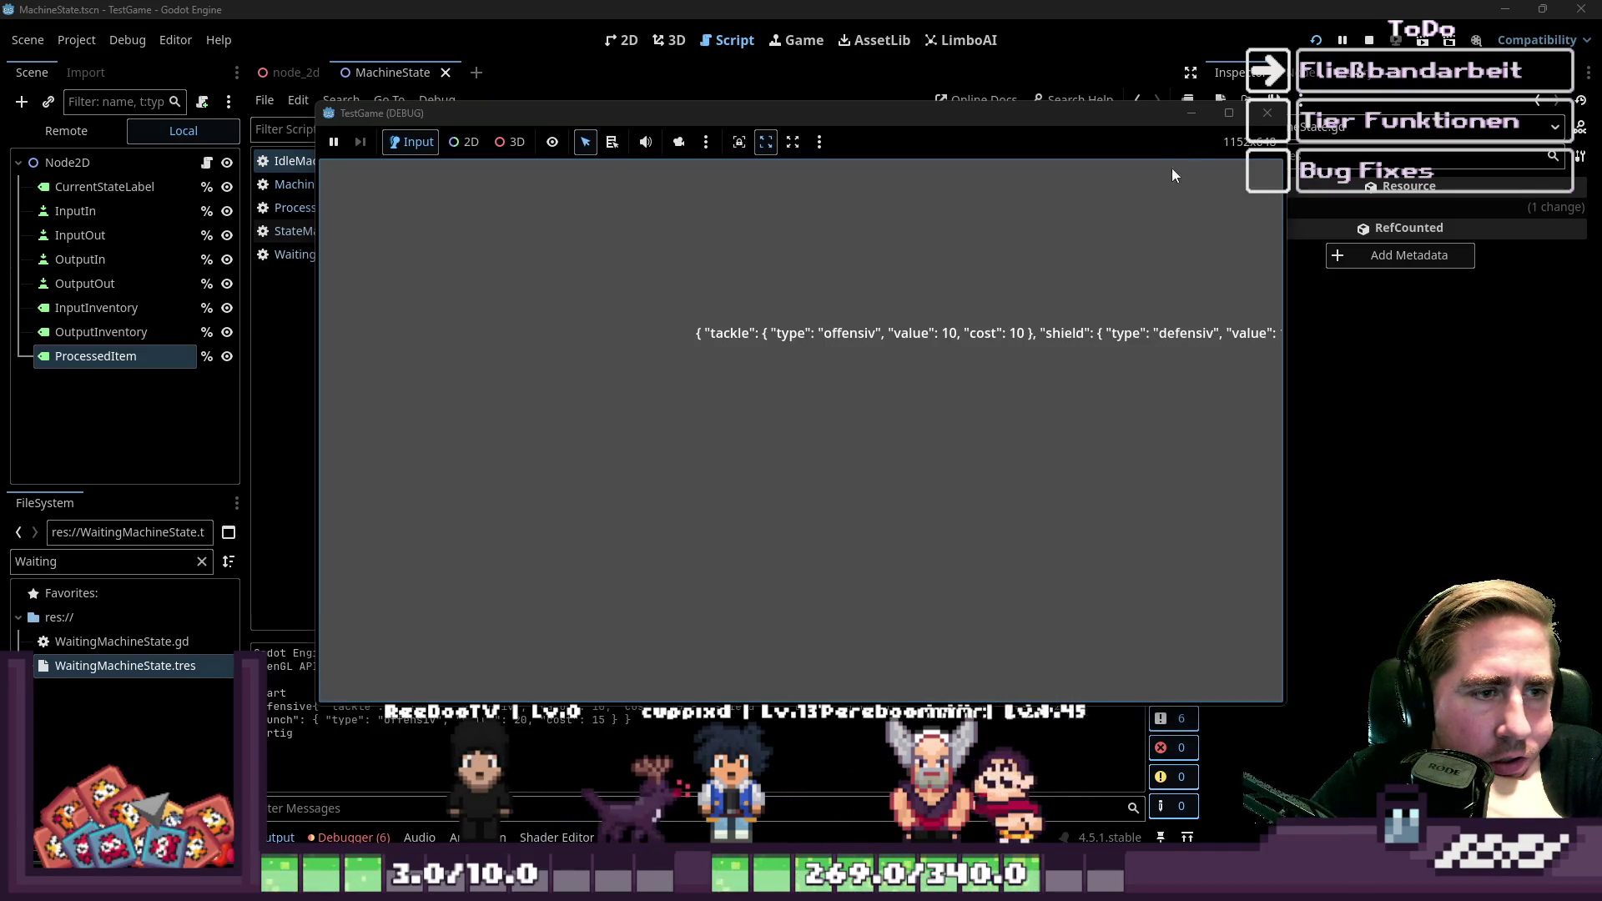
click(1316, 40)
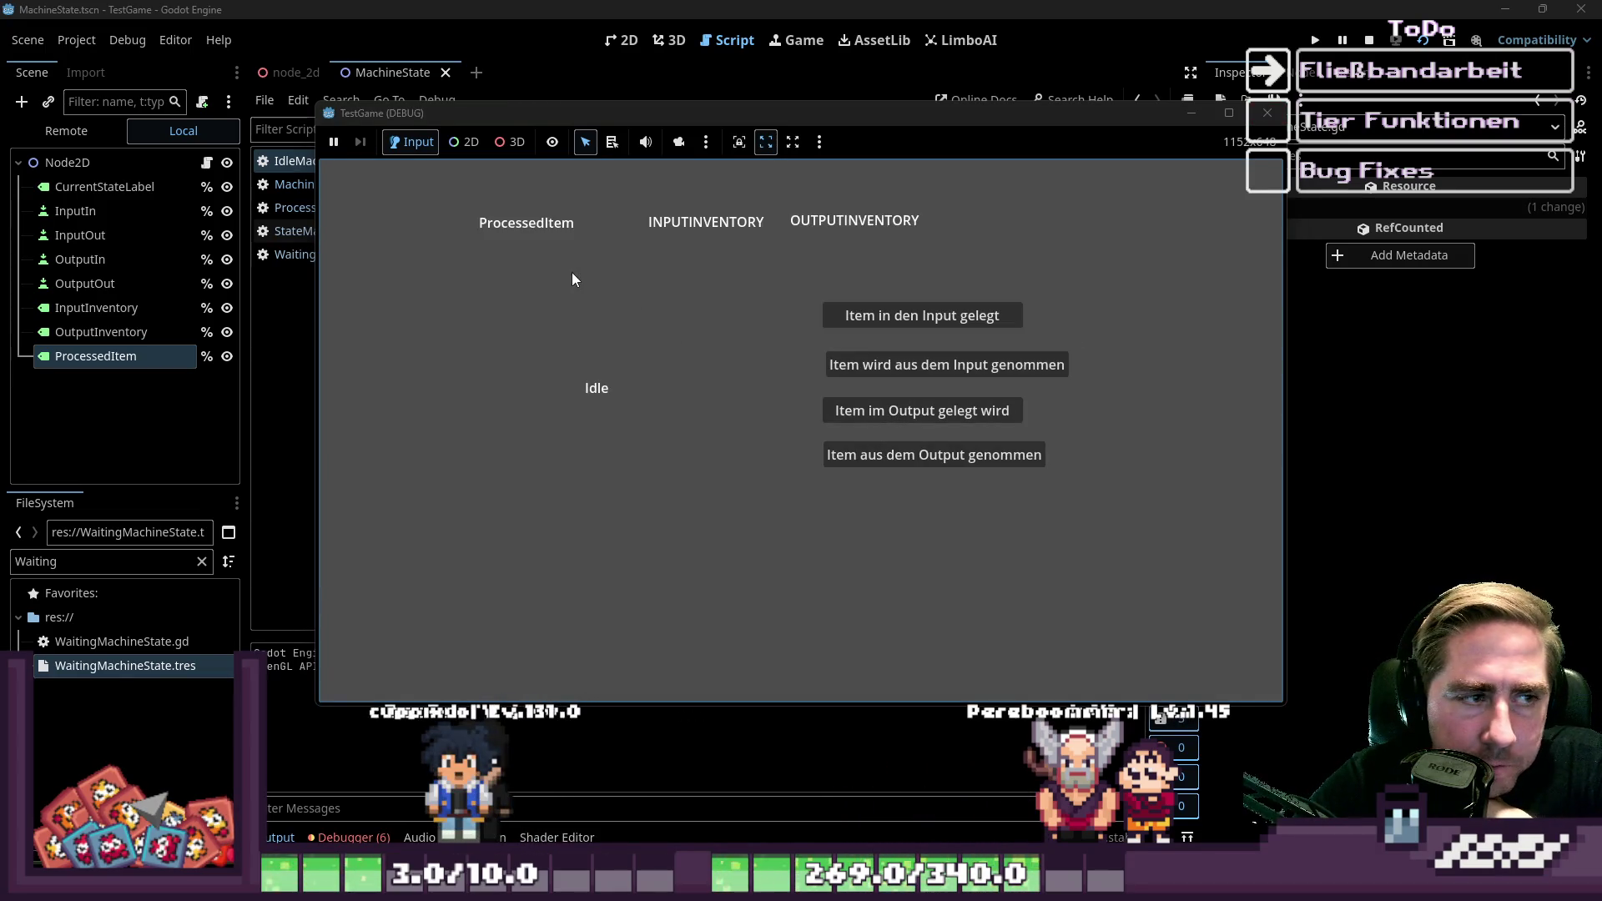
click(885, 319)
click(716, 548)
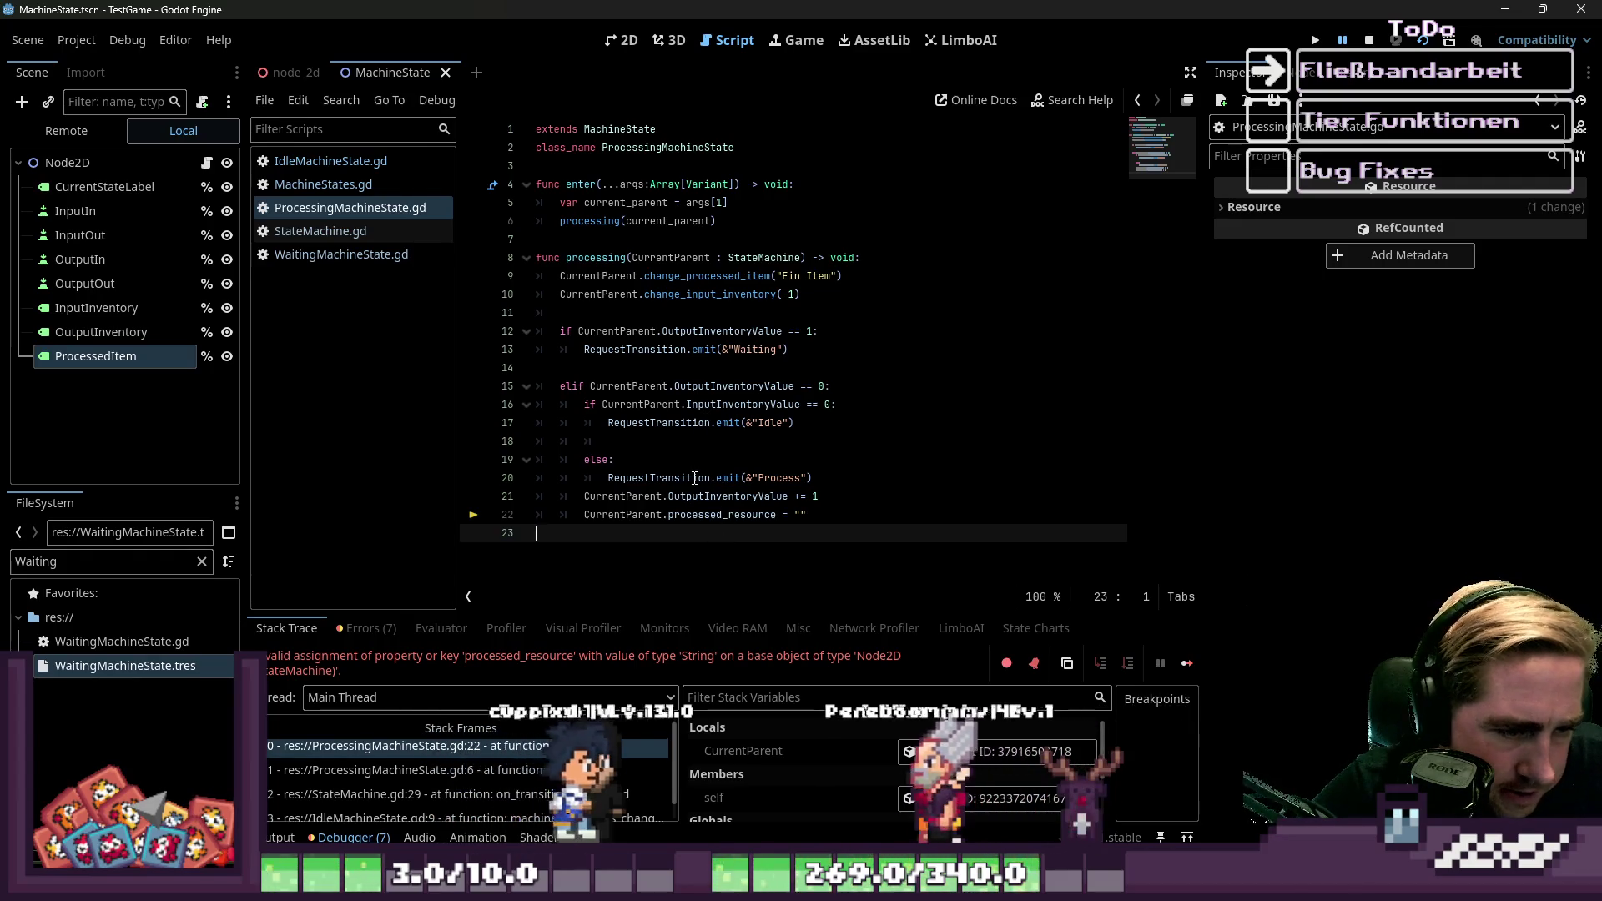
Step: Inspect line 22's processed_resource assignment and check the MachineStates, IdleMachineState and StateMachine scripts
double_click(687, 514)
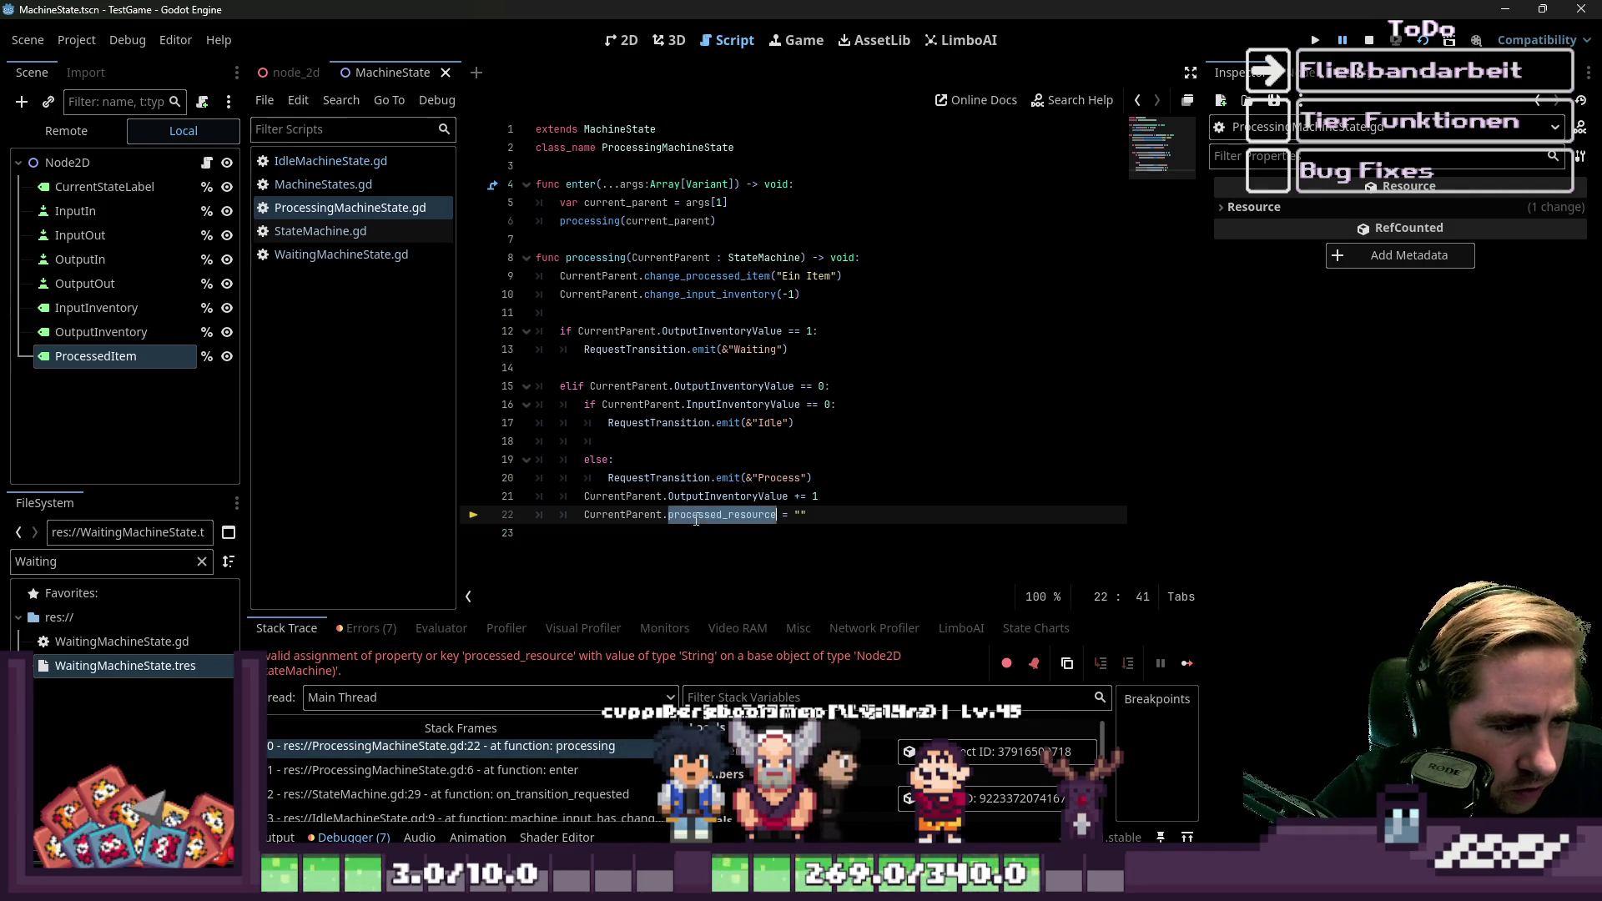
double_click(651, 515)
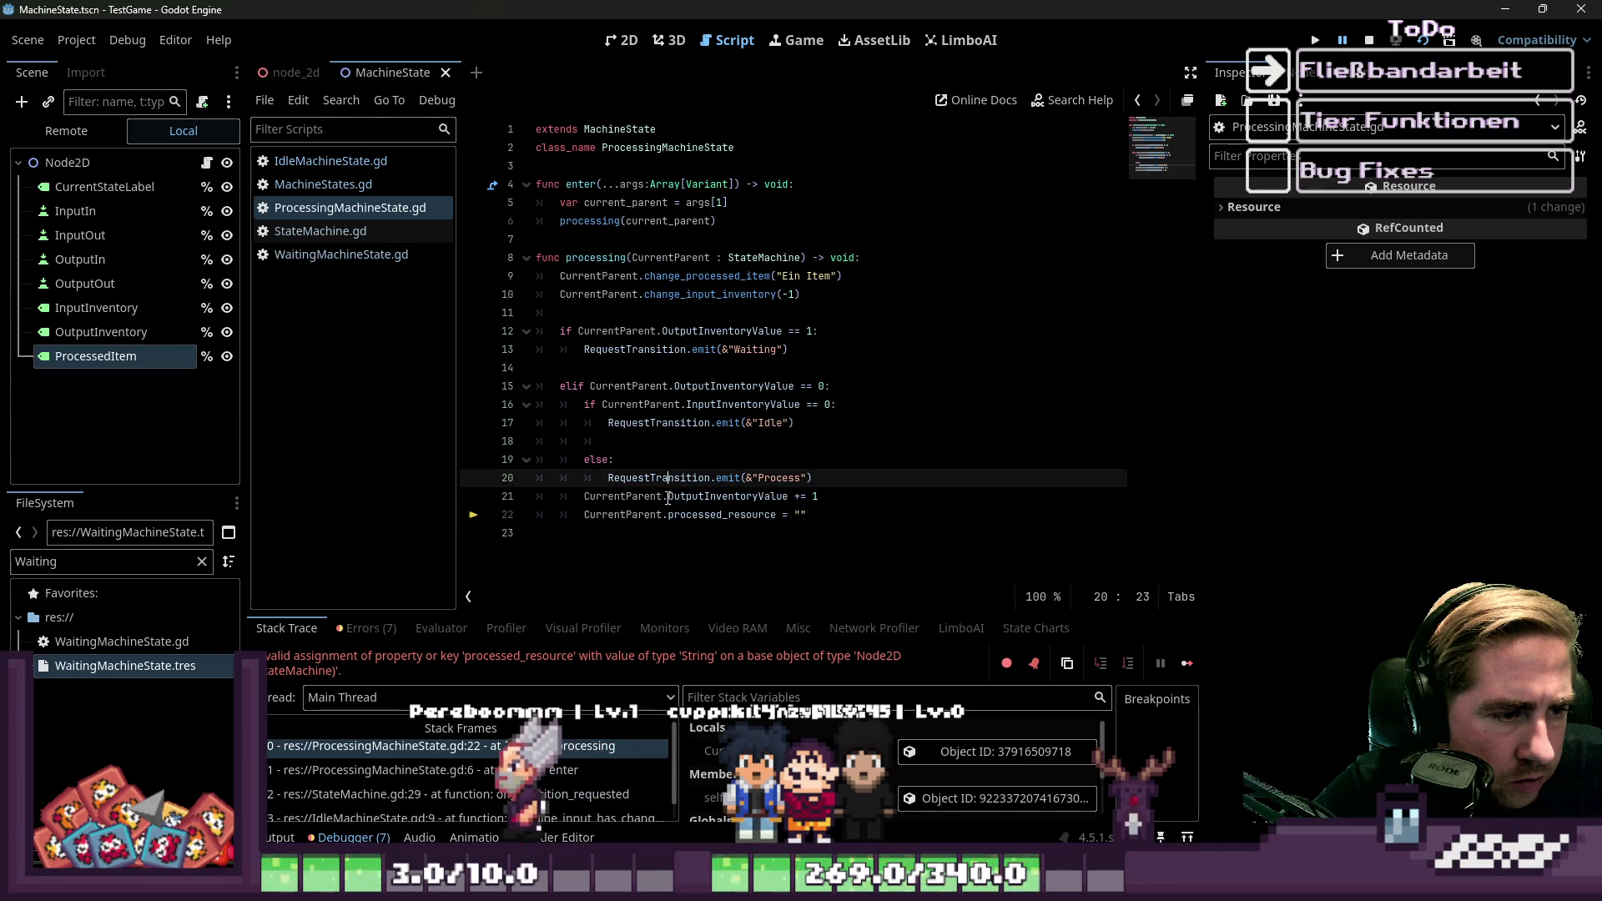
click(644, 492)
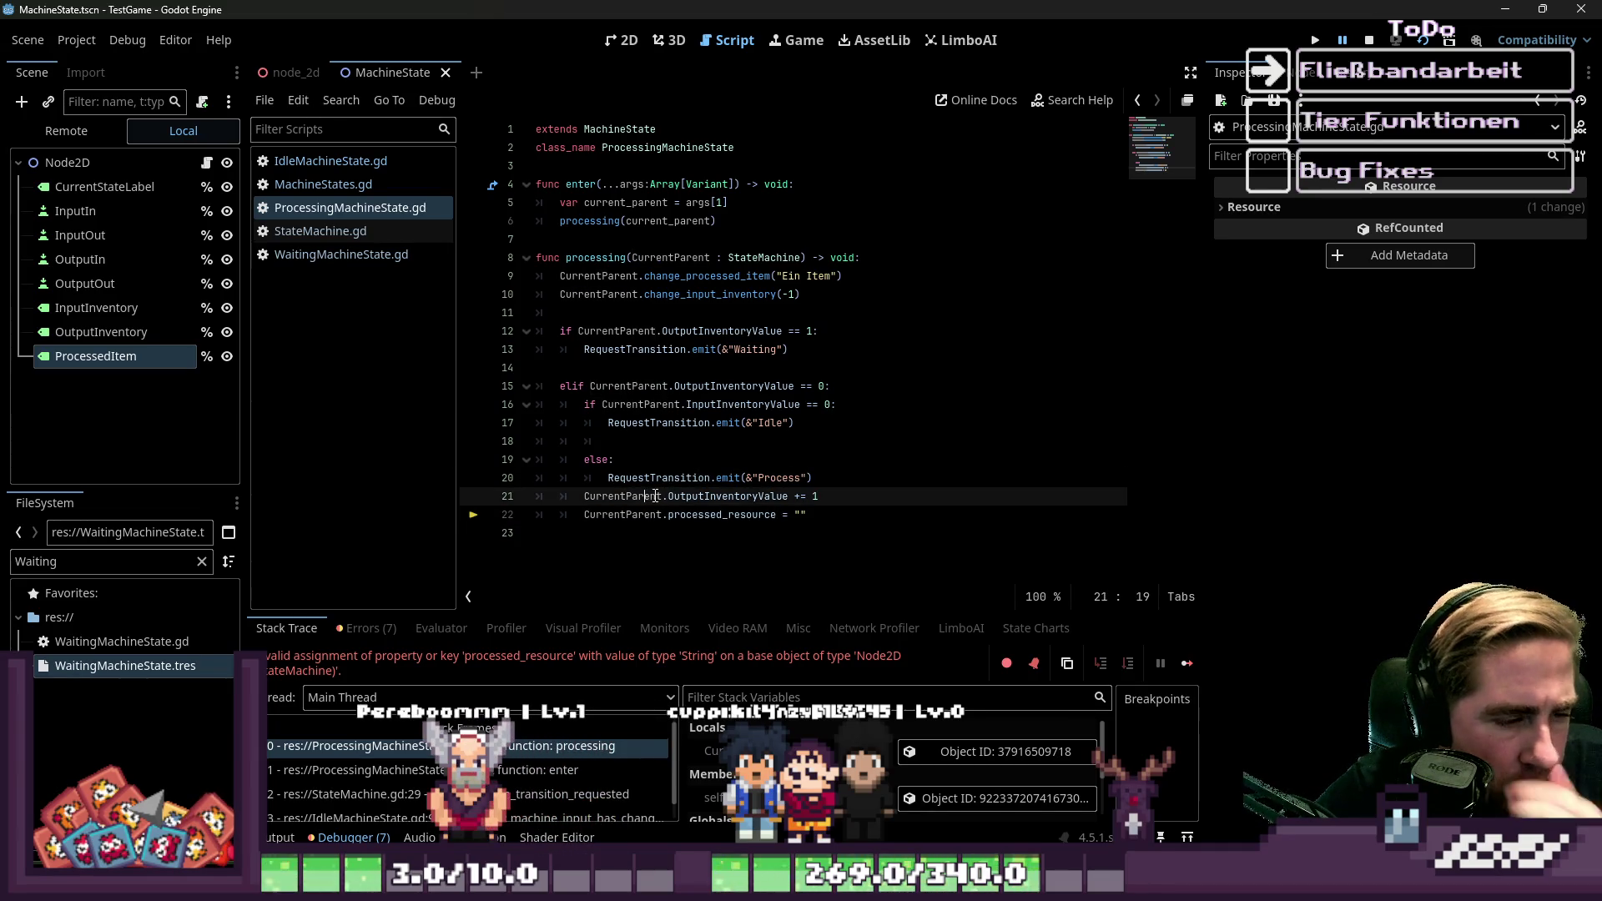
click(830, 502)
click(729, 515)
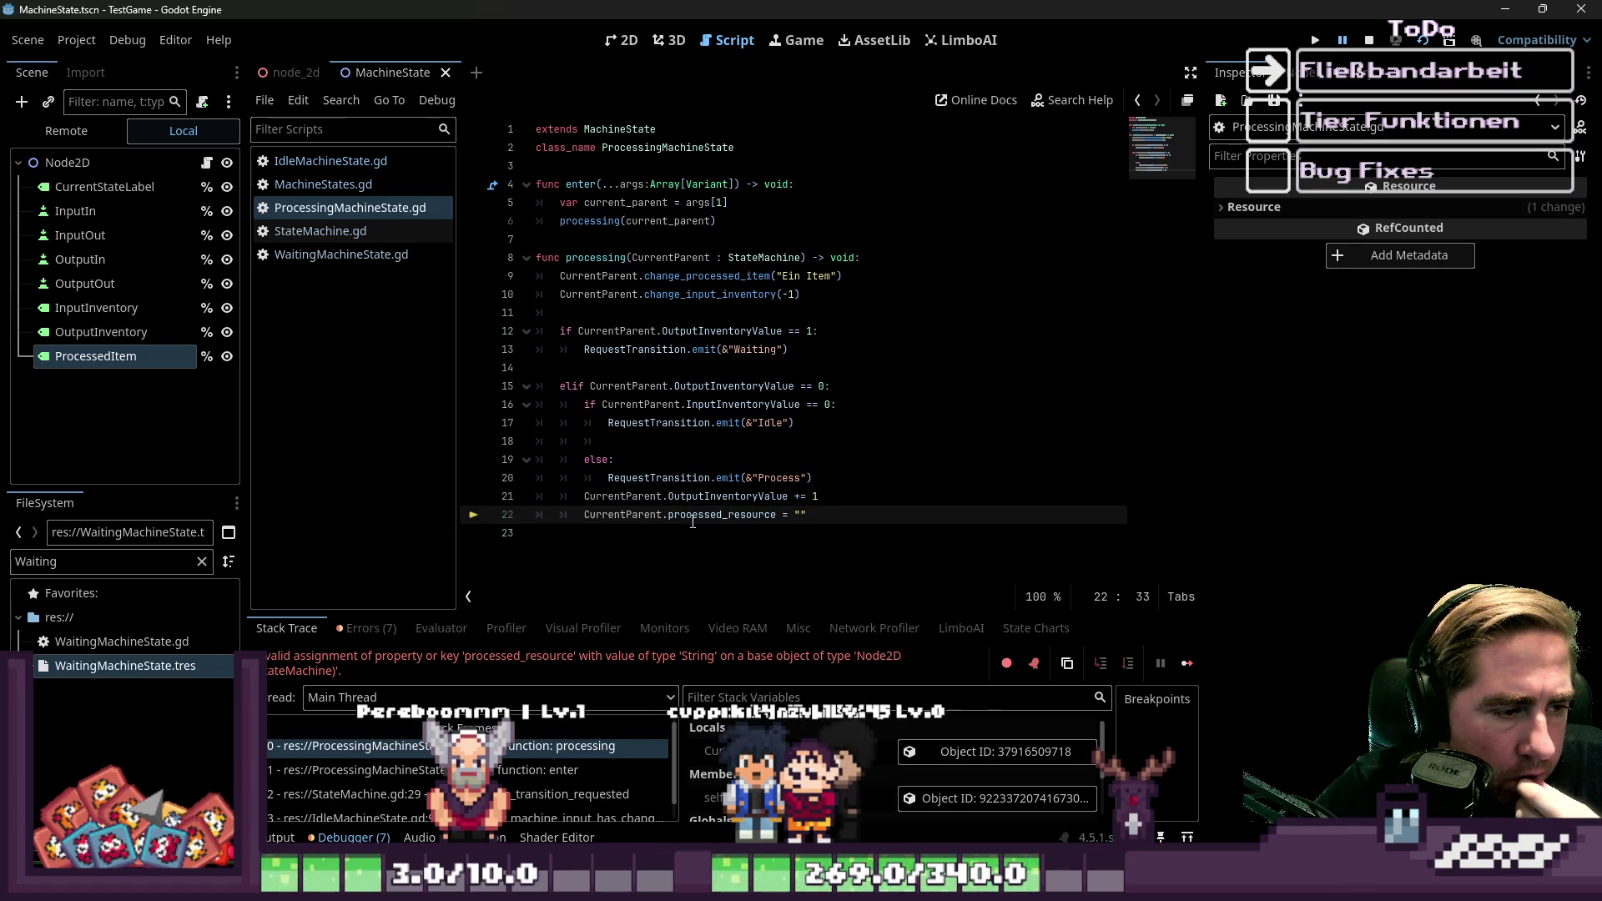
click(335, 184)
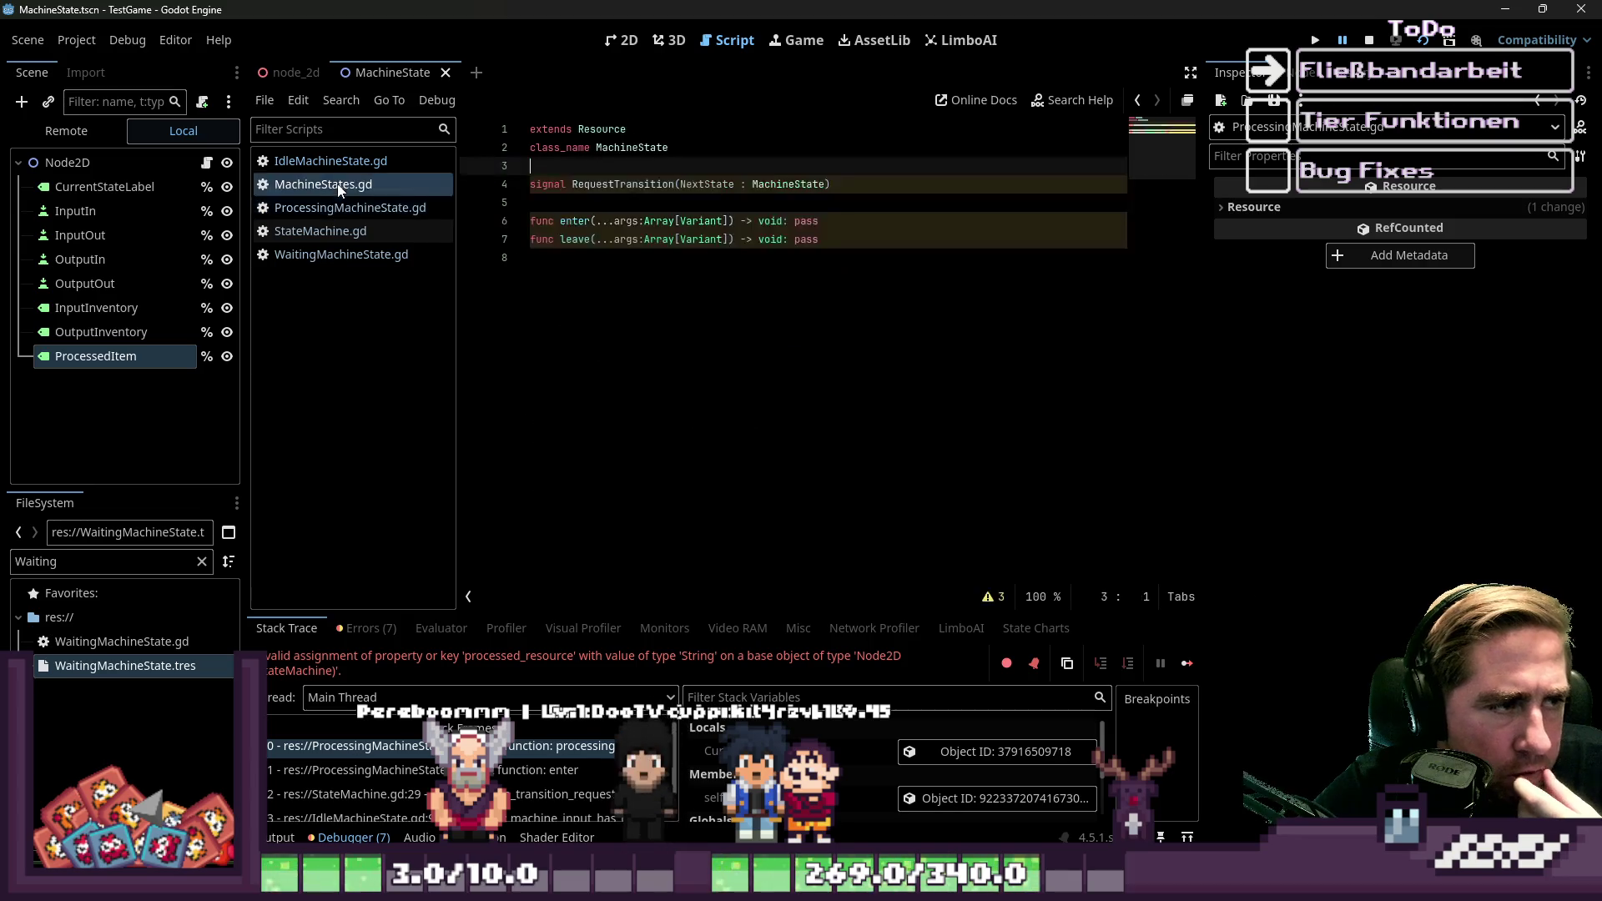
click(345, 163)
click(339, 231)
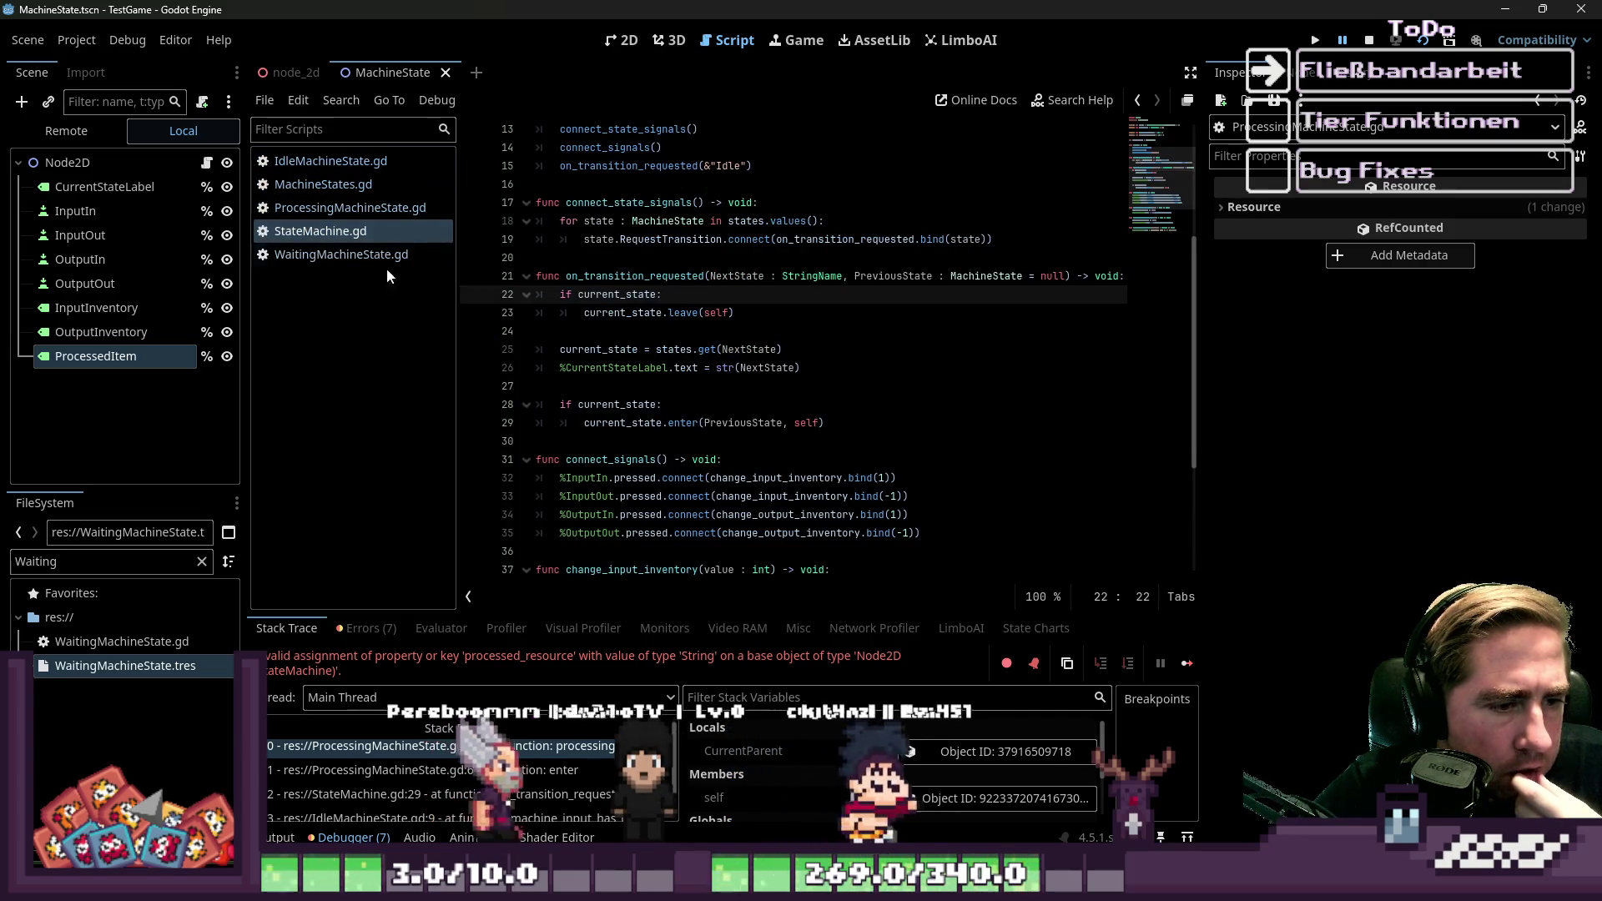
click(349, 208)
click(699, 513)
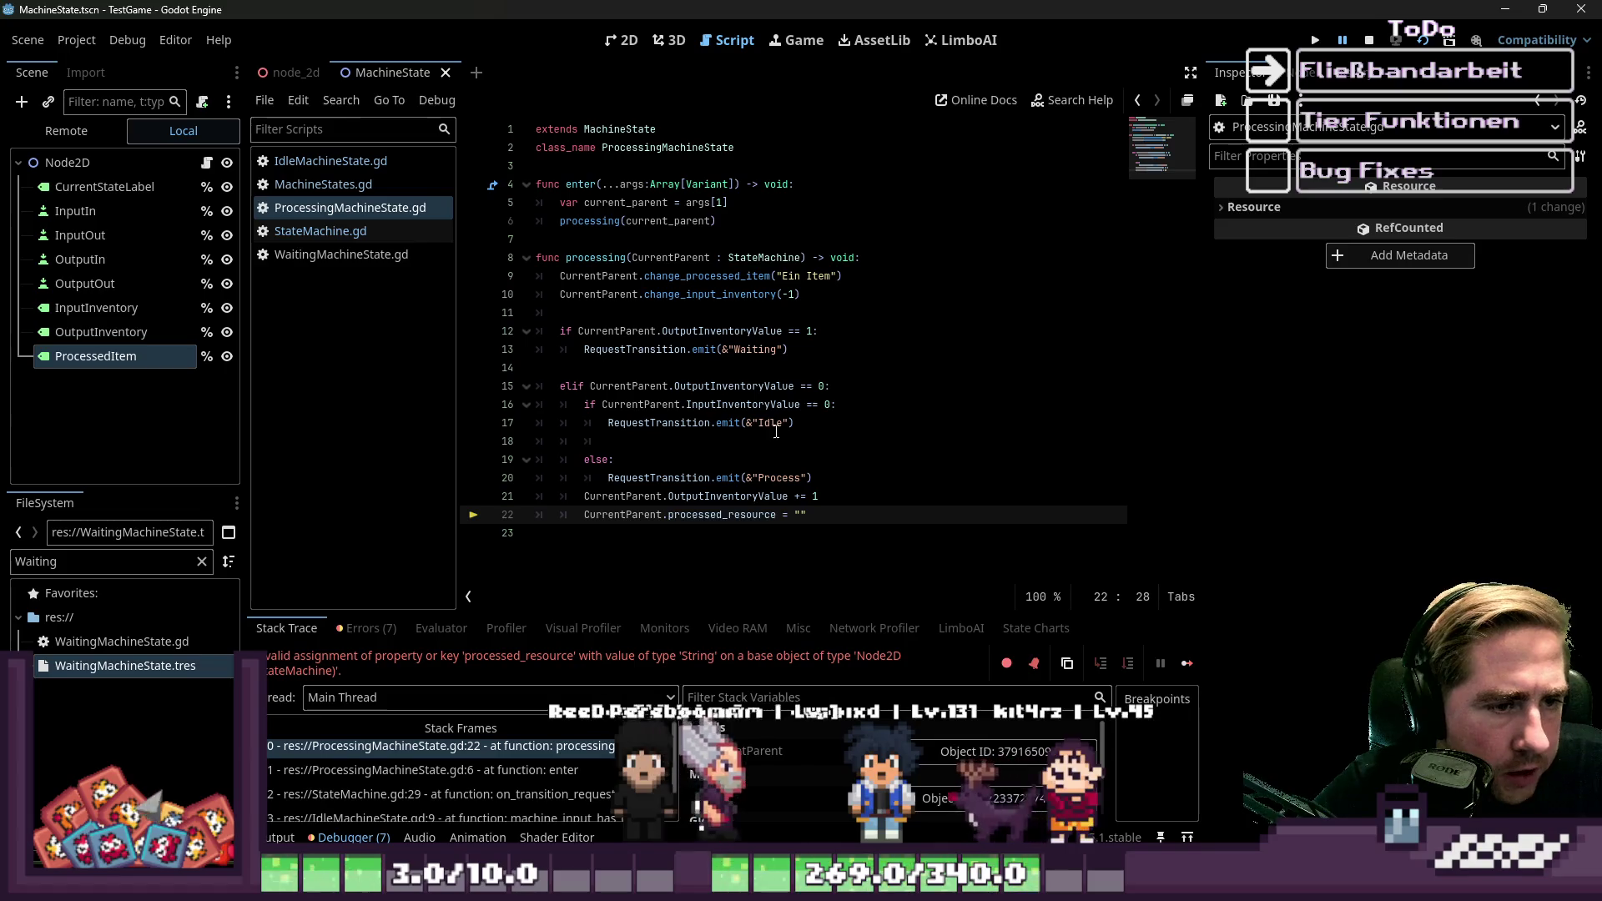
Step: Replace processed_resource = "" on line 22 with change_processed_item("") copied from line 9, then run the project
drag(843, 276, 671, 282)
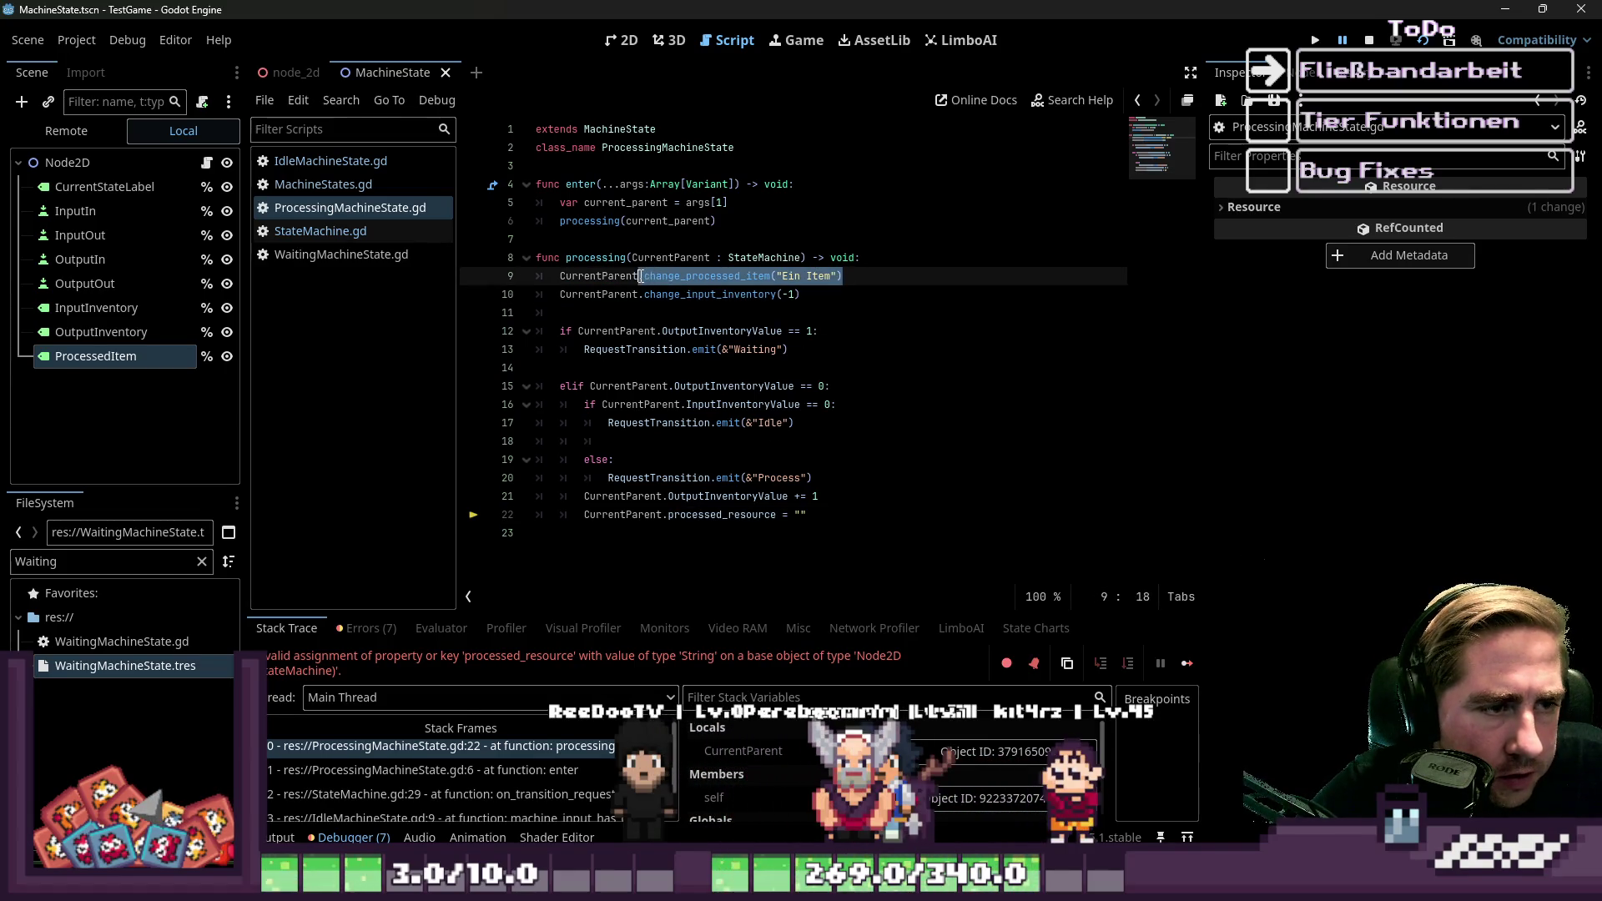
drag(817, 514, 784, 516)
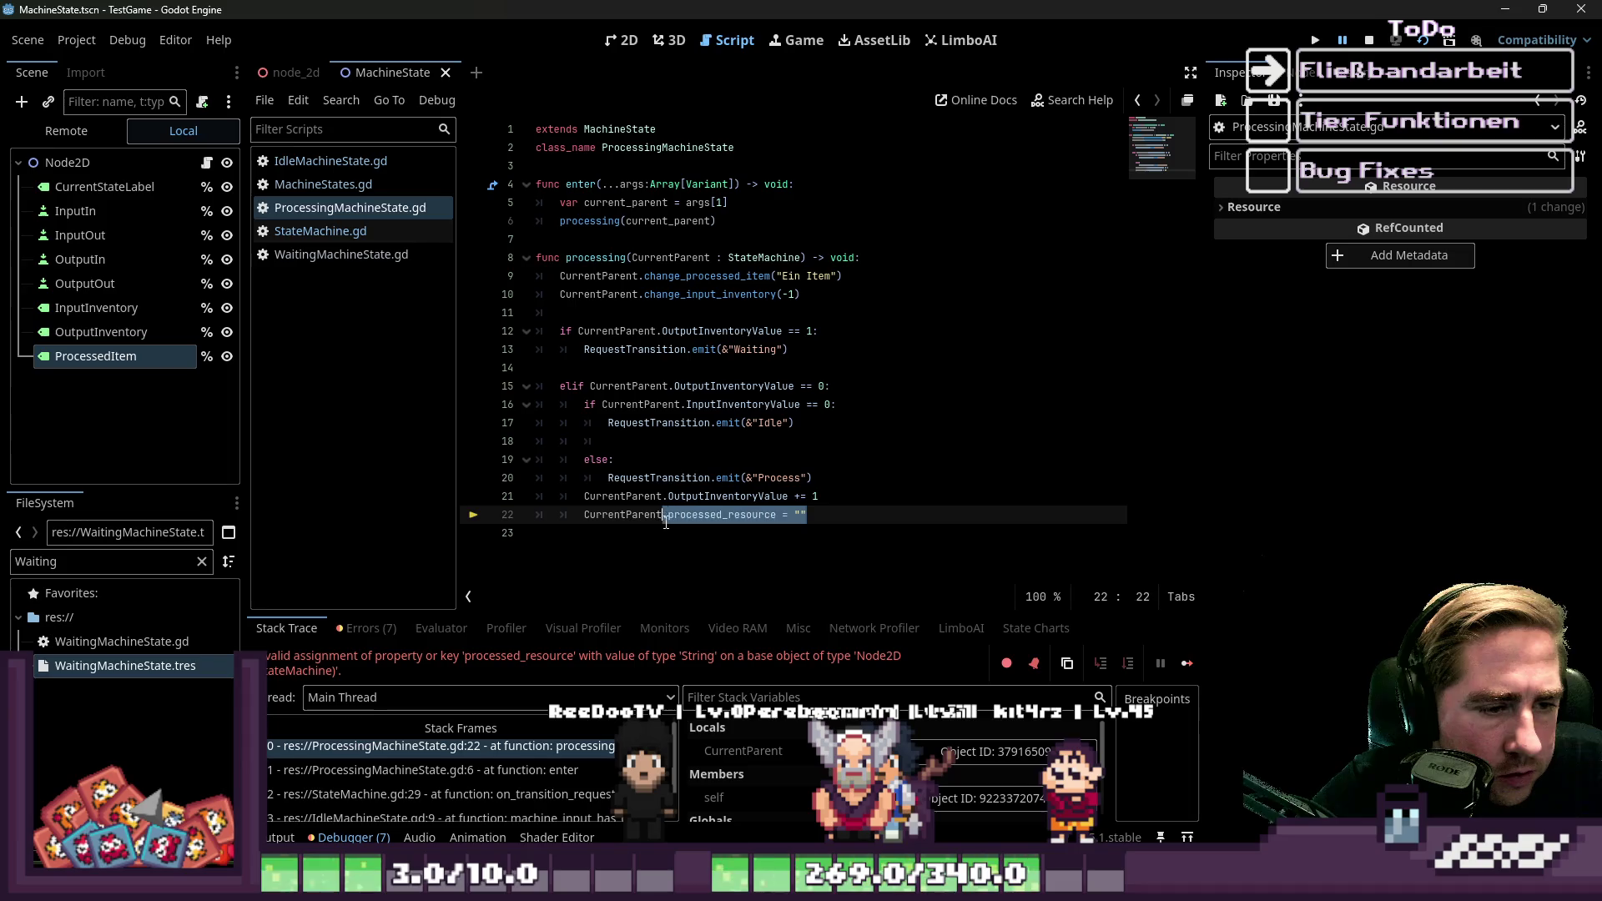
key(ctrl+shift+Left)
key(ctrl+shift+Left)
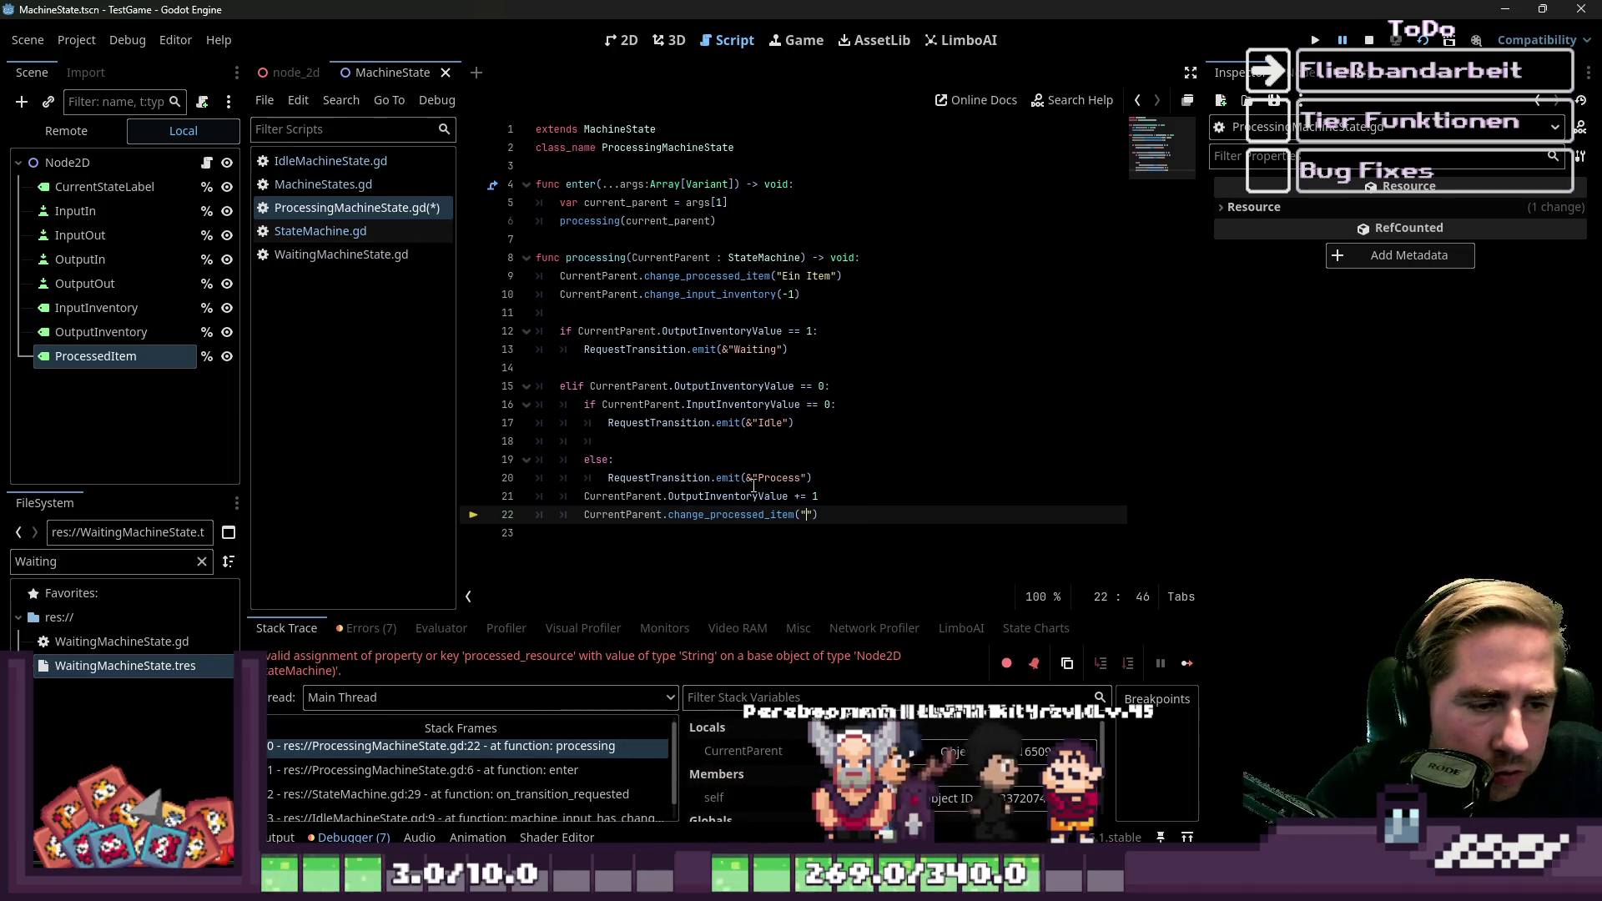
click(779, 478)
click(1316, 40)
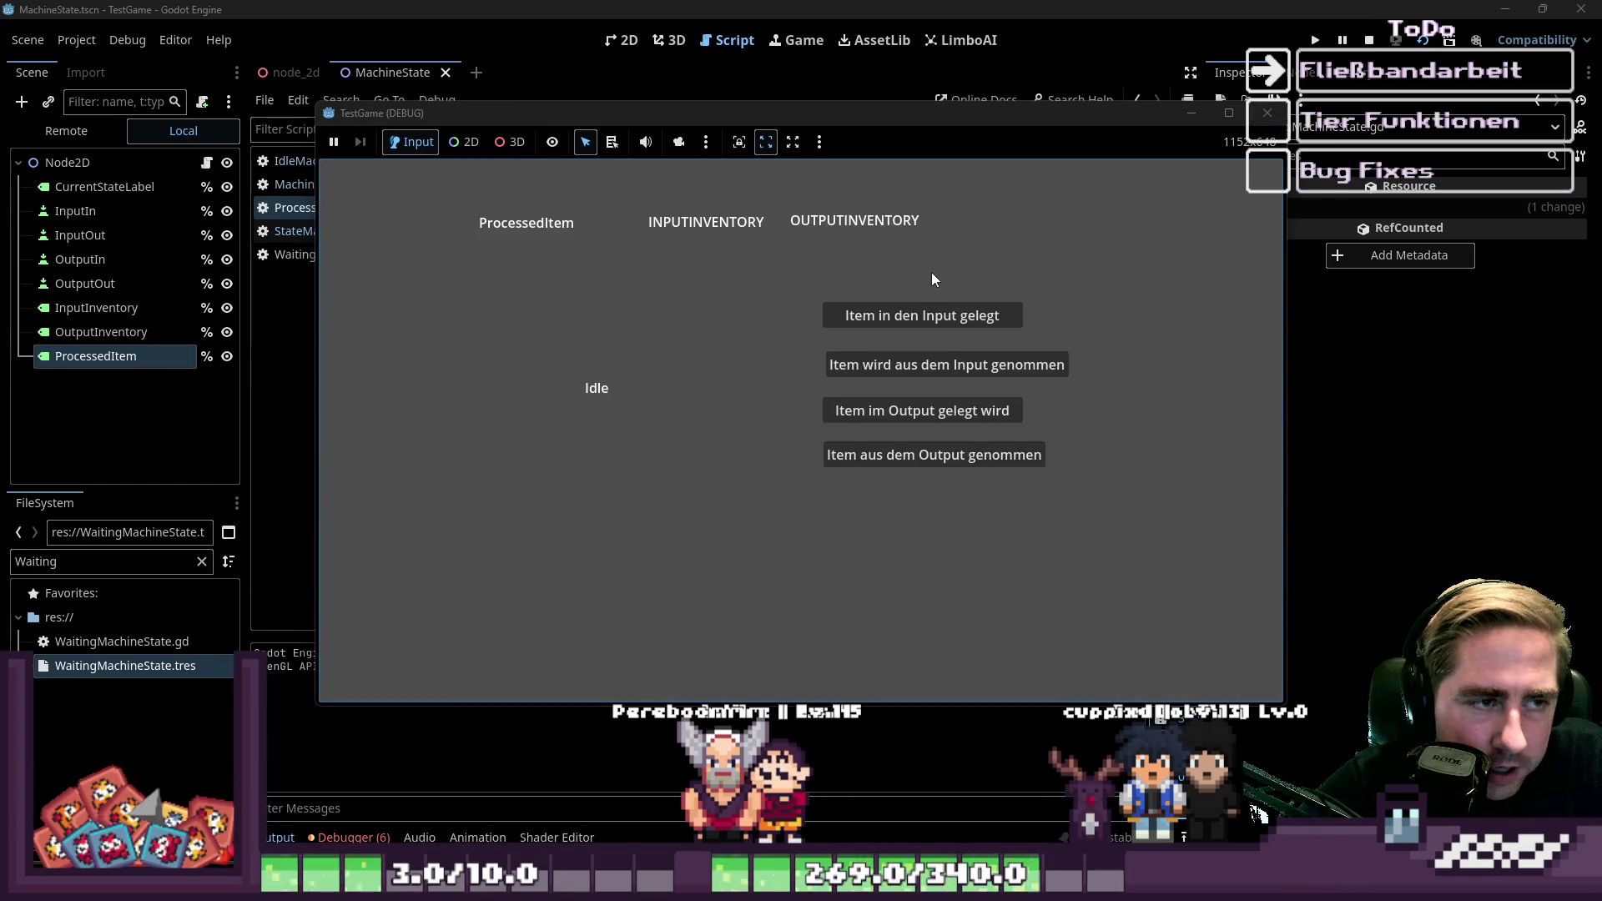
Step: Narrow the game window, add input items and remove an output item to test the states, then stop the run
drag(1289, 331, 1209, 332)
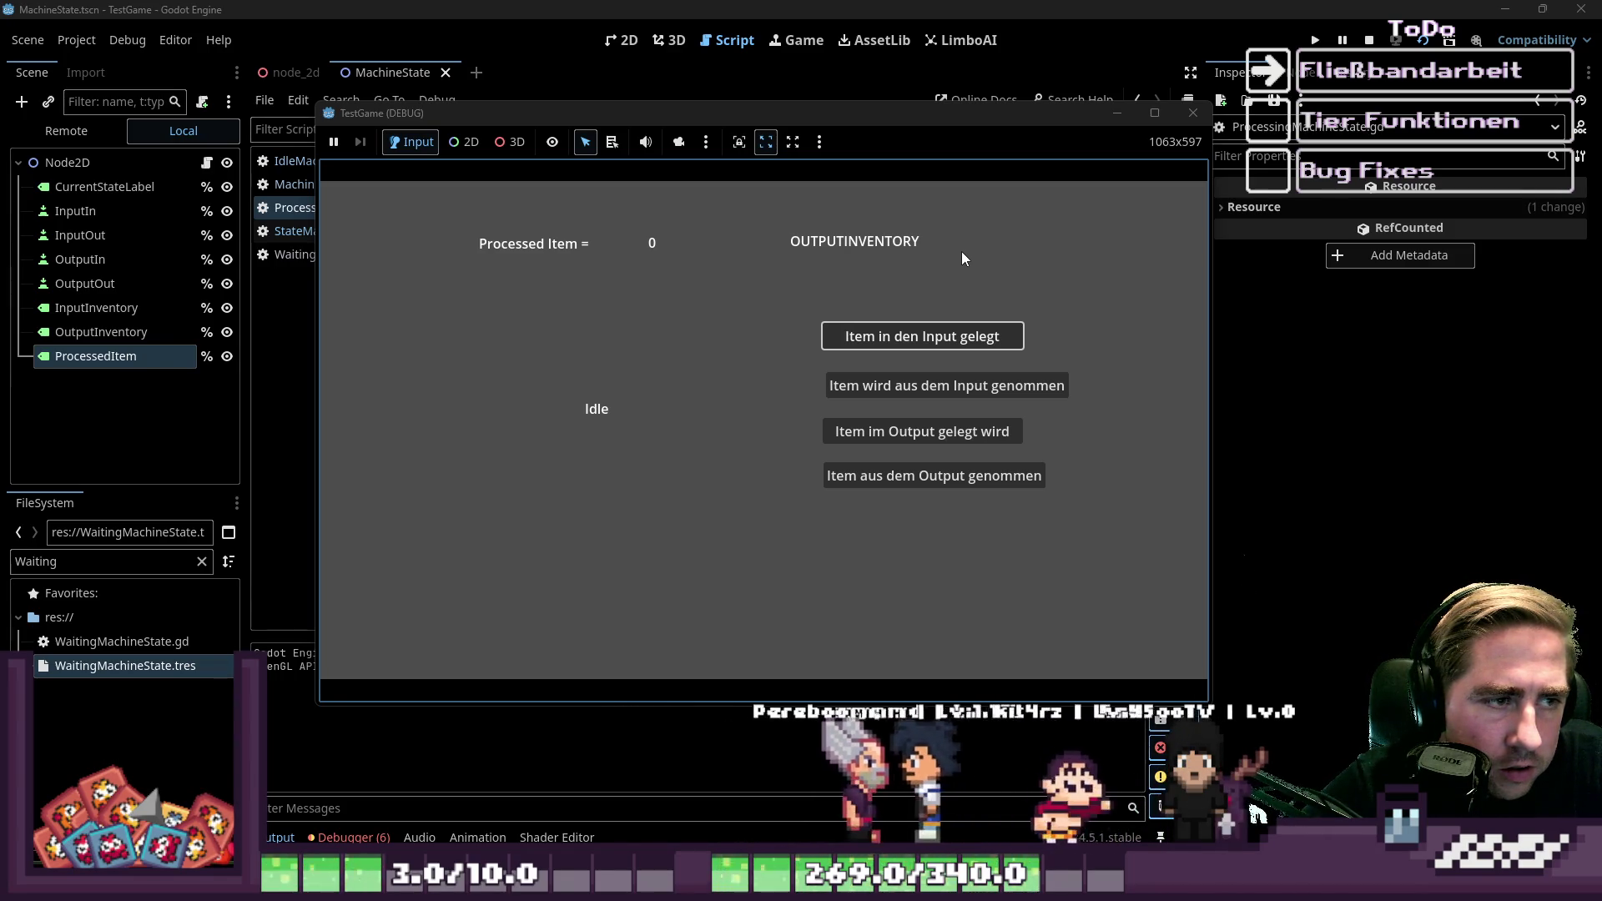
click(889, 336)
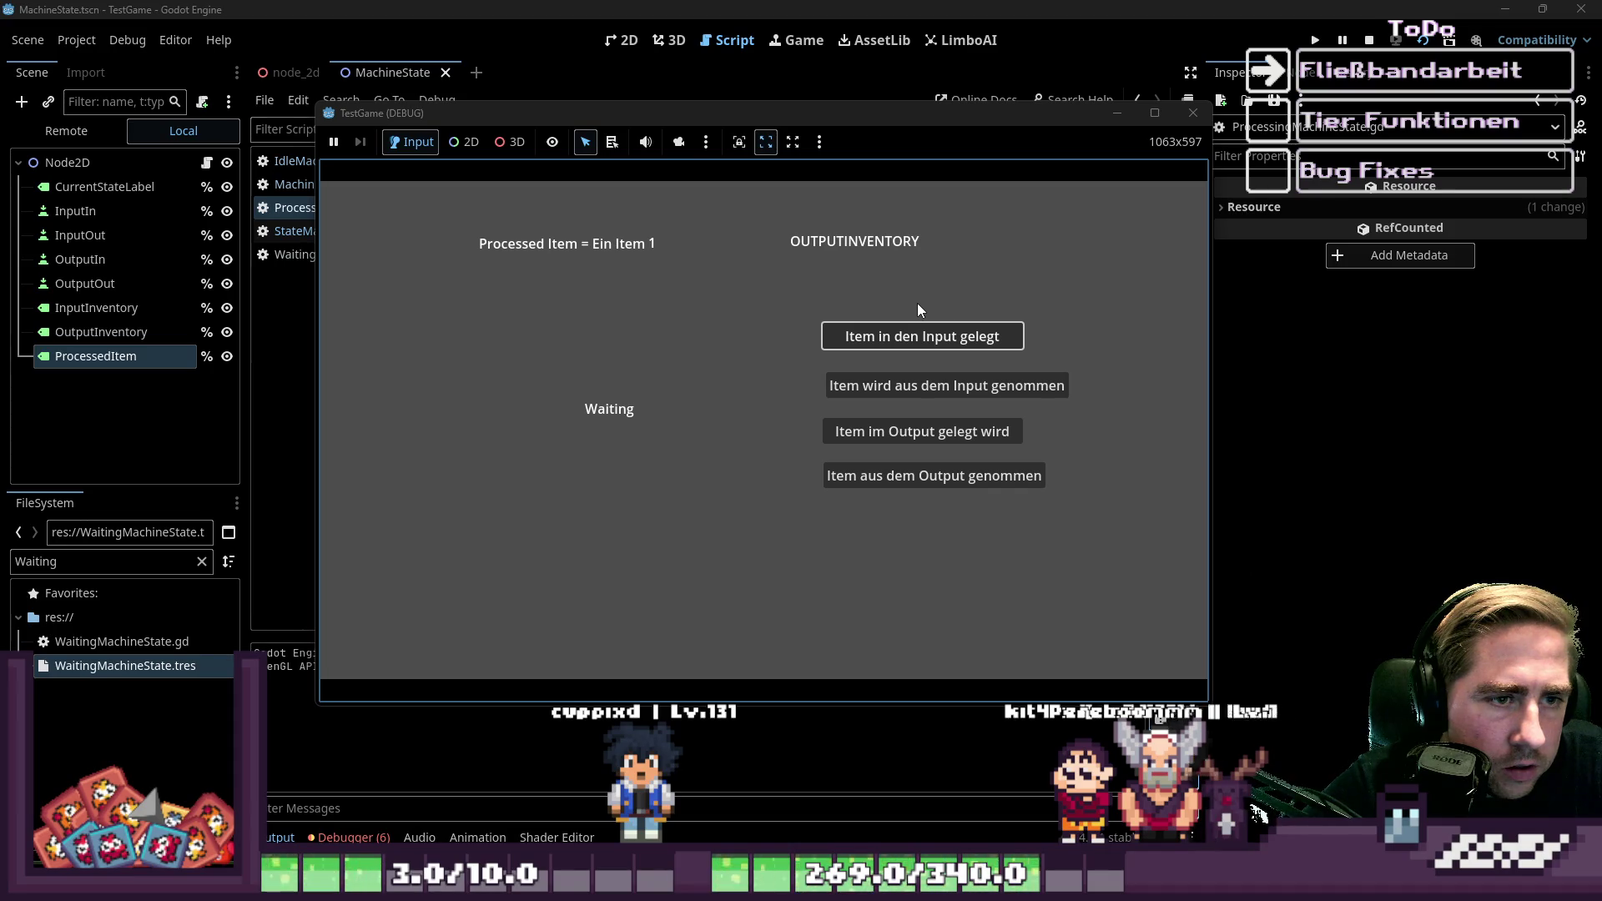
click(922, 473)
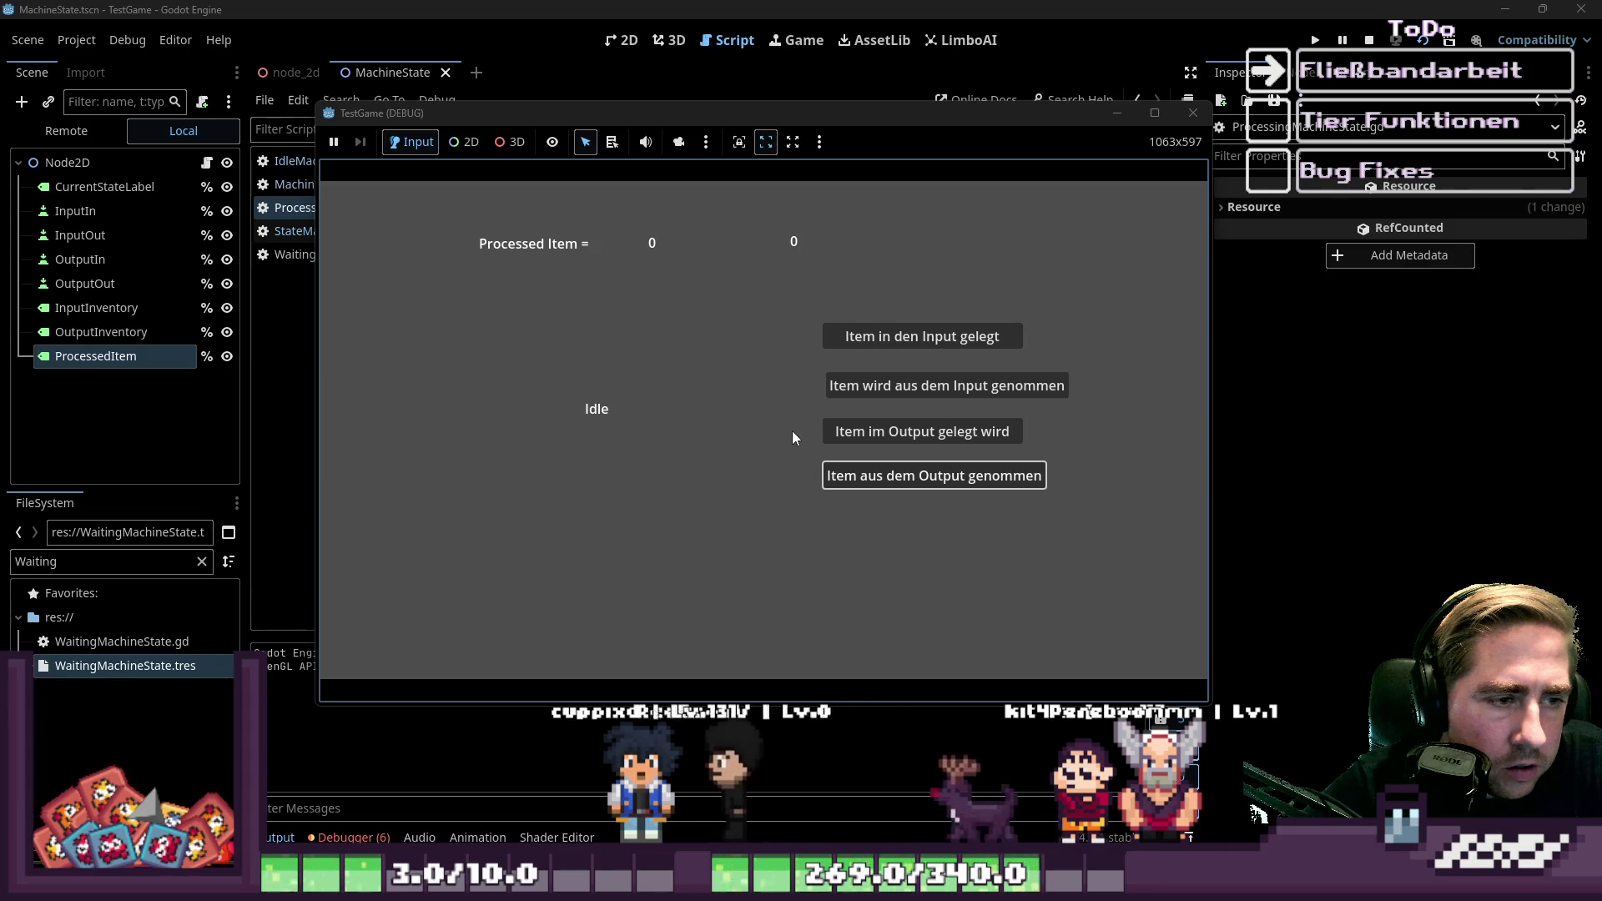
click(878, 341)
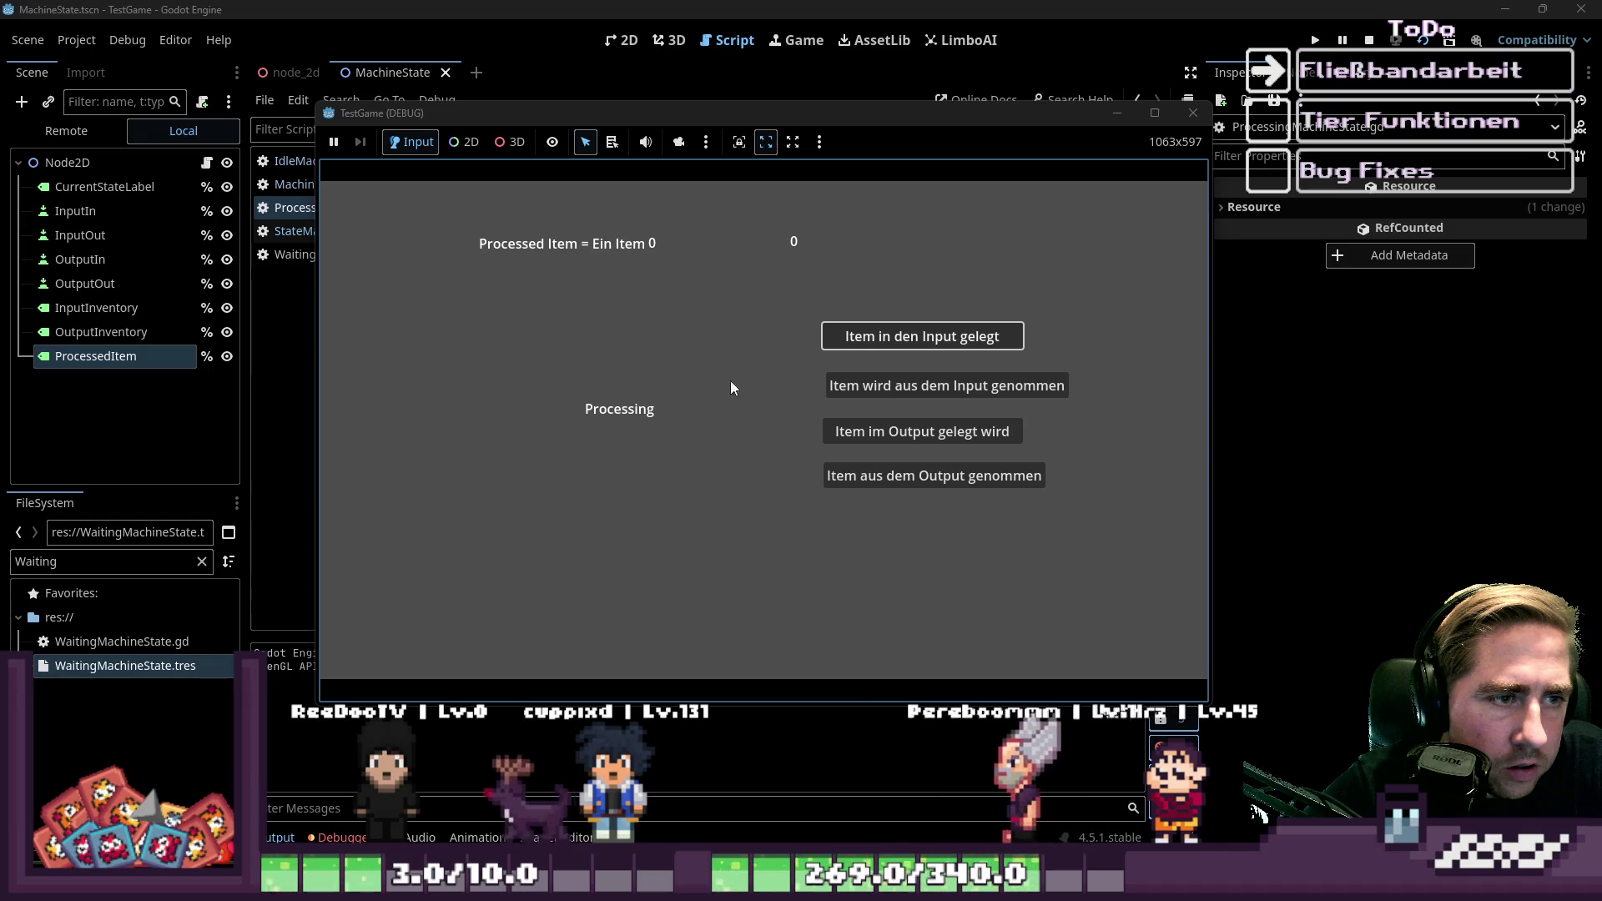
click(863, 338)
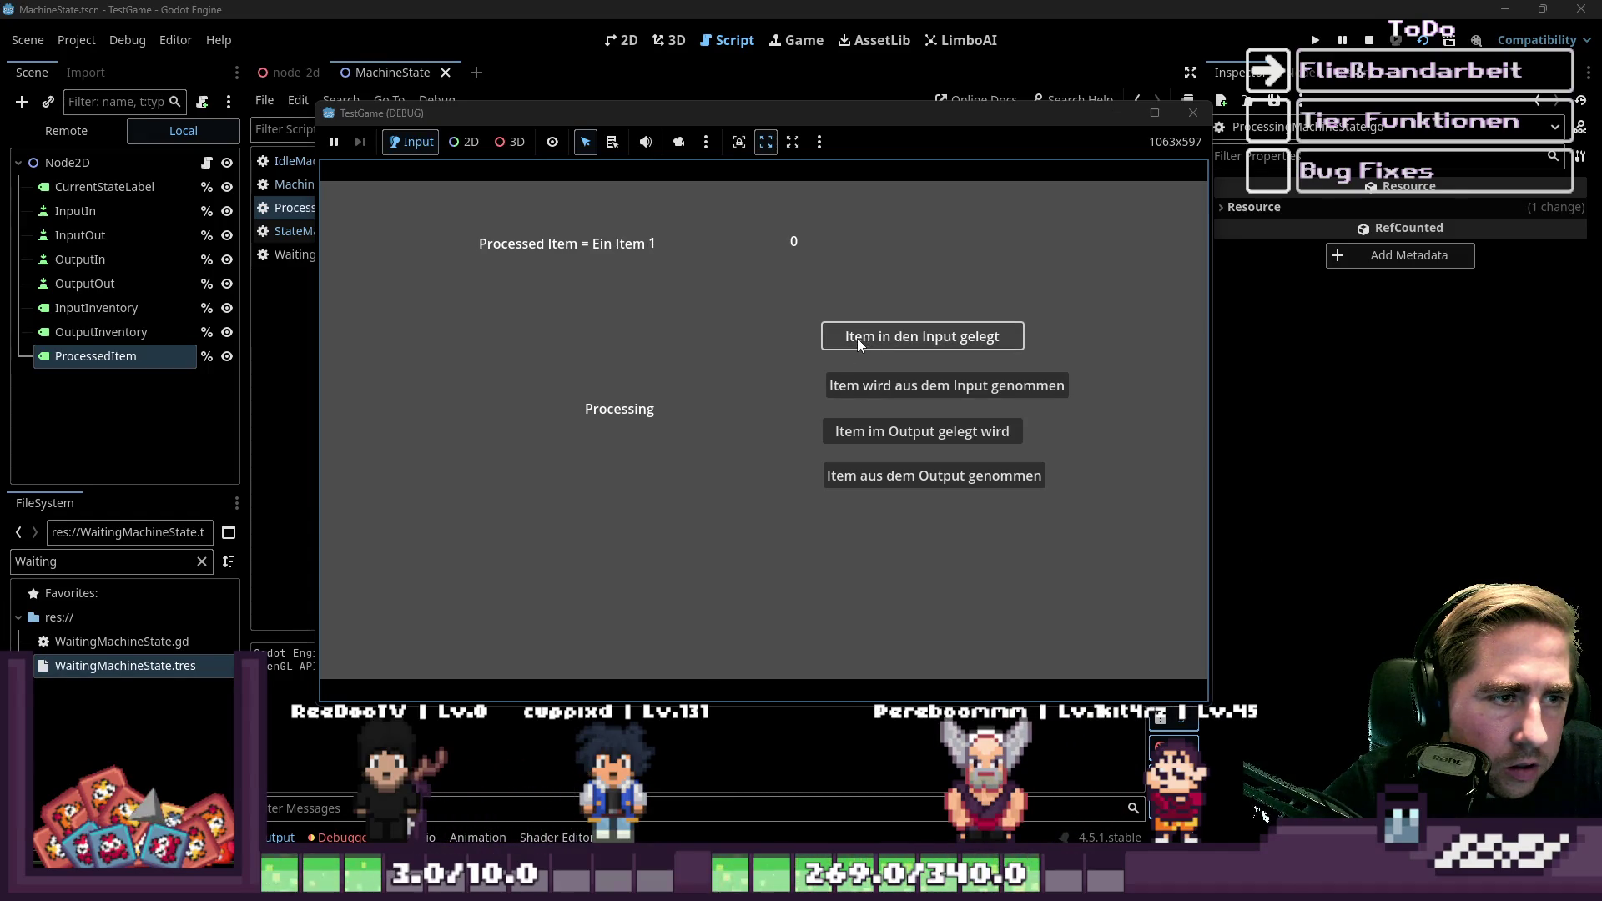
click(1193, 113)
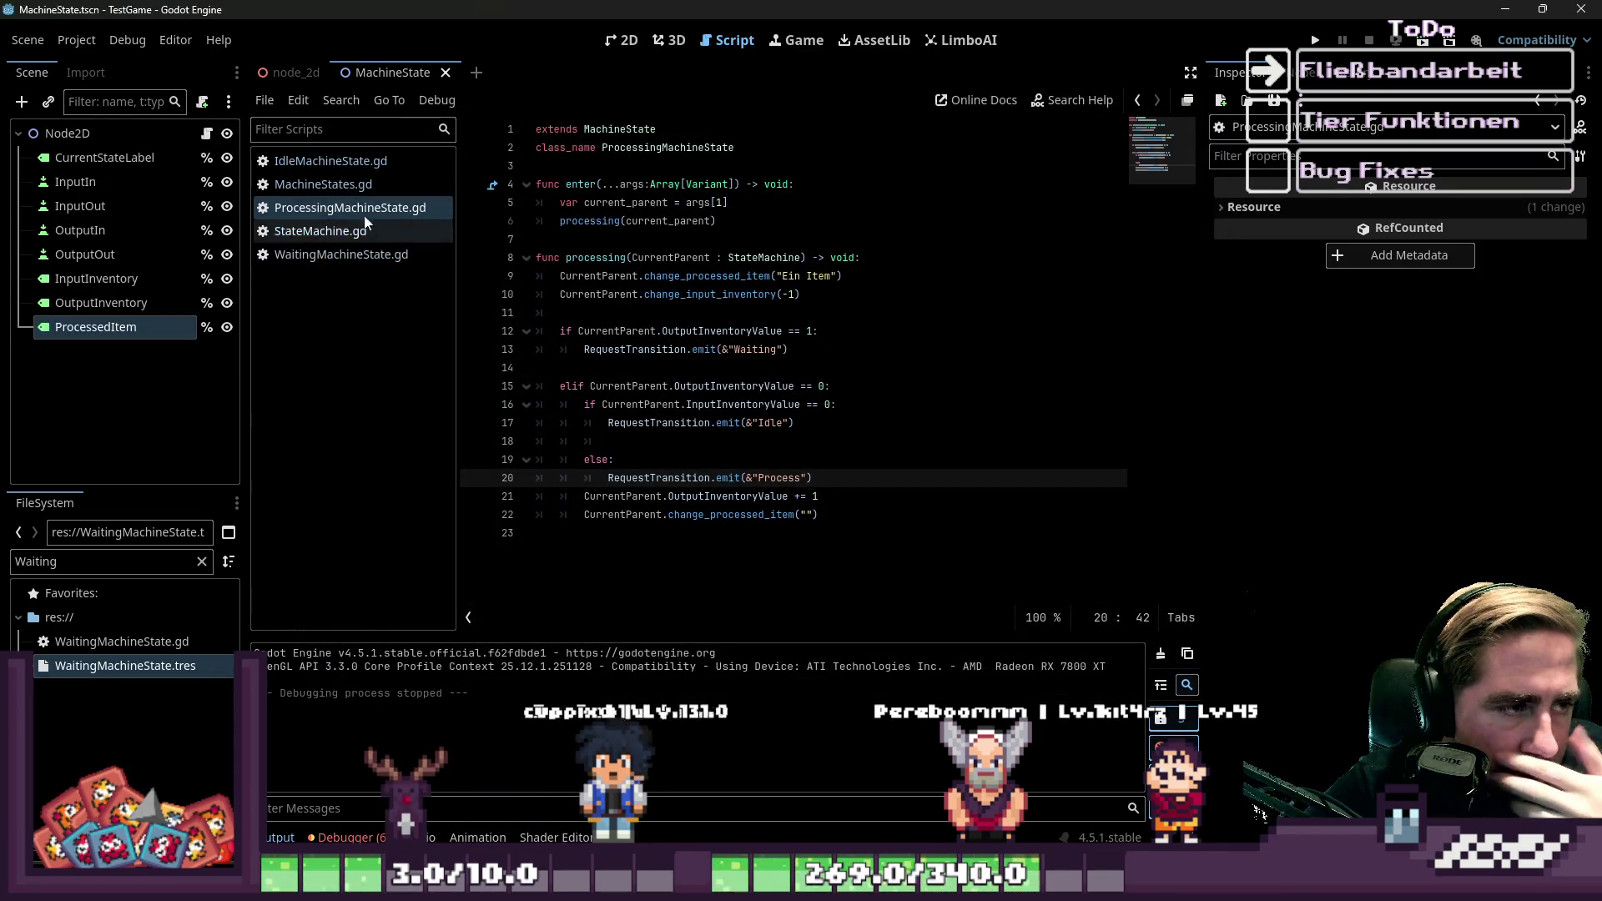
key(alt+Left)
key(alt+Left)
key(alt+Left)
click(329, 225)
click(327, 209)
click(333, 232)
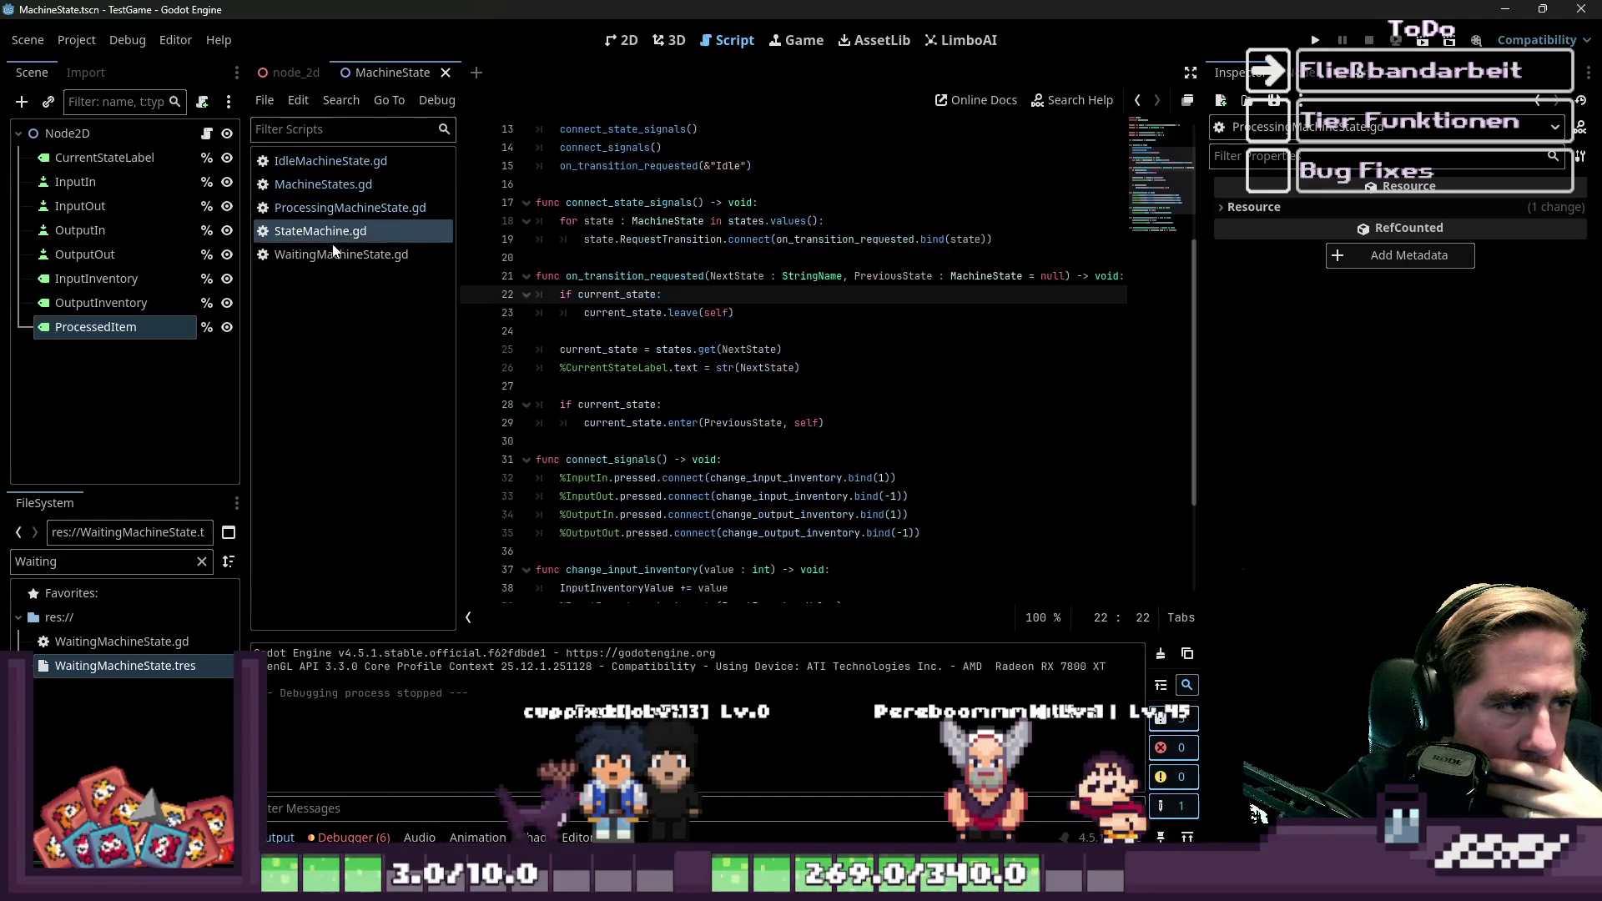
click(334, 252)
click(740, 372)
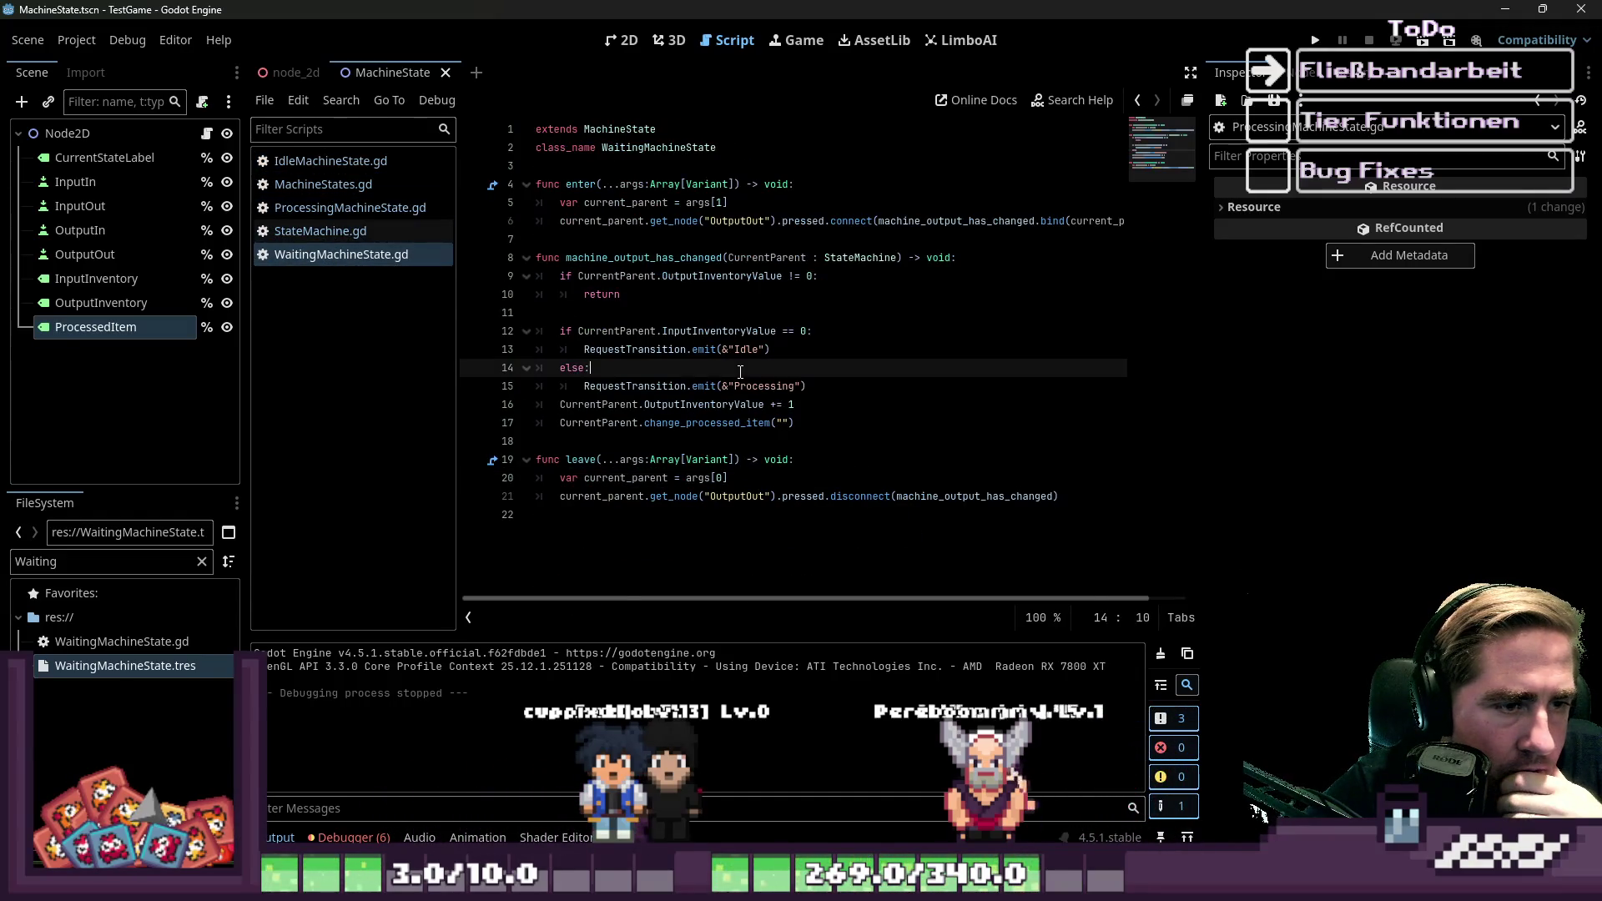
click(813, 405)
click(831, 429)
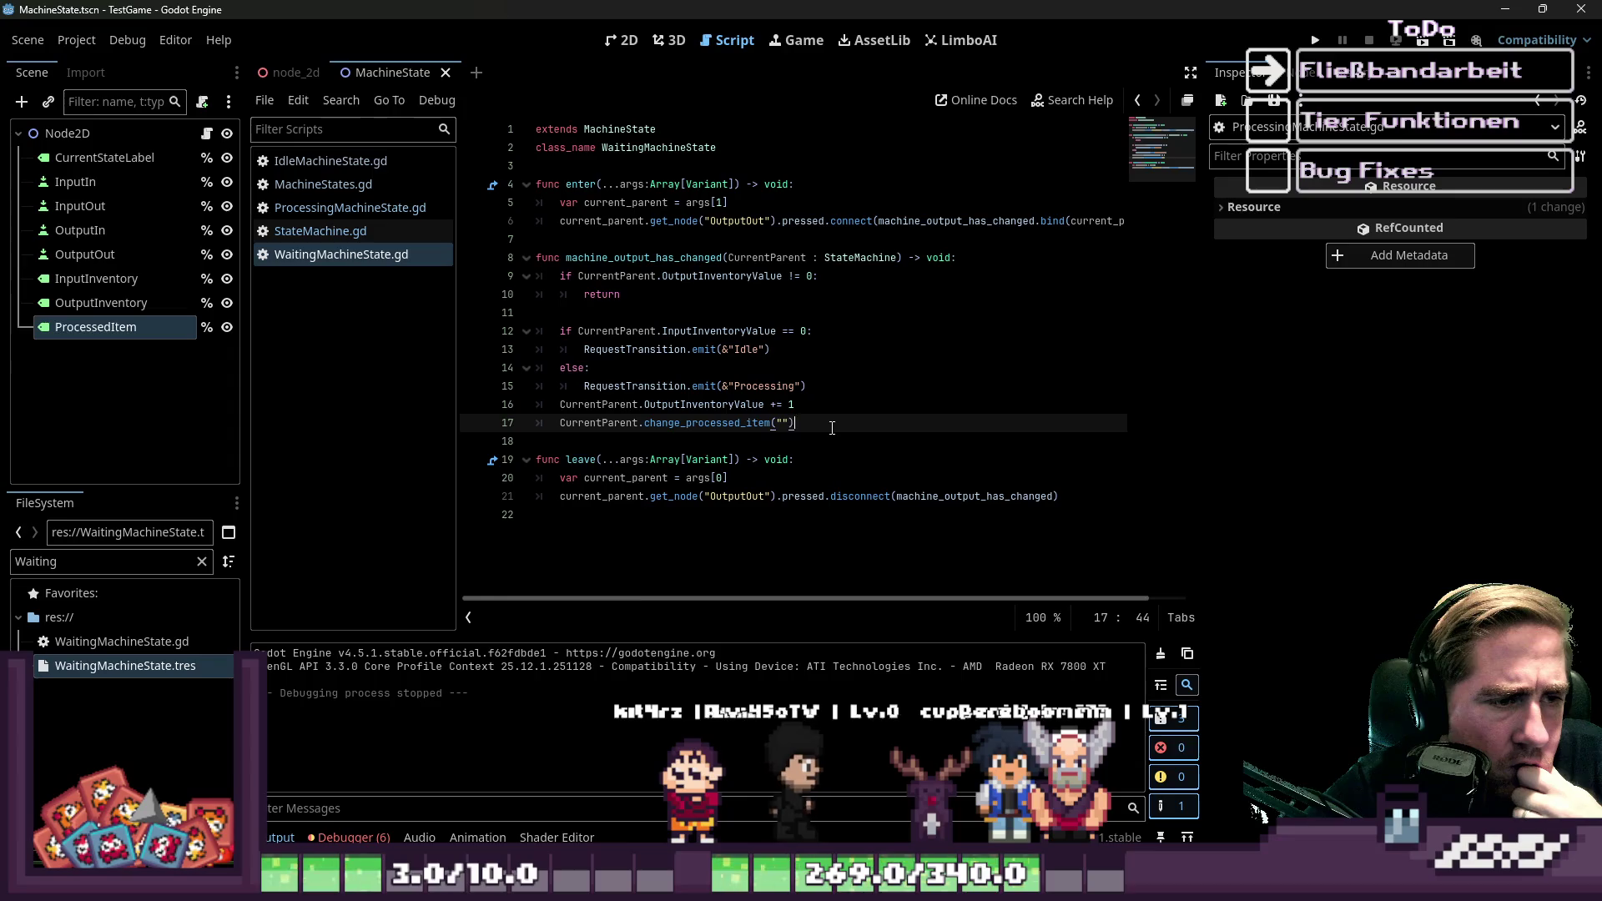
double_click(738, 405)
click(817, 409)
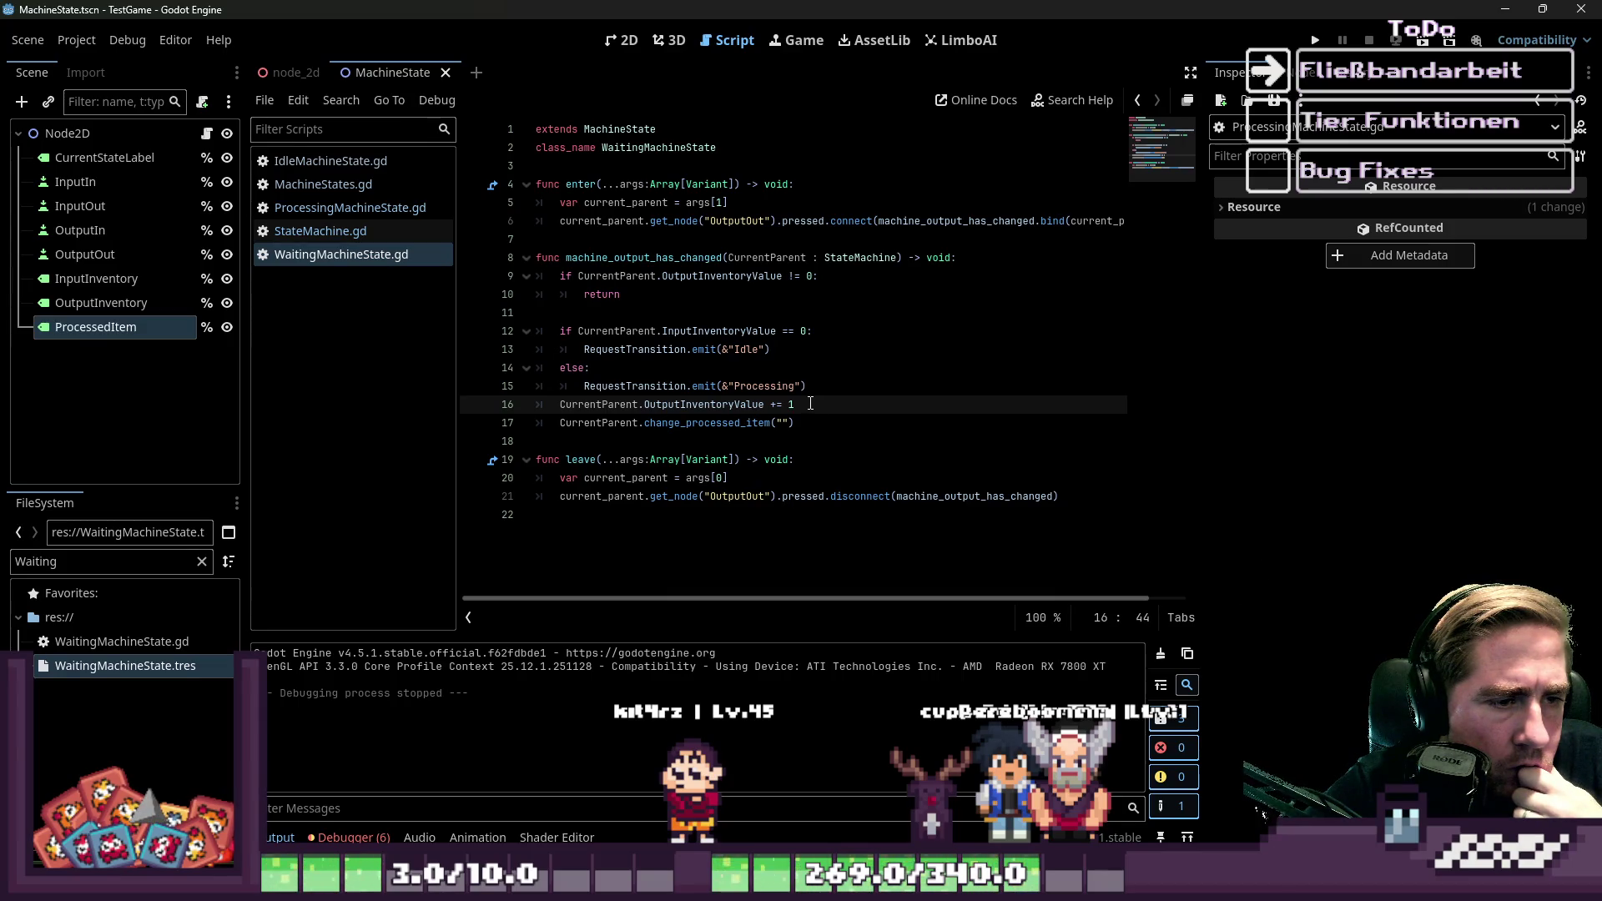
drag(808, 404, 668, 405)
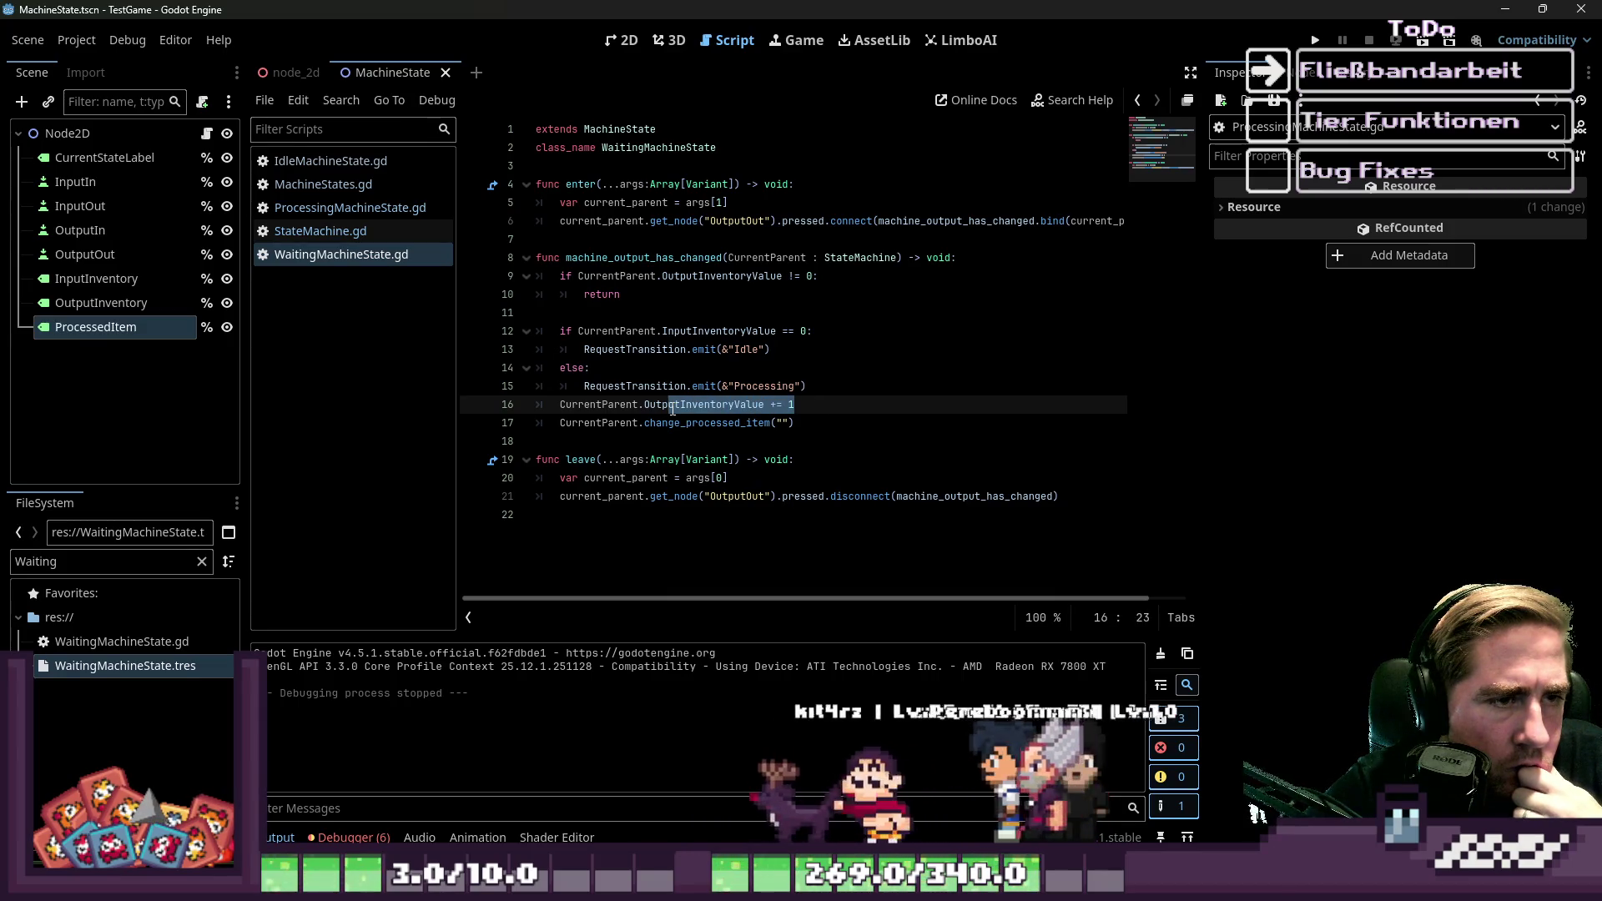
click(360, 229)
click(362, 215)
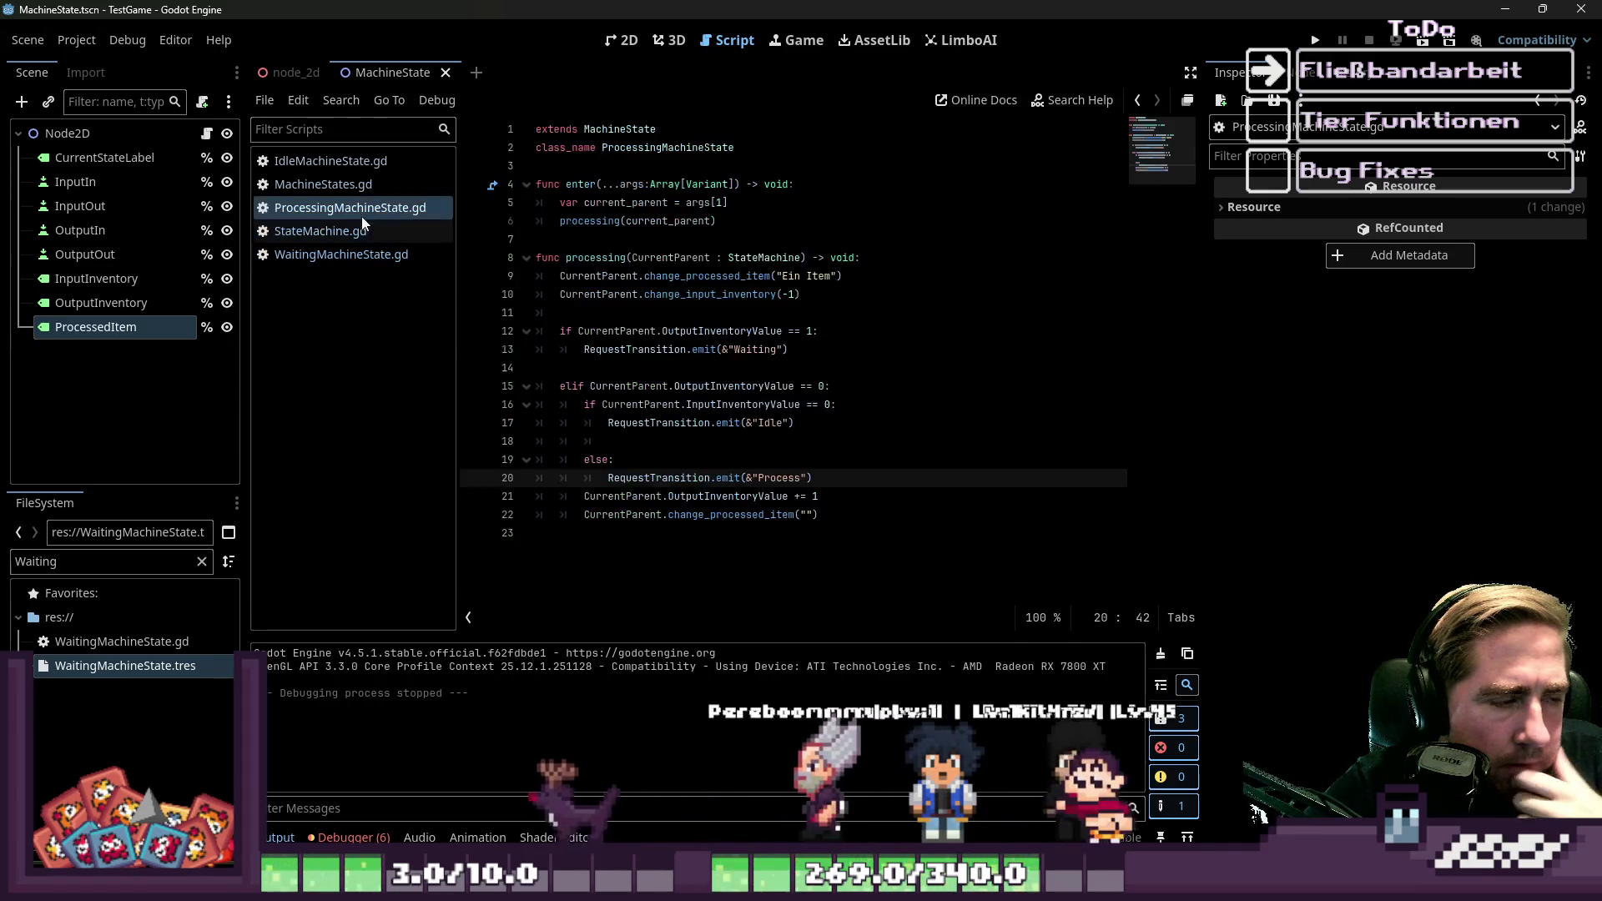
click(352, 167)
click(357, 182)
click(409, 160)
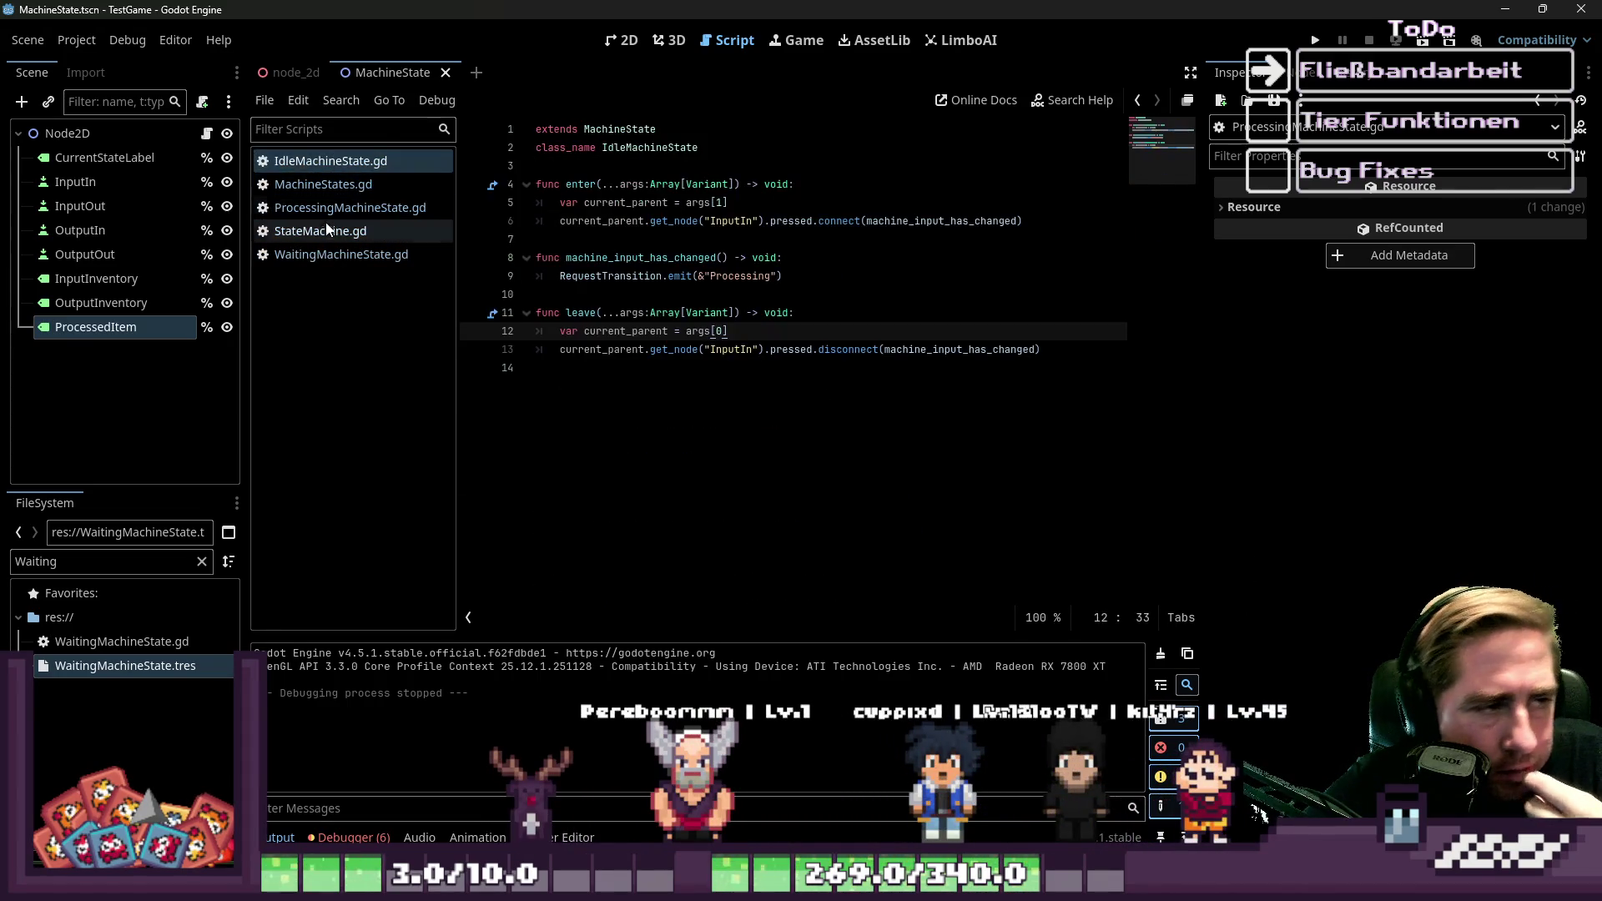
click(338, 235)
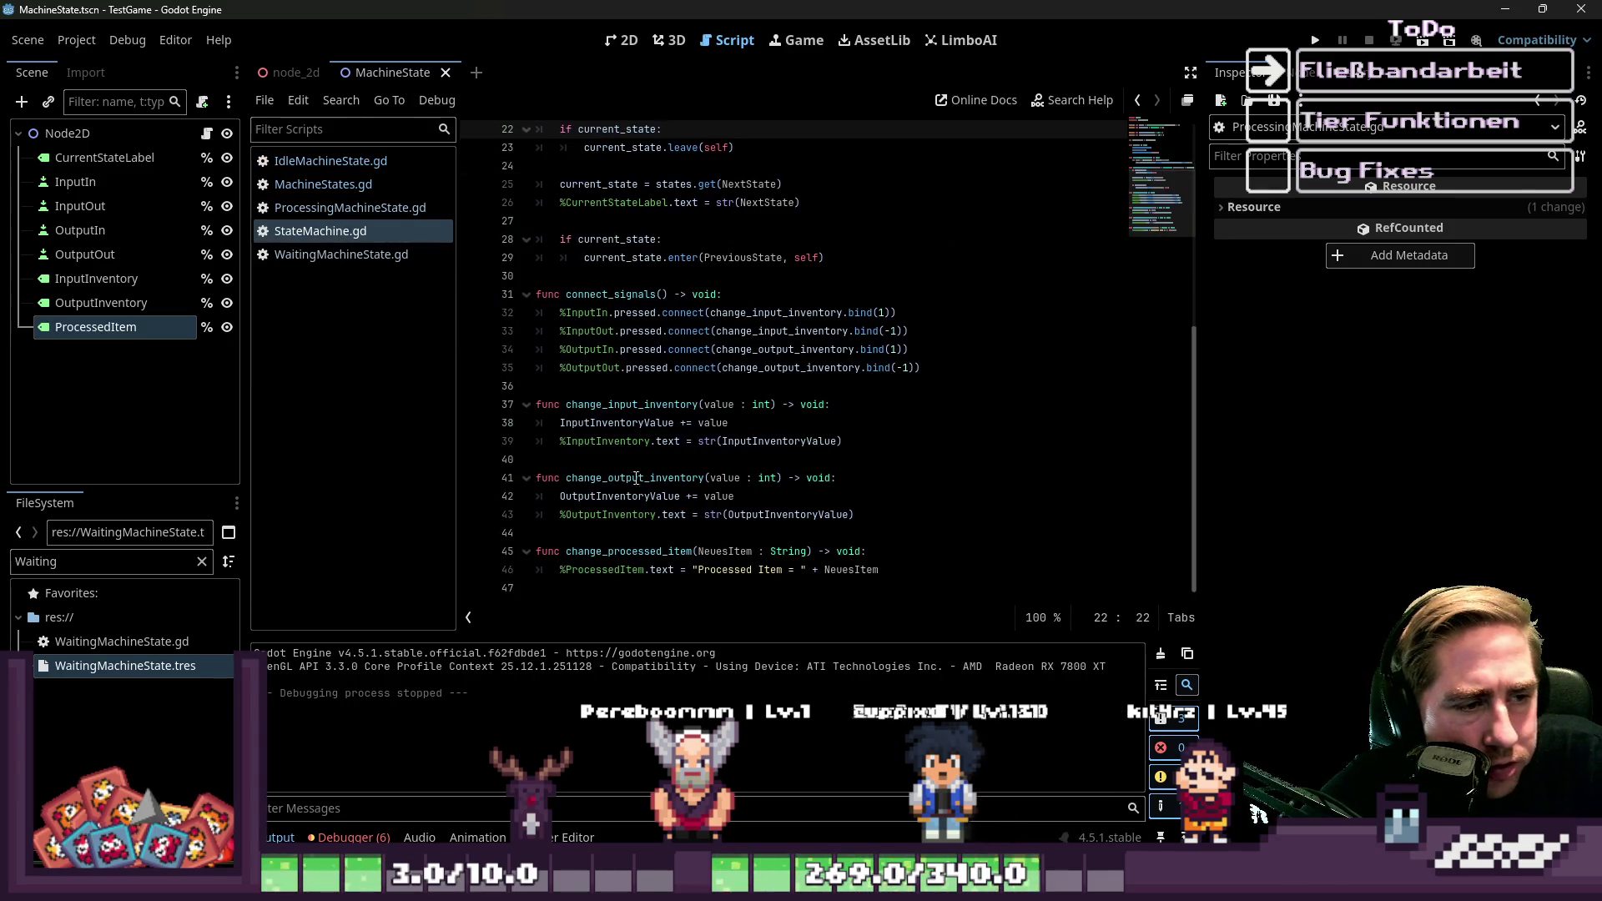
double_click(618, 478)
key(ctrl+c)
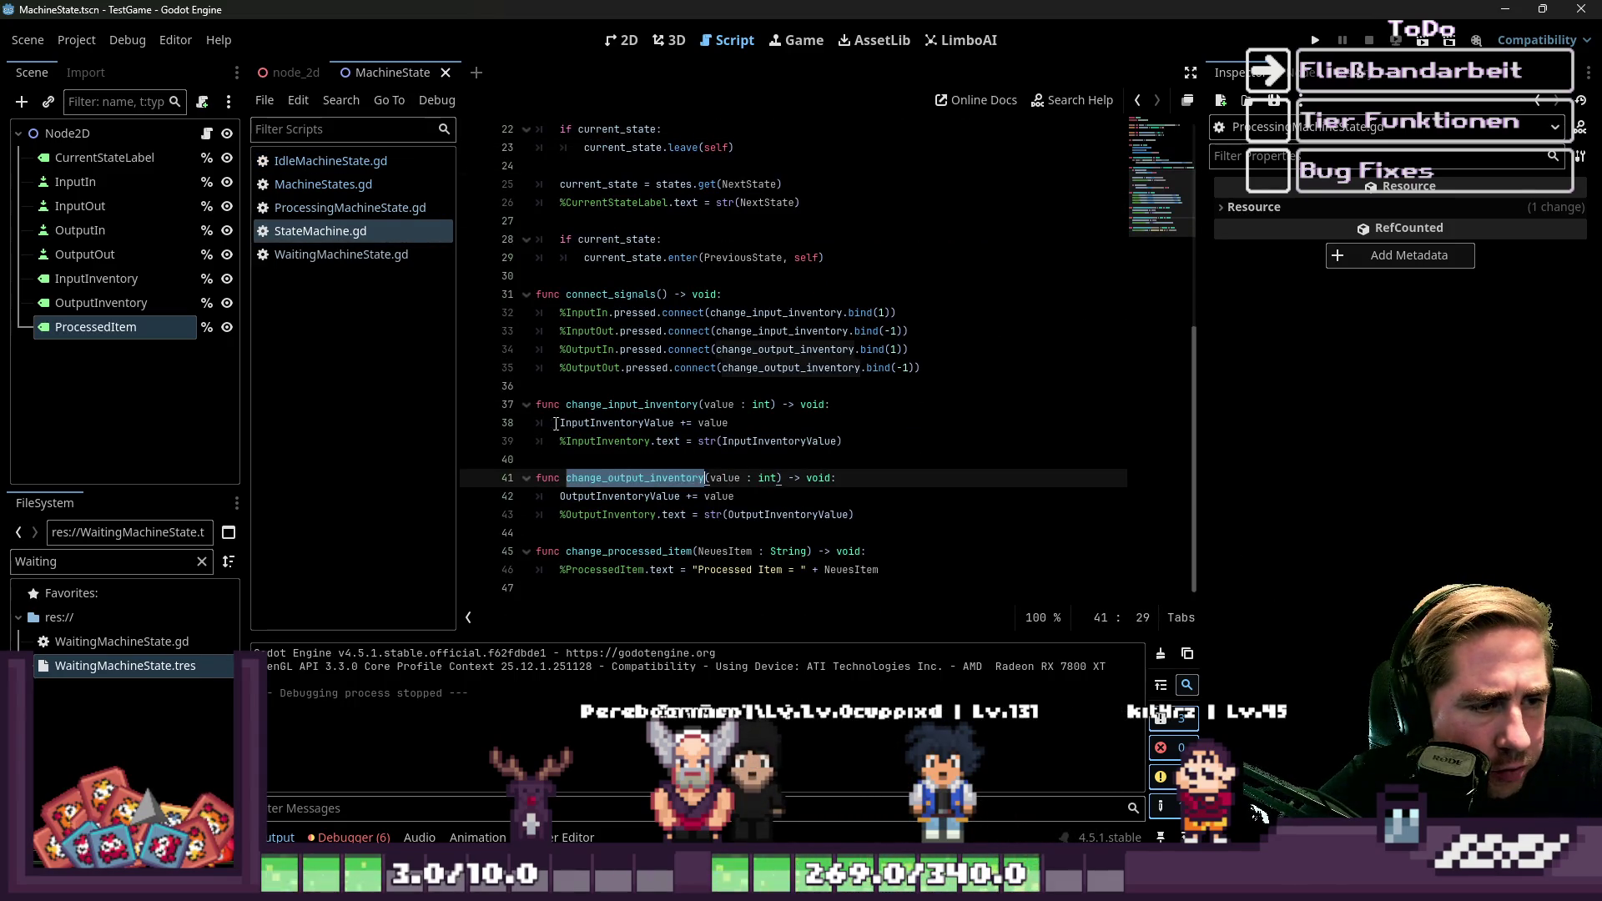
click(350, 208)
click(683, 422)
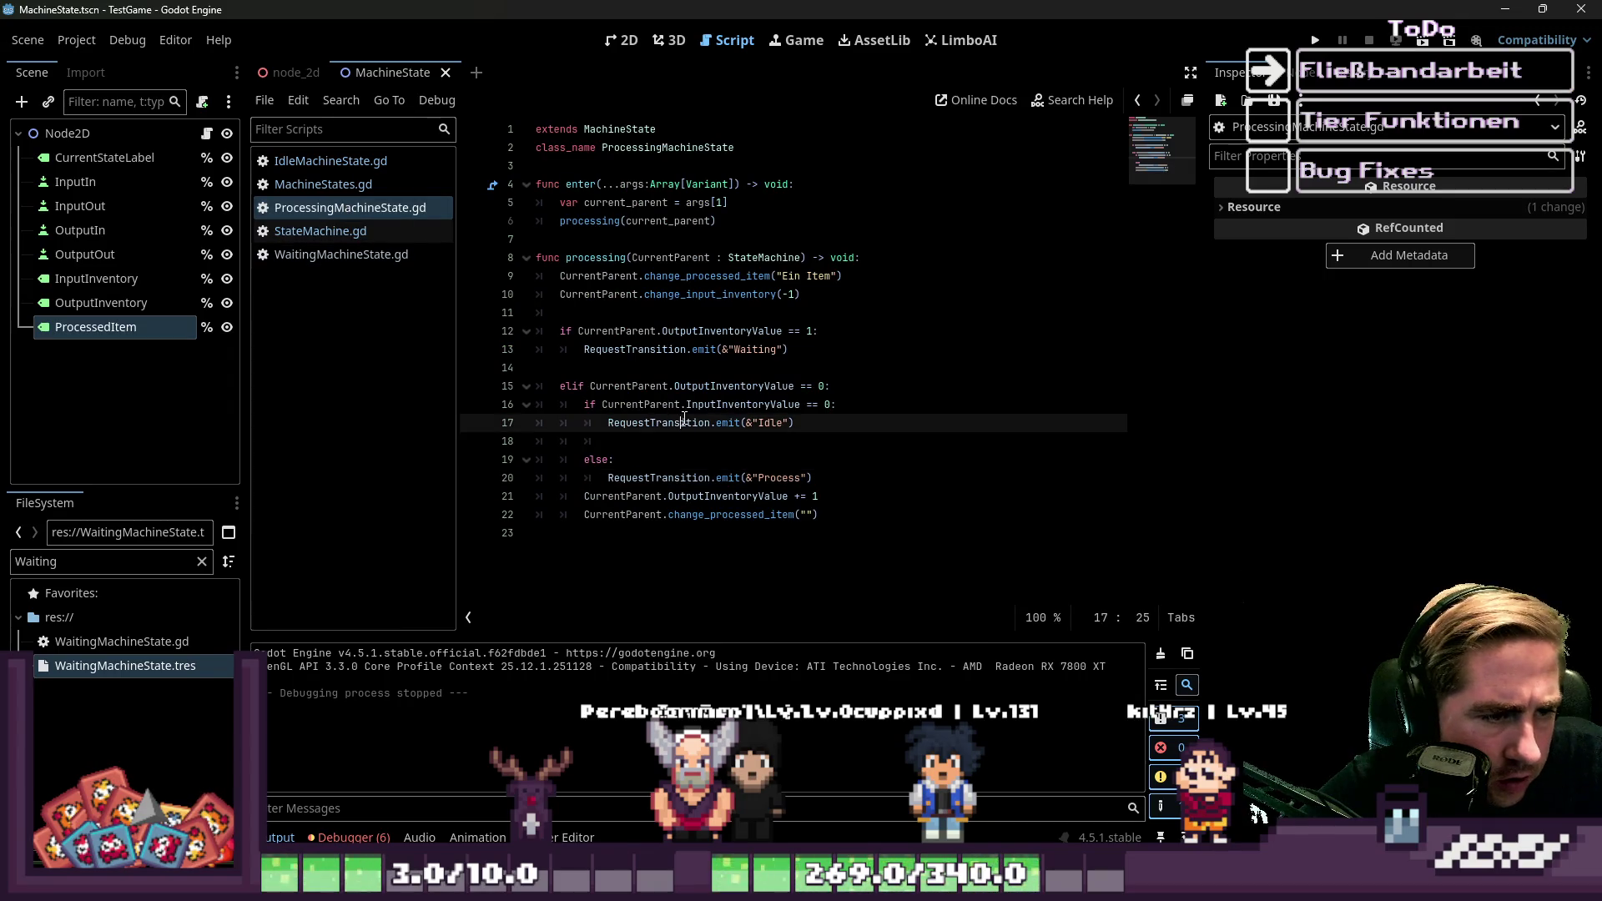
click(730, 497)
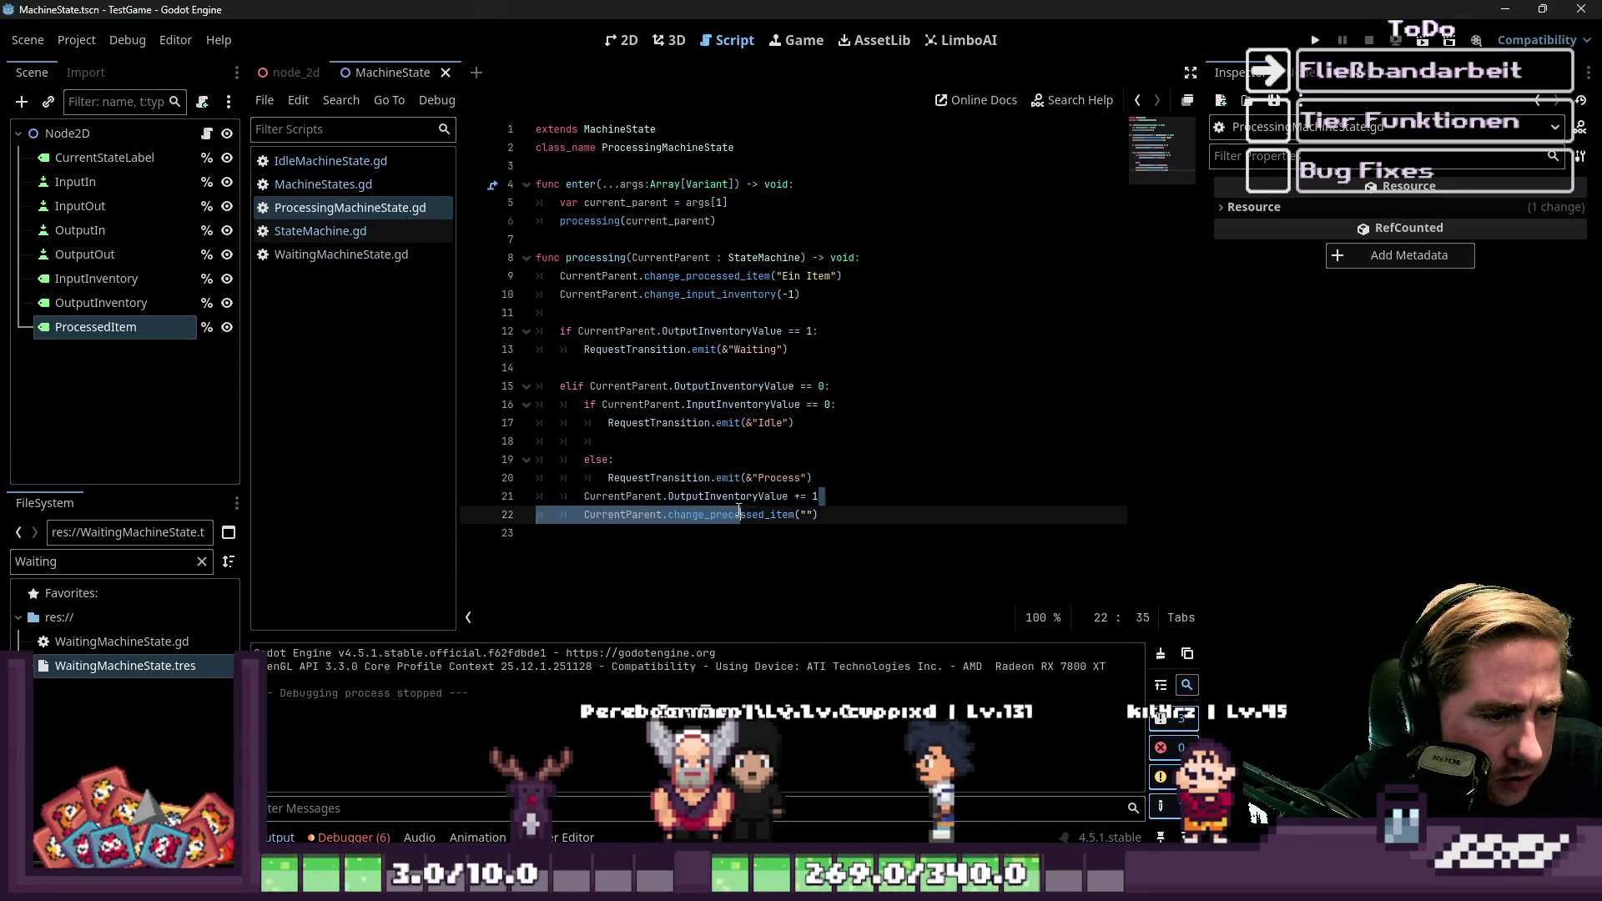
Step: Replace the output counter increment on line 21 with change_output_inventory(1)
drag(823, 498, 668, 498)
key(ctrl+v)
text(()1)
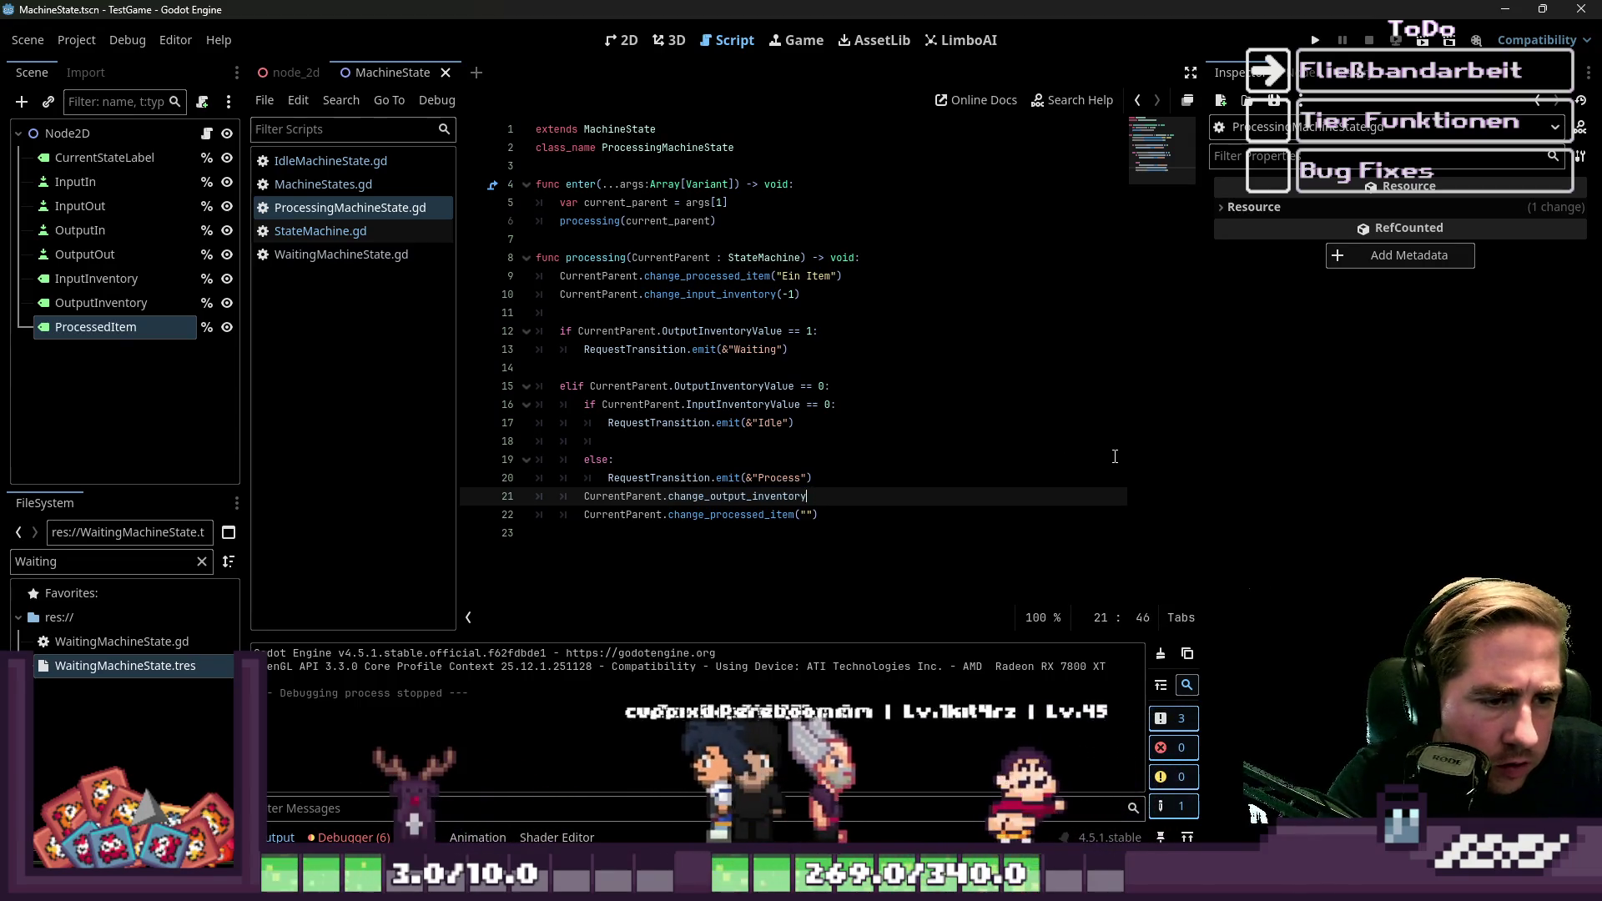
click(1024, 458)
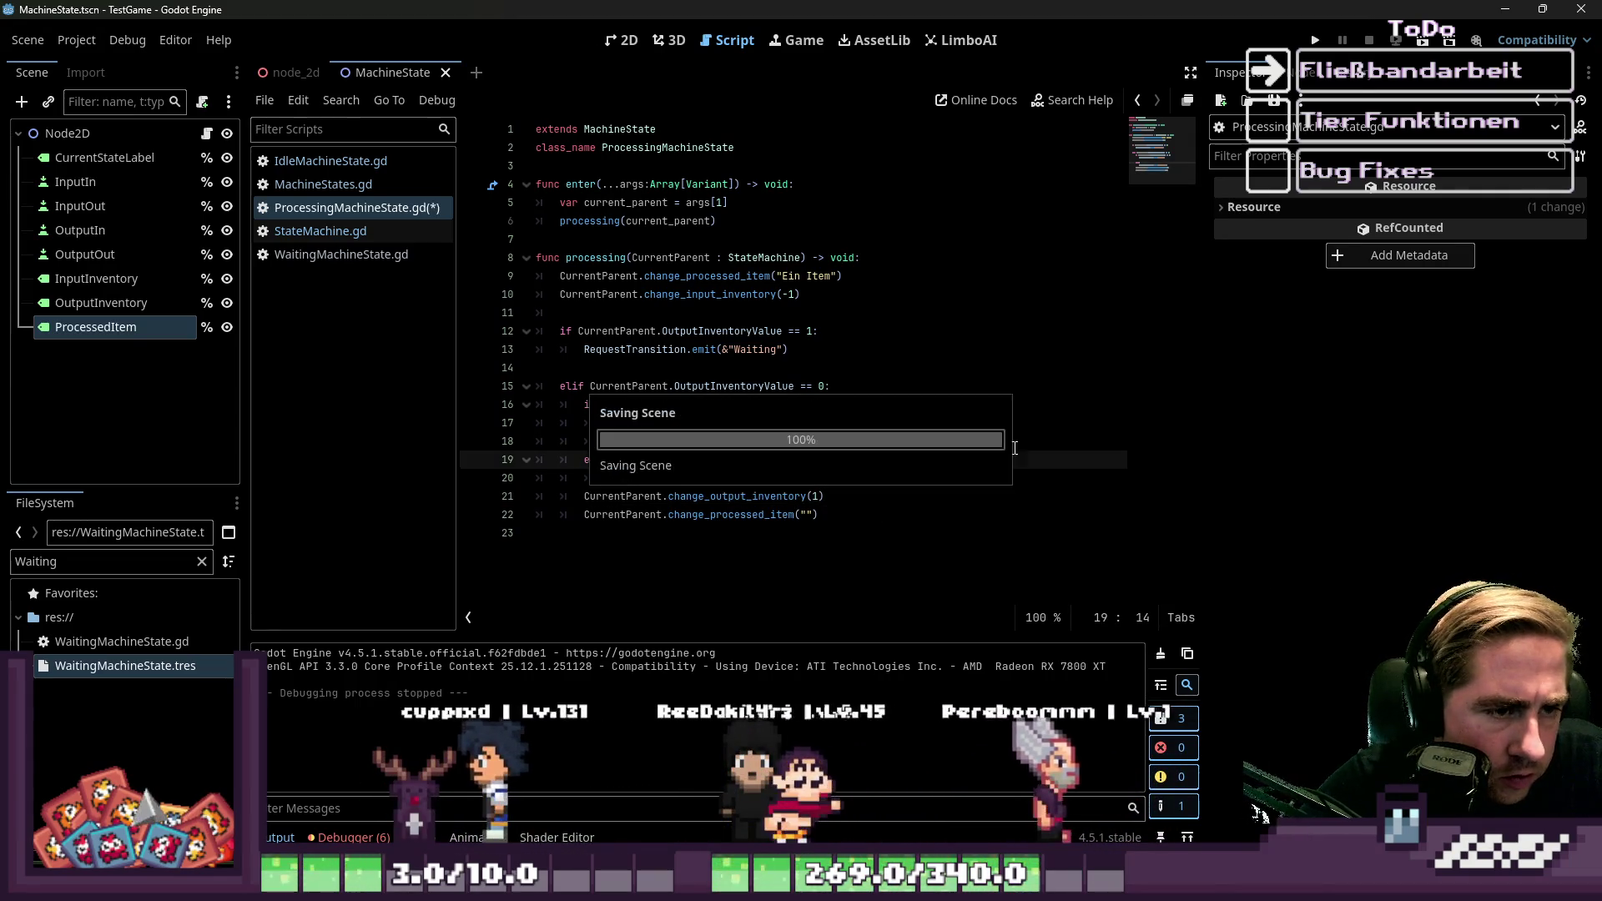
click(724, 331)
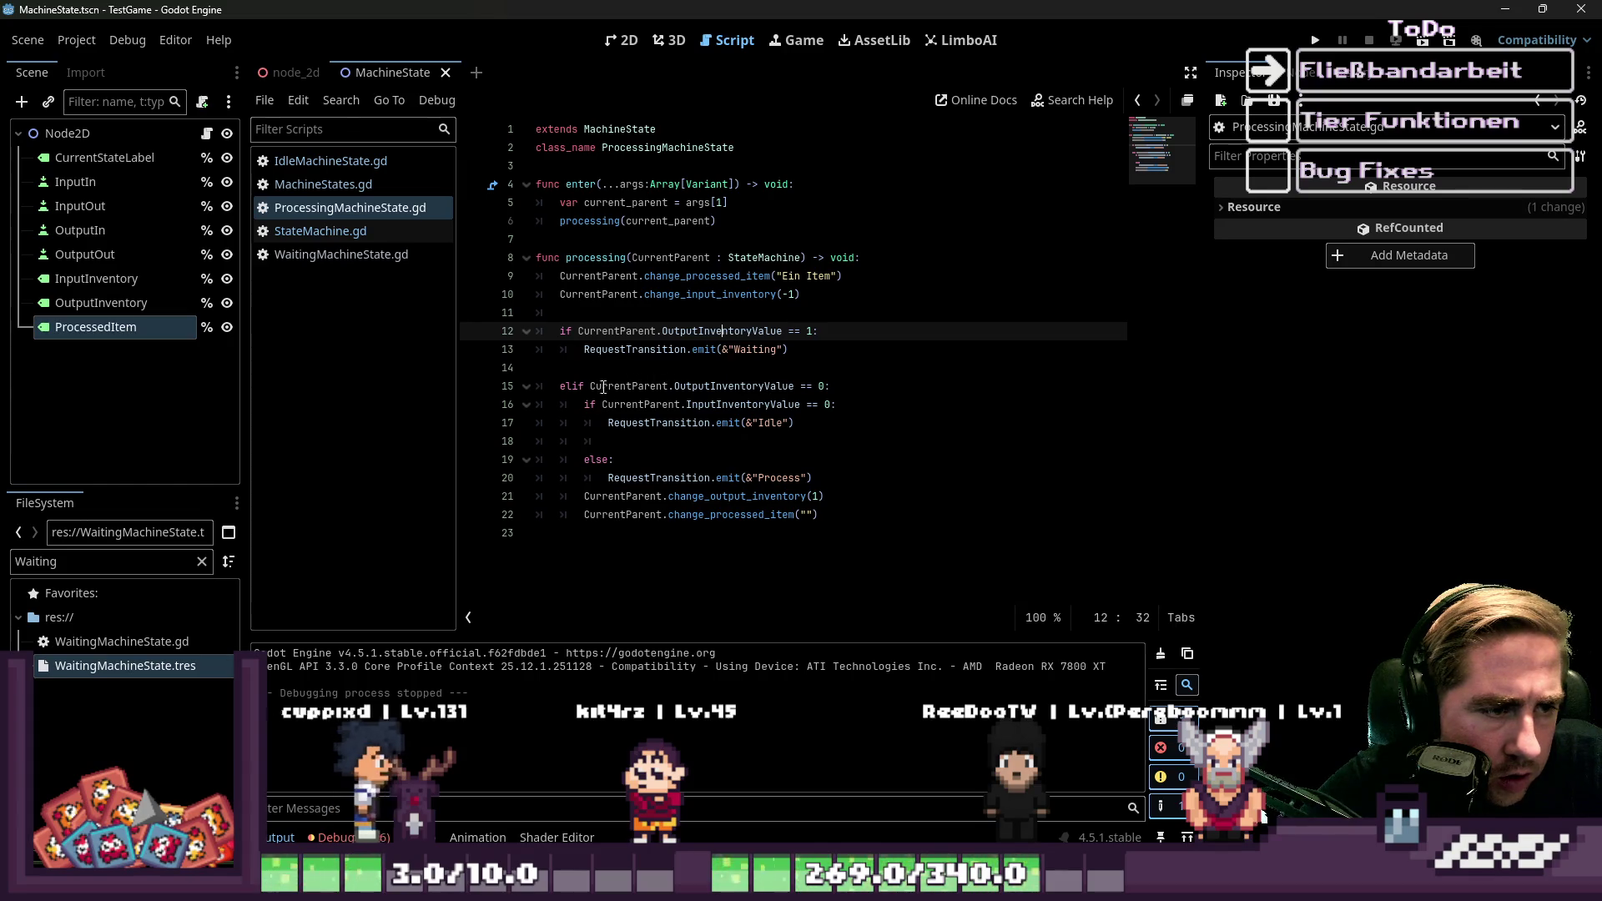
Step: Turn the elif OutputInventoryValue == 0 line into a plain else, save, and open IdleMachineState.gd
drag(560, 386, 819, 395)
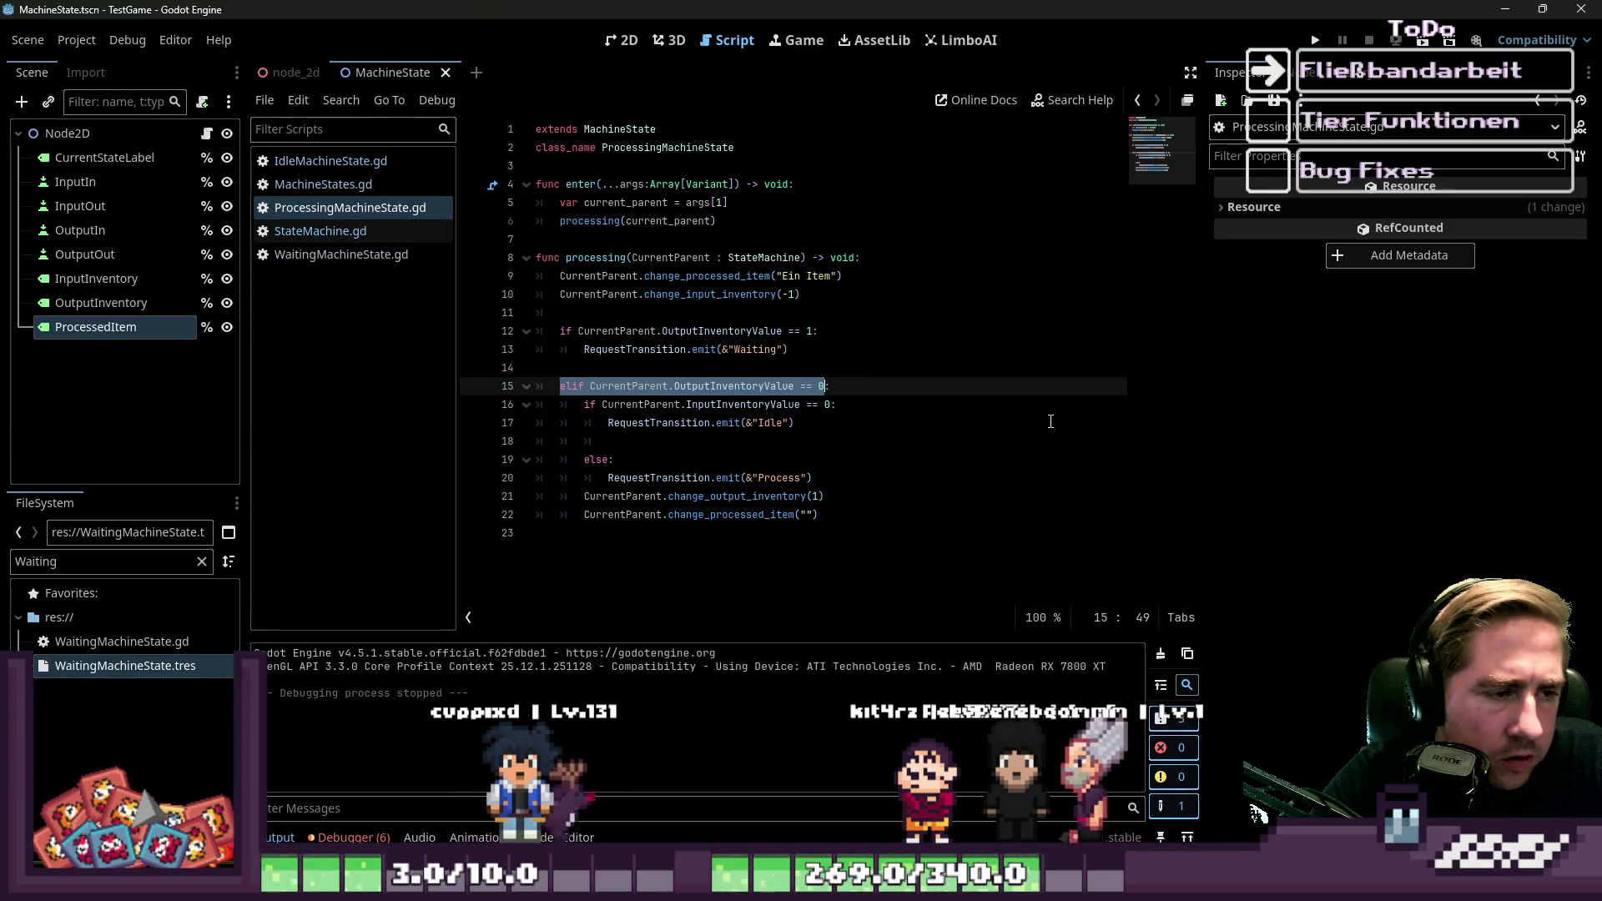
text(ekls)
key(BackSpace)
key(BackSpace)
key(BackSpace)
text(lse:)
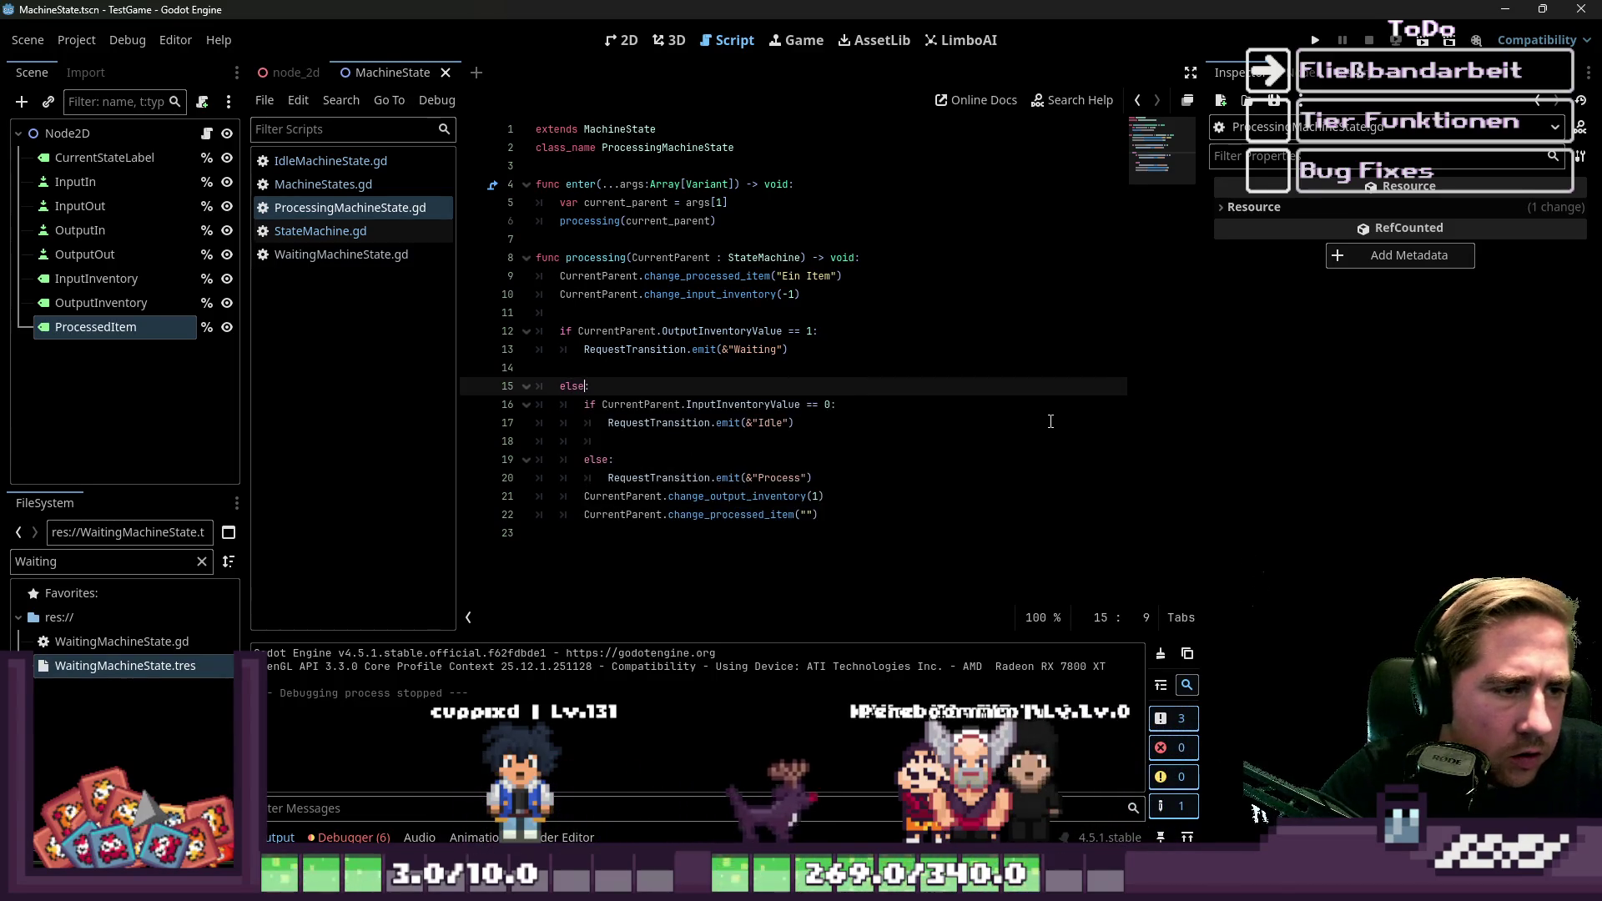
click(866, 352)
key(ctrl+s)
key(Left)
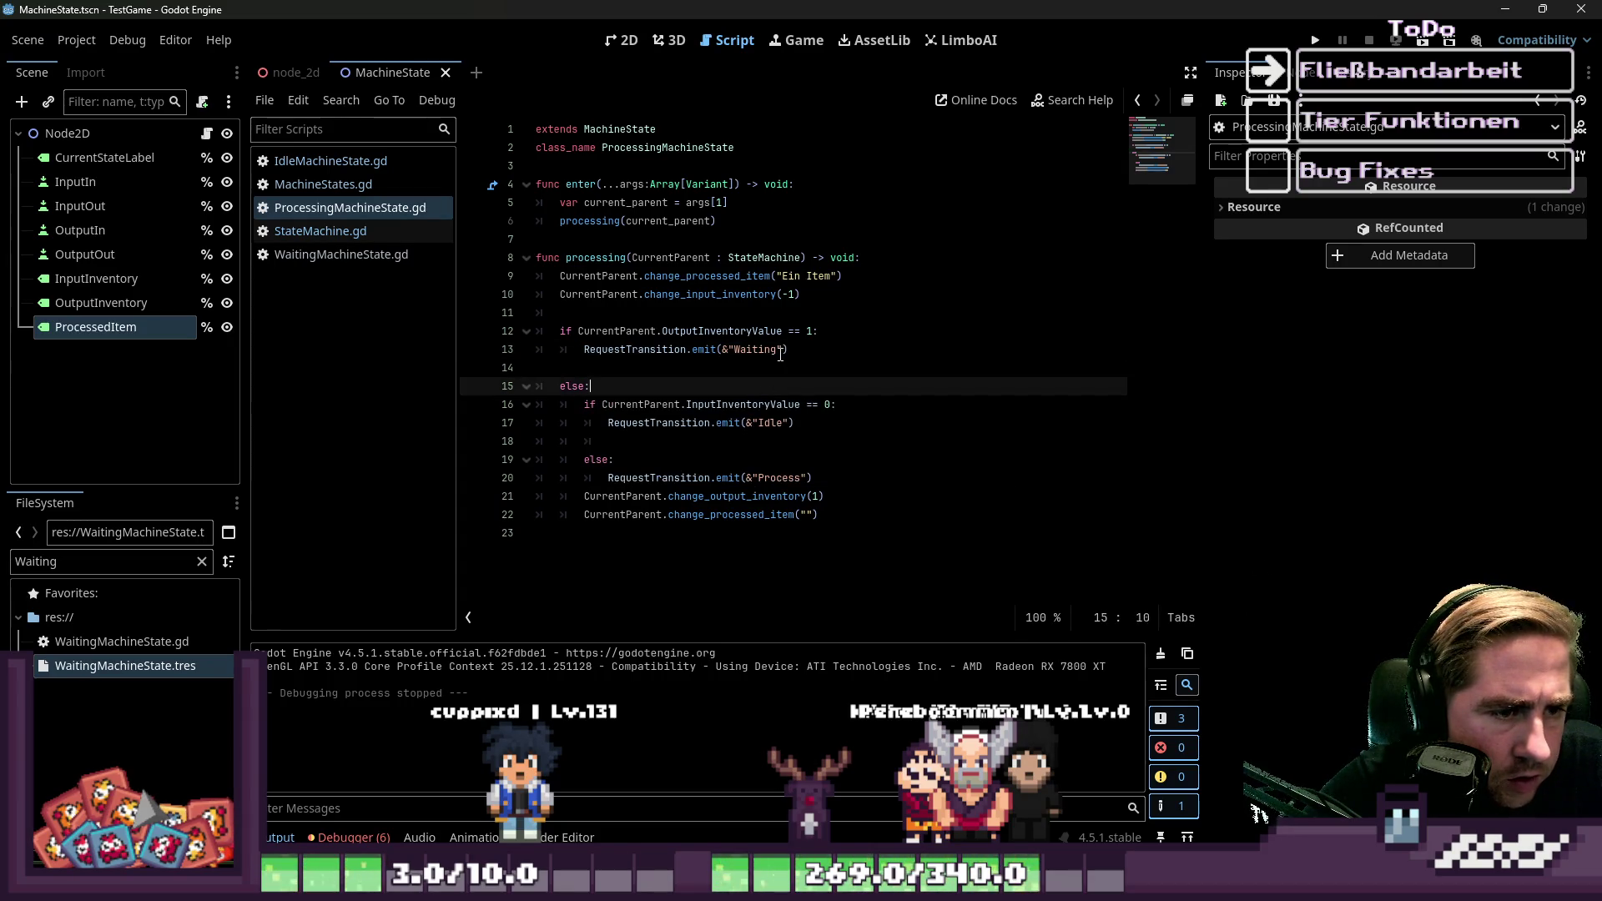
key(Down)
key(Down)
key(Down)
key(ctrl+s)
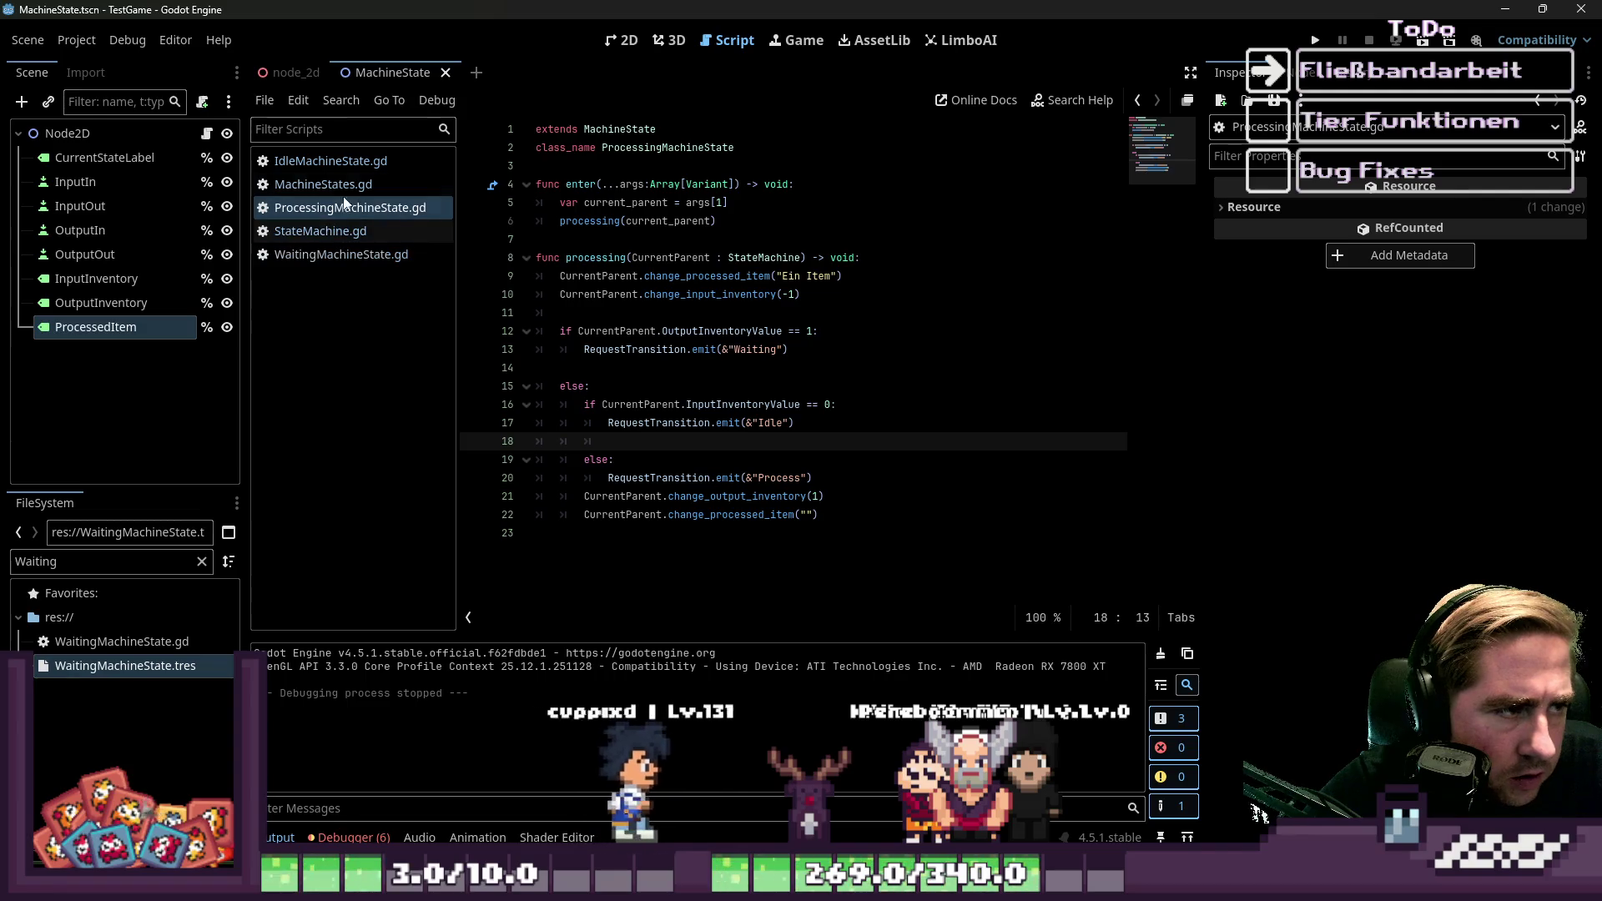
click(343, 184)
click(334, 161)
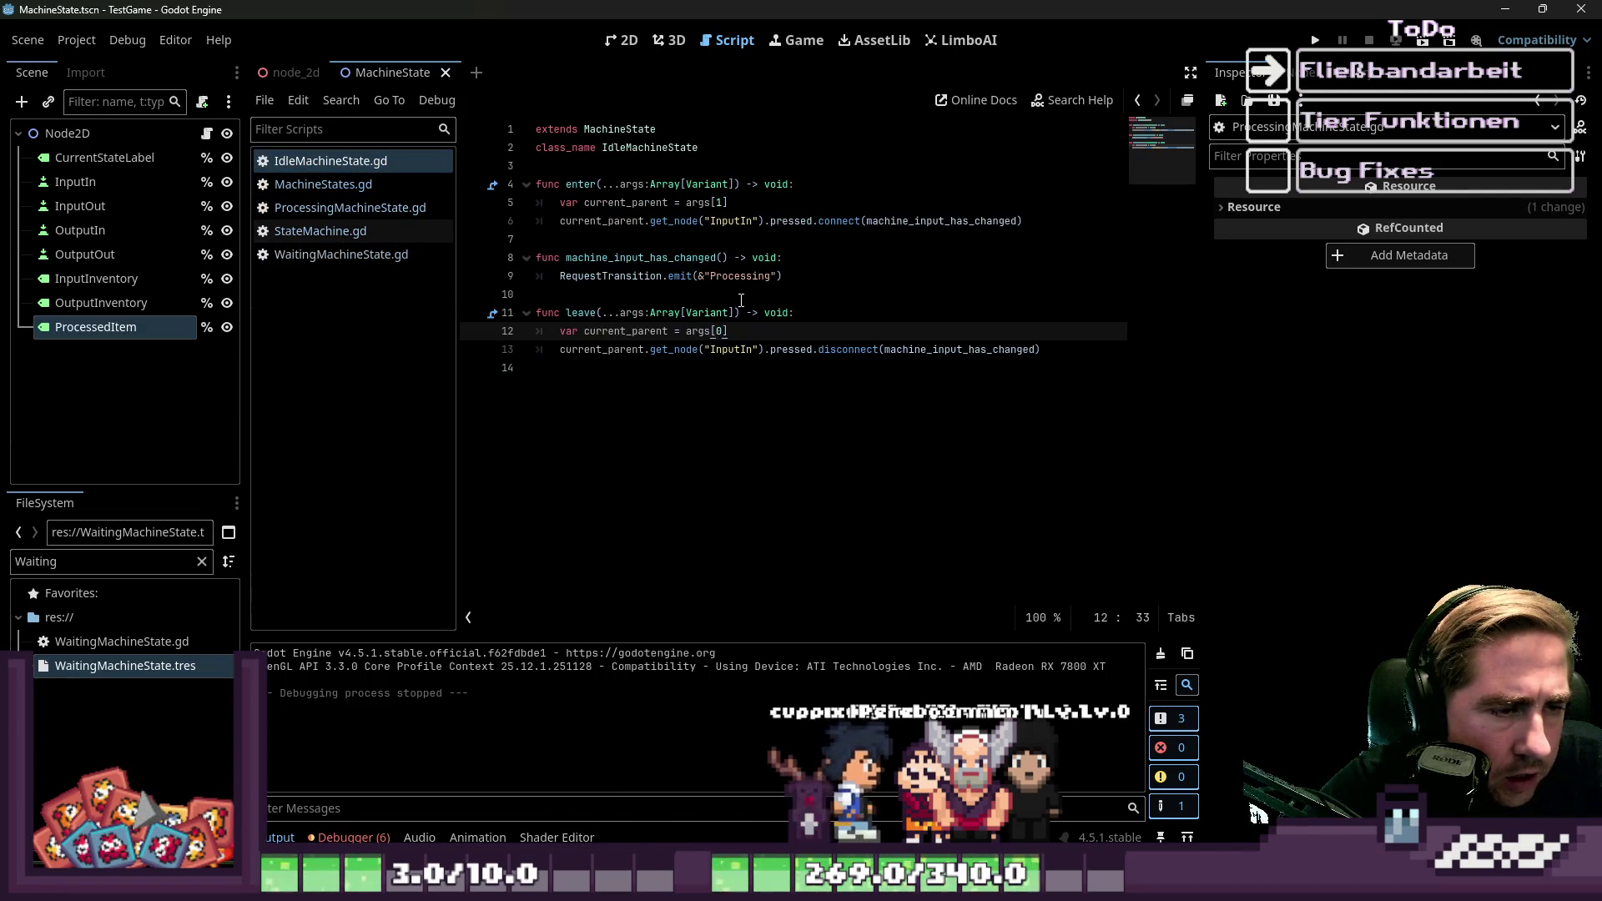
Step: Review the Idle state's machine_input_has_changed function and the Processing script's change_output_inventory call
click(741, 299)
click(654, 337)
click(655, 258)
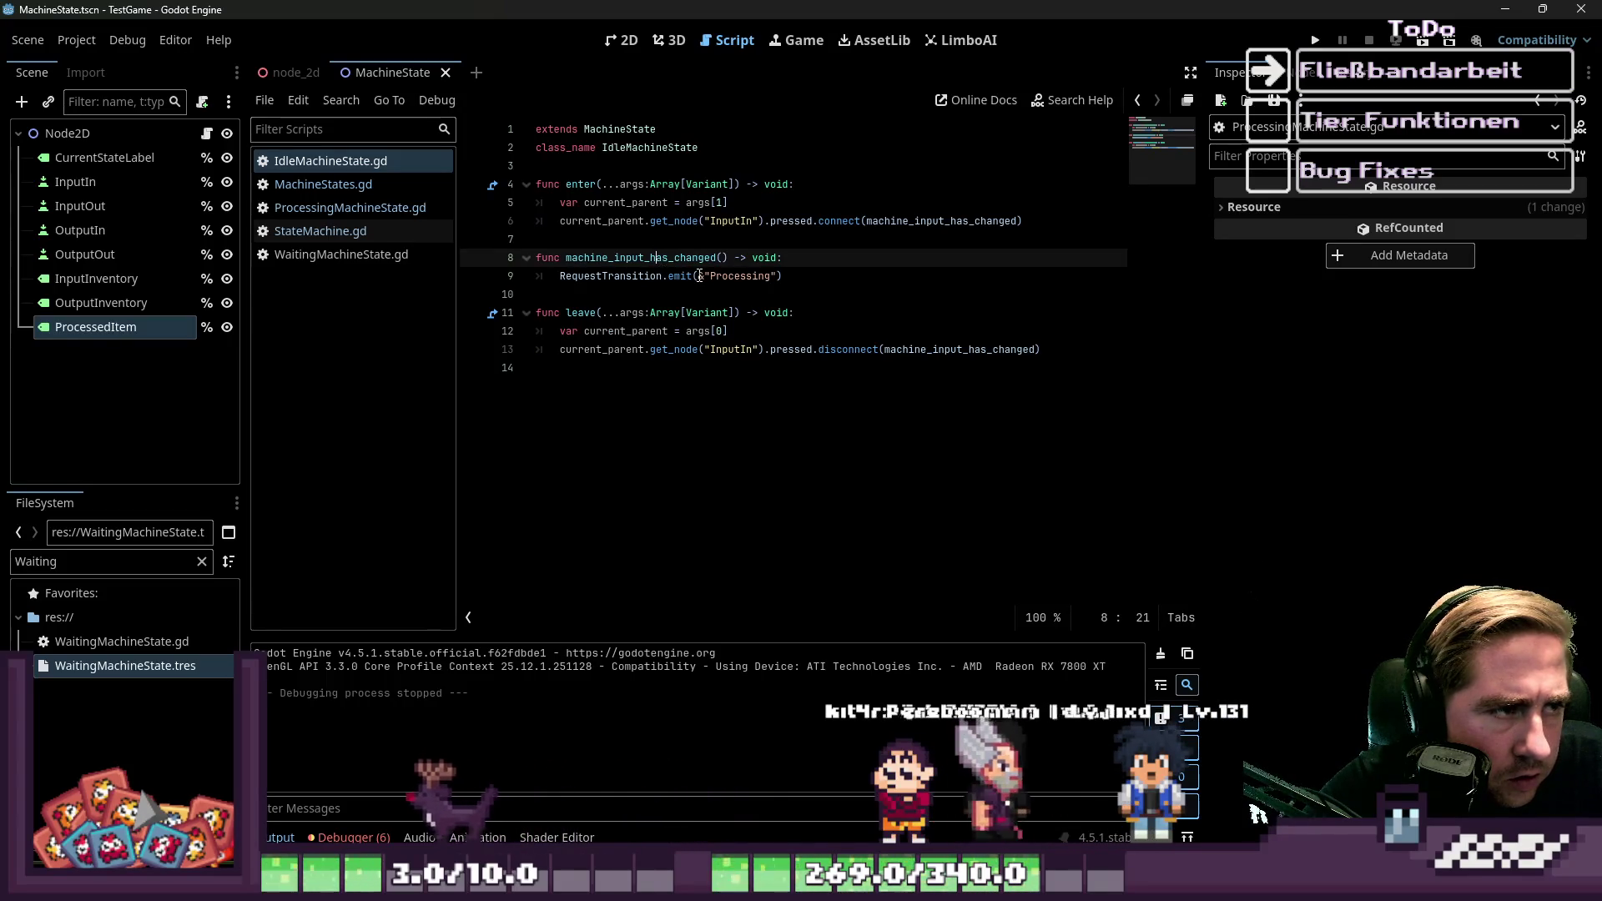
click(678, 349)
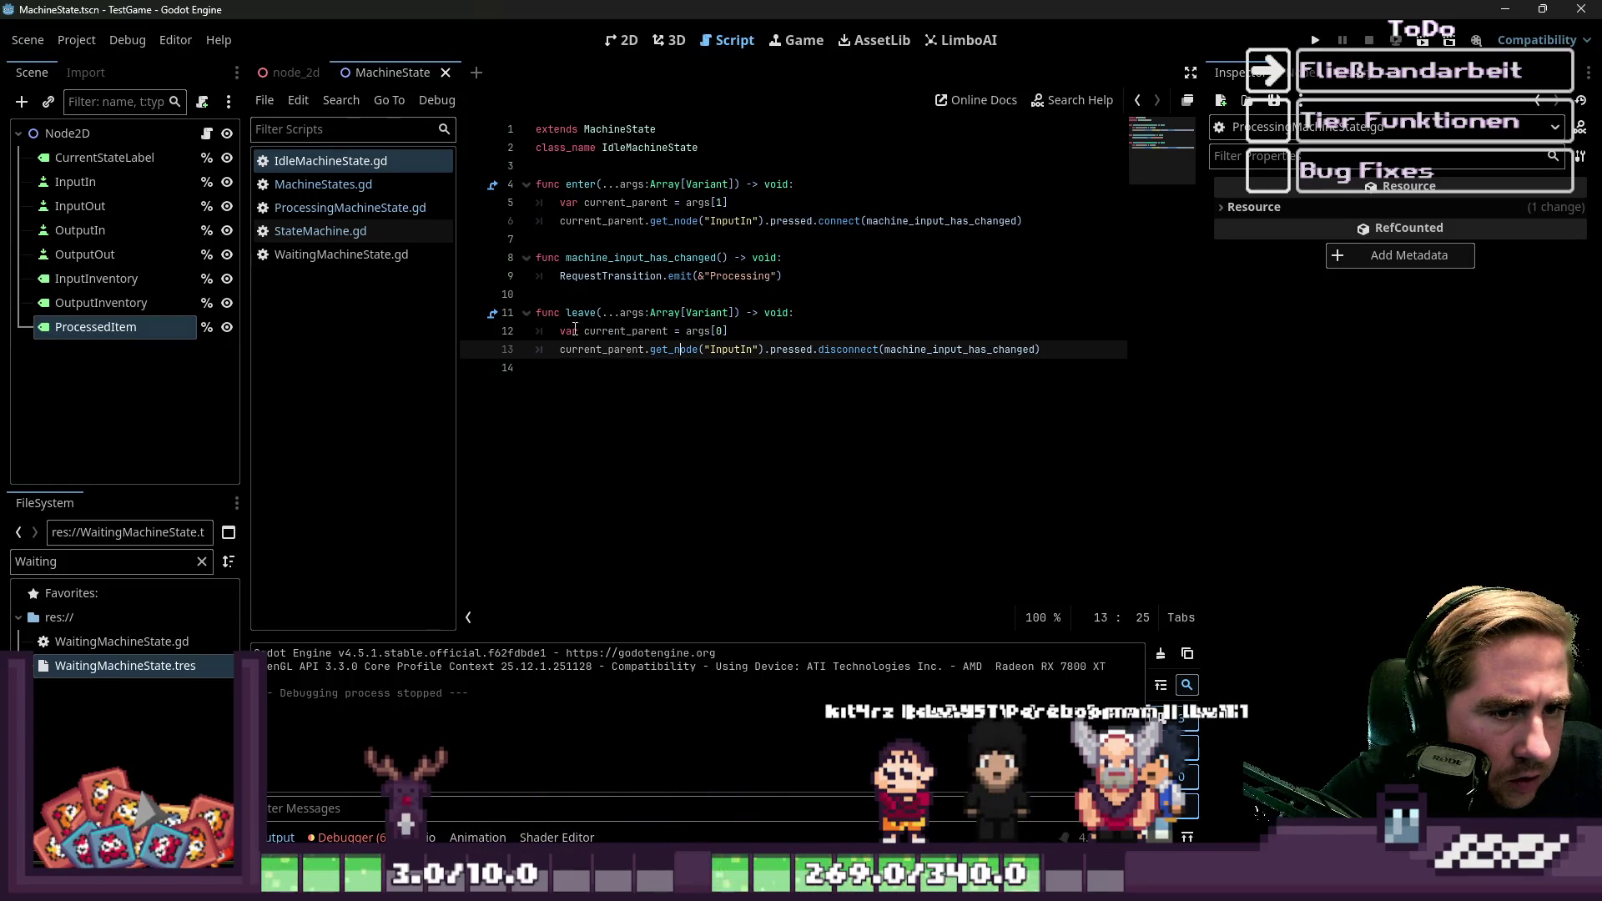
click(353, 185)
click(353, 209)
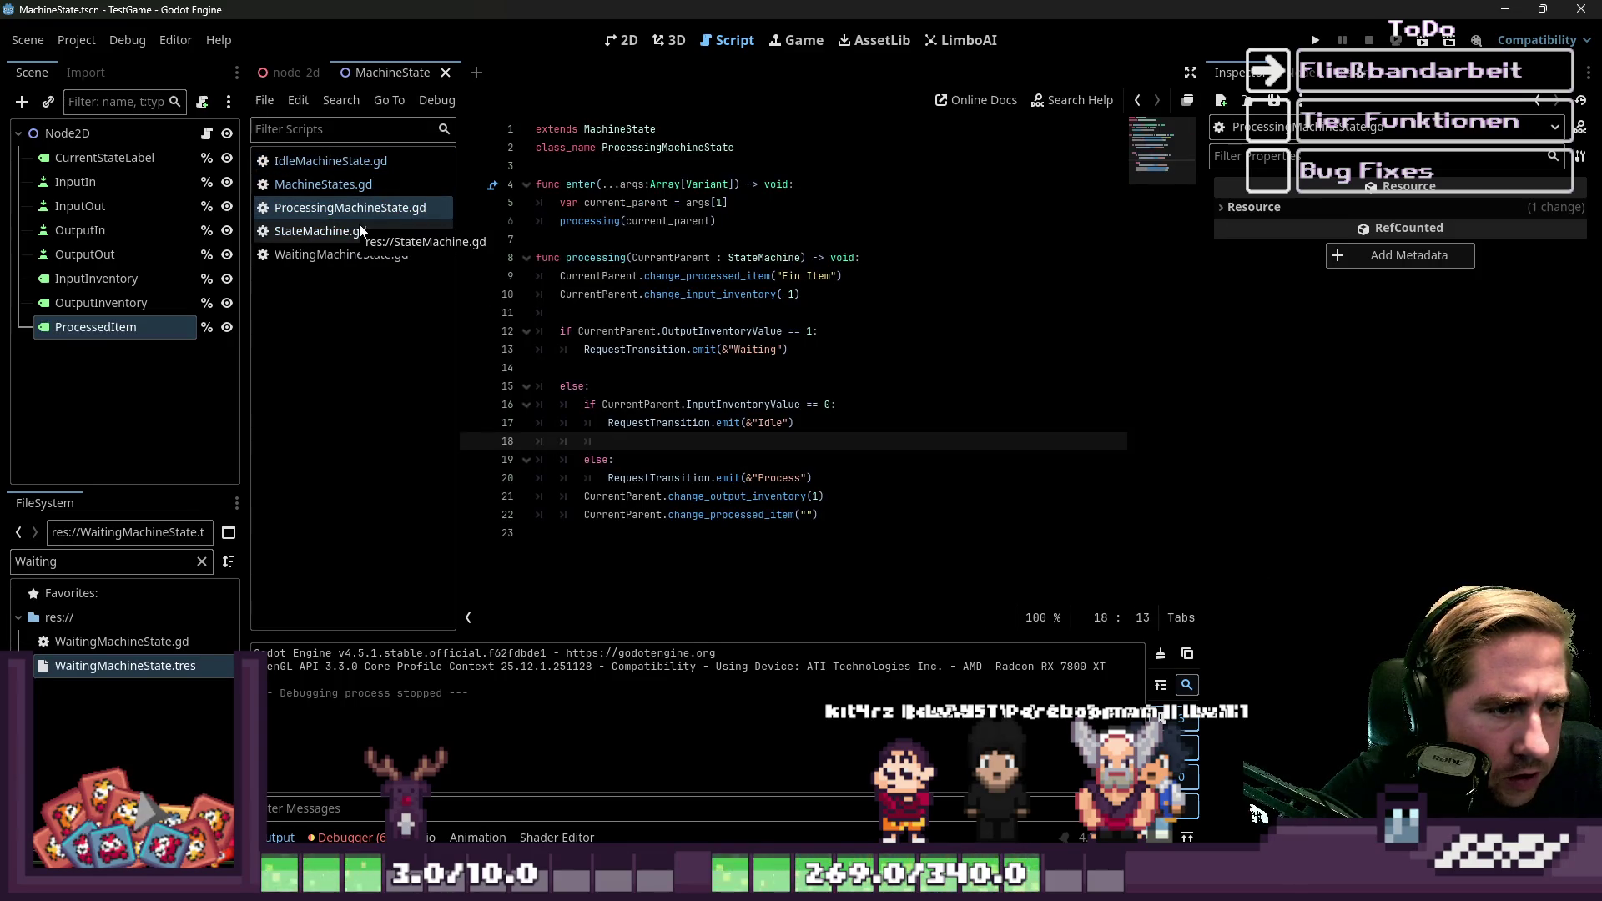
click(749, 352)
click(755, 515)
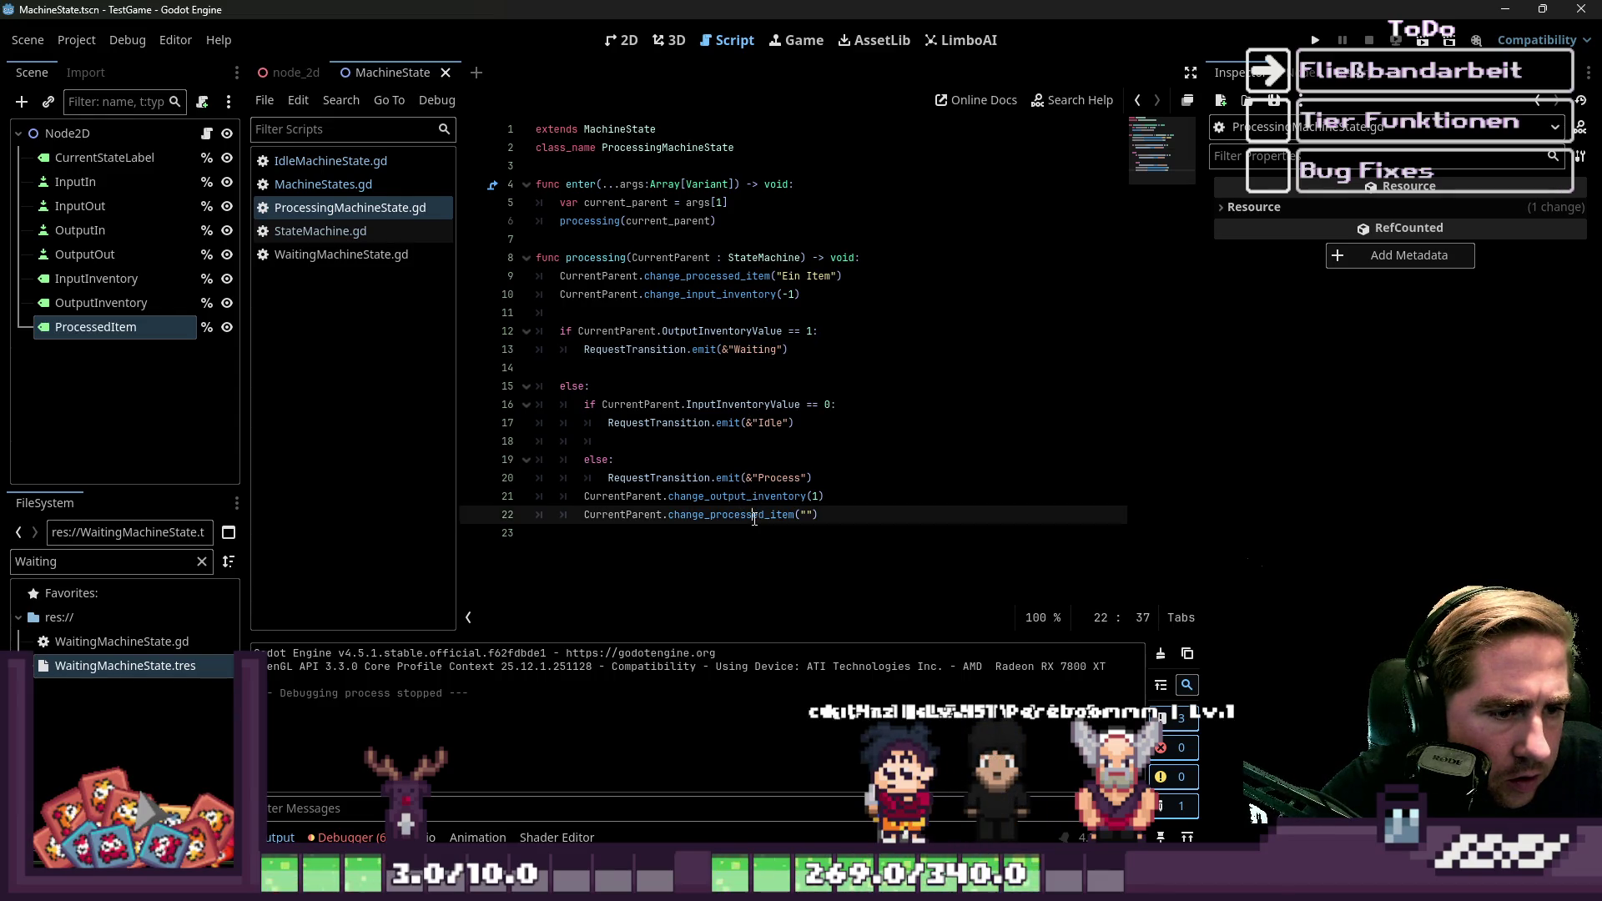
click(761, 495)
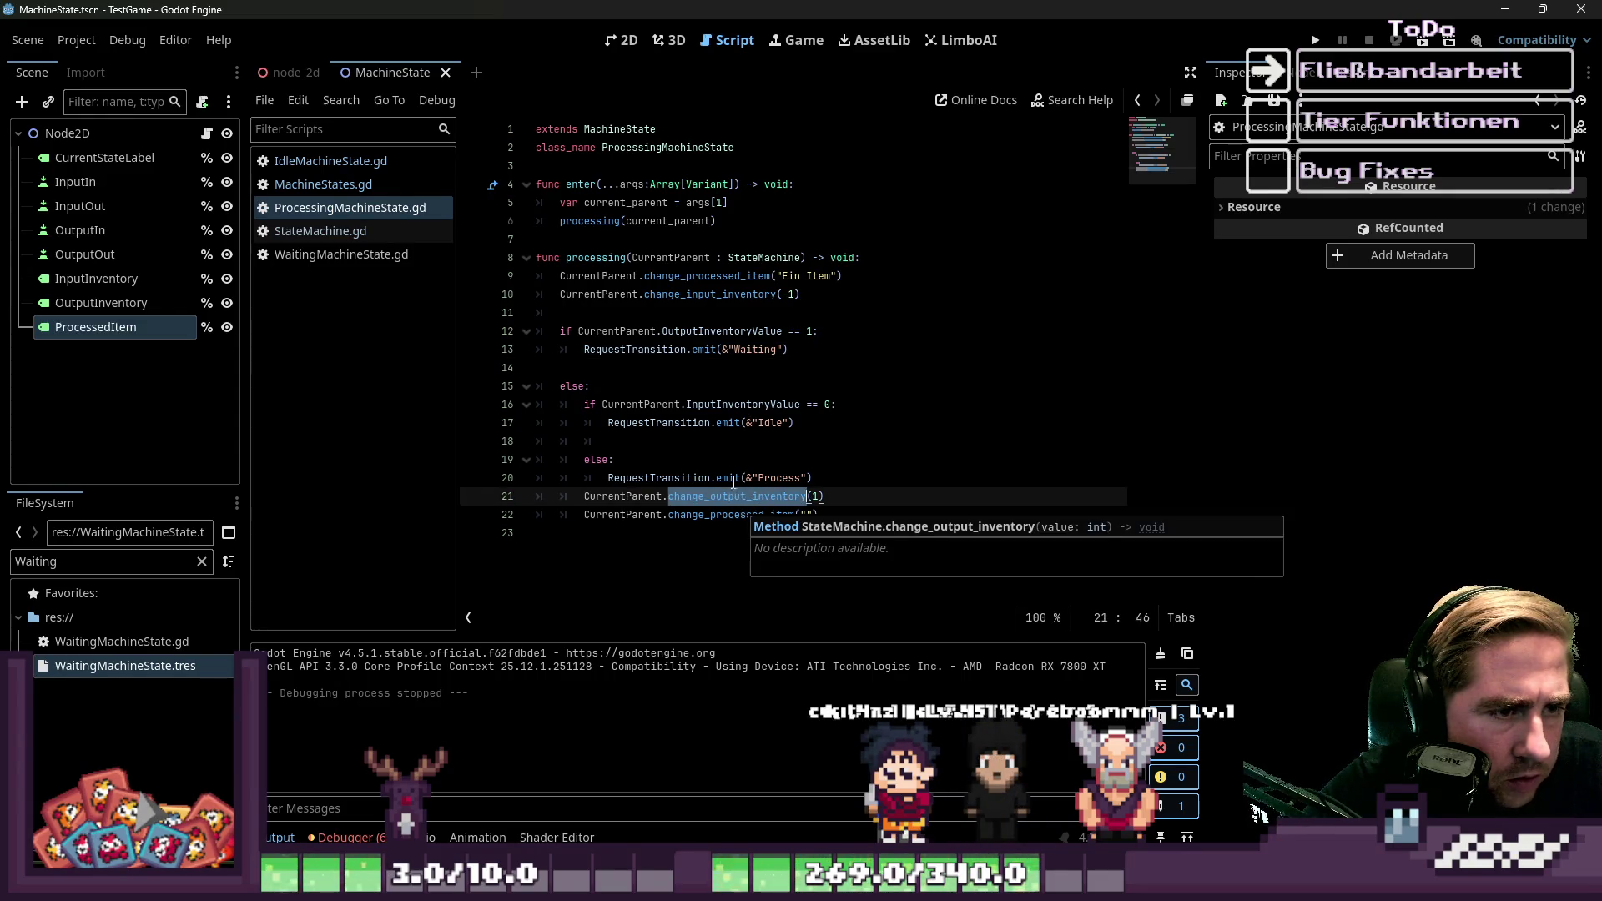
click(776, 295)
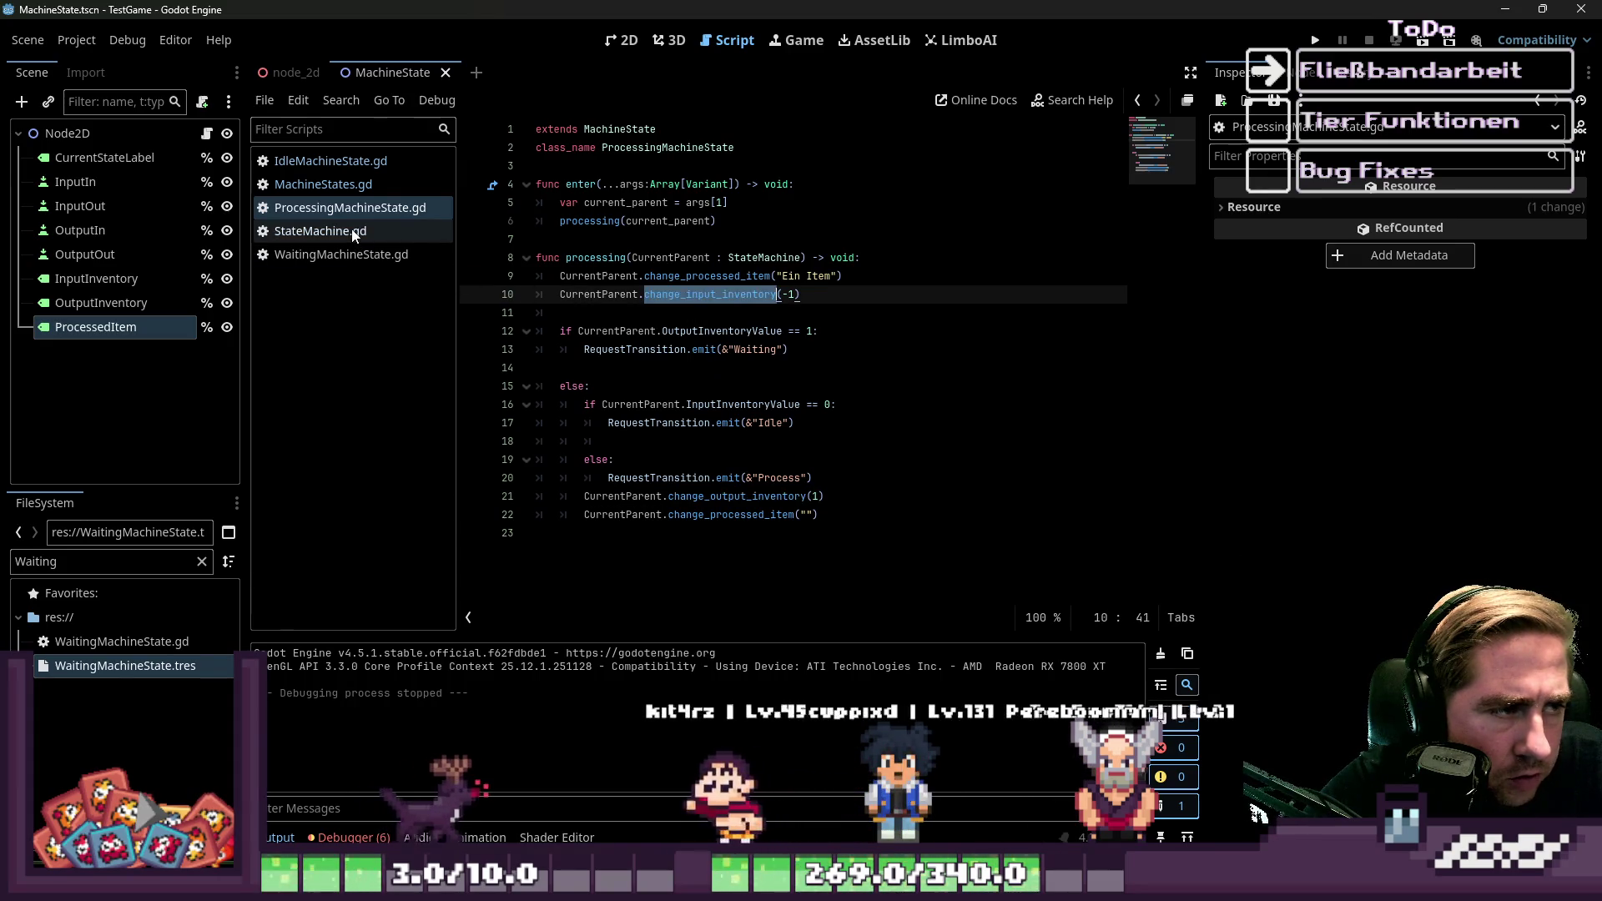
Step: In WaitingMachineState.gd, replace OutputInventoryValue += 1 with change_output_inventory(1)
click(341, 254)
click(645, 423)
click(645, 406)
key(shift+End)
text(change_output_inventory()
text(11)
click(961, 448)
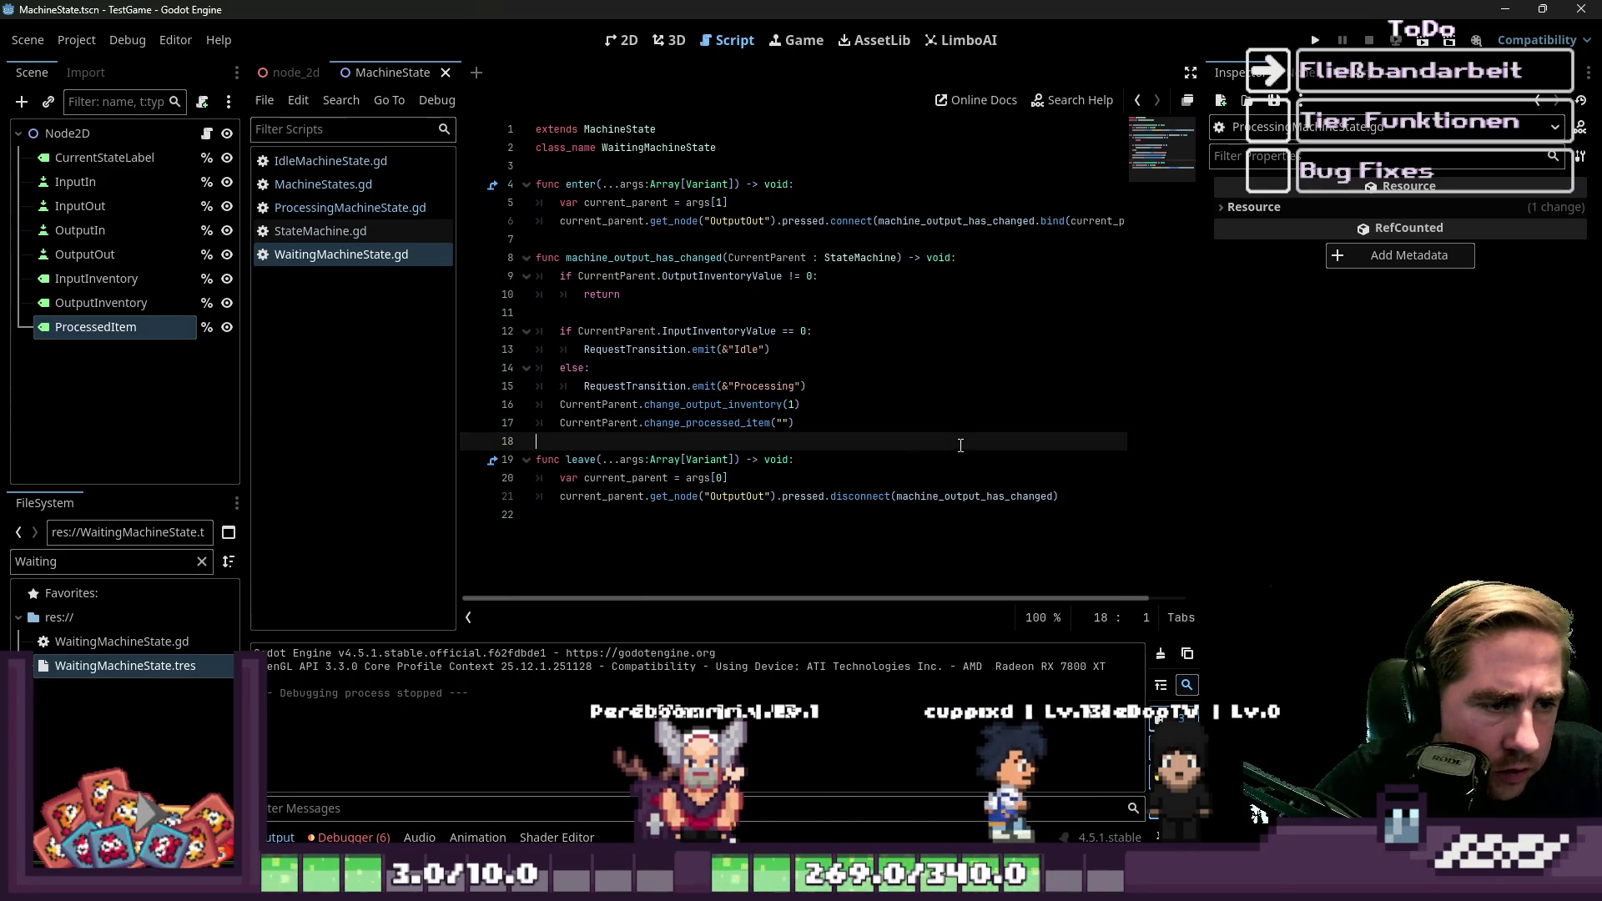
Step: Save WaitingMachineState.gd and launch the project in a debug run
key(ctrl+s)
click(850, 405)
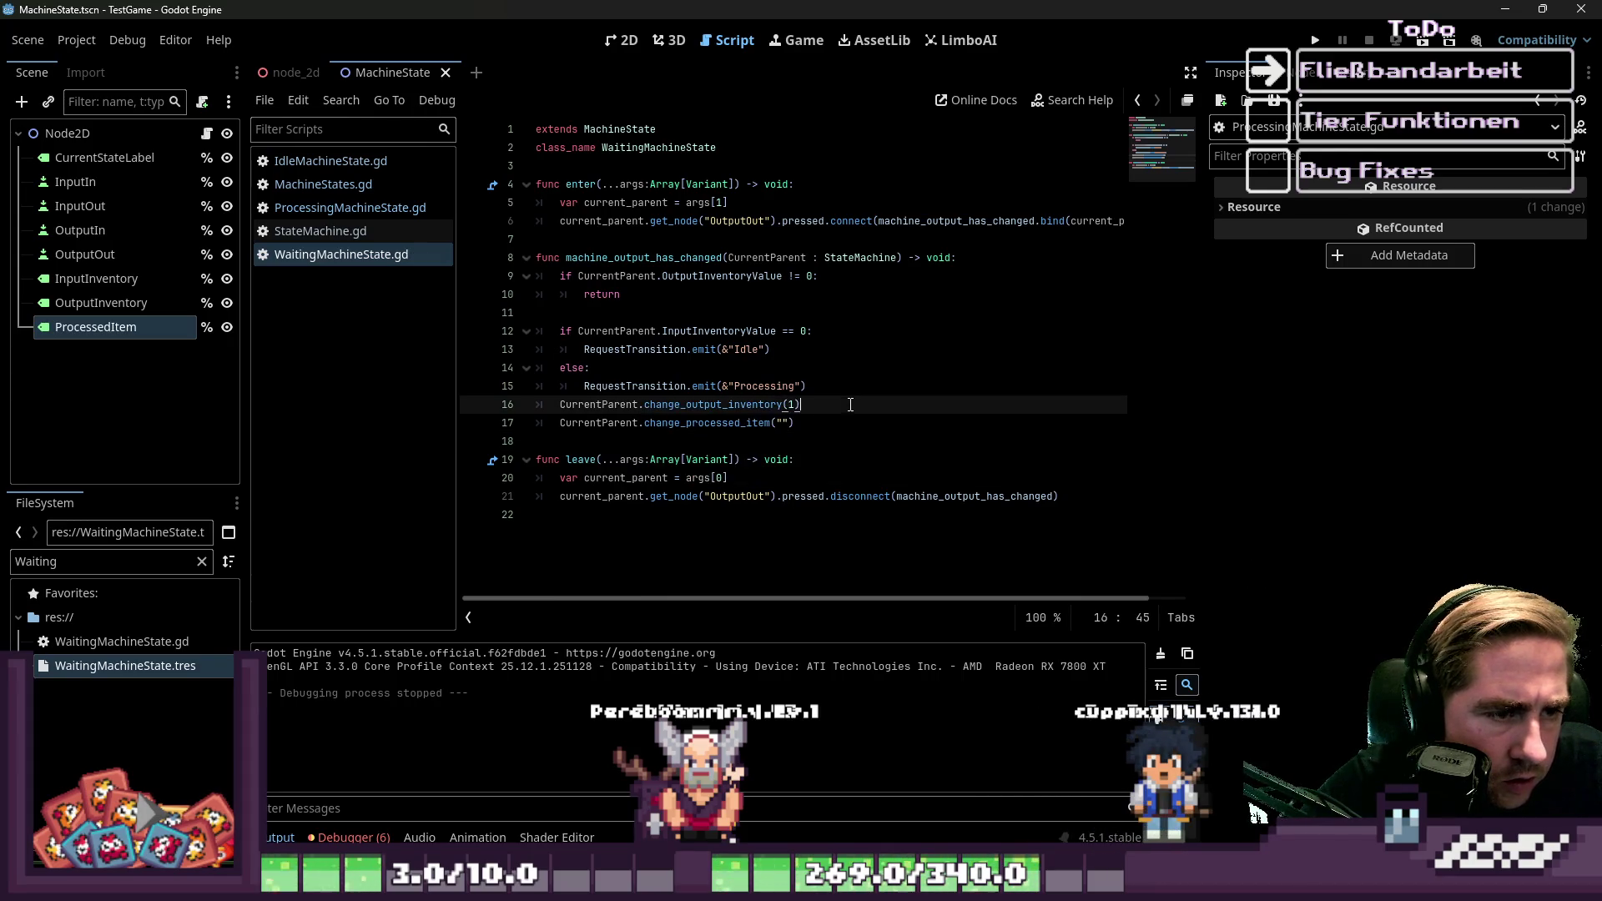
click(1314, 40)
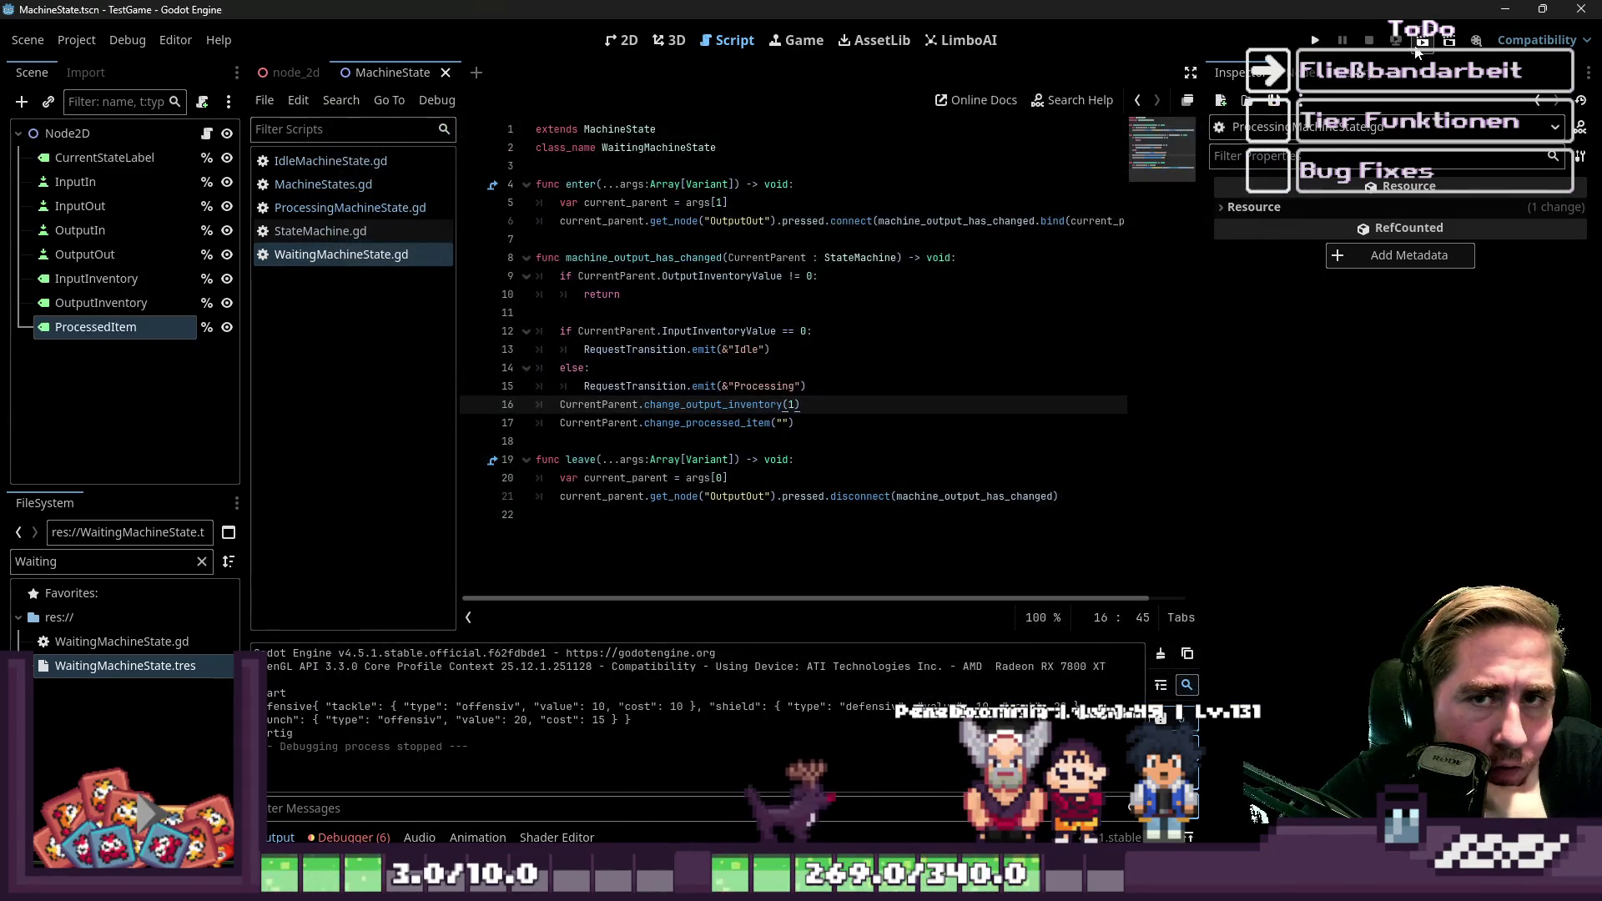
Step: Restart the game, put one item in the input, close it, and return to ProcessingMachineState.gd
key(F5)
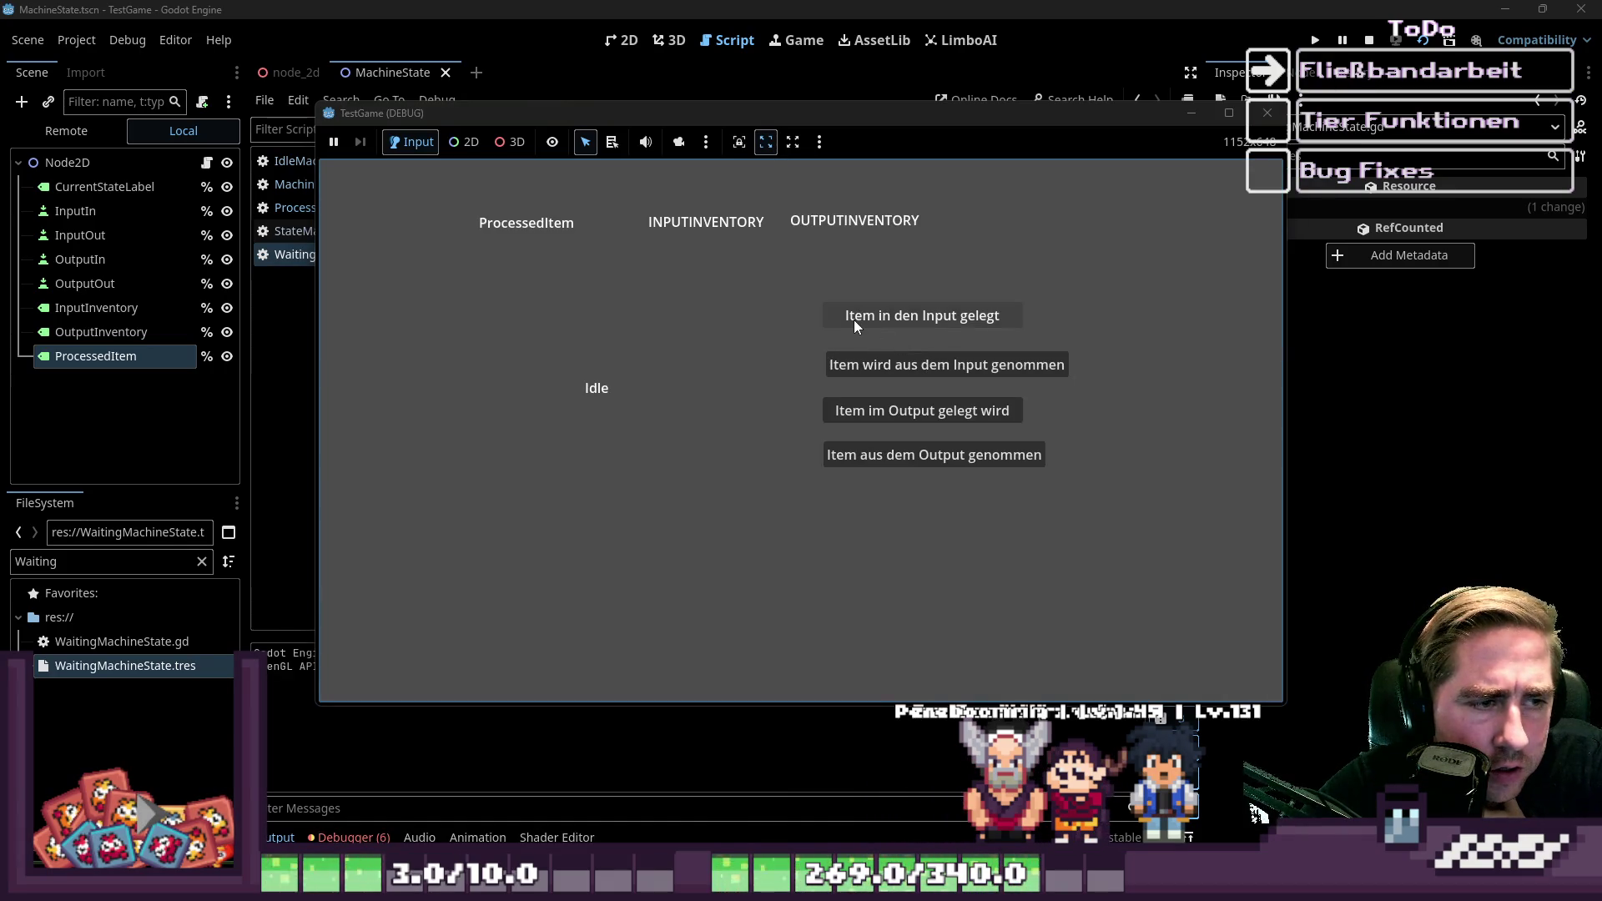
click(860, 319)
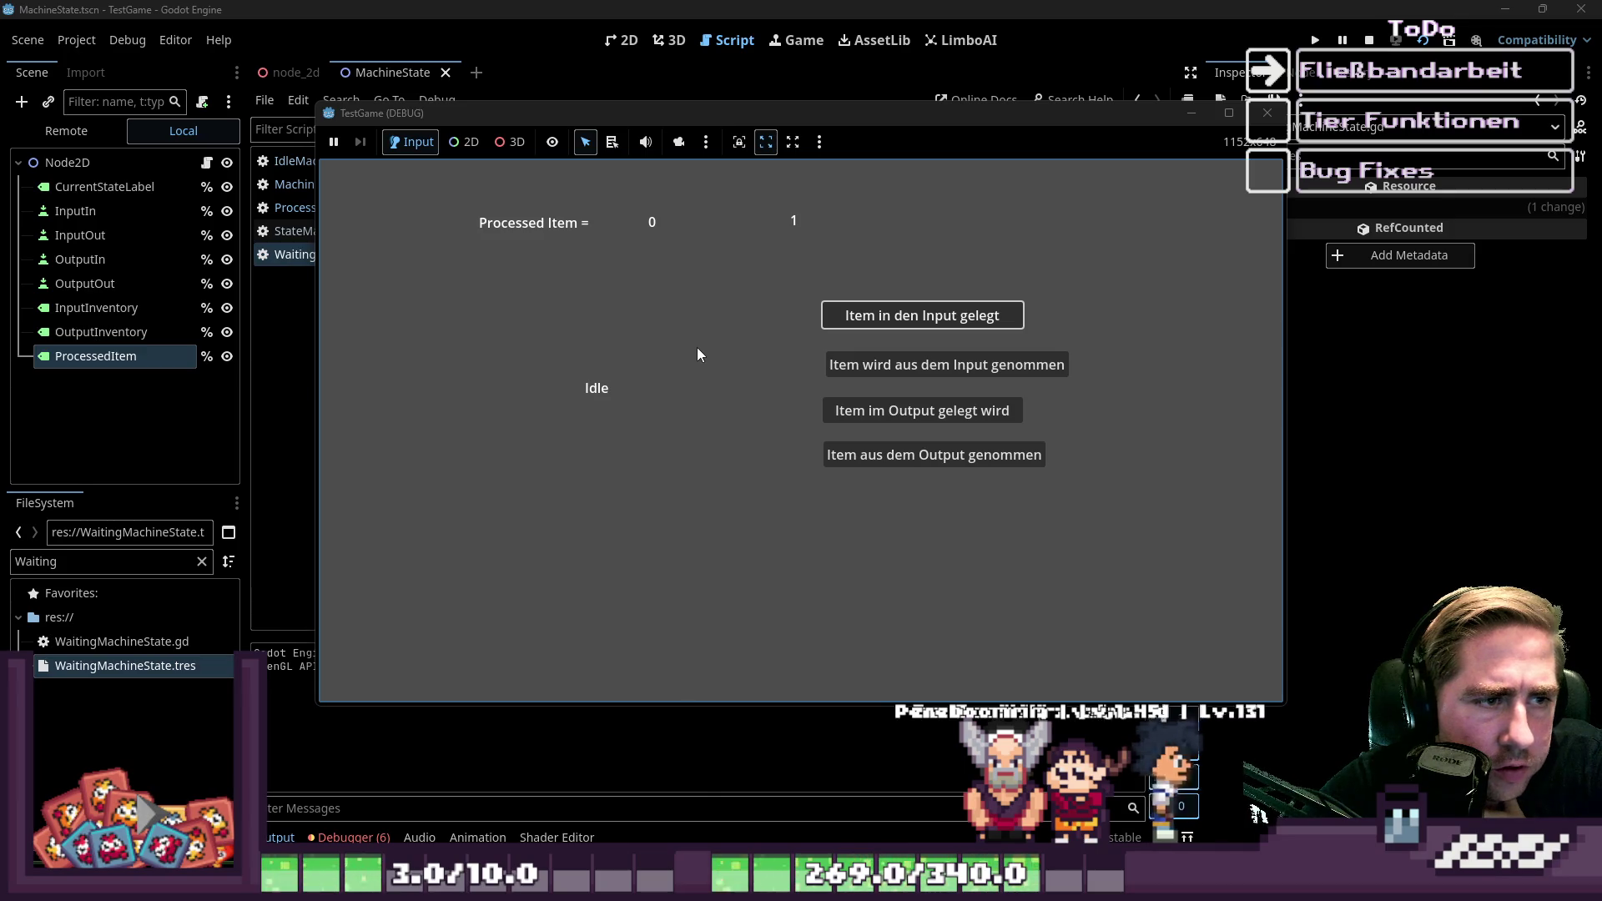
click(1267, 112)
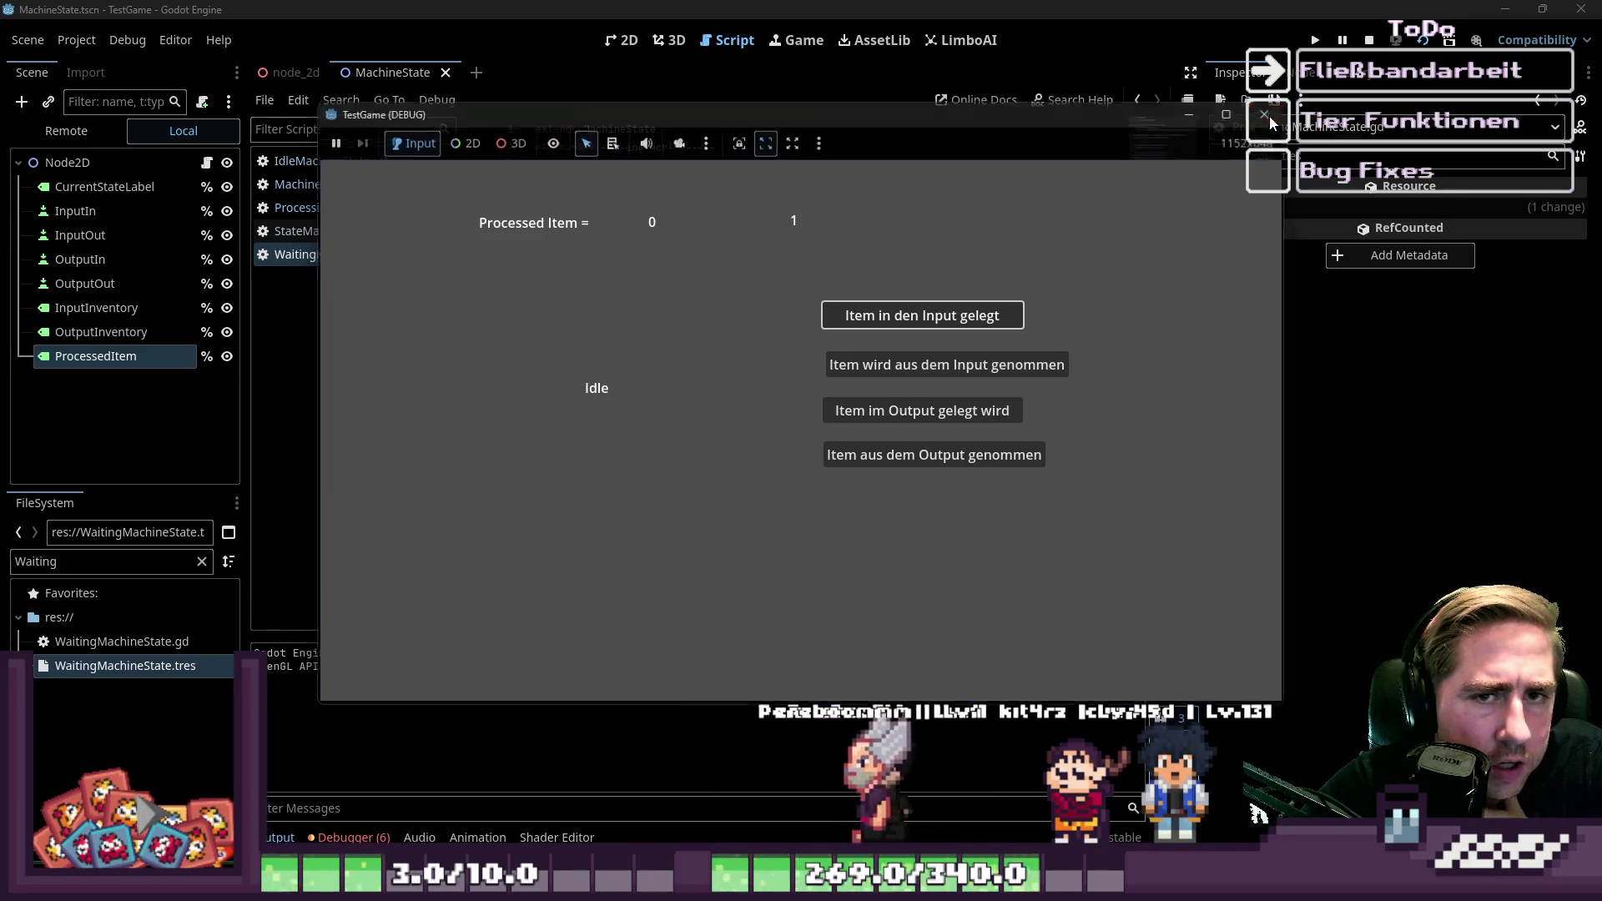
click(324, 209)
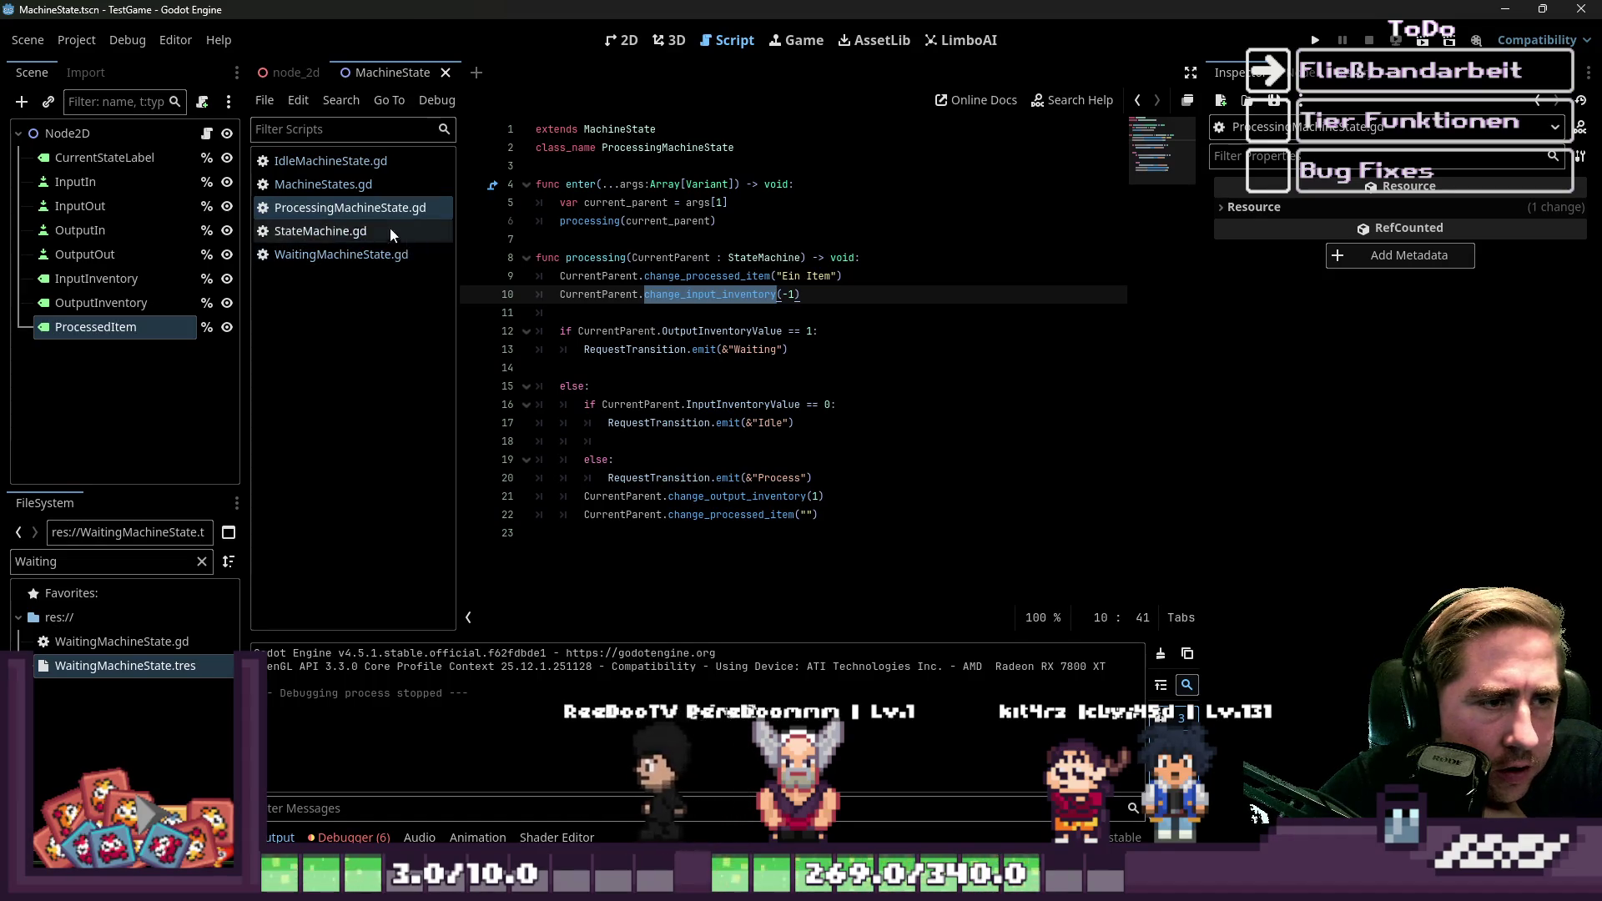
Step: Add a new first line in processing() starting await get_tree().create_timer(1) for a one-second delay
click(353, 208)
click(326, 213)
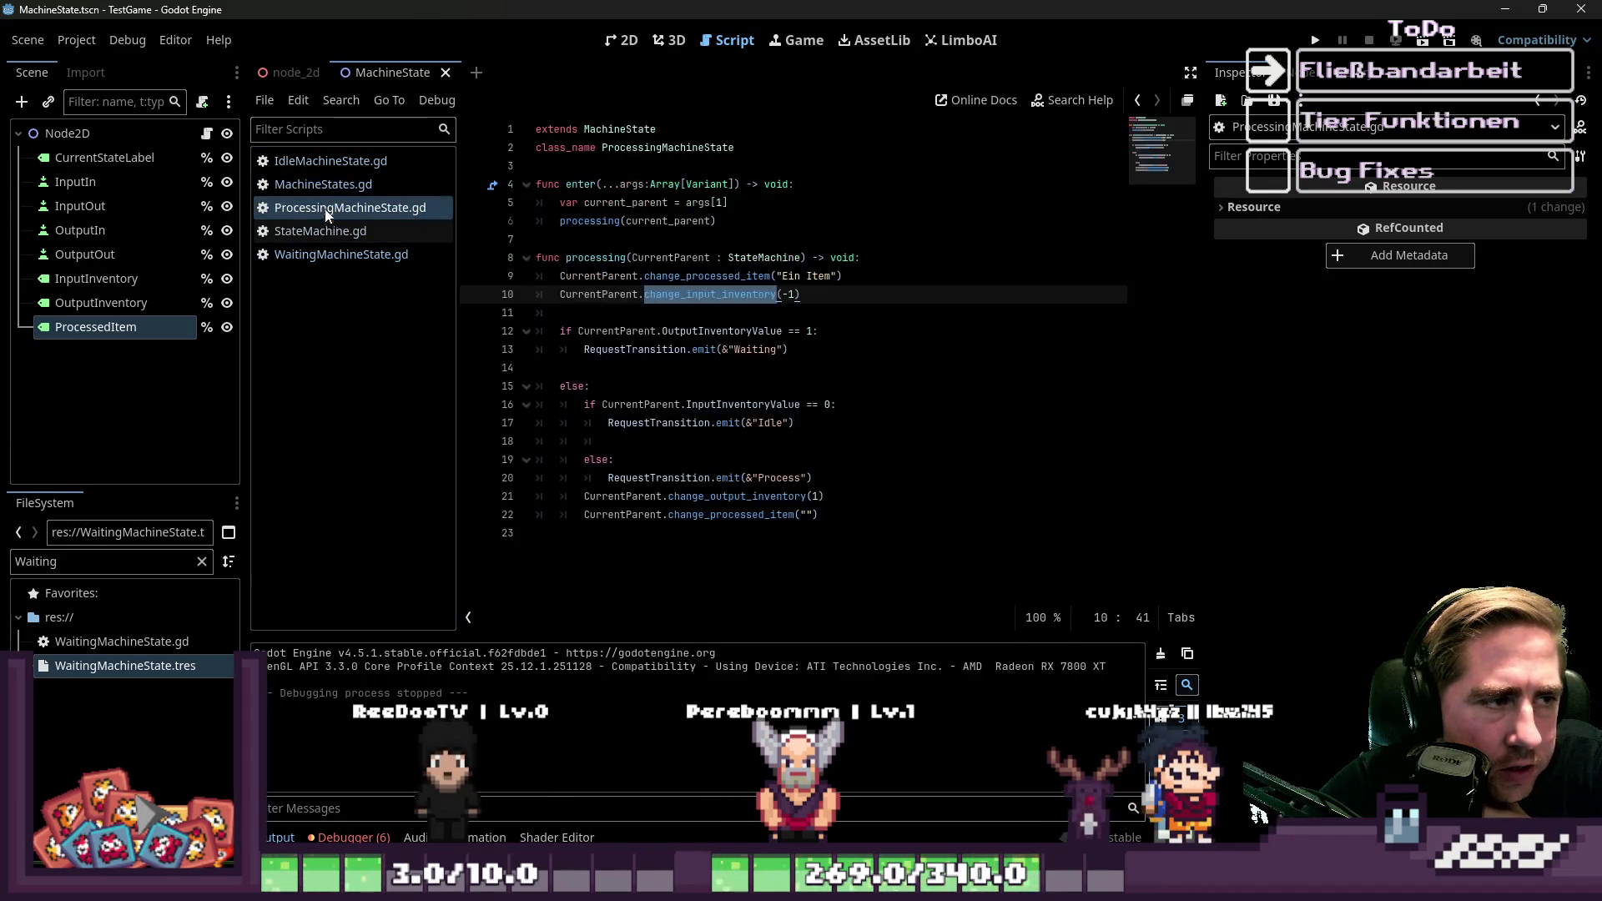
click(622, 326)
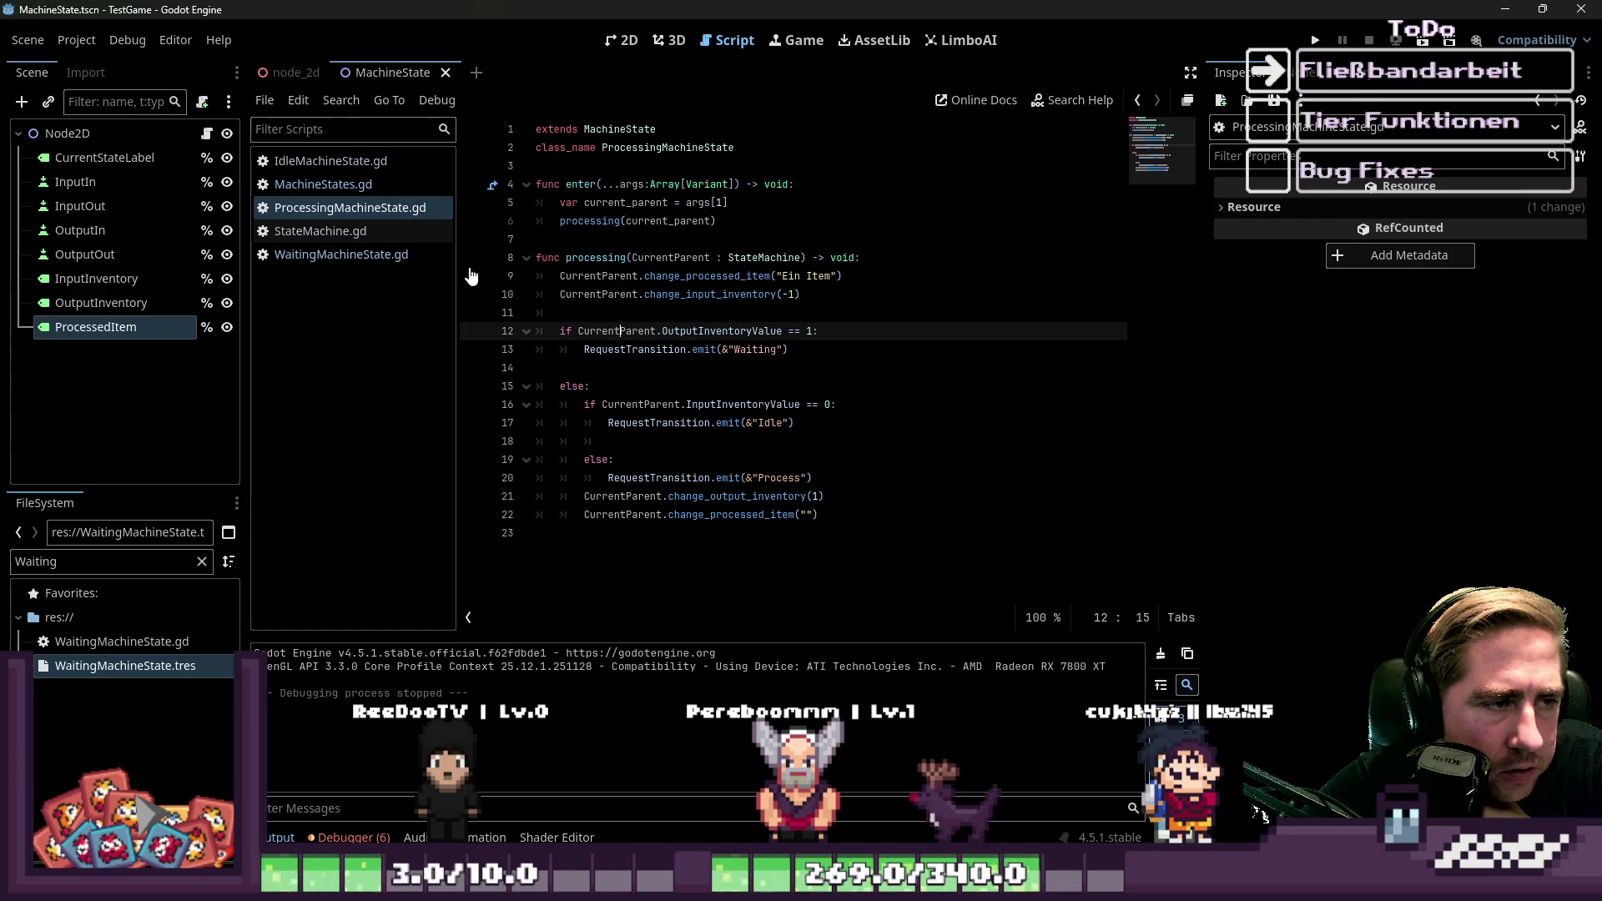
click(893, 258)
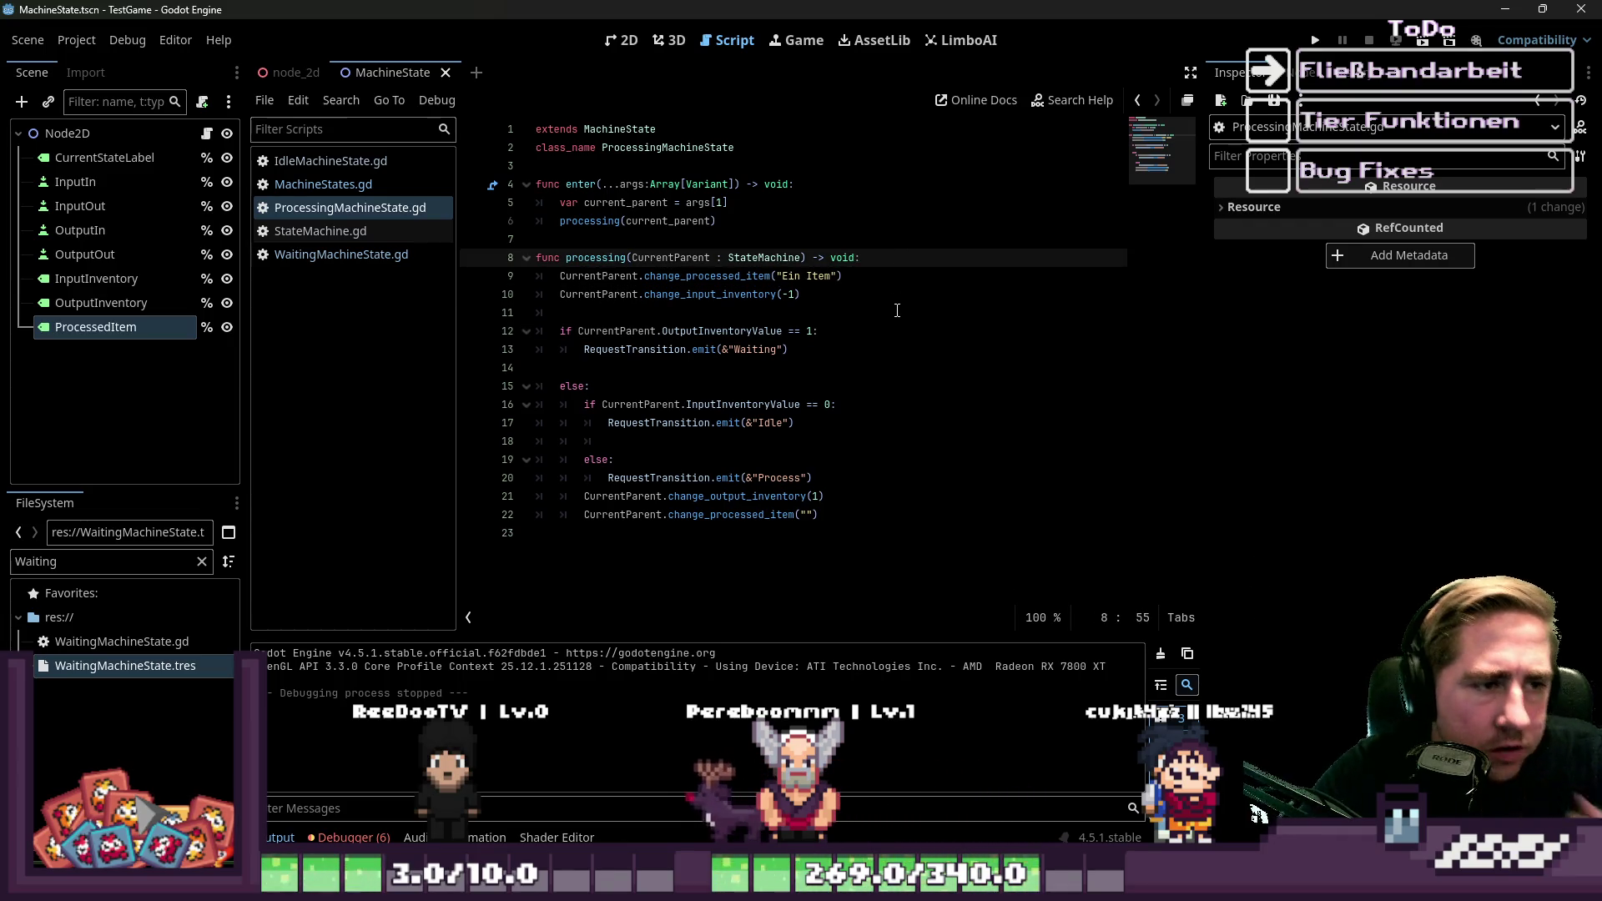
key(Down)
key(Down)
key(Down)
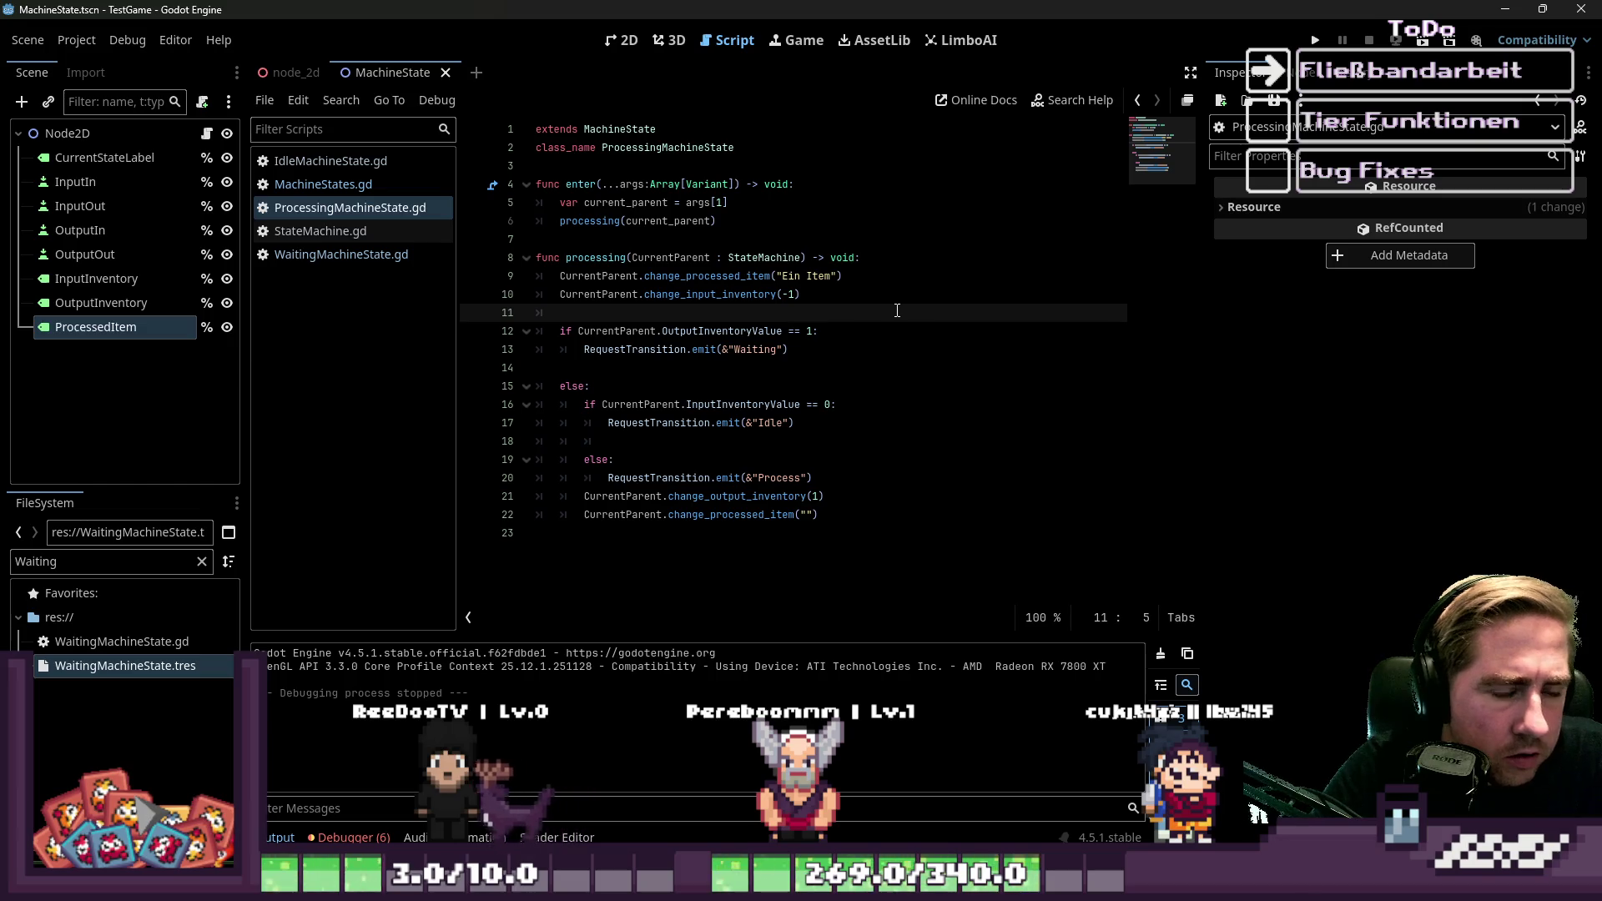
key(Up)
key(Up)
key(Up)
key(Return)
text(ait time)
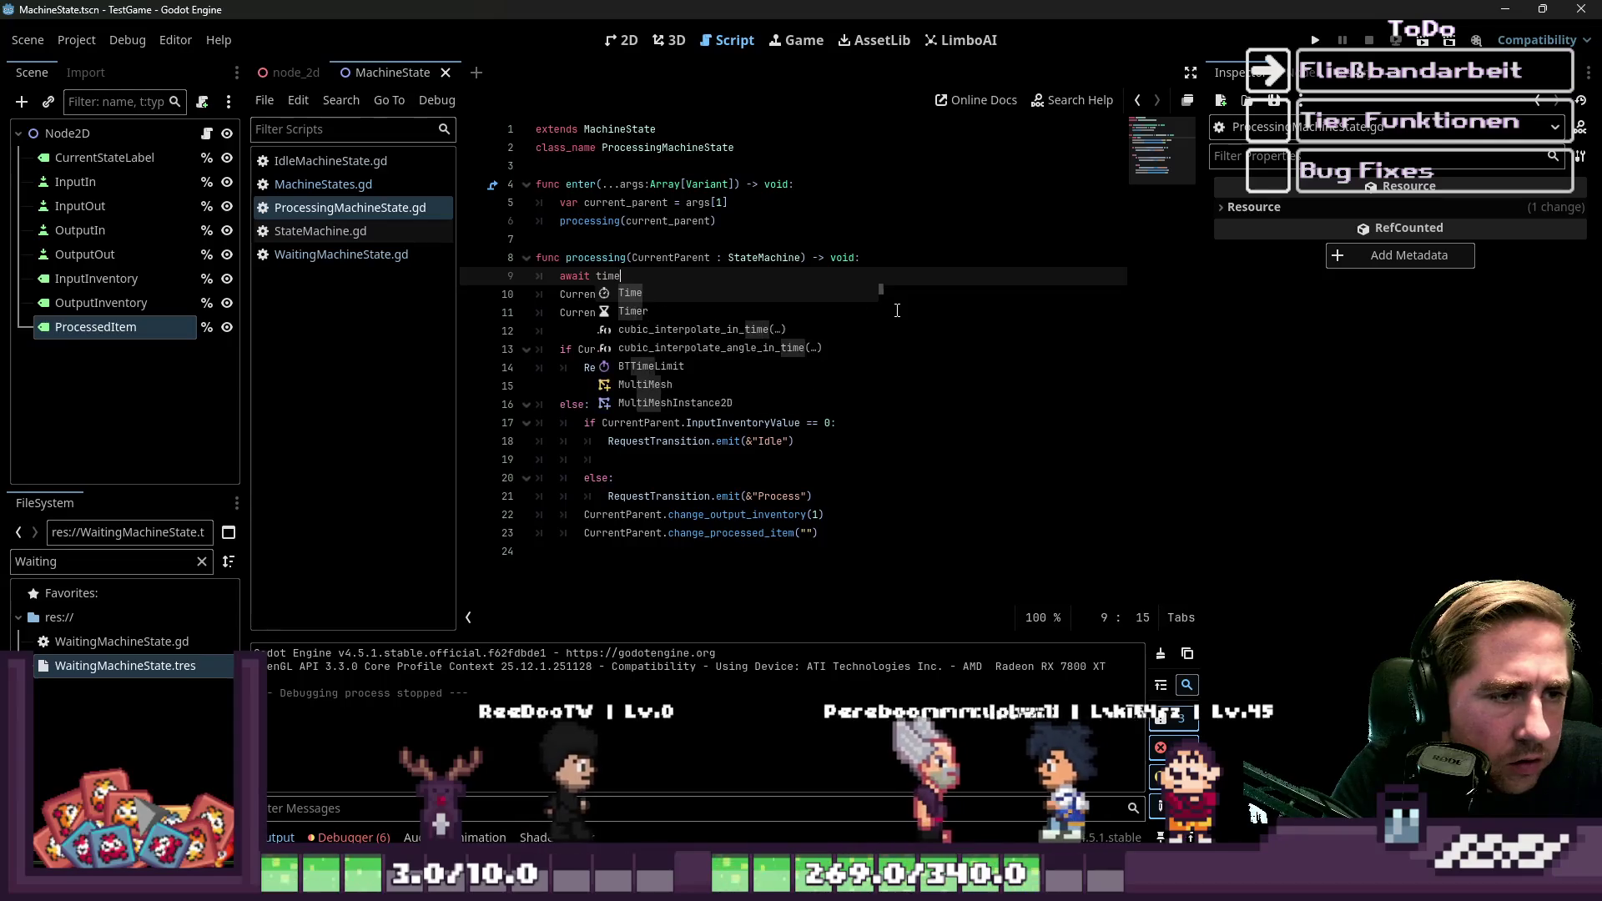
key(BackSpace)
key(BackSpace)
key(BackSpace)
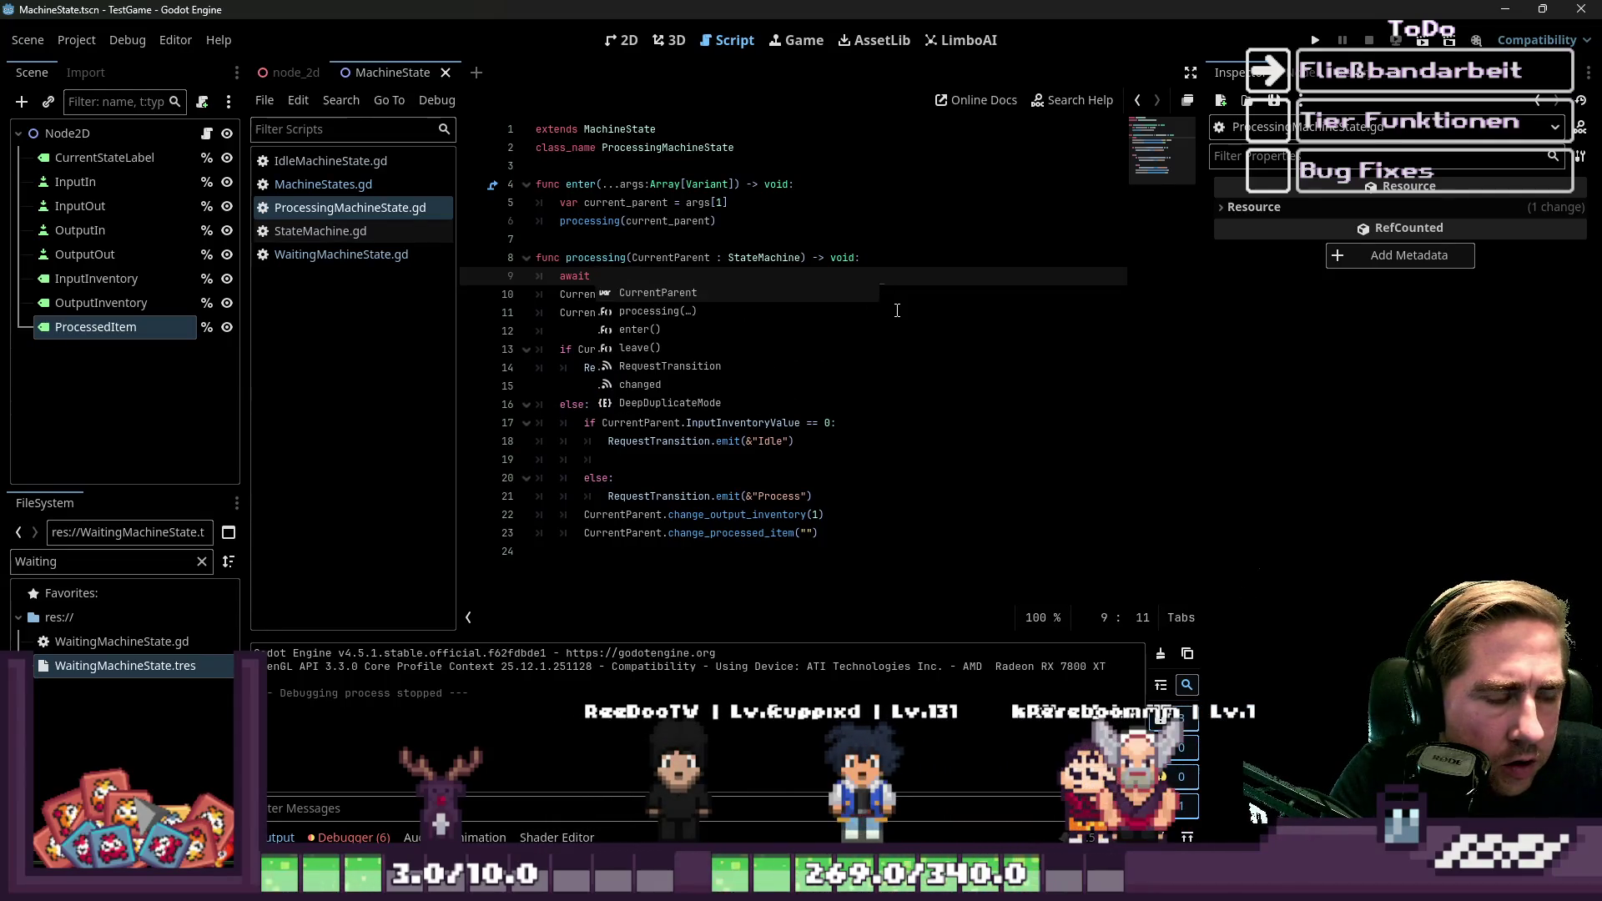
text(get_t)
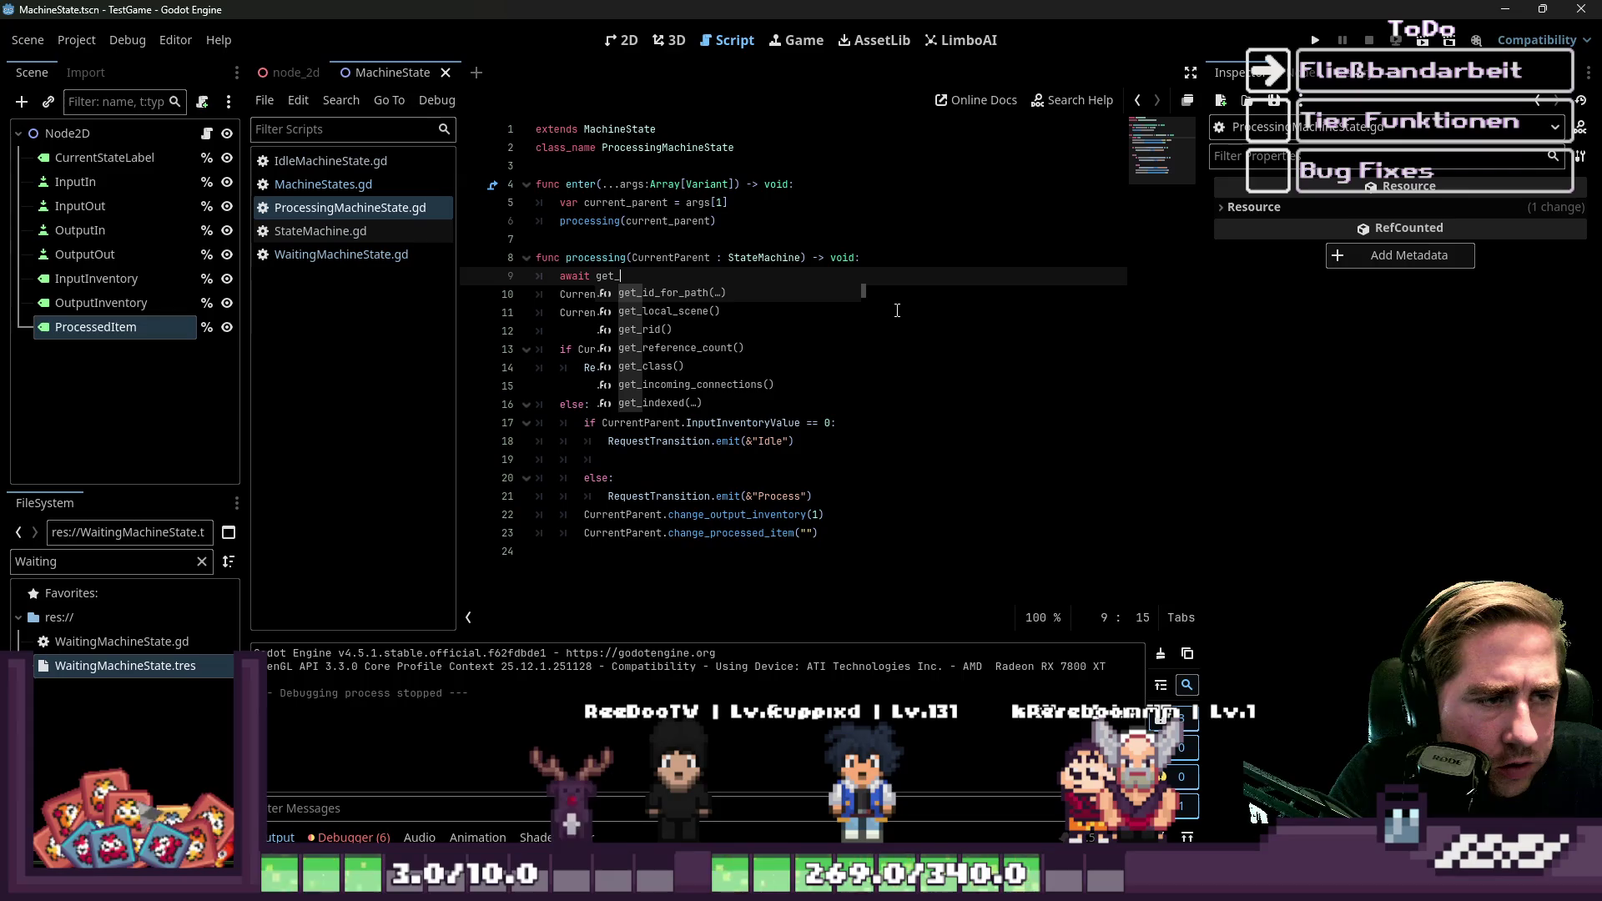
text(ree().create_timer()
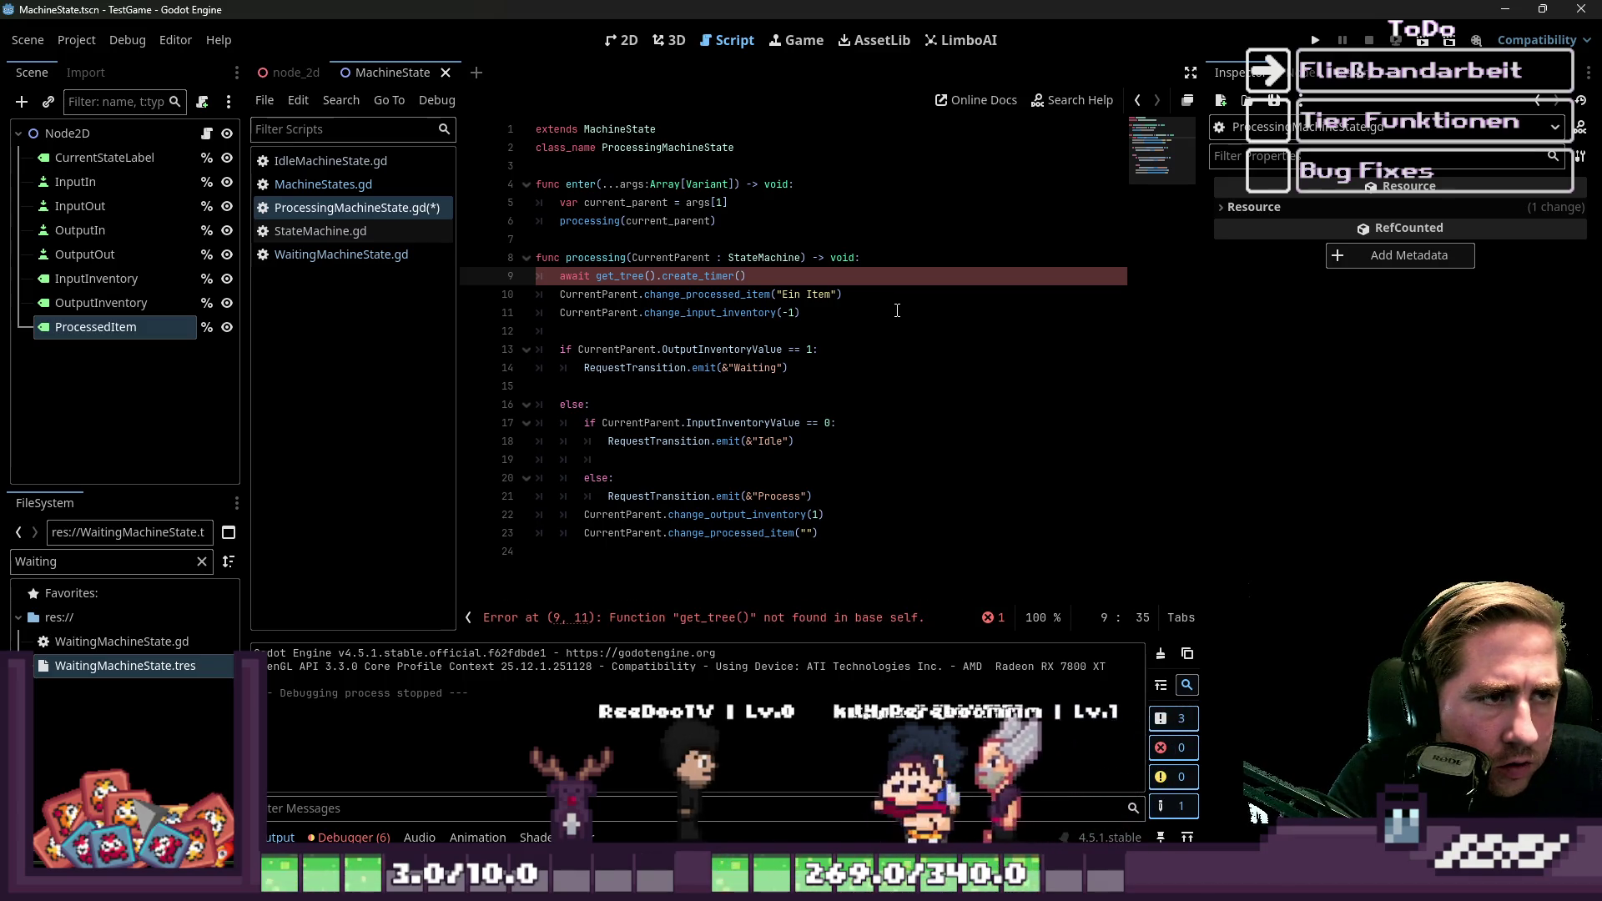
text(1)
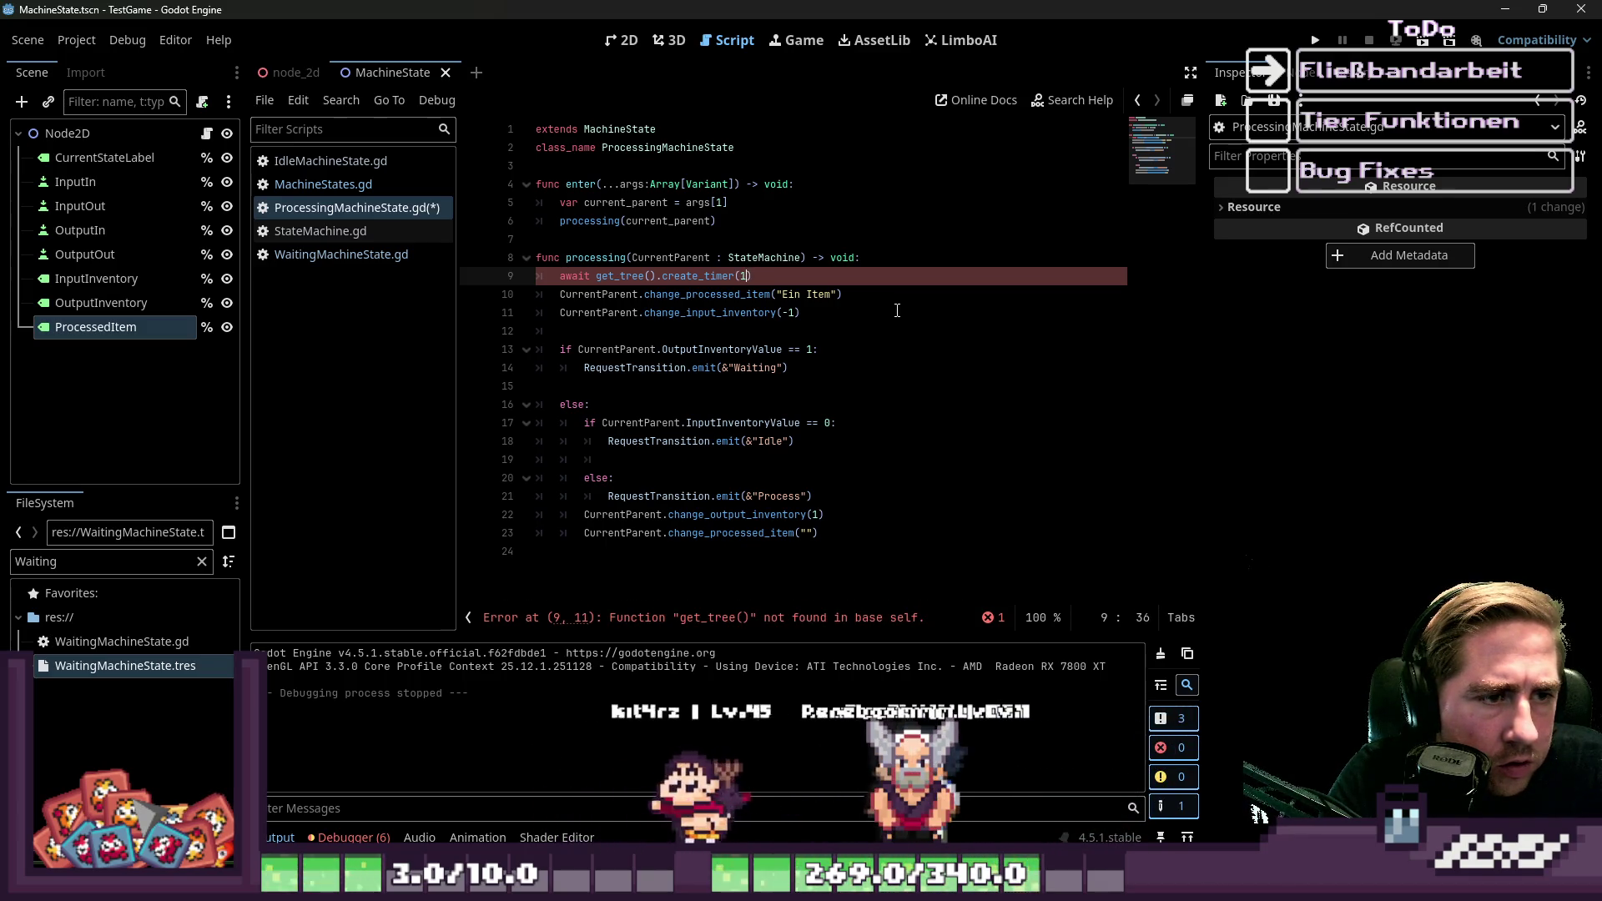
text().)
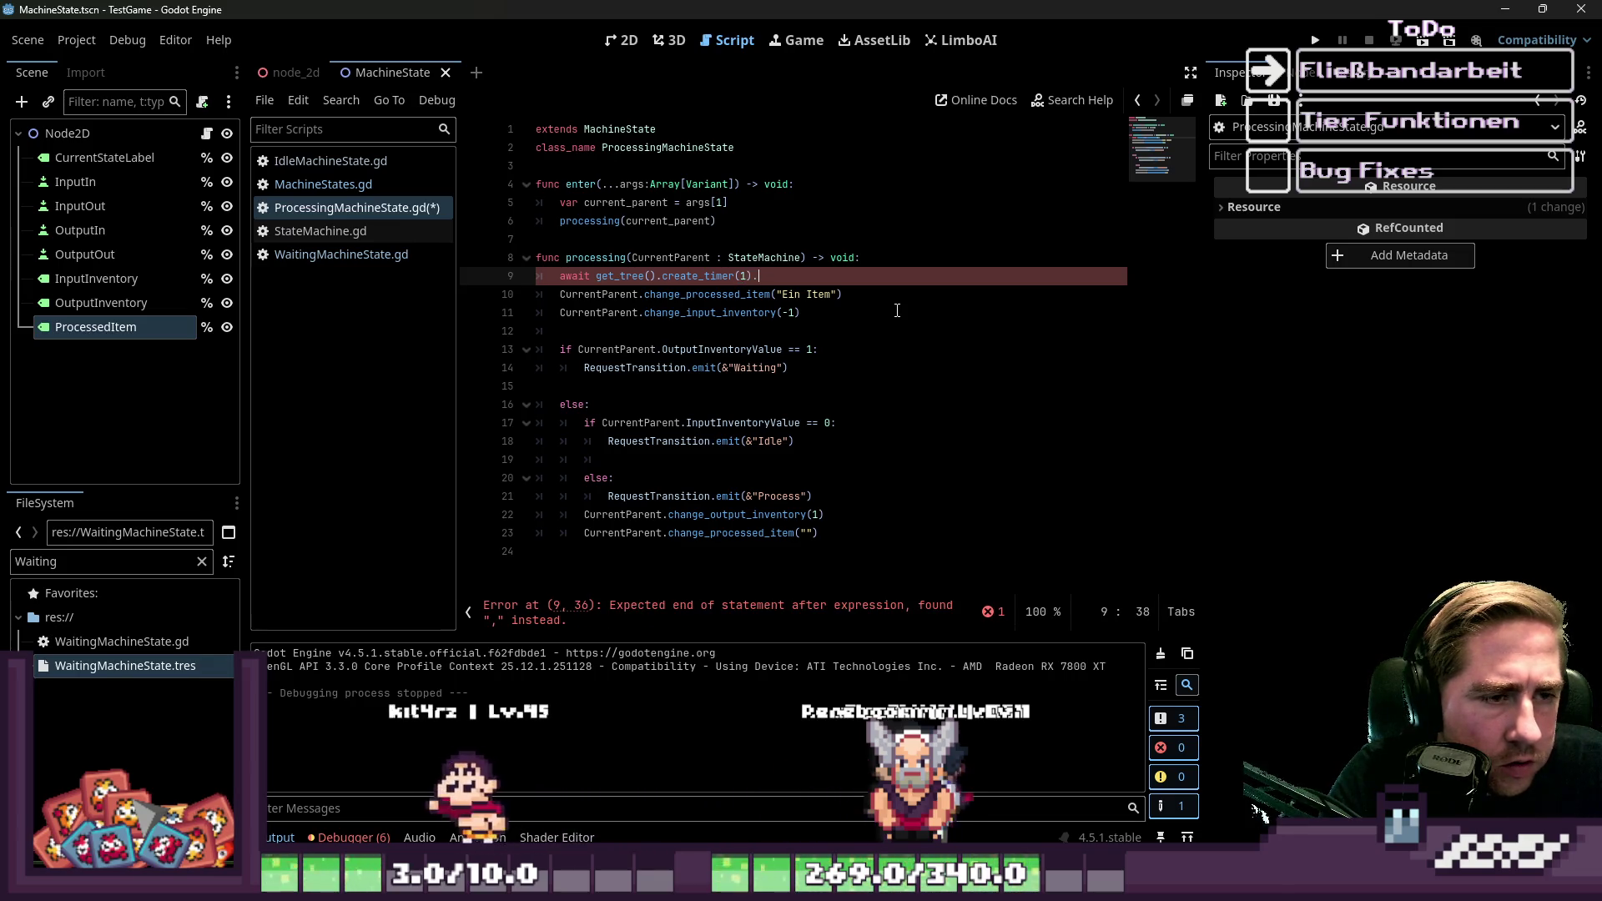